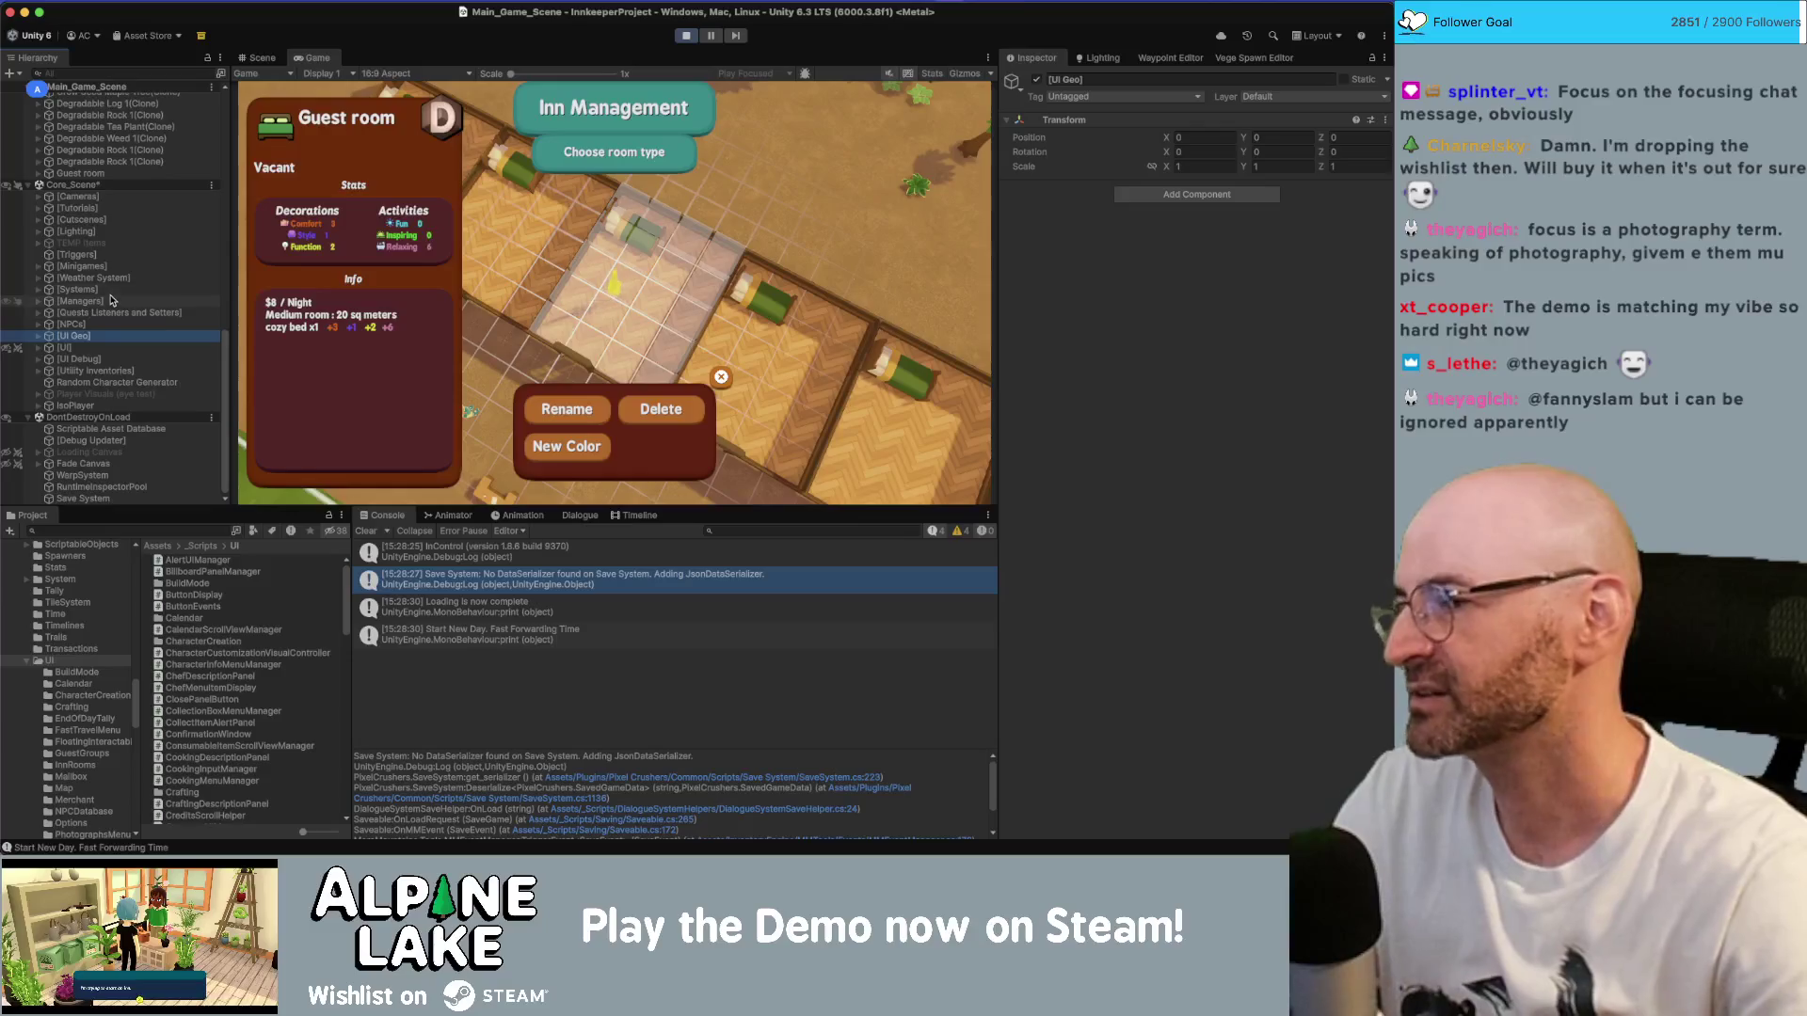
- Expand the [UI] group and select EventSystem to review its event and input module settings
{"action": "key", "text": "Up"}
{"action": "key", "text": "Up"}
{"action": "key", "text": "Up"}
{"action": "key", "text": "Up"}
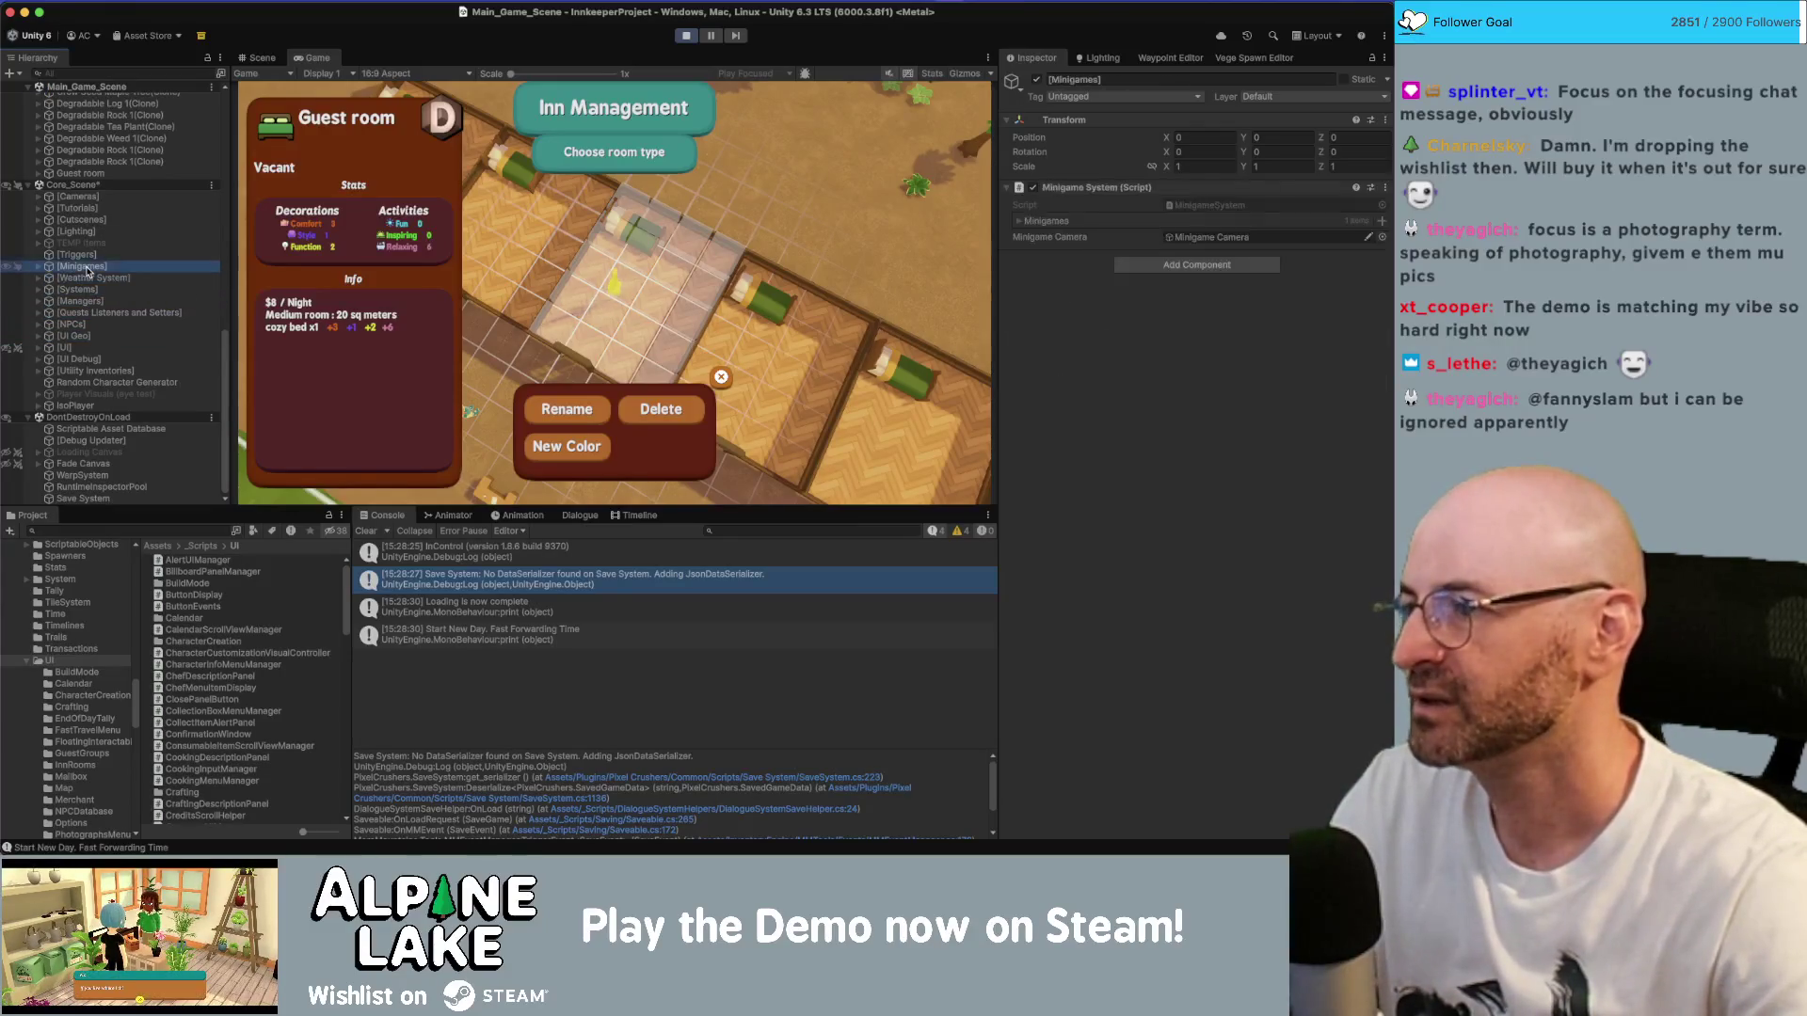
{"action": "key", "text": "Down"}
{"action": "key", "text": "Down"}
{"action": "key", "text": "Down"}
{"action": "key", "text": "Right"}
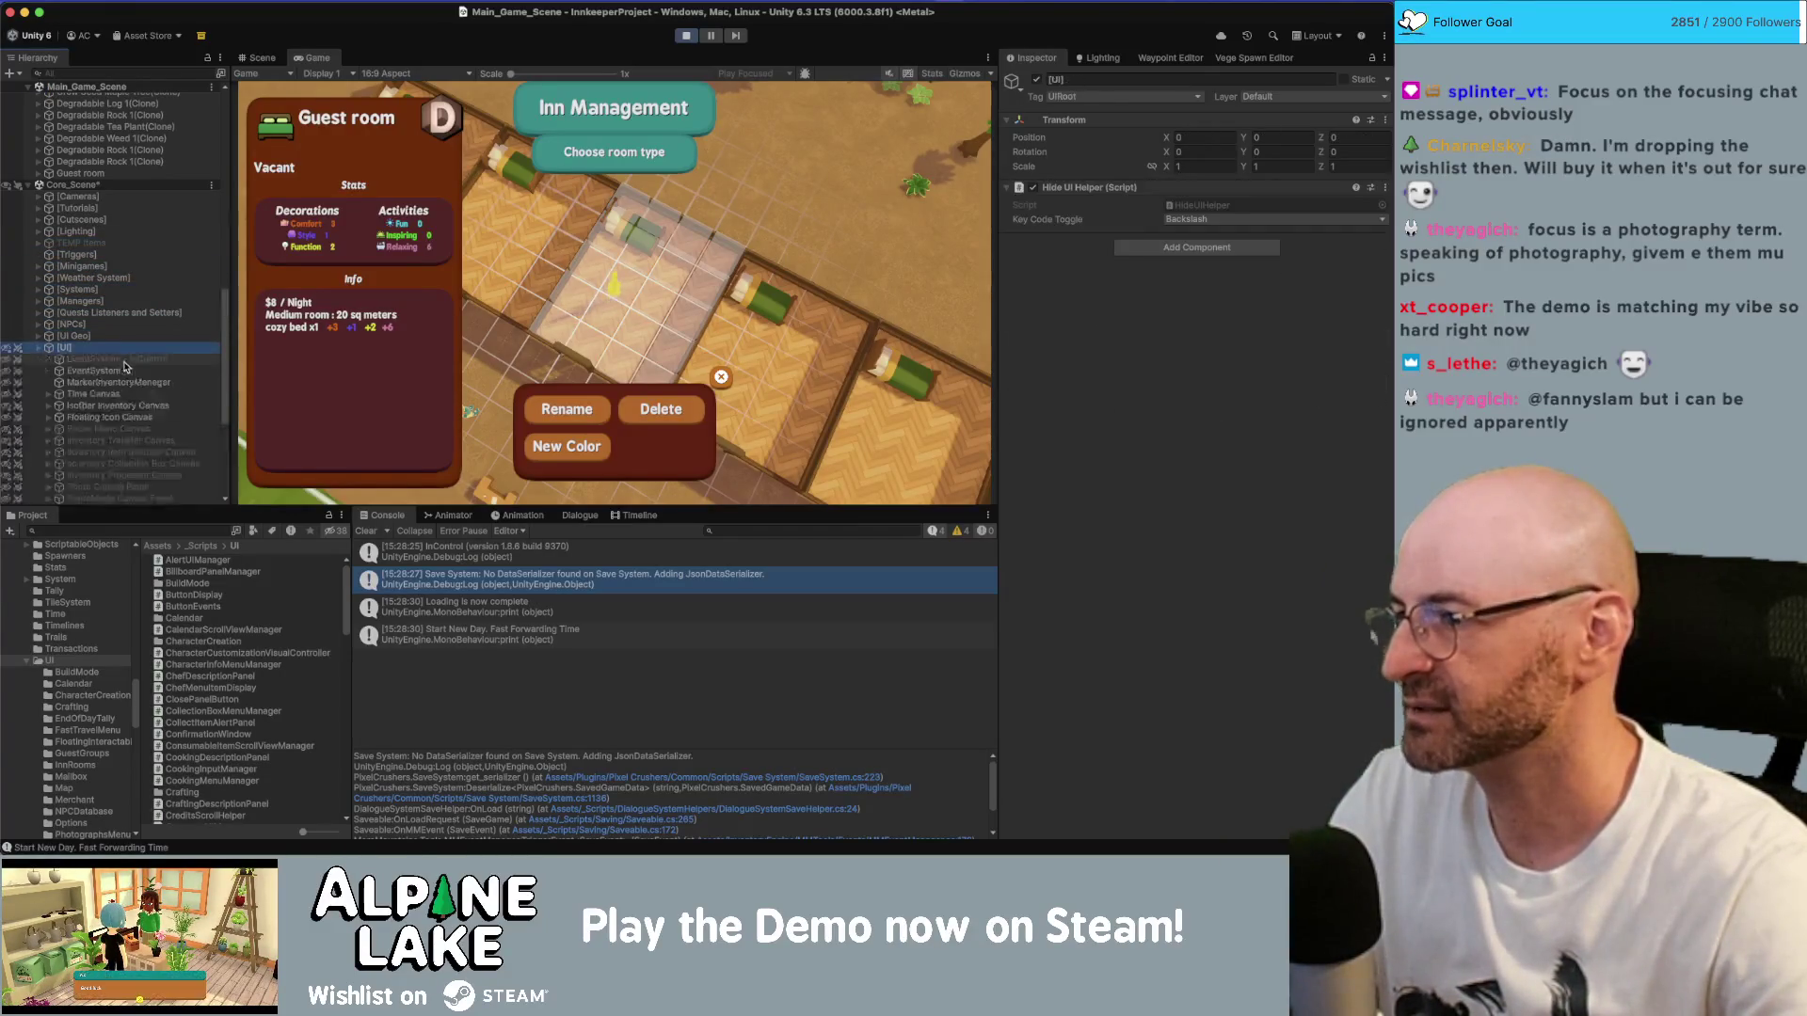
{"action": "left_click", "coordinate": [182, 371]}
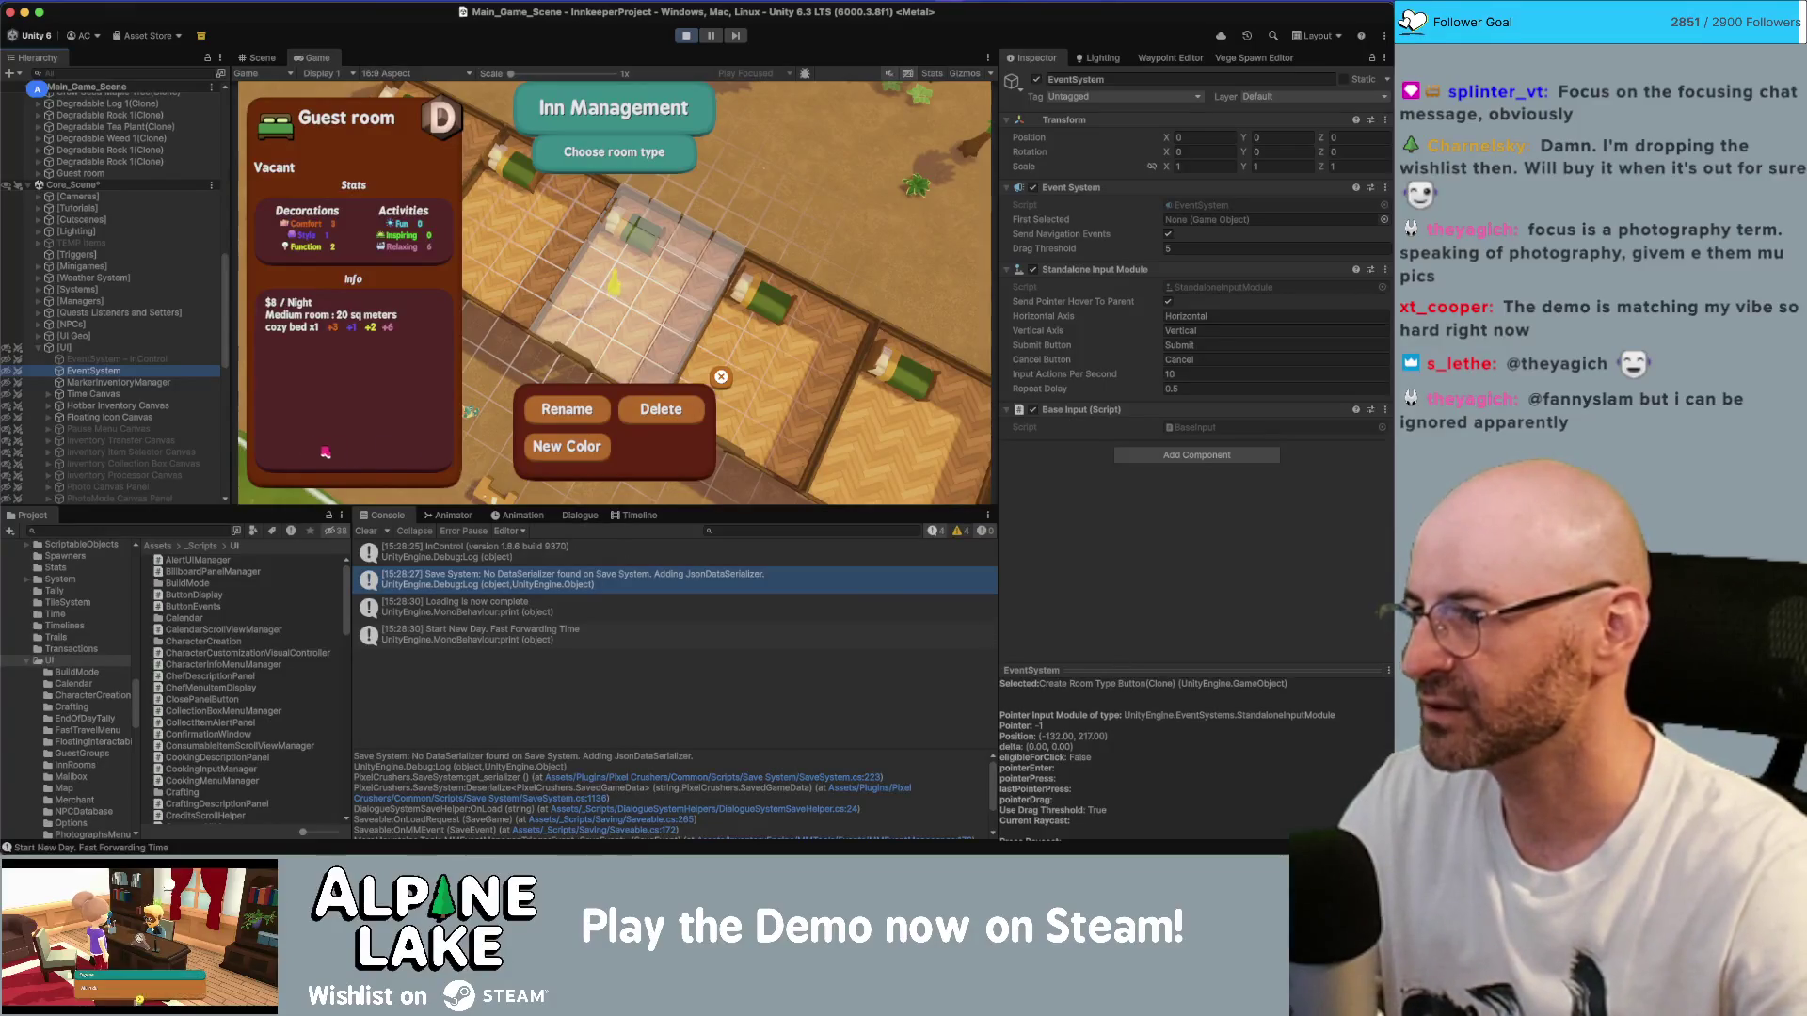
{"action": "scroll", "coordinate": [130, 417], "scroll_direction": "down", "scroll_amount": 10}
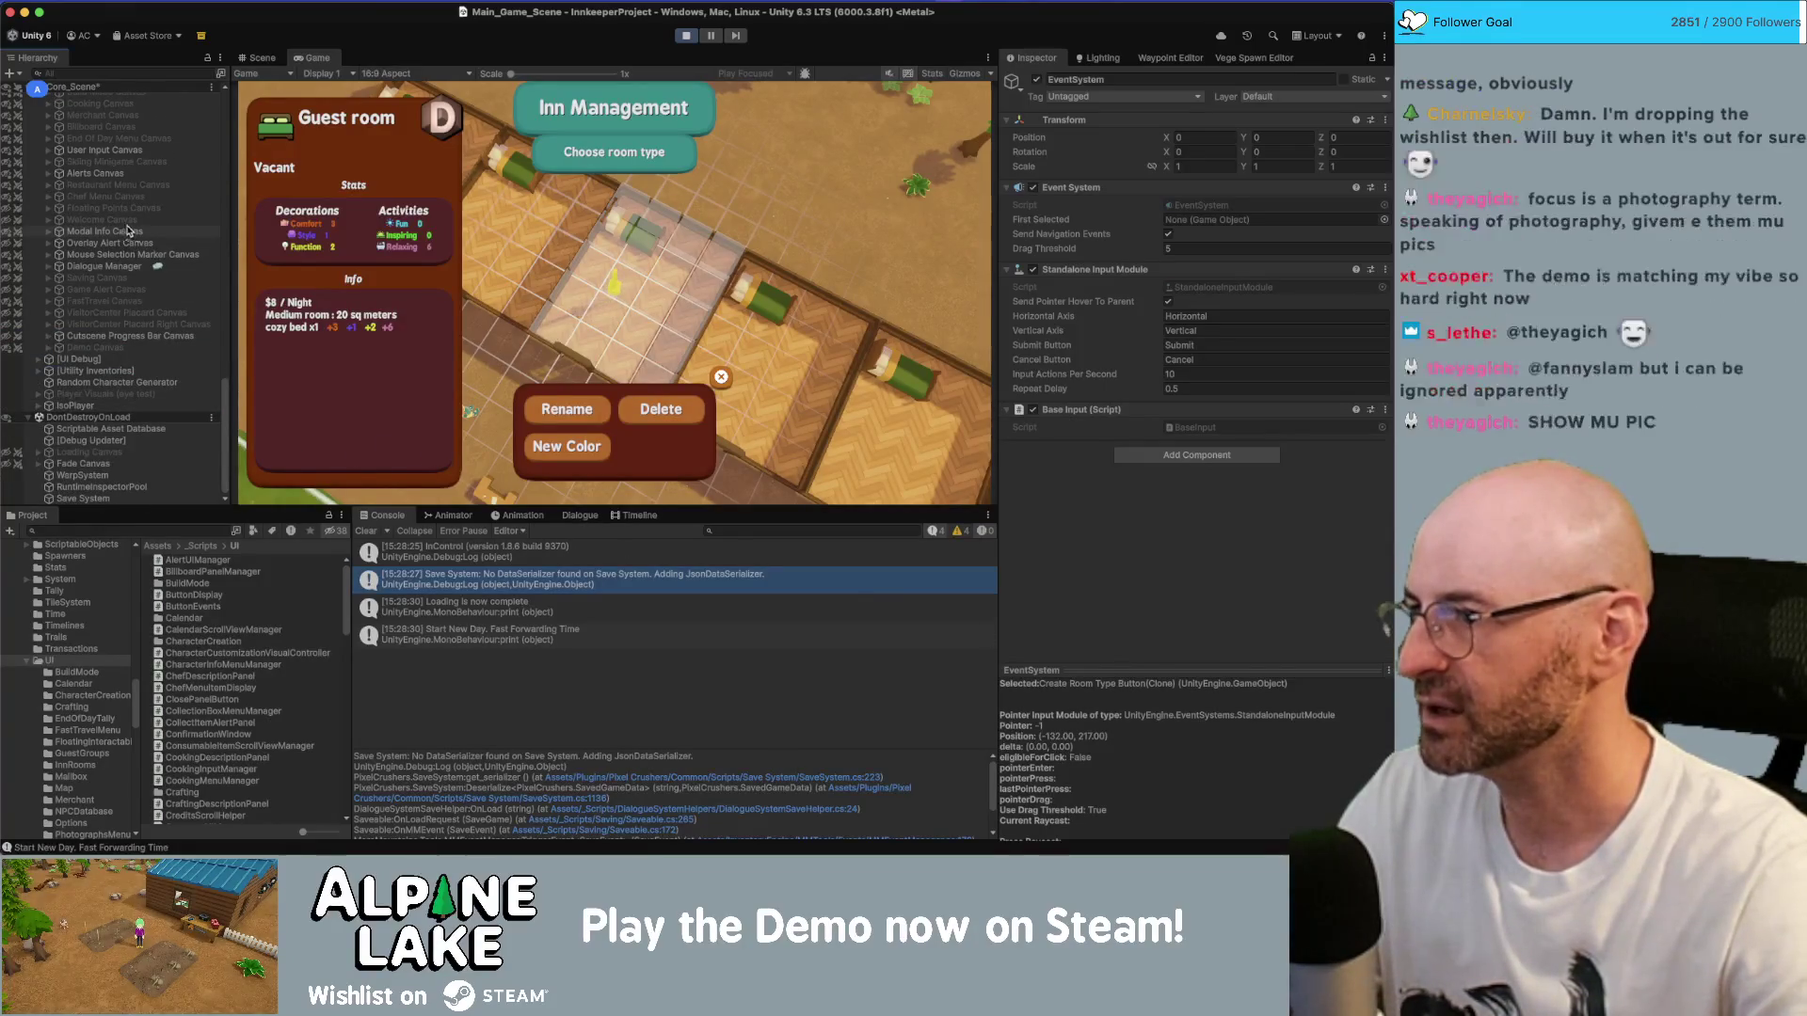
{"action": "scroll", "coordinate": [130, 231], "scroll_direction": "up", "scroll_amount": 5}
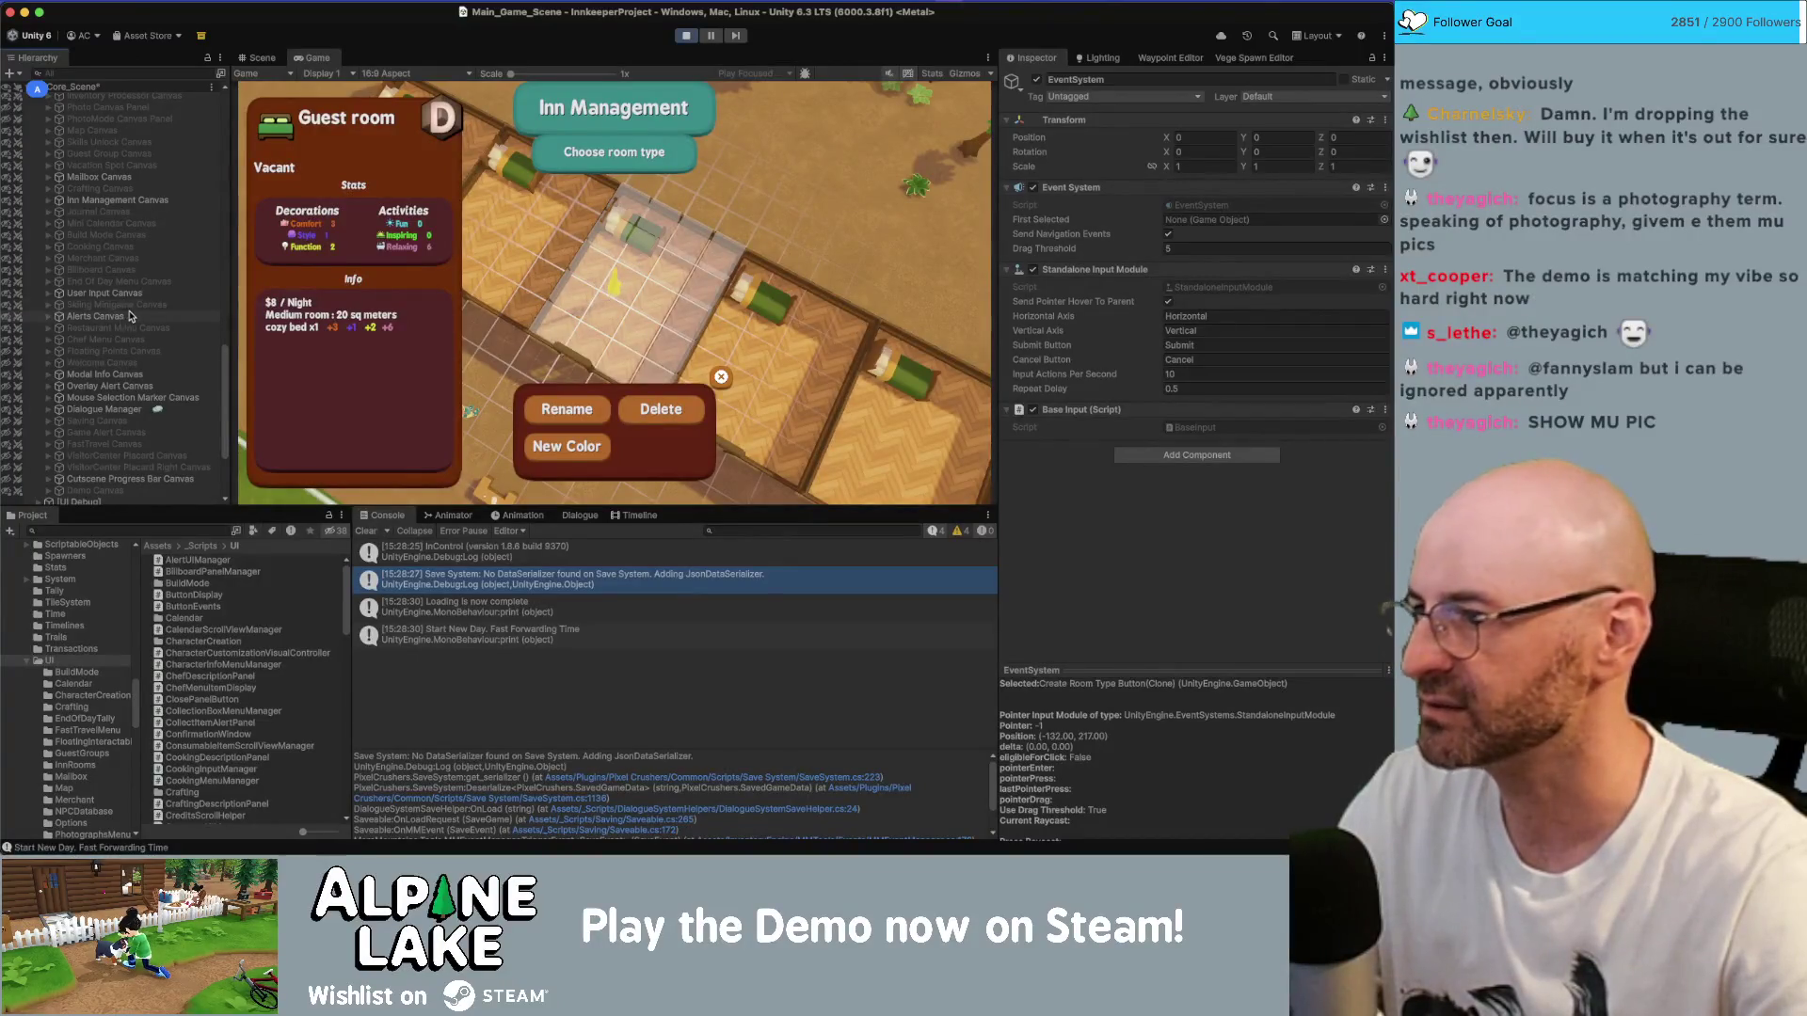
{"action": "scroll", "coordinate": [132, 320], "scroll_direction": "down", "scroll_amount": 3}
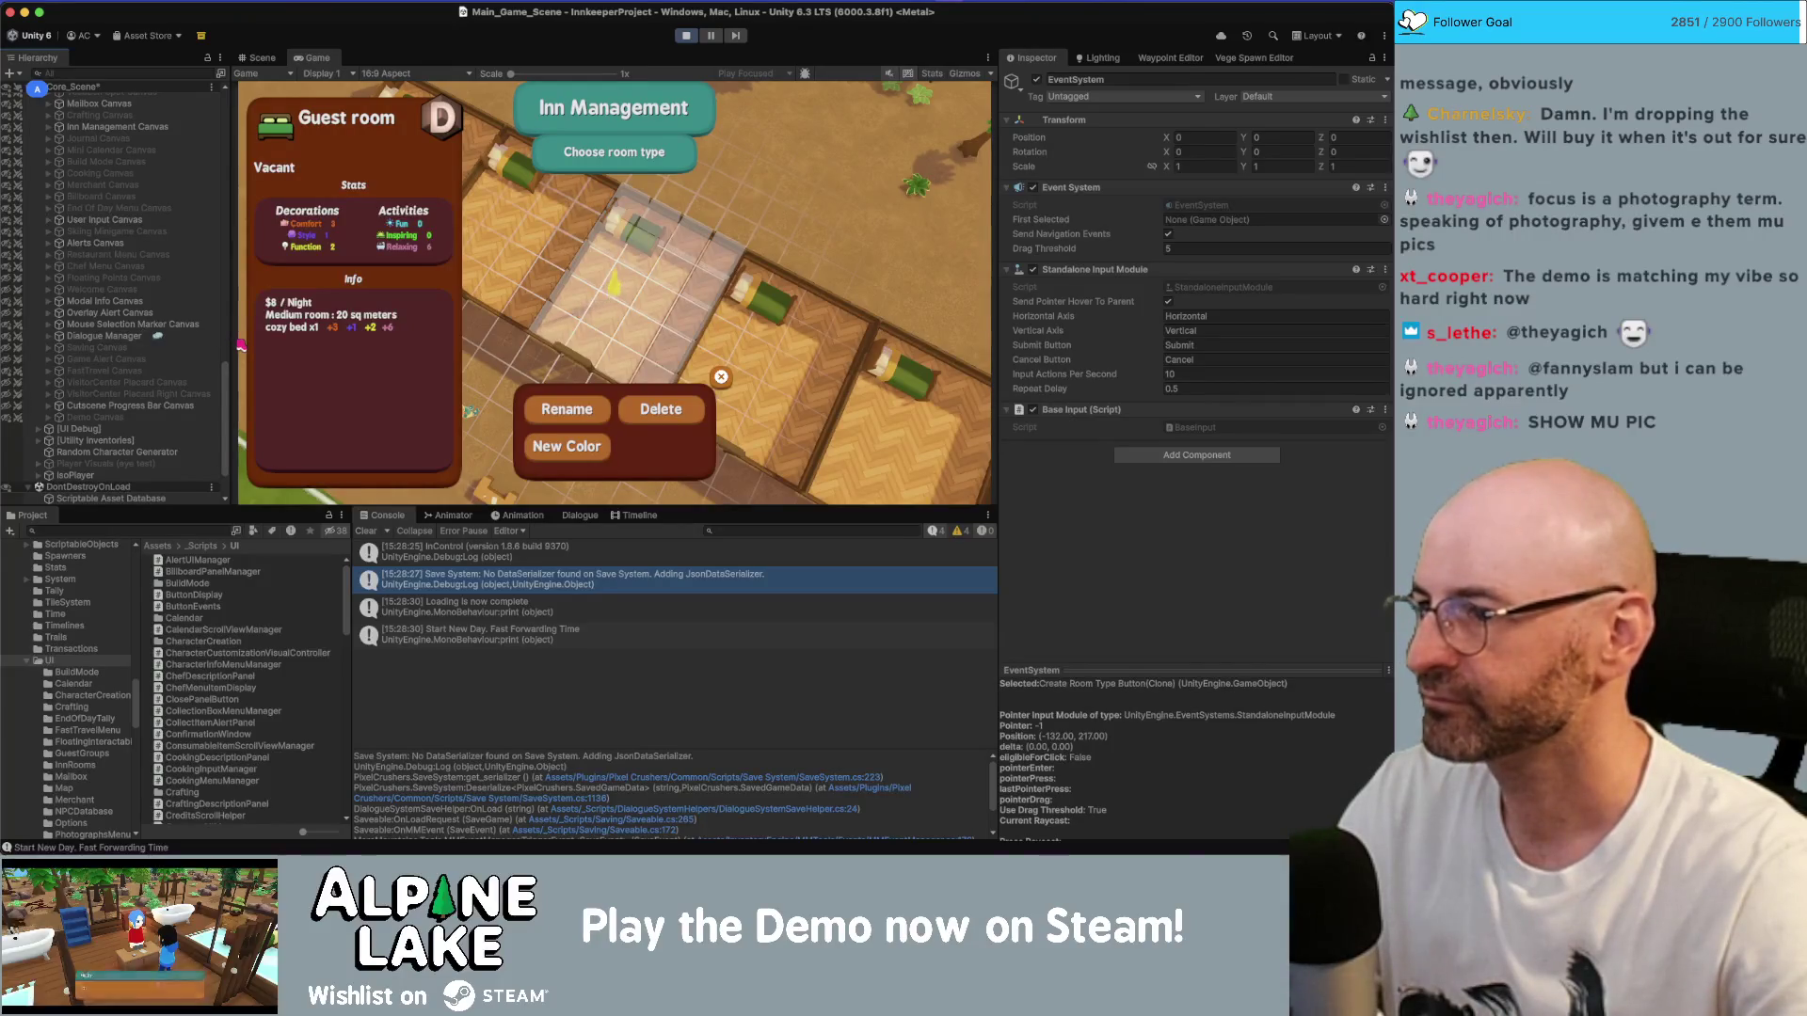
{"action": "scroll", "coordinate": [145, 288], "scroll_direction": "up", "scroll_amount": 8}
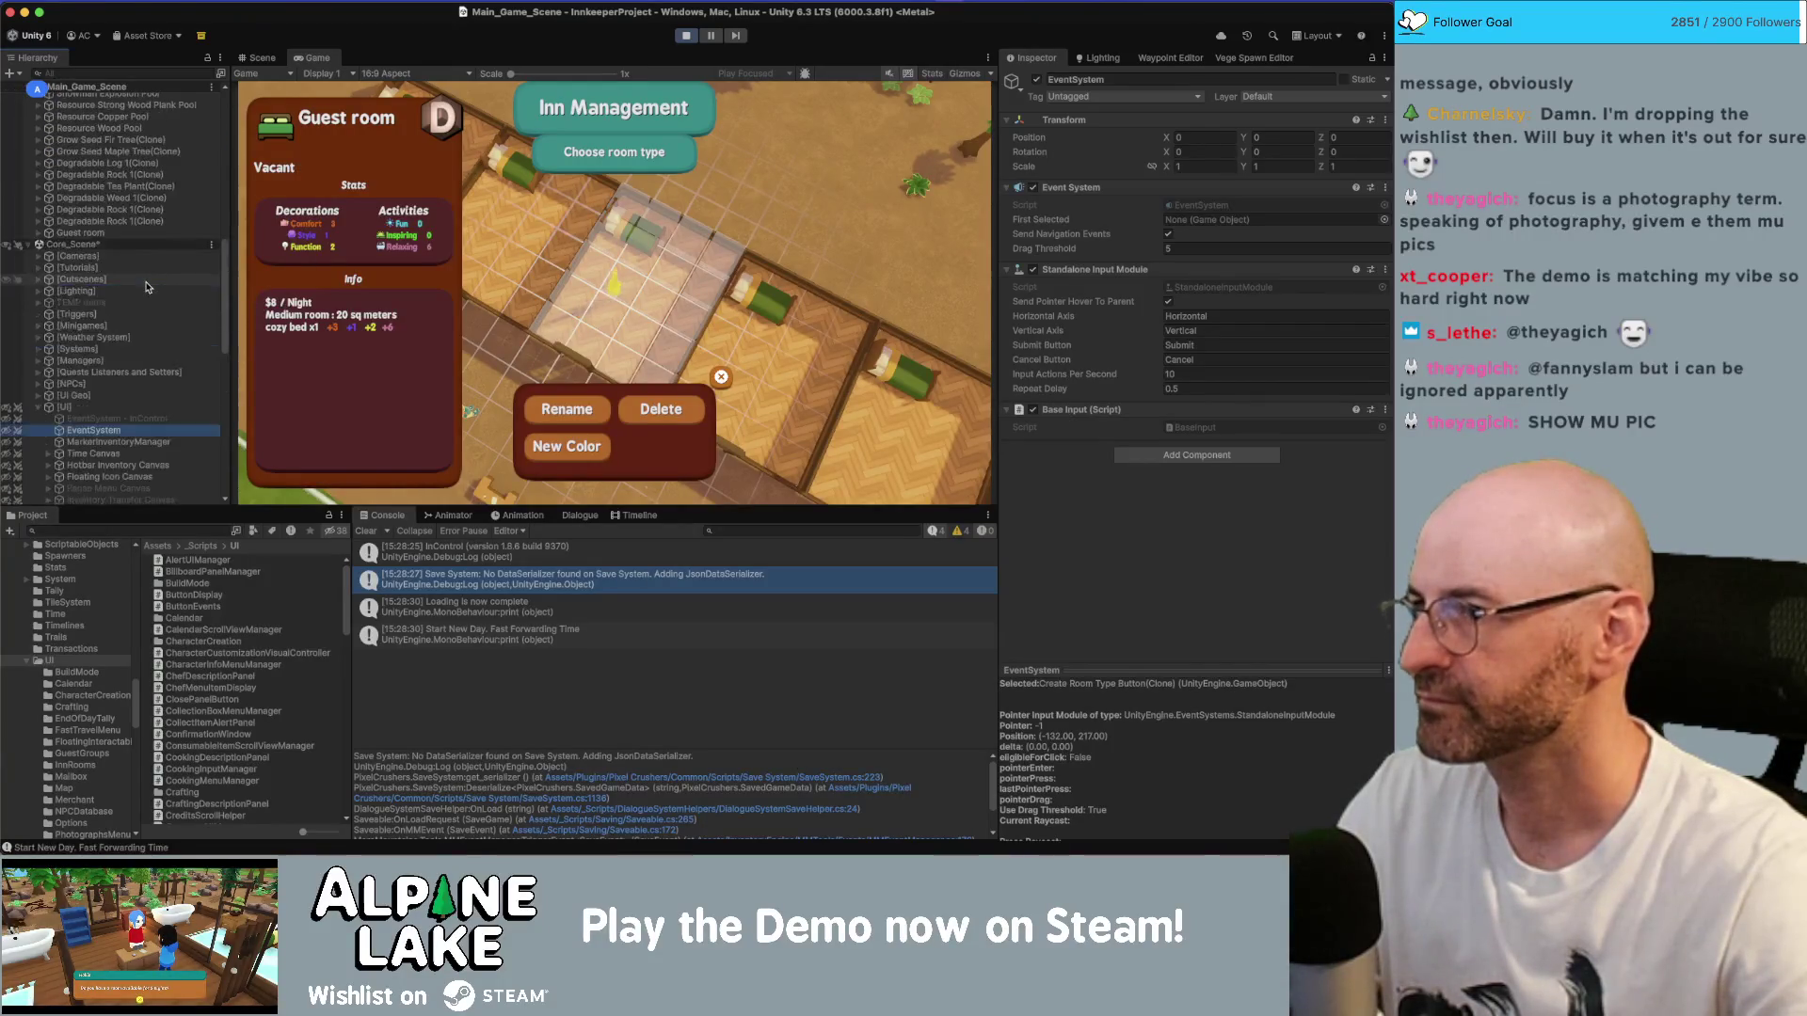
{"action": "scroll", "coordinate": [146, 287], "scroll_direction": "down", "scroll_amount": 10}
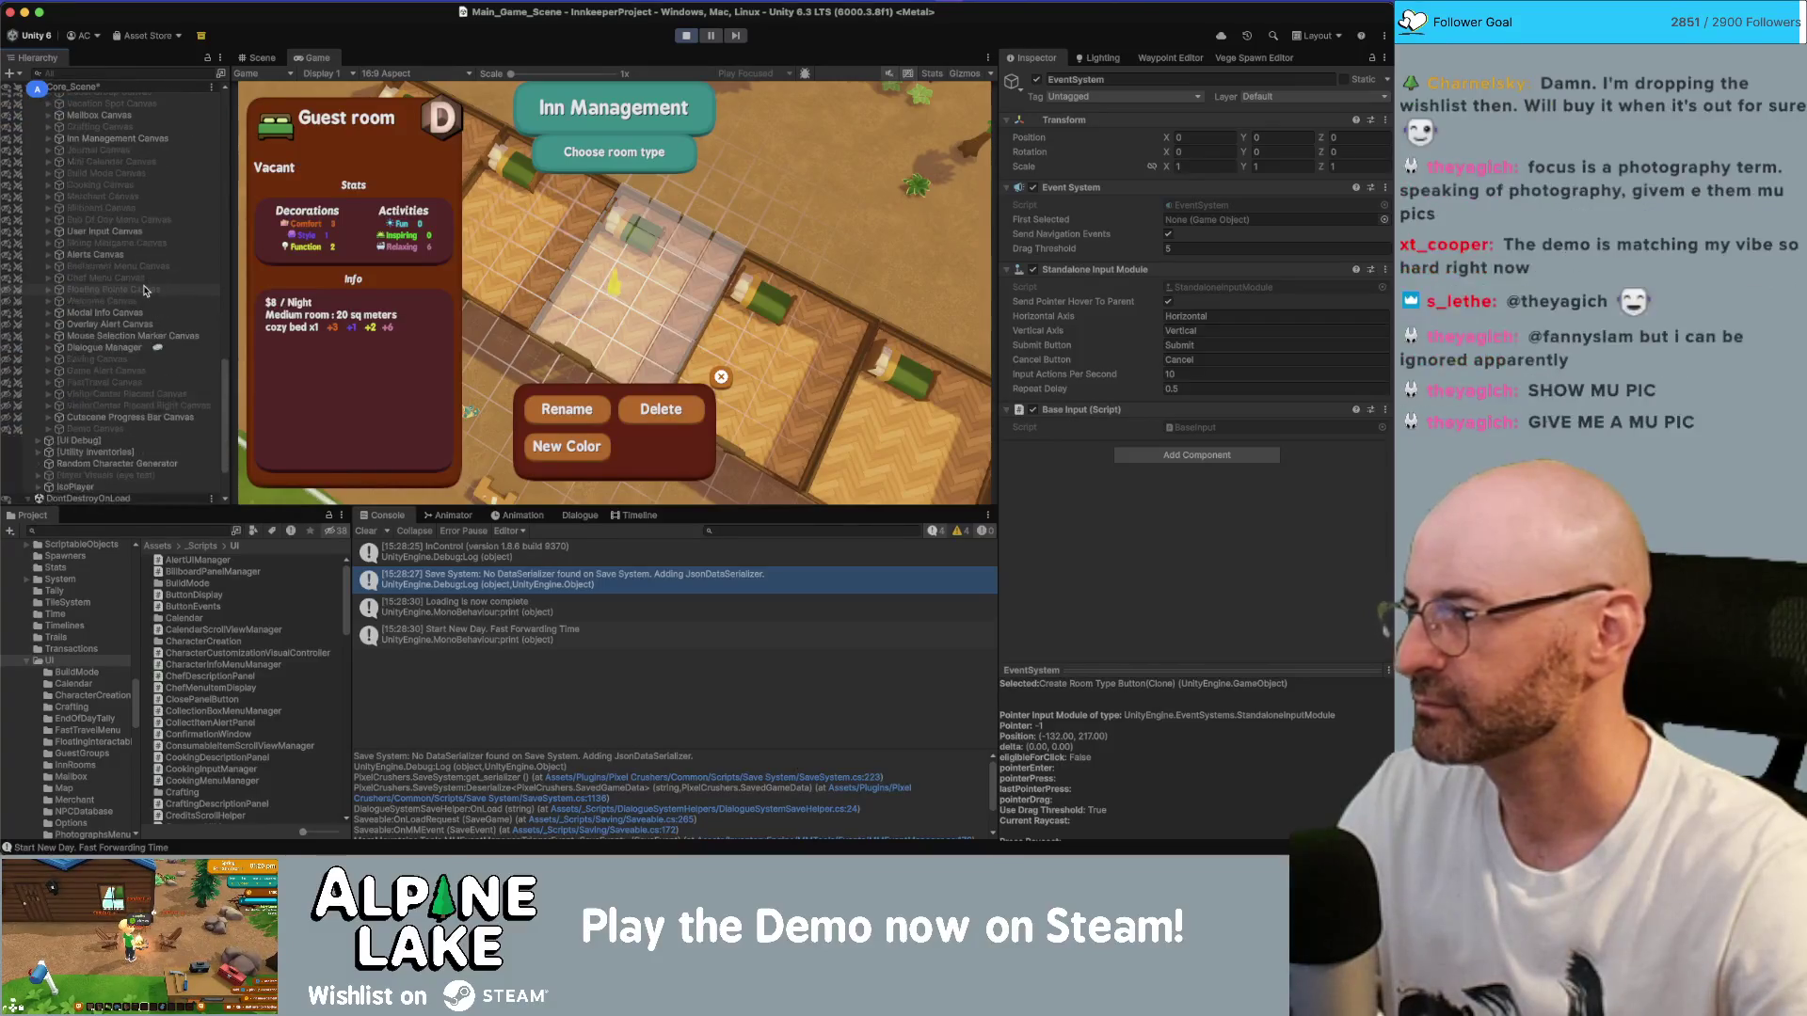
{"action": "scroll", "coordinate": [142, 288], "scroll_direction": "up", "scroll_amount": 10}
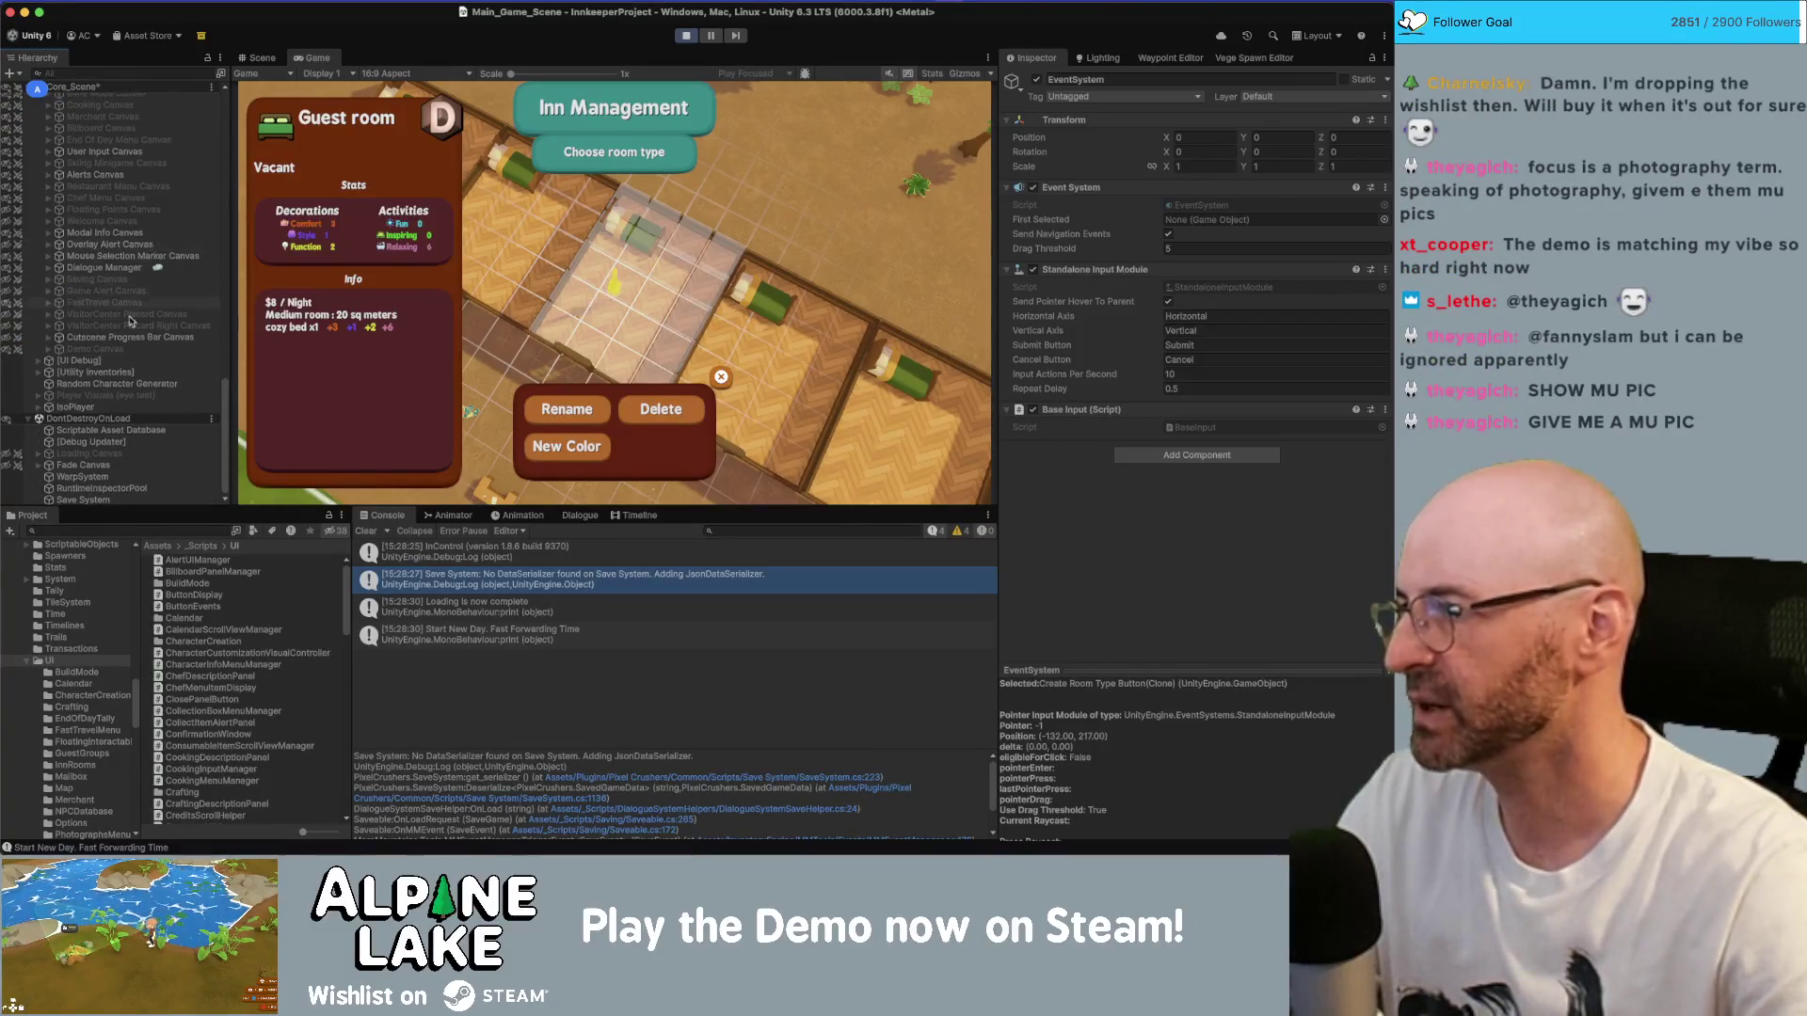
{"action": "scroll", "coordinate": [137, 283], "scroll_direction": "down", "scroll_amount": 8}
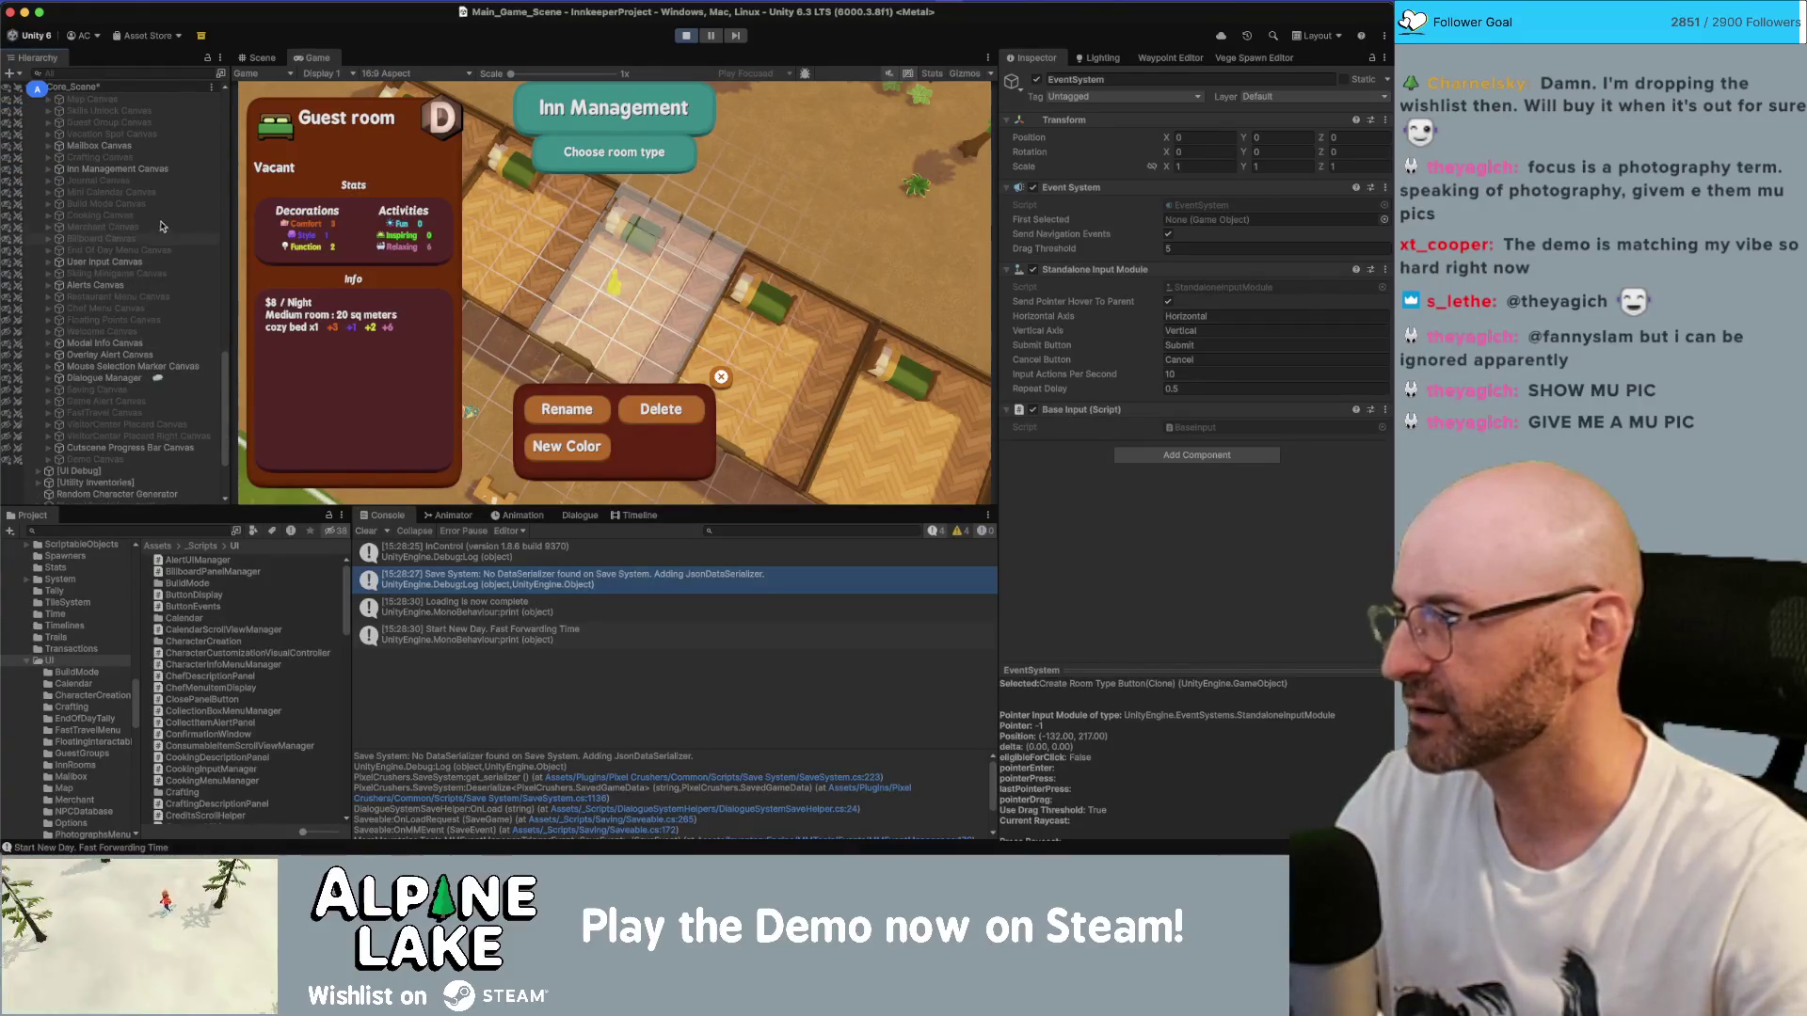
- Select SelectionMarker under Room Buttons > Button GRP and frame it in the Scene view
{"action": "left_click", "coordinate": [118, 169]}
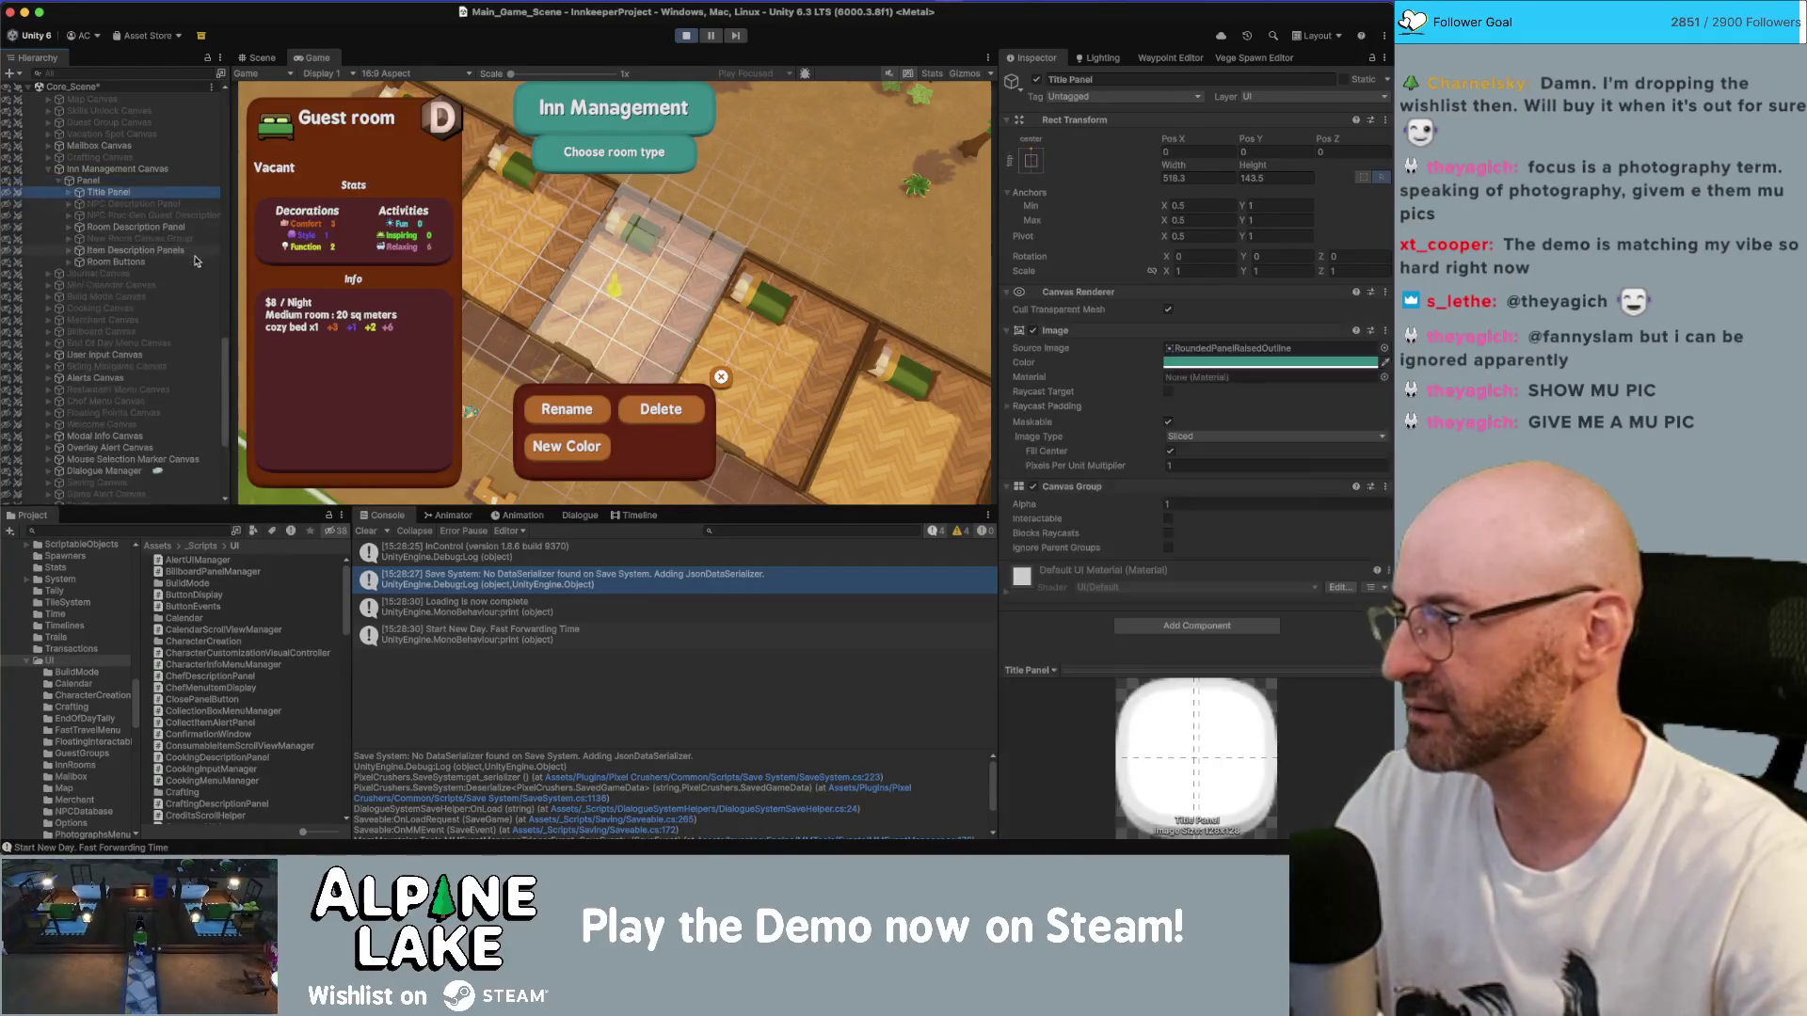
{"action": "left_click", "coordinate": [196, 261]}
{"action": "key", "text": "Right"}
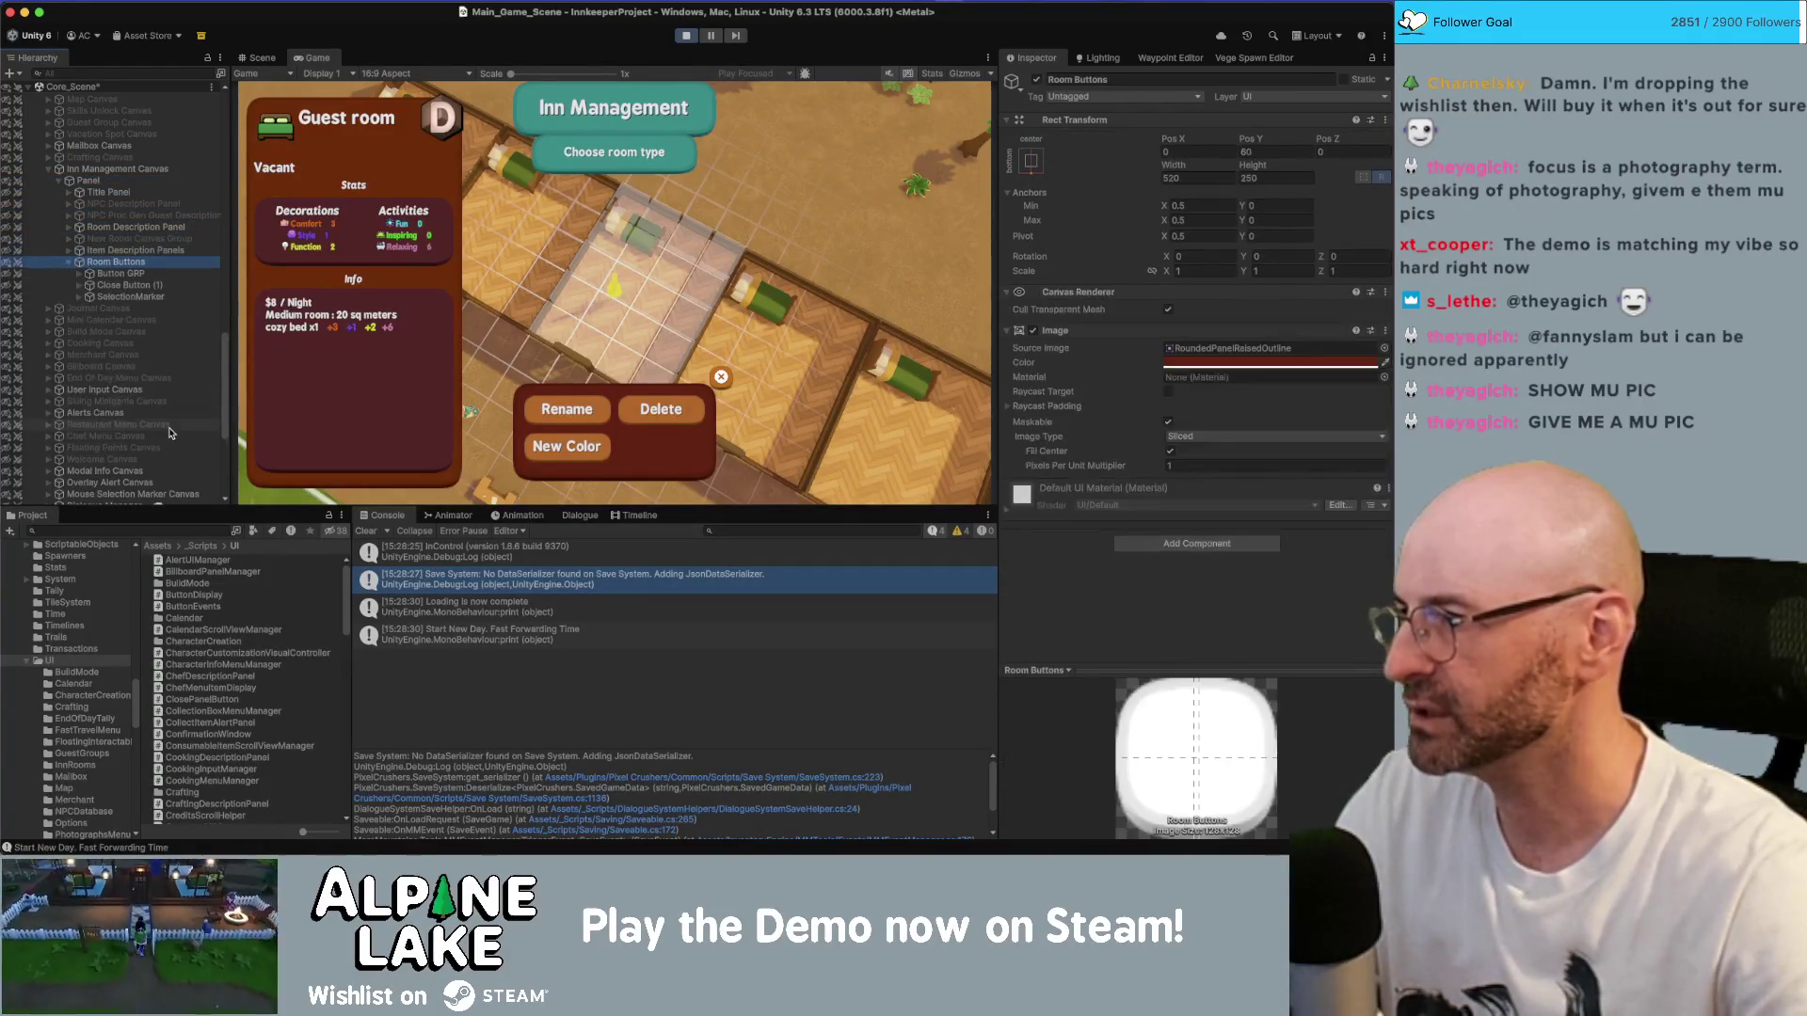
{"action": "key", "text": "Down"}
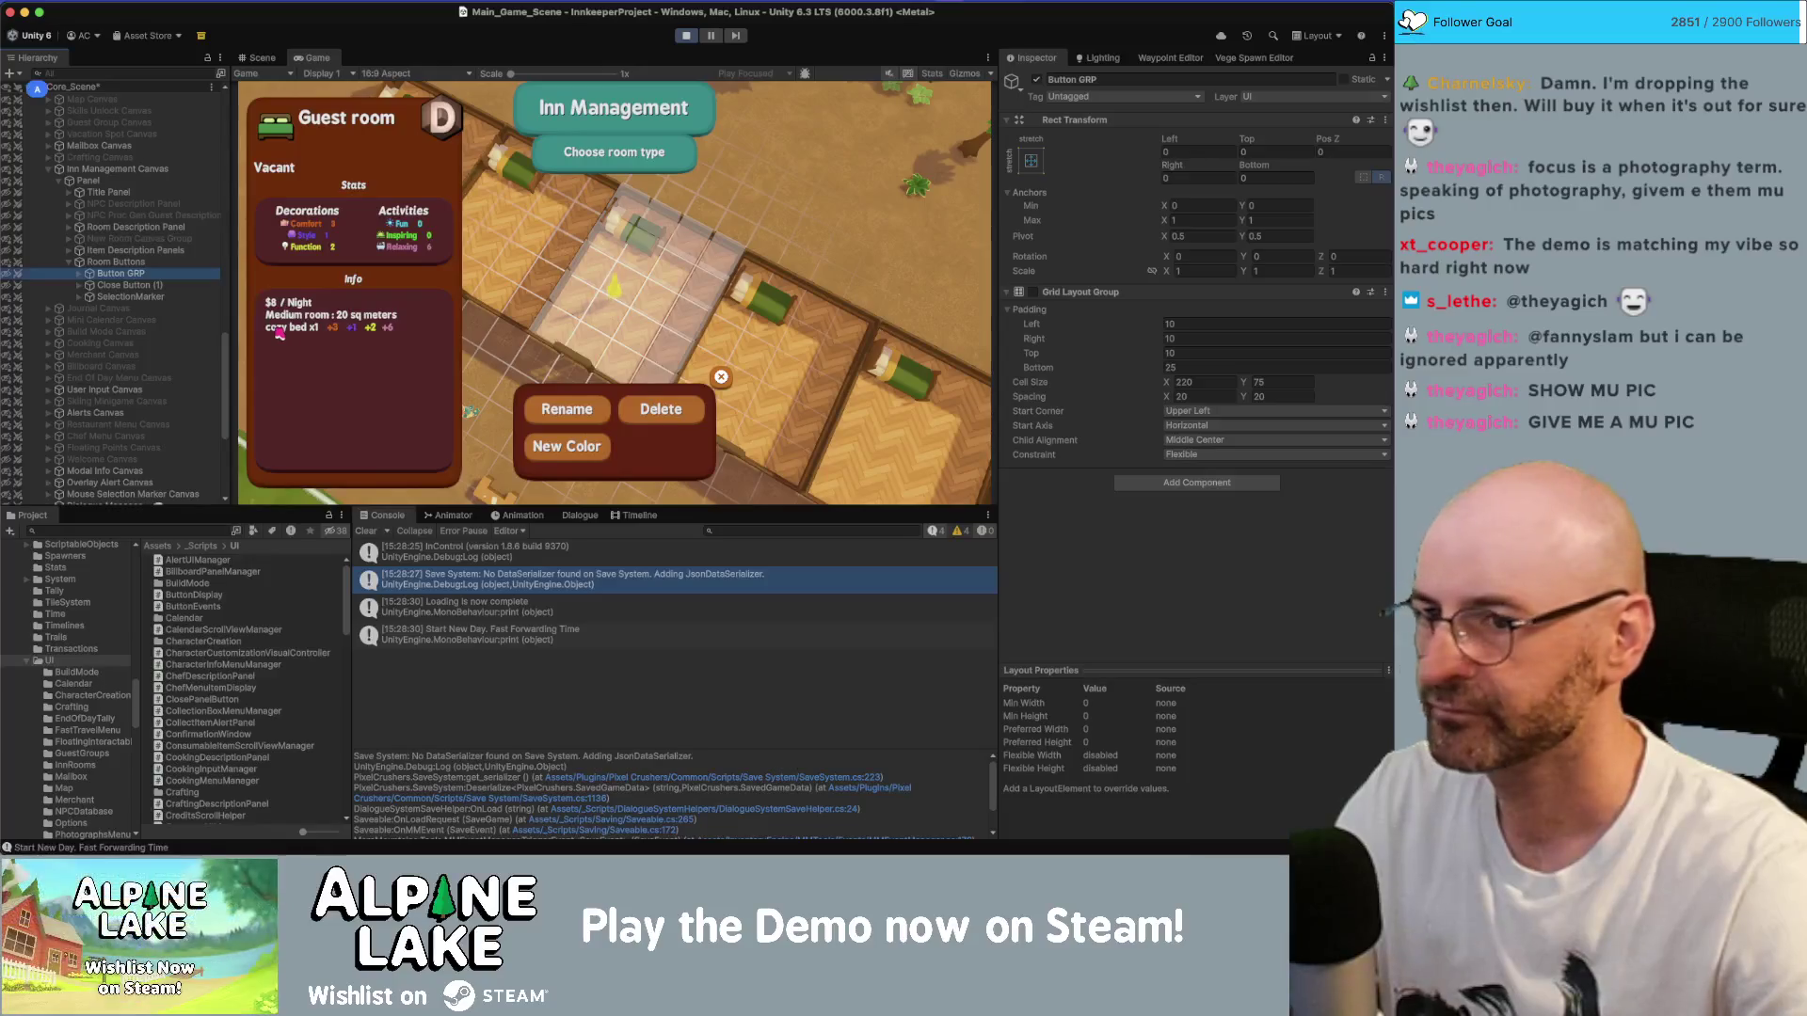
{"action": "key", "text": "Right"}
{"action": "key", "text": "Down"}
{"action": "key", "text": "Down"}
{"action": "key", "text": "Down"}
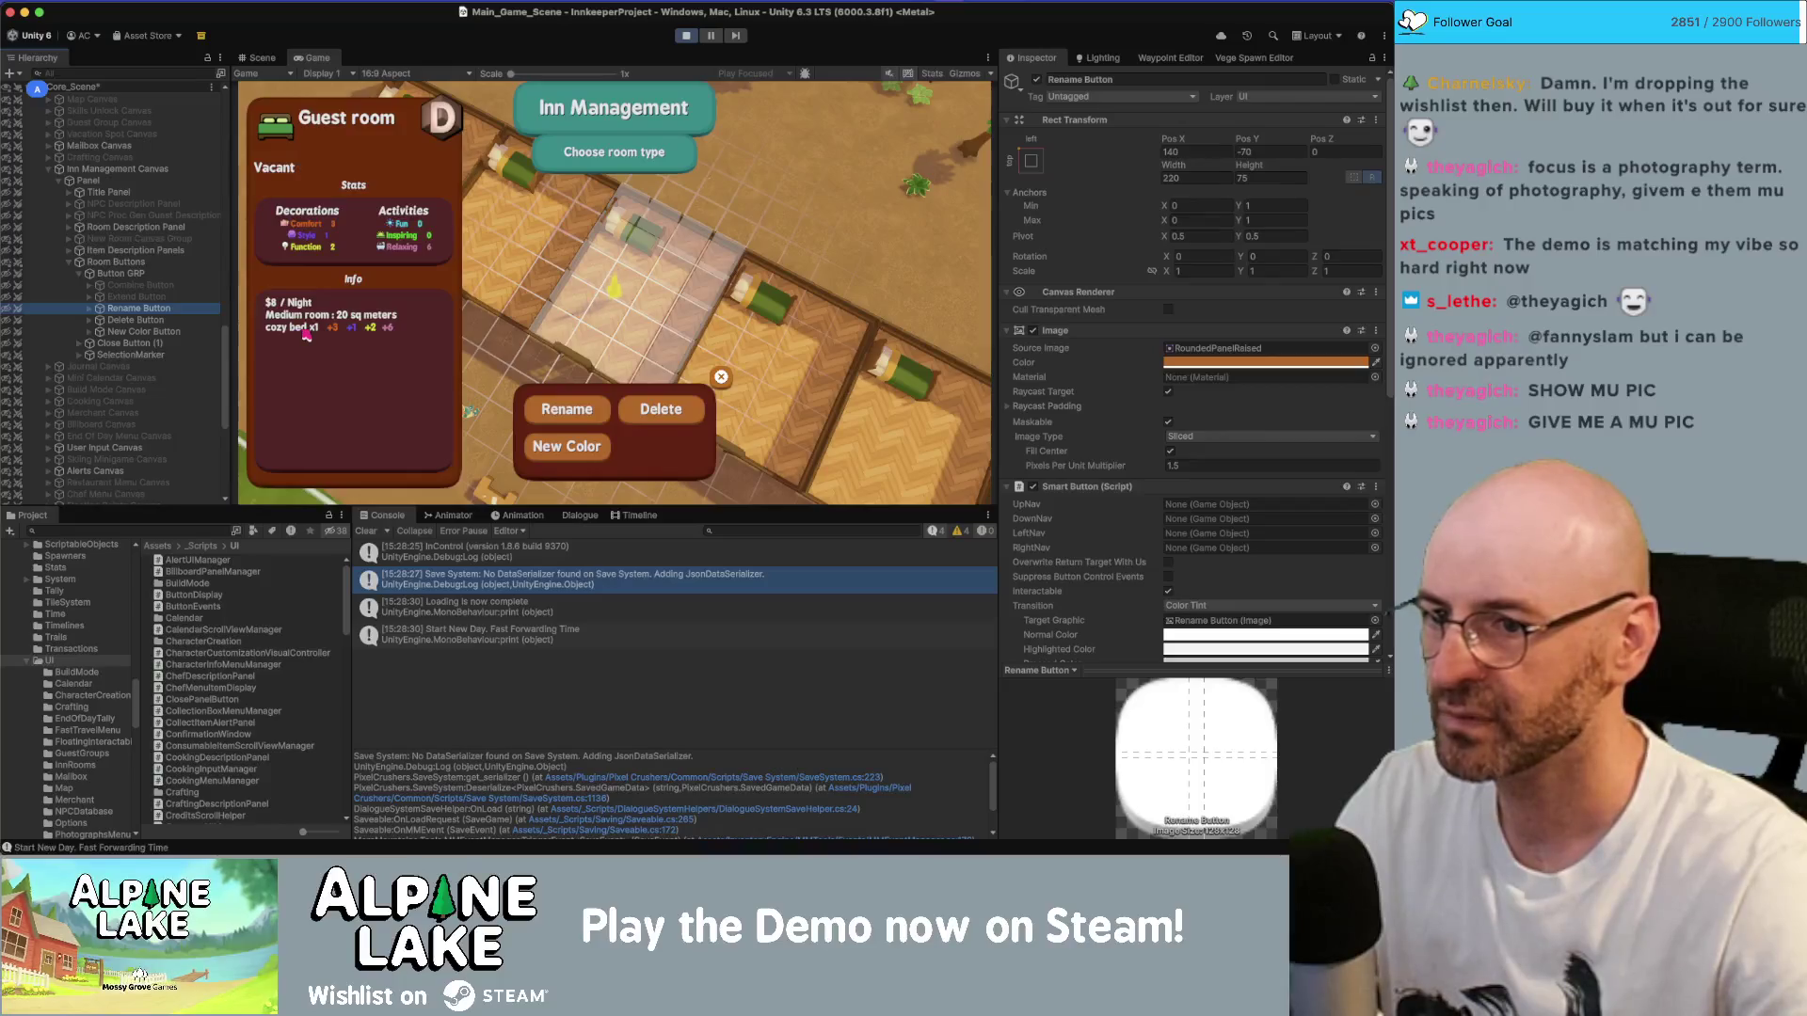
{"action": "key", "text": "Down"}
{"action": "key", "text": "Down"}
{"action": "key", "text": "Down"}
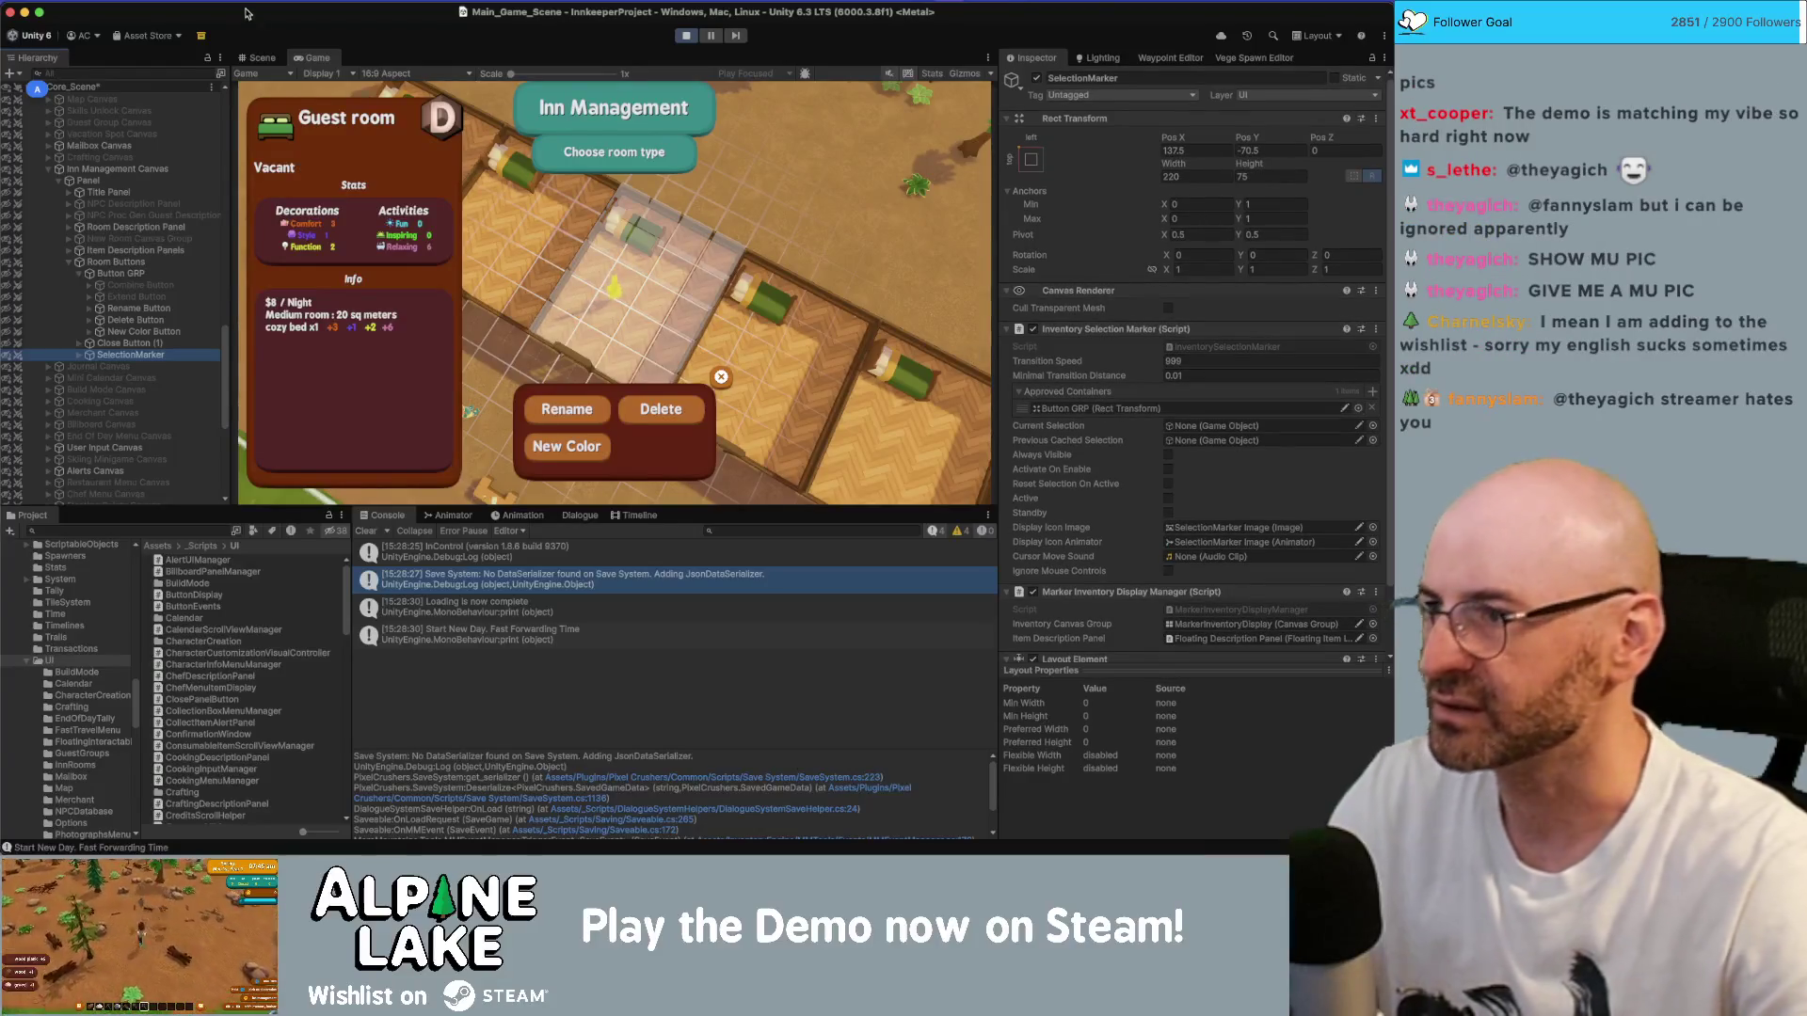
{"action": "left_click", "coordinate": [256, 57]}
{"action": "key", "text": "f"}
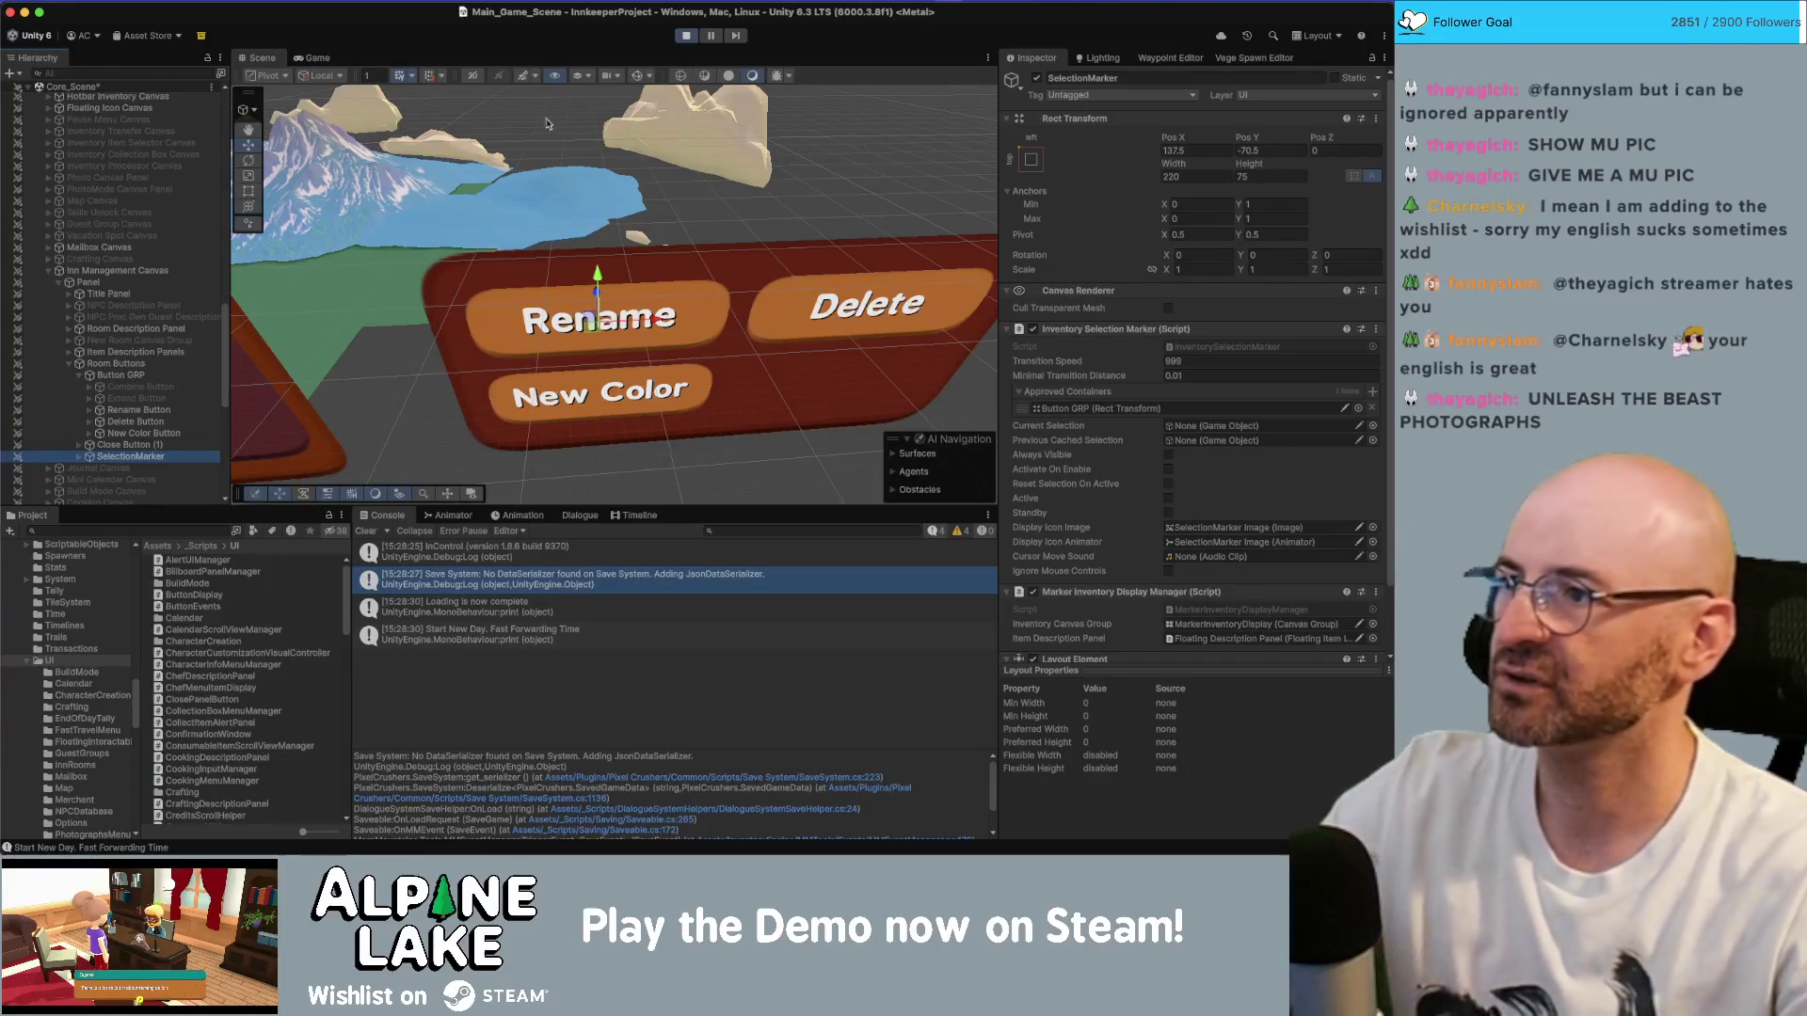
- Return to the Game view and reopen Inn Management with a guest room selected
{"action": "left_click", "coordinate": [312, 58]}
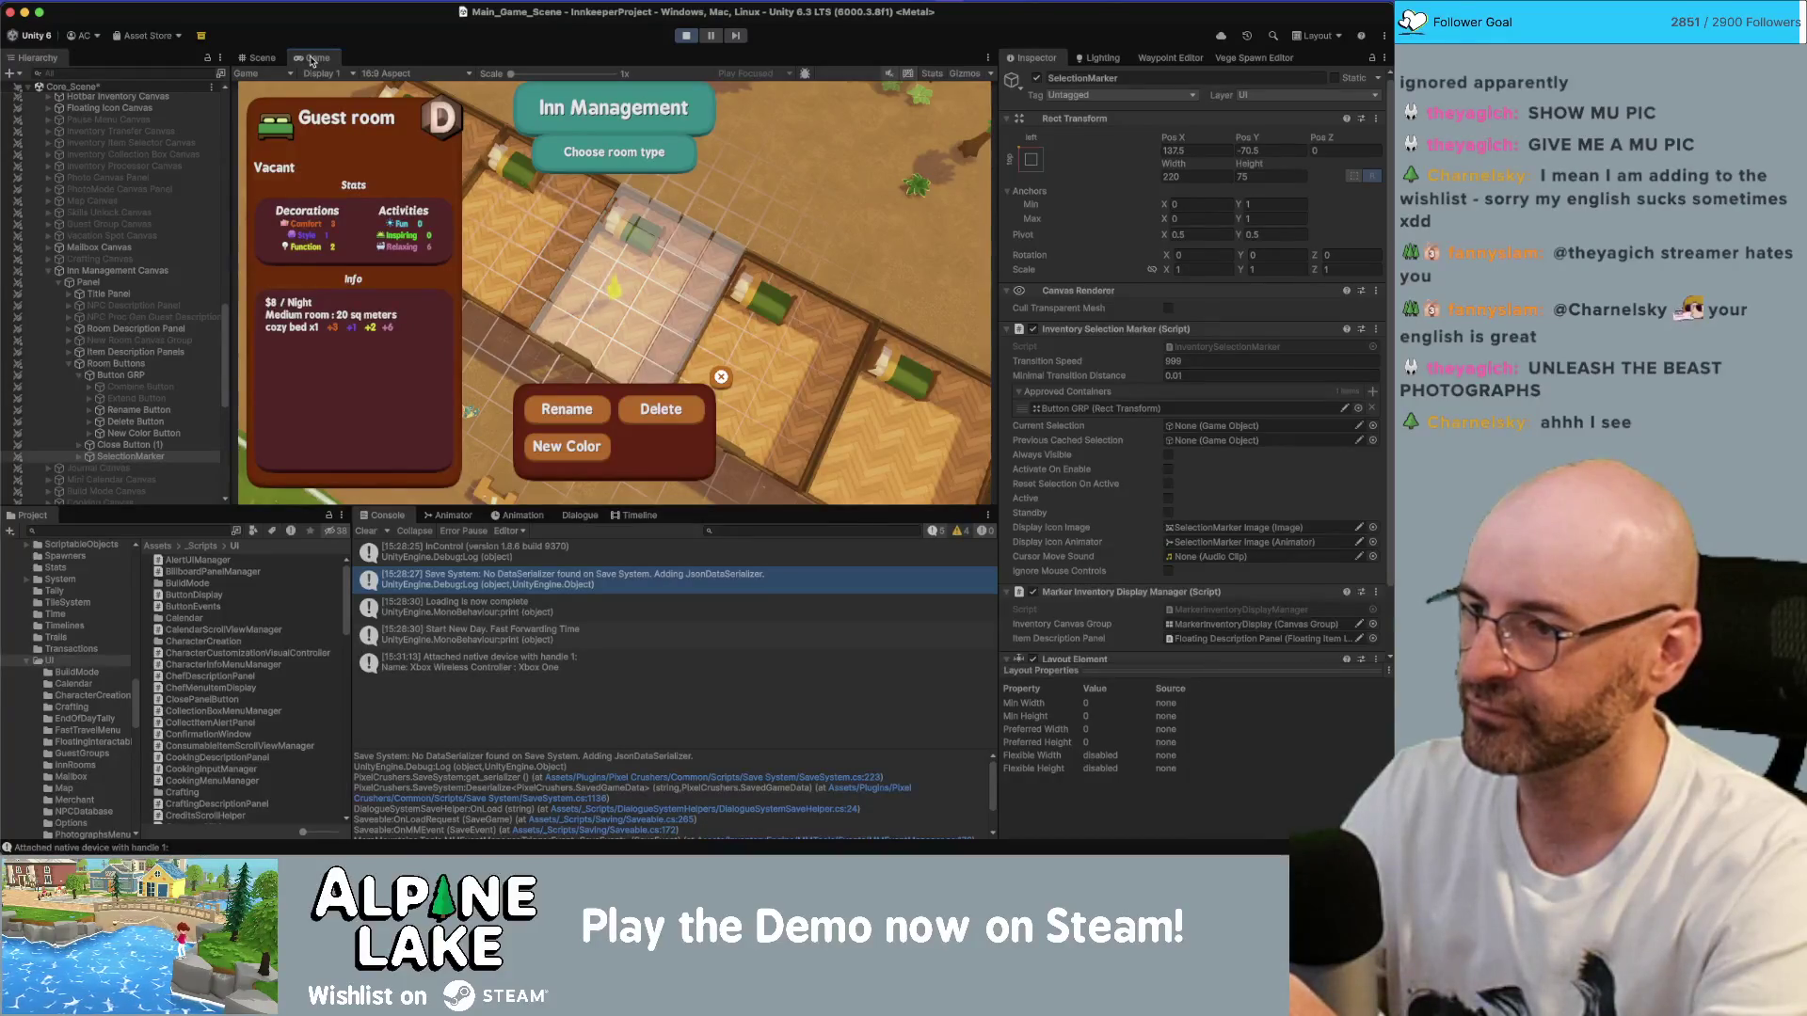
{"action": "key", "text": "Escape"}
{"action": "key", "text": "Escape"}
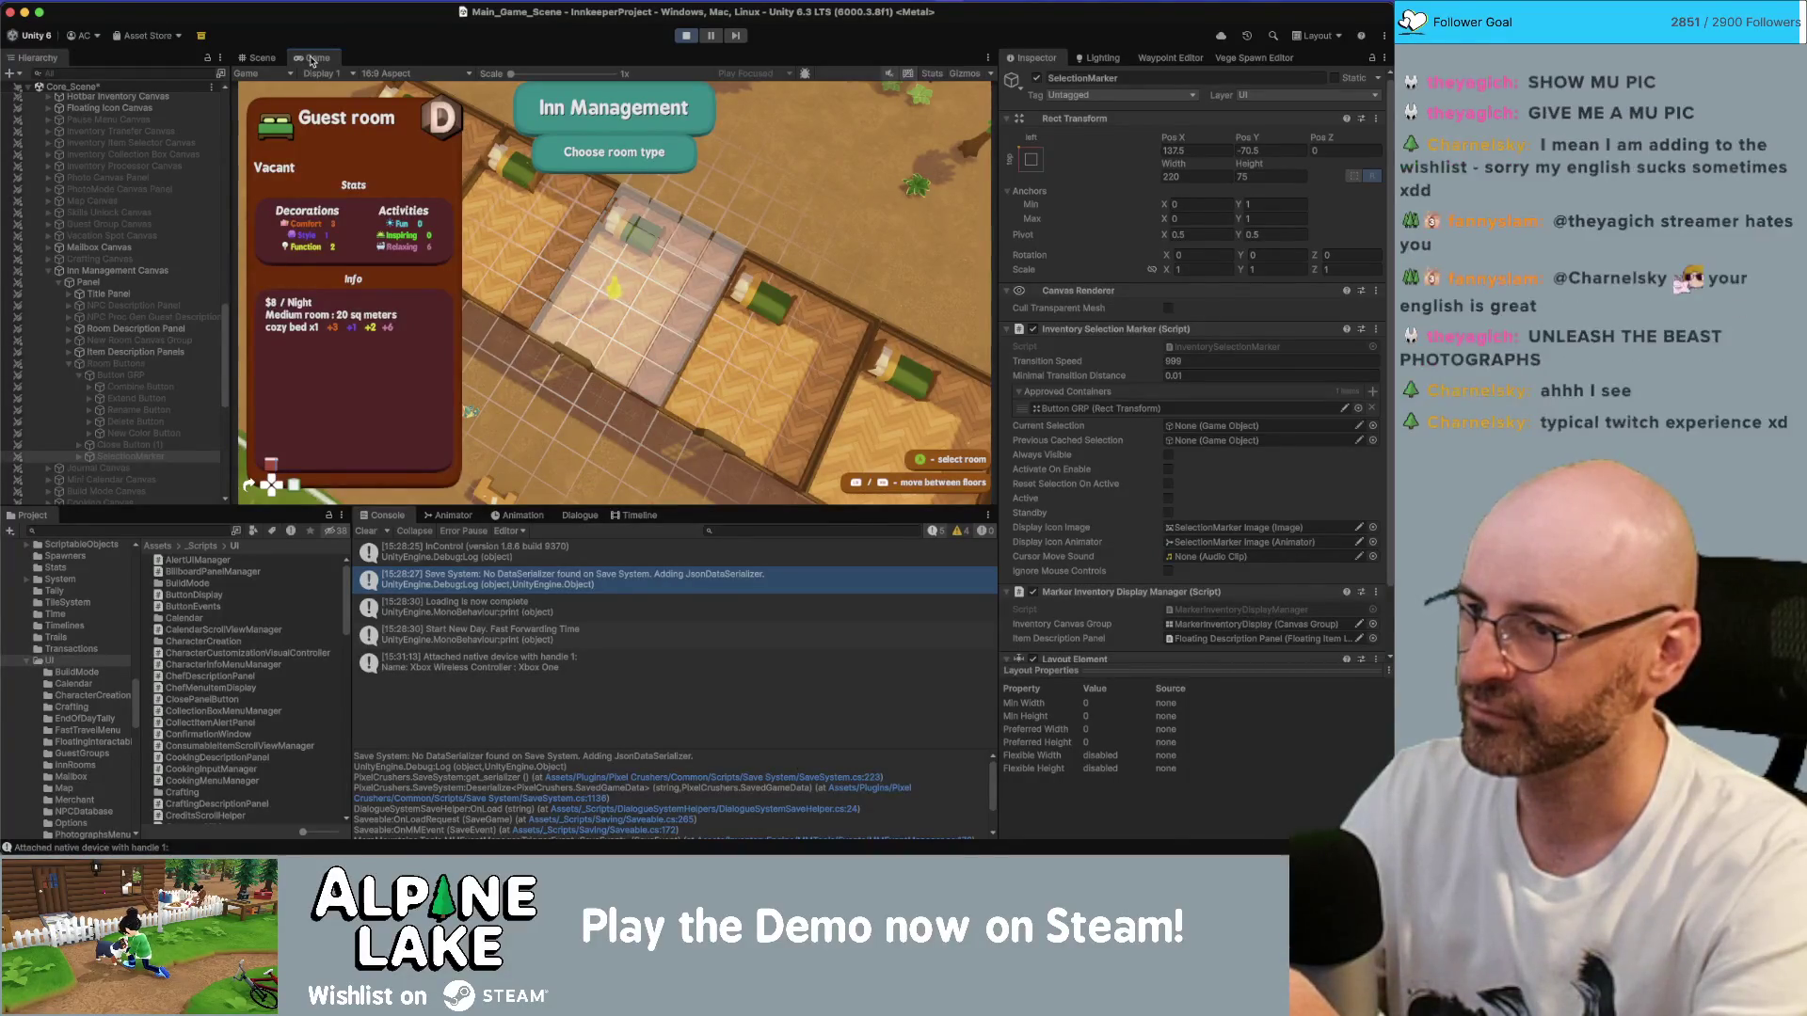
{"action": "key", "text": "i"}
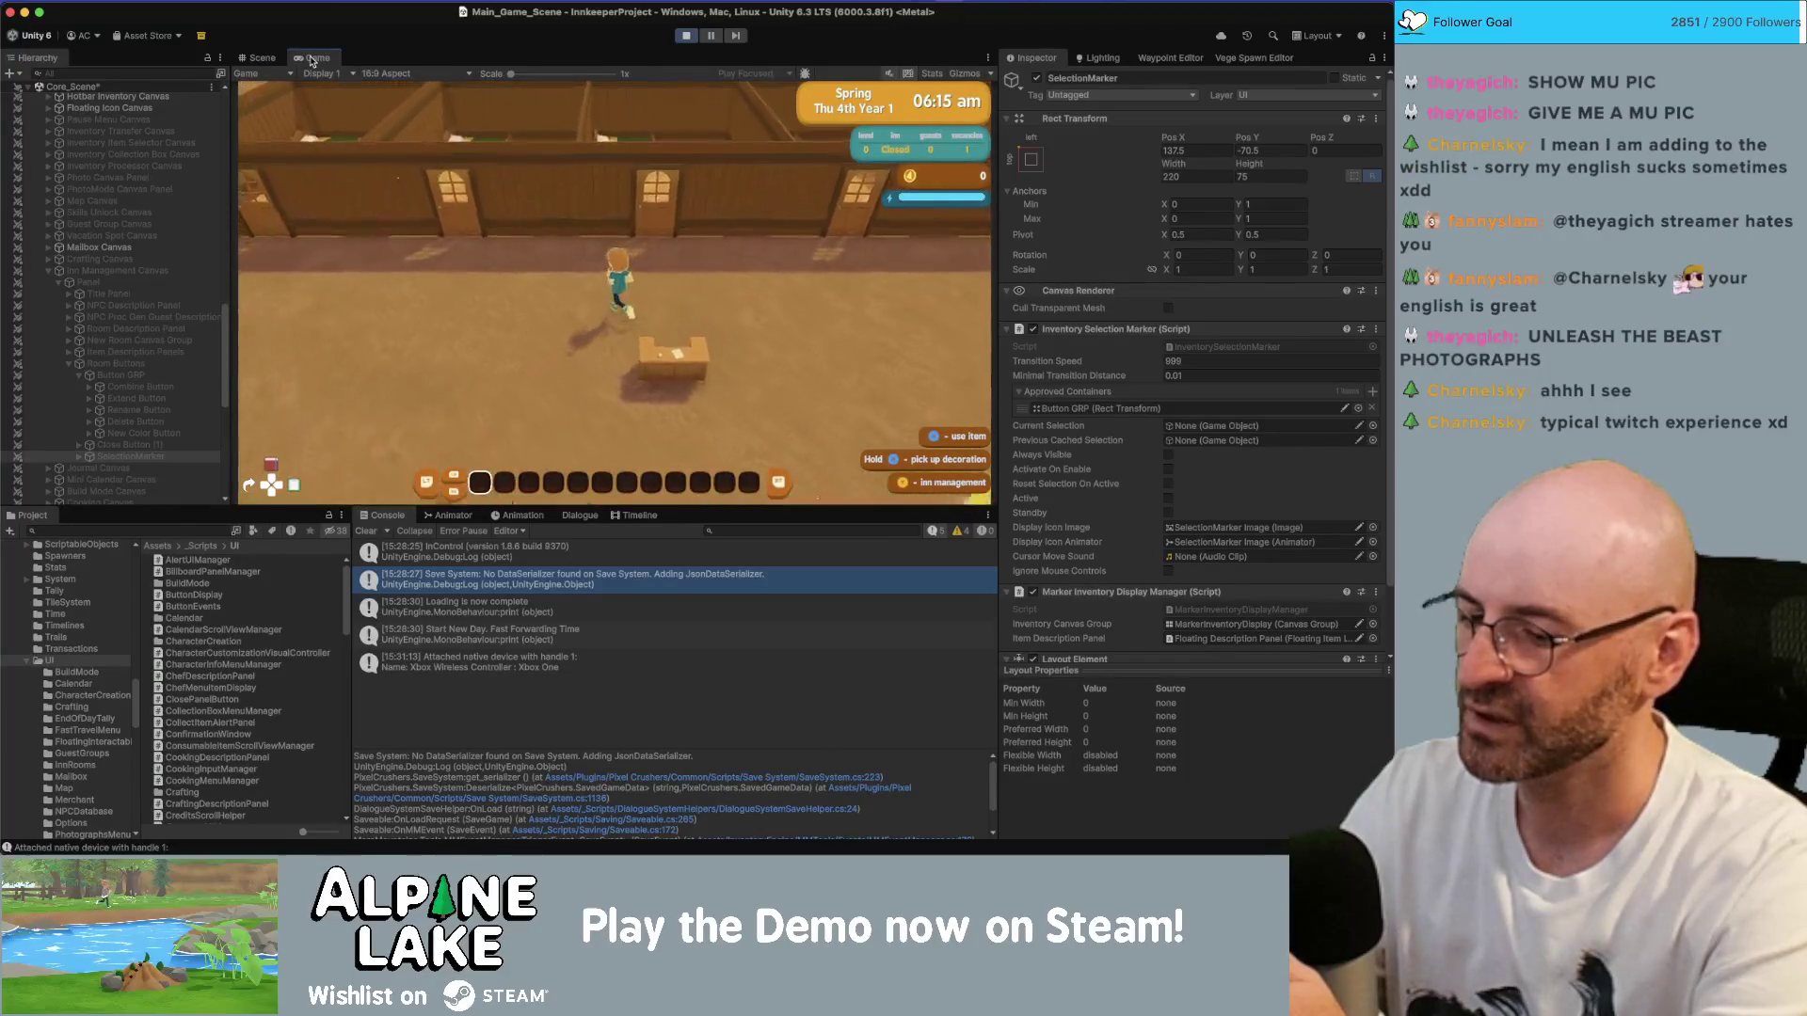
{"action": "key", "text": "Up"}
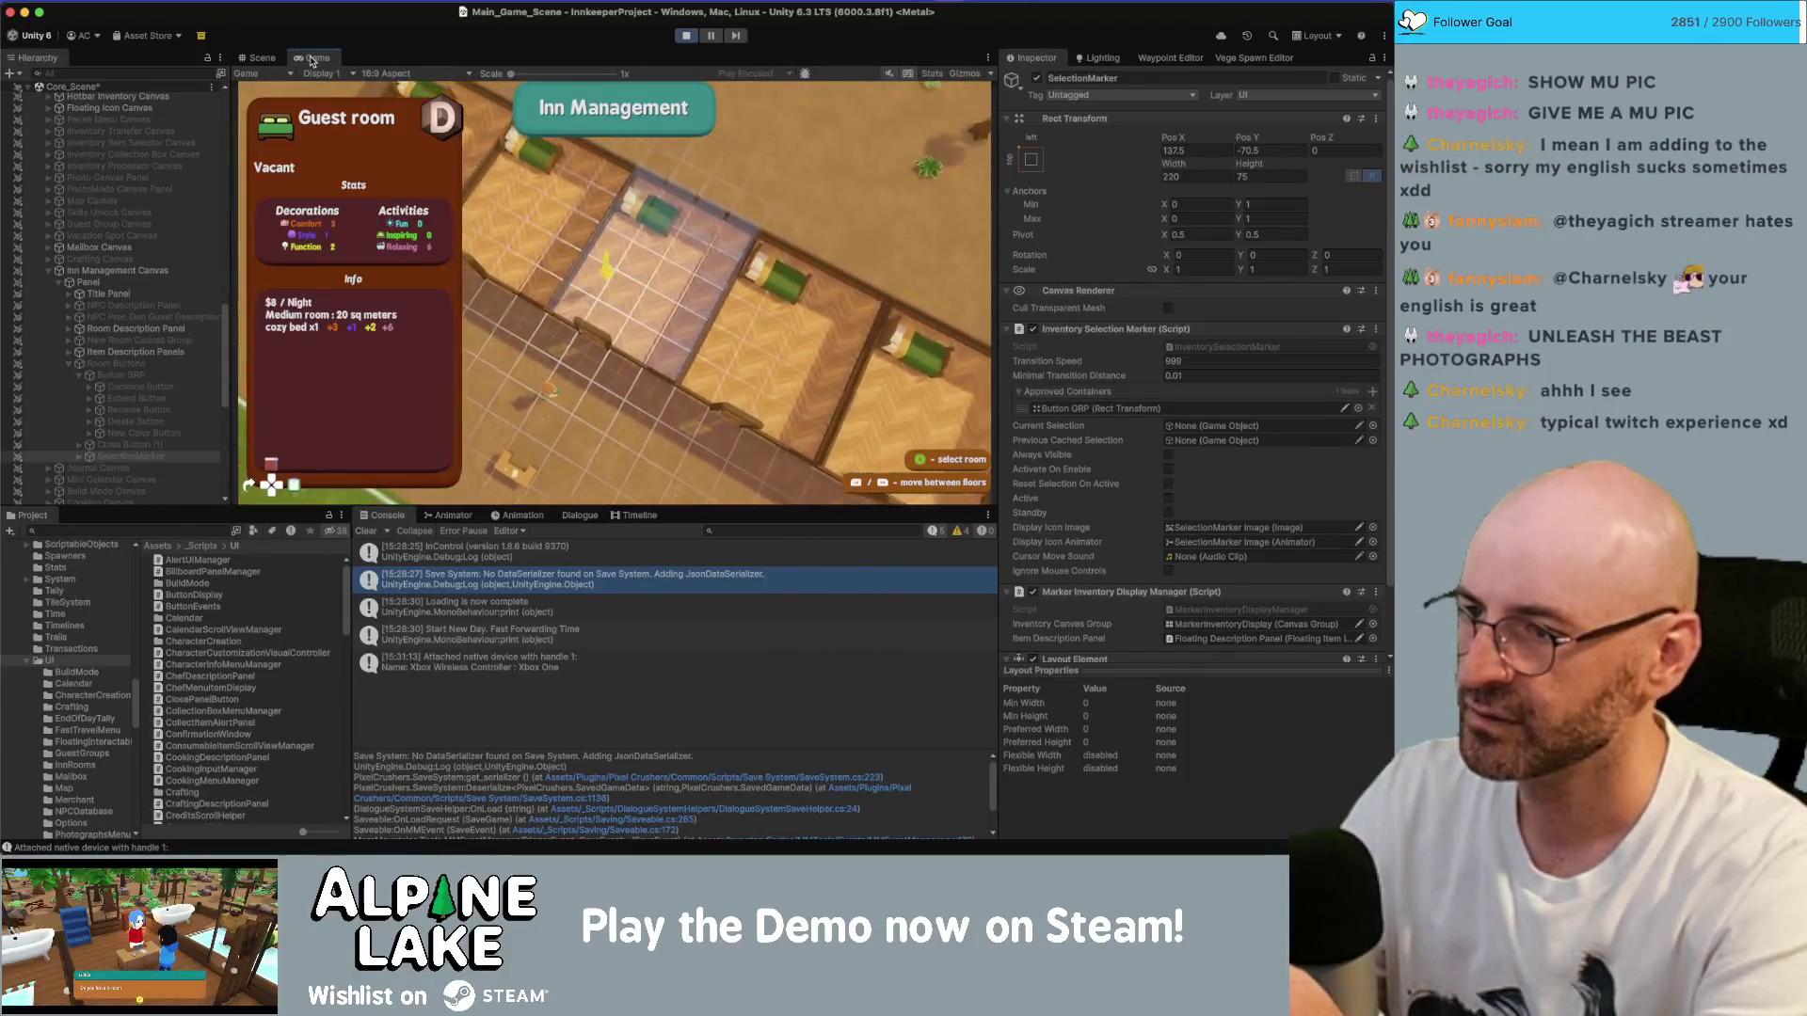
- Reselect the guest room, open its Rename, Delete and New Color options, then search the system for 'photos'
{"action": "key", "text": "Escape"}
{"action": "key", "text": "i"}
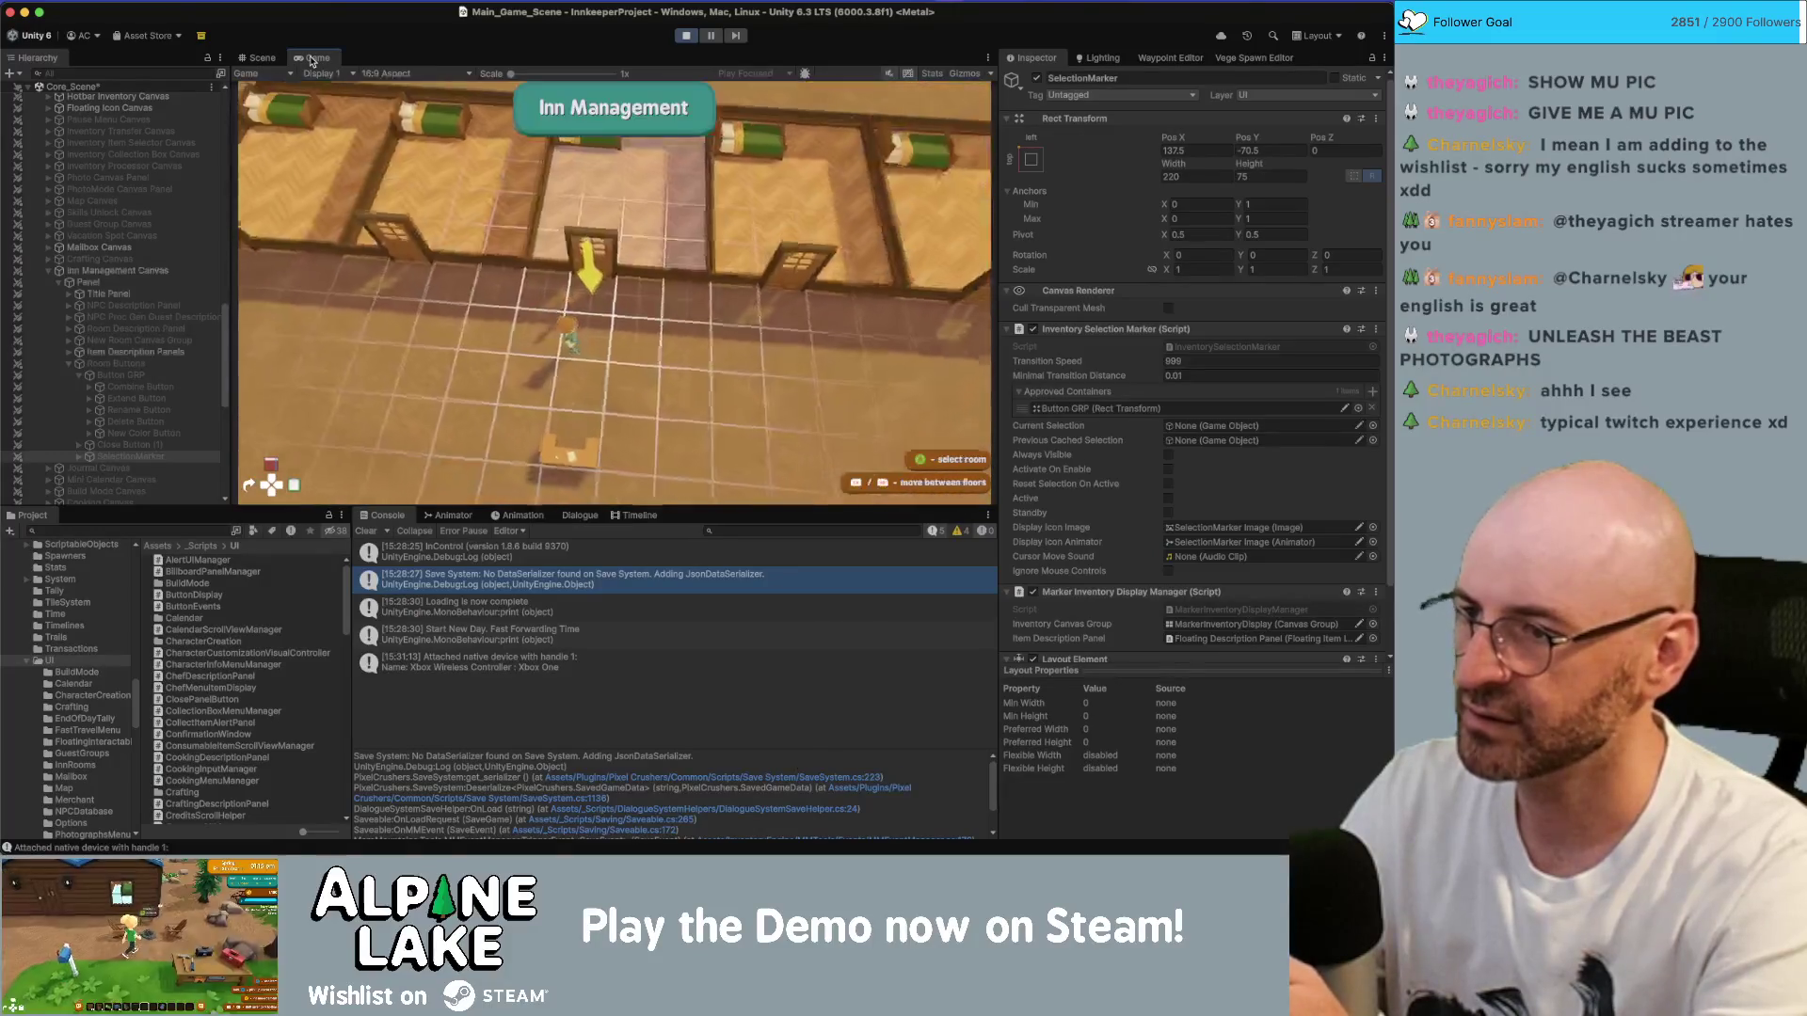
{"action": "key", "text": "Up"}
{"action": "key", "text": "Return"}
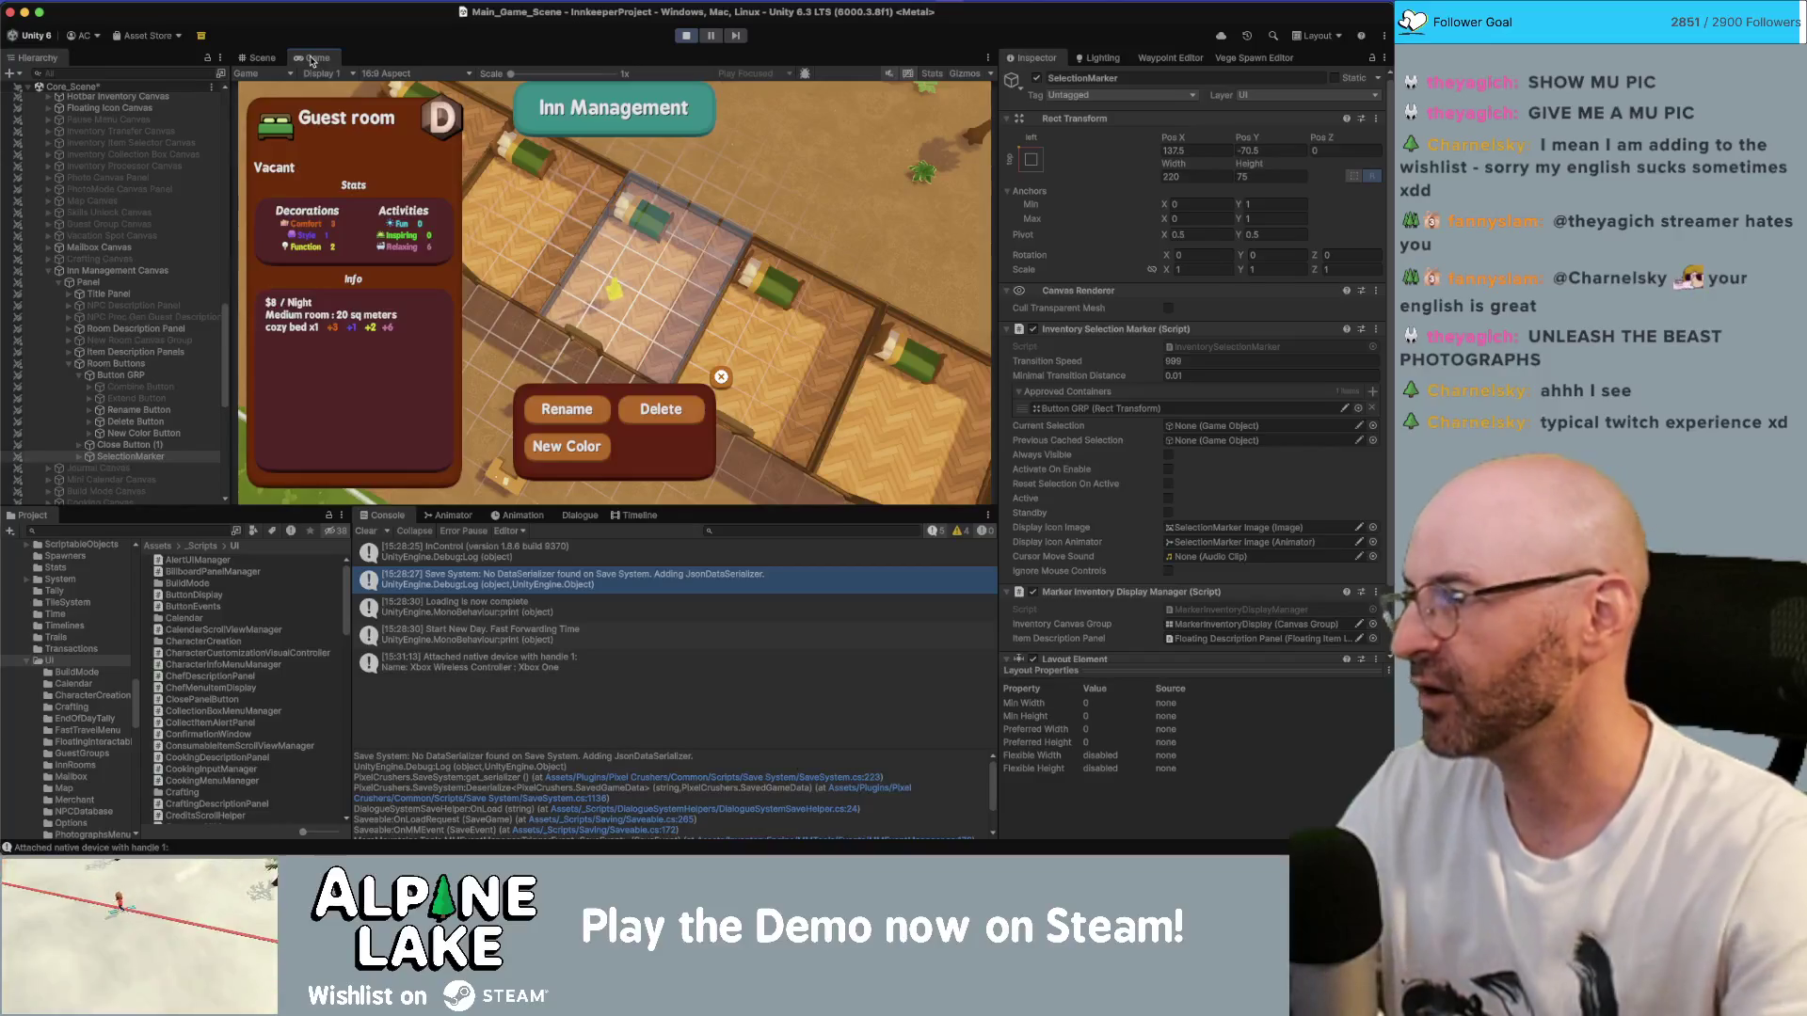
{"action": "key", "text": "super+space"}
{"action": "type", "text": "phot"}
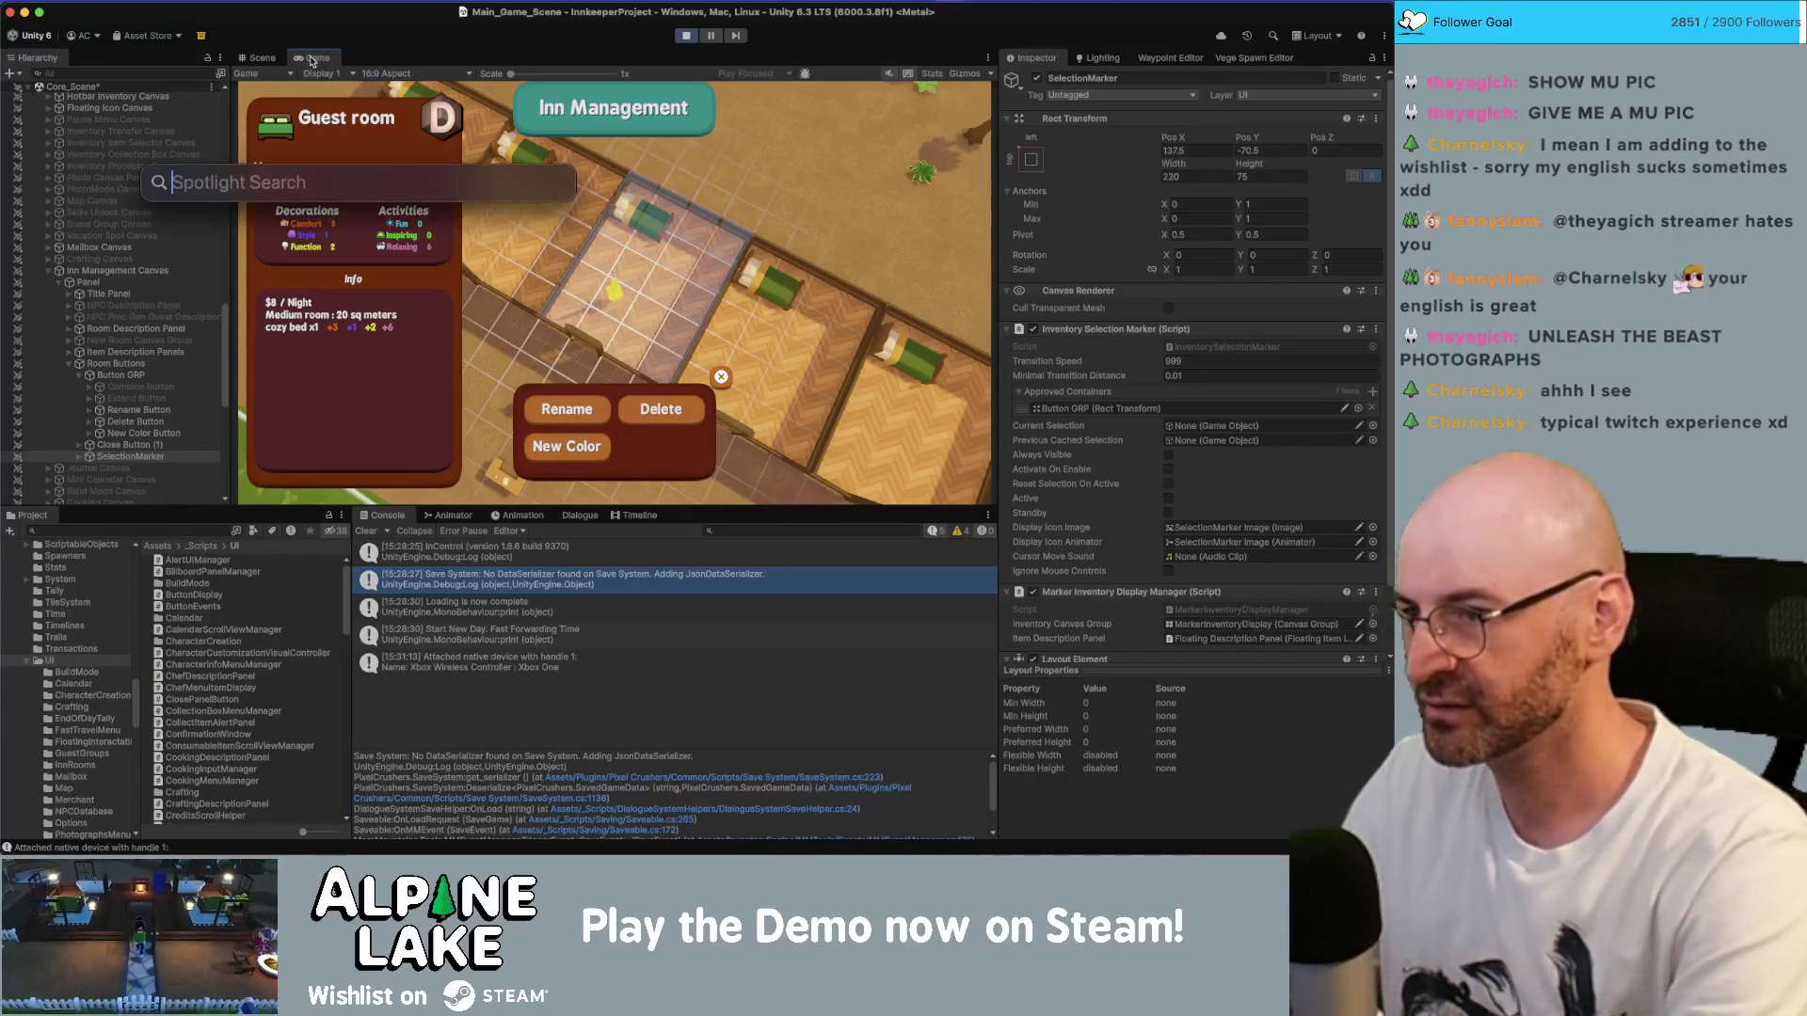
{"action": "type", "text": "os"}
{"action": "key", "text": "Return"}
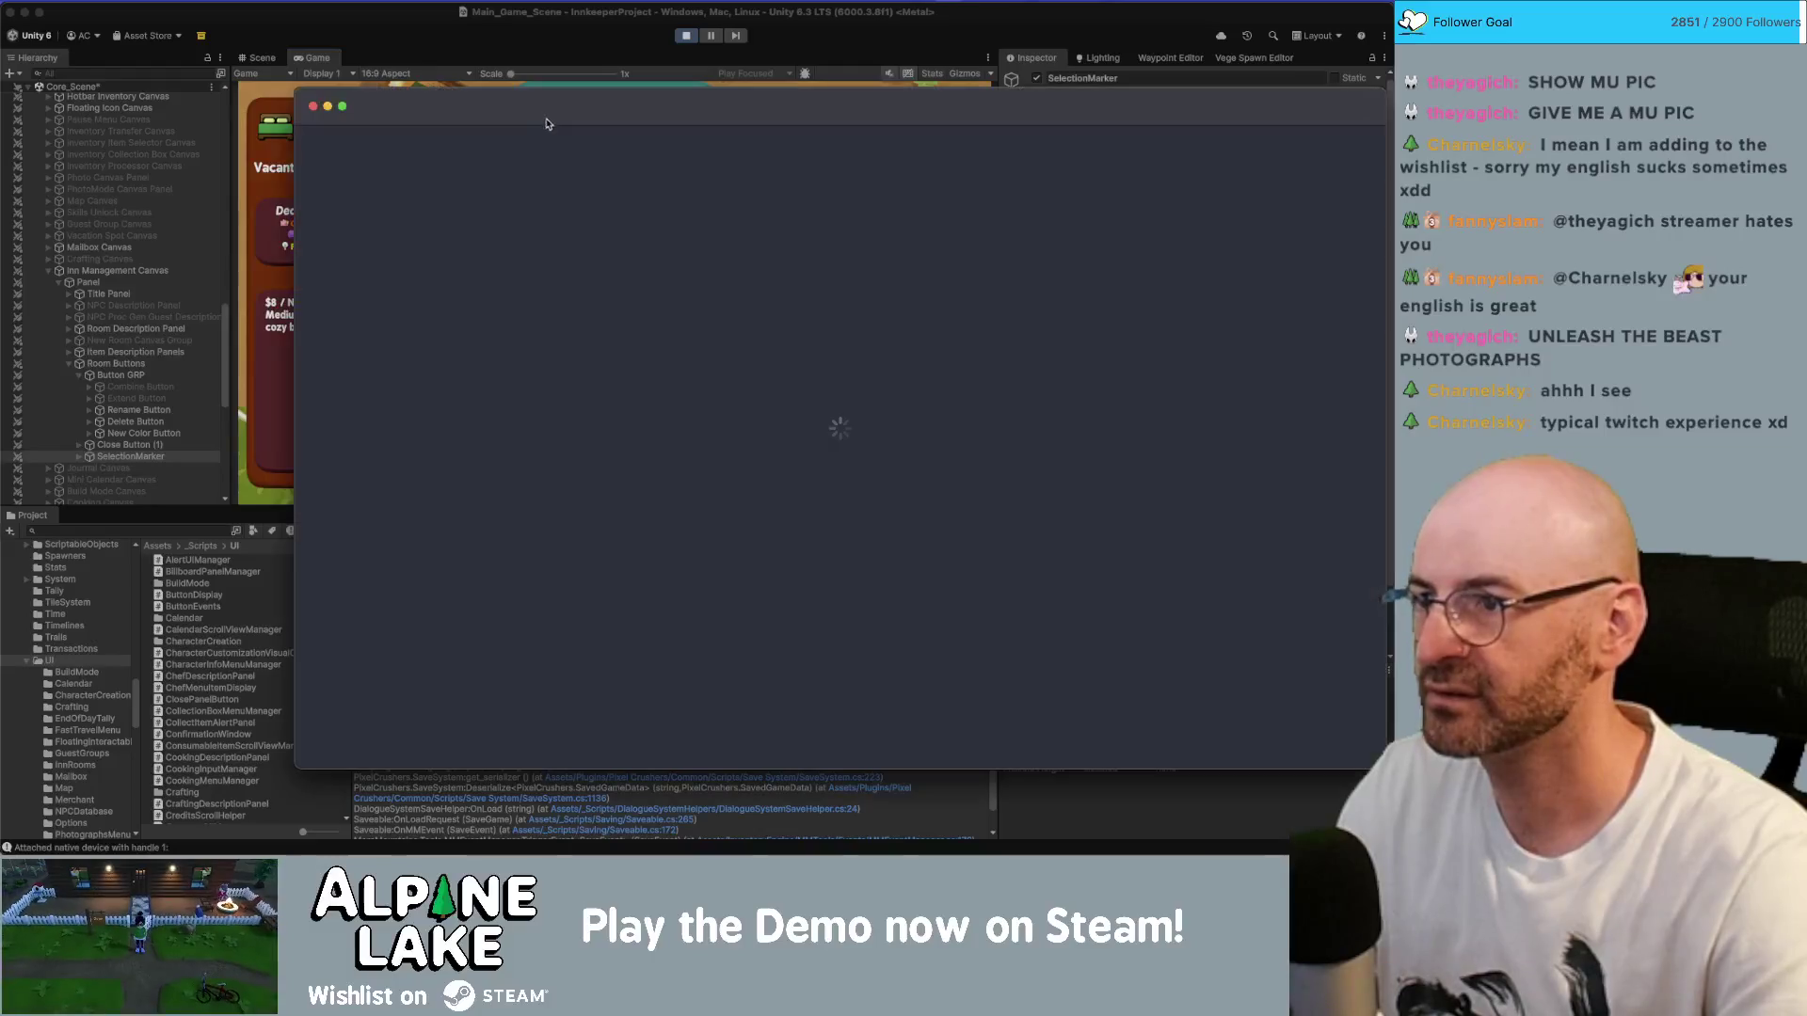
{"action": "key", "text": "super+q"}
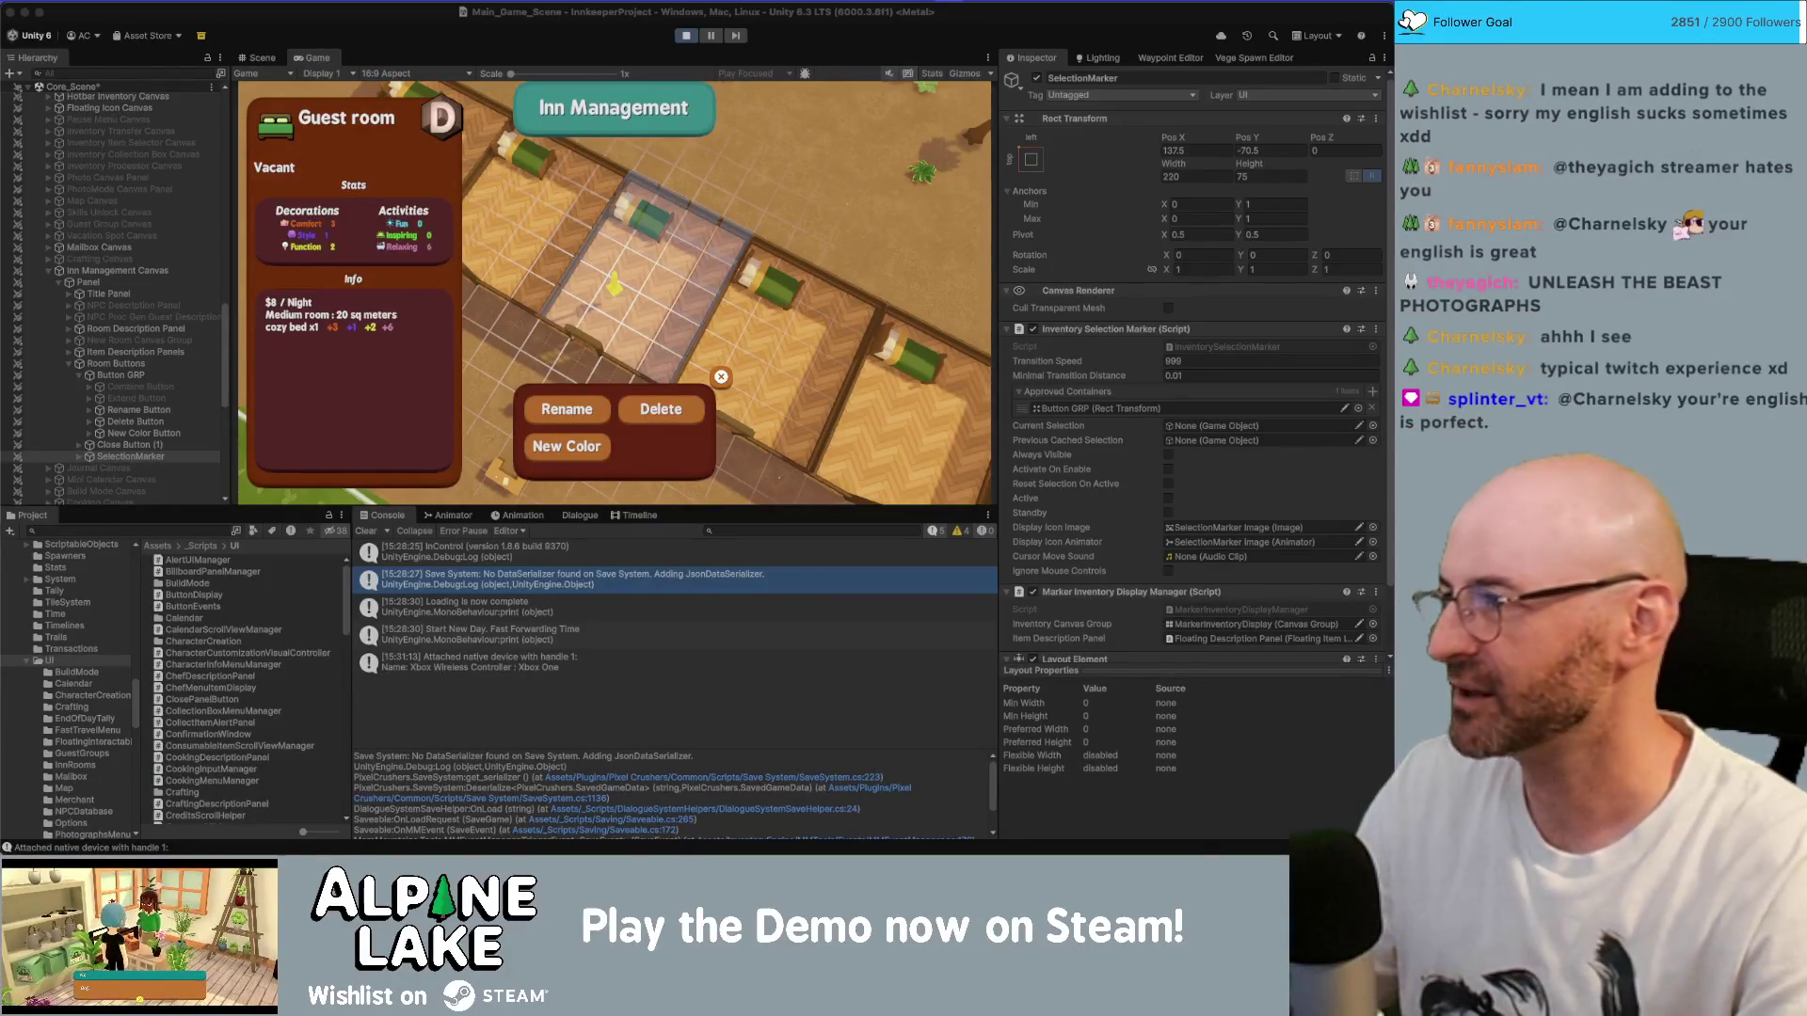
{"action": "left_click_drag", "start_coordinate": [1383, 127], "coordinate": [592, 127]}
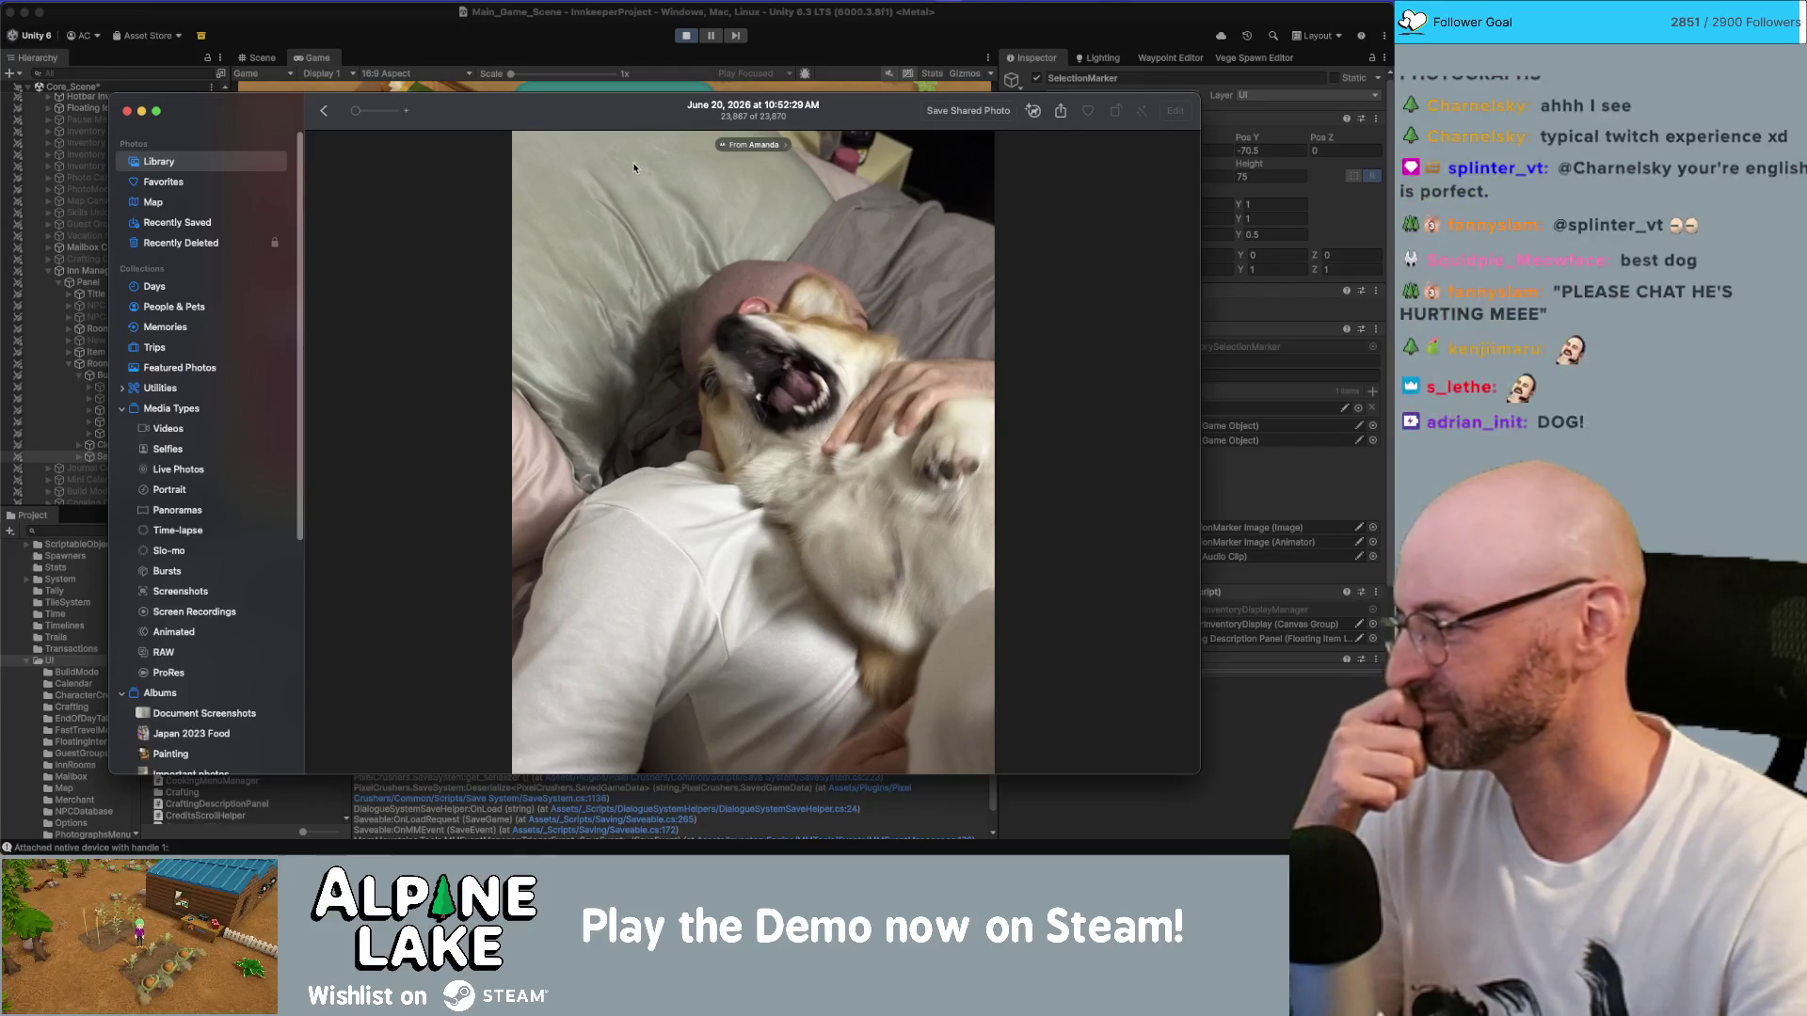
{"action": "key", "text": "super+tab"}
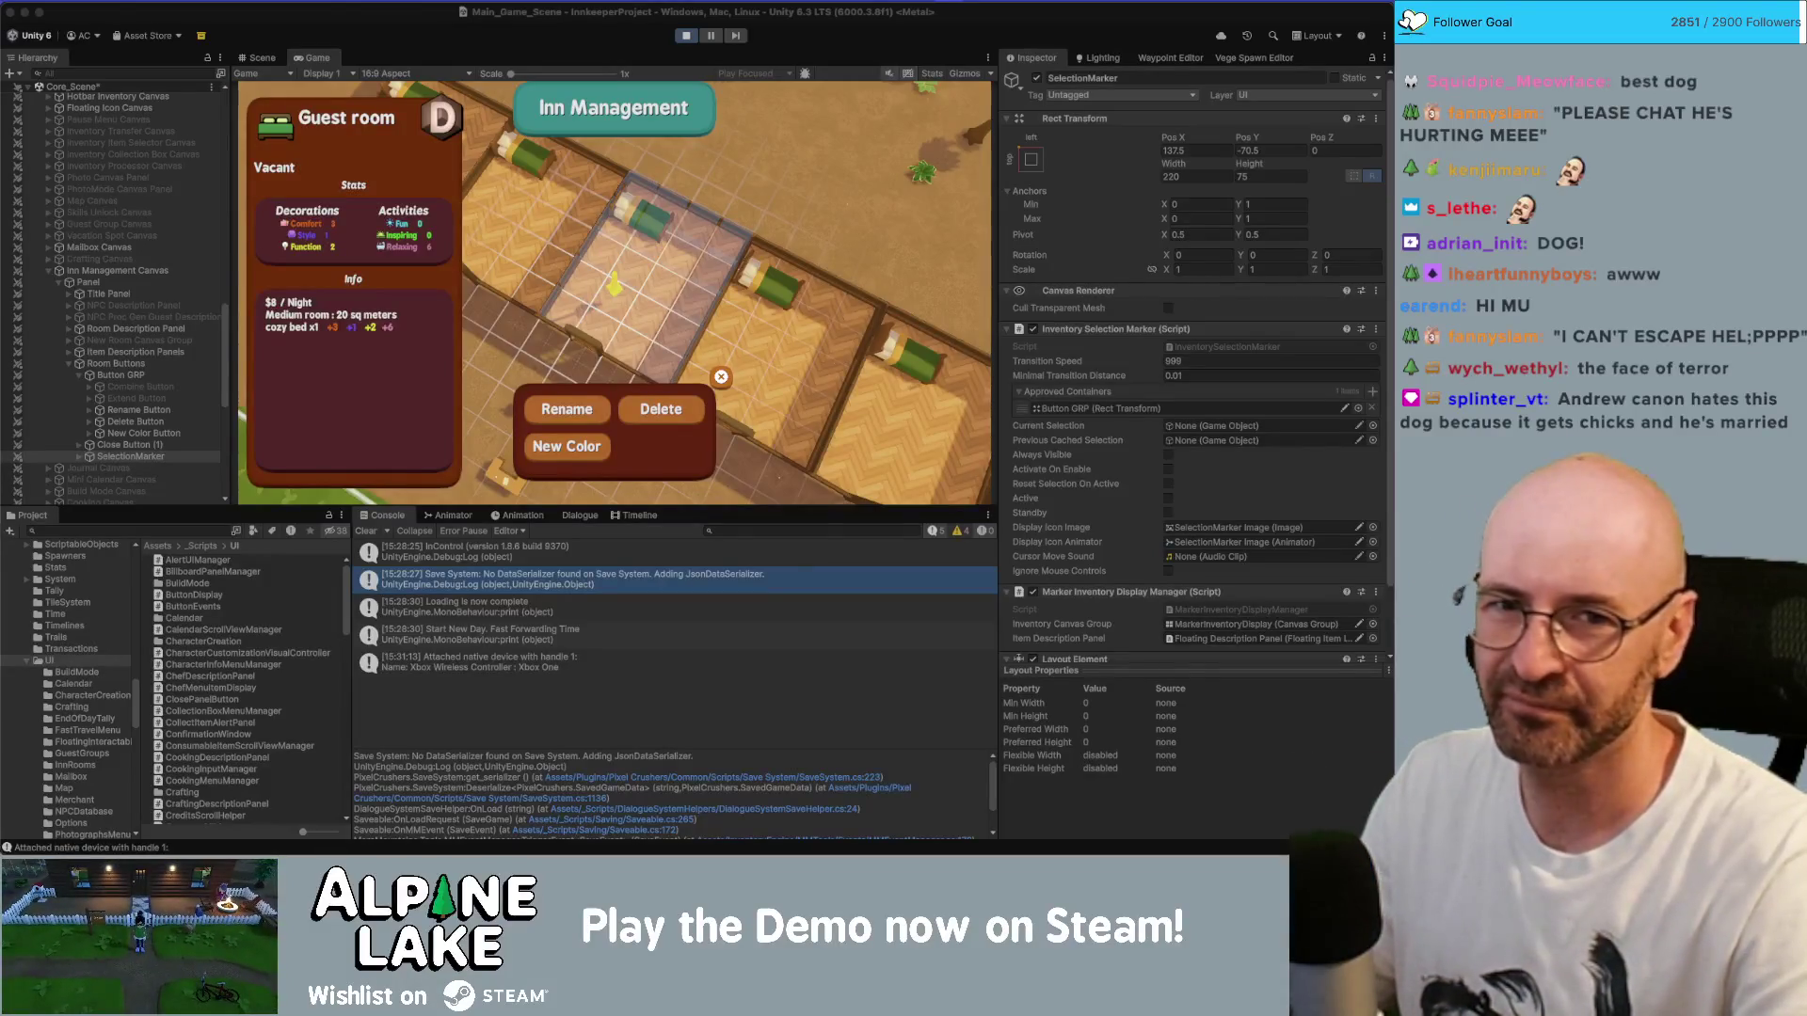
{"action": "key", "text": "super+Tab"}
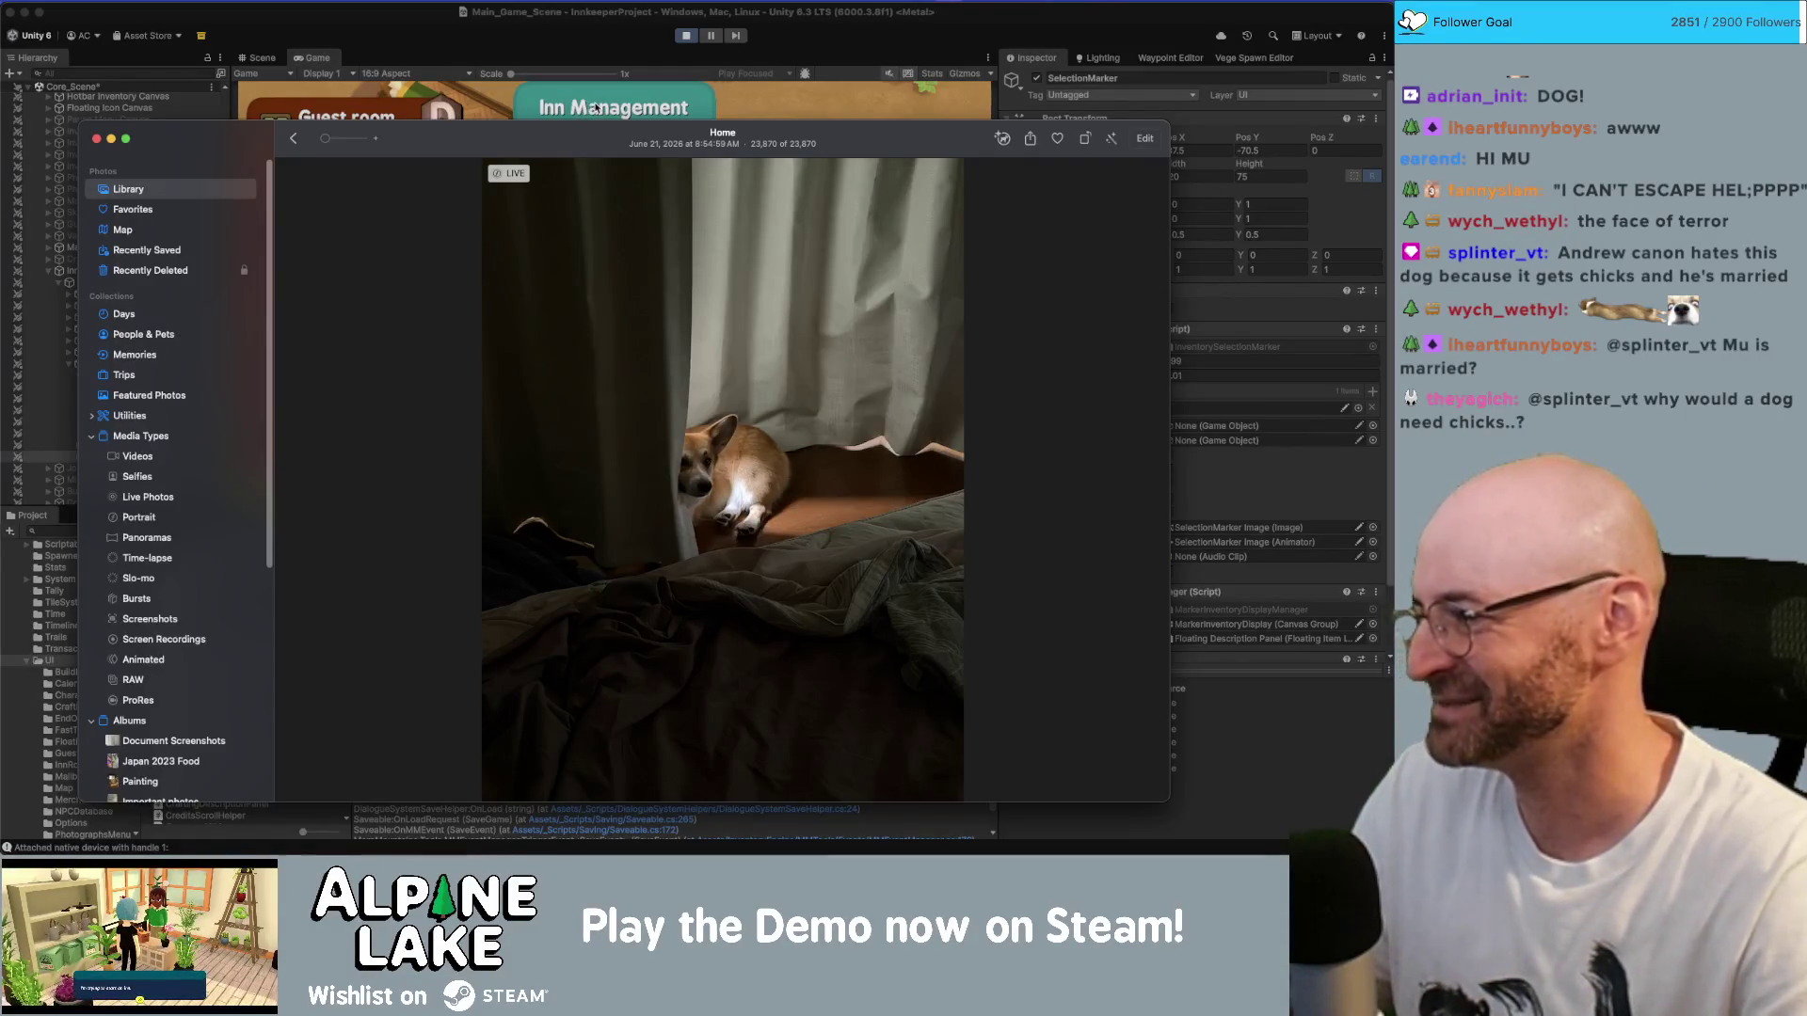
{"action": "key", "text": "super+m"}
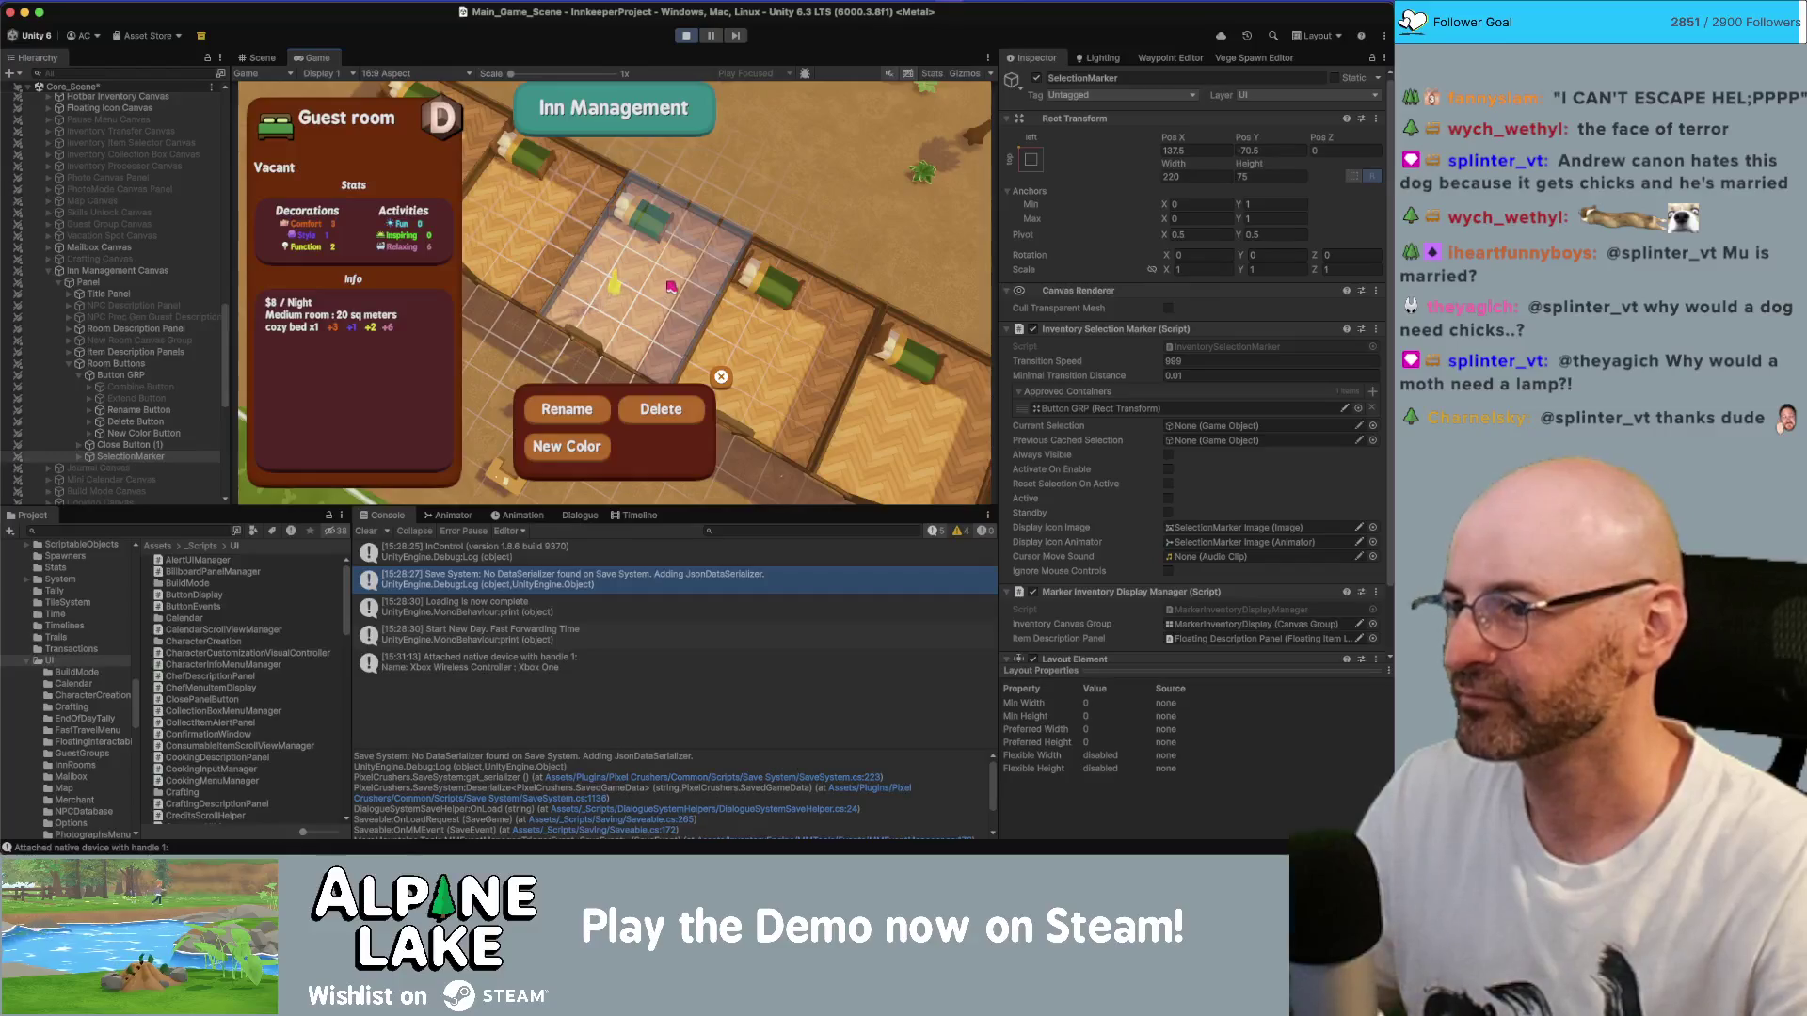
- Walk the character, bring up the Guest room's Rename, Delete and New Color options, then stop play mode
{"action": "key", "text": "Escape"}
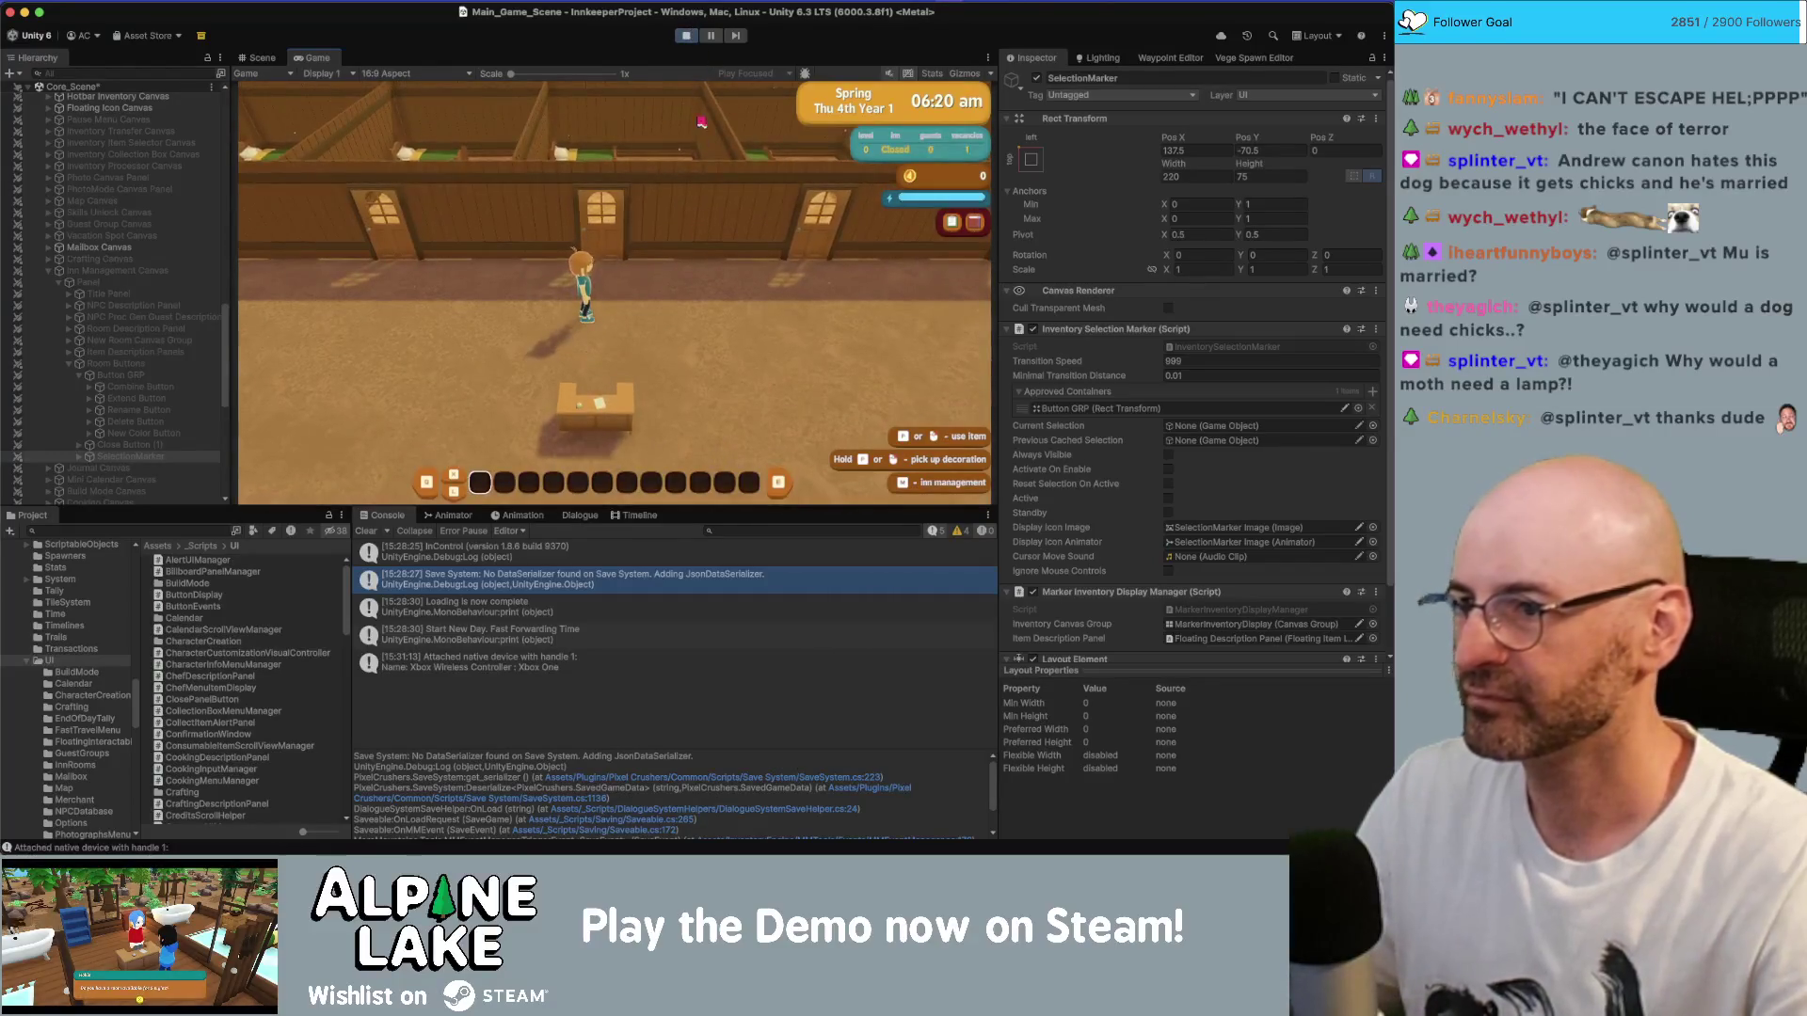
{"action": "key", "text": "Tab"}
{"action": "key", "text": "Tab"}
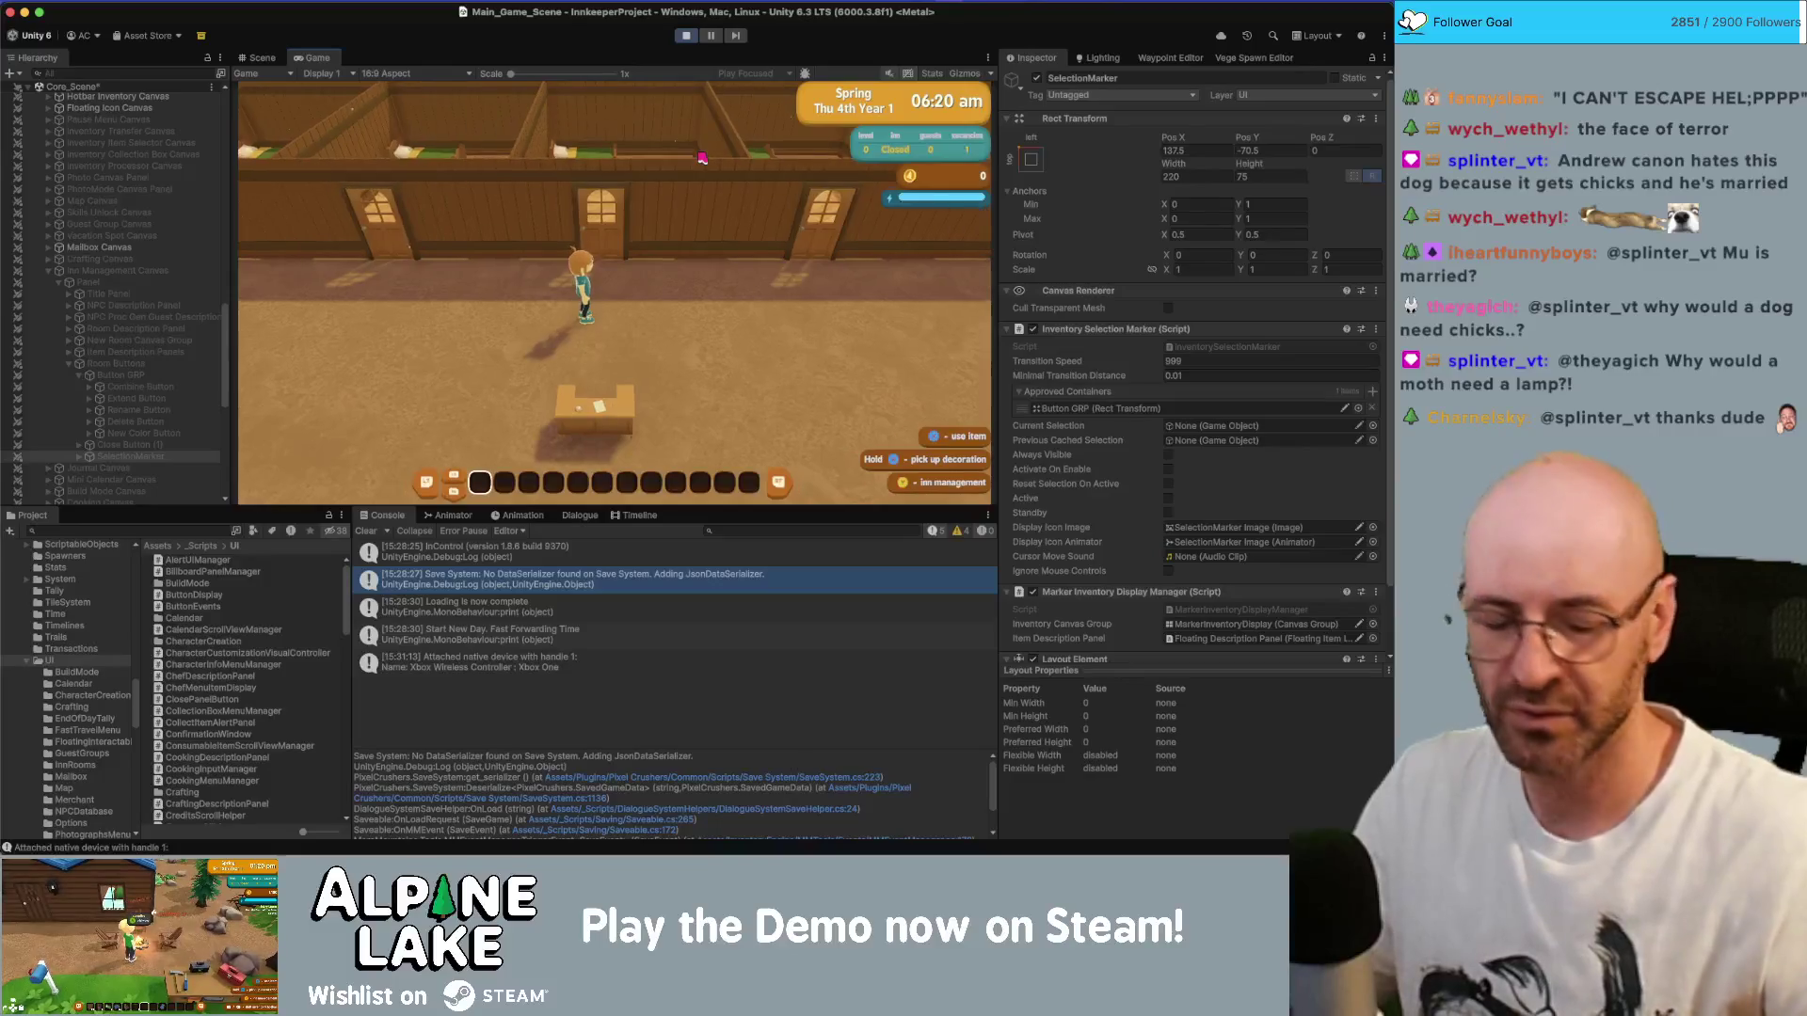
{"action": "key", "text": "w"}
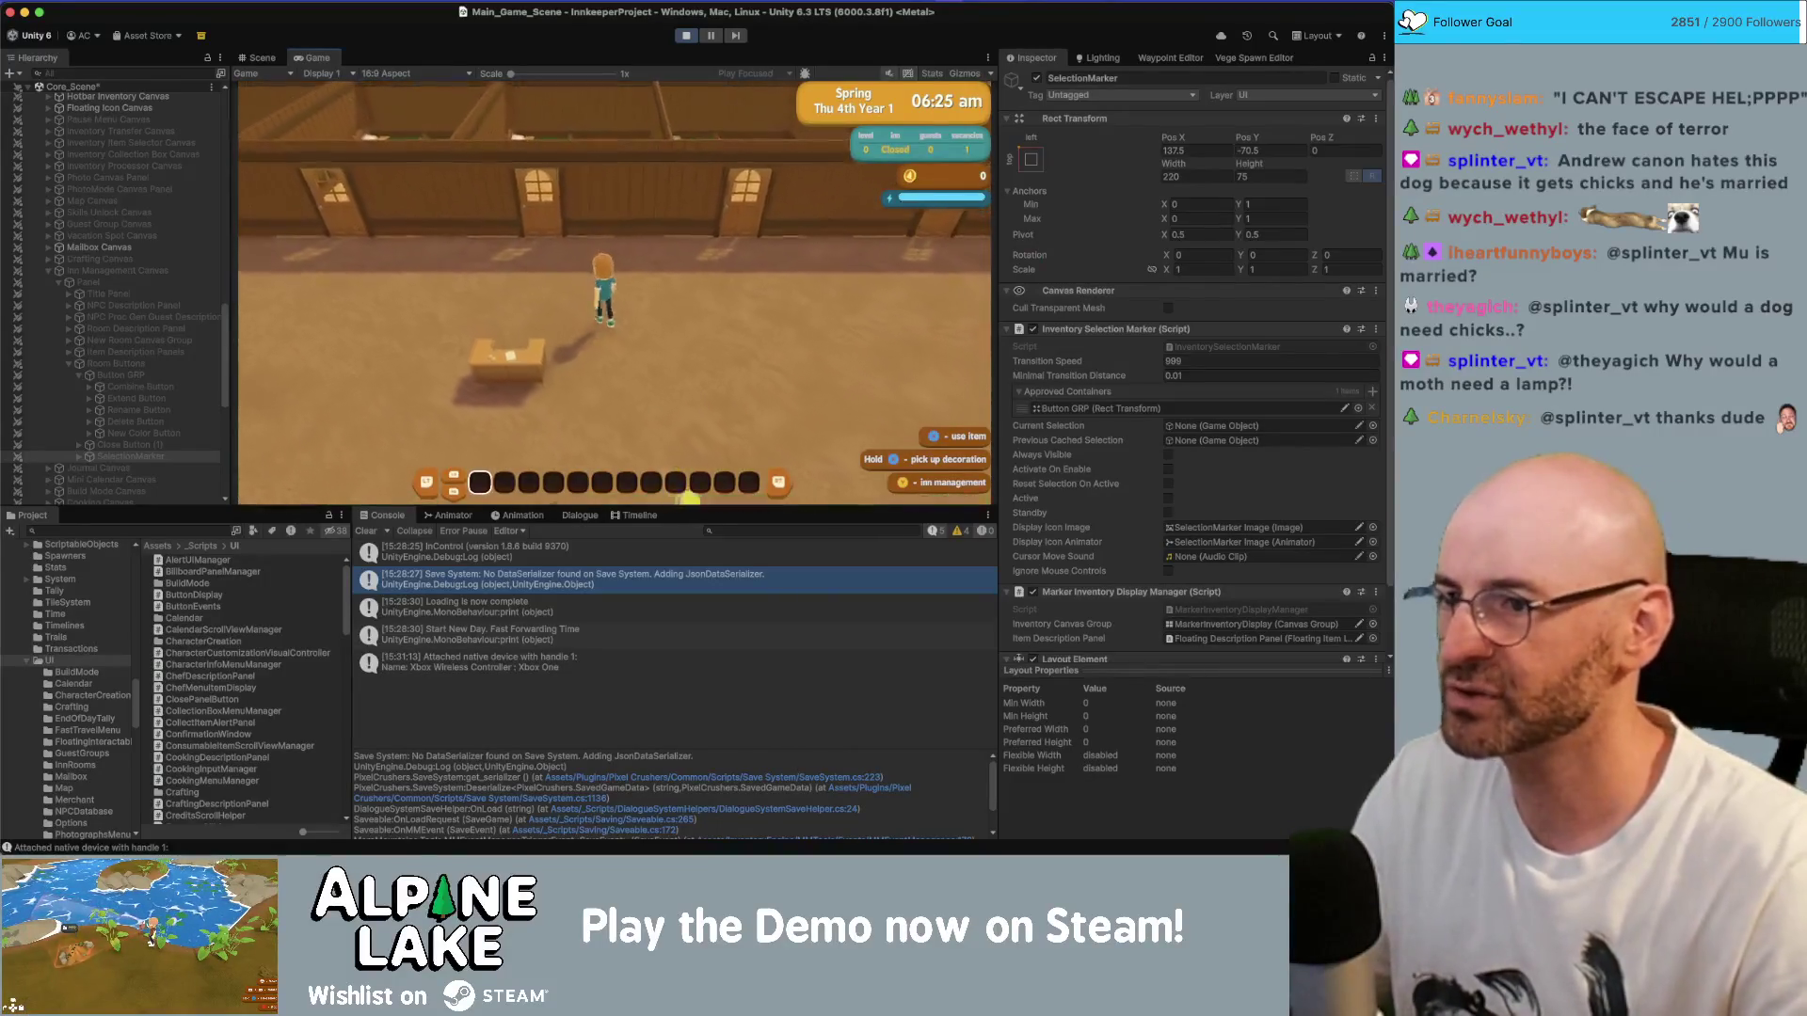
{"action": "key", "text": "m"}
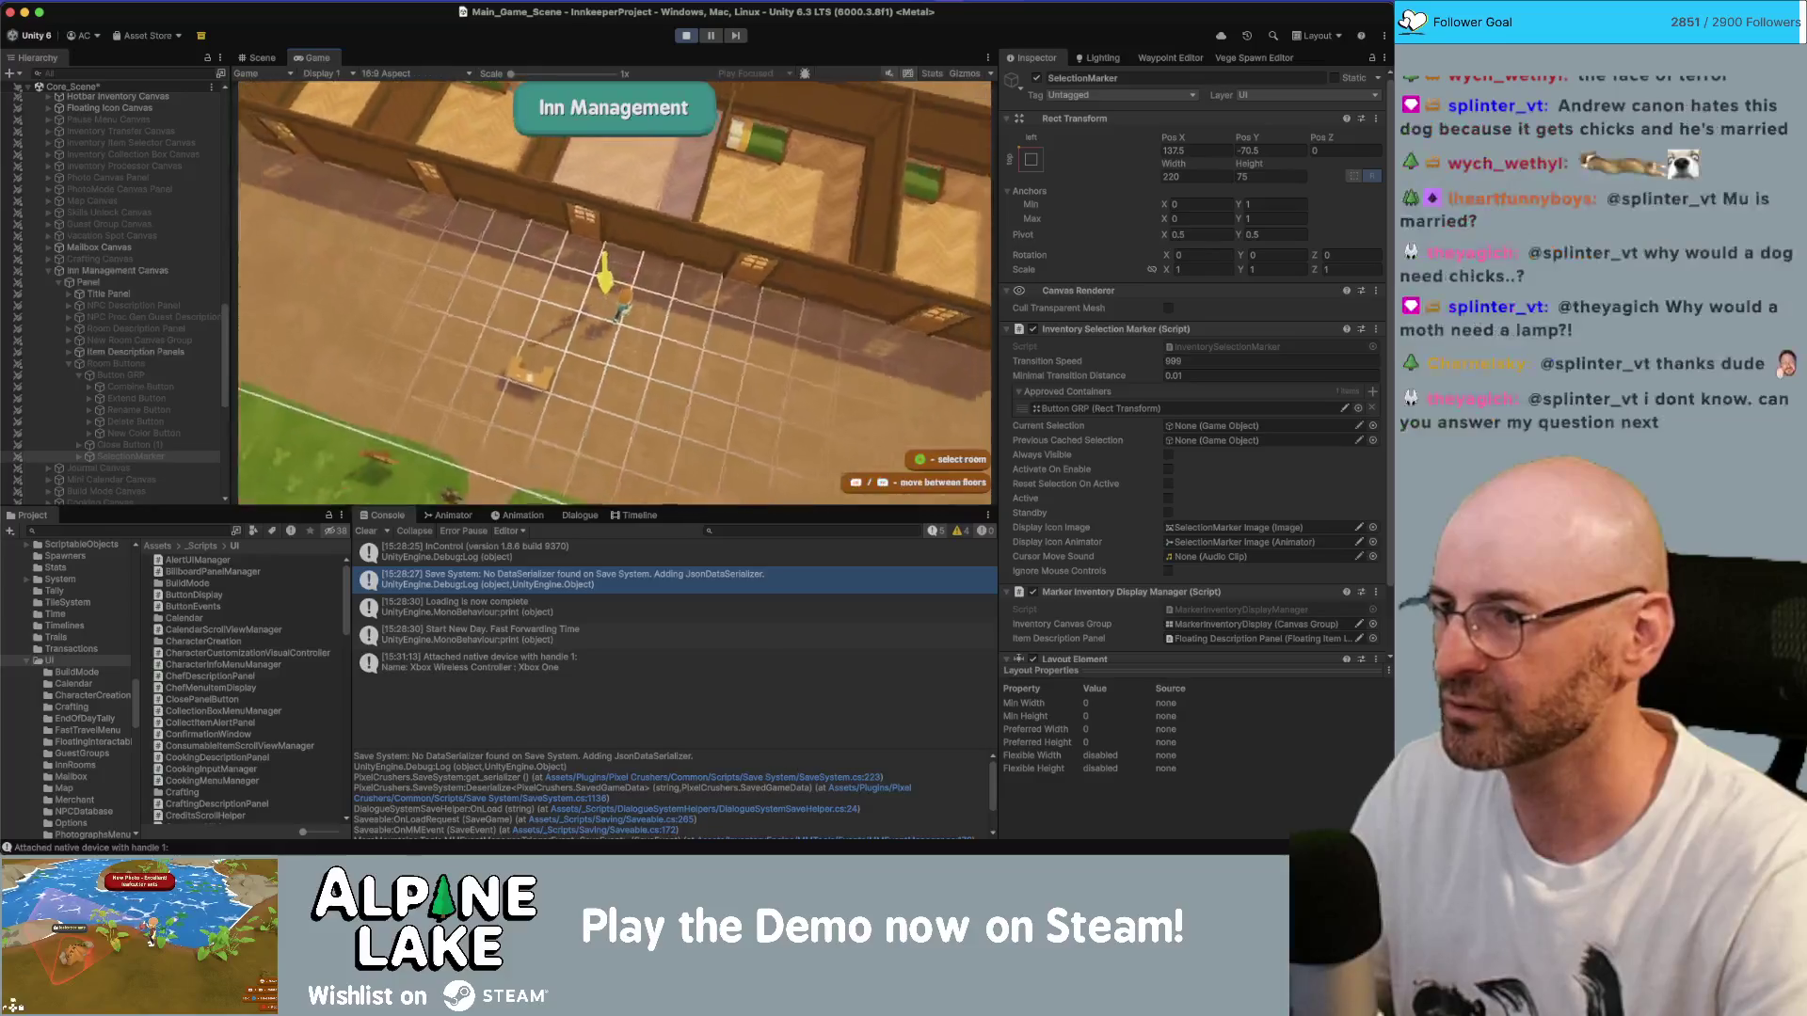
{"action": "key", "text": "m"}
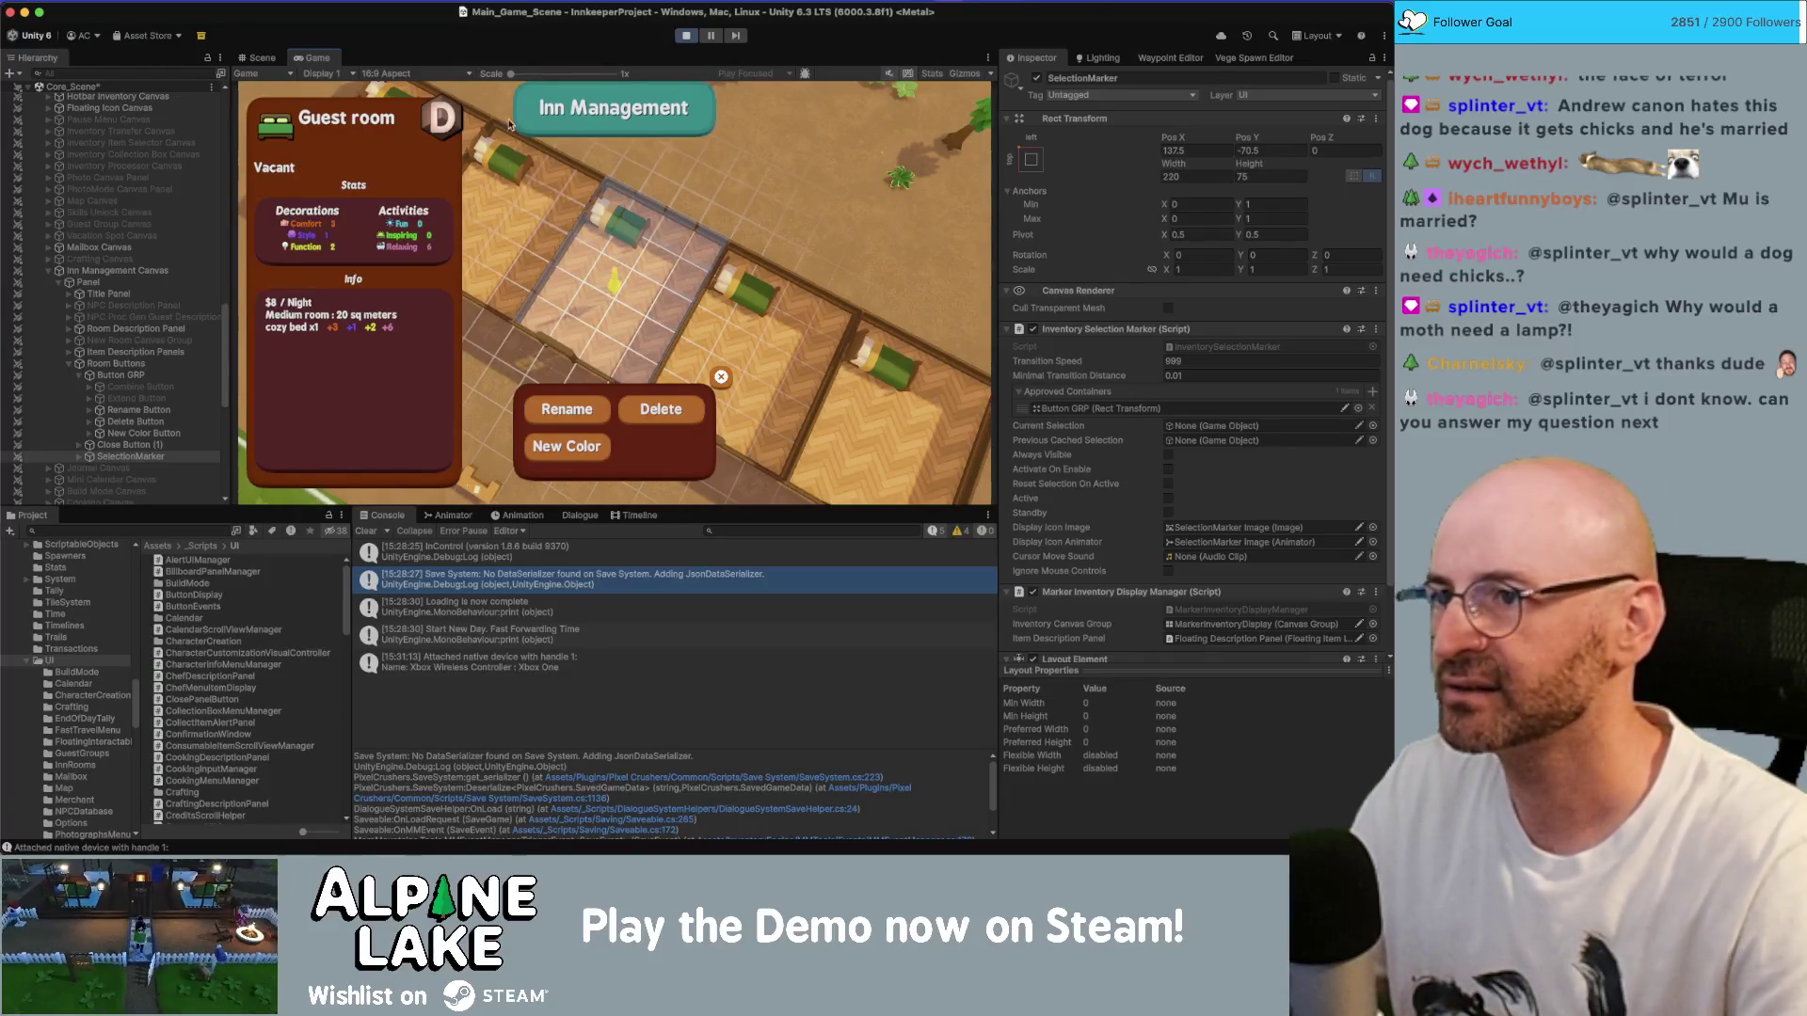
{"action": "left_click", "coordinate": [693, 36]}
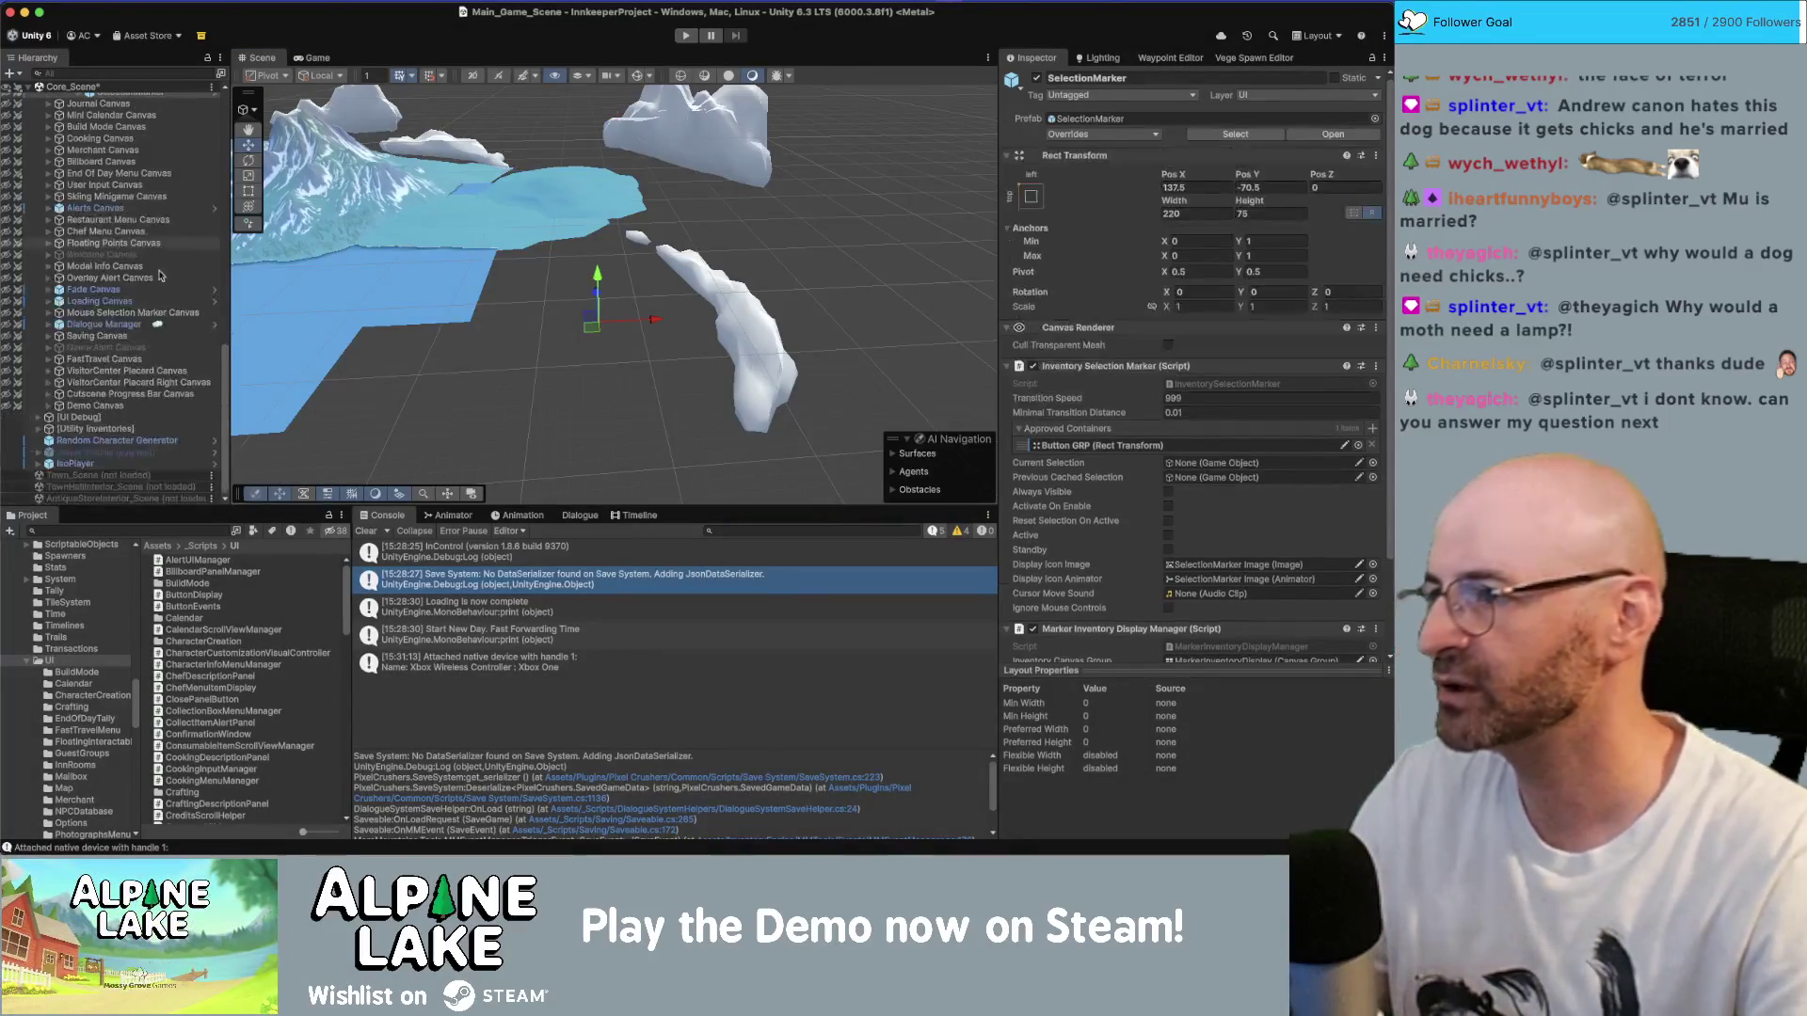
- Browse the Inn Management panel objects, including Room Description Panel and New Room Canvas Group
{"action": "scroll", "coordinate": [171, 271], "scroll_direction": "down", "scroll_amount": 1}
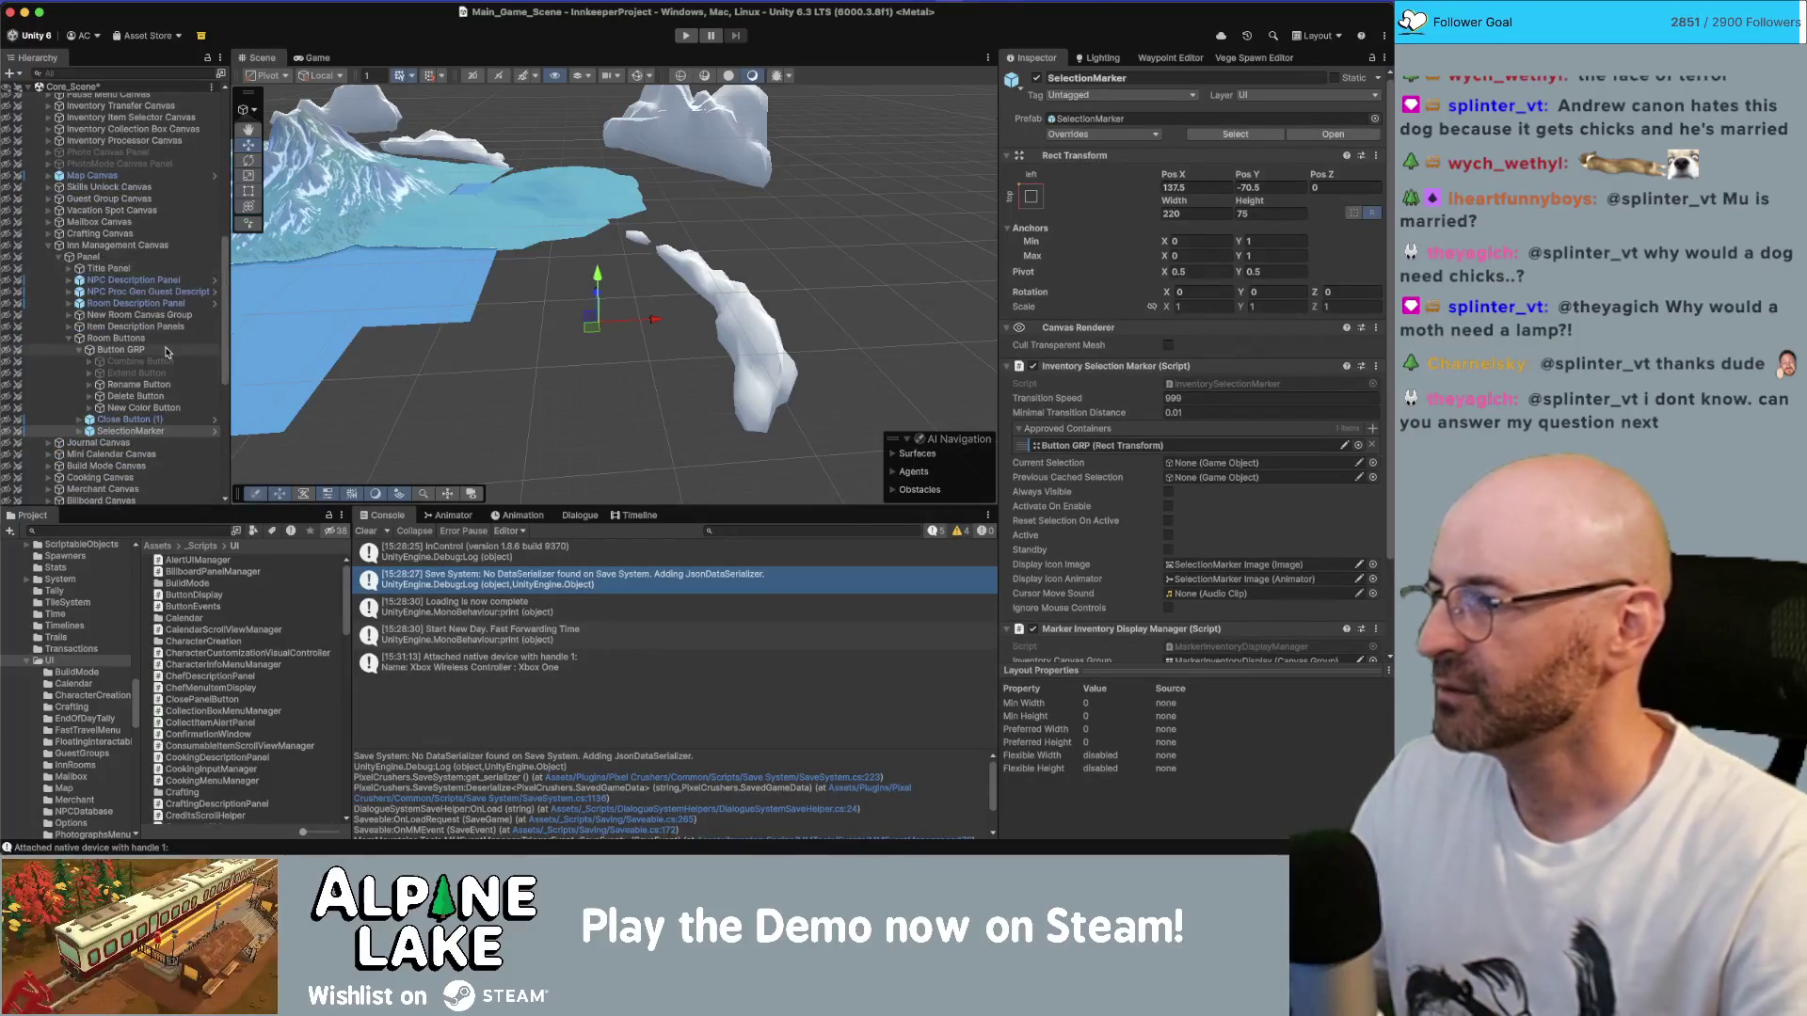
{"action": "scroll", "coordinate": [155, 282], "scroll_direction": "down", "scroll_amount": 1}
{"action": "left_click", "coordinate": [141, 291]}
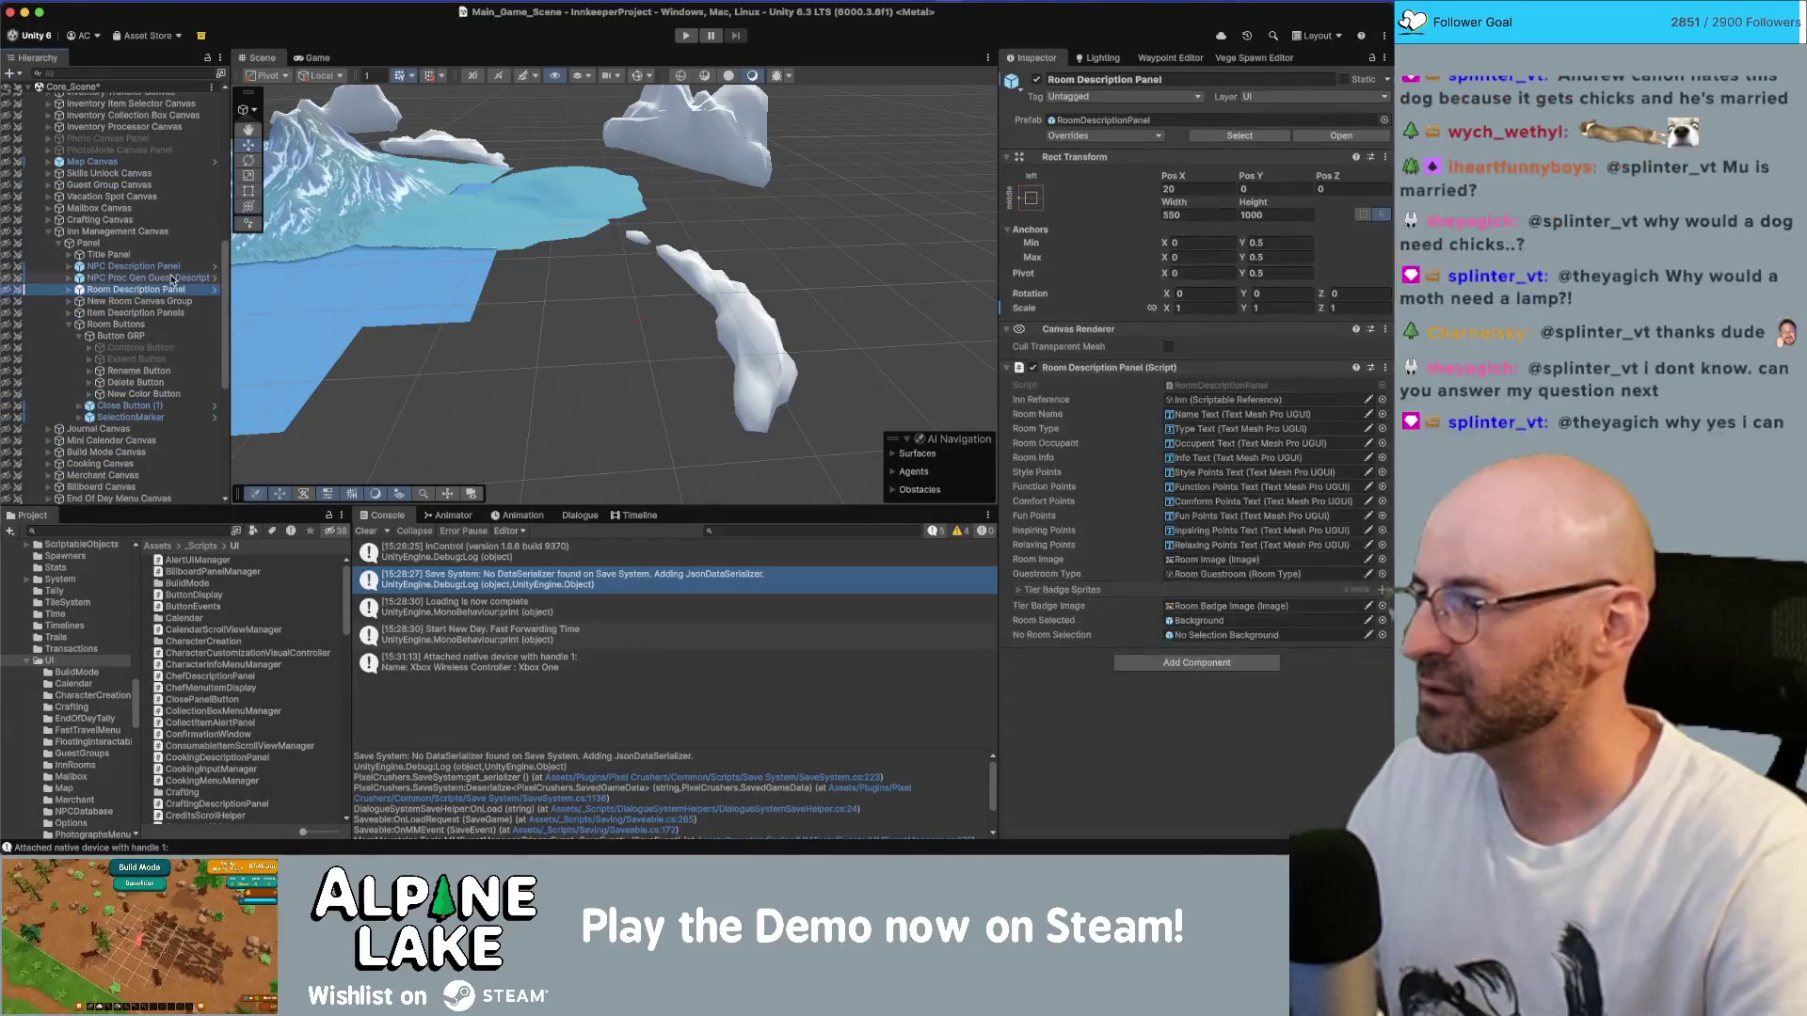
{"action": "key", "text": "Down"}
{"action": "key", "text": "Down"}
{"action": "key", "text": "Down"}
{"action": "key", "text": "Left"}
{"action": "key", "text": "Down"}
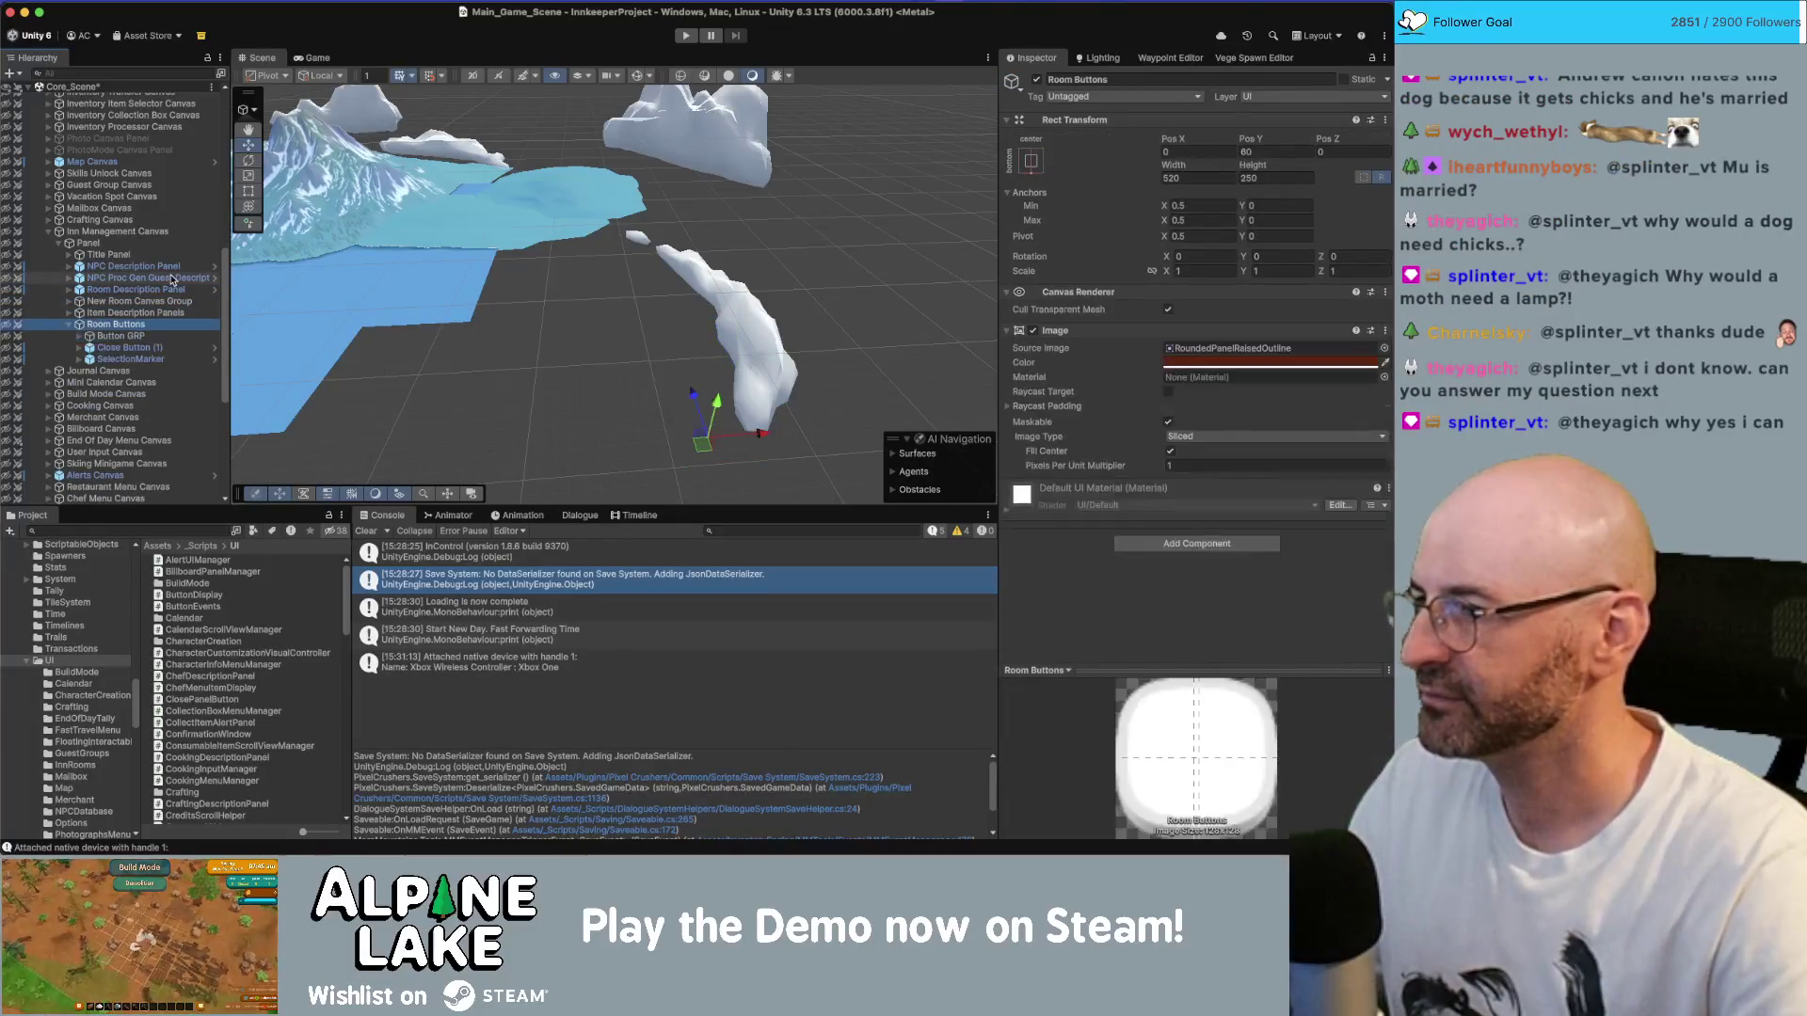
{"action": "key", "text": "Down"}
{"action": "key", "text": "Up"}
{"action": "key", "text": "Up"}
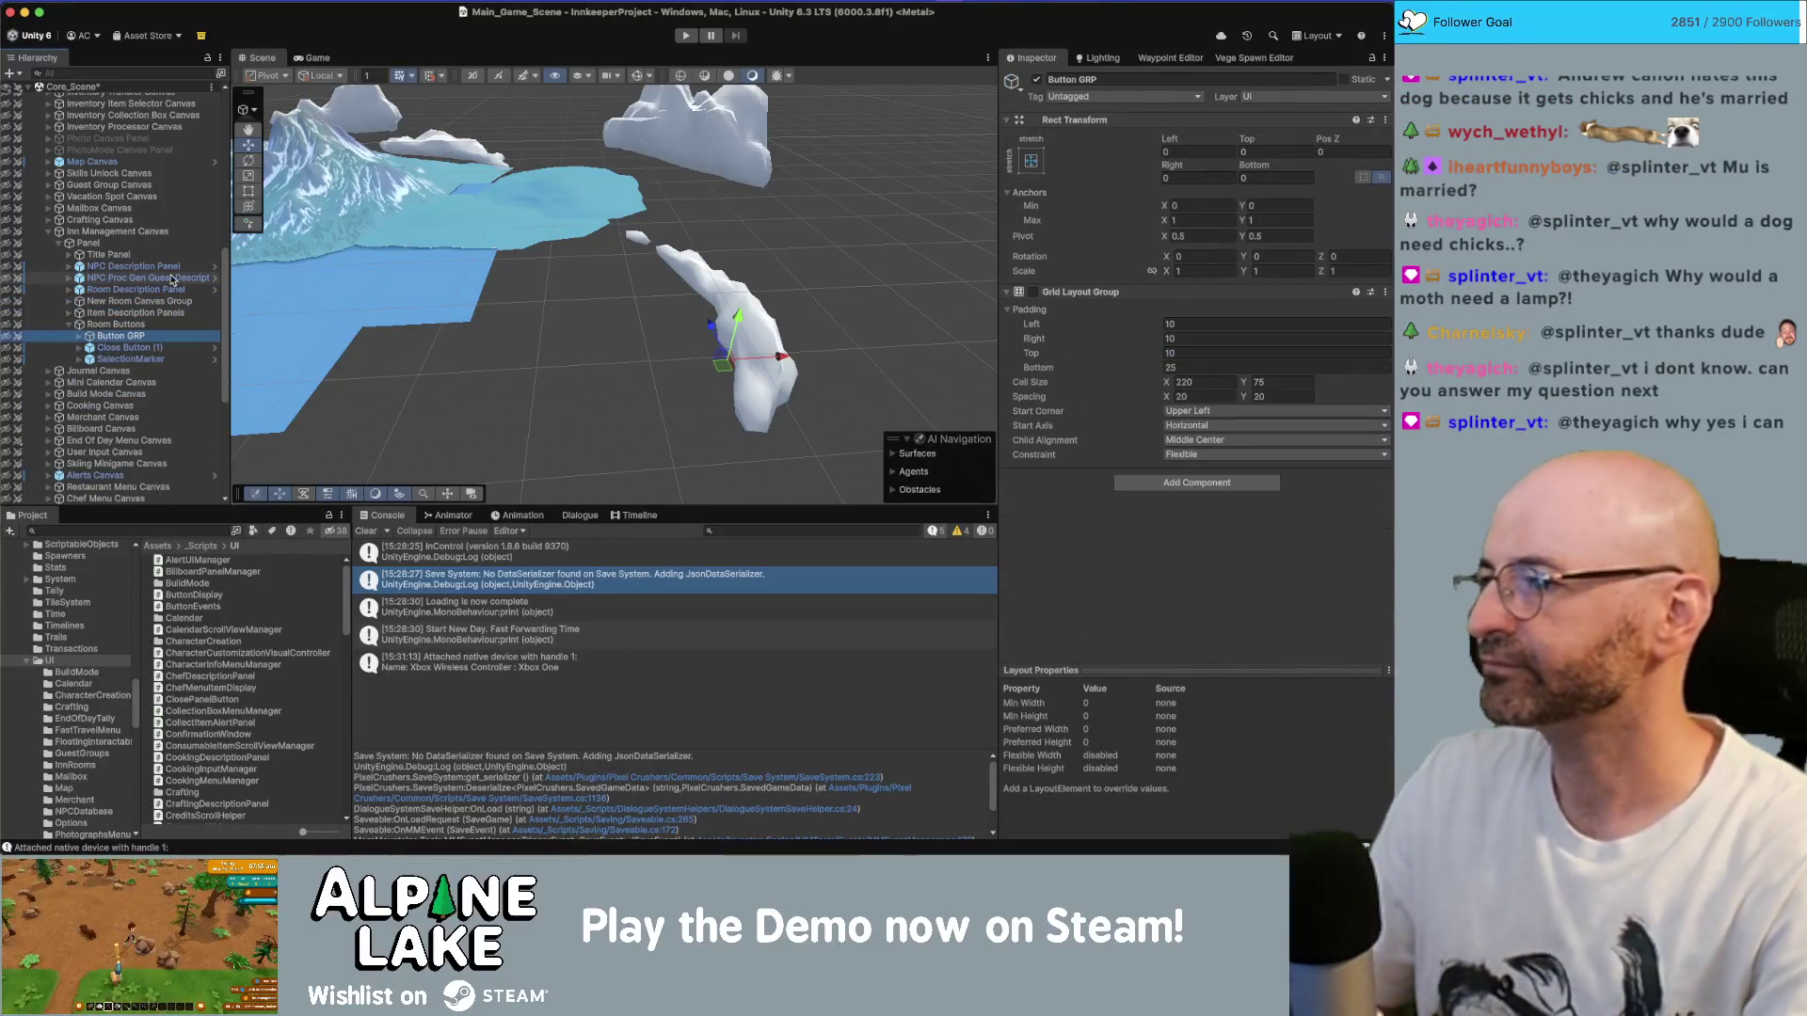
{"action": "key", "text": "Up"}
{"action": "key", "text": "Up"}
{"action": "key", "text": "Up"}
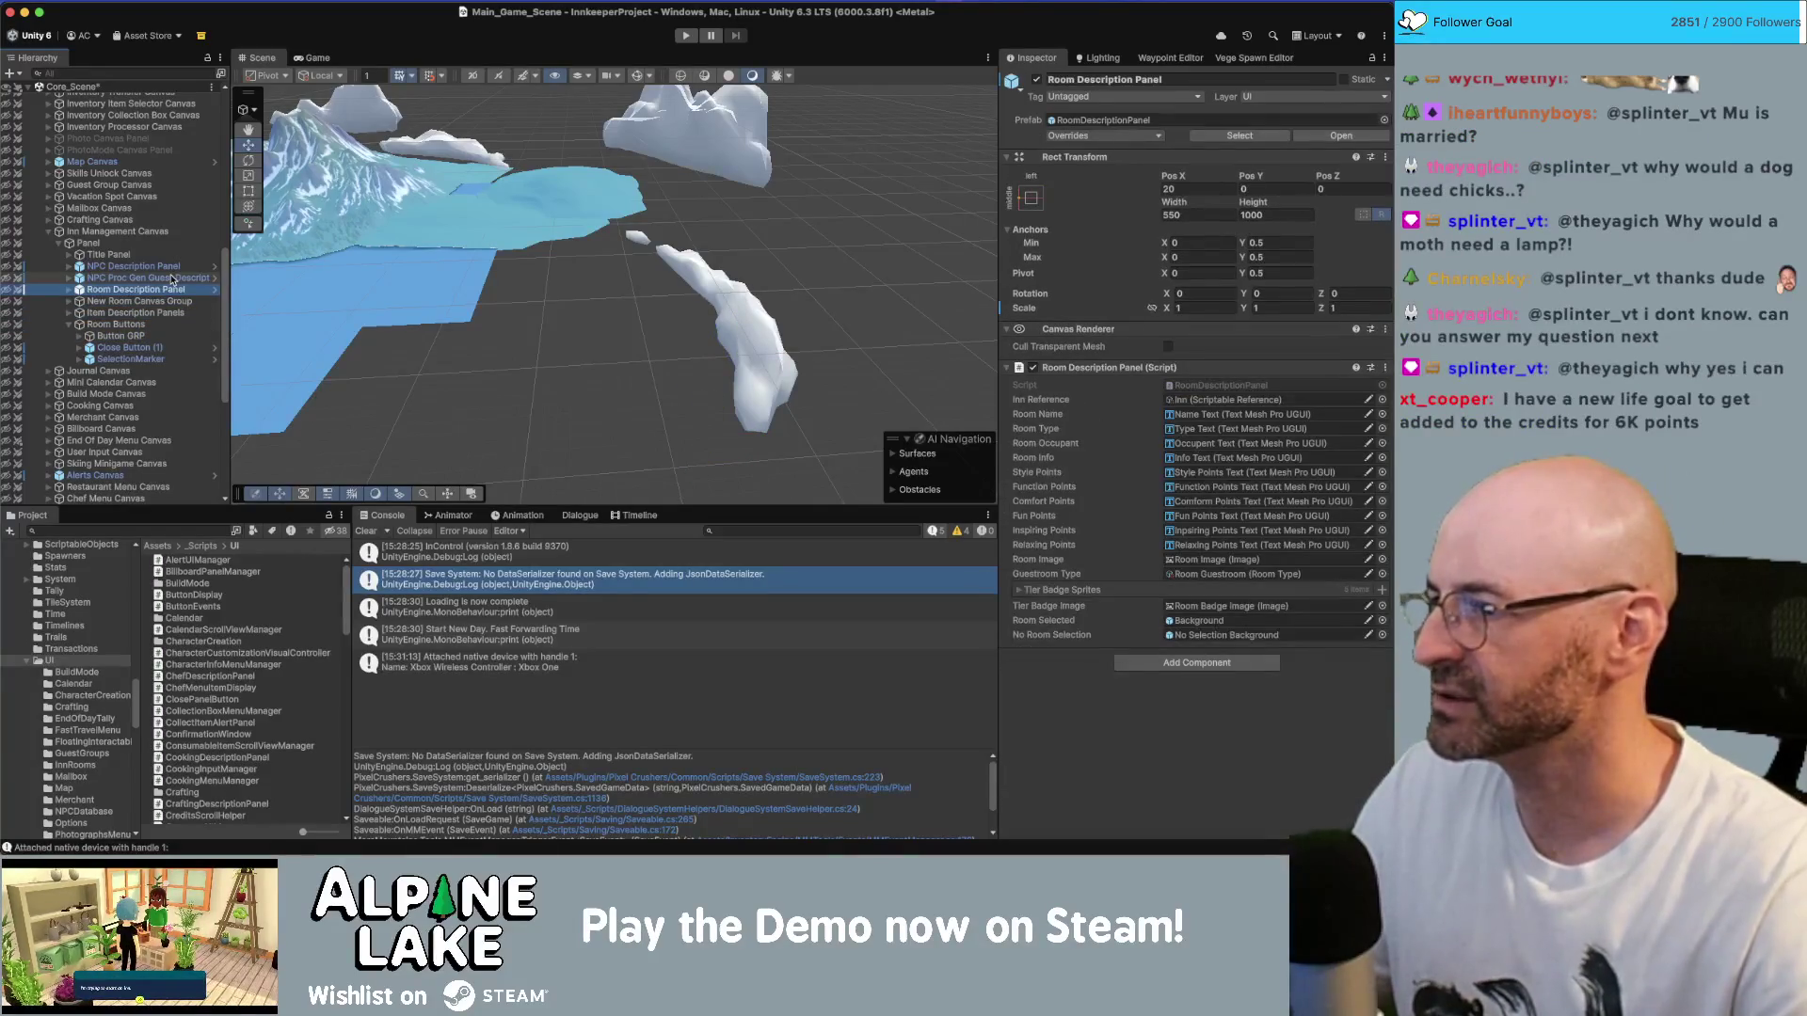
{"action": "key", "text": "Down"}
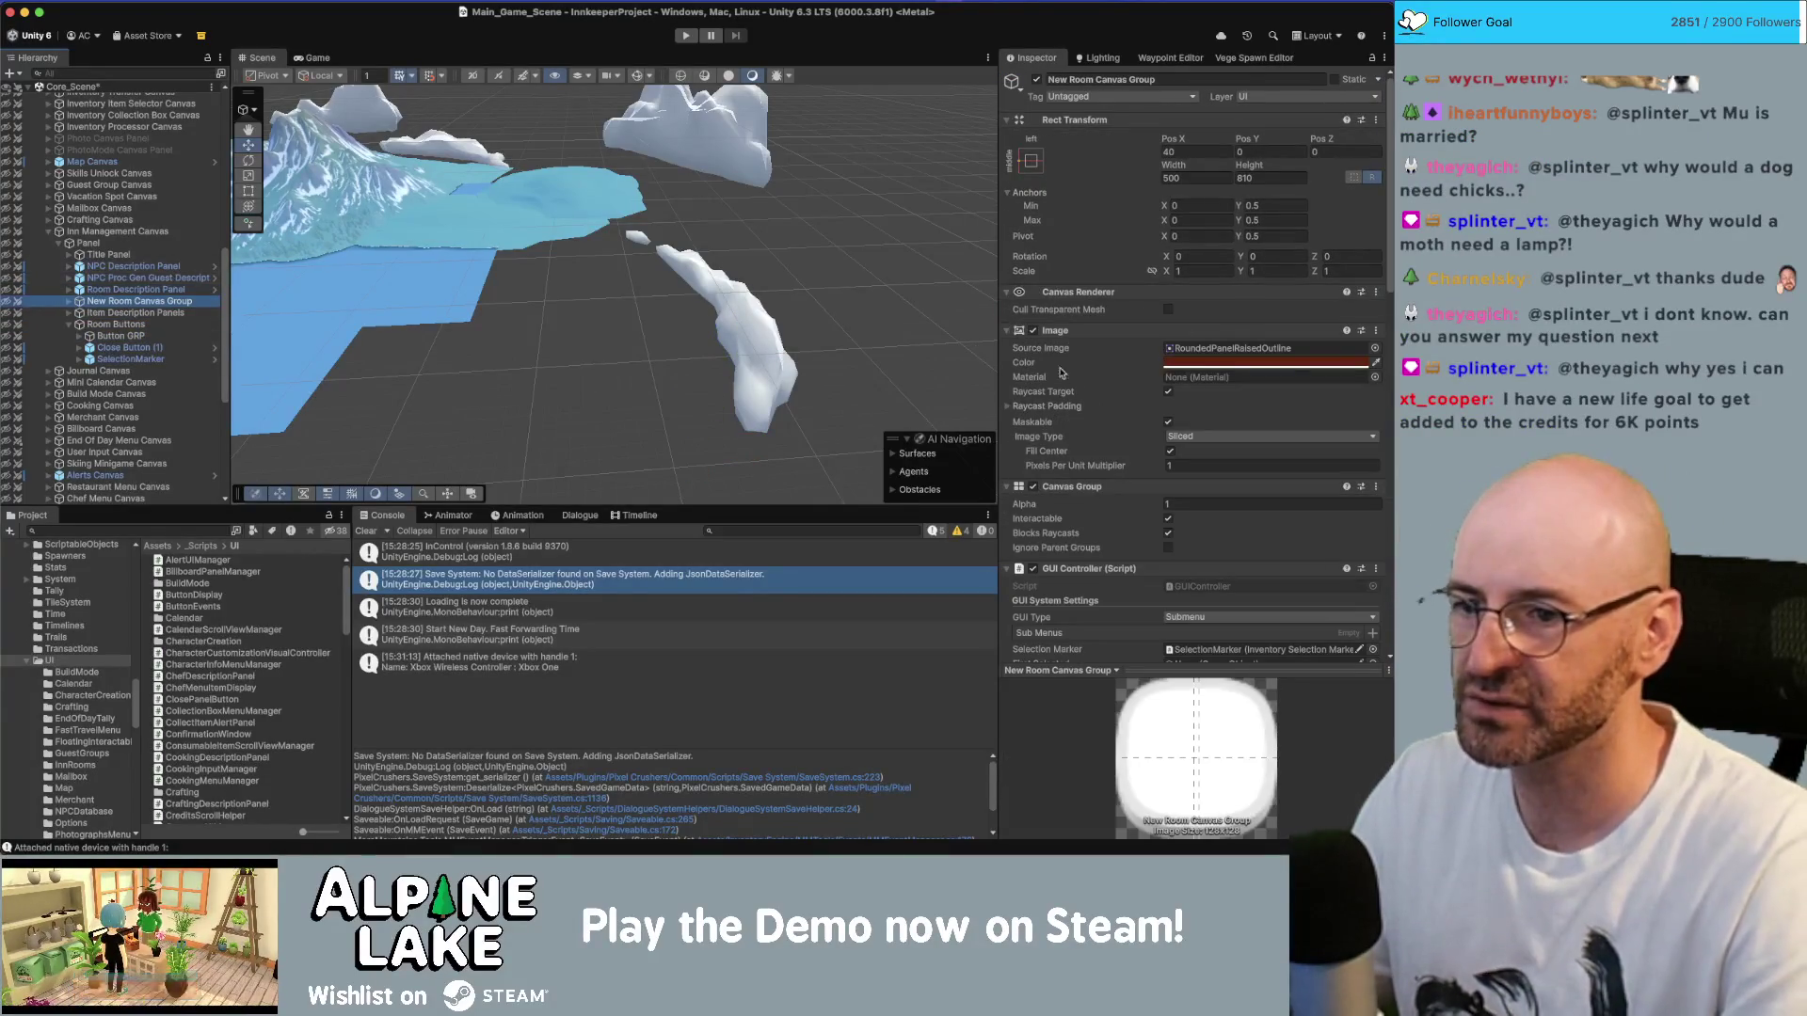
{"action": "scroll", "coordinate": [1064, 374], "scroll_direction": "down", "scroll_amount": 5}
- Add a GUI Controller component to the Room Buttons object
{"action": "left_click", "coordinate": [145, 325]}
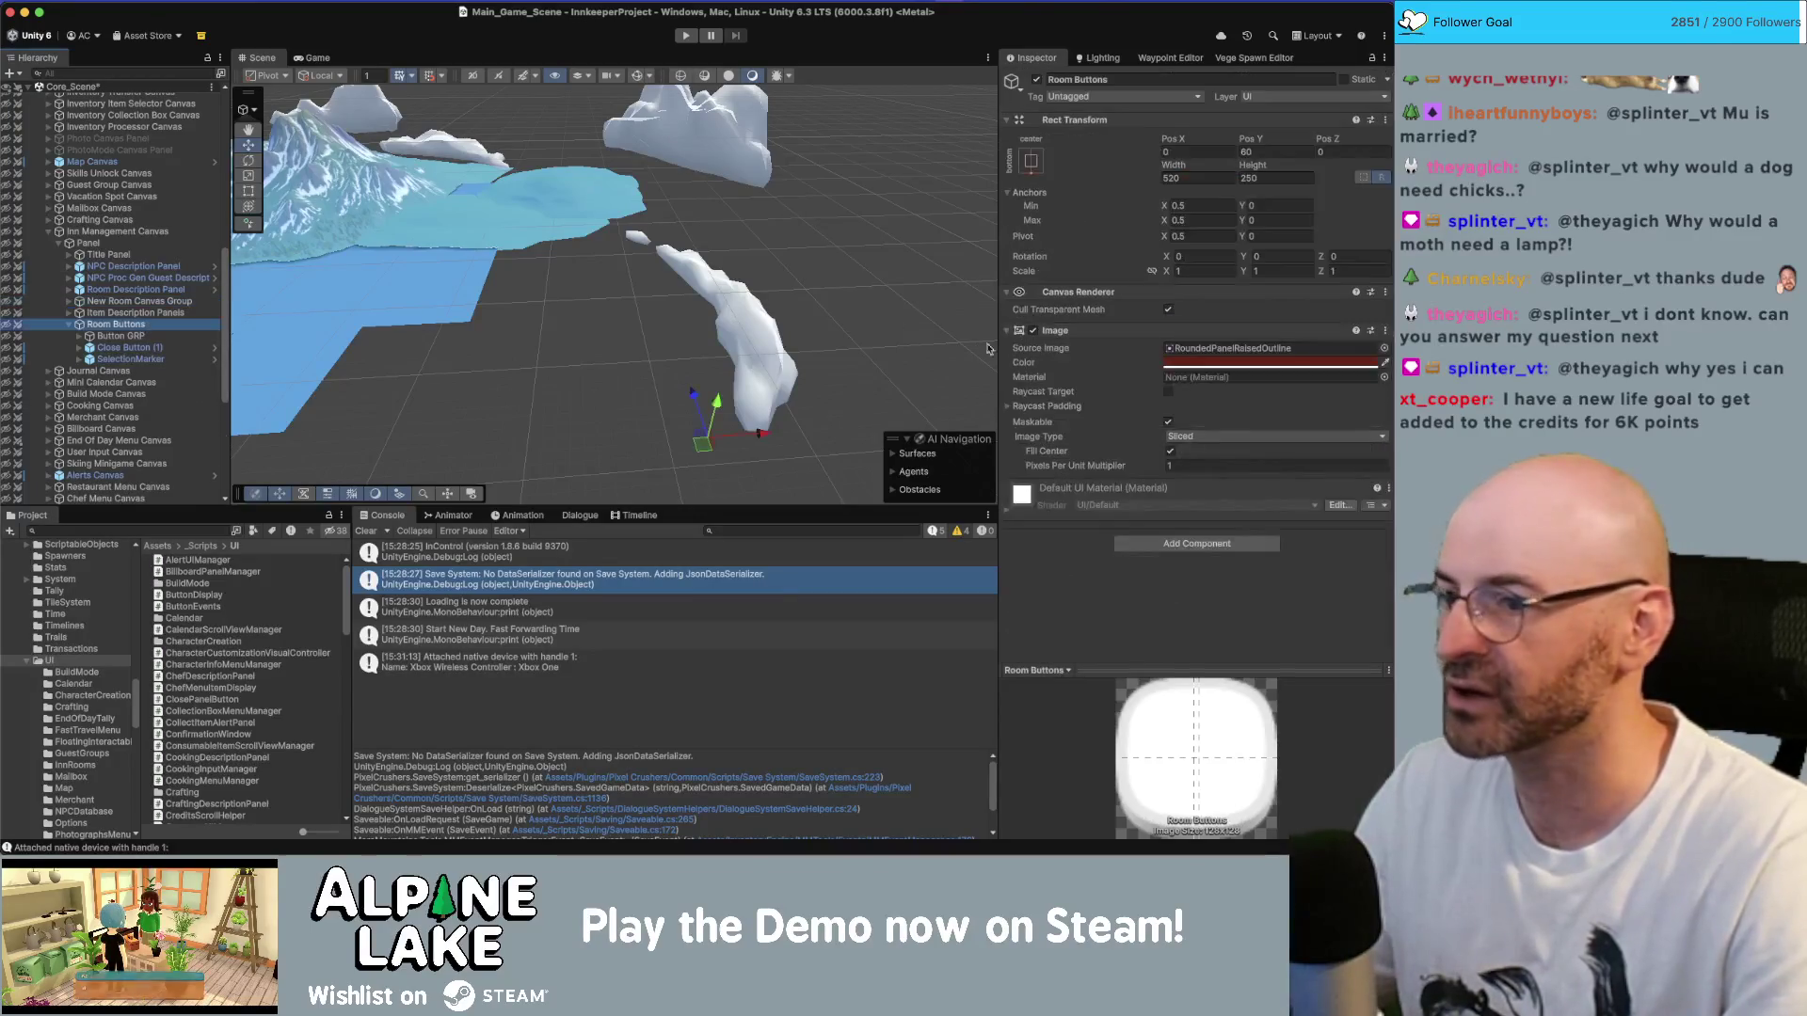
{"action": "left_click", "coordinate": [1169, 541]}
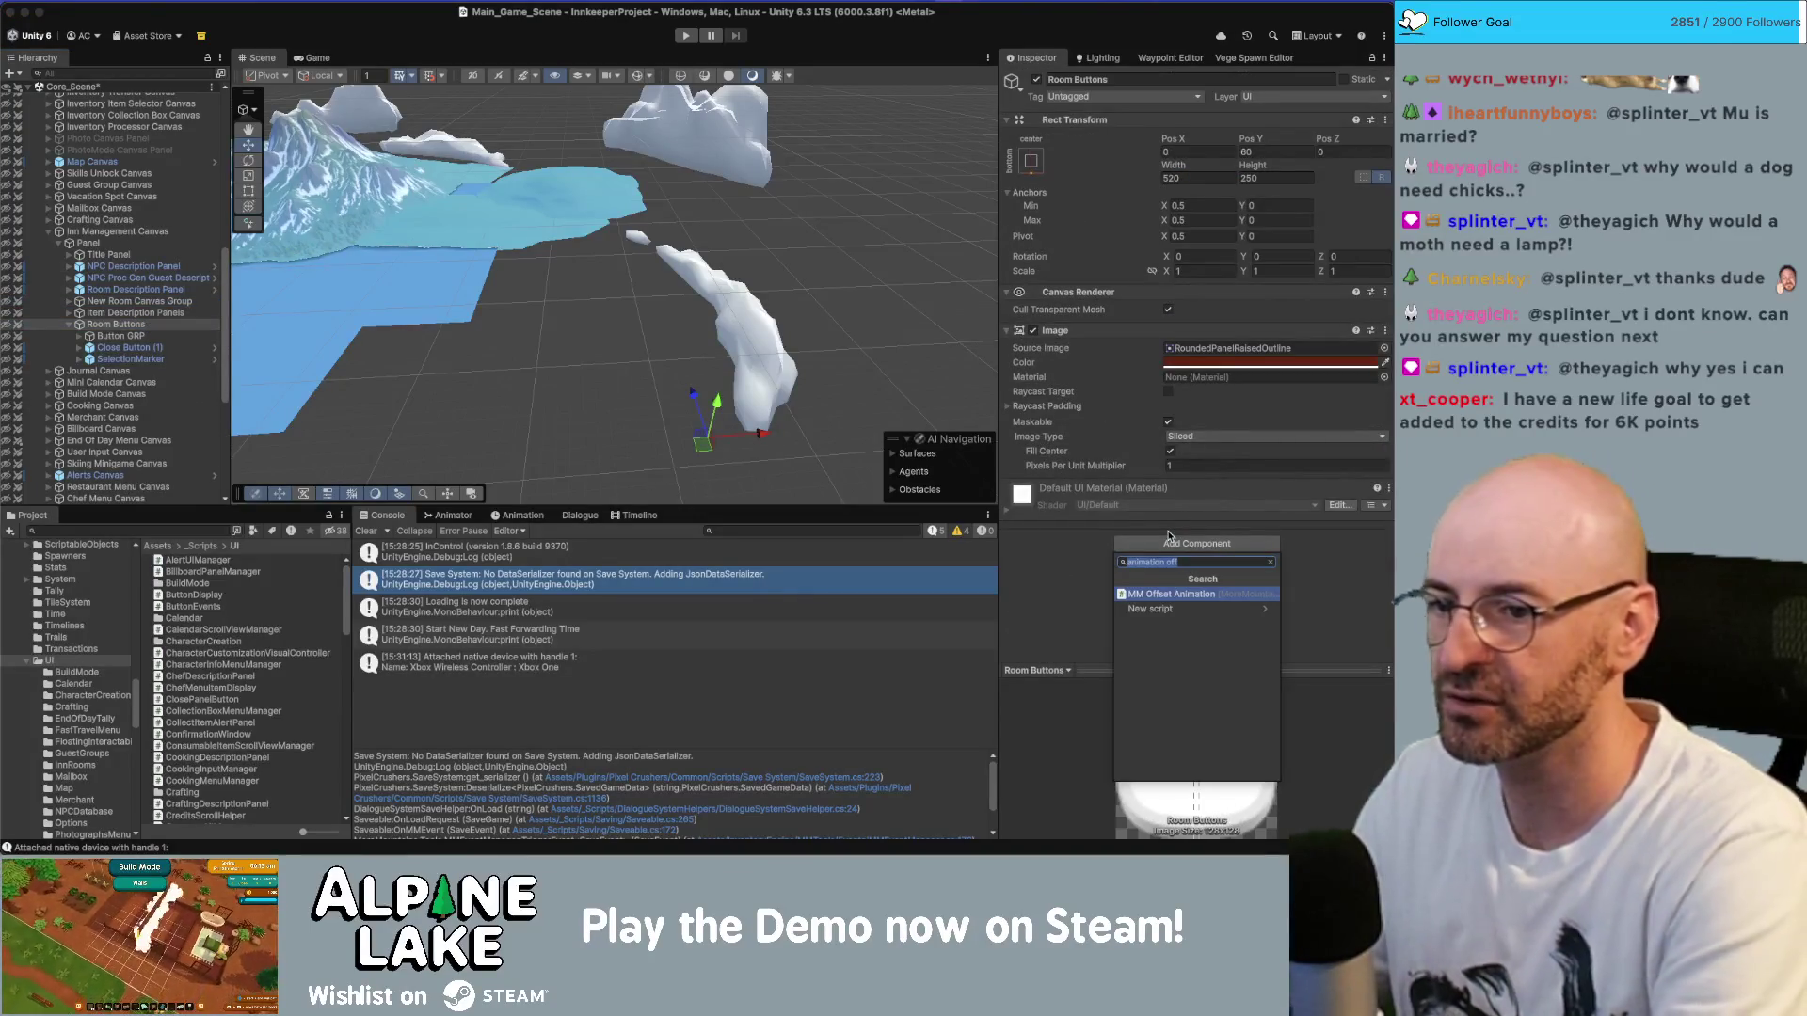
{"action": "type", "text": "gui cont"}
{"action": "key", "text": "Return"}
- Rename Room Buttons to 'Room Buttons Canvas Group', matching the other panel objects
{"action": "scroll", "coordinate": [1176, 533], "scroll_direction": "down", "scroll_amount": 5}
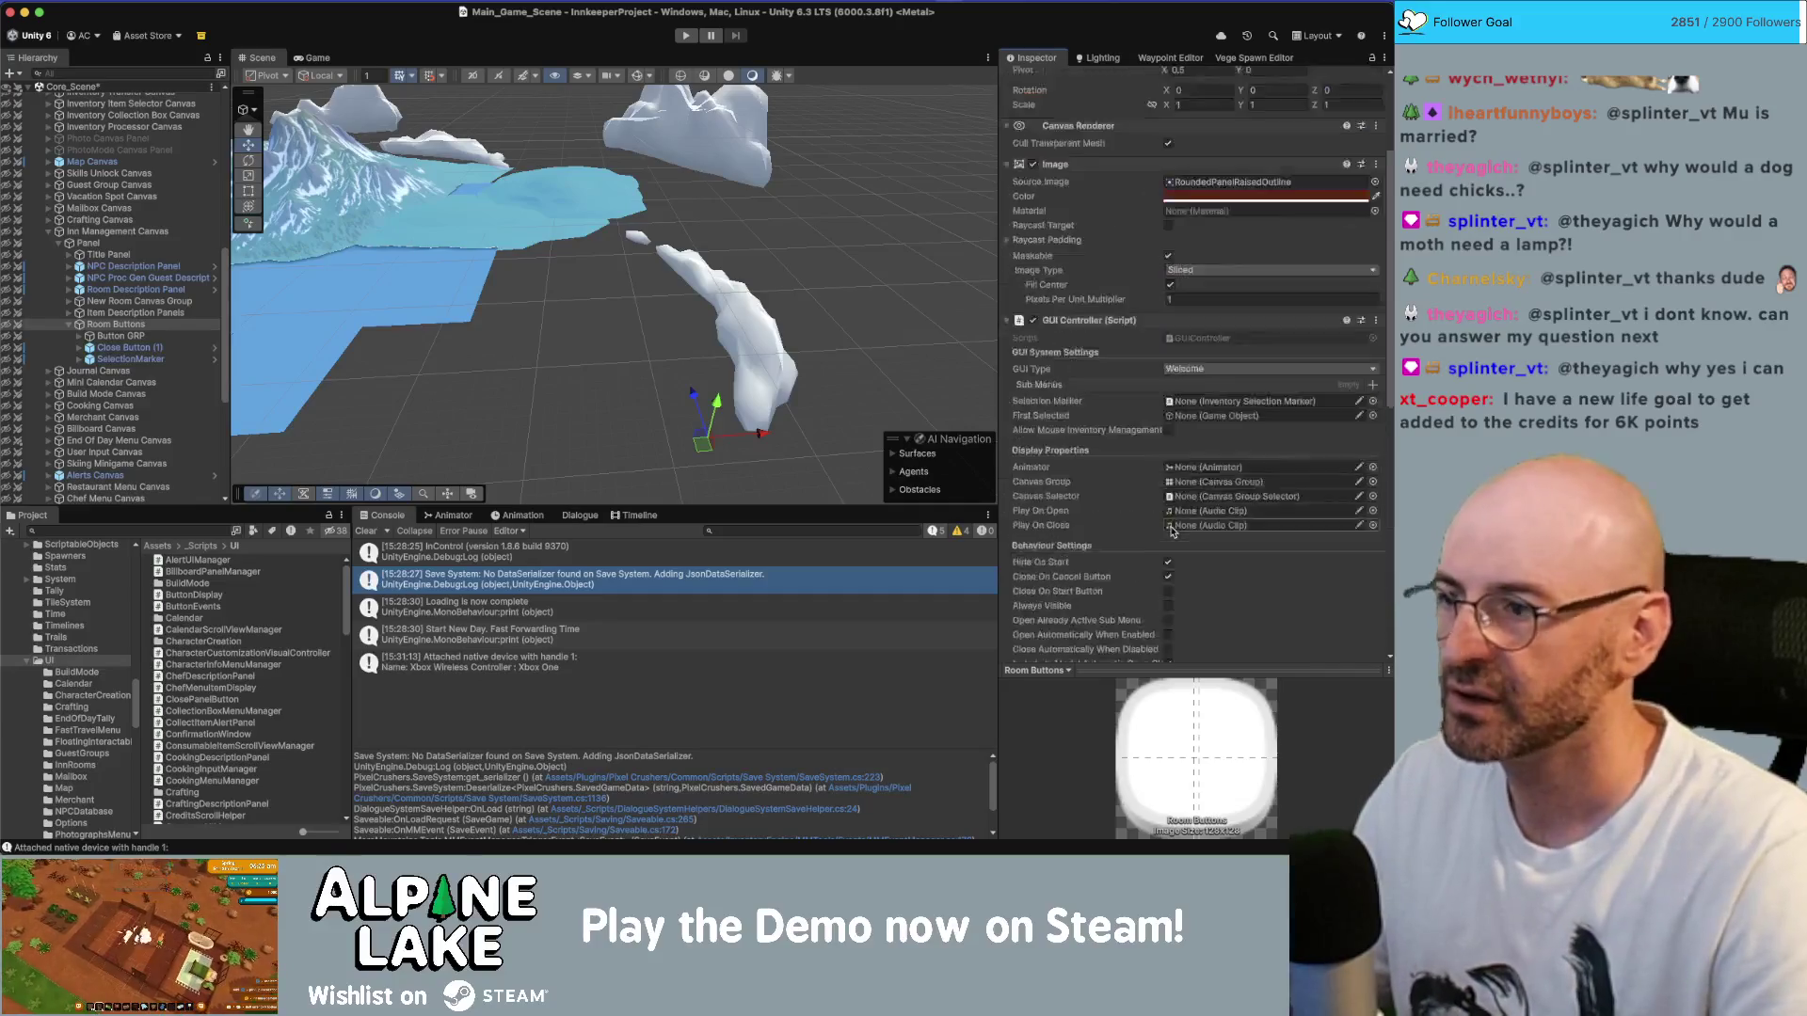
{"action": "left_click", "coordinate": [161, 289]}
{"action": "left_click", "coordinate": [141, 301]}
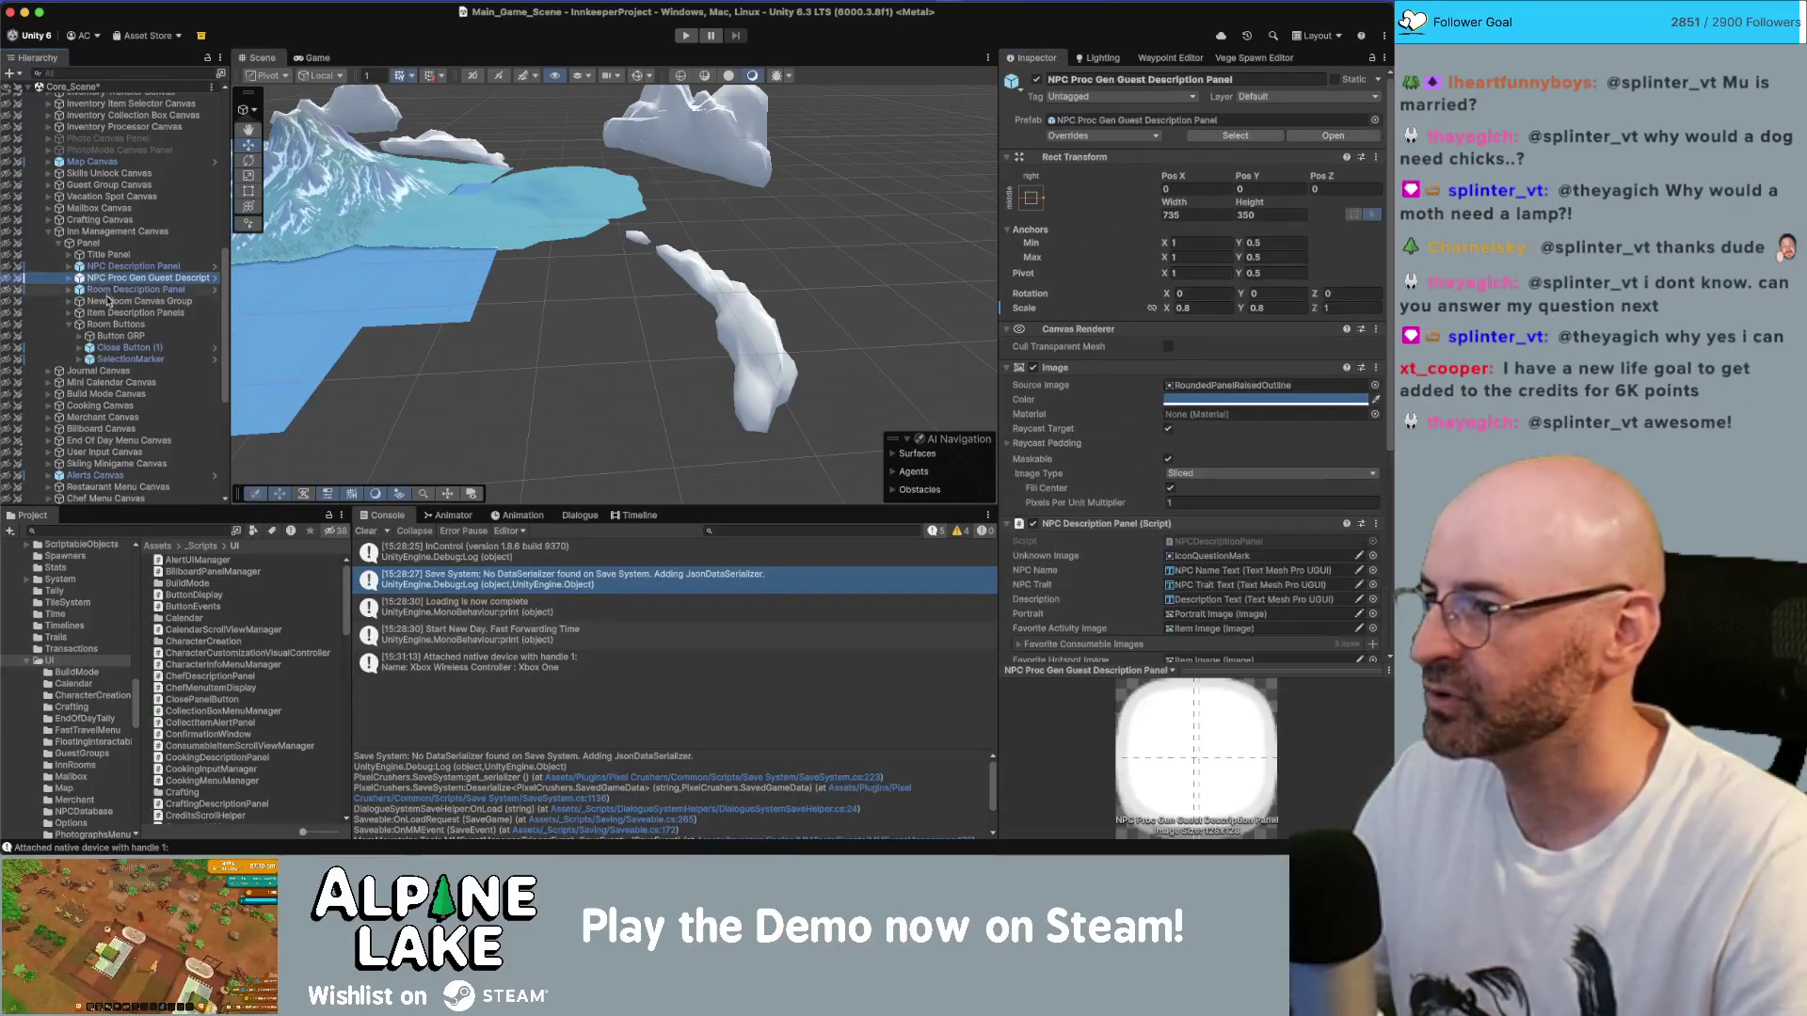
{"action": "left_click", "coordinate": [116, 324]}
{"action": "type", "text": "Canvas G"}
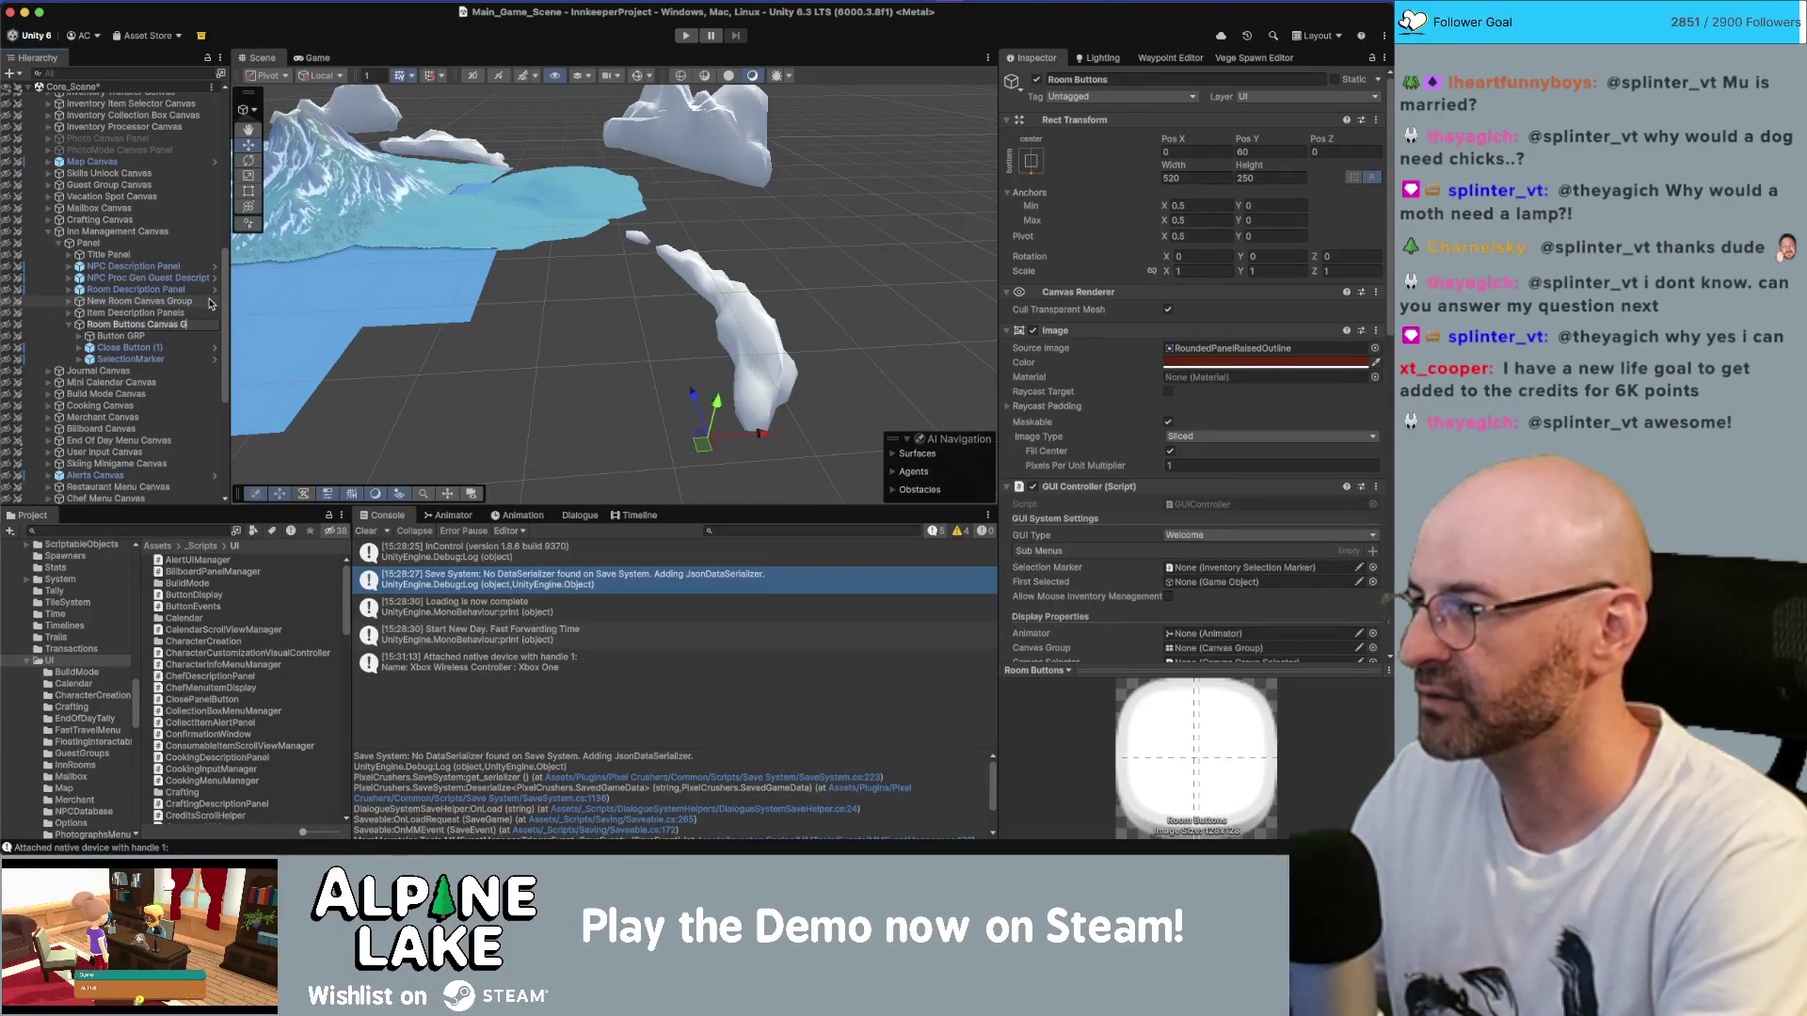
{"action": "type", "text": "roup"}
{"action": "key", "text": "Return"}
- Add a Canvas Group component to Room Buttons Canvas Group
{"action": "scroll", "coordinate": [1145, 445], "scroll_direction": "down", "scroll_amount": 10}
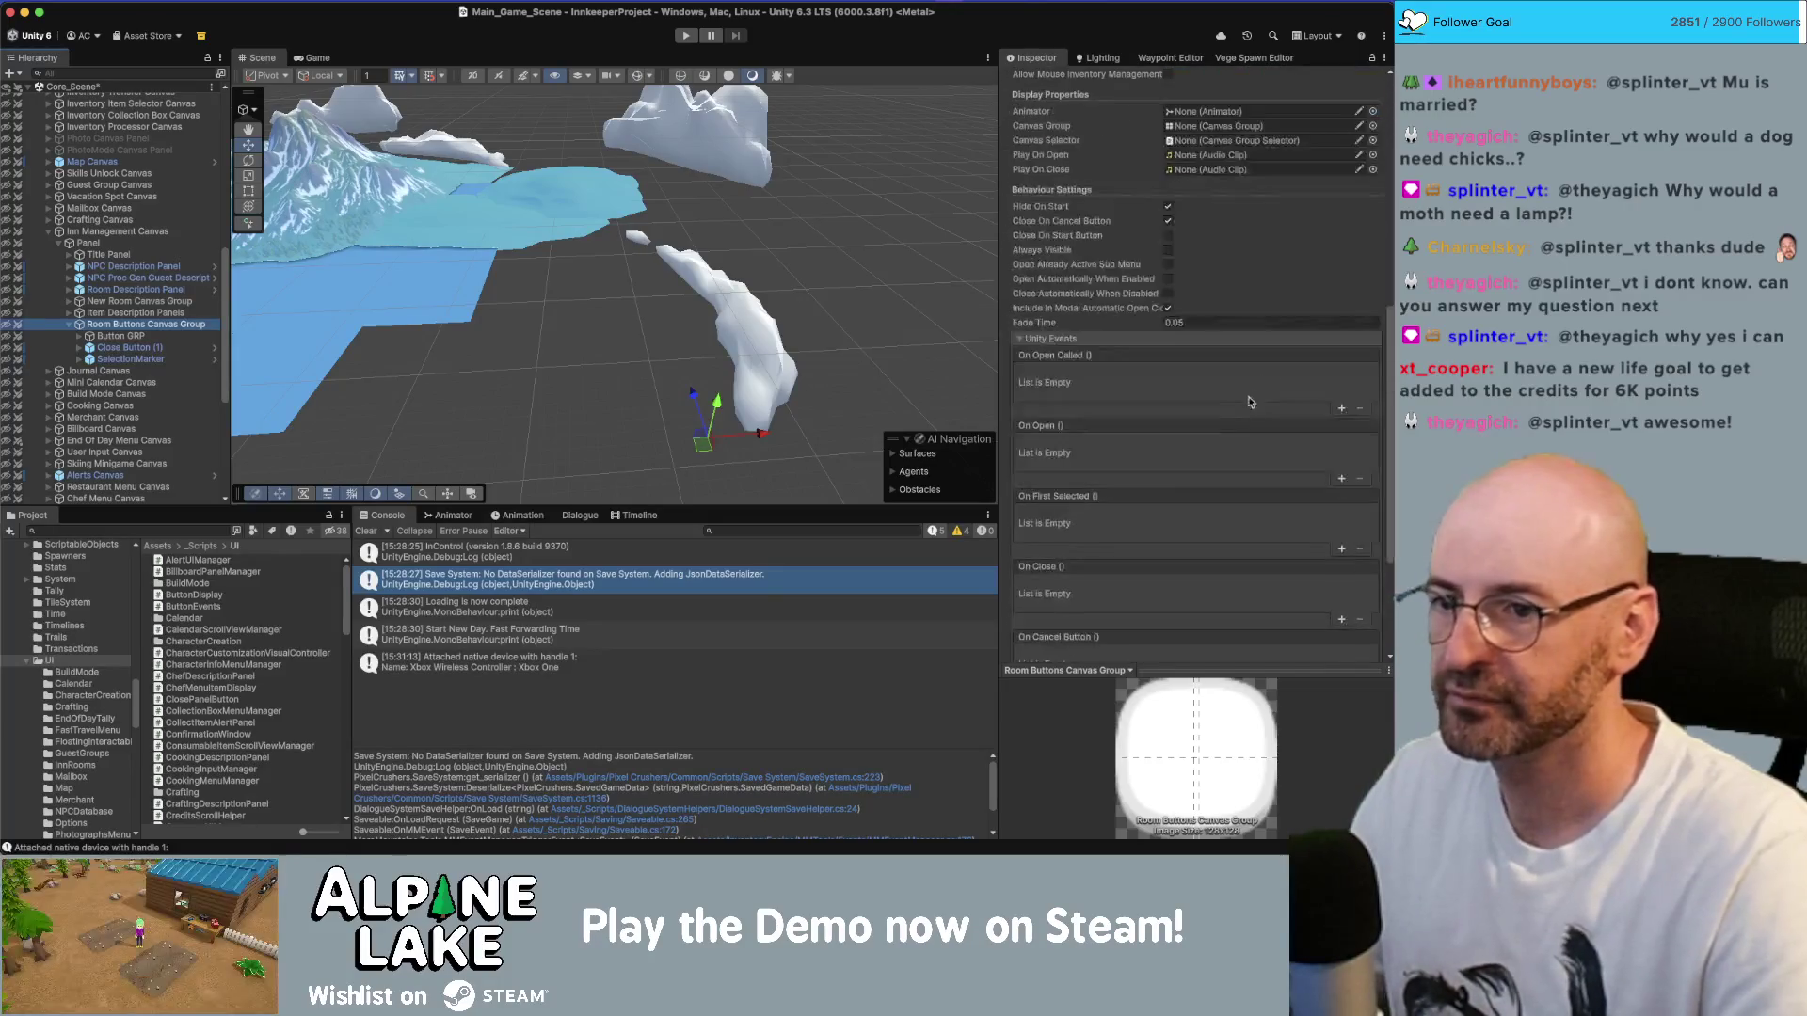
{"action": "scroll", "coordinate": [1144, 445], "scroll_direction": "down", "scroll_amount": 5}
{"action": "left_click", "coordinate": [1147, 637]}
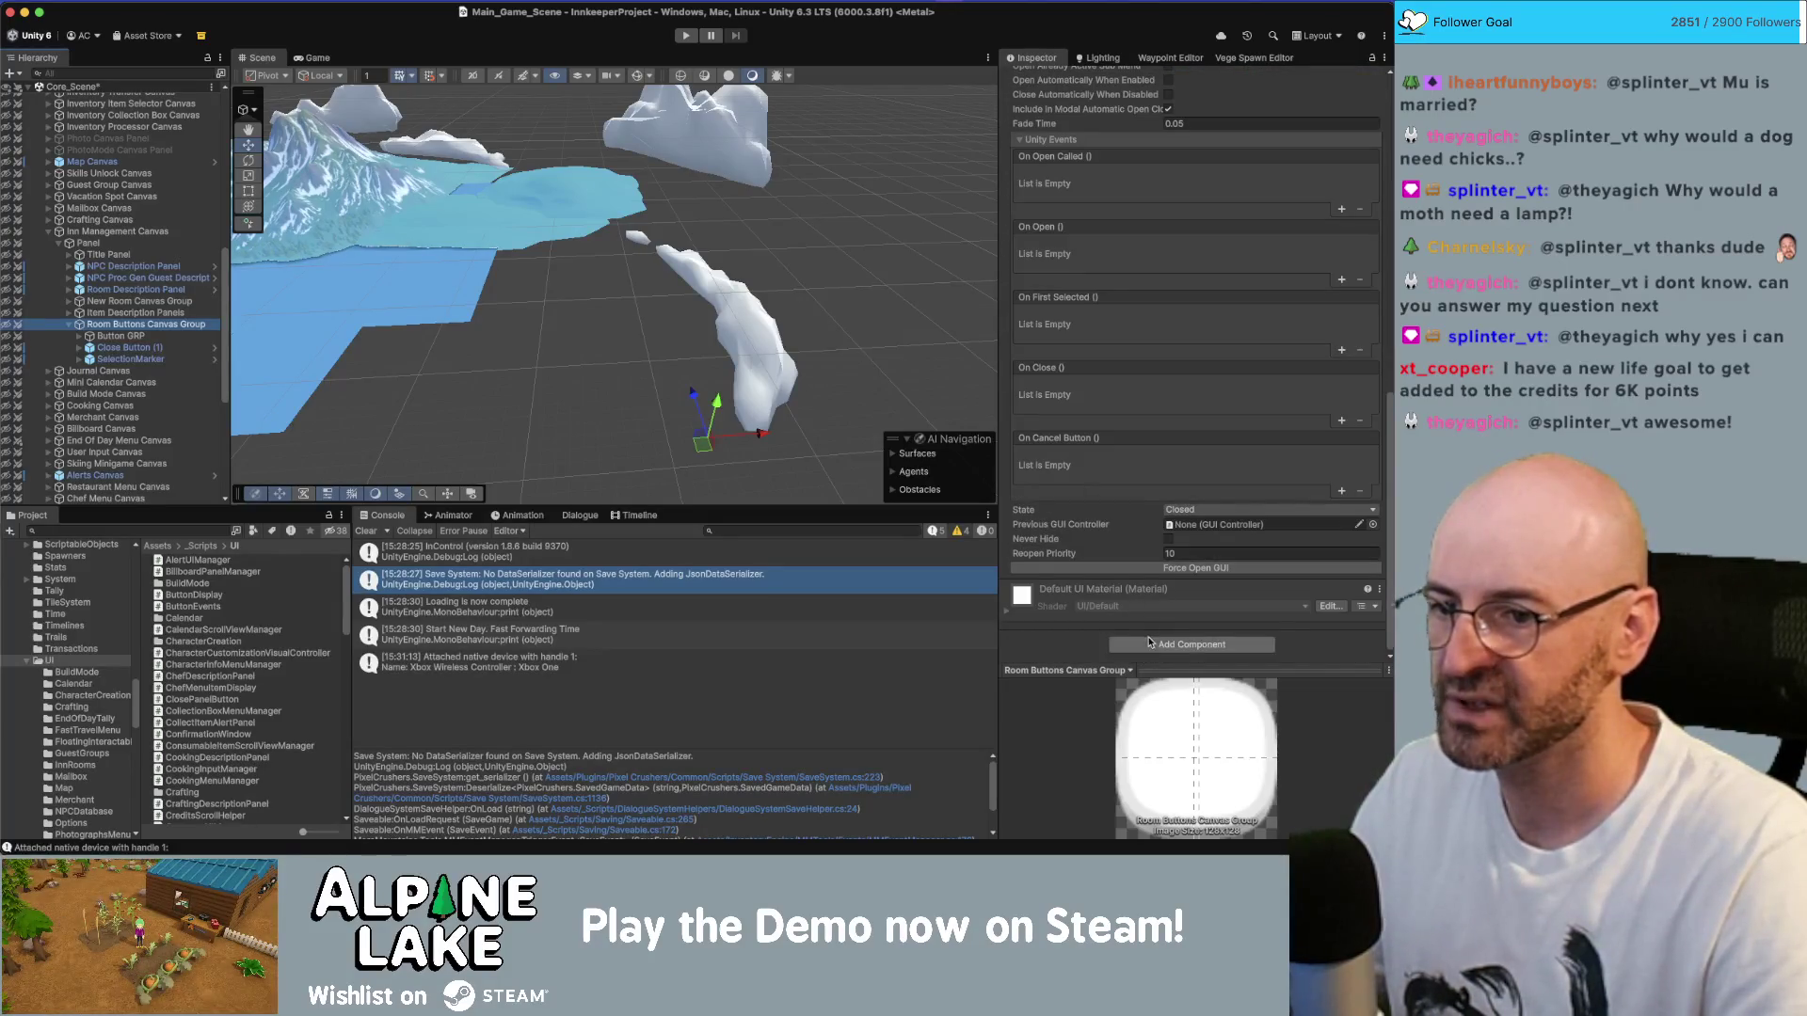
{"action": "type", "text": "guiconcanvas group"}
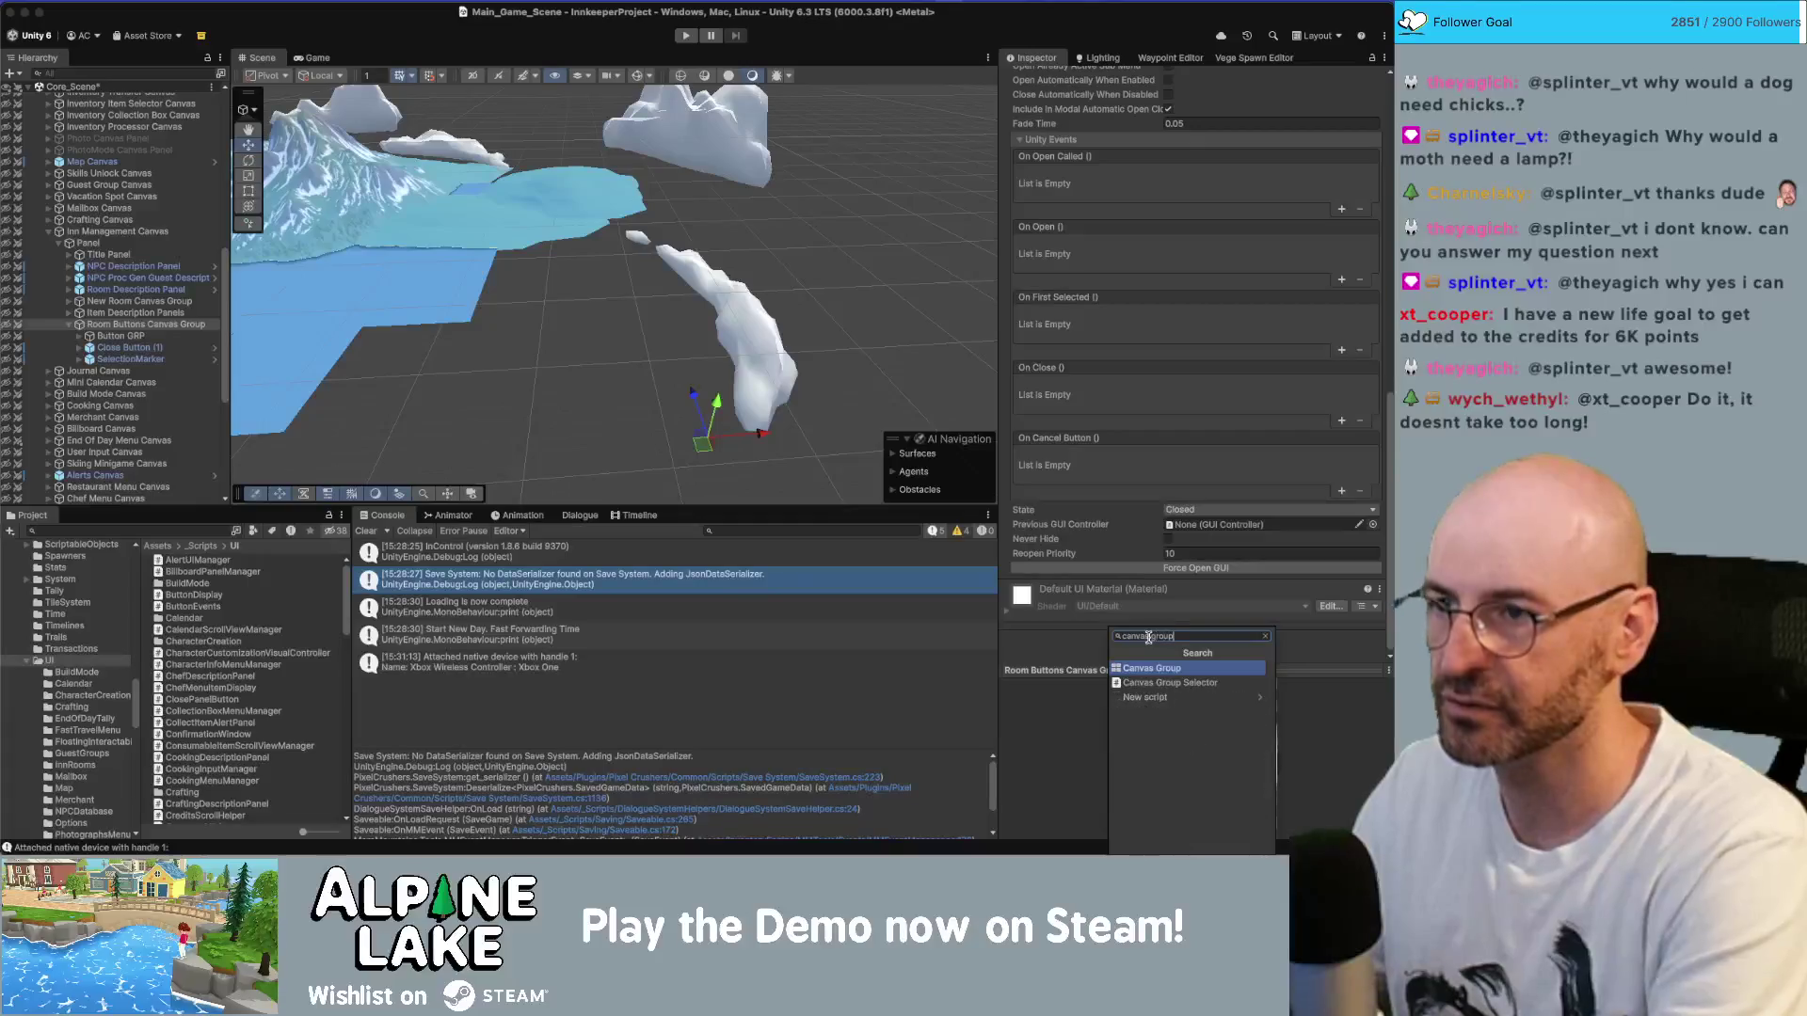
{"action": "key", "text": "Return"}
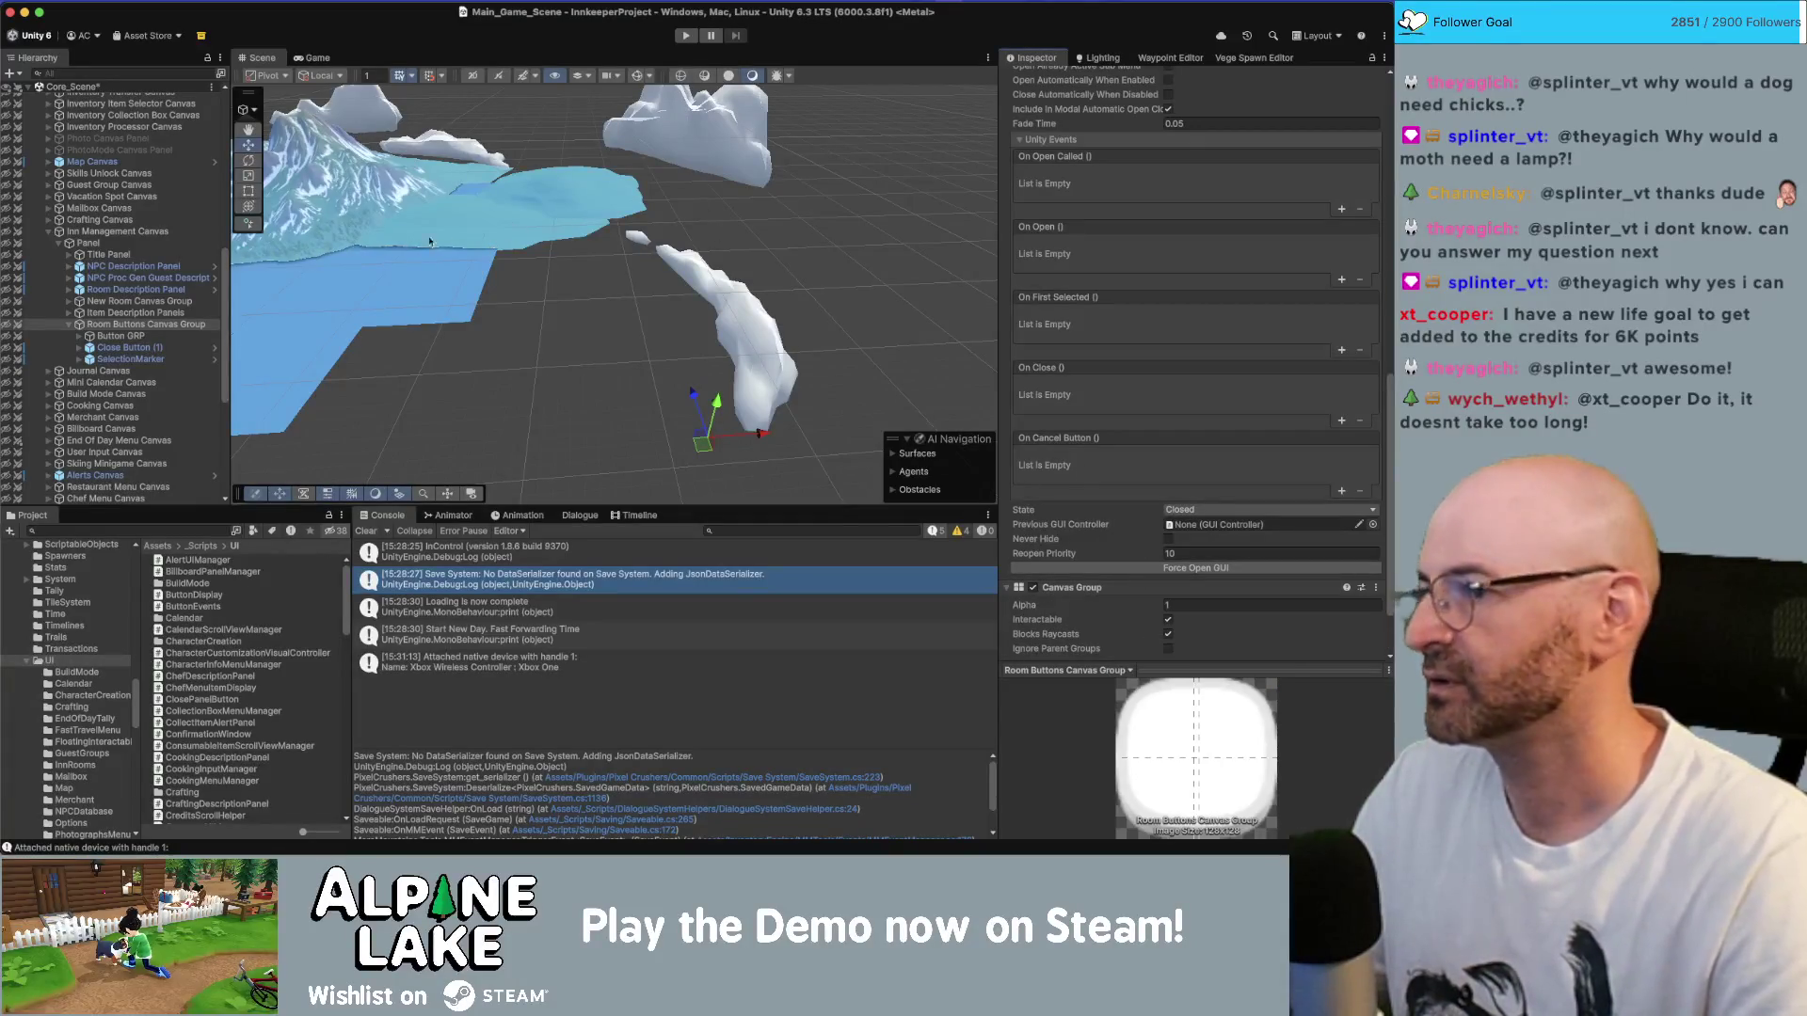
- Open the InnManagementPanel.cs script in the code editor from the Inn Management Canvas
{"action": "left_click", "coordinate": [179, 242]}
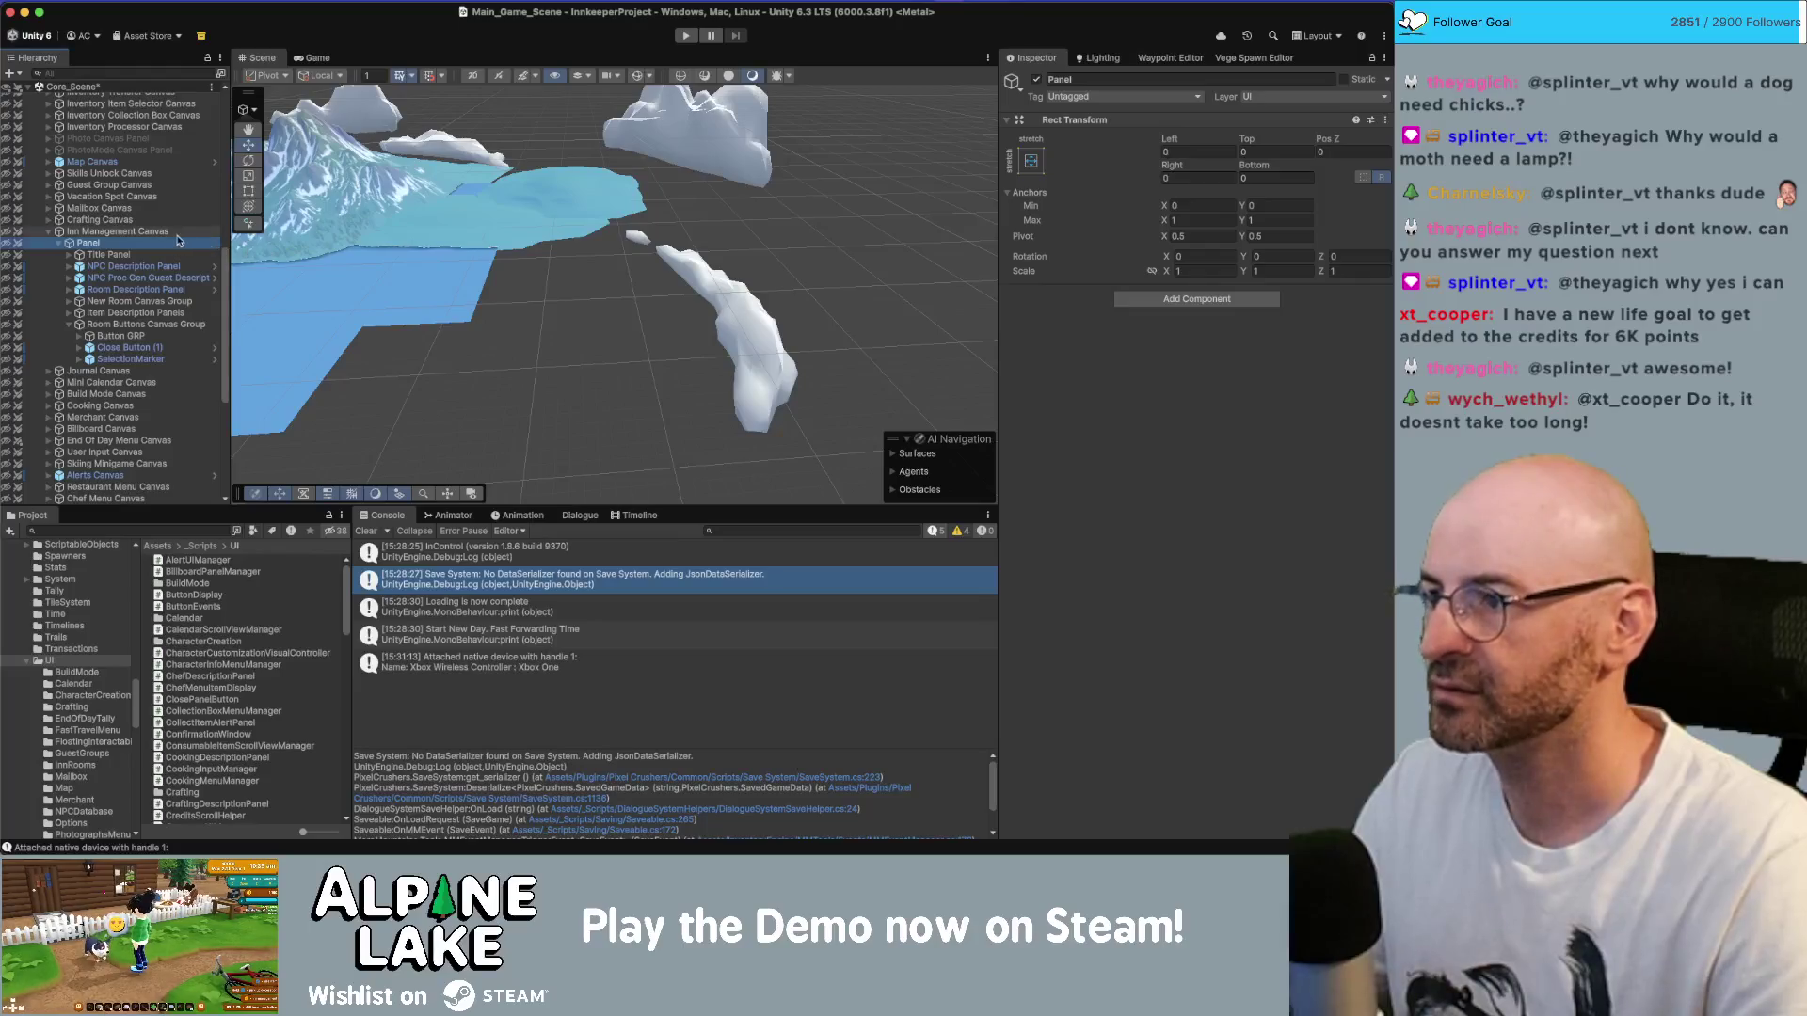
{"action": "left_click", "coordinate": [179, 232]}
{"action": "scroll", "coordinate": [1153, 404], "scroll_direction": "down", "scroll_amount": 5}
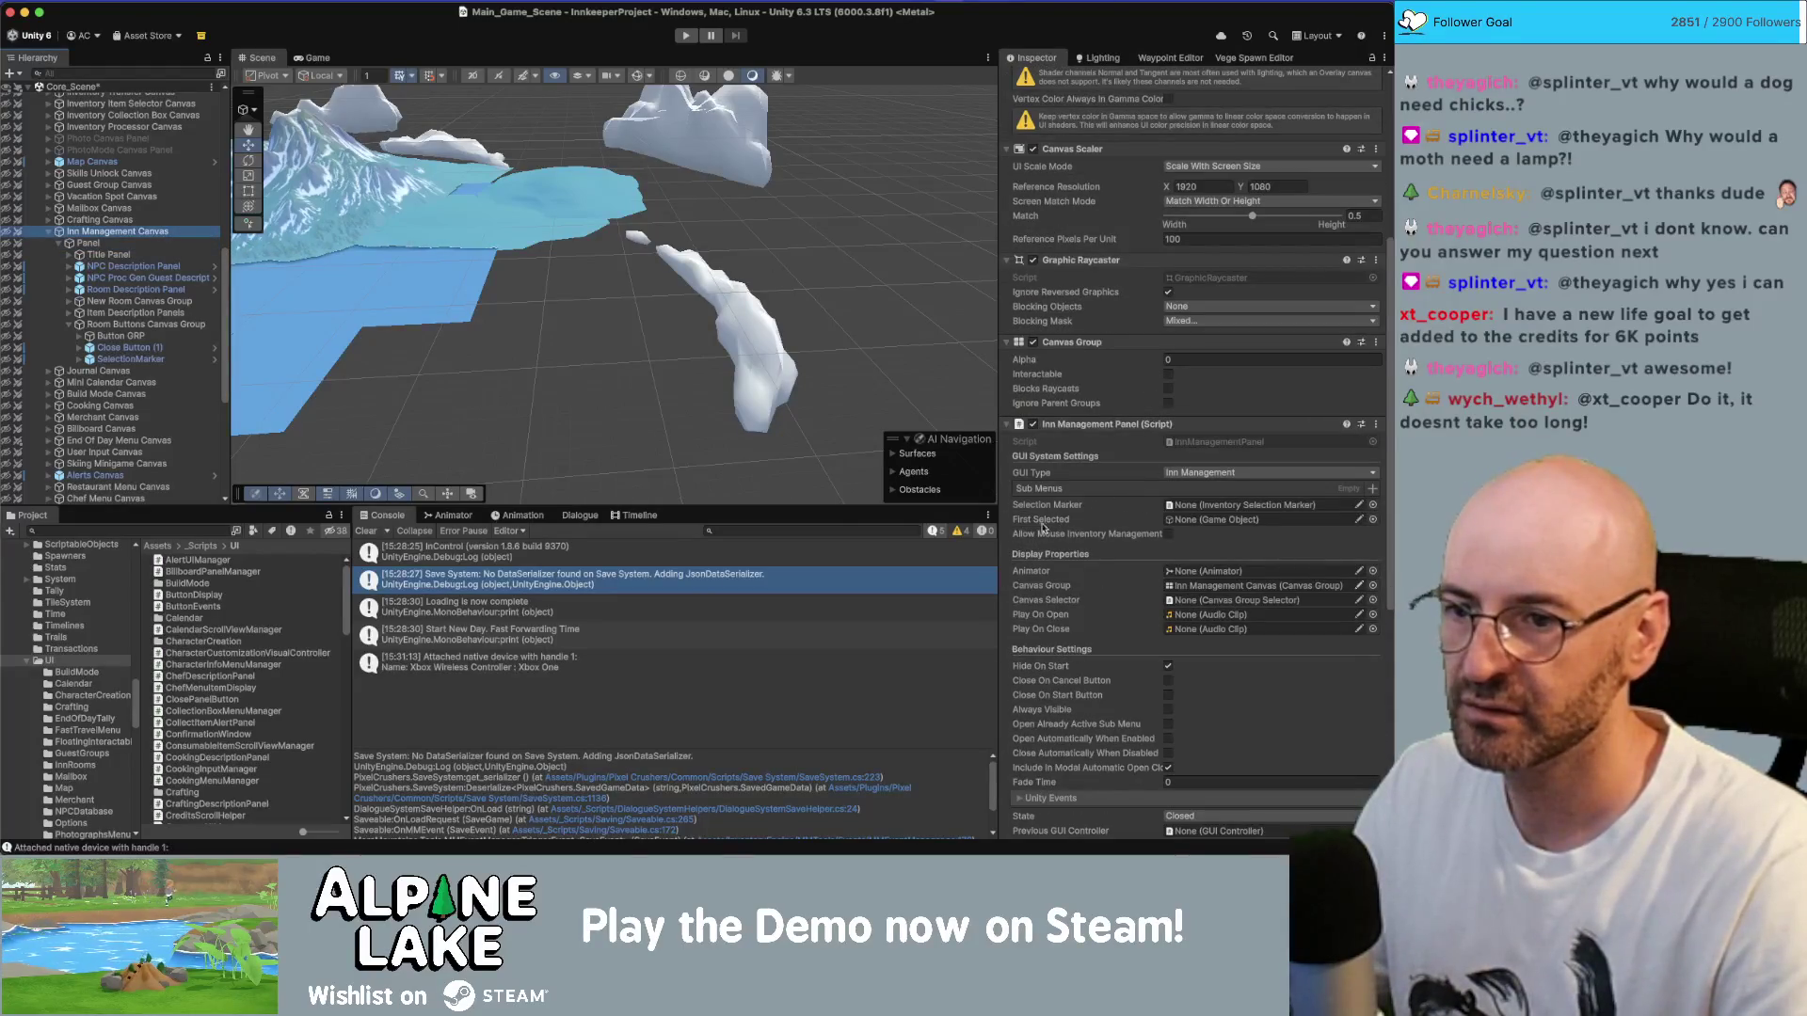
{"action": "left_click", "coordinate": [70, 324]}
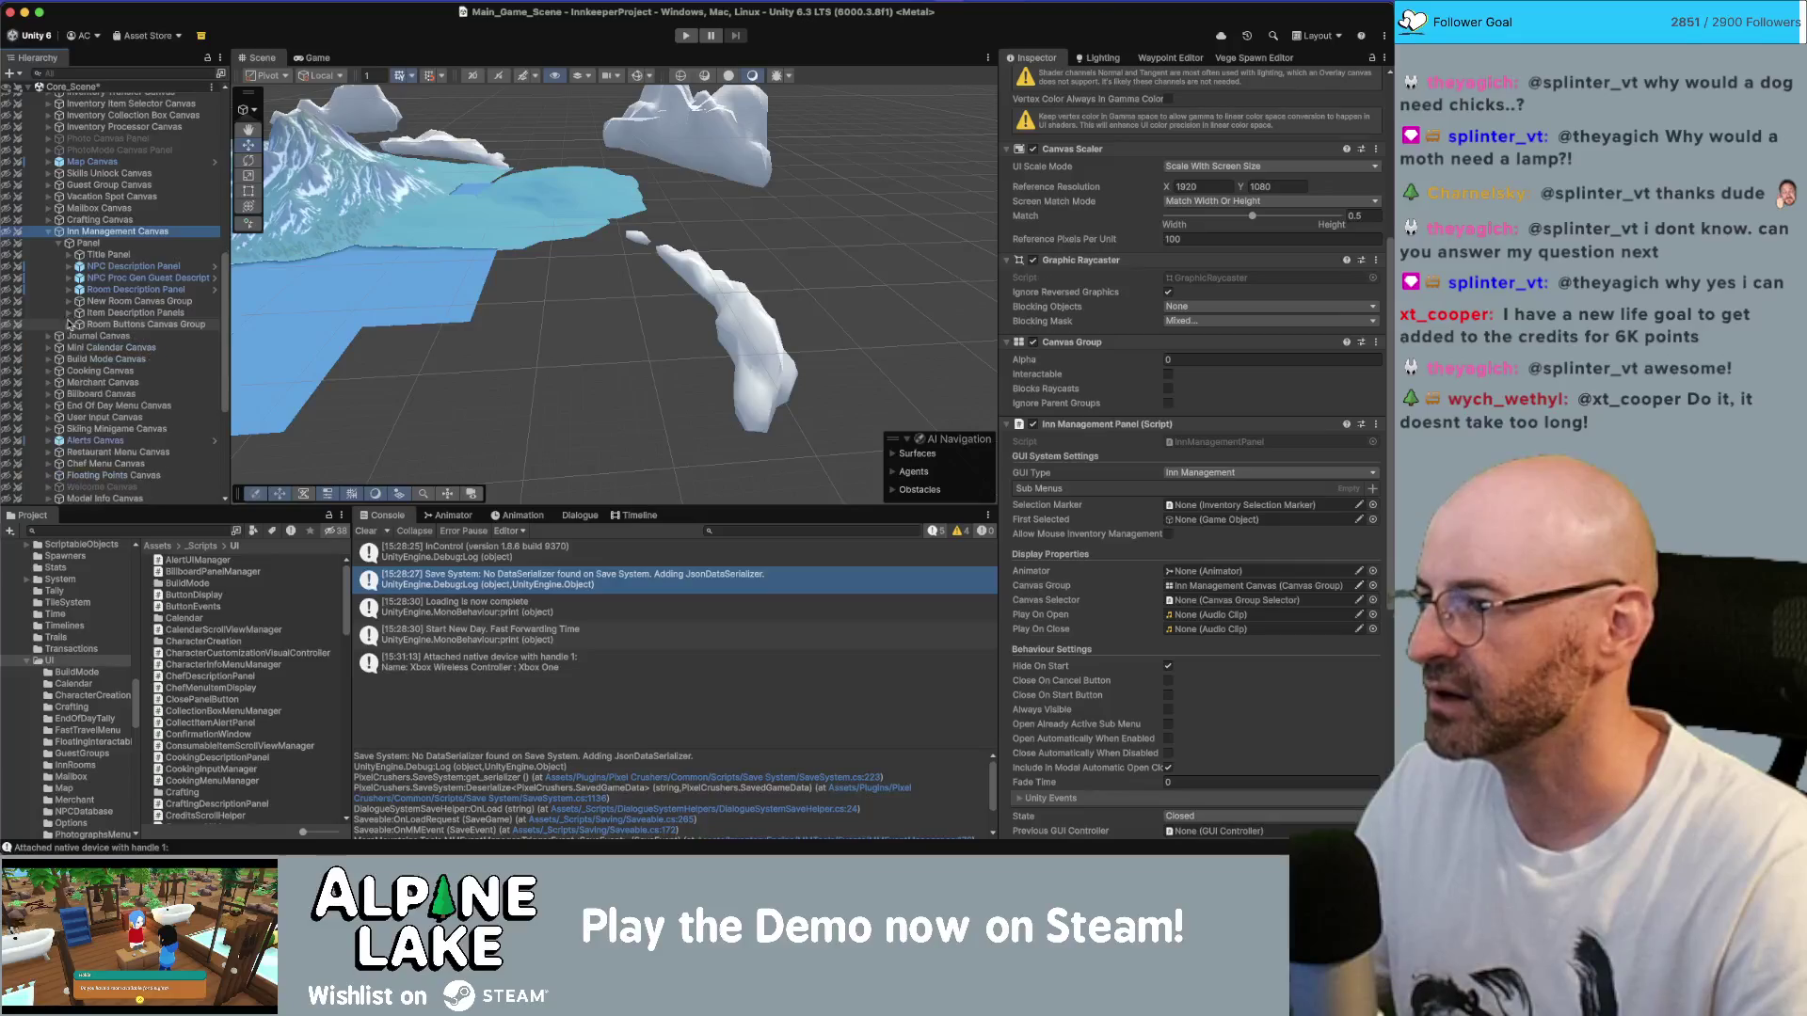
{"action": "double_click", "coordinate": [1212, 441]}
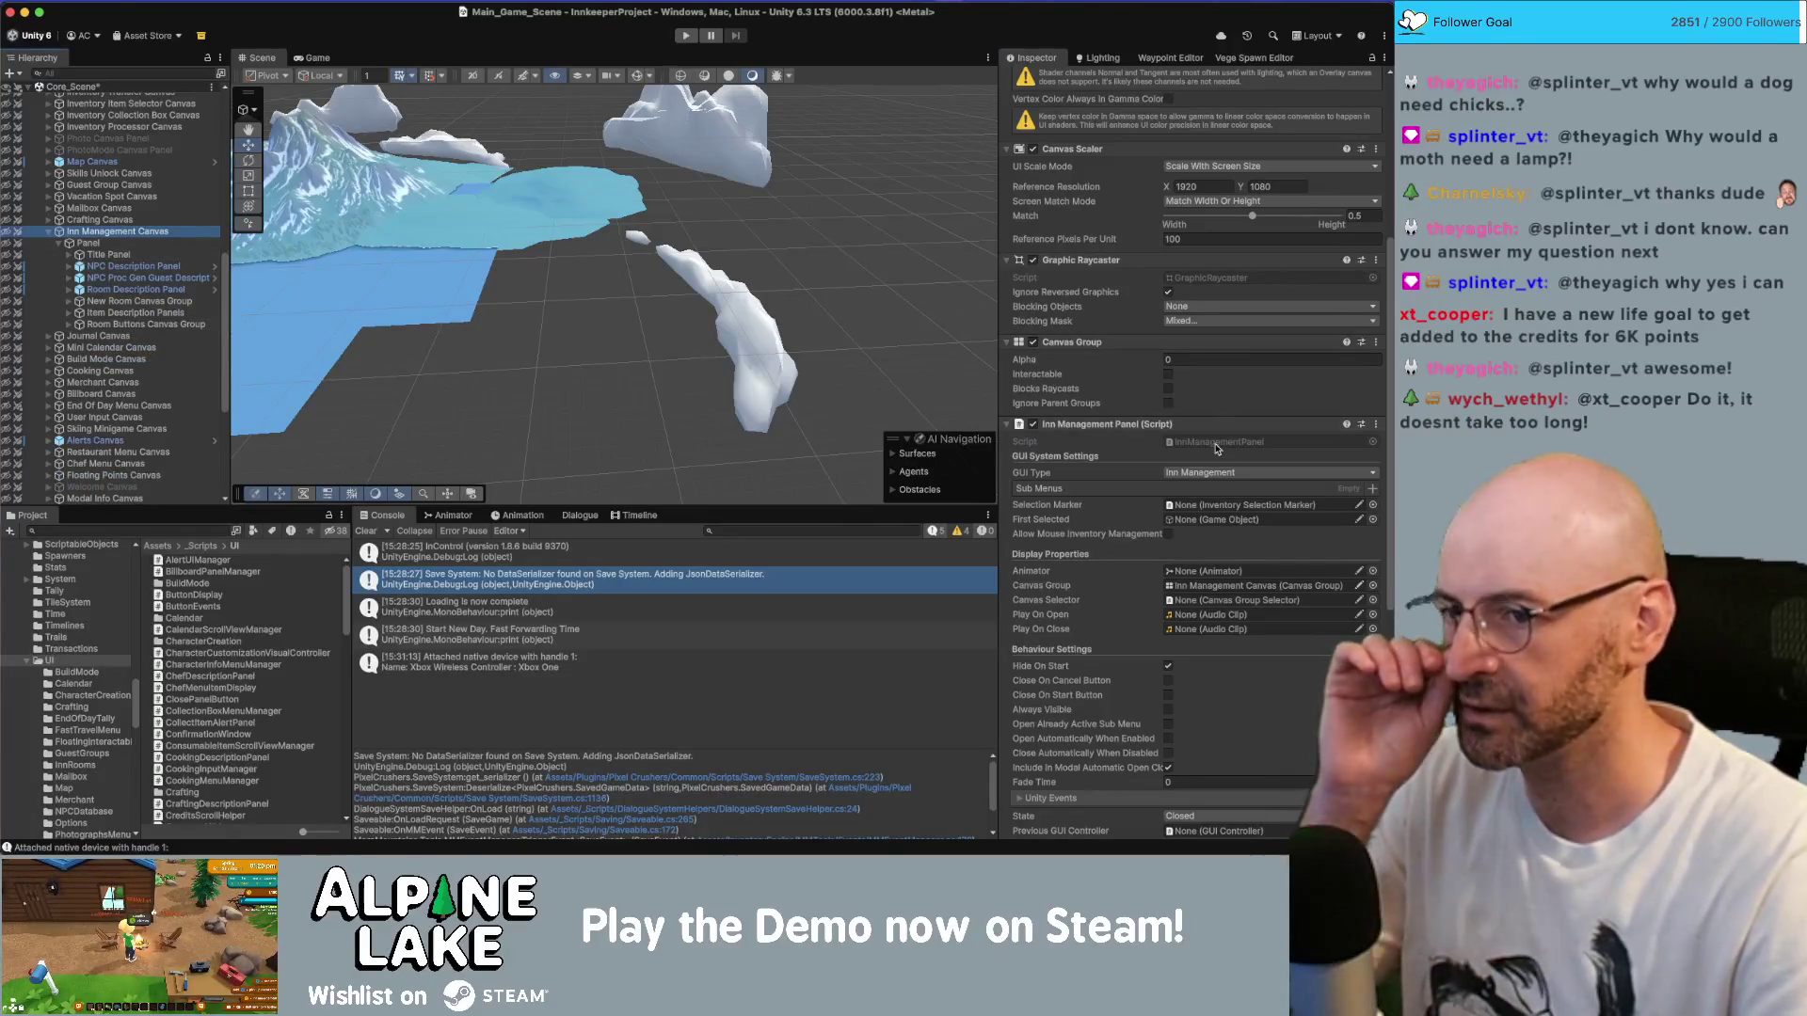
{"action": "scroll", "coordinate": [677, 377], "scroll_direction": "down", "scroll_amount": 5}
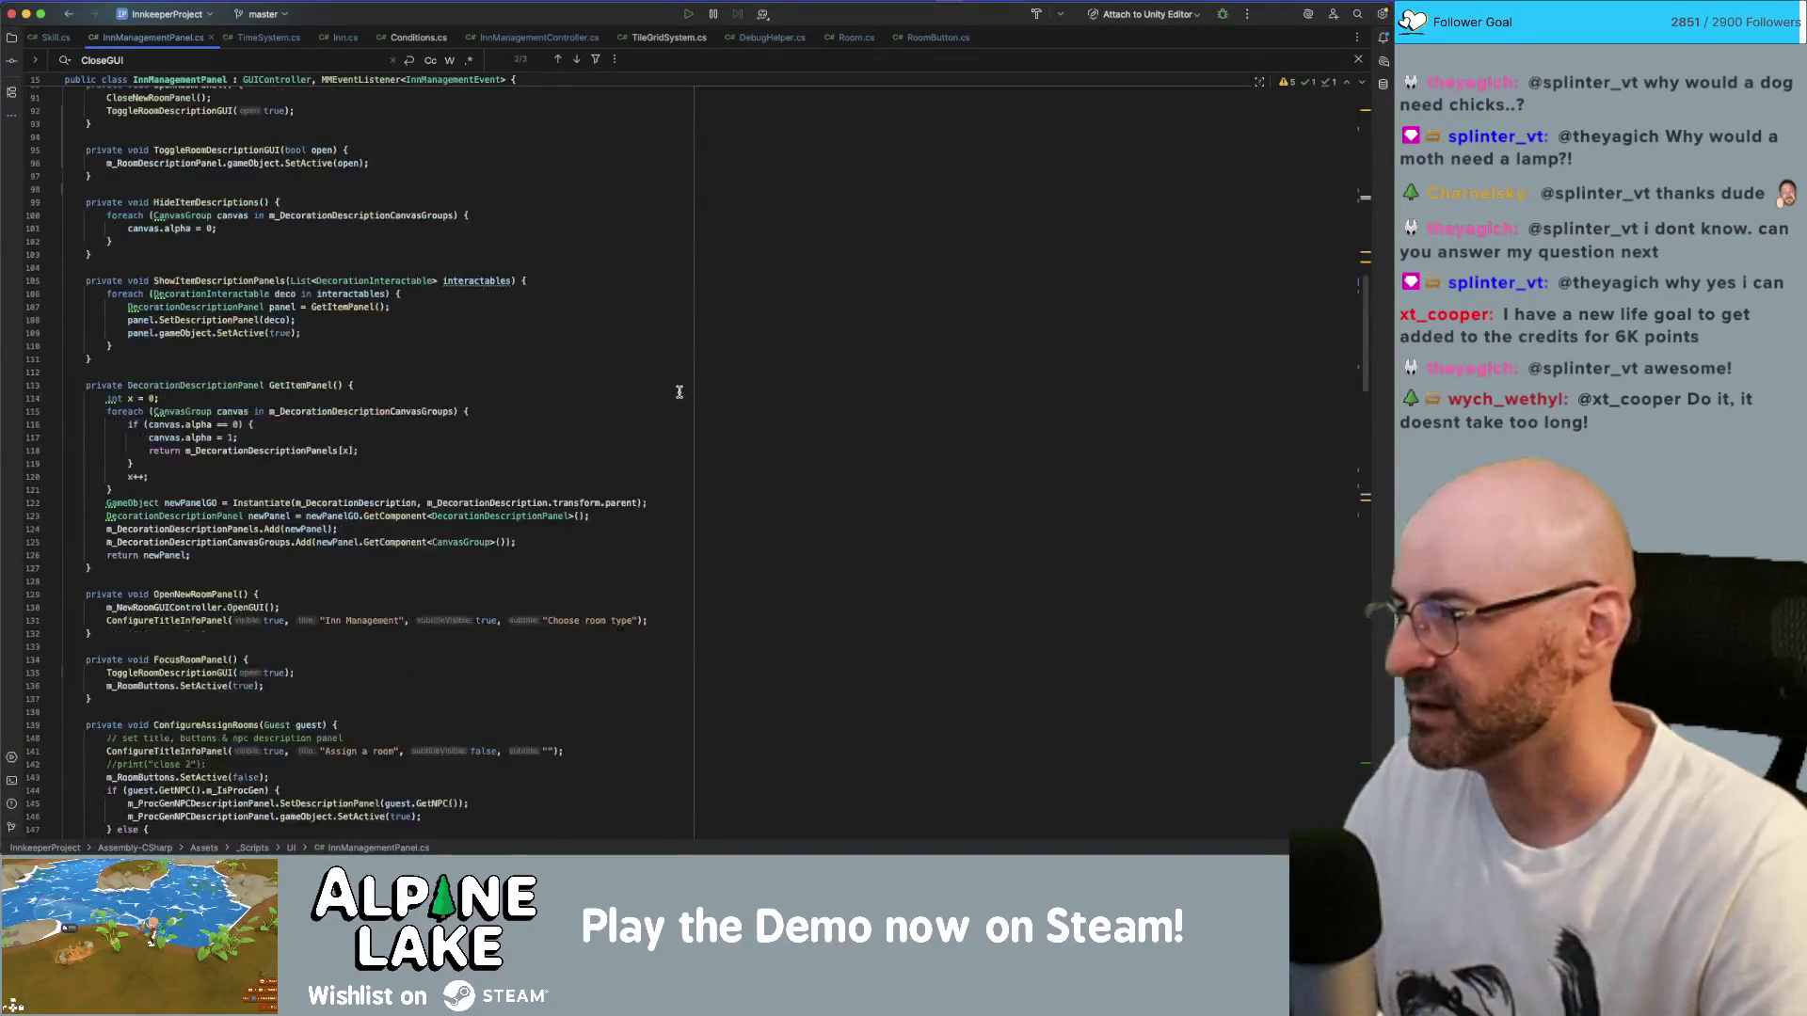
- Declare a new public GUIController field m_RoomButtonsGUI below the m_RoomButtons declaration
{"action": "scroll", "coordinate": [576, 368], "scroll_direction": "up", "scroll_amount": 5}
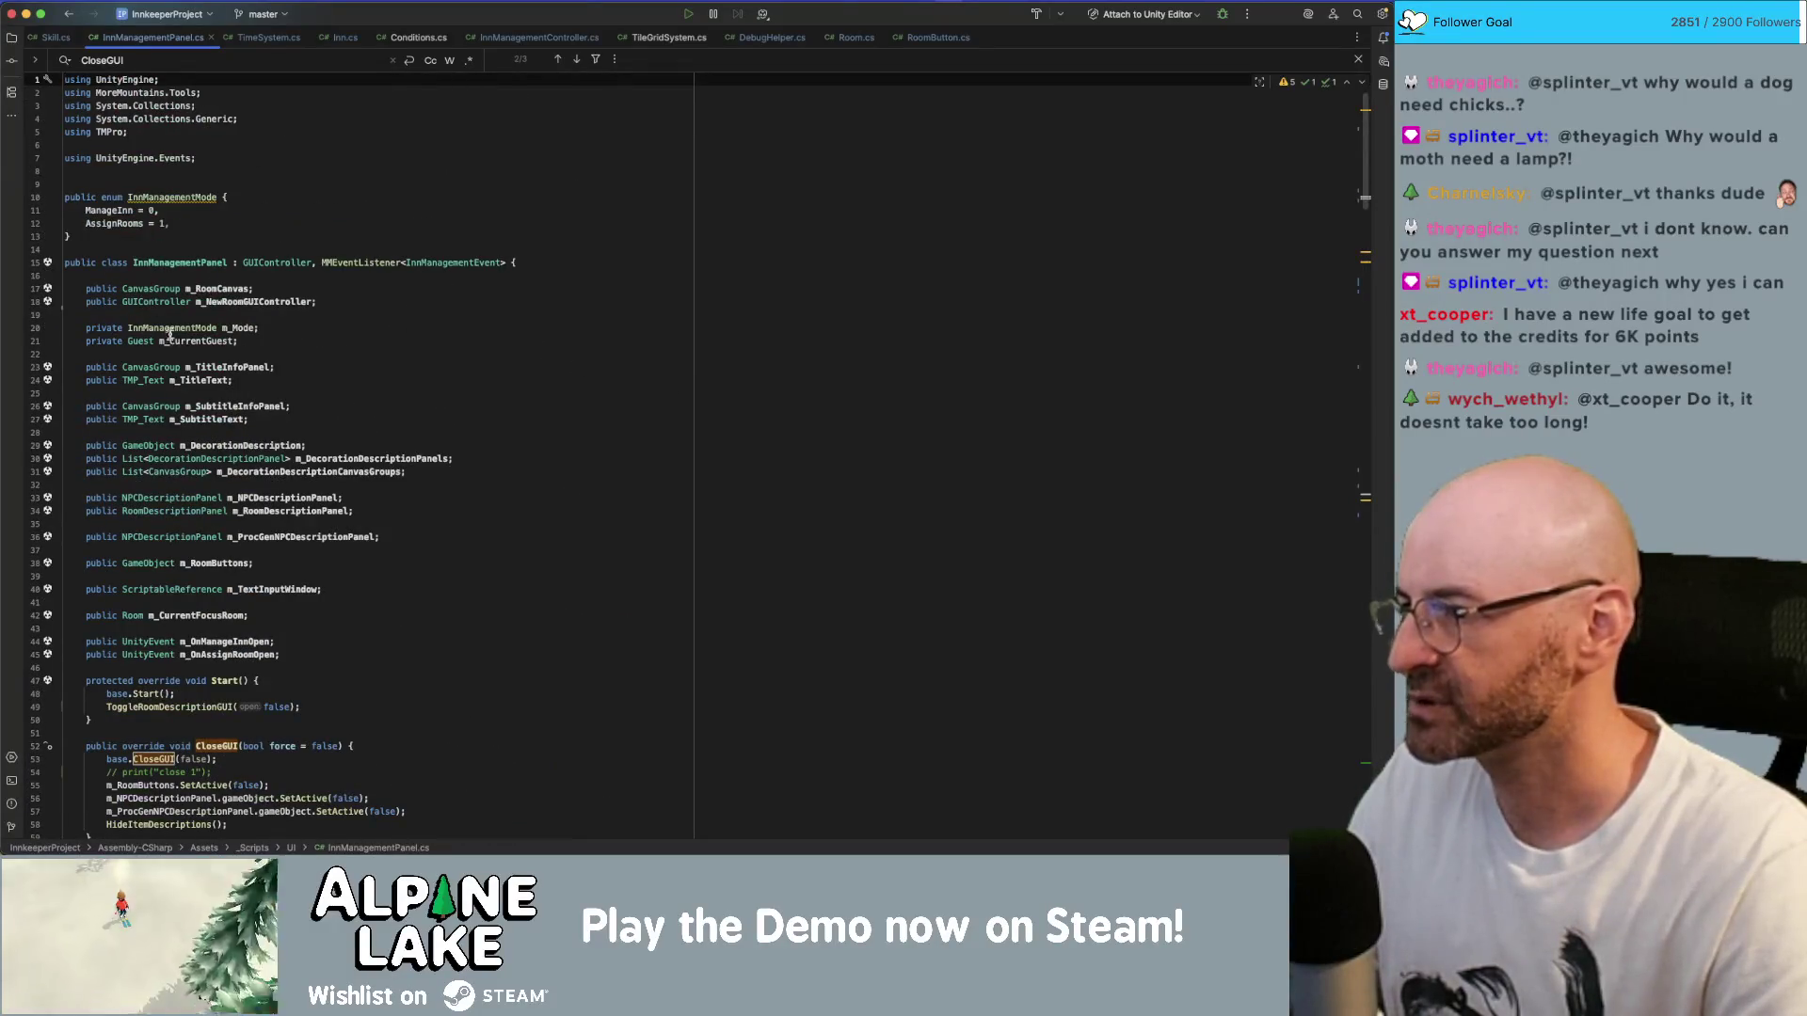
{"action": "left_click", "coordinate": [148, 440]}
{"action": "left_click", "coordinate": [156, 563]}
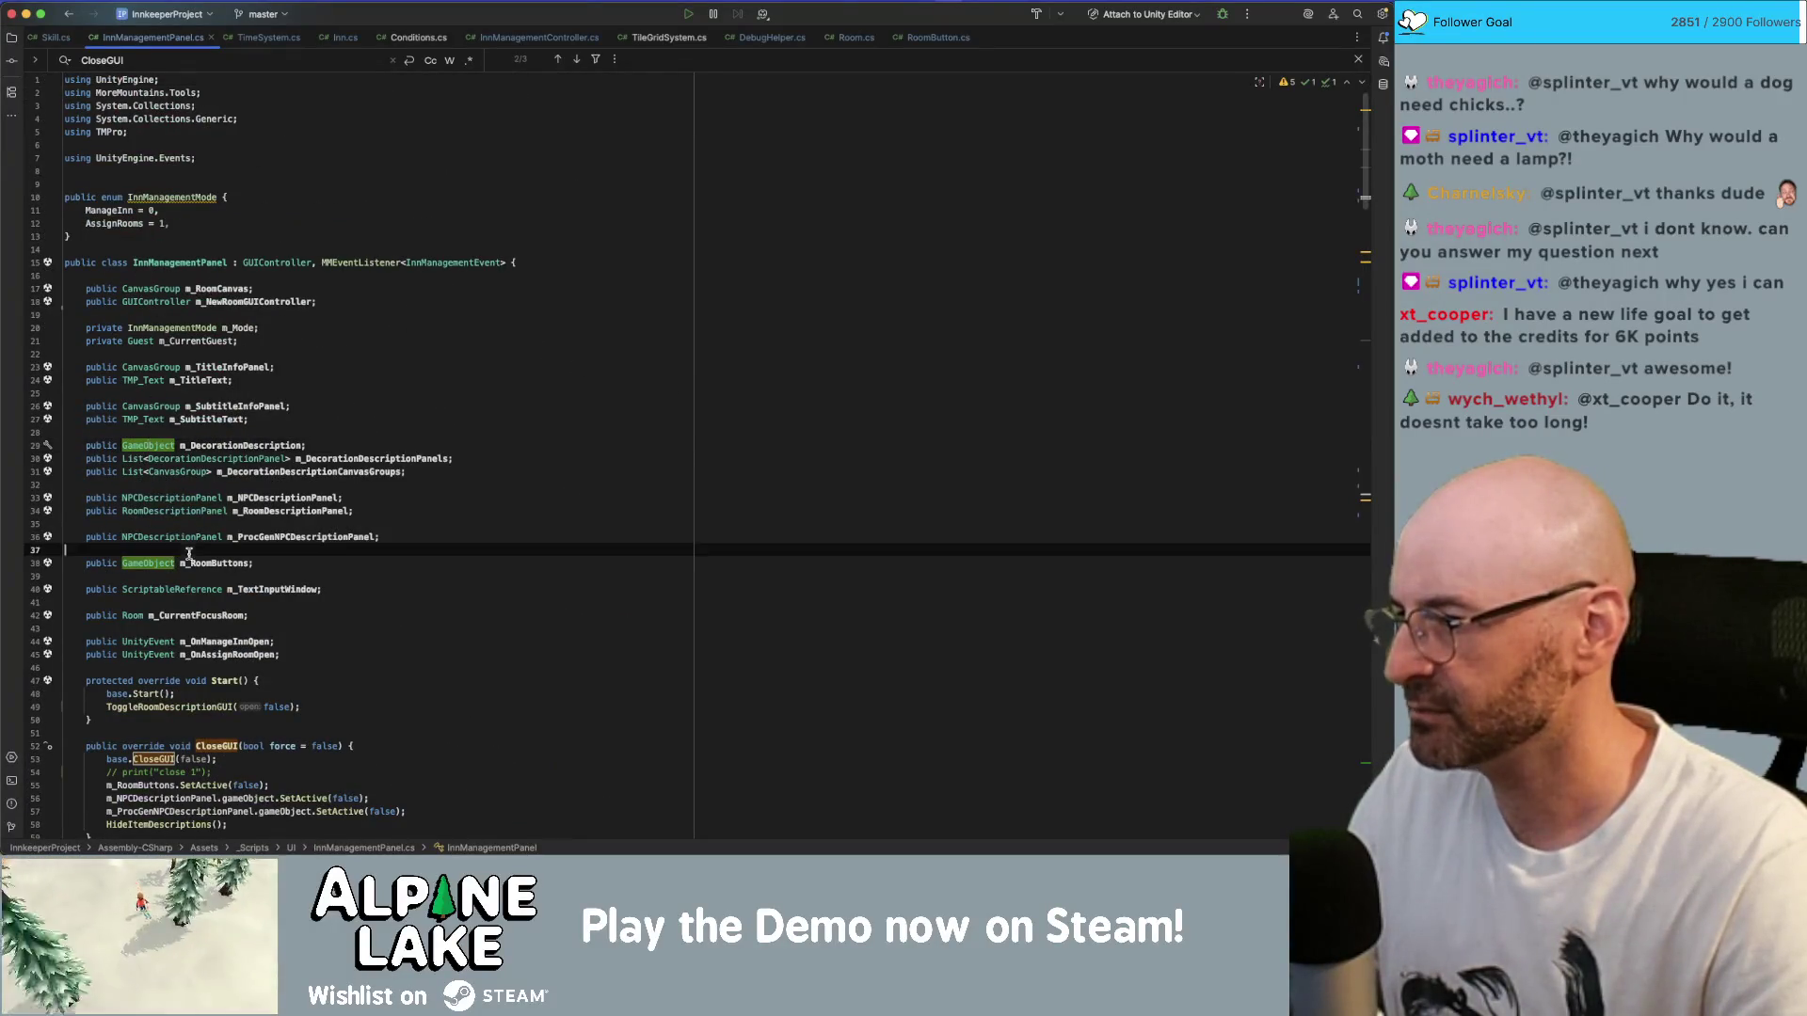
{"action": "key", "text": "End"}
{"action": "key", "text": "Return"}
{"action": "type", "text": "publi"}
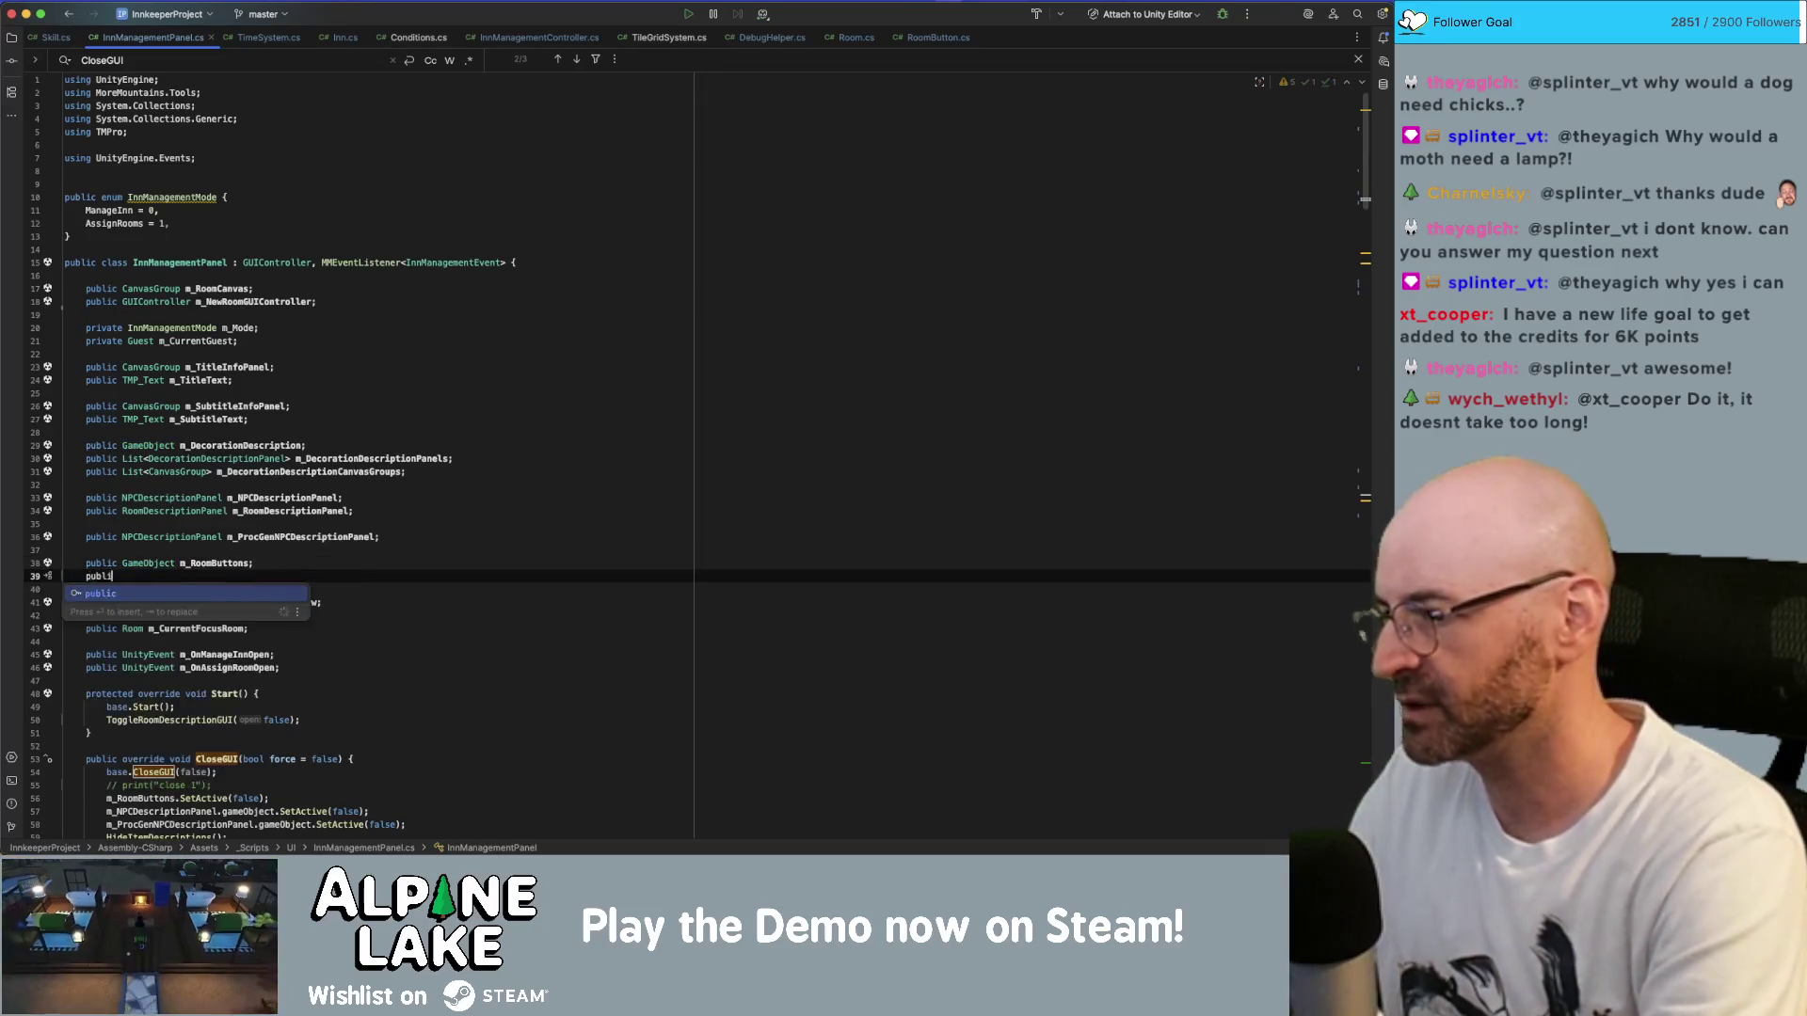
{"action": "type", "text": "c GaUIController m_RoomB"}
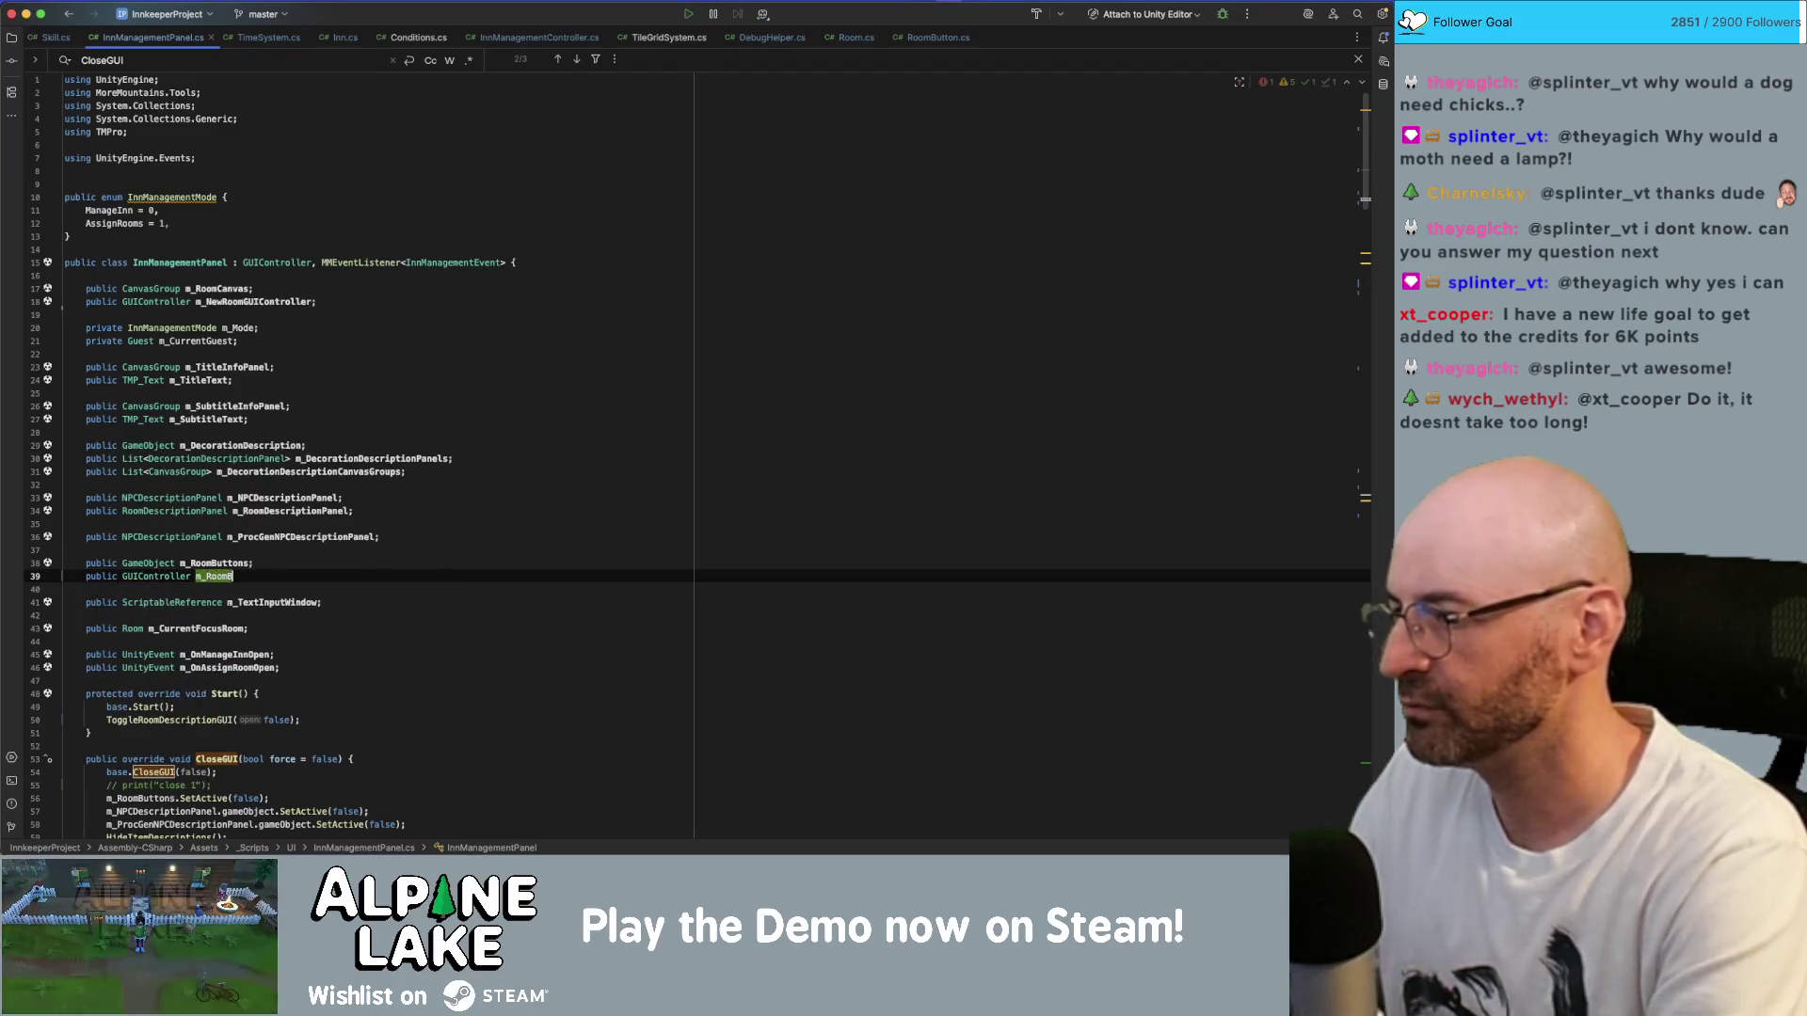
{"action": "type", "text": "sCG"}
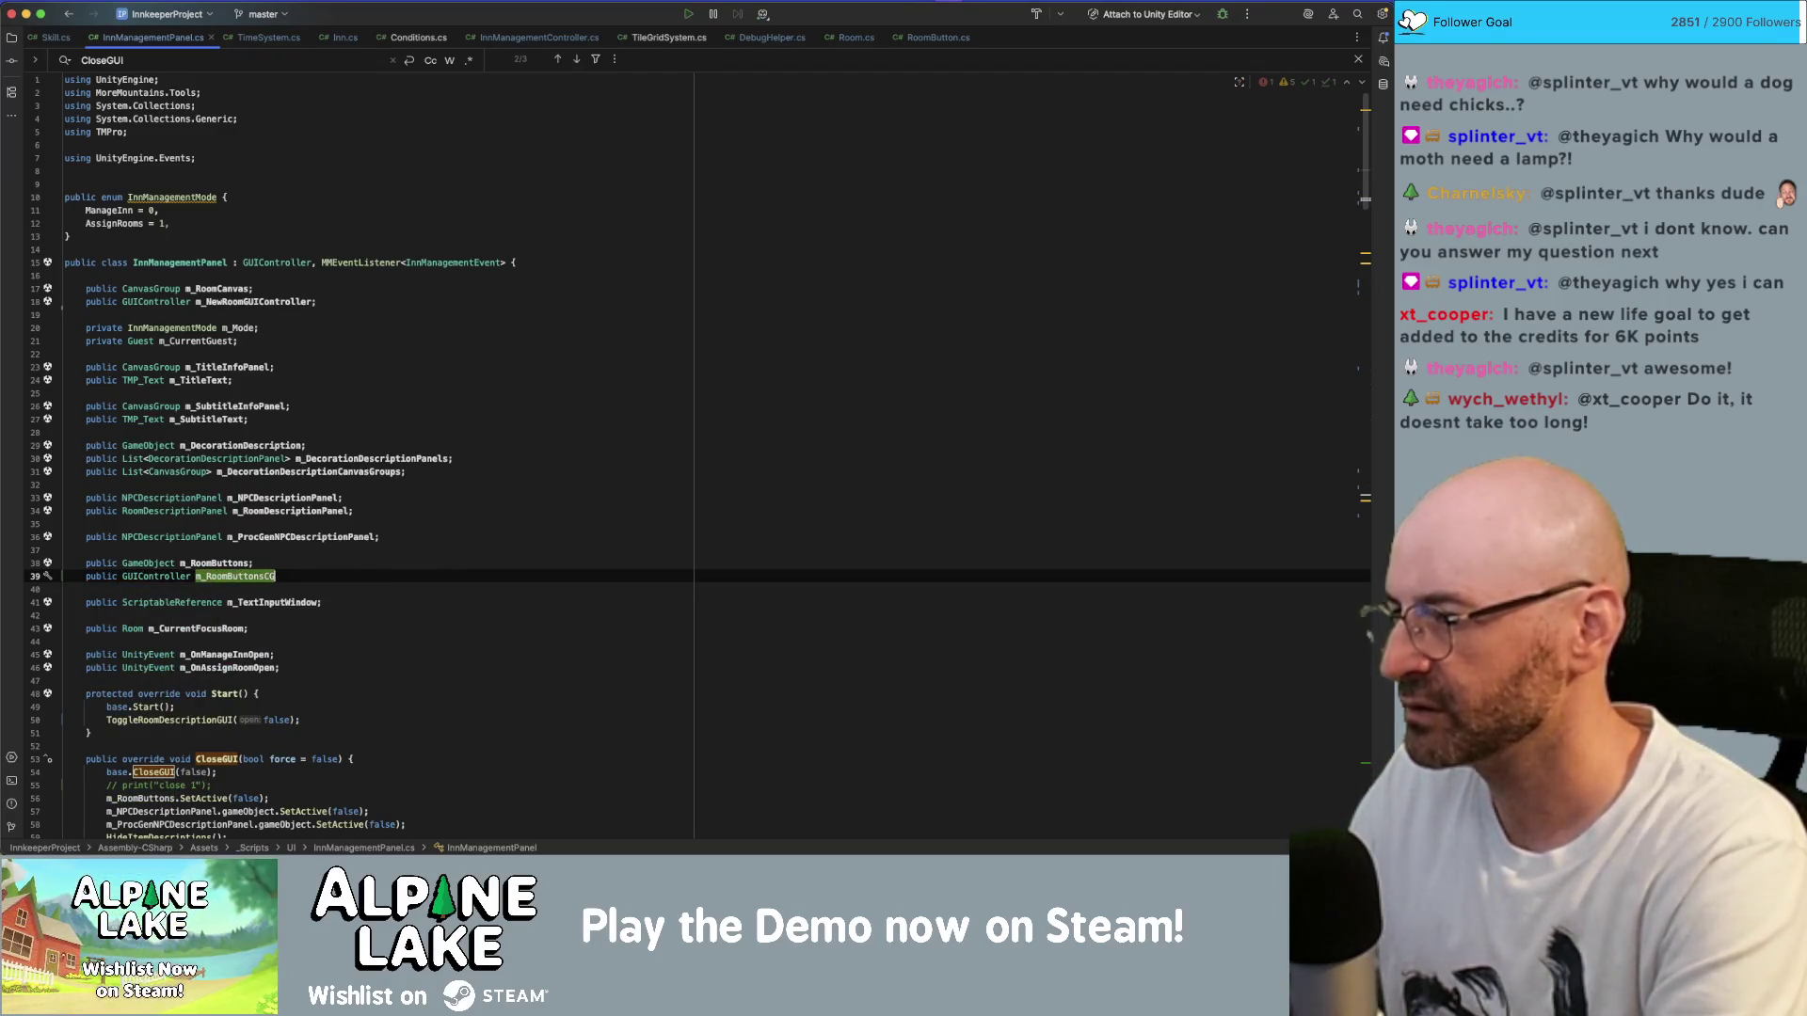
{"action": "key", "text": "BackSpace"}
{"action": "key", "text": "BackSpace"}
{"action": "type", "text": "GUI;"}
- Search InnManagementPanel.cs for every occurrence of m_RoomButtonsGUI
{"action": "left_click", "coordinate": [252, 587]}
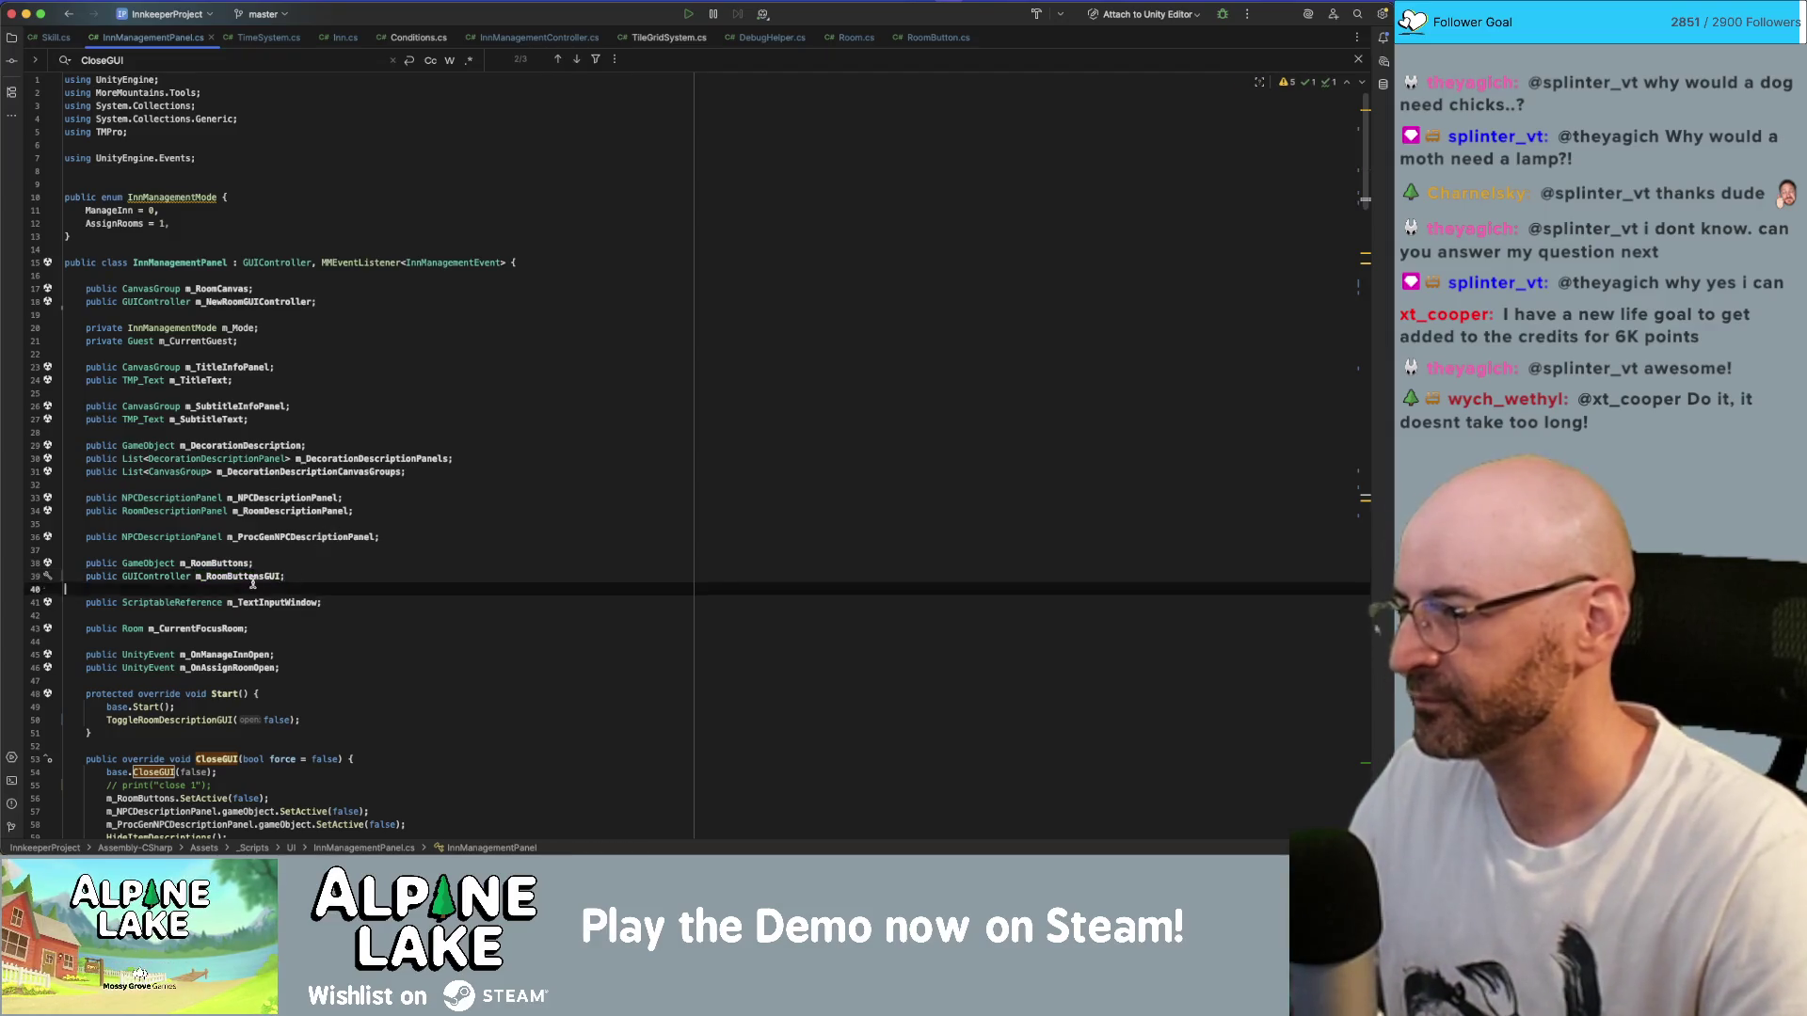
{"action": "left_click", "coordinate": [243, 574]}
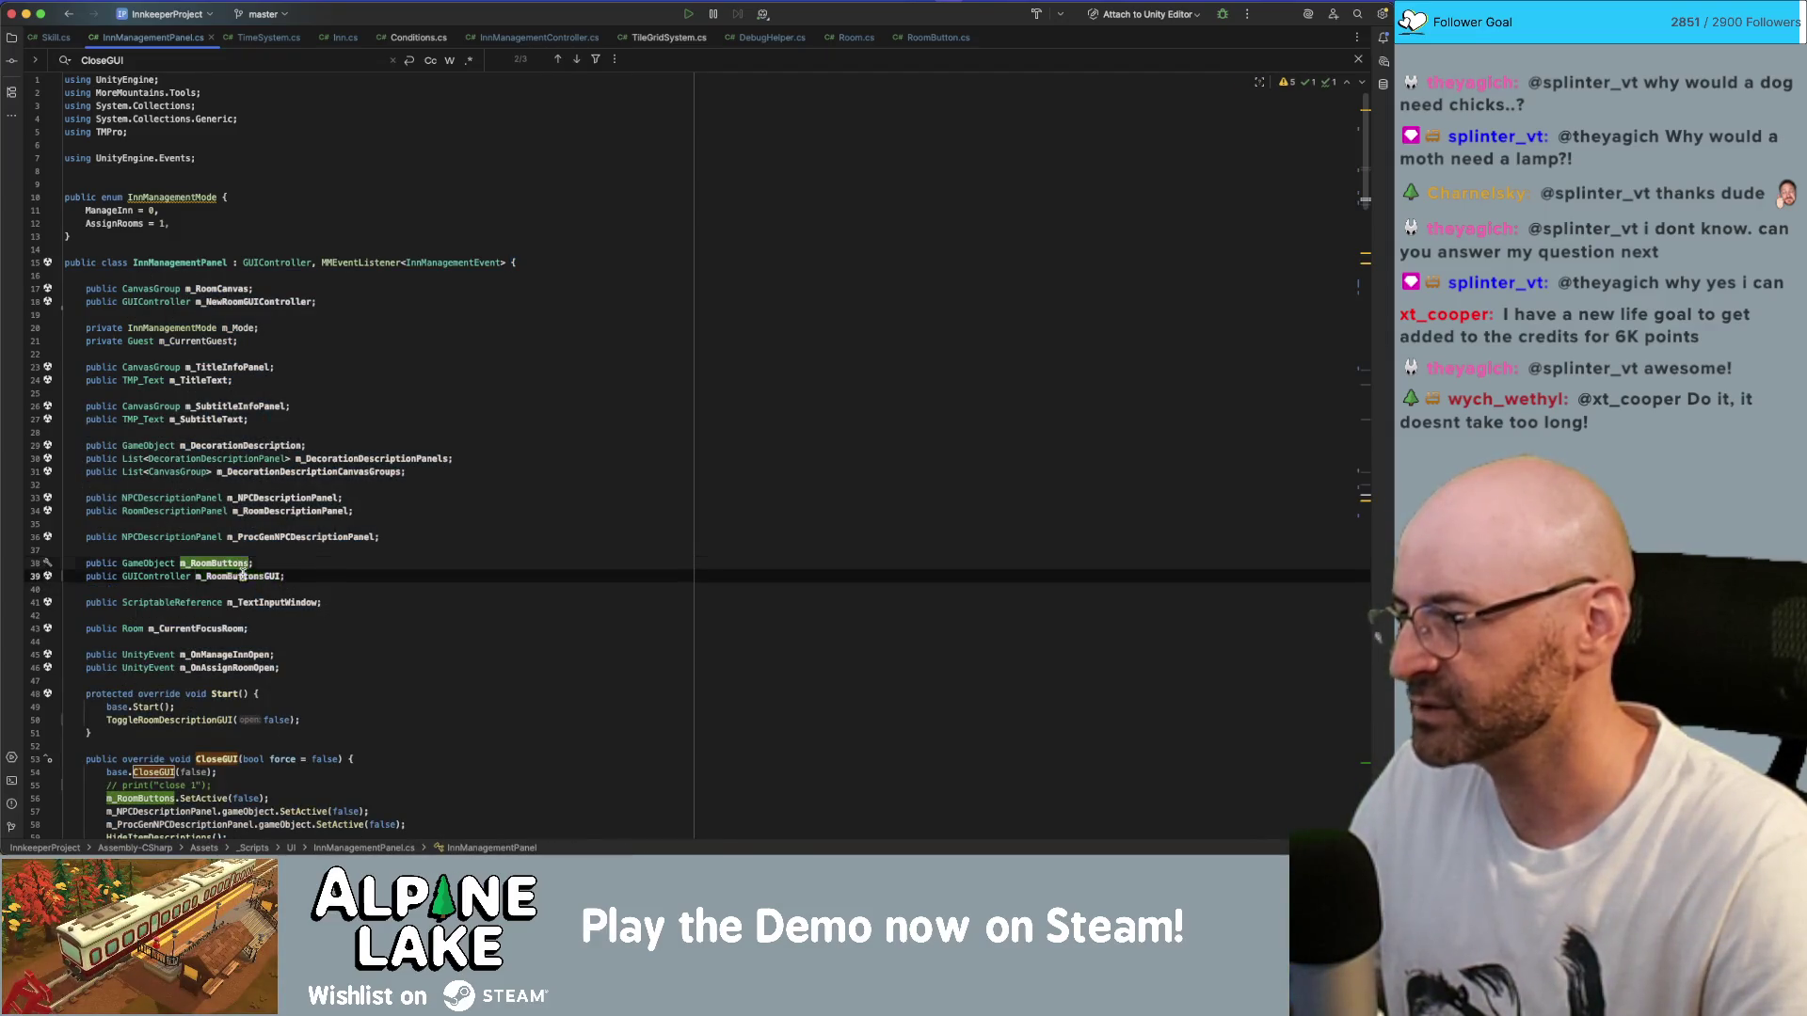
{"action": "double_click", "coordinate": [242, 574]}
{"action": "key", "text": "super+f"}
{"action": "scroll", "coordinate": [278, 497], "scroll_direction": "down", "scroll_amount": 5}
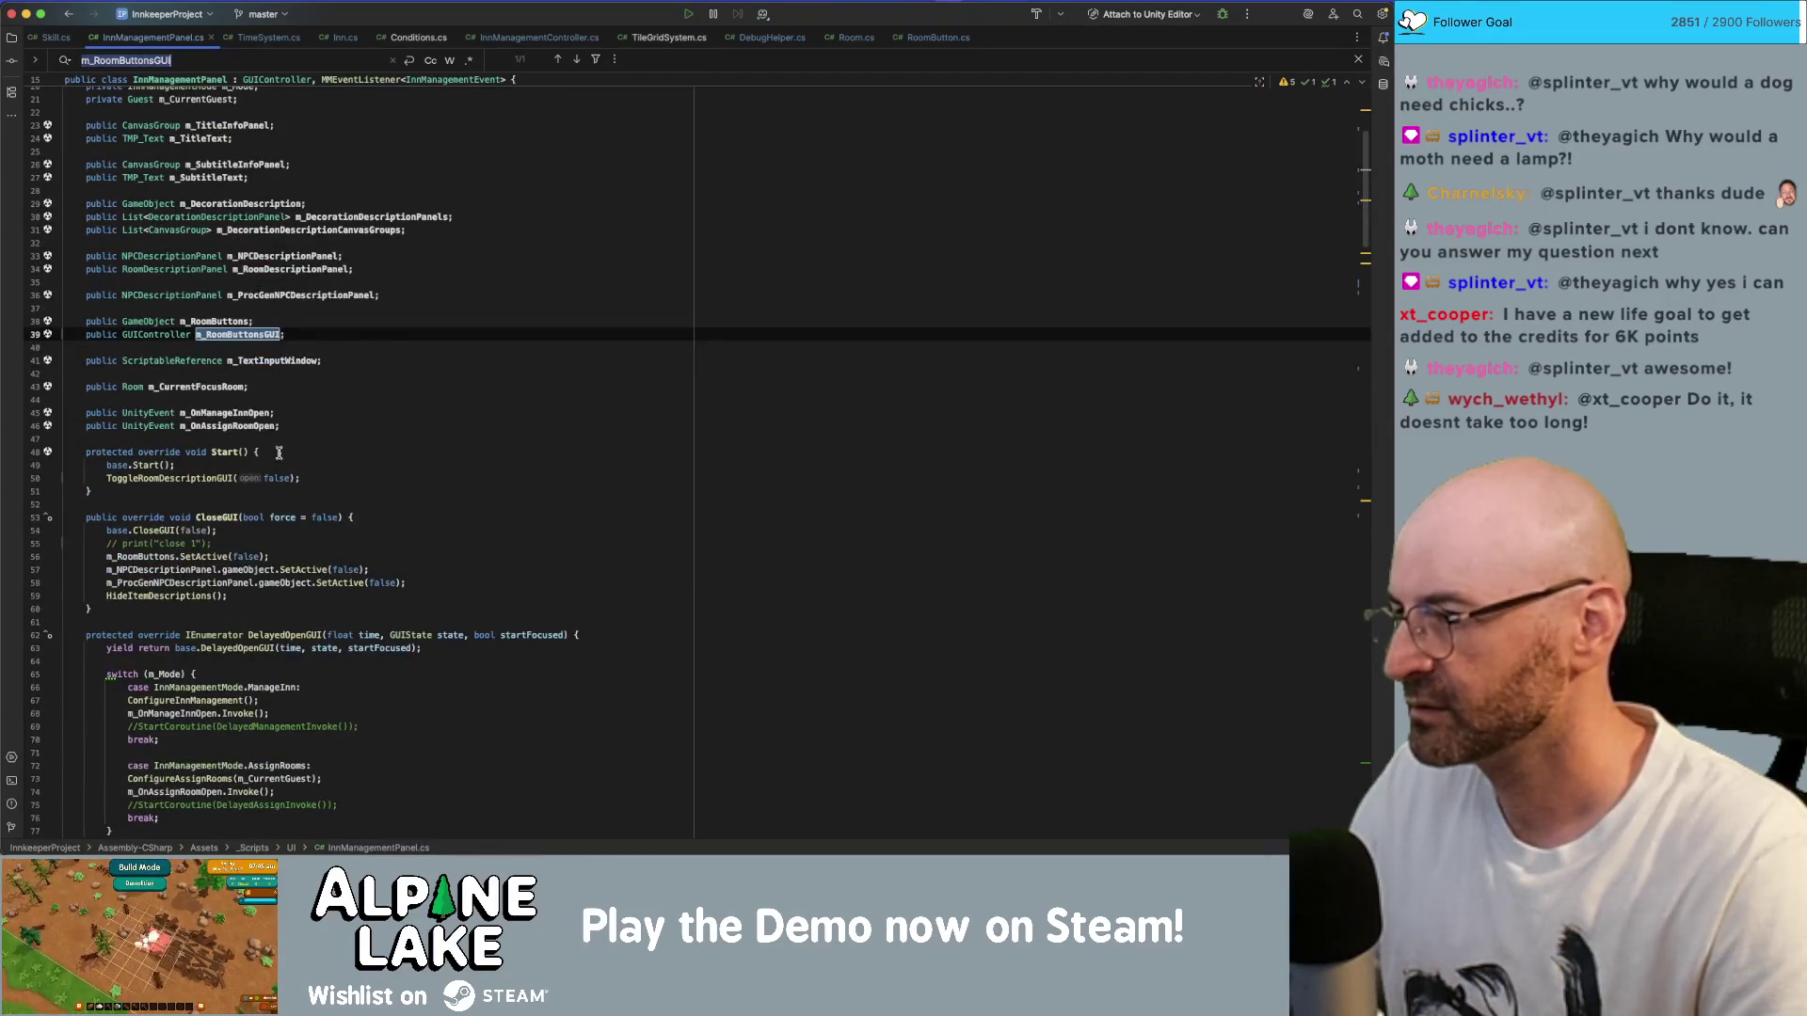
- Add m_RoomButtonsGUI.CloseGUI(); below m_RoomButtons.SetActive(false) in CloseGUI
{"action": "left_click", "coordinate": [350, 555]}
{"action": "key", "text": "Return"}
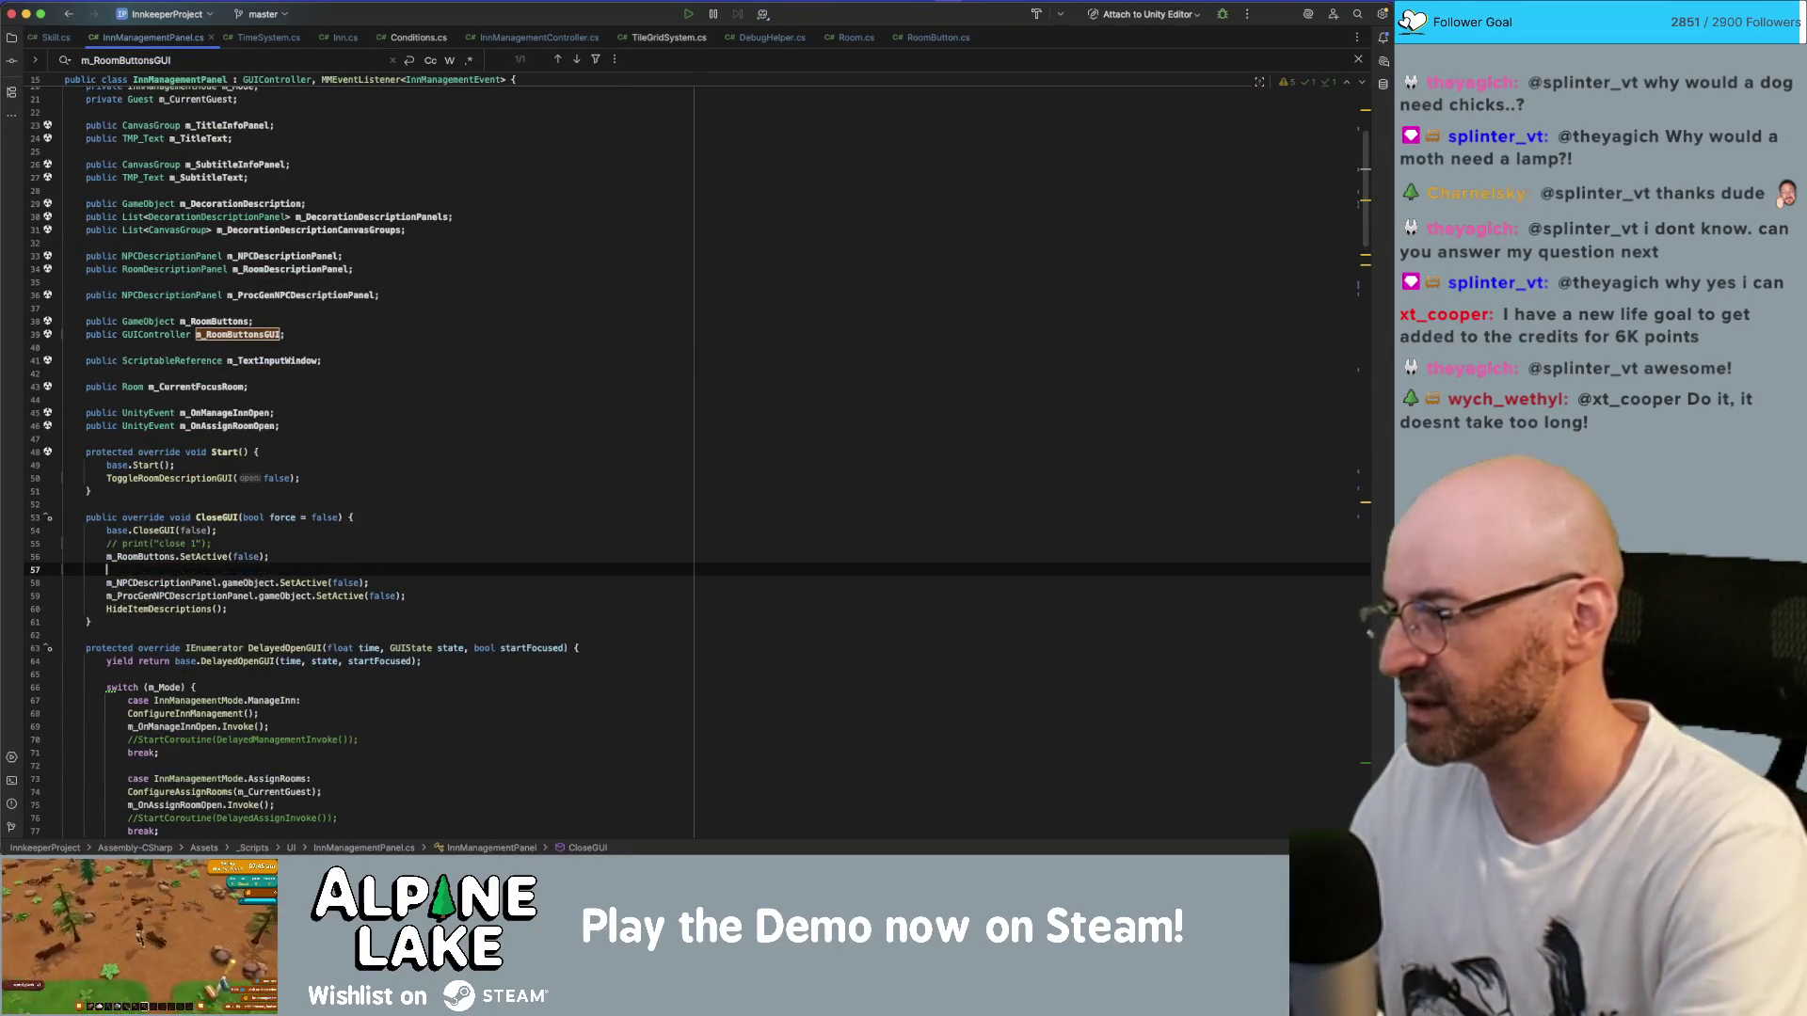
{"action": "type", "text": "m_Room"}
{"action": "key", "text": "Return"}
{"action": "type", "text": "."}
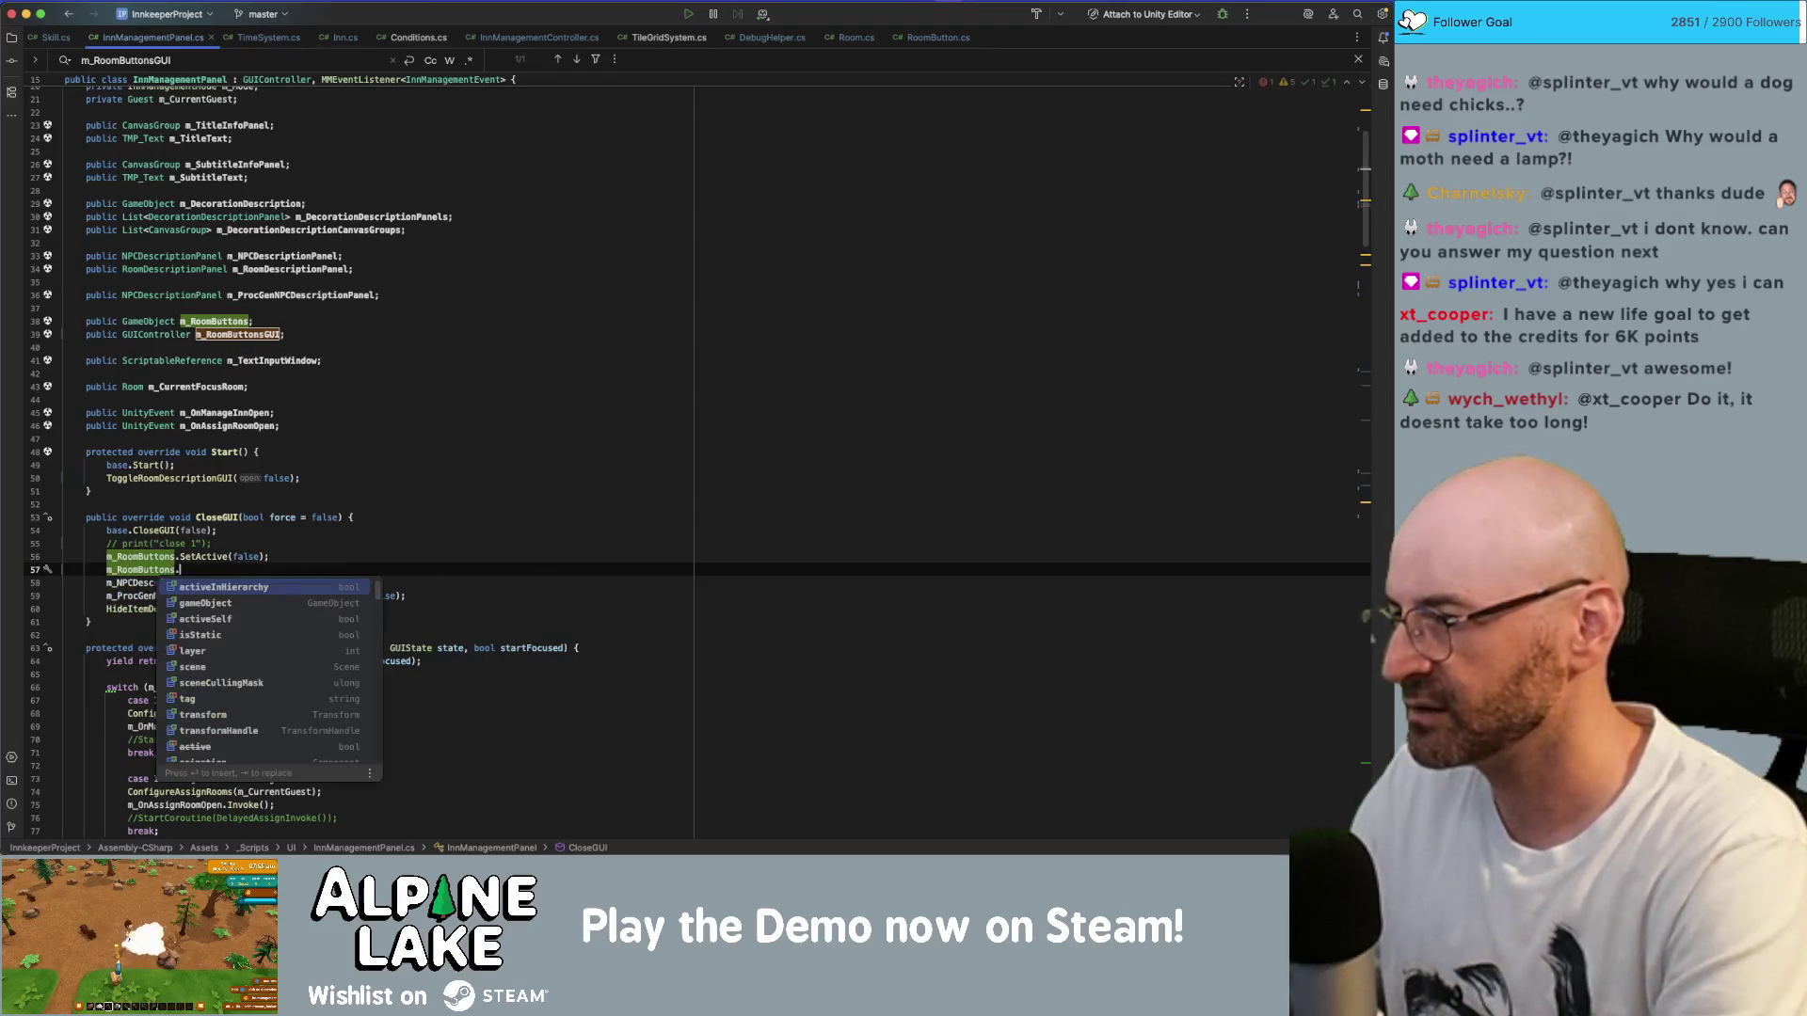
{"action": "type", "text": "clos"}
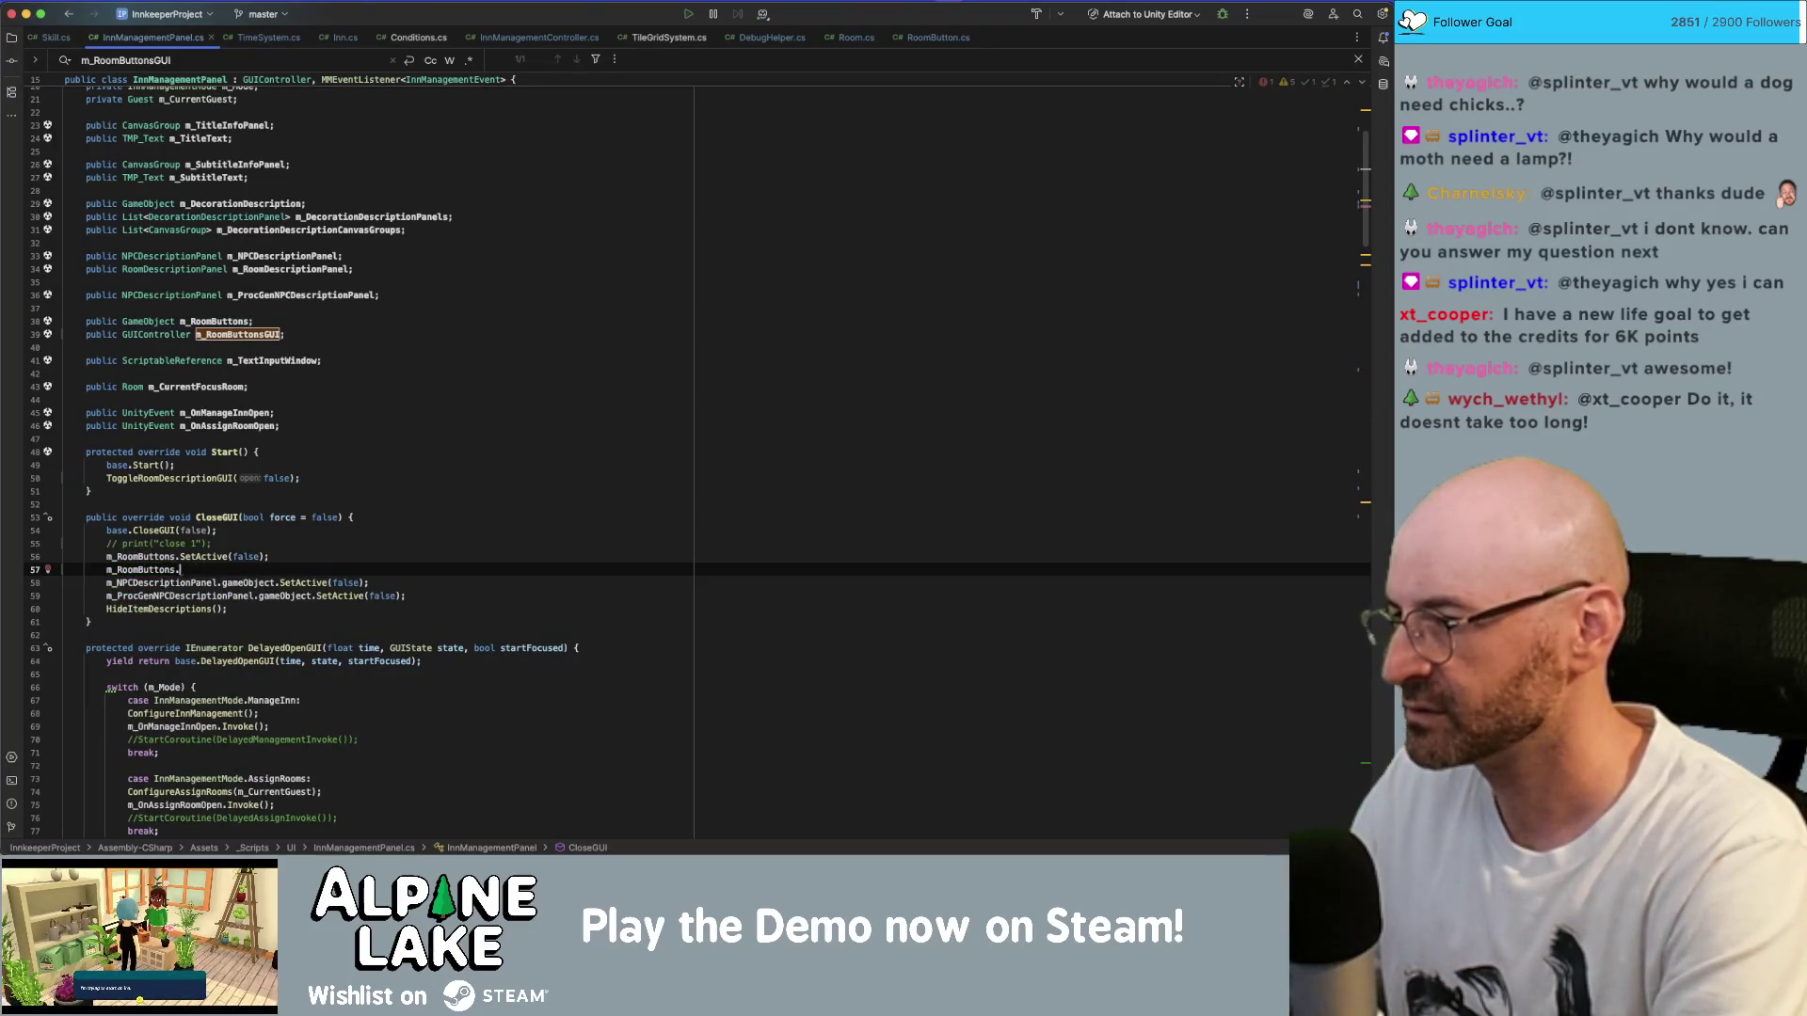
{"action": "key", "text": "BackSpace"}
{"action": "type", "text": "GUI.Close"}
{"action": "key", "text": "Return"}
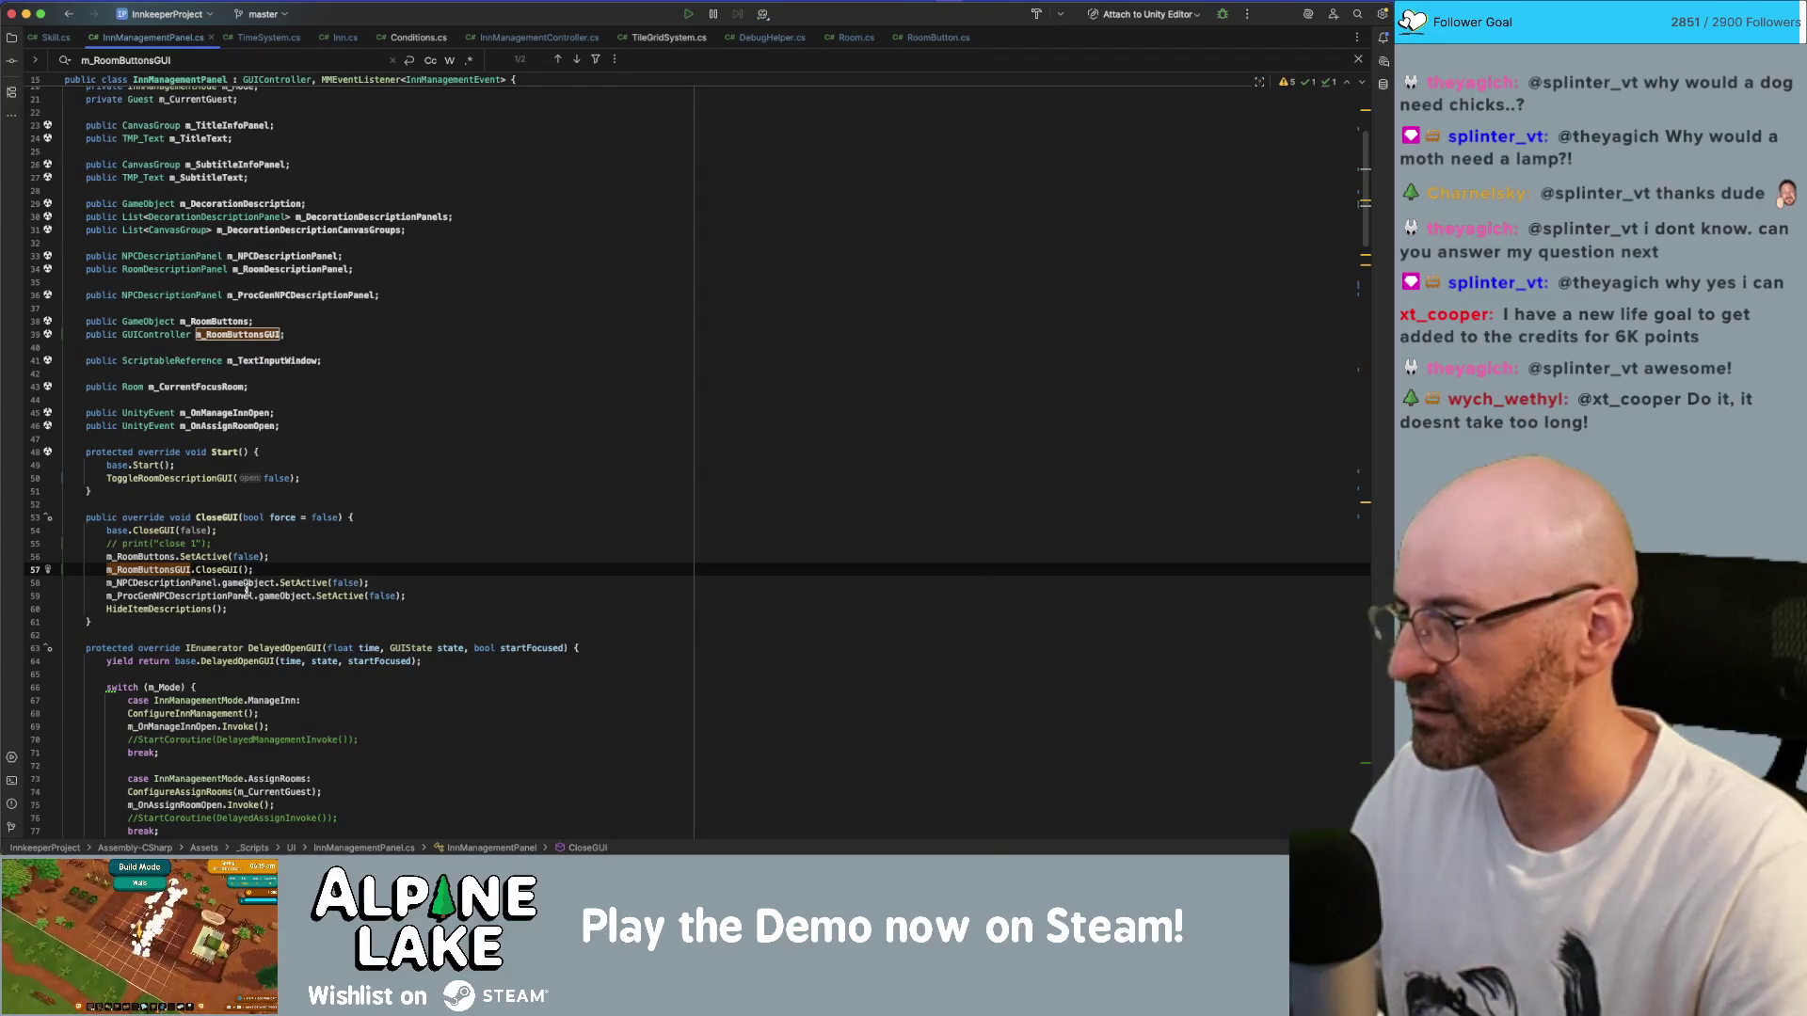
- Search the file for m_RoomButtons and jump to its use in FocusRoomPanel
{"action": "scroll", "coordinate": [261, 564], "scroll_direction": "down", "scroll_amount": 4}
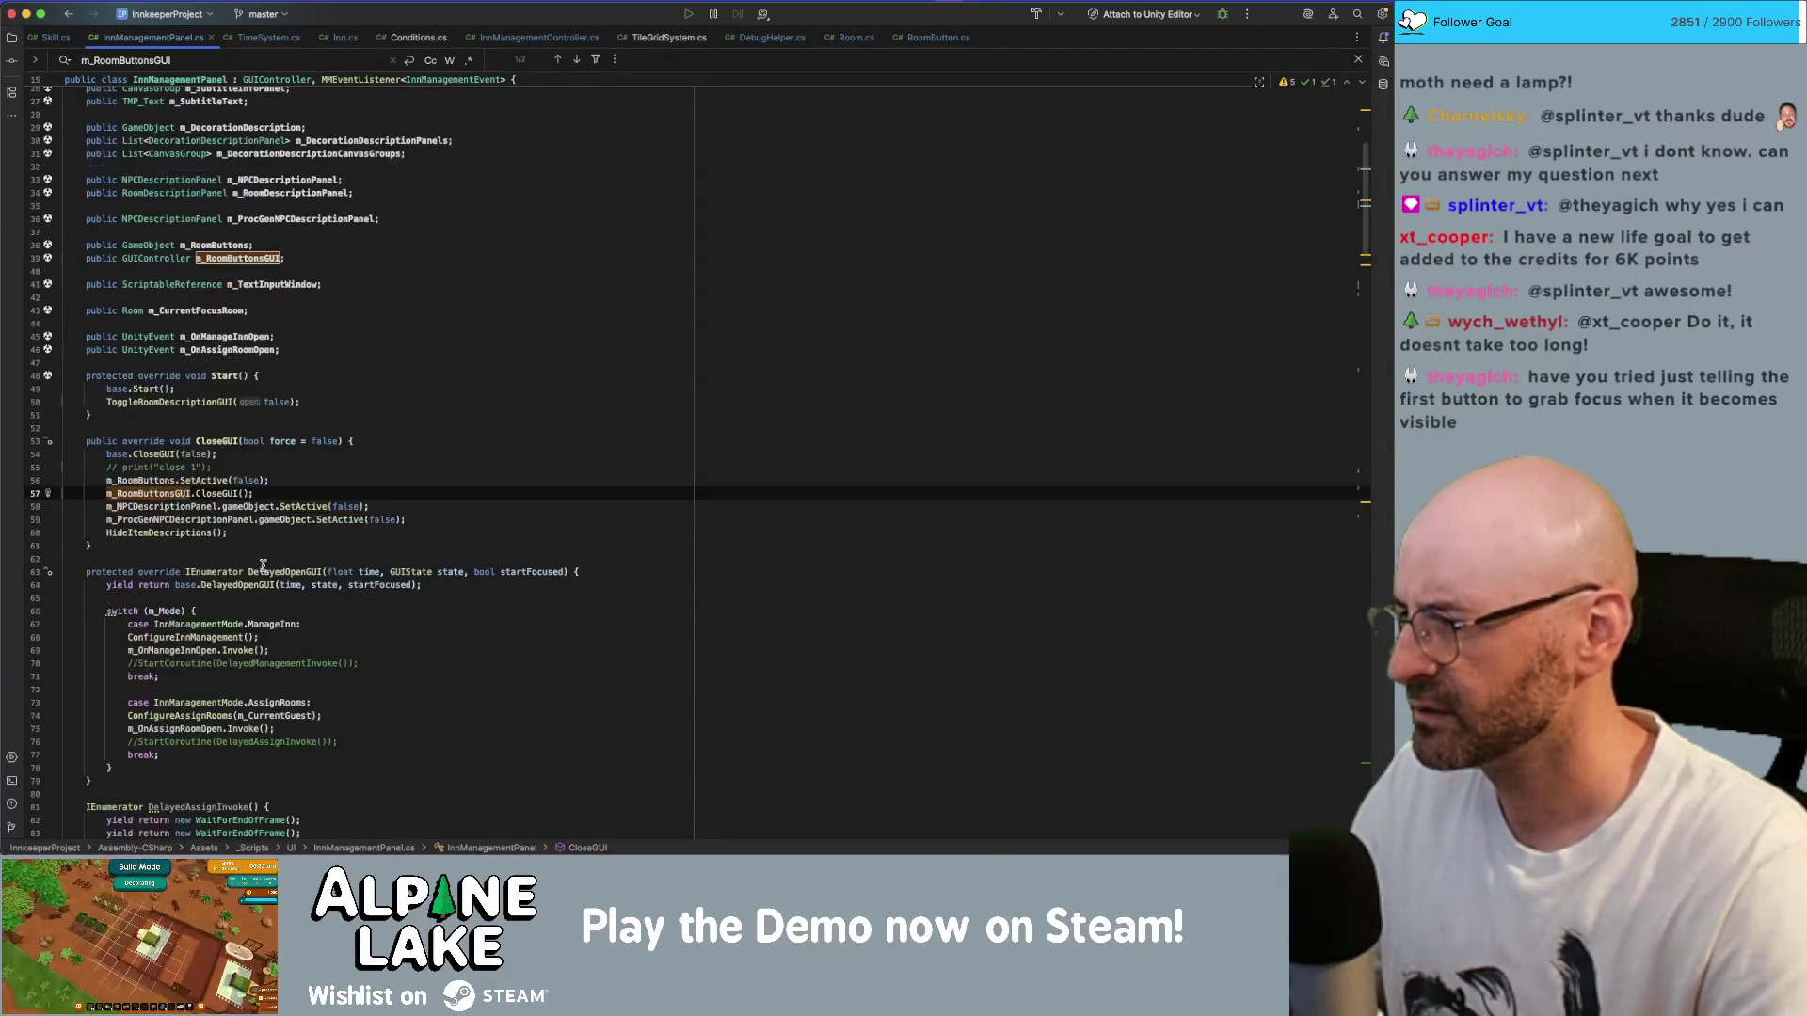
{"action": "double_click", "coordinate": [141, 450]}
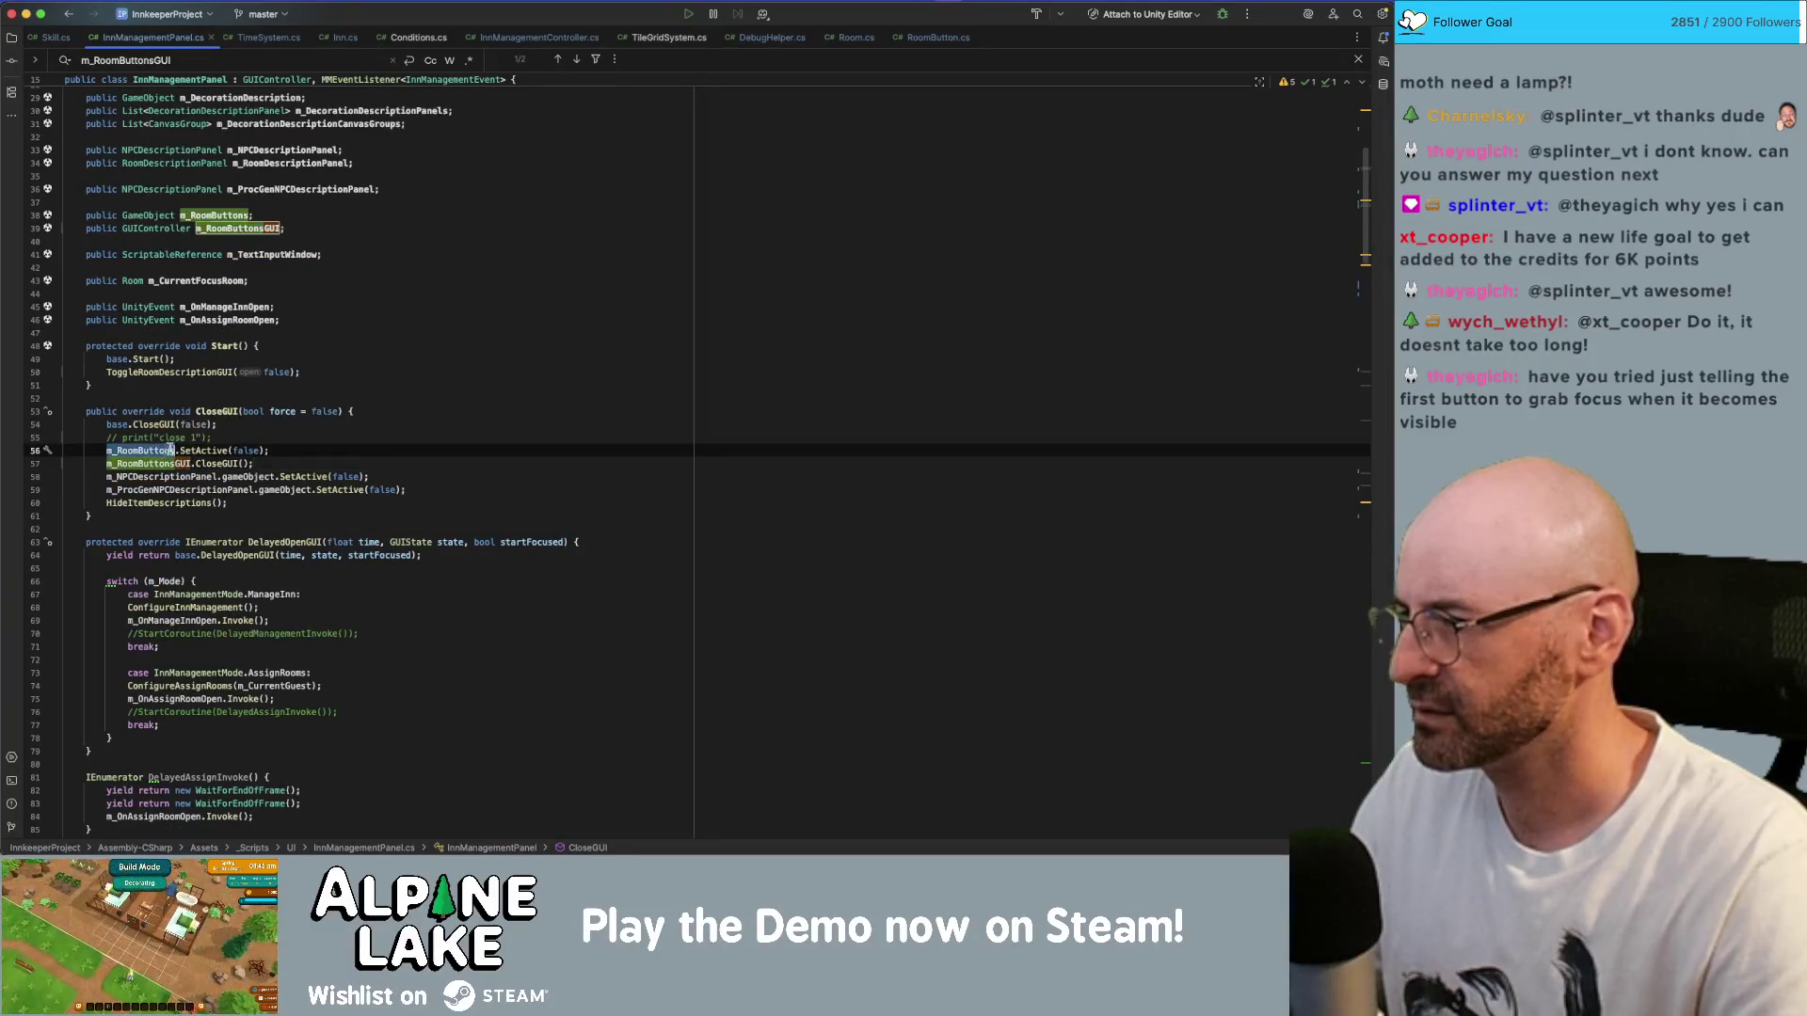
{"action": "key", "text": "super+f"}
{"action": "key", "text": "Return"}
{"action": "key", "text": "Return"}
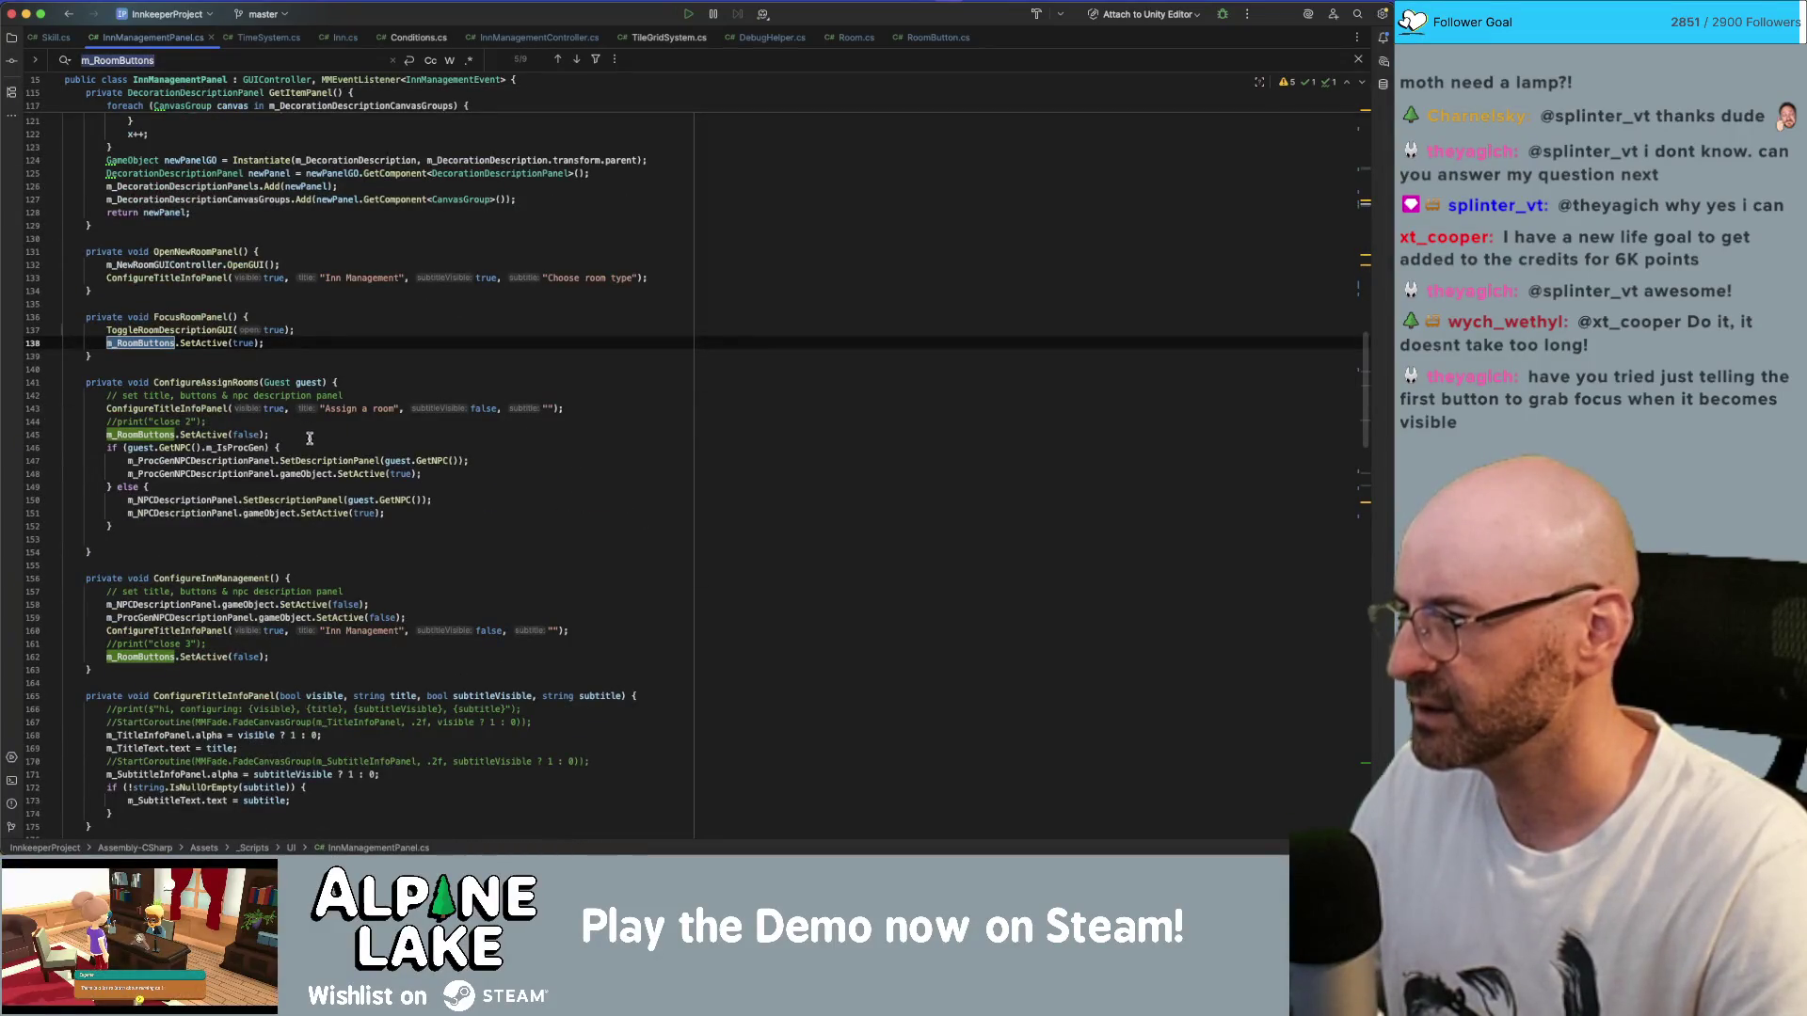
- Add m_RoomButtonsGUI.OpenGUI(); after the SetActive line in FocusRoomPanel
{"action": "left_click", "coordinate": [304, 339]}
{"action": "key", "text": "Return"}
{"action": "type", "text": "m_RoomButtons.So"}
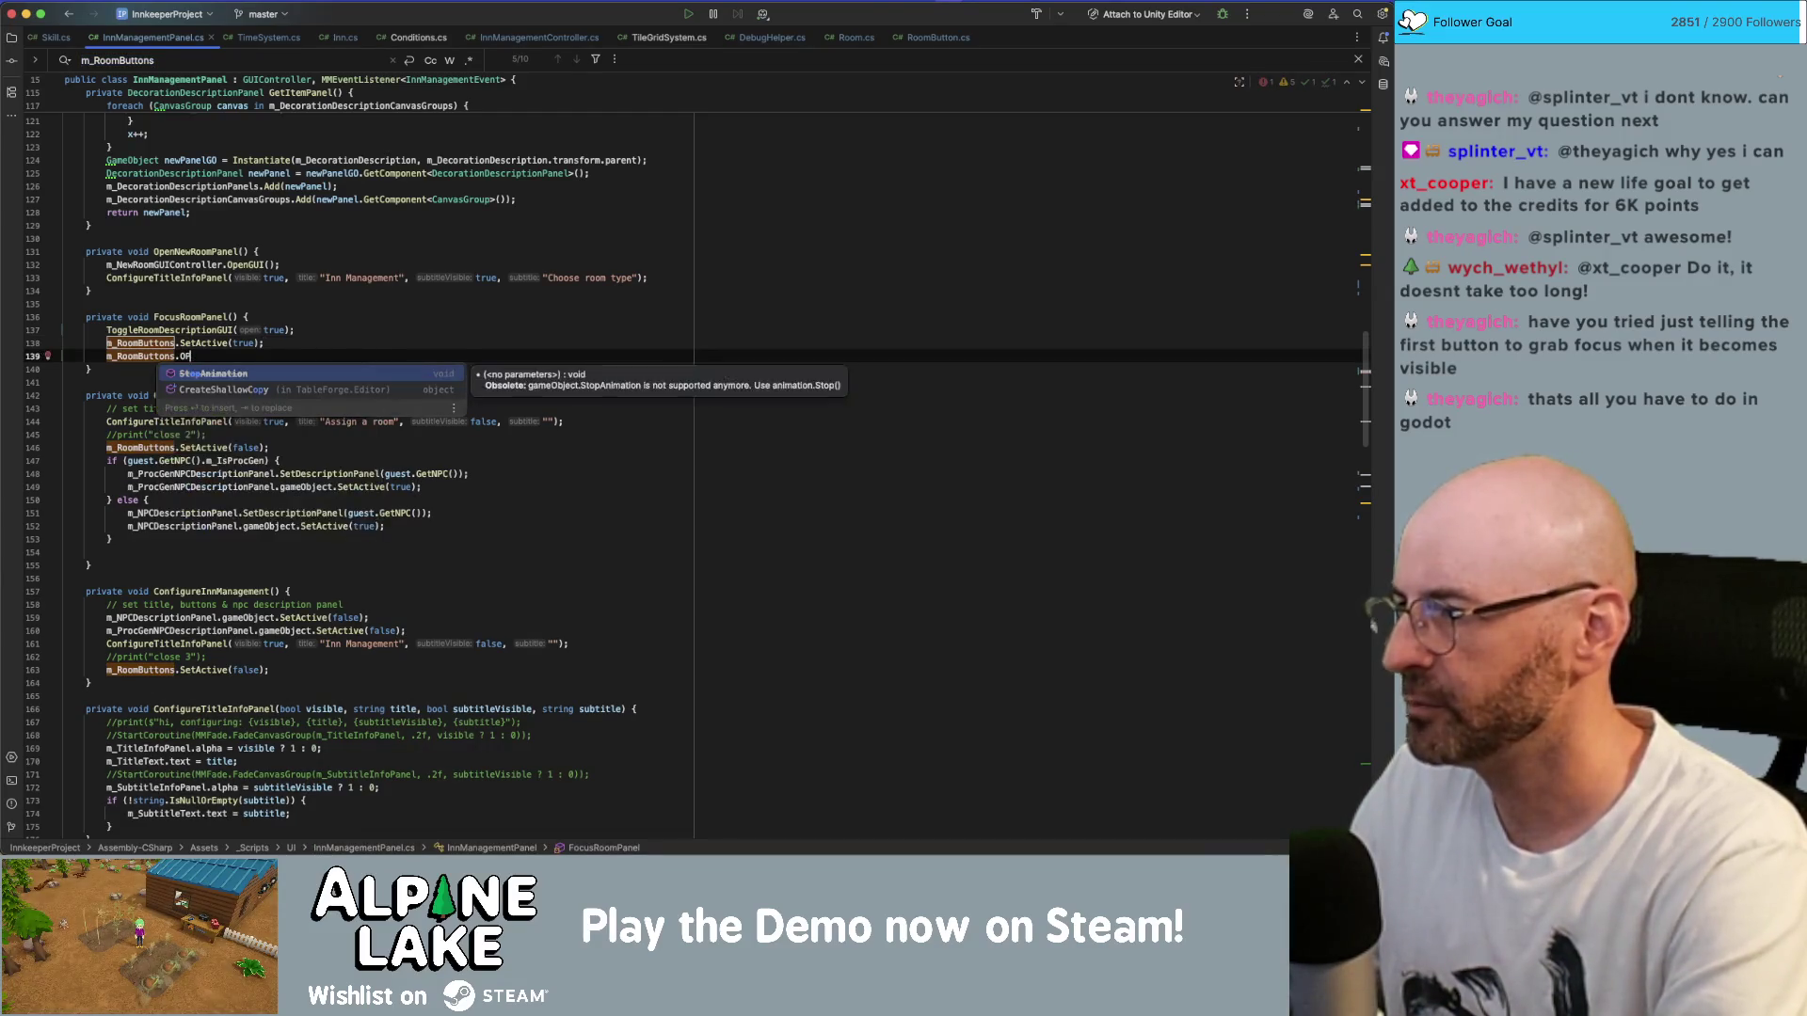
{"action": "key", "text": "Escape"}
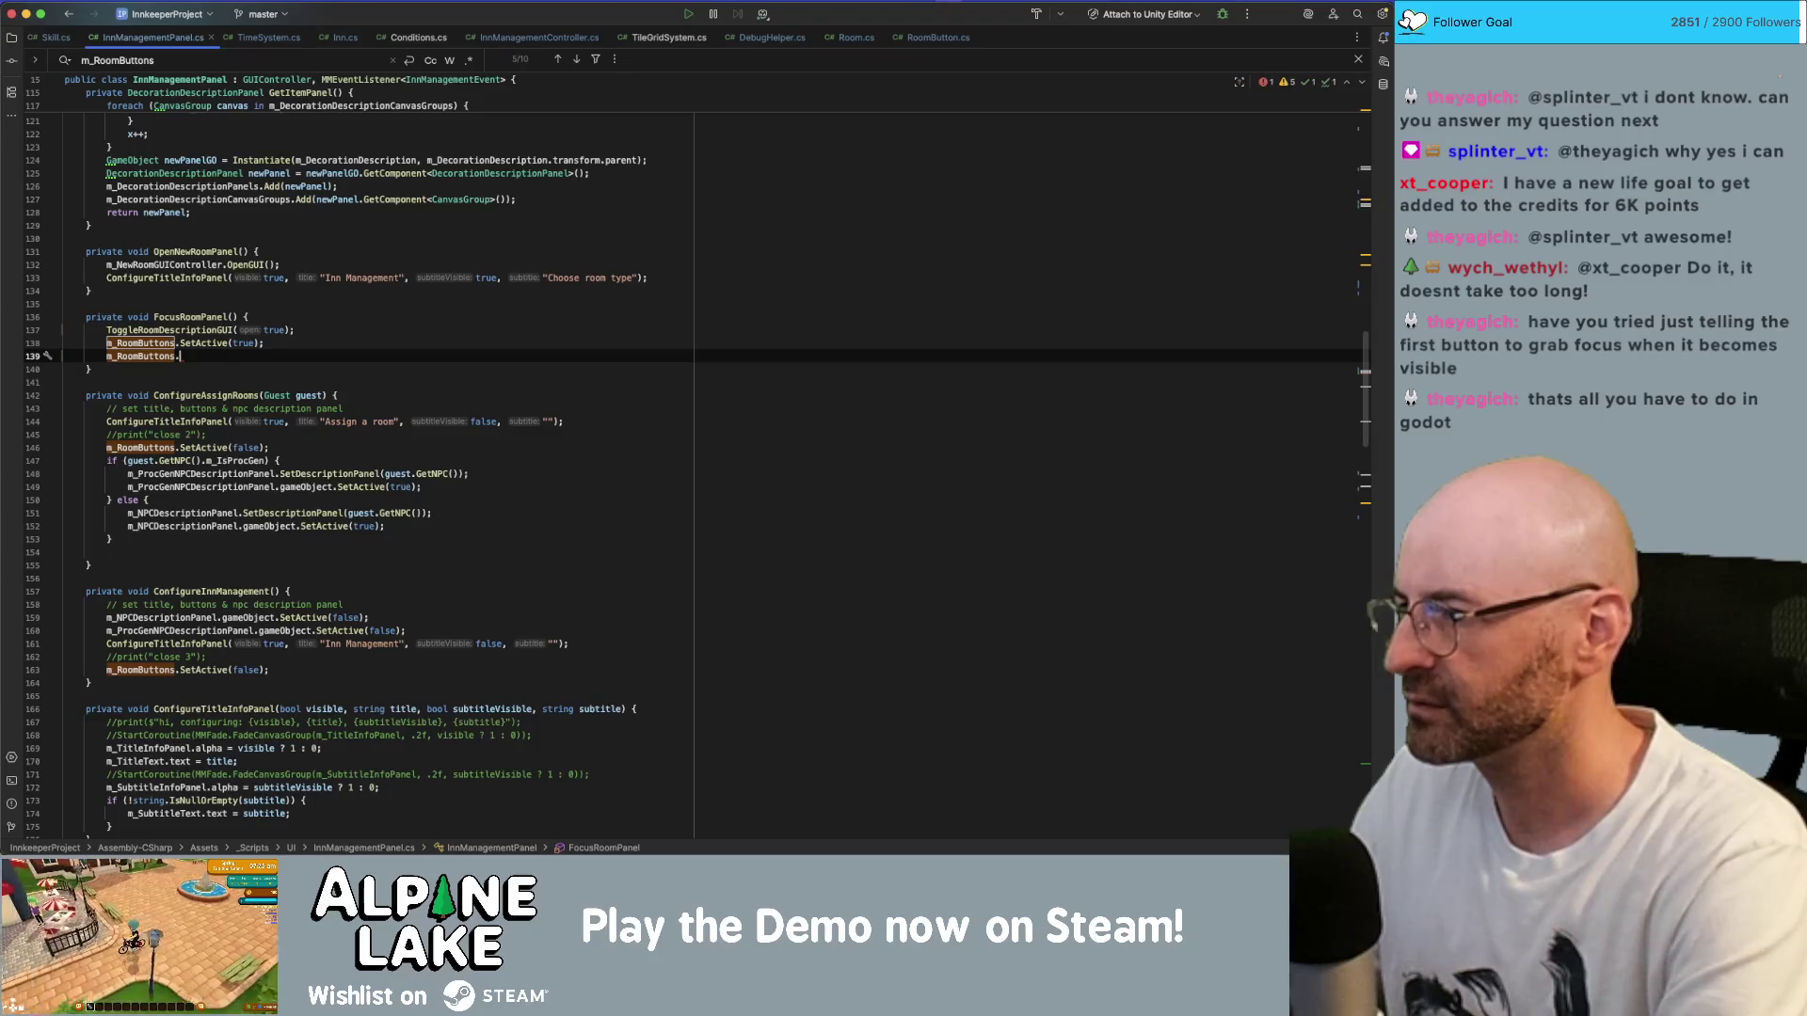
{"action": "type", "text": "GU."}
{"action": "key", "text": "Return"}
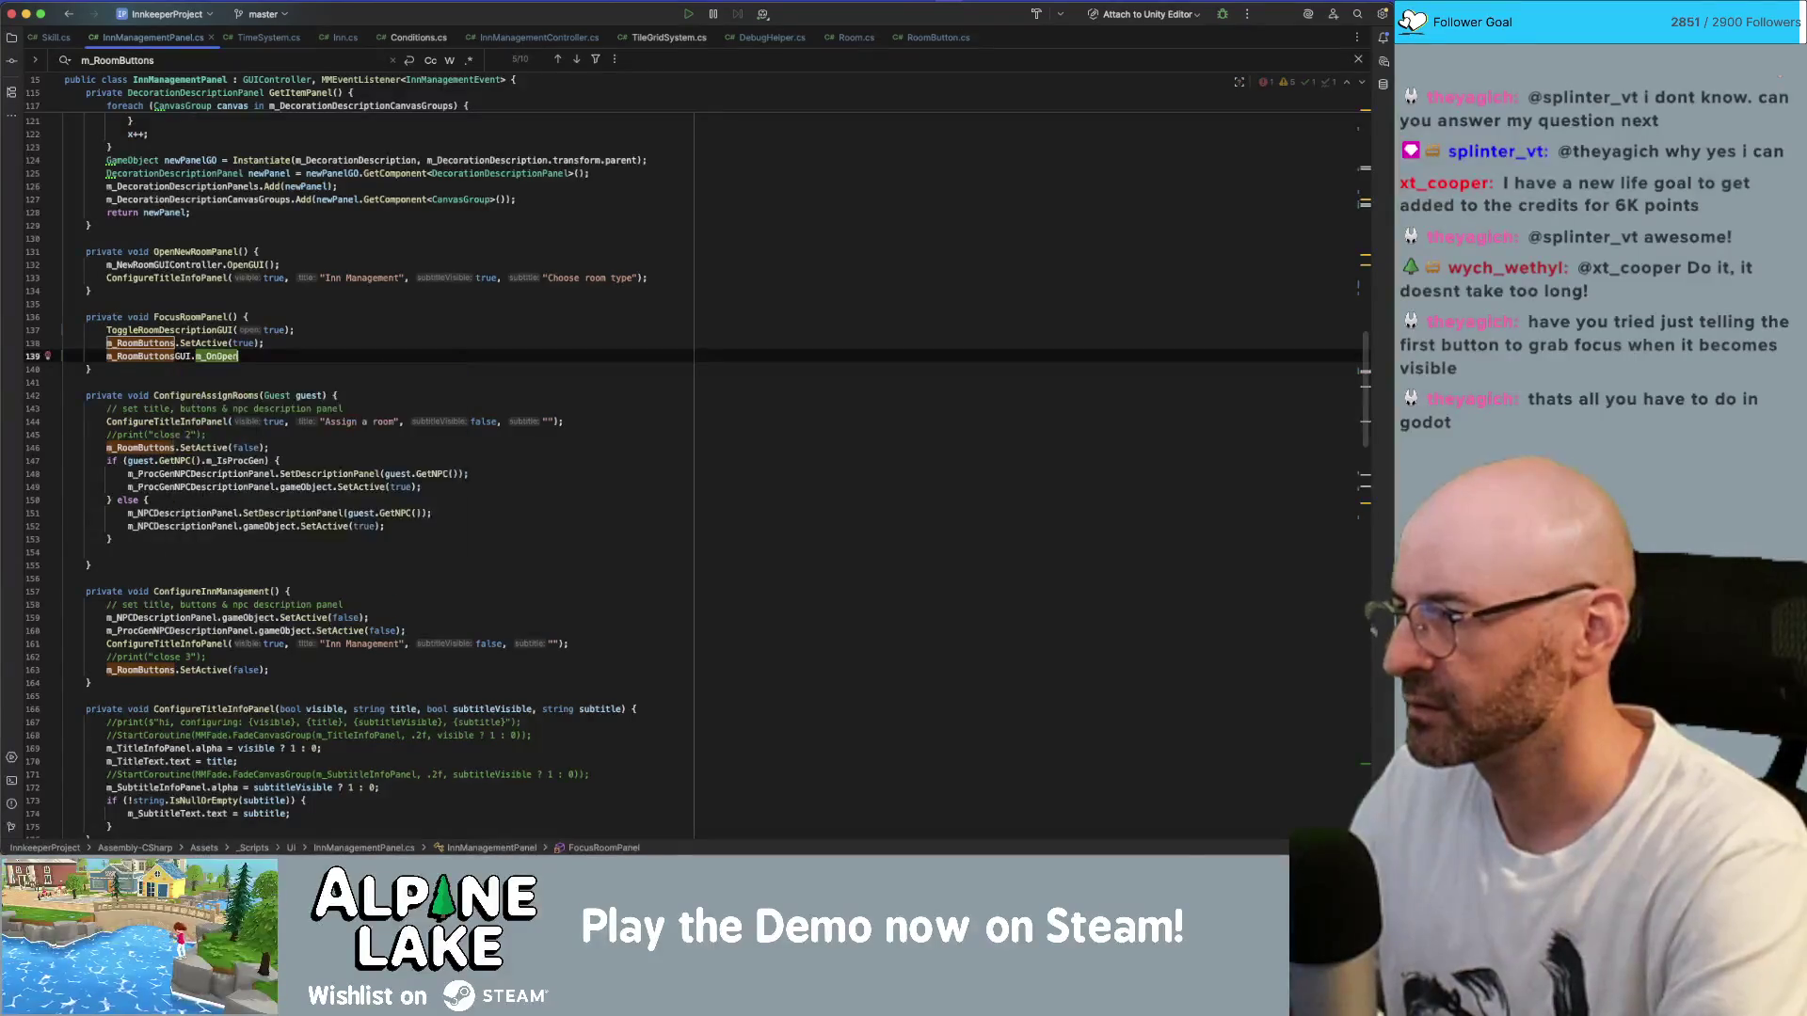
{"action": "key", "text": "BackSpace"}
{"action": "key", "text": "BackSpace"}
{"action": "key", "text": "BackSpace"}
{"action": "type", "text": "Open"}
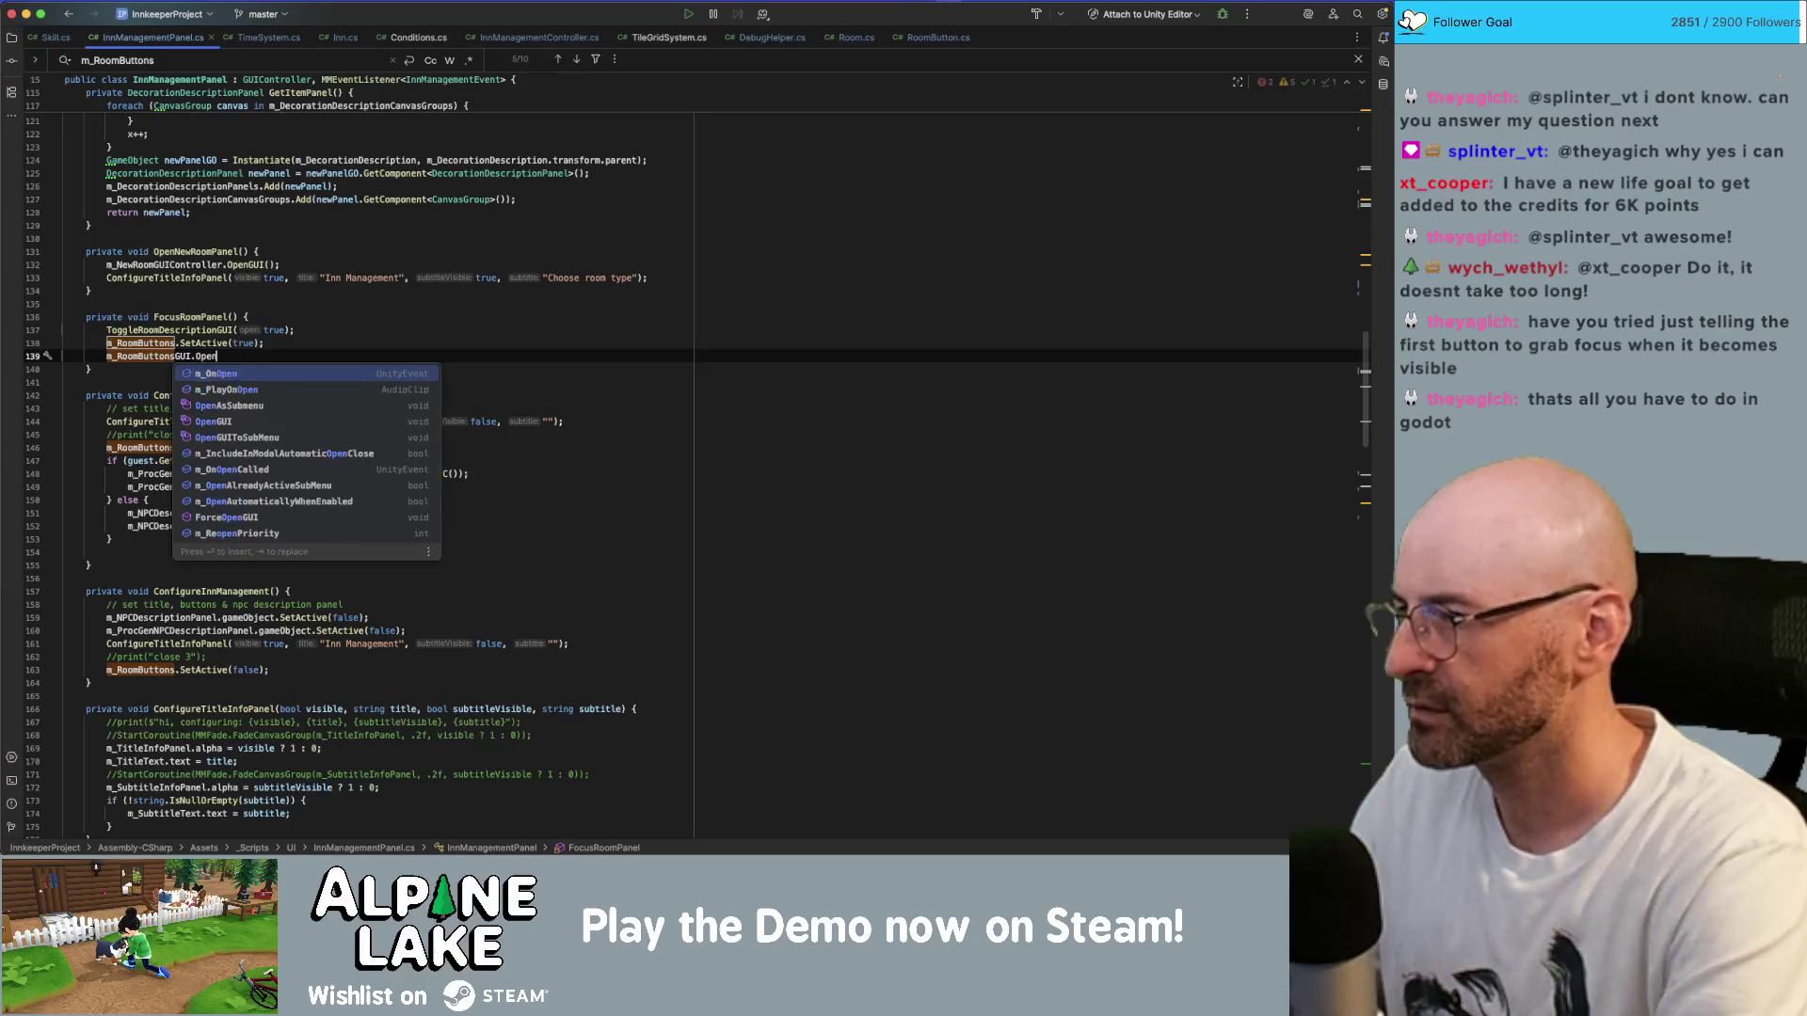
{"action": "key", "text": "Down"}
{"action": "key", "text": "Down"}
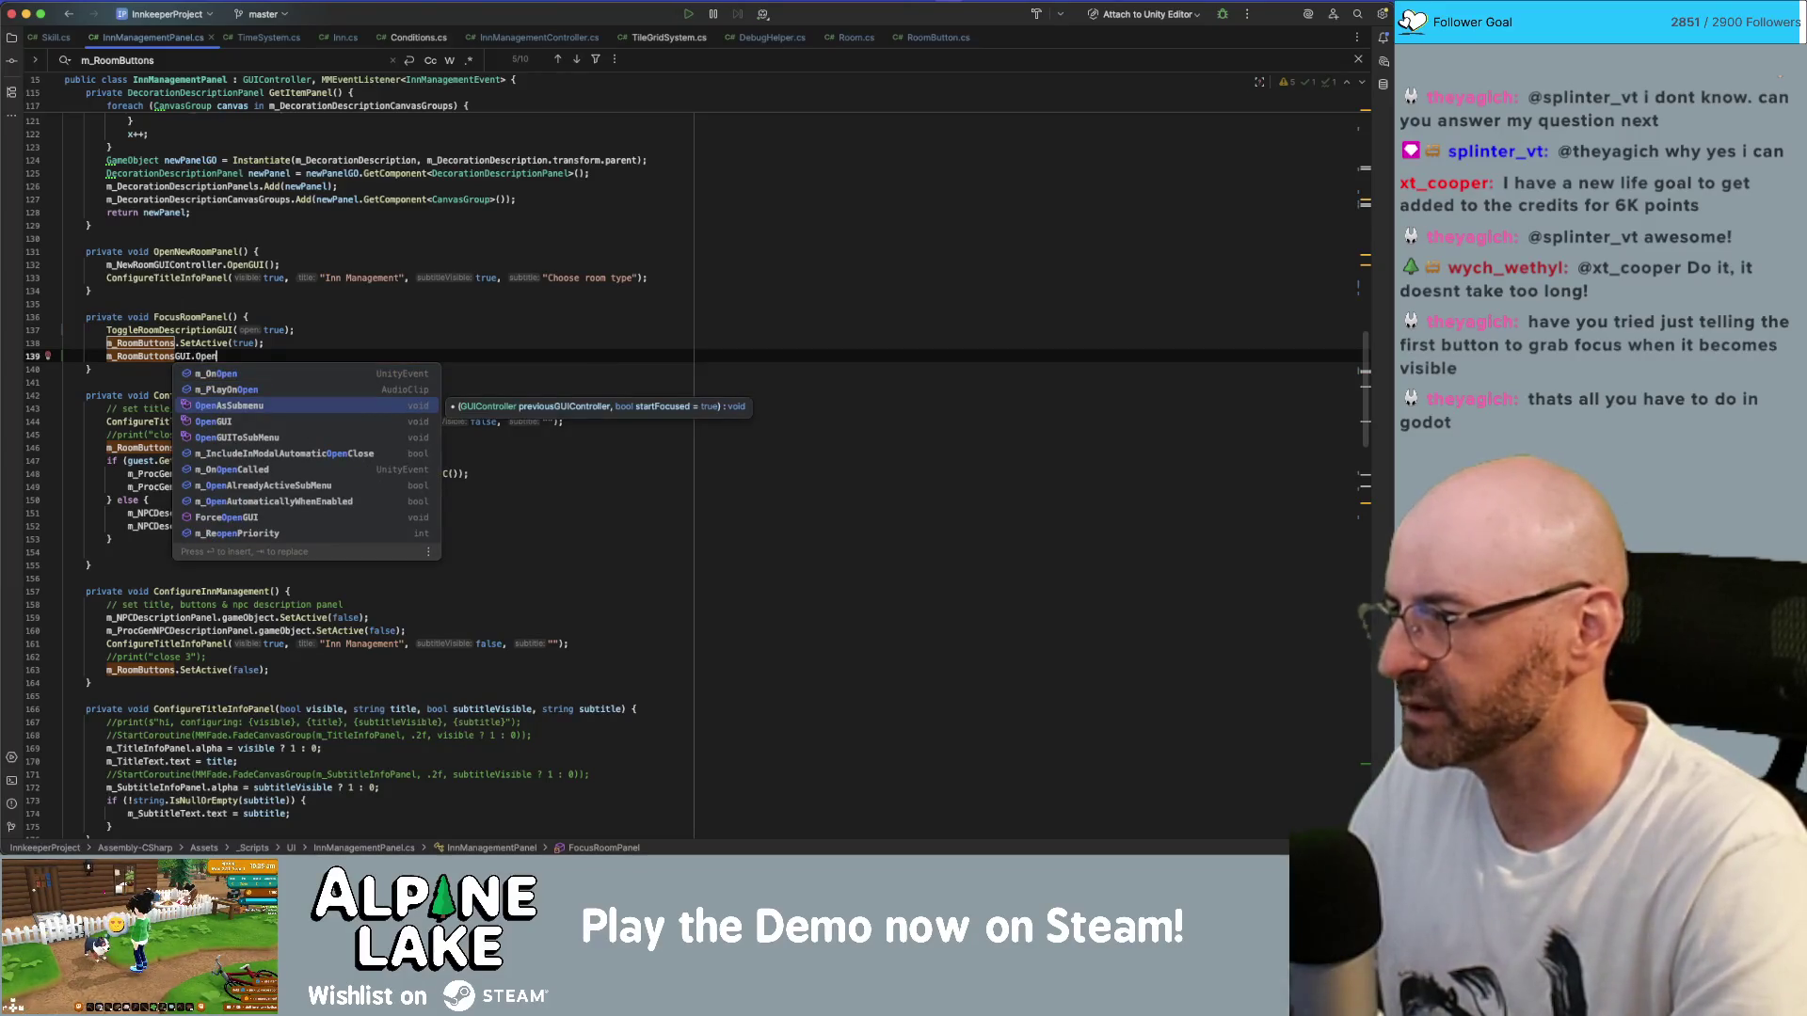
{"action": "key", "text": "Down"}
{"action": "key", "text": "Return"}
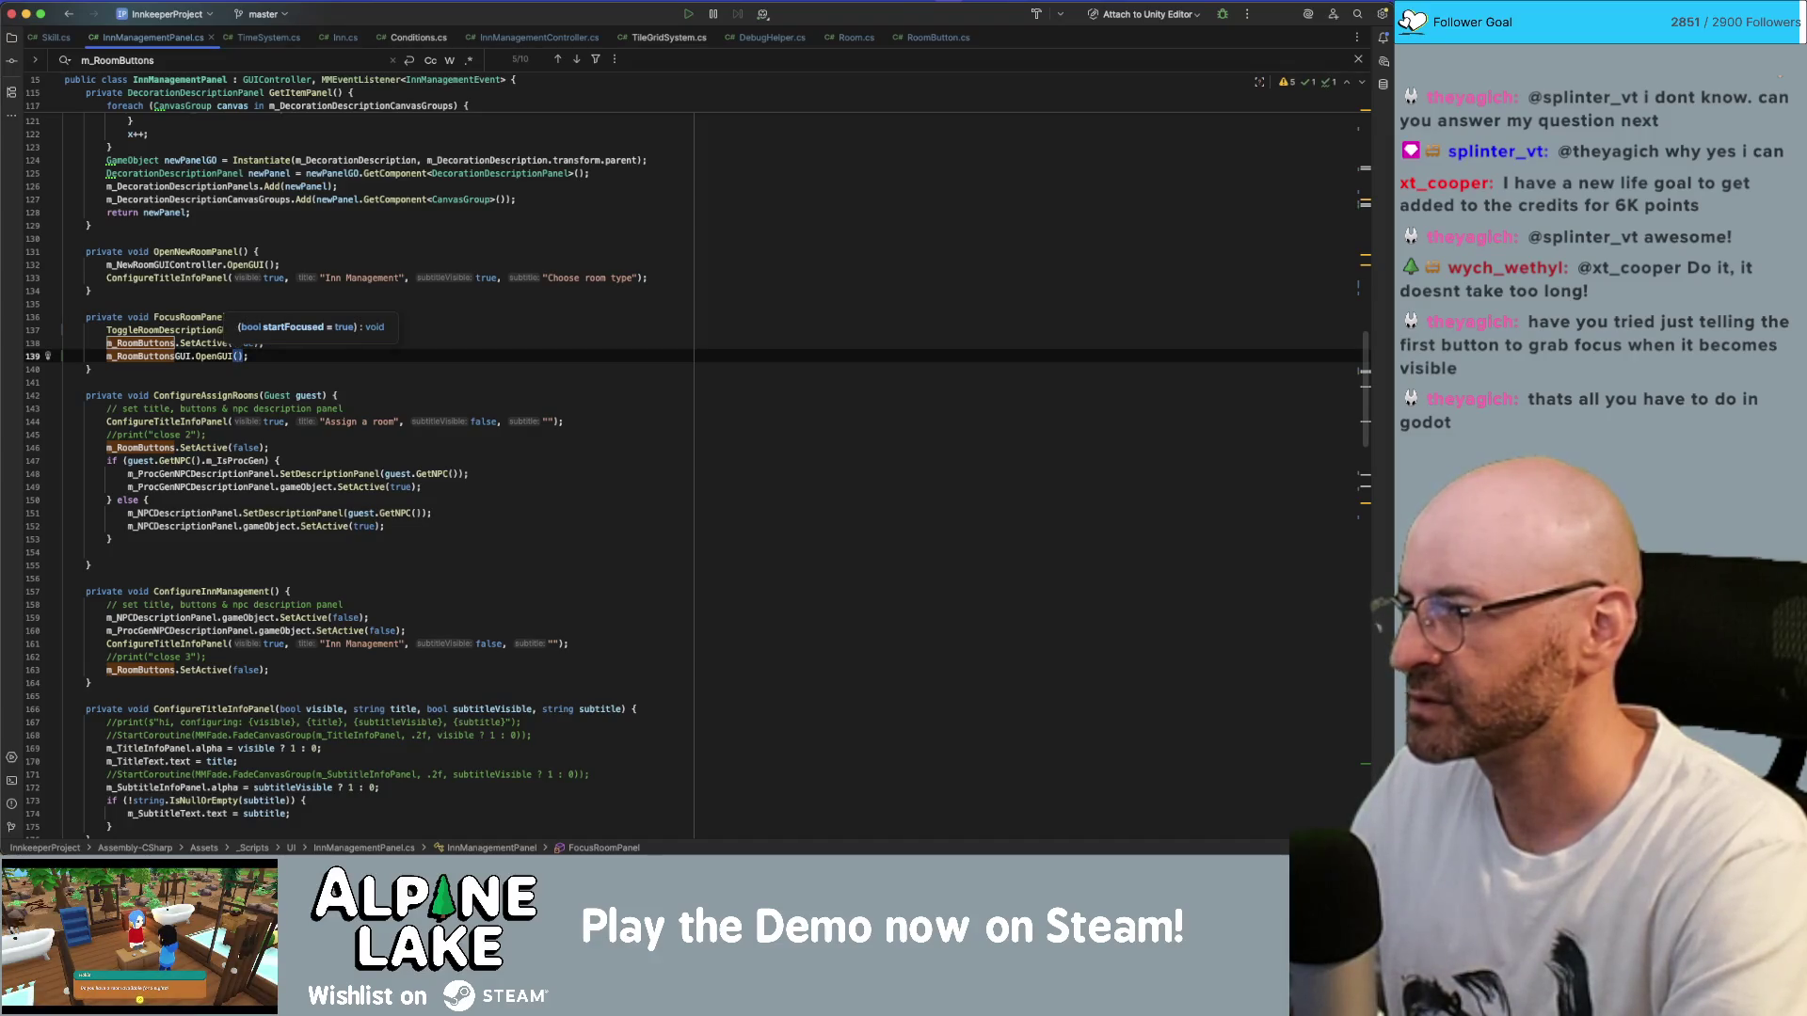
- Add m_RoomButtonsGUI.CloseGUI(); after the SetActive line in ConfigureAssignRooms
{"action": "key", "text": "Down"}
{"action": "key", "text": "Down"}
{"action": "key", "text": "Down"}
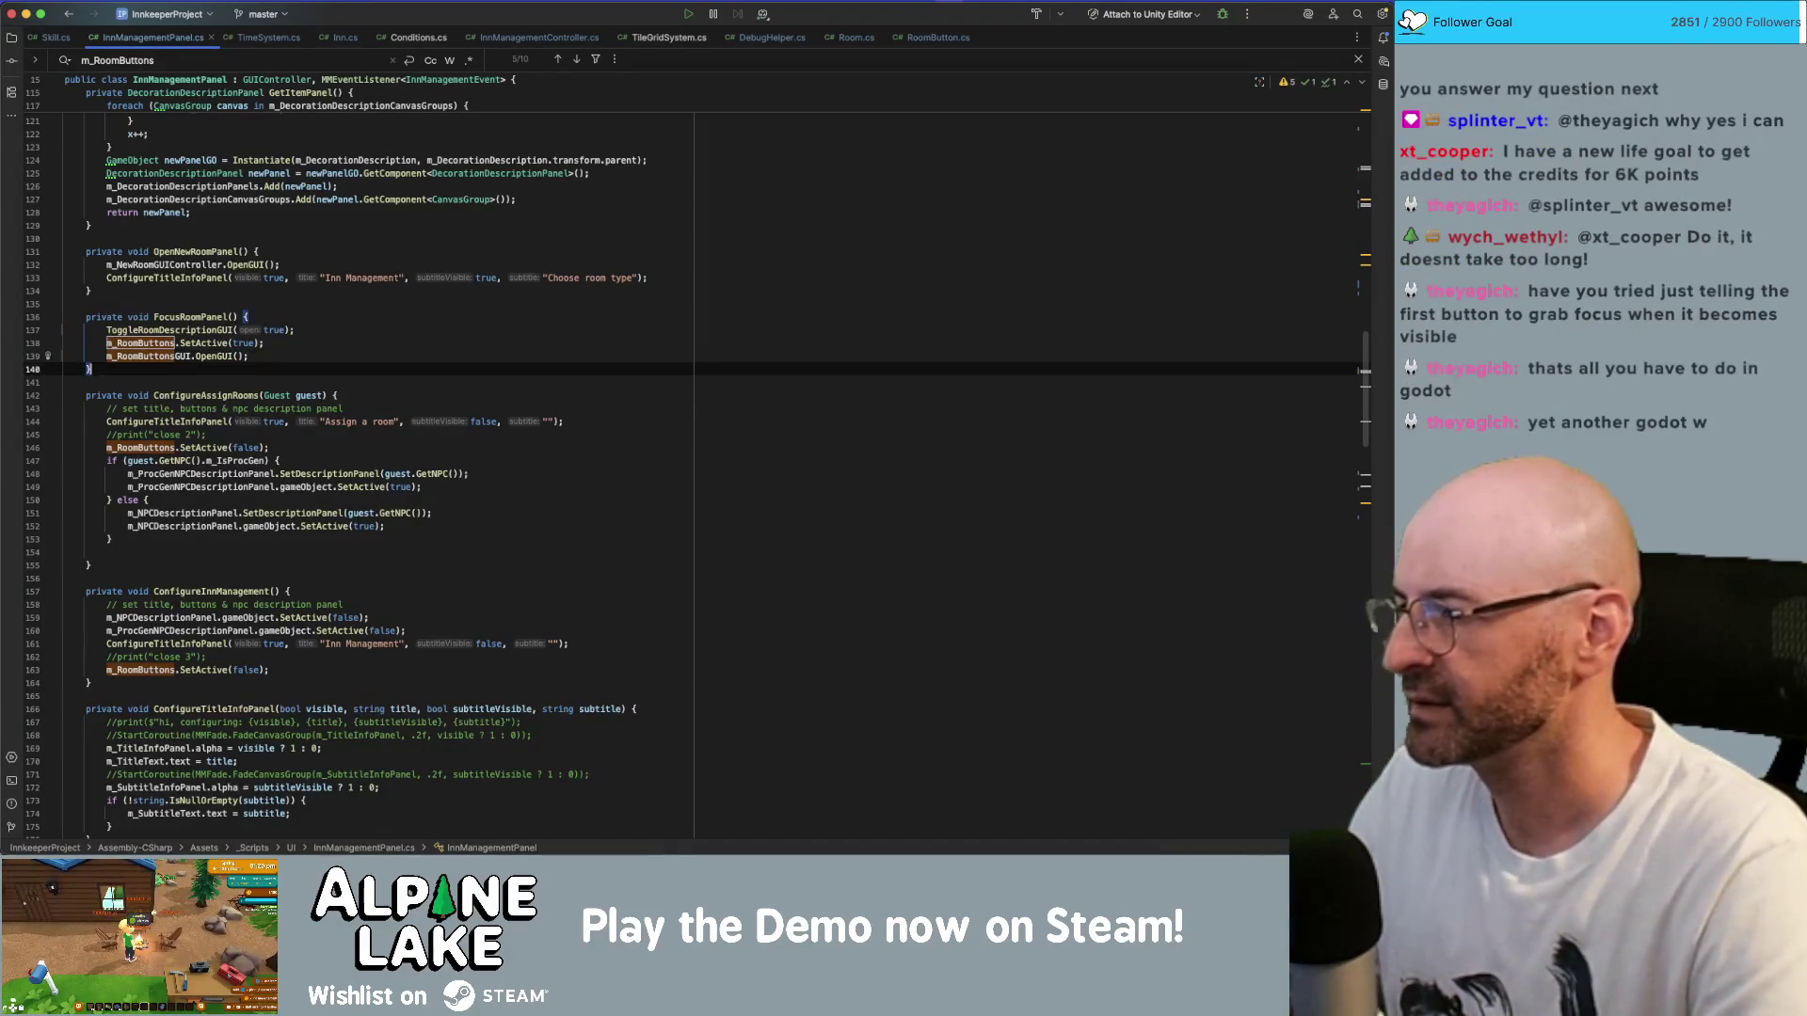
{"action": "key", "text": "shift+Return"}
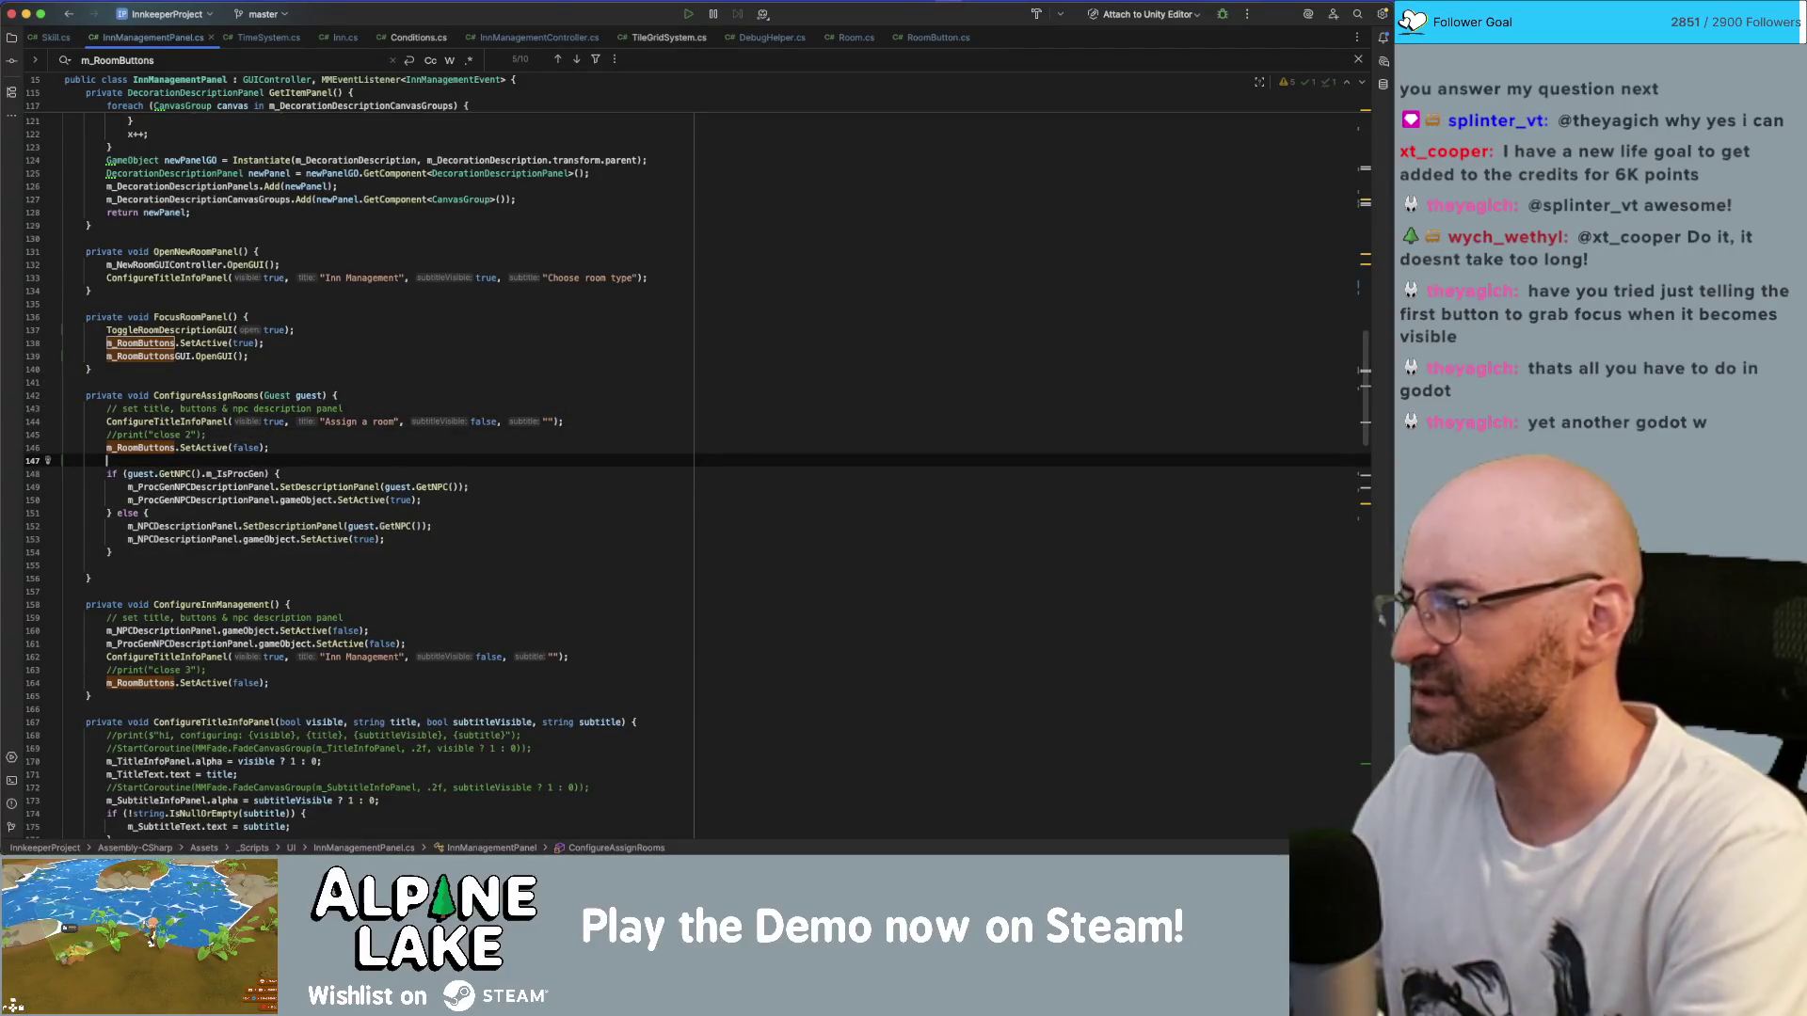
{"action": "type", "text": "m_Romo"}
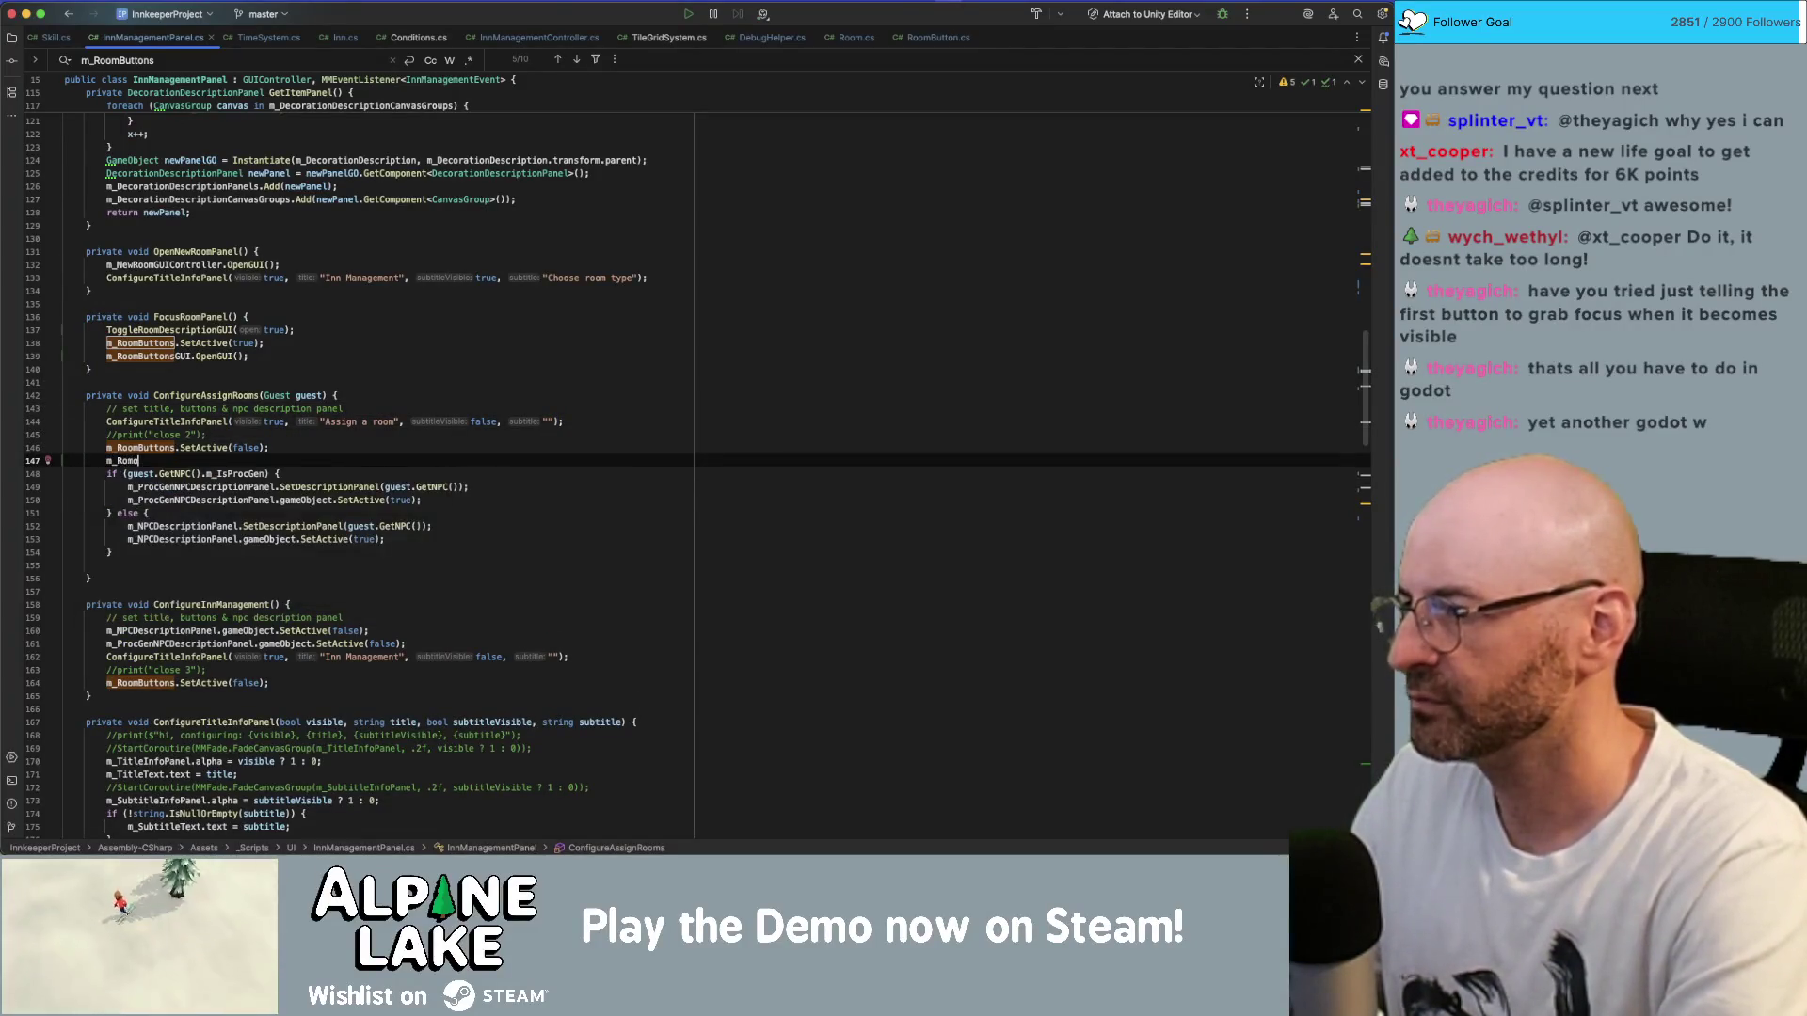
{"action": "key", "text": "BackSpace"}
{"action": "key", "text": "BackSpace"}
{"action": "type", "text": "omButtons."}
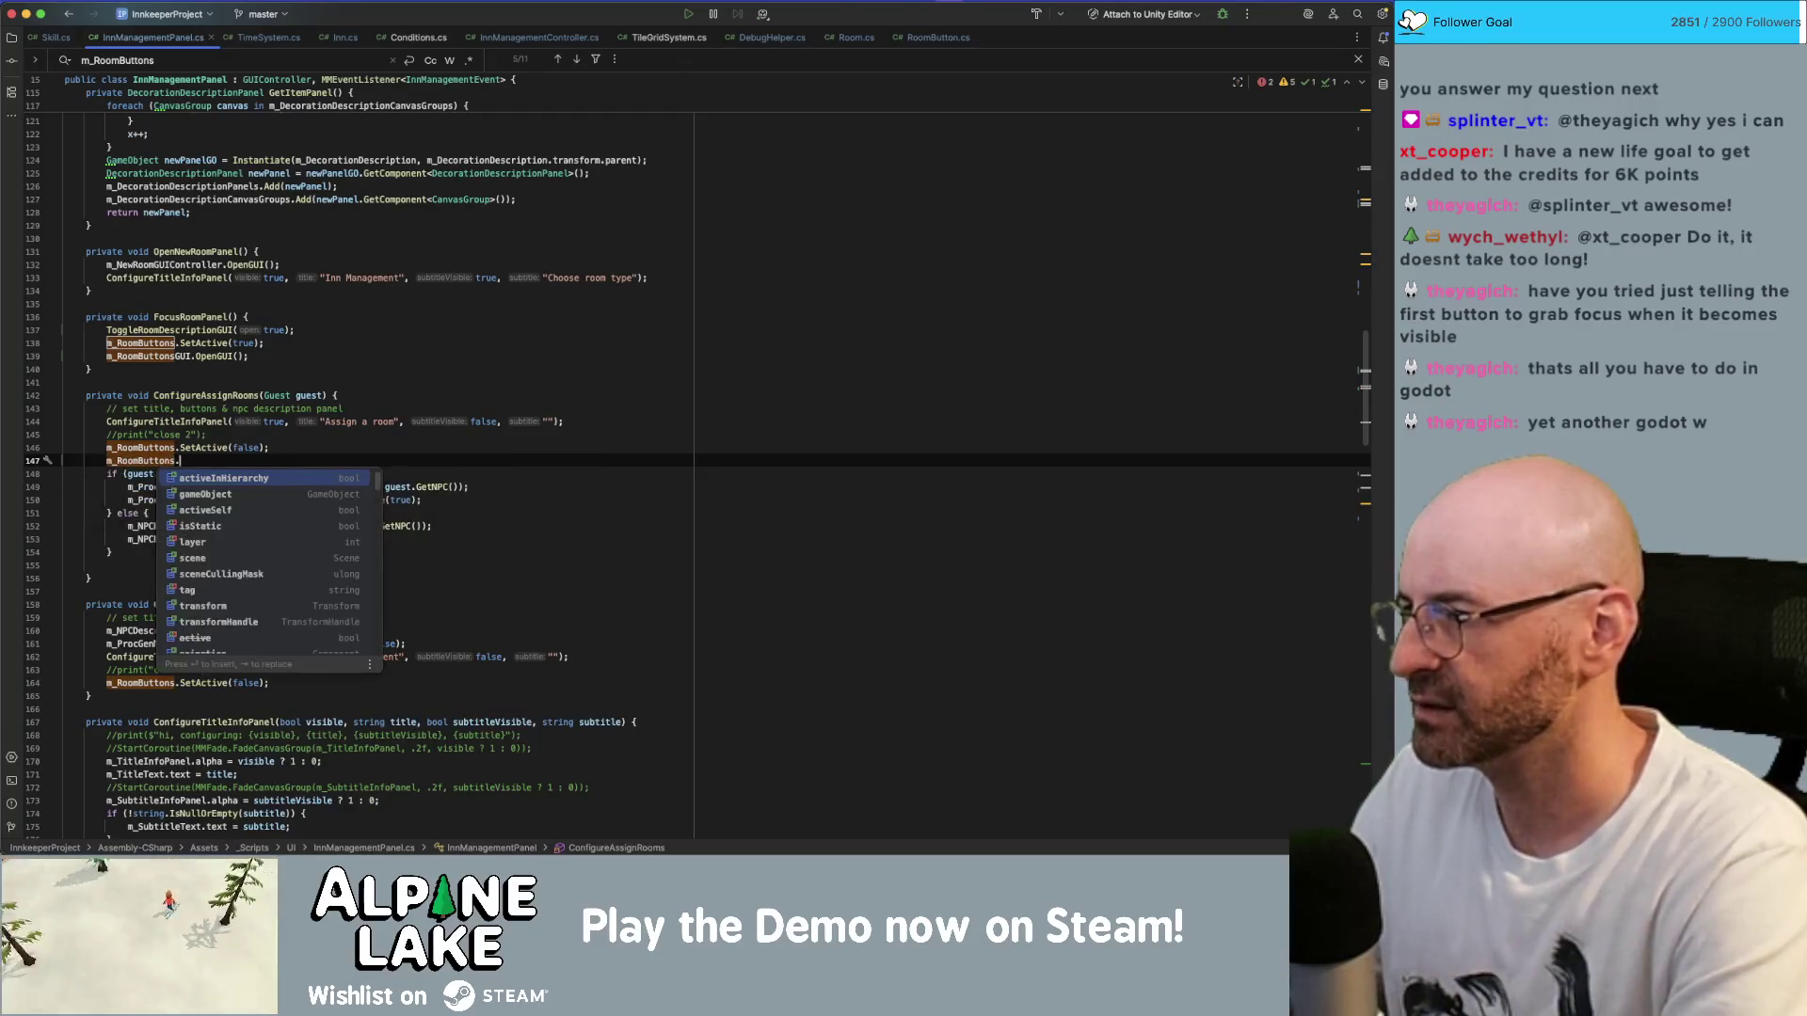
{"action": "key", "text": "Return"}
{"action": "type", "text": "GUI.Close"}
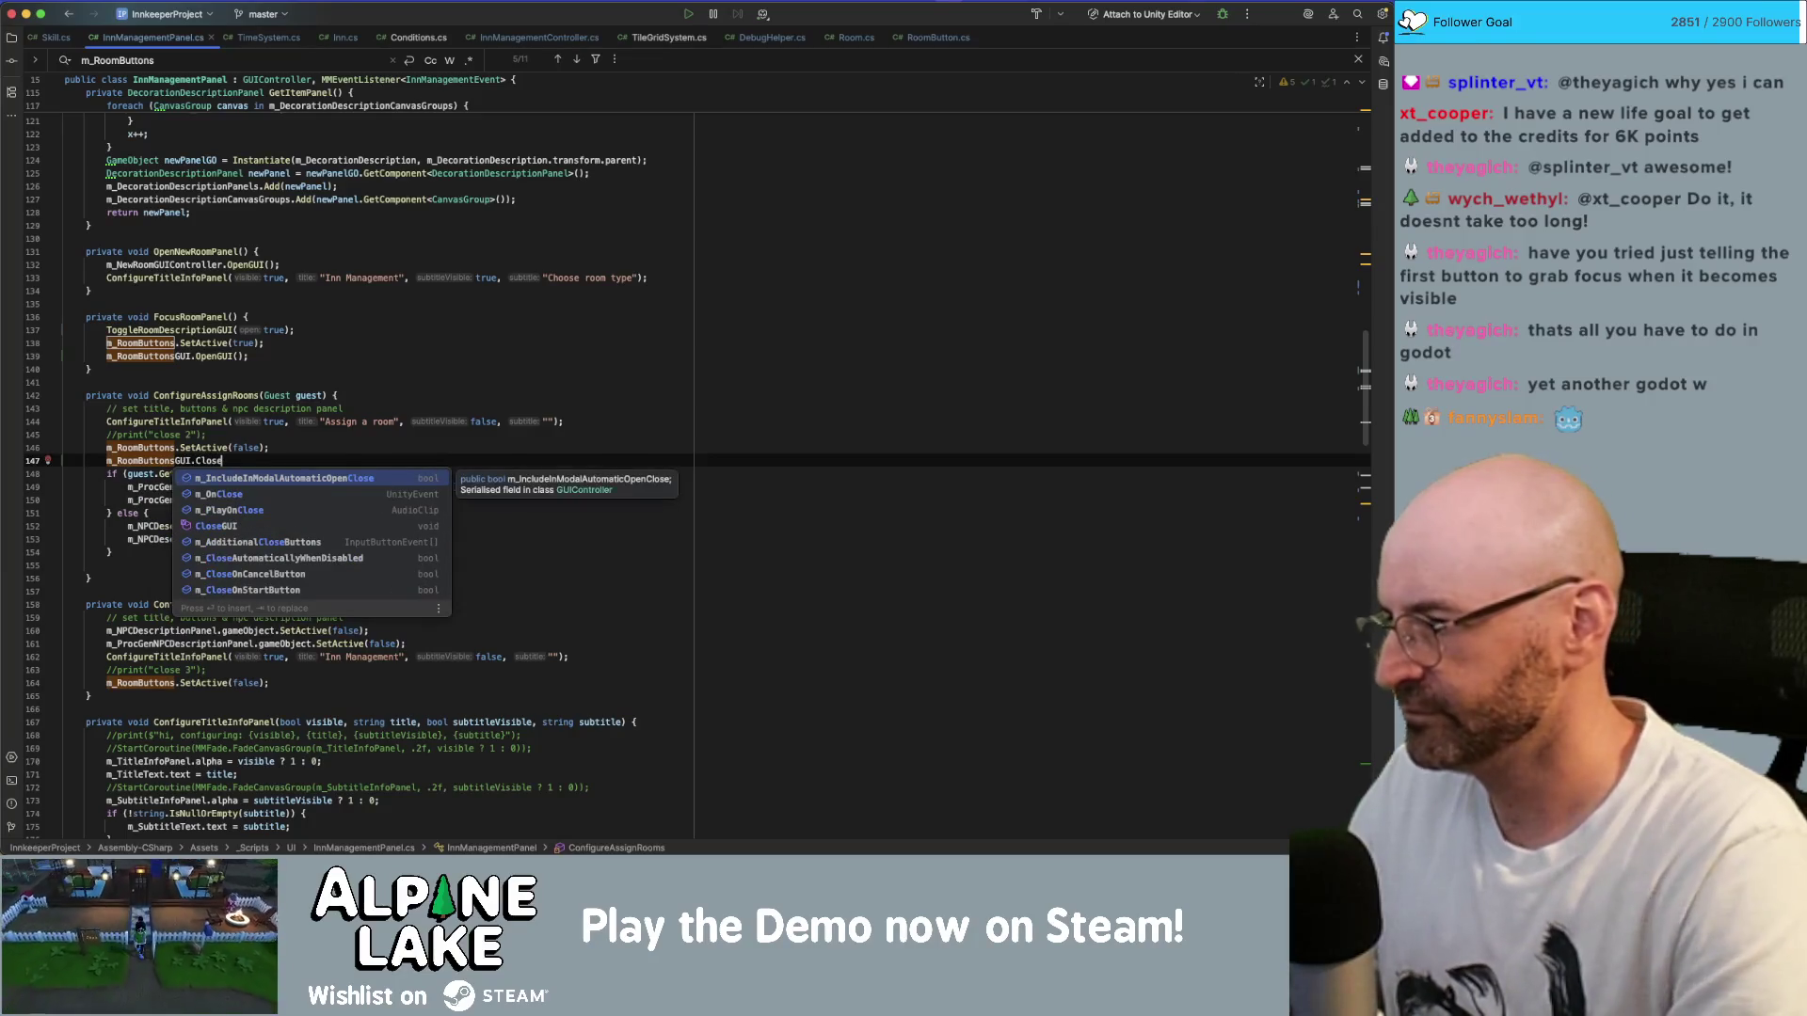
{"action": "key", "text": "Return"}
{"action": "key", "text": "End"}
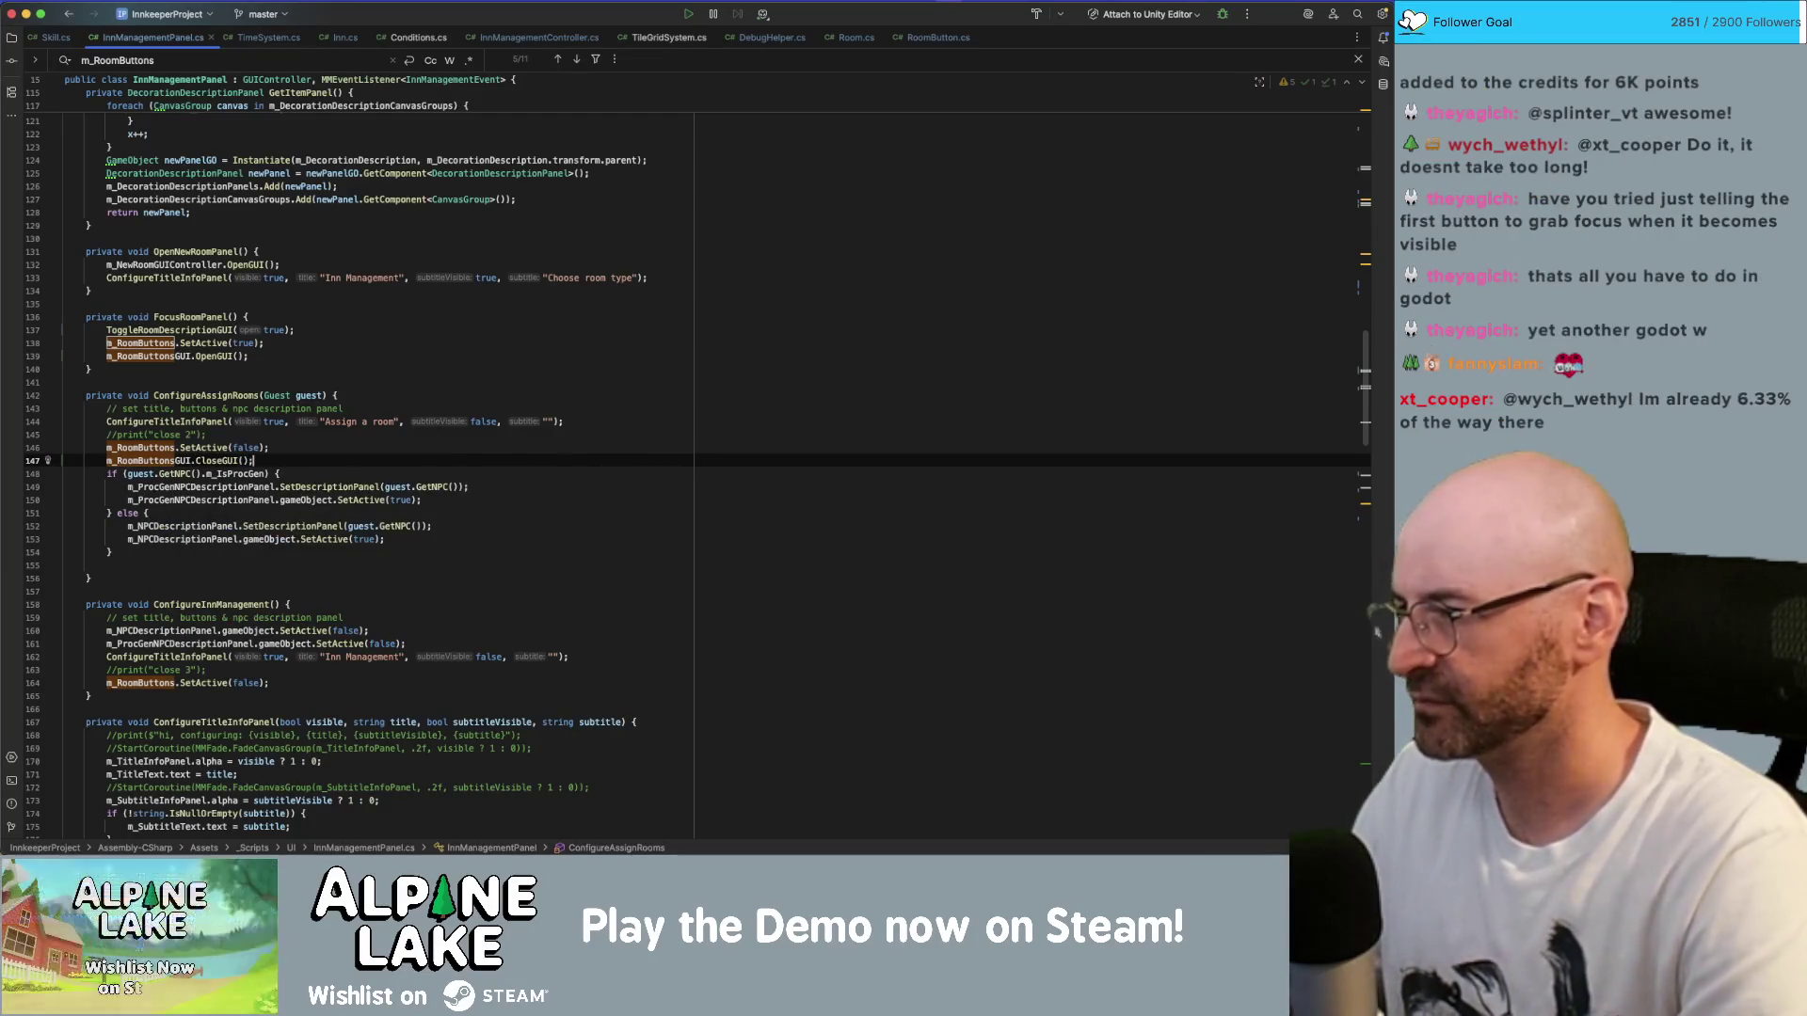
{"action": "scroll", "coordinate": [457, 564], "scroll_direction": "down", "scroll_amount": 1}
{"action": "left_click", "coordinate": [456, 678]}
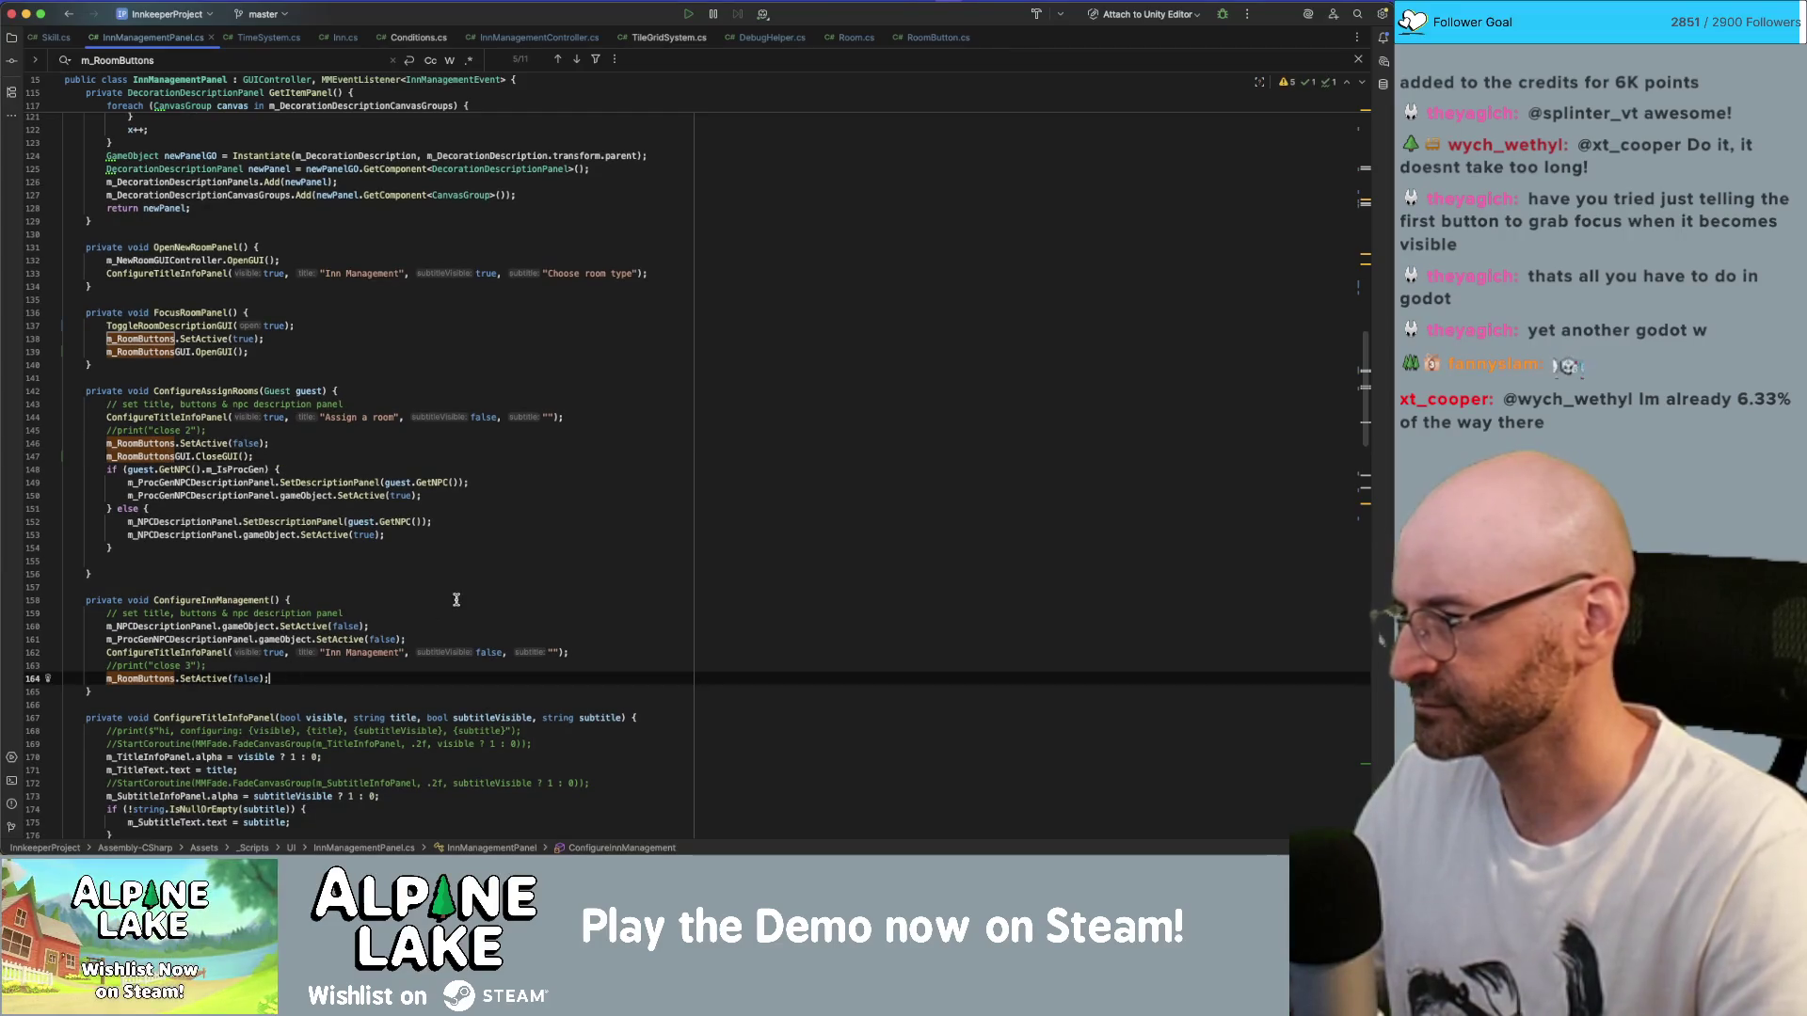
- Add a m_RoomButtonsGUI.CloseGUI(); call on a new line in InnManagementPanel.cs
{"action": "key", "text": "Return"}
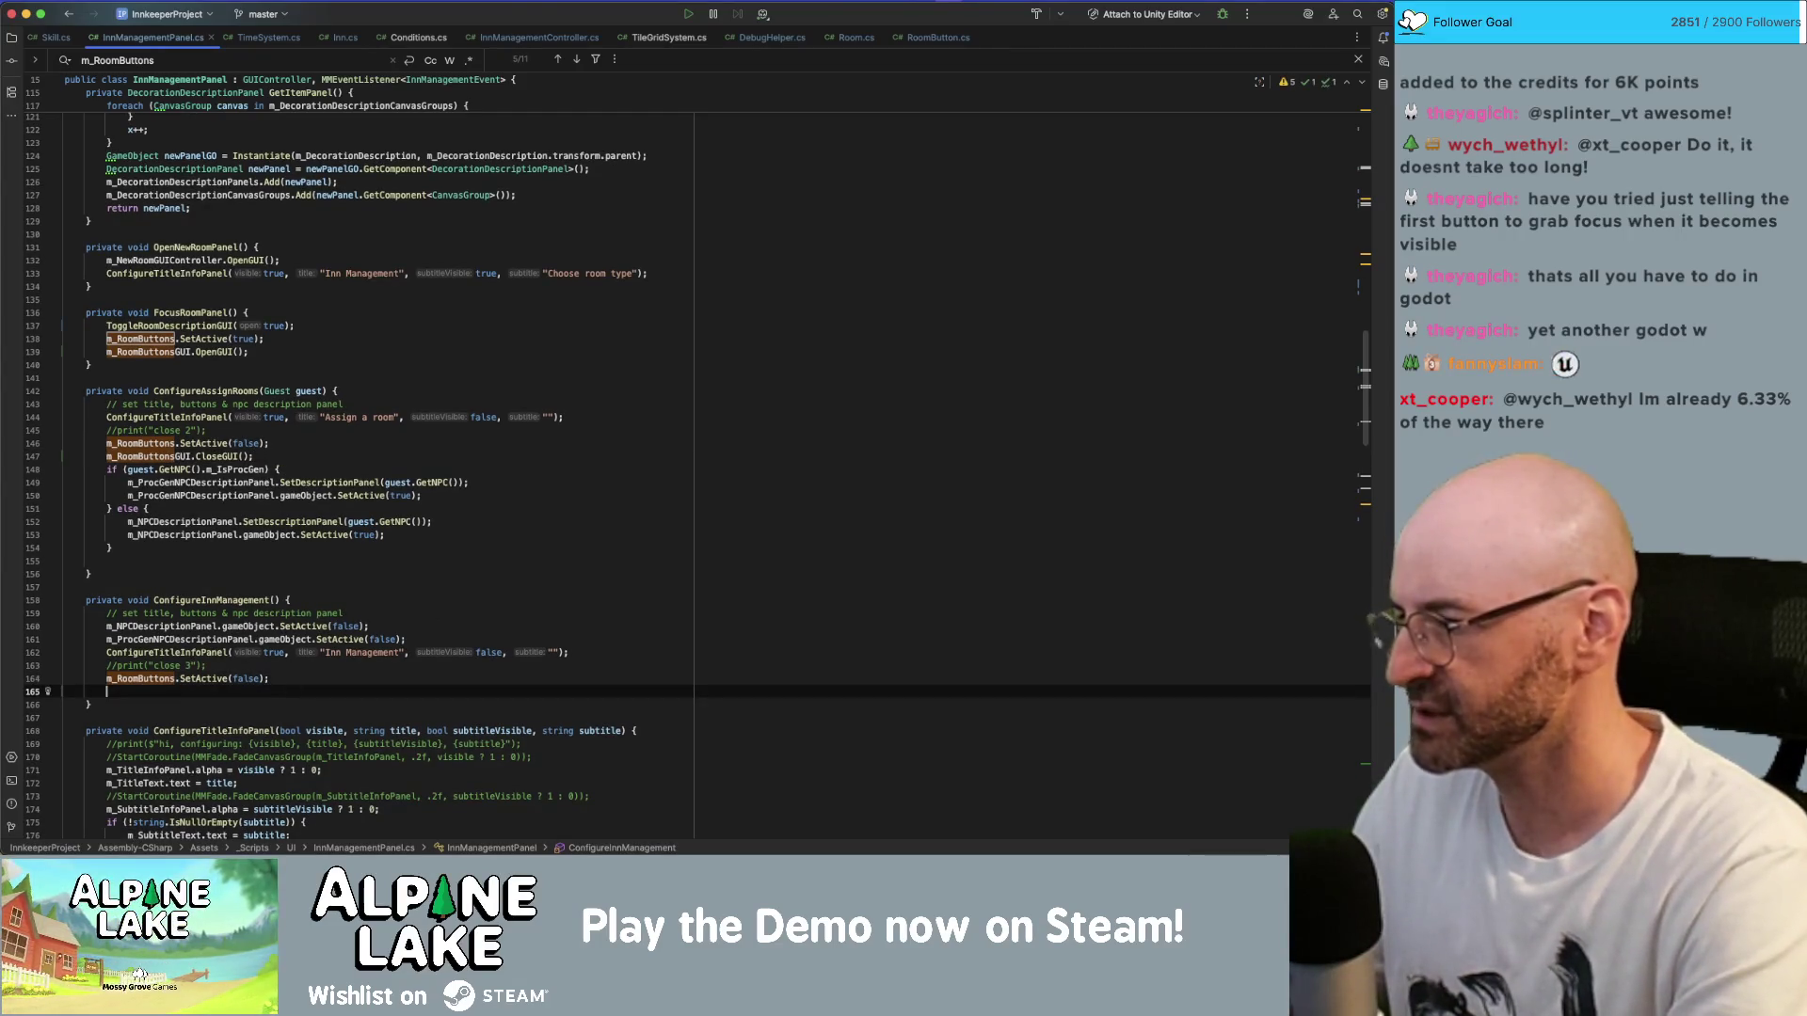
{"action": "type", "text": "m"}
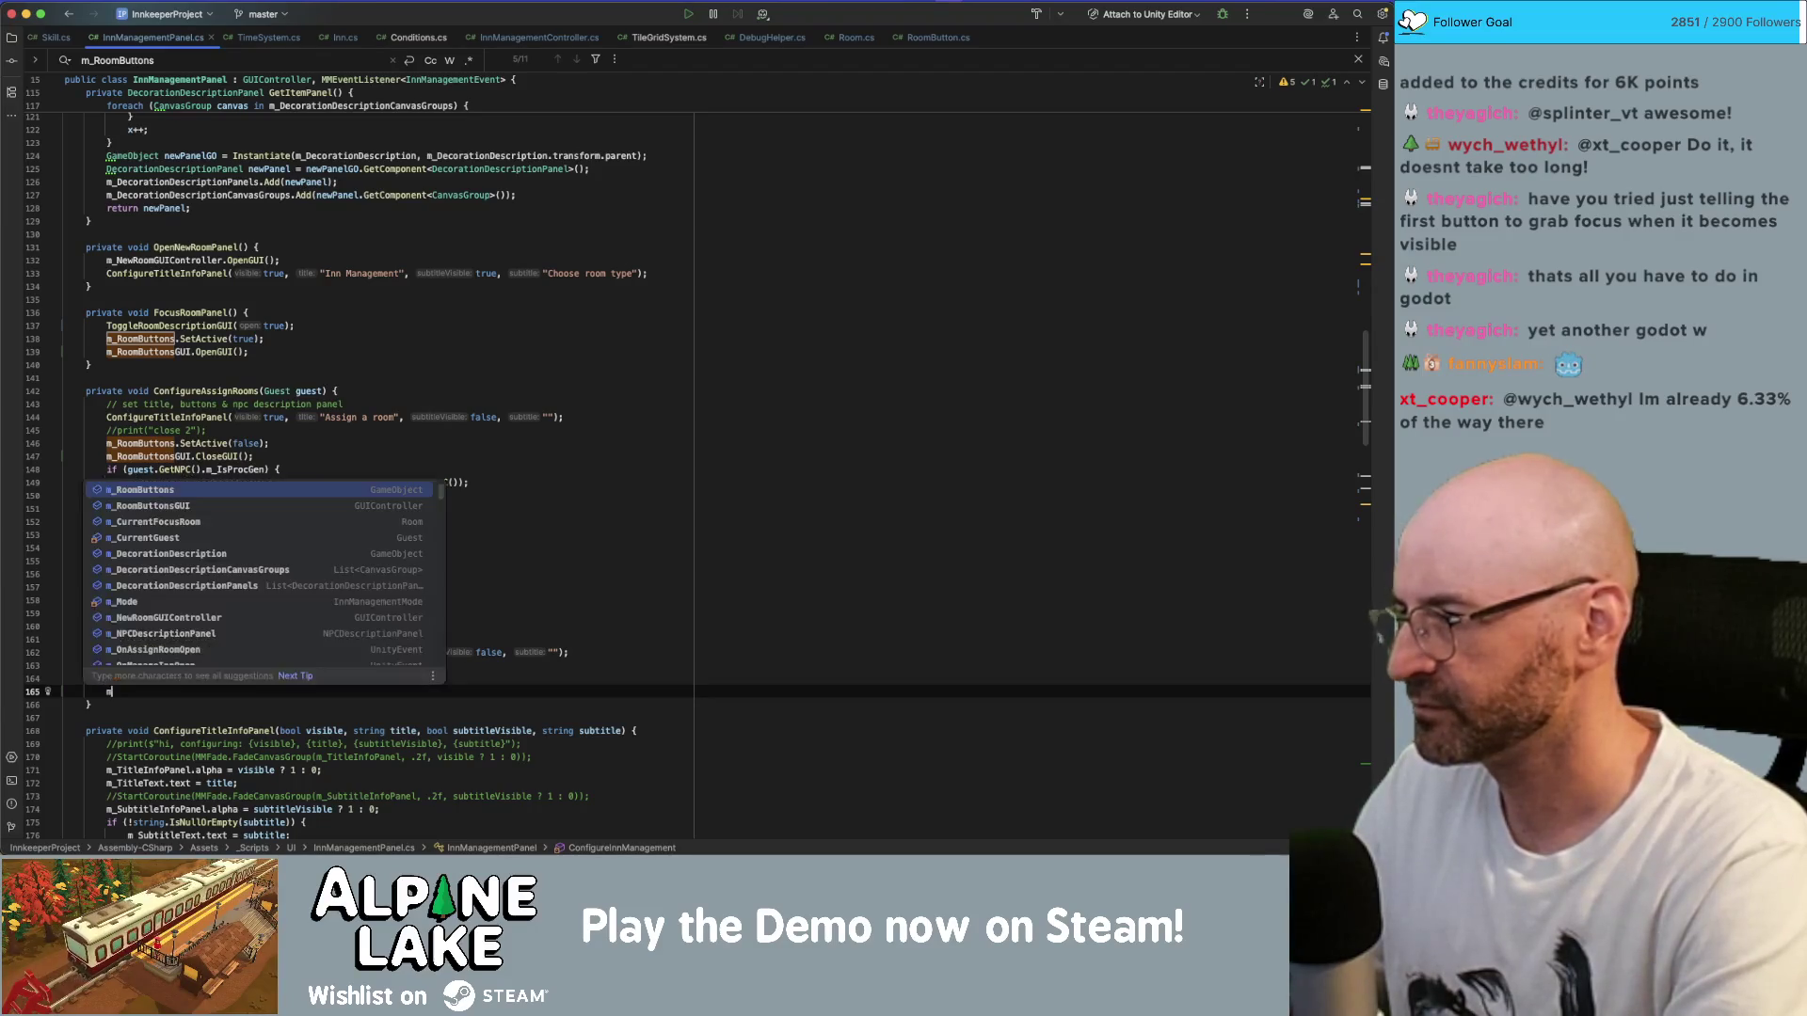
{"action": "type", "text": "_RoomButtonsGUI.Close"}
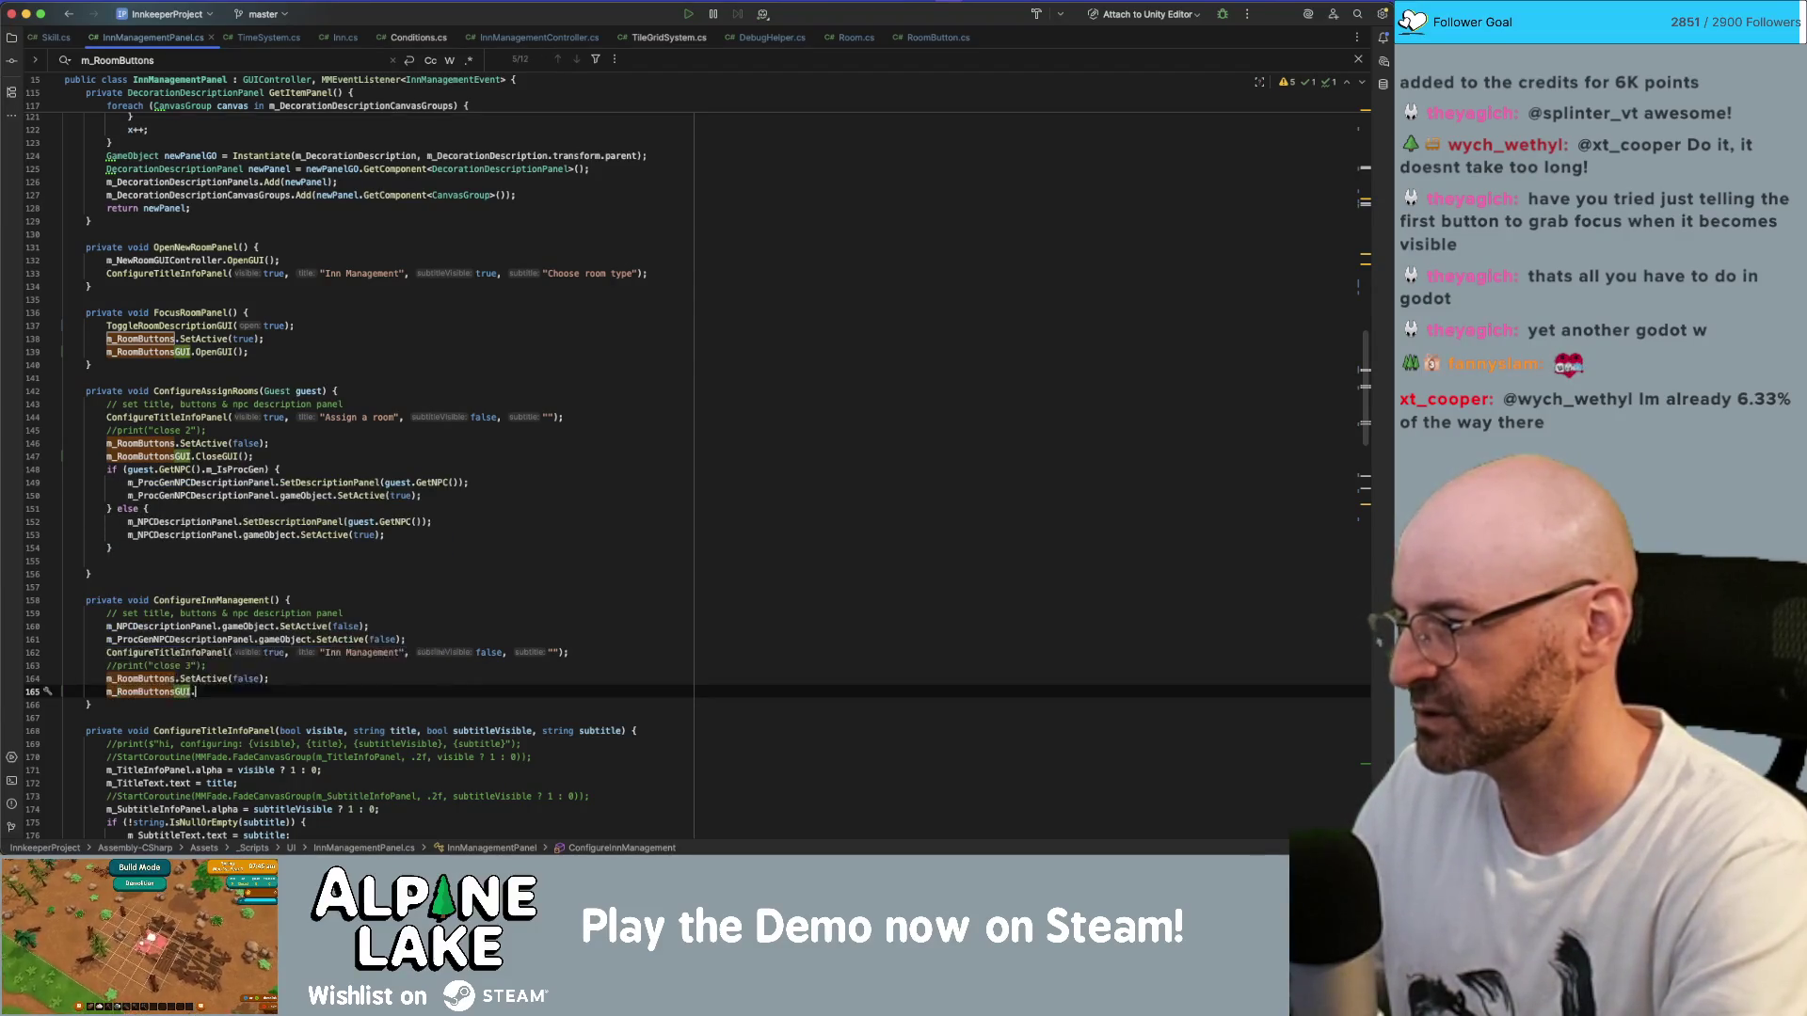
{"action": "key", "text": "Return"}
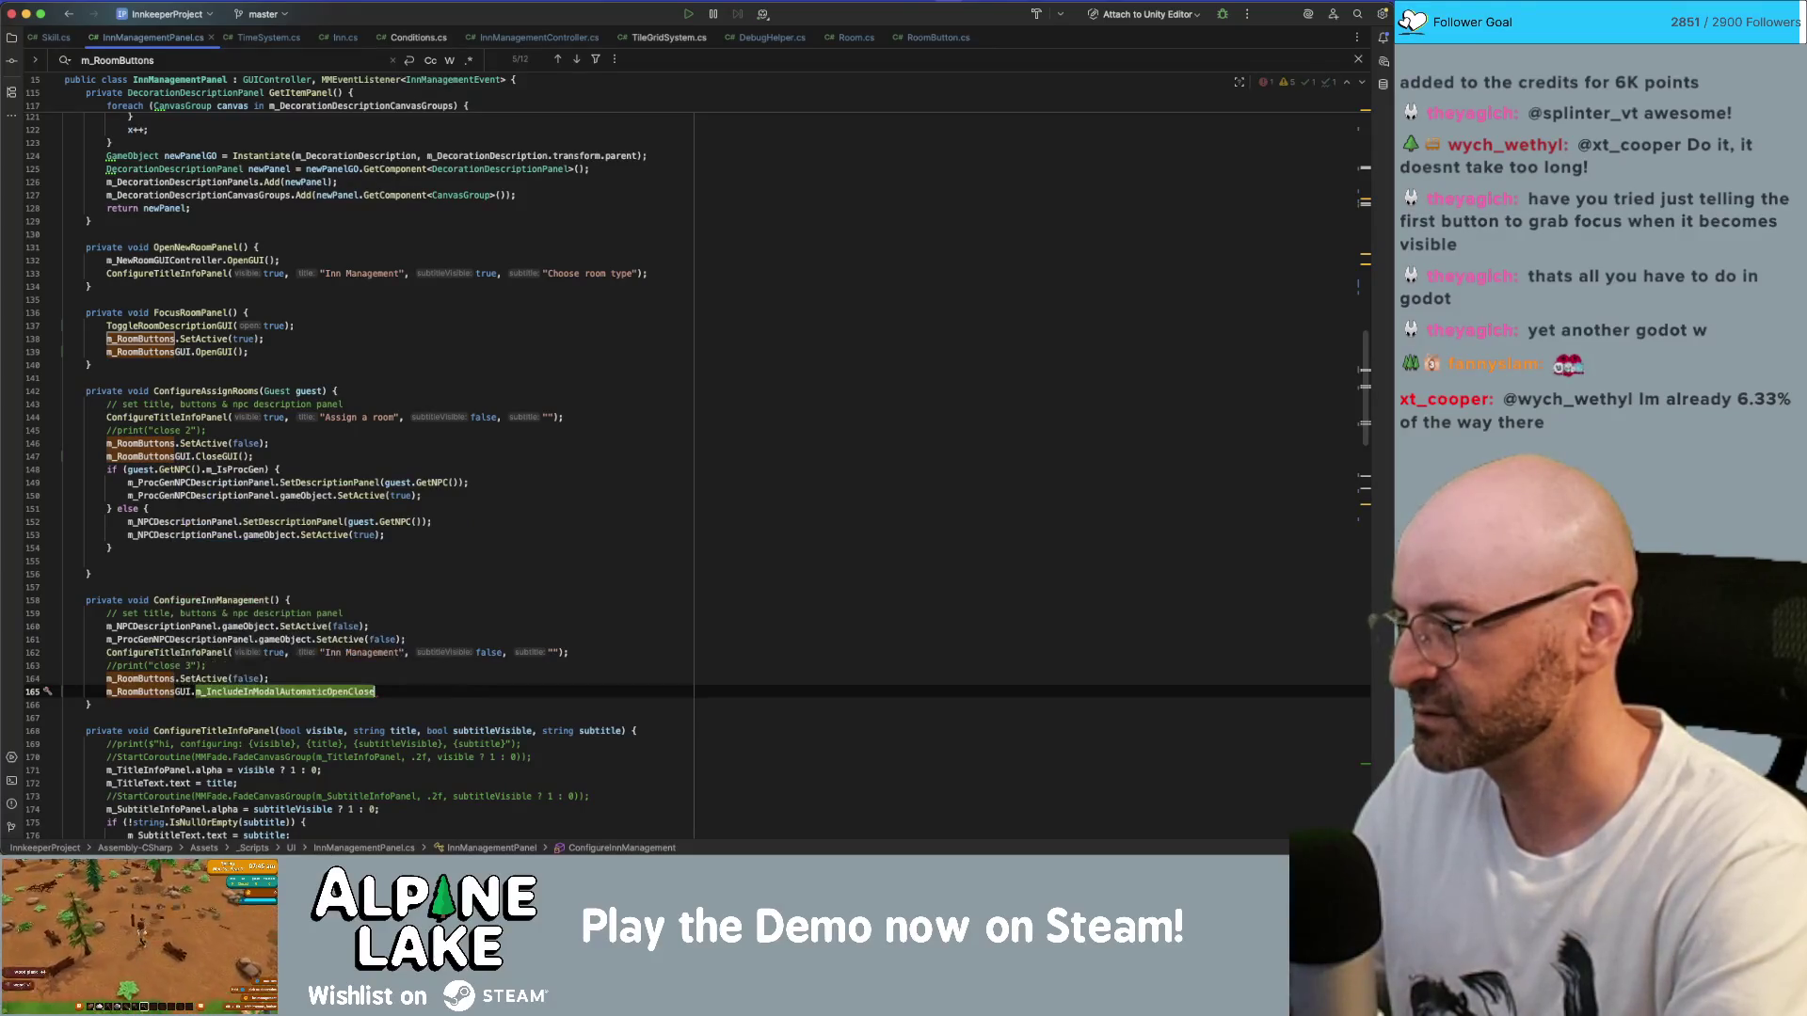
{"action": "type", "text": "CloseG"}
{"action": "key", "text": "Return"}
{"action": "type", "text": ";"}
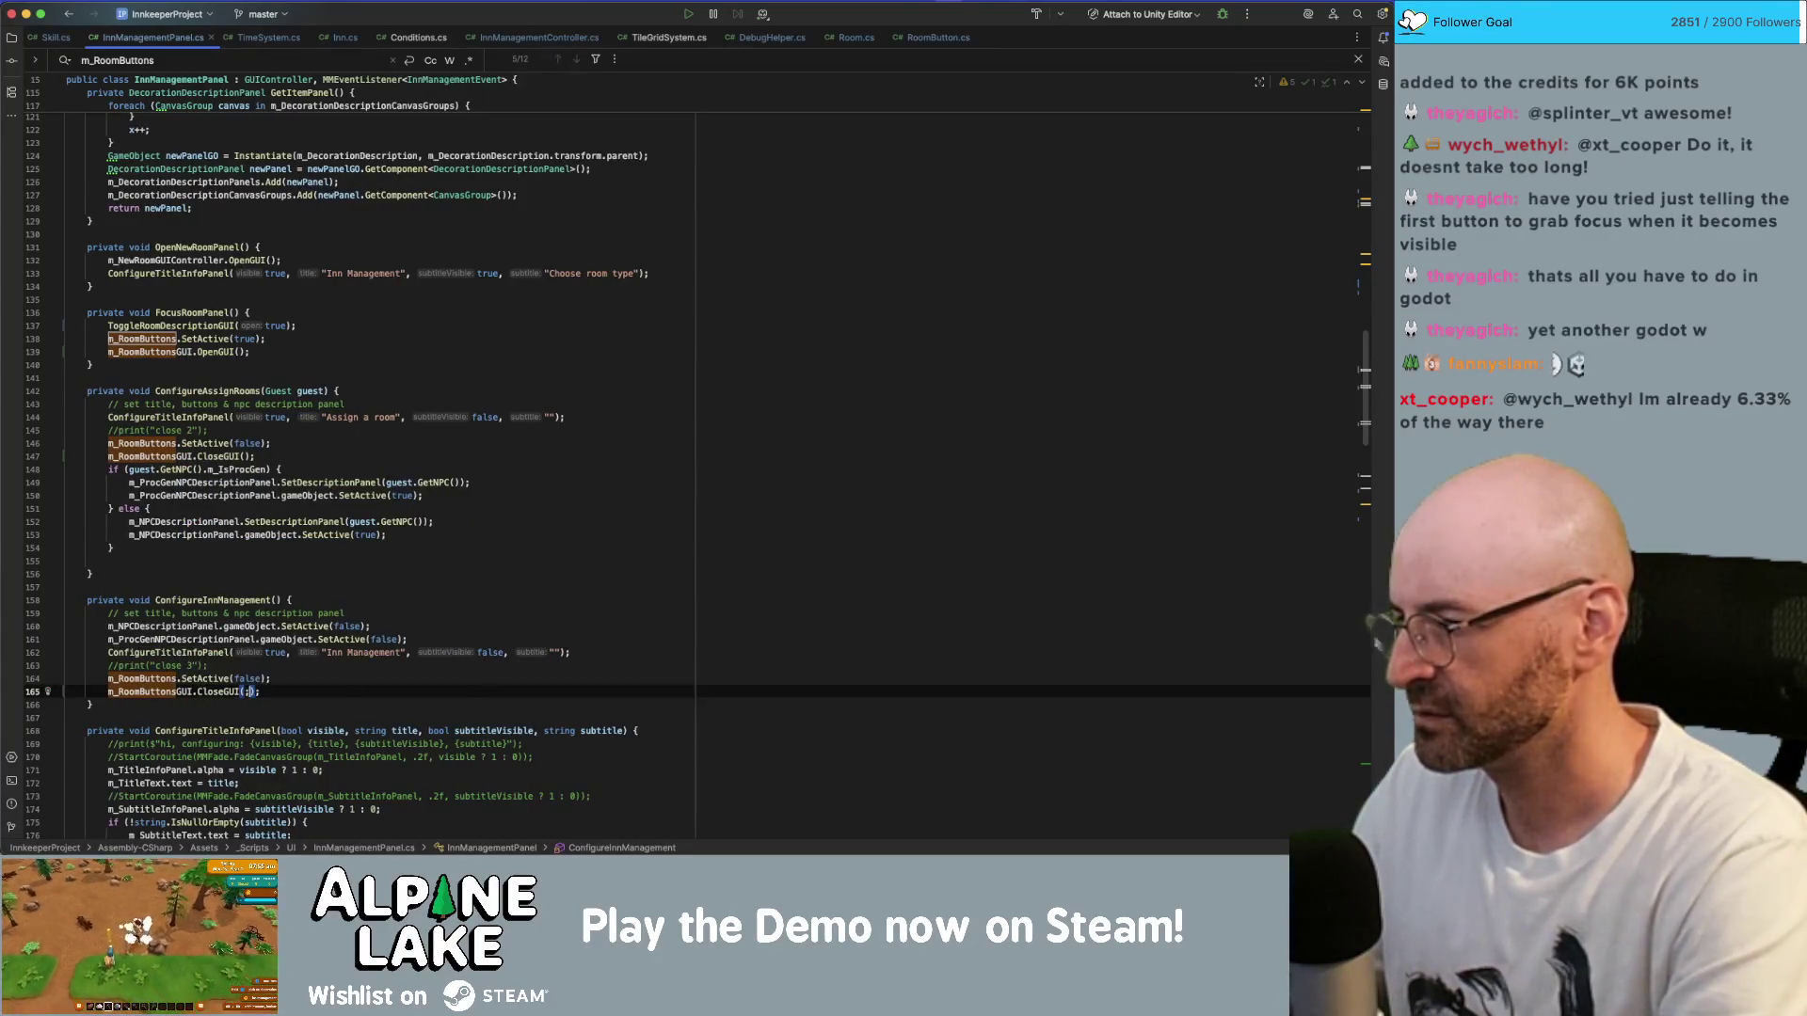
- Copy the CloseGUI statement into ReturnFocusToPlayer and CloseRoomPanel below their SetActive lines
{"action": "scroll", "coordinate": [452, 630], "scroll_direction": "down", "scroll_amount": 5}
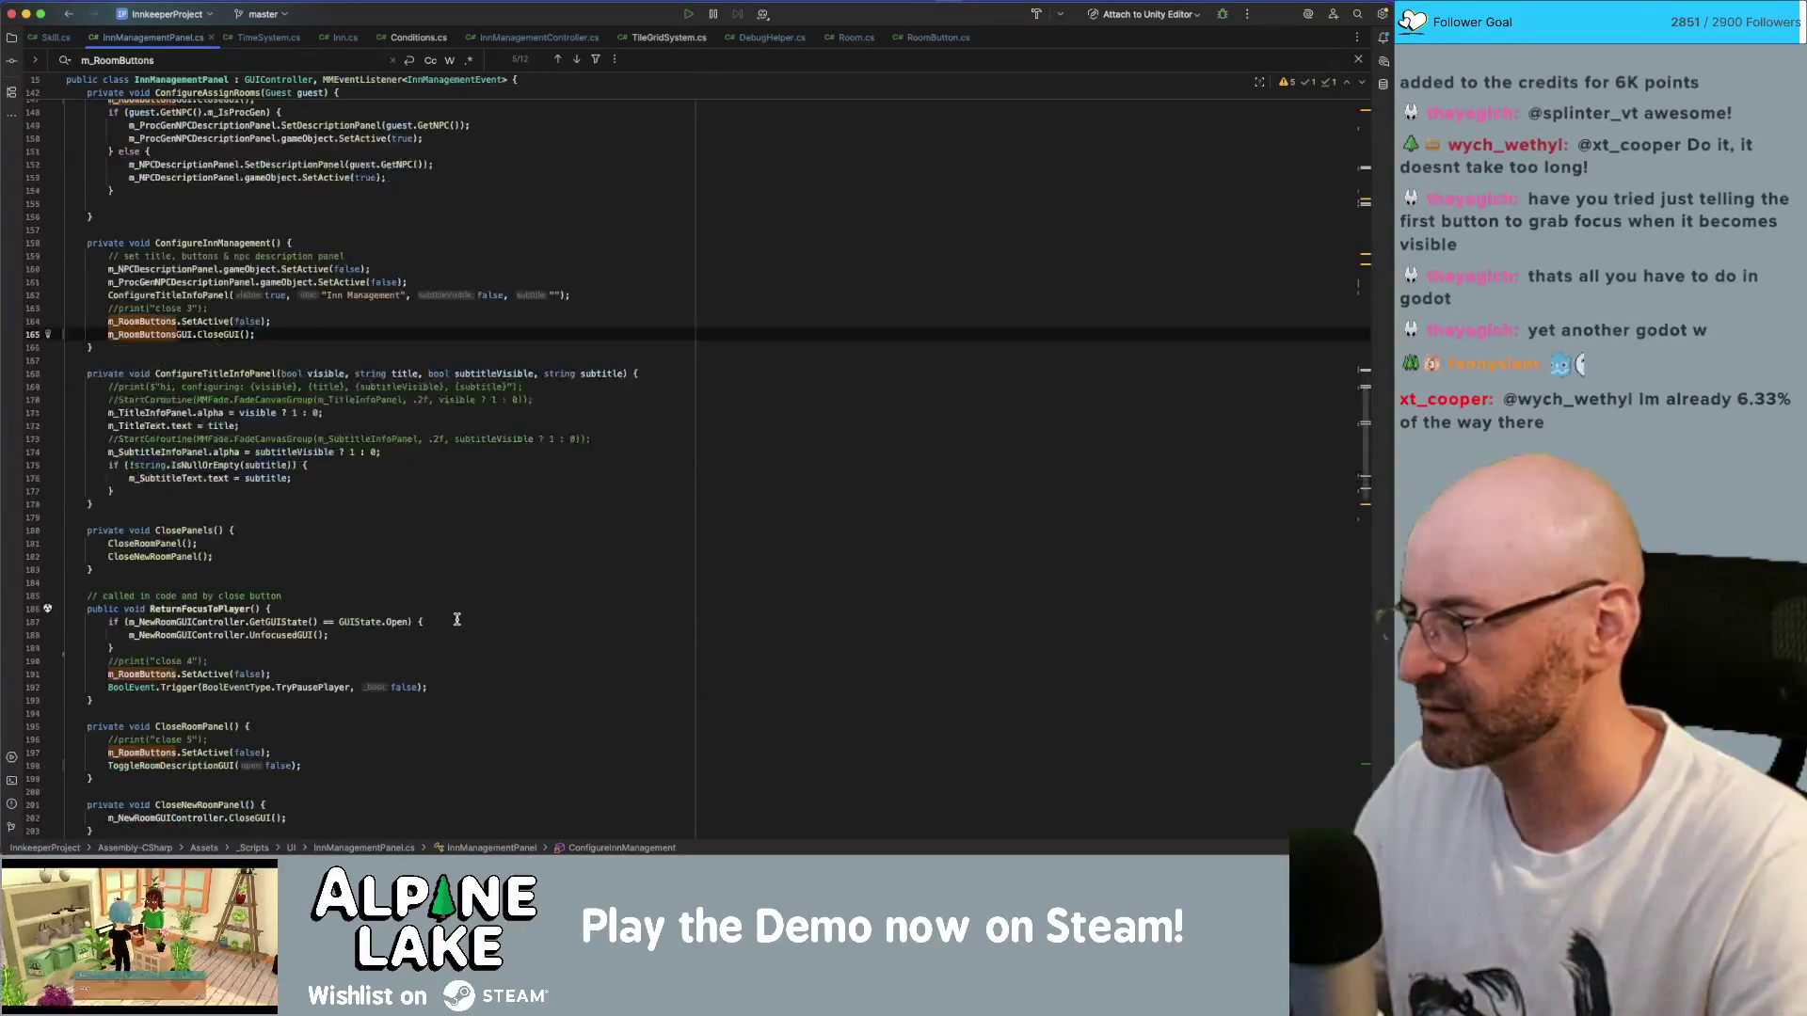
{"action": "left_click", "coordinate": [445, 656]}
{"action": "left_click", "coordinate": [304, 335]}
{"action": "key", "text": "shift+Home"}
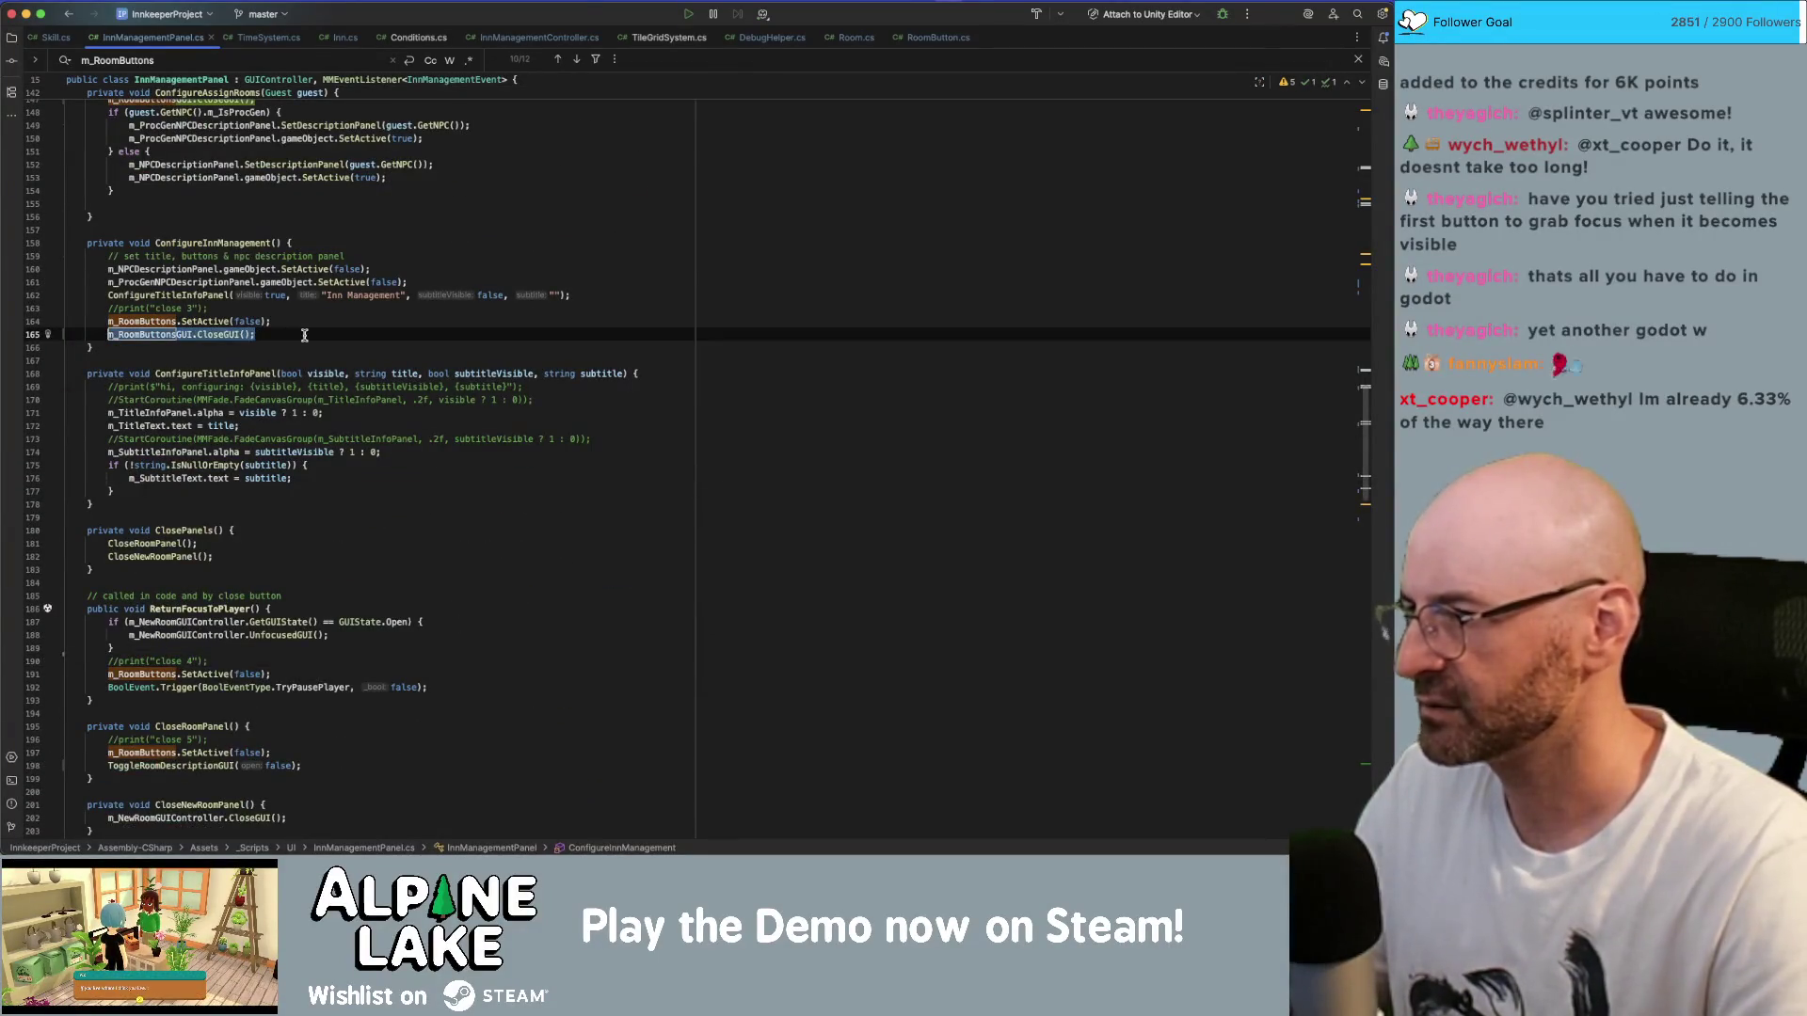
{"action": "key", "text": "super+c"}
{"action": "left_click", "coordinate": [299, 675]}
{"action": "key", "text": "Return"}
{"action": "key", "text": "super+v"}
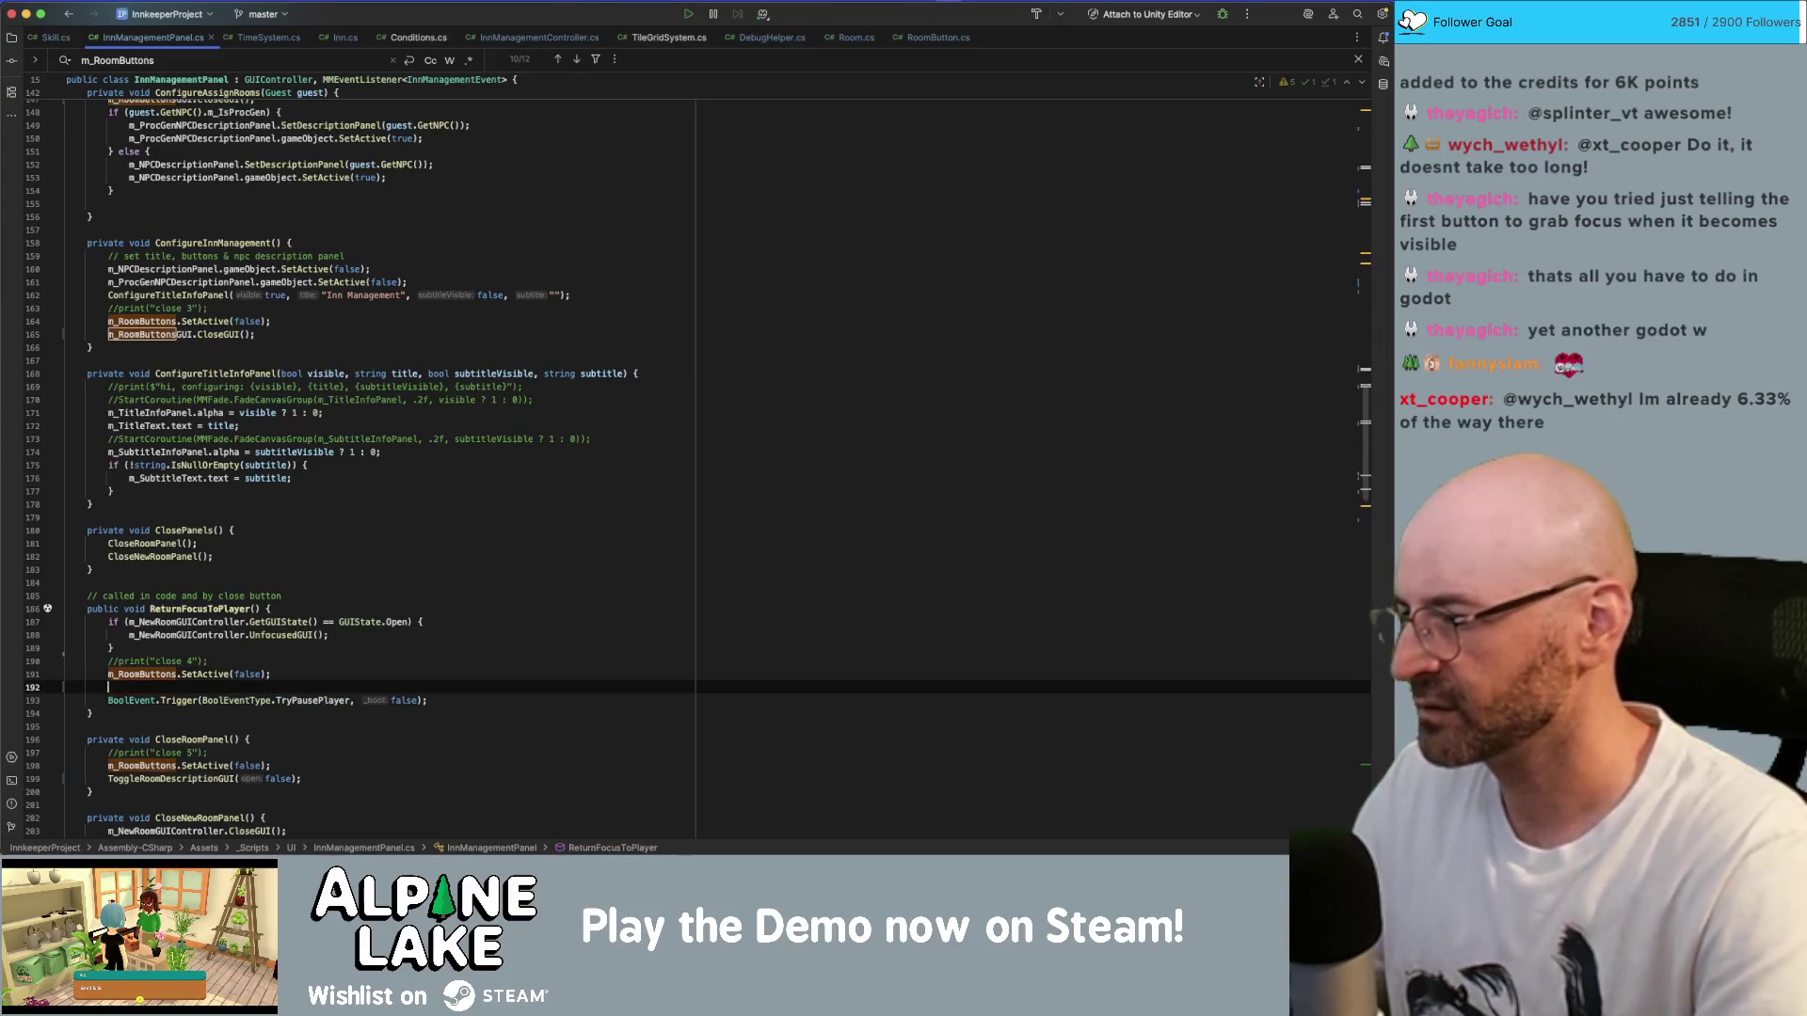
{"action": "left_click", "coordinate": [315, 766]}
{"action": "key", "text": "Return"}
{"action": "key", "text": "super+v"}
{"action": "scroll", "coordinate": [295, 754], "scroll_direction": "down", "scroll_amount": 4}
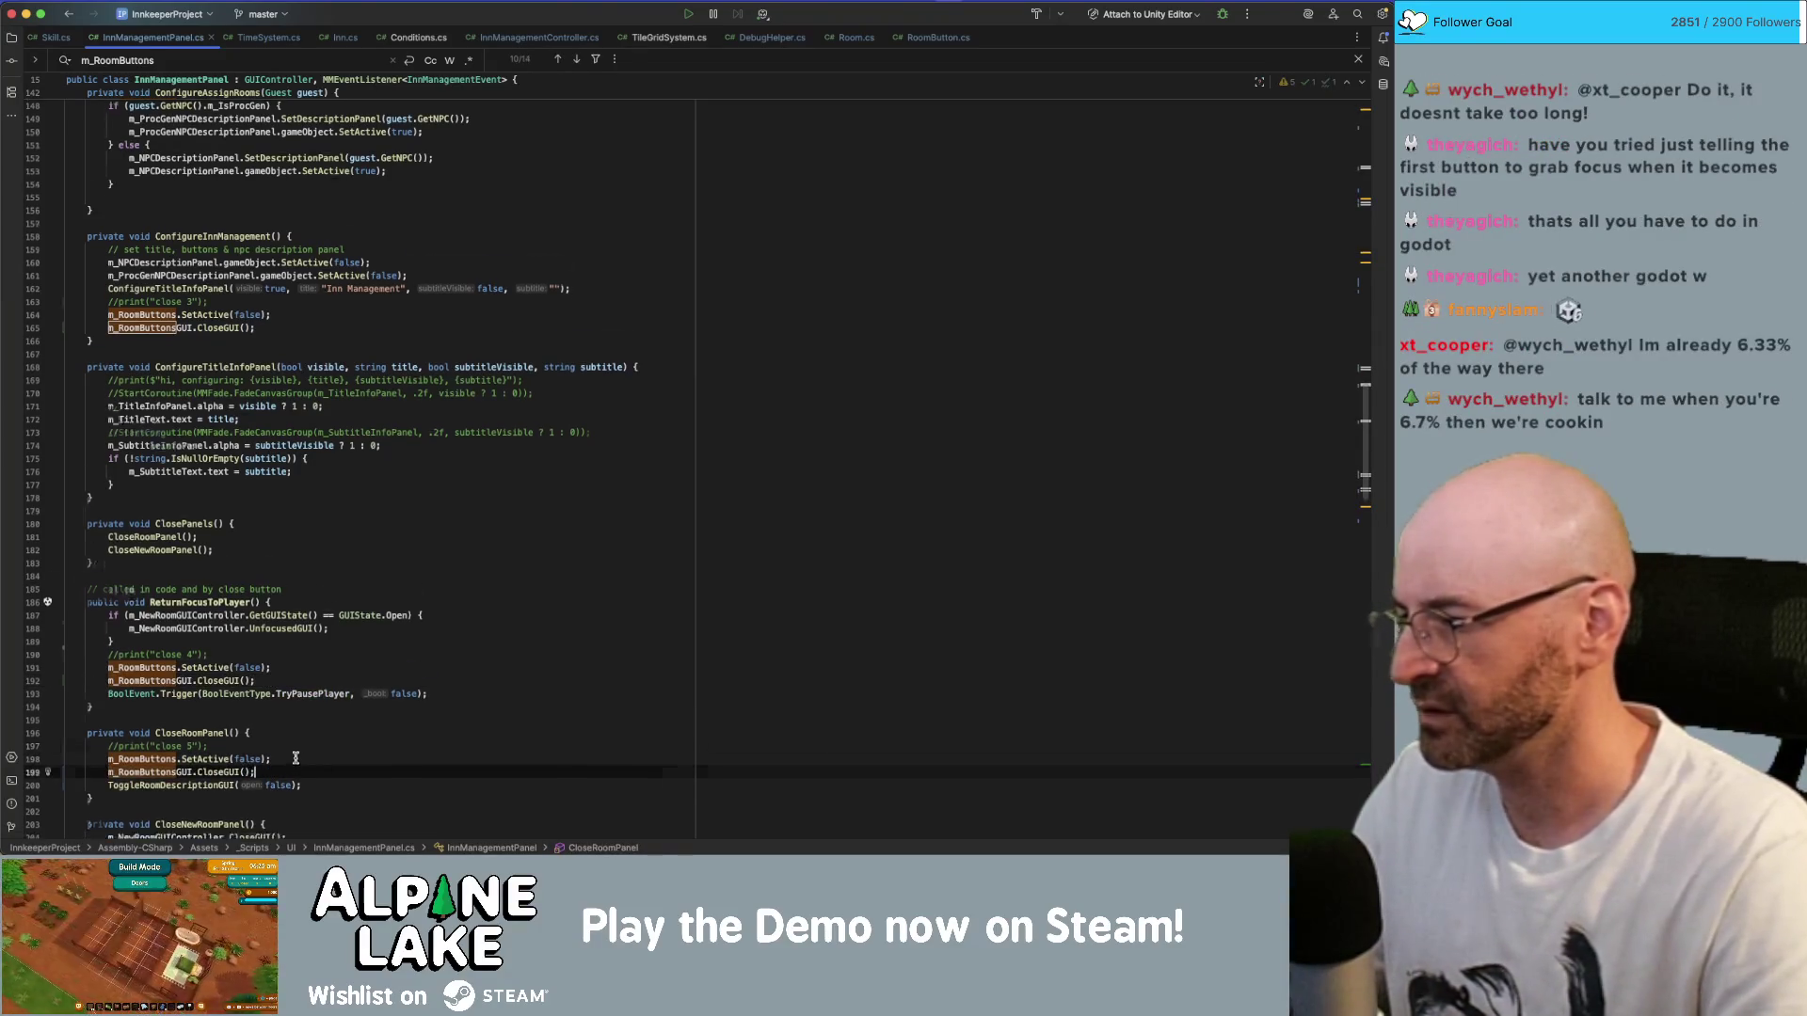
{"action": "scroll", "coordinate": [307, 737], "scroll_direction": "down", "scroll_amount": 20}
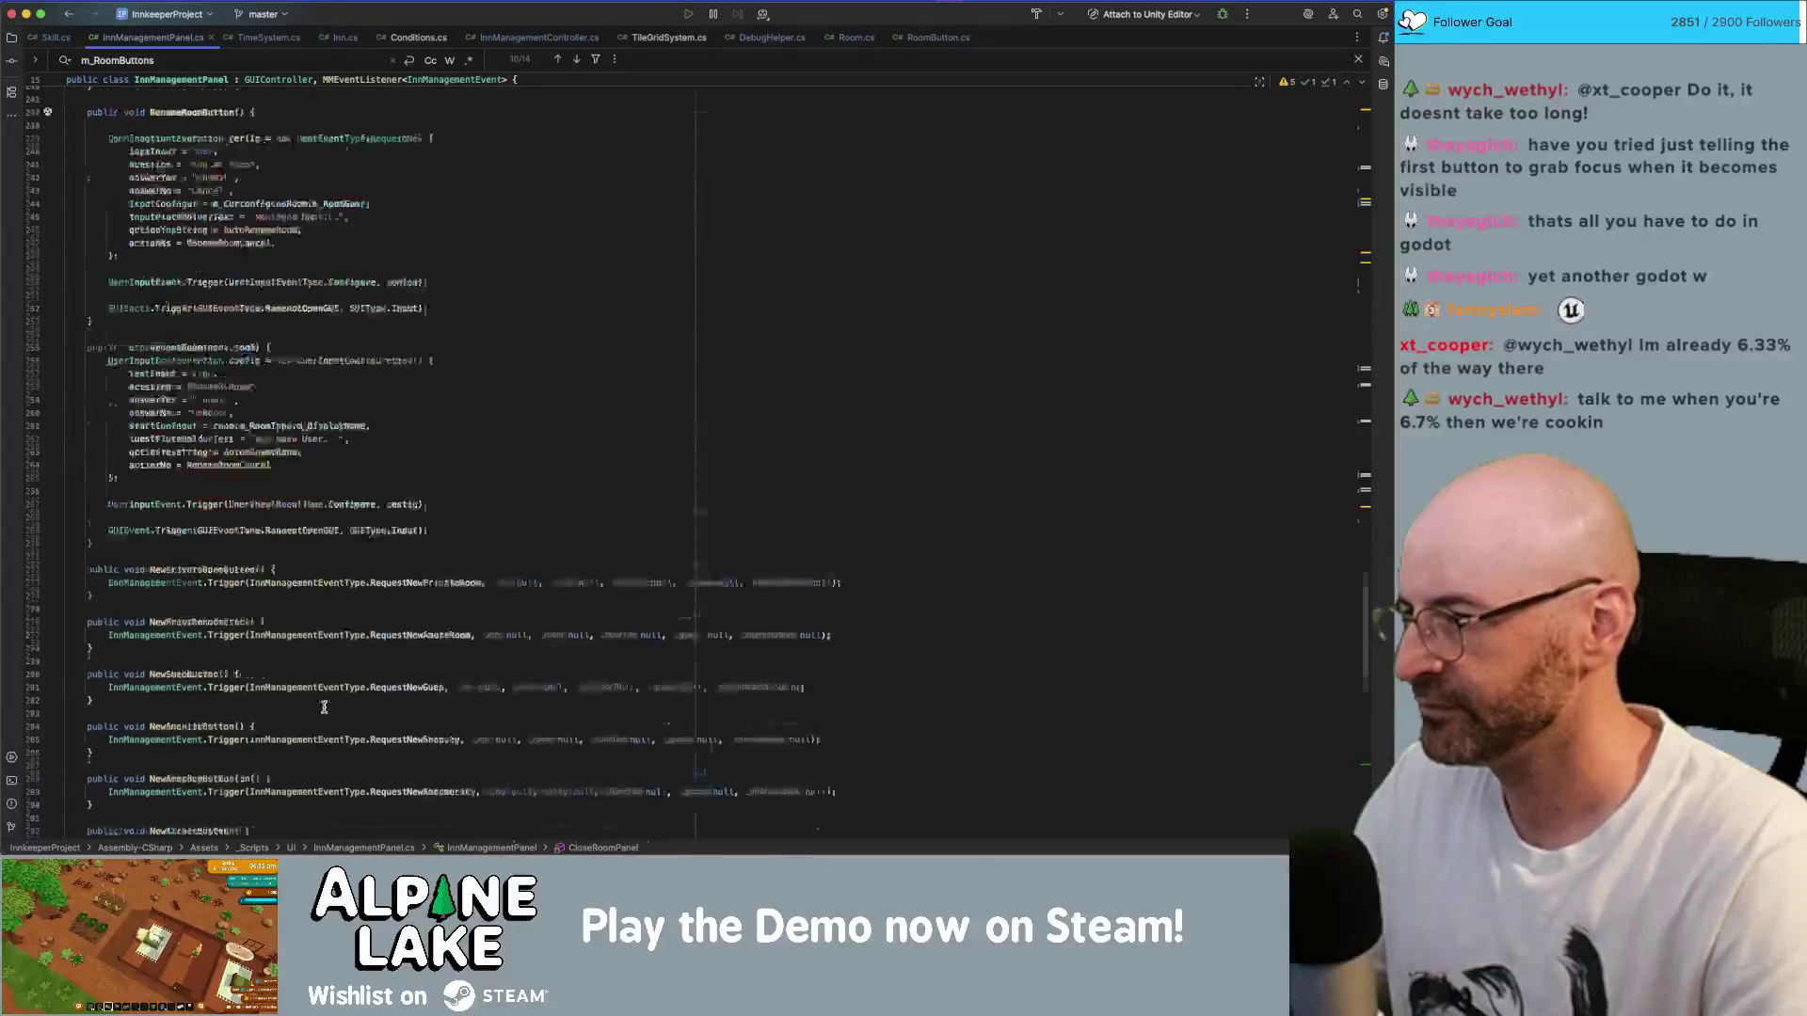
{"action": "scroll", "coordinate": [323, 706], "scroll_direction": "up", "scroll_amount": 20}
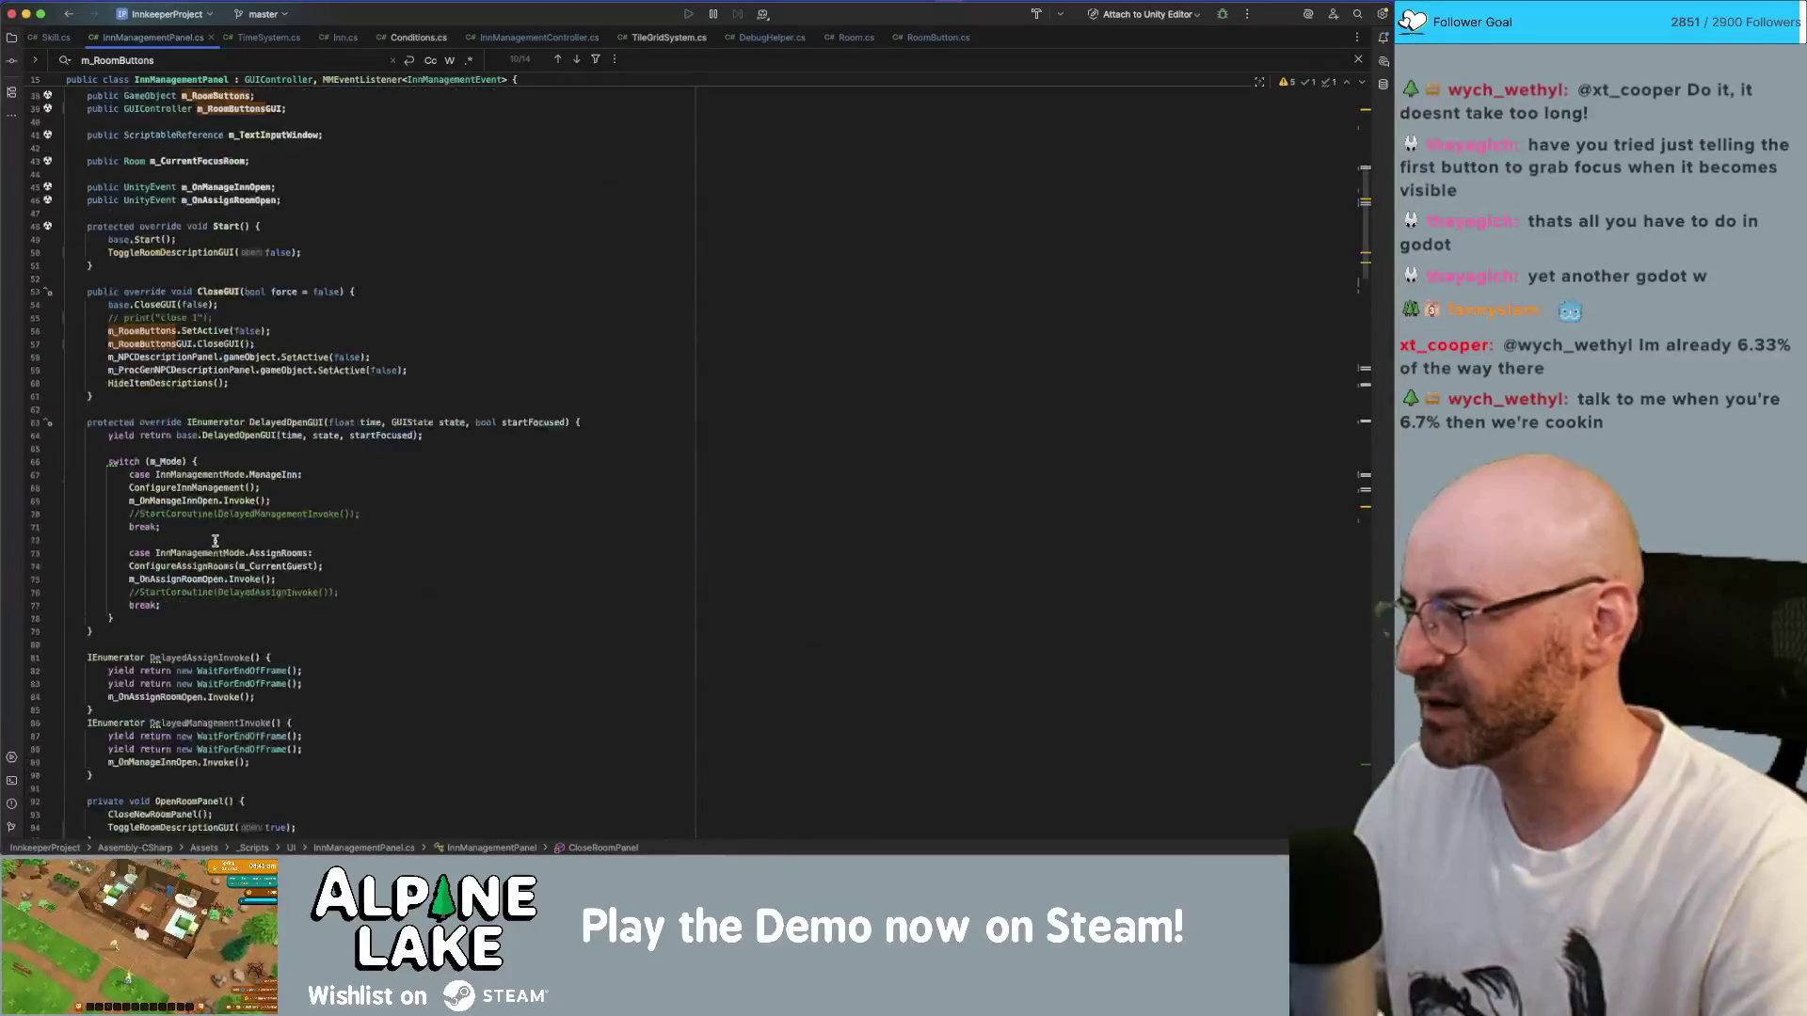
- Comment out the m_RoomButtons field and the SetActive calls in CloseGUI and FocusRoomPanel
{"action": "left_click", "coordinate": [251, 514]}
{"action": "key", "text": "super+slash"}
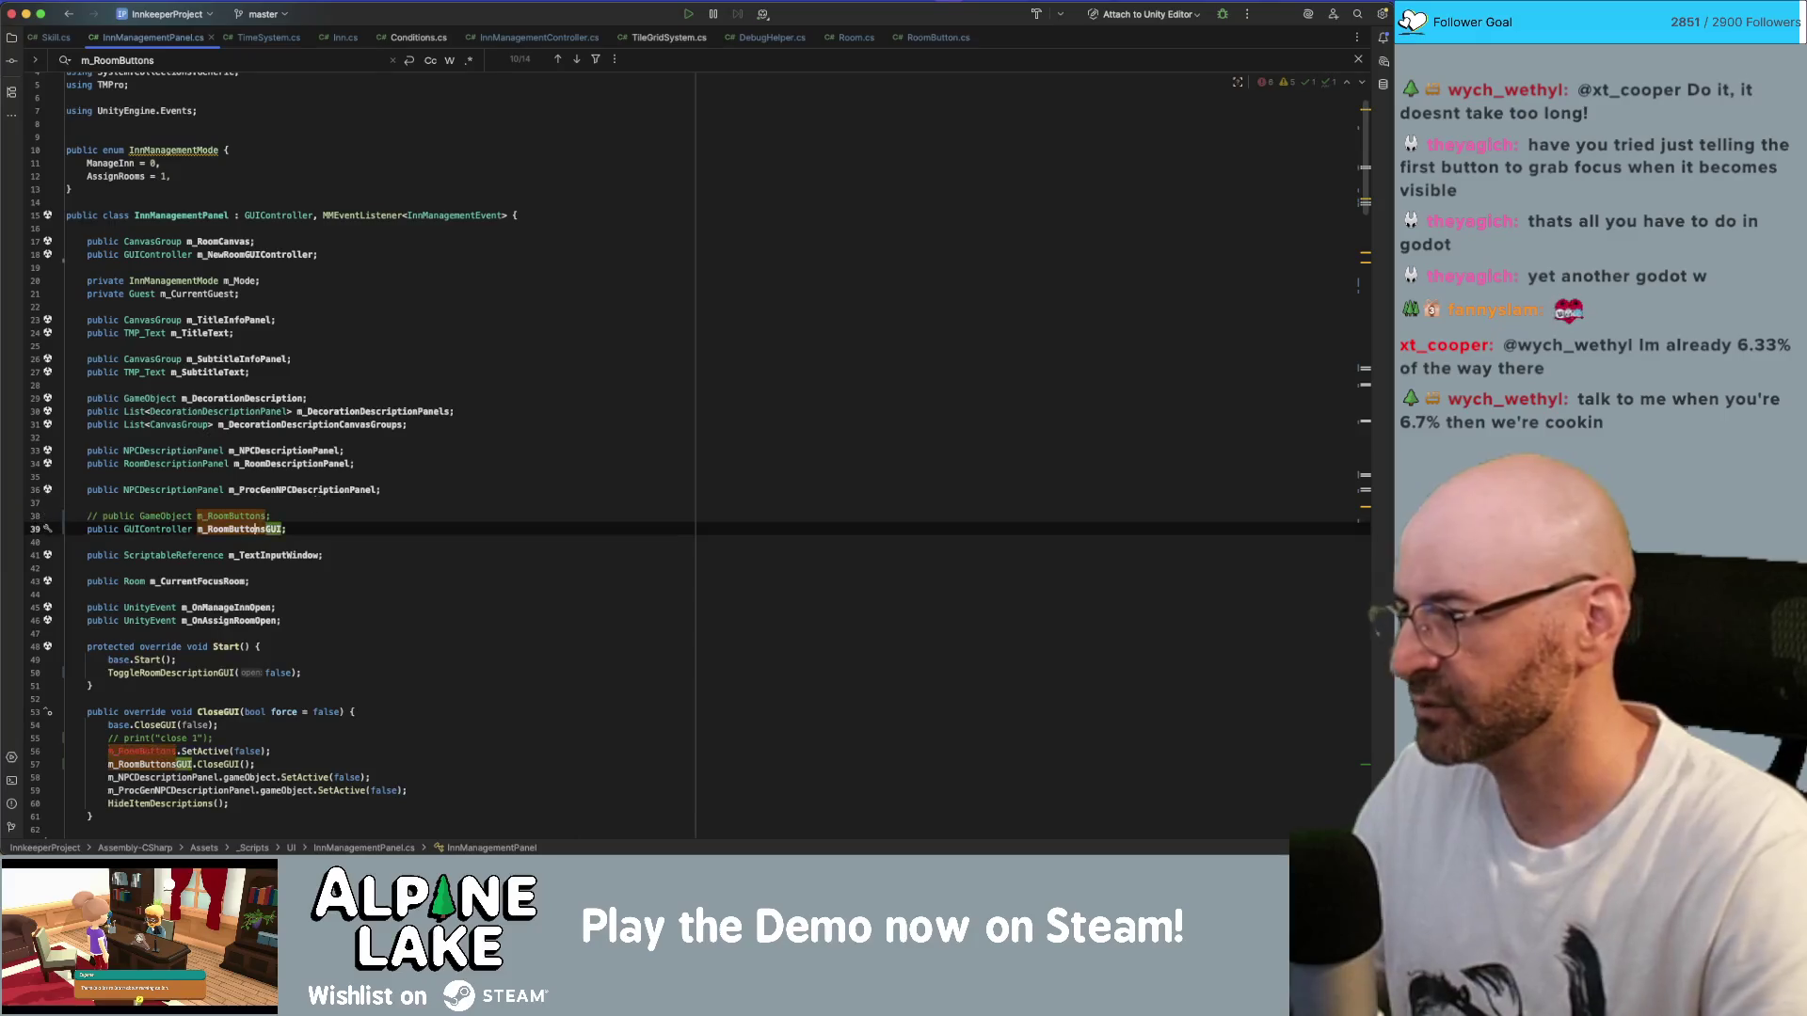
{"action": "scroll", "coordinate": [348, 732], "scroll_direction": "down", "scroll_amount": 1}
{"action": "left_click", "coordinate": [348, 731]}
{"action": "key", "text": "Up"}
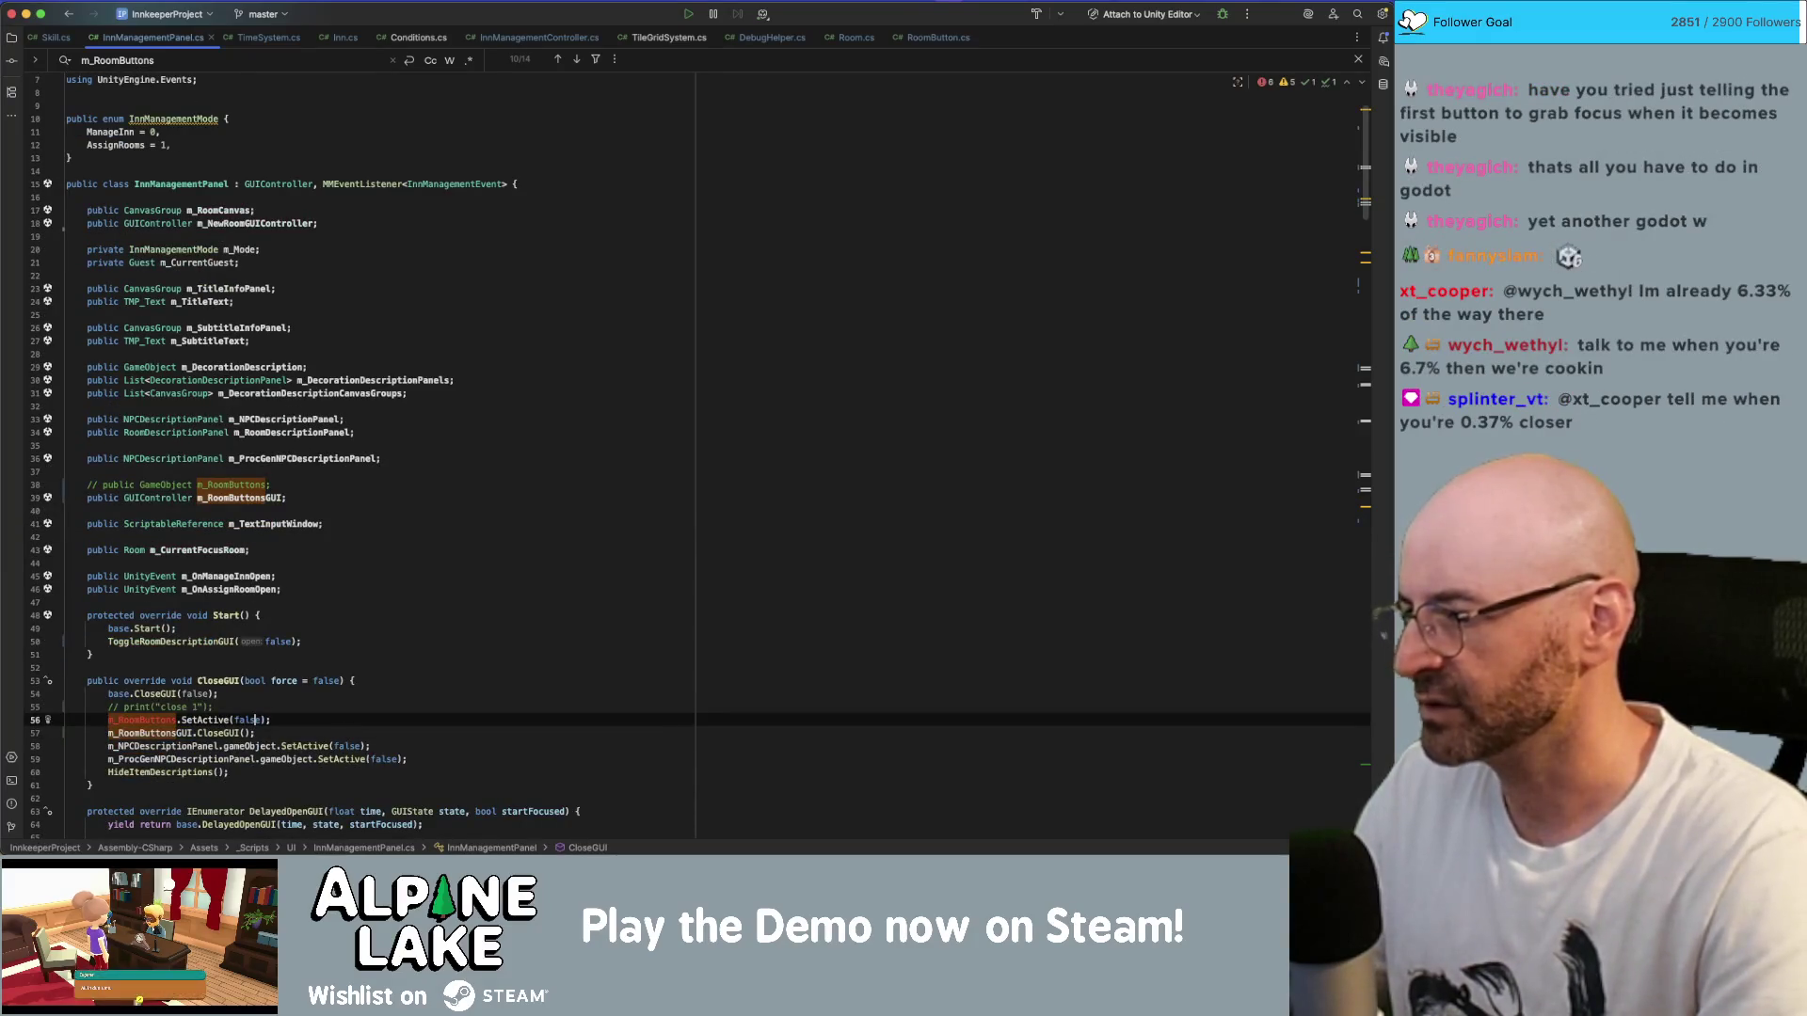
{"action": "key", "text": "super+slash"}
{"action": "scroll", "coordinate": [334, 741], "scroll_direction": "down", "scroll_amount": 20}
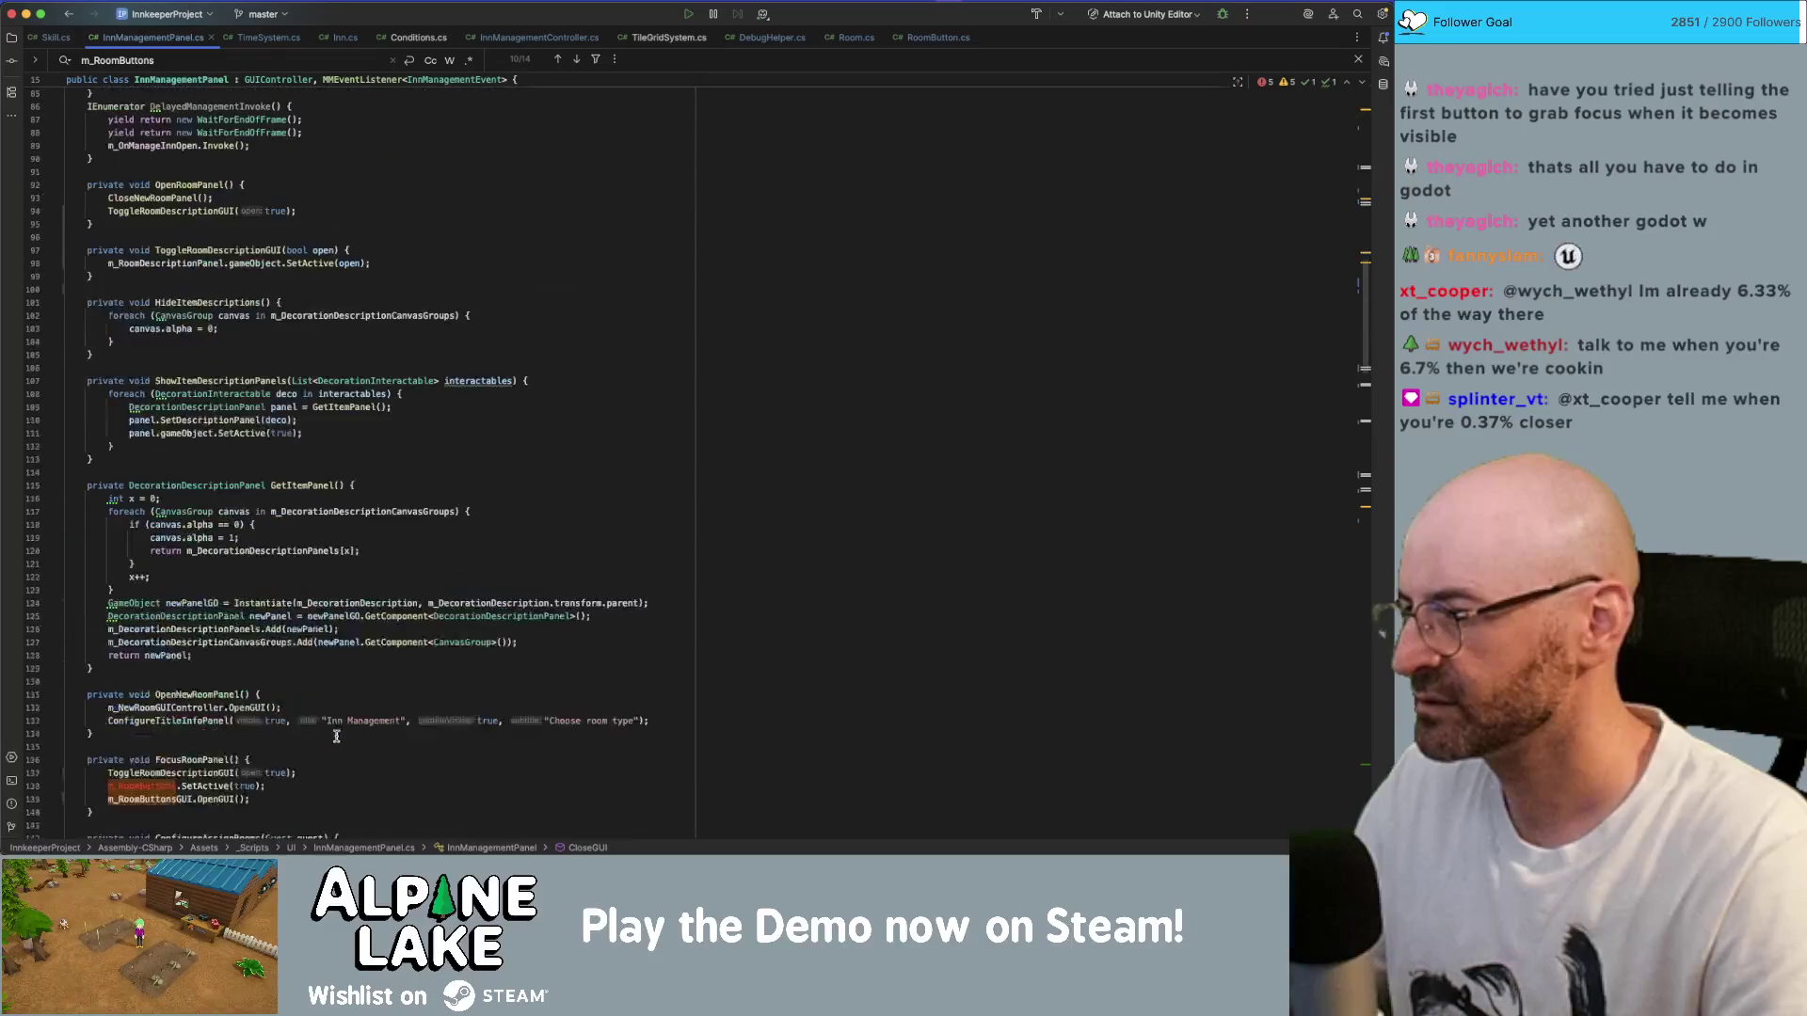
{"action": "left_click", "coordinate": [282, 706]}
{"action": "key", "text": "Down"}
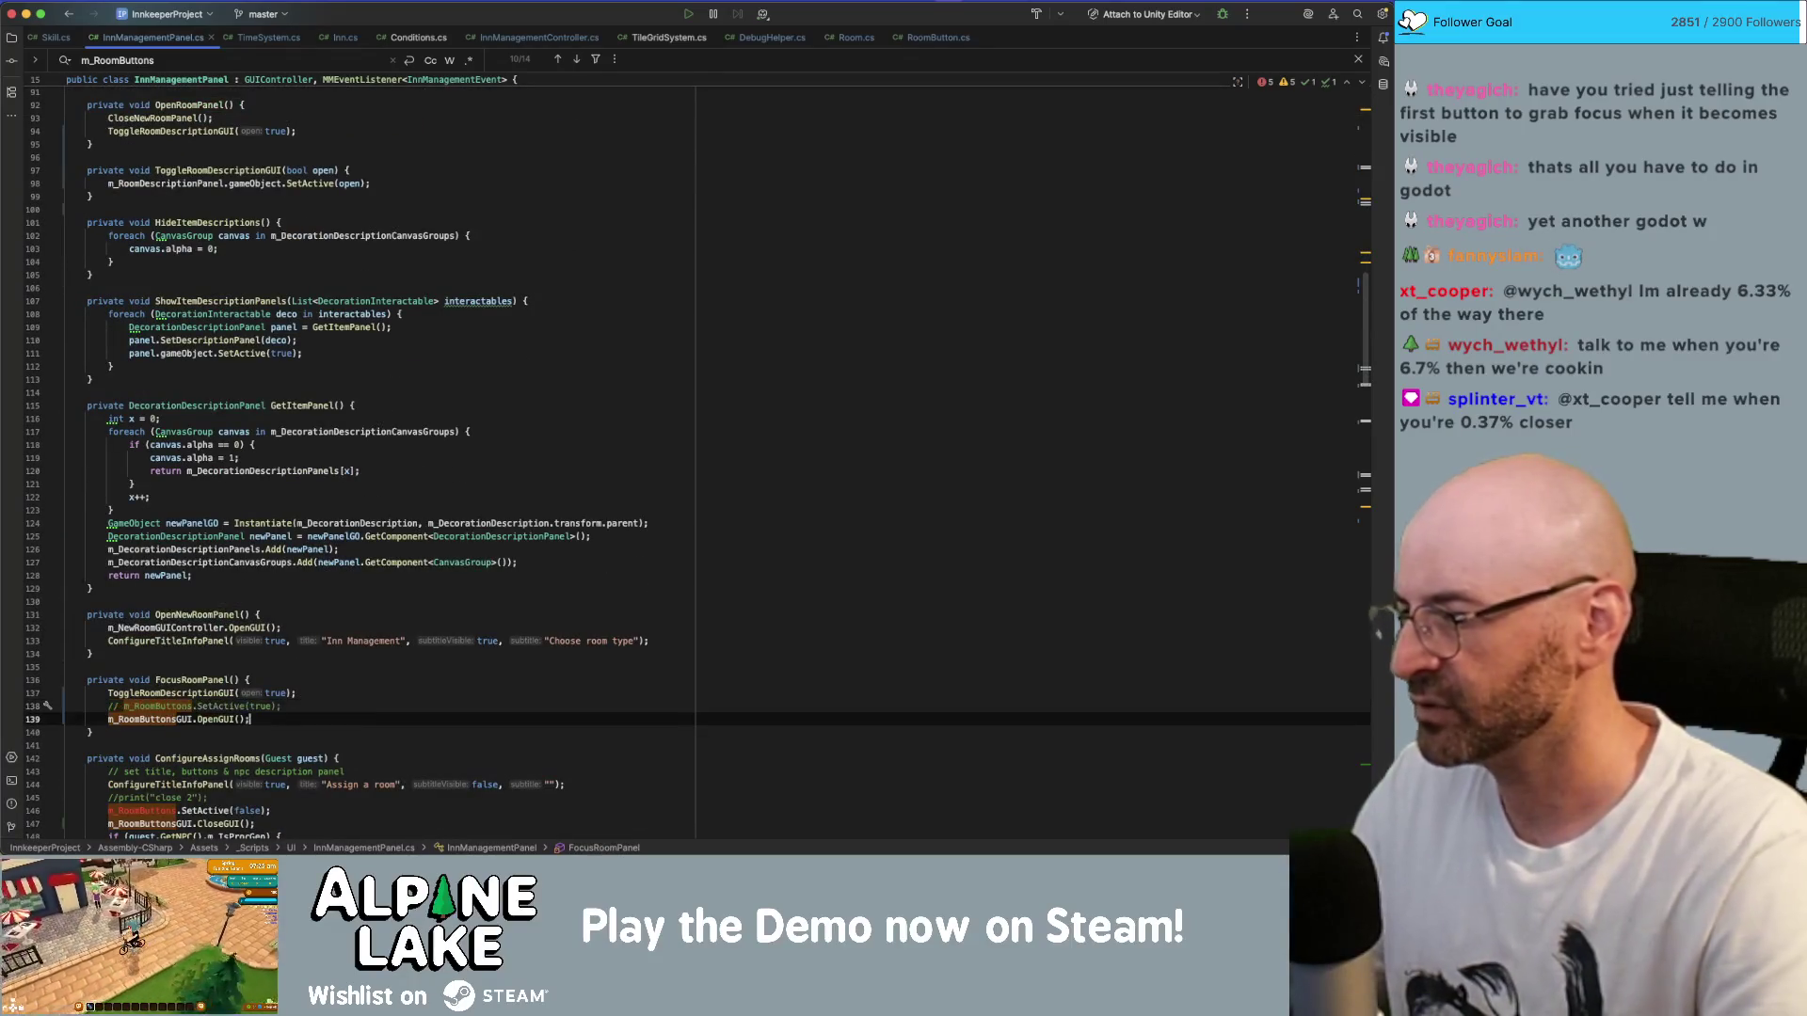
{"action": "scroll", "coordinate": [346, 696], "scroll_direction": "up", "scroll_amount": 10}
- Comment out the m_RoomButtons.SetActive calls in ConfigureAssignRooms and ConfigureInnManagement
{"action": "key", "text": "shift+super+BackSpace"}
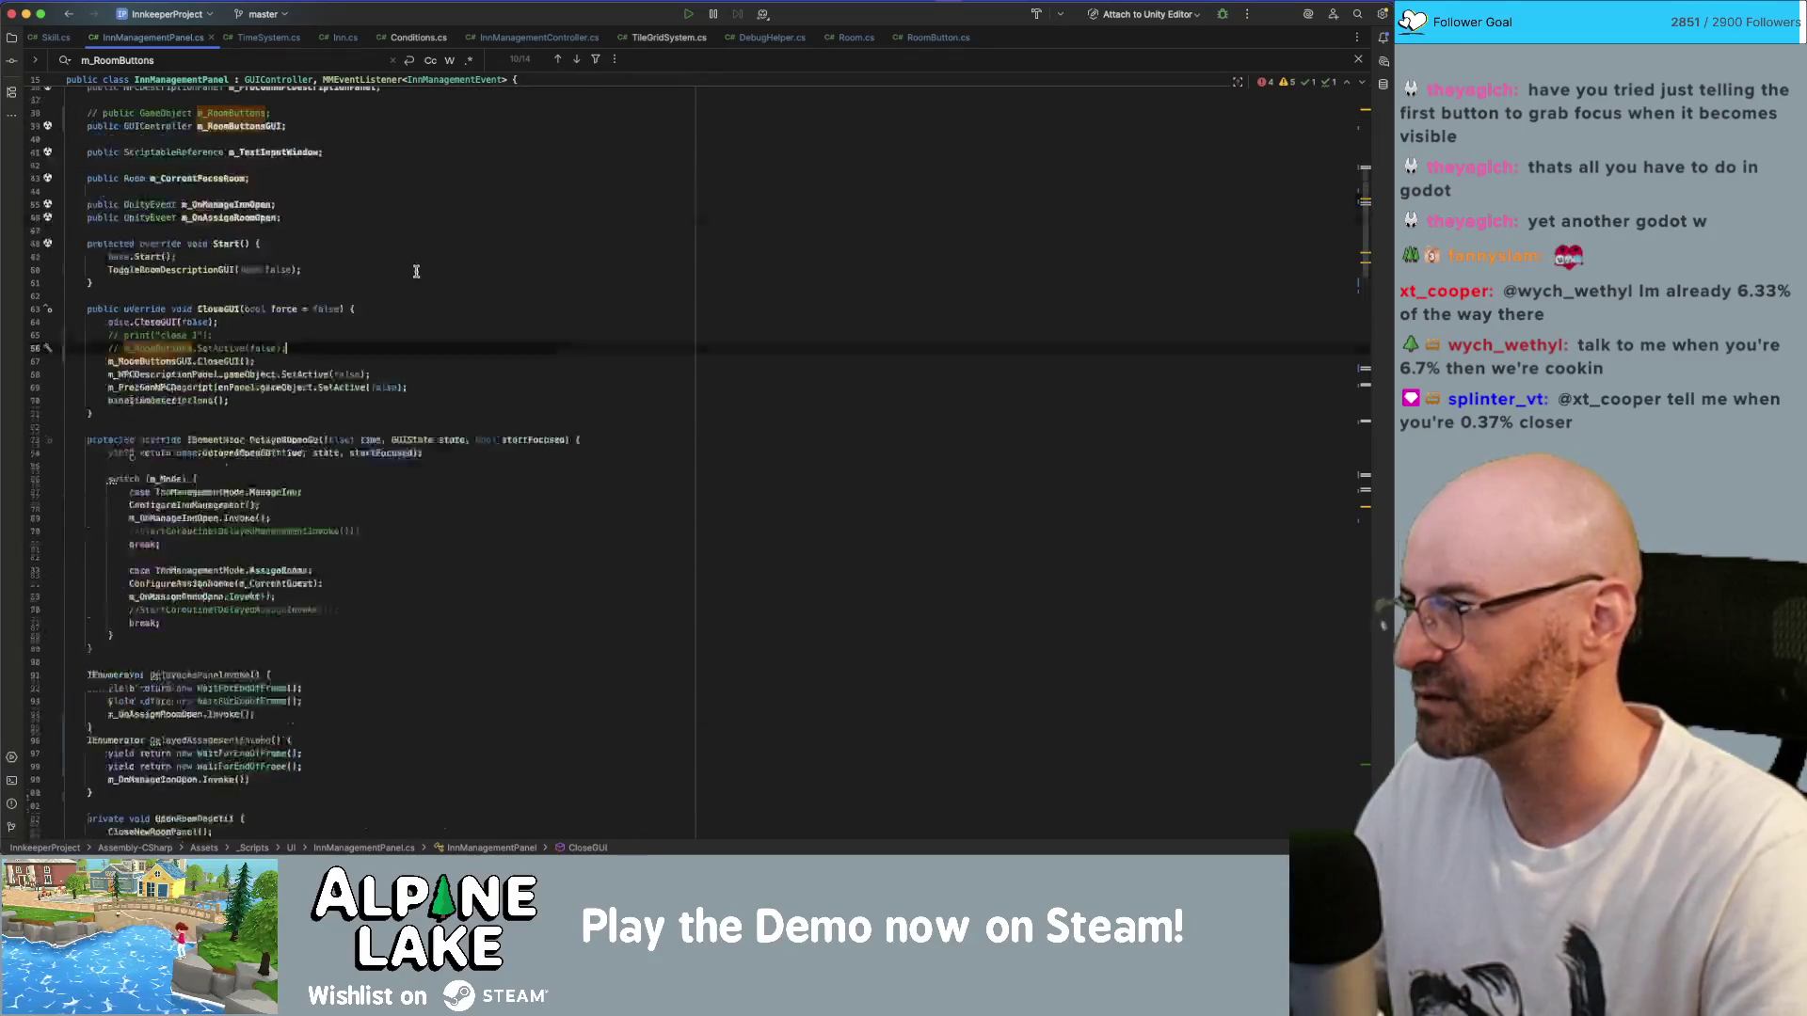
{"action": "left_click", "coordinate": [409, 262]}
{"action": "scroll", "coordinate": [376, 282], "scroll_direction": "down", "scroll_amount": 9}
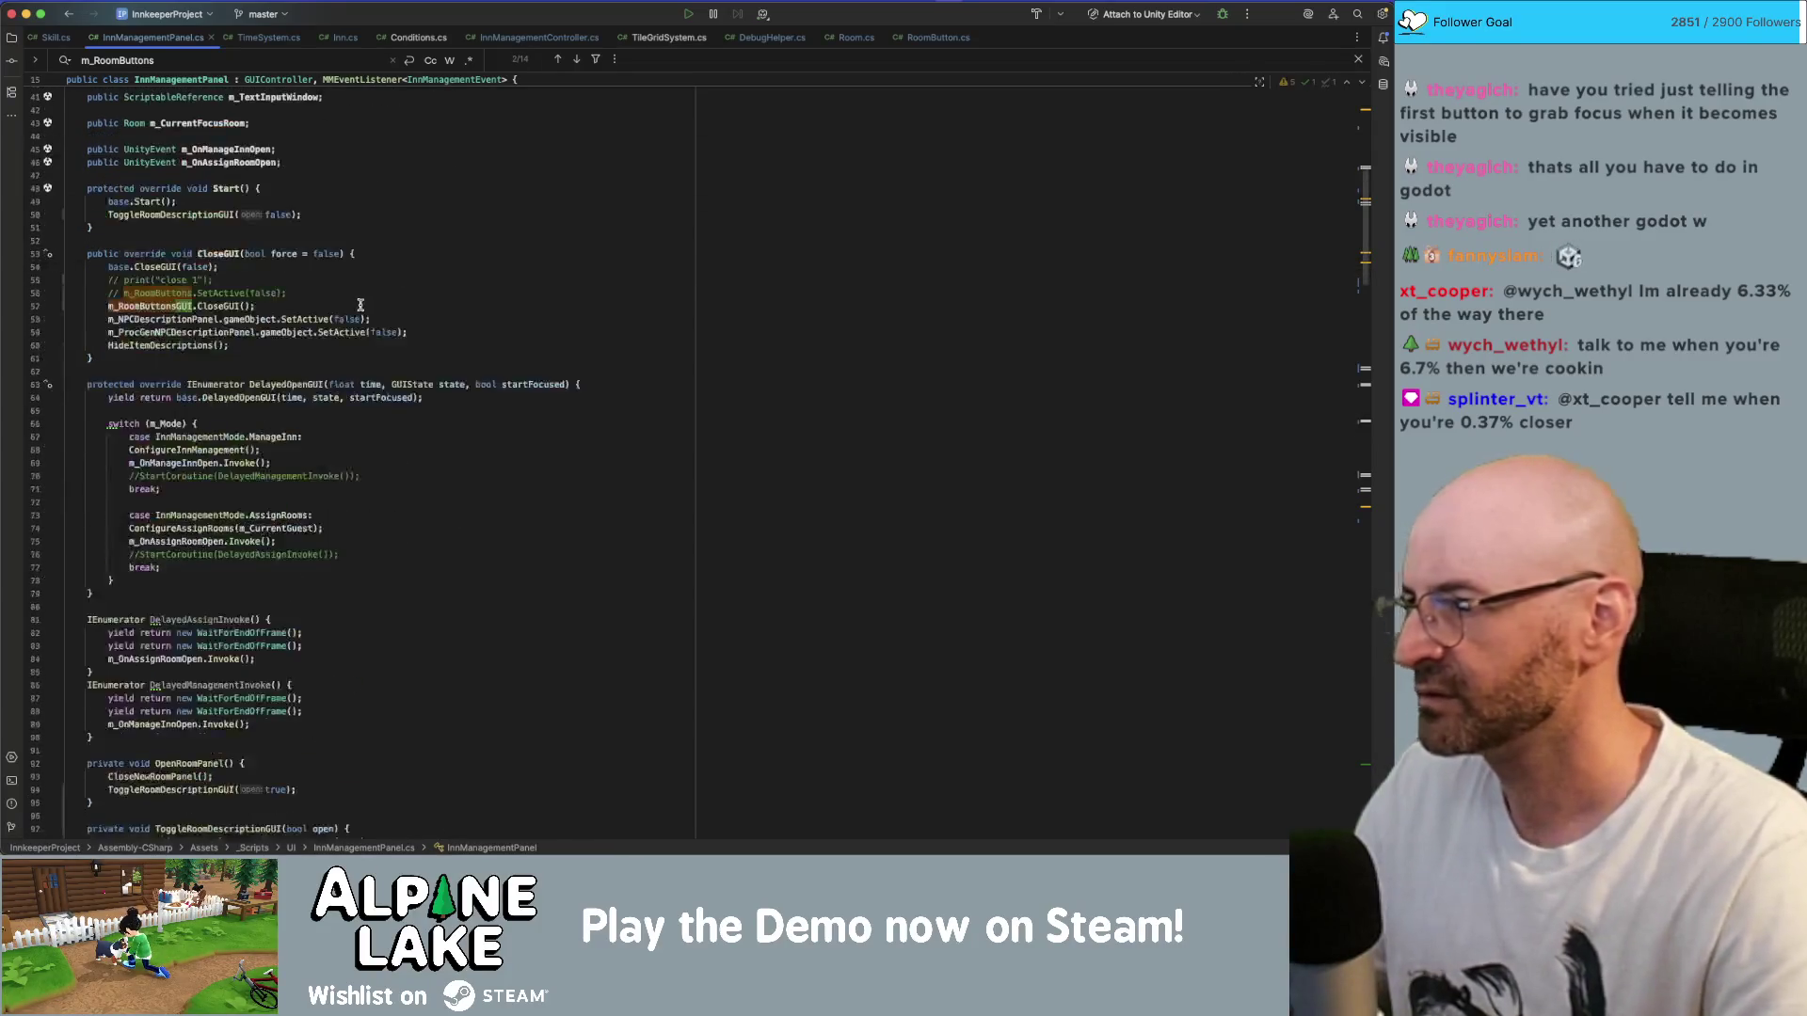
{"action": "scroll", "coordinate": [359, 297], "scroll_direction": "down", "scroll_amount": 15}
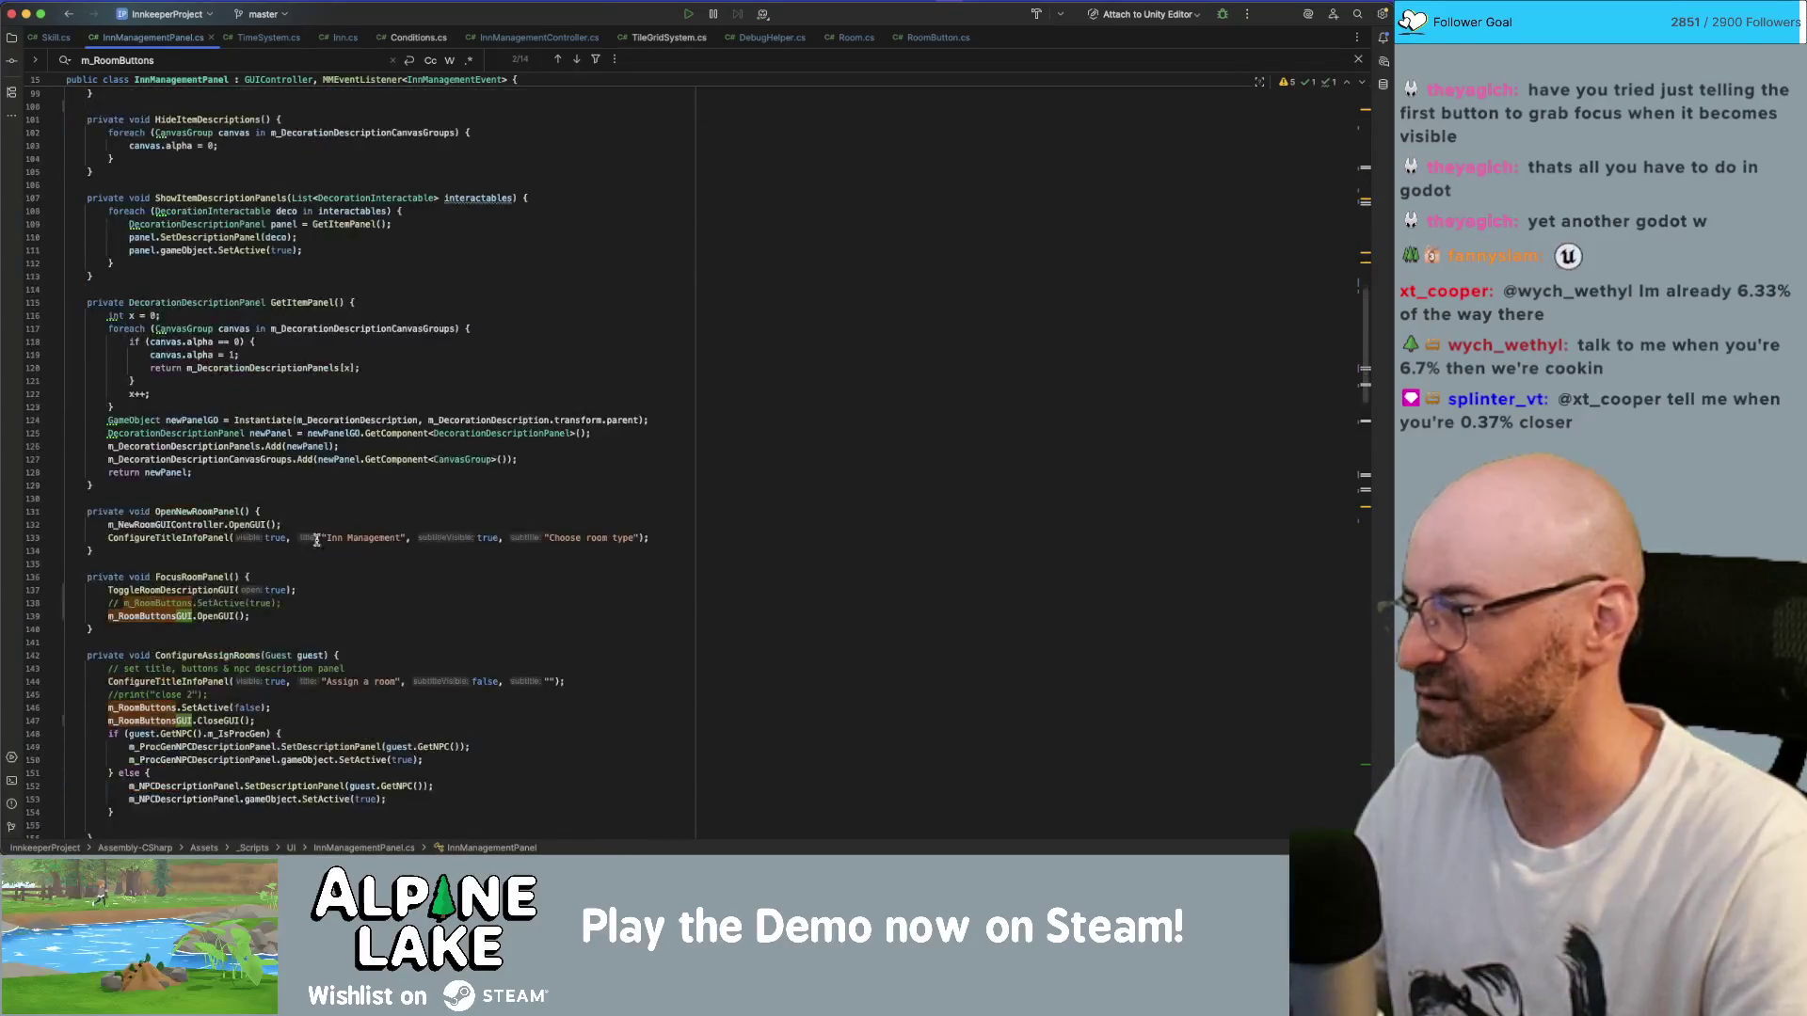
{"action": "left_click", "coordinate": [323, 611]}
{"action": "left_click", "coordinate": [307, 703]}
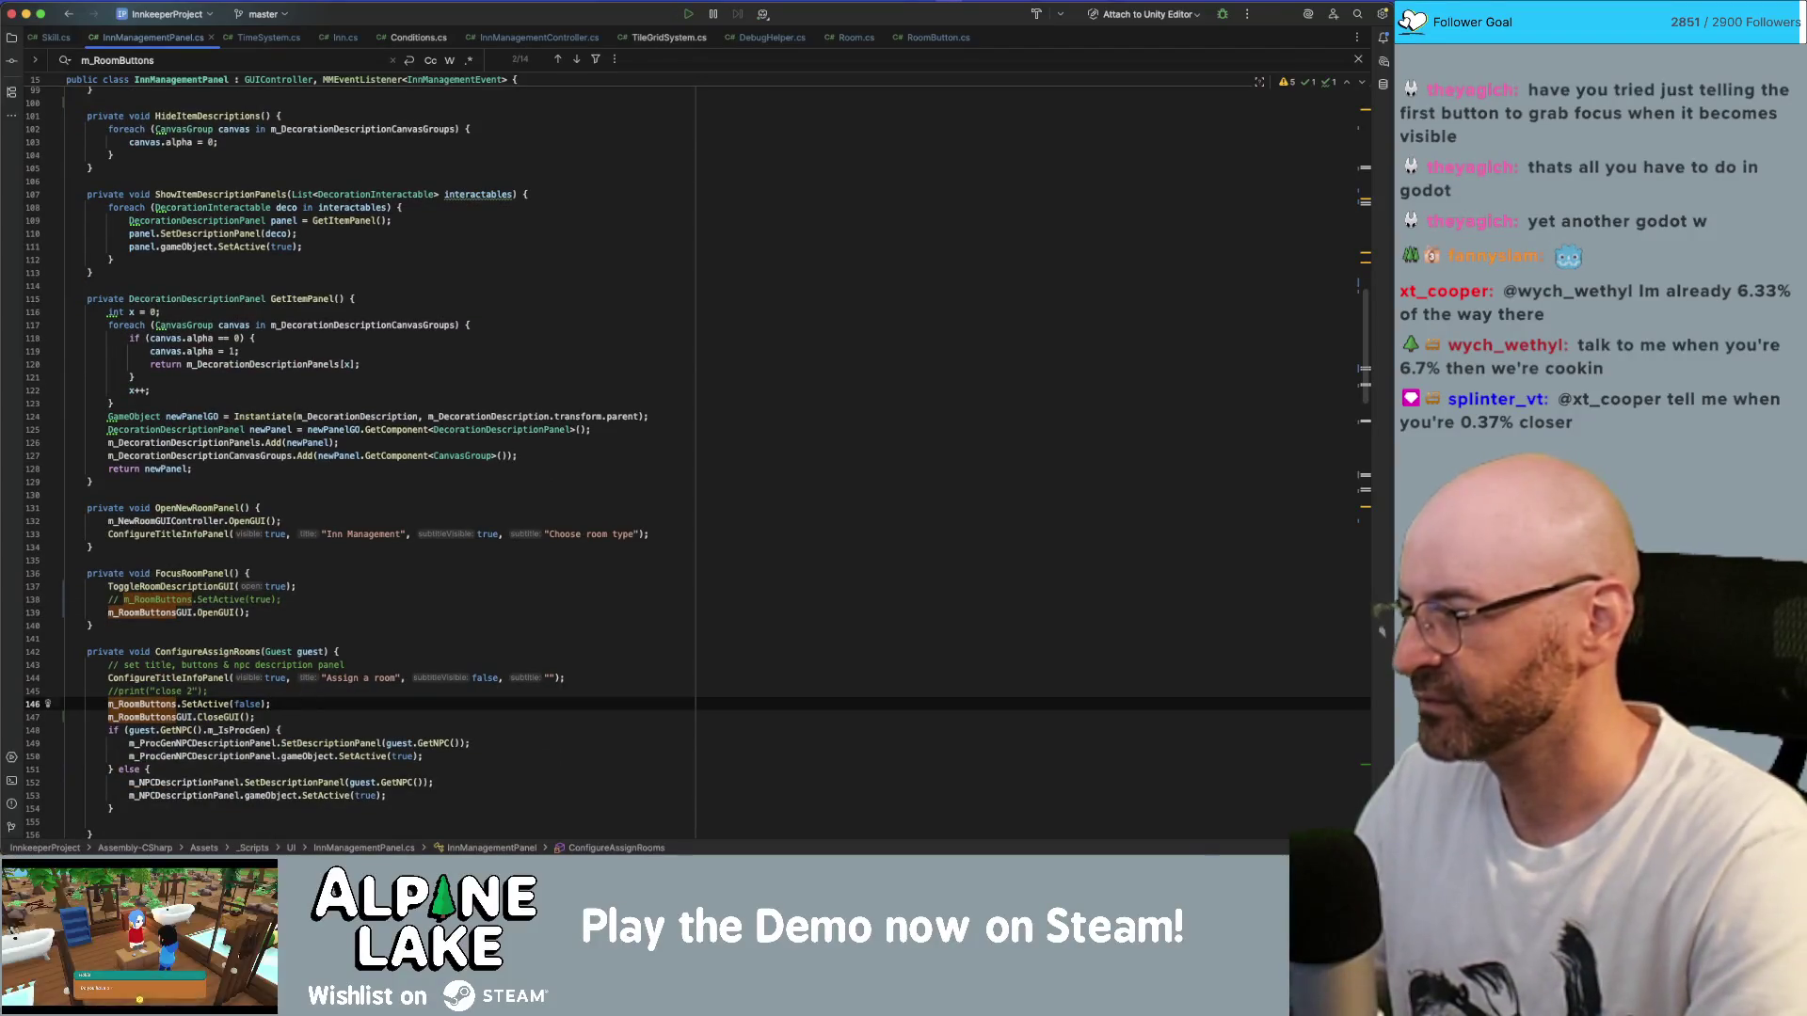
{"action": "key", "text": "super+slash"}
{"action": "scroll", "coordinate": [307, 697], "scroll_direction": "down", "scroll_amount": 5}
{"action": "left_click", "coordinate": [307, 689]}
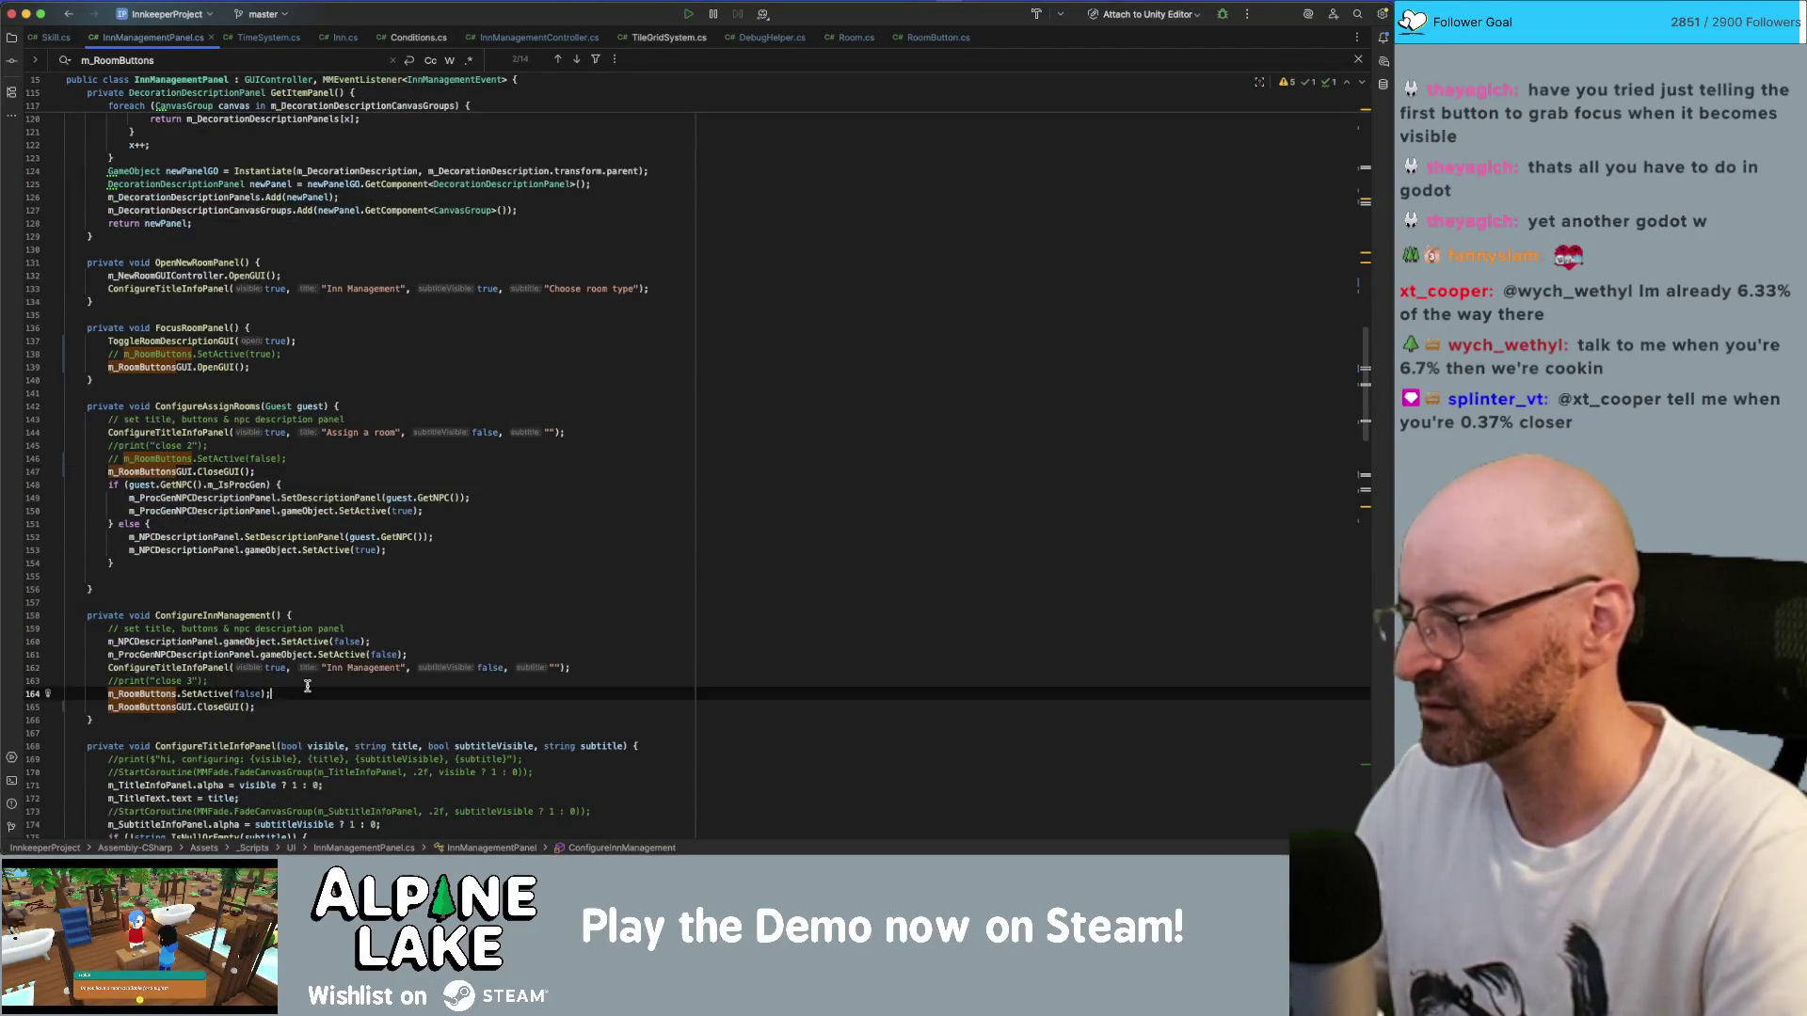
{"action": "key", "text": "super+slash"}
- Comment out the SetActive calls in ReturnFocusToPlayer and CloseRoomPanel, then return to Unity to recompile
{"action": "scroll", "coordinate": [307, 686], "scroll_direction": "down", "scroll_amount": 8}
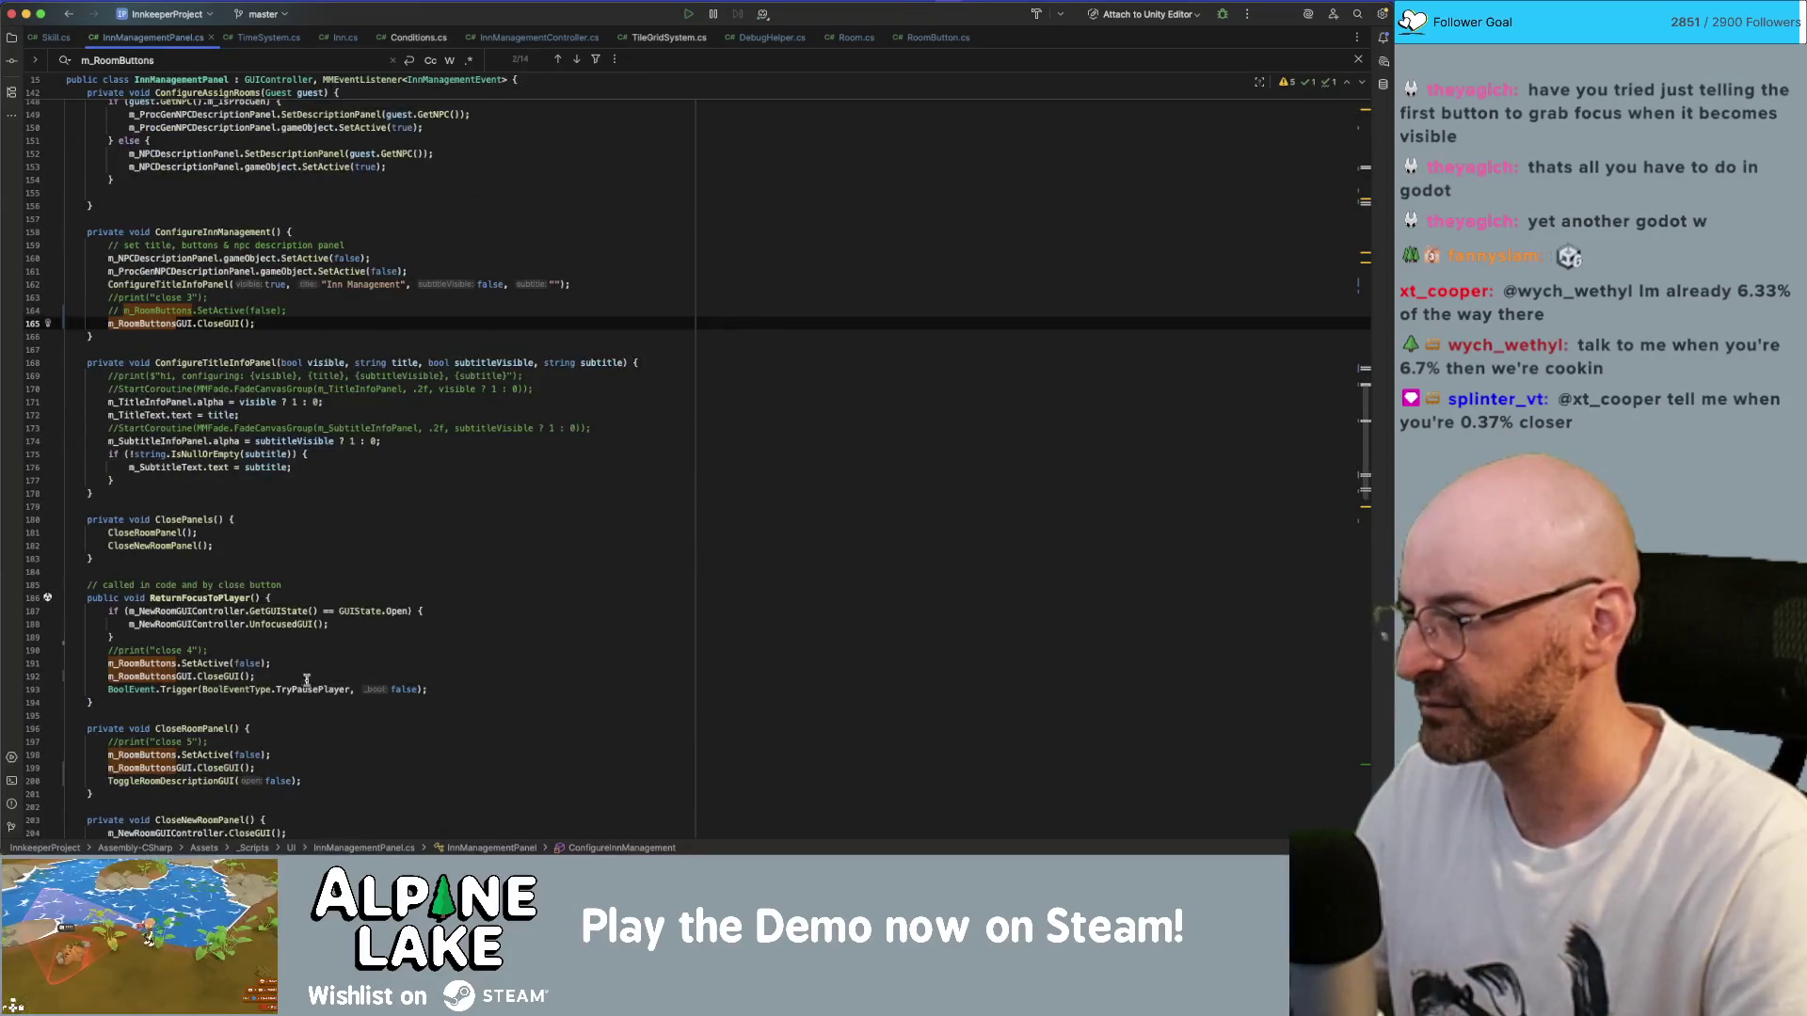
{"action": "left_click", "coordinate": [307, 666]}
{"action": "key", "text": "super+slash"}
{"action": "left_click", "coordinate": [273, 755]}
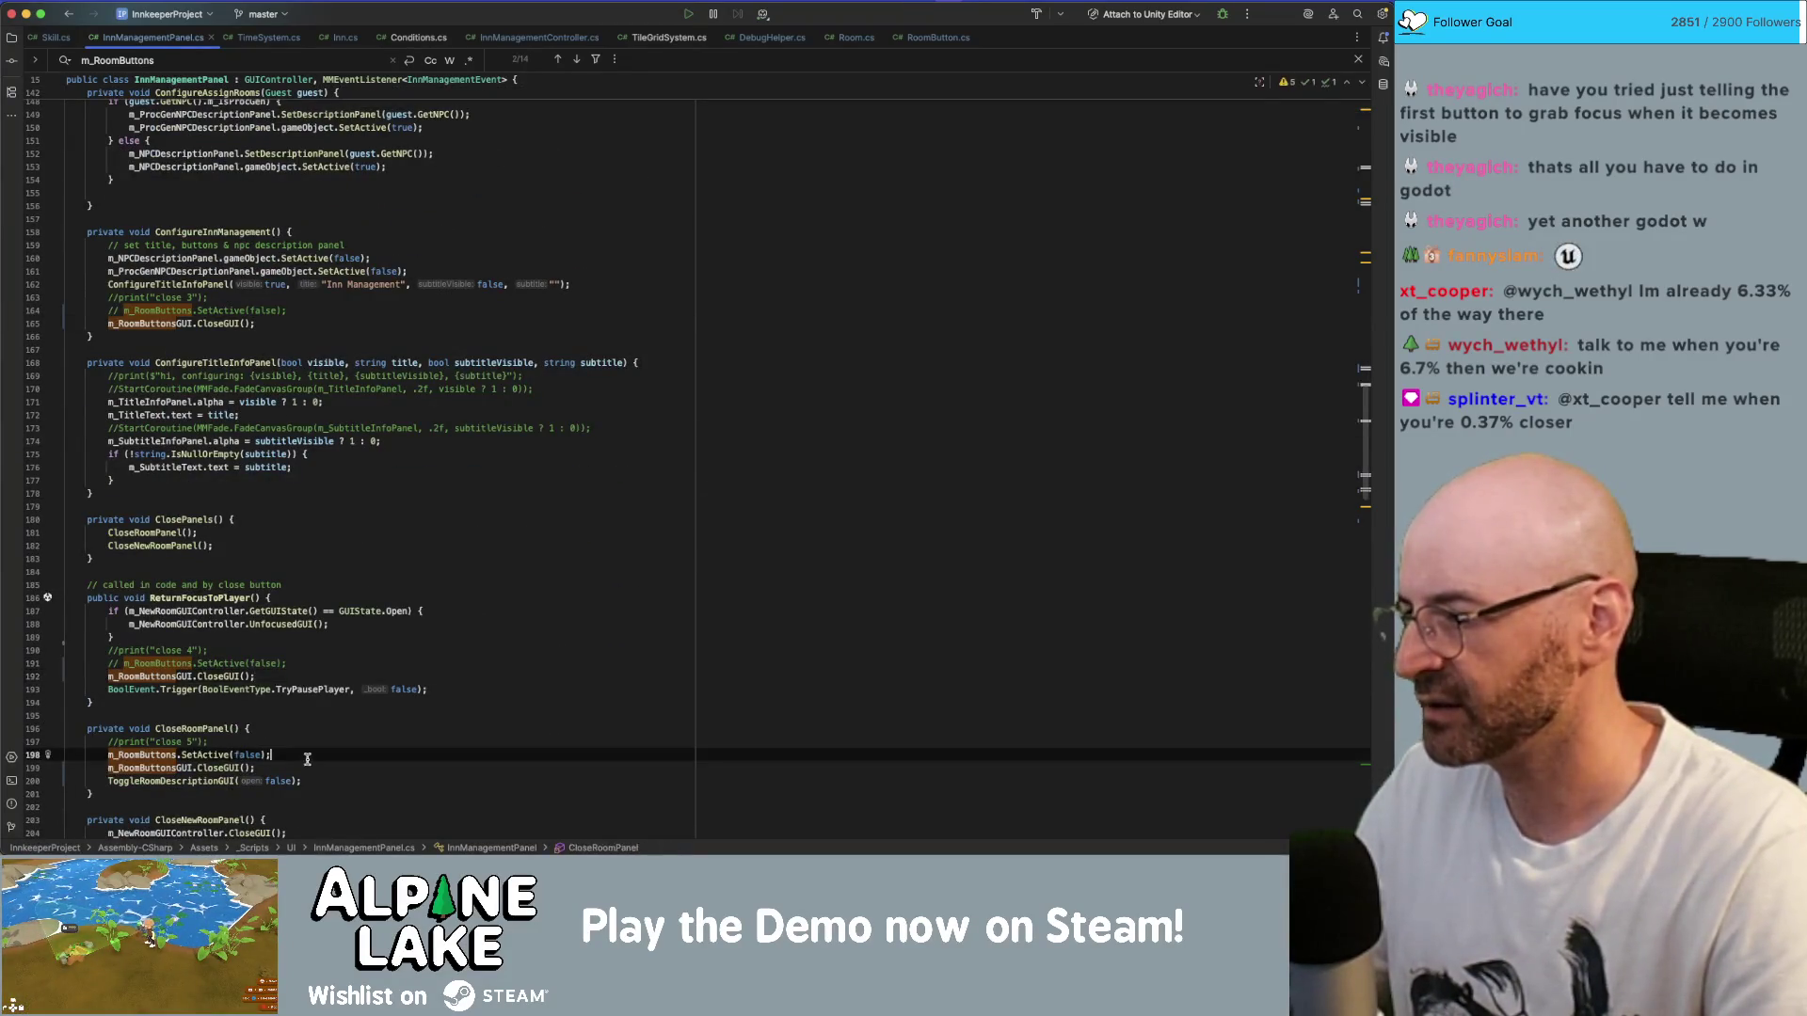
{"action": "key", "text": "super+slash"}
{"action": "scroll", "coordinate": [252, 690], "scroll_direction": "down", "scroll_amount": 5}
{"action": "scroll", "coordinate": [252, 690], "scroll_direction": "down", "scroll_amount": 6}
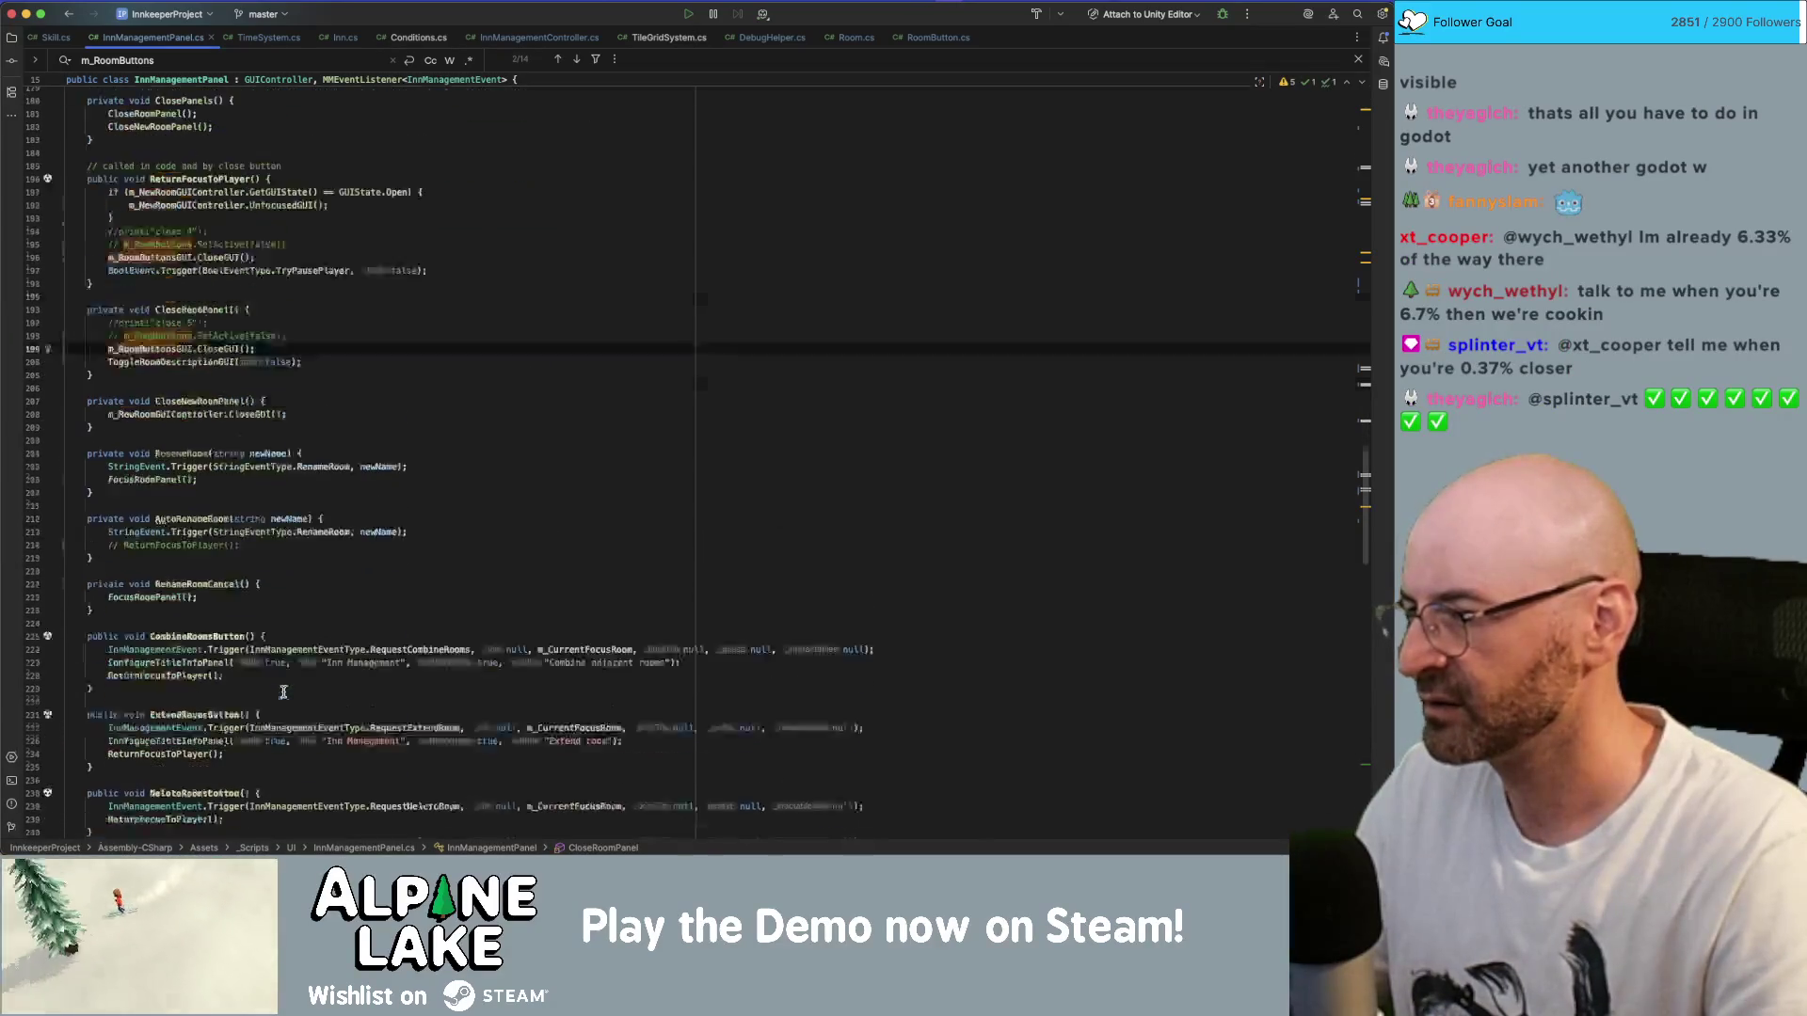
{"action": "left_click", "coordinate": [412, 498]}
{"action": "key", "text": "super+Tab"}
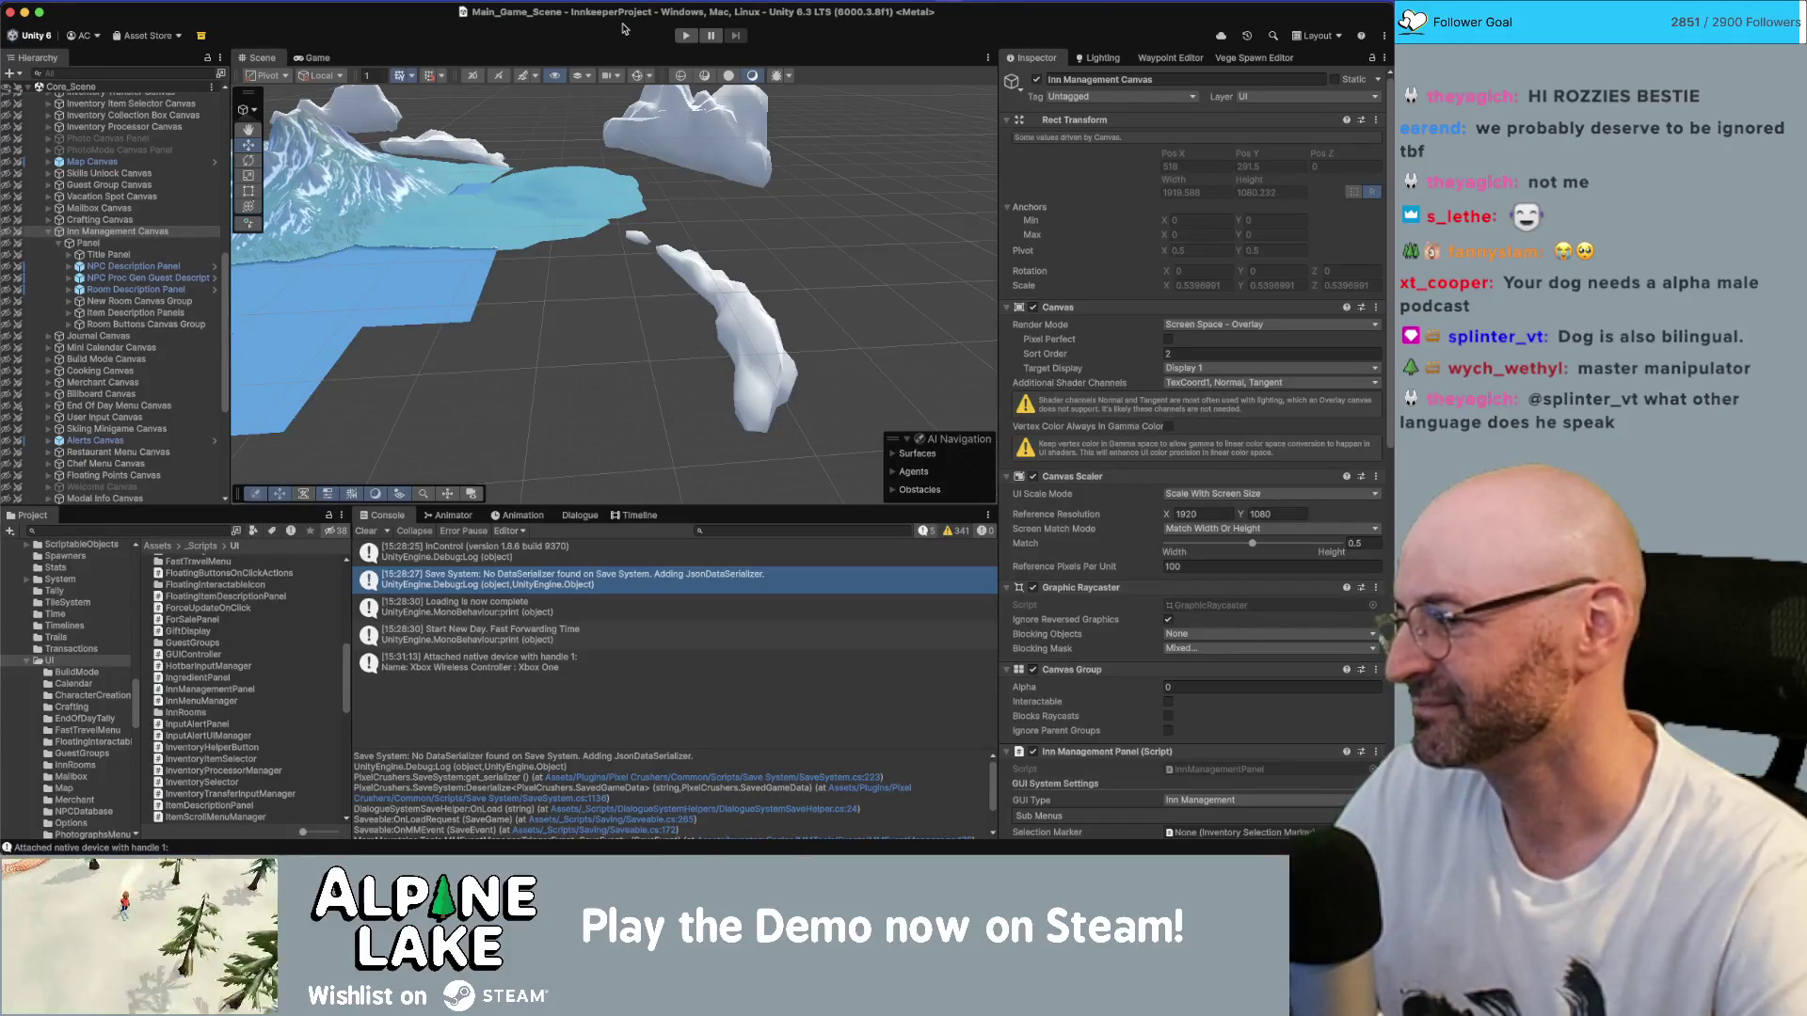
- Play-test walking toward the inn, view the CloseGUI NullReferenceException stack trace, then stop playing
{"action": "left_click", "coordinate": [685, 35]}
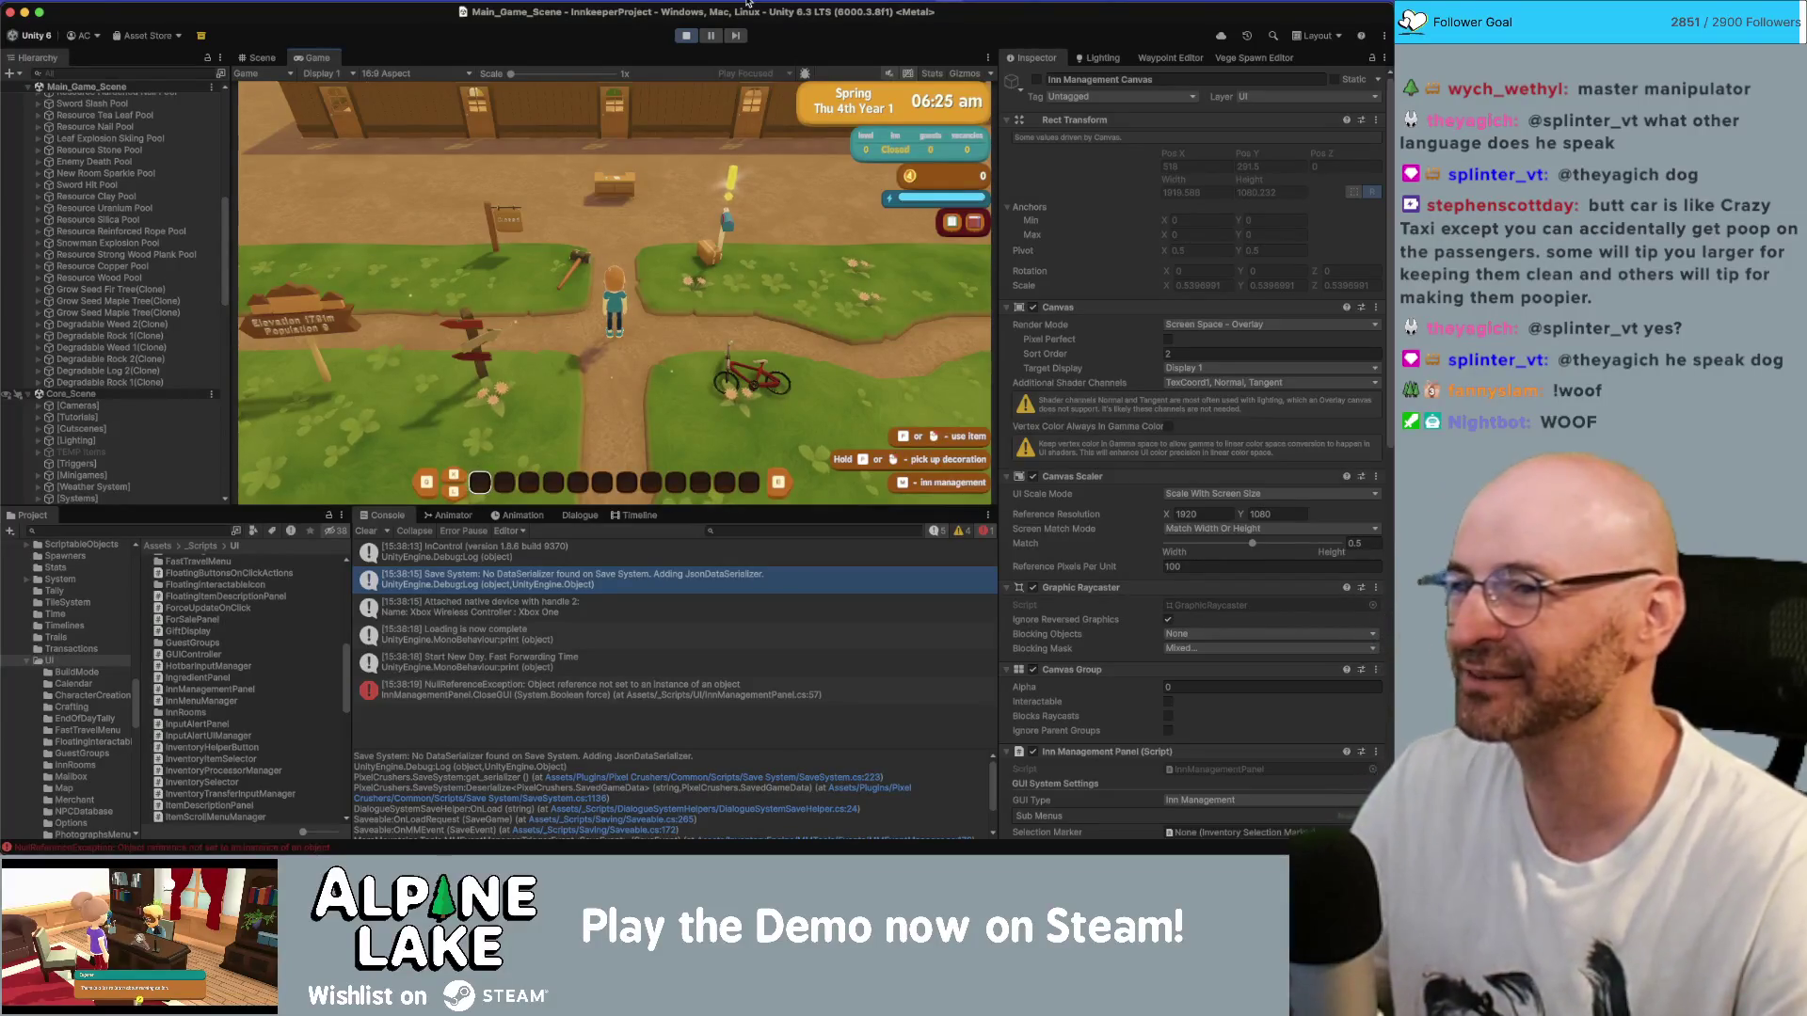
{"action": "key", "text": "d"}
{"action": "key", "text": "w"}
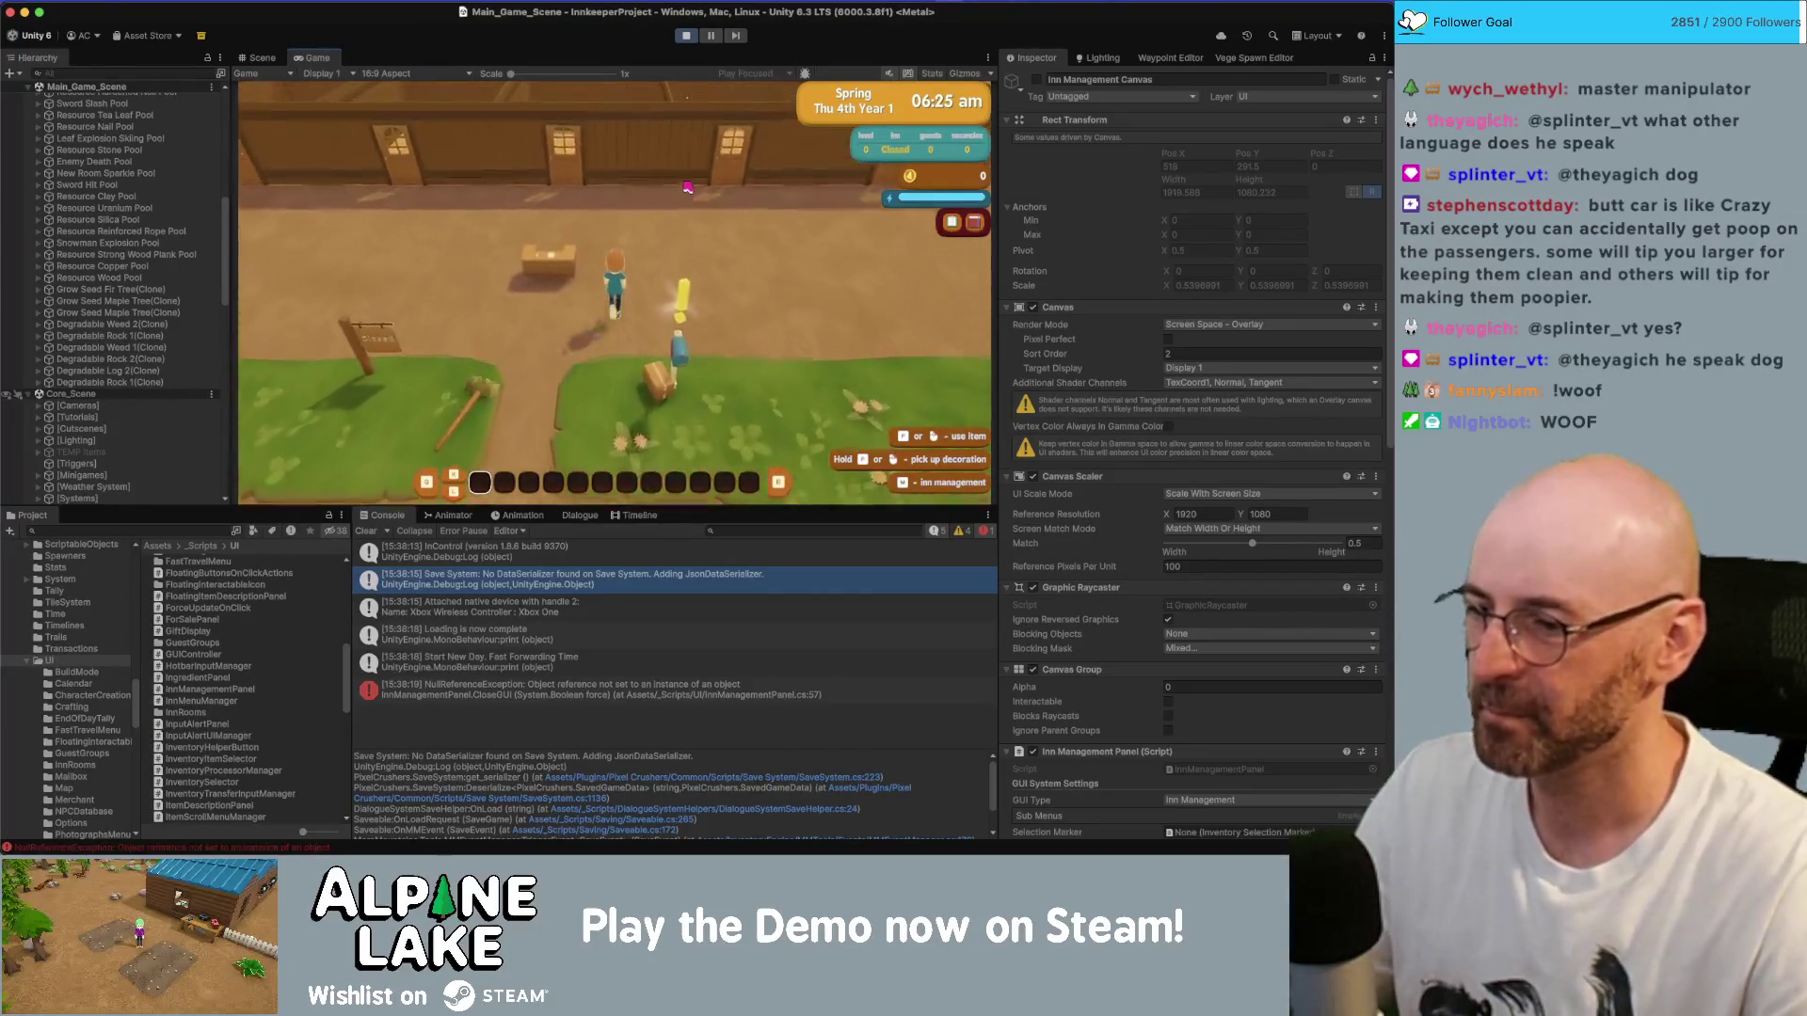
{"action": "left_click", "coordinate": [515, 692]}
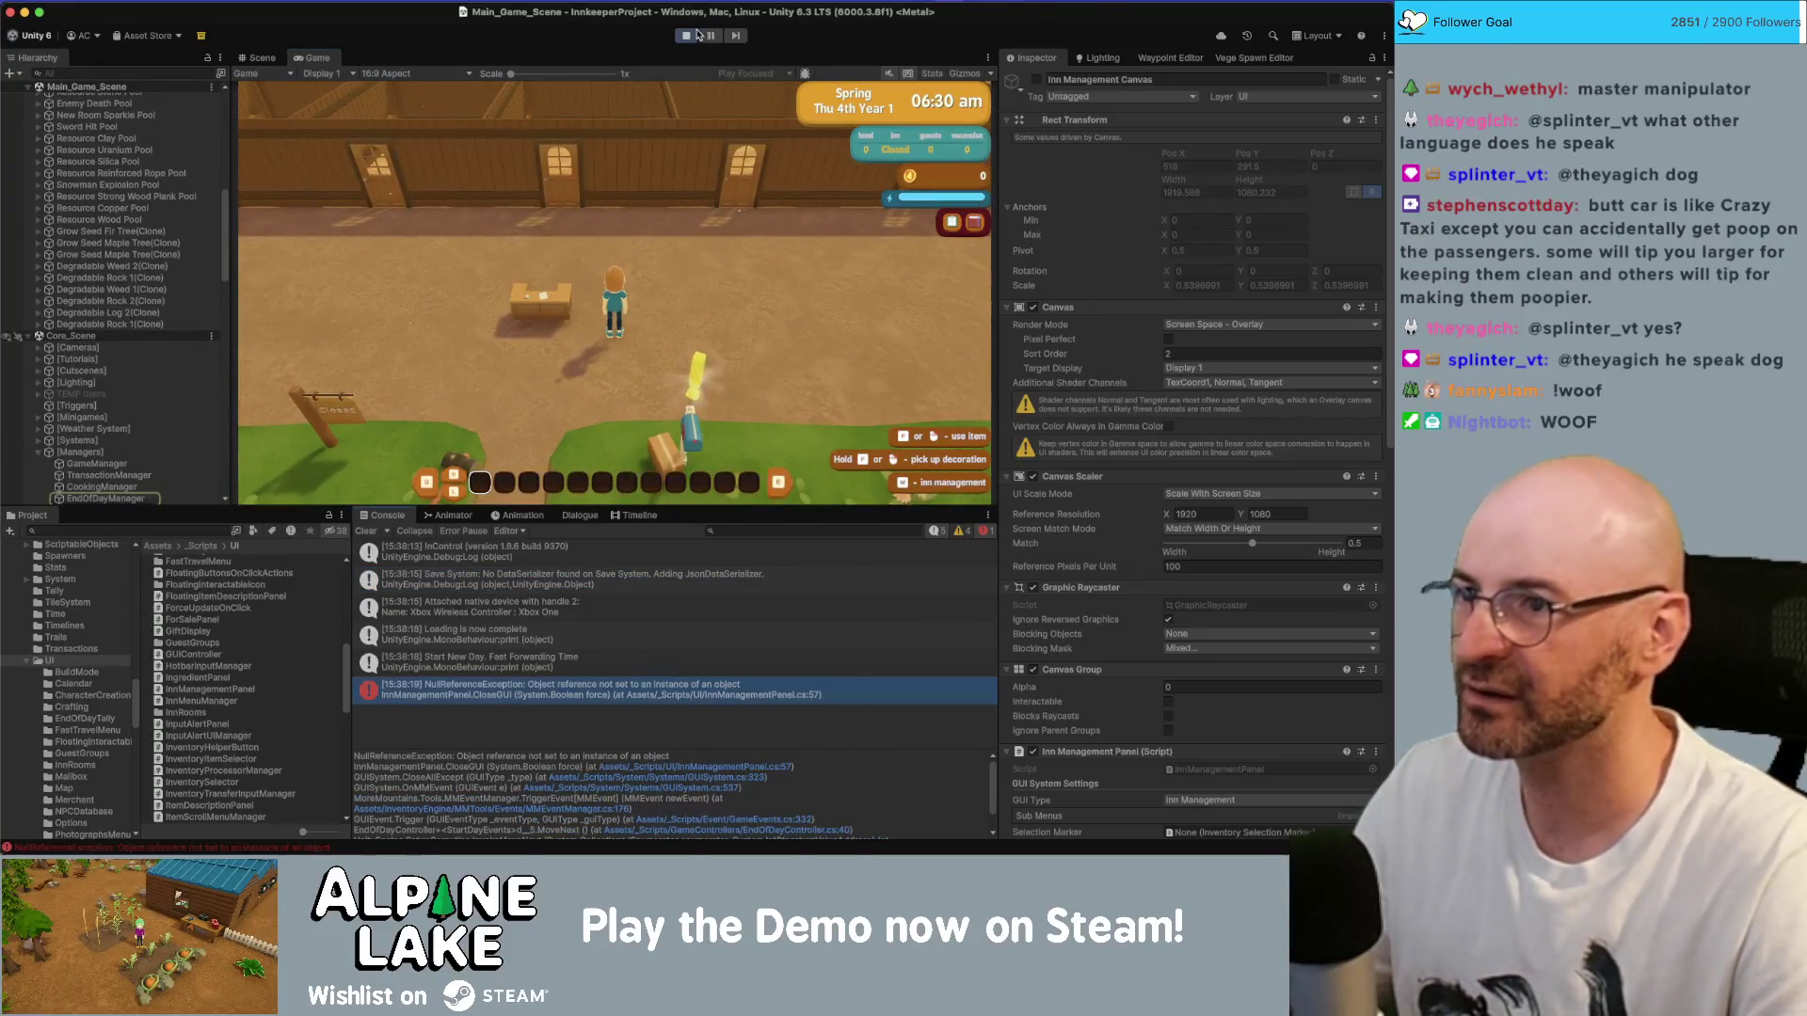
{"action": "left_click", "coordinate": [686, 35]}
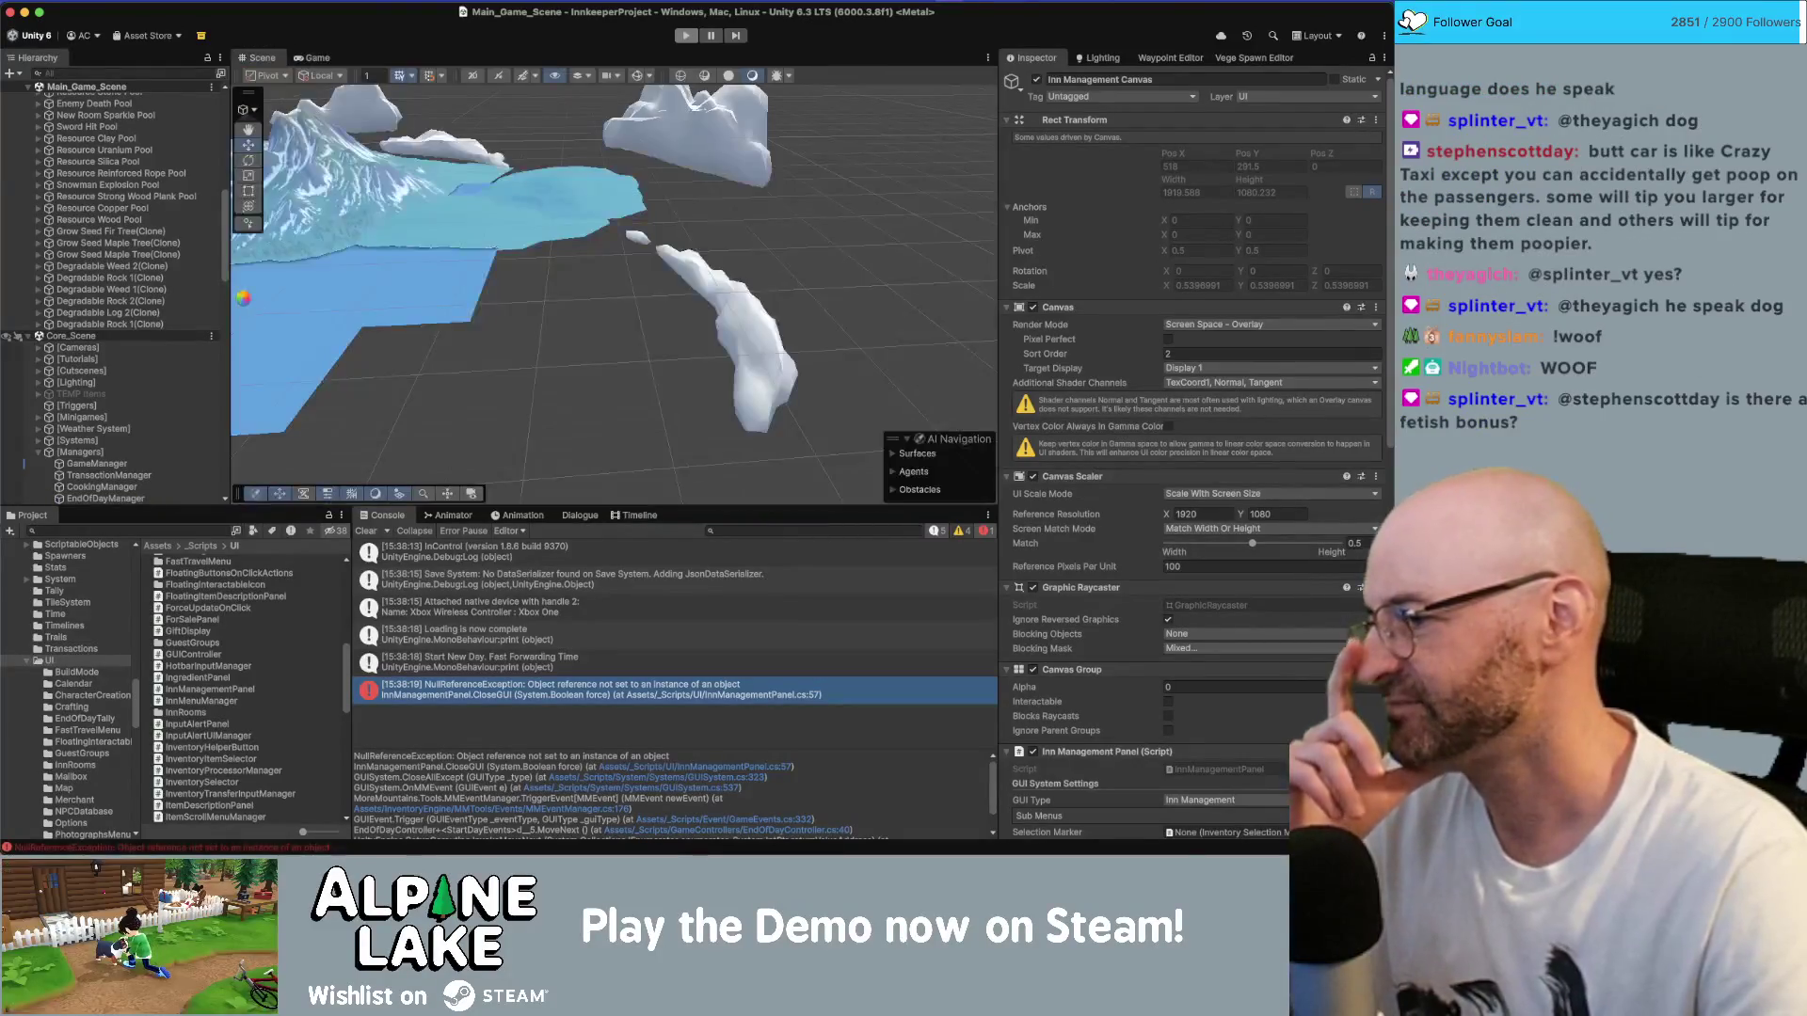
- Assign Room Buttons Canvas Group to the Room Buttons GUI field, save the scene, and play again
{"action": "scroll", "coordinate": [141, 377], "scroll_direction": "down", "scroll_amount": 8}
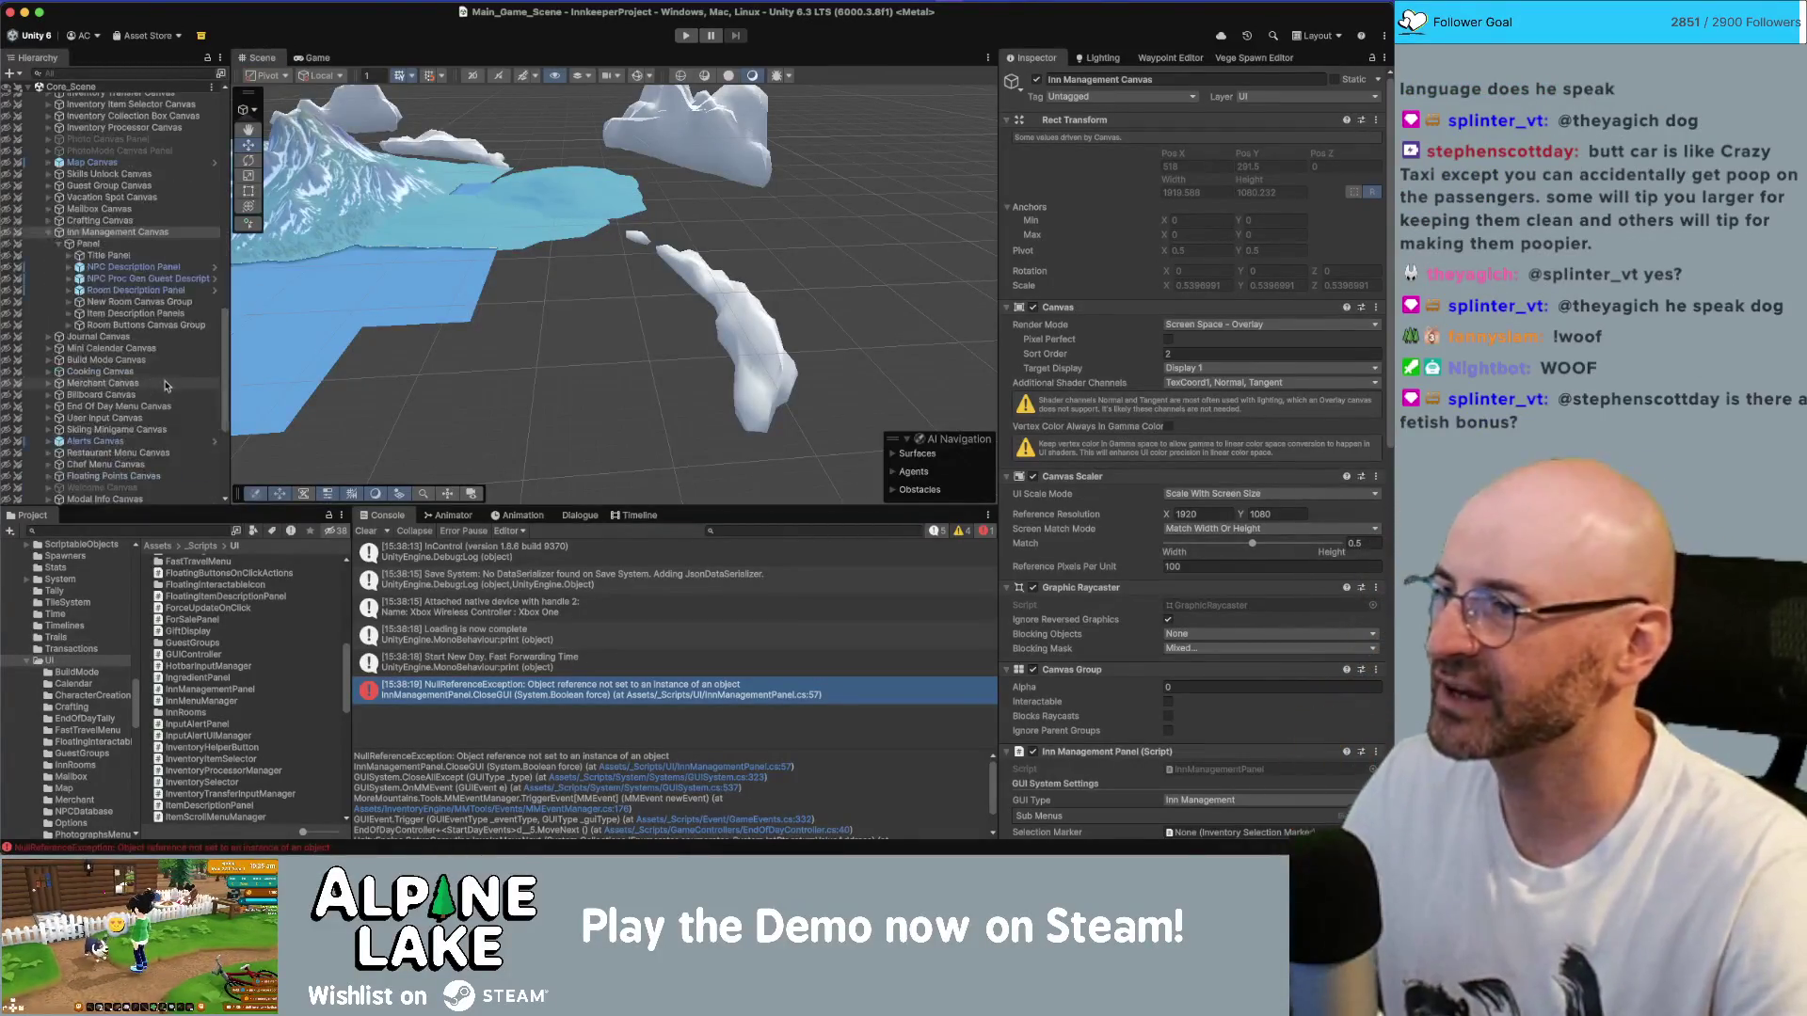
{"action": "scroll", "coordinate": [1077, 366], "scroll_direction": "down", "scroll_amount": 15}
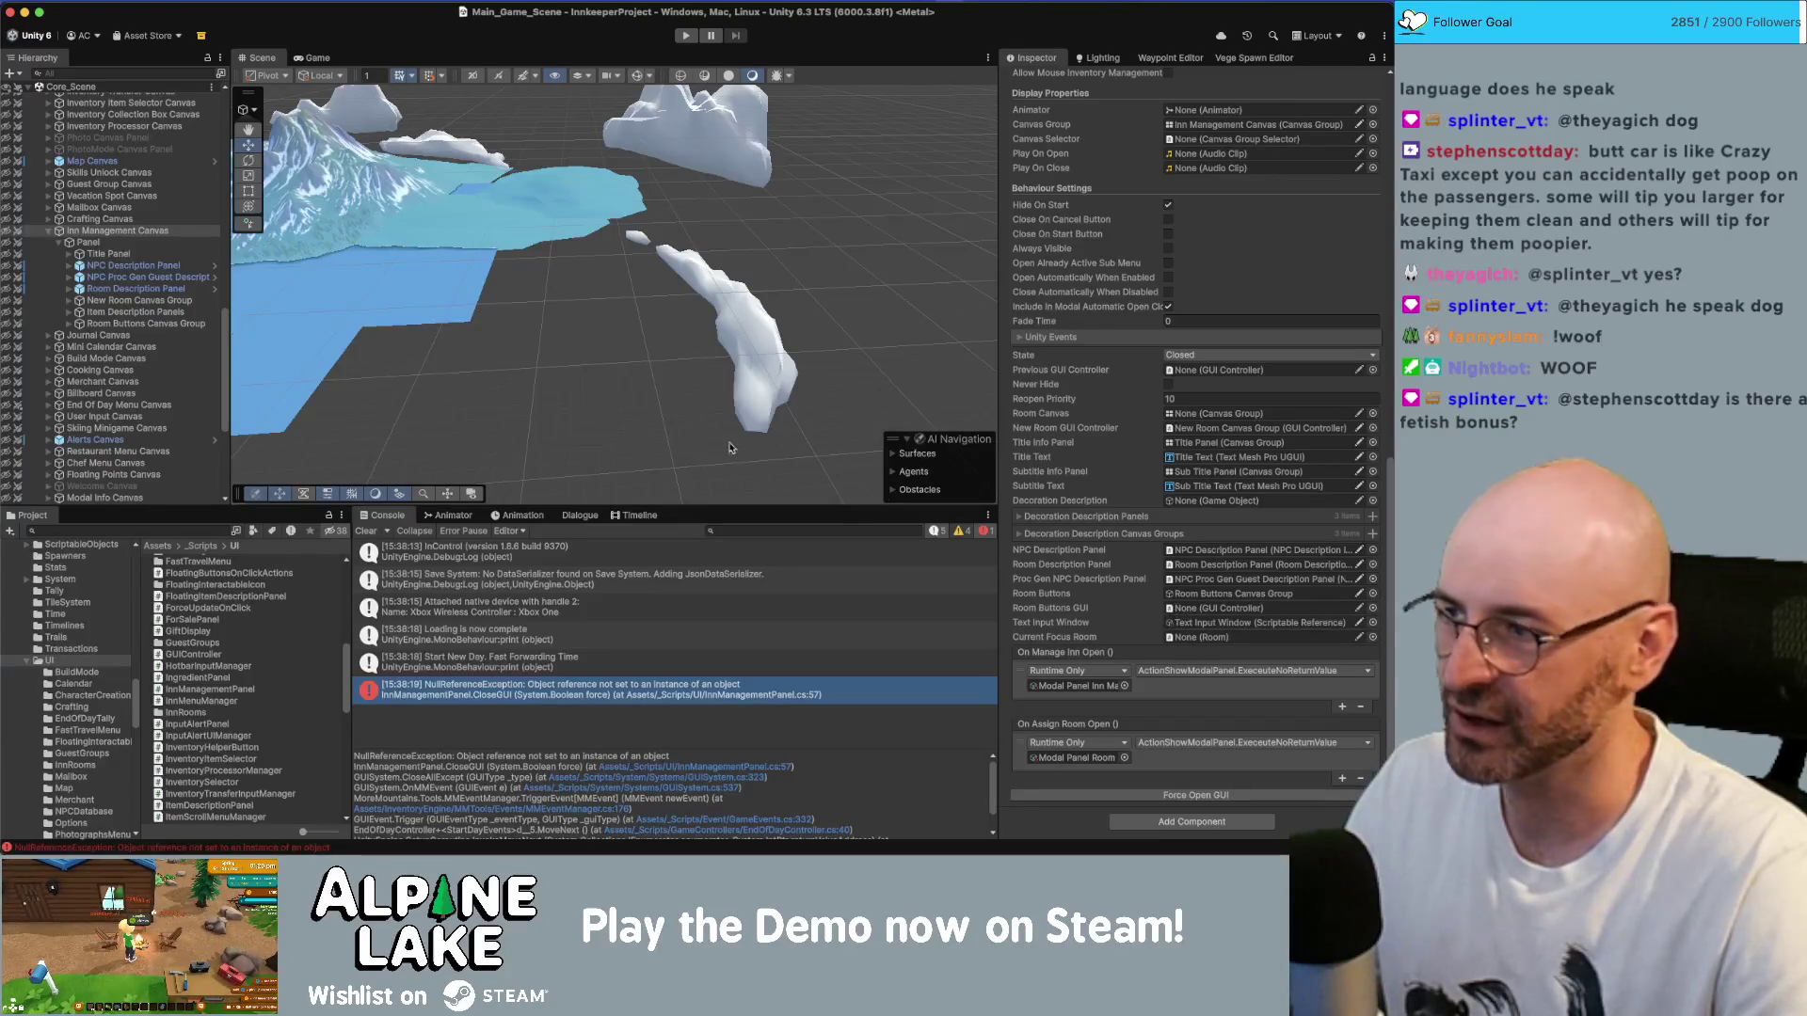
{"action": "left_click_drag", "start_coordinate": [138, 322], "coordinate": [1195, 614]}
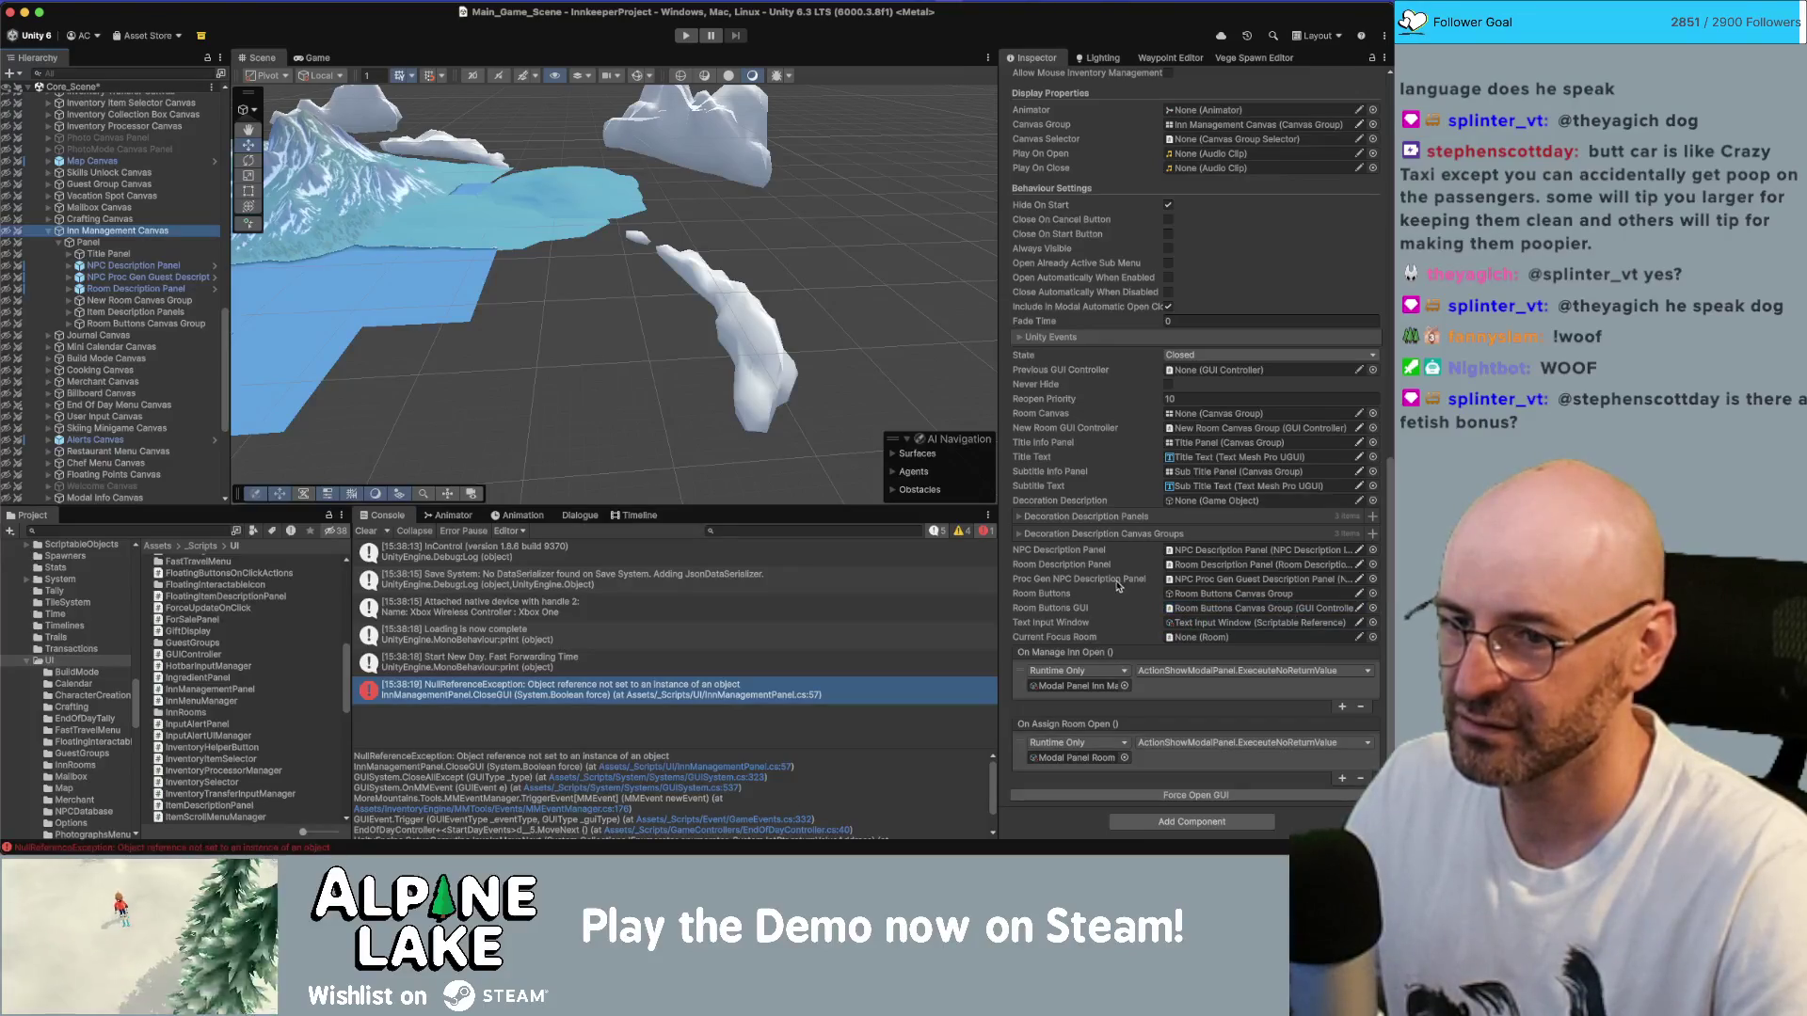
{"action": "key", "text": "ctrl+s"}
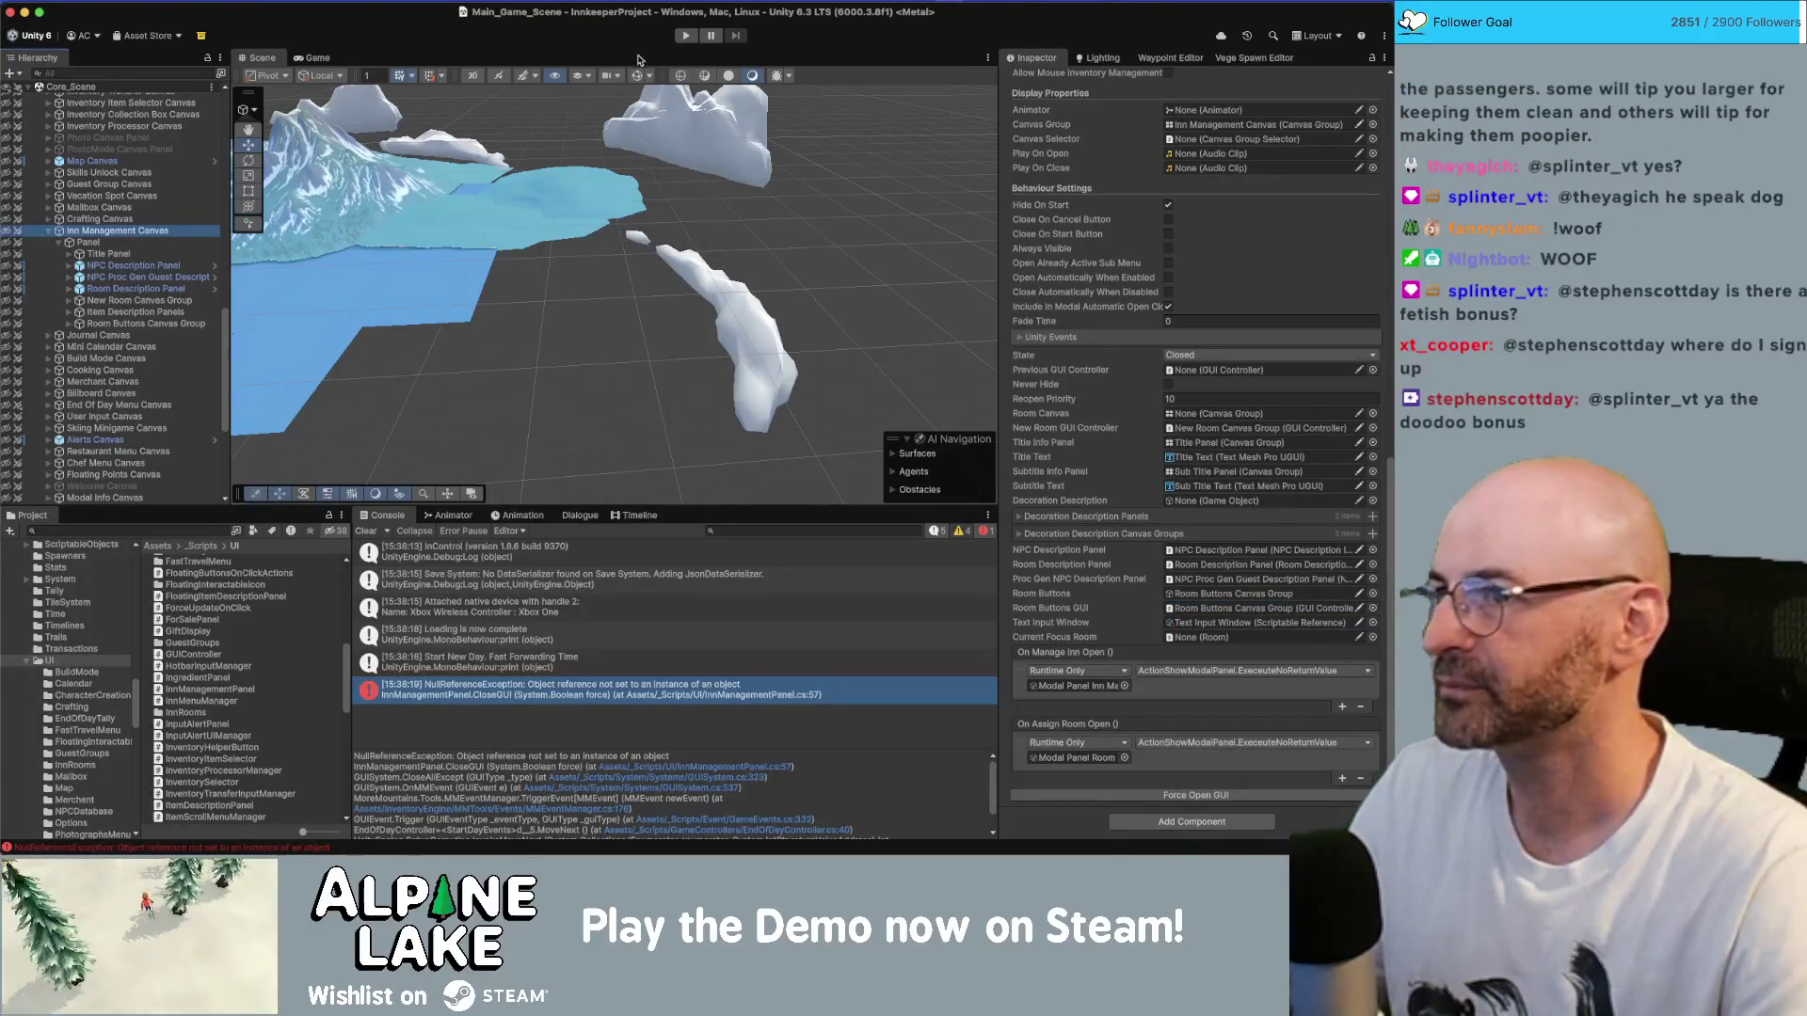
{"action": "left_click", "coordinate": [682, 36]}
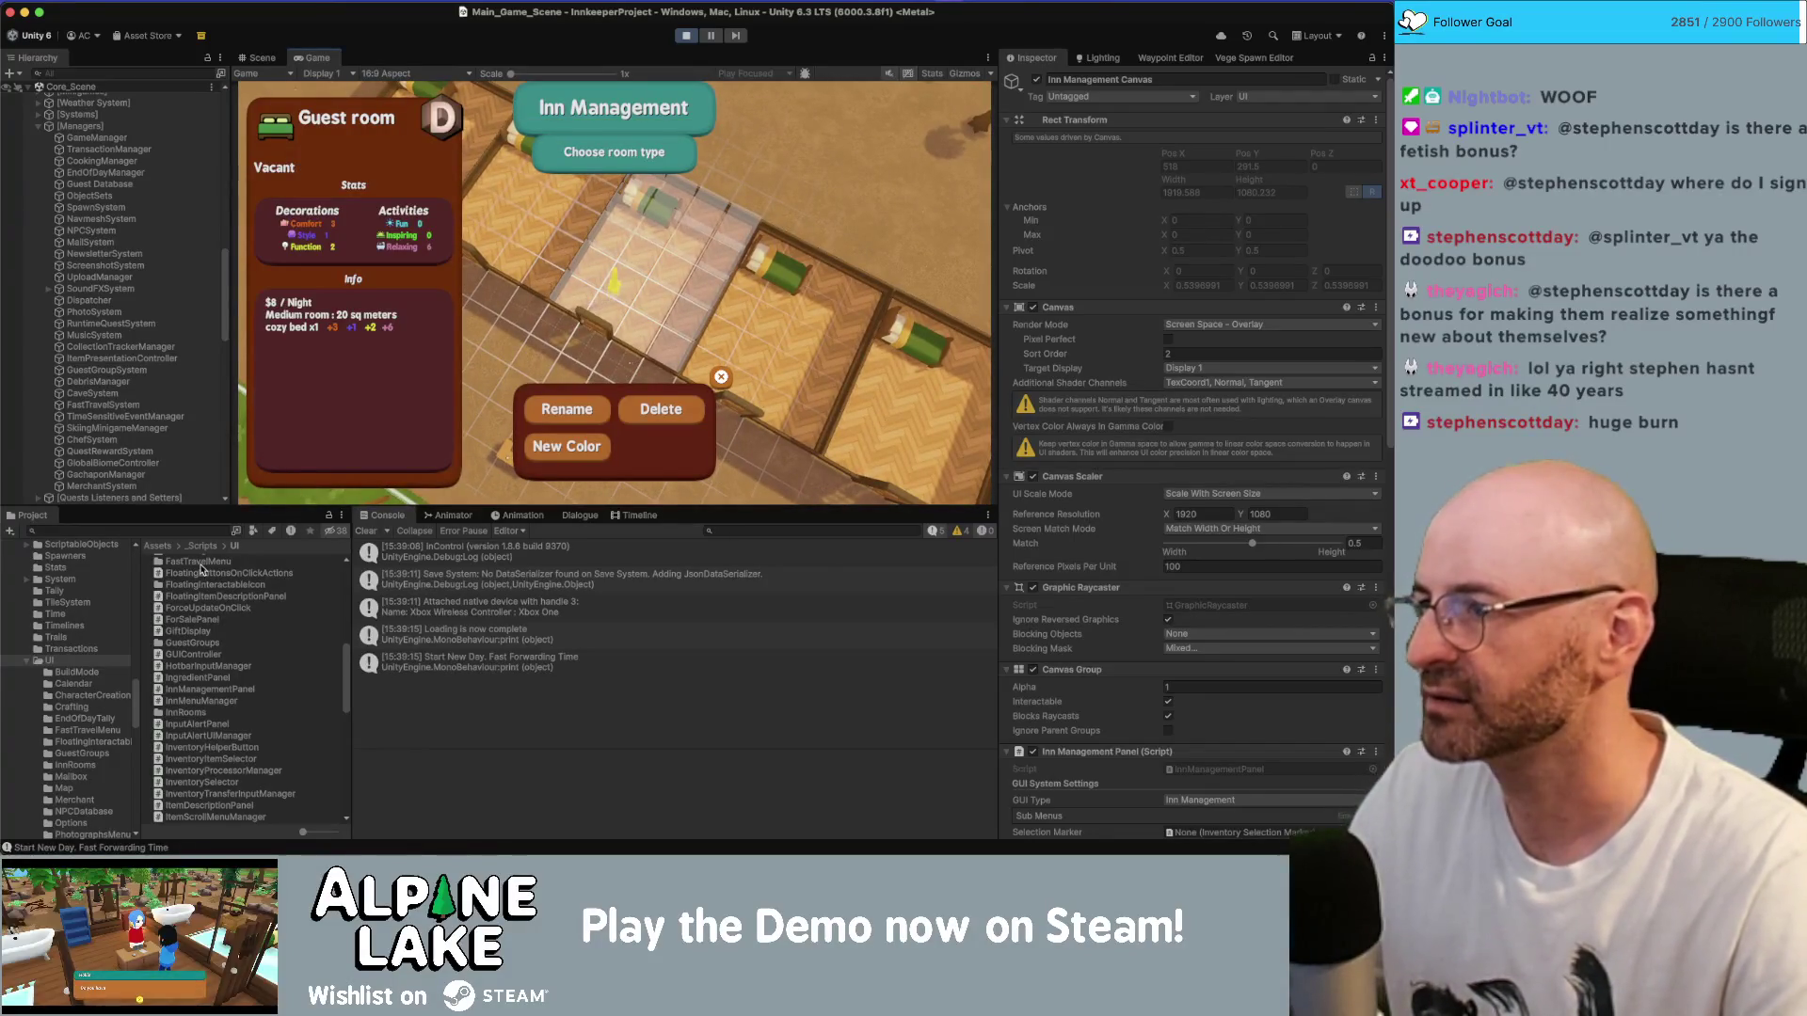
- Stop play mode after confirming the Guest room panel works without the error
{"action": "scroll", "coordinate": [200, 377], "scroll_direction": "down", "scroll_amount": 10}
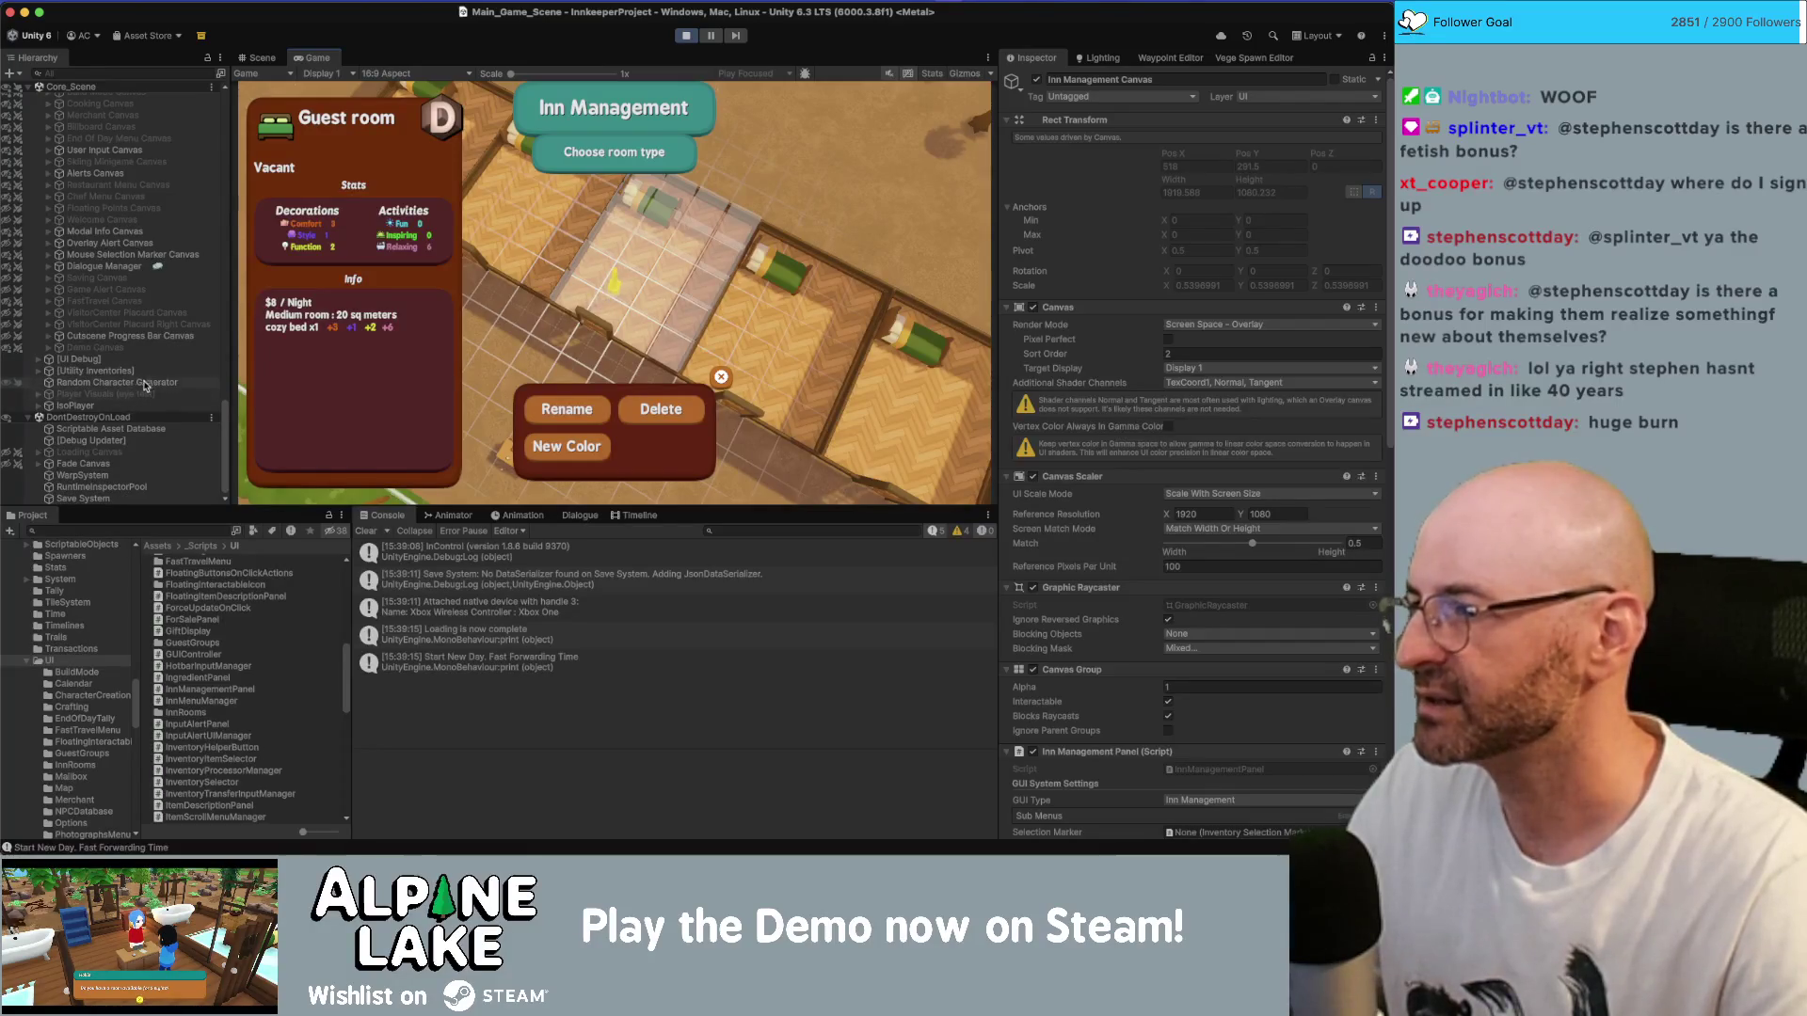
{"action": "left_click", "coordinate": [681, 38]}
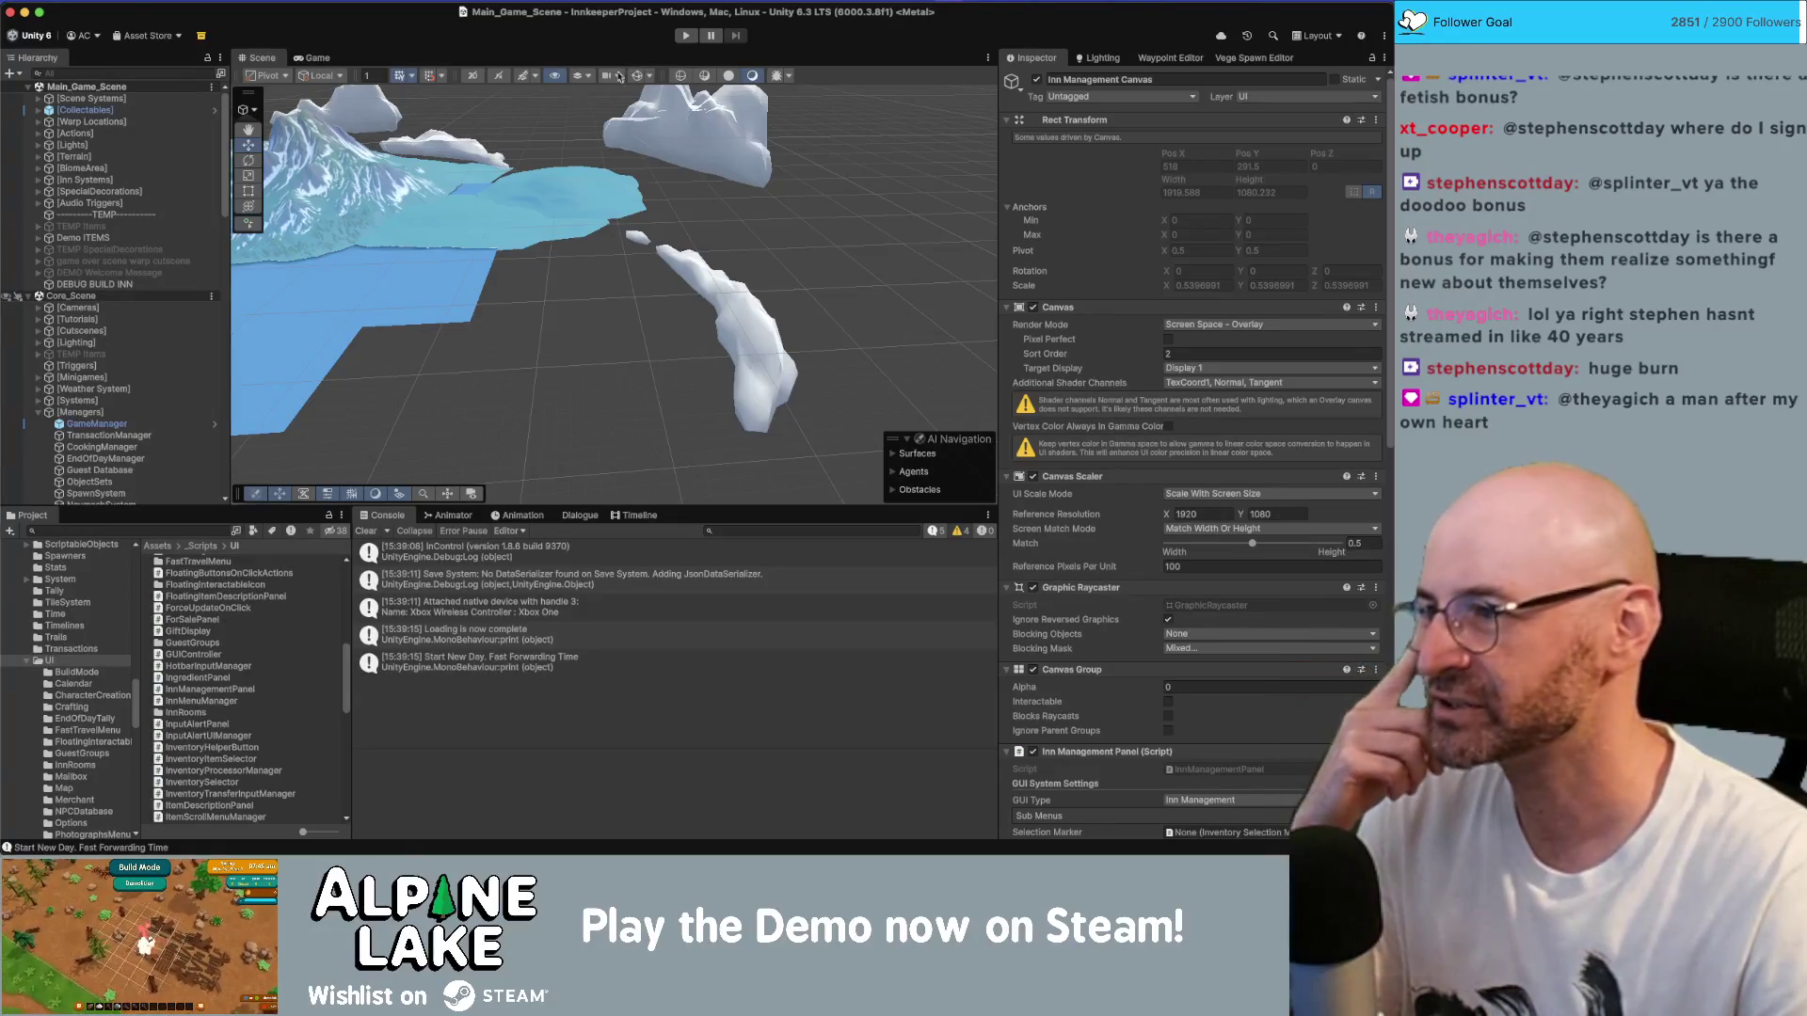
- Select Room Buttons Canvas Group and expand it and Button GRP in the Hierarchy
{"action": "scroll", "coordinate": [118, 285], "scroll_direction": "down", "scroll_amount": 10}
{"action": "scroll", "coordinate": [118, 285], "scroll_direction": "down", "scroll_amount": 5}
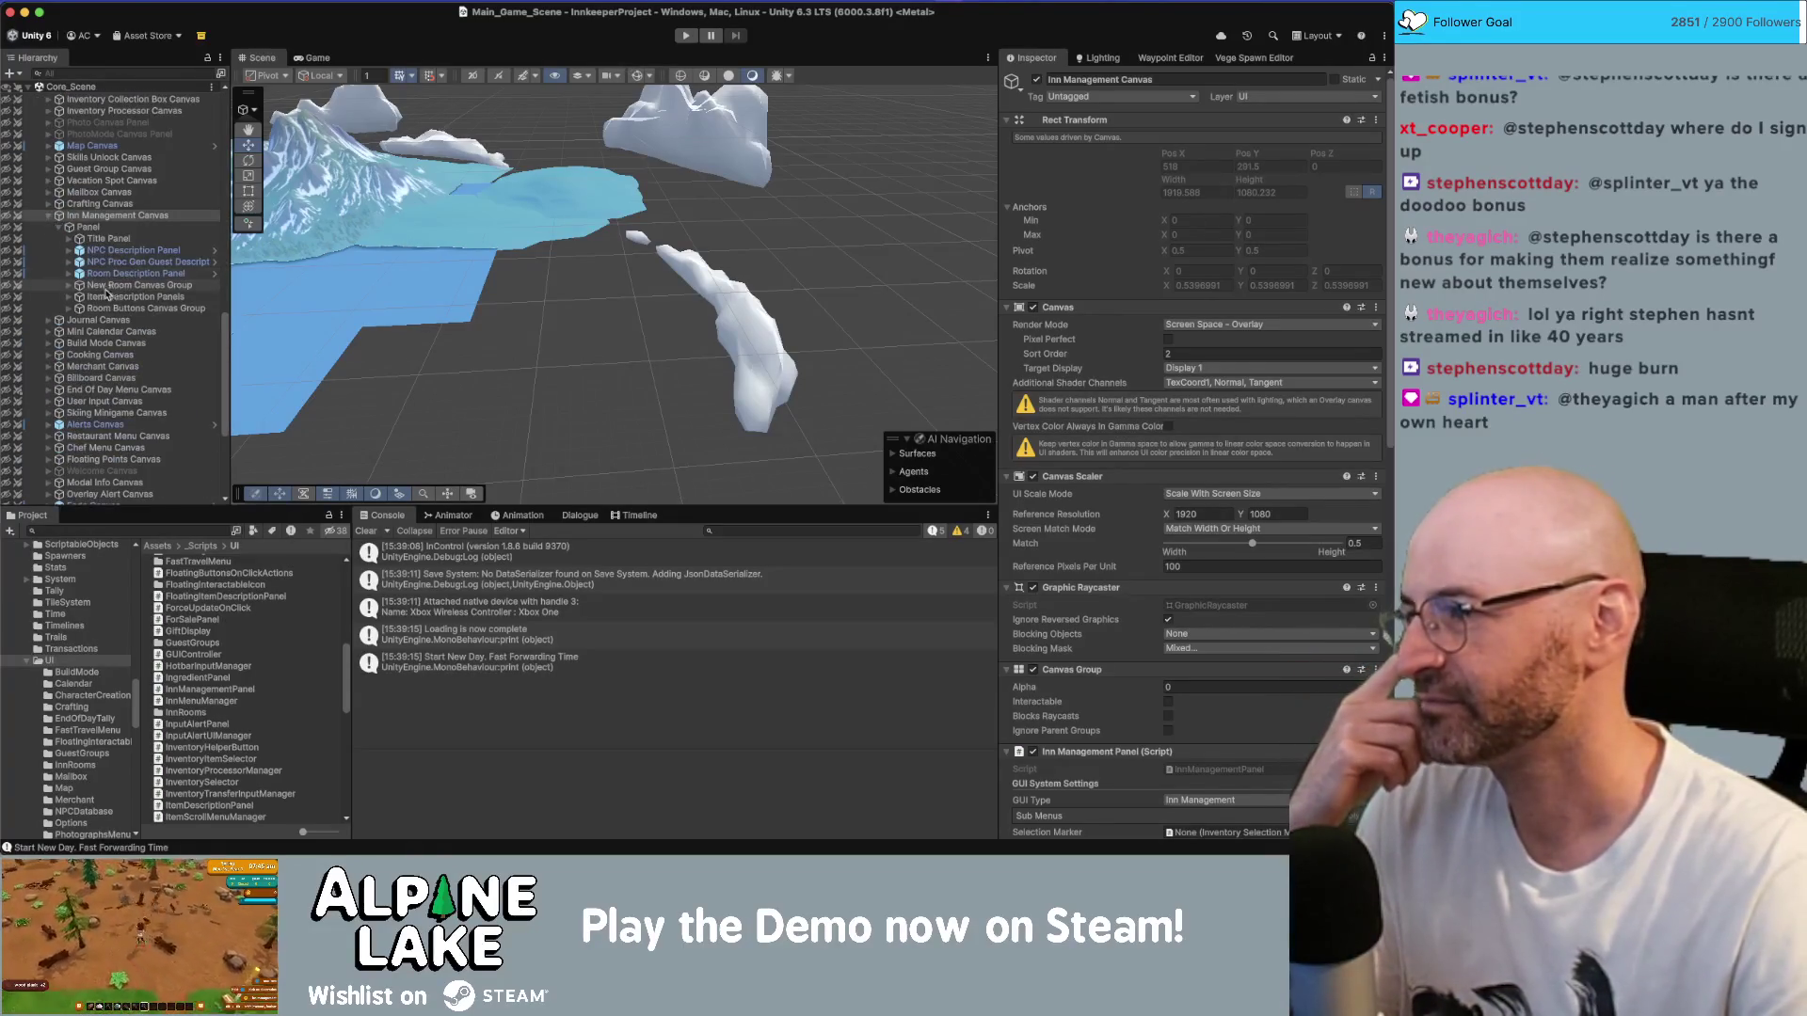
{"action": "left_click", "coordinate": [138, 231]}
{"action": "left_click", "coordinate": [141, 216]}
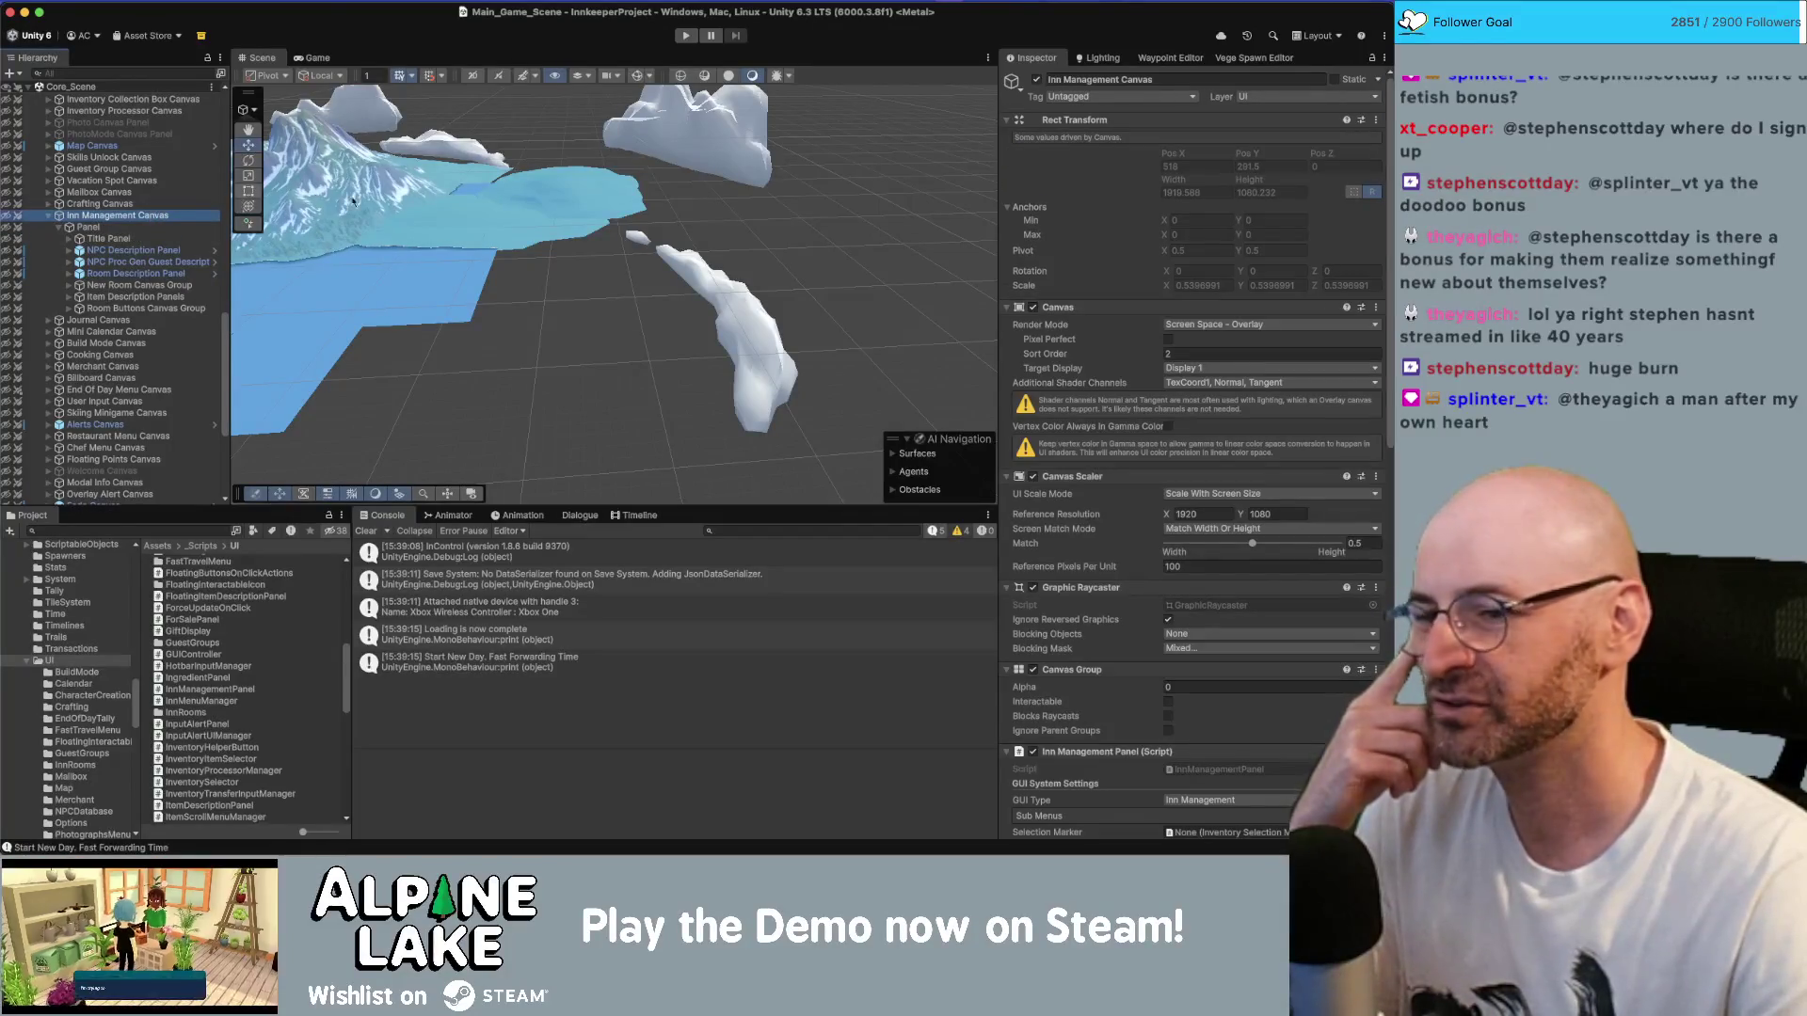
{"action": "scroll", "coordinate": [1093, 435], "scroll_direction": "down", "scroll_amount": 10}
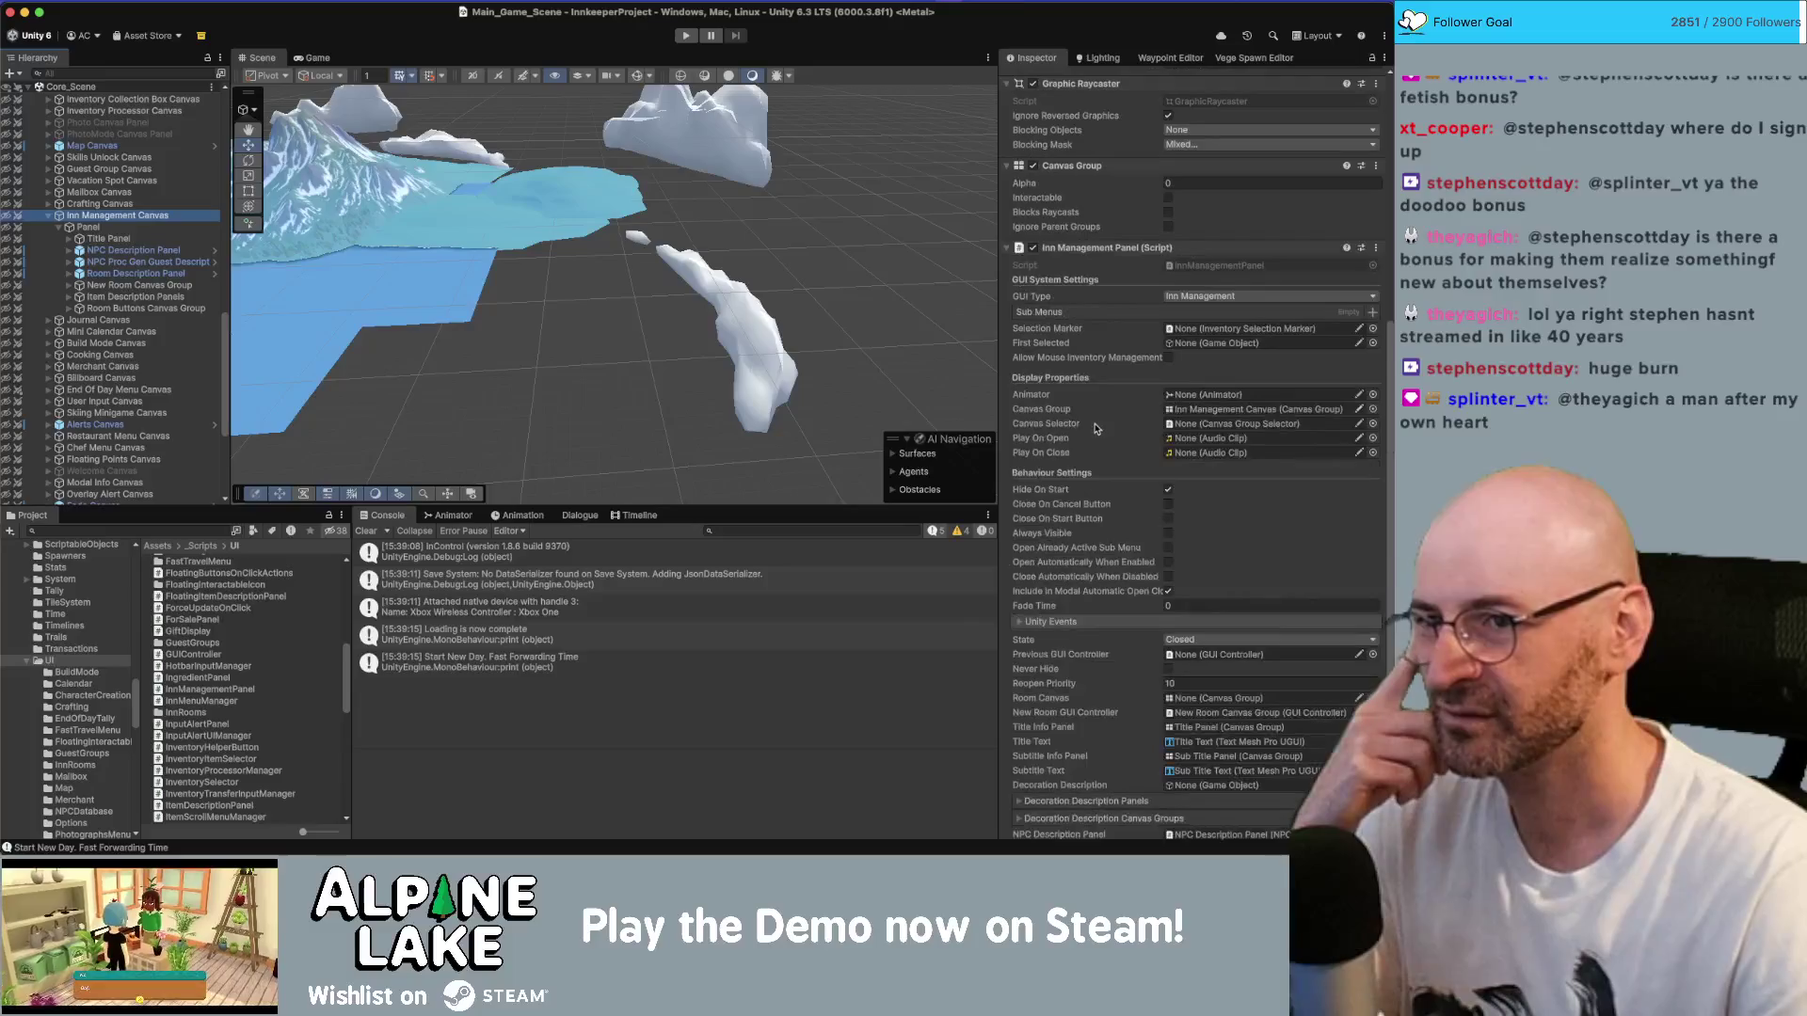
{"action": "left_click", "coordinate": [97, 310]}
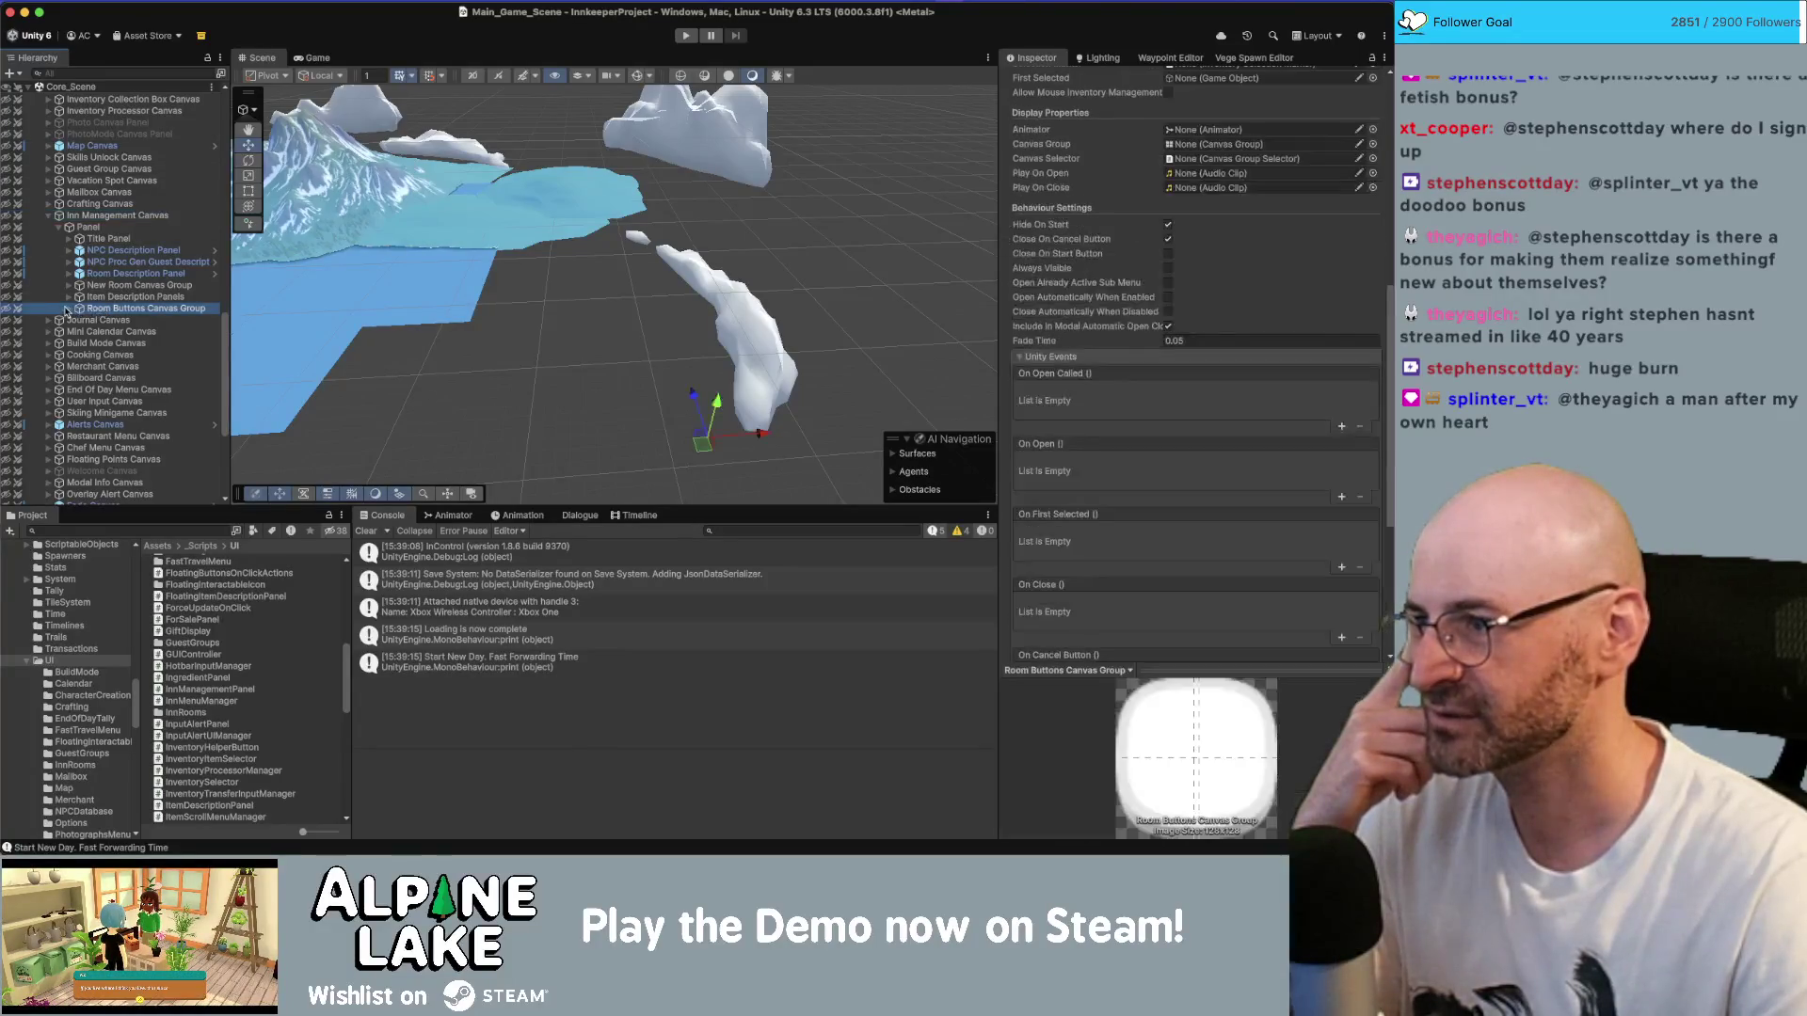
{"action": "left_click", "coordinate": [69, 309]}
{"action": "left_click", "coordinate": [79, 321]}
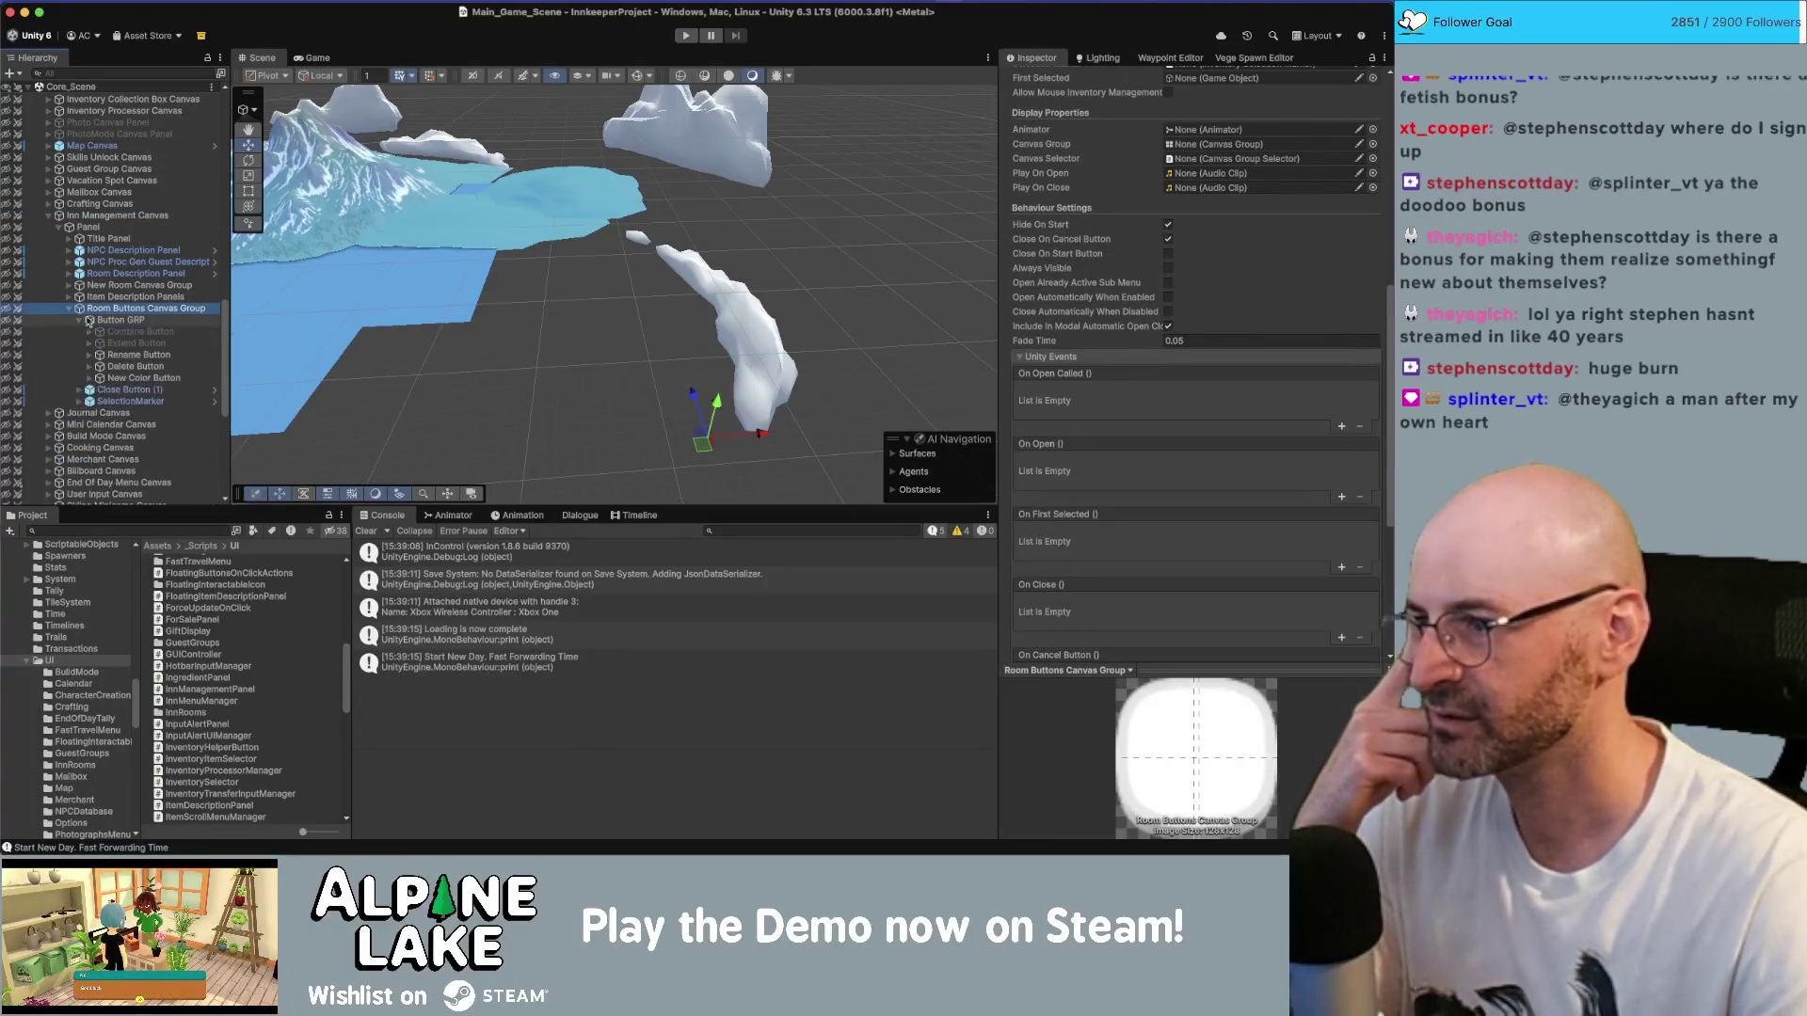
{"action": "scroll", "coordinate": [1122, 323], "scroll_direction": "up", "scroll_amount": 3}
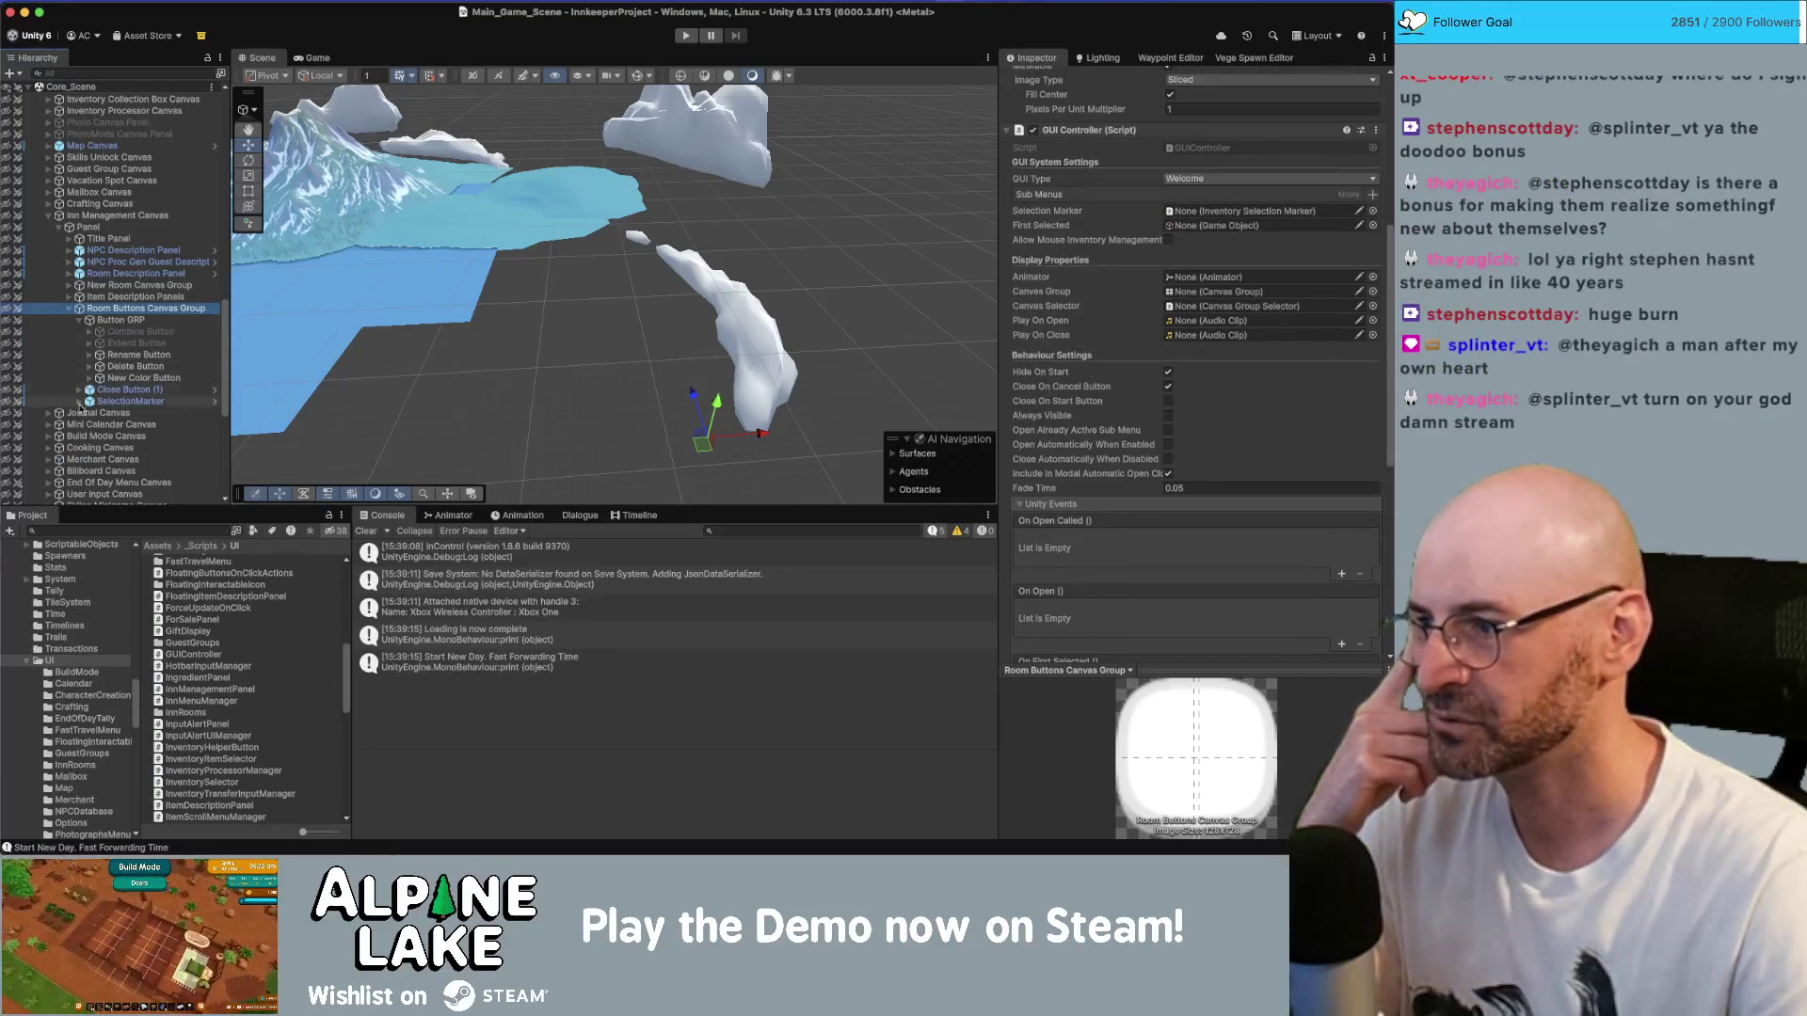
- Set First Selected to Rename Button, link the Canvas Group, and enable Hide On Start and Close On Cancel Button
{"action": "mouse_move", "coordinate": [130, 400]}
{"action": "left_mouse_down"}
{"action": "mouse_move", "coordinate": [1317, 382]}
{"action": "mouse_move", "coordinate": [1228, 212]}
{"action": "left_mouse_up"}
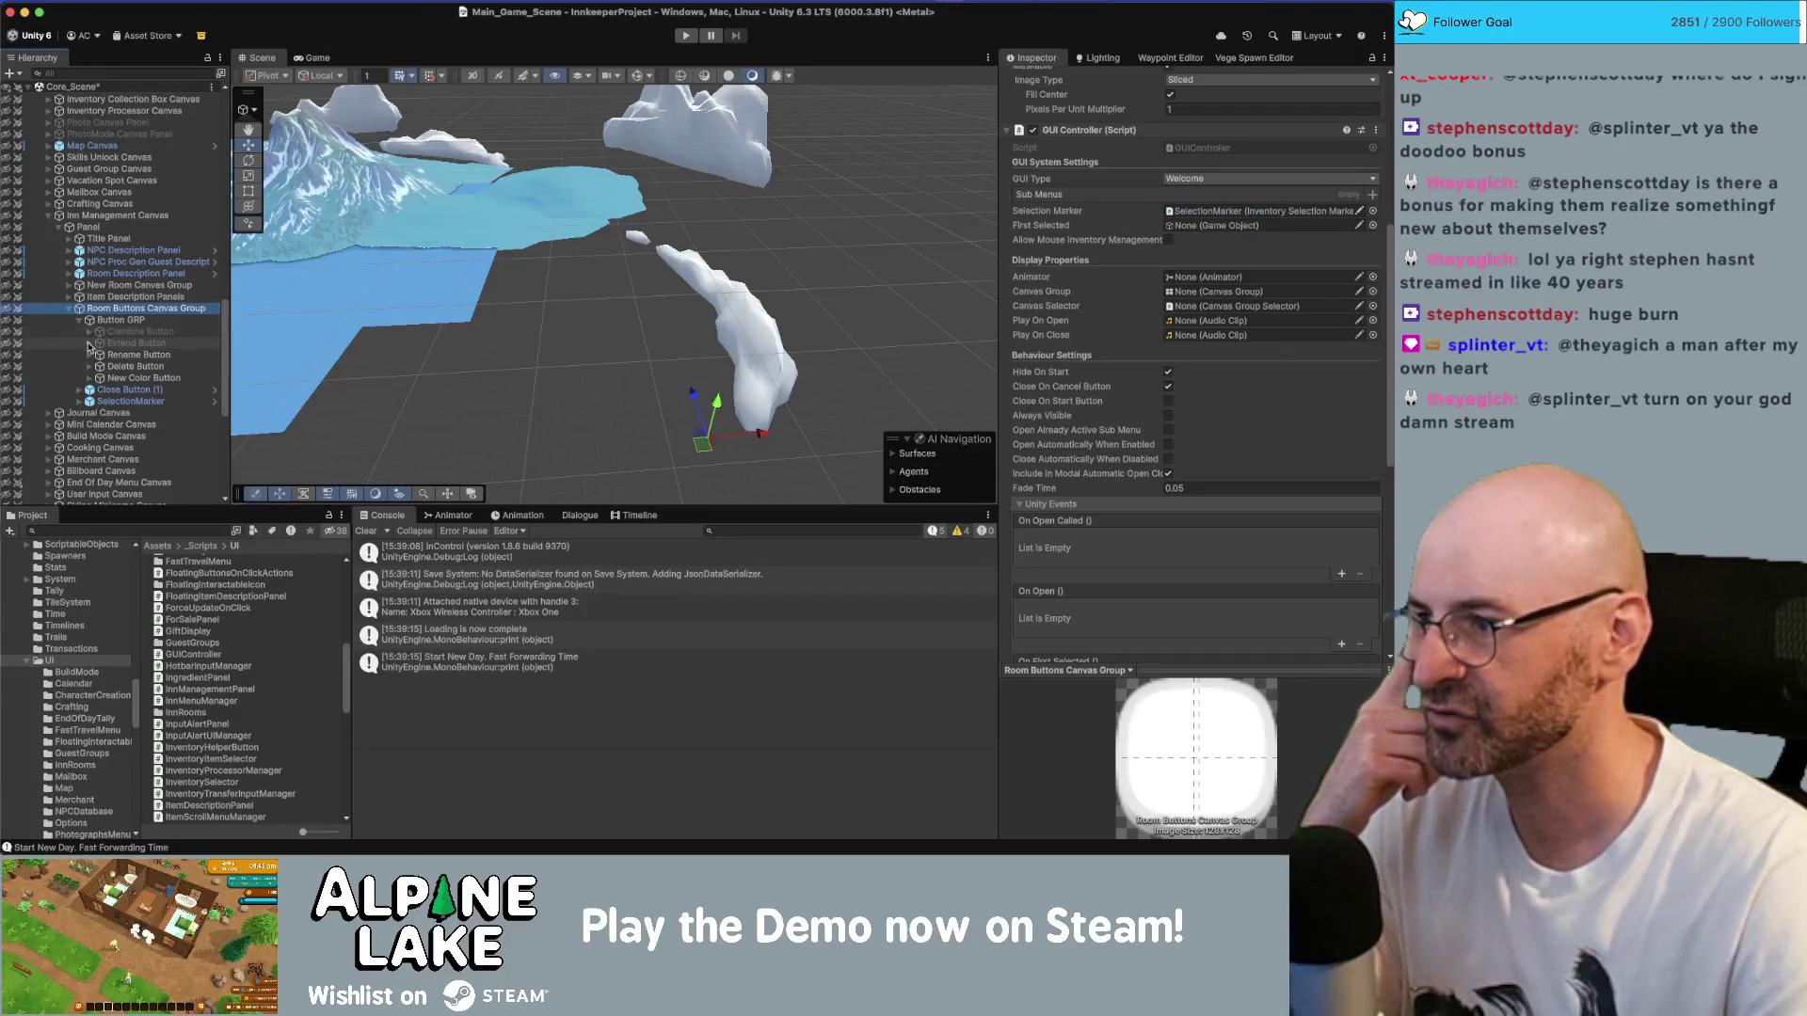
{"action": "mouse_move", "coordinate": [146, 360]}
{"action": "left_mouse_down"}
{"action": "mouse_move", "coordinate": [1229, 250]}
{"action": "mouse_move", "coordinate": [1227, 226]}
{"action": "left_mouse_up"}
{"action": "scroll", "coordinate": [1068, 424], "scroll_direction": "down", "scroll_amount": 10}
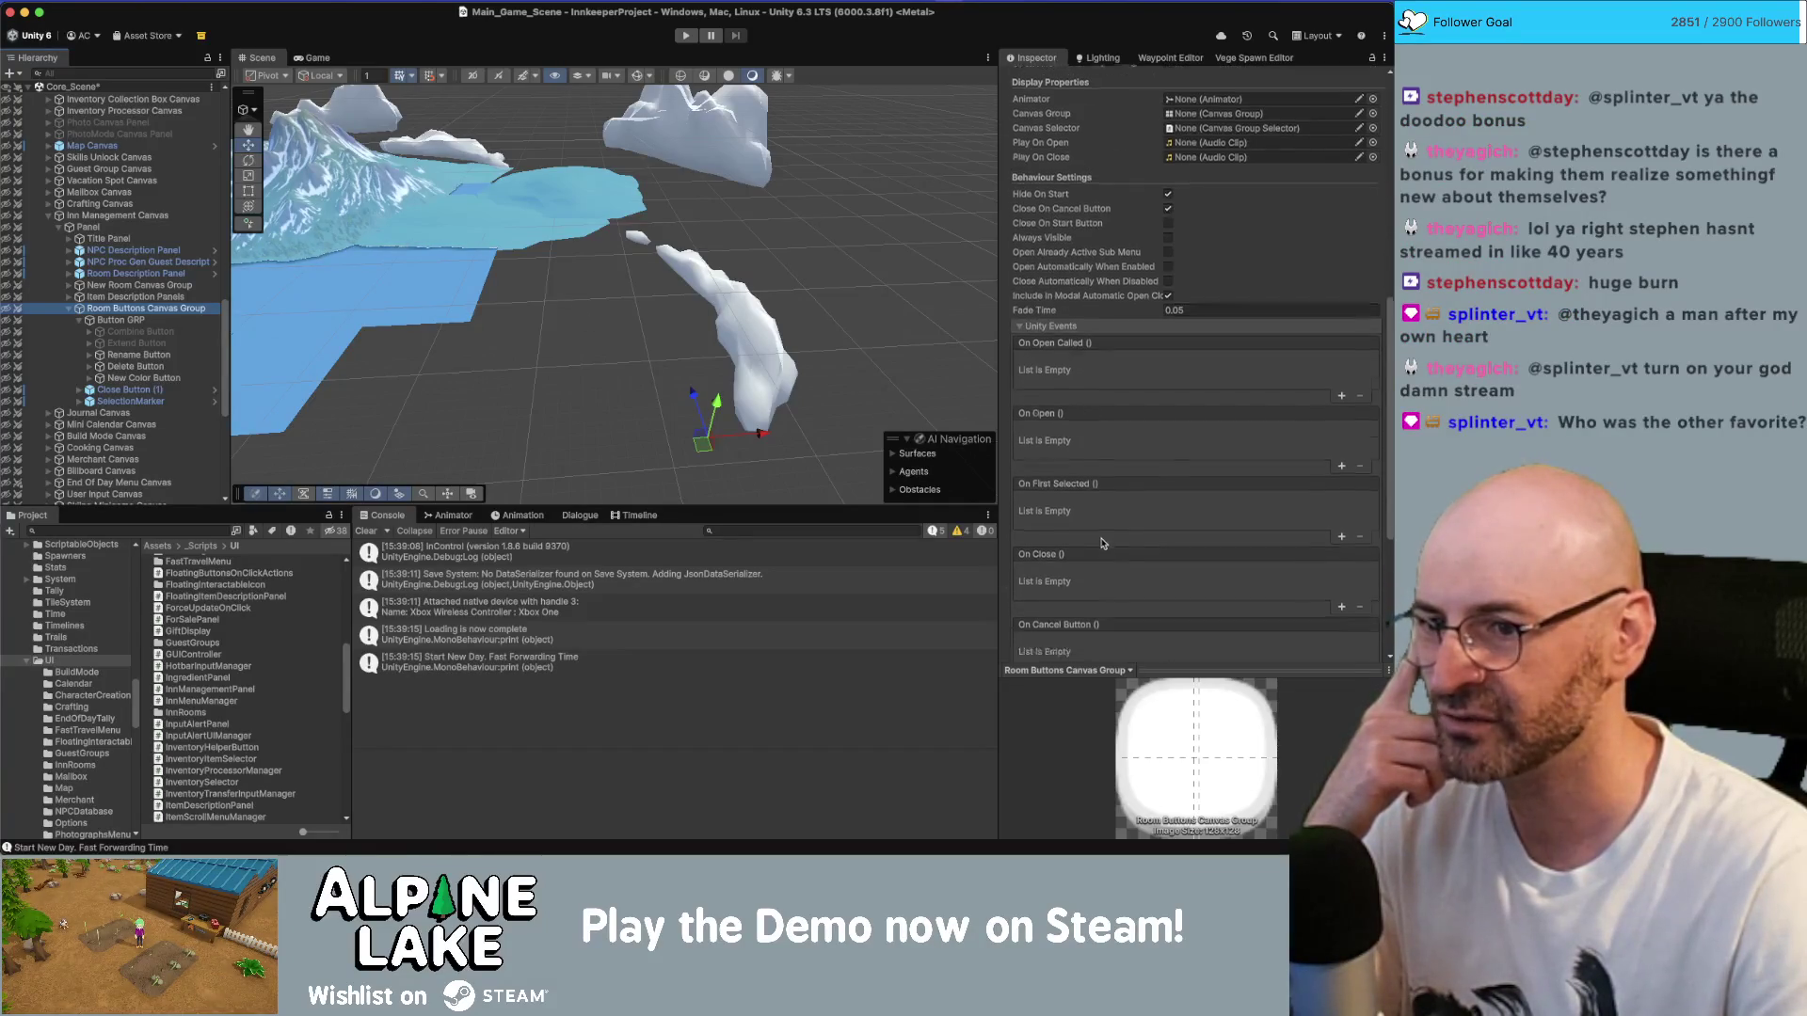
{"action": "mouse_move", "coordinate": [1071, 585]}
{"action": "left_mouse_down"}
{"action": "mouse_move", "coordinate": [1130, 376]}
{"action": "mouse_move", "coordinate": [1176, 320]}
{"action": "mouse_move", "coordinate": [1184, 336]}
{"action": "left_mouse_up"}
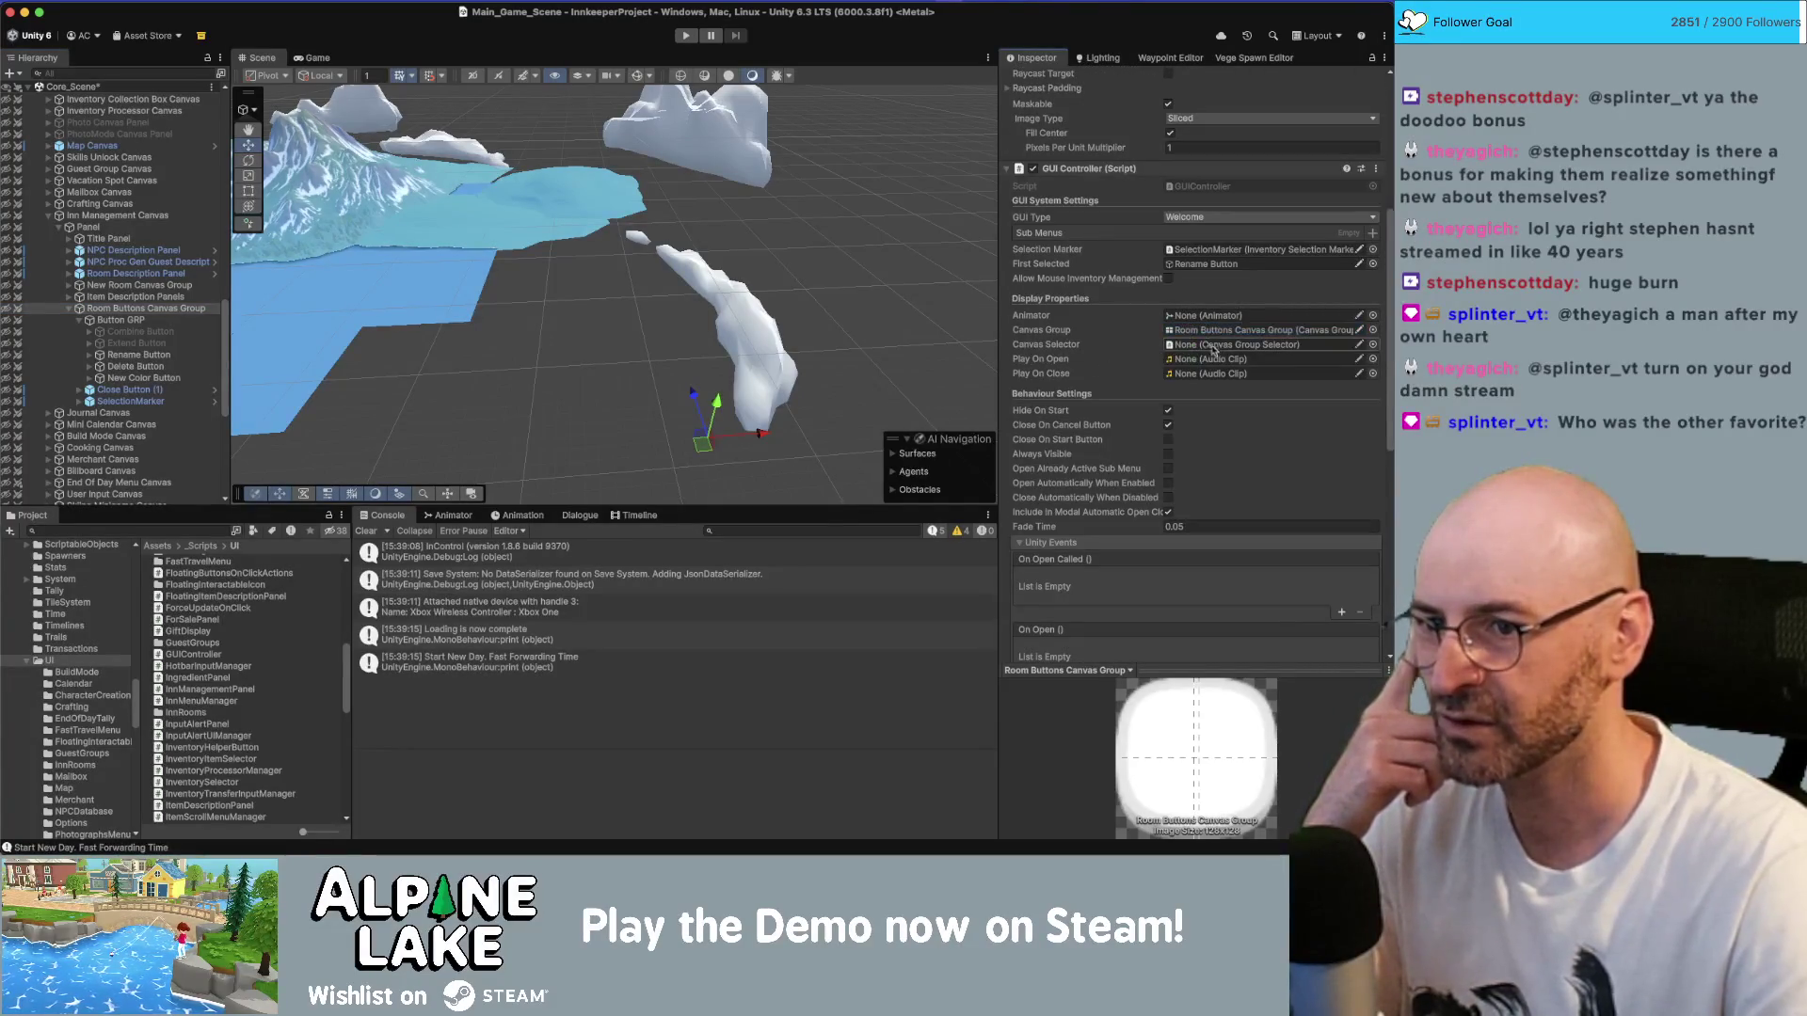
{"action": "left_click", "coordinate": [1168, 411]}
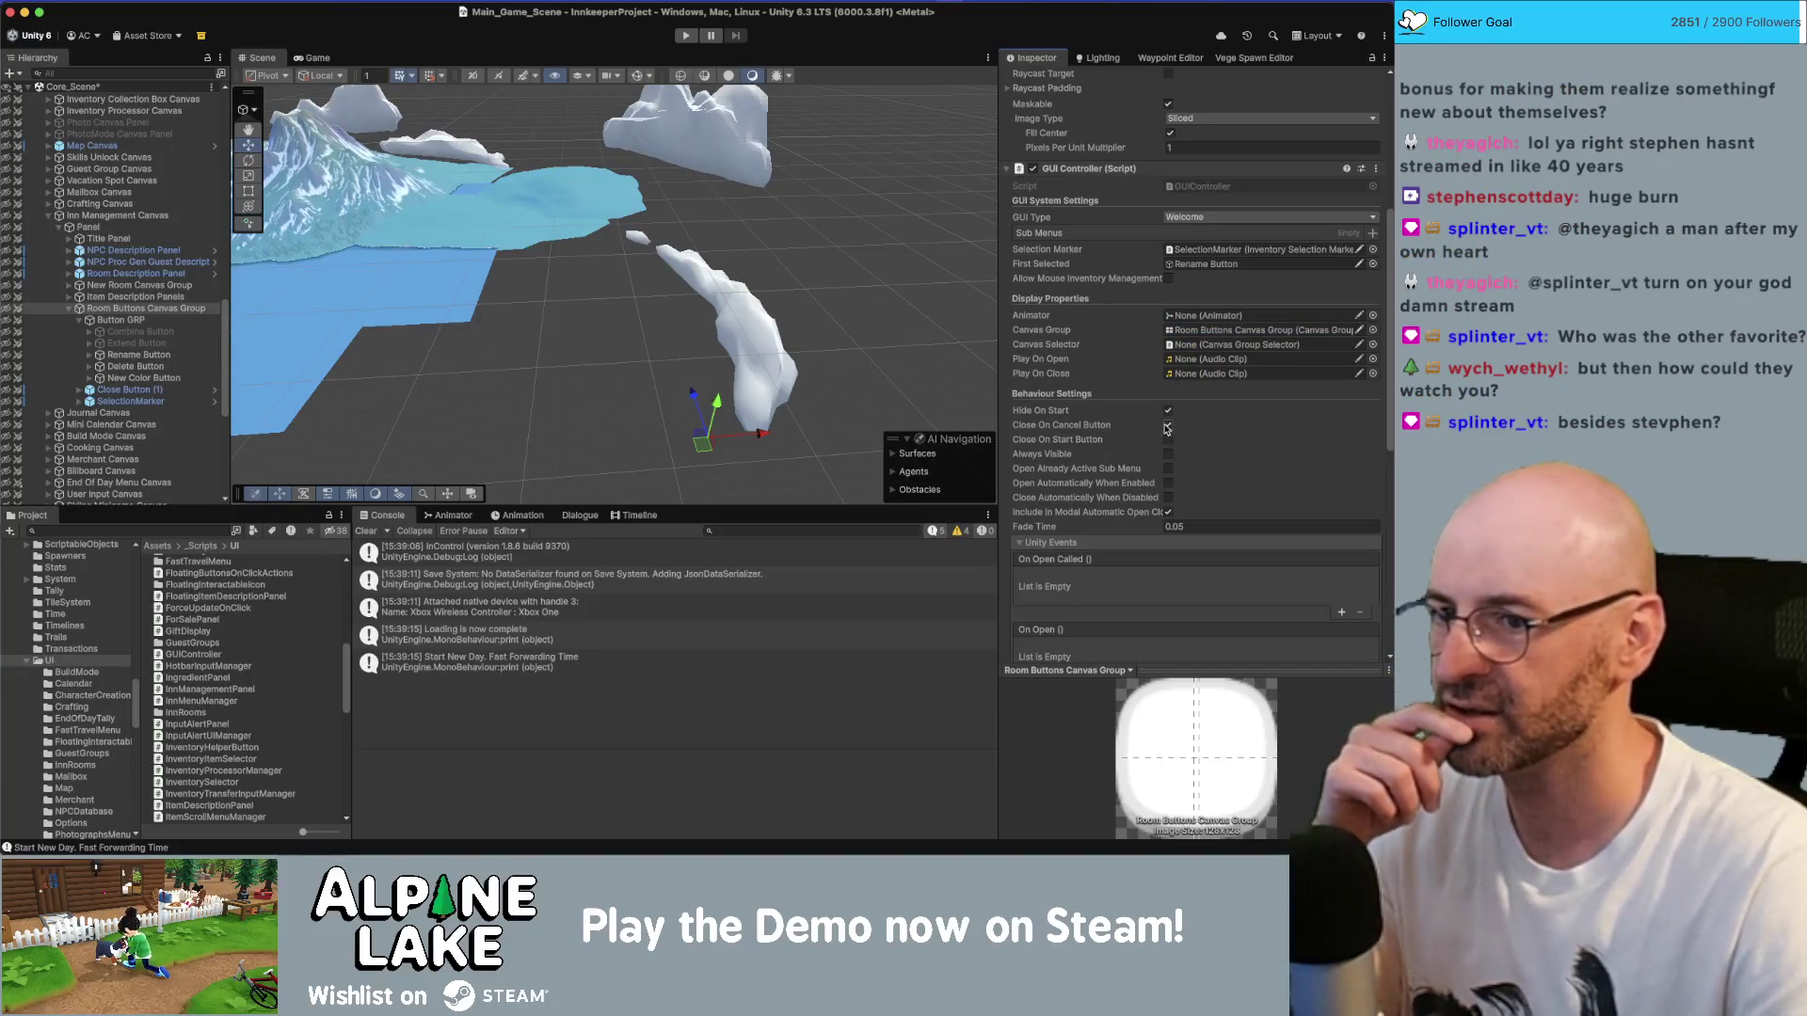
{"action": "left_click", "coordinate": [1167, 426]}
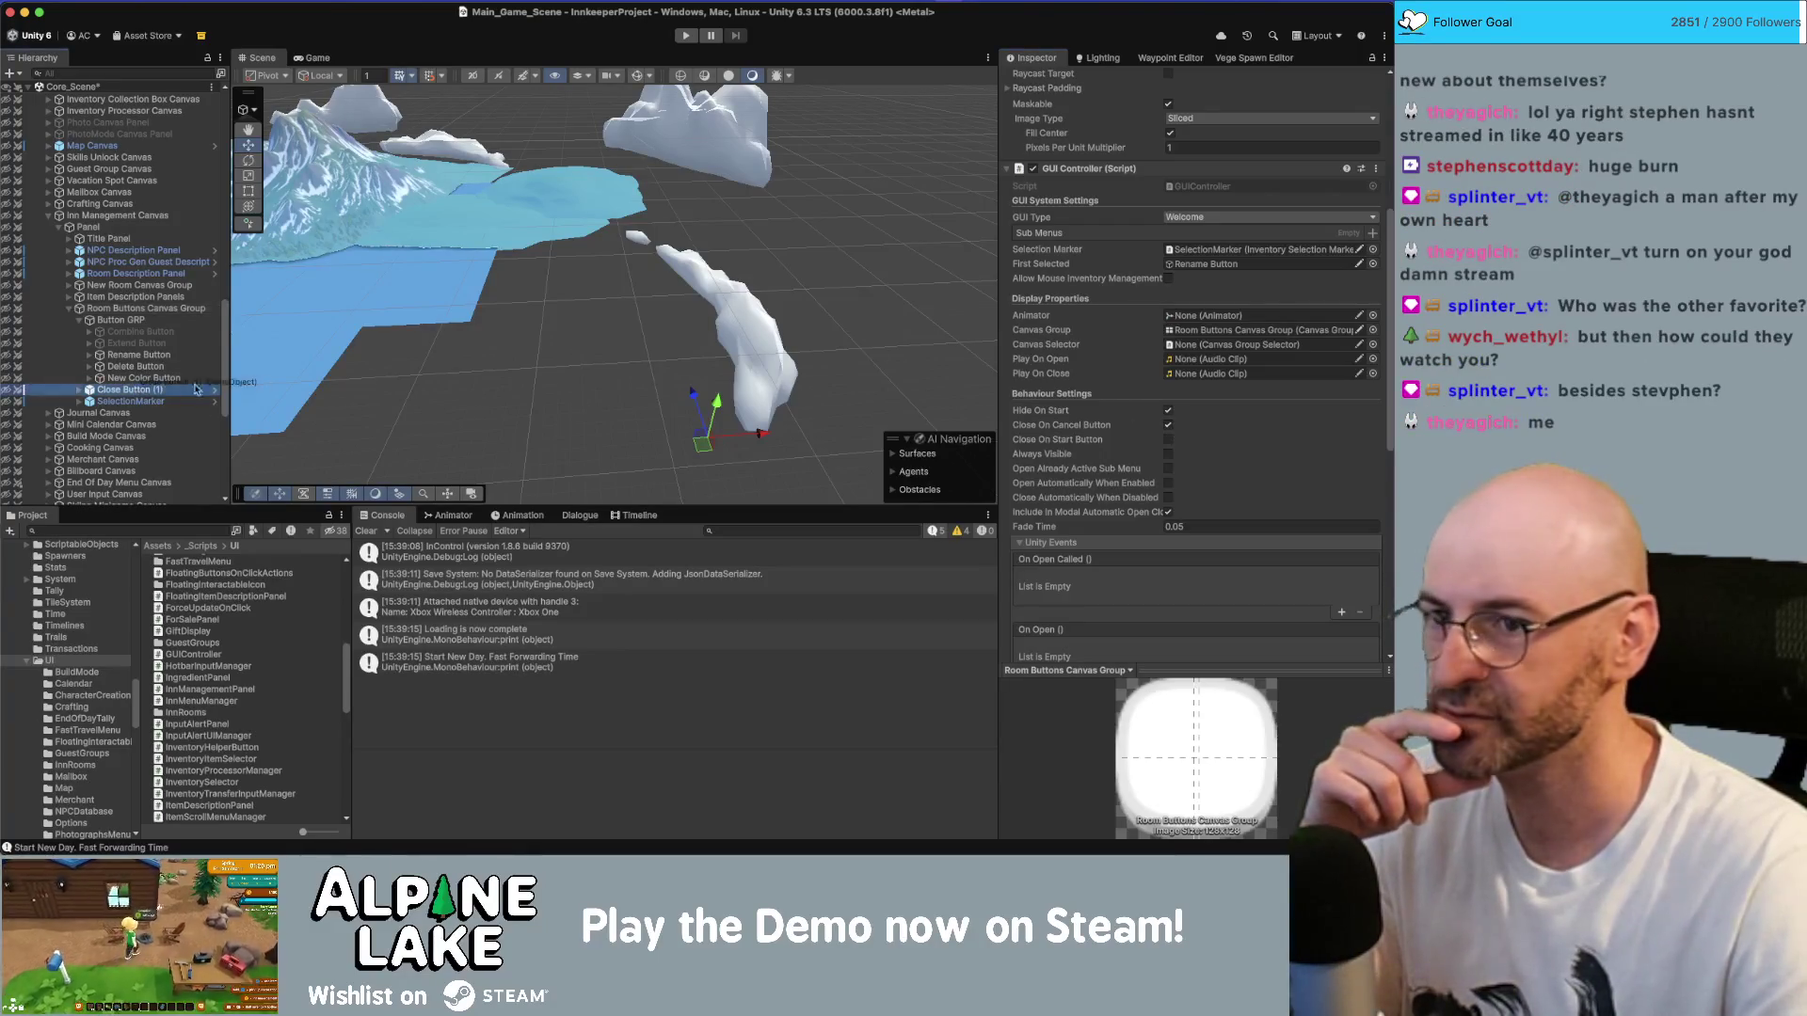
- Drag Room Buttons Canvas Group into the controller again and inspect Close Button (1)'s components
{"action": "mouse_move", "coordinate": [141, 308]}
{"action": "left_mouse_down"}
{"action": "mouse_move", "coordinate": [1198, 282]}
{"action": "mouse_move", "coordinate": [1198, 383]}
{"action": "mouse_move", "coordinate": [1188, 341]}
{"action": "left_mouse_up"}
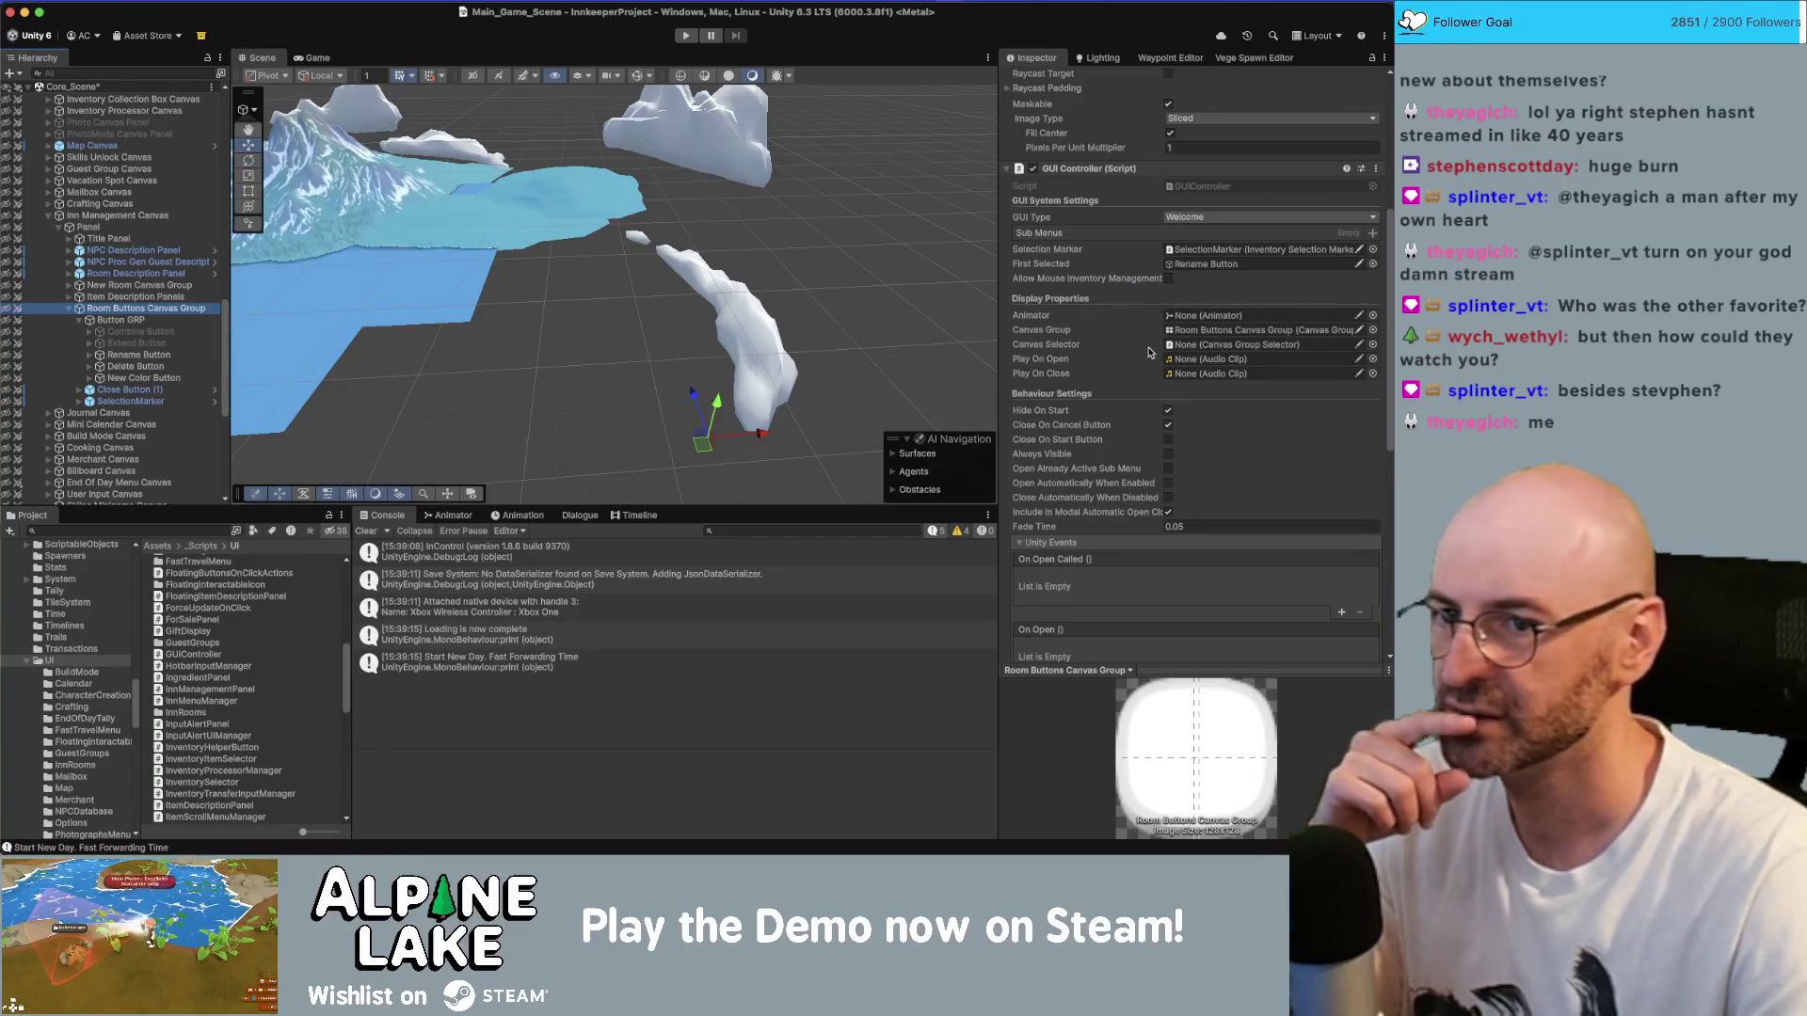
{"action": "scroll", "coordinate": [1147, 350], "scroll_direction": "down", "scroll_amount": 1}
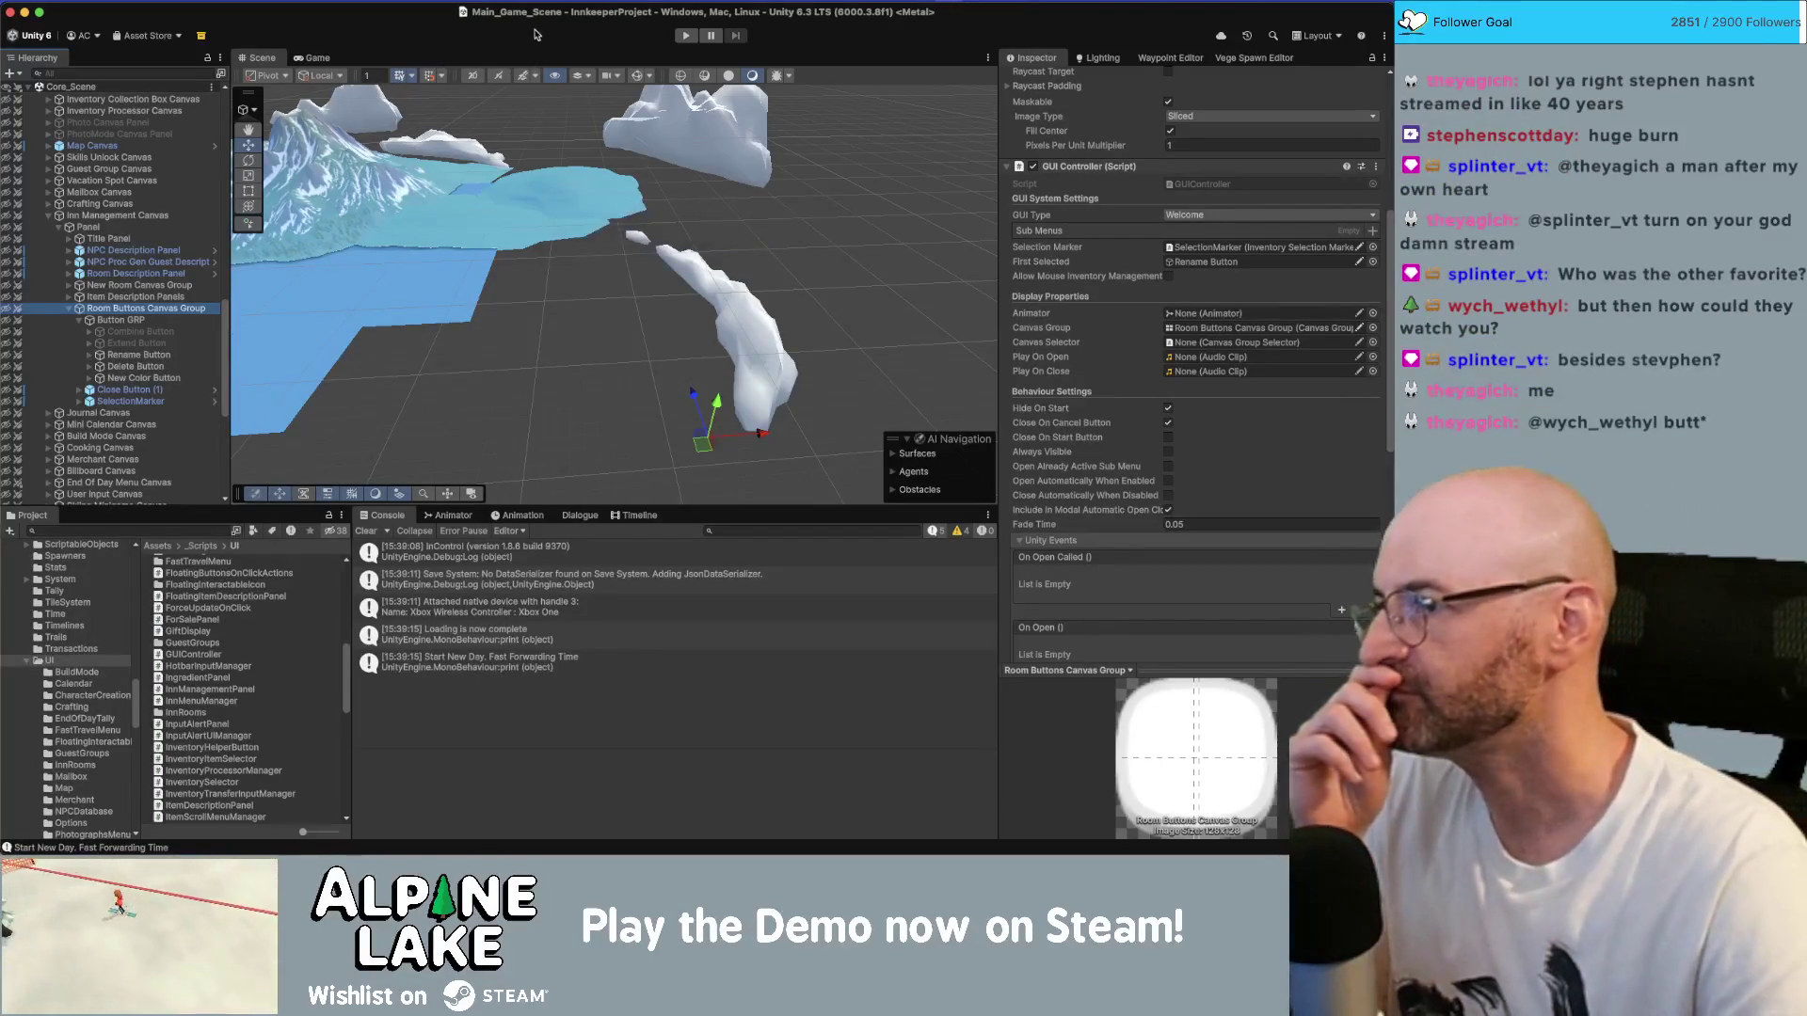
{"action": "left_click", "coordinate": [141, 389]}
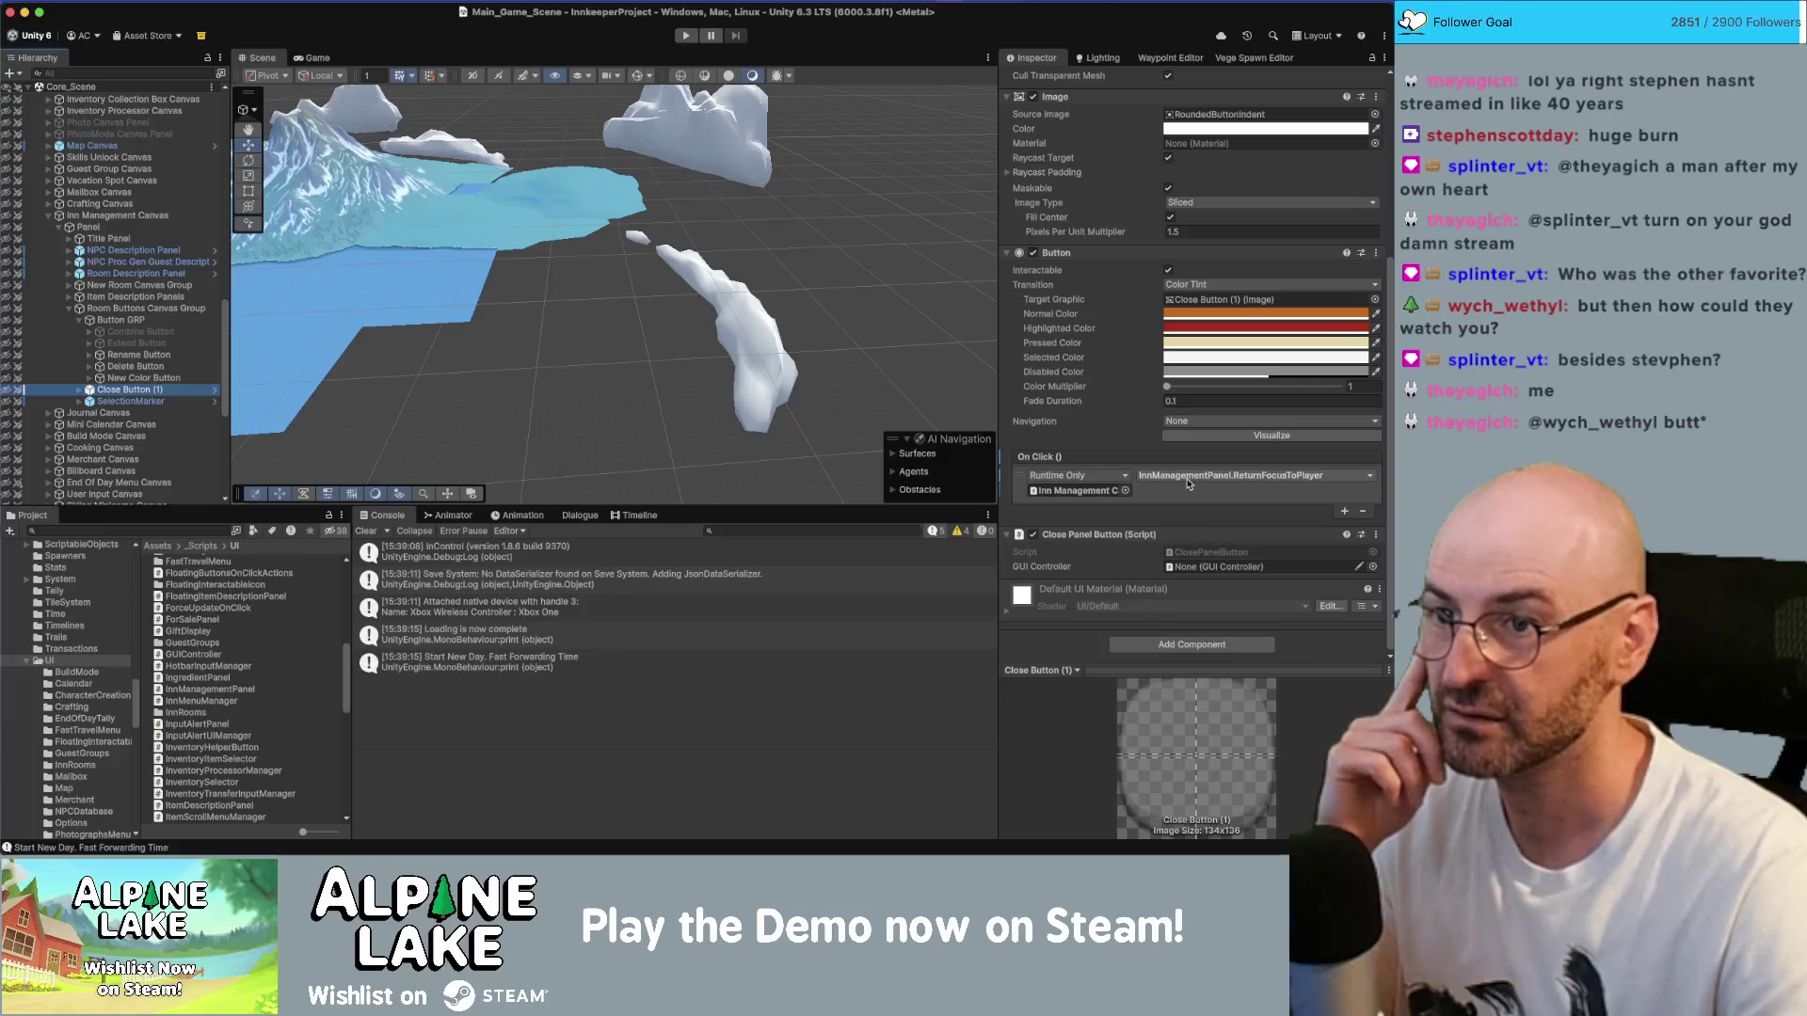
{"action": "left_click", "coordinate": [449, 50]}
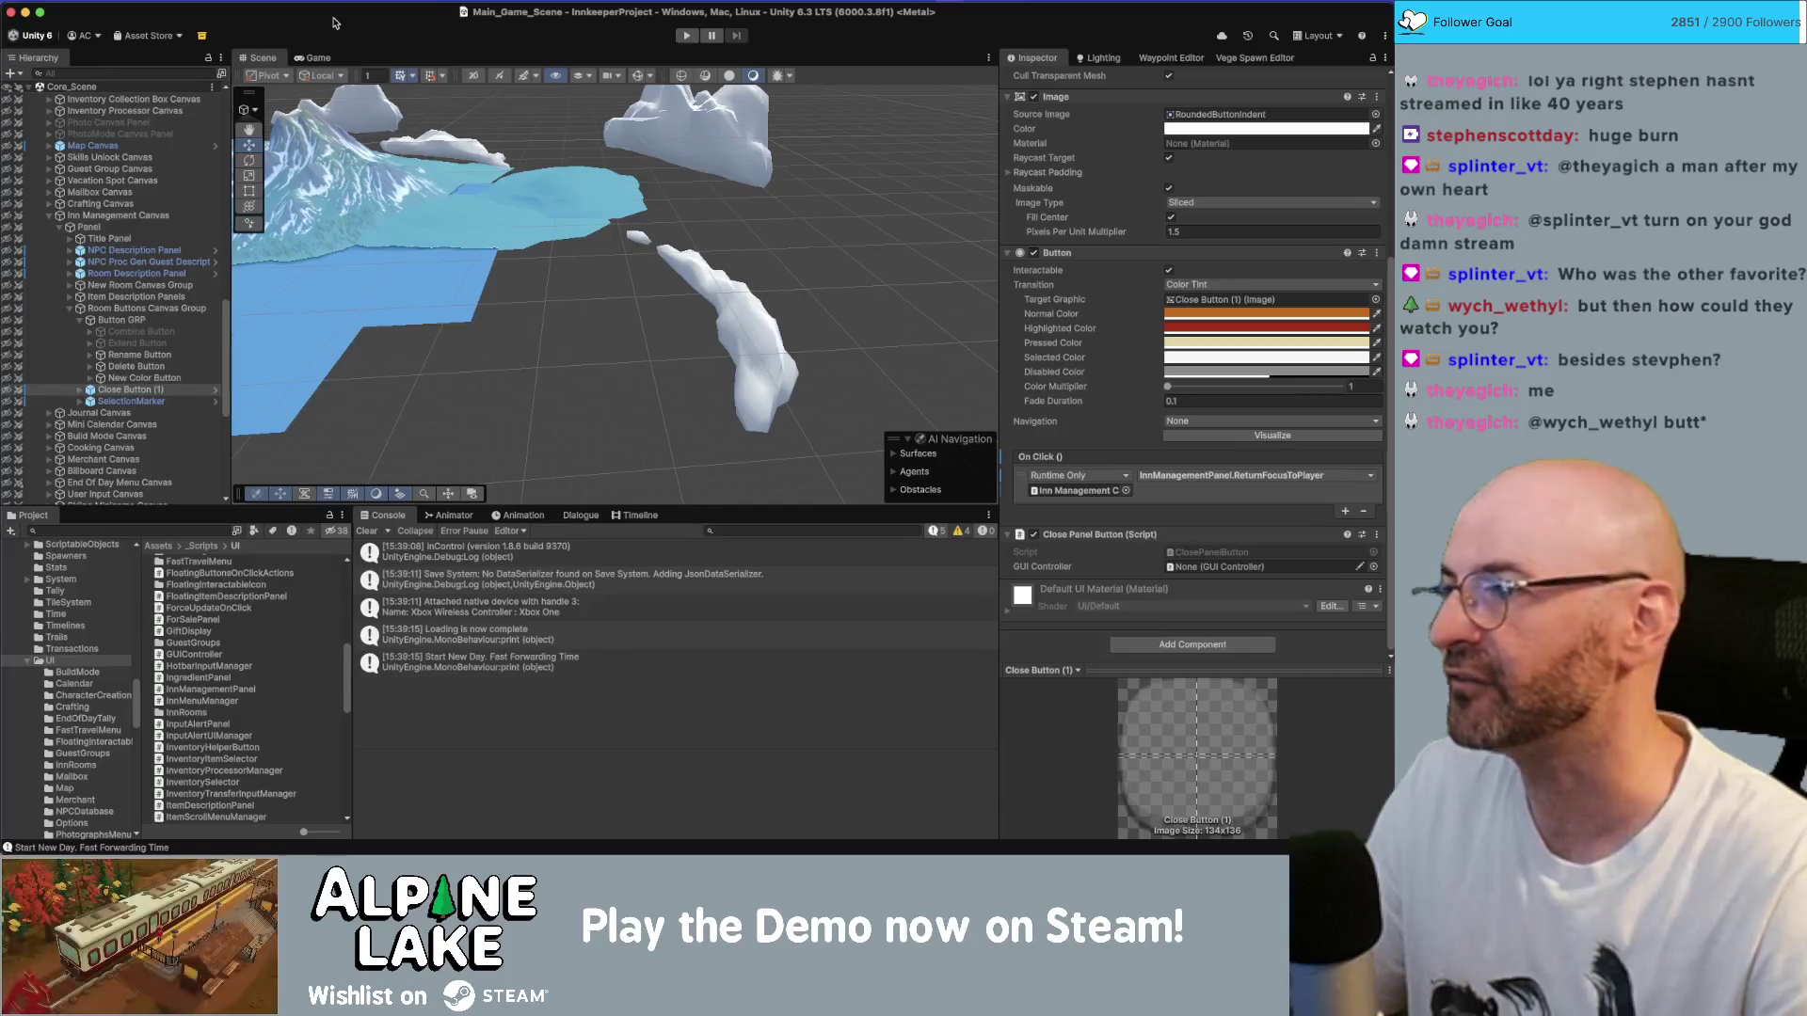
- Start play mode and walk the character past the welcome desk into the inn rooms
{"action": "left_click", "coordinate": [687, 36]}
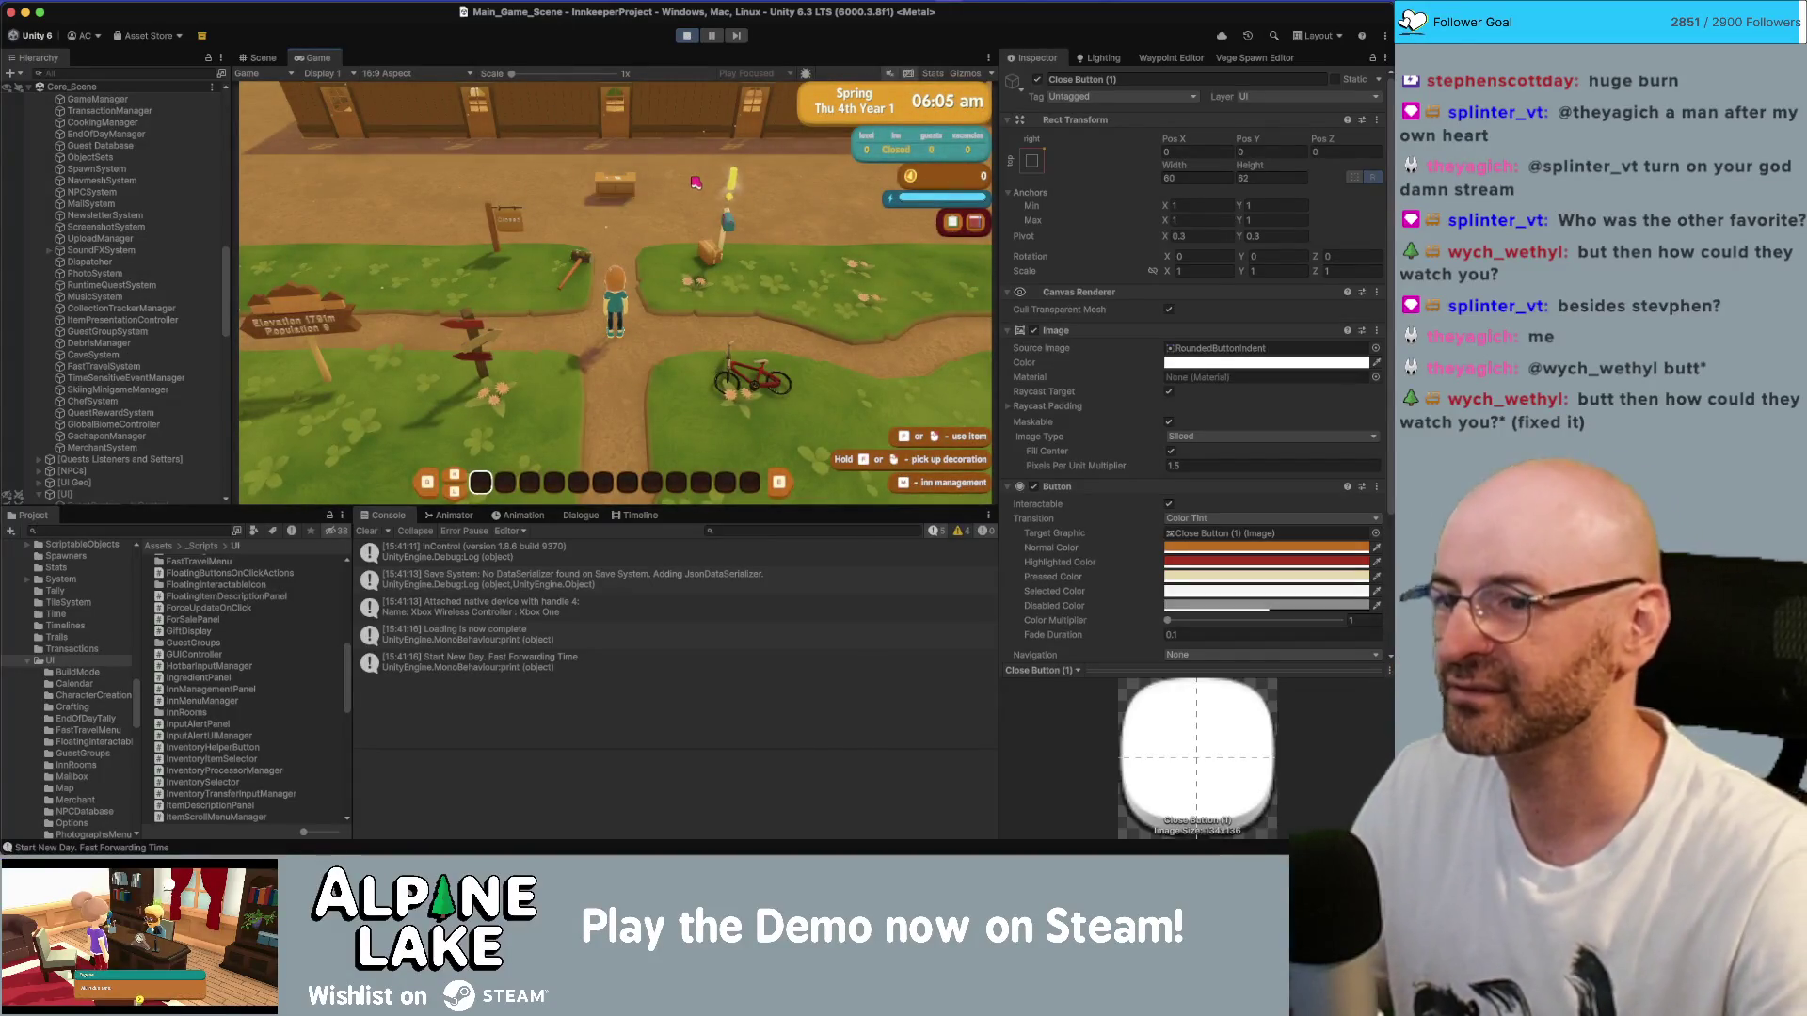
{"action": "key", "text": "w"}
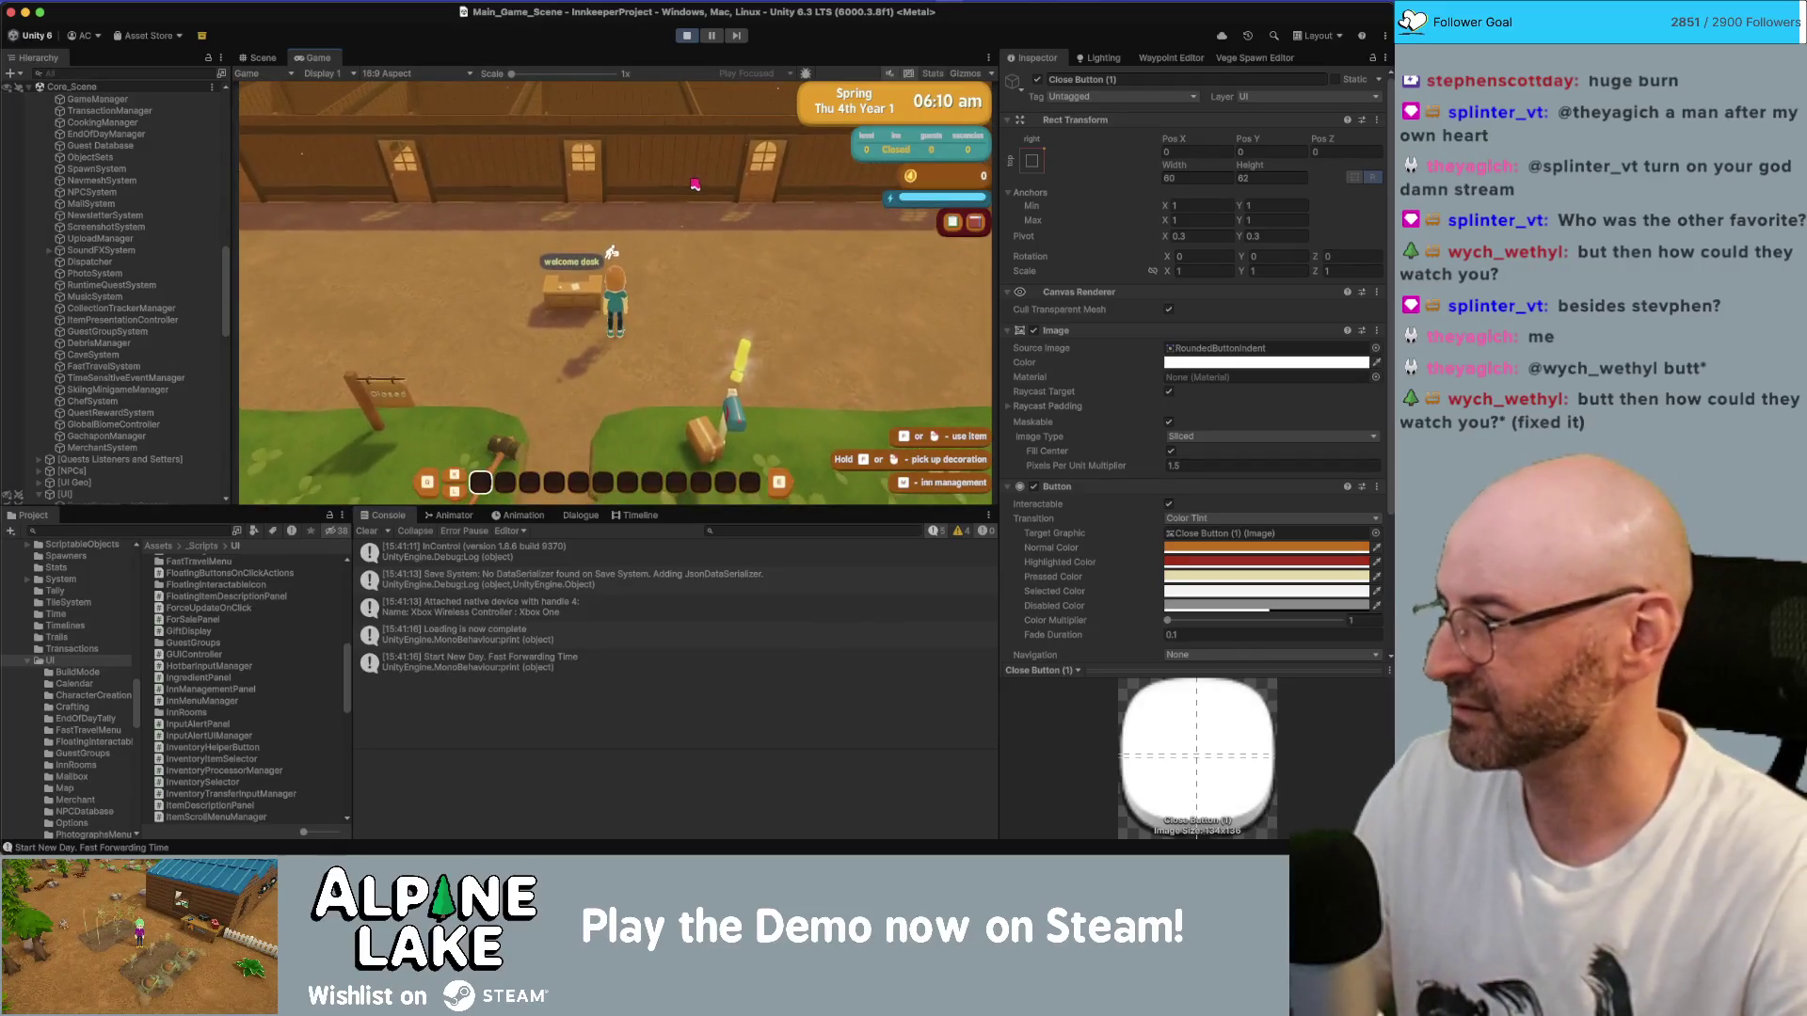
{"action": "key", "text": "w"}
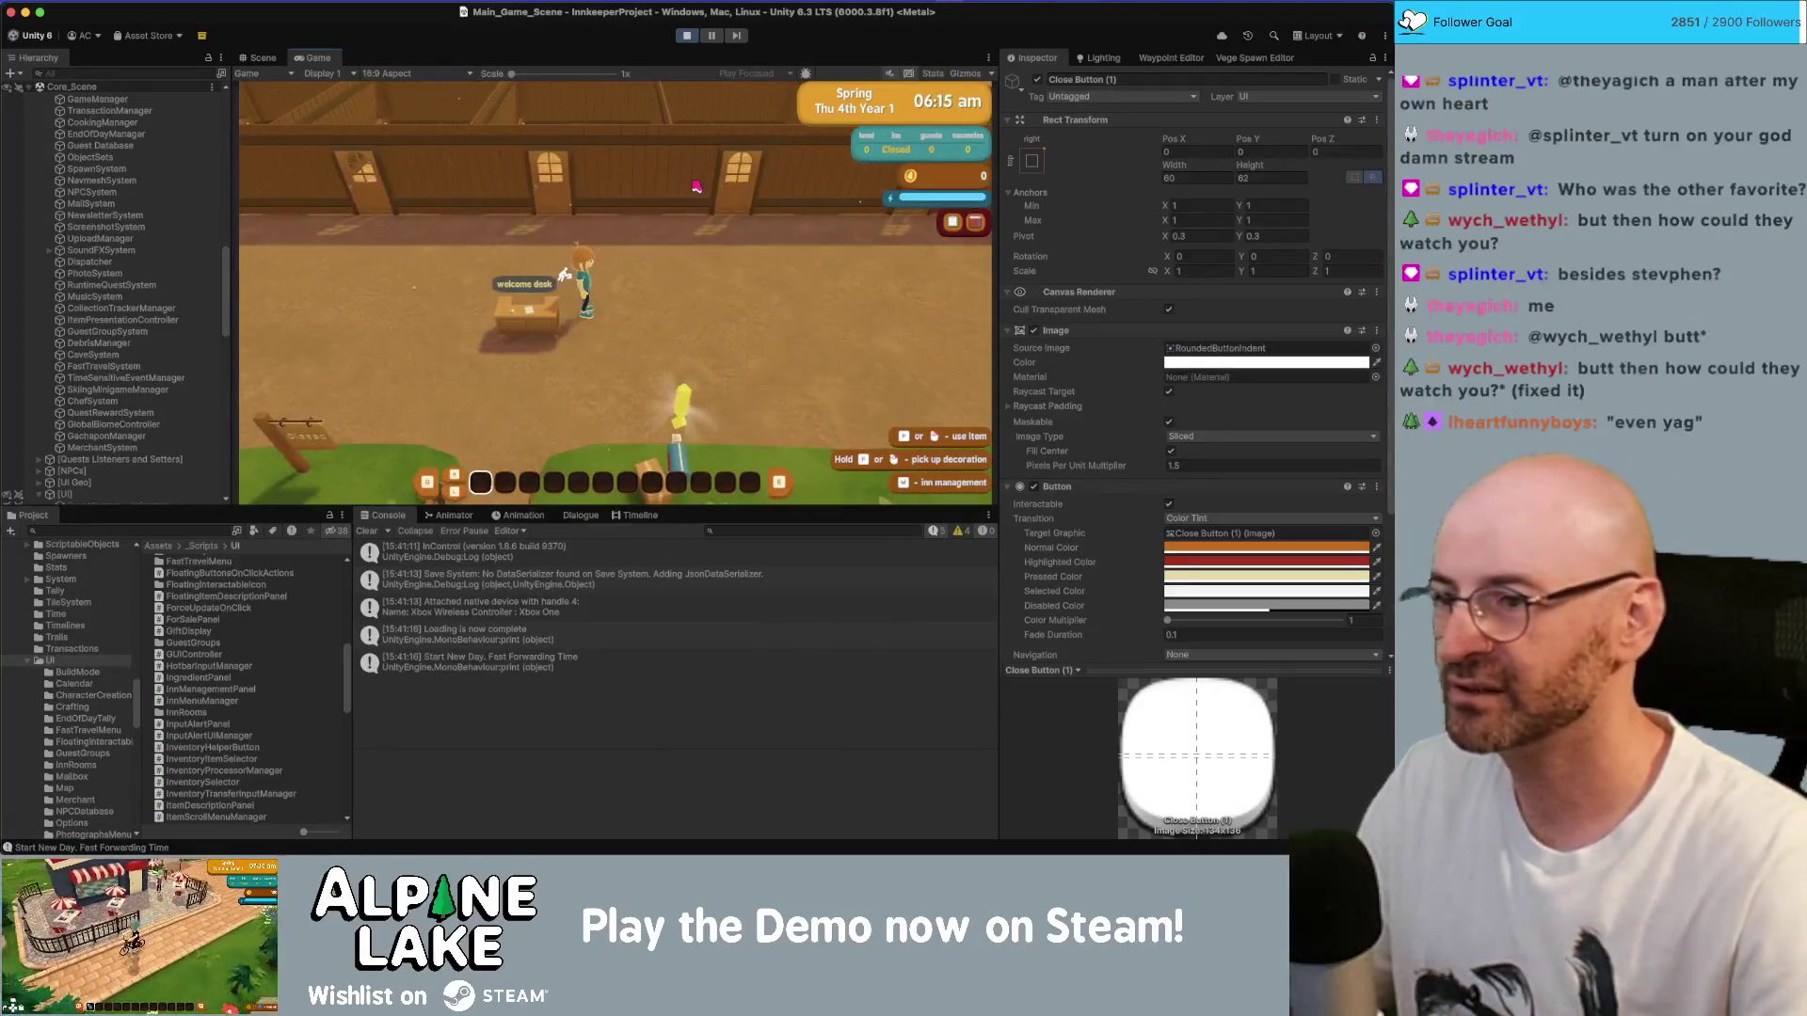
{"action": "key", "text": "d"}
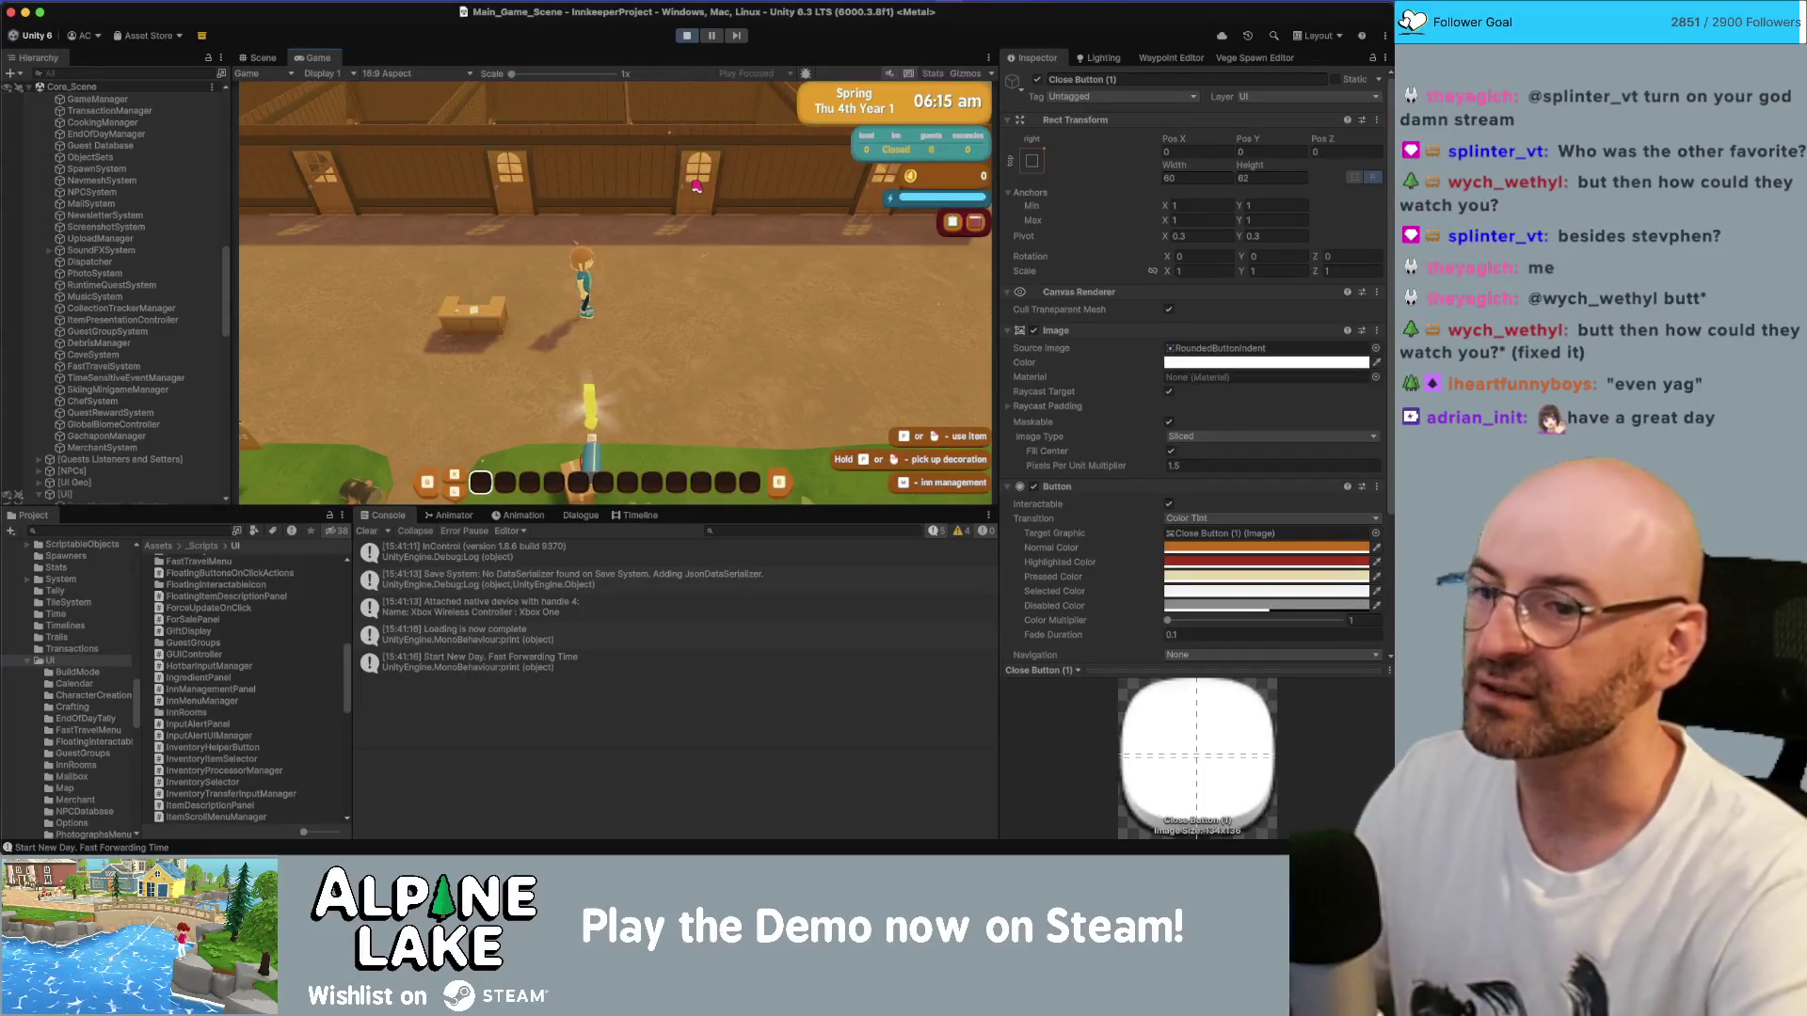
{"action": "key", "text": "w"}
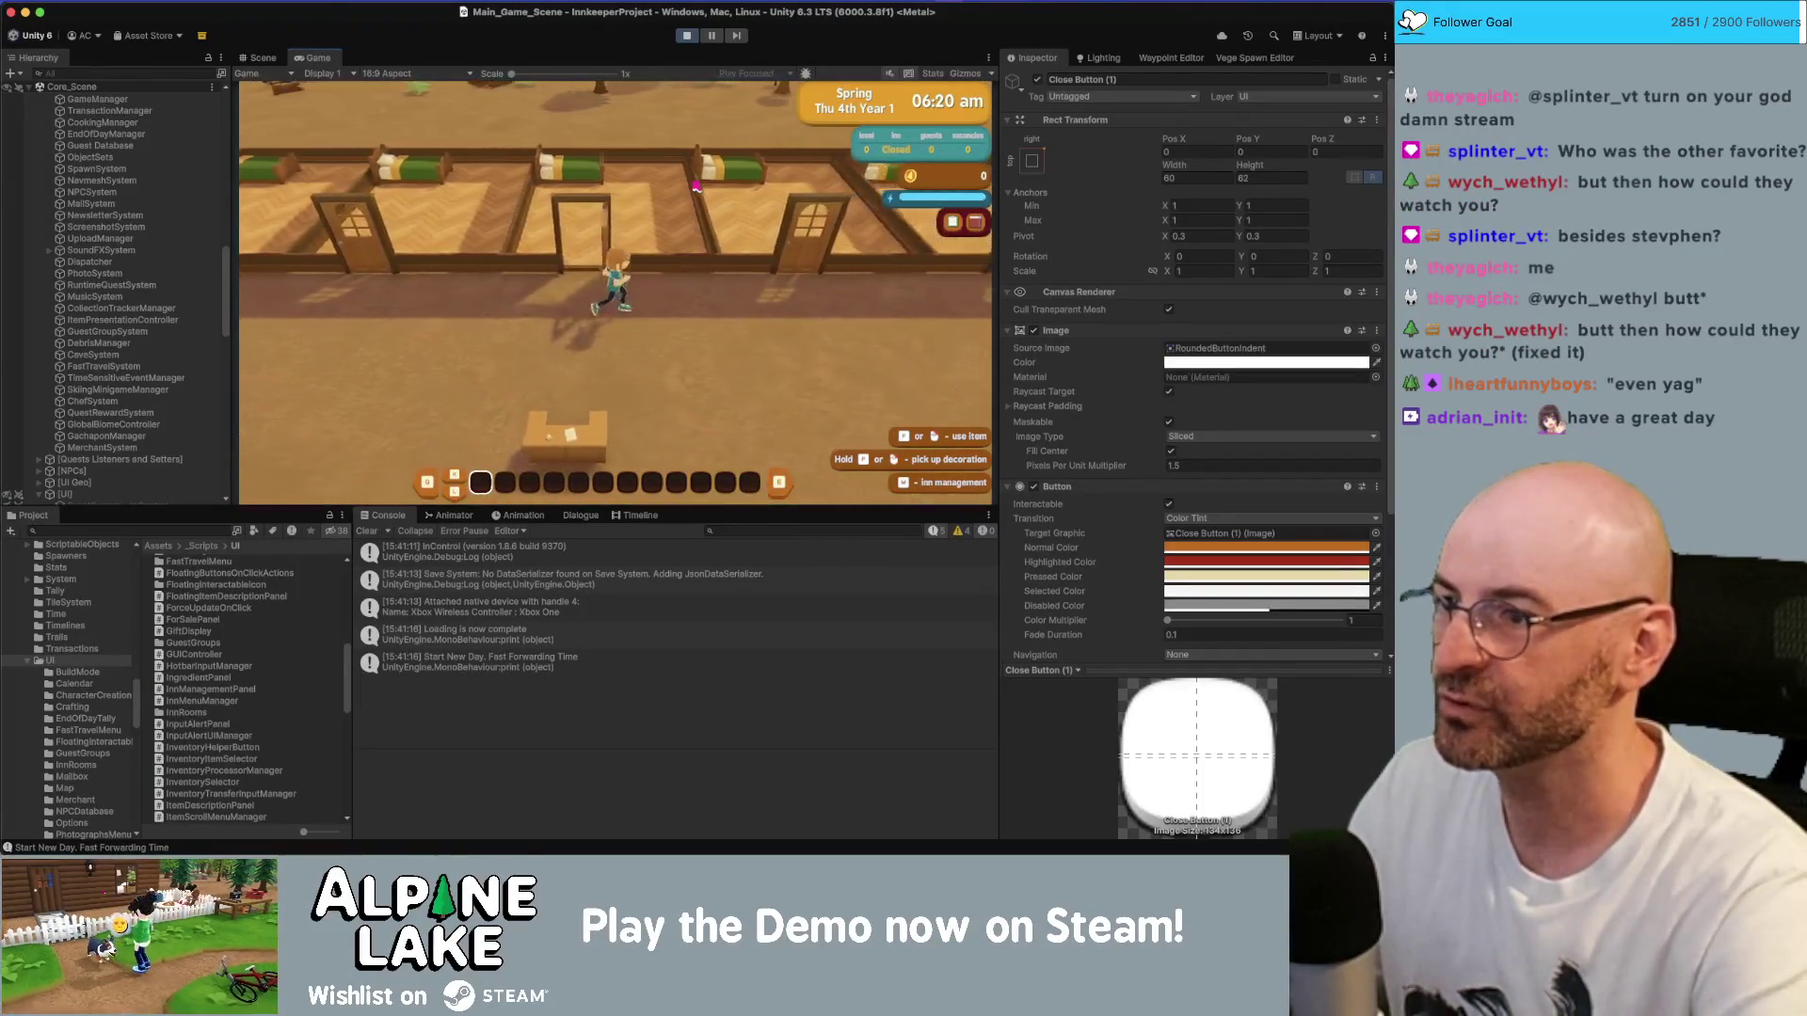
{"action": "key", "text": "d"}
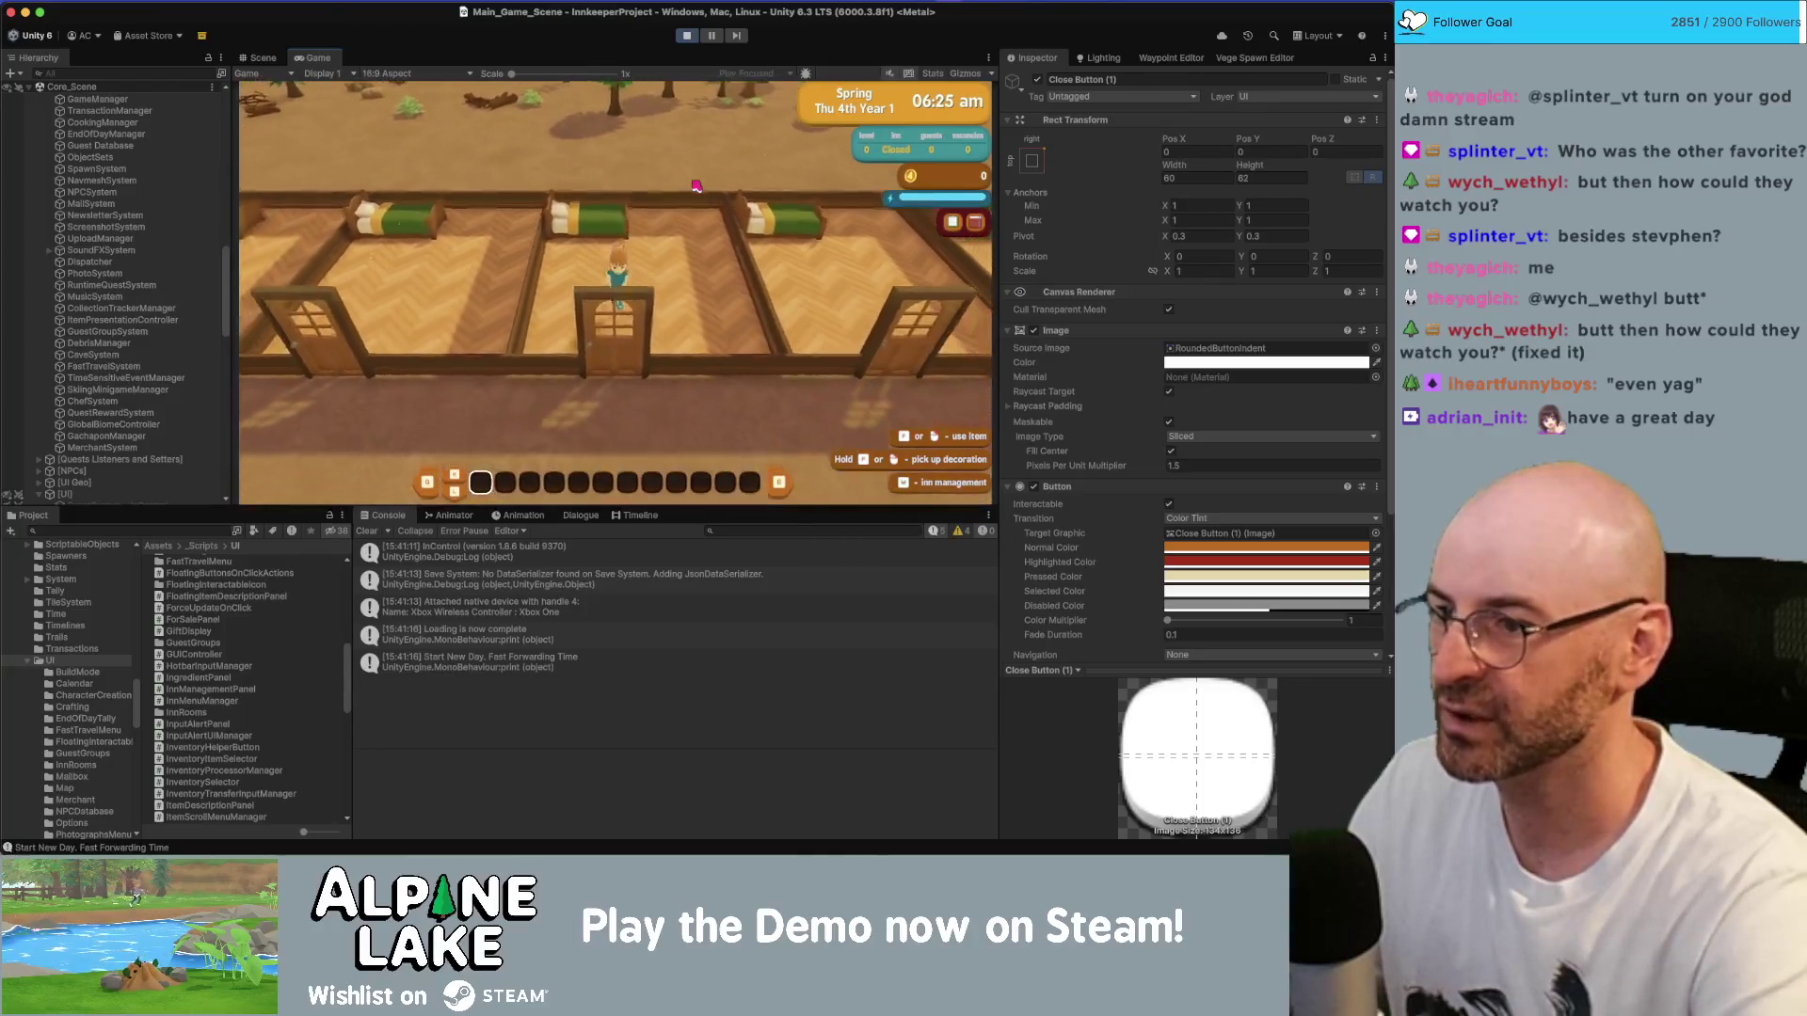
{"action": "key", "text": "w"}
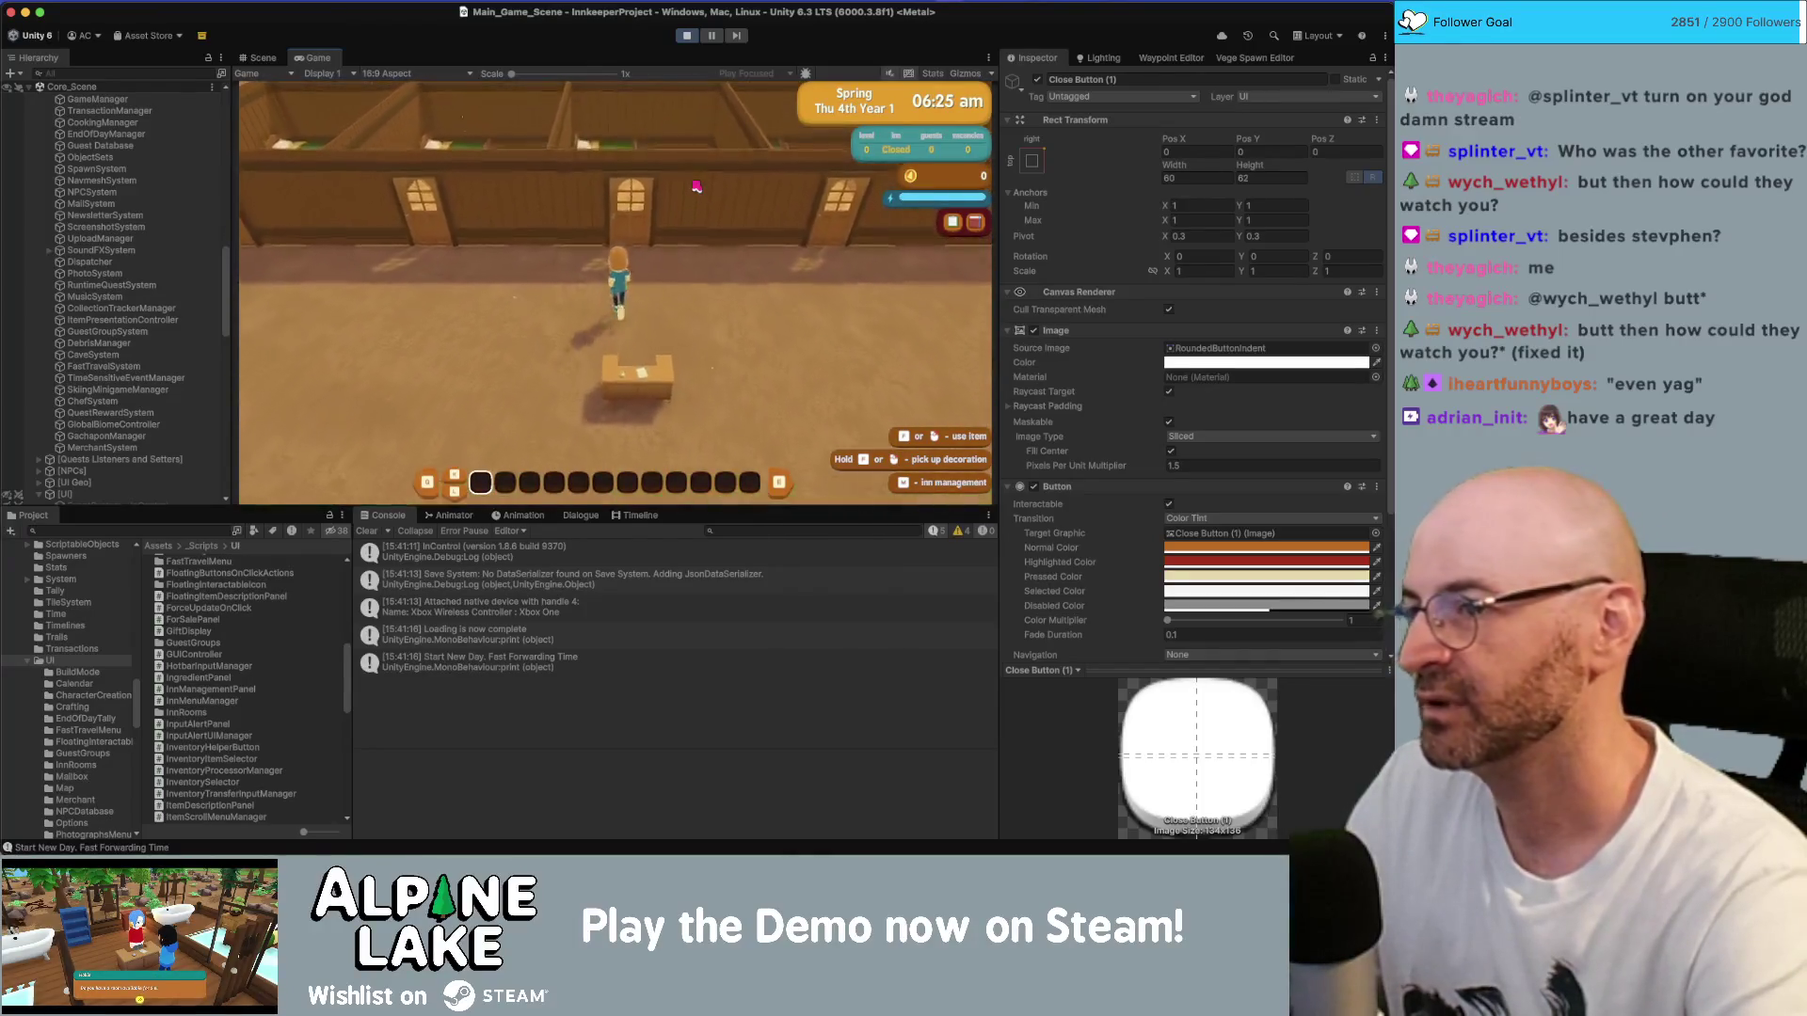
{"action": "key", "text": "w"}
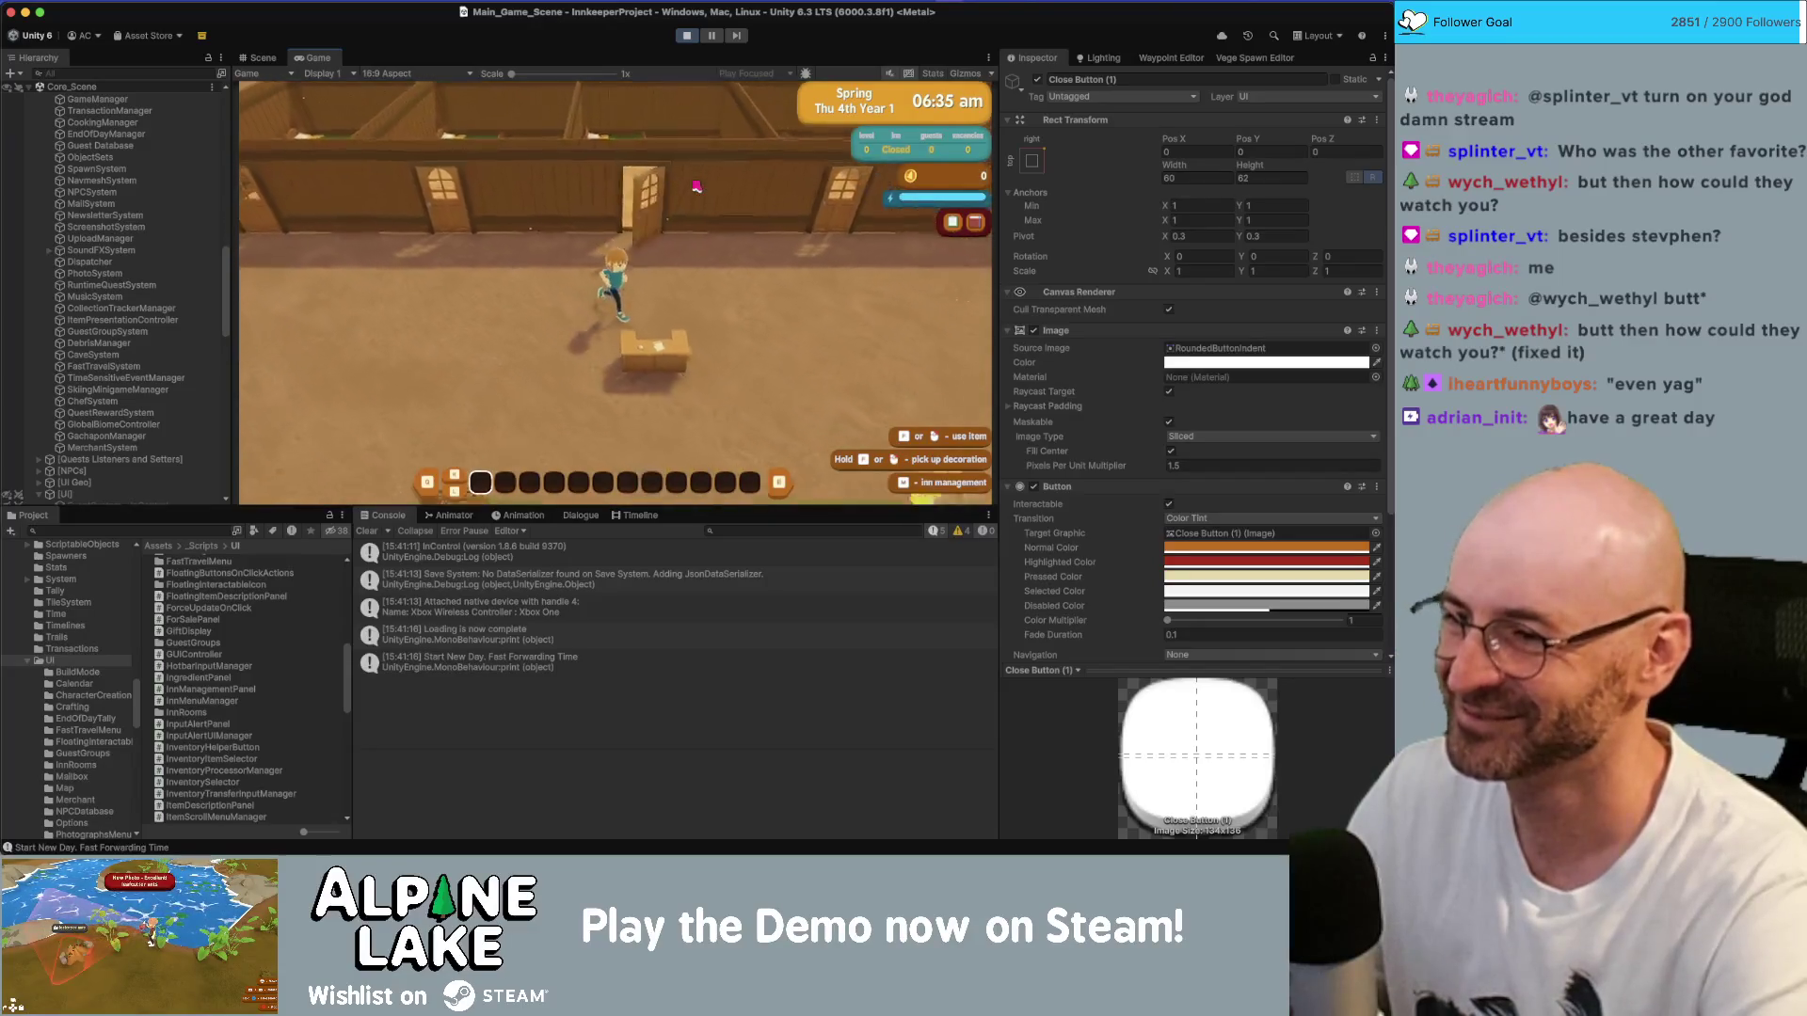
- Open Inn Management, create a Guestroom, and reopen its room options
{"action": "key", "text": "i"}
{"action": "key", "text": "i"}
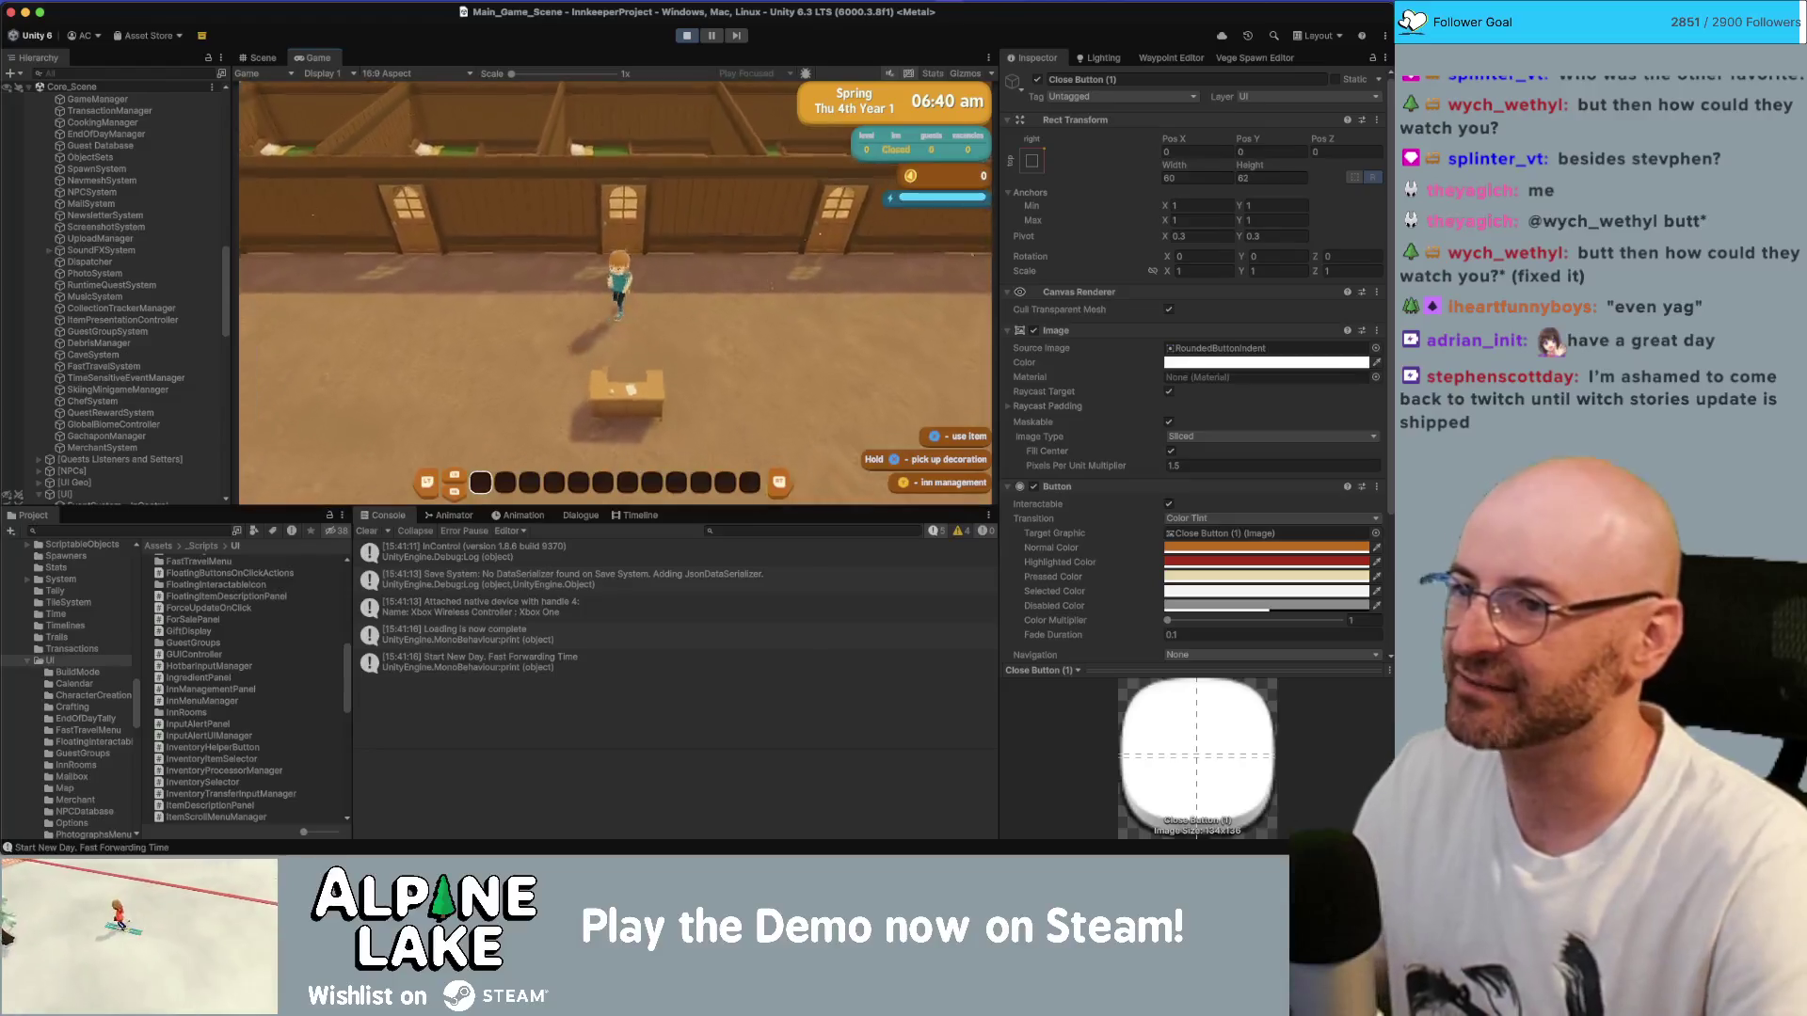
{"action": "key", "text": "i"}
{"action": "key", "text": "Return"}
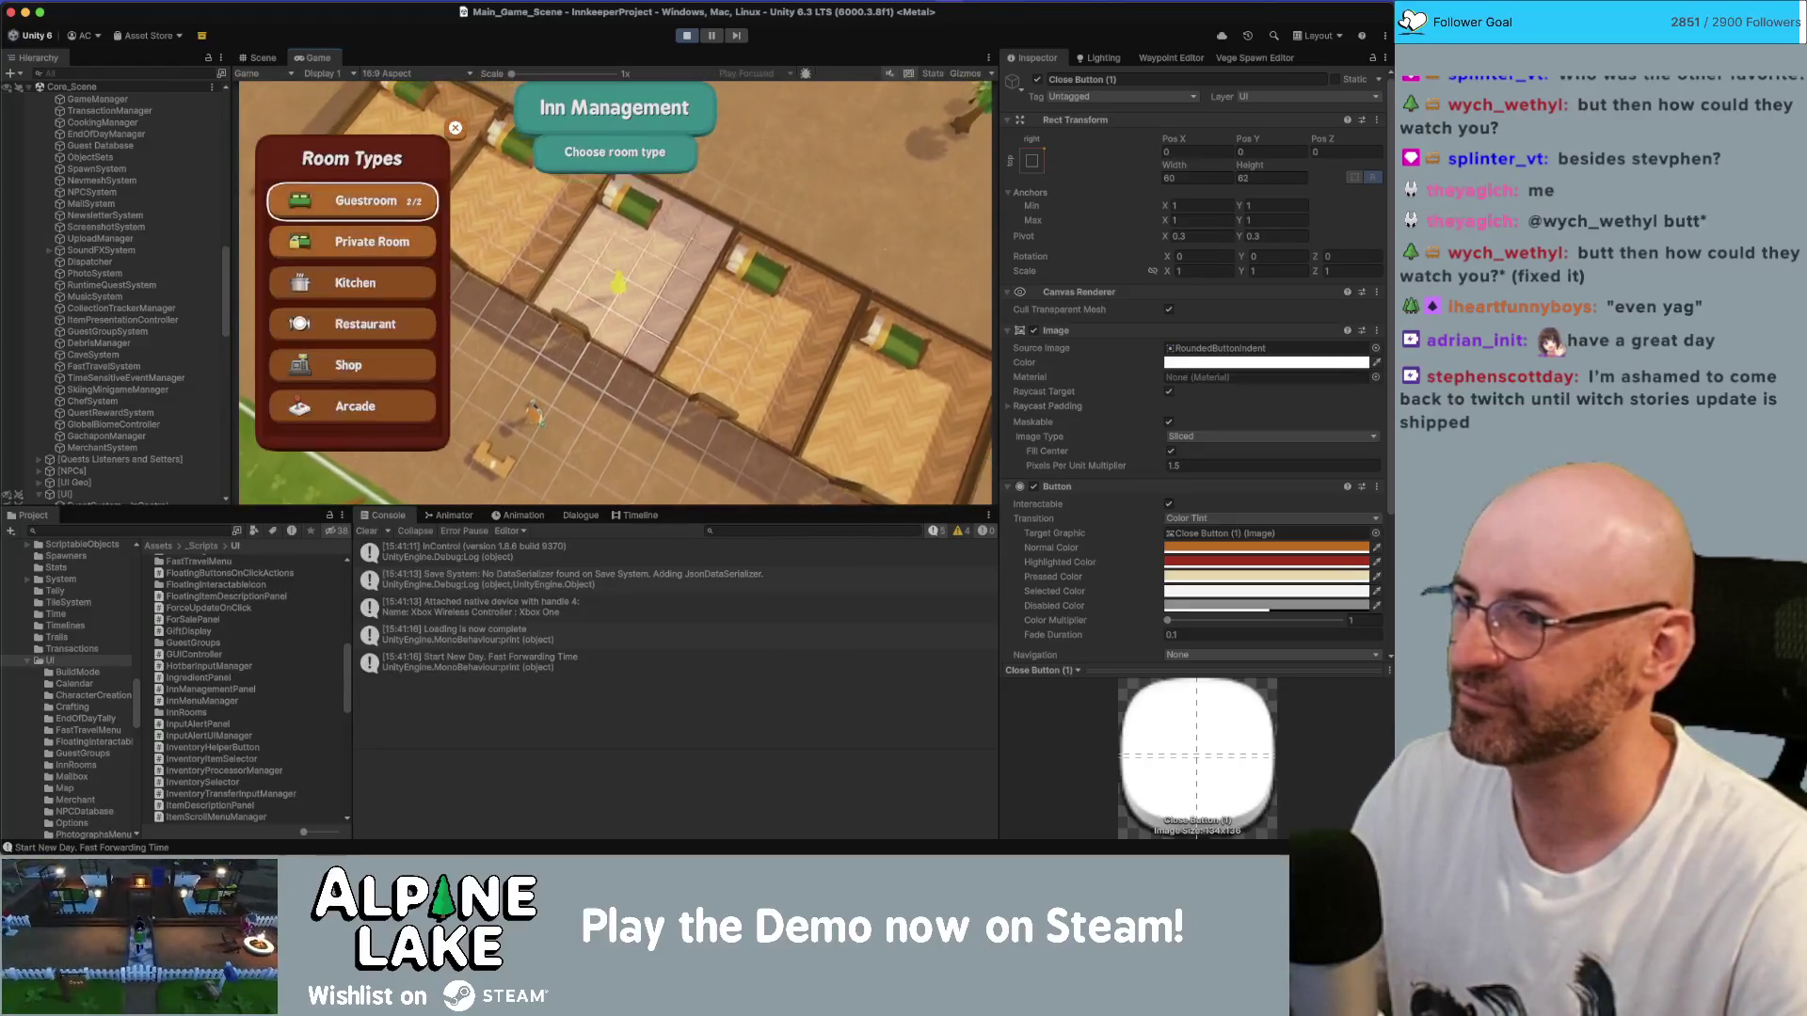
{"action": "key", "text": "Return"}
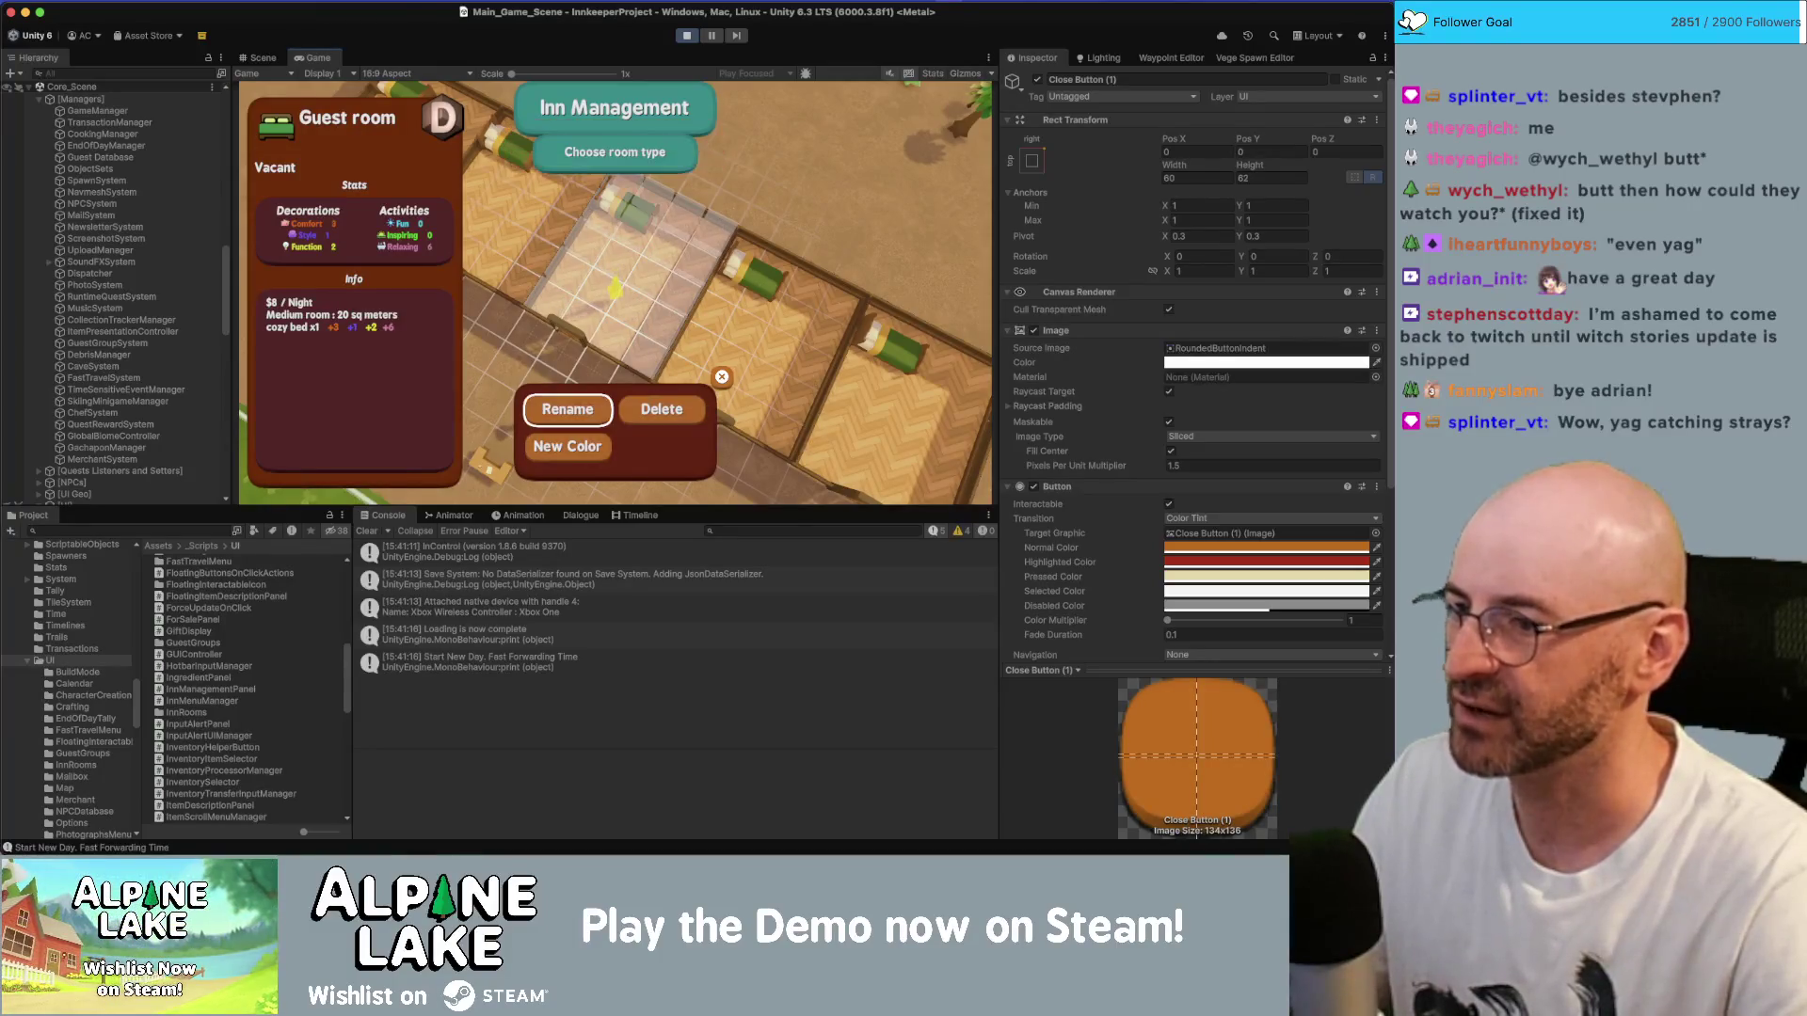
{"action": "key", "text": "Escape"}
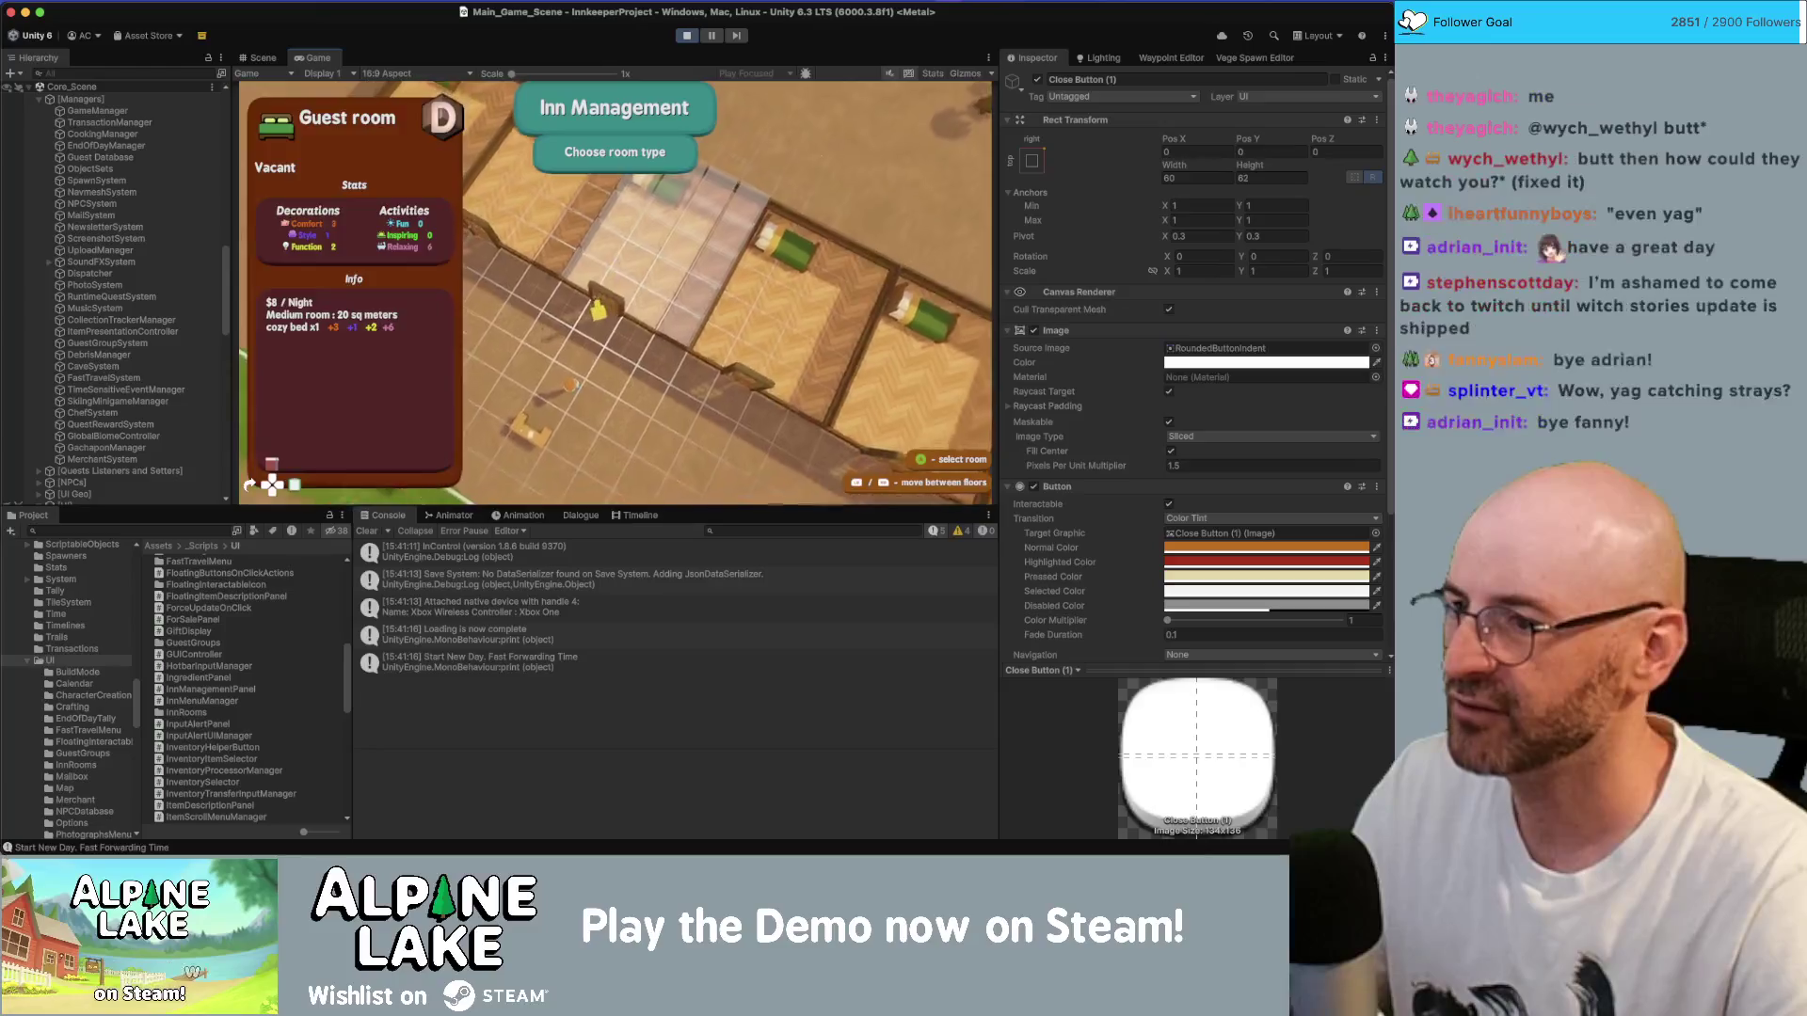
{"action": "key", "text": "Return"}
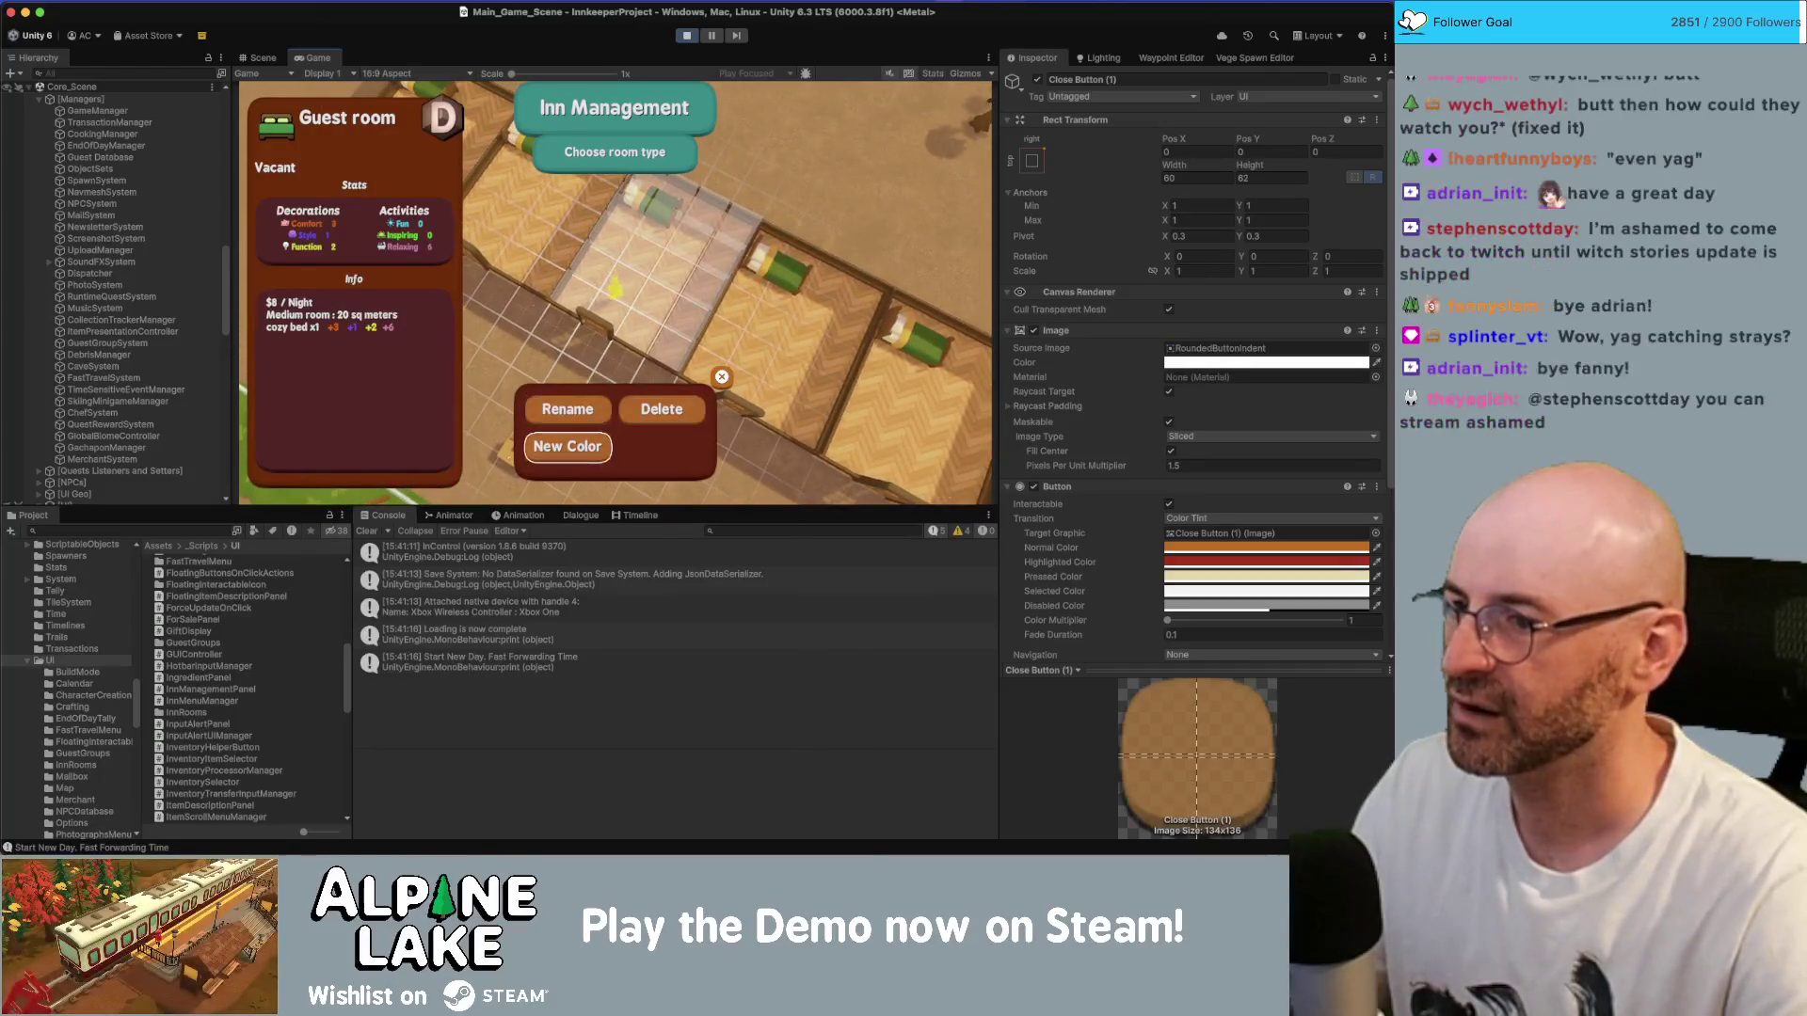
{"action": "key", "text": "Escape"}
{"action": "key", "text": "Escape"}
{"action": "key", "text": "Return"}
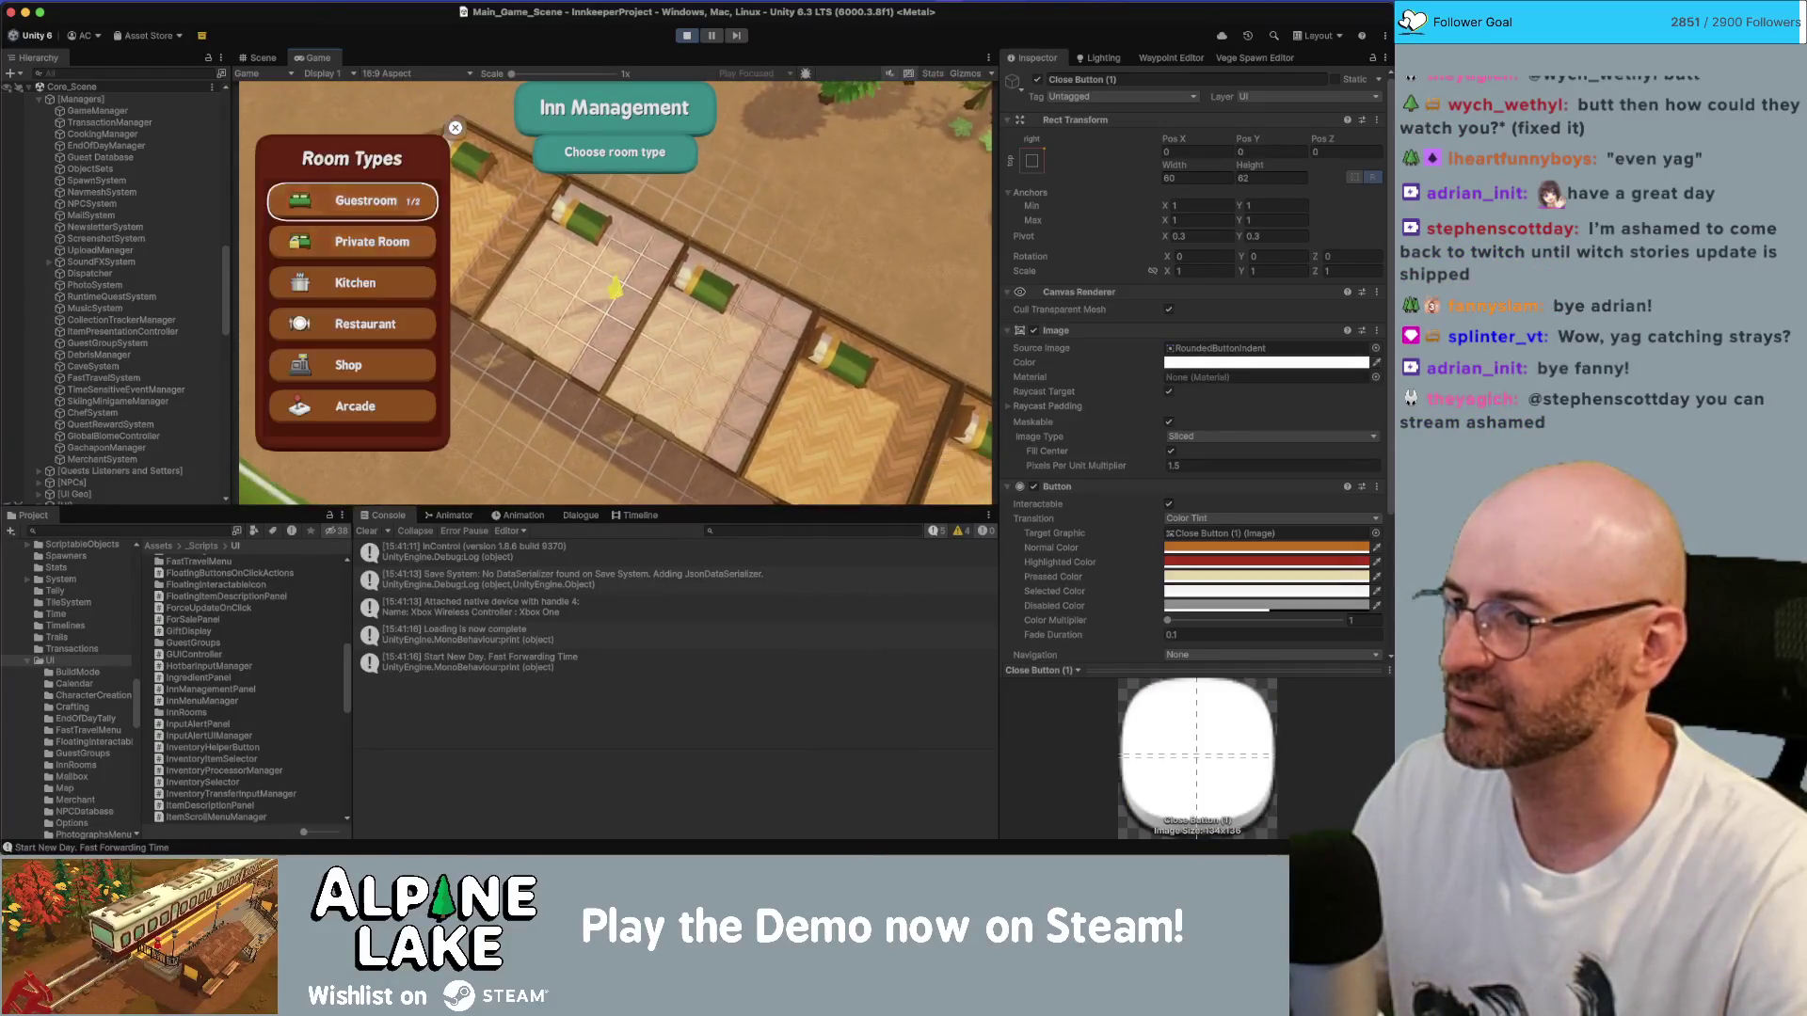
- Create more Guestrooms in other empty rooms, checking their options, then stop play mode
{"action": "key", "text": "Escape"}
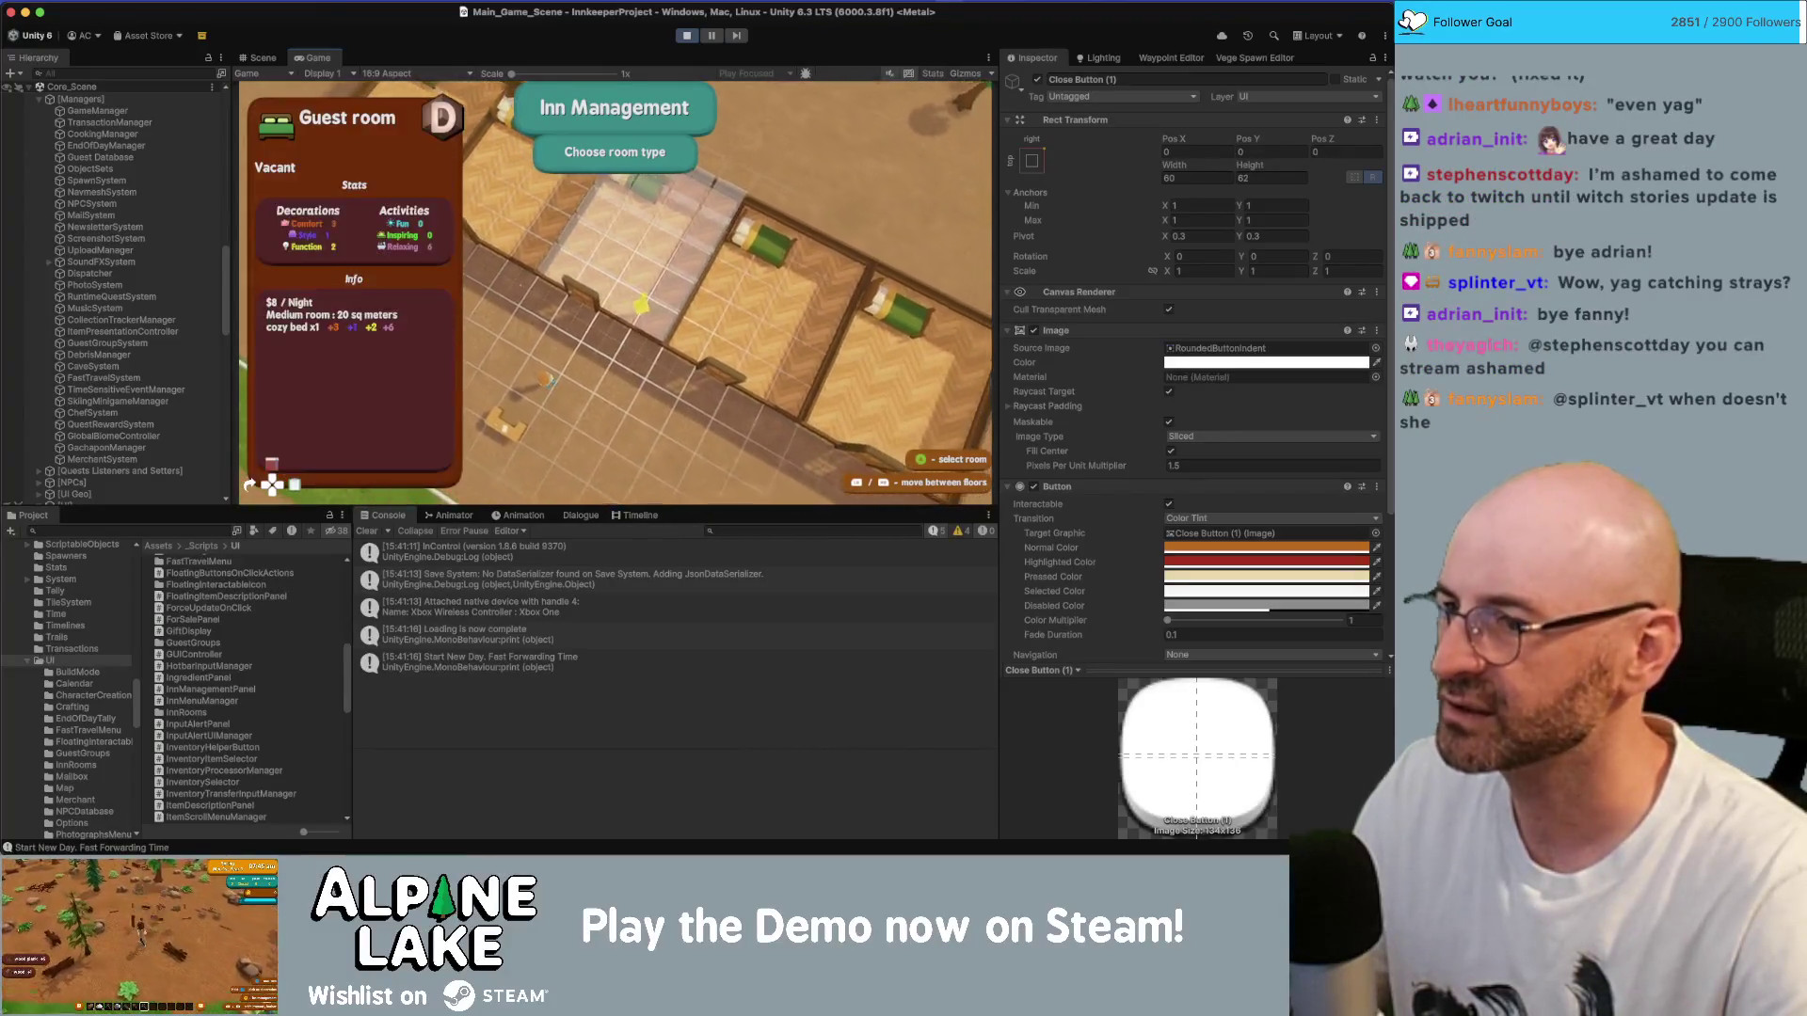
{"action": "key", "text": "Escape"}
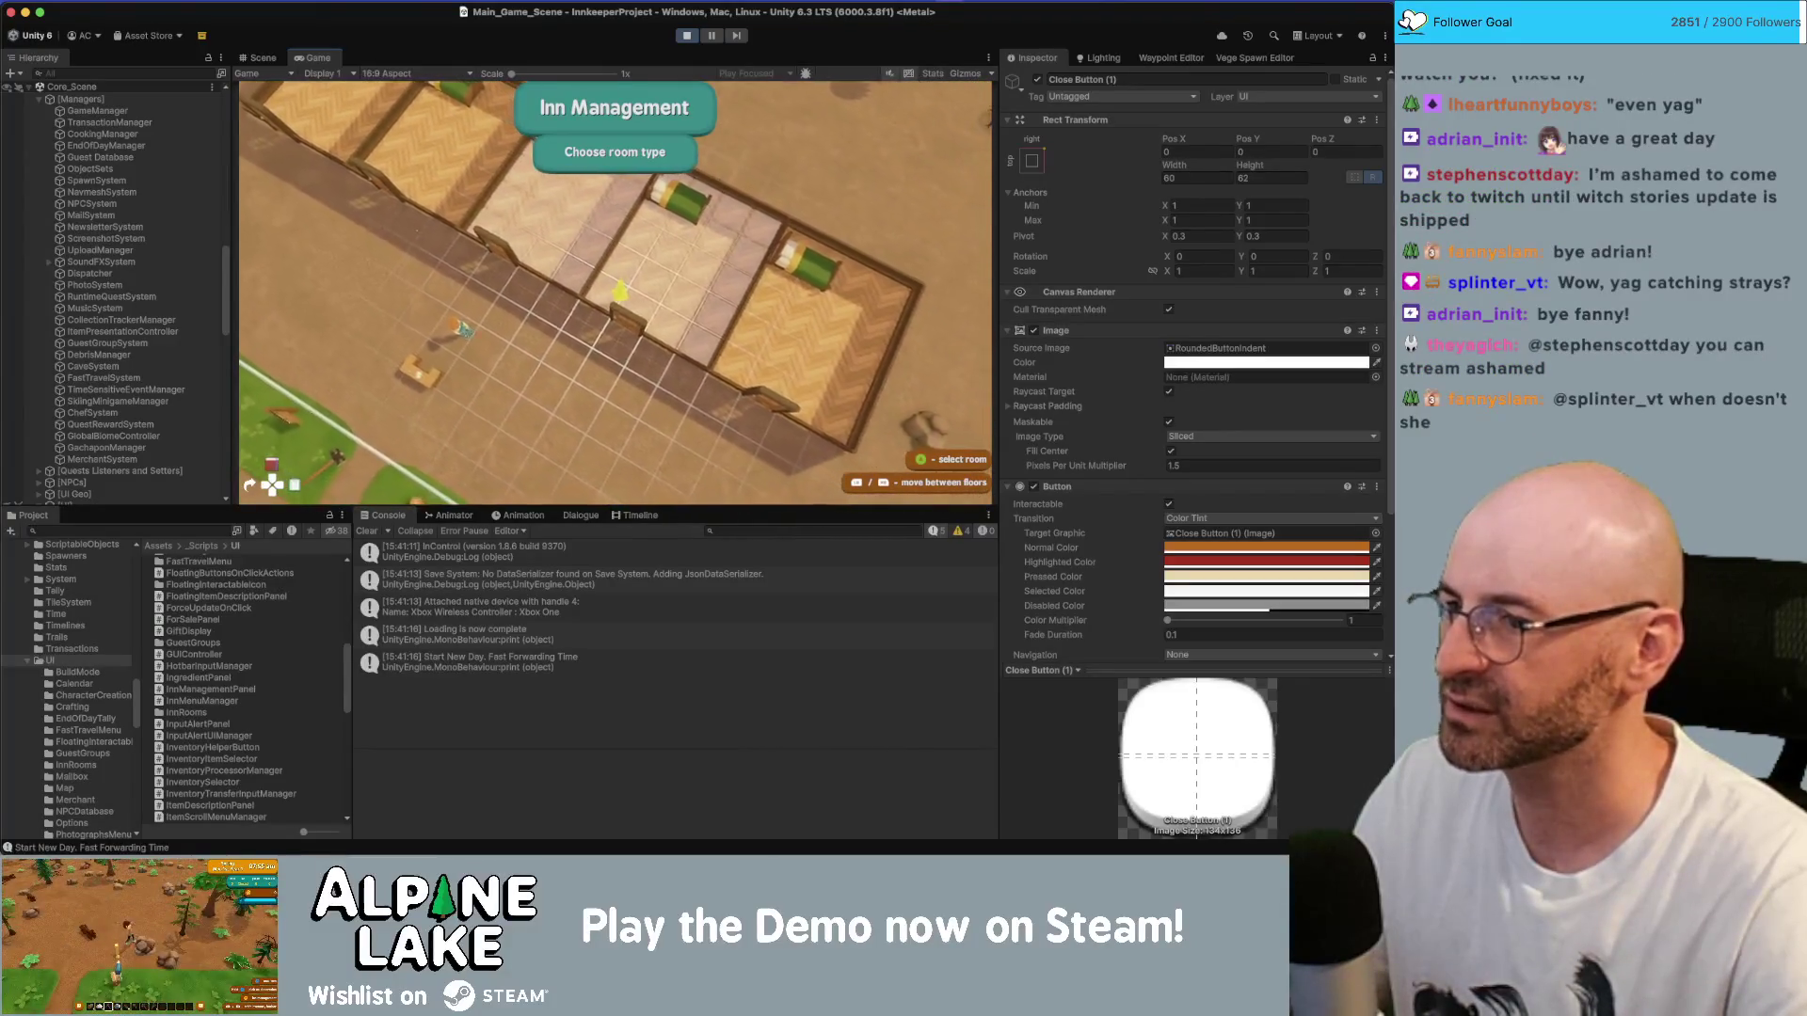
{"action": "key", "text": "Return"}
{"action": "key", "text": "Return"}
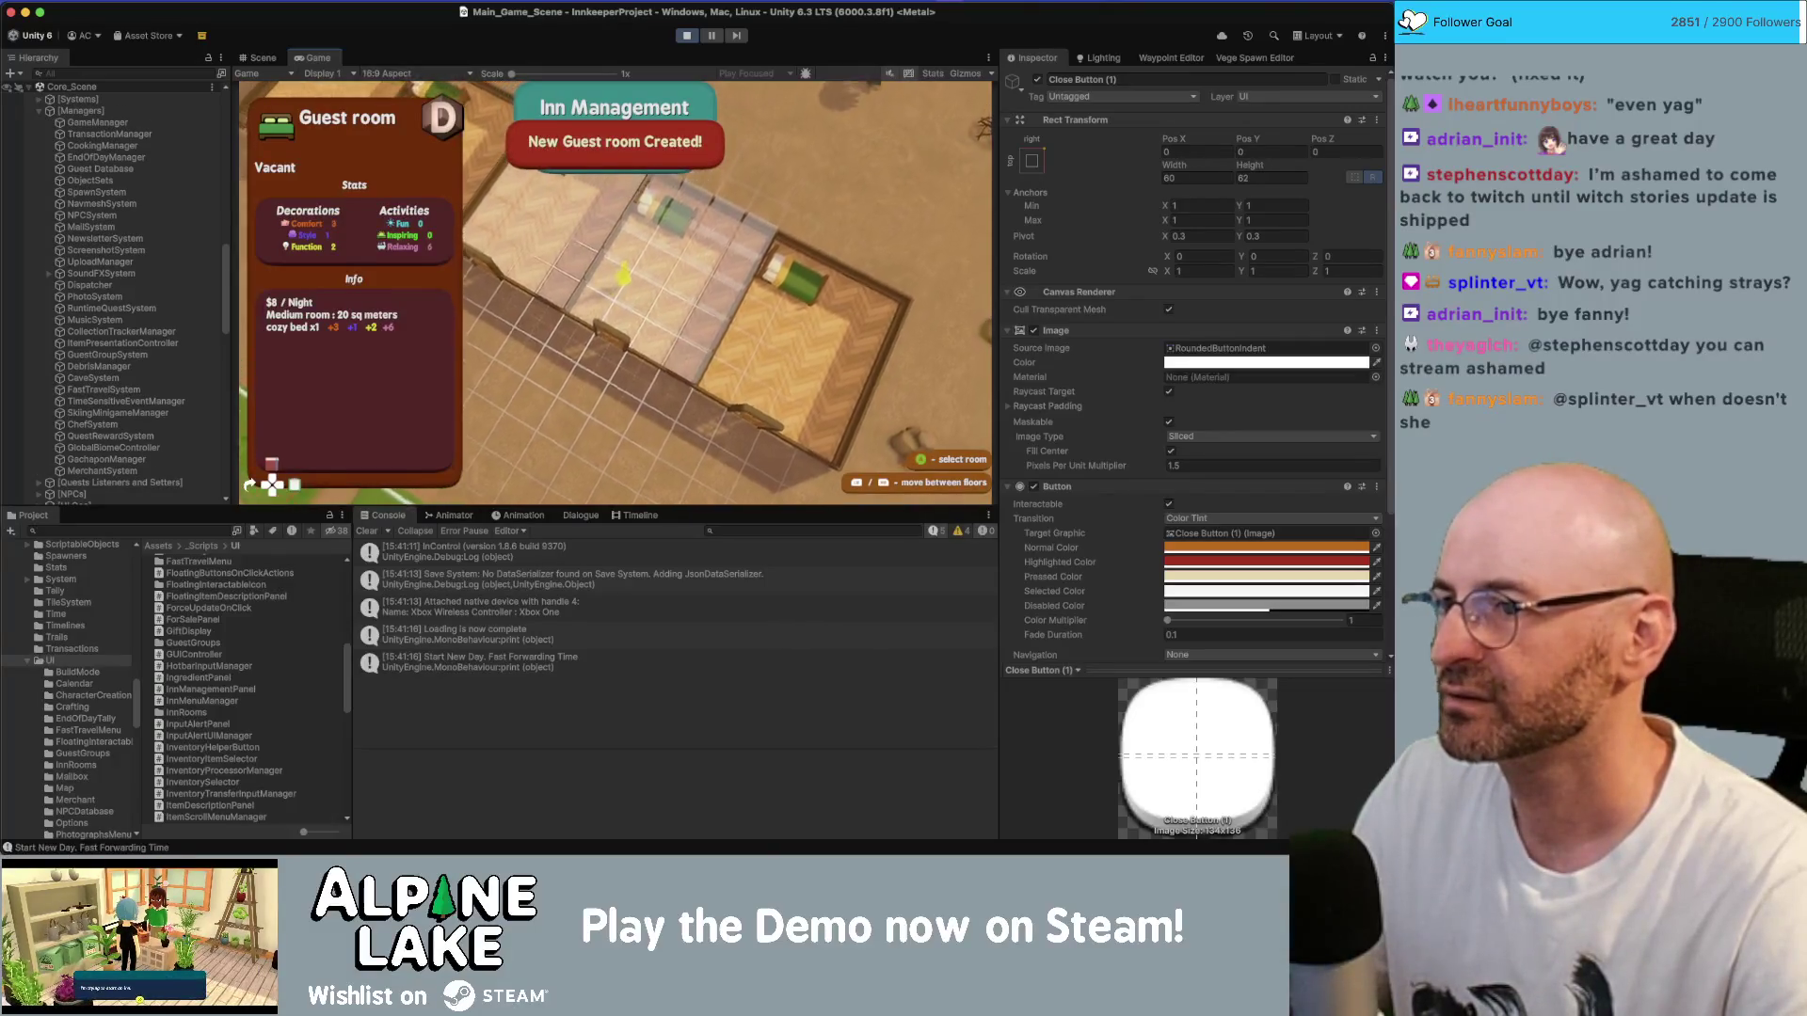
{"action": "key", "text": "Return"}
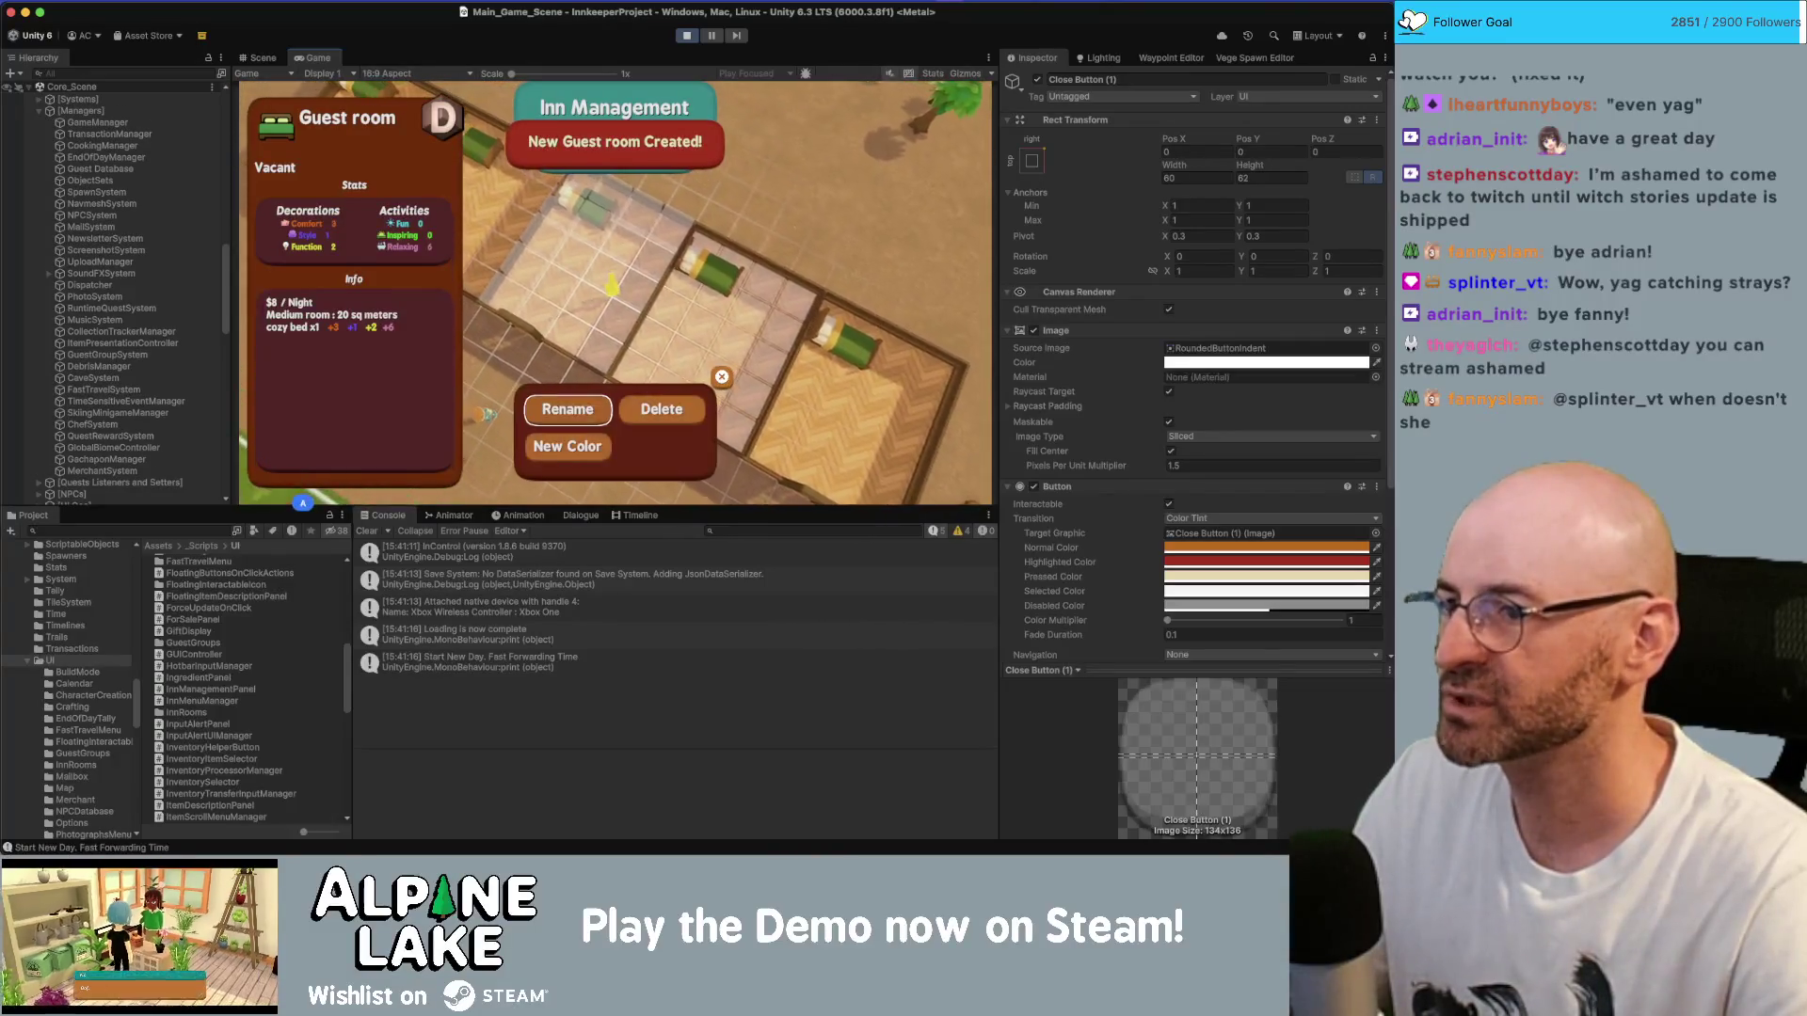
{"action": "key", "text": "Escape"}
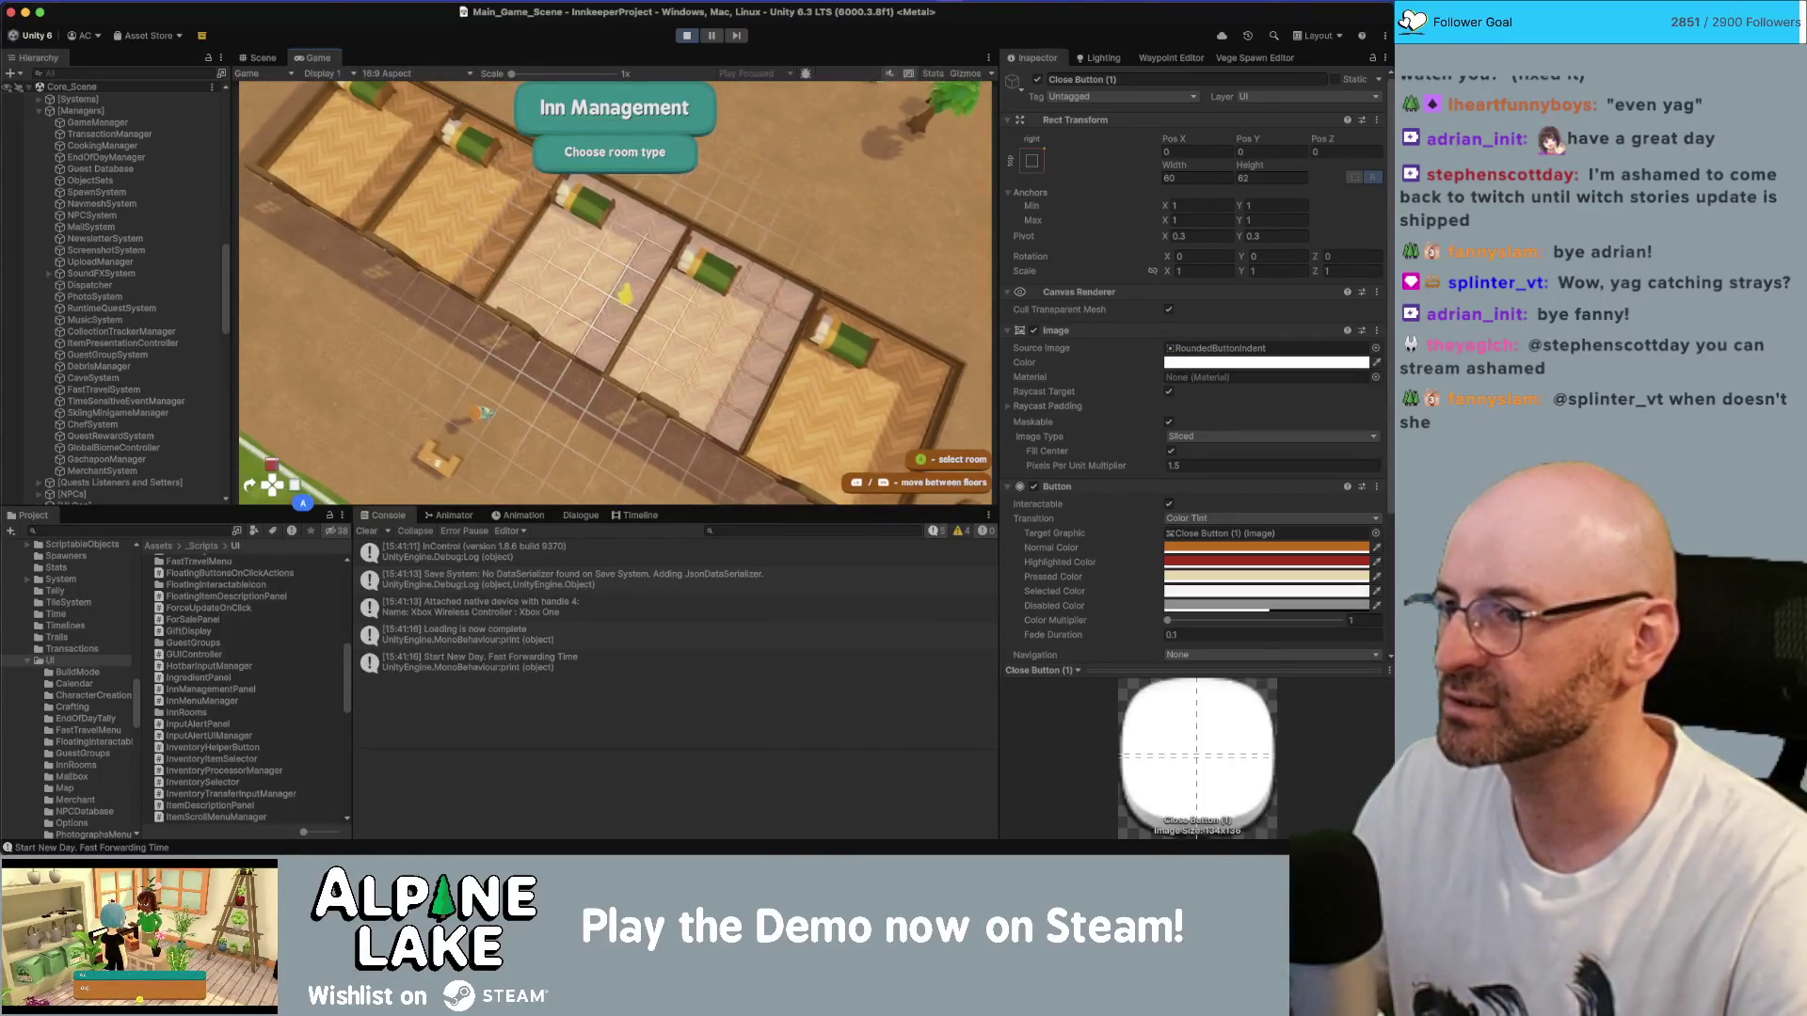
{"action": "key", "text": "Return"}
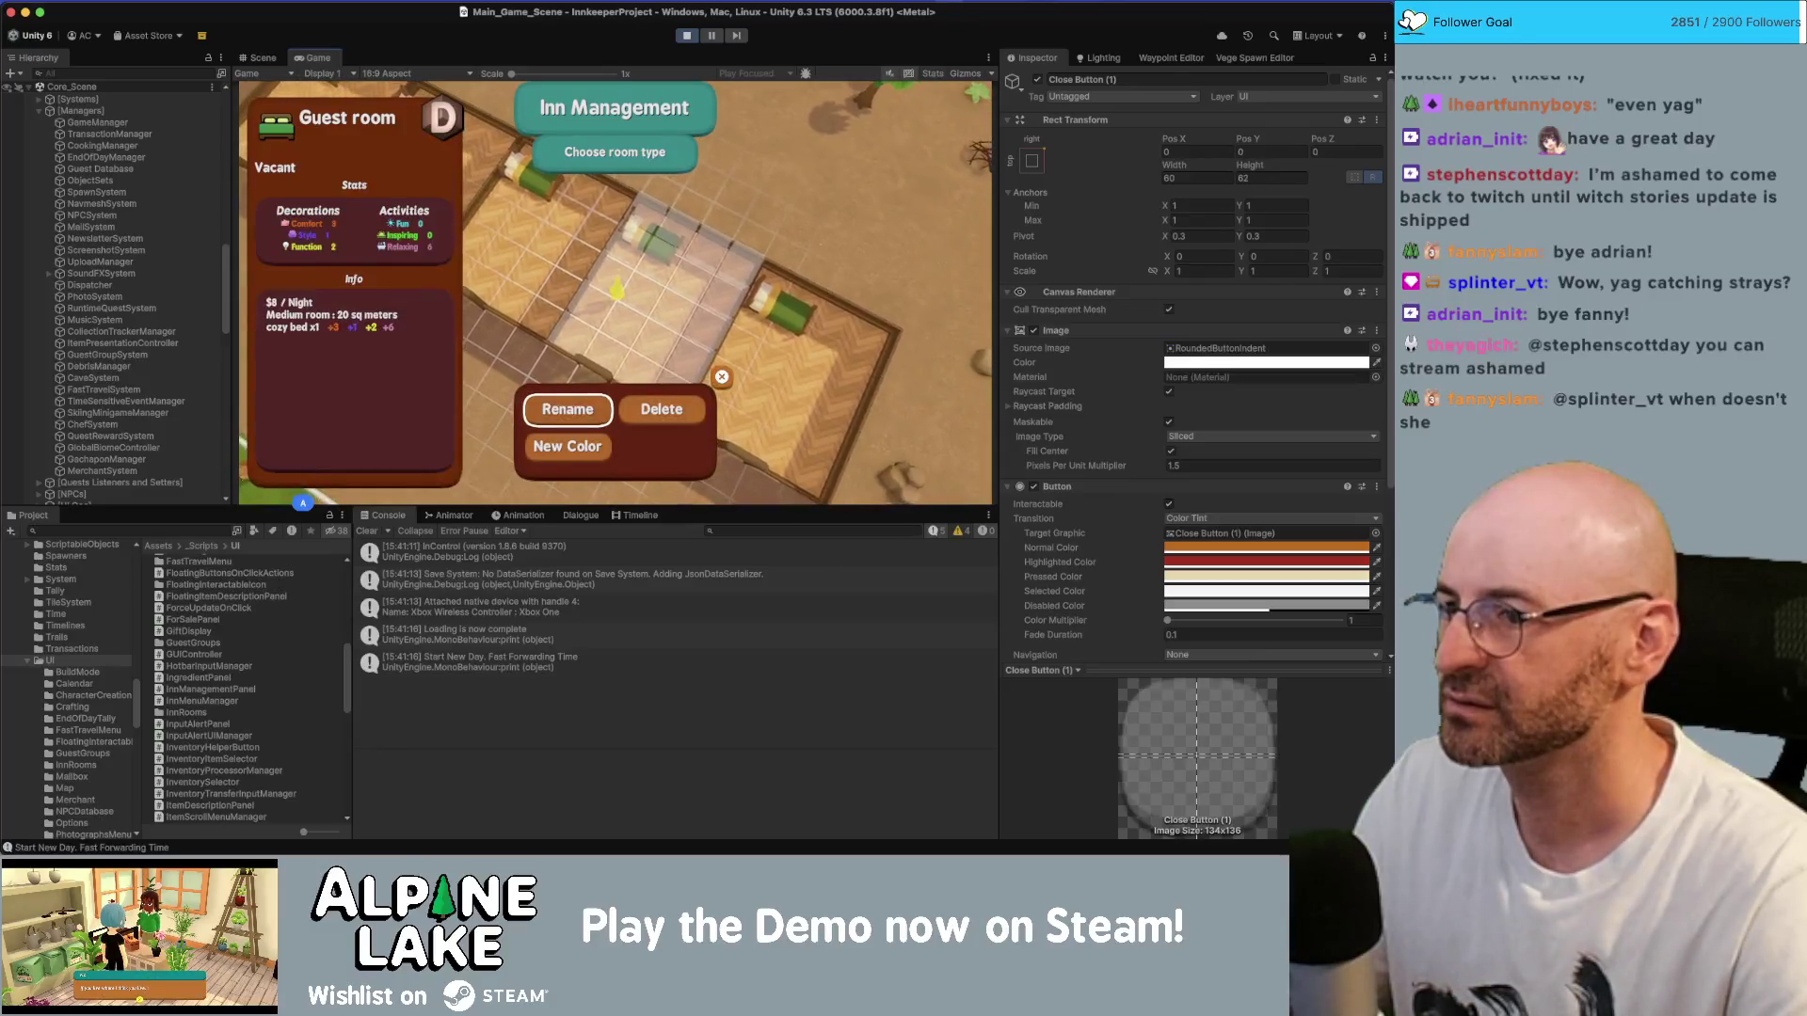
{"action": "key", "text": "Escape"}
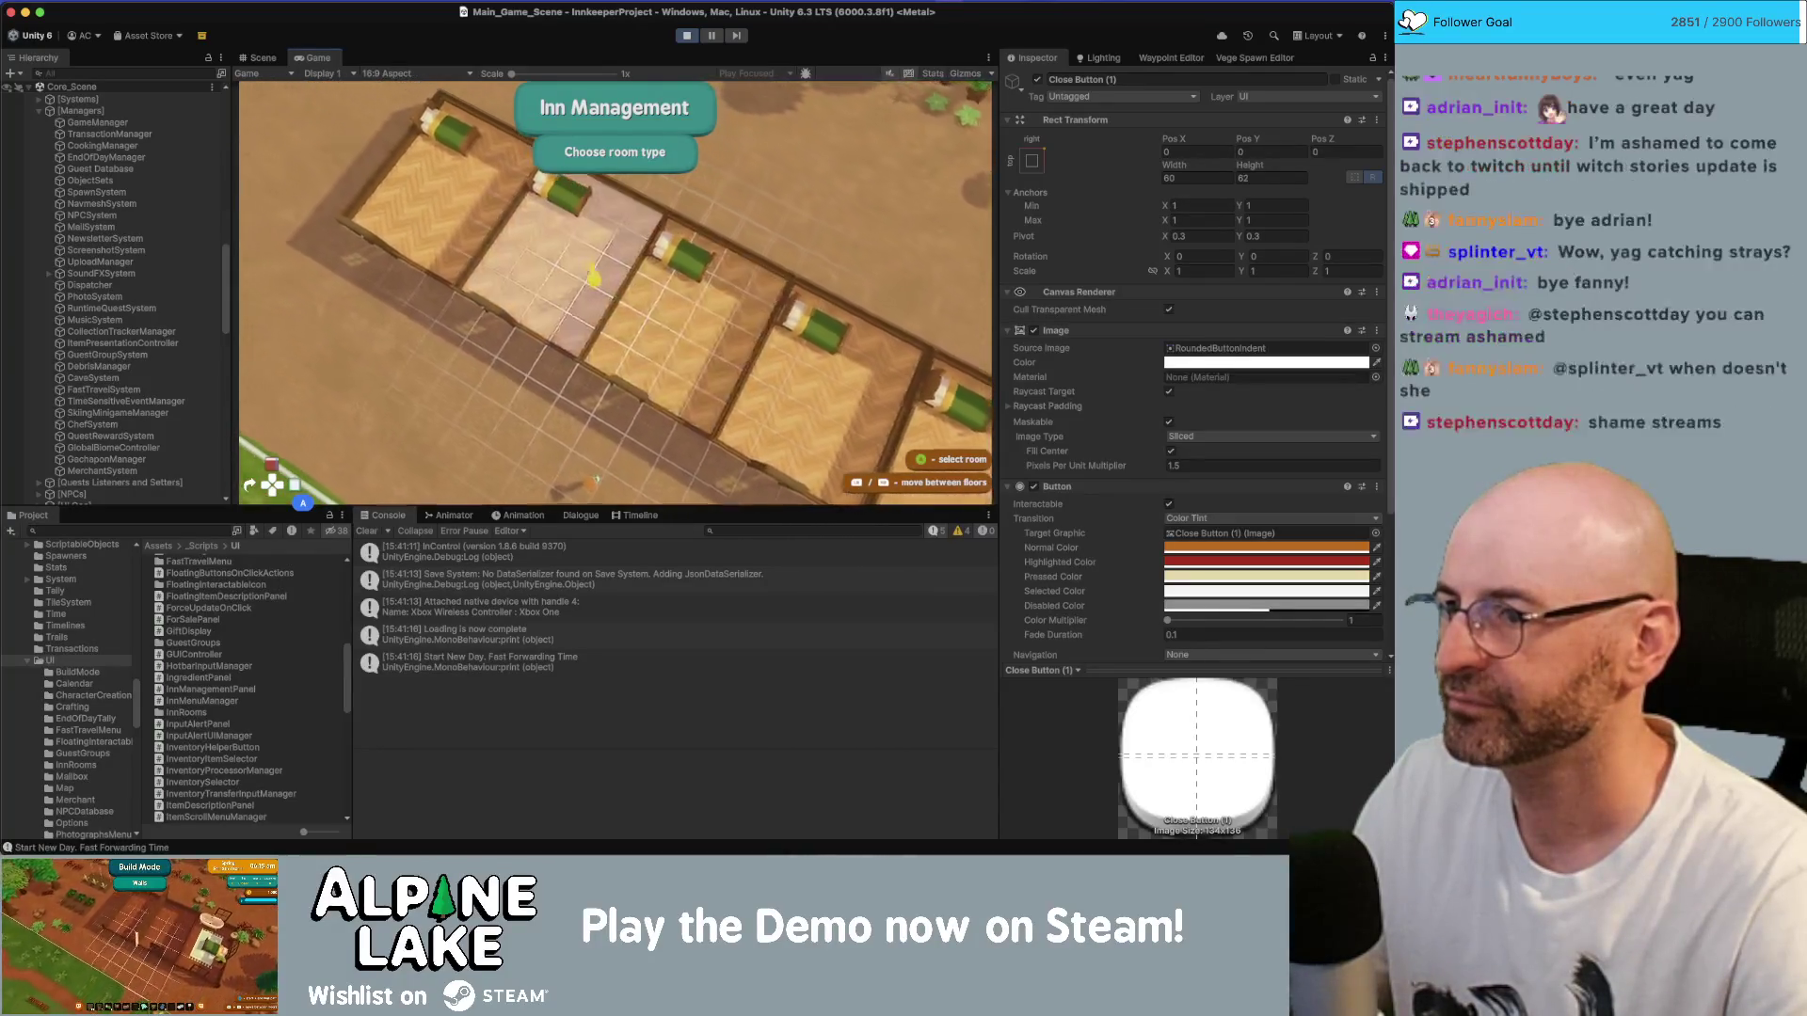
{"action": "key", "text": "Return"}
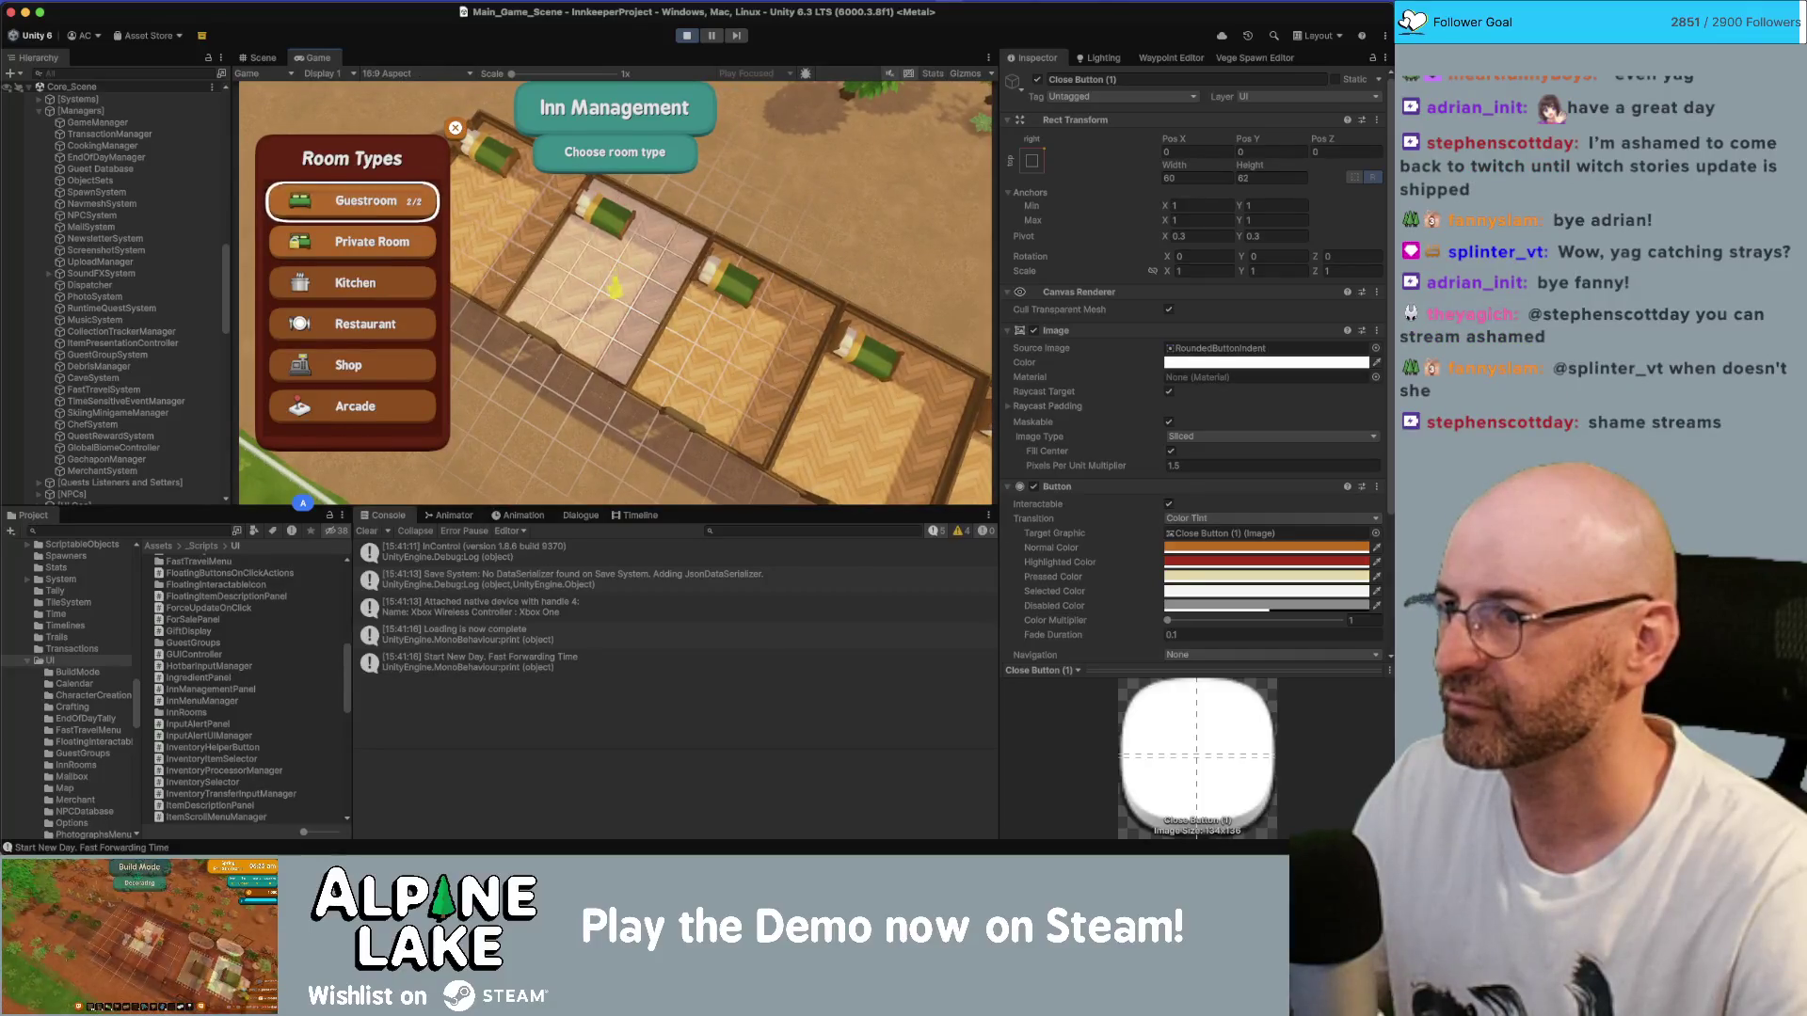
{"action": "key", "text": "Return"}
{"action": "key", "text": "Escape"}
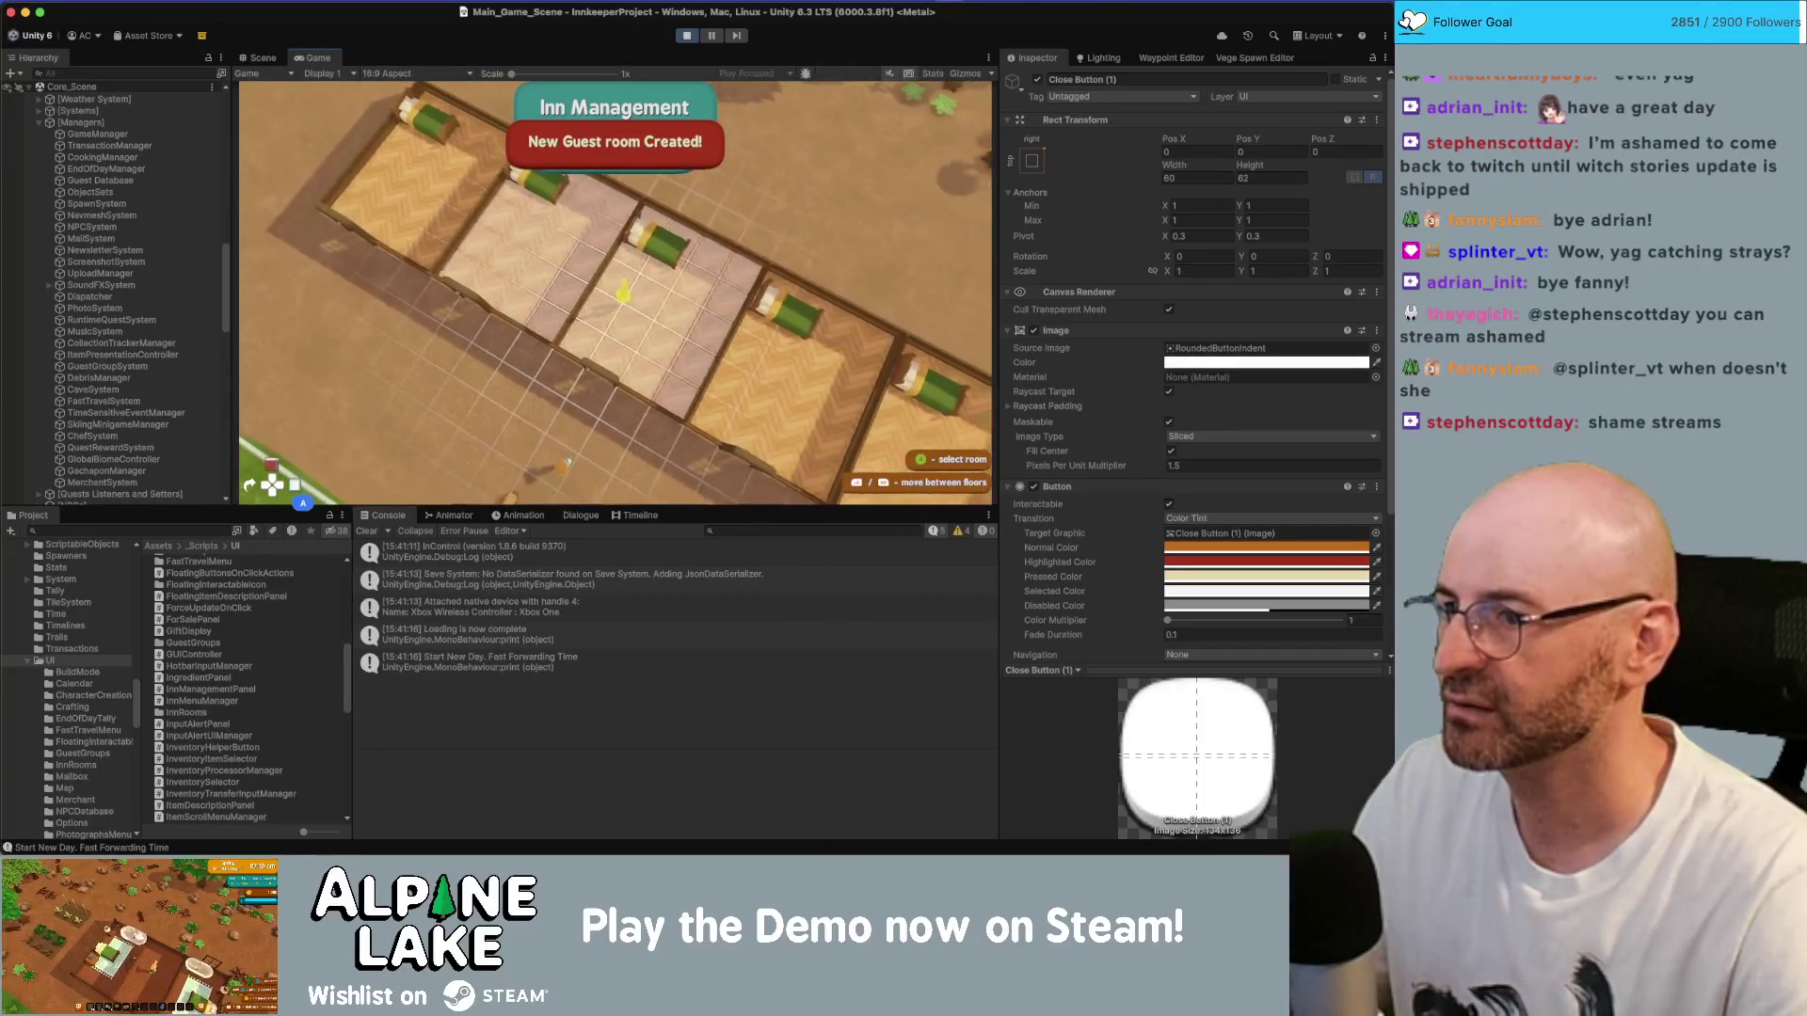
{"action": "key", "text": "Return"}
{"action": "key", "text": "Return"}
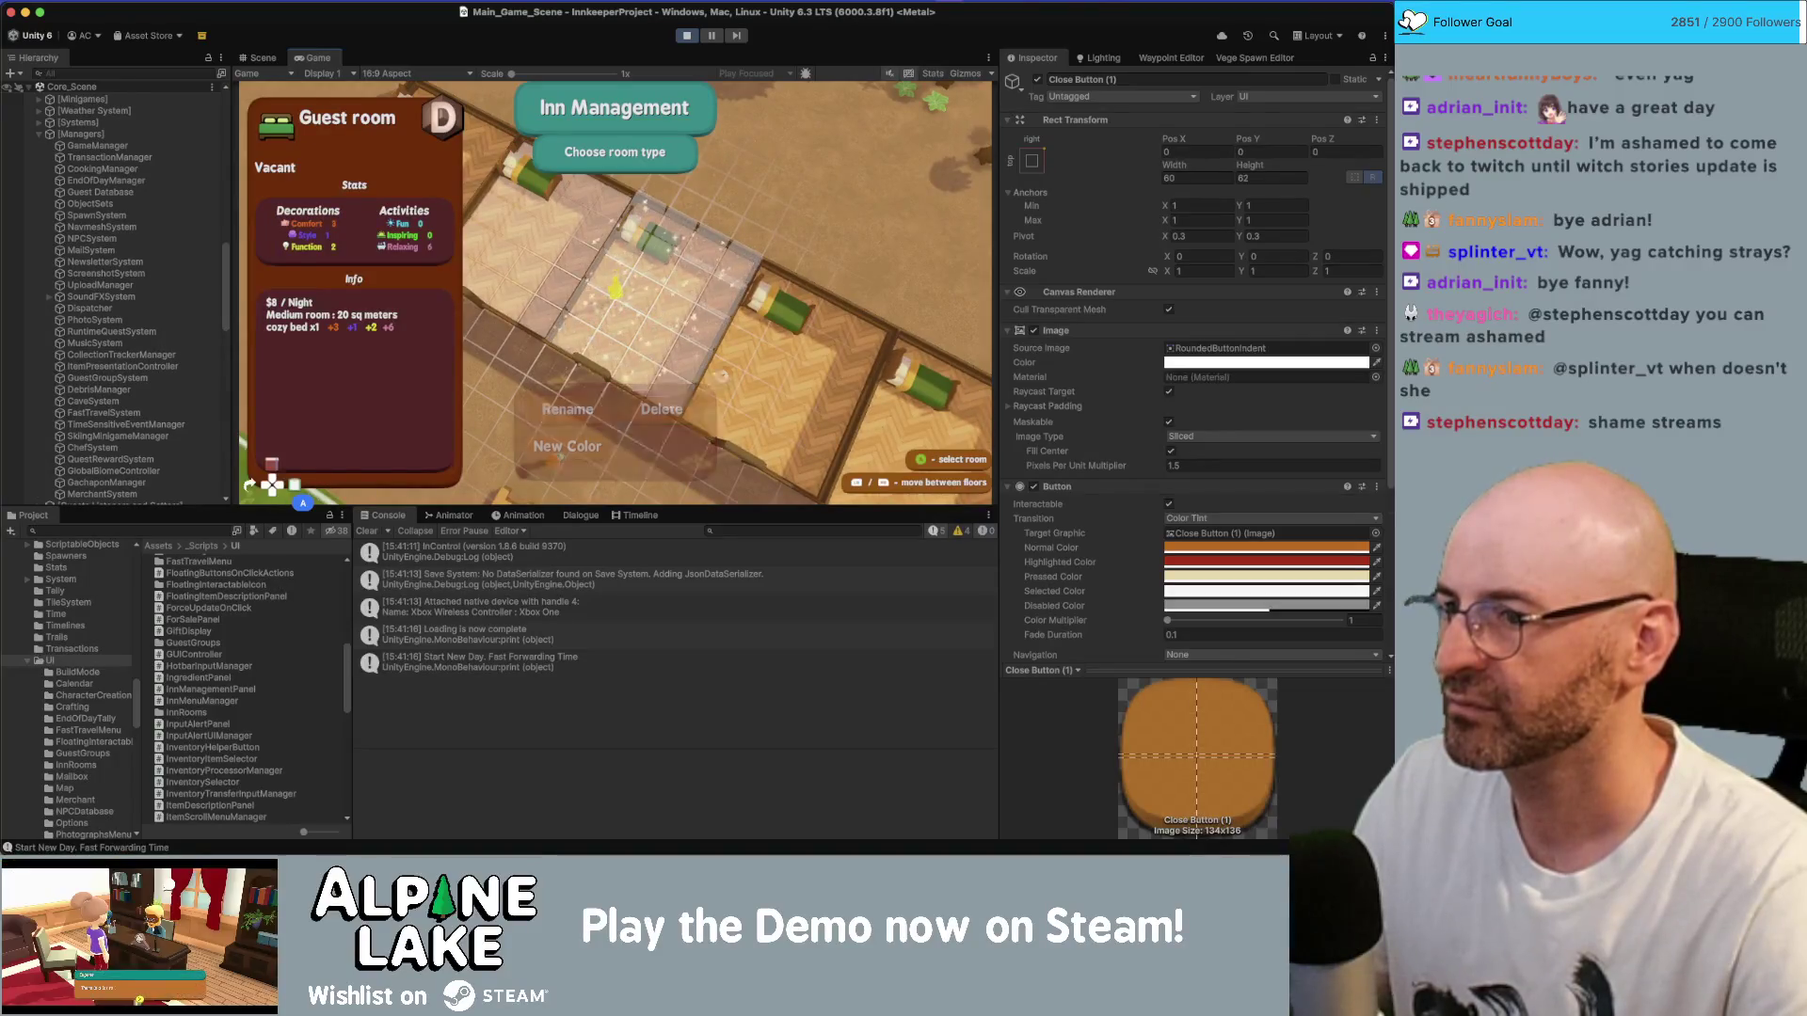
{"action": "left_click", "coordinate": [688, 36]}
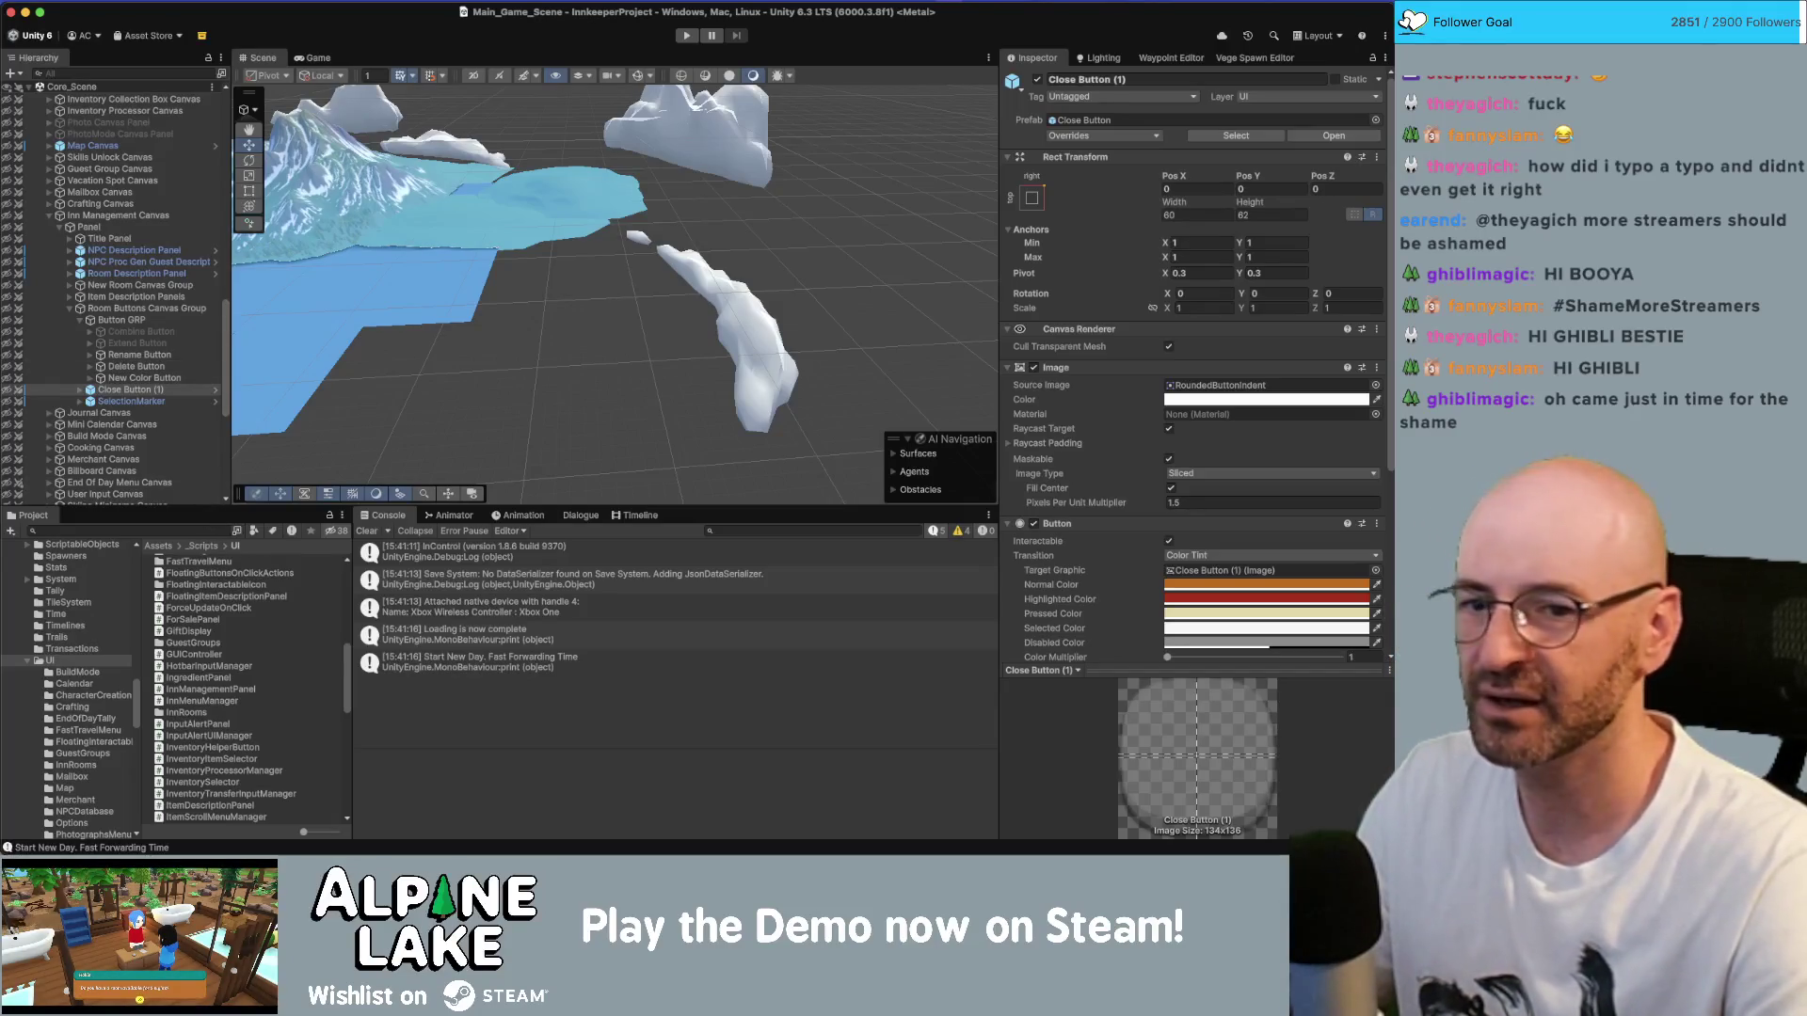
- Switch from Unity to Rider with RoomButton.cs in view
{"action": "key", "text": "super+Tab"}
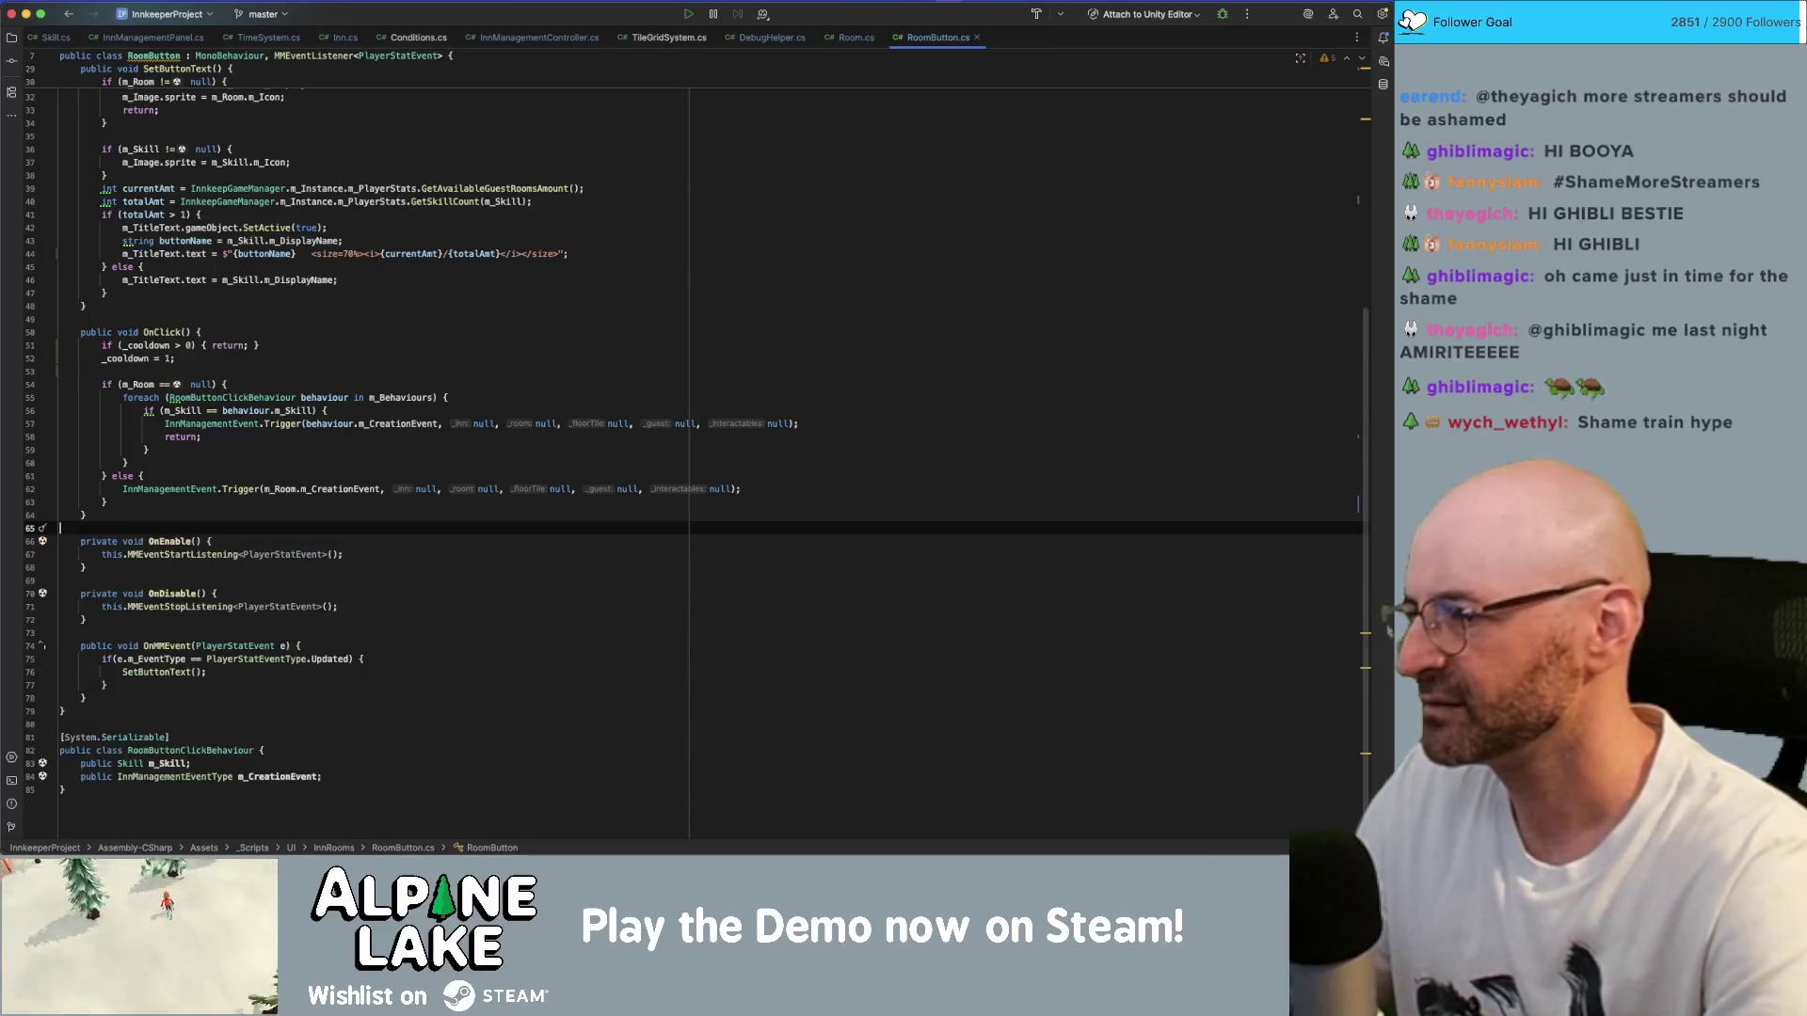
- Delete the two _cooldown lines and the leftover blank line from OnClick
{"action": "mouse_move", "coordinate": [177, 359]}
{"action": "left_mouse_down"}
{"action": "mouse_move", "coordinate": [101, 358]}
{"action": "mouse_move", "coordinate": [198, 336]}
{"action": "left_mouse_up"}
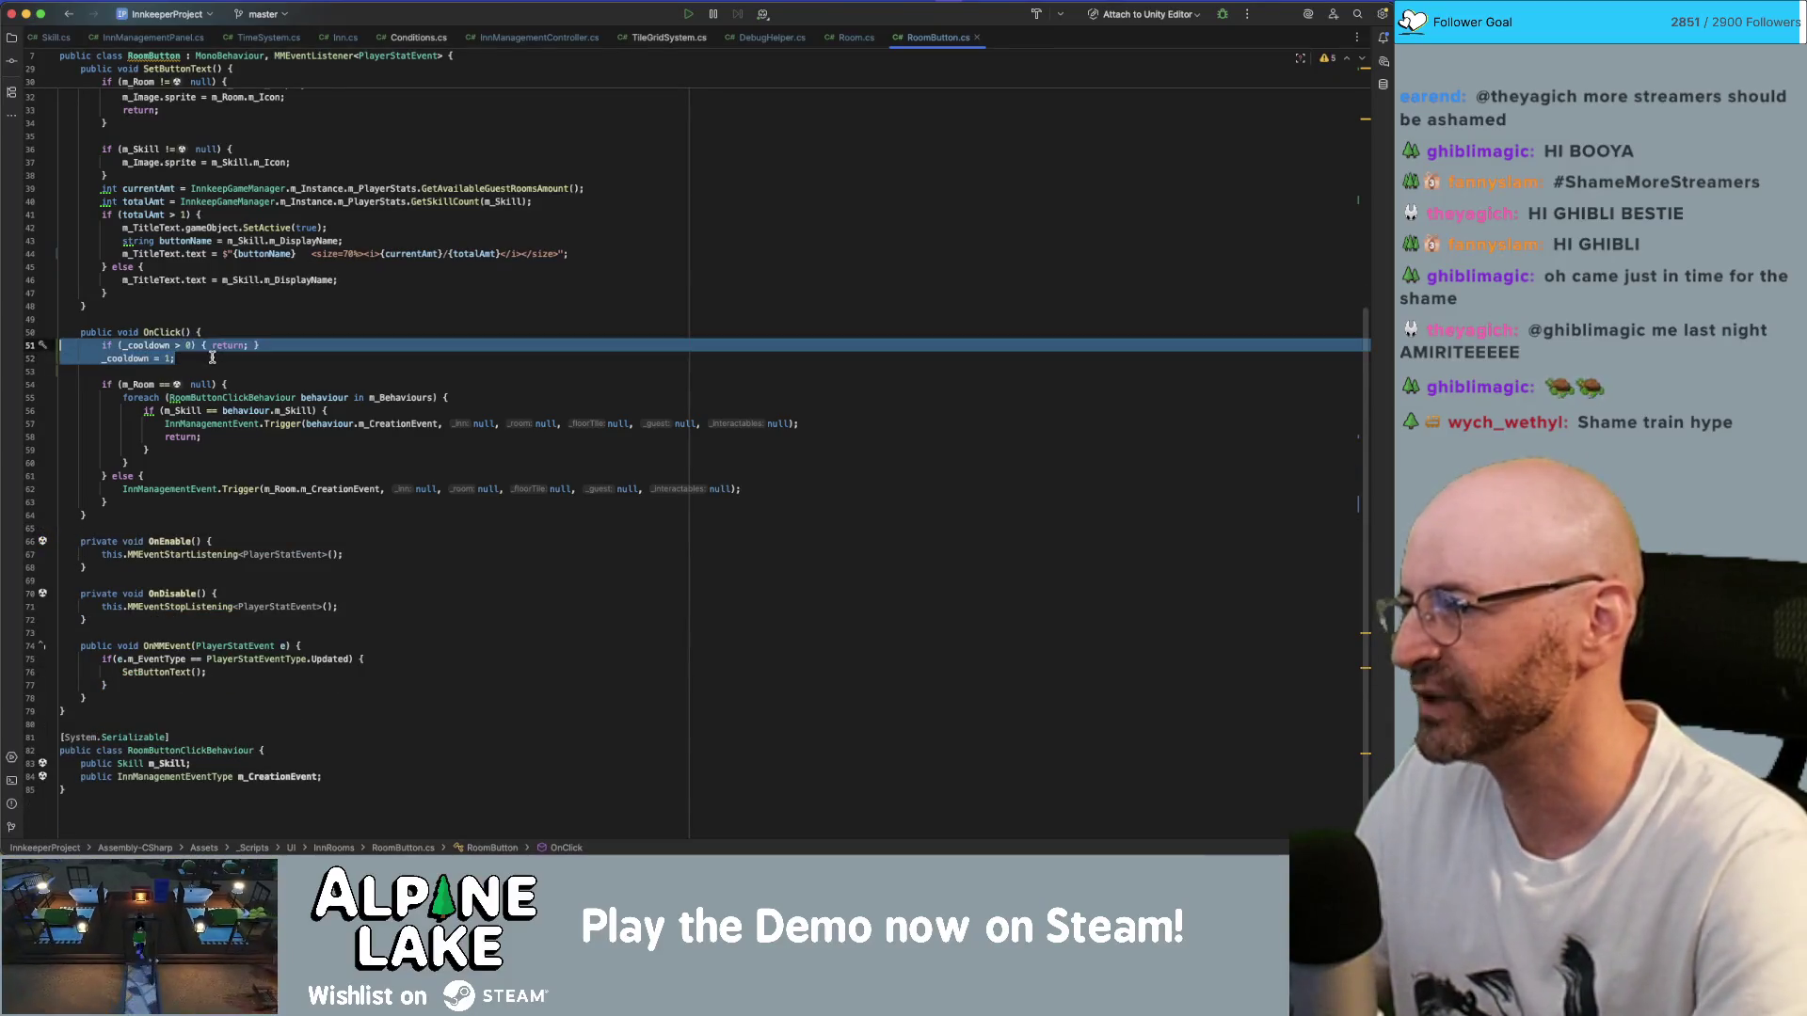
{"action": "key", "text": "BackSpace"}
{"action": "key", "text": "Delete"}
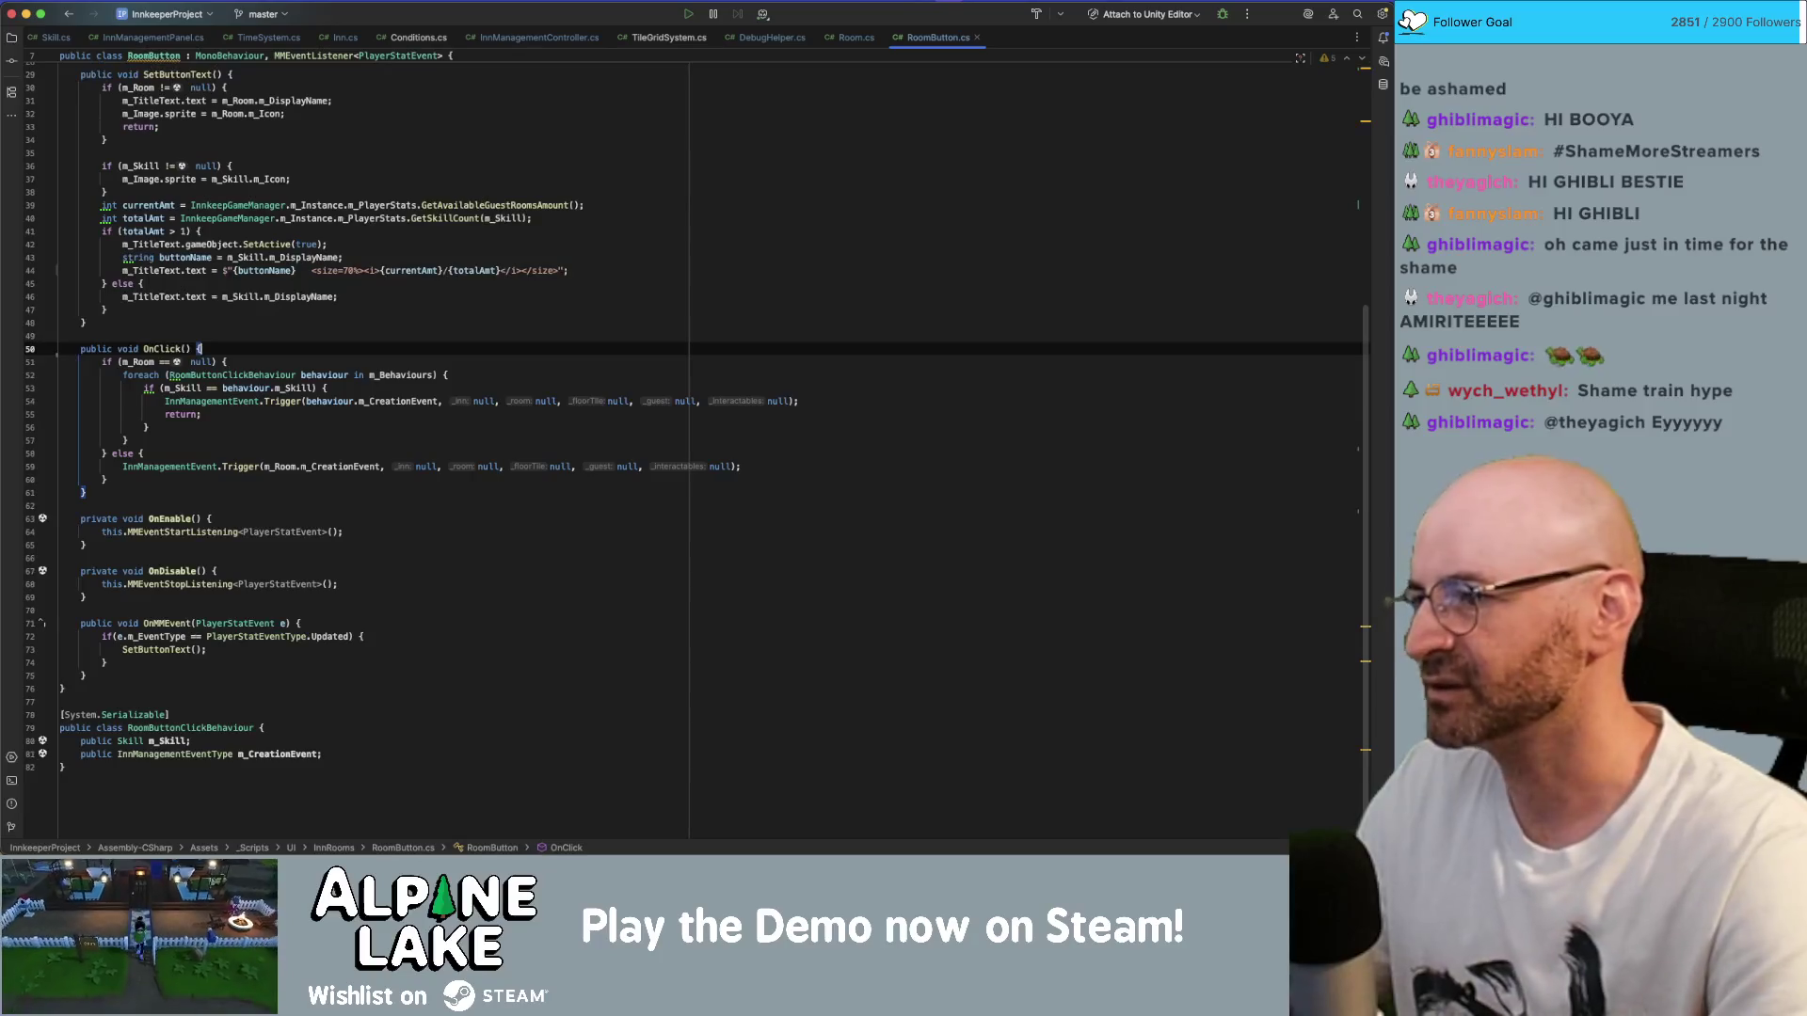
- Return to Unity and start play mode to test the change
{"action": "scroll", "coordinate": [686, 352], "scroll_direction": "up", "scroll_amount": 10}
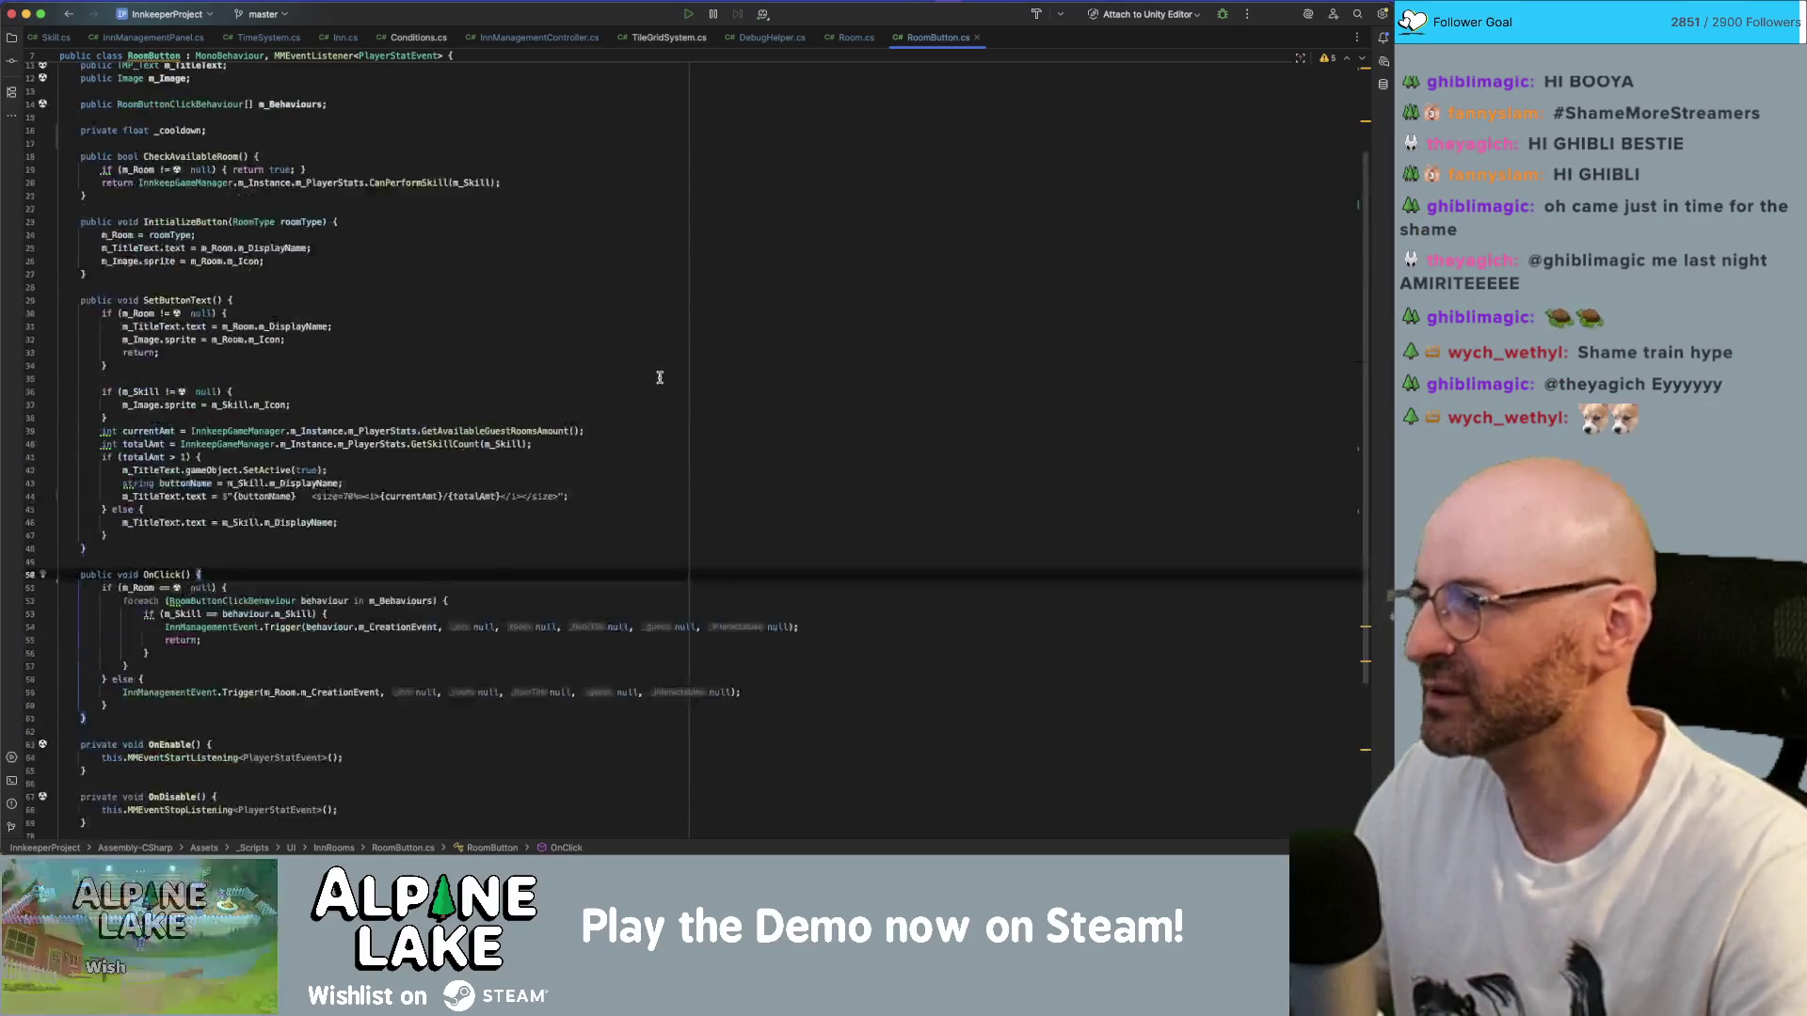
{"action": "left_click", "coordinate": [712, 272]}
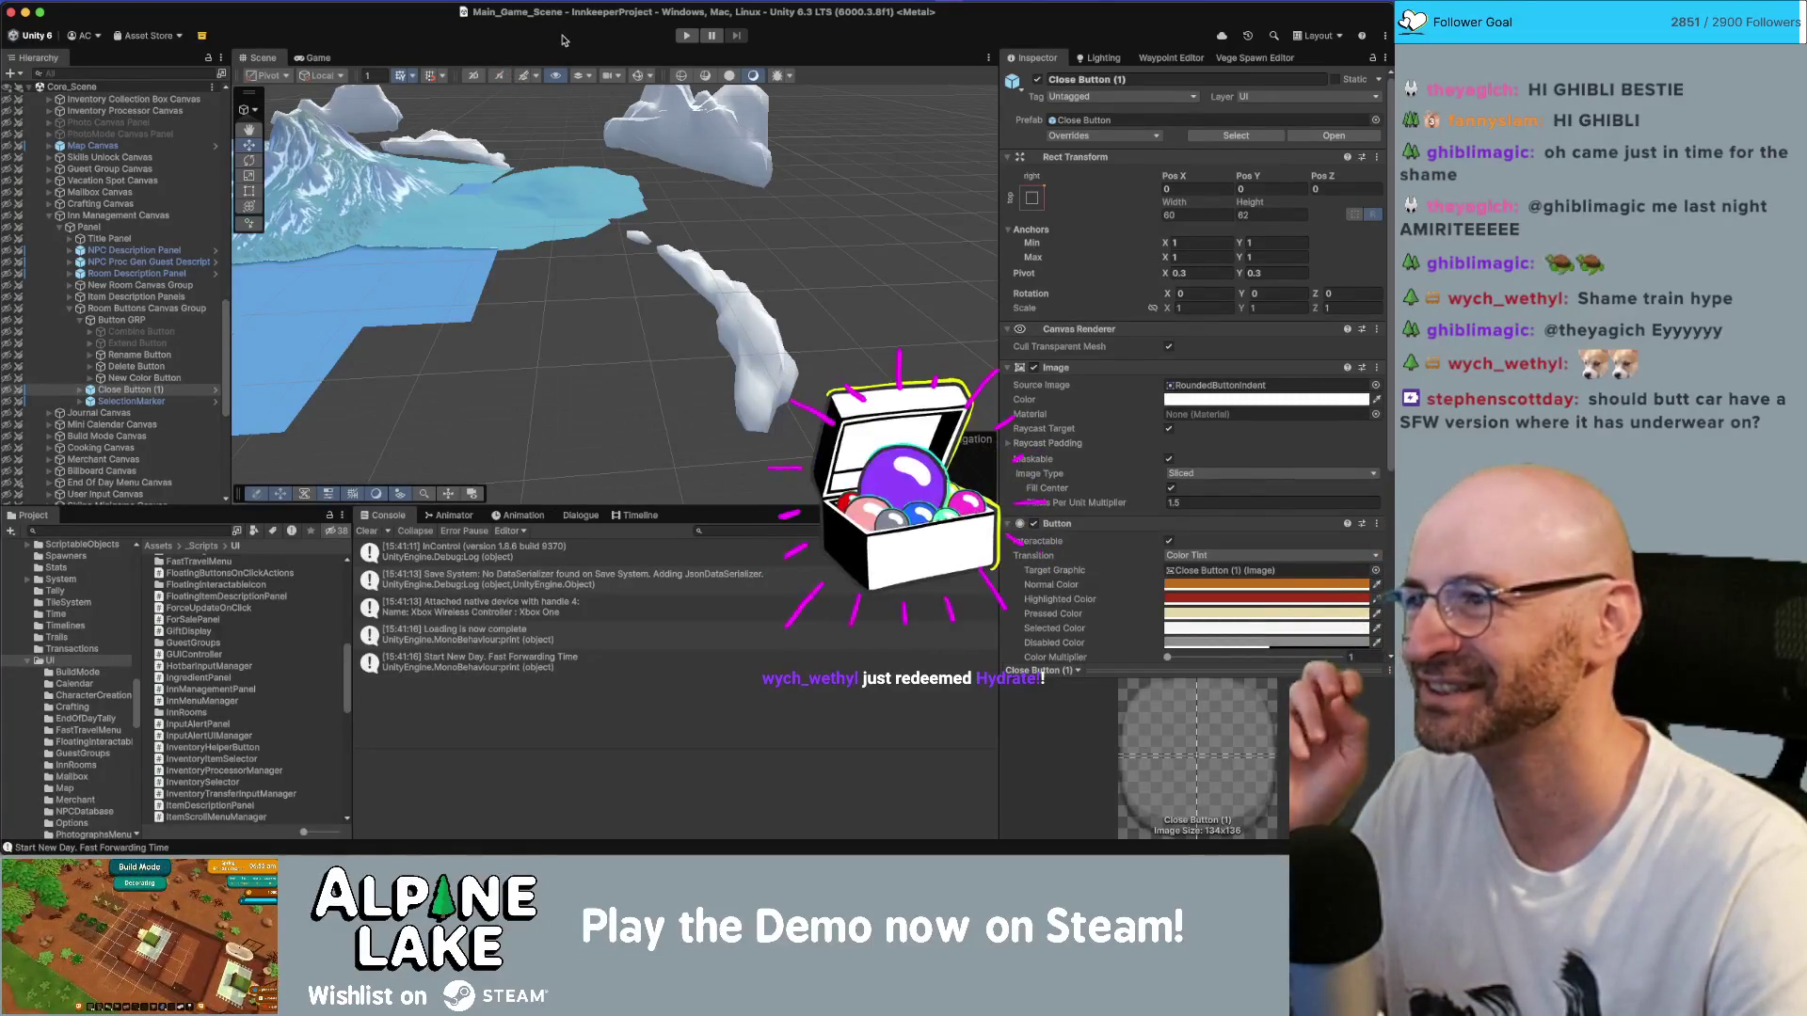
{"action": "left_click", "coordinate": [684, 35]}
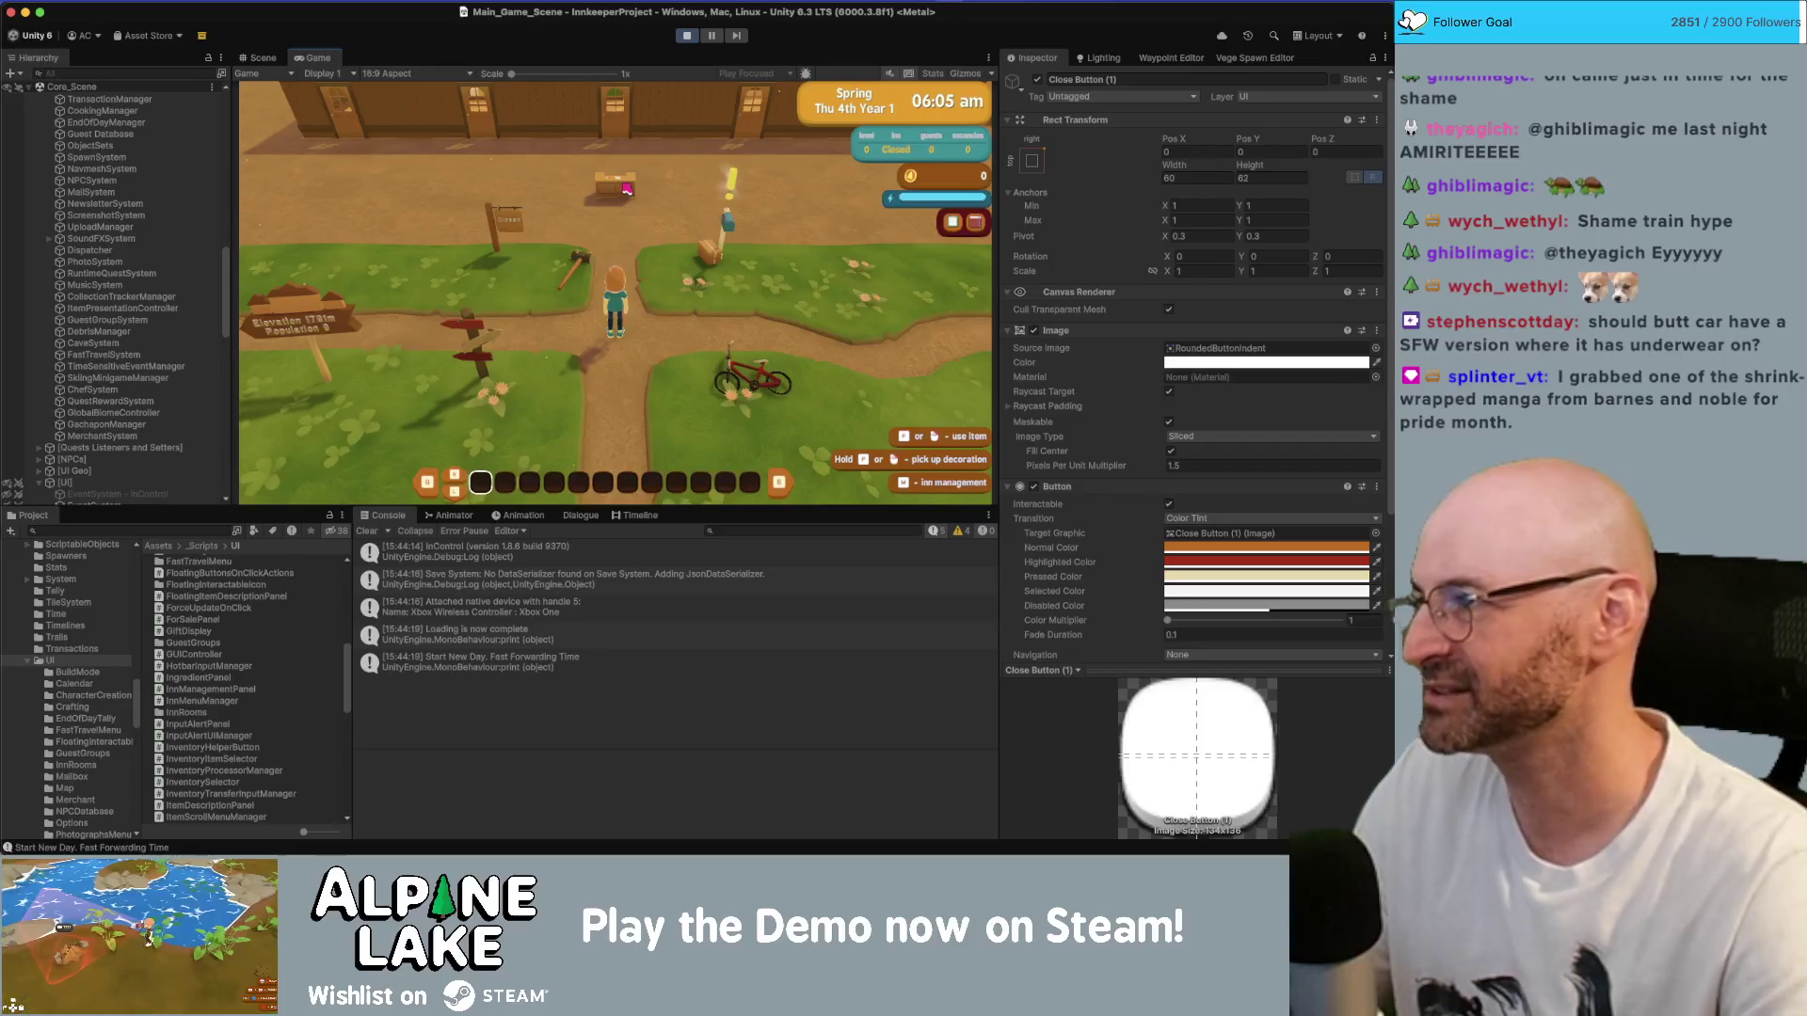
- Walk the character between the mailbox, the path and the inn doors
{"action": "key", "text": "w"}
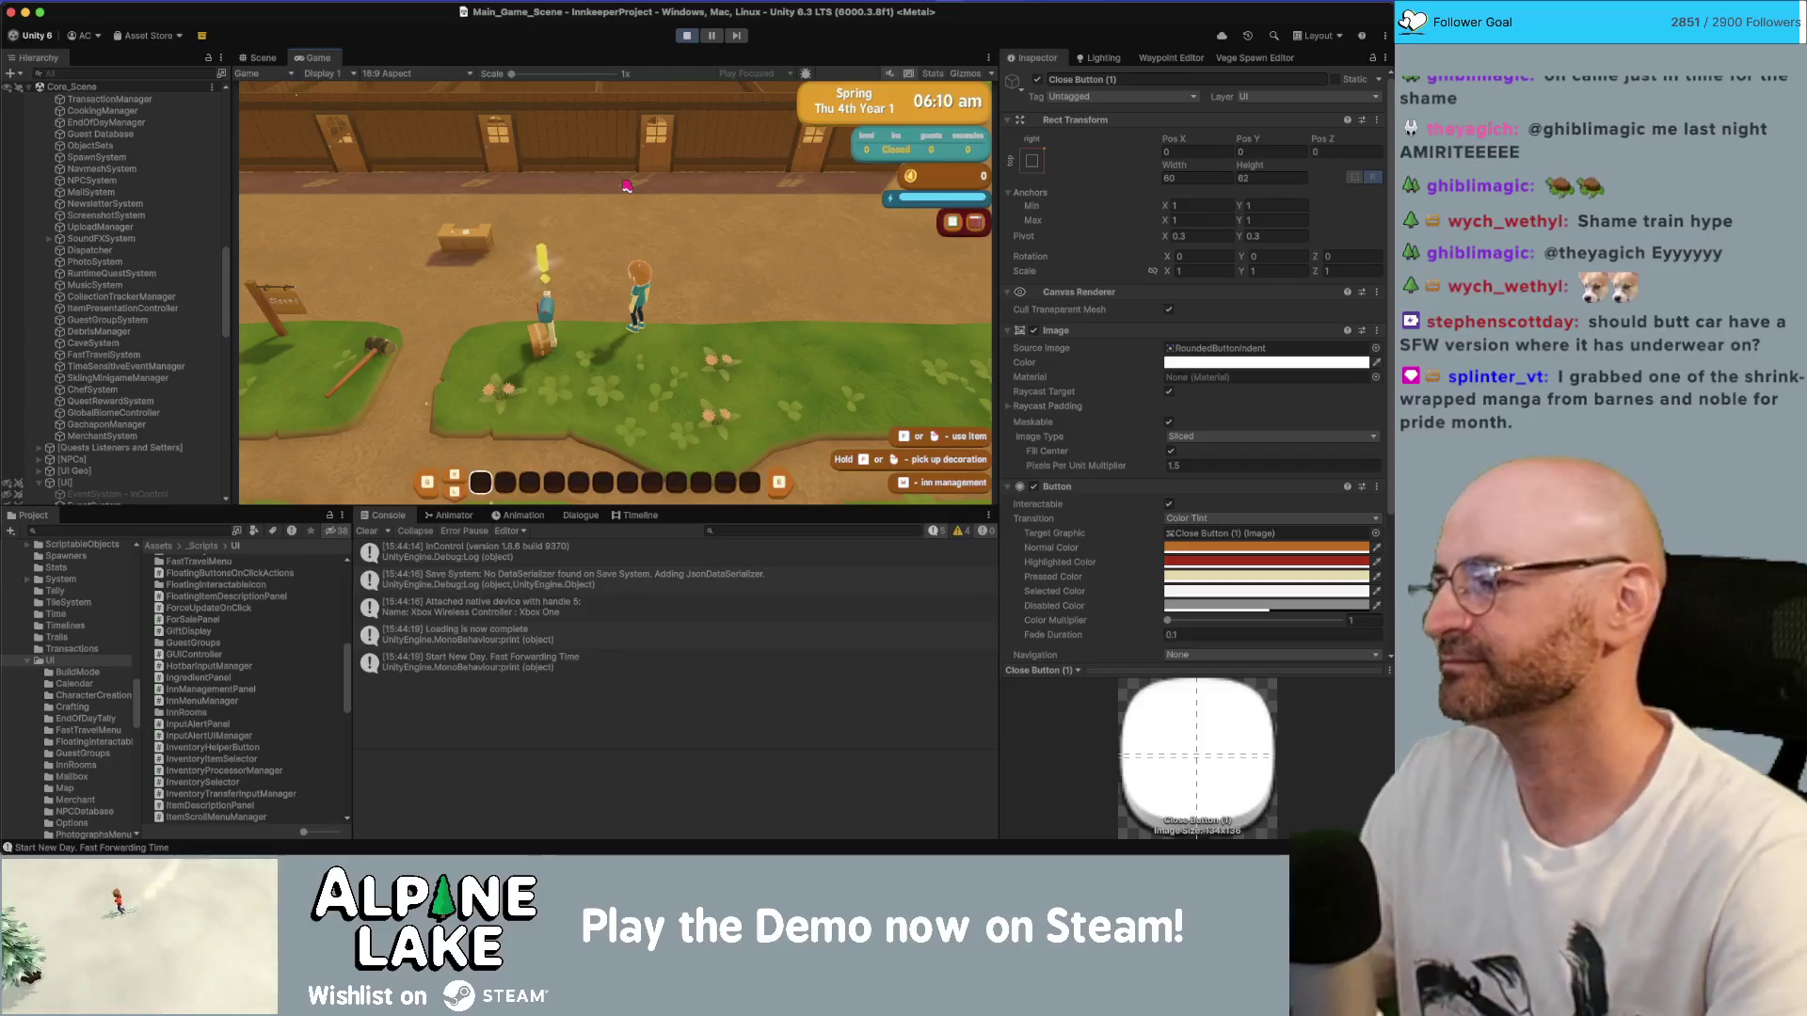
{"action": "key", "text": "a"}
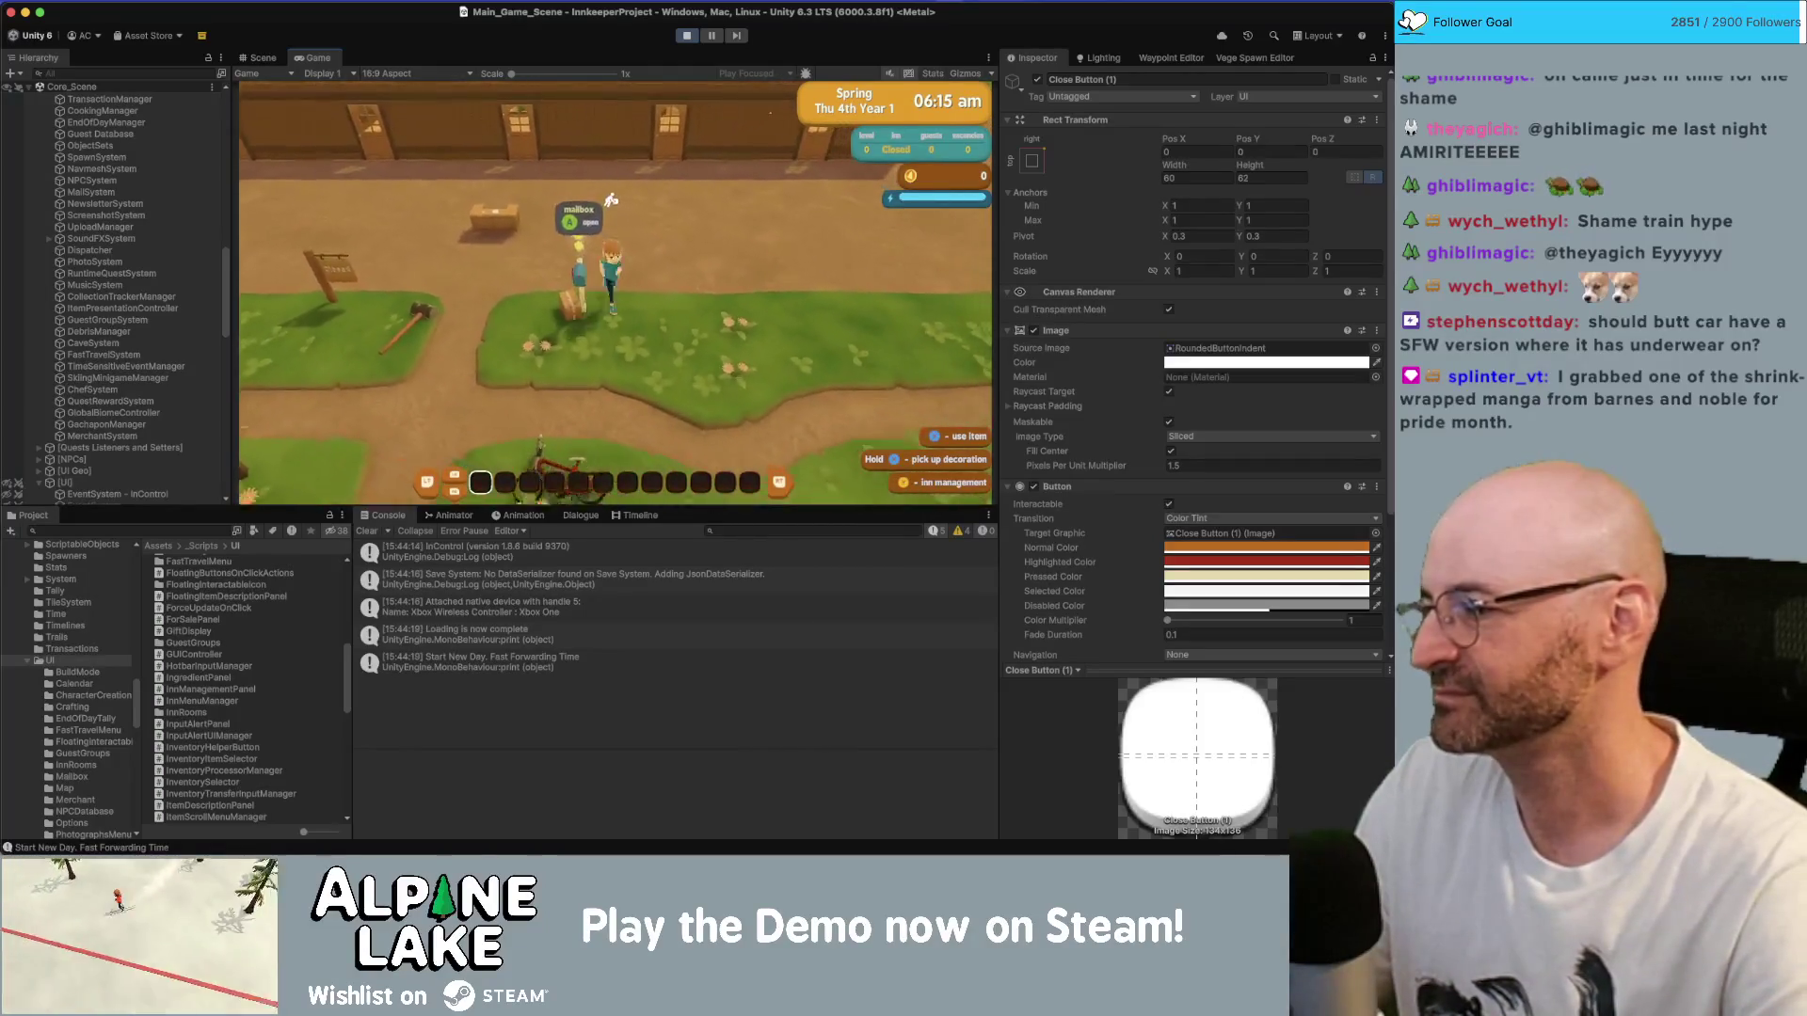
{"action": "key", "text": "s"}
{"action": "key", "text": "w"}
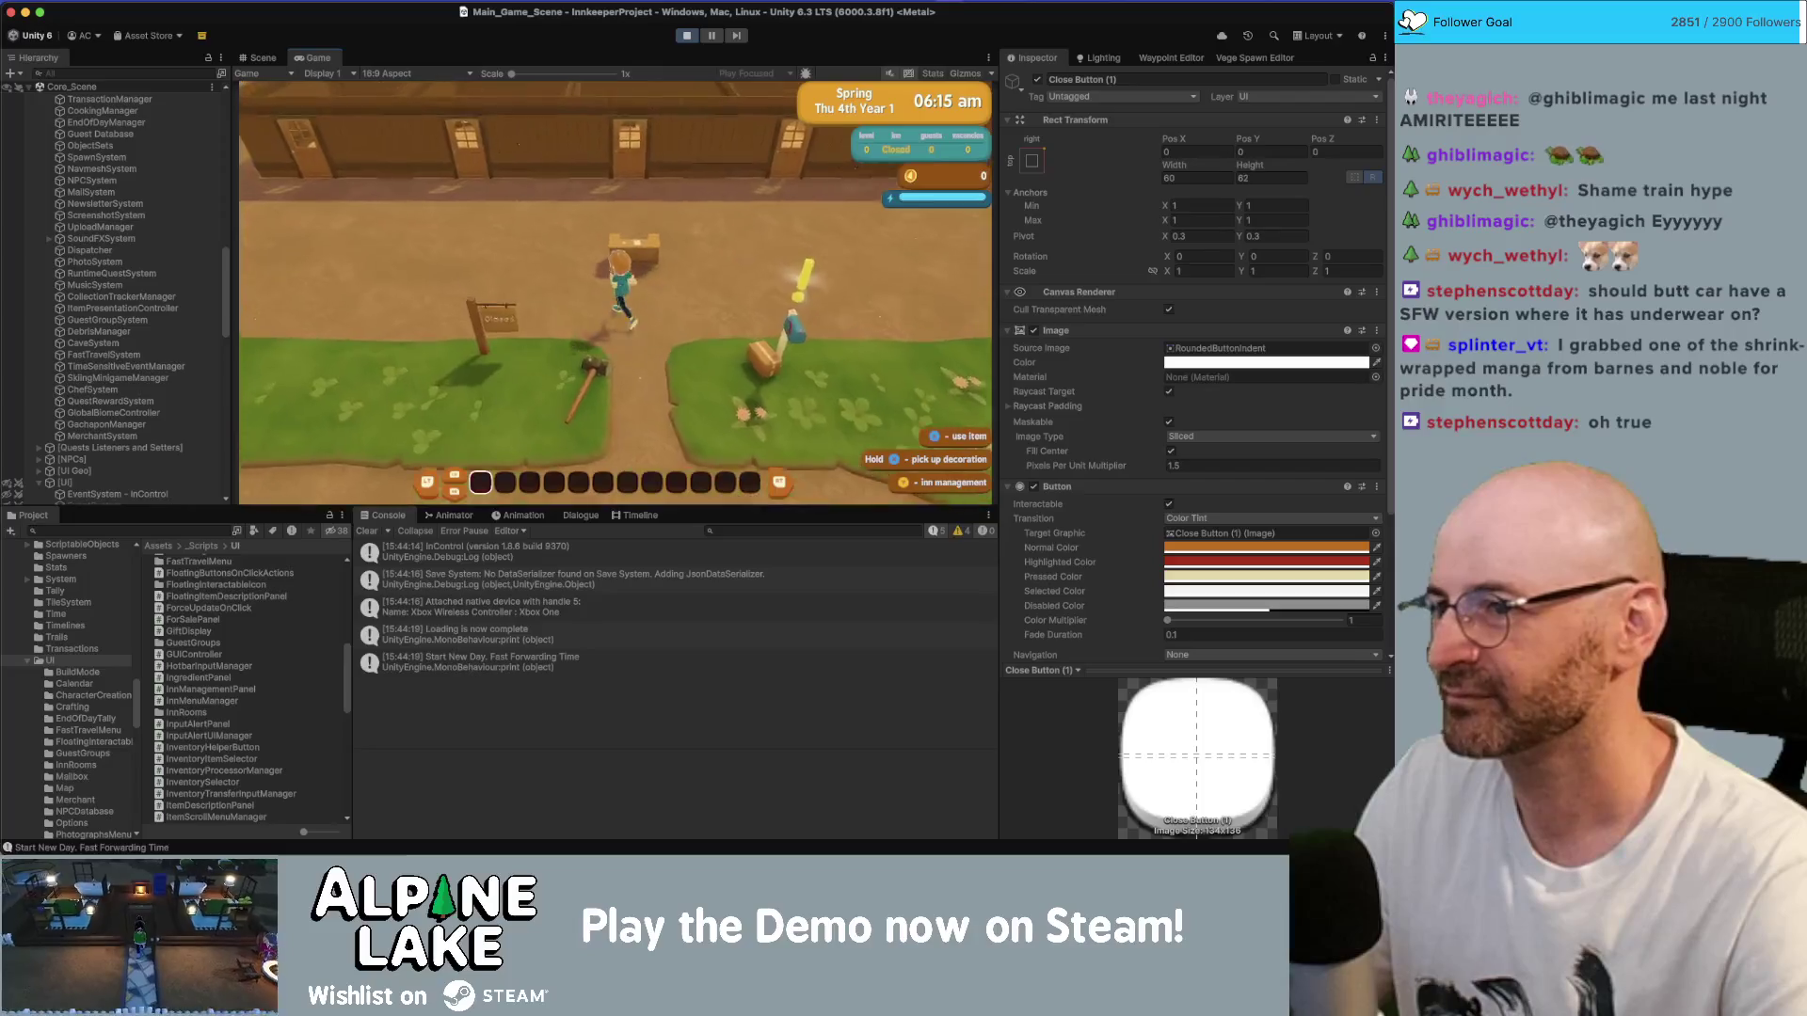
{"action": "key", "text": "w"}
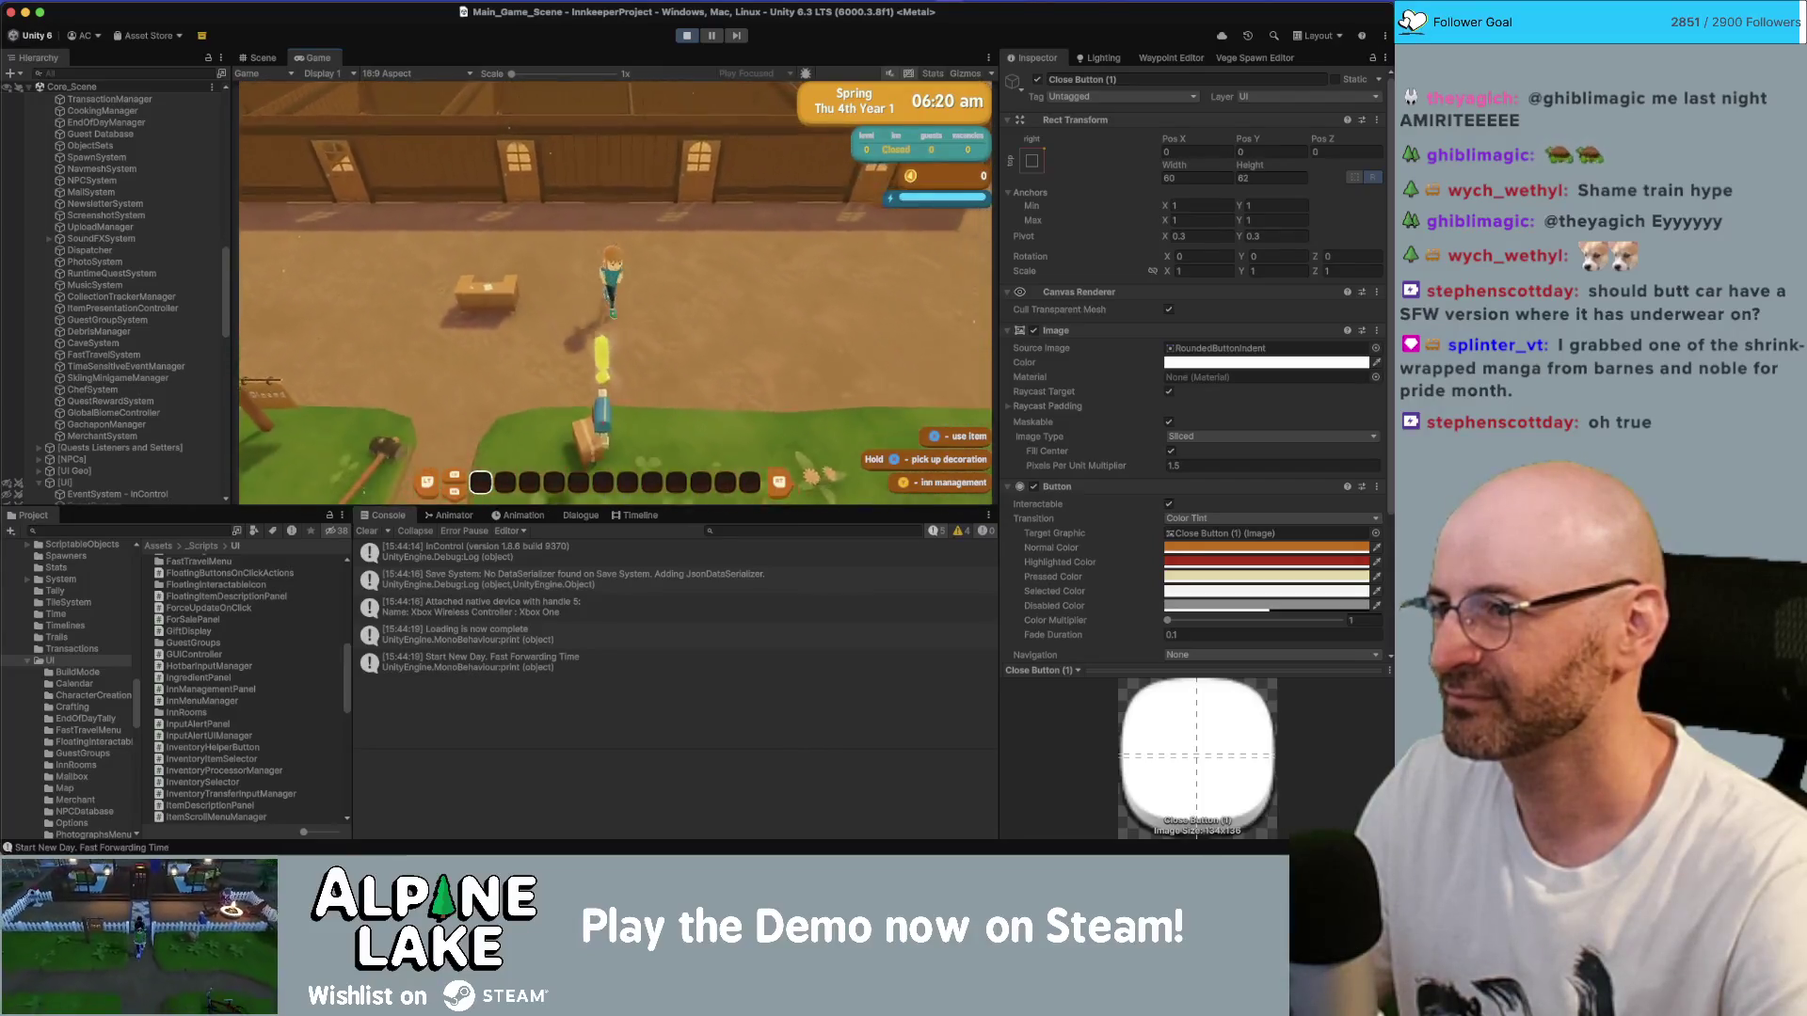
{"action": "key", "text": "s"}
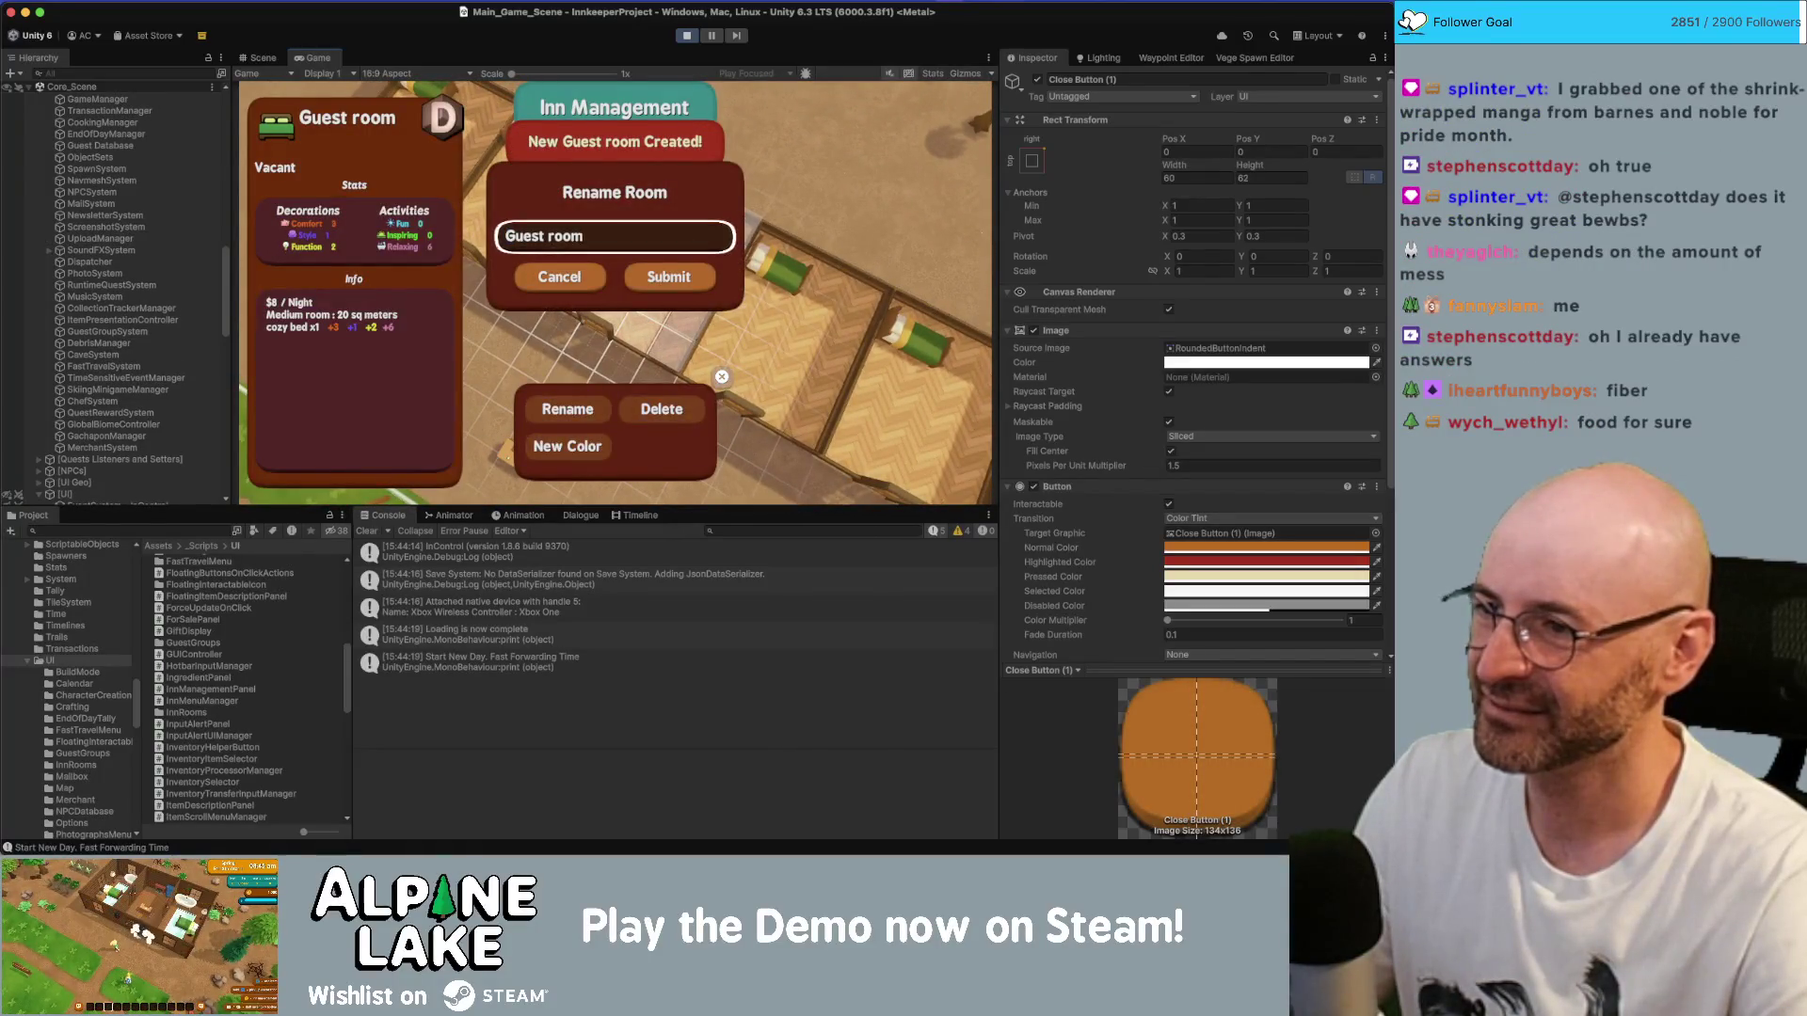
- Close the rename dialog, make another room a Guestroom, then open Rename and cancel it
{"action": "key", "text": "Escape"}
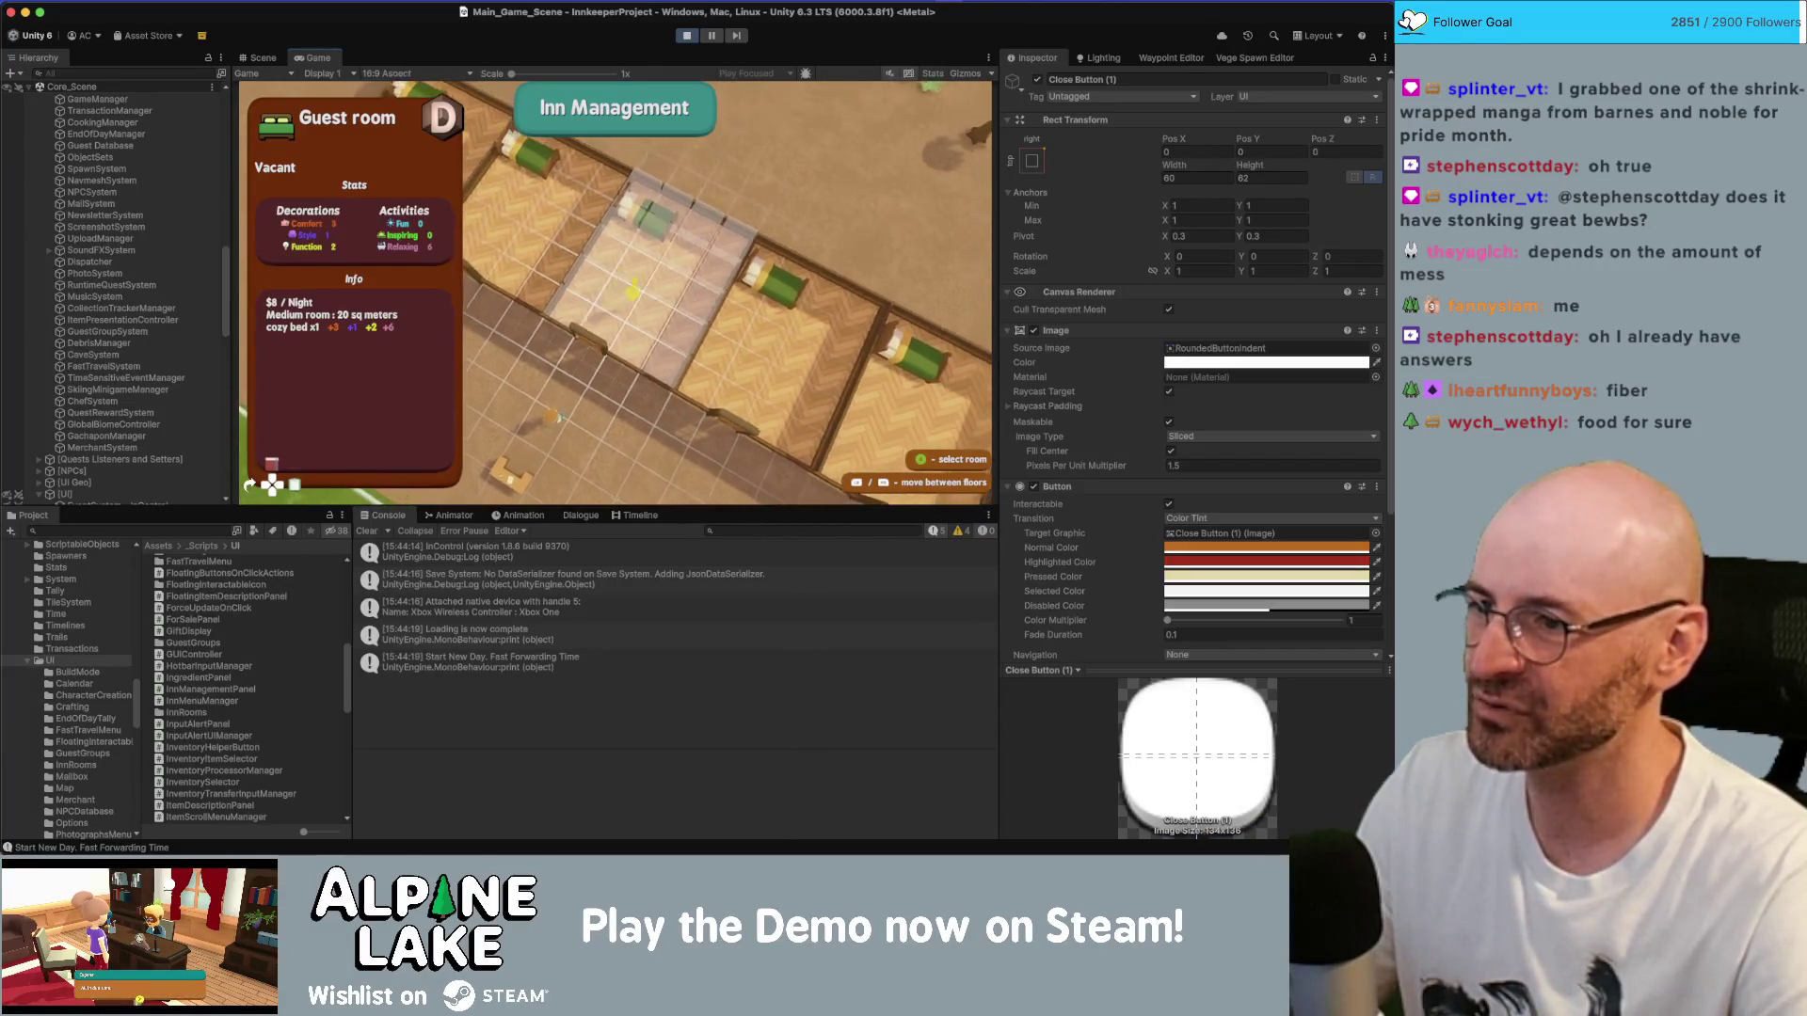
{"action": "key", "text": "Escape"}
{"action": "key", "text": "Return"}
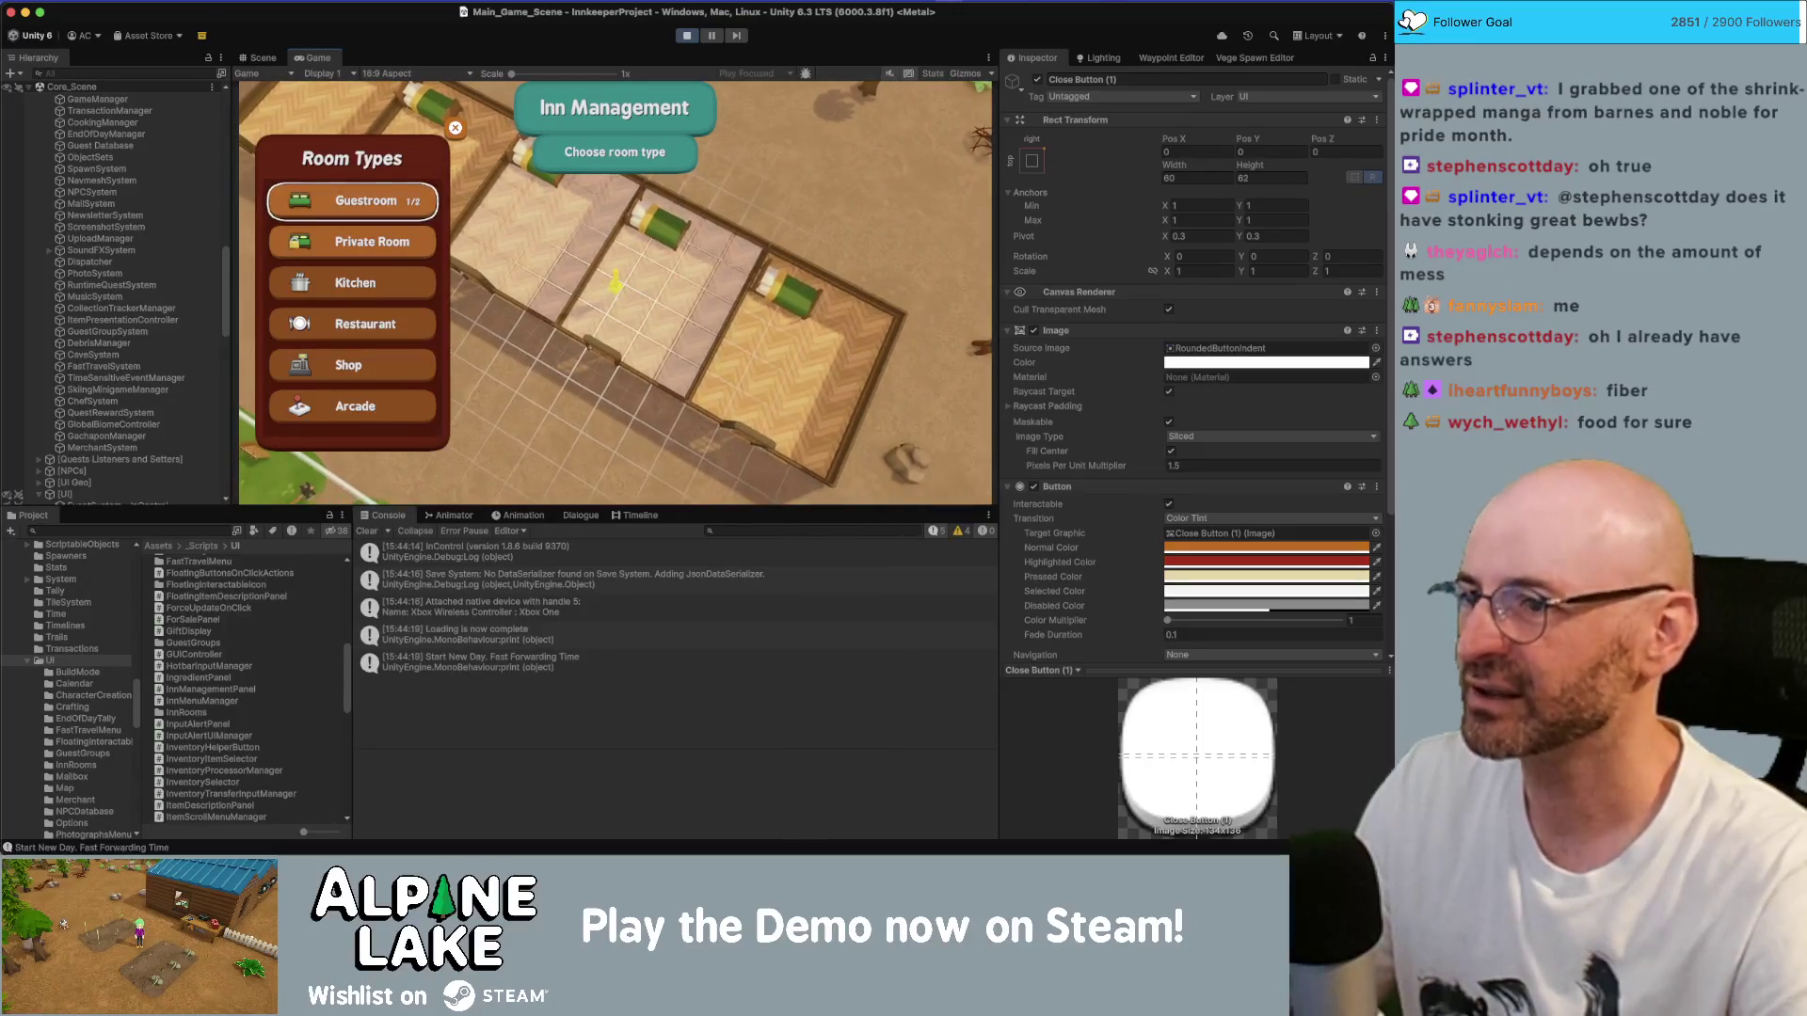
{"action": "key", "text": "Return"}
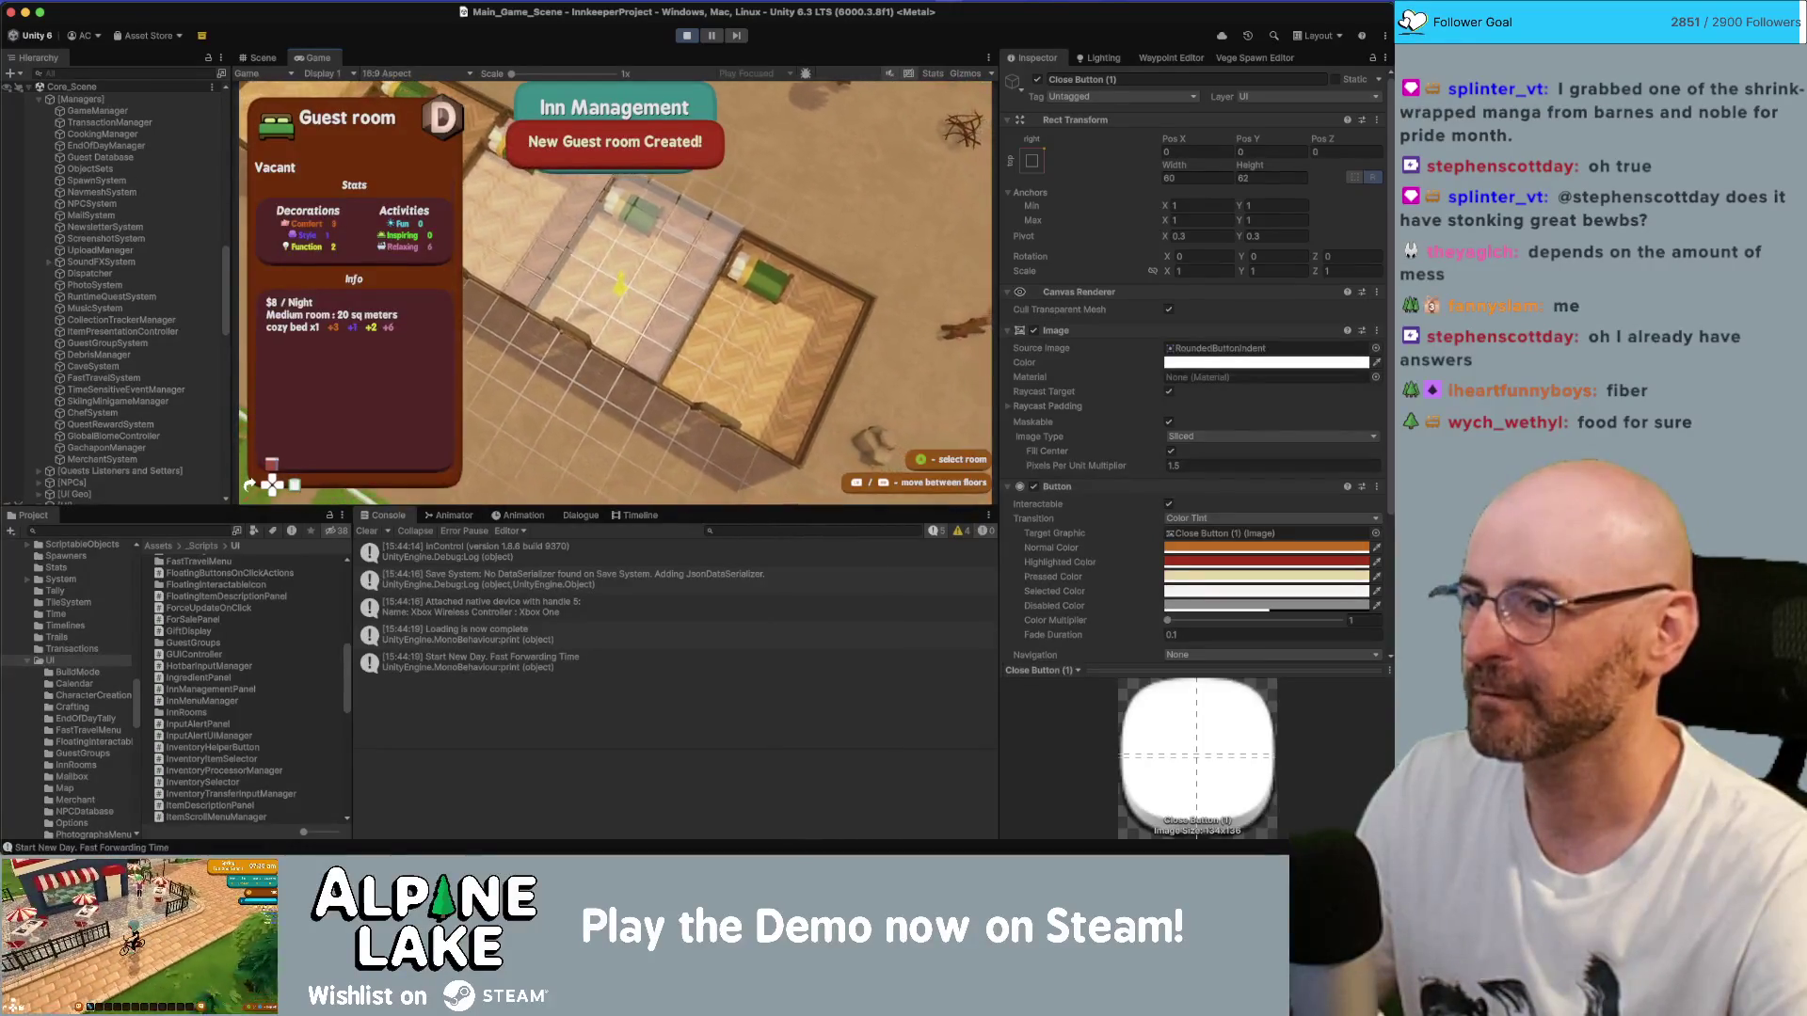
{"action": "key", "text": "Return"}
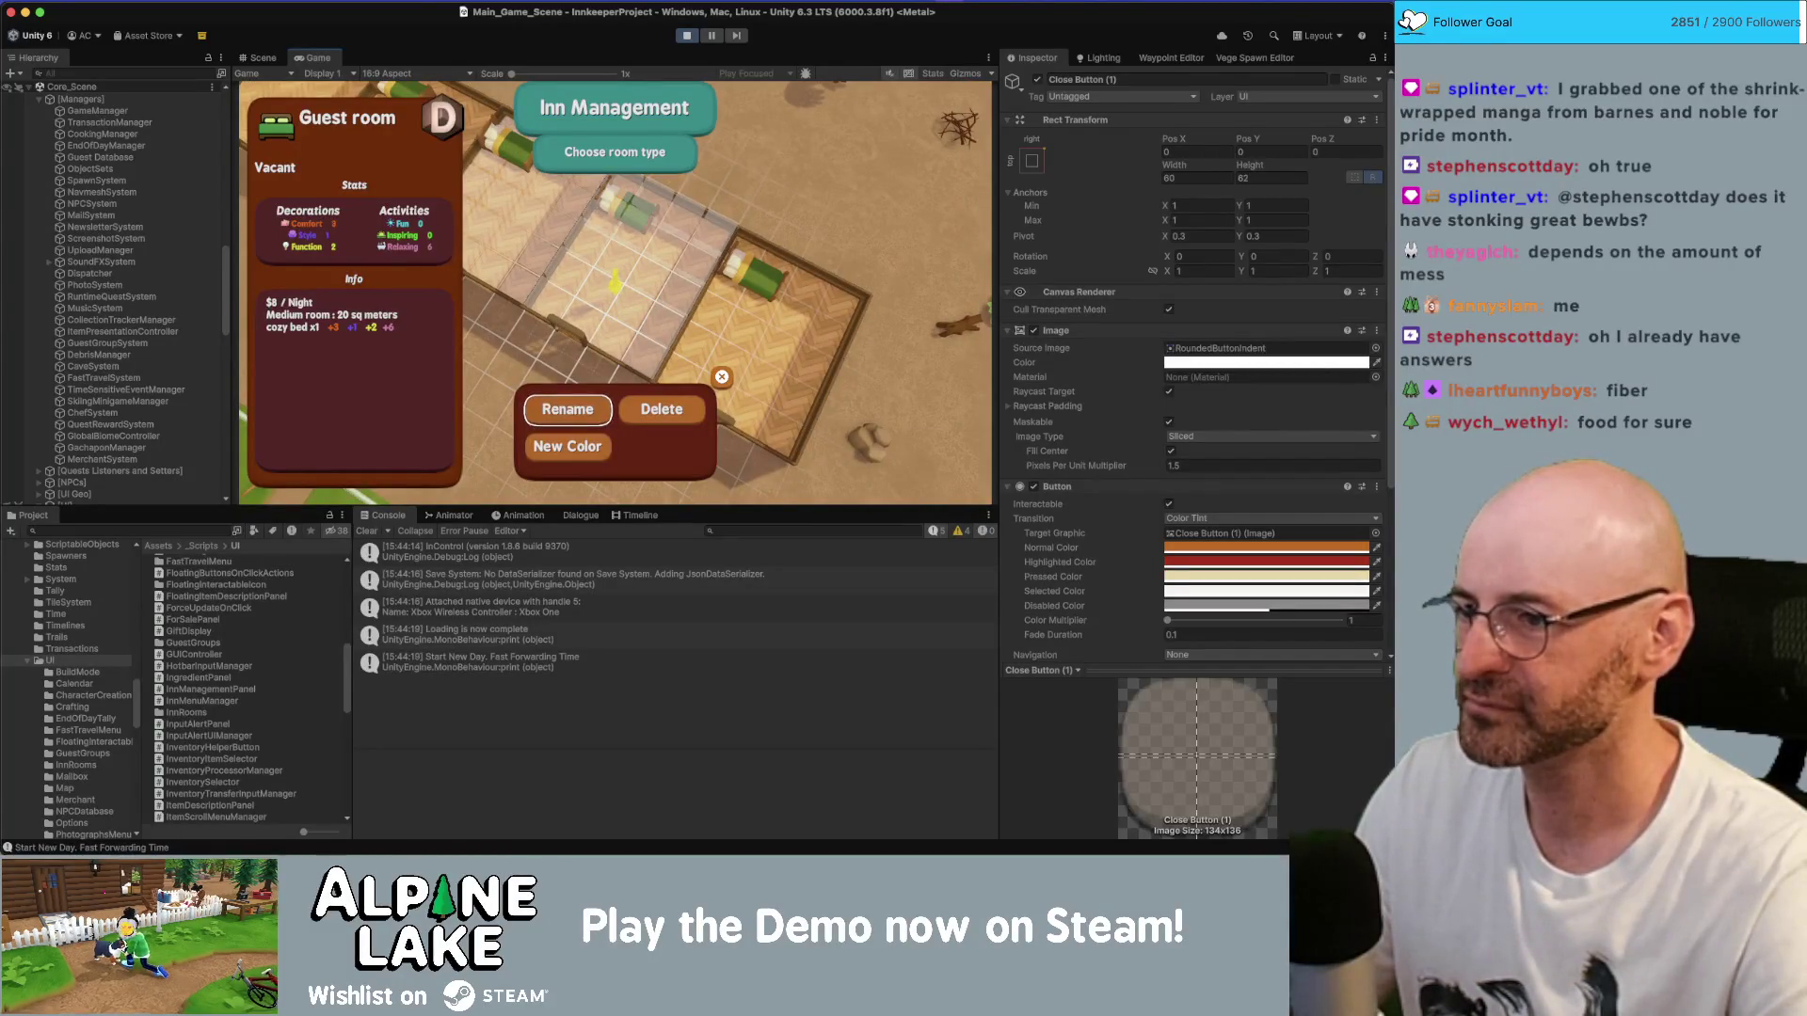
{"action": "key", "text": "Return"}
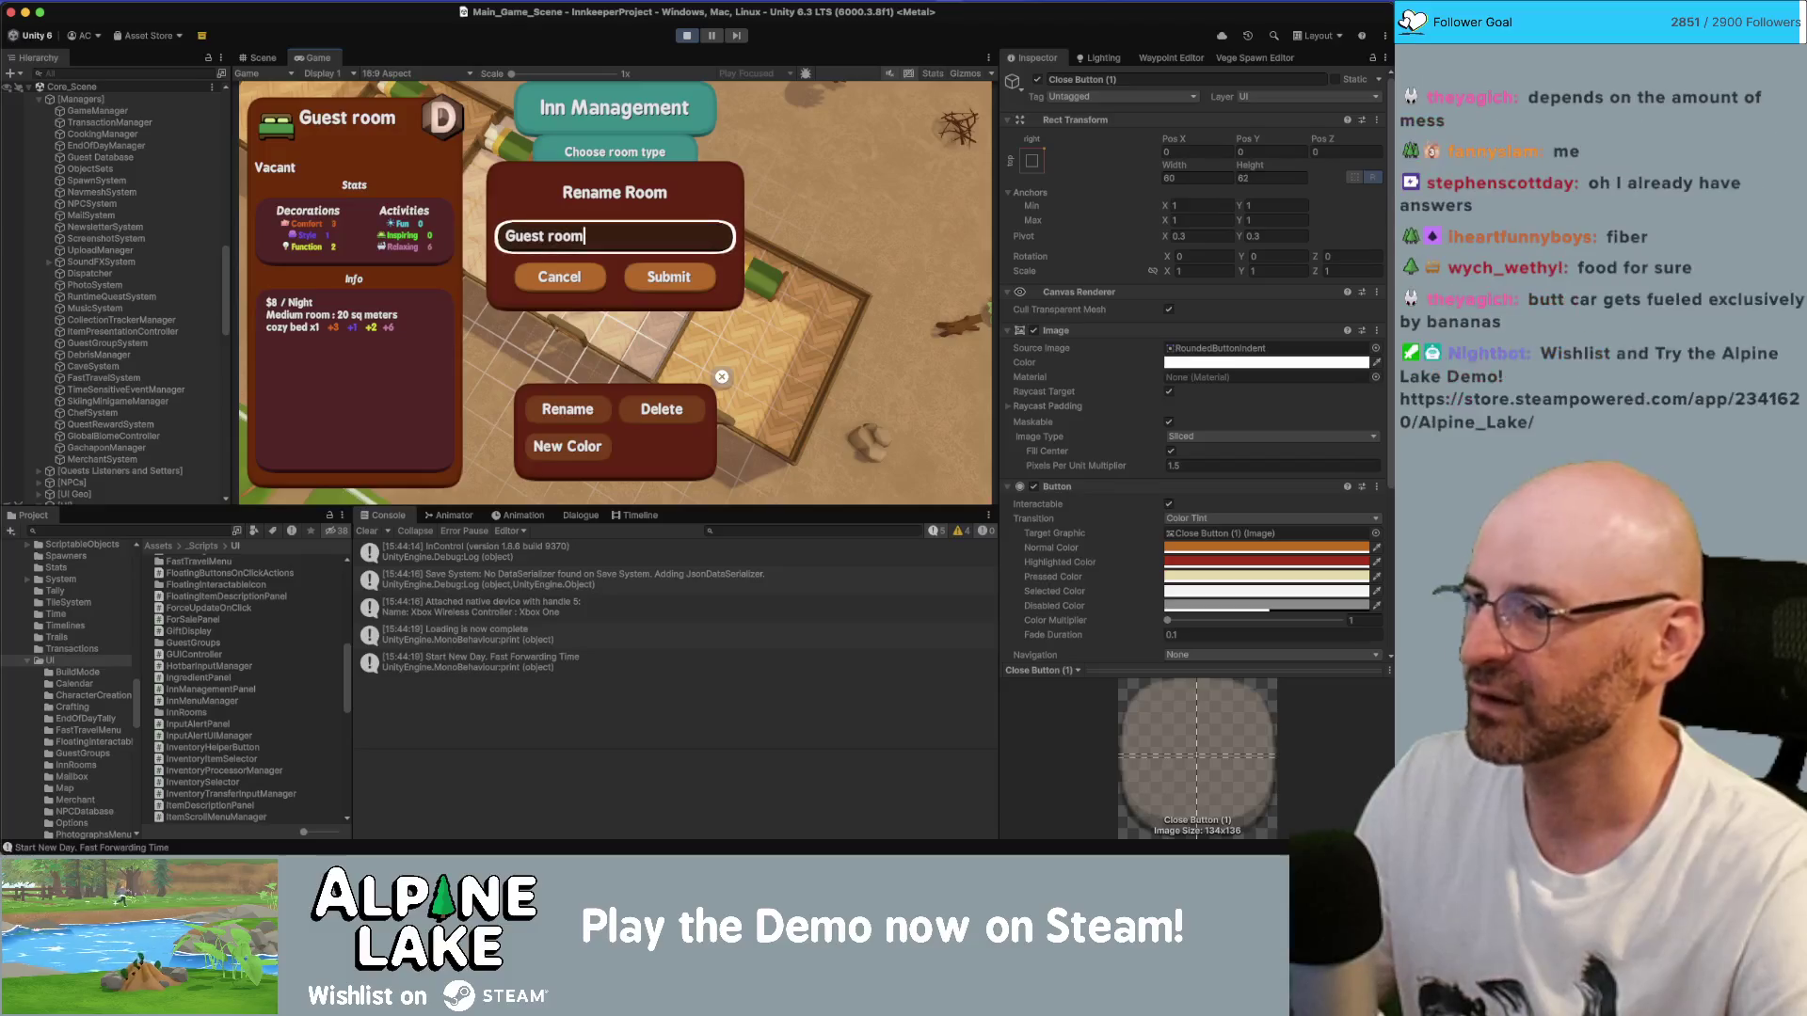
{"action": "key", "text": "Down"}
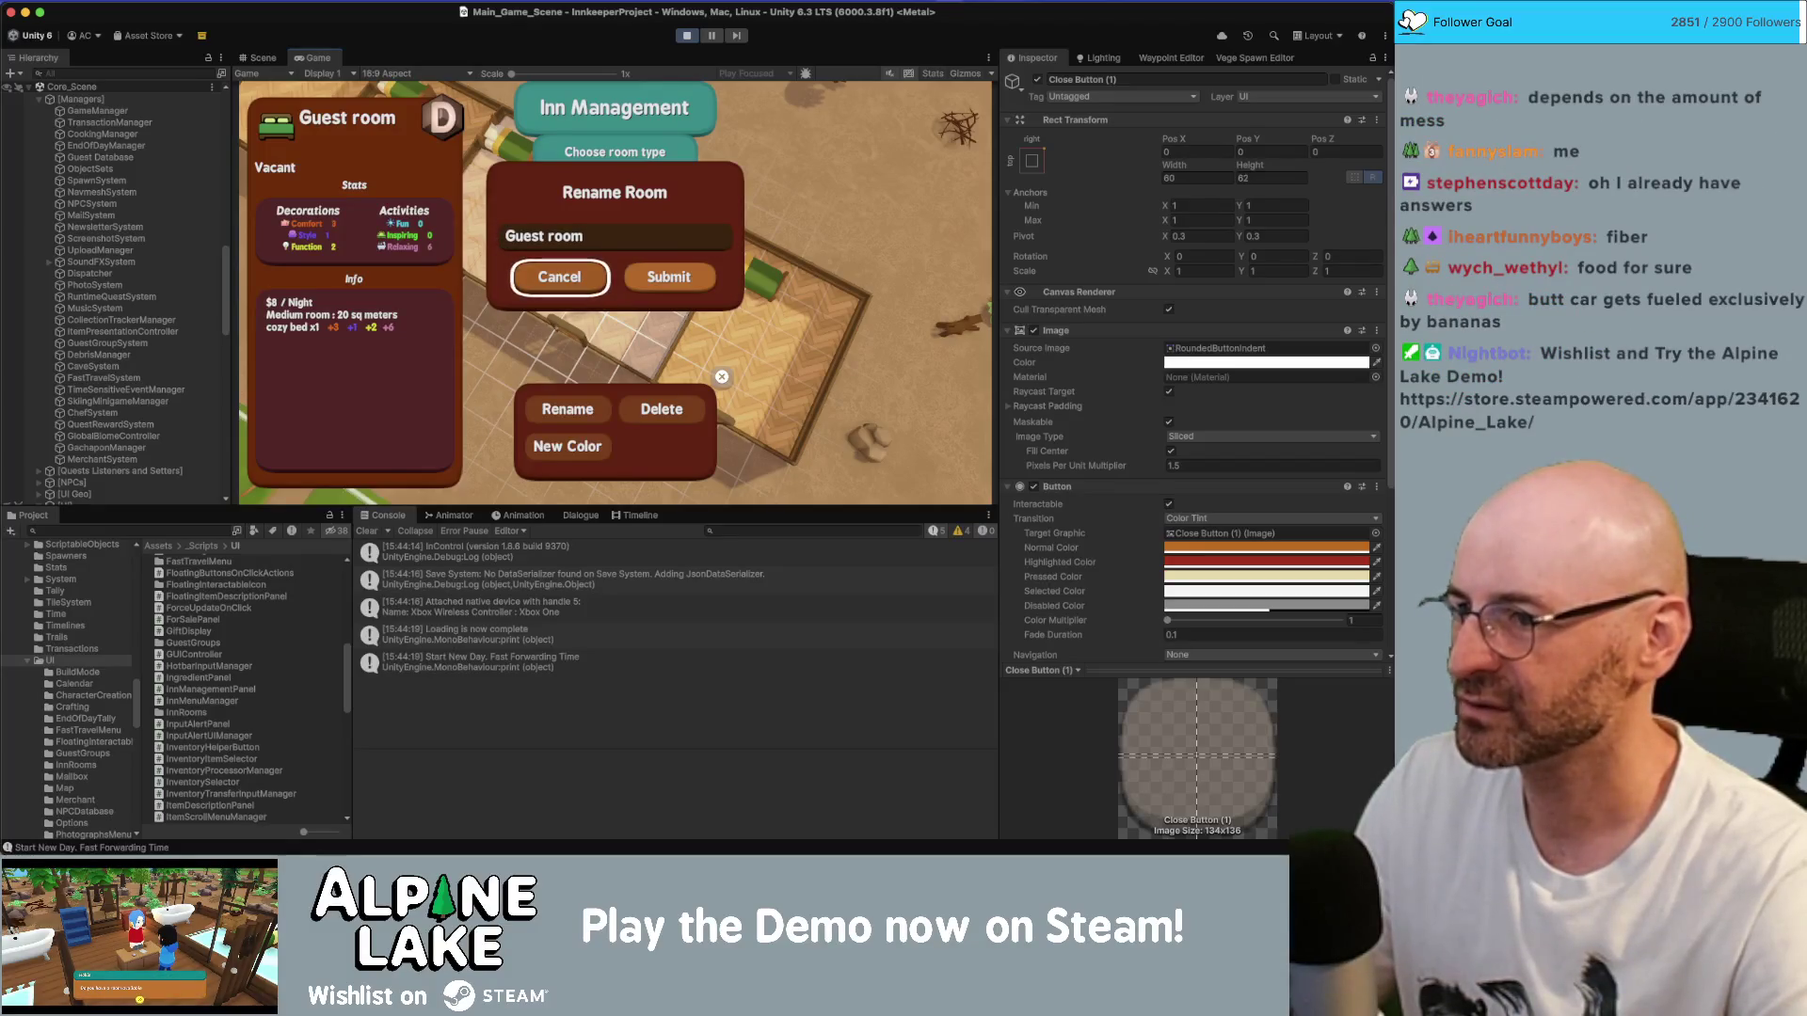
{"action": "key", "text": "Return"}
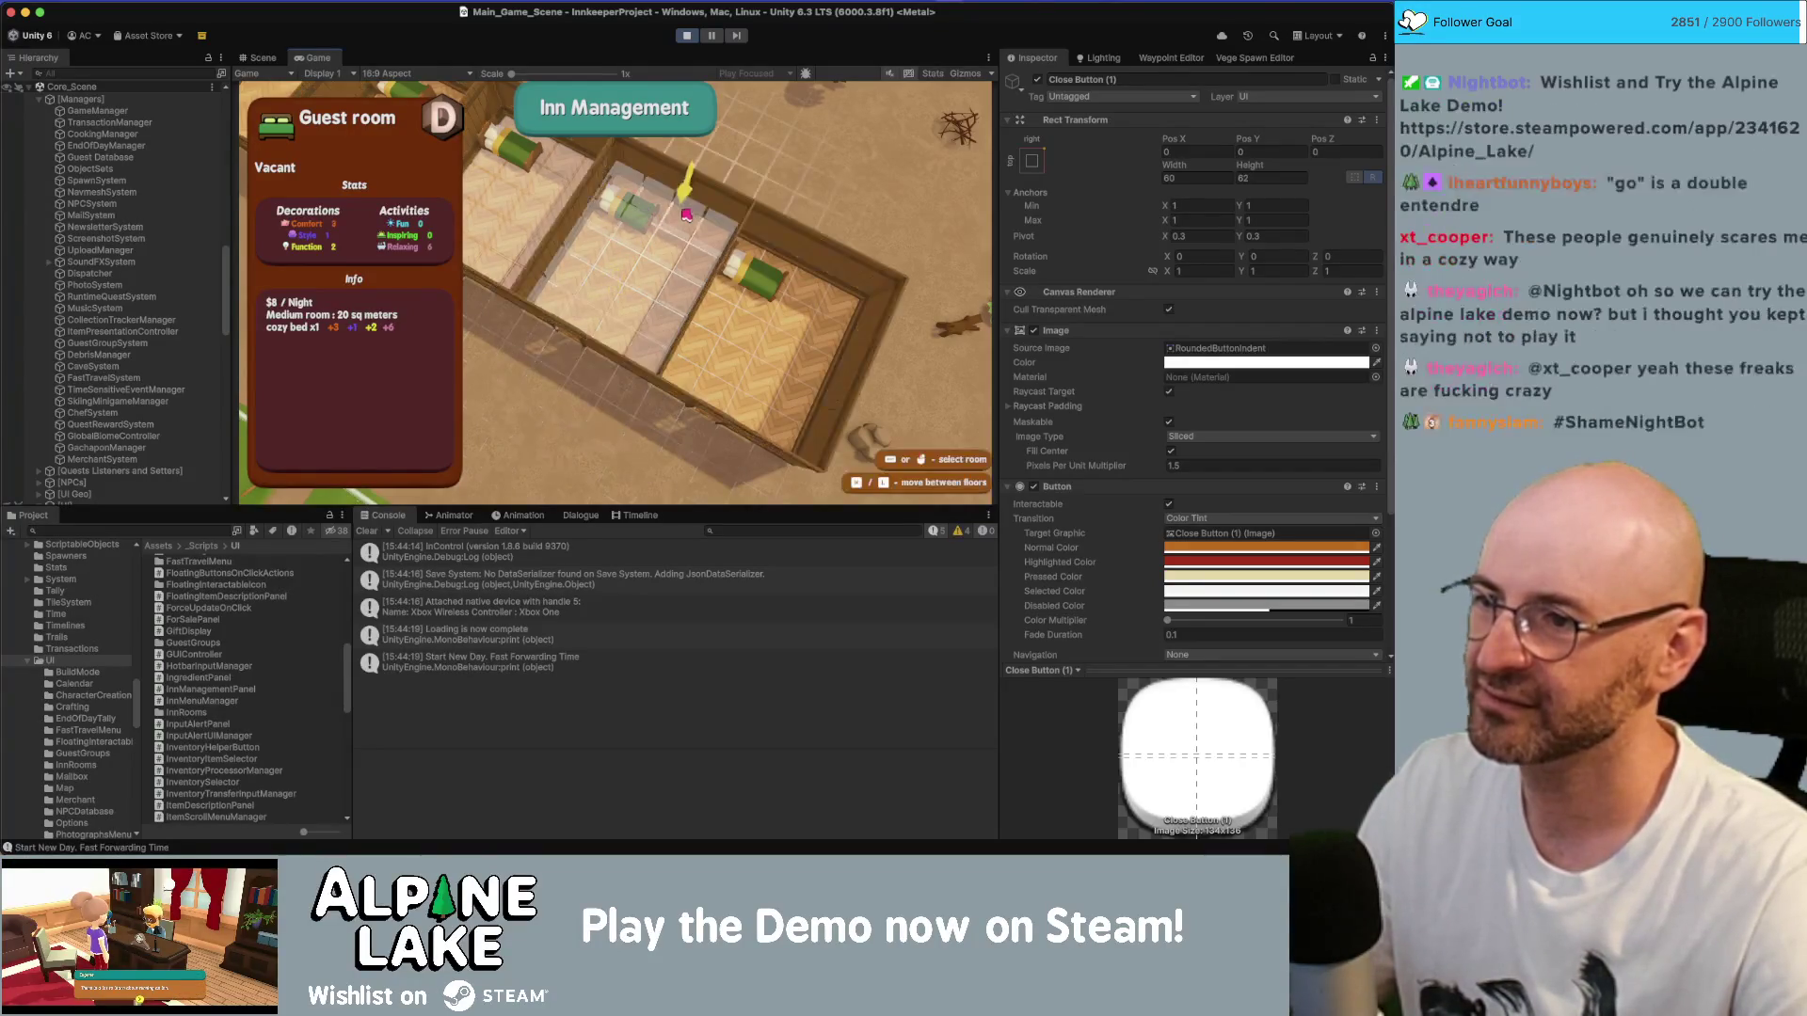
- Test room selection by opening and closing the existing guest room's options several times
{"action": "left_click", "coordinate": [563, 241]}
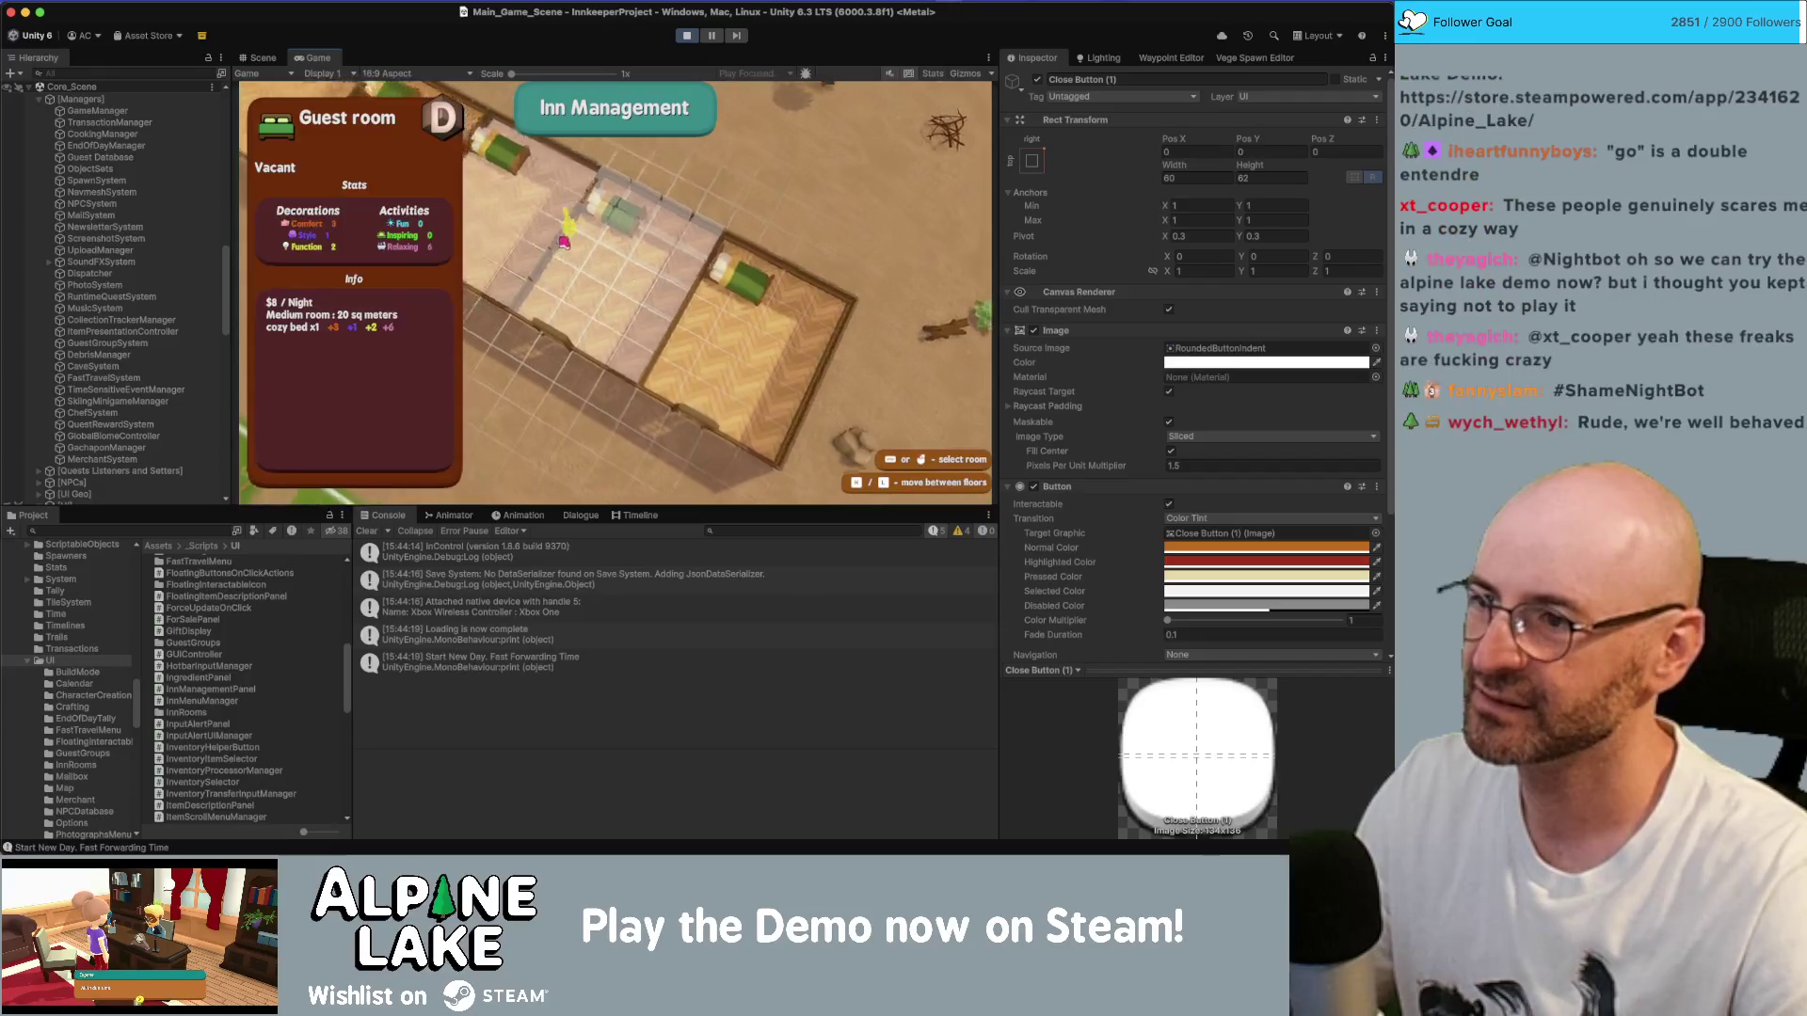
{"action": "left_click", "coordinate": [563, 242]}
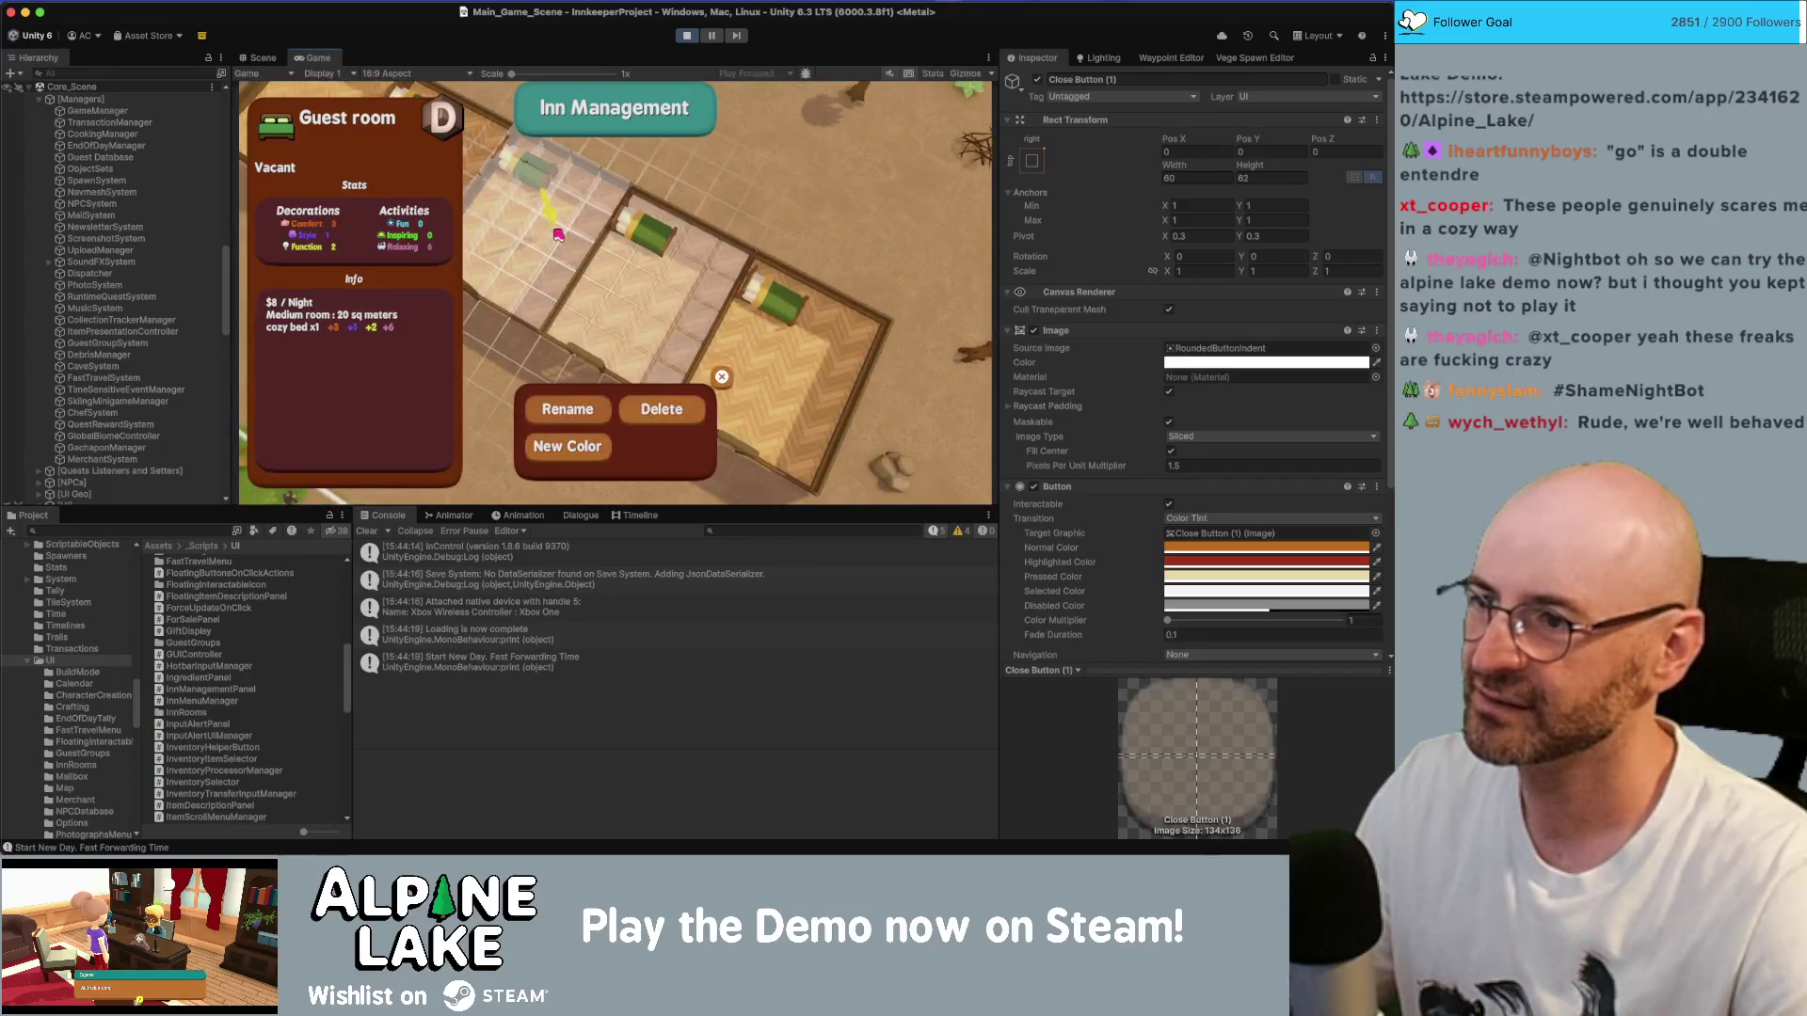
{"action": "left_click", "coordinate": [661, 408]}
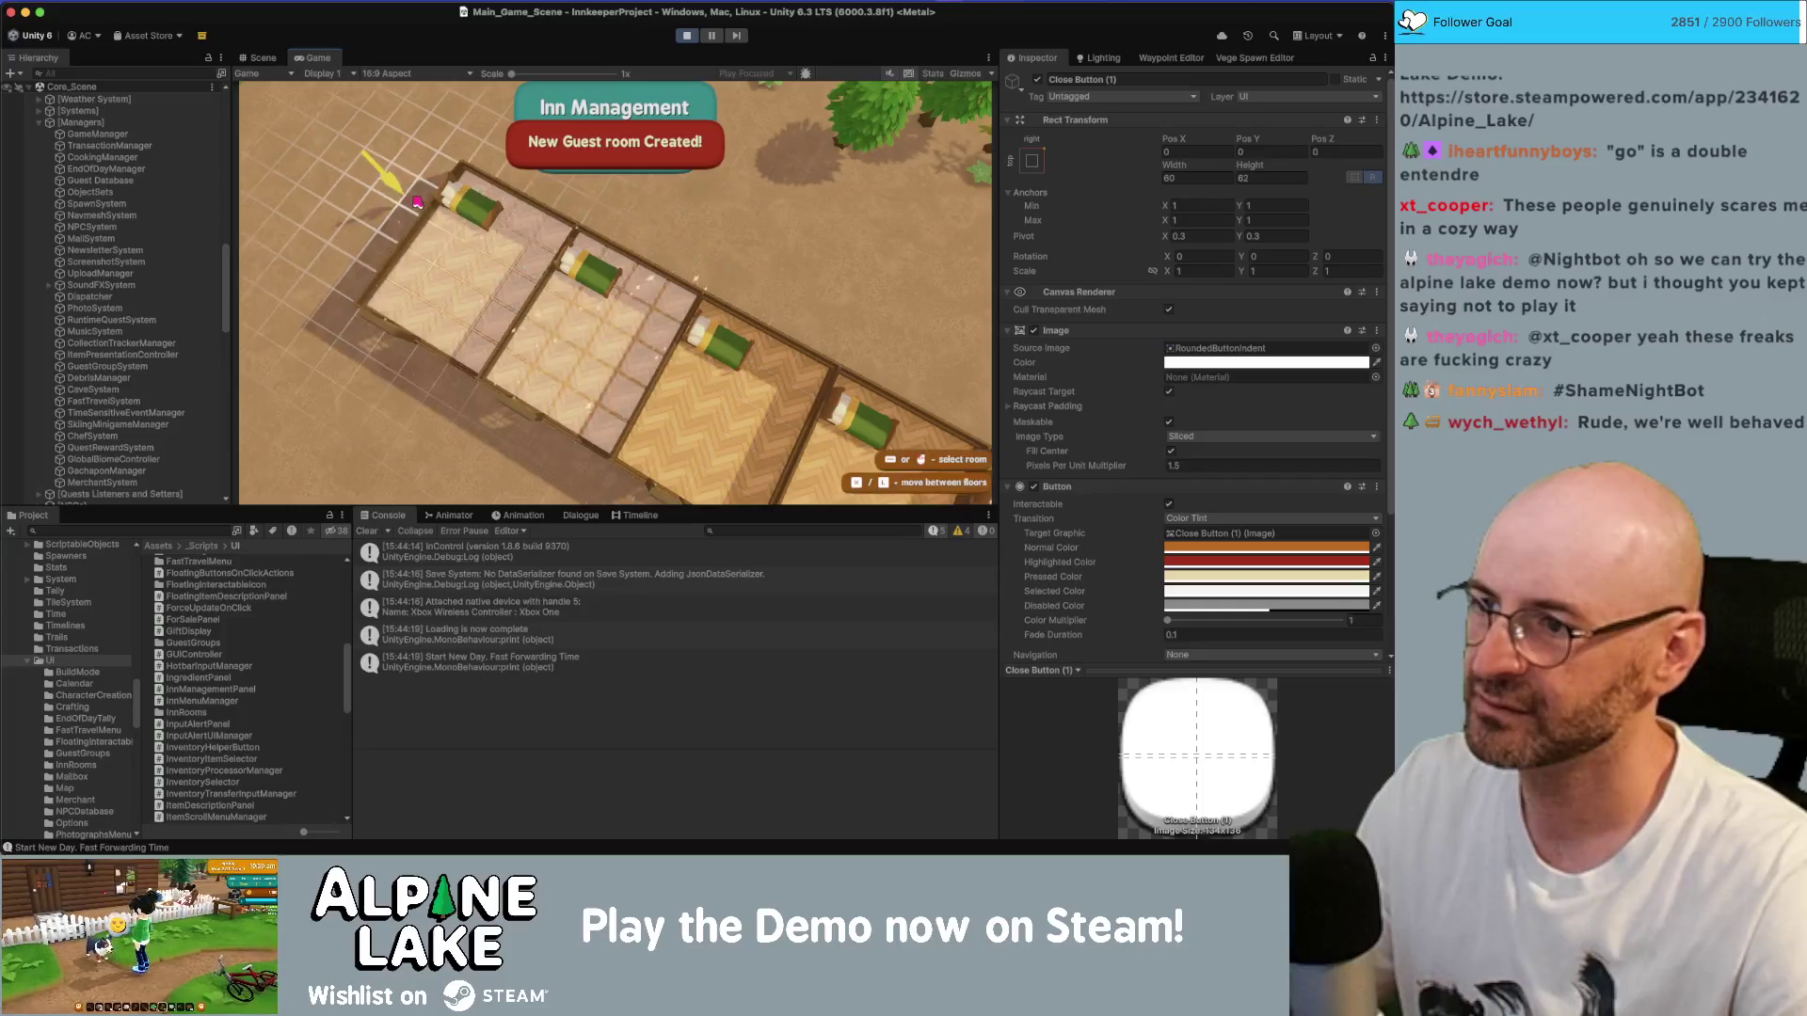
{"action": "left_click", "coordinate": [674, 311]}
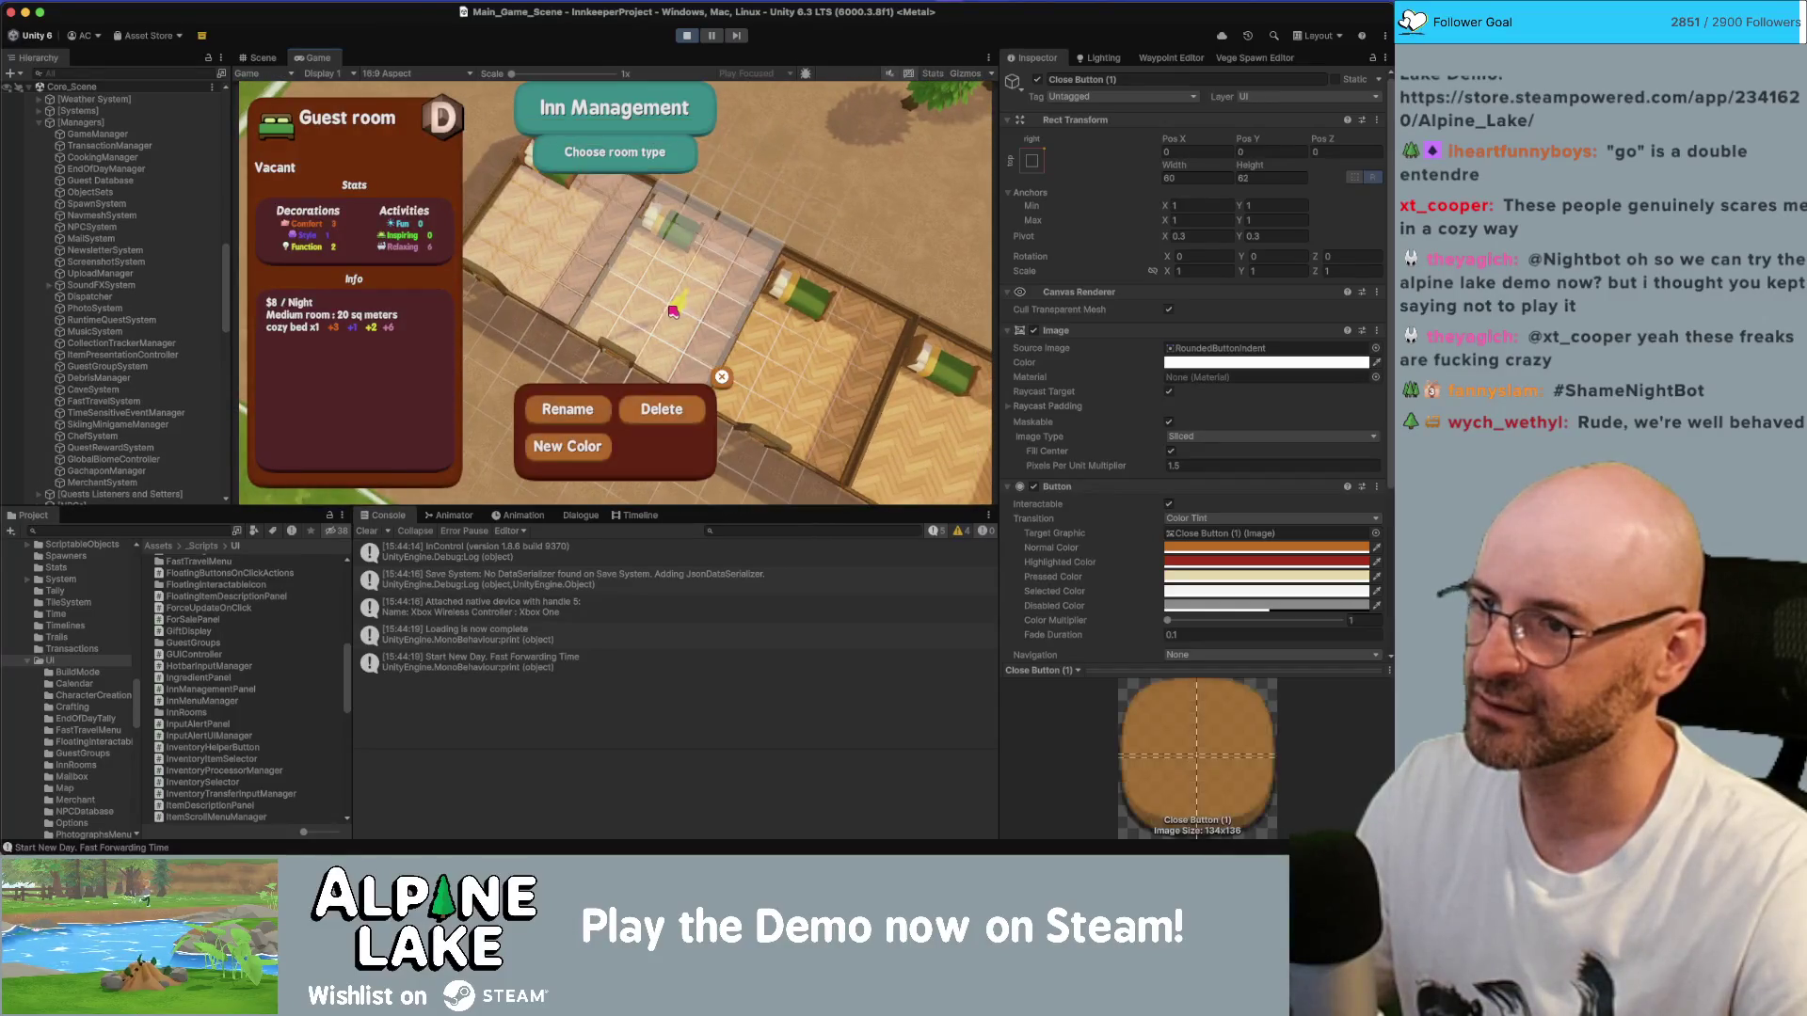
{"action": "left_click", "coordinate": [674, 406]}
{"action": "left_click", "coordinate": [658, 406]}
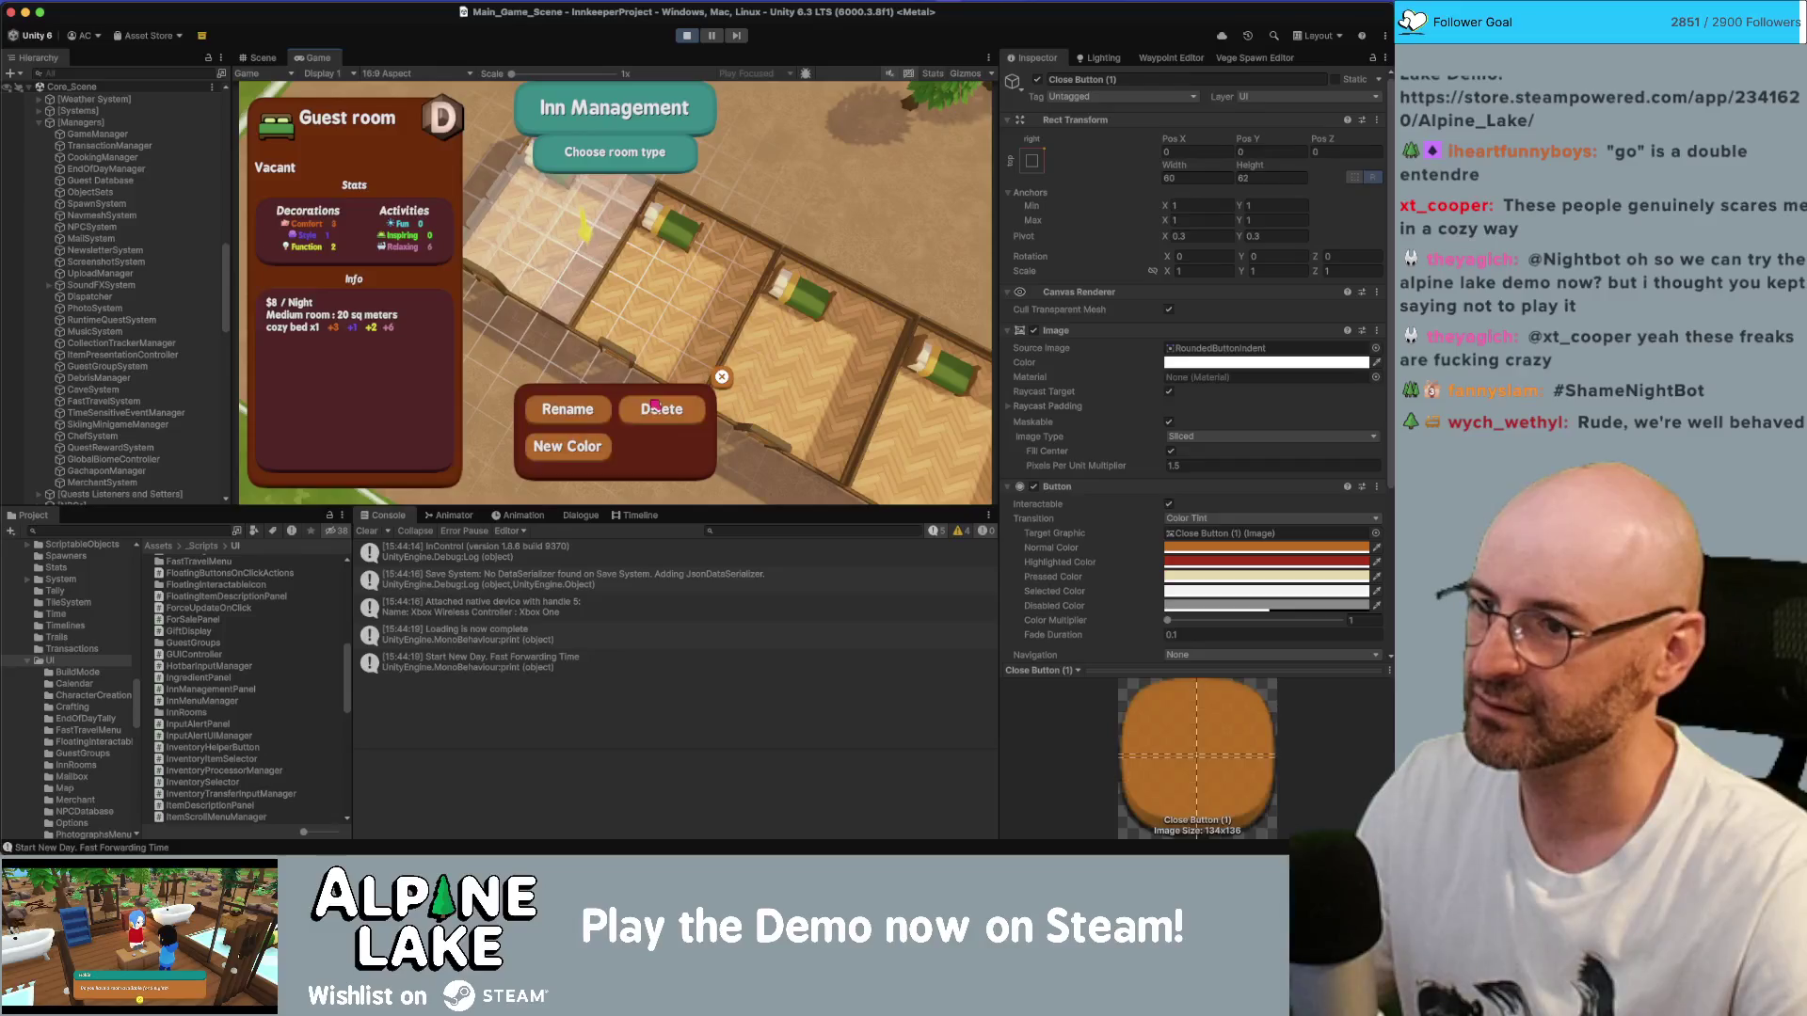
{"action": "left_click", "coordinate": [649, 406]}
- Pan to an empty room, make it a Guest room and submit its name
{"action": "key", "text": "d"}
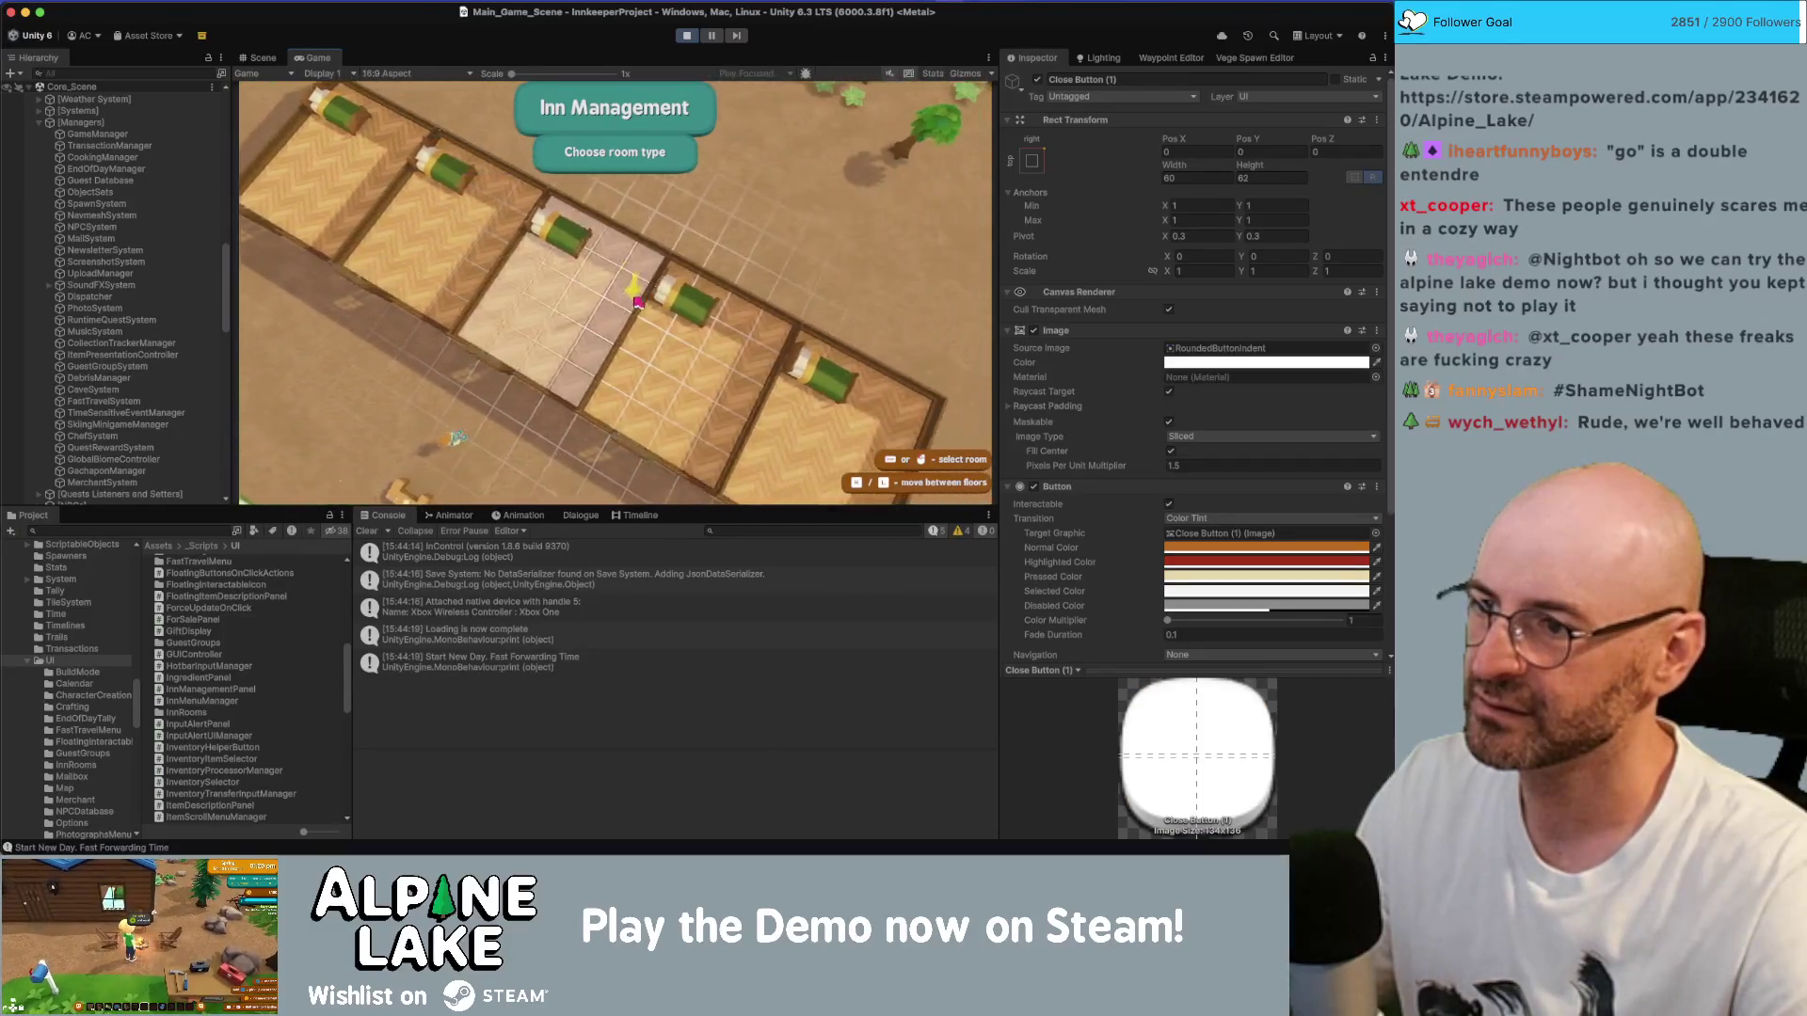
{"action": "key", "text": "a"}
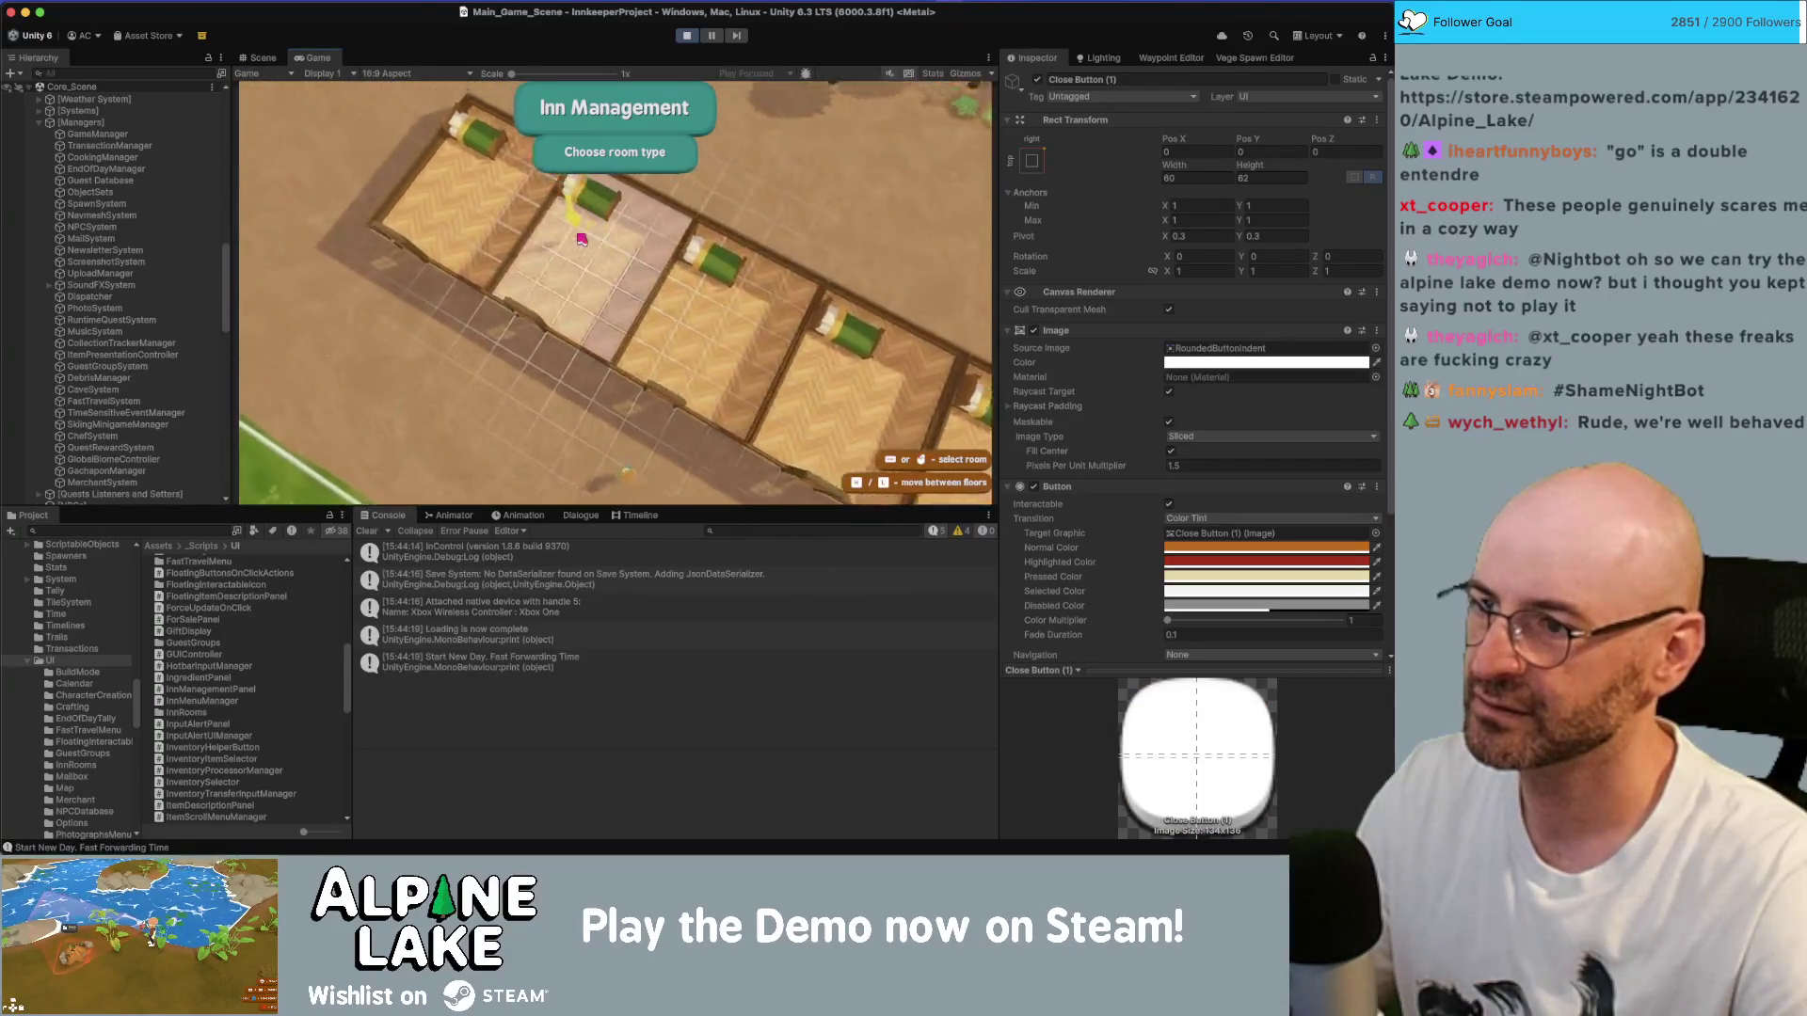
{"action": "left_click", "coordinate": [596, 309]}
{"action": "left_click", "coordinate": [428, 193]}
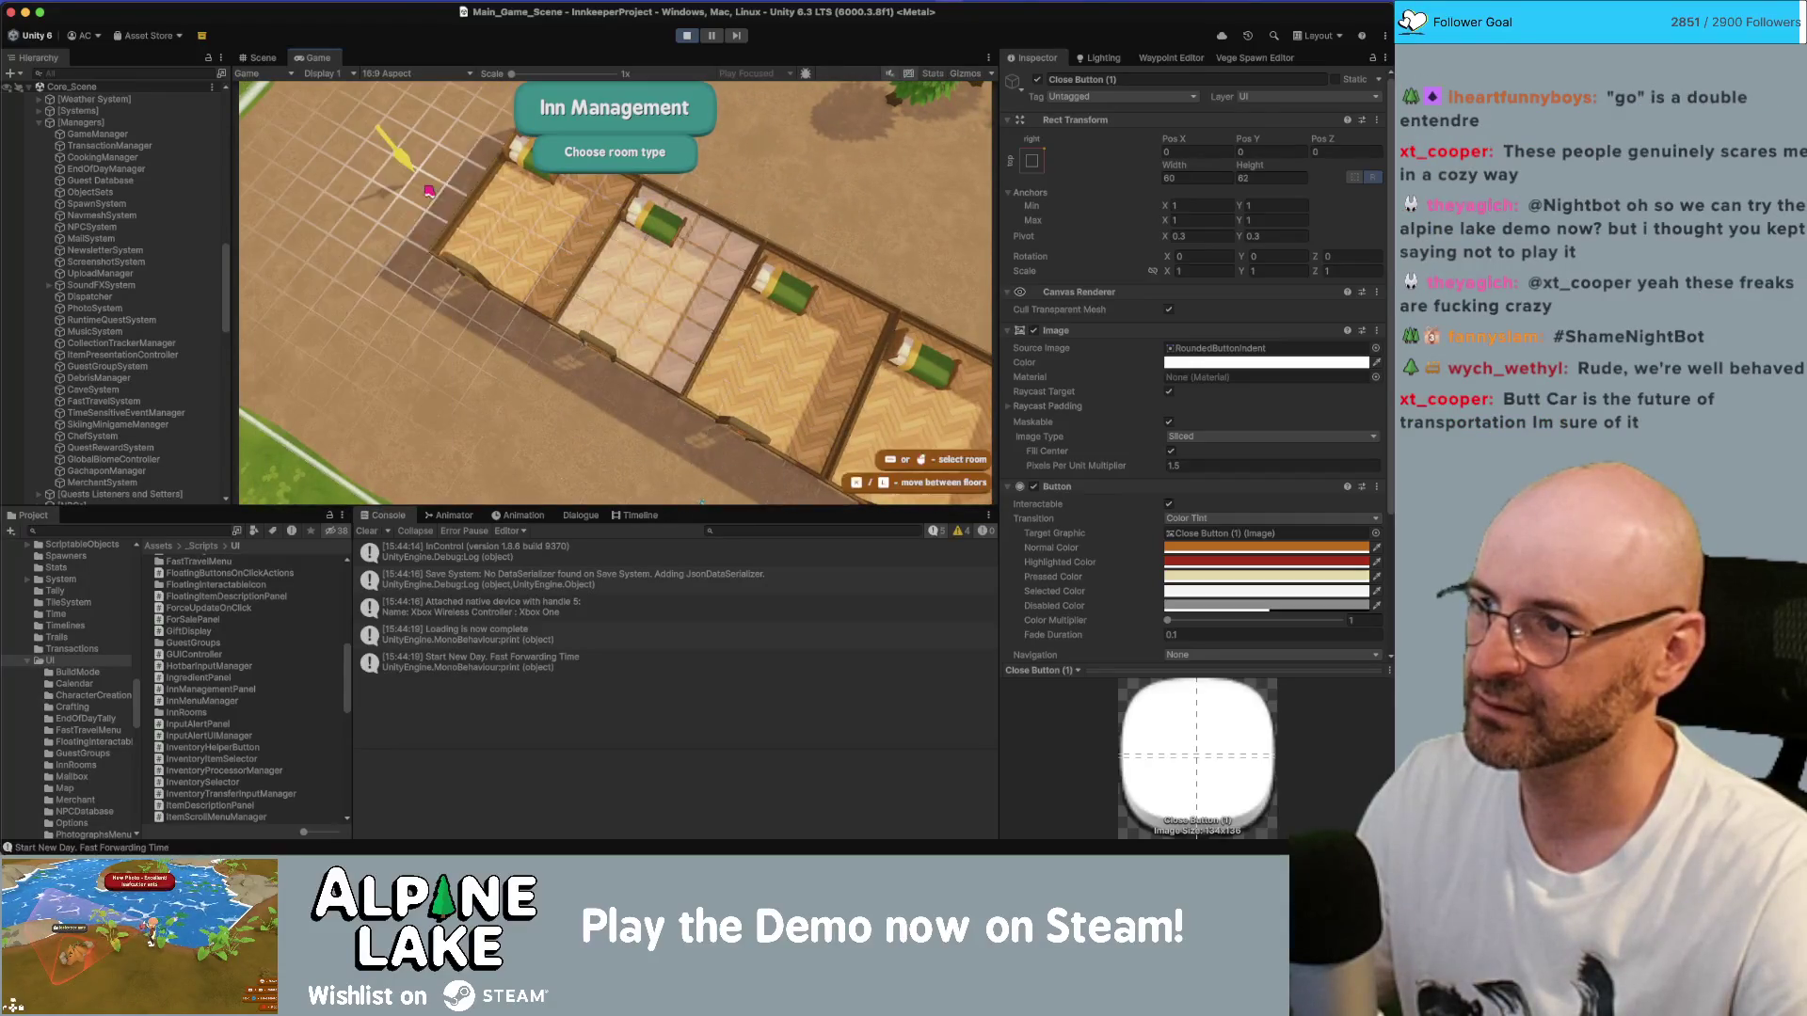
{"action": "left_click", "coordinate": [575, 408]}
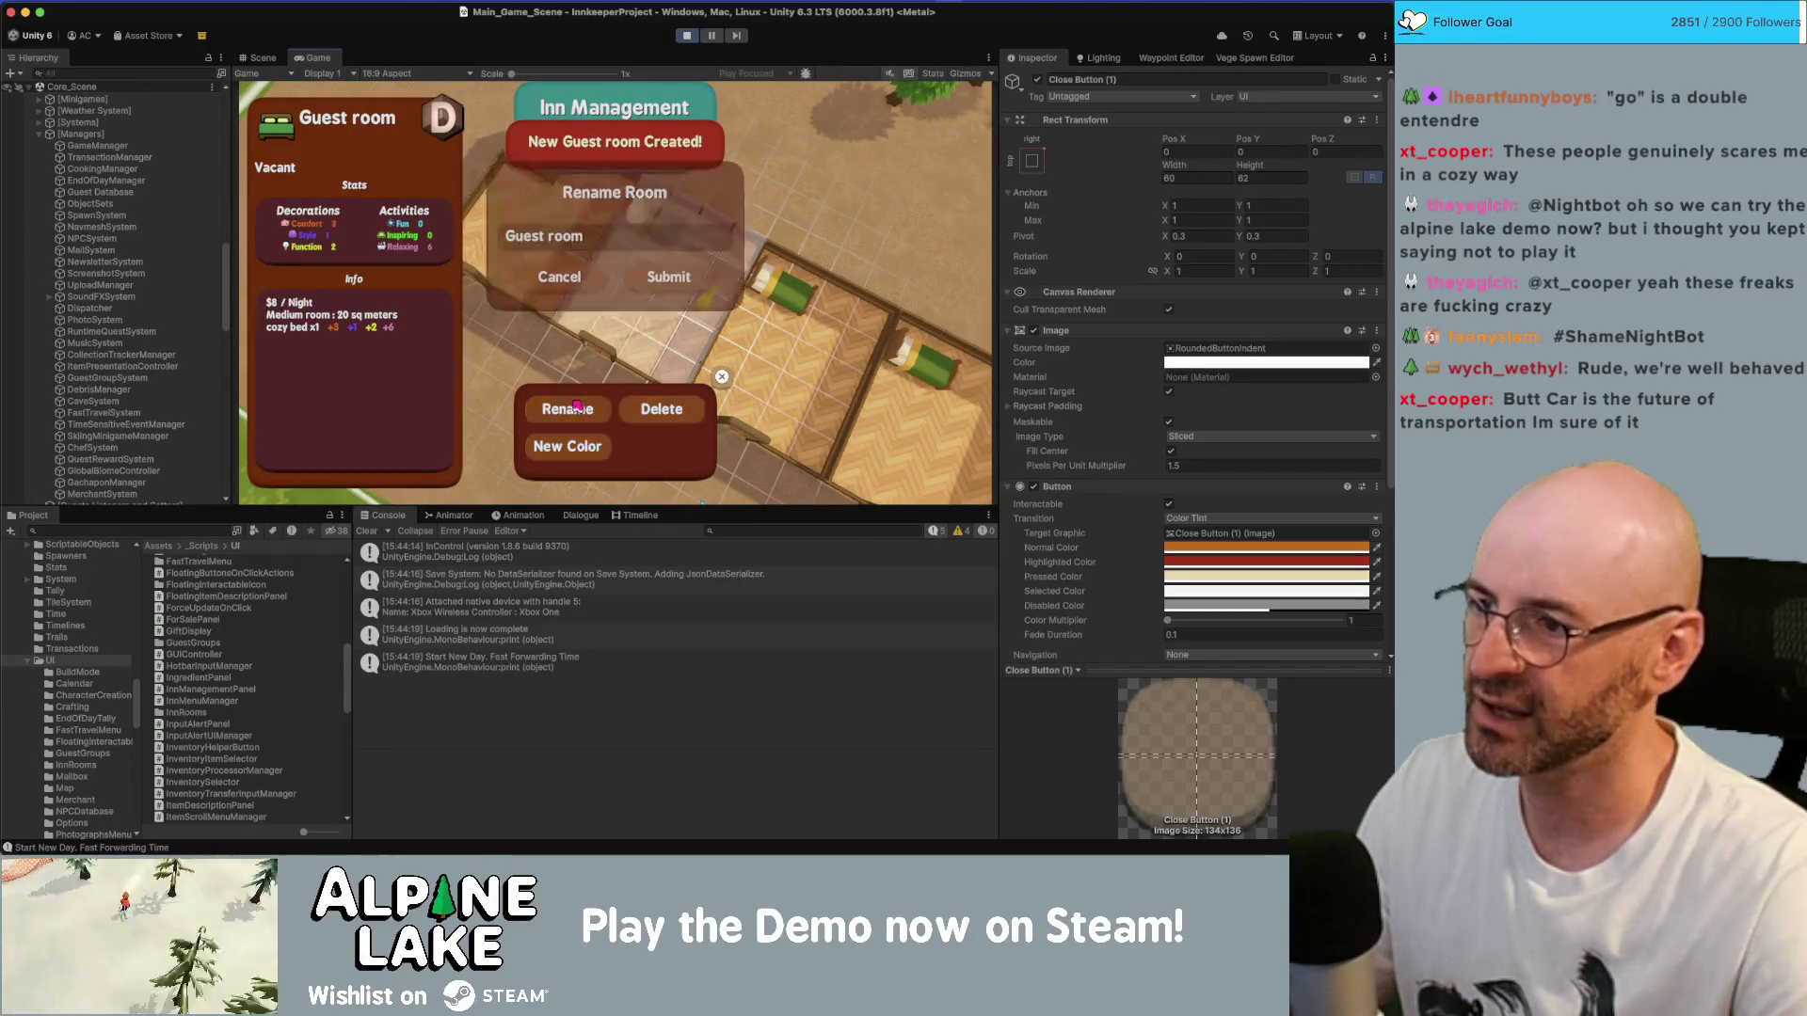
{"action": "left_click", "coordinate": [672, 282]}
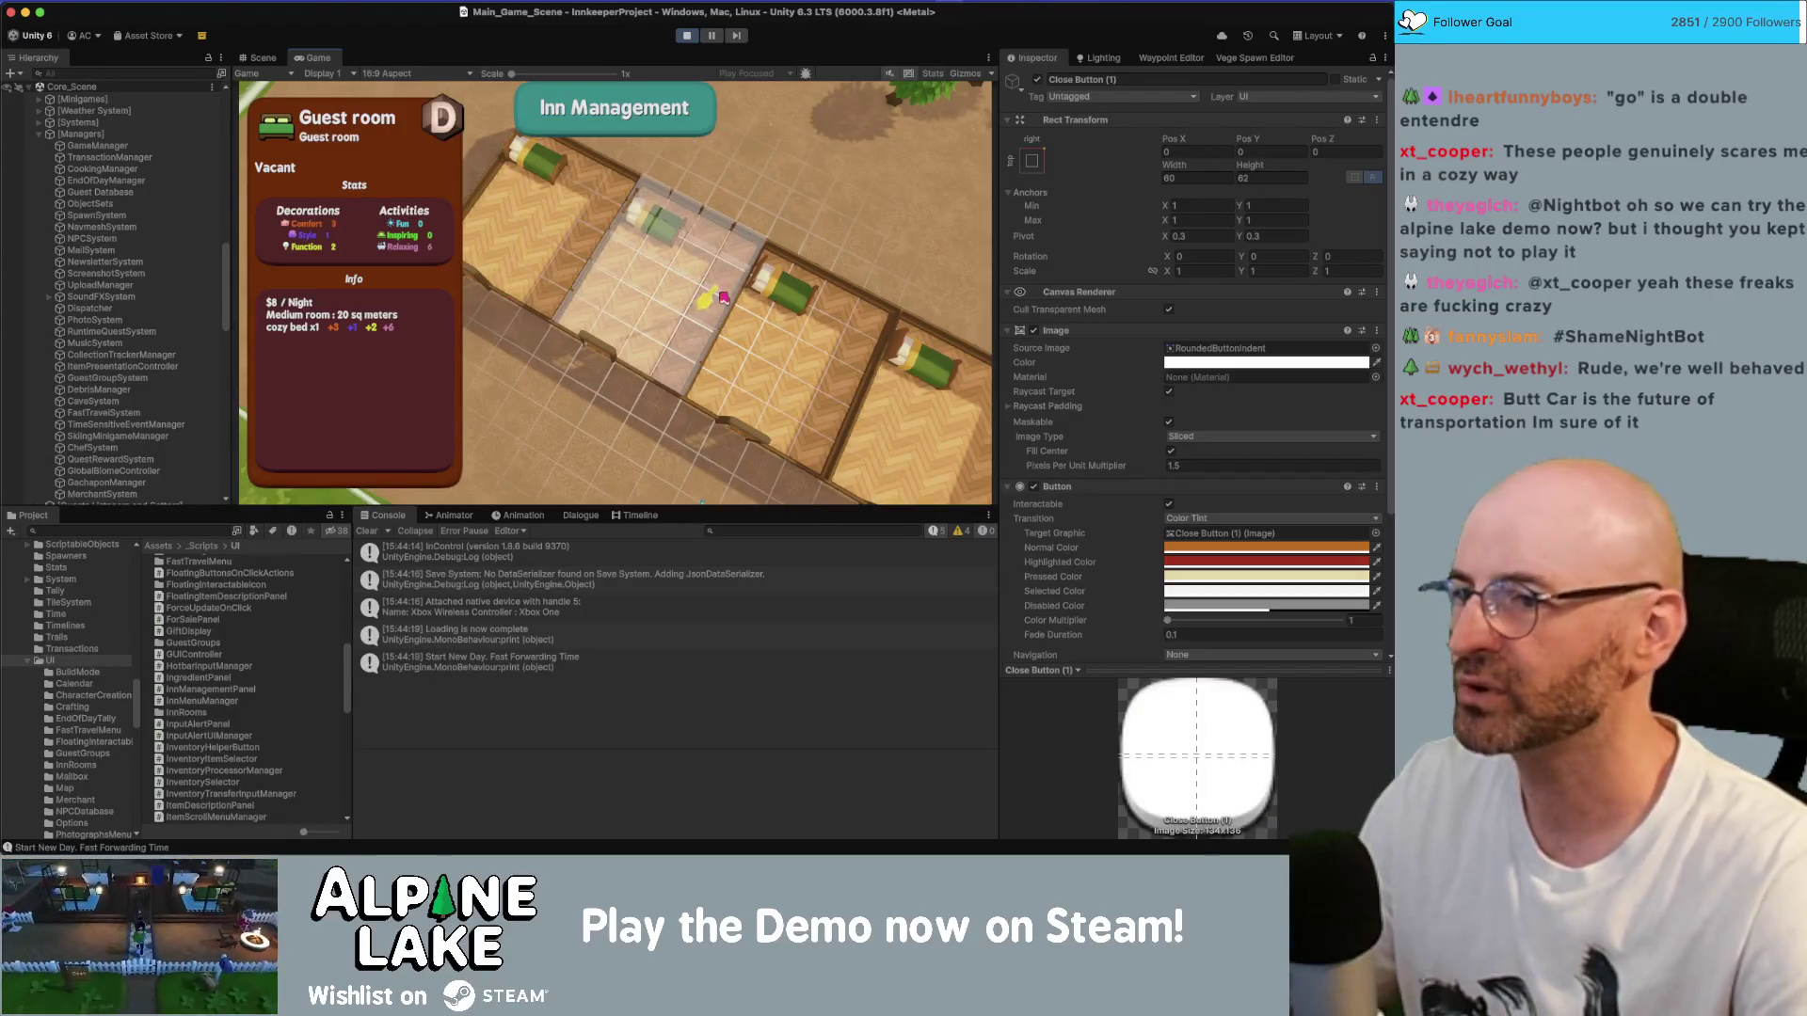
{"action": "scroll", "coordinate": [180, 359], "scroll_direction": "down", "scroll_amount": 10}
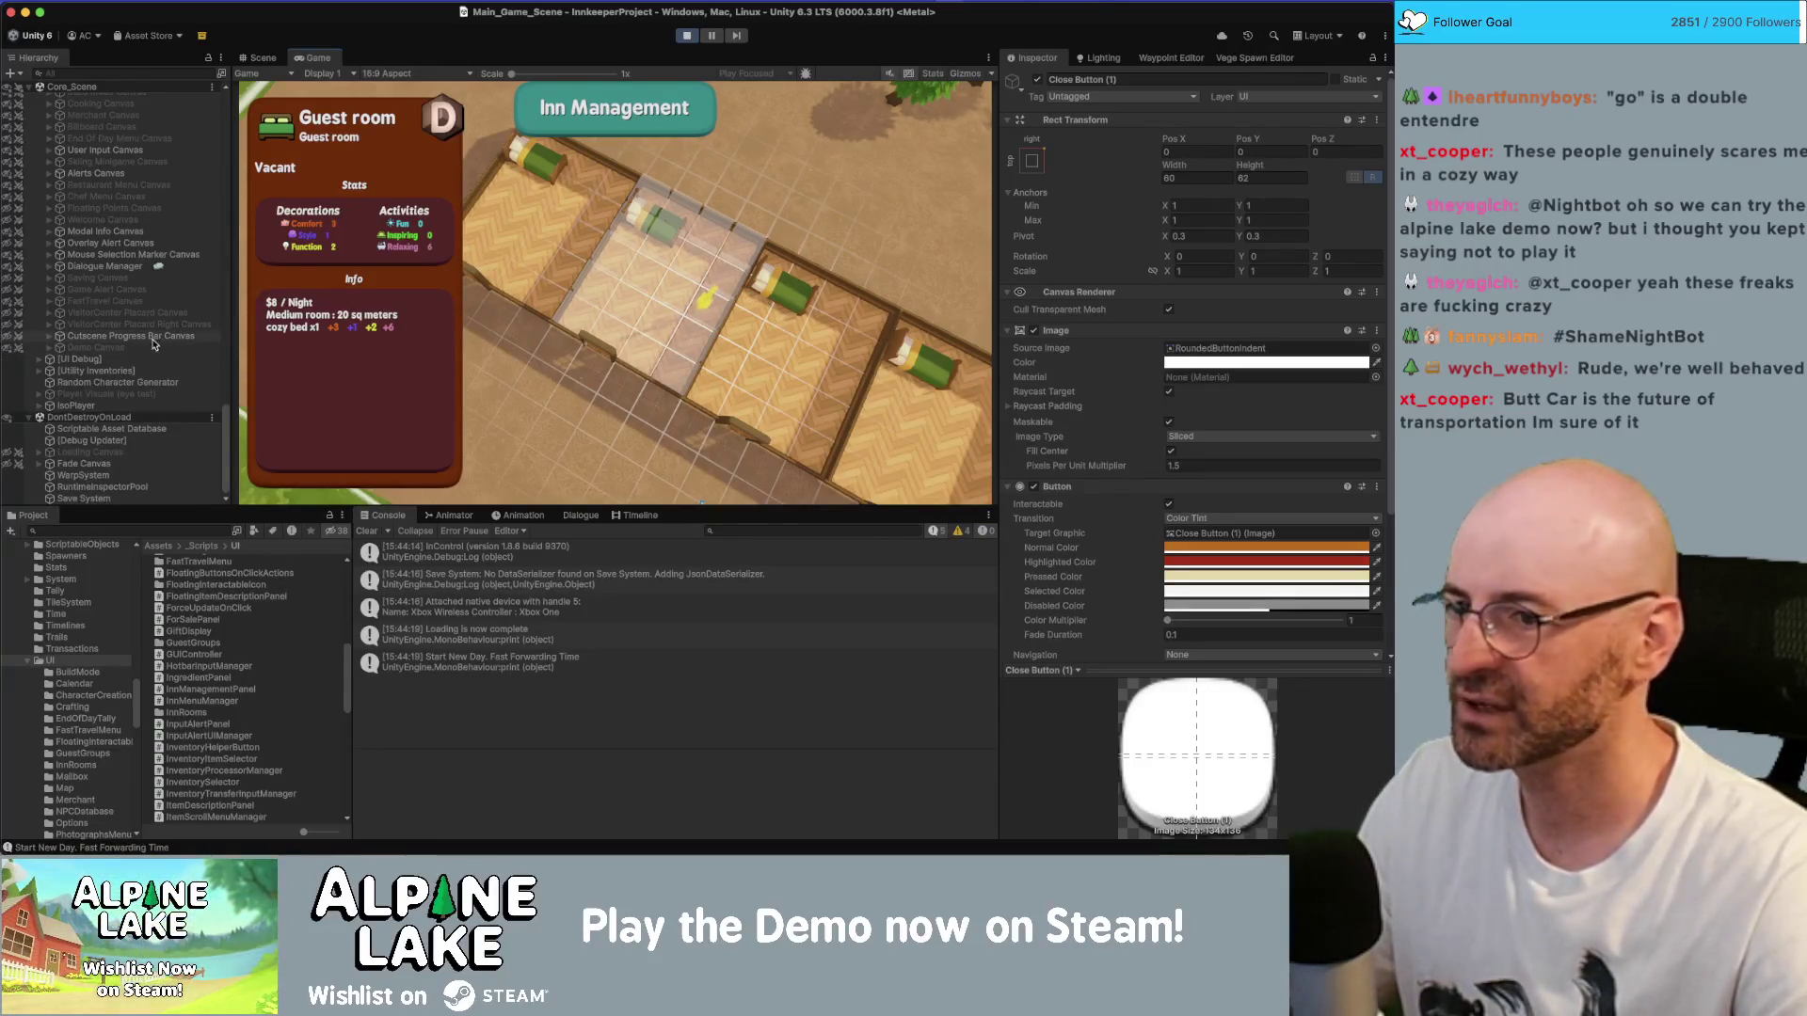
- Select the Room Buttons Canvas Group object in the Hierarchy to inspect it
{"action": "scroll", "coordinate": [175, 322], "scroll_direction": "up", "scroll_amount": 5}
{"action": "scroll", "coordinate": [160, 400], "scroll_direction": "down", "scroll_amount": 1}
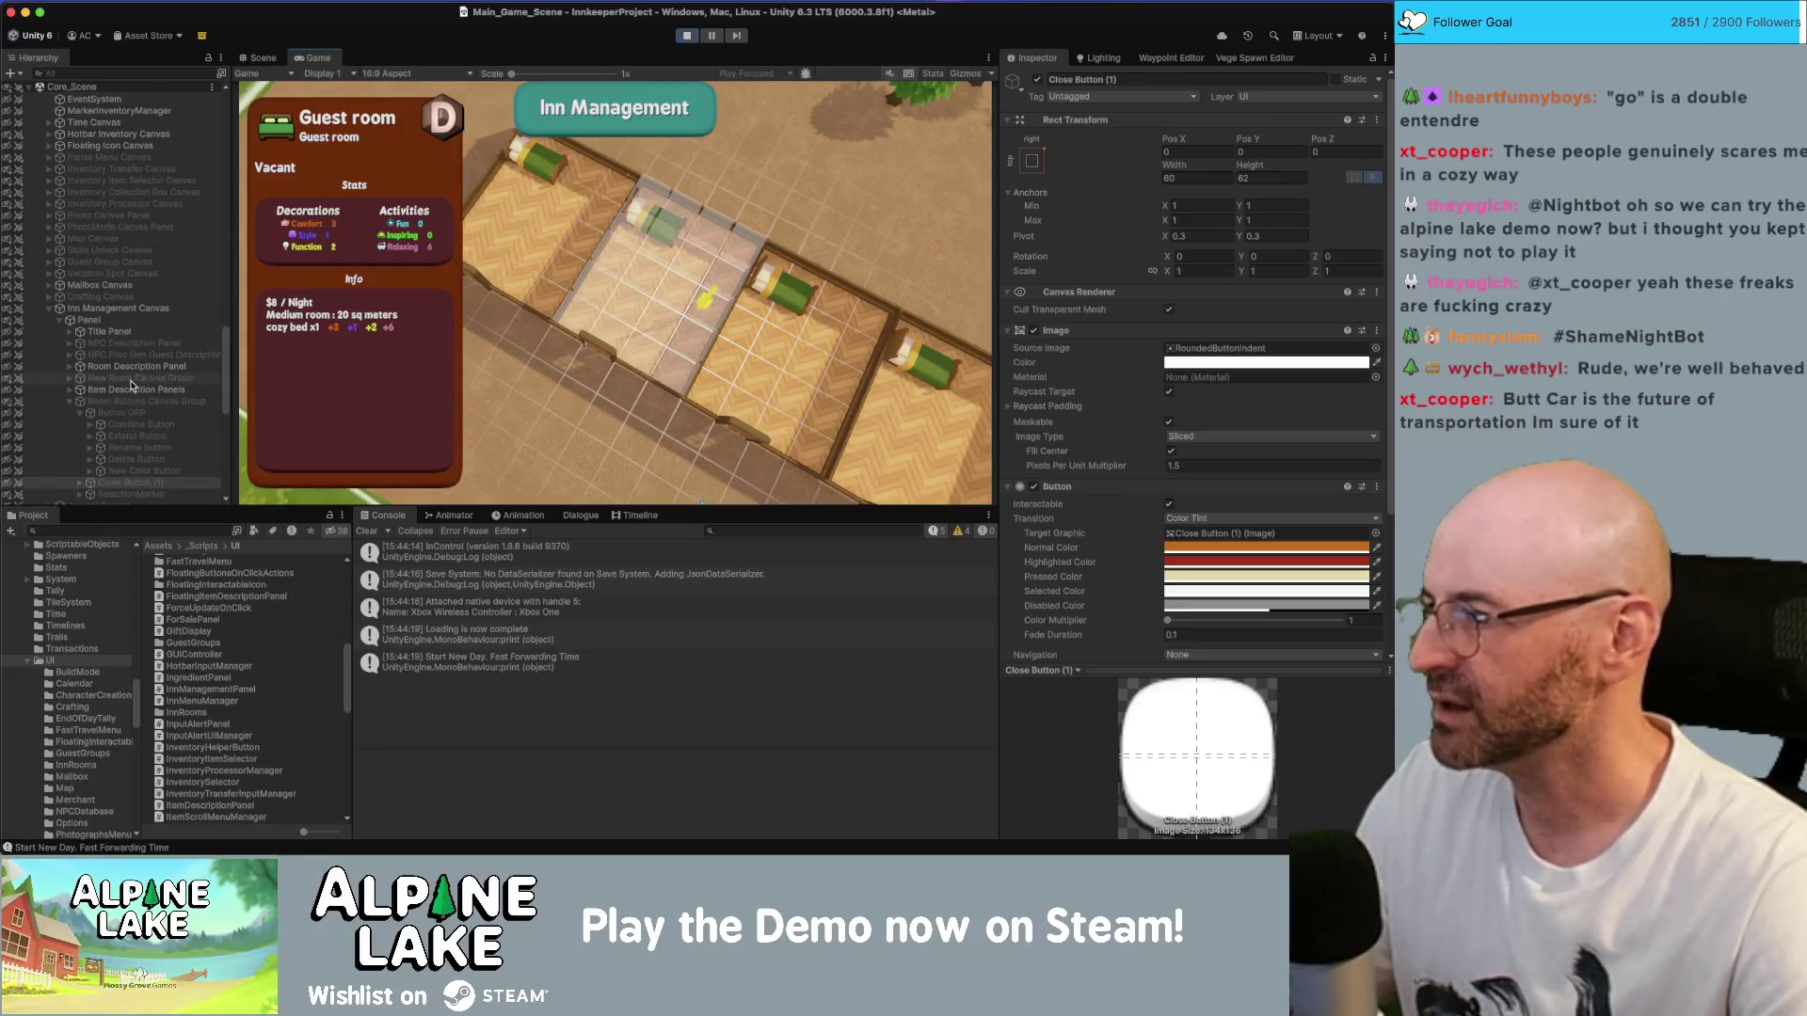
{"action": "scroll", "coordinate": [131, 385], "scroll_direction": "down", "scroll_amount": 1}
{"action": "left_click", "coordinate": [126, 389]}
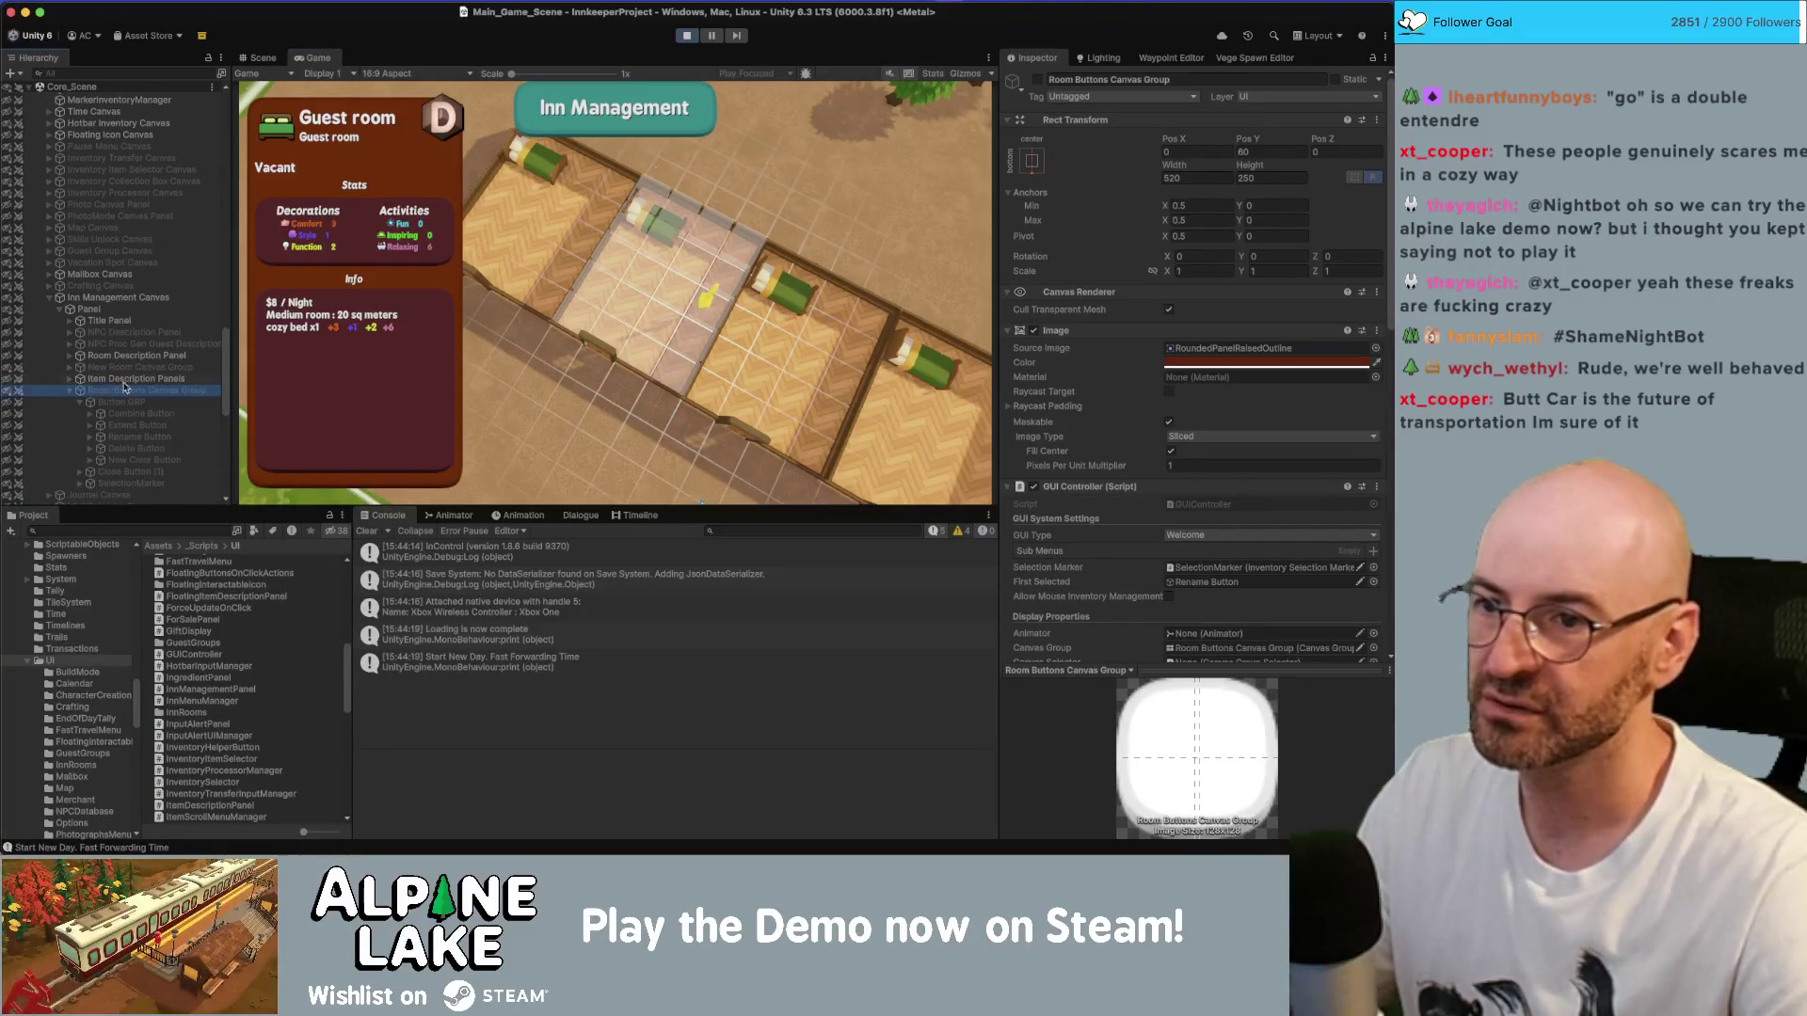
- Stop play mode and bring the Miro board window to the front
{"action": "scroll", "coordinate": [153, 334], "scroll_direction": "up", "scroll_amount": 5}
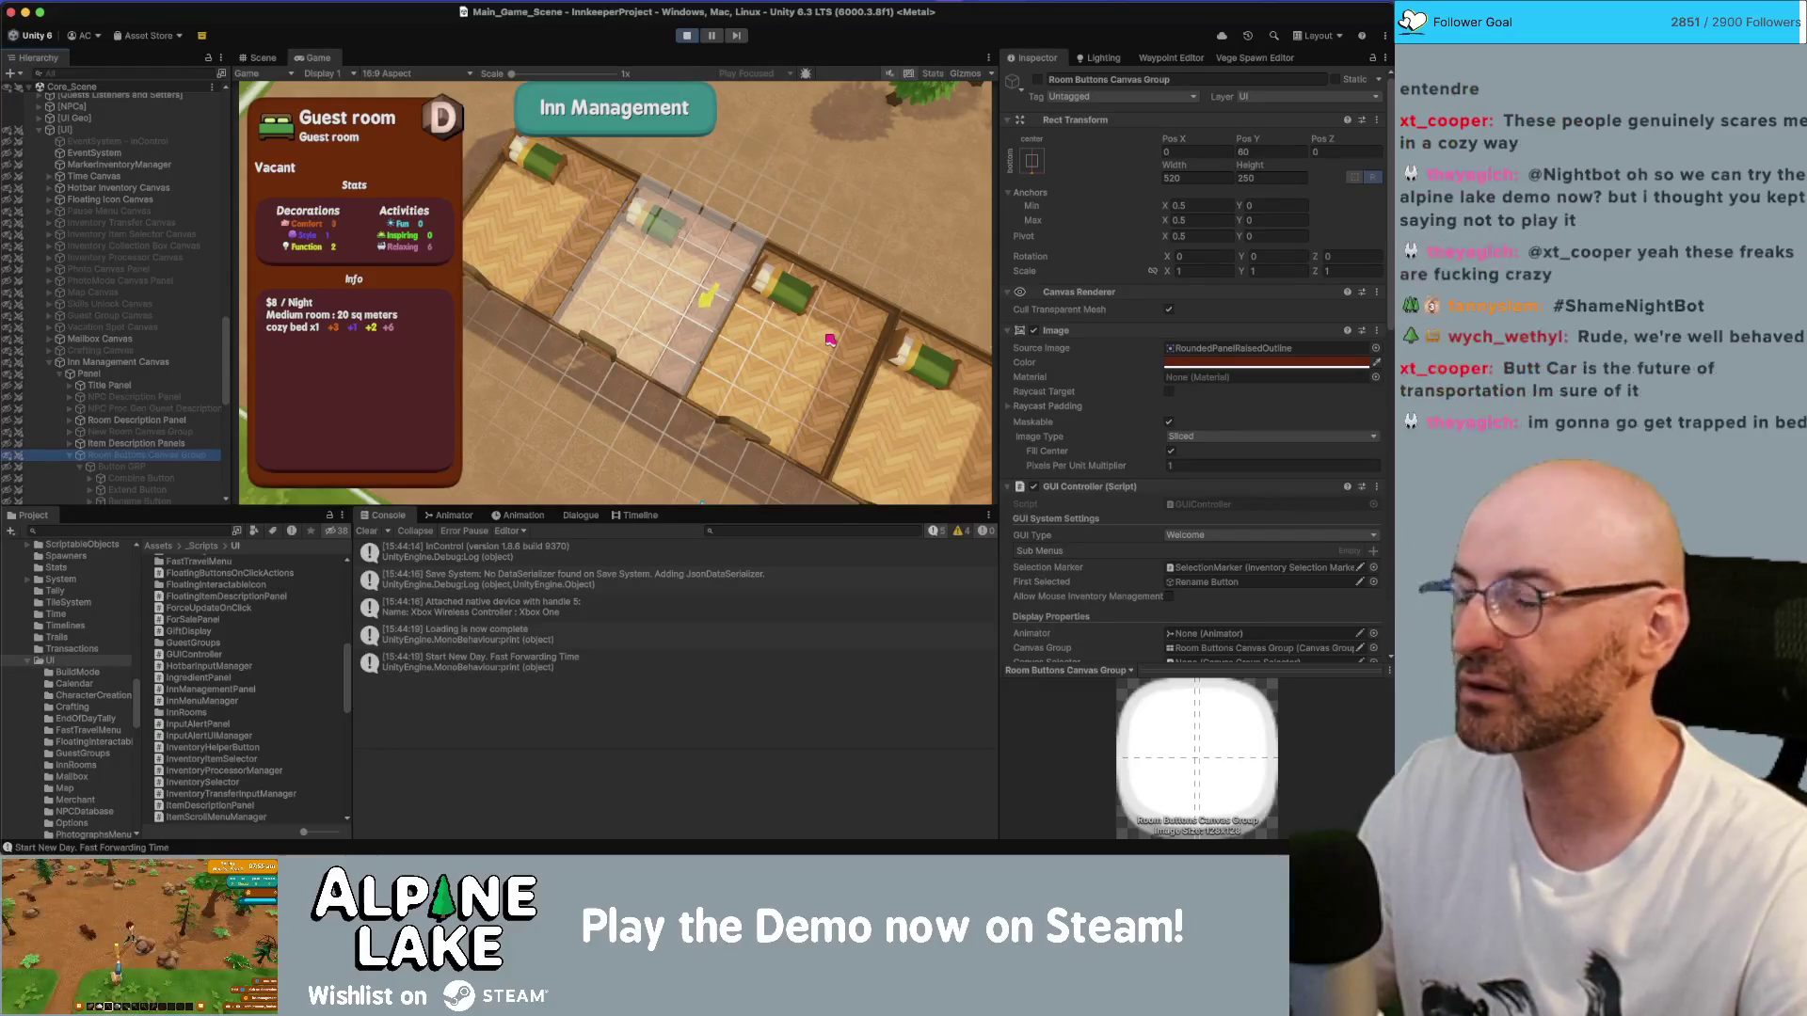
{"action": "left_click", "coordinate": [693, 38]}
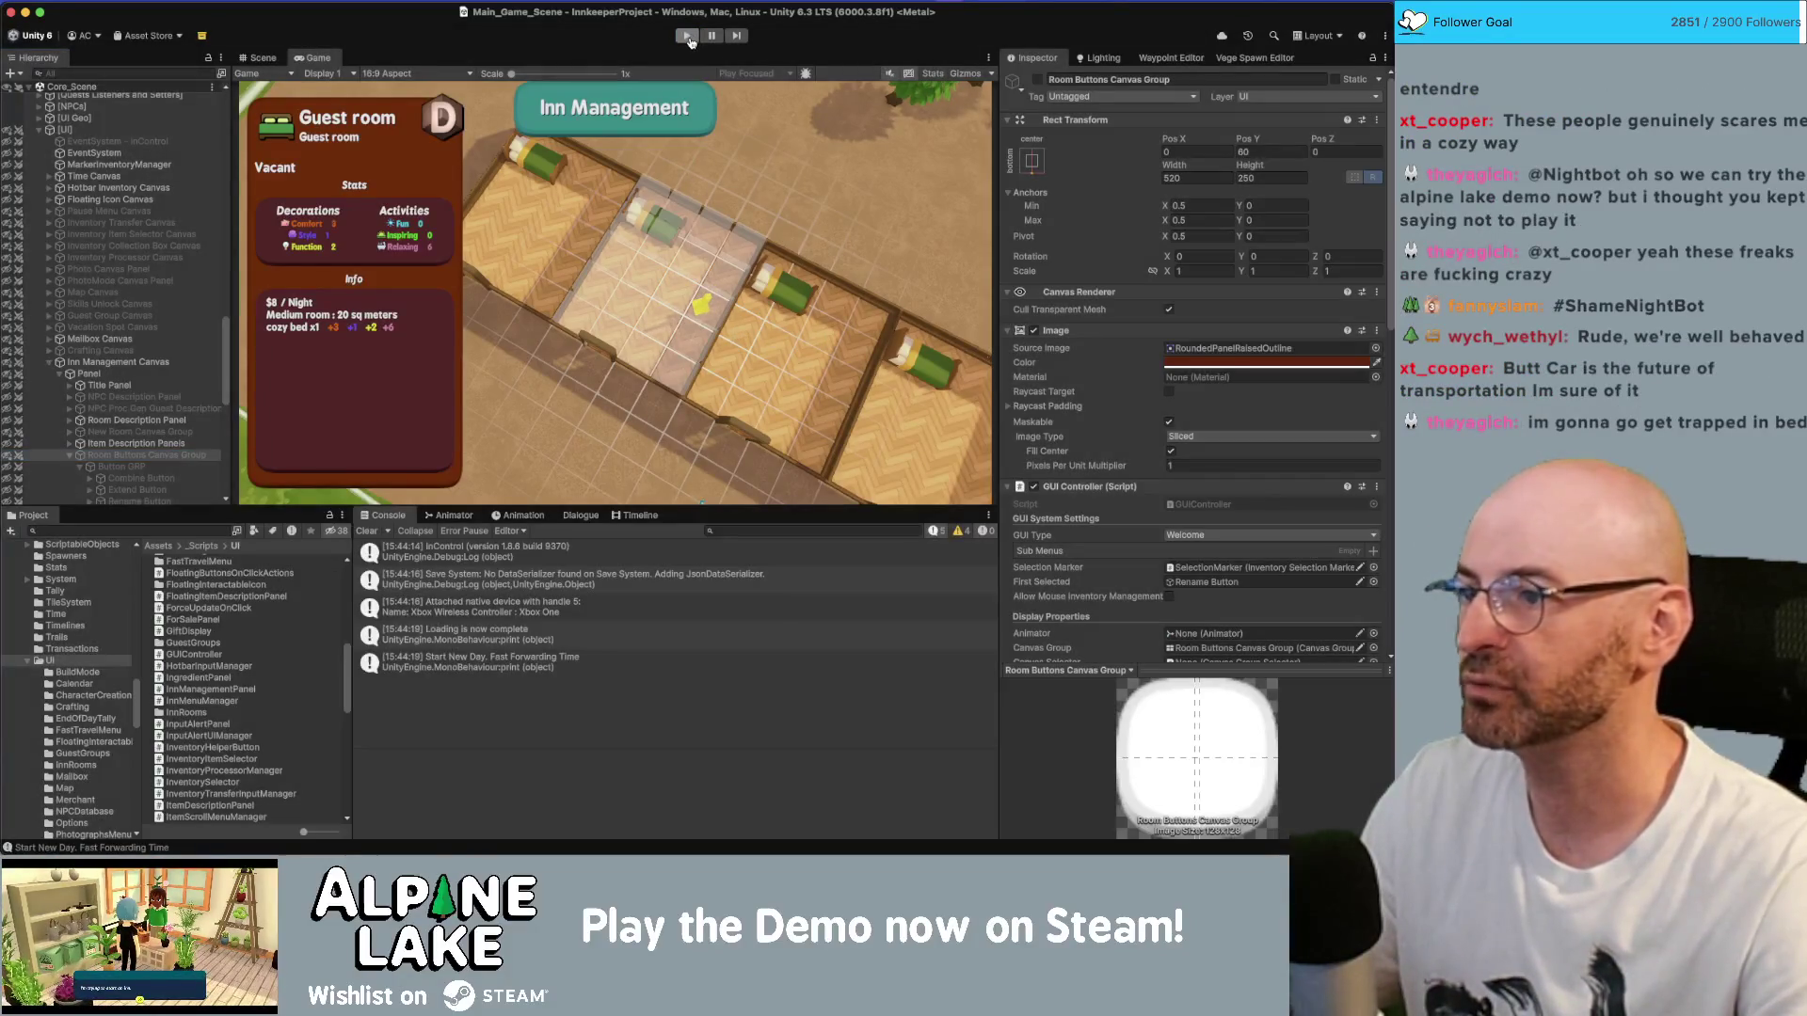
{"action": "key", "text": "super+Tab"}
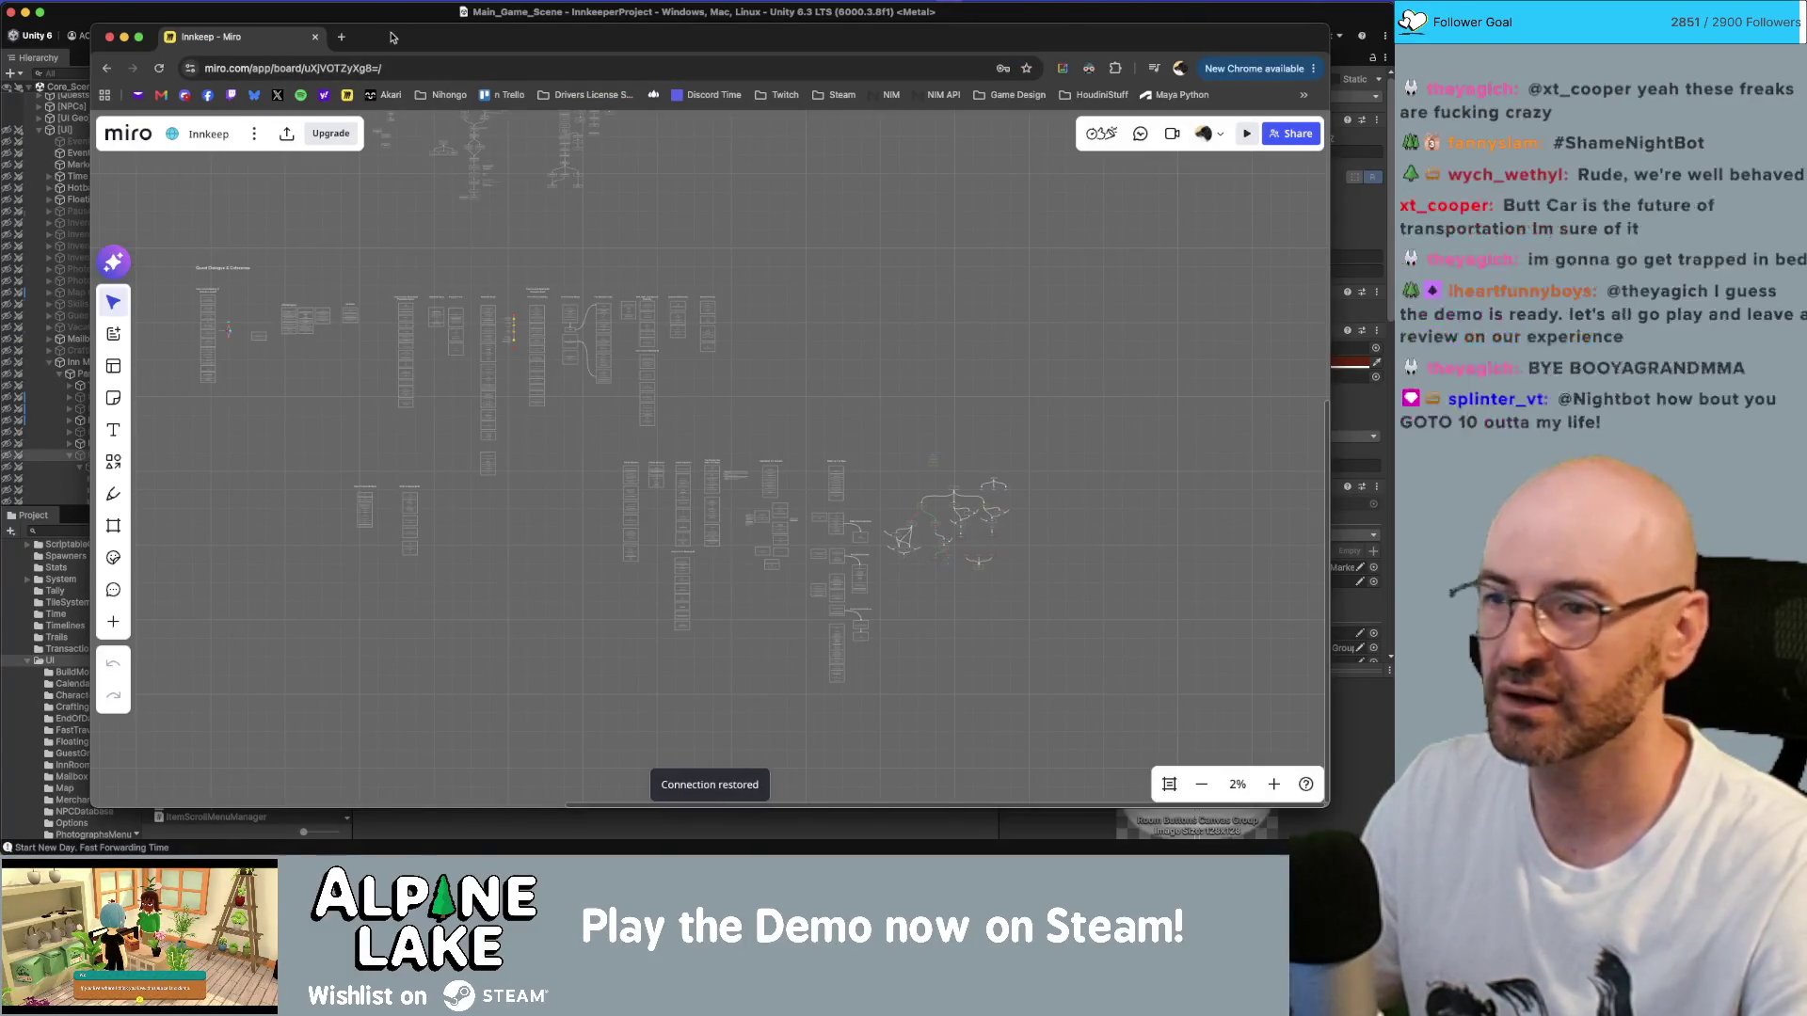
- Shrink the Miro board window, move it up-left, then switch to Rider
{"action": "left_click_drag", "start_coordinate": [92, 27], "coordinate": [217, 99]}
{"action": "left_click_drag", "start_coordinate": [377, 89], "coordinate": [331, 75]}
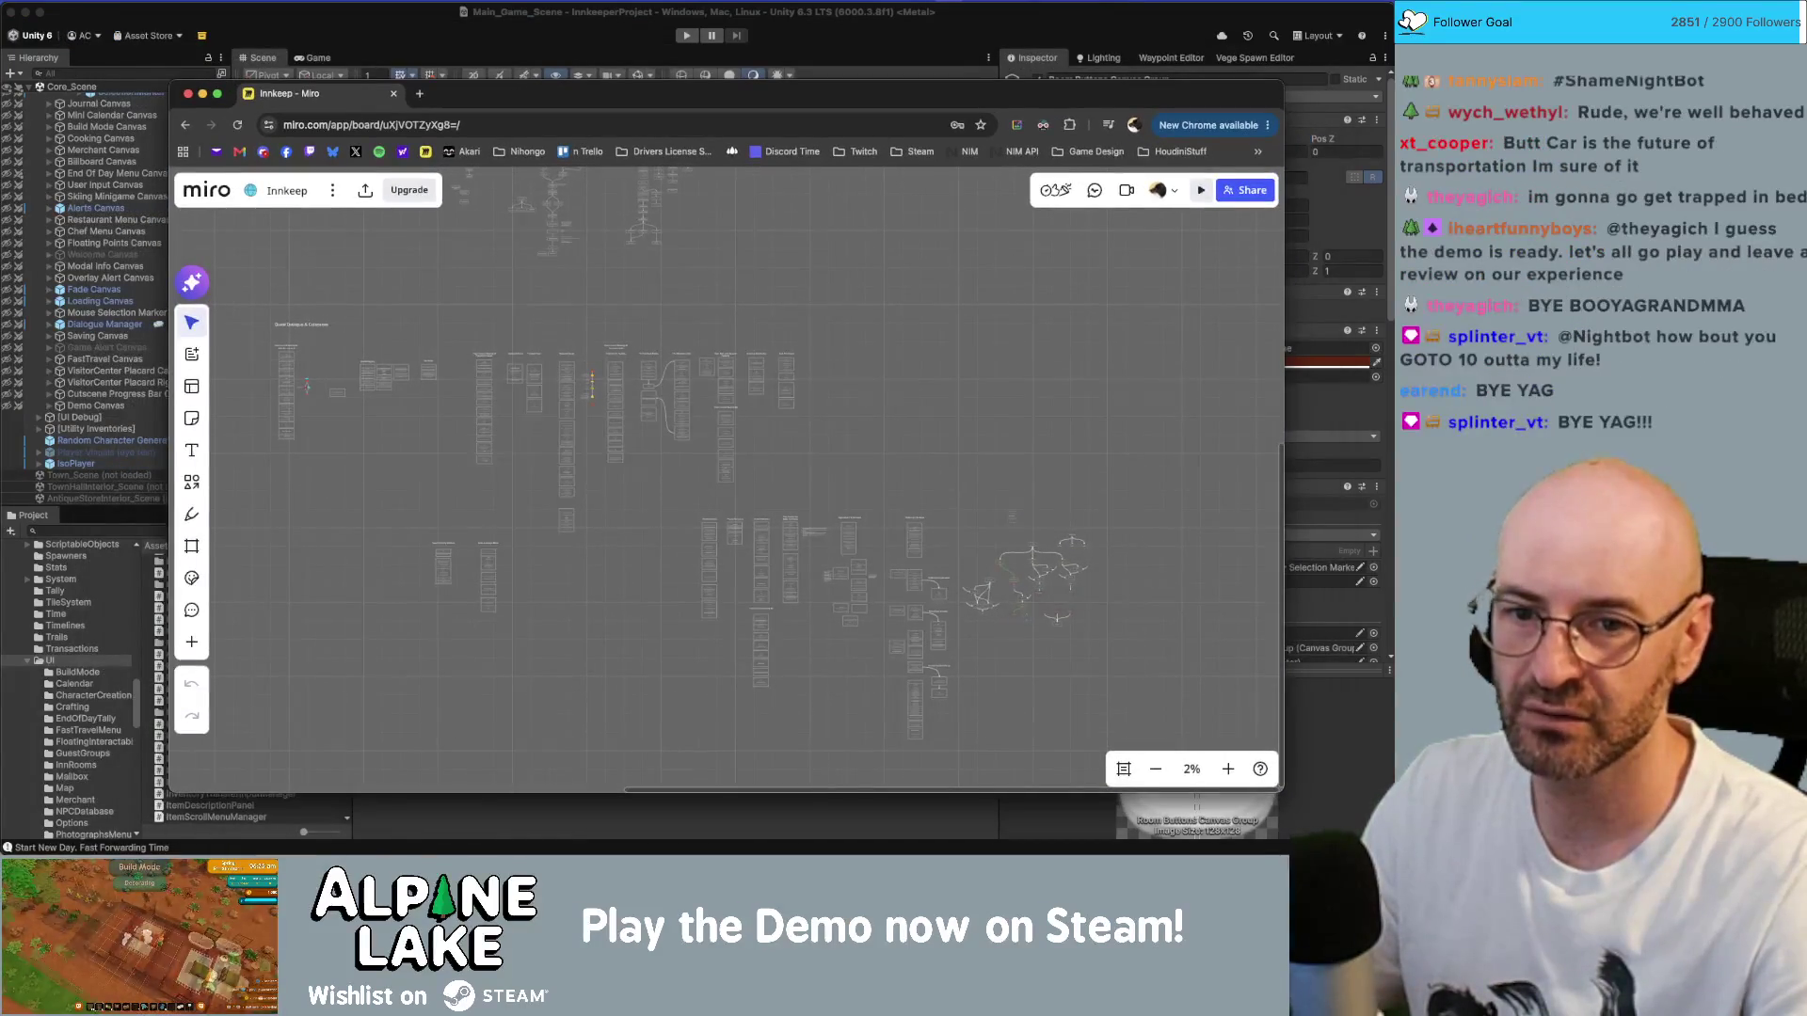
{"action": "key", "text": "super+Tab"}
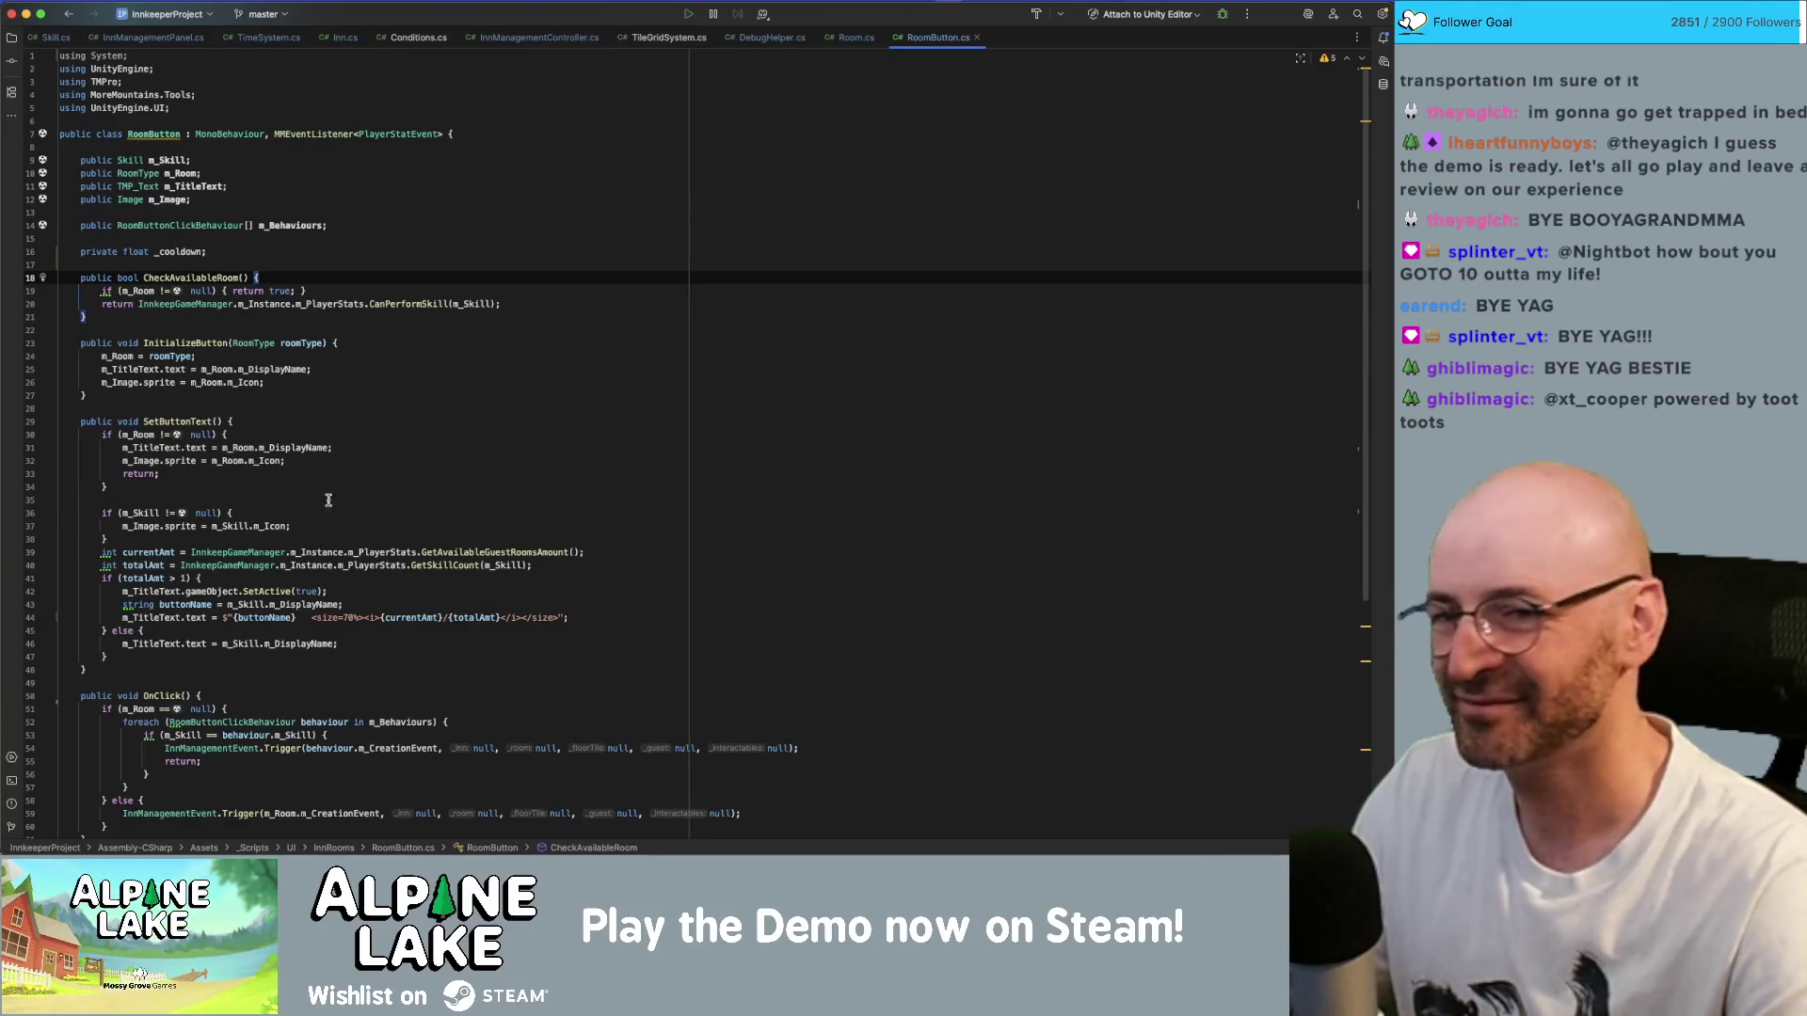
- Review the RoomButton code around the CanPerformSkill return line
{"action": "left_click", "coordinate": [428, 435]}
{"action": "left_click", "coordinate": [455, 357]}
{"action": "left_click", "coordinate": [495, 304]}
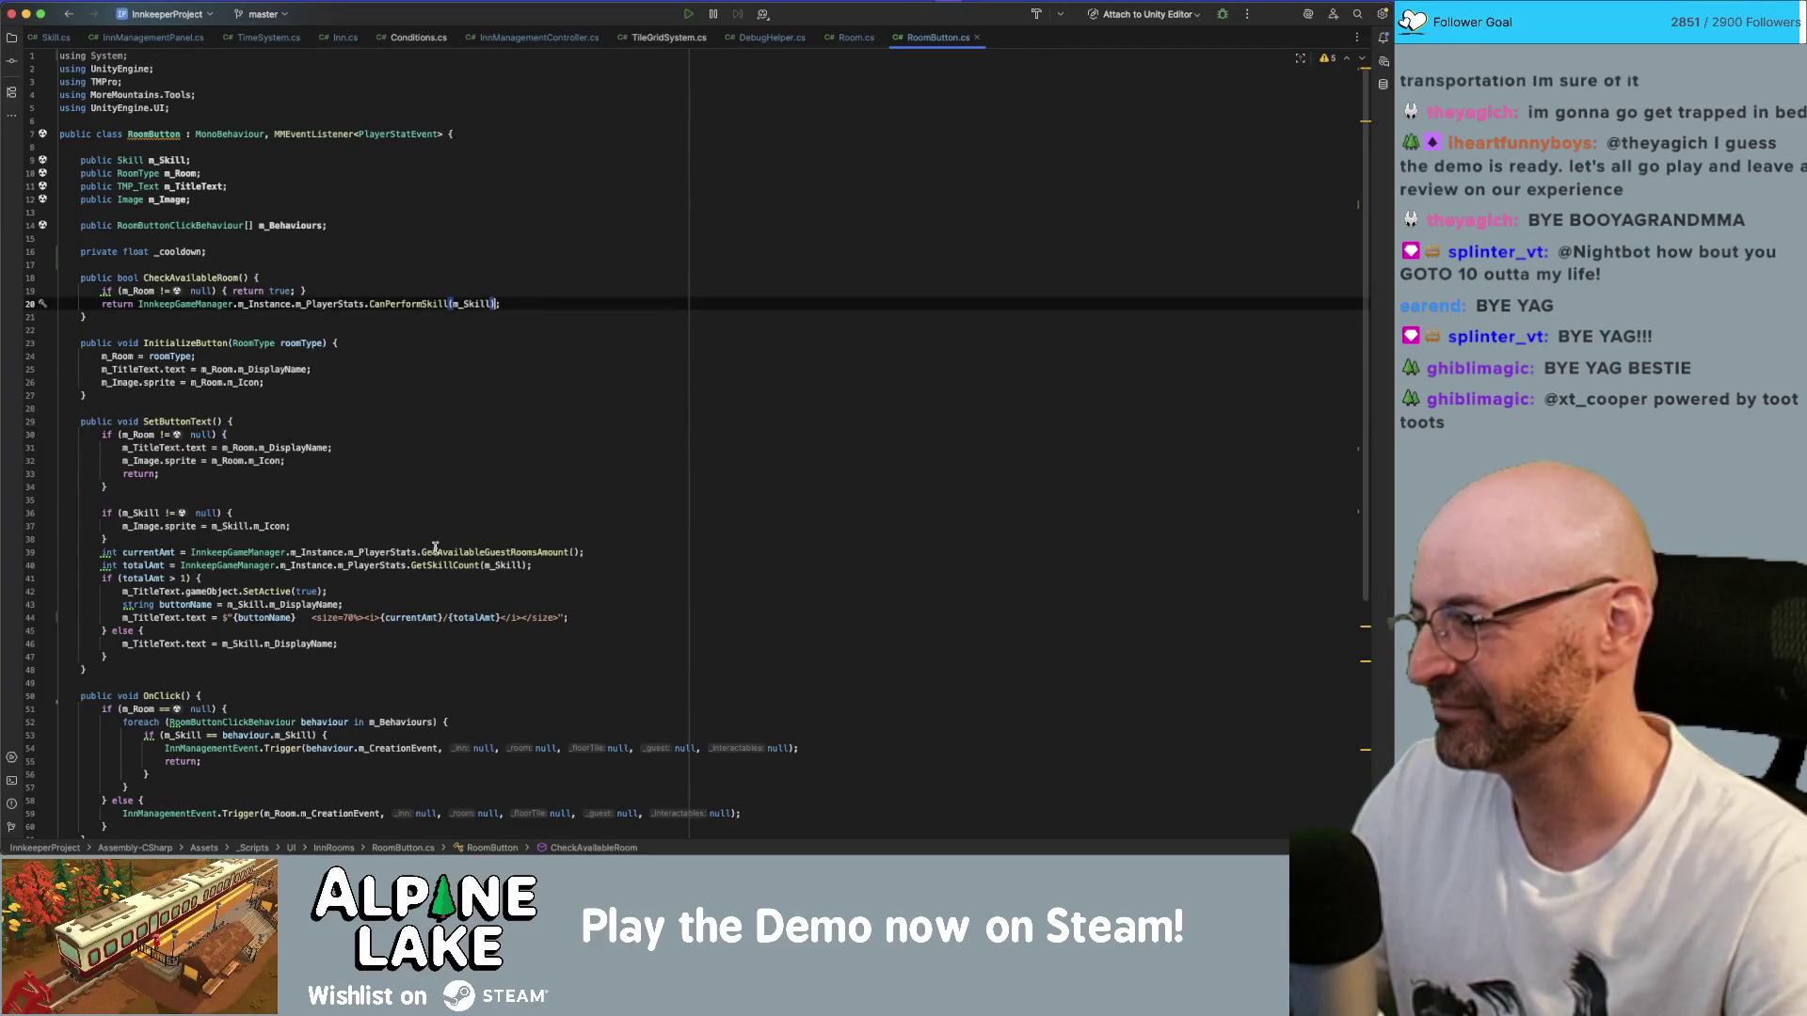
{"action": "scroll", "coordinate": [426, 551], "scroll_direction": "down", "scroll_amount": 6}
{"action": "scroll", "coordinate": [425, 550], "scroll_direction": "up", "scroll_amount": 6}
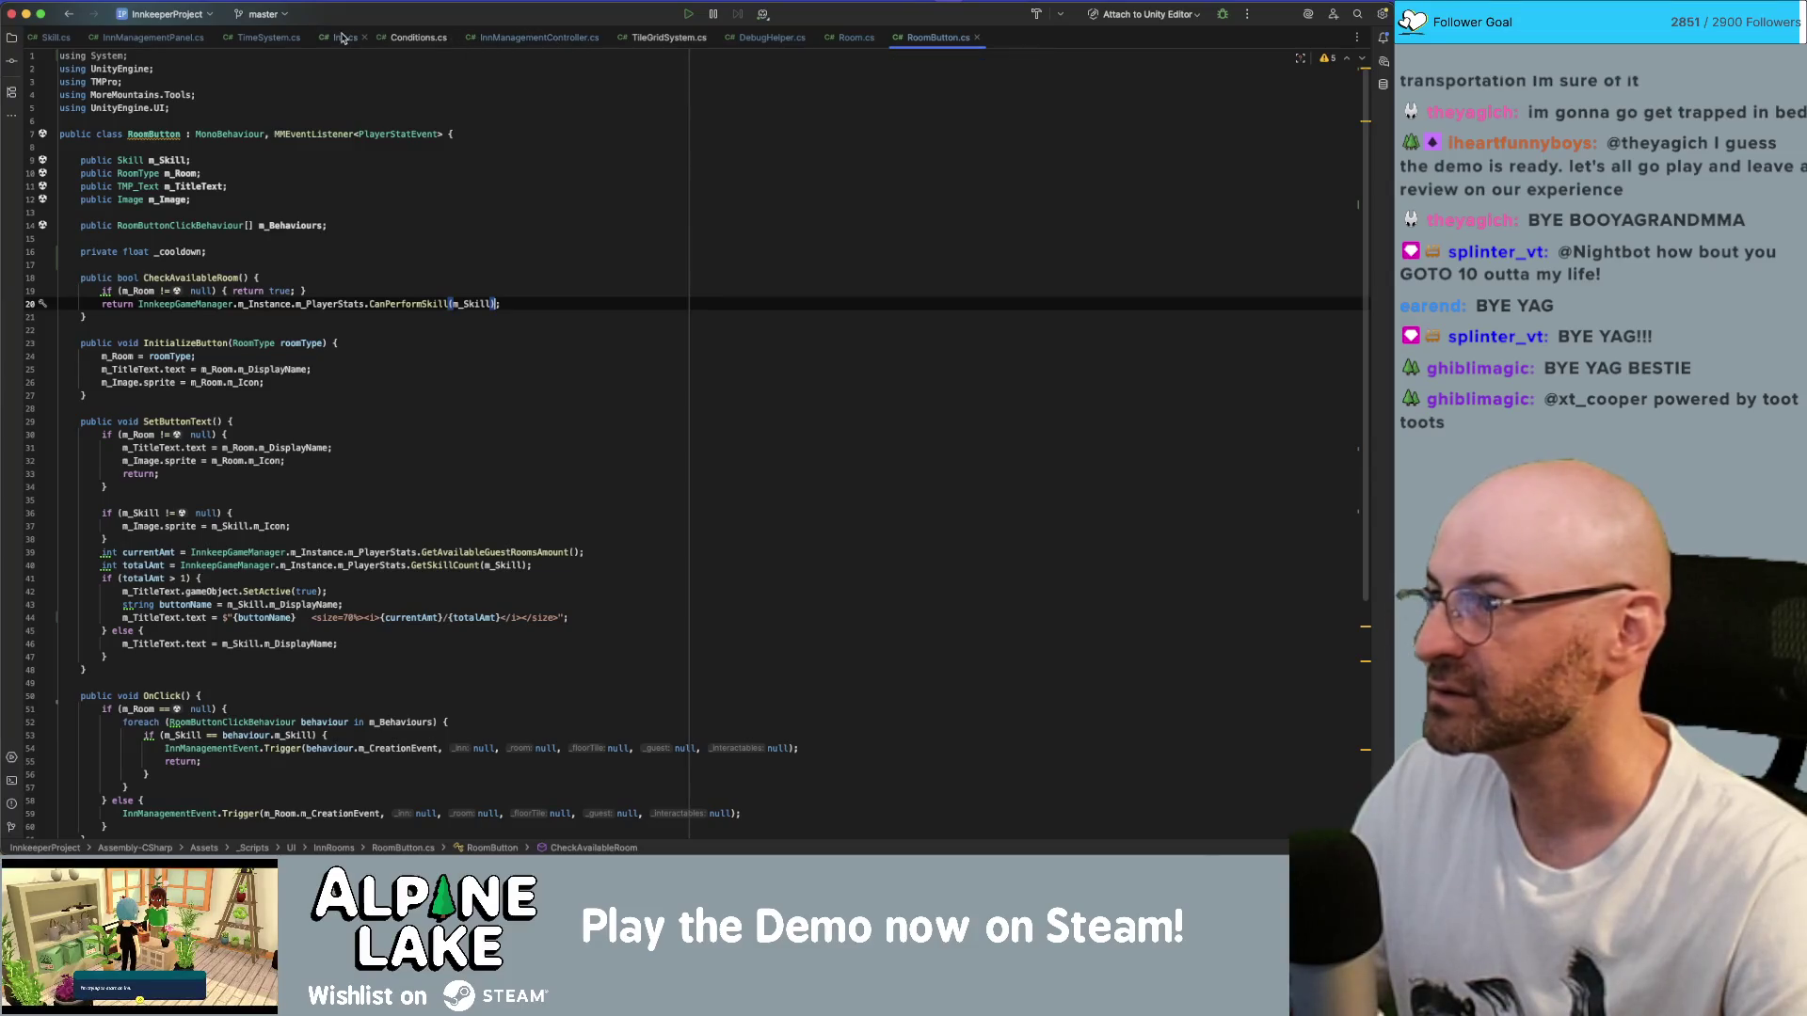
- Open InnManagementPanel.cs at the ConfigureTitleInfoPanel call and search for 'rename'
{"action": "left_click", "coordinate": [153, 38]}
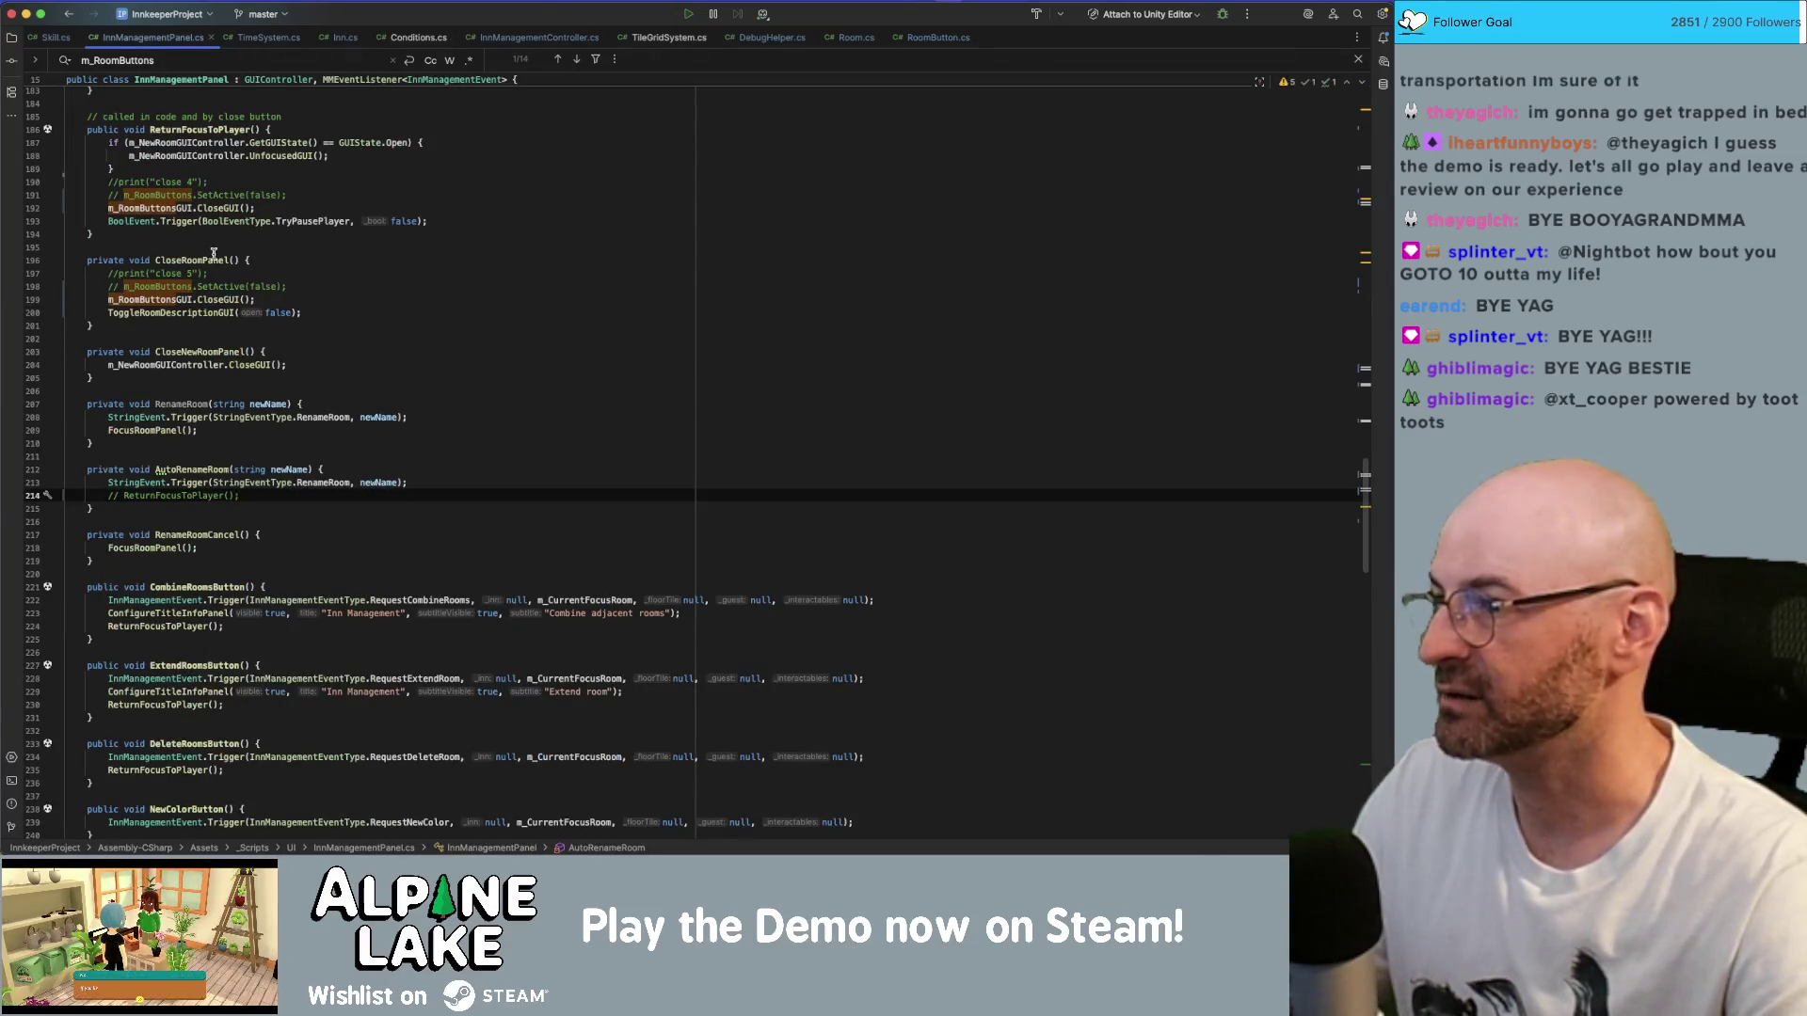
{"action": "scroll", "coordinate": [212, 252], "scroll_direction": "up", "scroll_amount": 8}
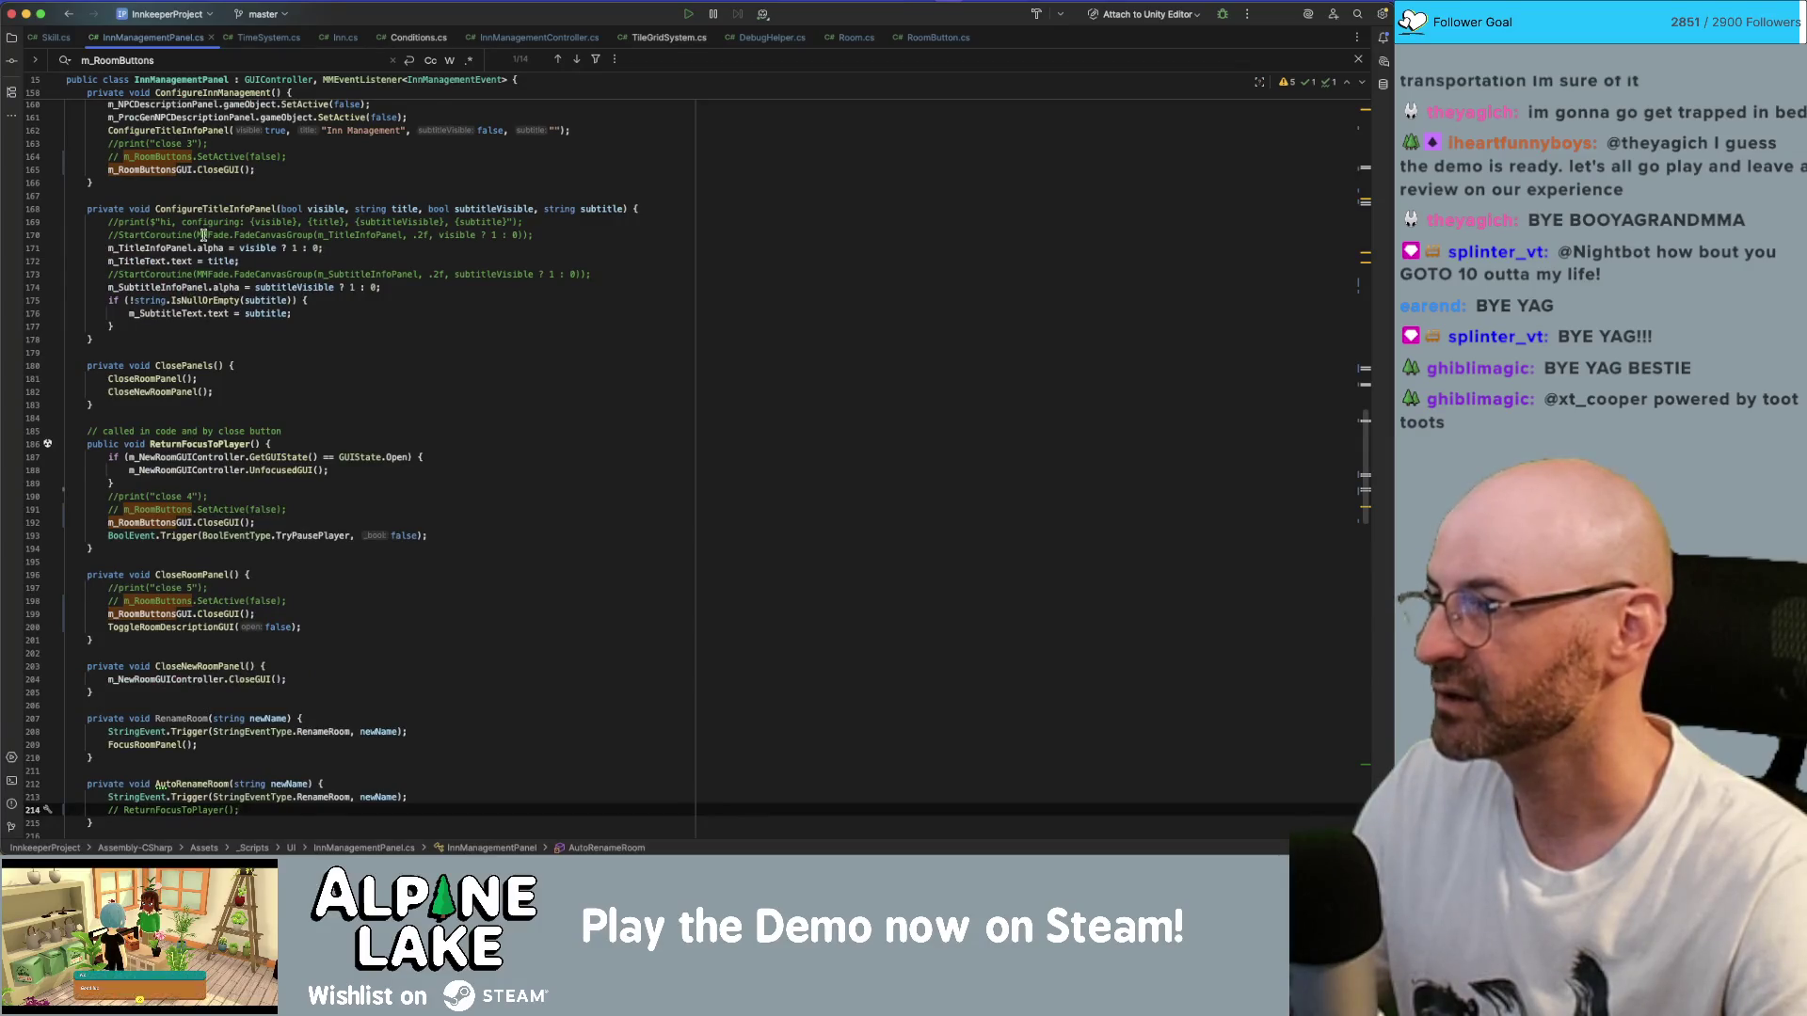
{"action": "left_click", "coordinate": [203, 209], "text": "super"}
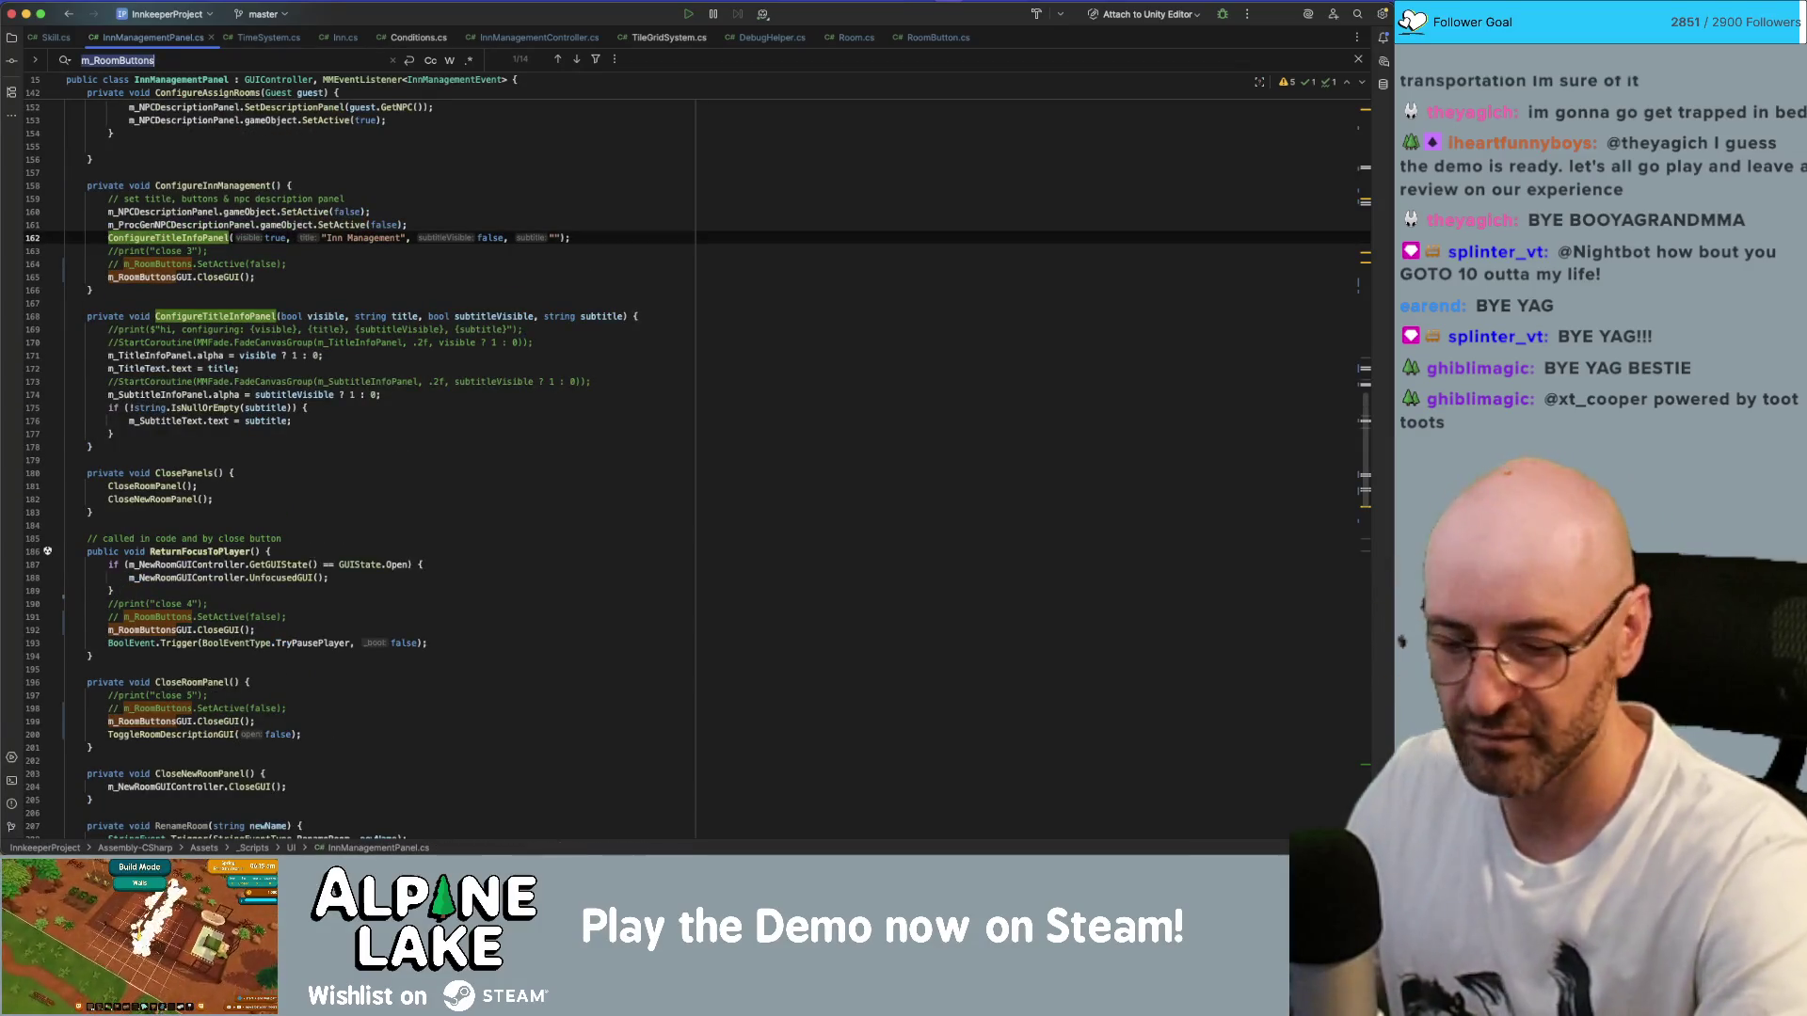
{"action": "type", "text": "re"}
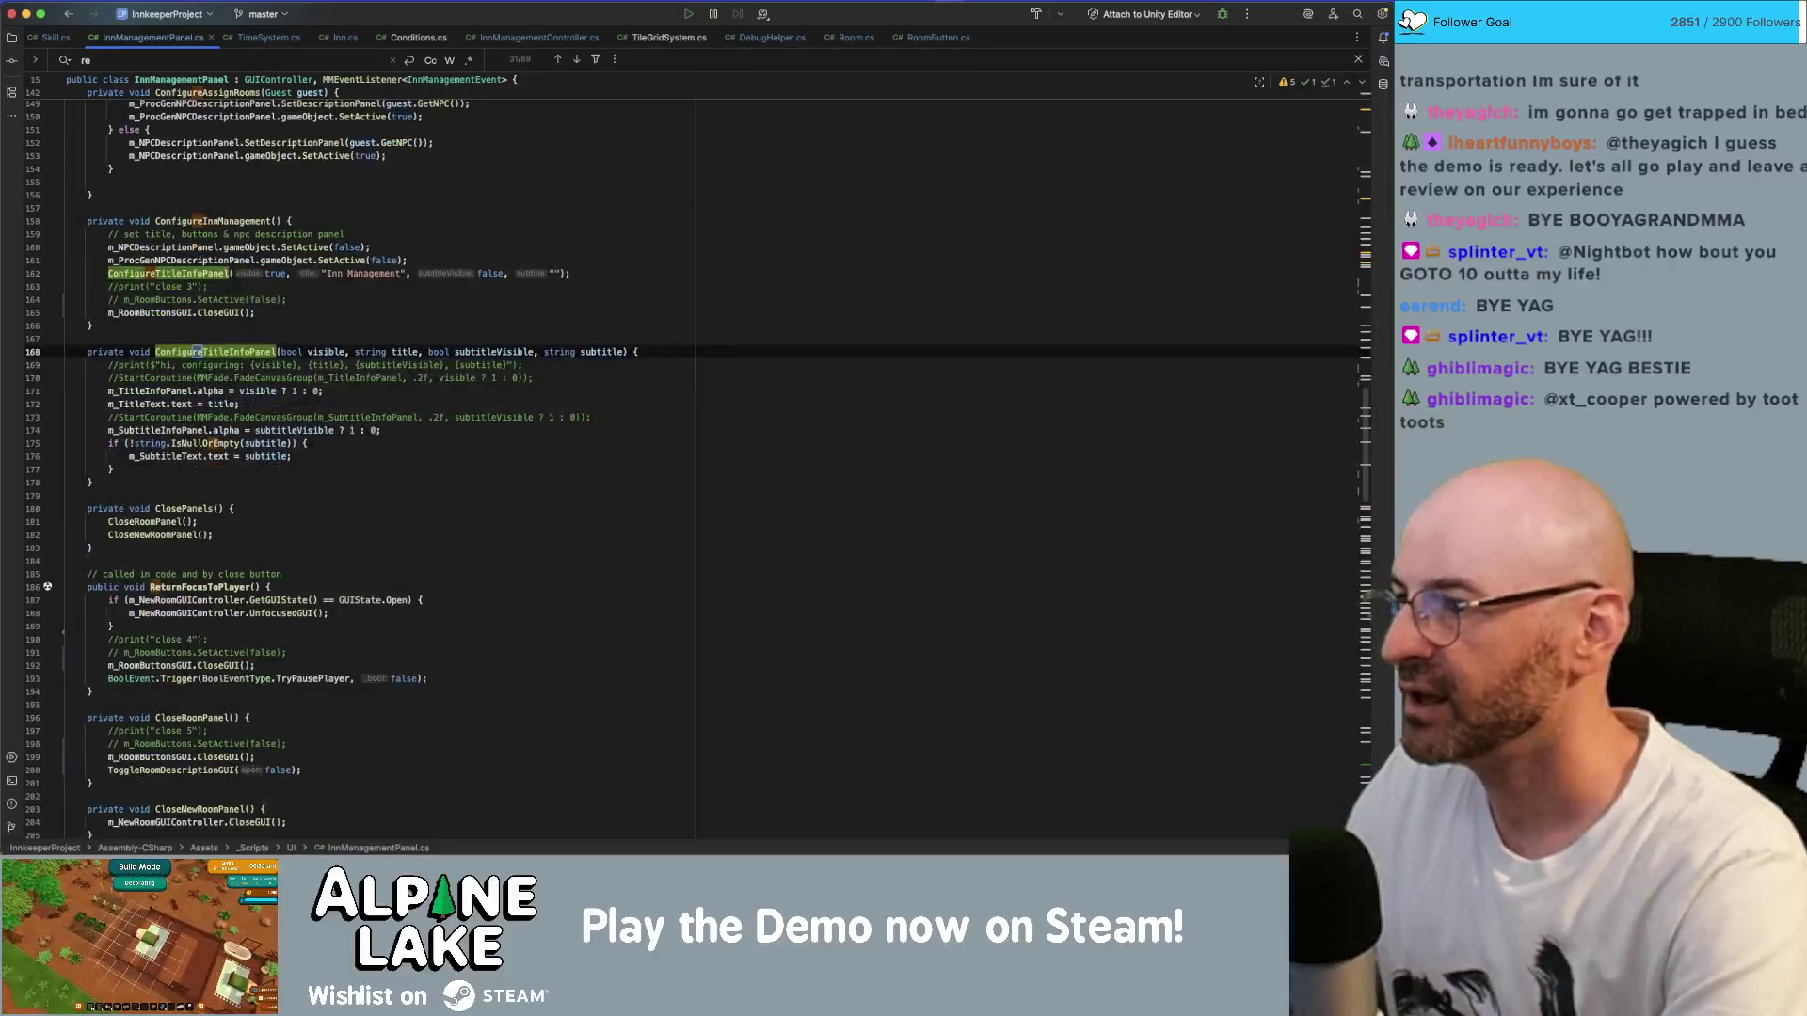
{"action": "type", "text": "name"}
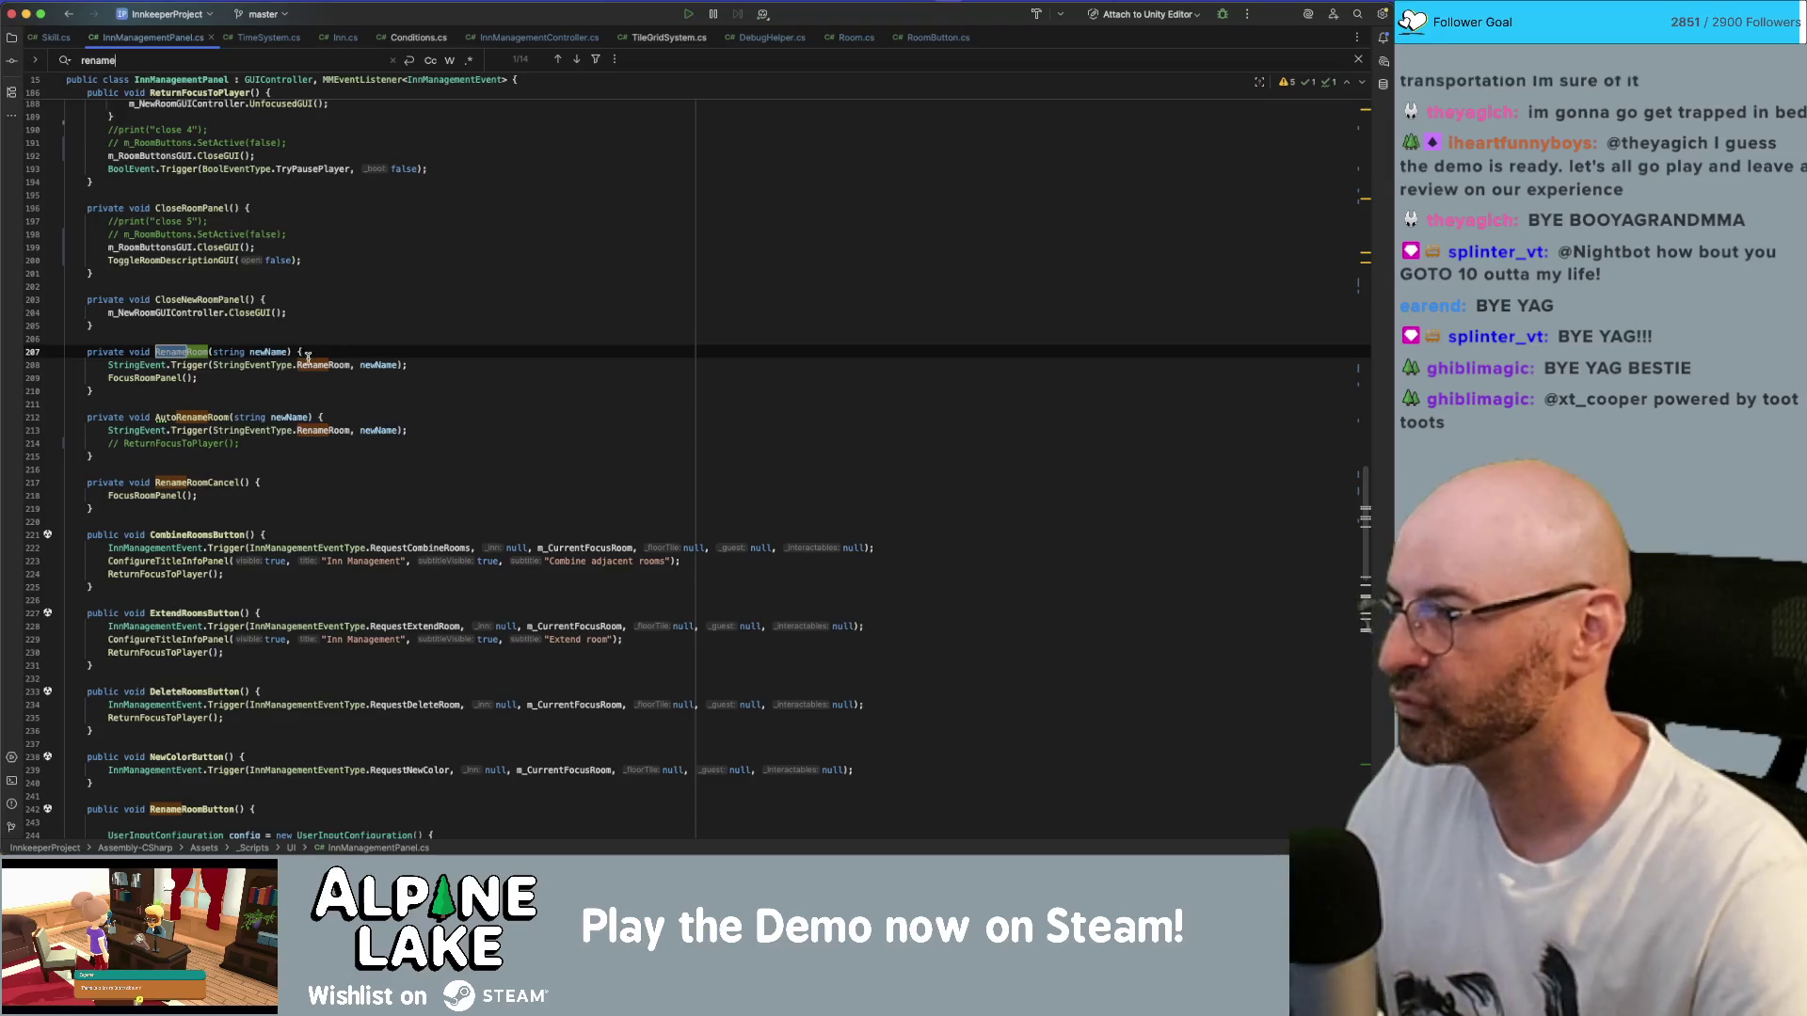
- Search for AutoRenameRoom and review the RenameRoomButton and RenameRoom(Room) methods
{"action": "double_click", "coordinate": [210, 416]}
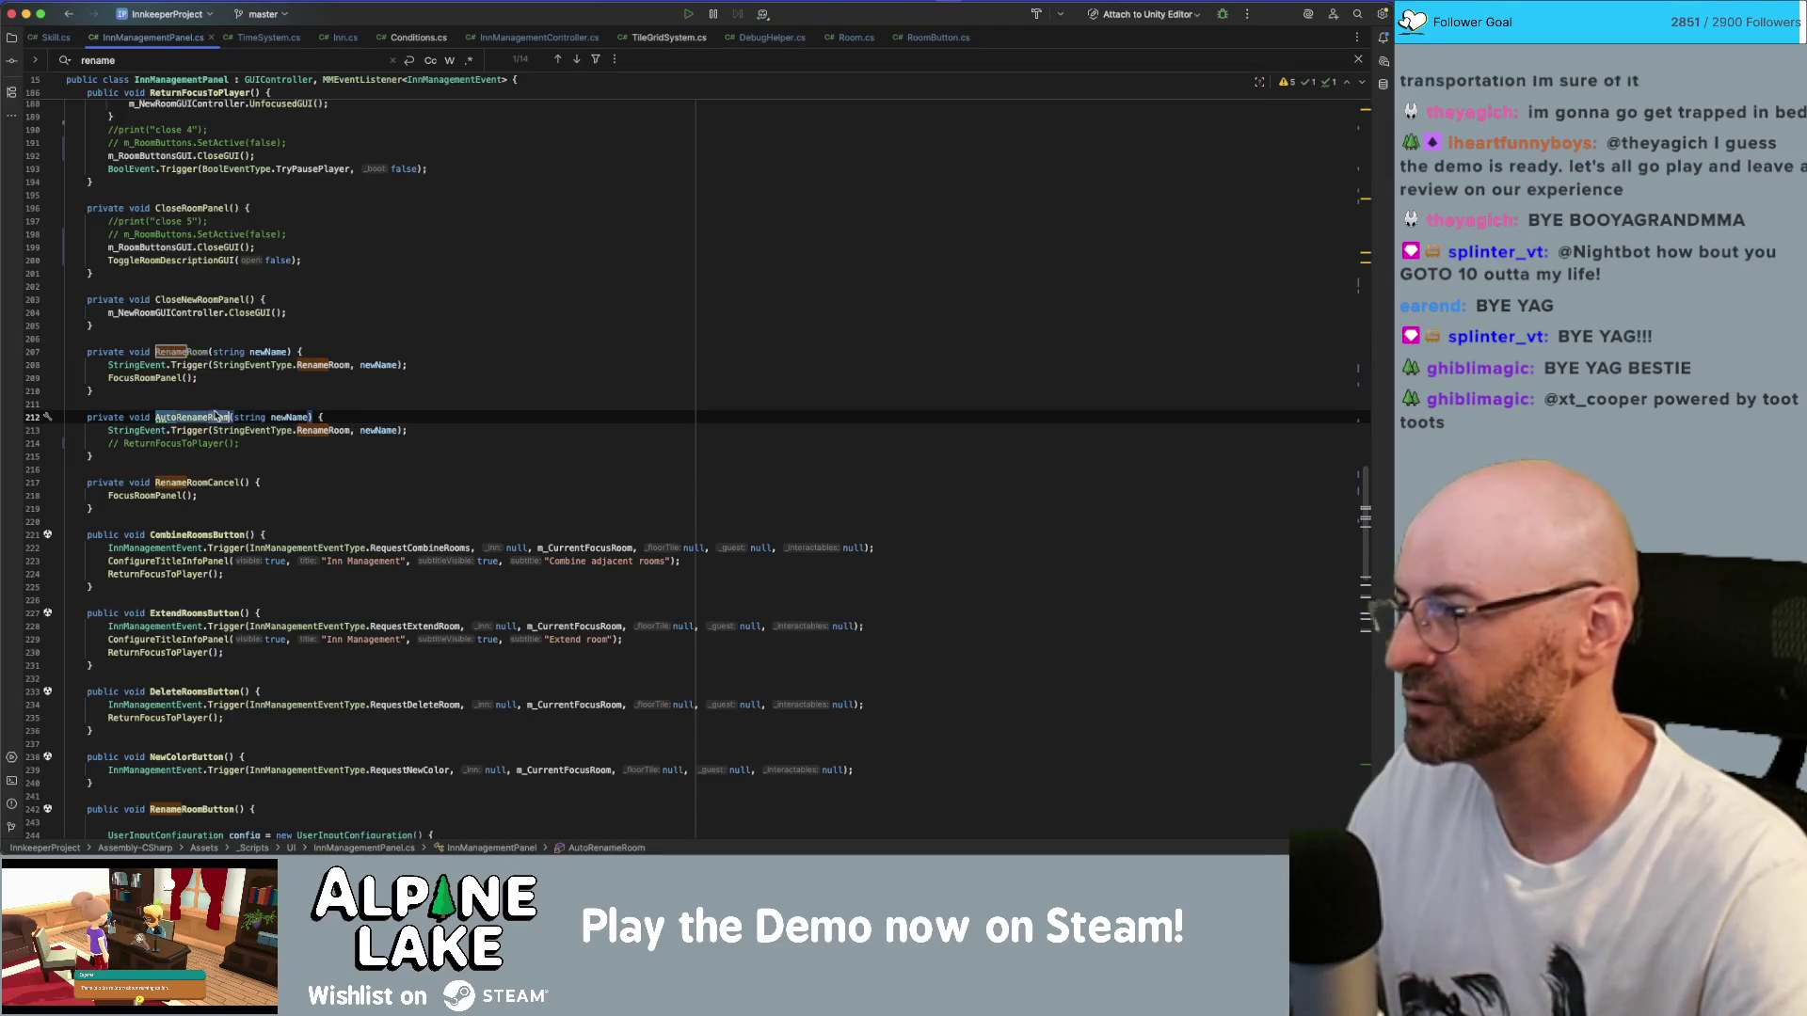
{"action": "key", "text": "super+f"}
{"action": "key", "text": "Return"}
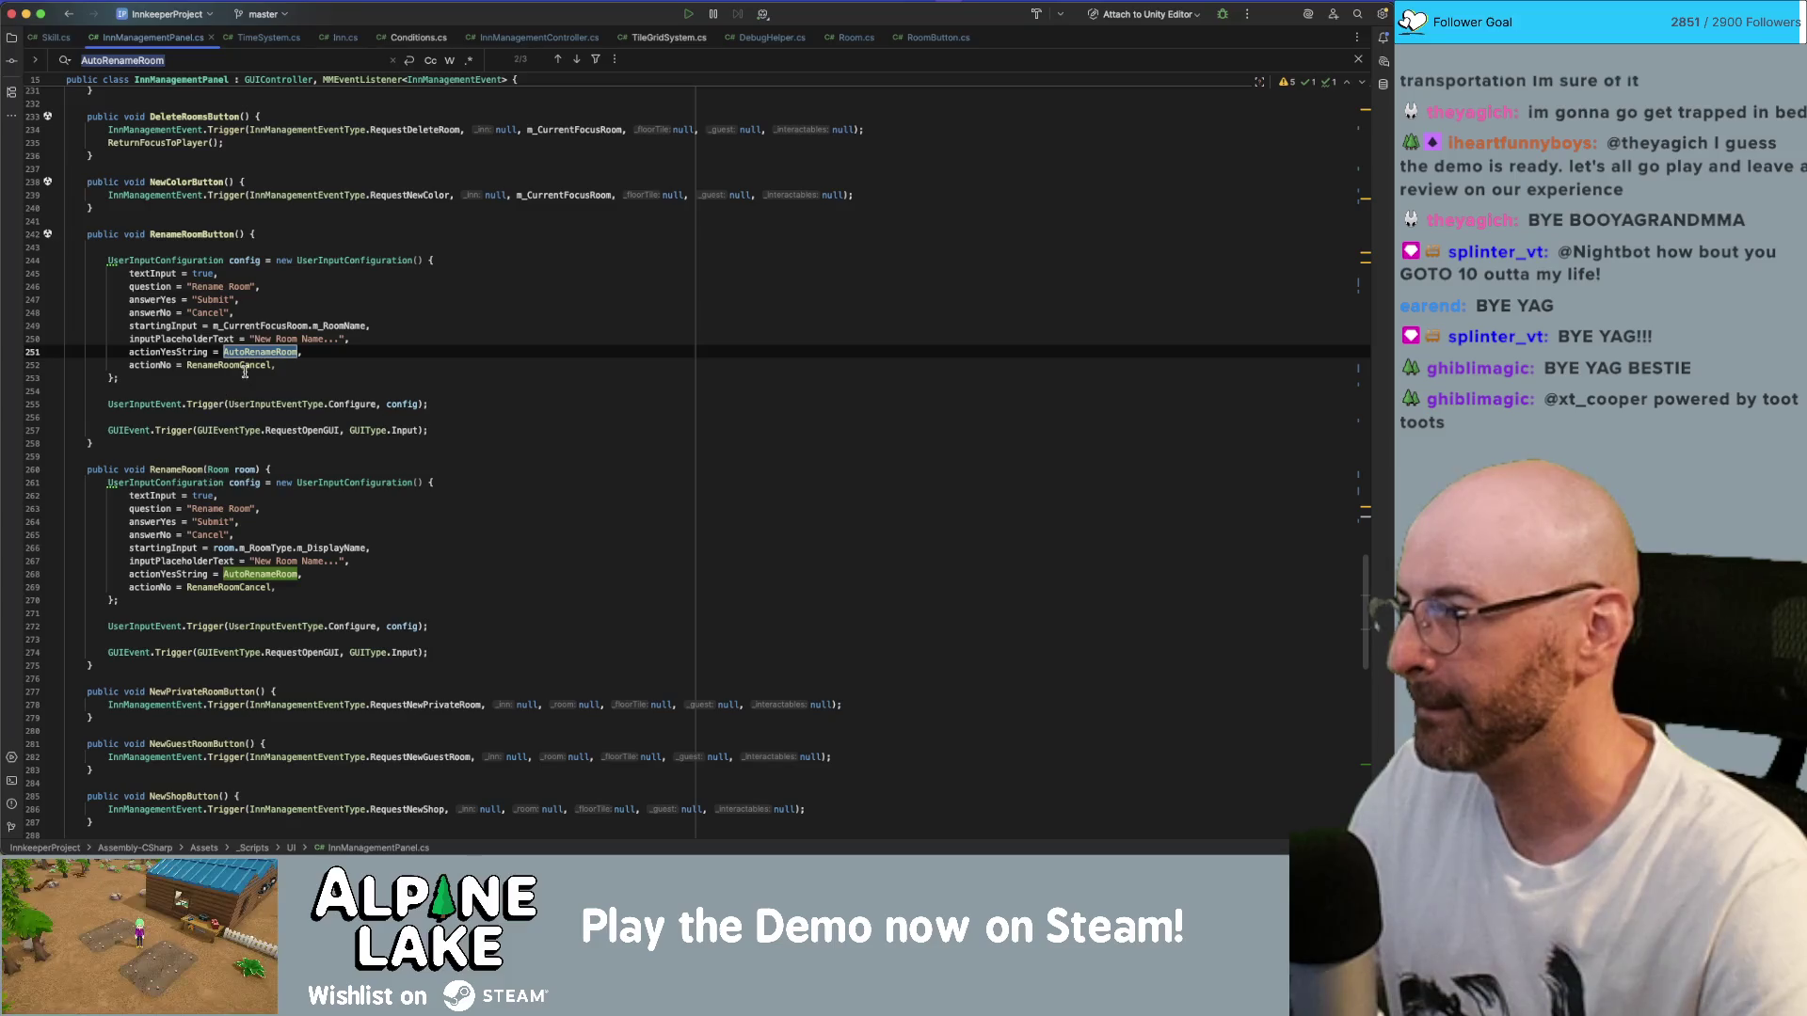
{"action": "left_click", "coordinate": [264, 353]}
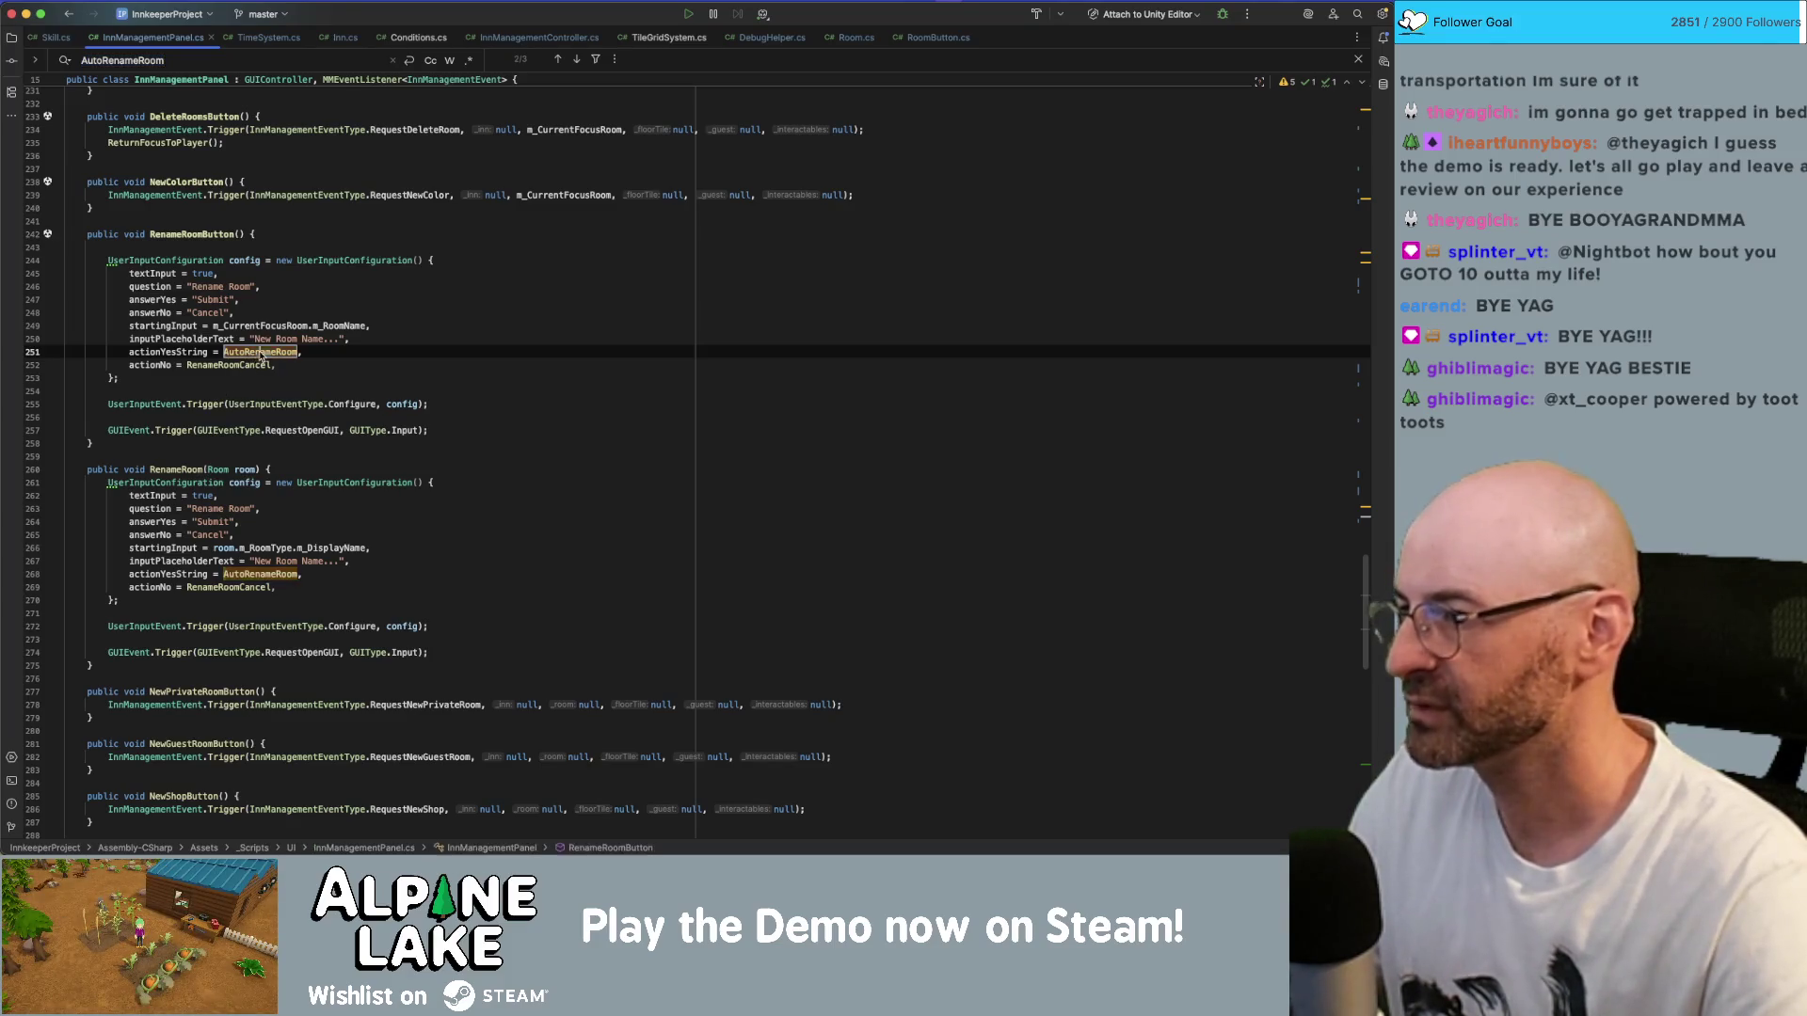
{"action": "left_click", "coordinate": [283, 273]}
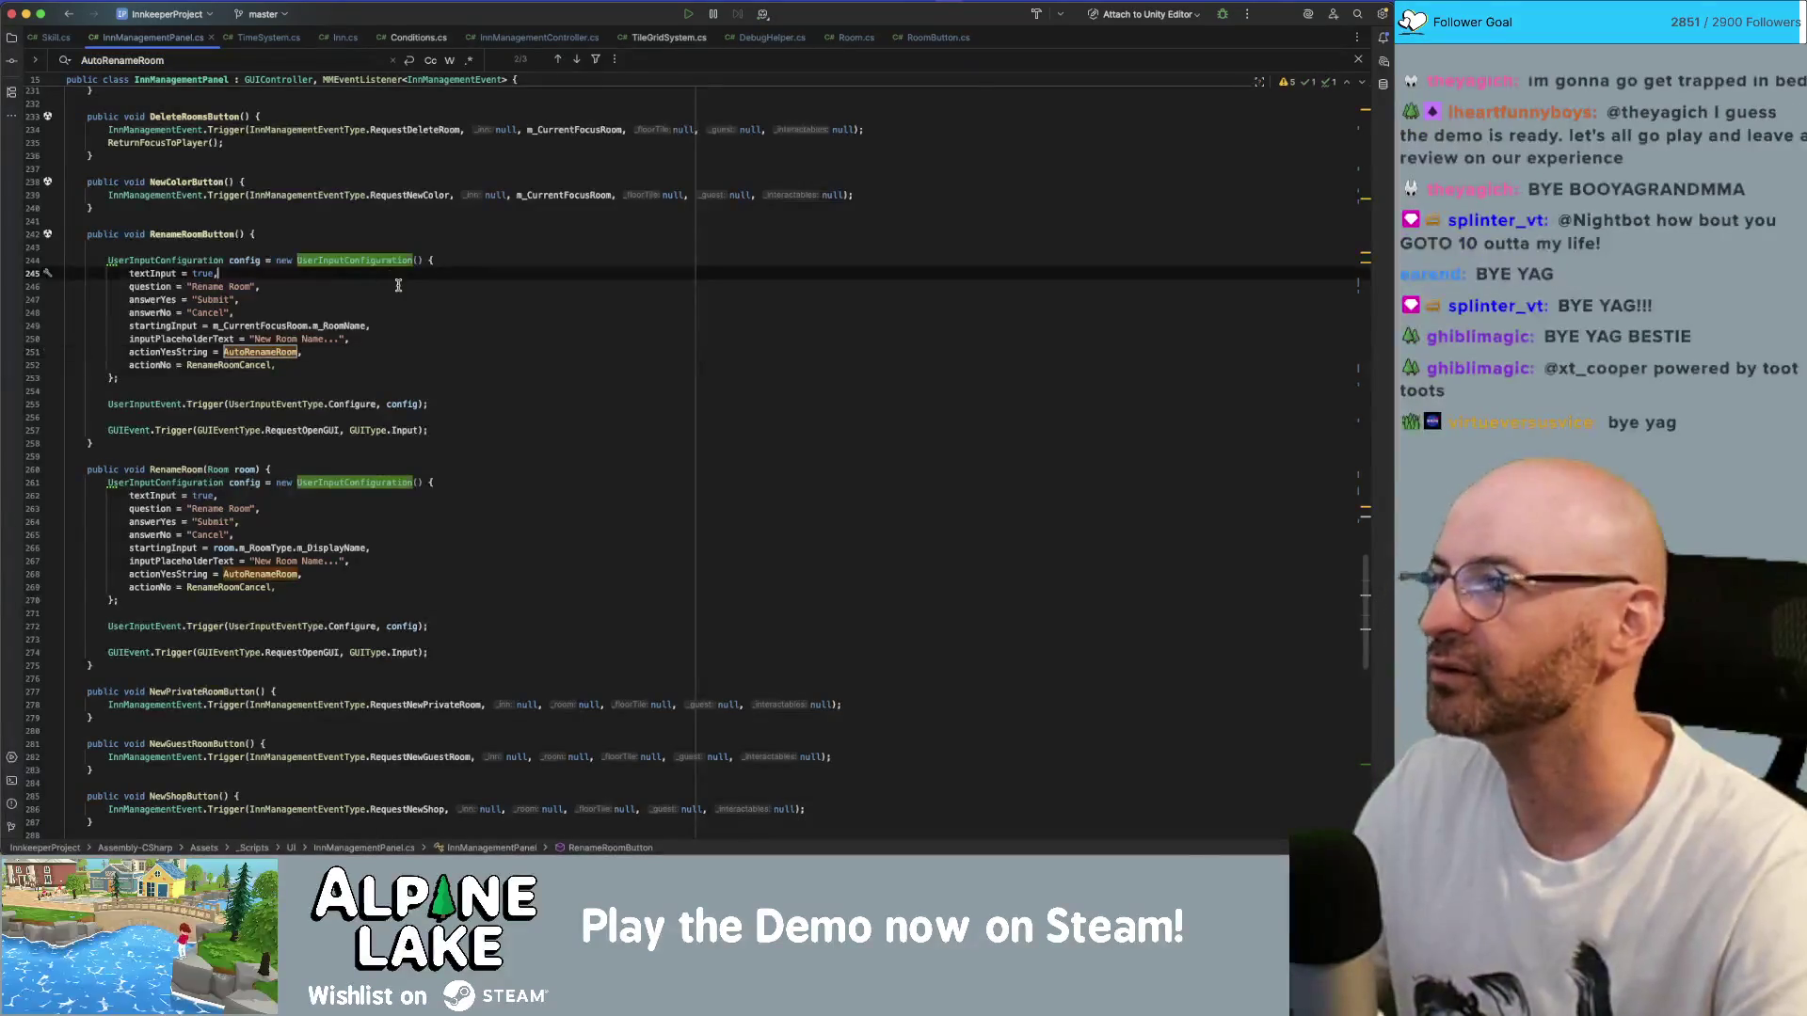
{"action": "left_click", "coordinate": [185, 233]}
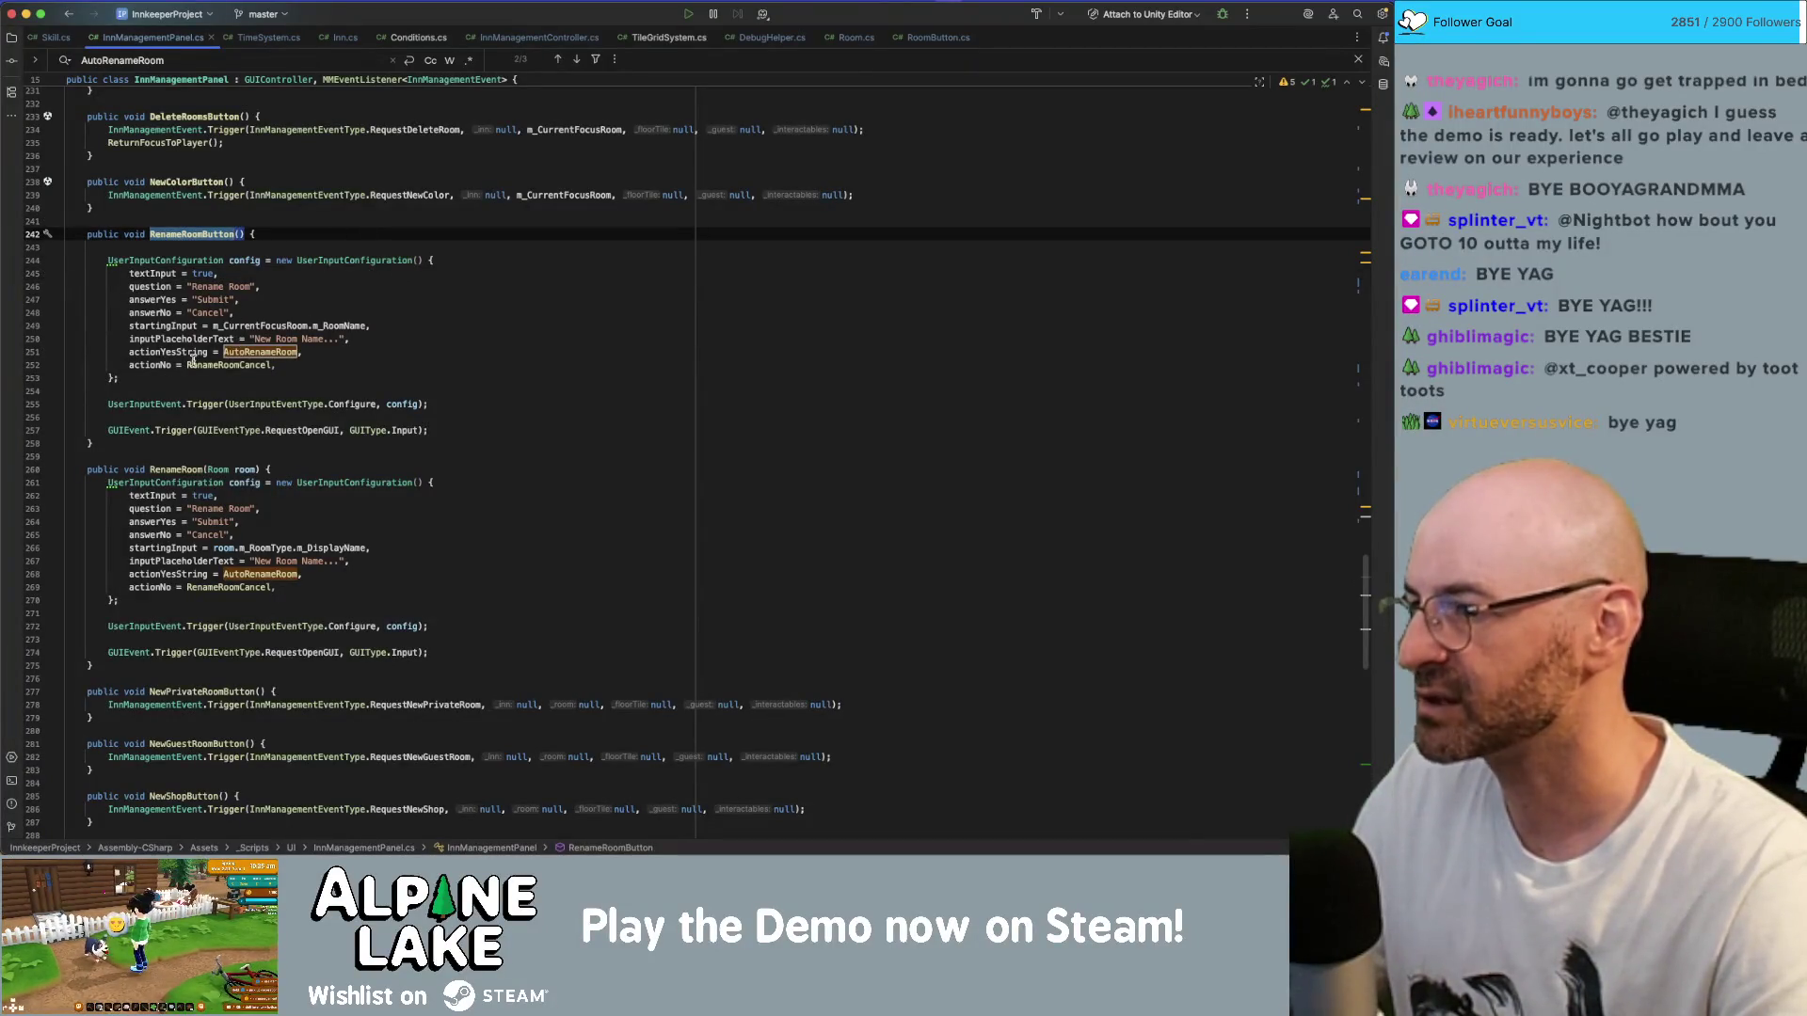
{"action": "left_click", "coordinate": [272, 351]}
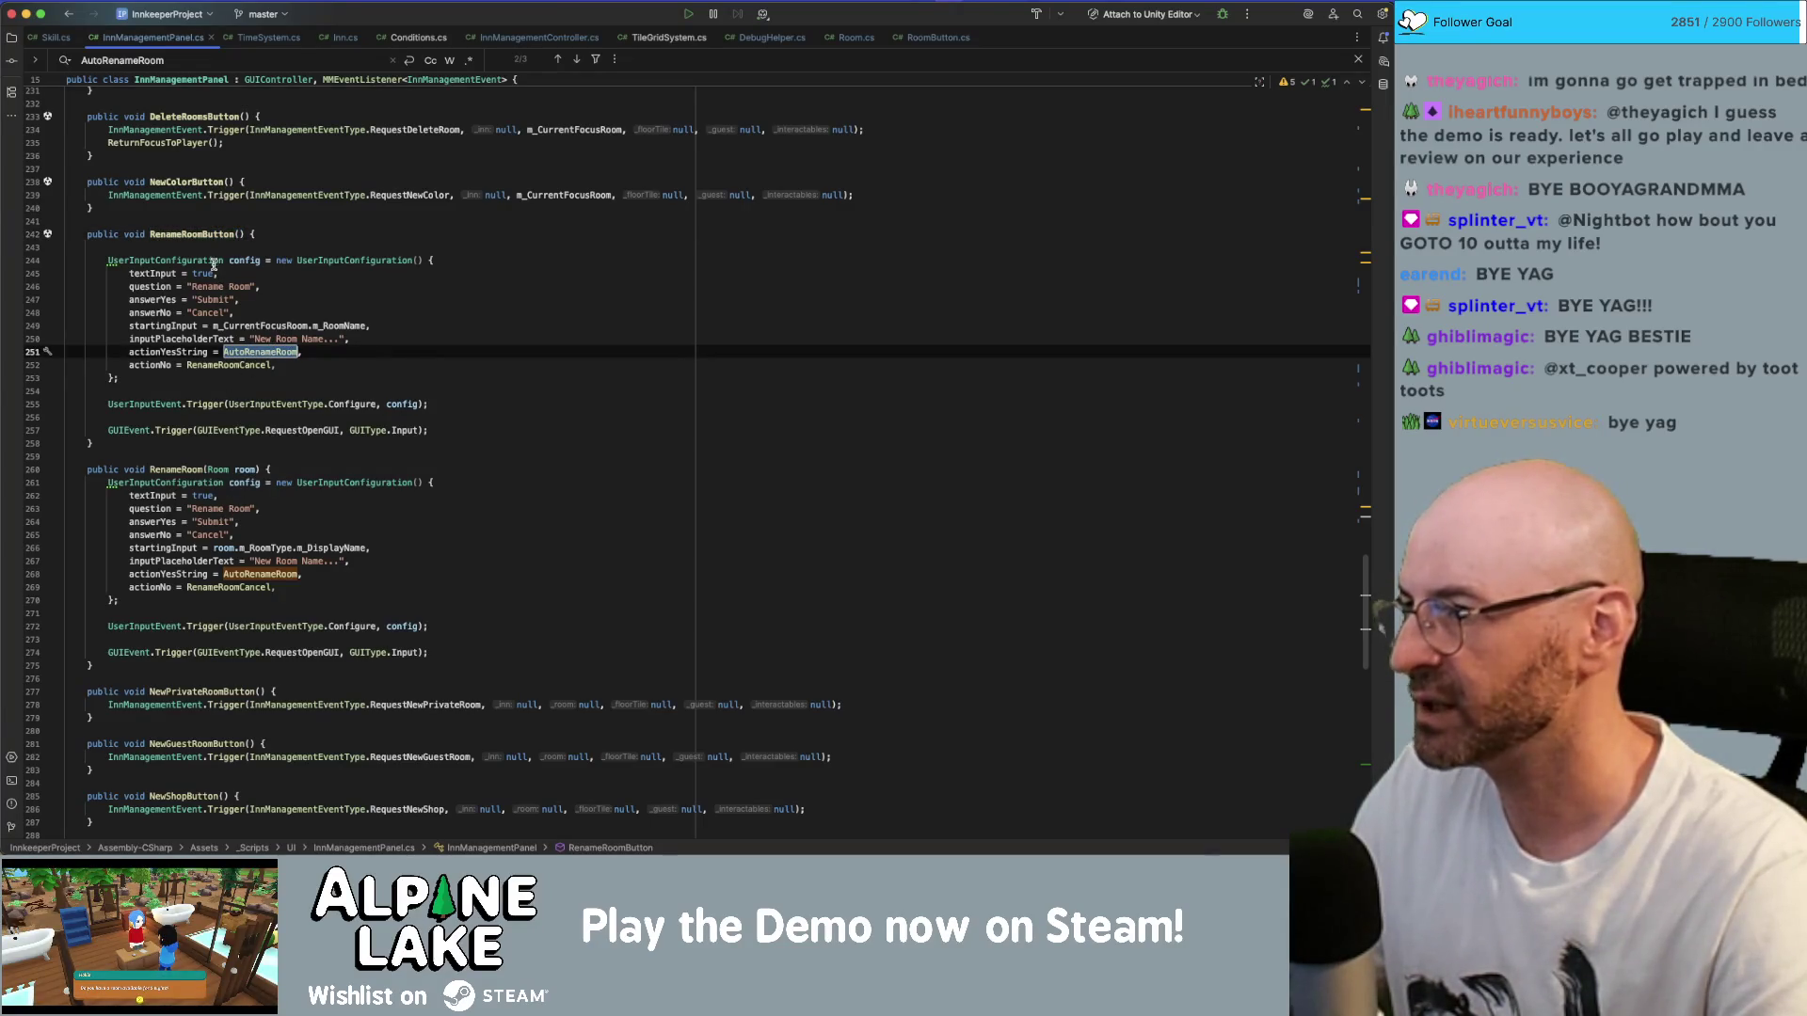
{"action": "left_click", "coordinate": [188, 469]}
{"action": "left_click", "coordinate": [192, 238]}
- Delete the stray blank lines inside RenameRoomButton
{"action": "left_click", "coordinate": [199, 248]}
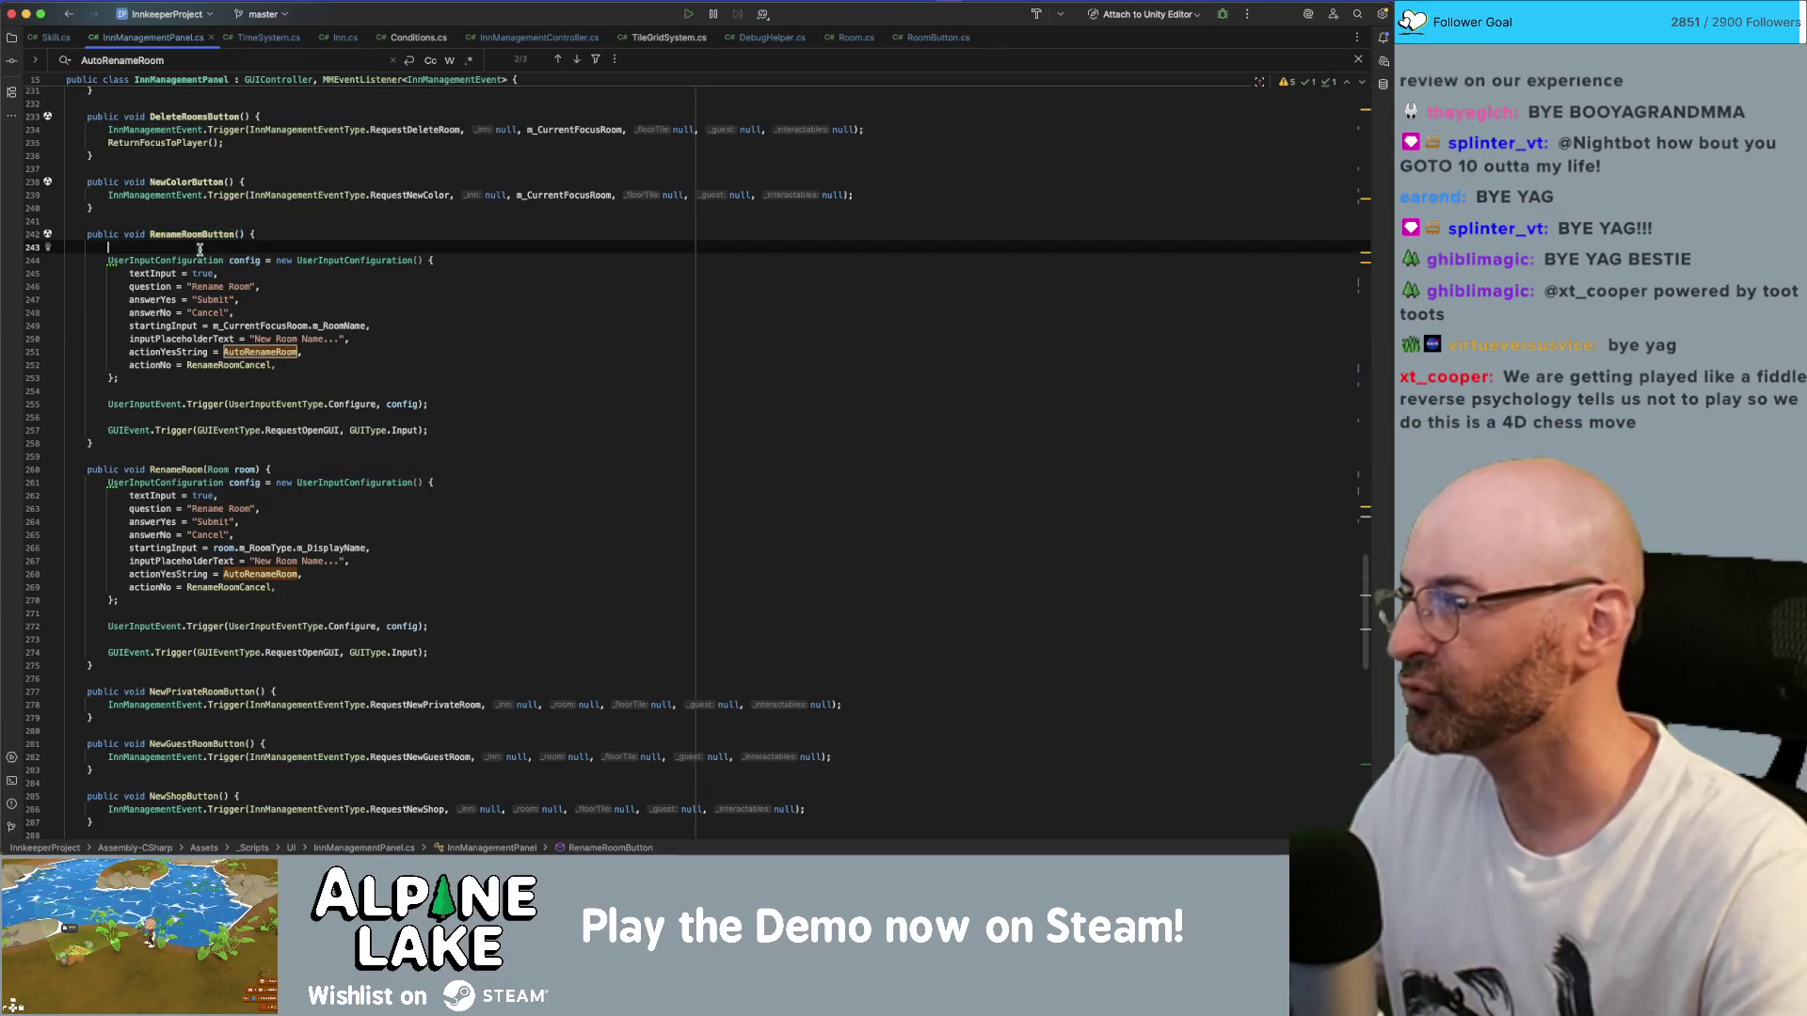
{"action": "key", "text": "BackSpace"}
{"action": "left_click", "coordinate": [266, 417]}
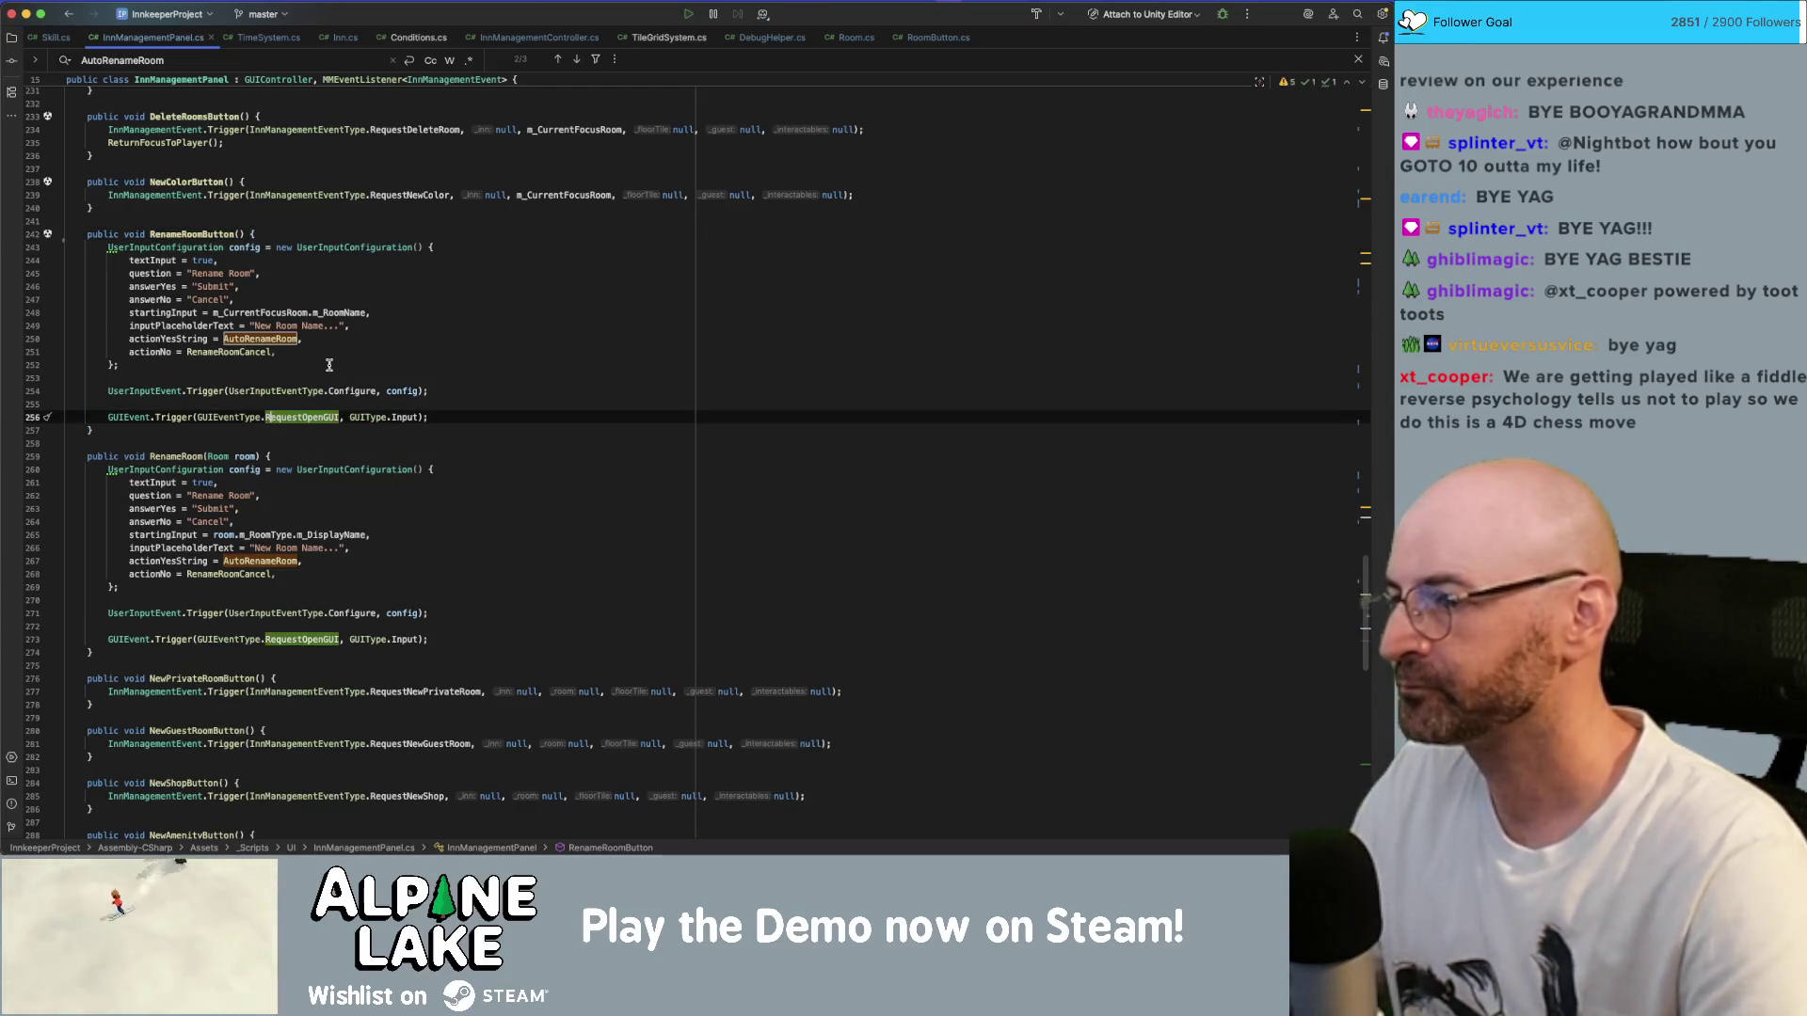
{"action": "key", "text": "Up"}
{"action": "key", "text": "BackSpace"}
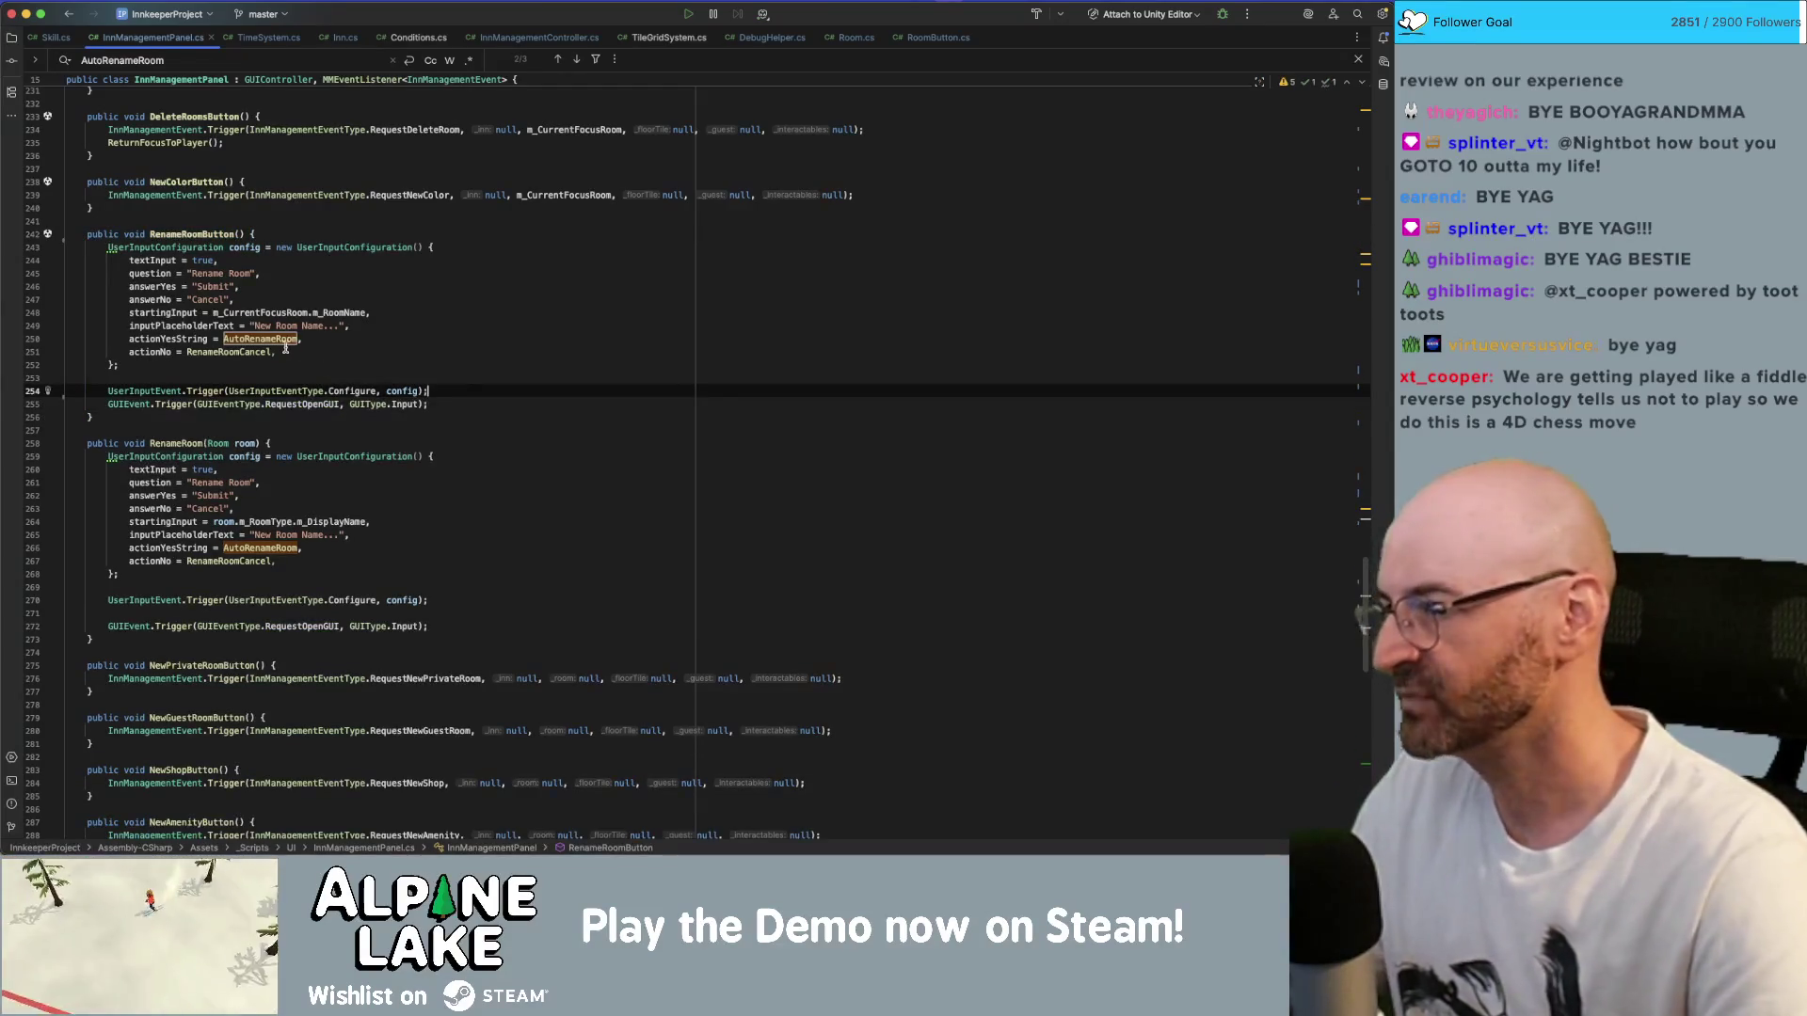
- Uncomment the ReturnFocusToPlayer() call in AutoRenameRoom and return to Unity to recompile
{"action": "left_click", "coordinate": [280, 340], "text": "super"}
{"action": "left_click", "coordinate": [226, 369]}
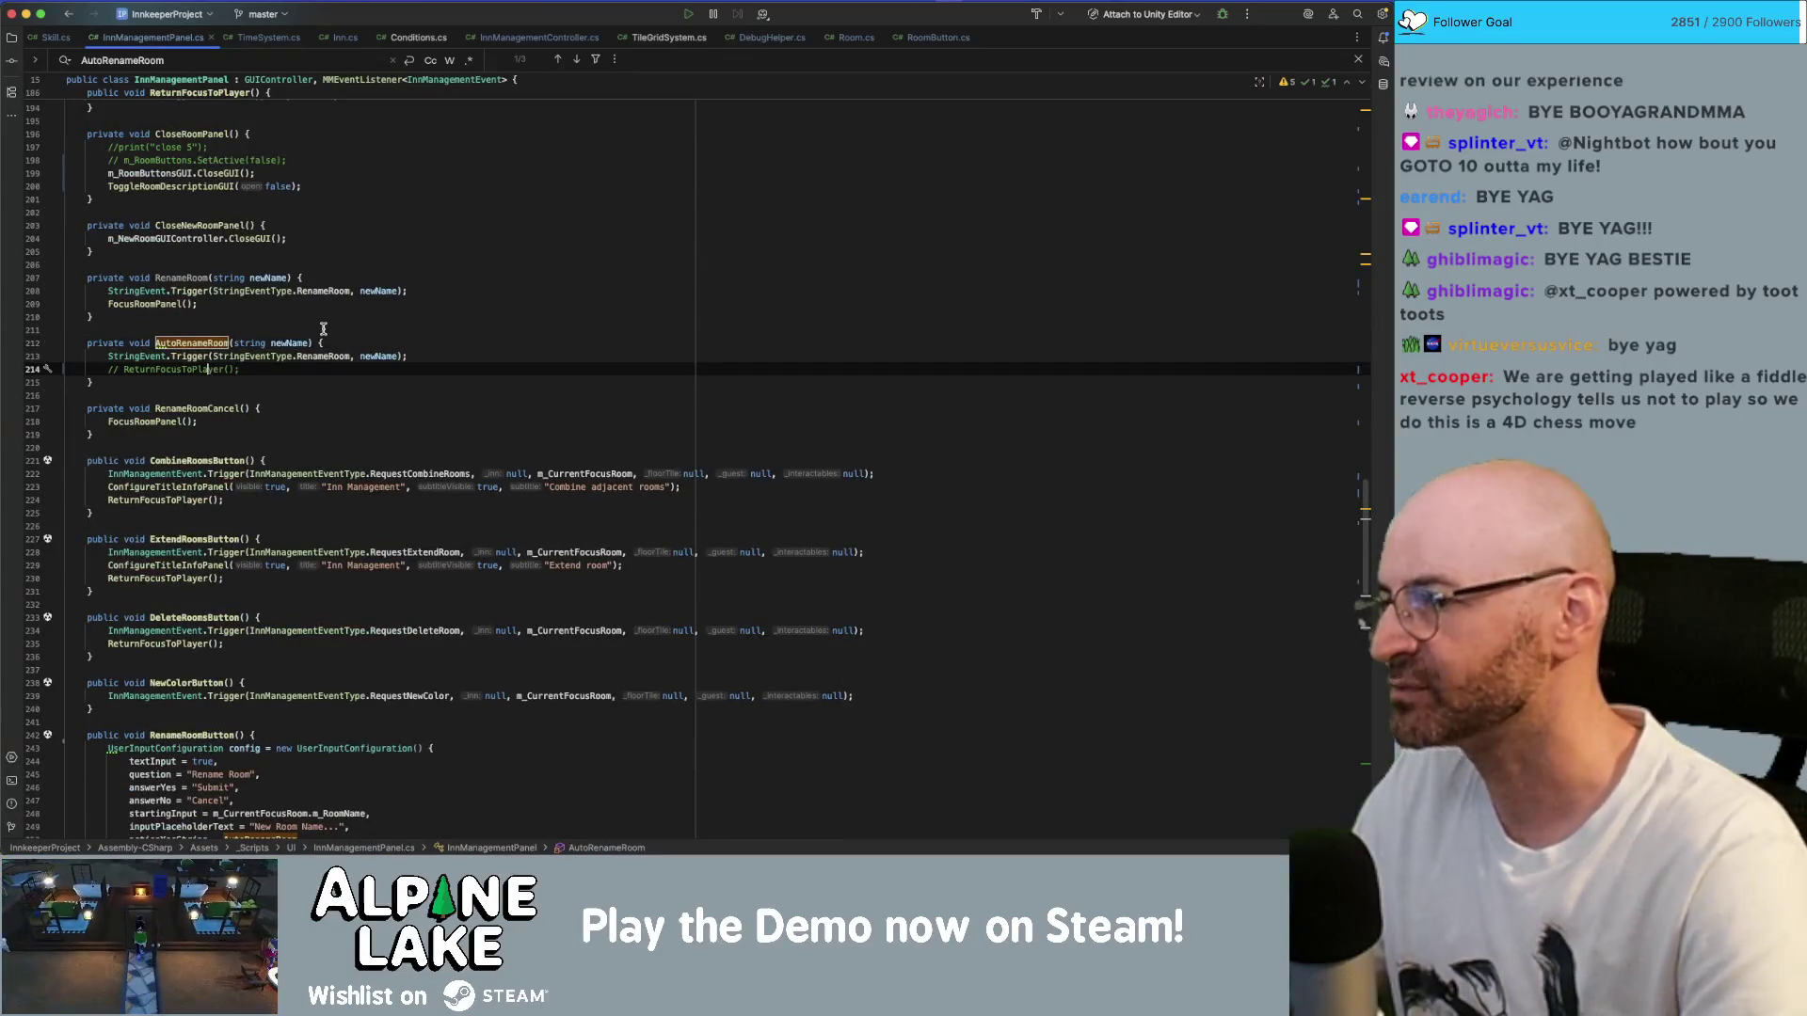
{"action": "key", "text": "super+slash"}
{"action": "left_click", "coordinate": [339, 266]}
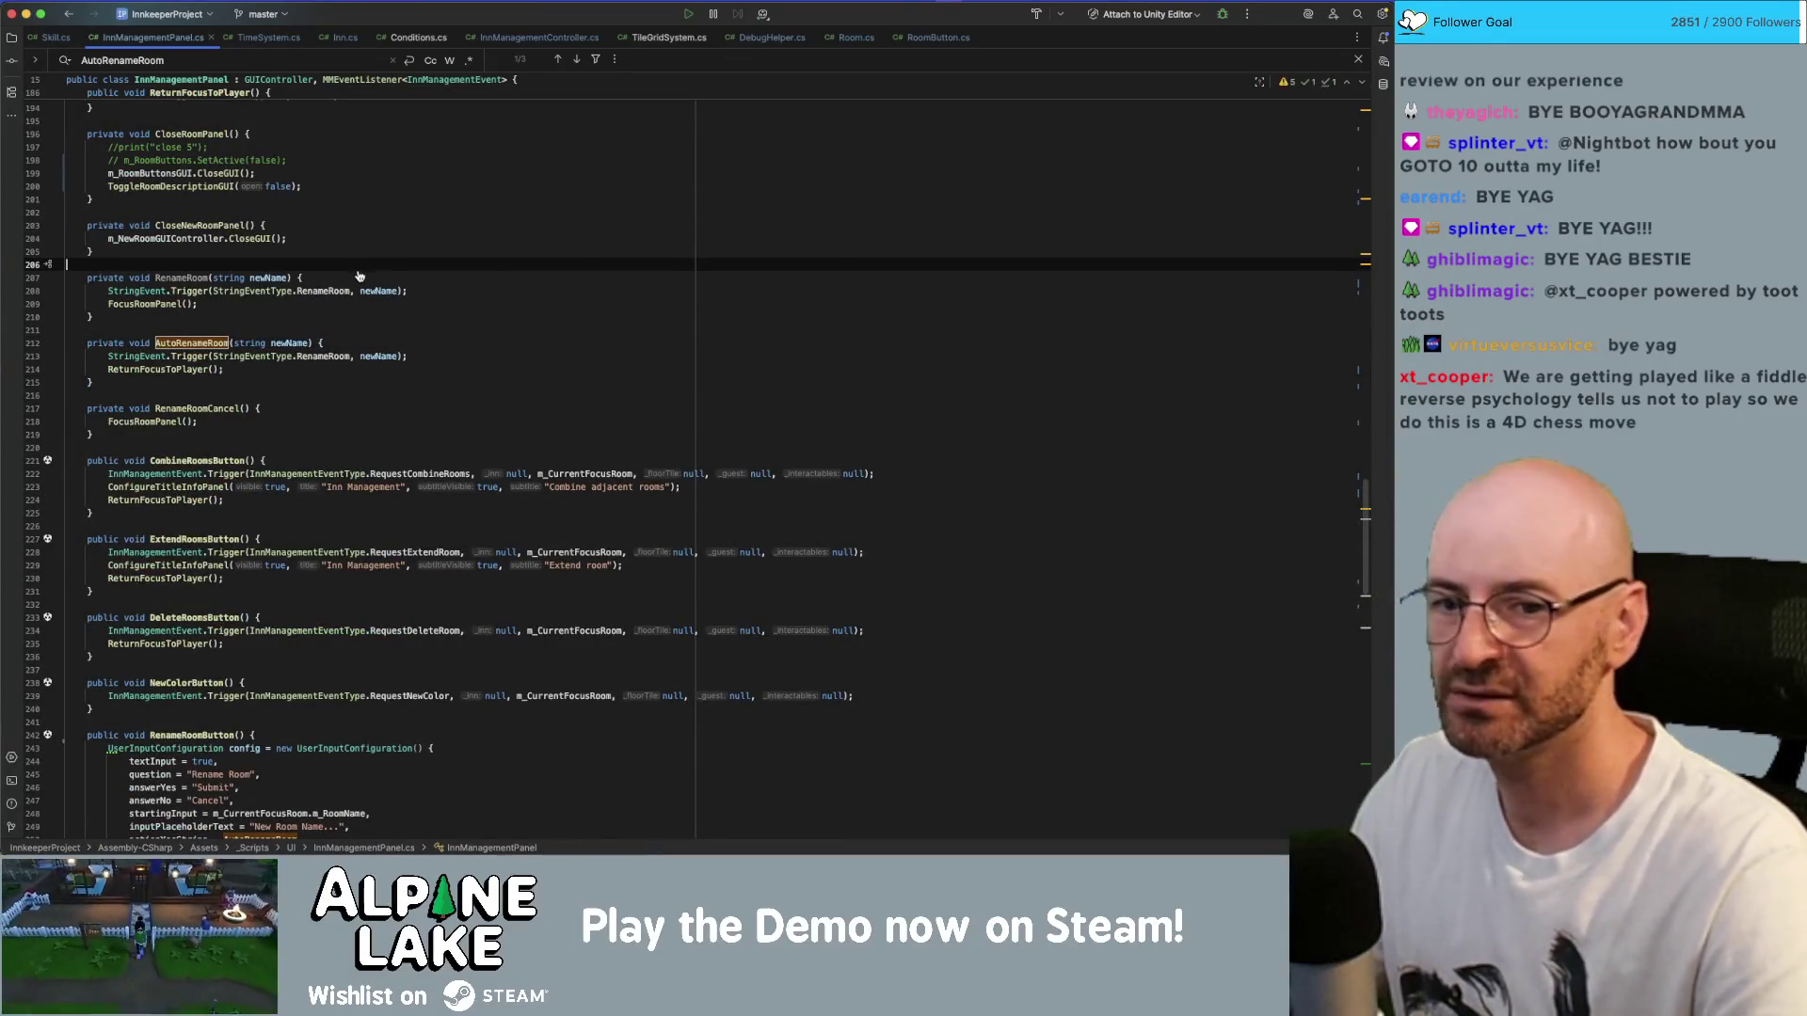
{"action": "key", "text": "super+Tab"}
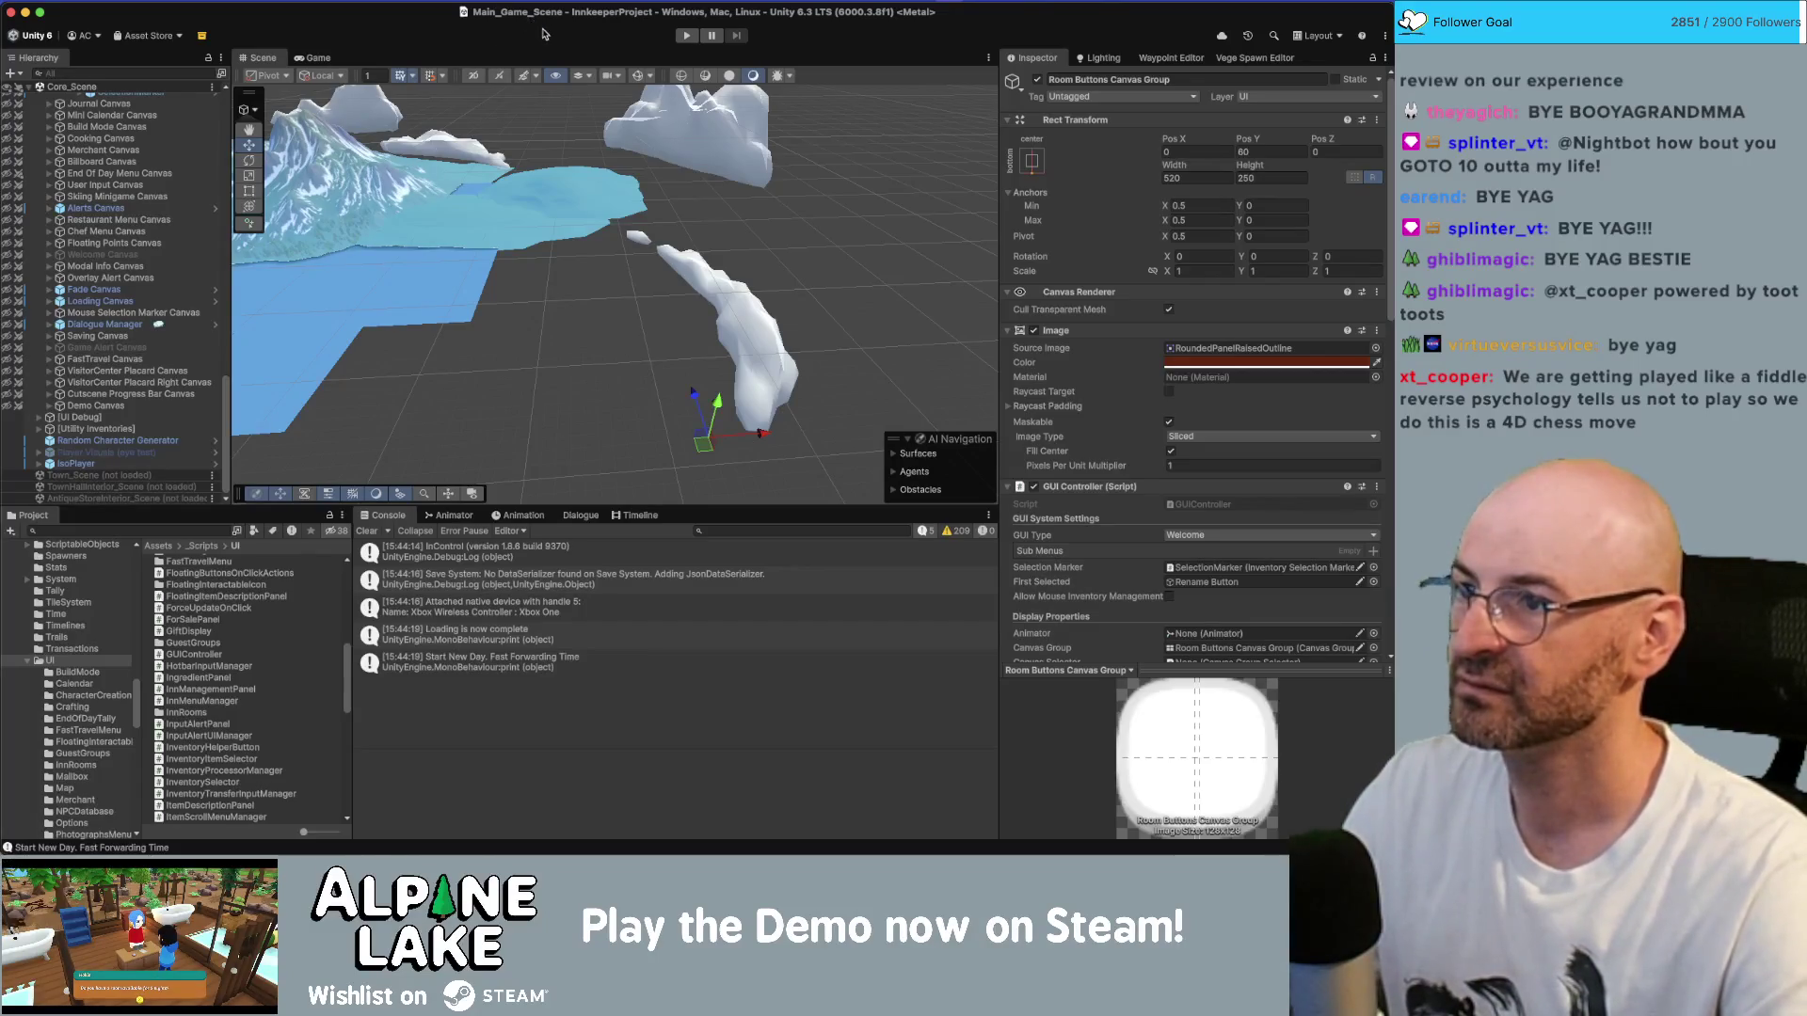
- Start play mode, walk the character and pick up the sledge hammer, then view the Scene
{"action": "left_click", "coordinate": [691, 37]}
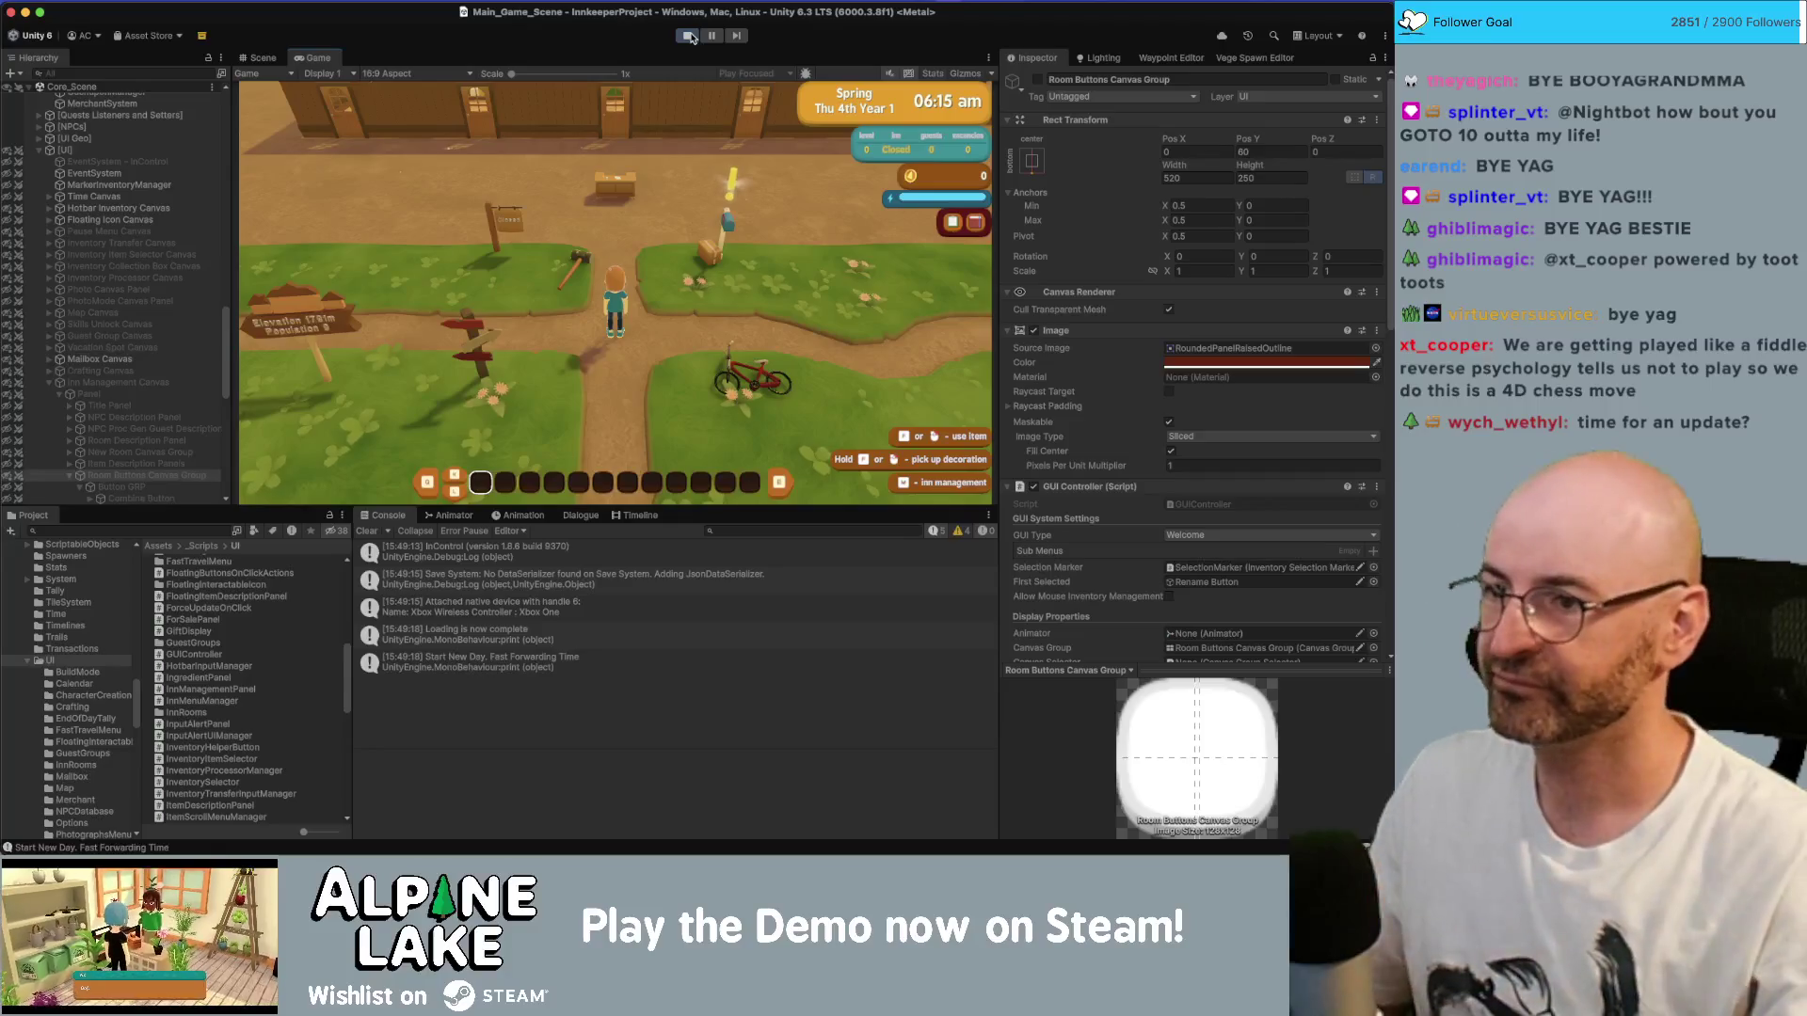
{"action": "key", "text": "w"}
{"action": "key", "text": "w"}
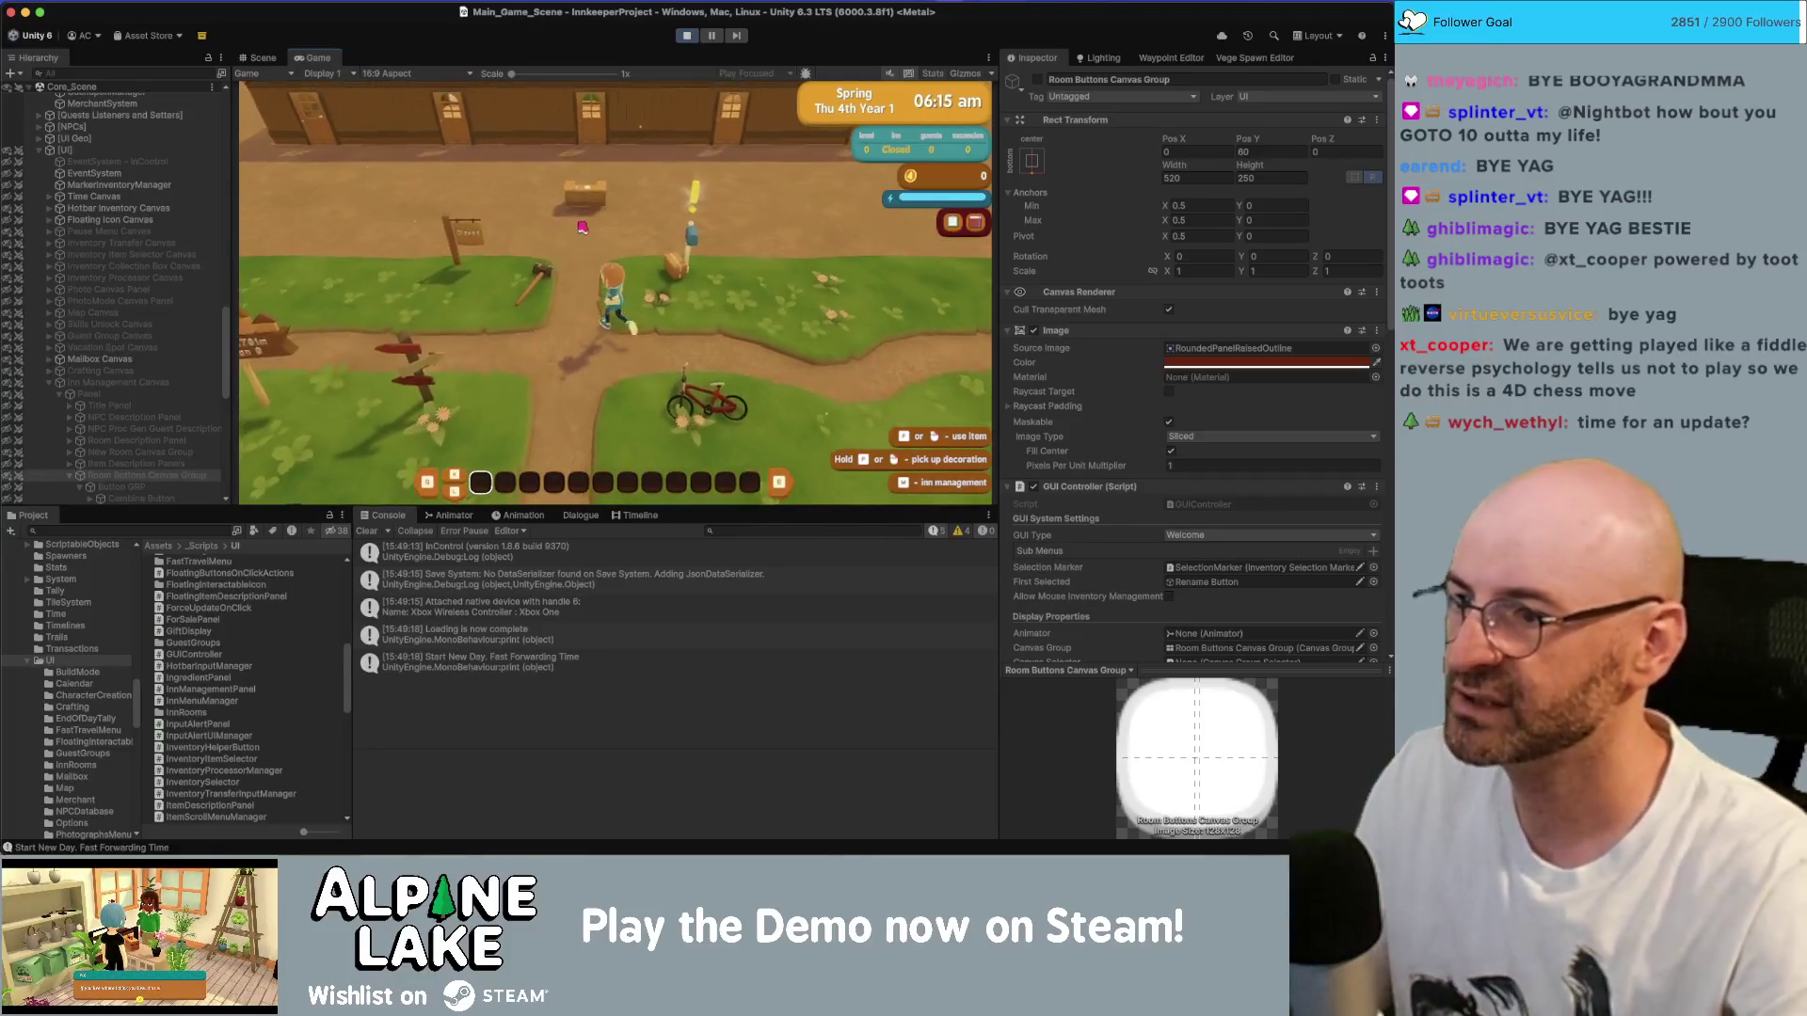
{"action": "key", "text": "w"}
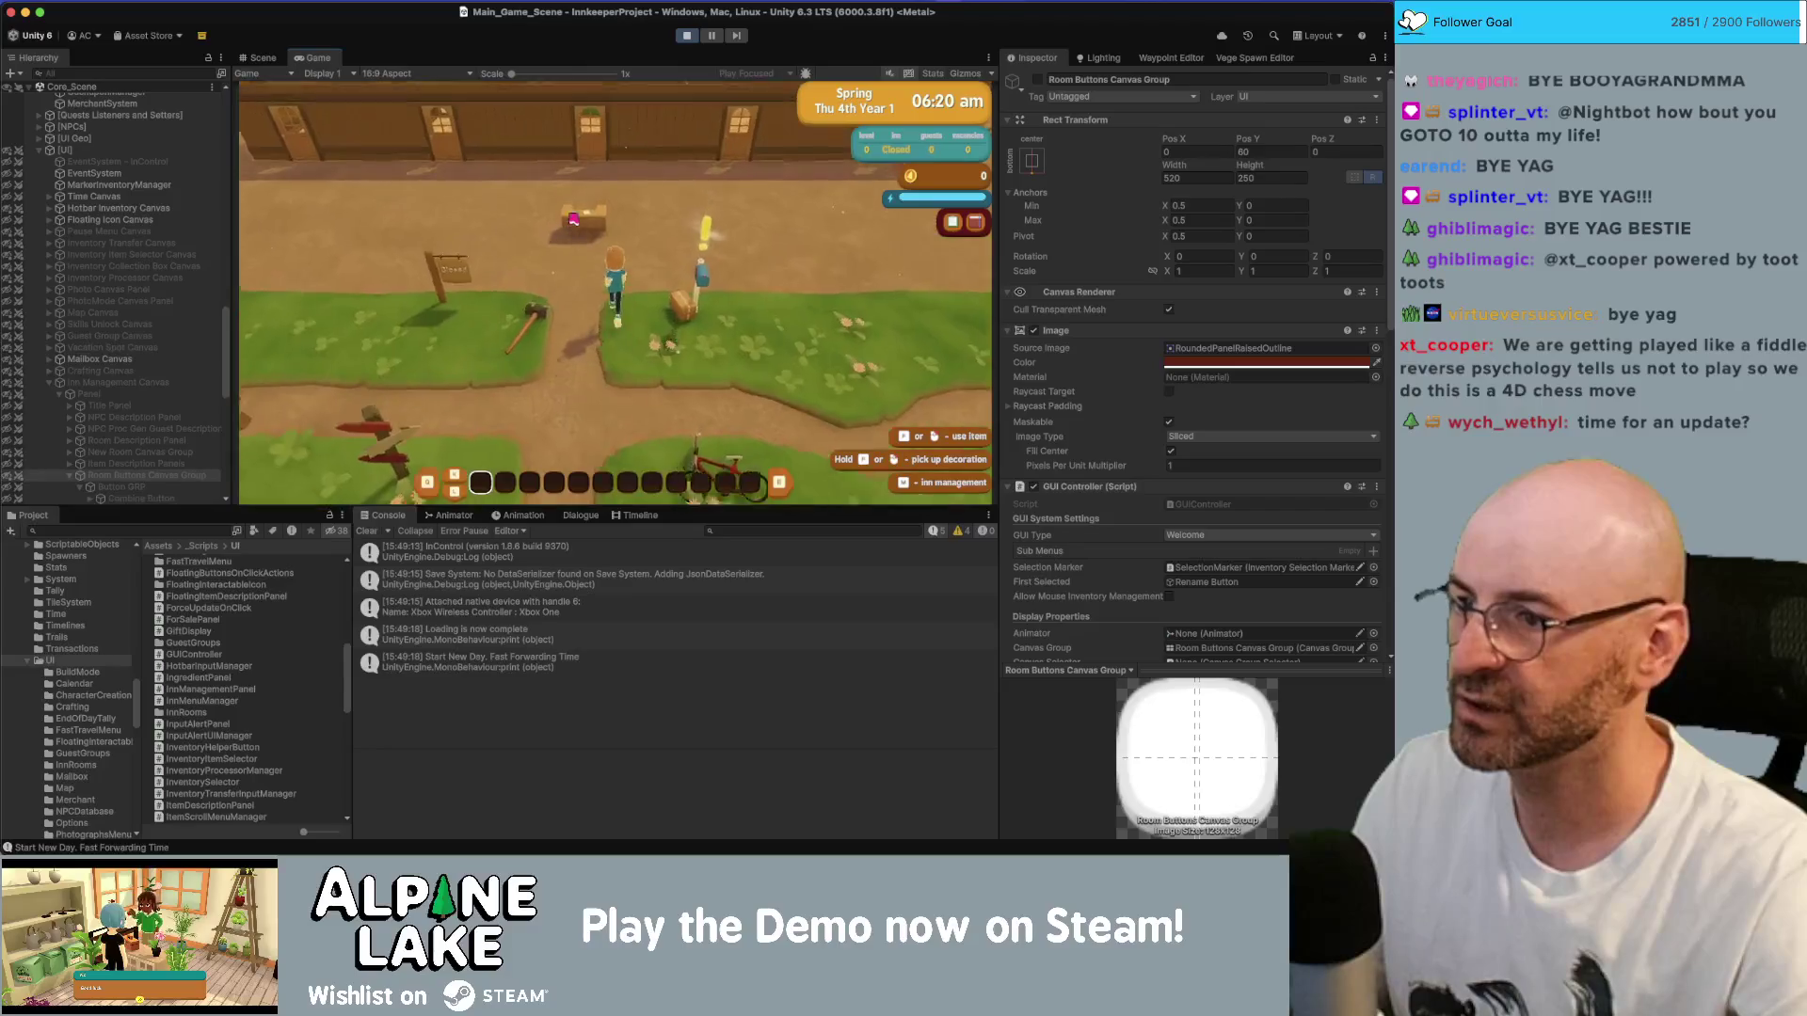
{"action": "left_click", "coordinate": [628, 377]}
{"action": "key", "text": "d"}
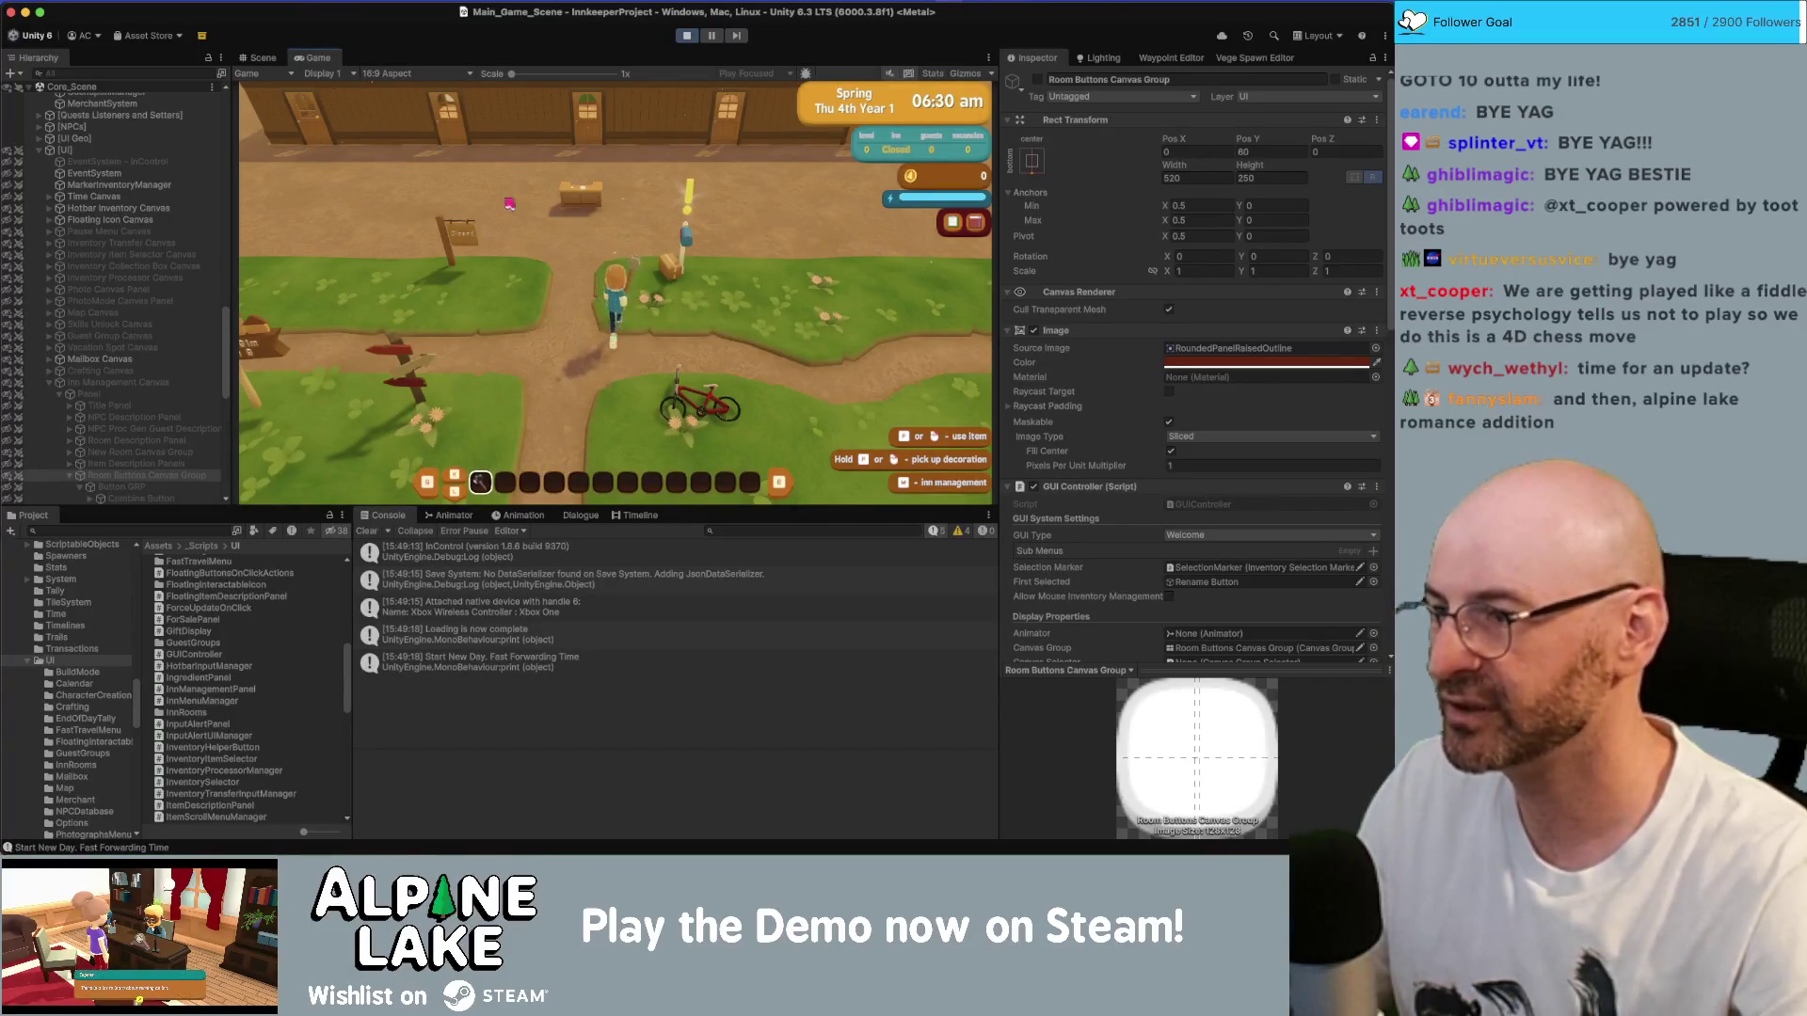
{"action": "left_click", "coordinate": [259, 58]}
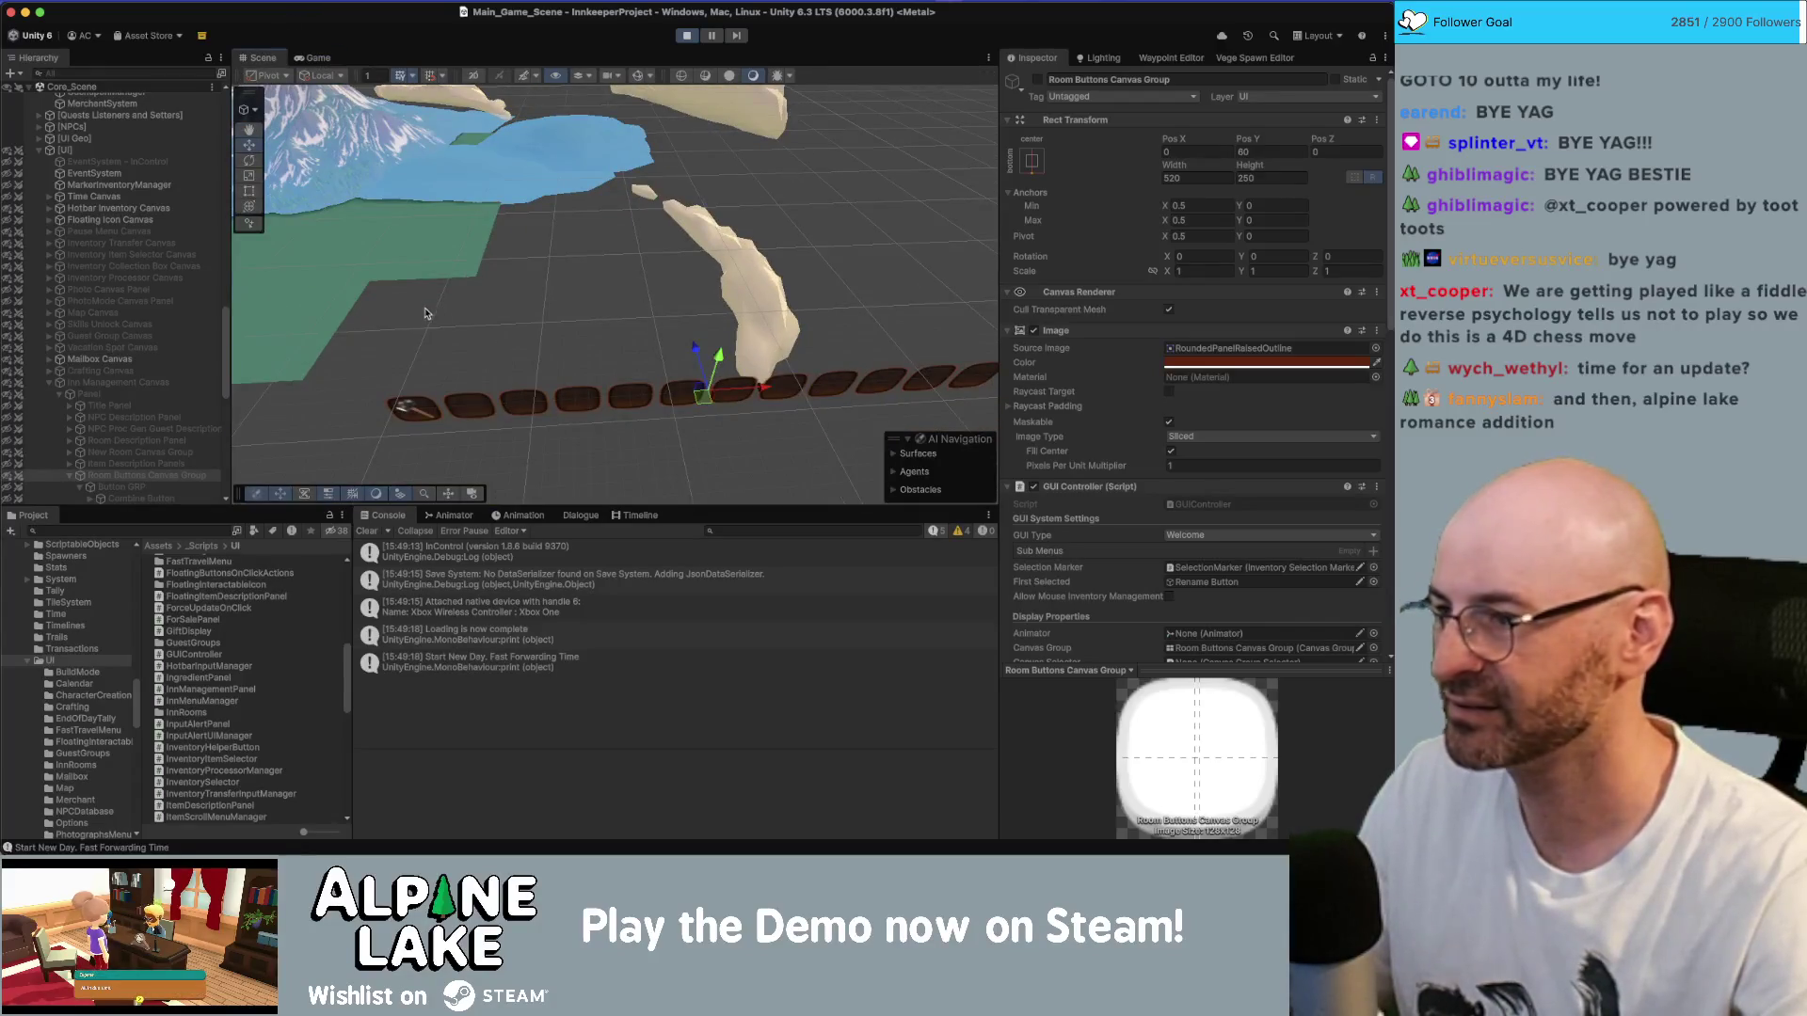
- Frame the TinySparkle Pool and orbit around the character over the navigation mesh
{"action": "scroll", "coordinate": [153, 254], "scroll_direction": "up", "scroll_amount": 15}
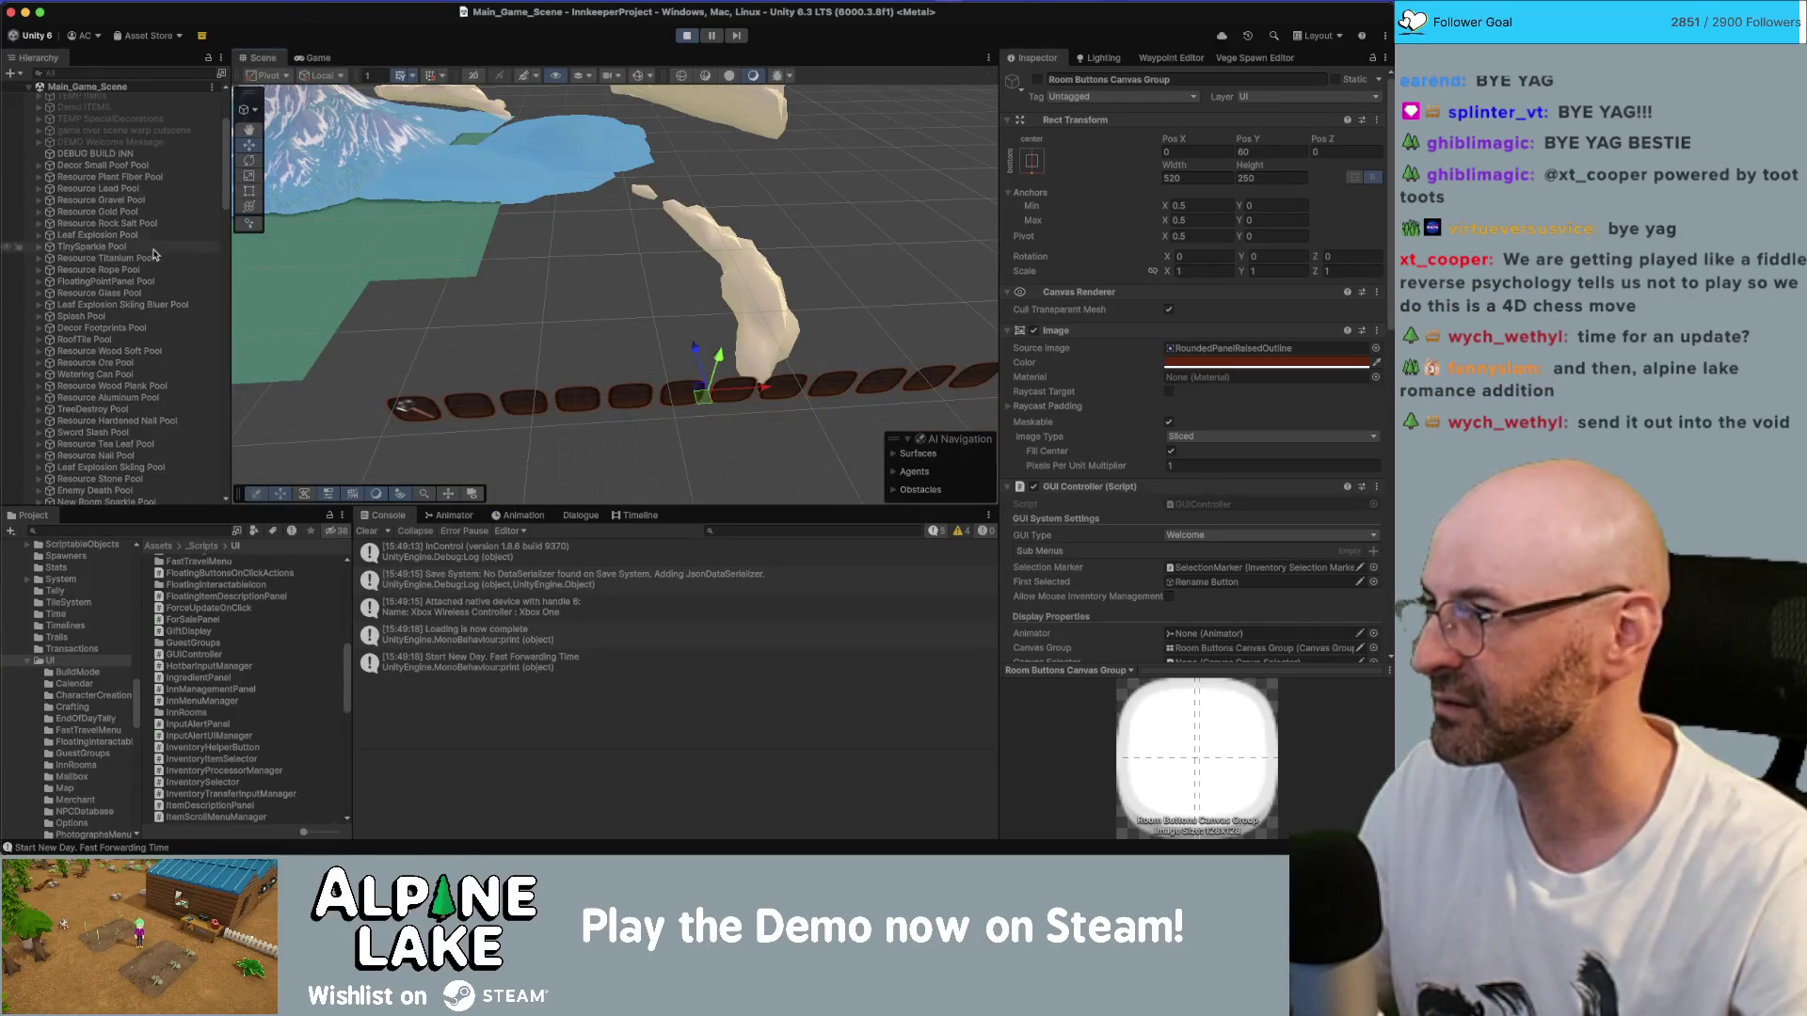
{"action": "double_click", "coordinate": [141, 247]}
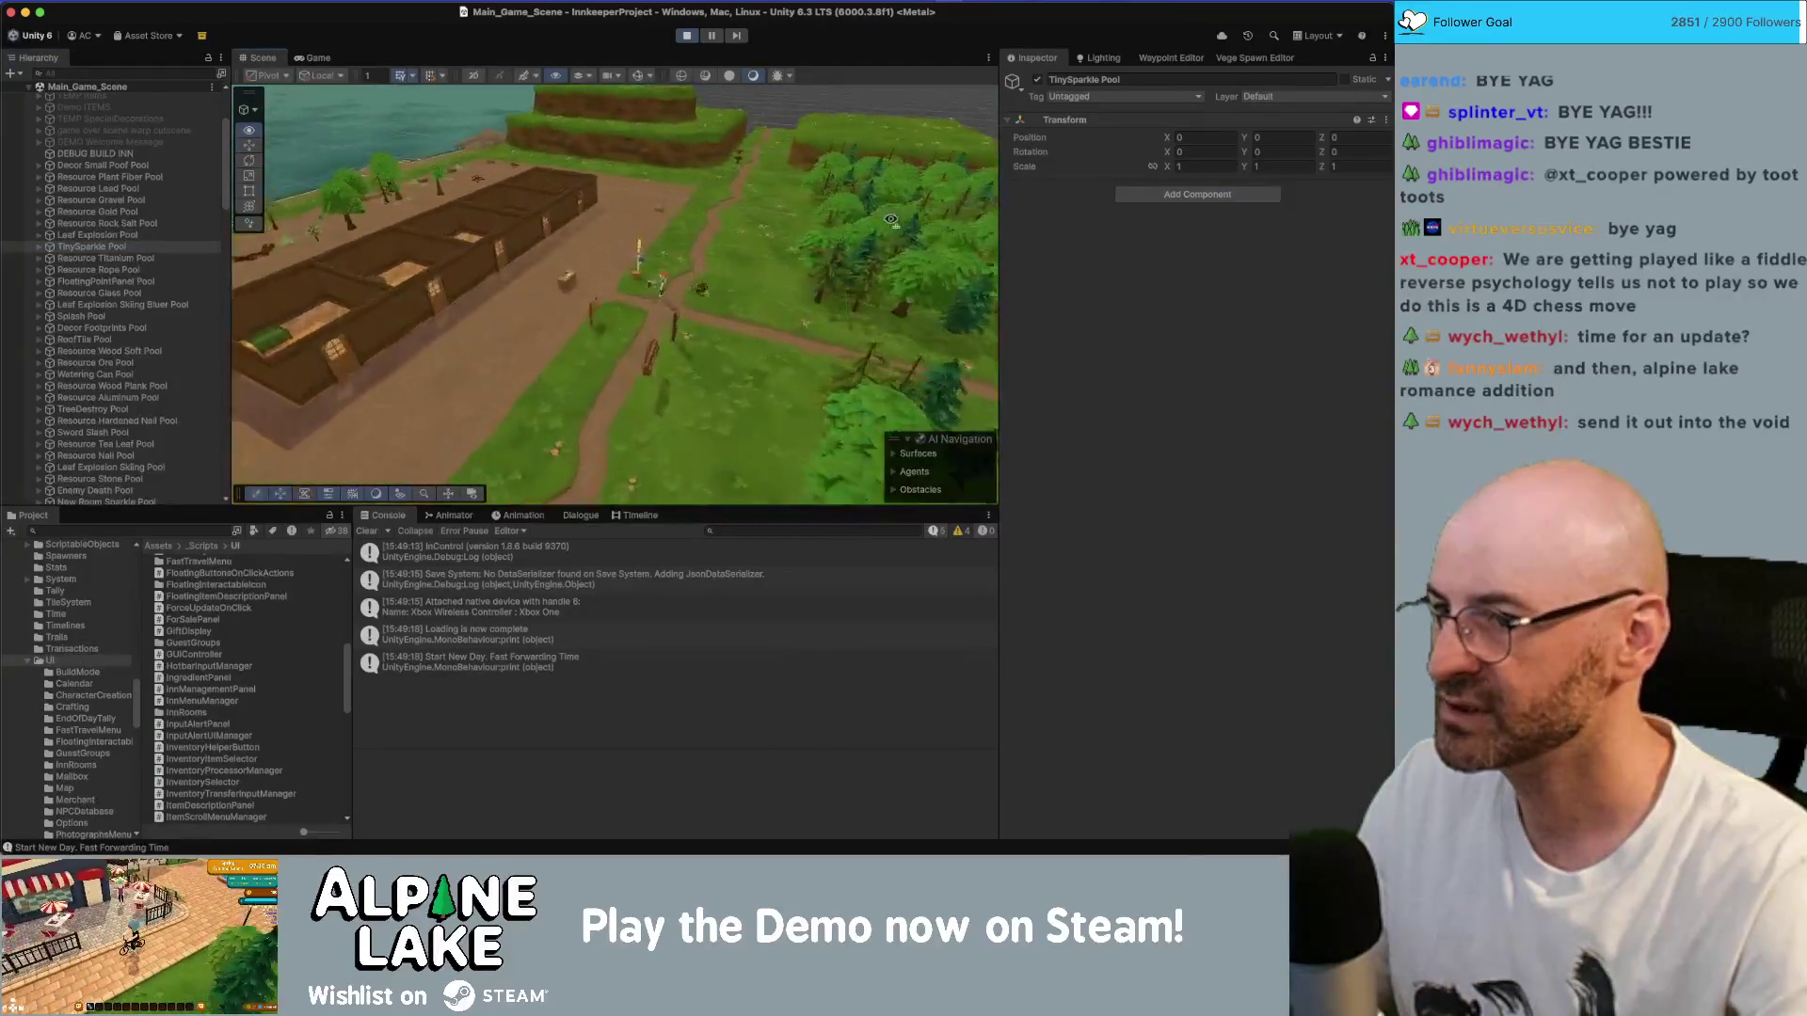
{"action": "left_click", "coordinate": [895, 455]}
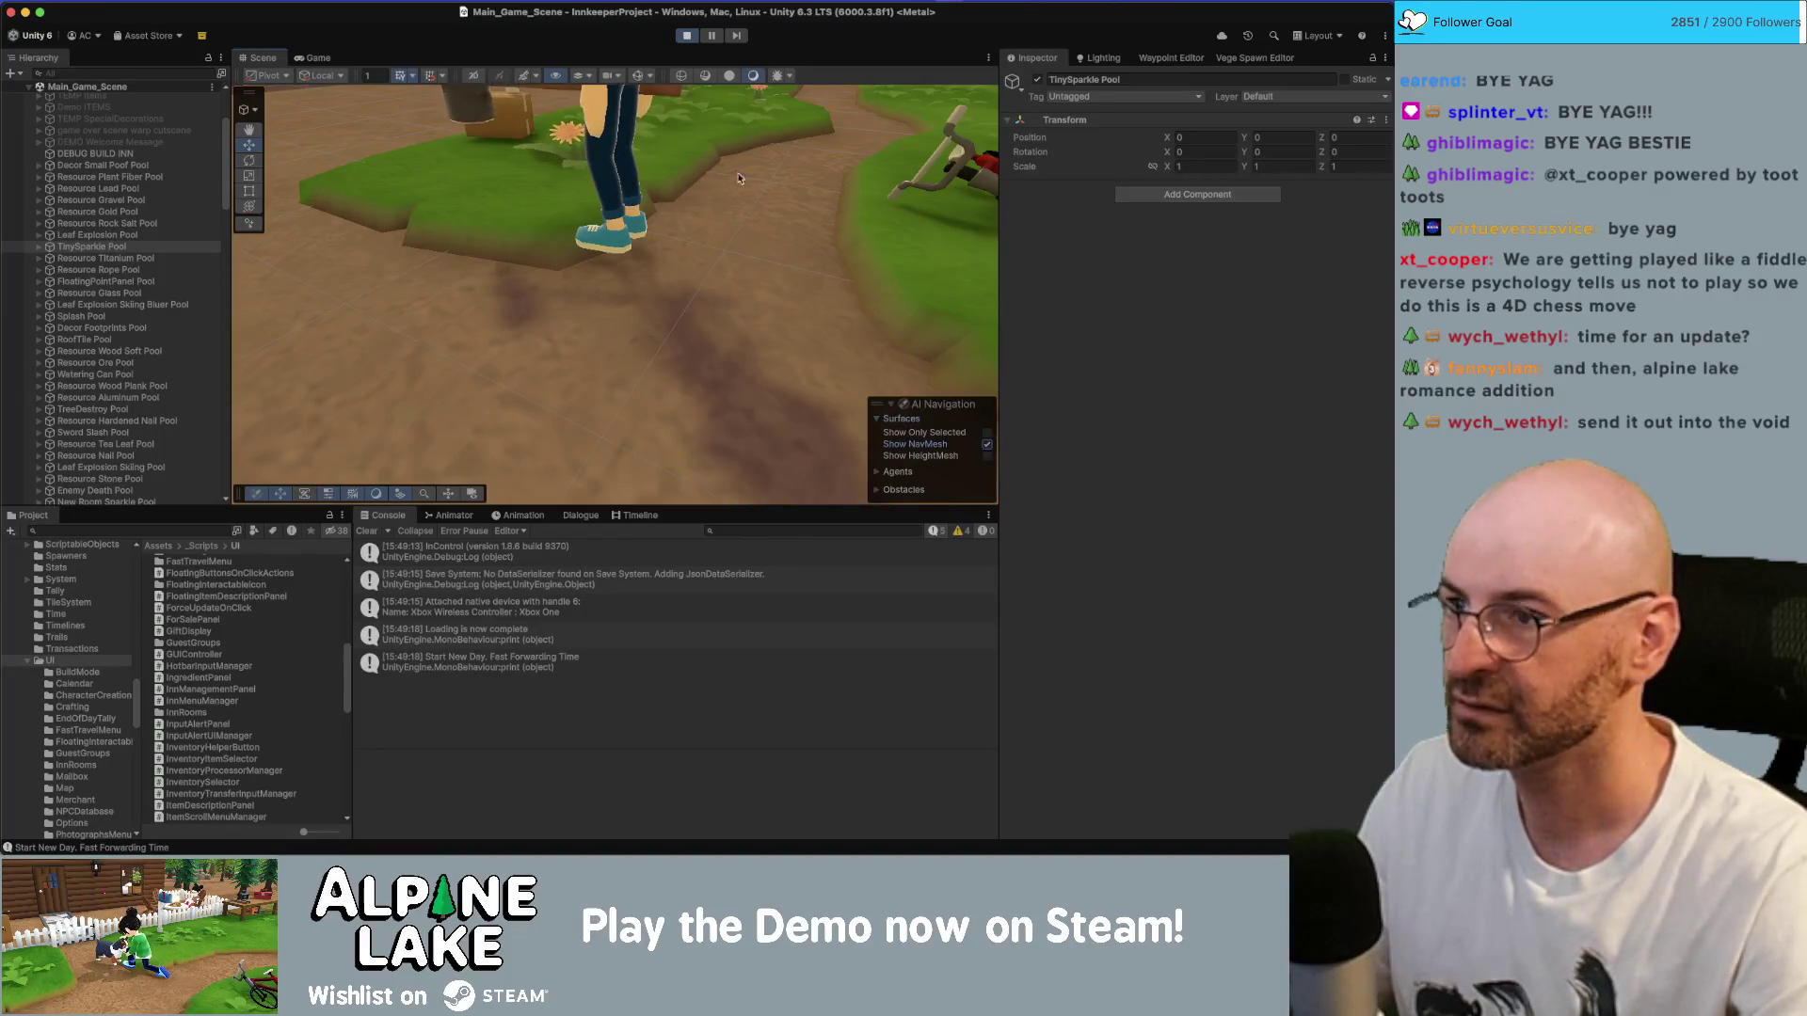
{"action": "mouse_move", "coordinate": [739, 178]}
{"action": "left_mouse_down"}
{"action": "mouse_move", "coordinate": [782, 238]}
{"action": "mouse_move", "coordinate": [814, 156]}
{"action": "mouse_move", "coordinate": [405, 287]}
{"action": "mouse_move", "coordinate": [623, 239]}
{"action": "left_mouse_up"}
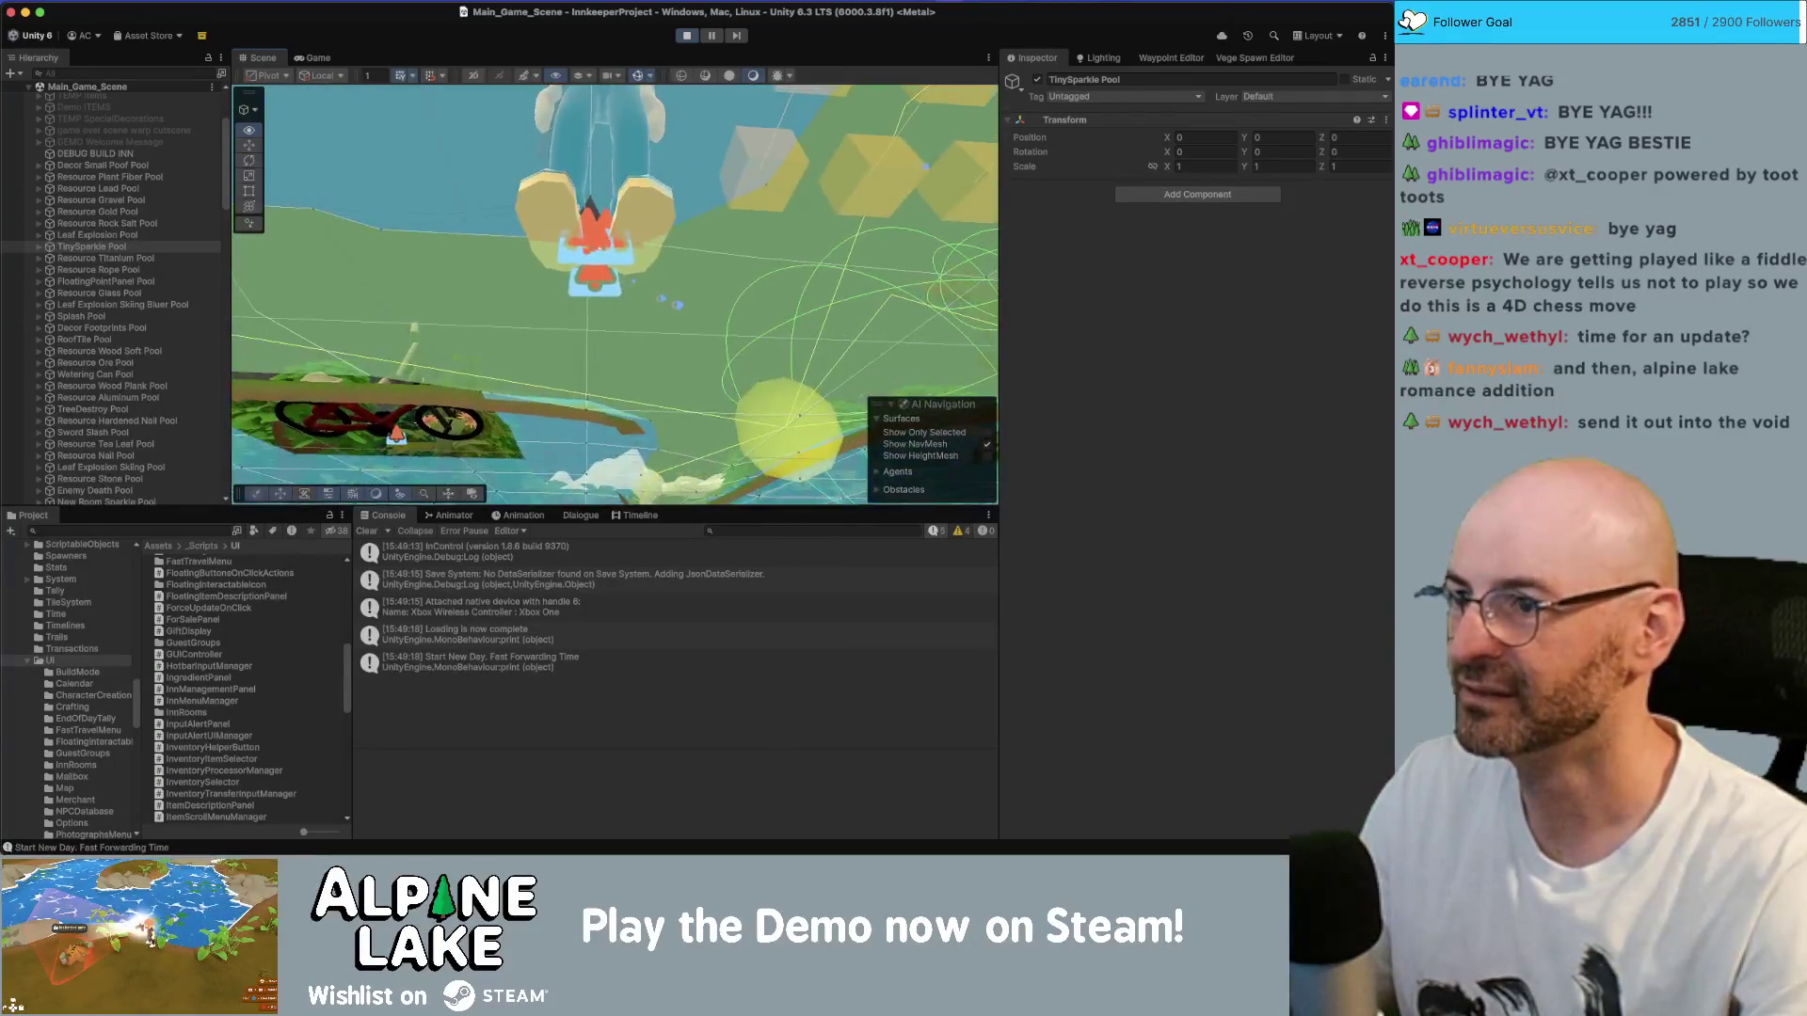
{"action": "left_click_drag", "start_coordinate": [846, 235], "coordinate": [948, 139]}
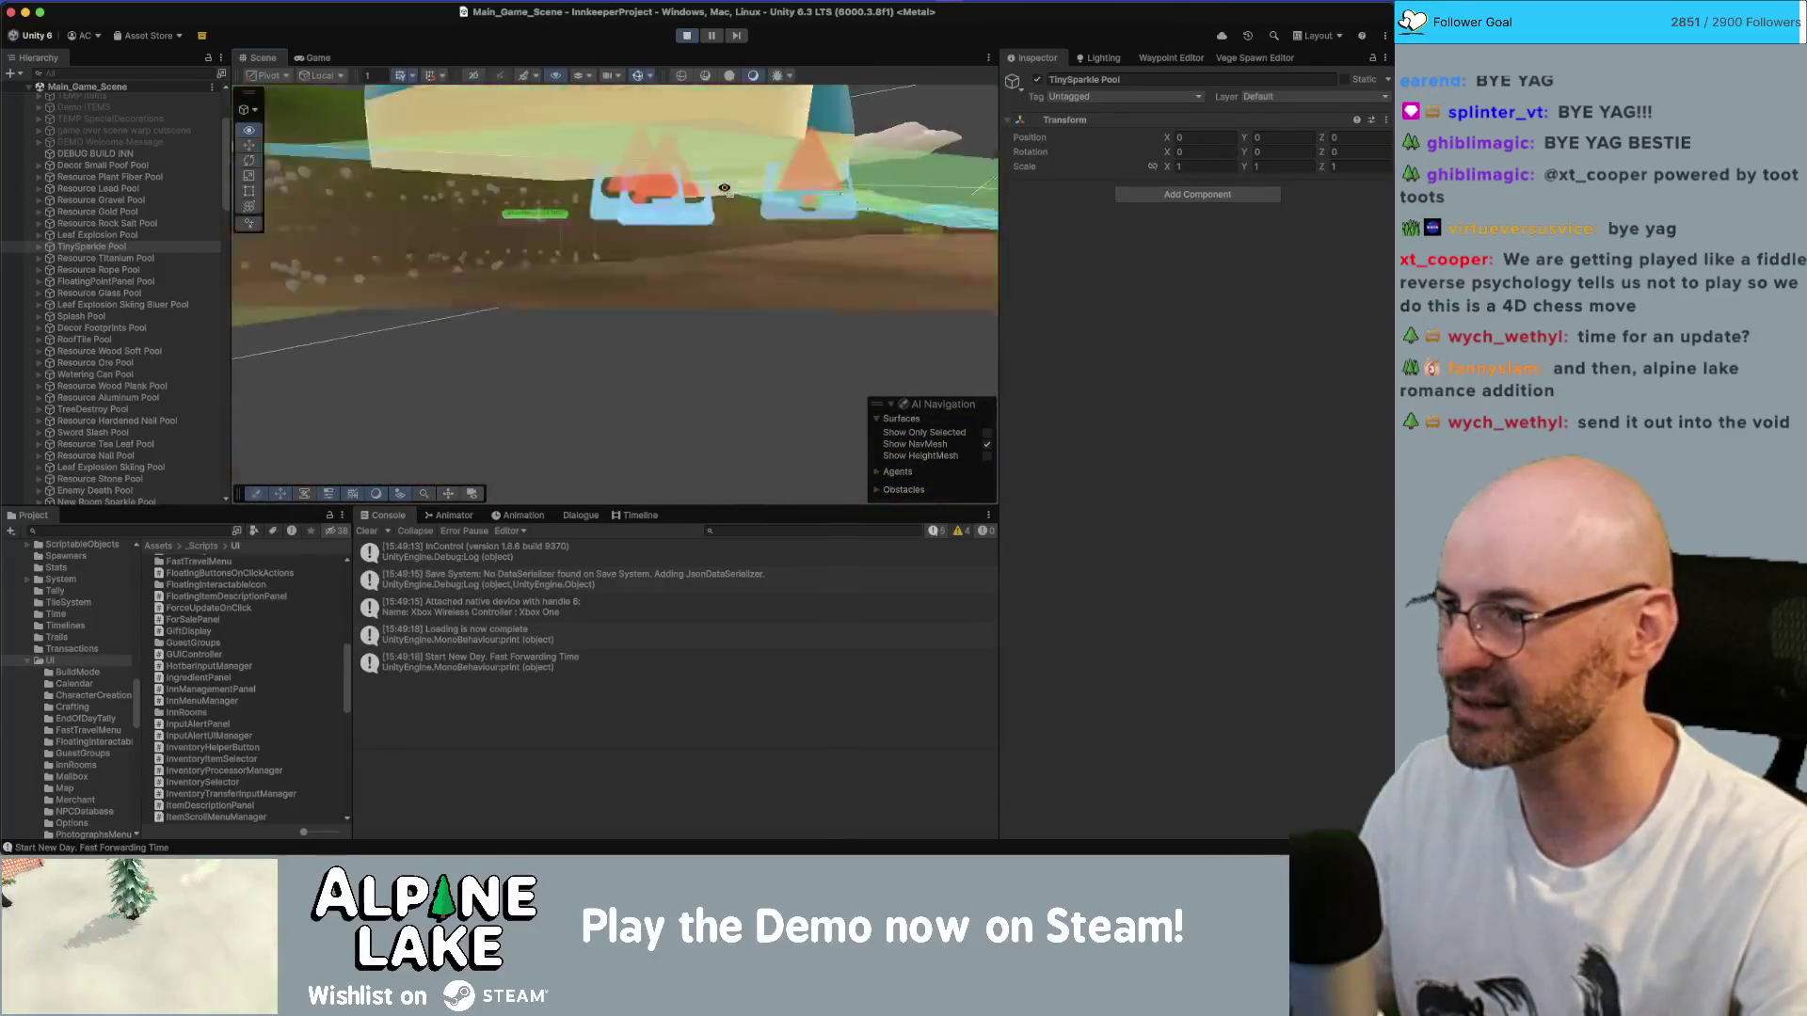
- Stop the running game and switch over to Rider
{"action": "left_click", "coordinate": [687, 36]}
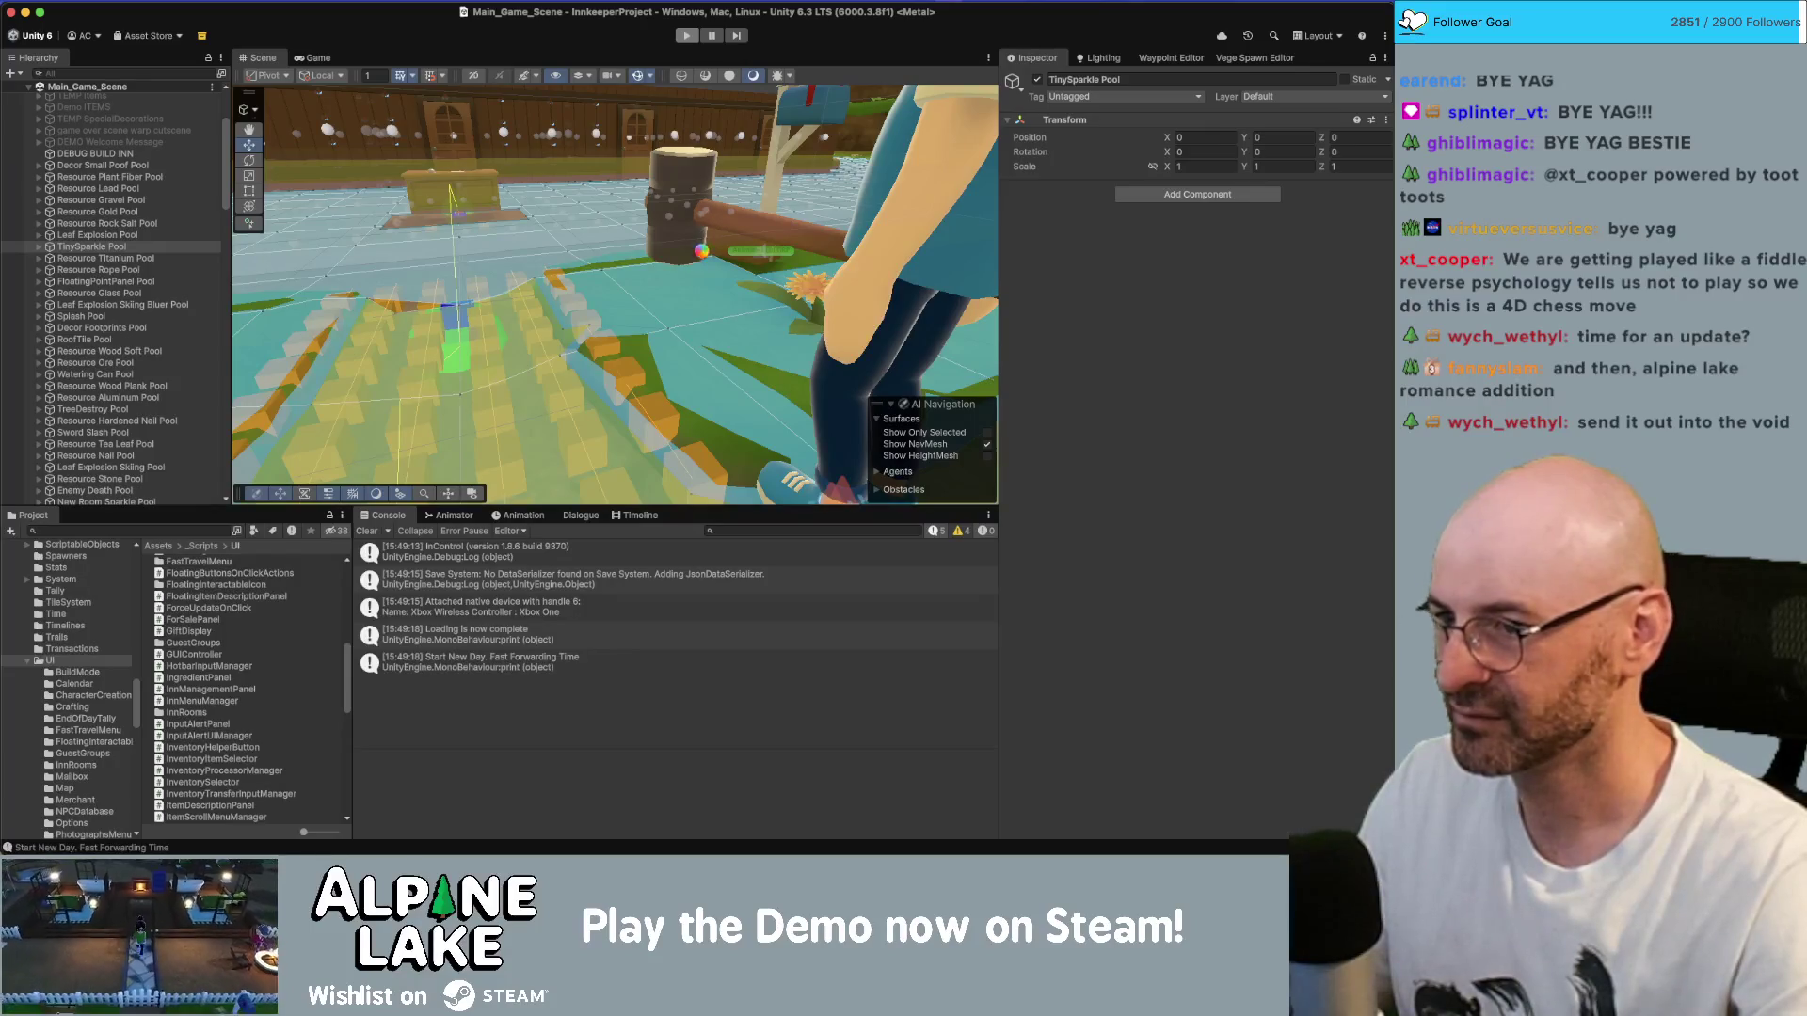
{"action": "mouse_move", "coordinate": [701, 251]}
{"action": "left_mouse_down"}
{"action": "mouse_move", "coordinate": [628, 311]}
{"action": "mouse_move", "coordinate": [611, 356]}
{"action": "mouse_move", "coordinate": [669, 375]}
{"action": "mouse_move", "coordinate": [665, 355]}
{"action": "mouse_move", "coordinate": [571, 320]}
{"action": "mouse_move", "coordinate": [749, 369]}
{"action": "mouse_move", "coordinate": [535, 347]}
{"action": "mouse_move", "coordinate": [499, 376]}
{"action": "mouse_move", "coordinate": [189, 390]}
{"action": "mouse_move", "coordinate": [702, 337]}
{"action": "mouse_move", "coordinate": [595, 303]}
{"action": "left_mouse_up"}
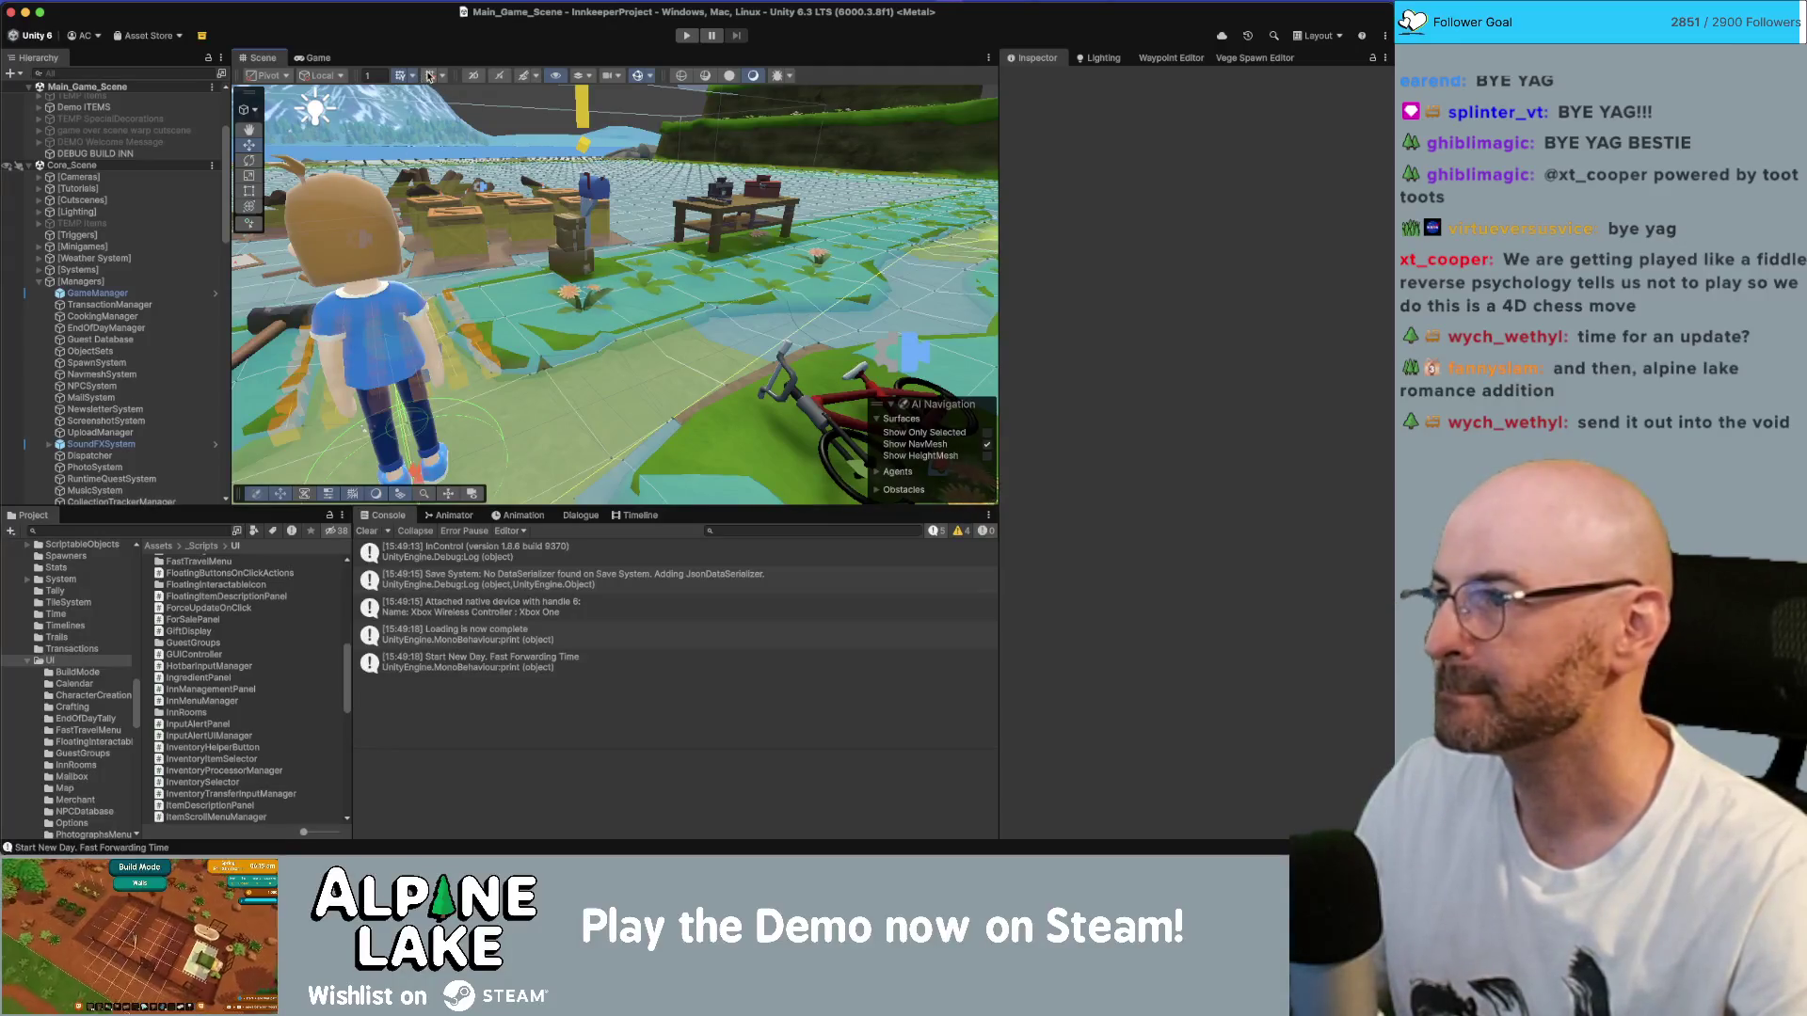
{"action": "key", "text": "super+Tab"}
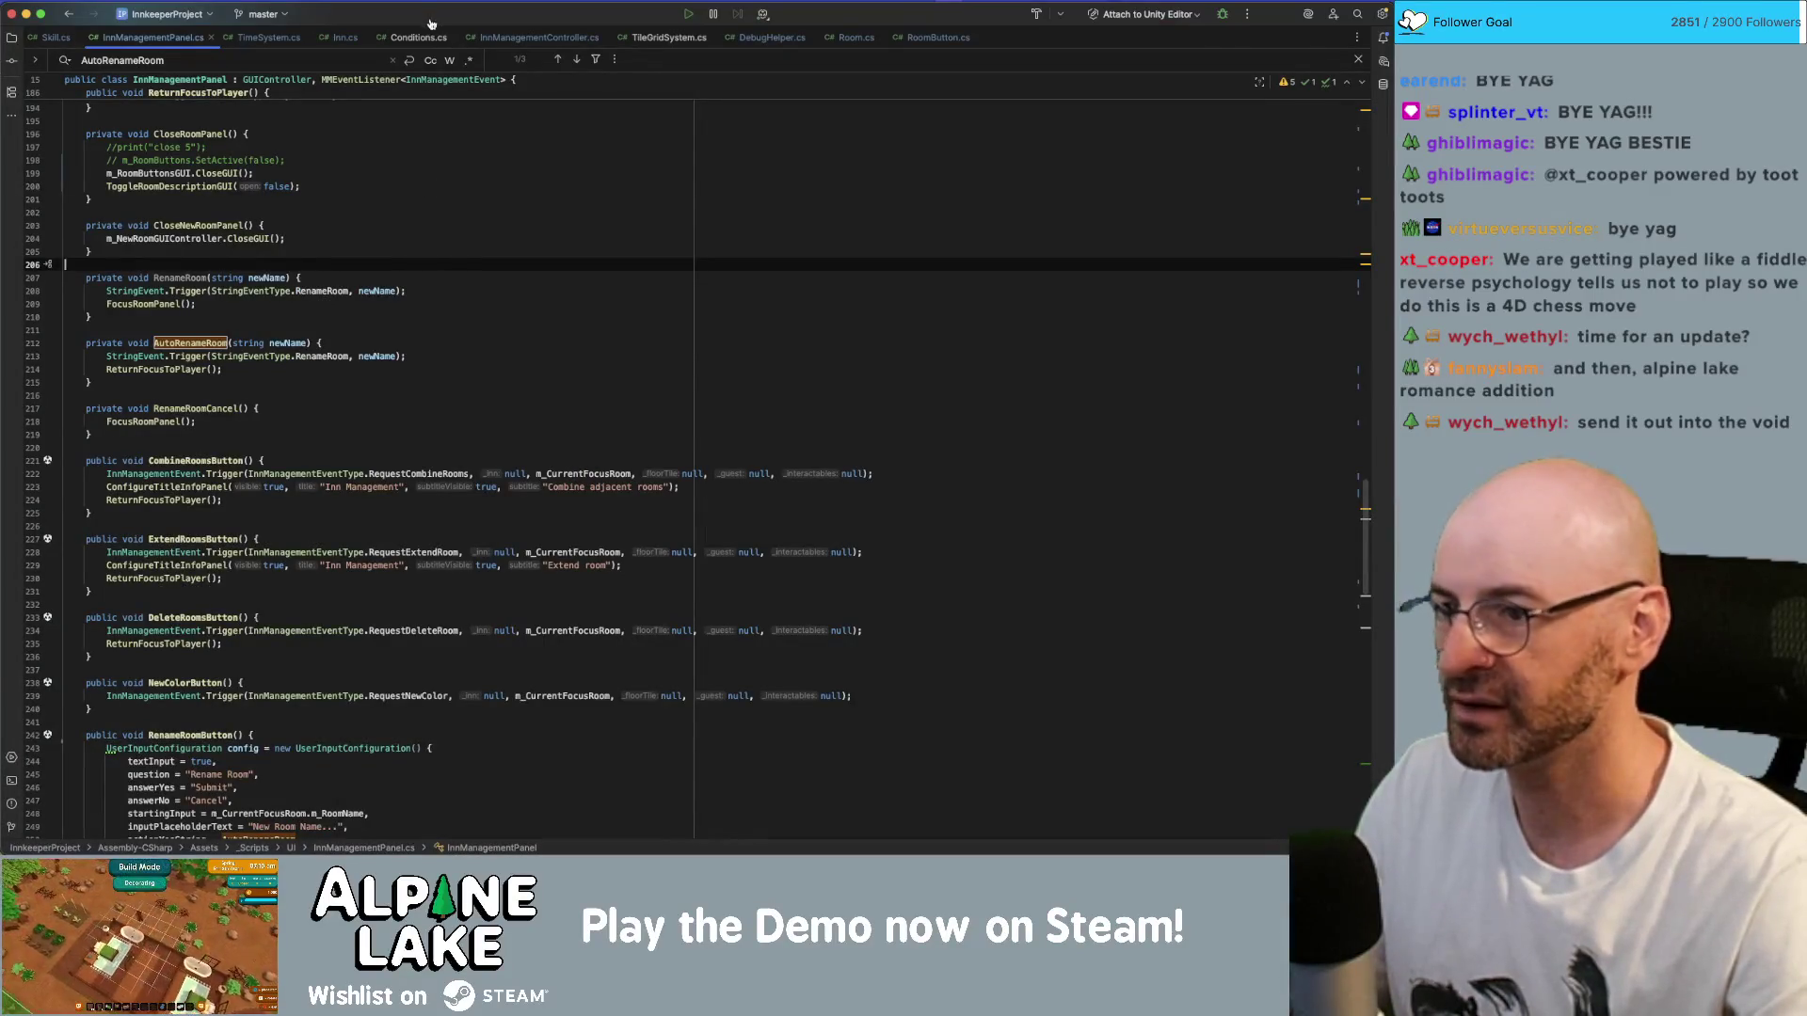
- Return from Rider to Unity and start the game in play mode
{"action": "key", "text": "super+Tab"}
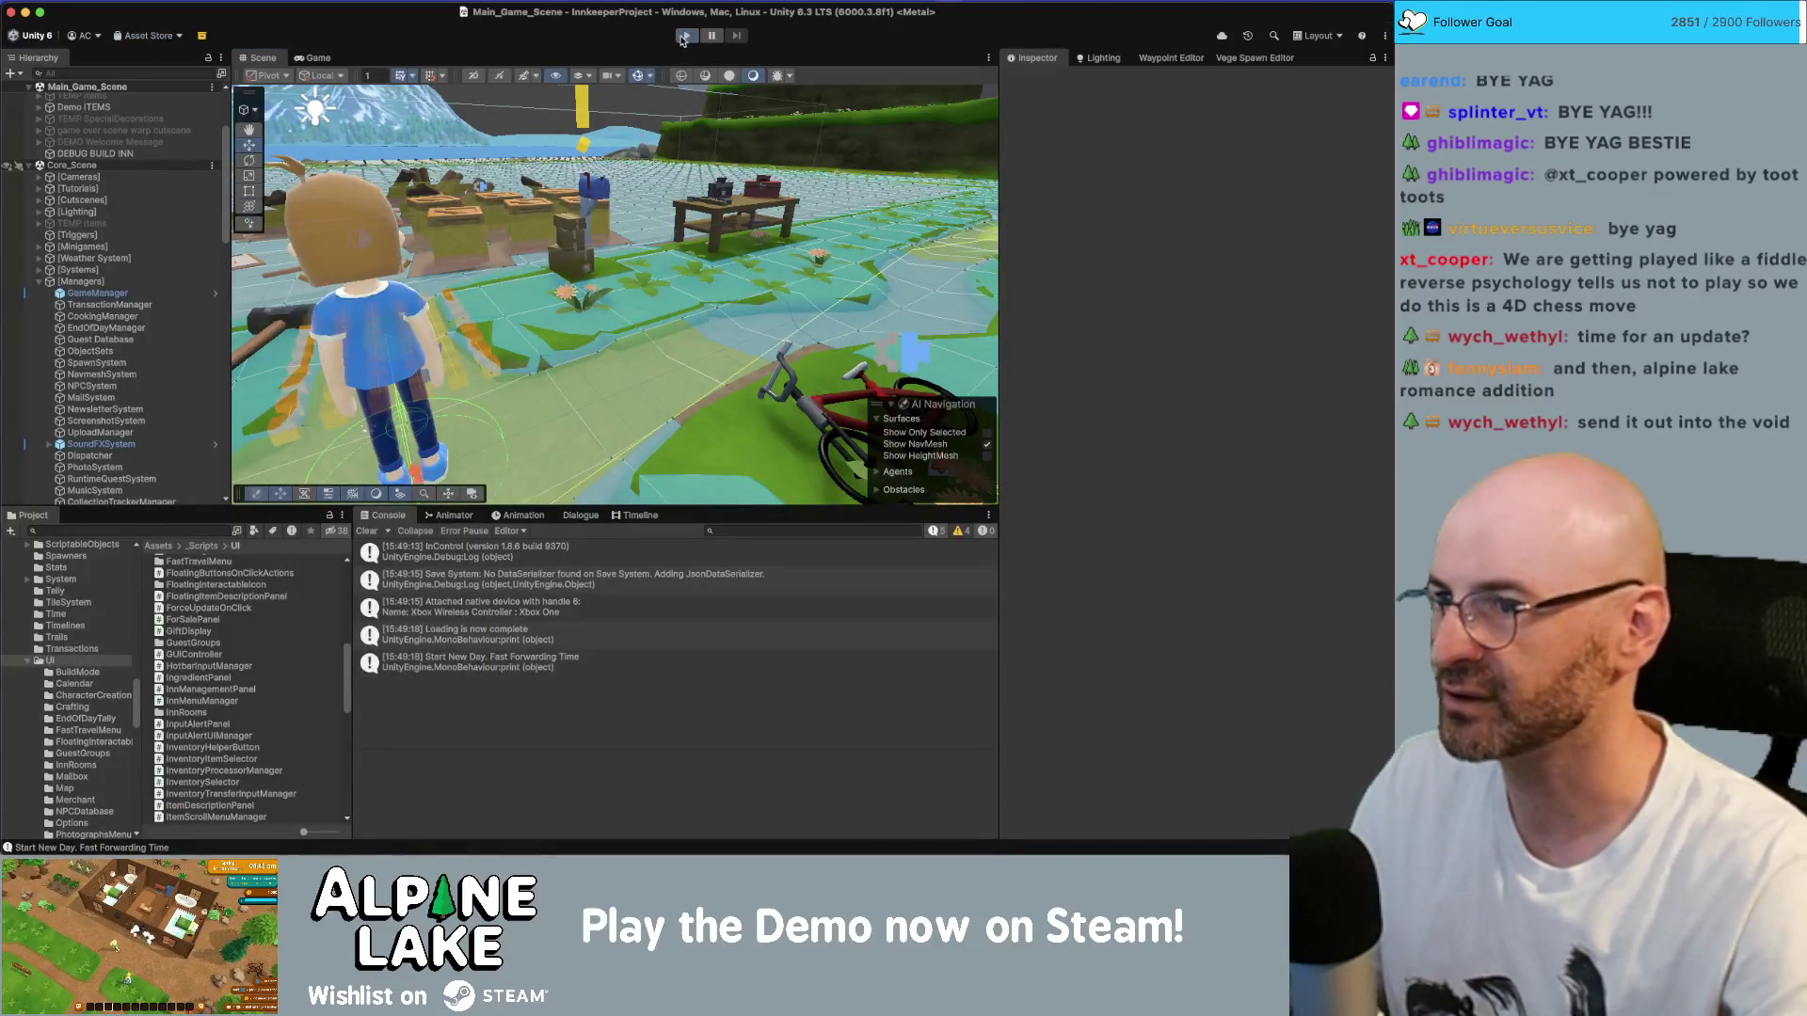
{"action": "left_click", "coordinate": [678, 35]}
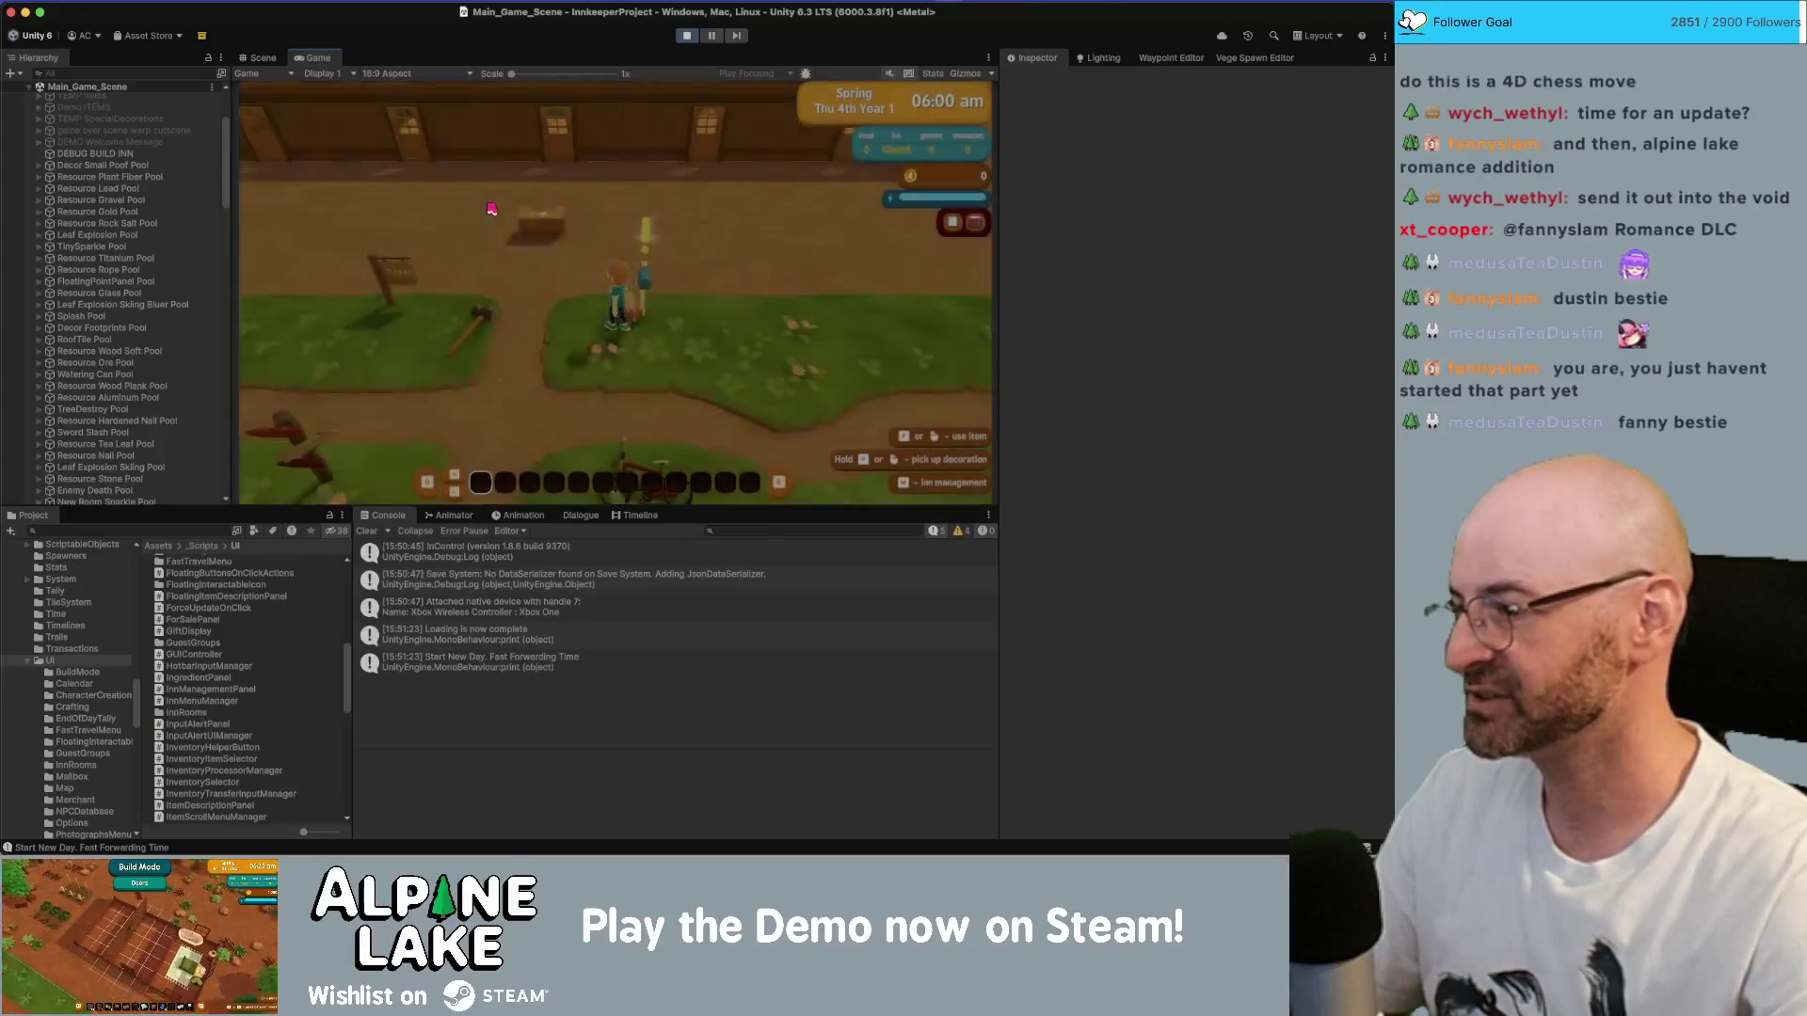
- Enter Inn Management, create a Guestroom and rename it Owl Room
{"action": "key", "text": "i"}
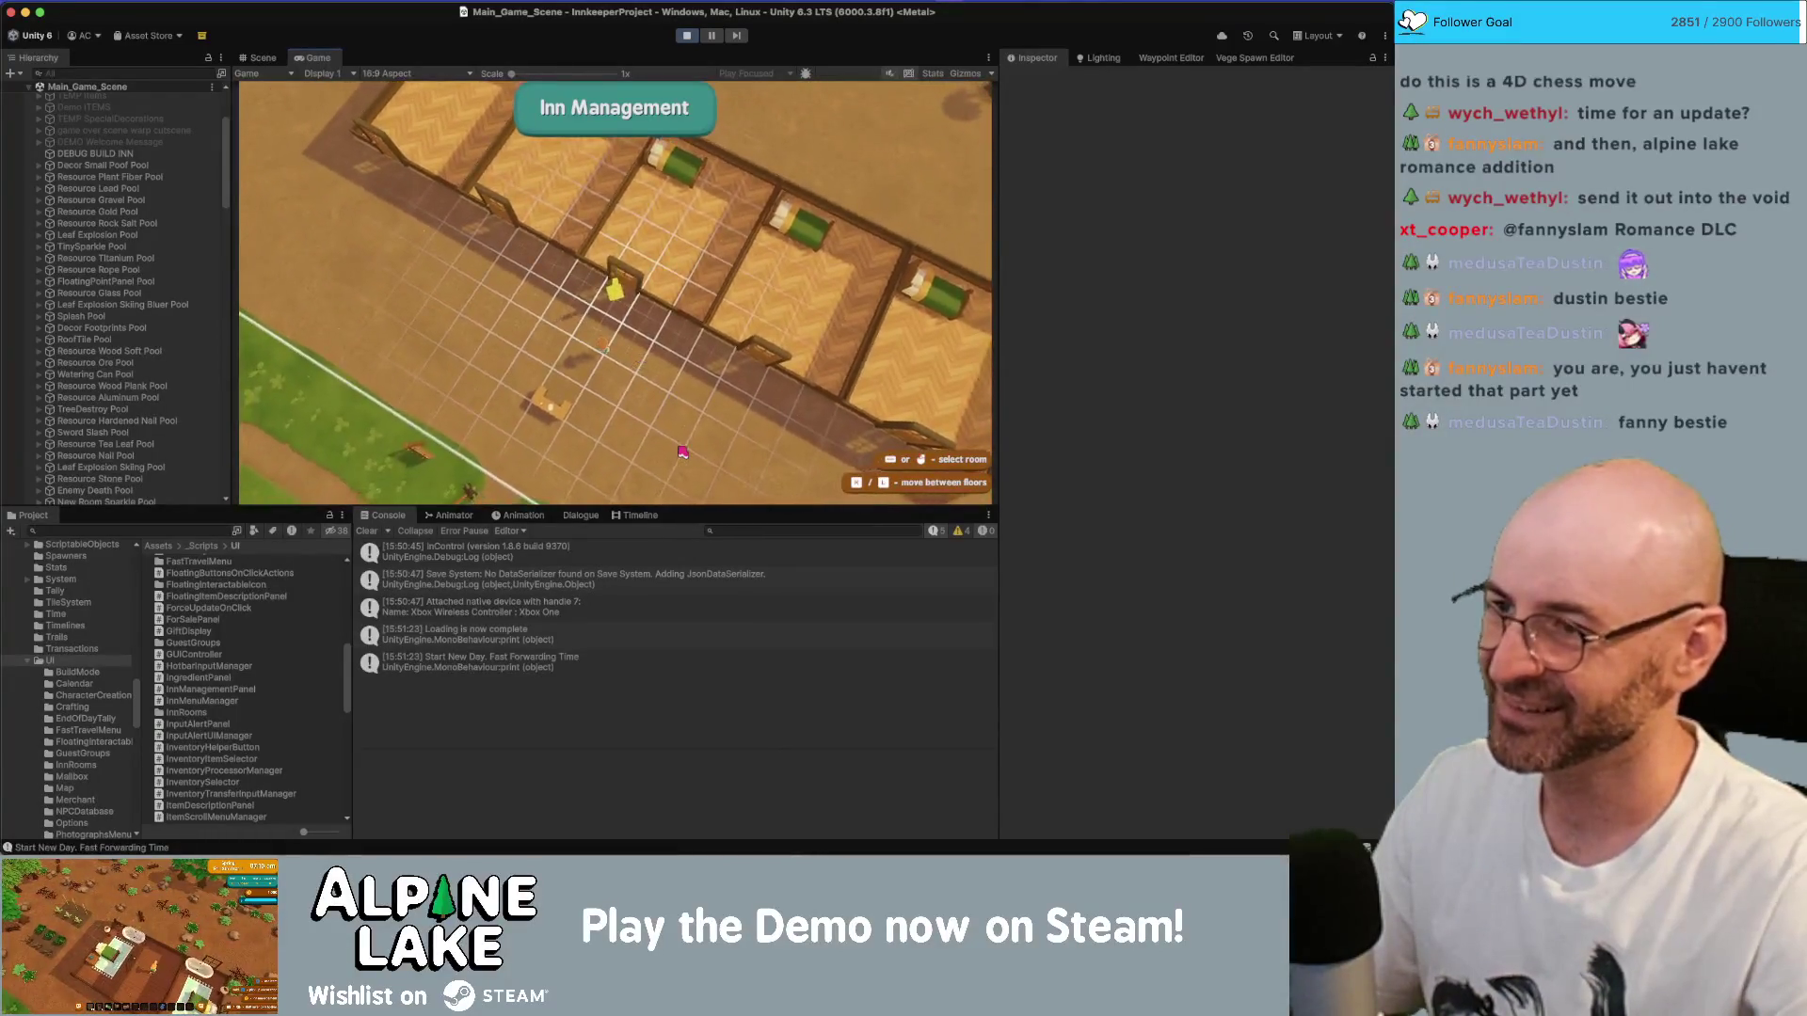
{"action": "key", "text": "Return"}
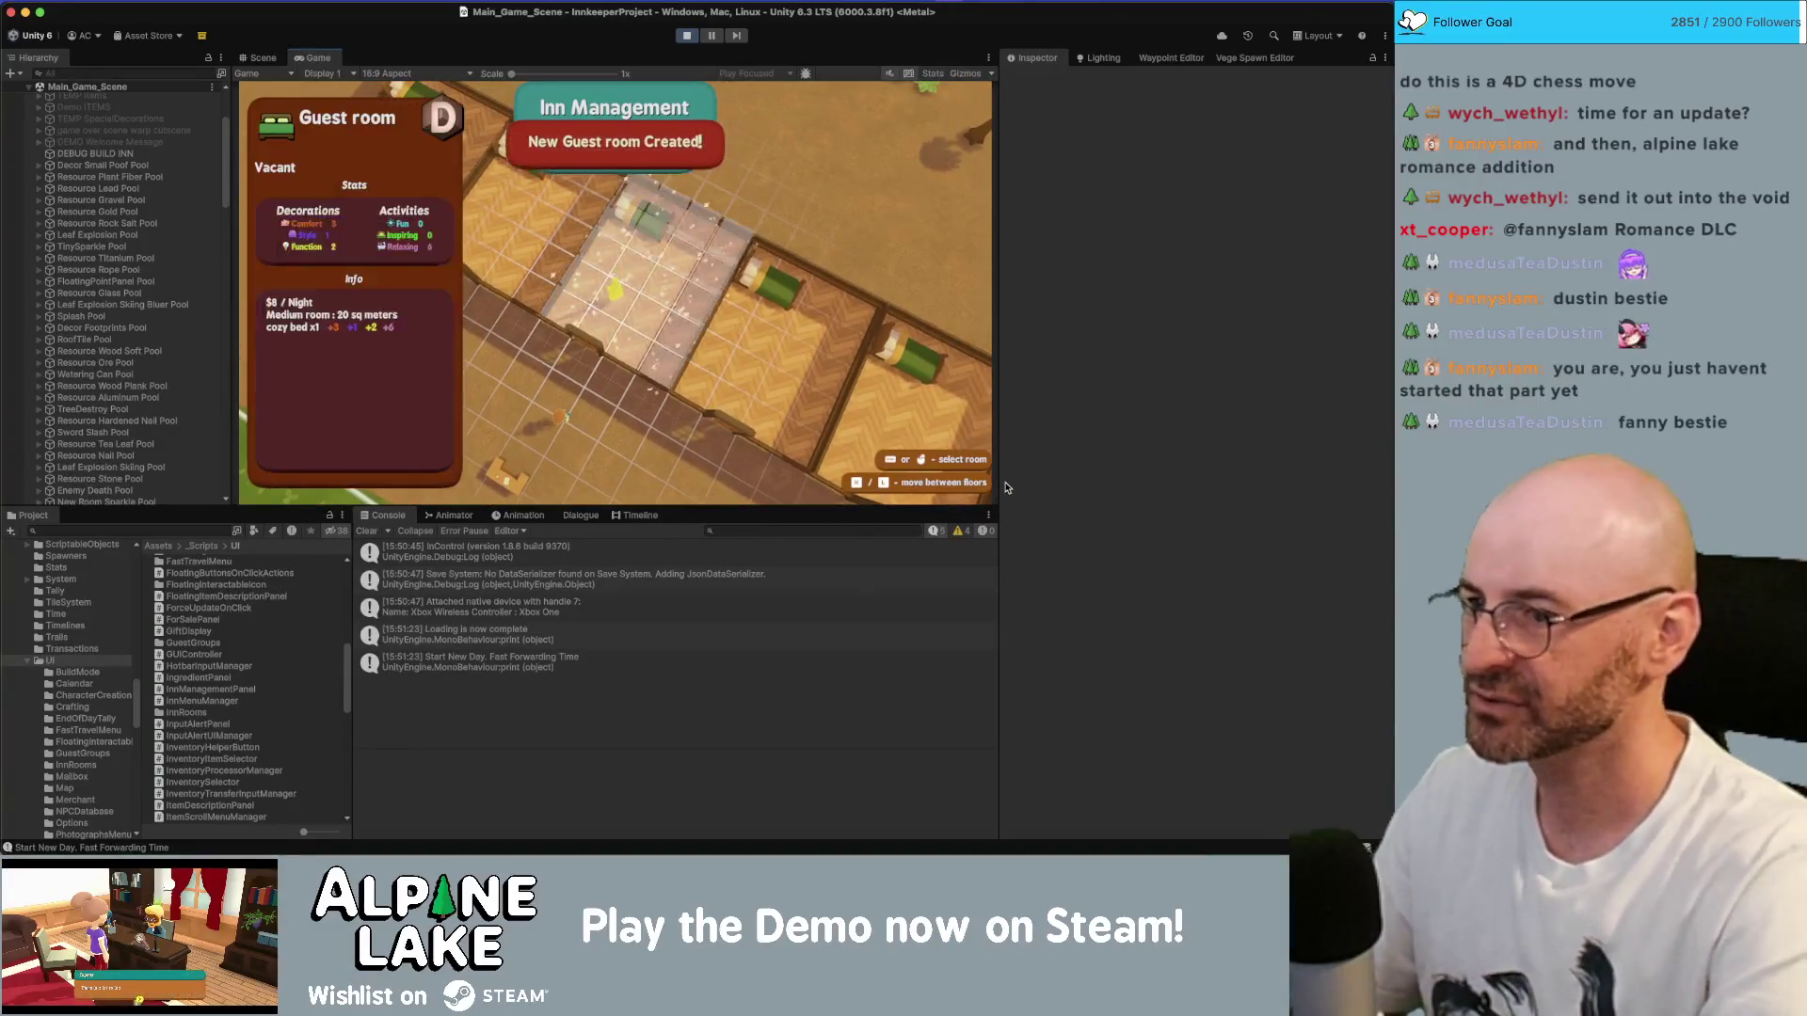
{"action": "key", "text": "Return"}
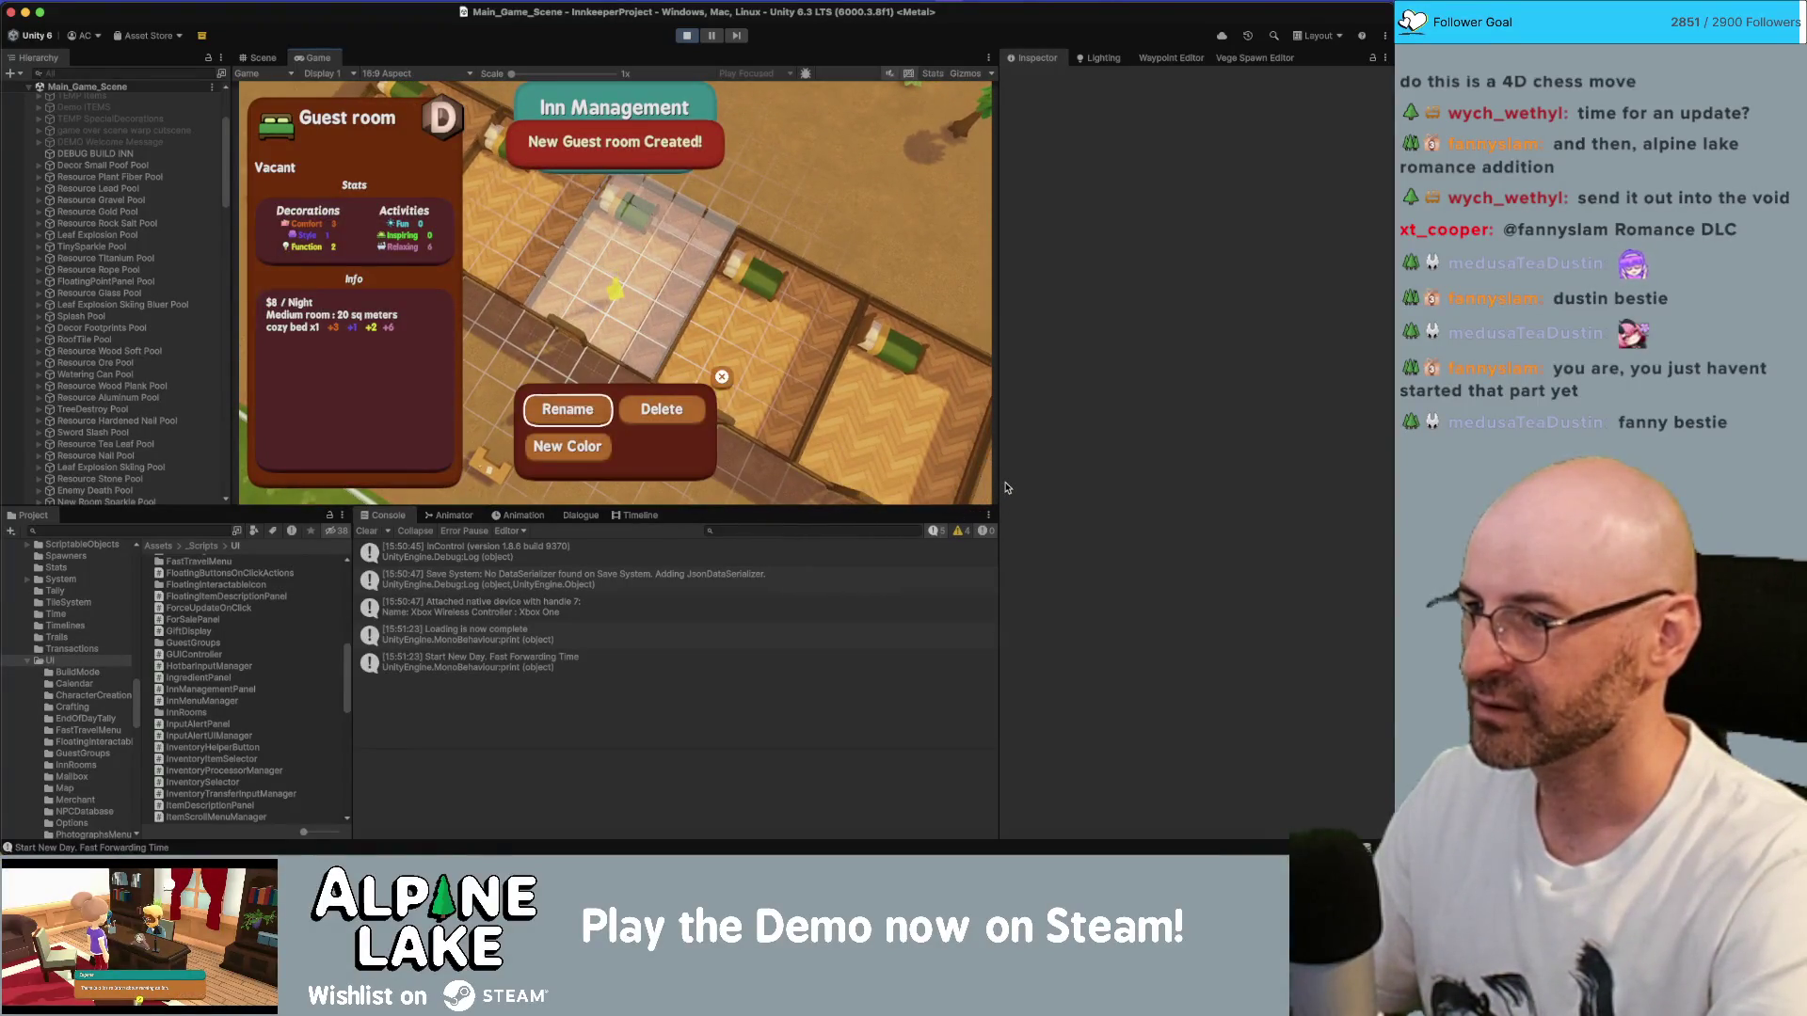
{"action": "key", "text": "BackSpace"}
{"action": "key", "text": "BackSpace"}
{"action": "key", "text": "BackSpace"}
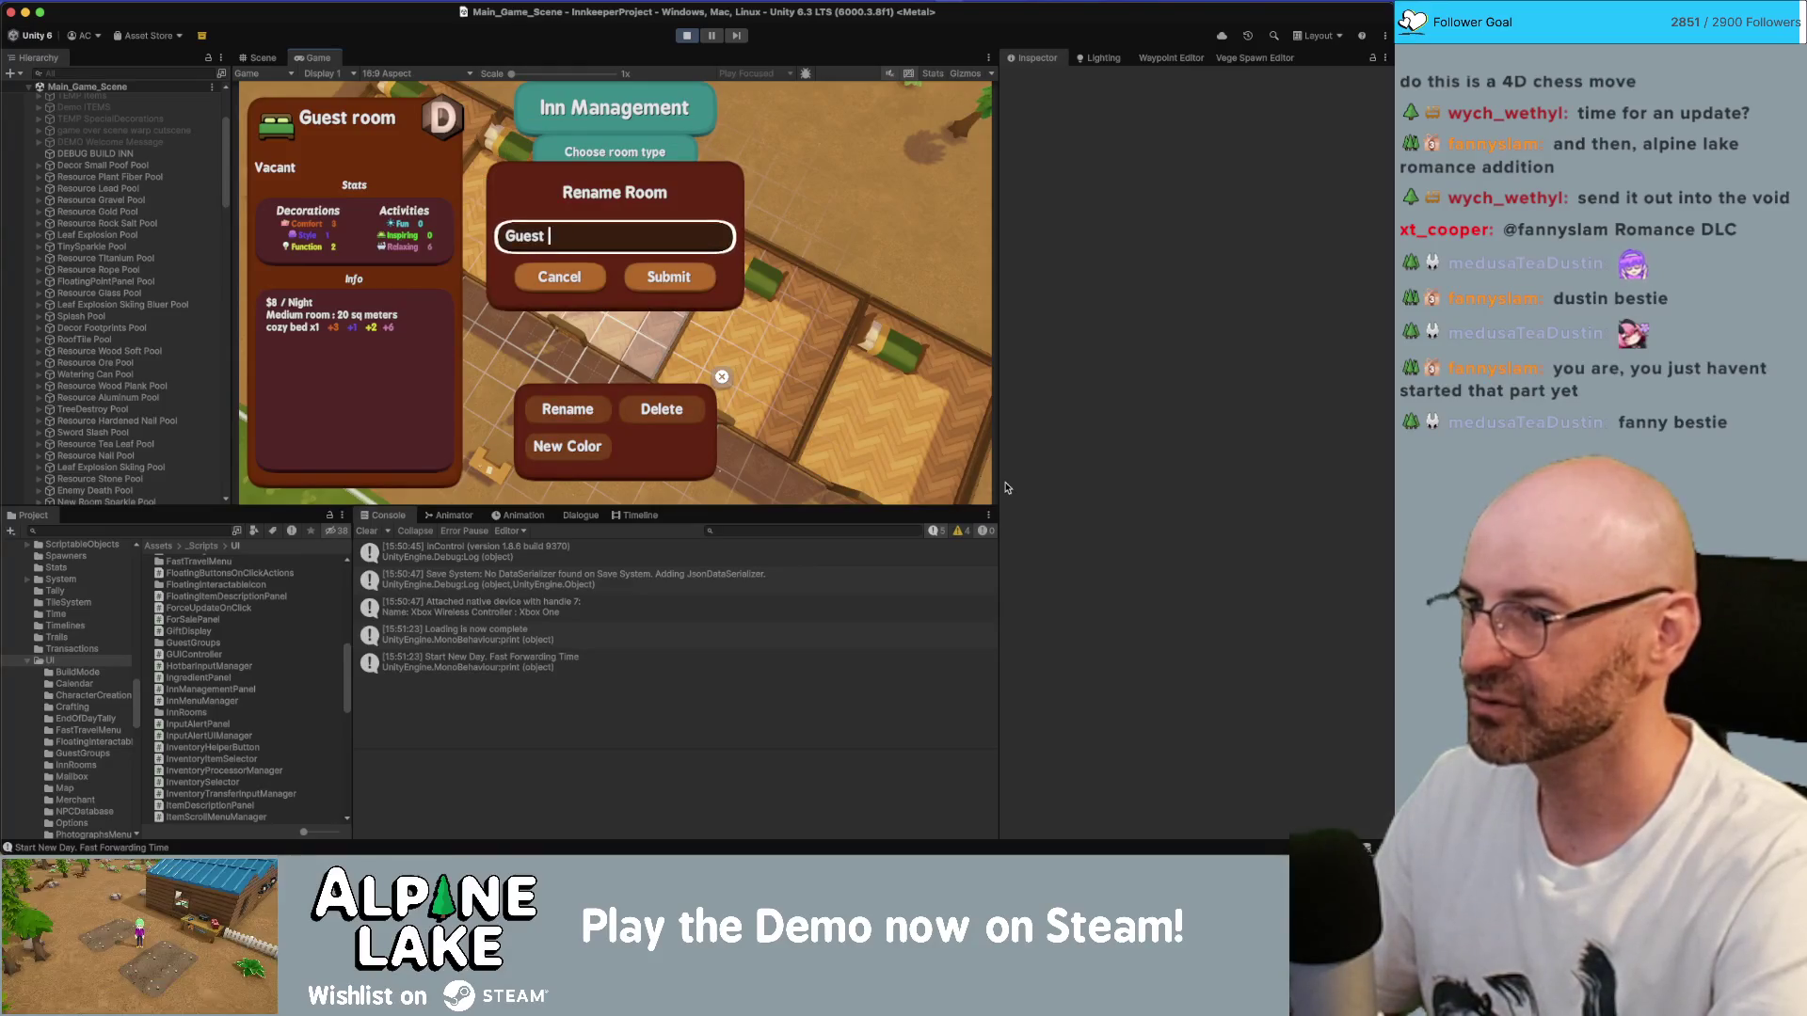
{"action": "key", "text": "BackSpace"}
{"action": "key", "text": "BackSpace"}
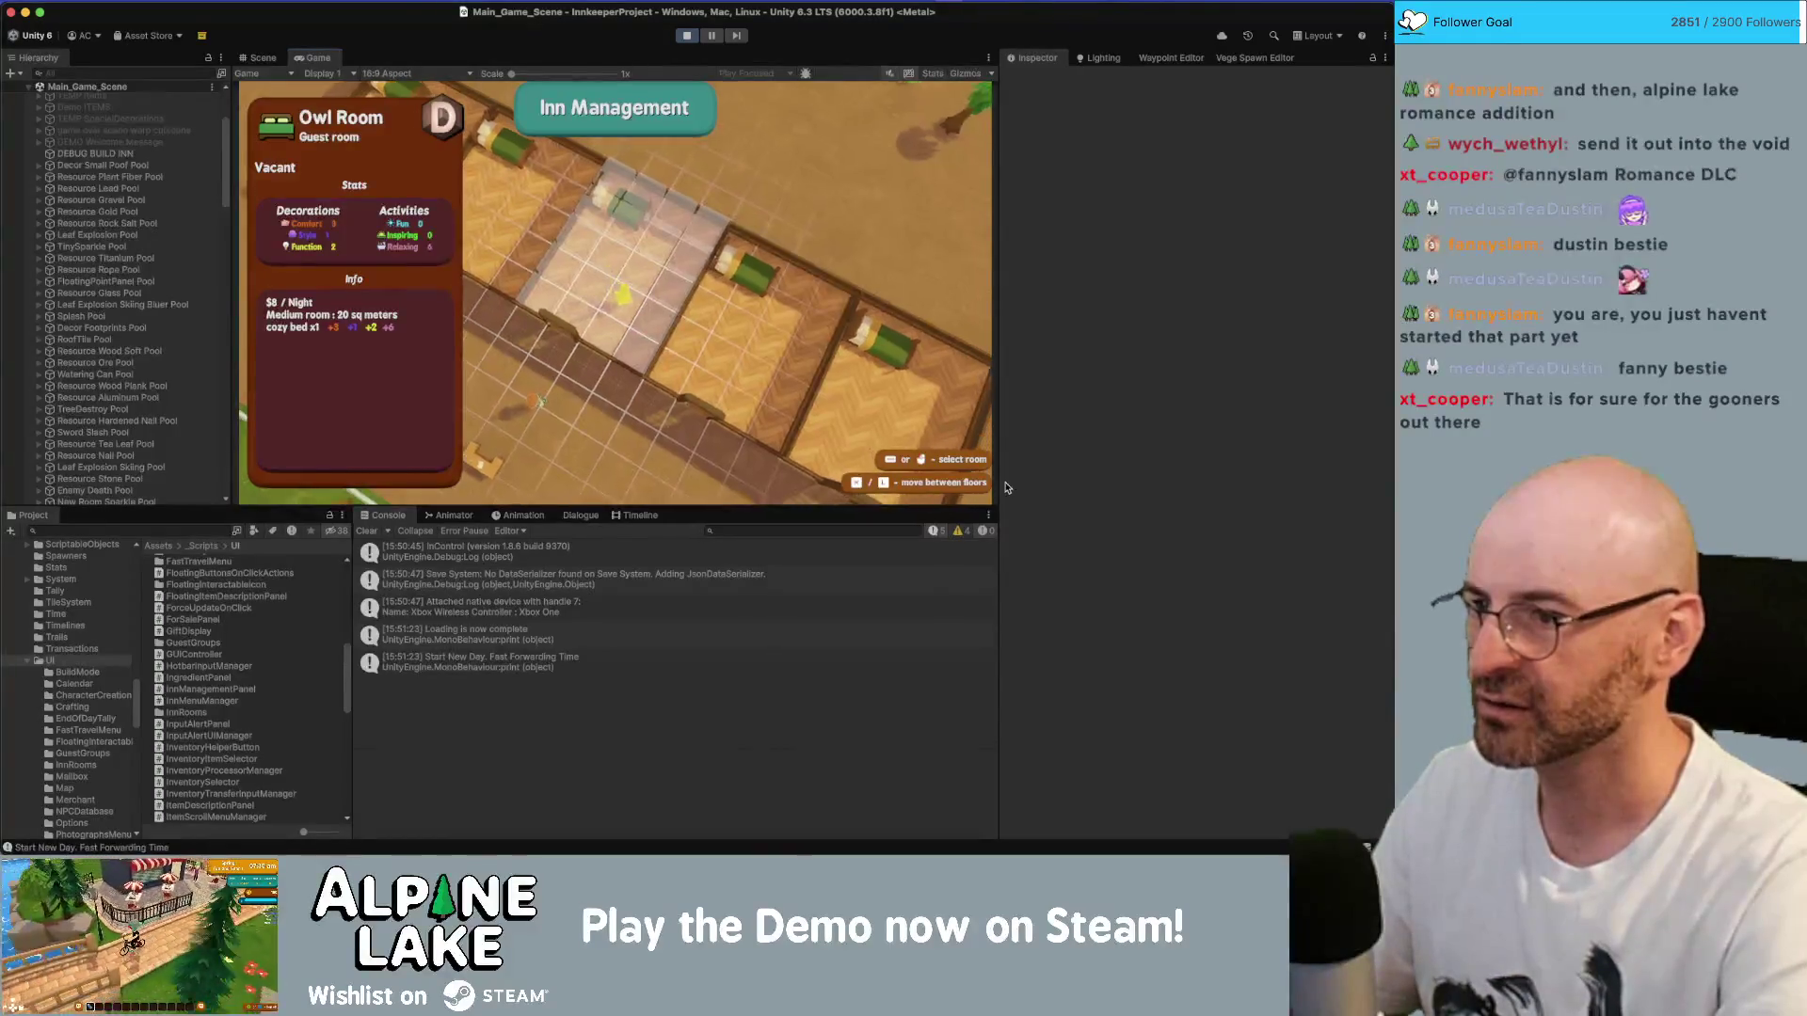
{"action": "key", "text": "Escape"}
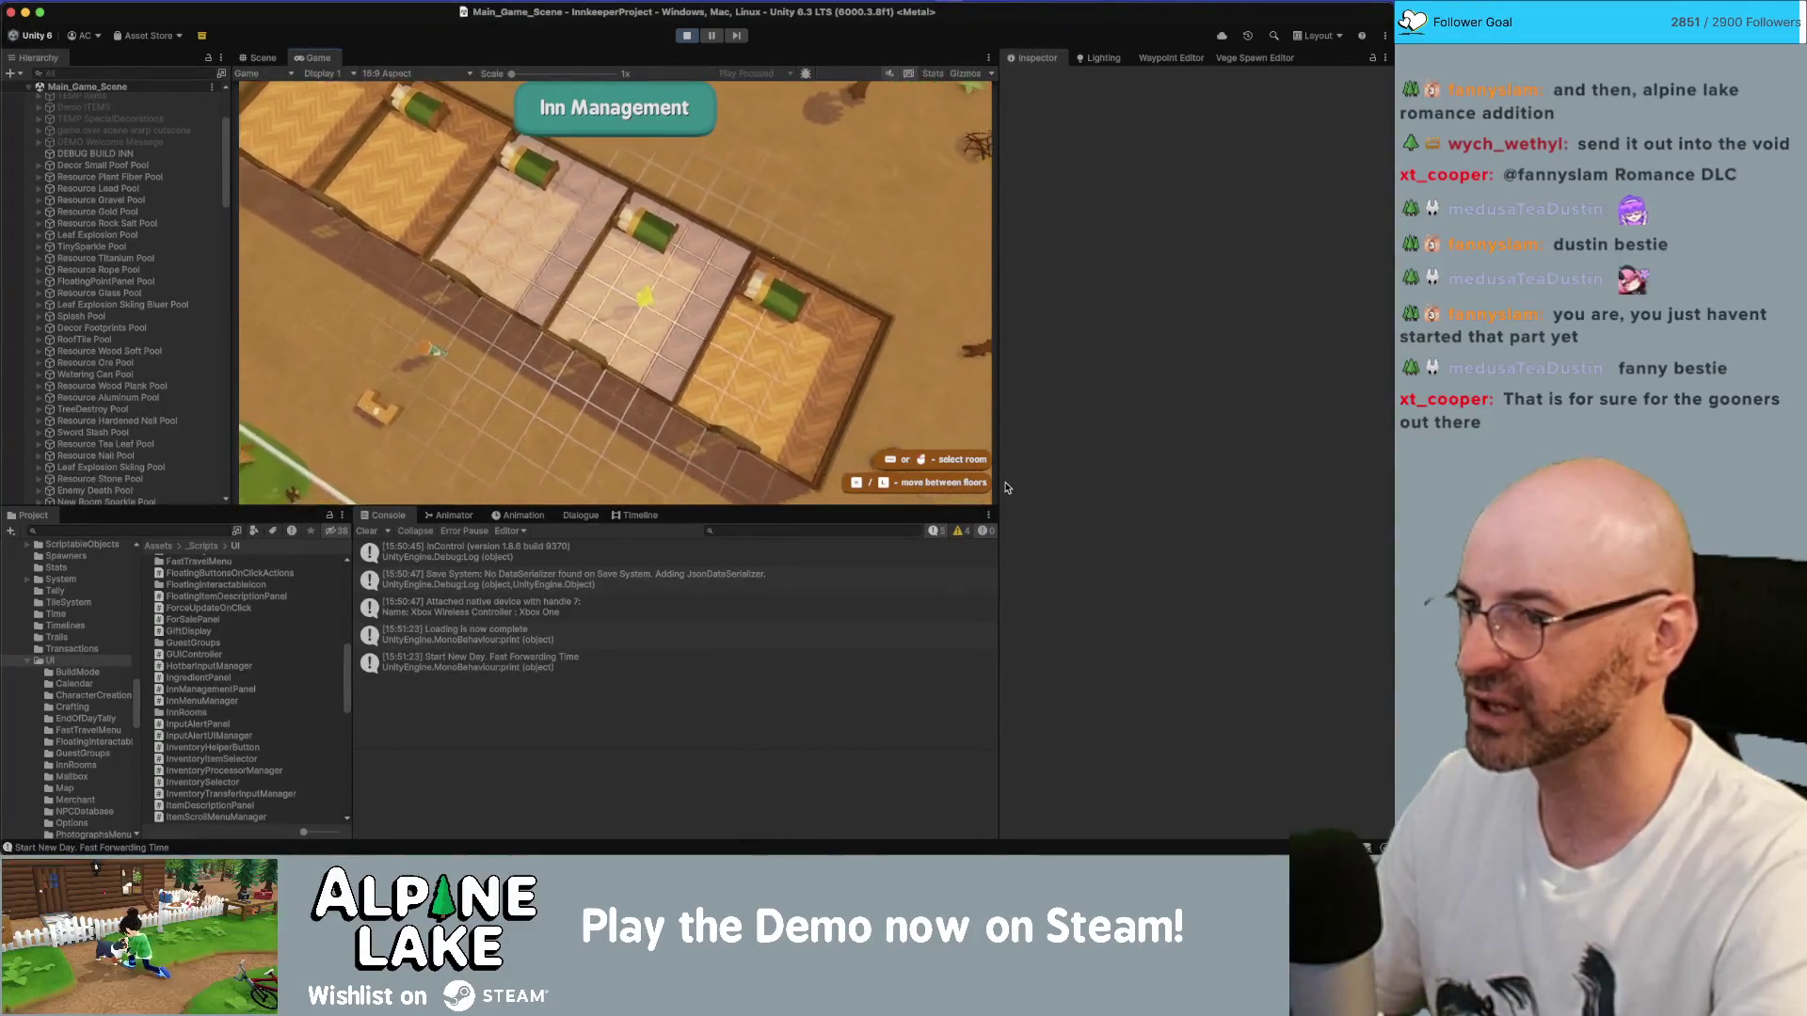
- Browse other rooms and room-type lists, picking Private Room for one, then view the Scene
{"action": "key", "text": "Return"}
{"action": "key", "text": "Down"}
{"action": "key", "text": "Return"}
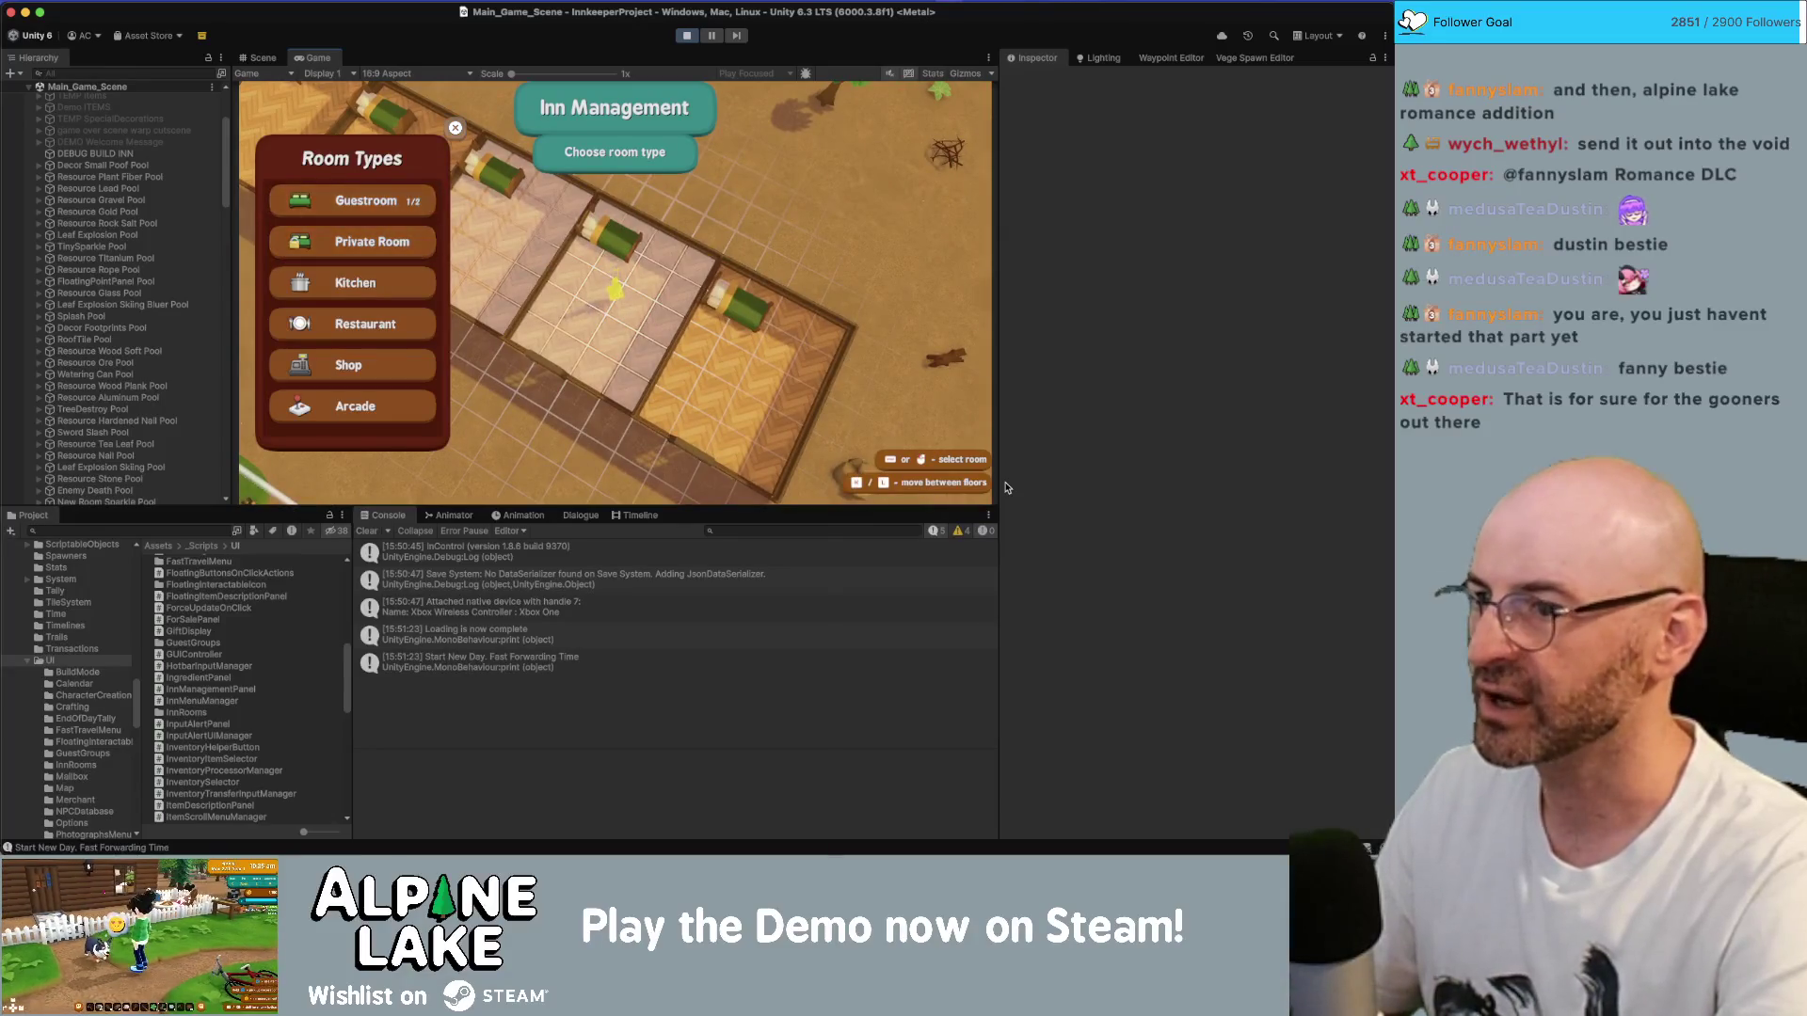
{"action": "key", "text": "Right"}
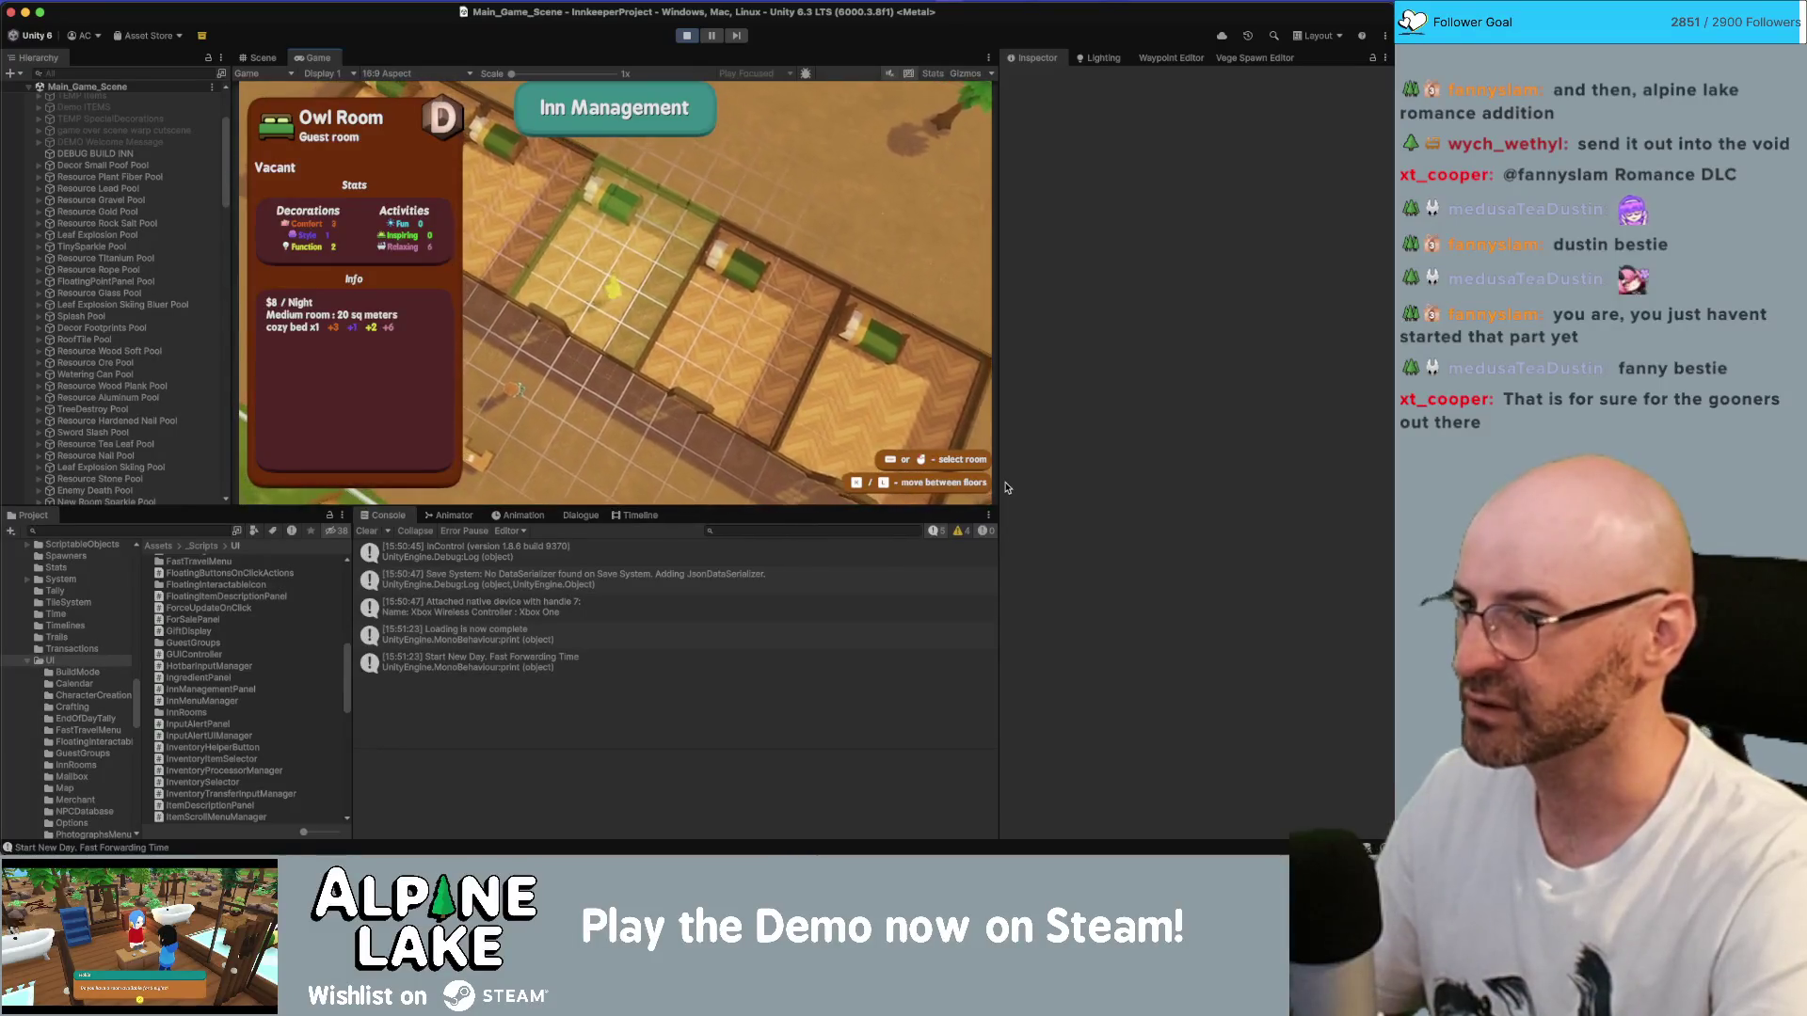
{"action": "key", "text": "Escape"}
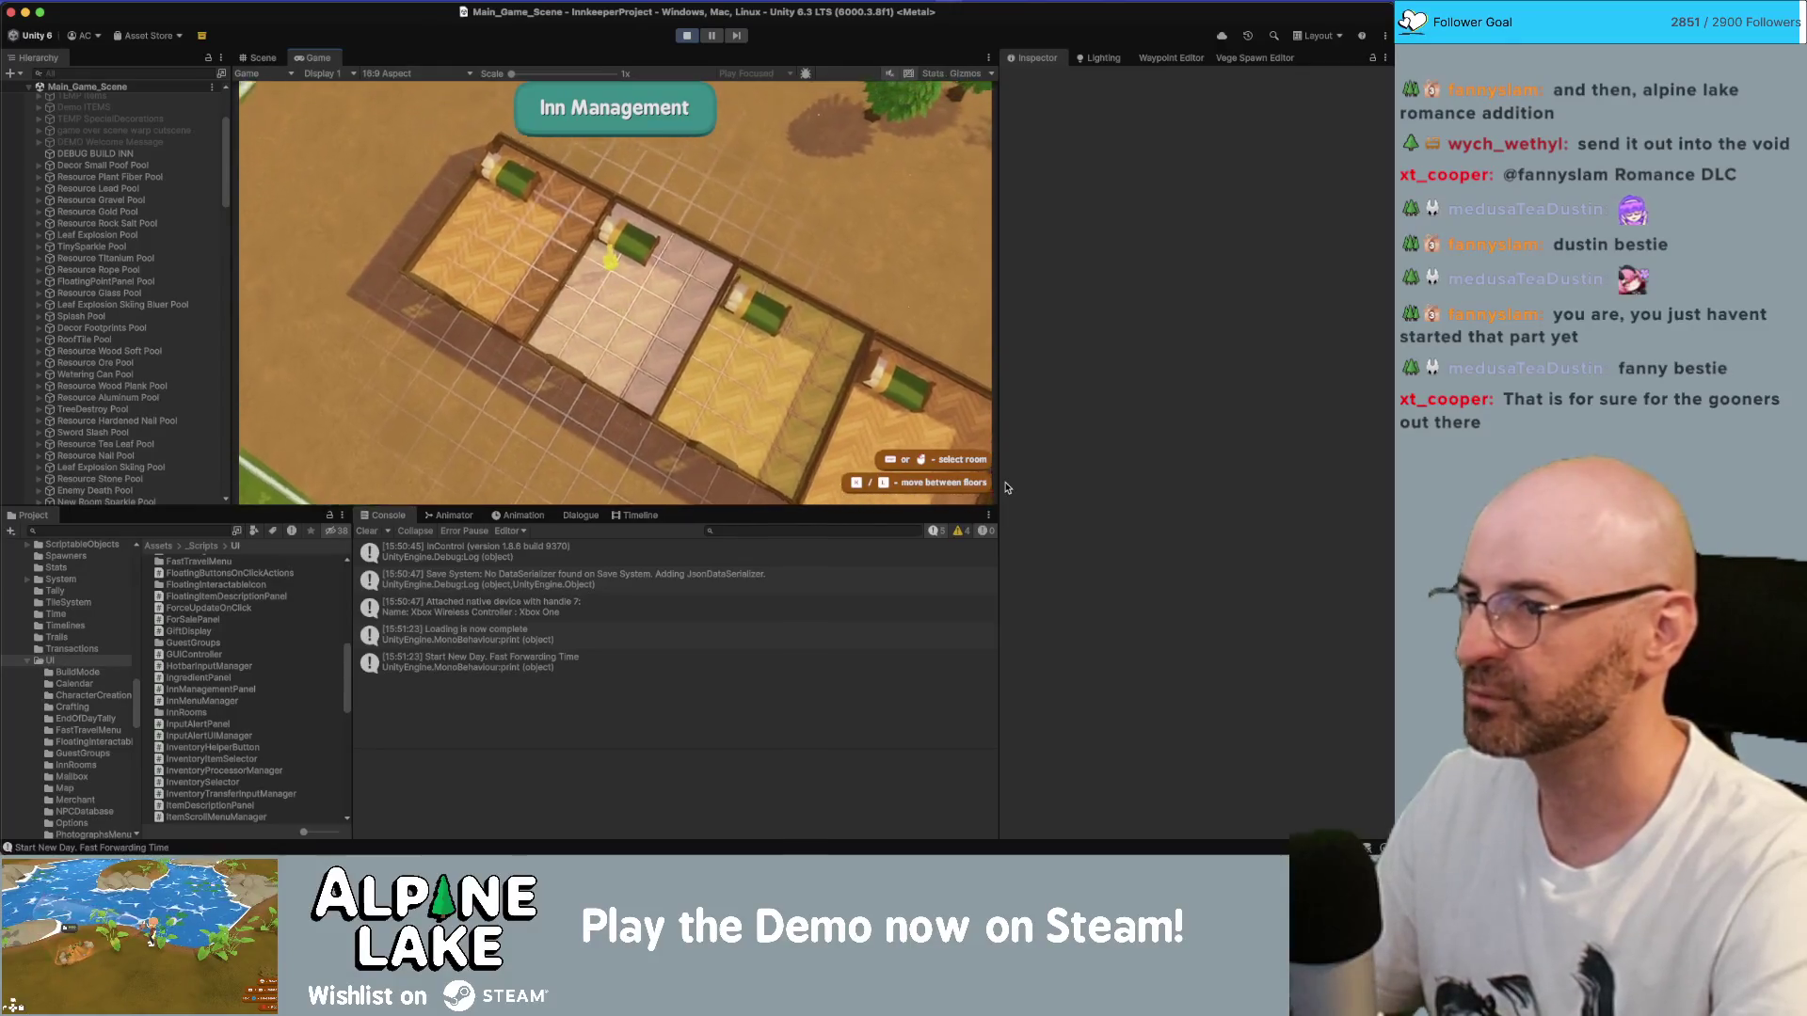
{"action": "key", "text": "Return"}
{"action": "key", "text": "Return"}
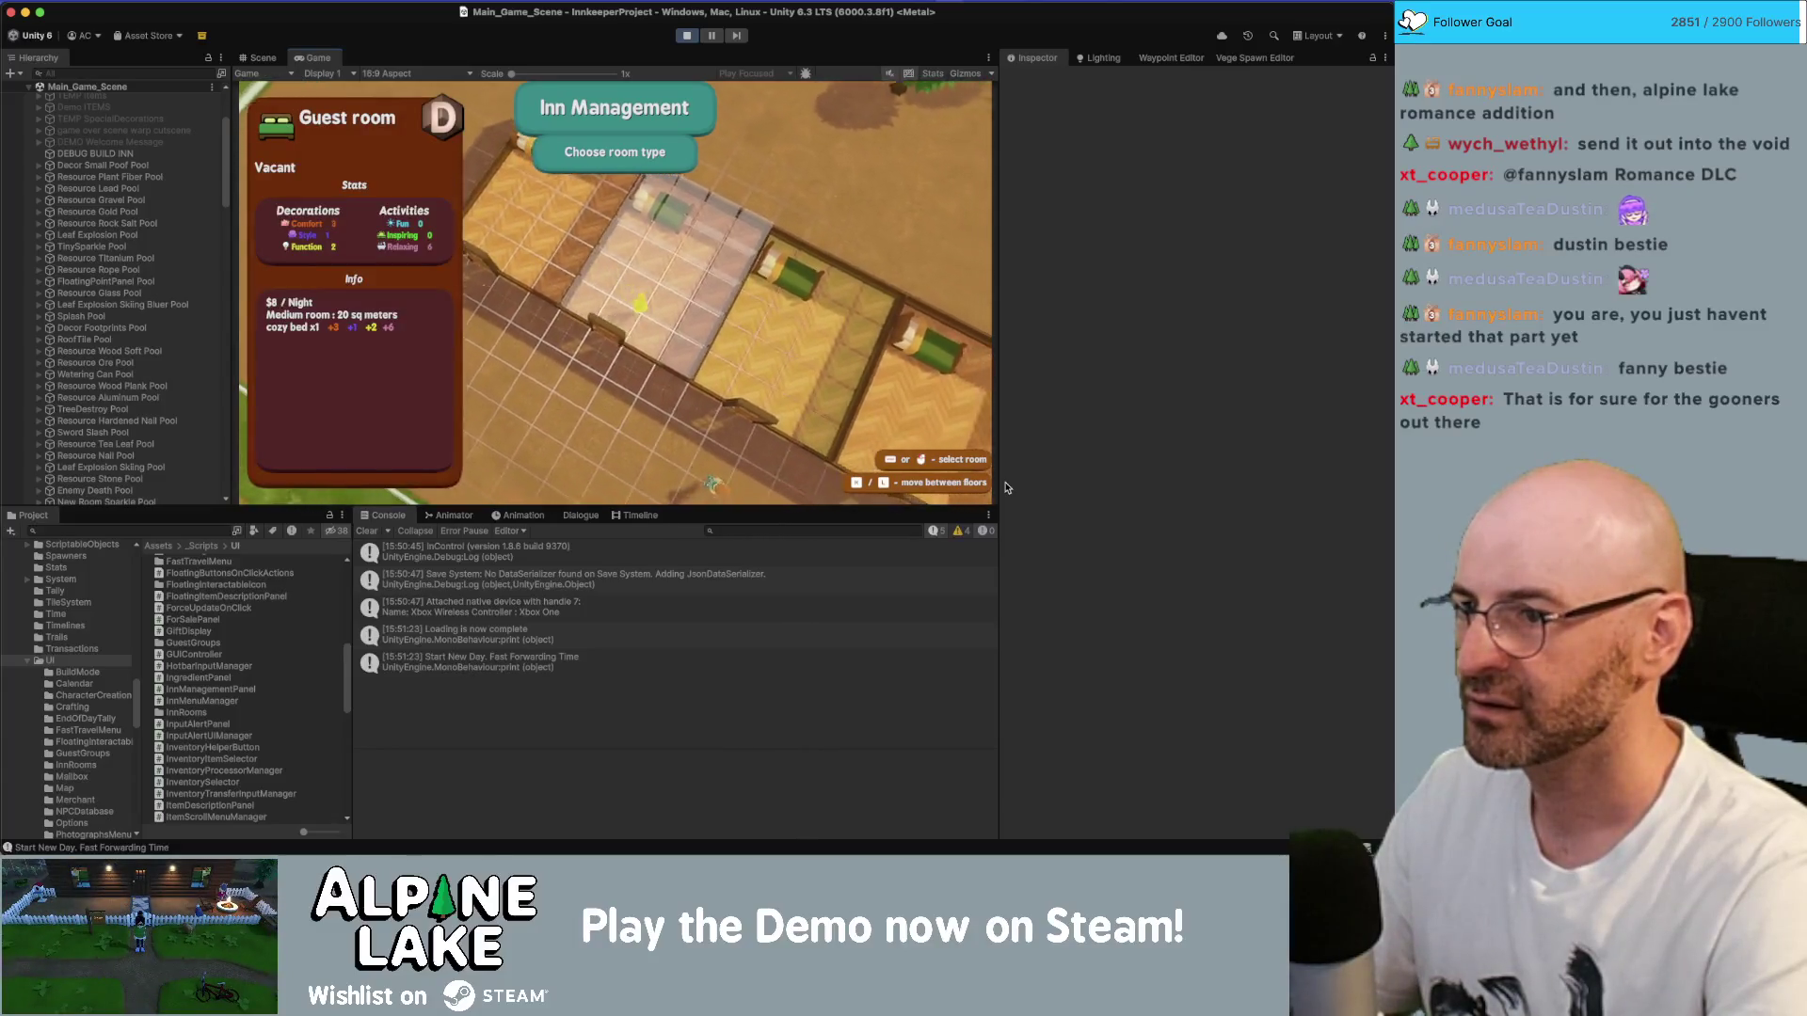
{"action": "key", "text": "Escape"}
{"action": "key", "text": "space"}
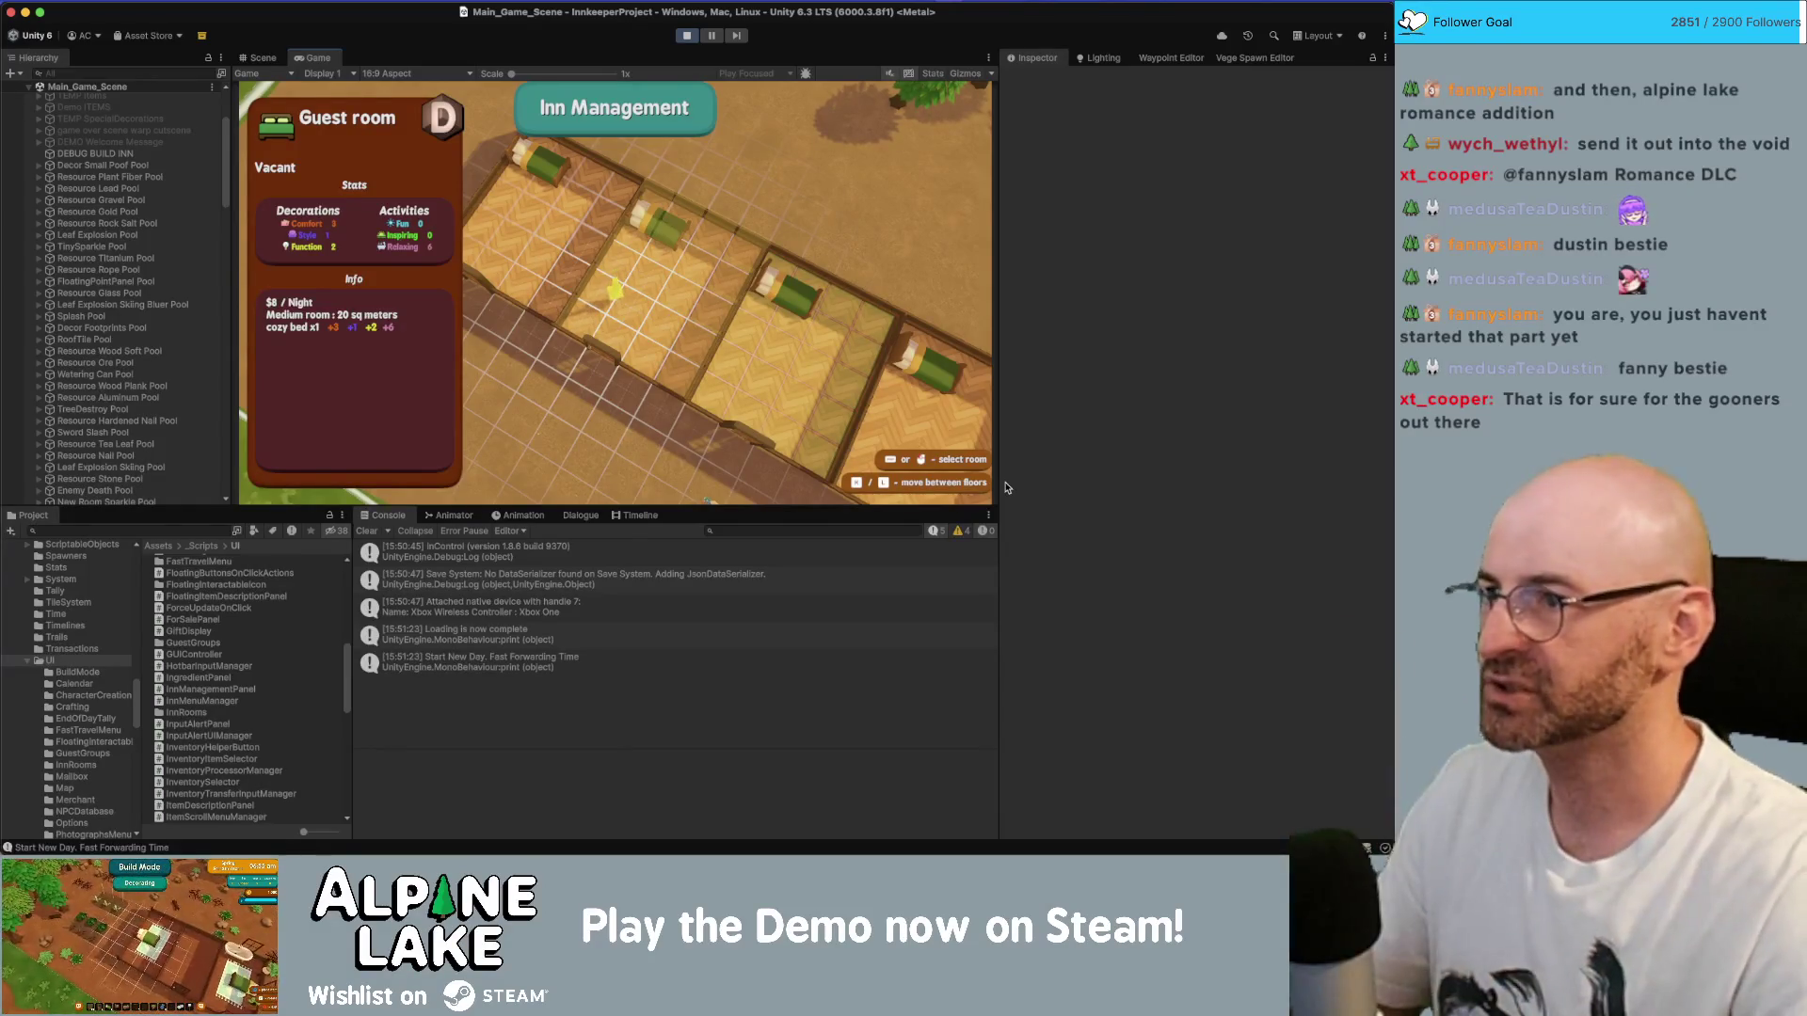
{"action": "left_click", "coordinate": [252, 56]}
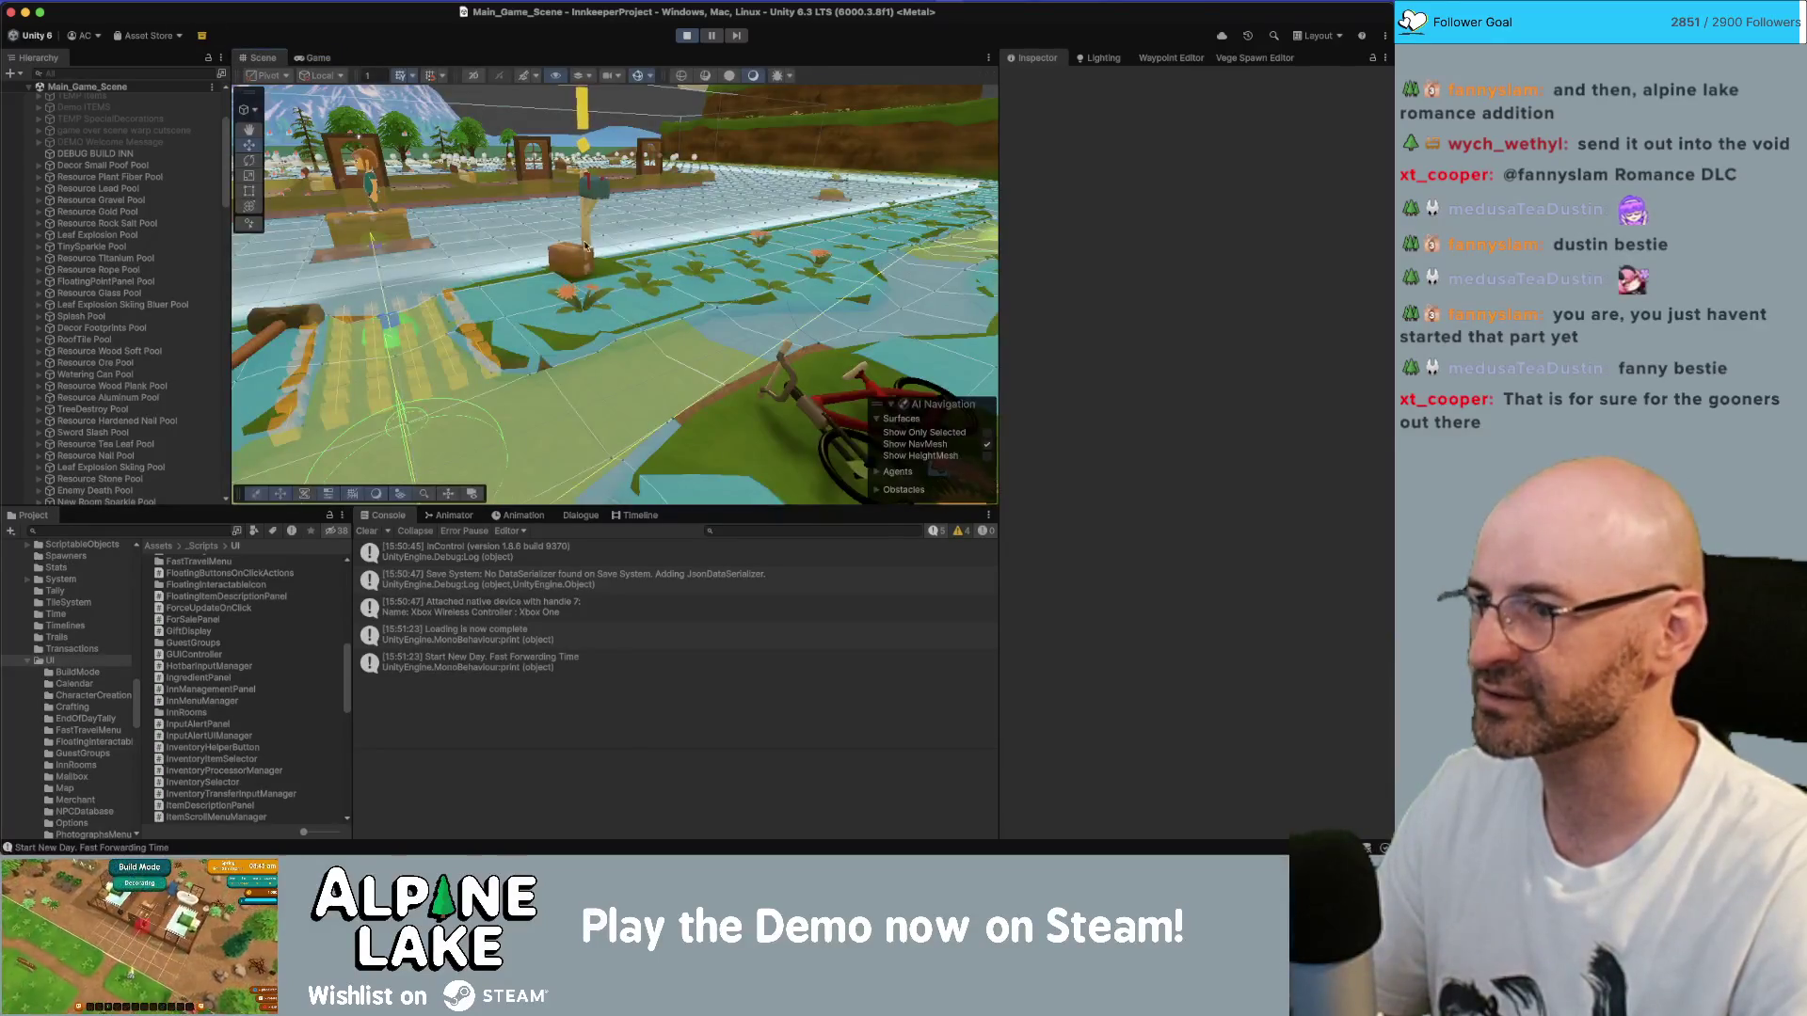
{"action": "mouse_move", "coordinate": [585, 247]}
{"action": "left_mouse_down"}
{"action": "mouse_move", "coordinate": [576, 140]}
{"action": "mouse_move", "coordinate": [552, 195]}
{"action": "mouse_move", "coordinate": [1307, 263]}
{"action": "mouse_move", "coordinate": [1381, 251]}
{"action": "mouse_move", "coordinate": [1445, 307]}
{"action": "left_mouse_up"}
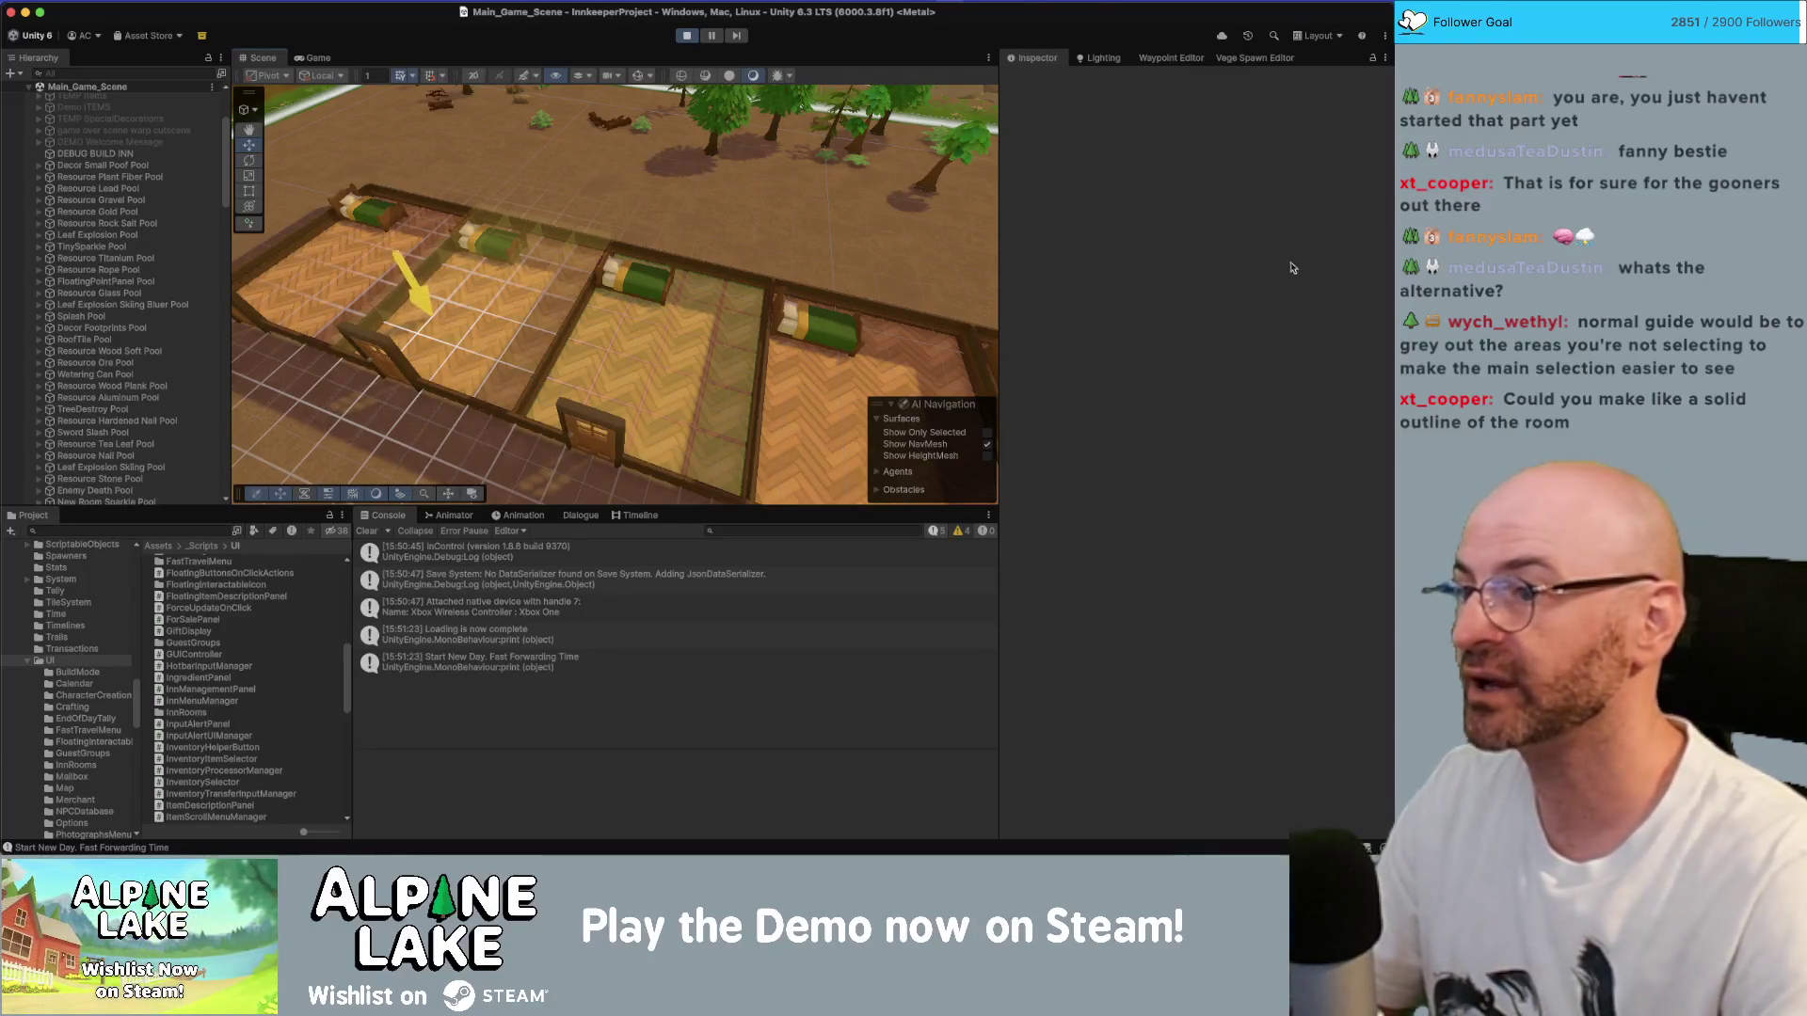
{"action": "mouse_move", "coordinate": [563, 311]}
{"action": "left_mouse_down"}
{"action": "mouse_move", "coordinate": [563, 368]}
{"action": "mouse_move", "coordinate": [643, 269]}
{"action": "left_mouse_up"}
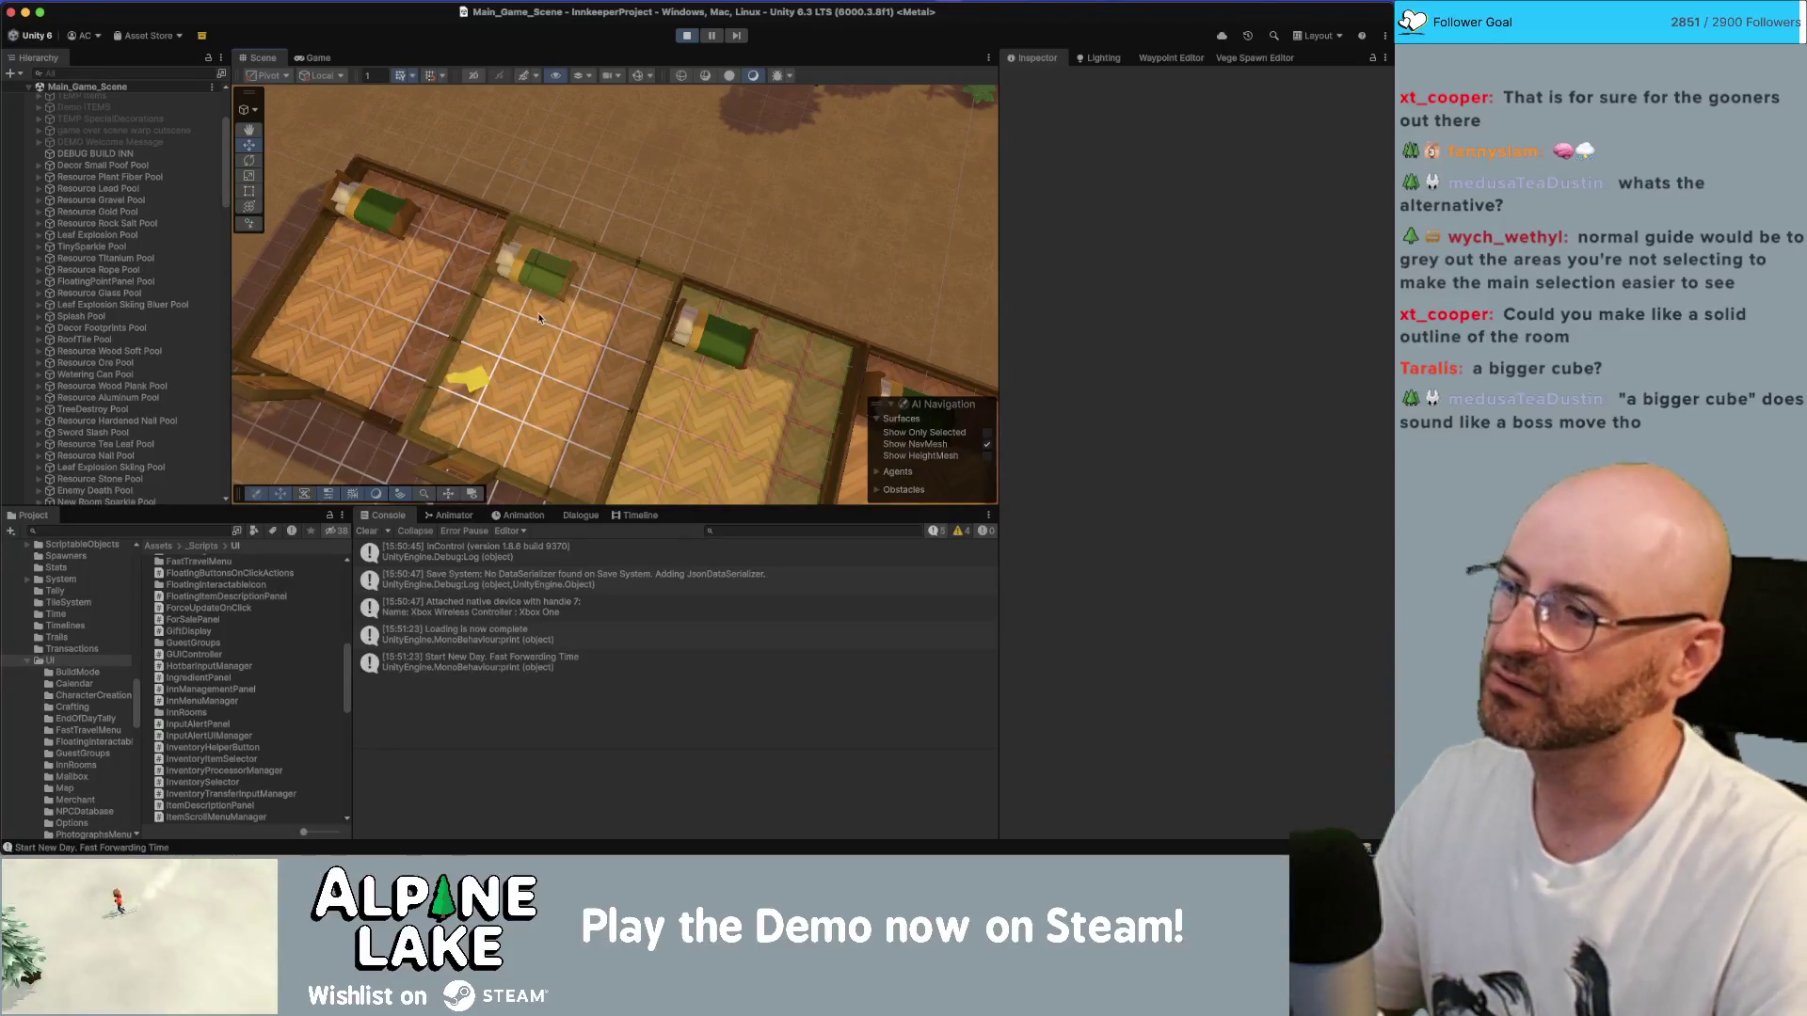
- Return to the Game view showing the row of single-bed guest rooms
{"action": "left_click", "coordinate": [320, 59]}
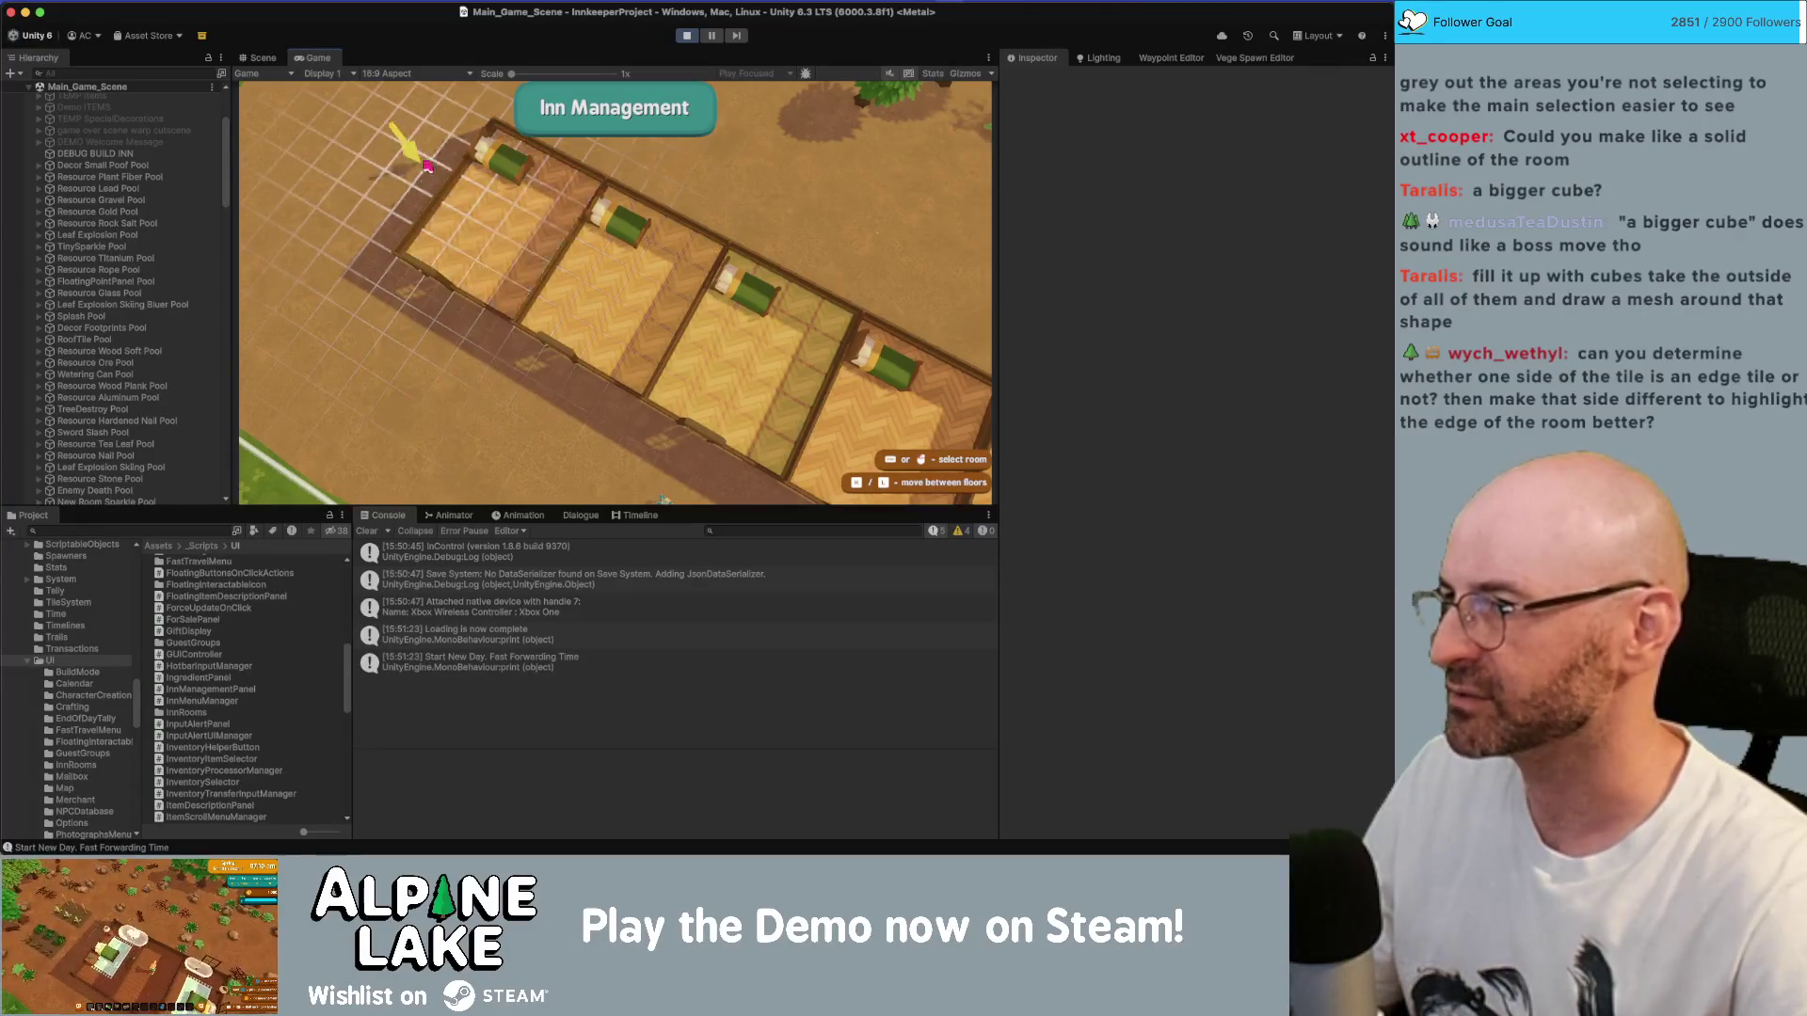
- Check the highlight on three guest rooms in the running game, then stop play mode
{"action": "left_click", "coordinate": [503, 192]}
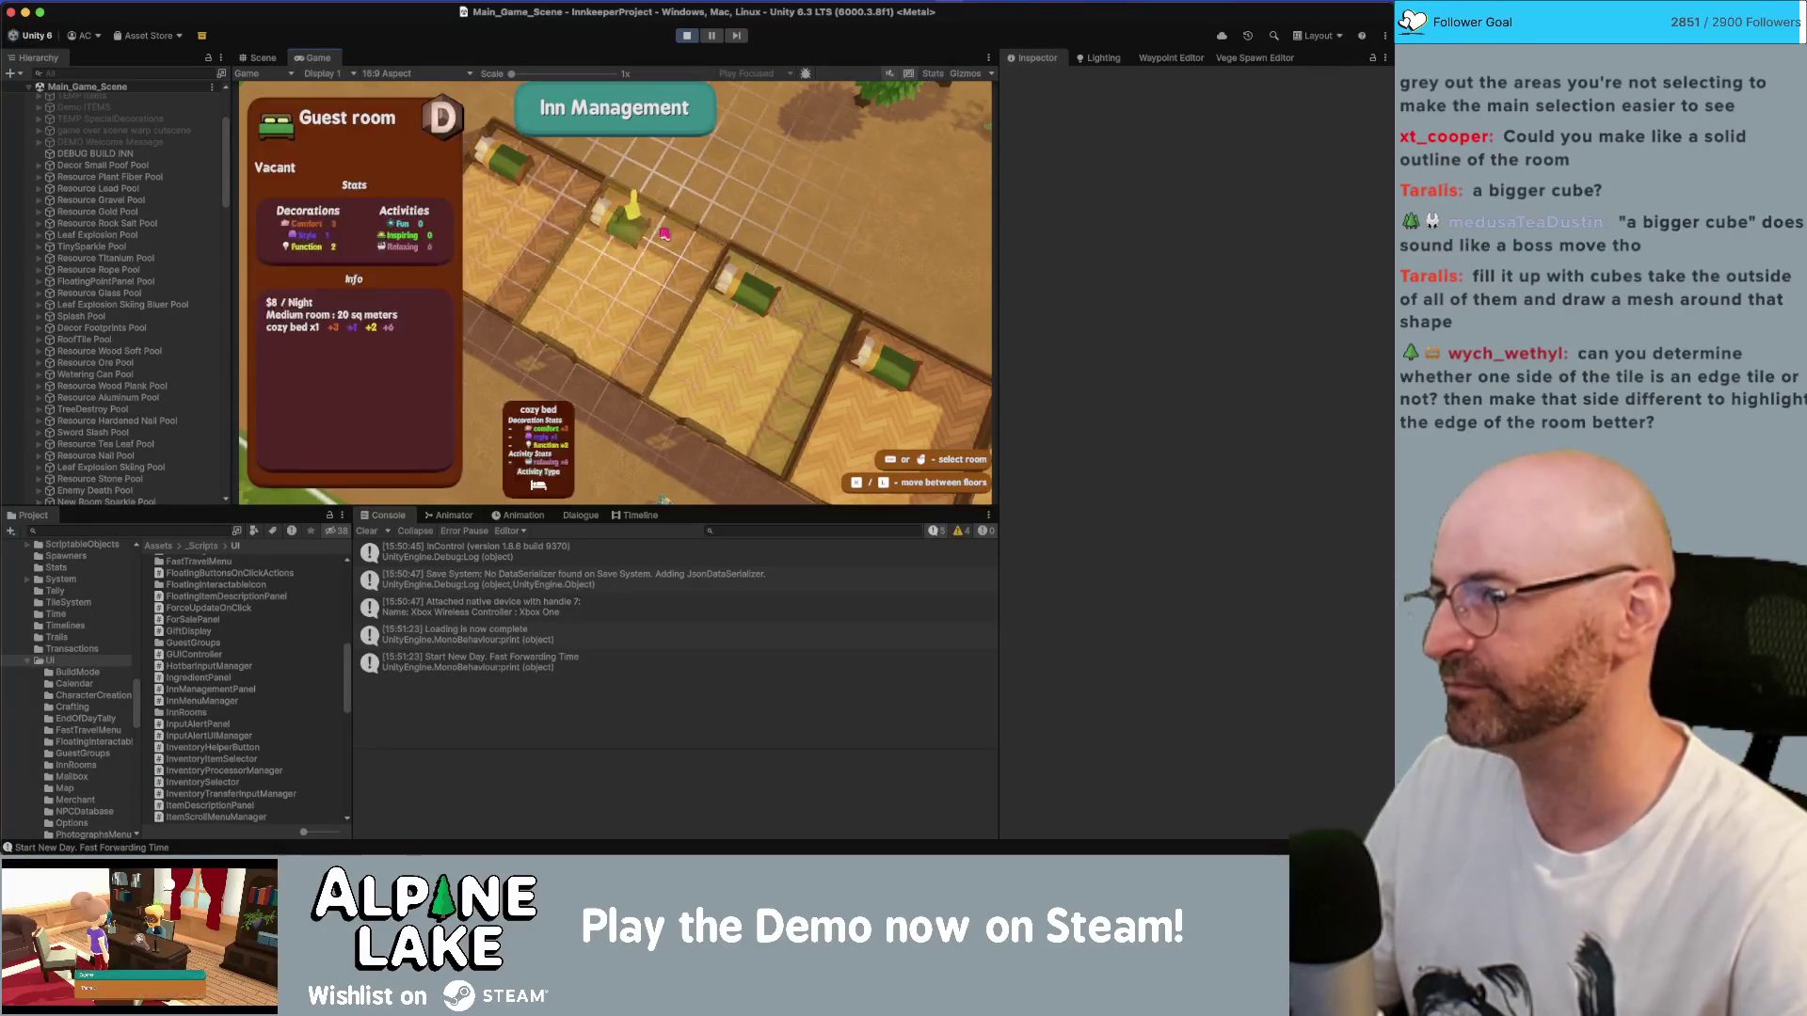
{"action": "left_click", "coordinate": [671, 230]}
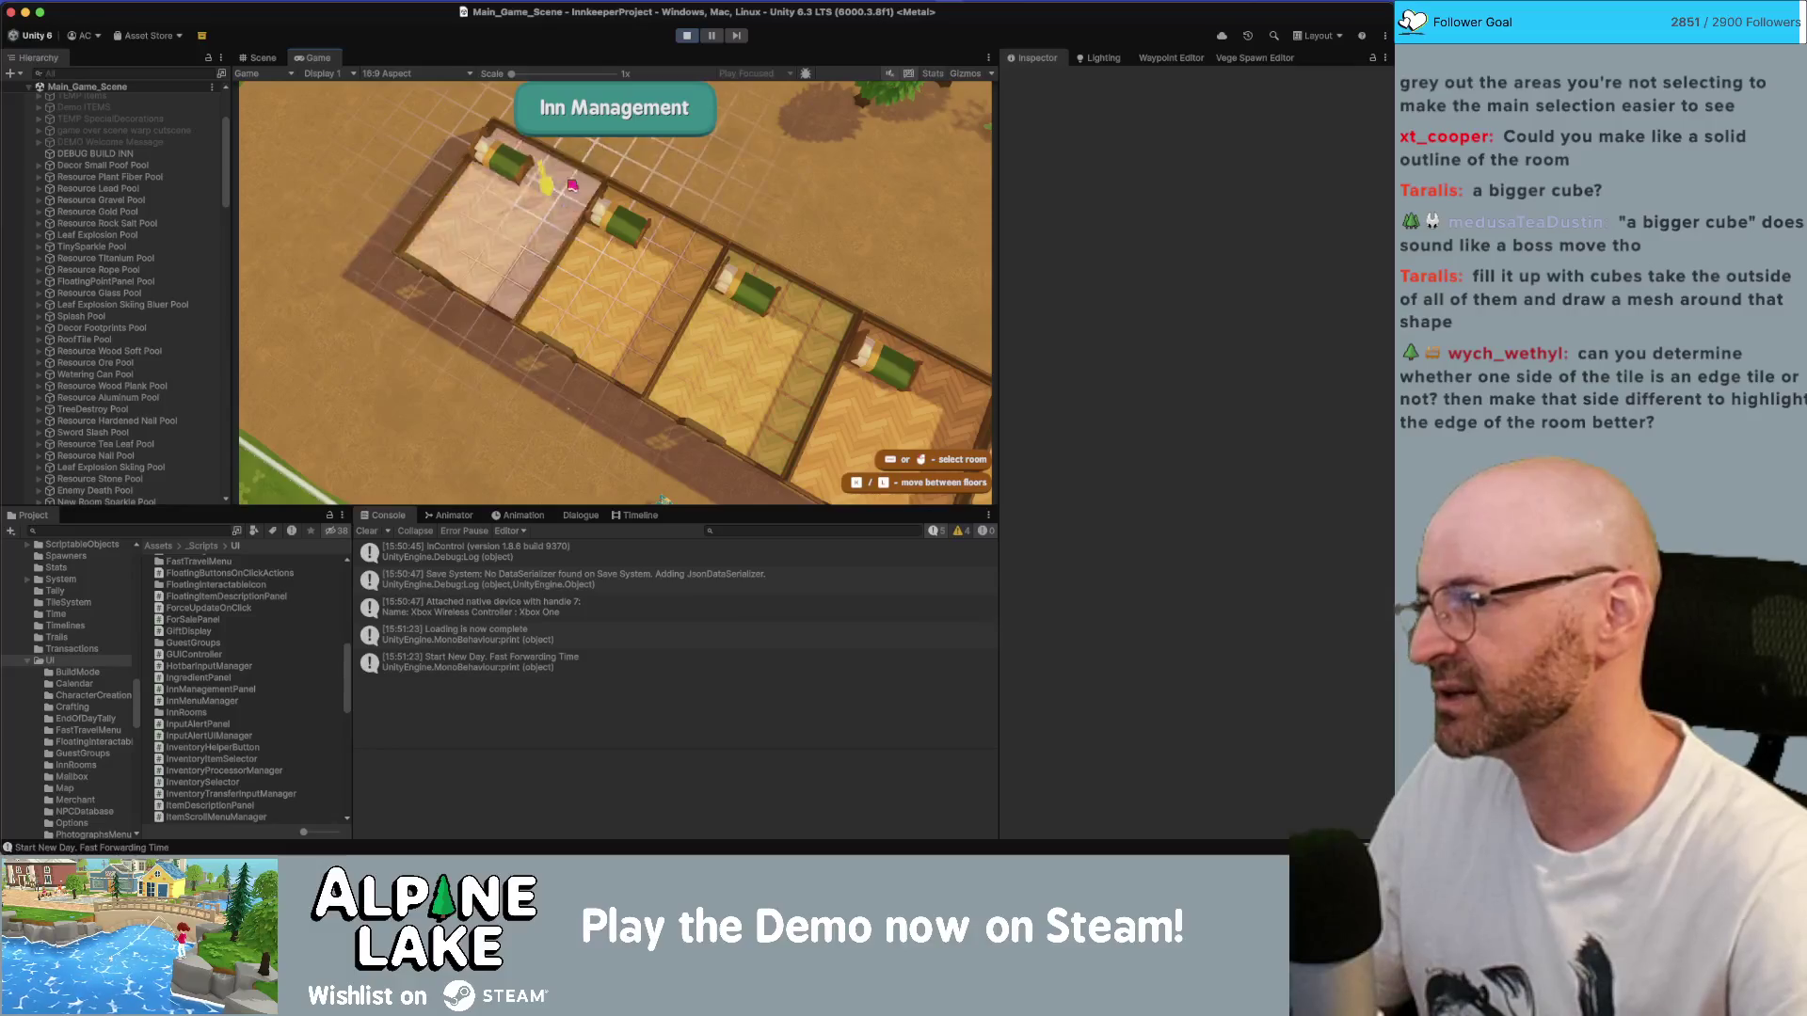
{"action": "left_click", "coordinate": [527, 221]}
{"action": "key", "text": "Escape"}
{"action": "left_click", "coordinate": [686, 38]}
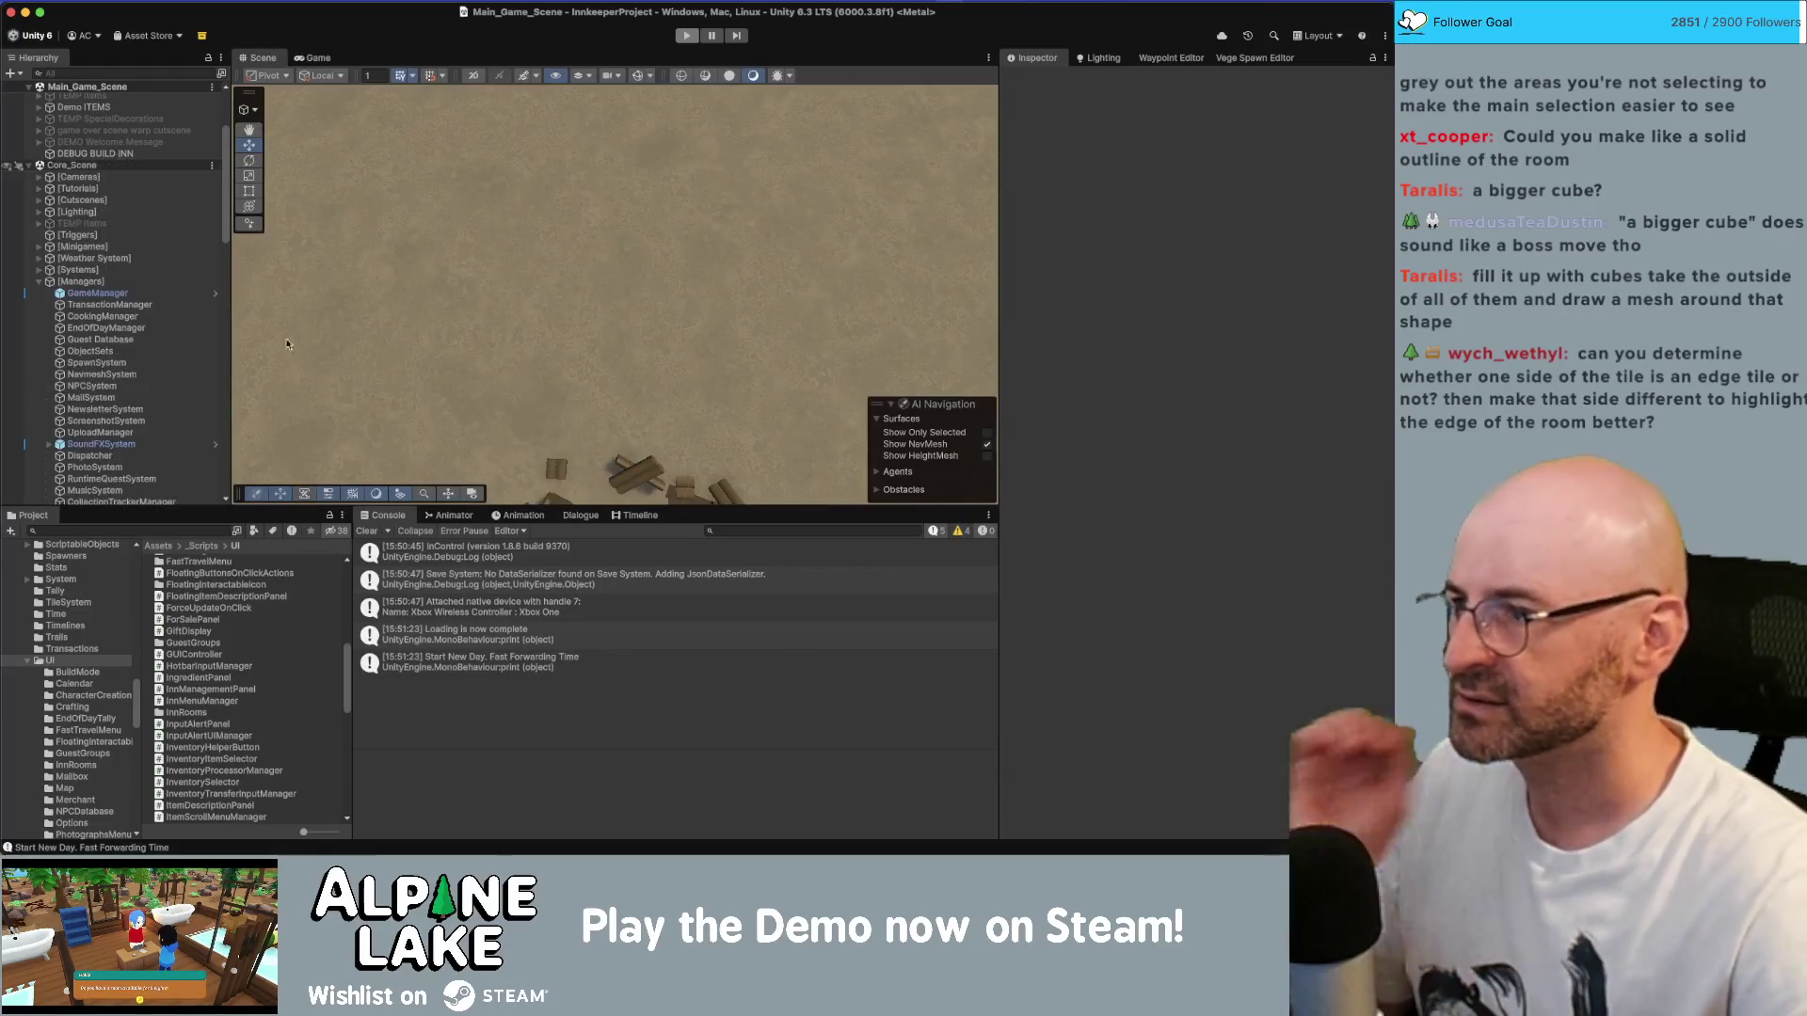
- Find the Build Foundation prefab in the project assets and open it for editing
{"action": "left_click", "coordinate": [127, 530]}
{"action": "type", "text": "foundation"}
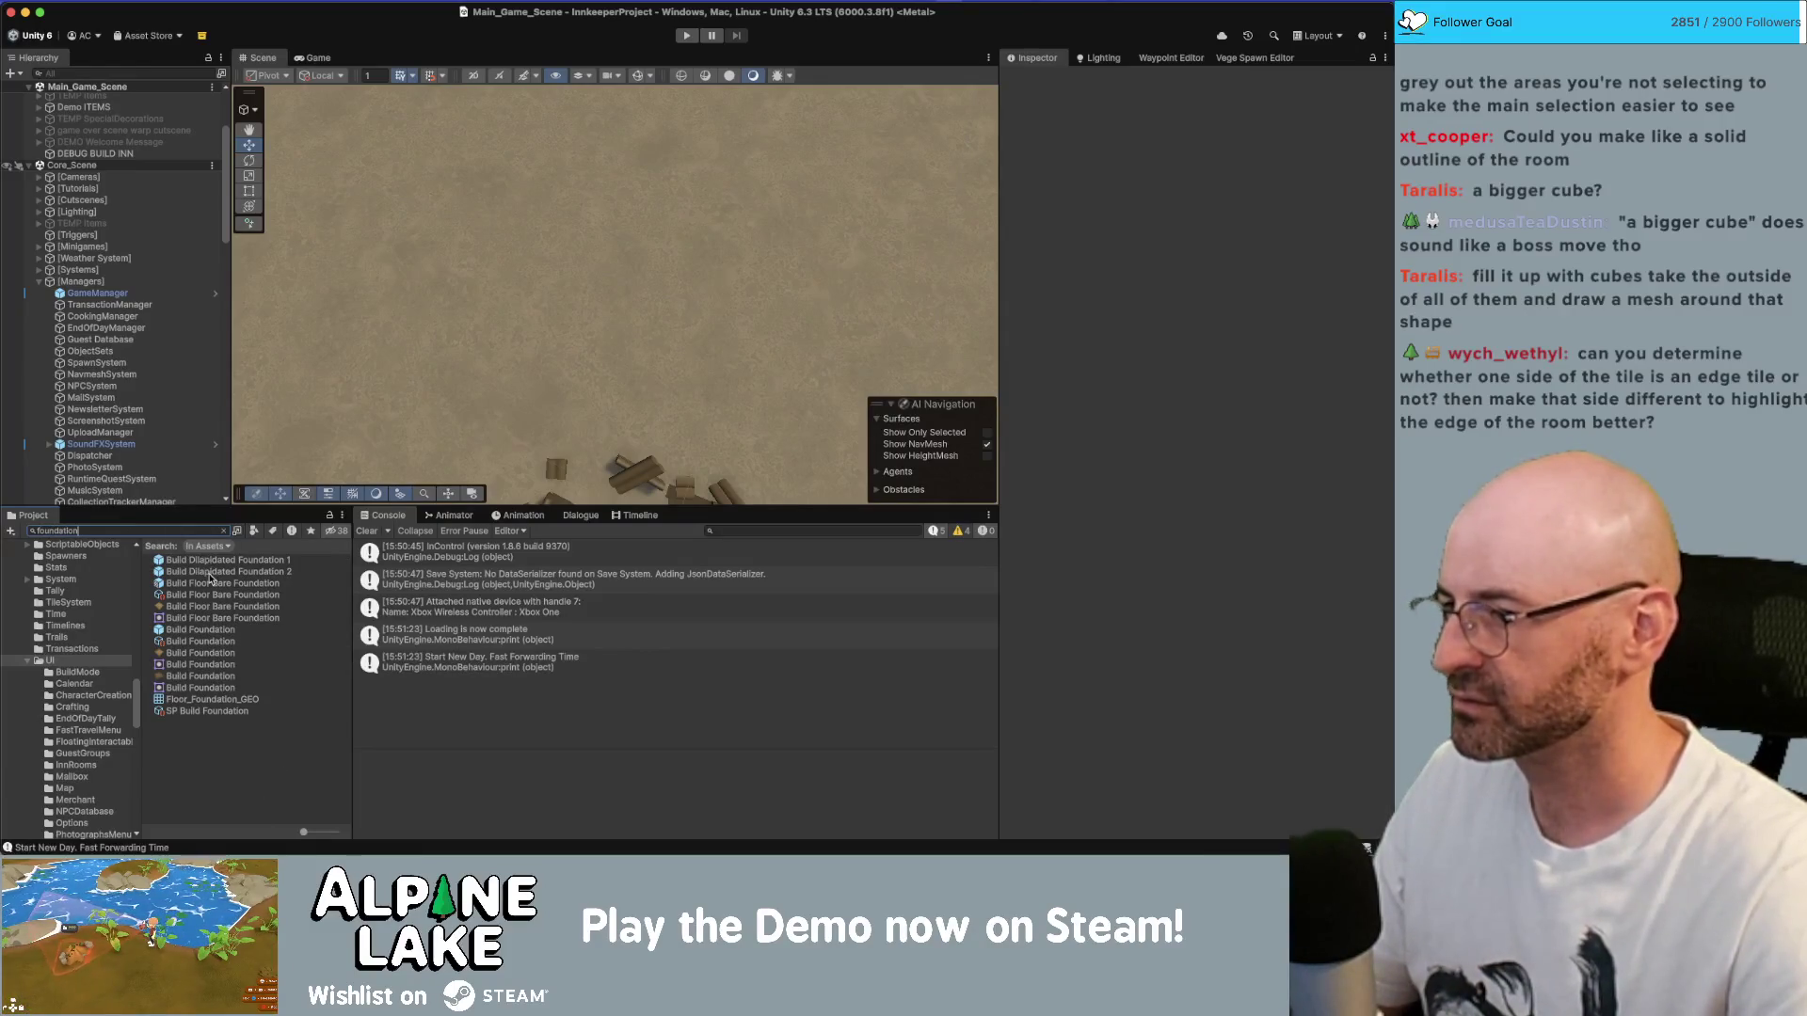
{"action": "left_click", "coordinate": [212, 572]}
{"action": "left_click", "coordinate": [272, 585]}
{"action": "left_click", "coordinate": [226, 636]}
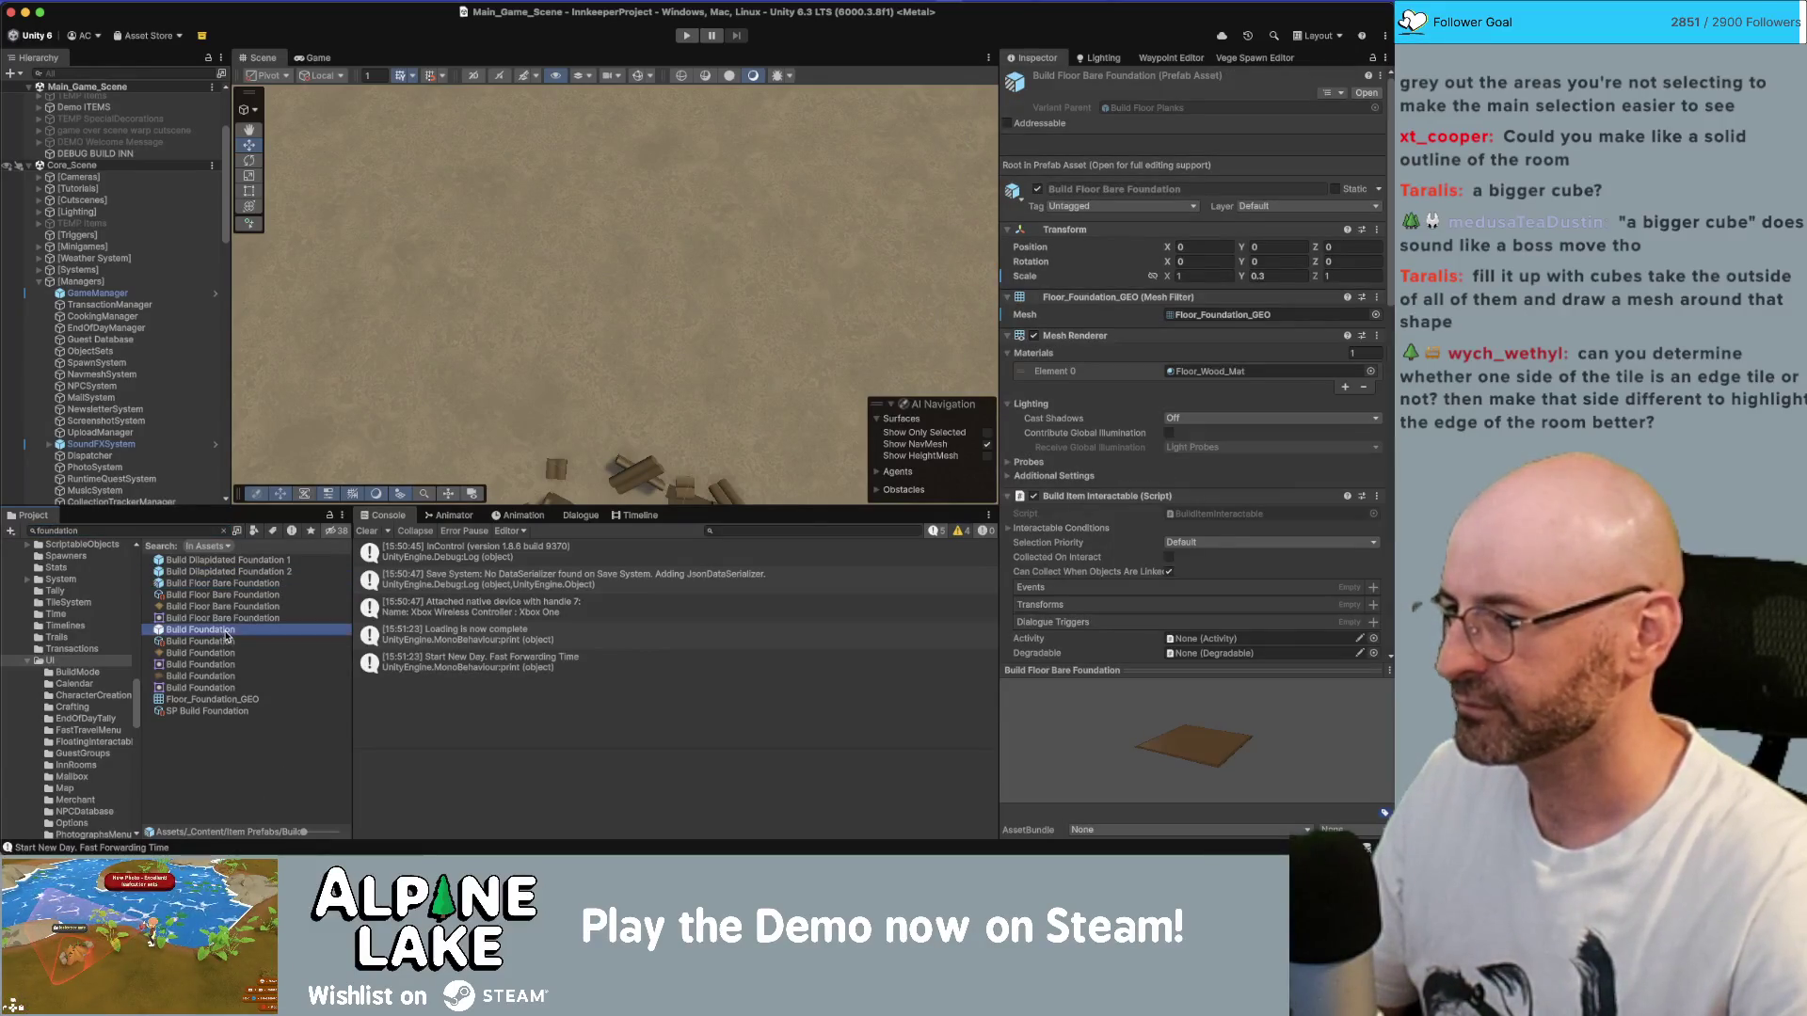
{"action": "double_click", "coordinate": [226, 635]}
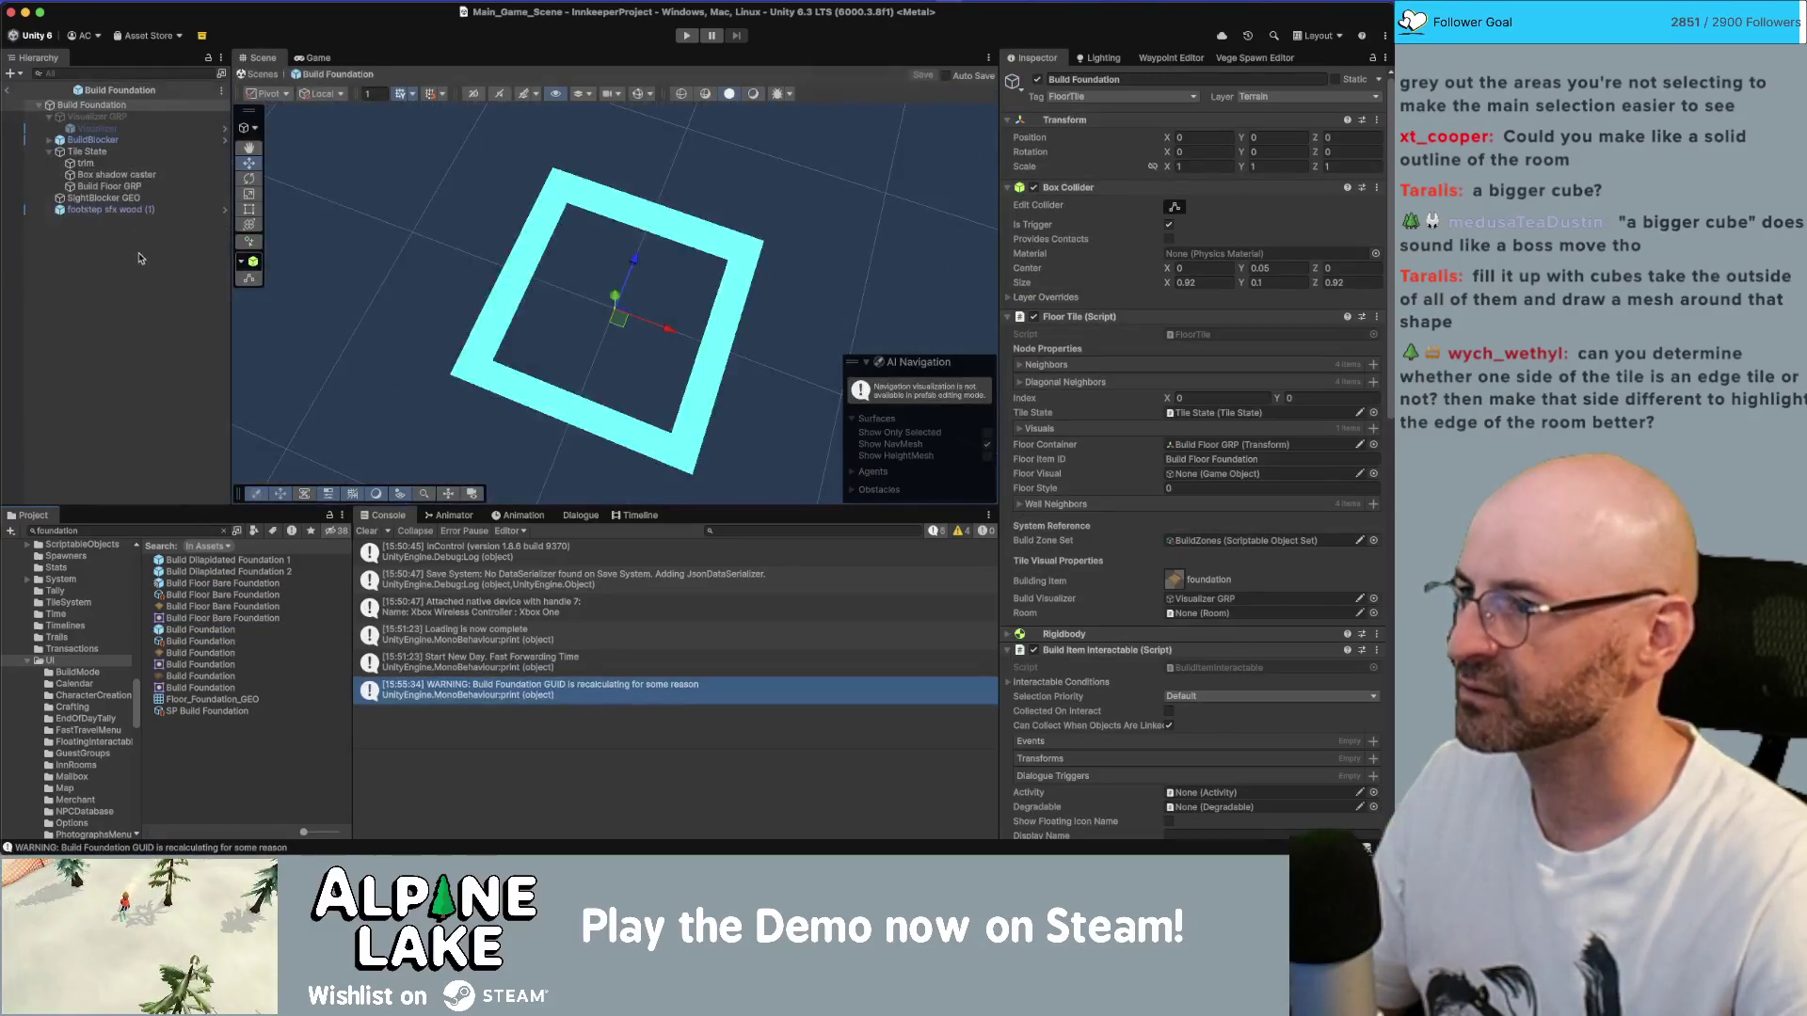
{"action": "left_click", "coordinate": [132, 152]}
- Turn Visualizer GRP on, inspect its Visualizer child, then deactivate Visualizer GRP
{"action": "left_click", "coordinate": [108, 117]}
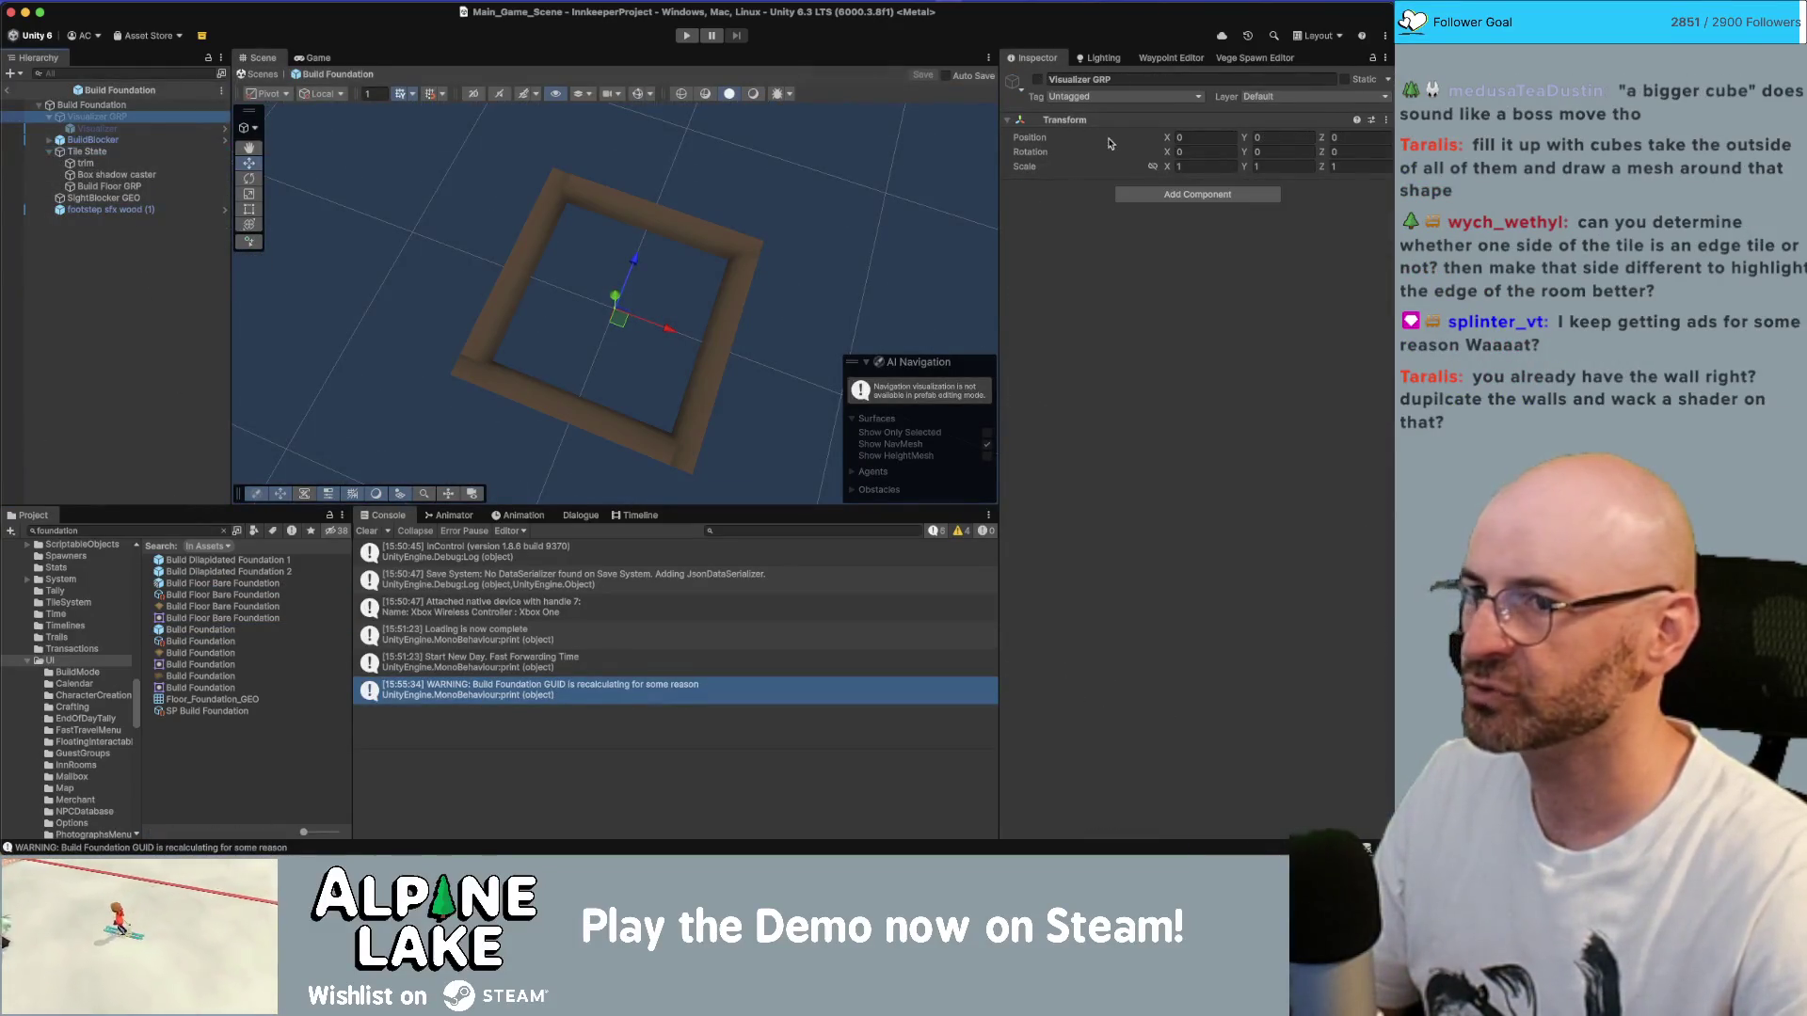
{"action": "left_click", "coordinate": [1038, 81]}
{"action": "left_click", "coordinate": [620, 349]}
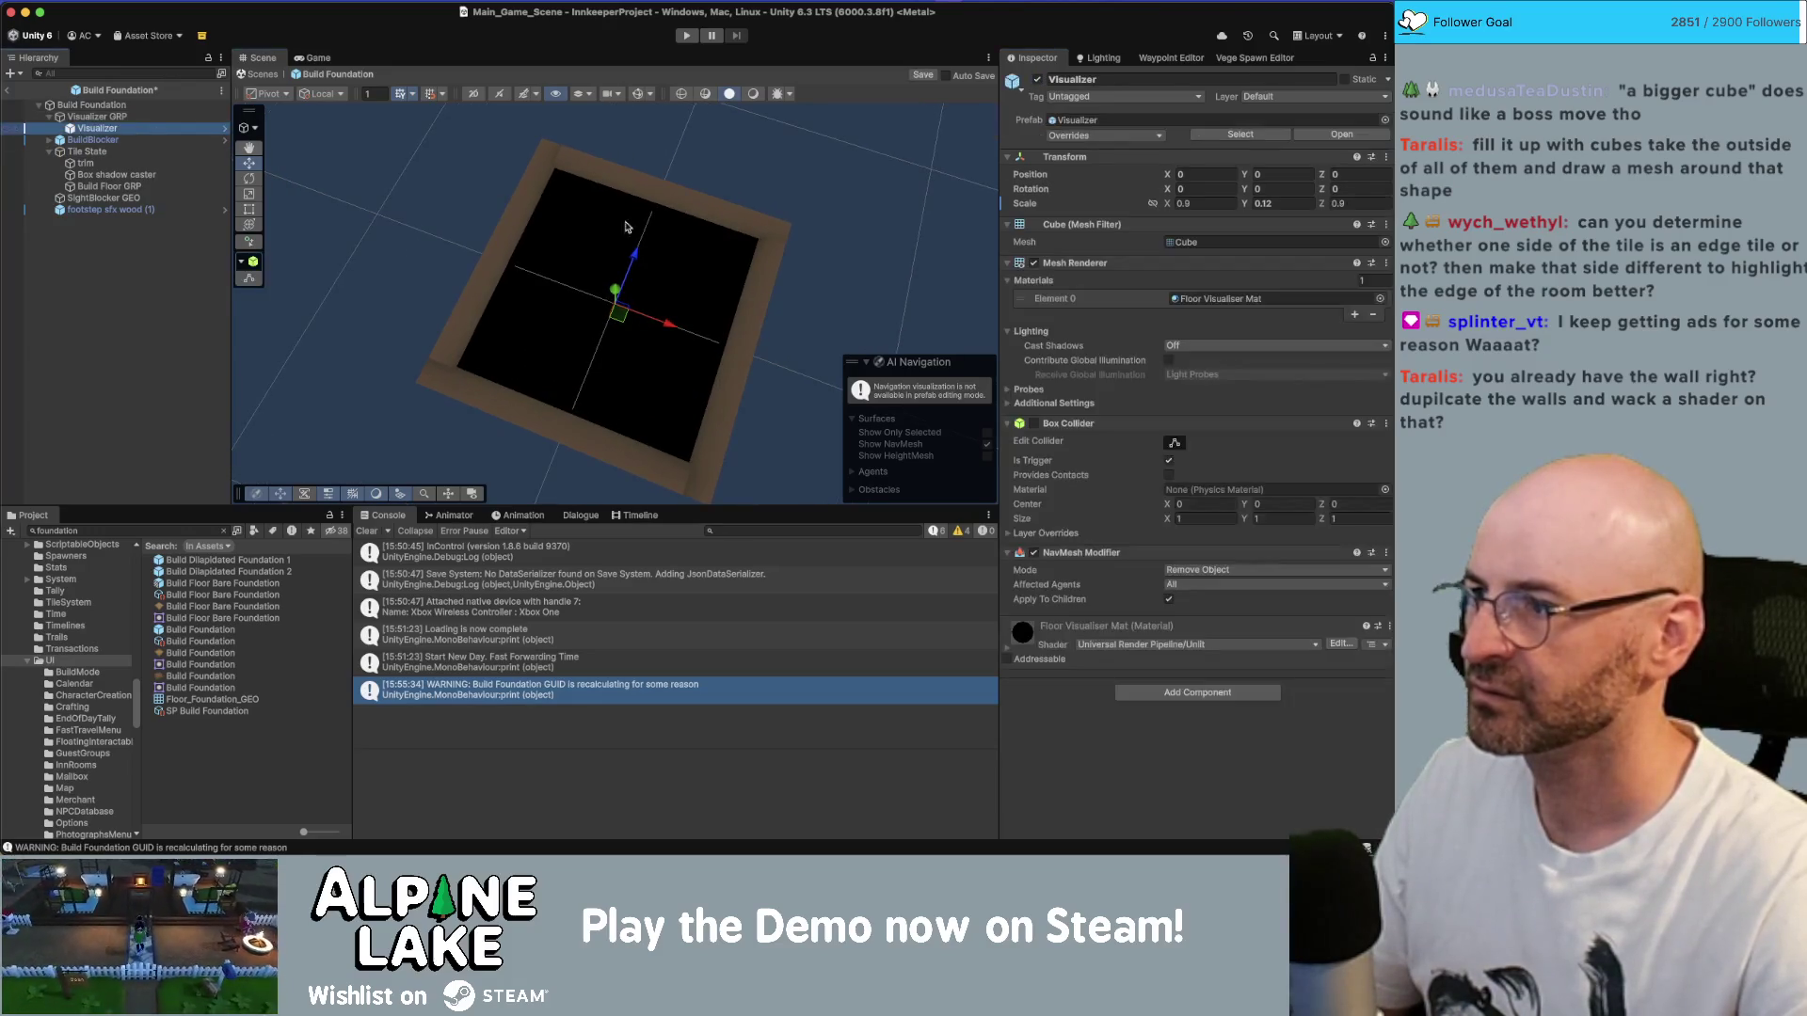
{"action": "scroll", "coordinate": [620, 348], "scroll_direction": "down", "scroll_amount": 5}
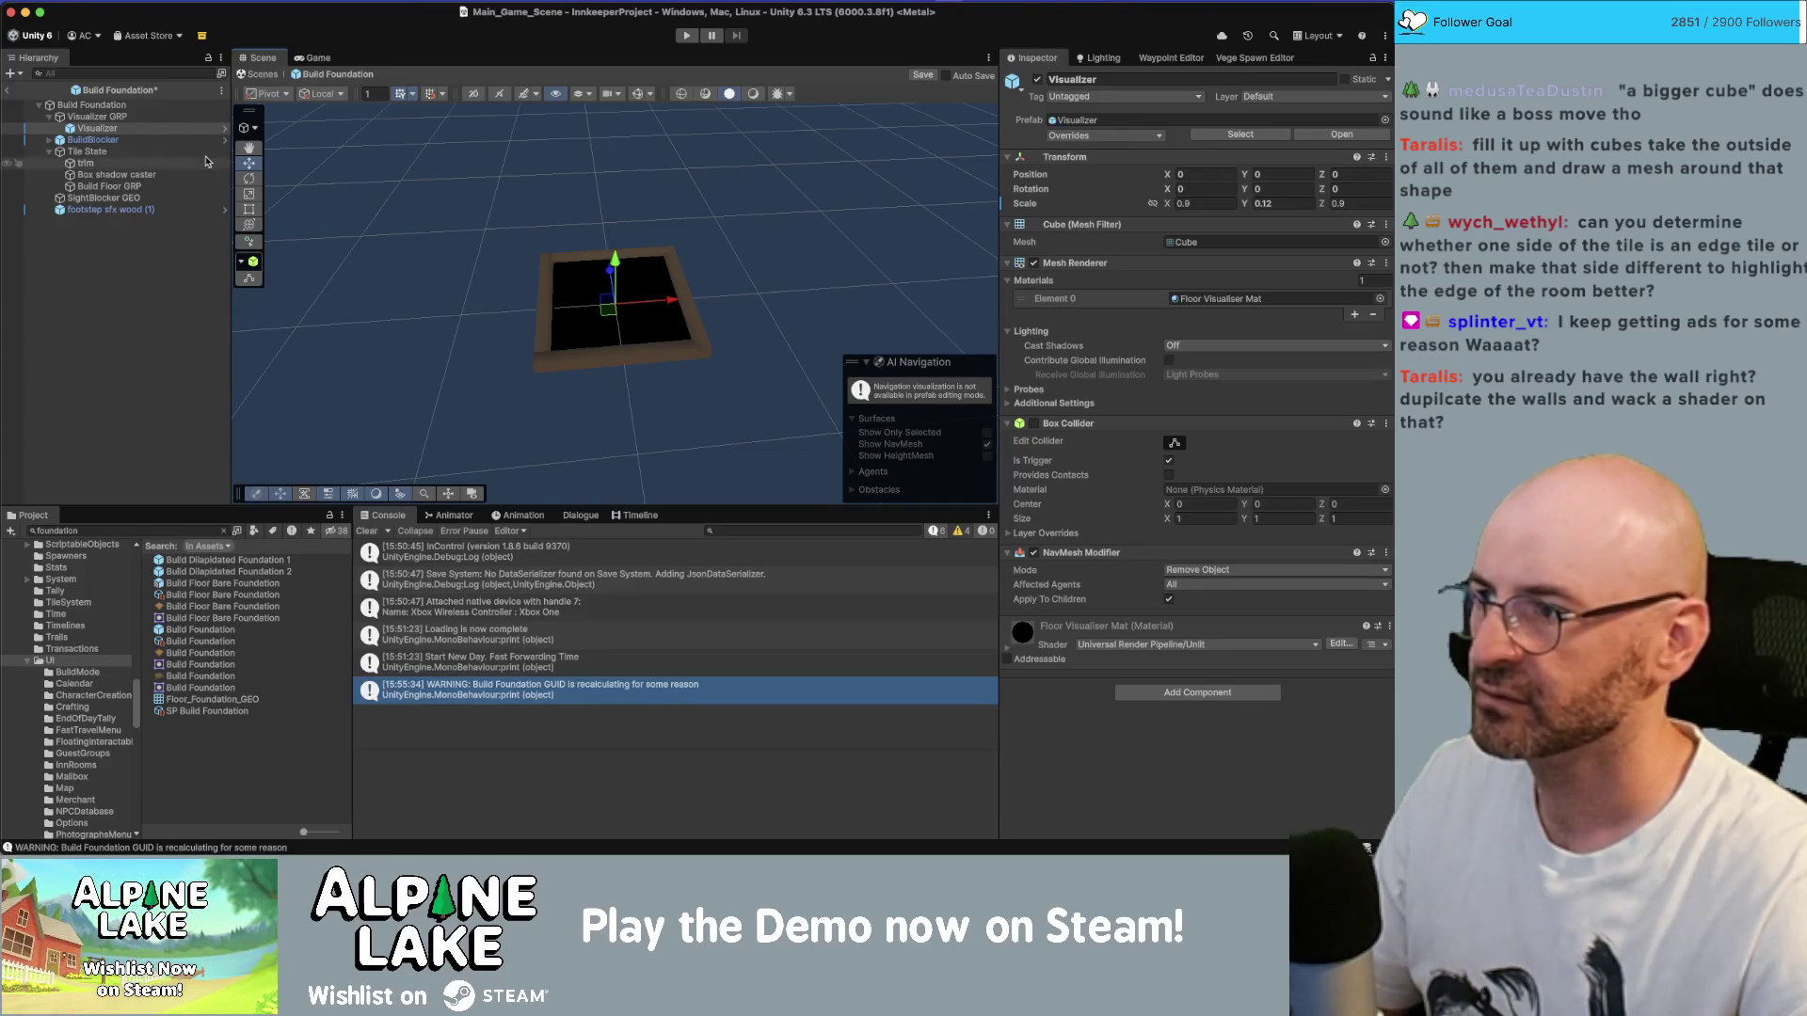
{"action": "left_click", "coordinate": [101, 116]}
{"action": "left_click", "coordinate": [103, 127]}
{"action": "left_click", "coordinate": [99, 117]}
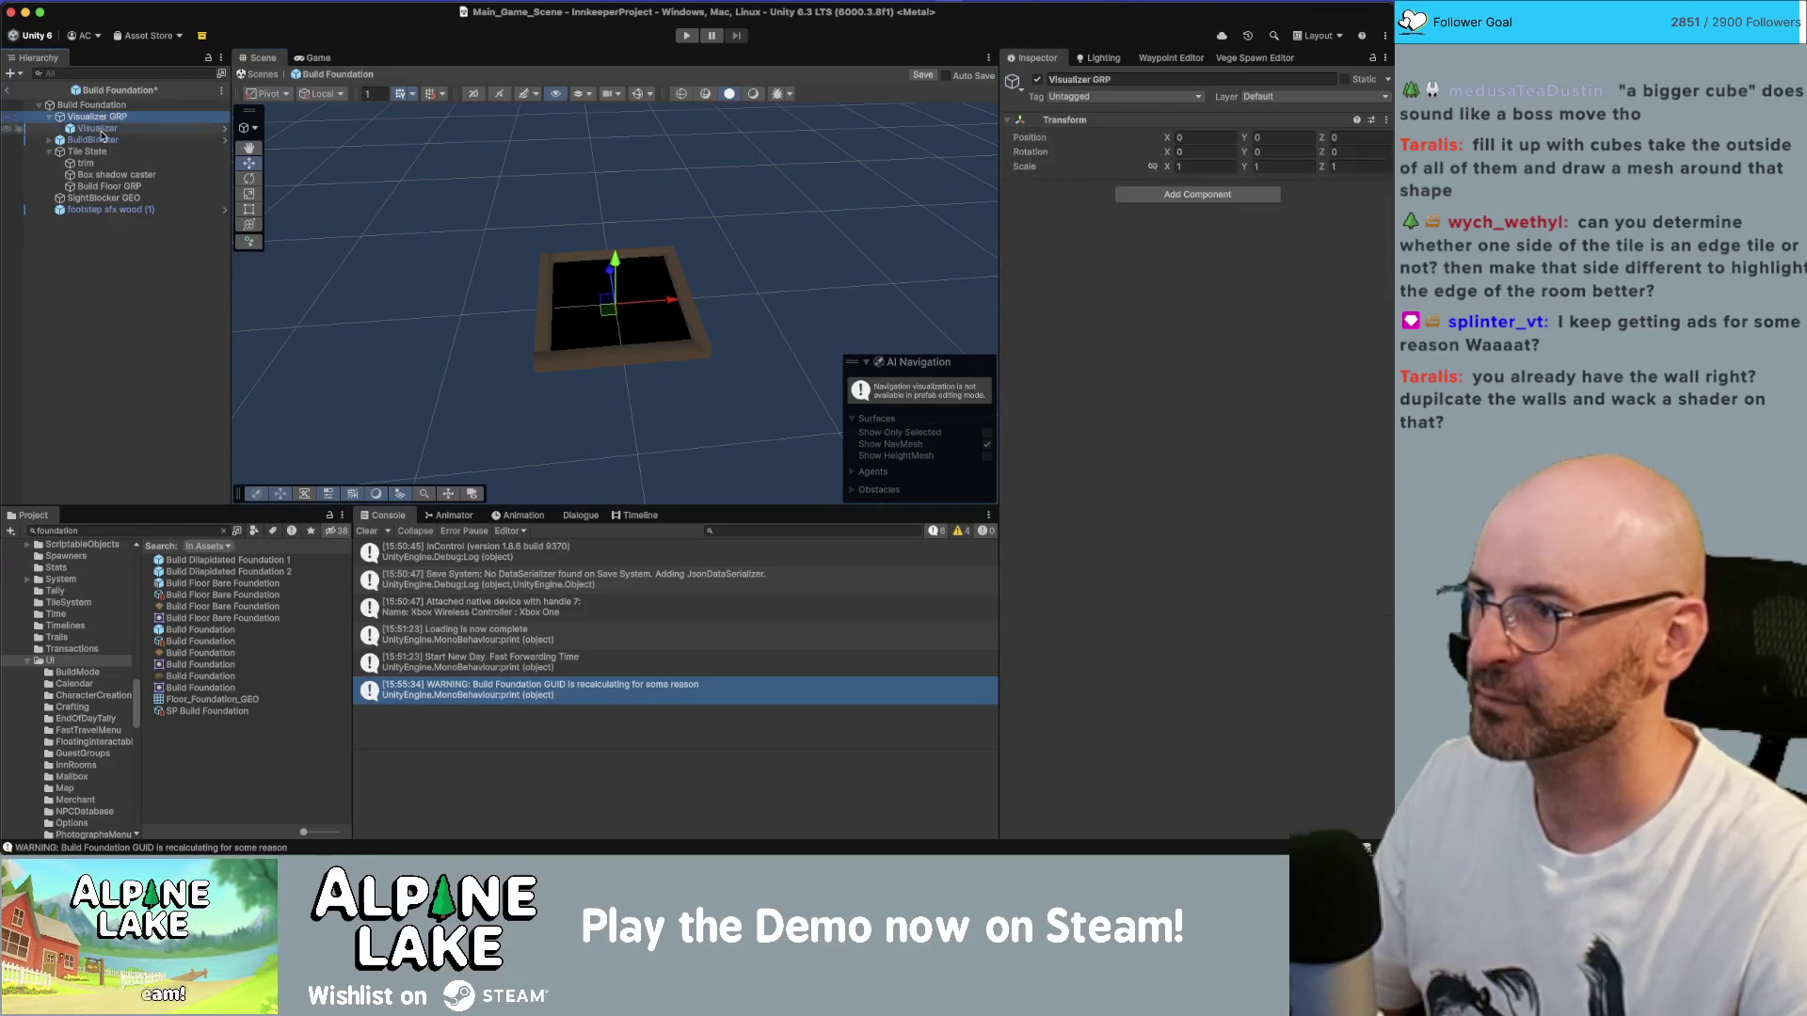
{"action": "left_click", "coordinate": [1040, 81]}
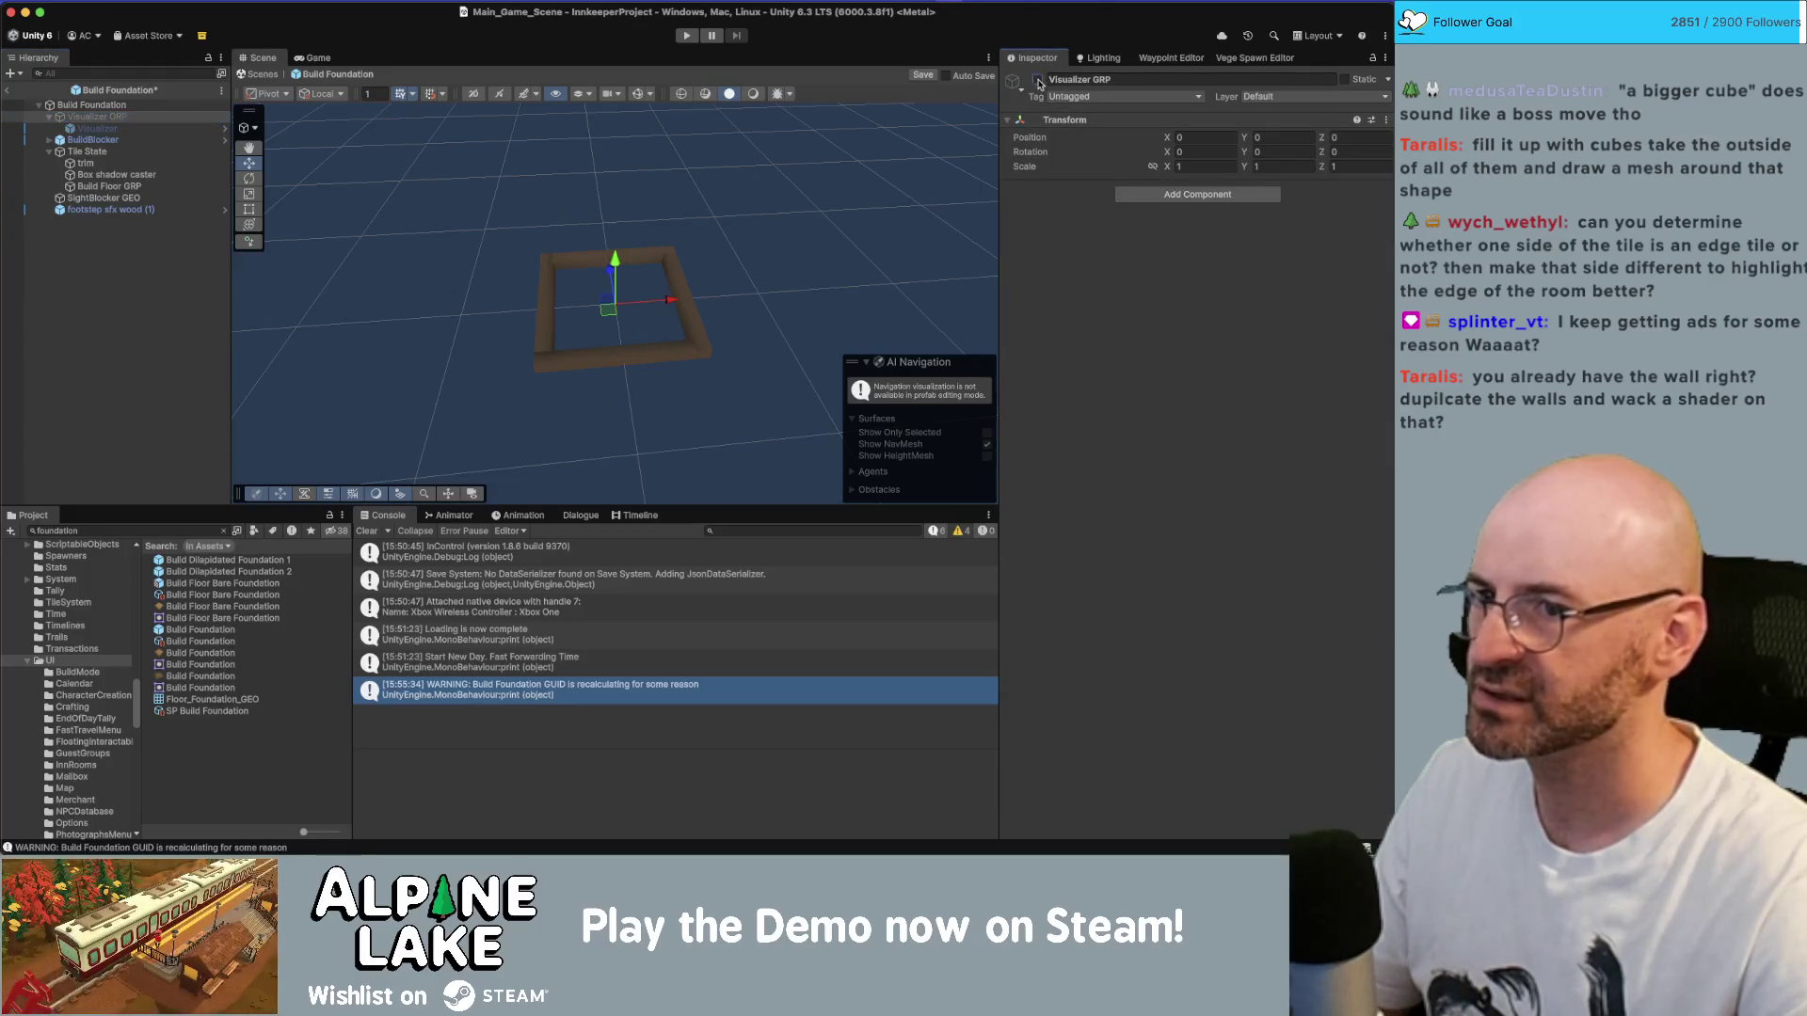
{"action": "key", "text": "super+Tab"}
{"action": "key", "text": "super+Tab"}
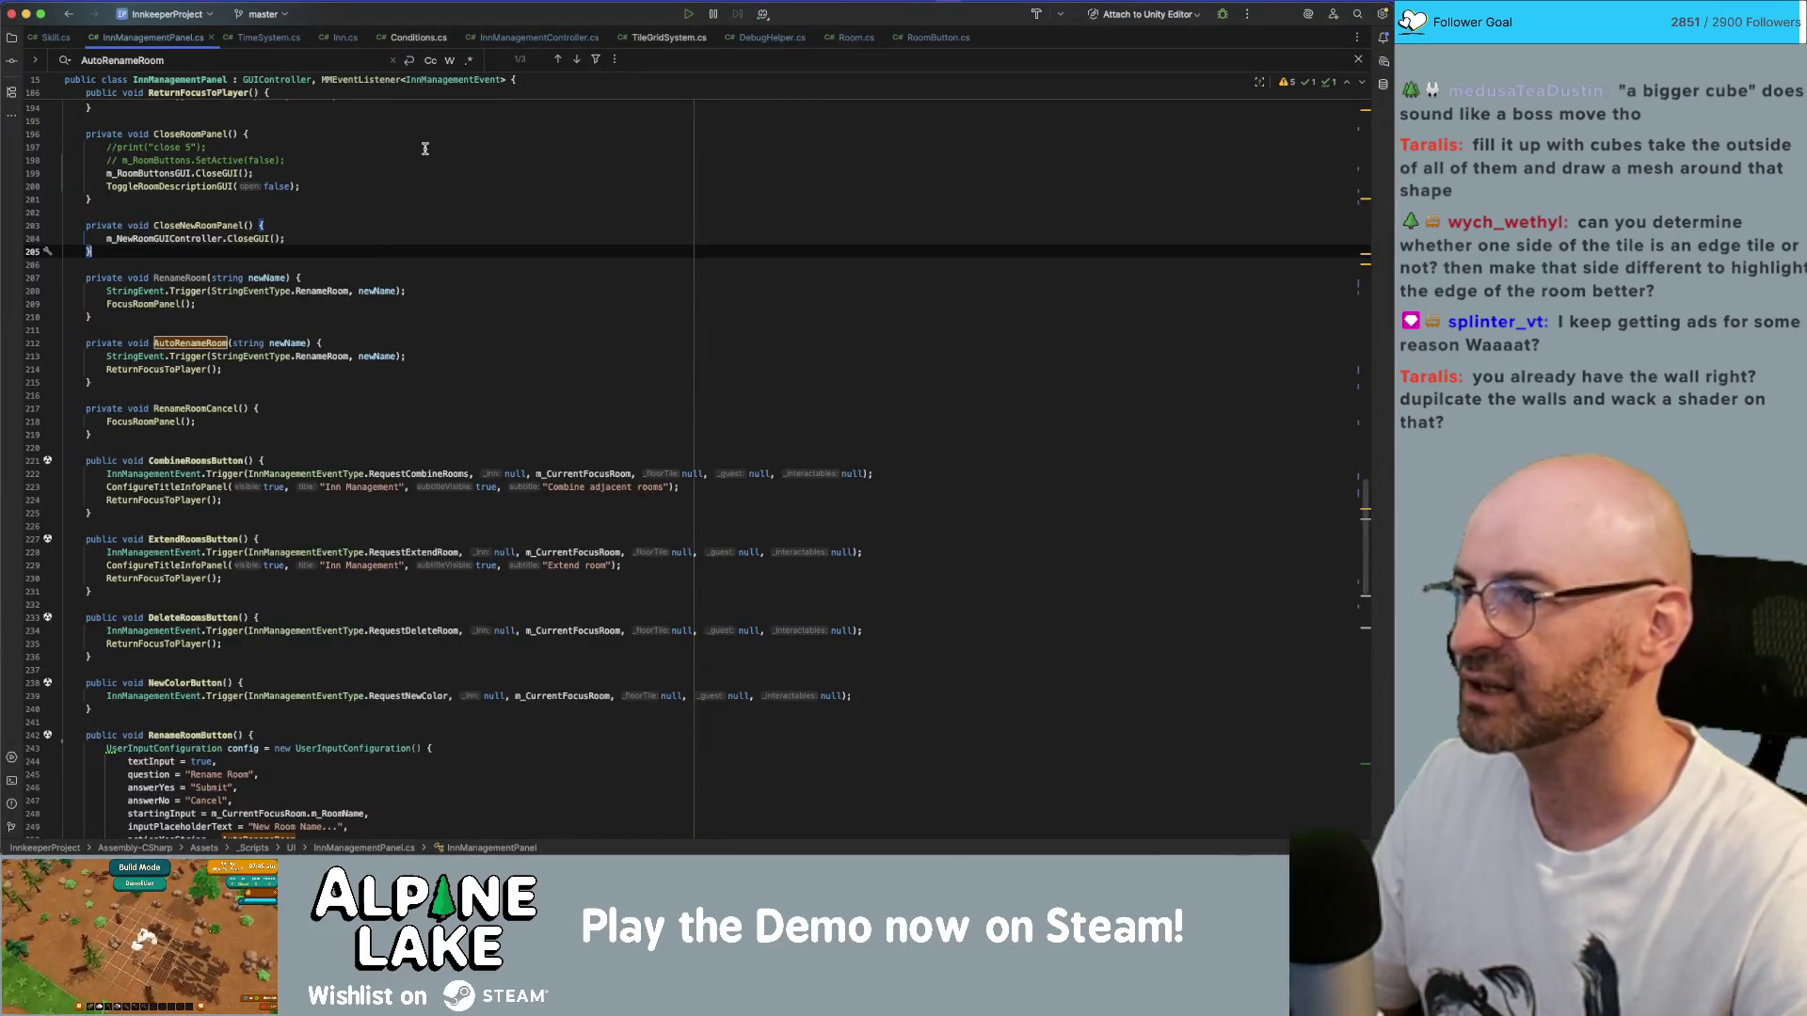
- Follow InnManageModeOnHover to FloorTile's ToggleHover and change Vector3.up * 10 to * 2
{"action": "left_click", "coordinate": [849, 38]}
{"action": "scroll", "coordinate": [301, 471], "scroll_direction": "down", "scroll_amount": 10}
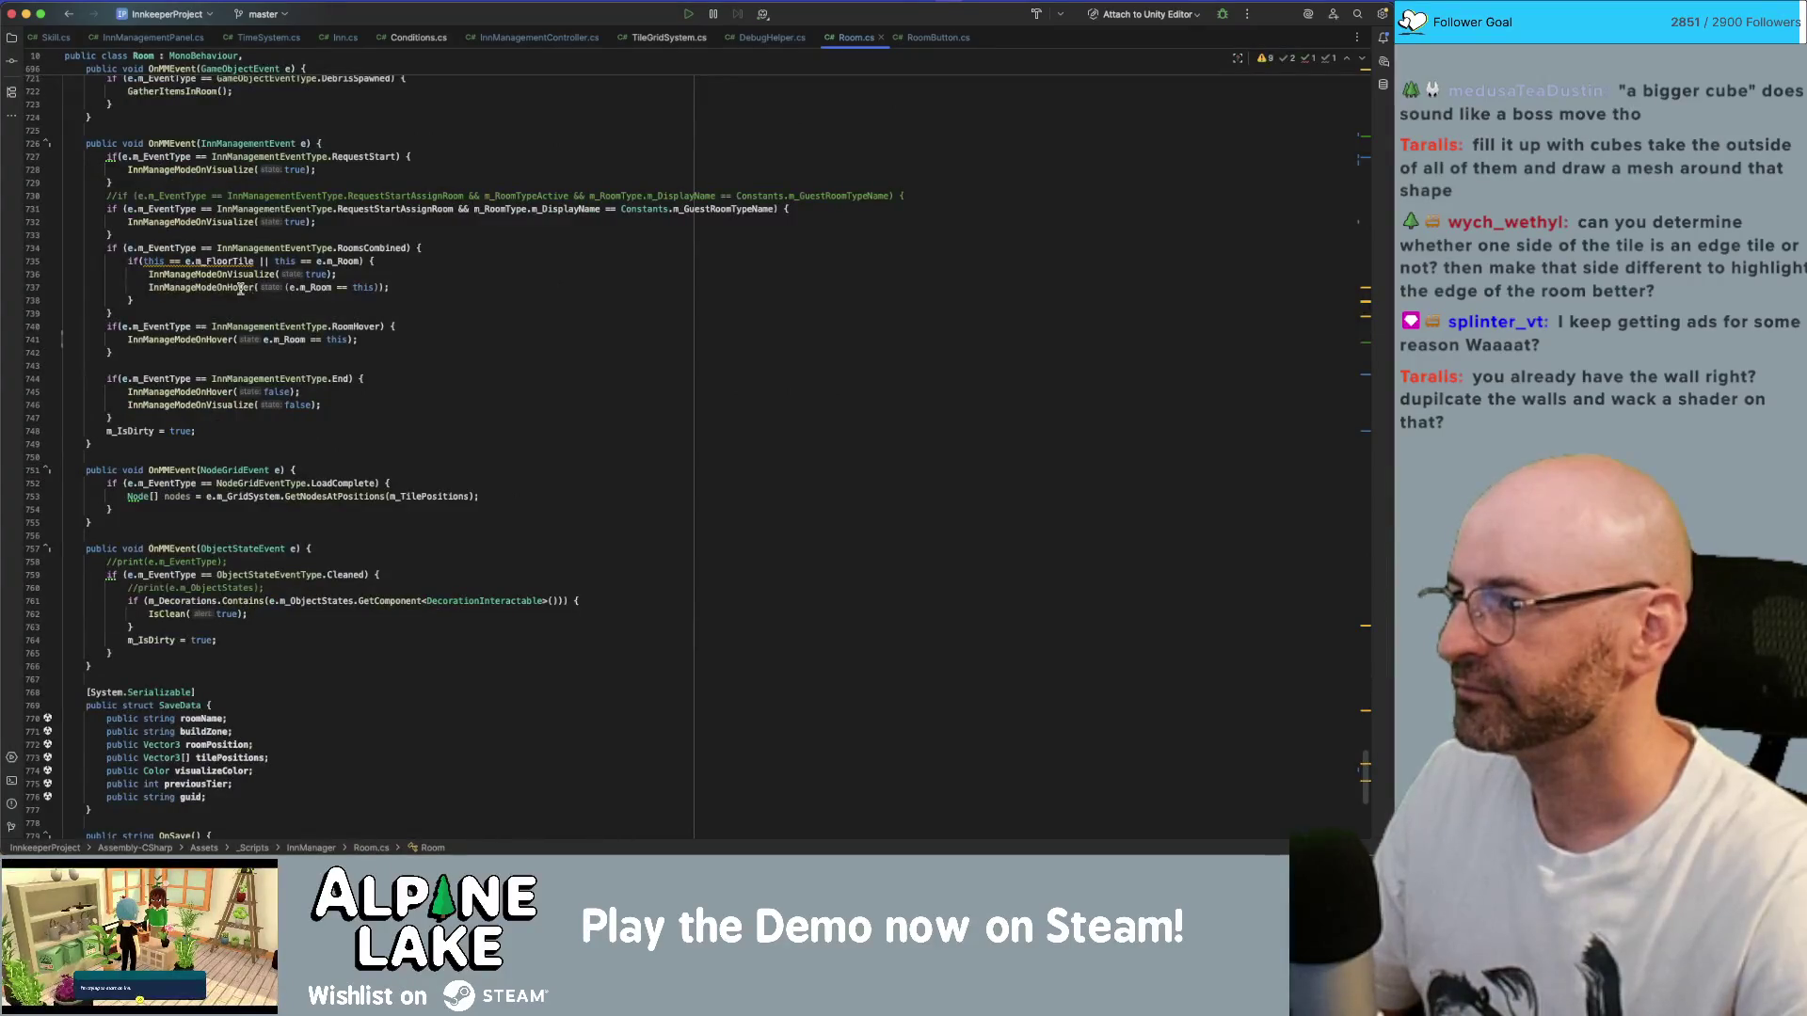
{"action": "left_click", "coordinate": [241, 289], "text": "super"}
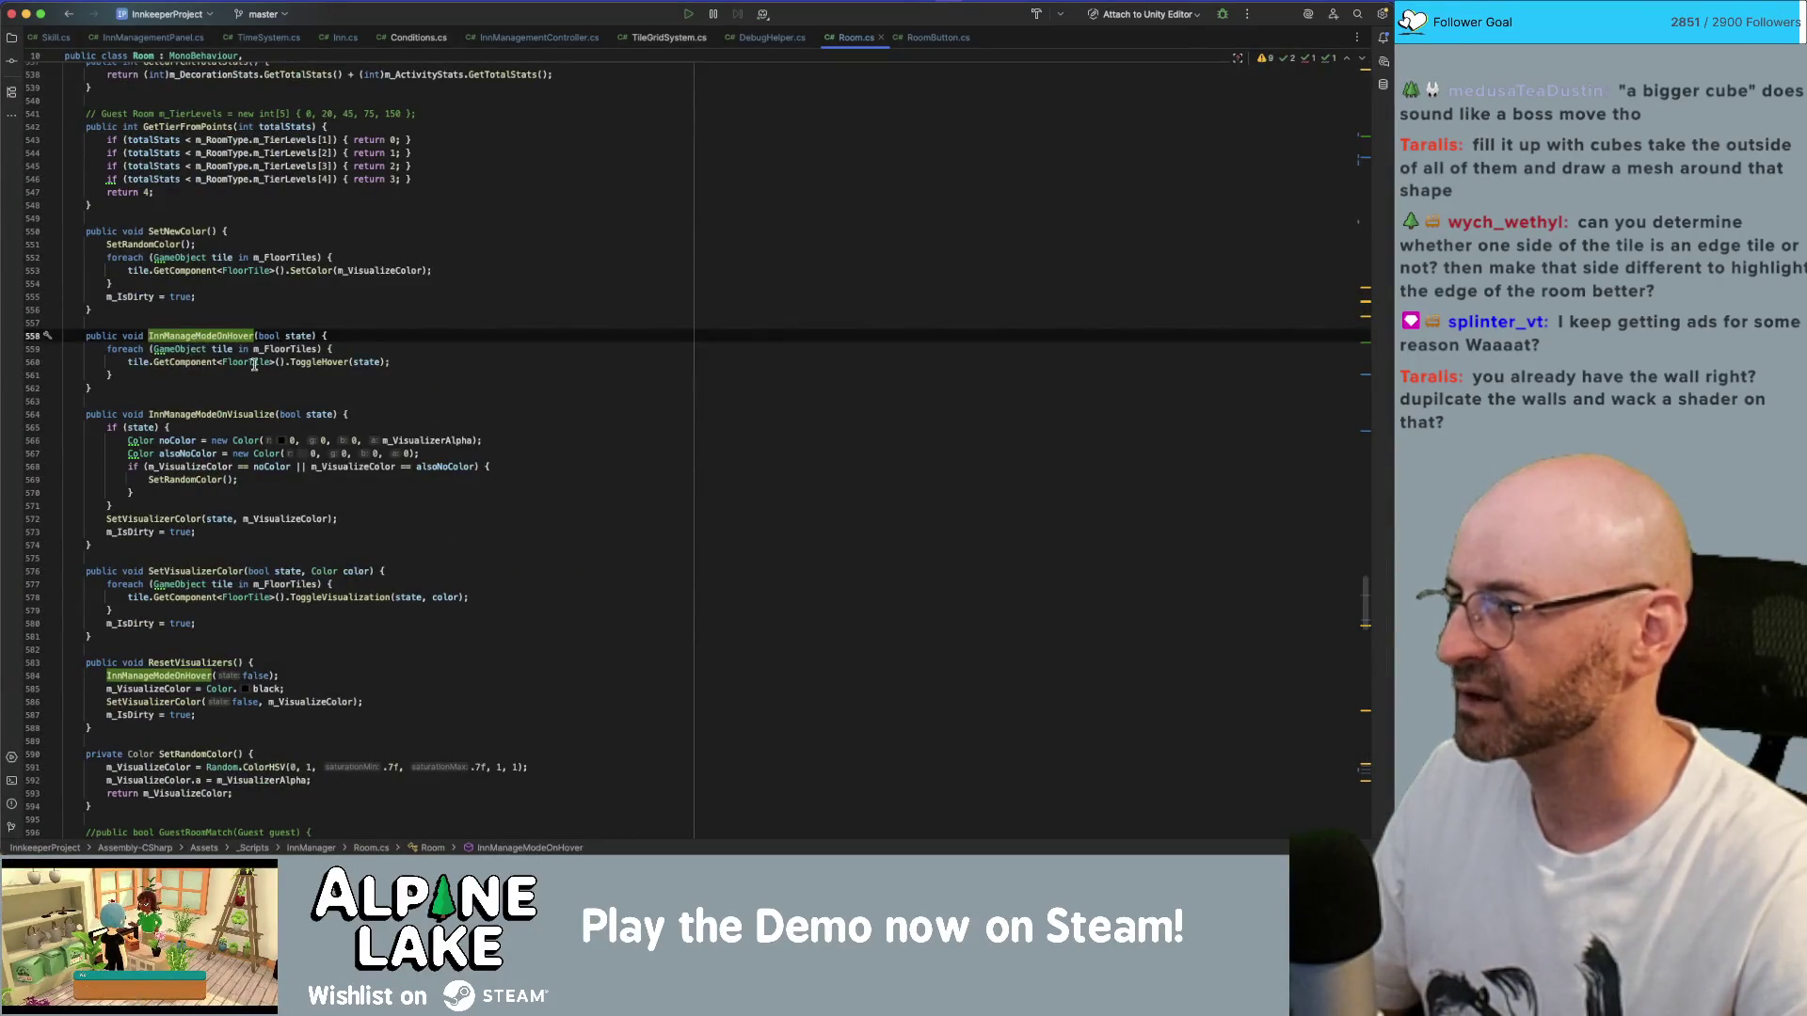
{"action": "left_click", "coordinate": [306, 362], "text": "super"}
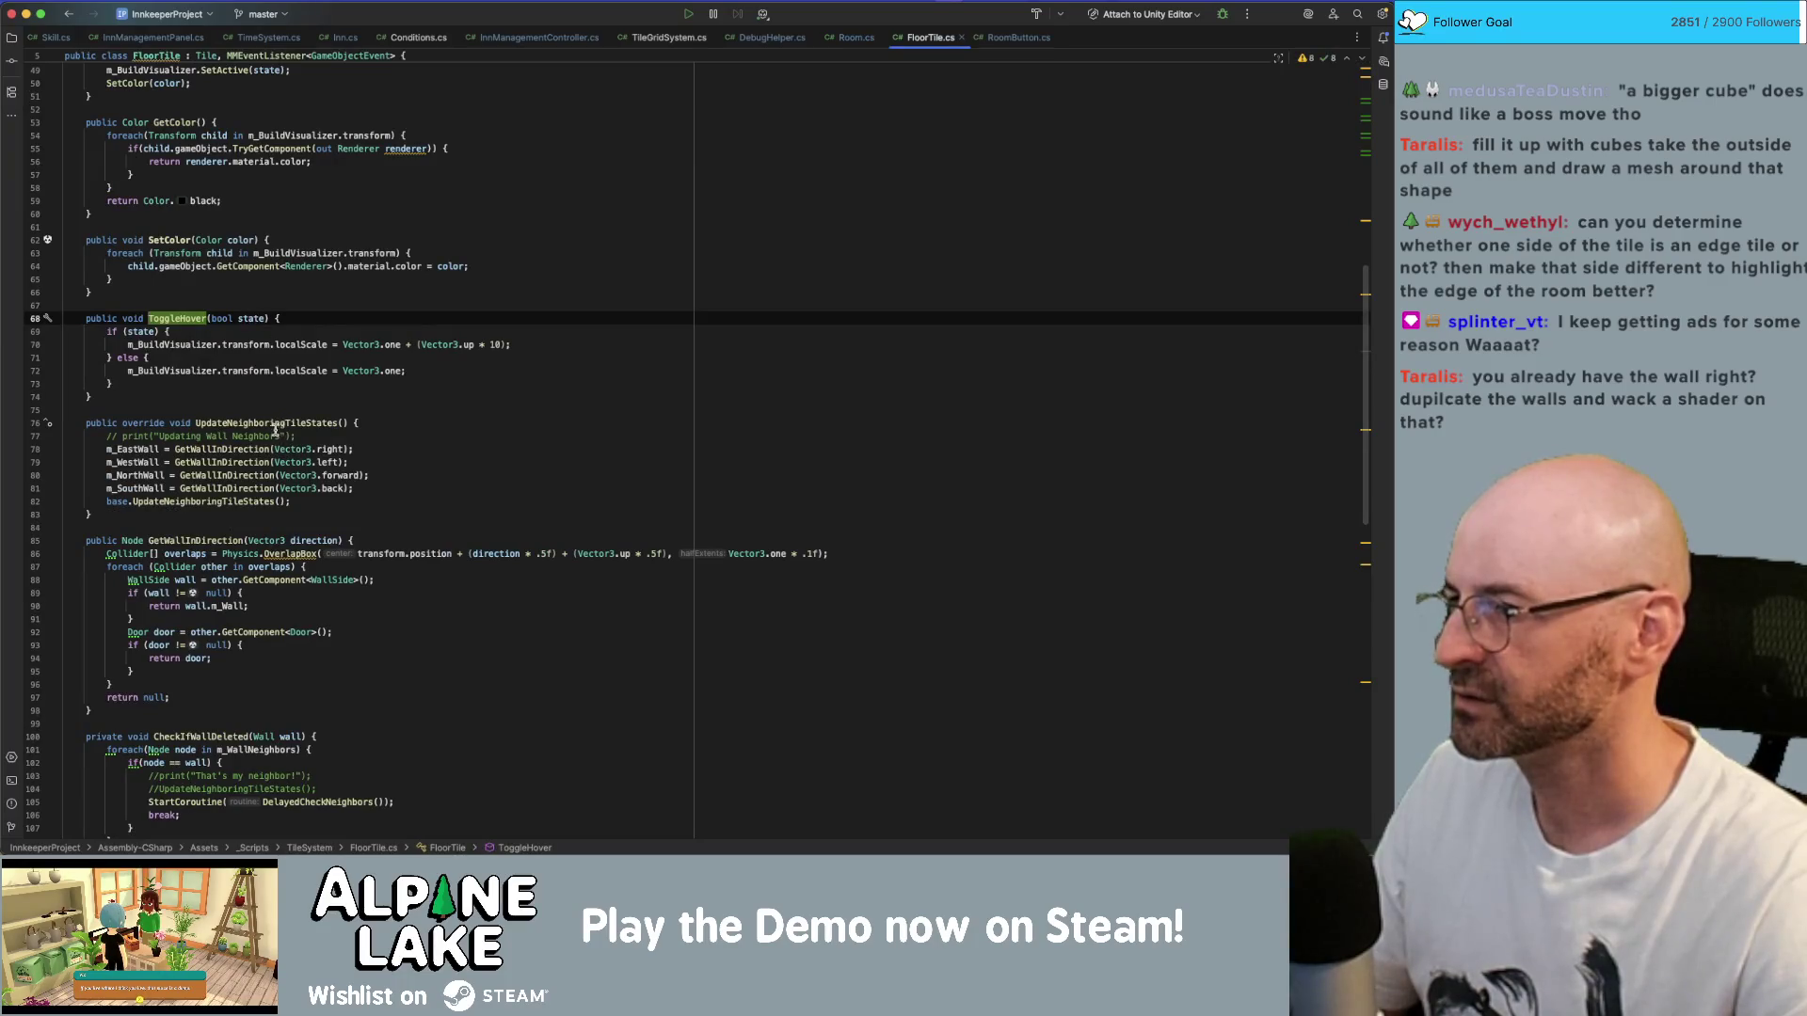
{"action": "left_click", "coordinate": [300, 344]}
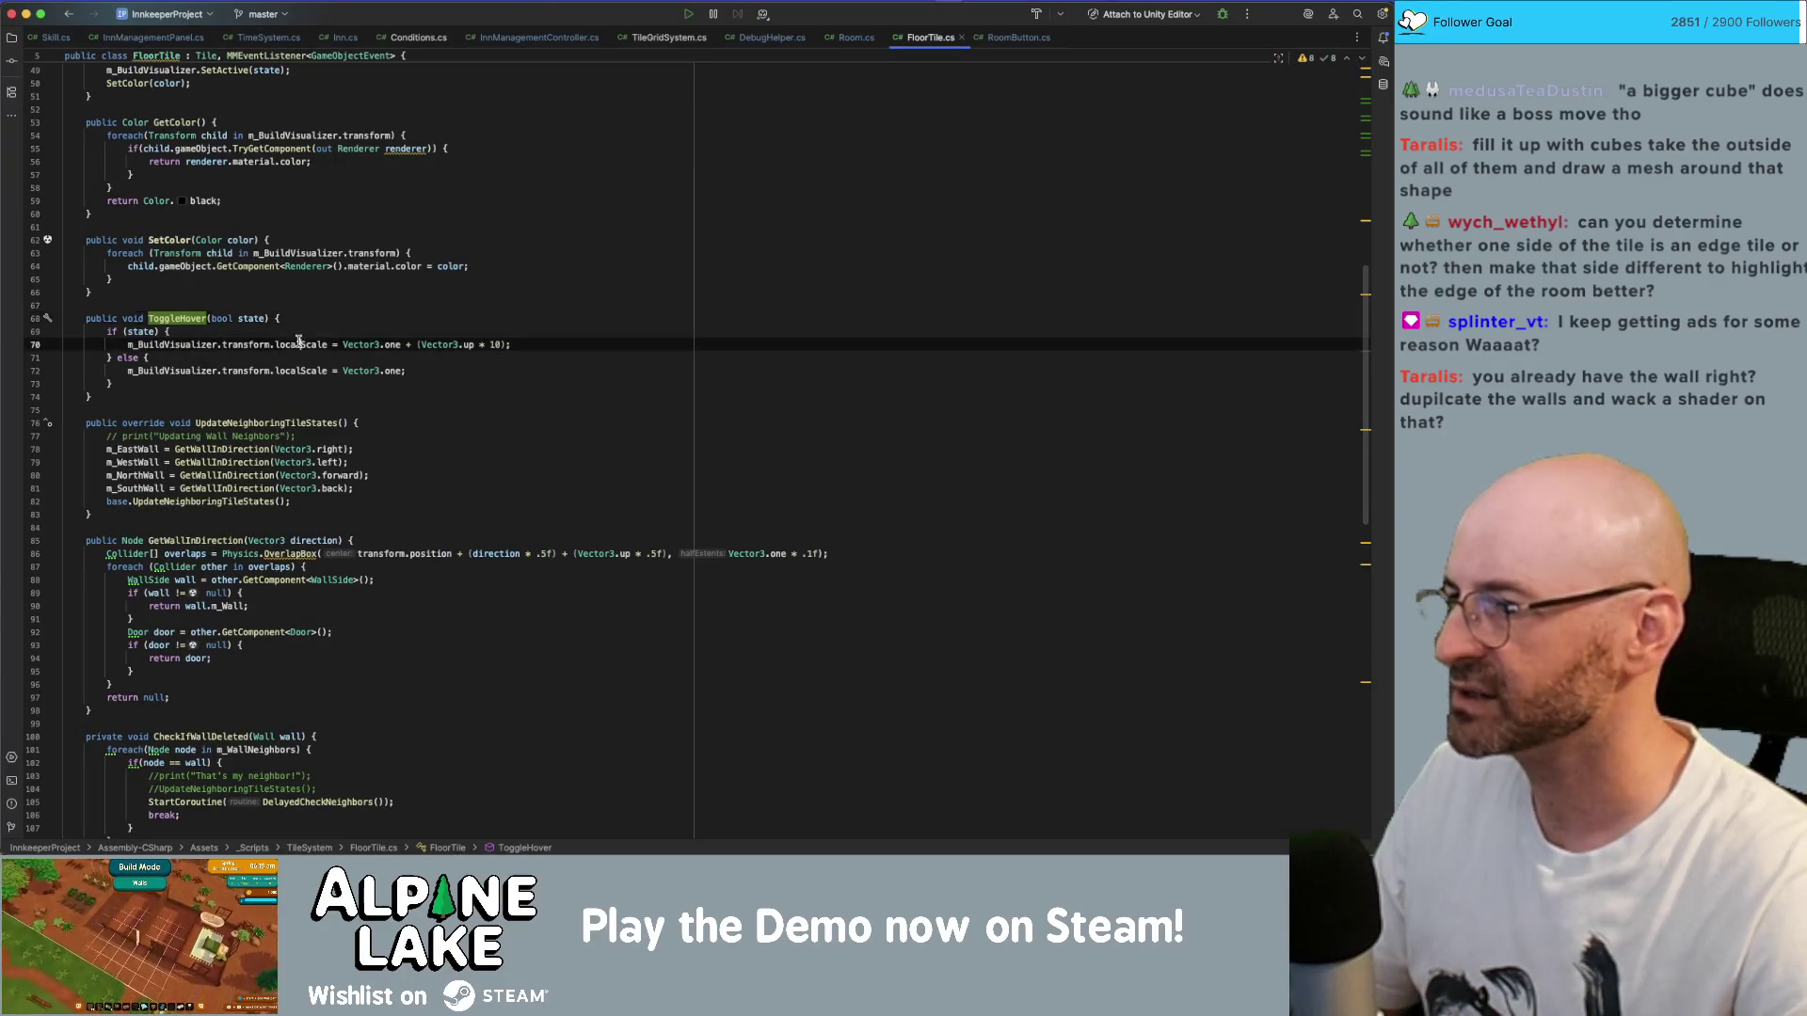
{"action": "left_click", "coordinate": [489, 344]}
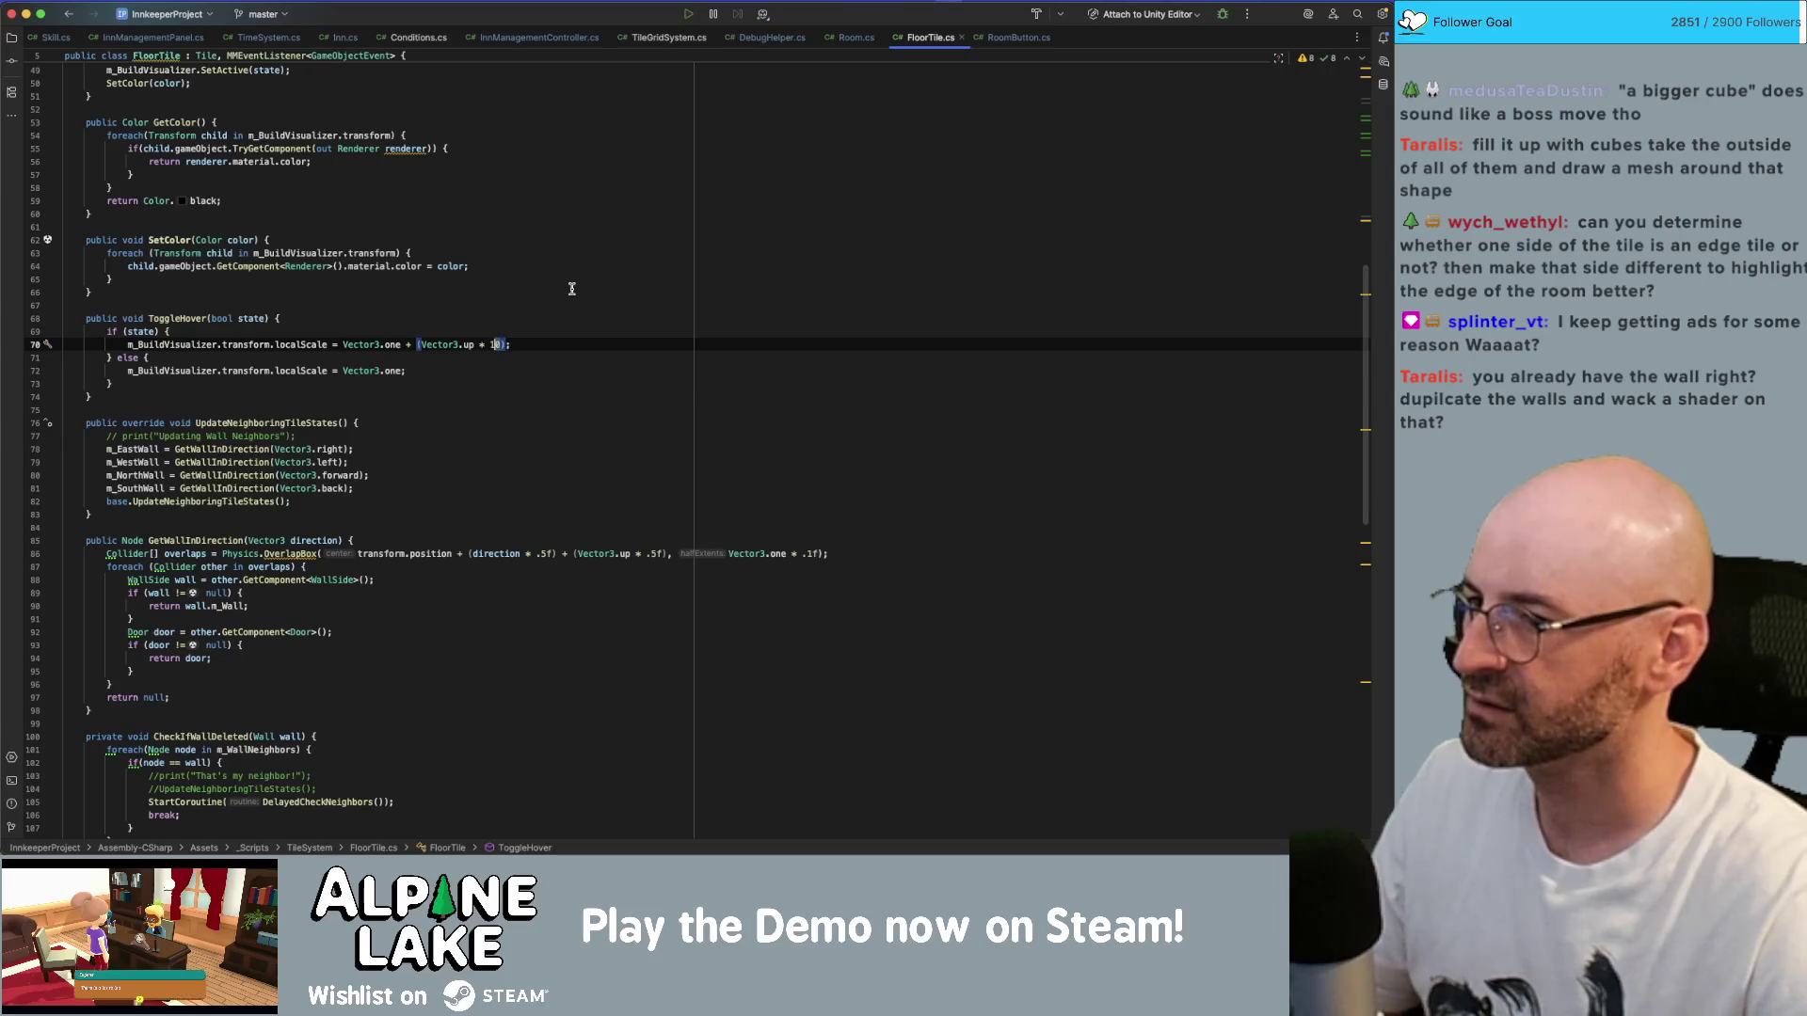
{"action": "key", "text": "alt+Up"}
{"action": "type", "text": "2"}
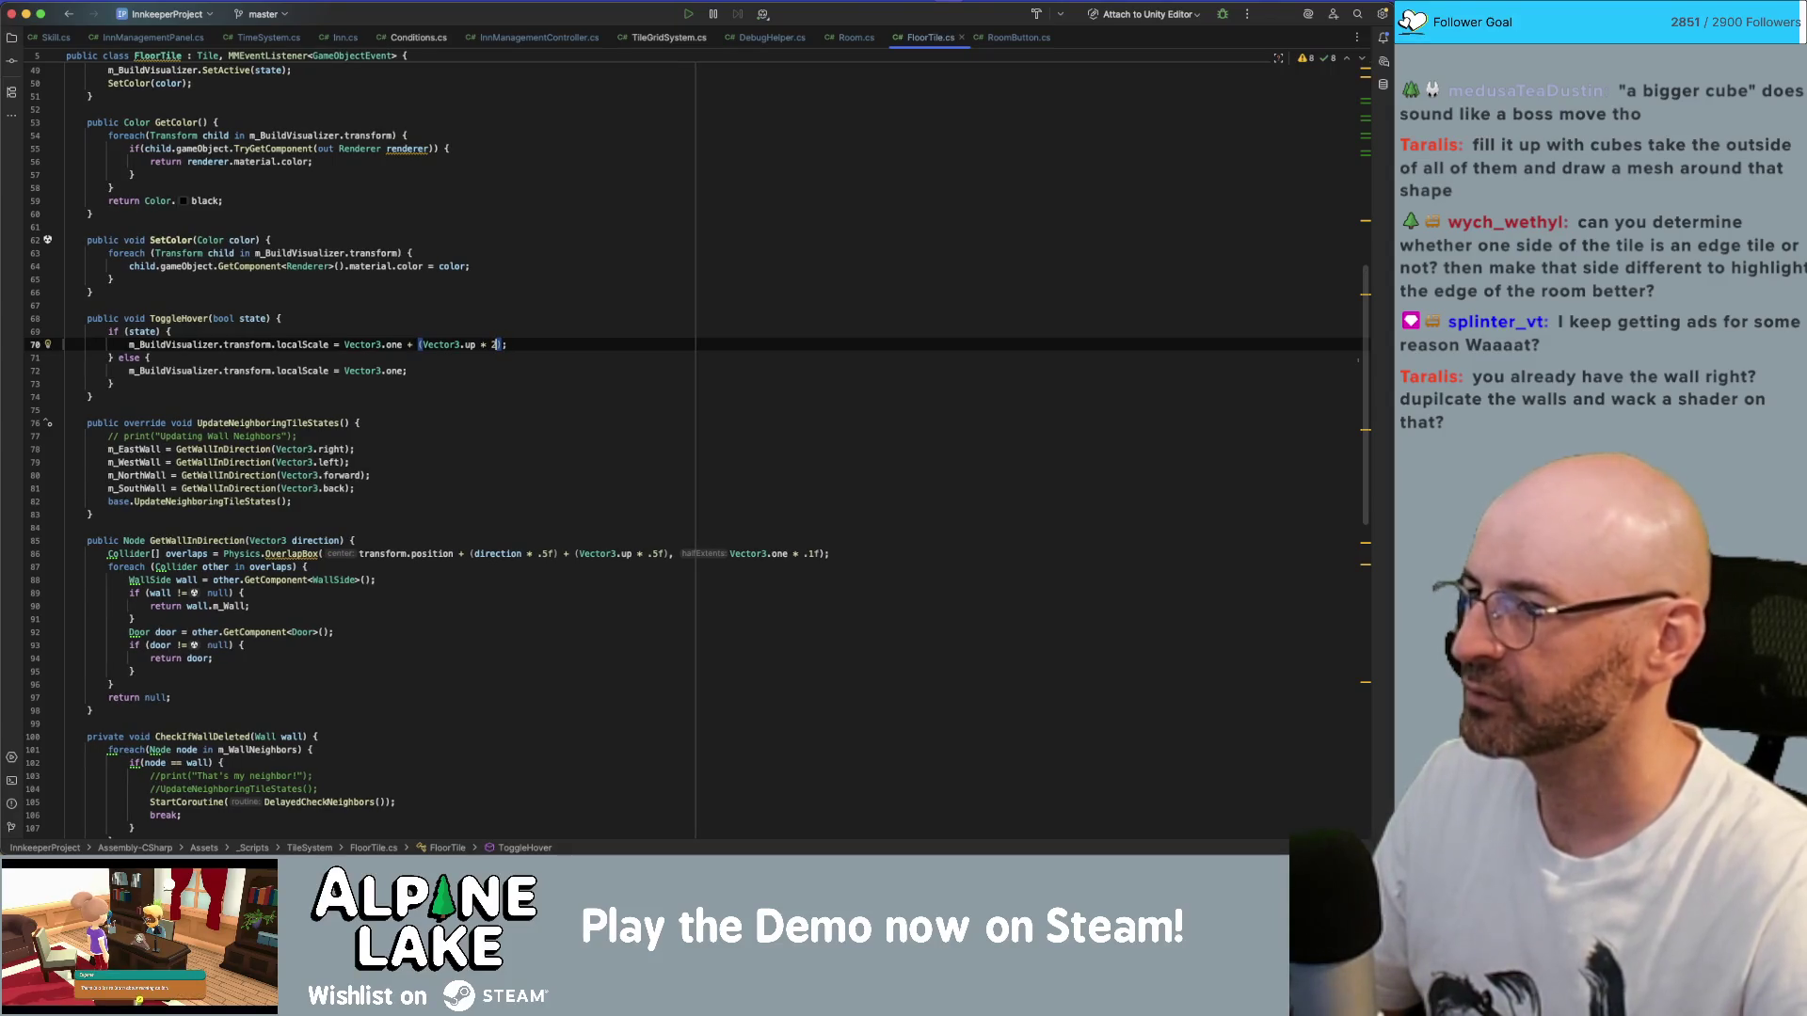
{"action": "left_click", "coordinate": [553, 318]}
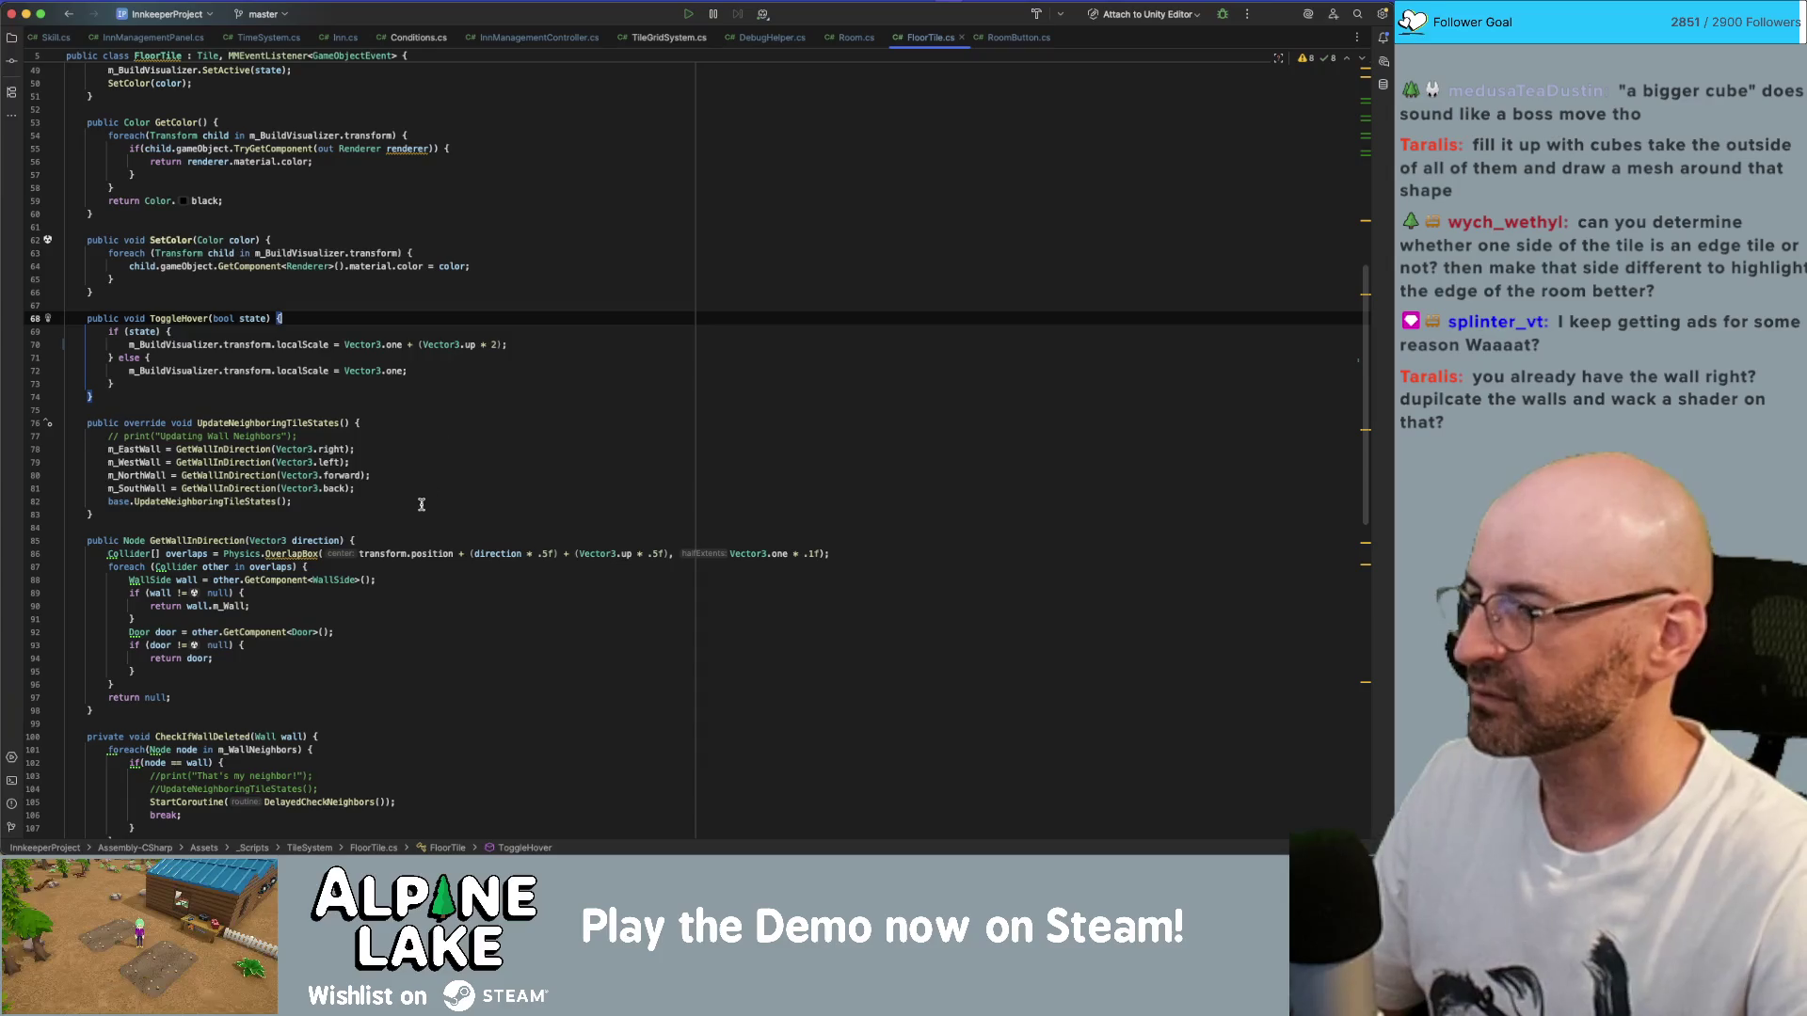
{"action": "scroll", "coordinate": [311, 348], "scroll_direction": "up", "scroll_amount": 15}
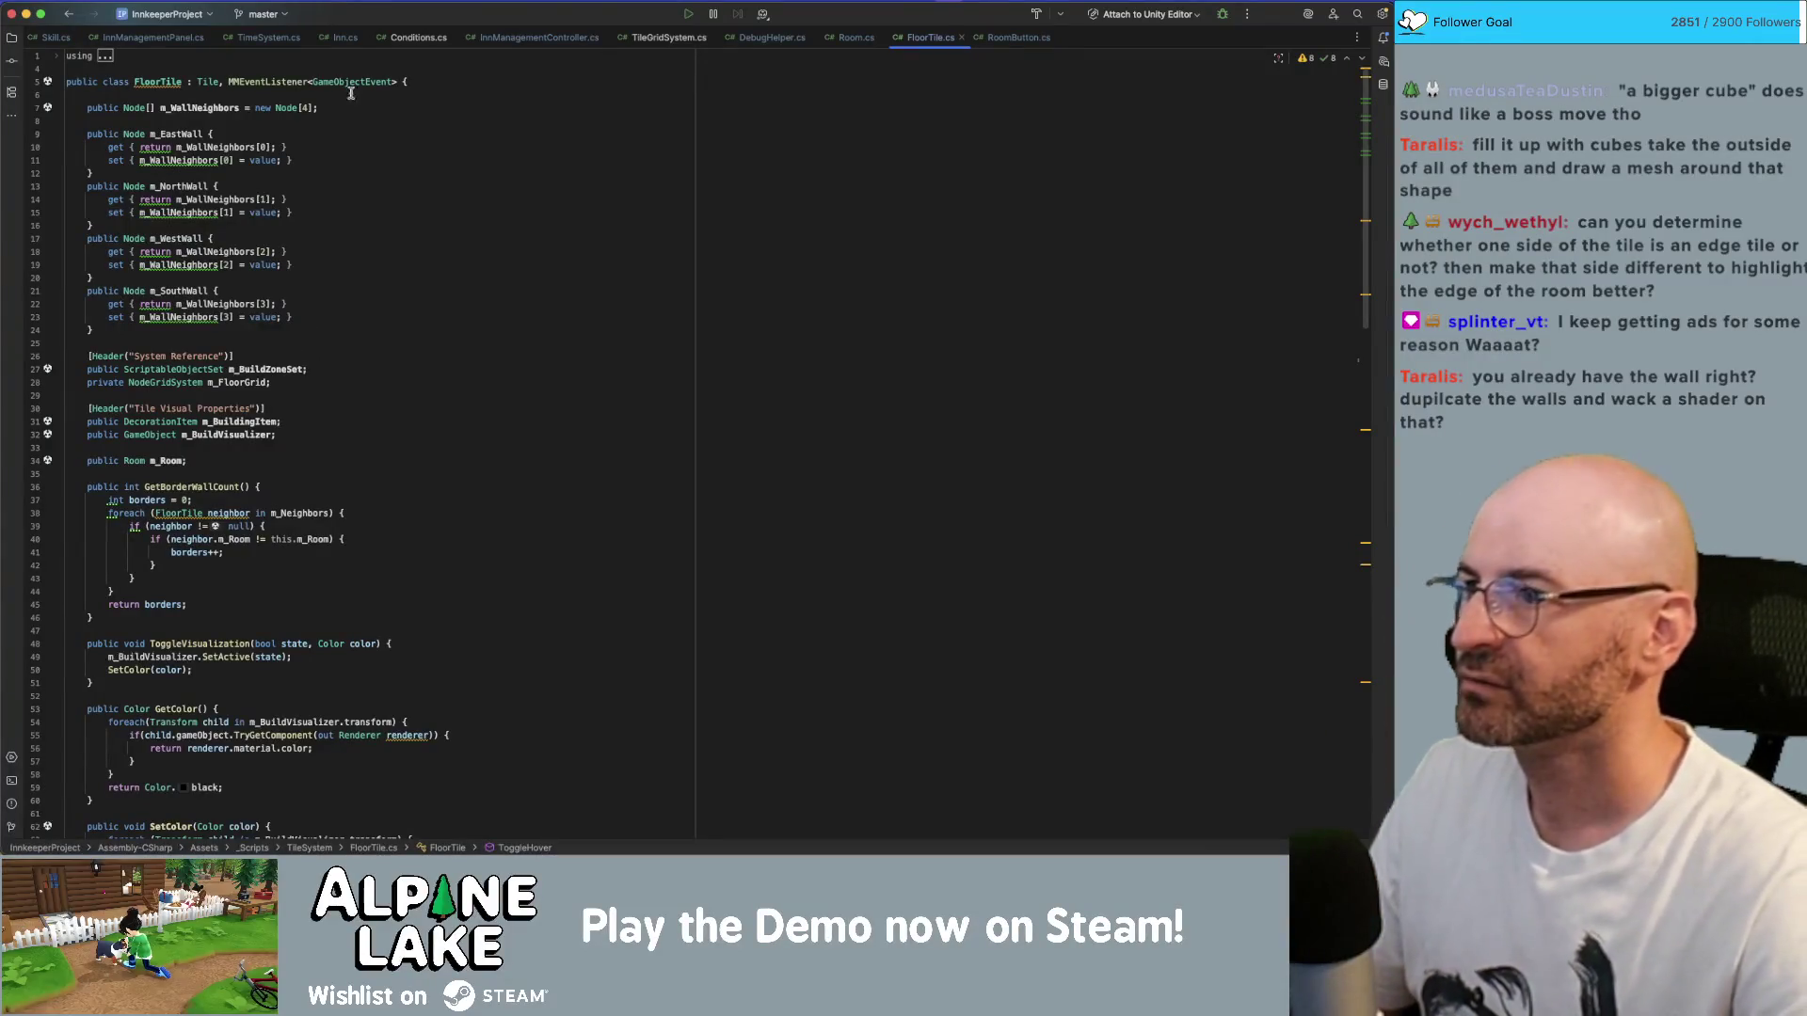
{"action": "left_click", "coordinate": [827, 42]}
{"action": "scroll", "coordinate": [626, 254], "scroll_direction": "down", "scroll_amount": 10}
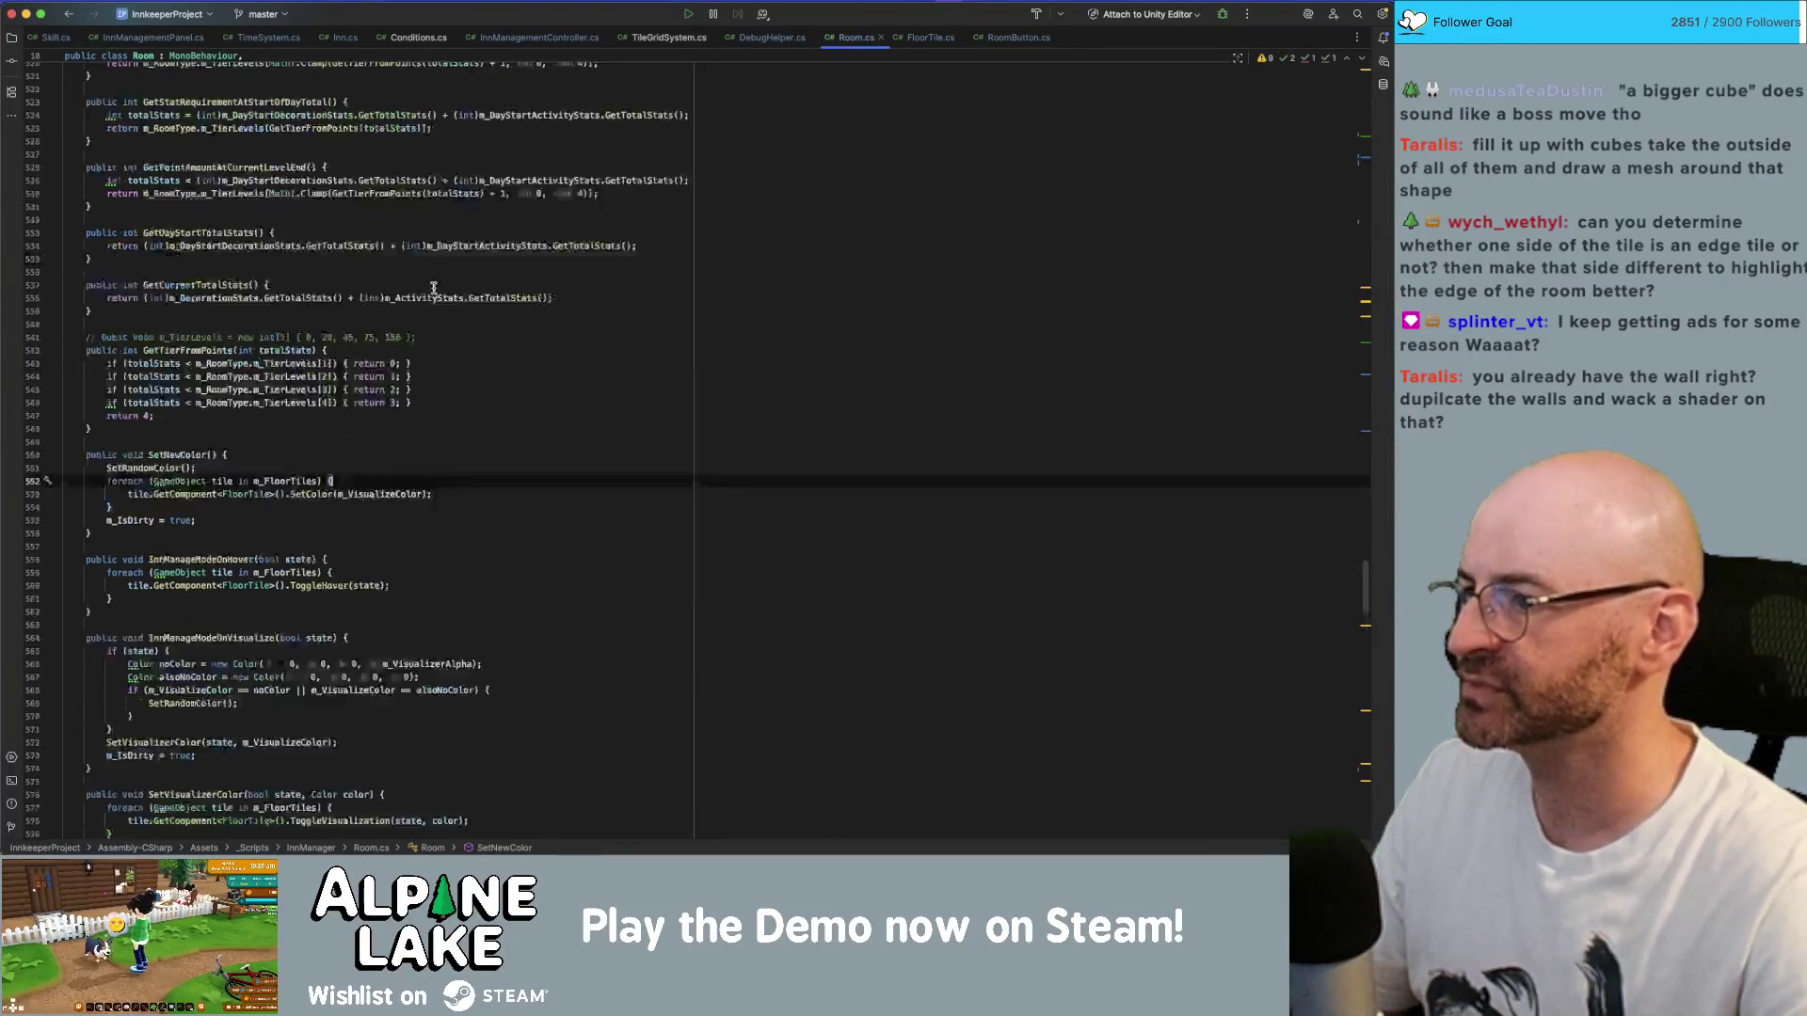
- Search Room.cs for 'color' and change the default visualise colour alpha from .06f to .5f
{"action": "scroll", "coordinate": [449, 298], "scroll_direction": "up", "scroll_amount": 10}
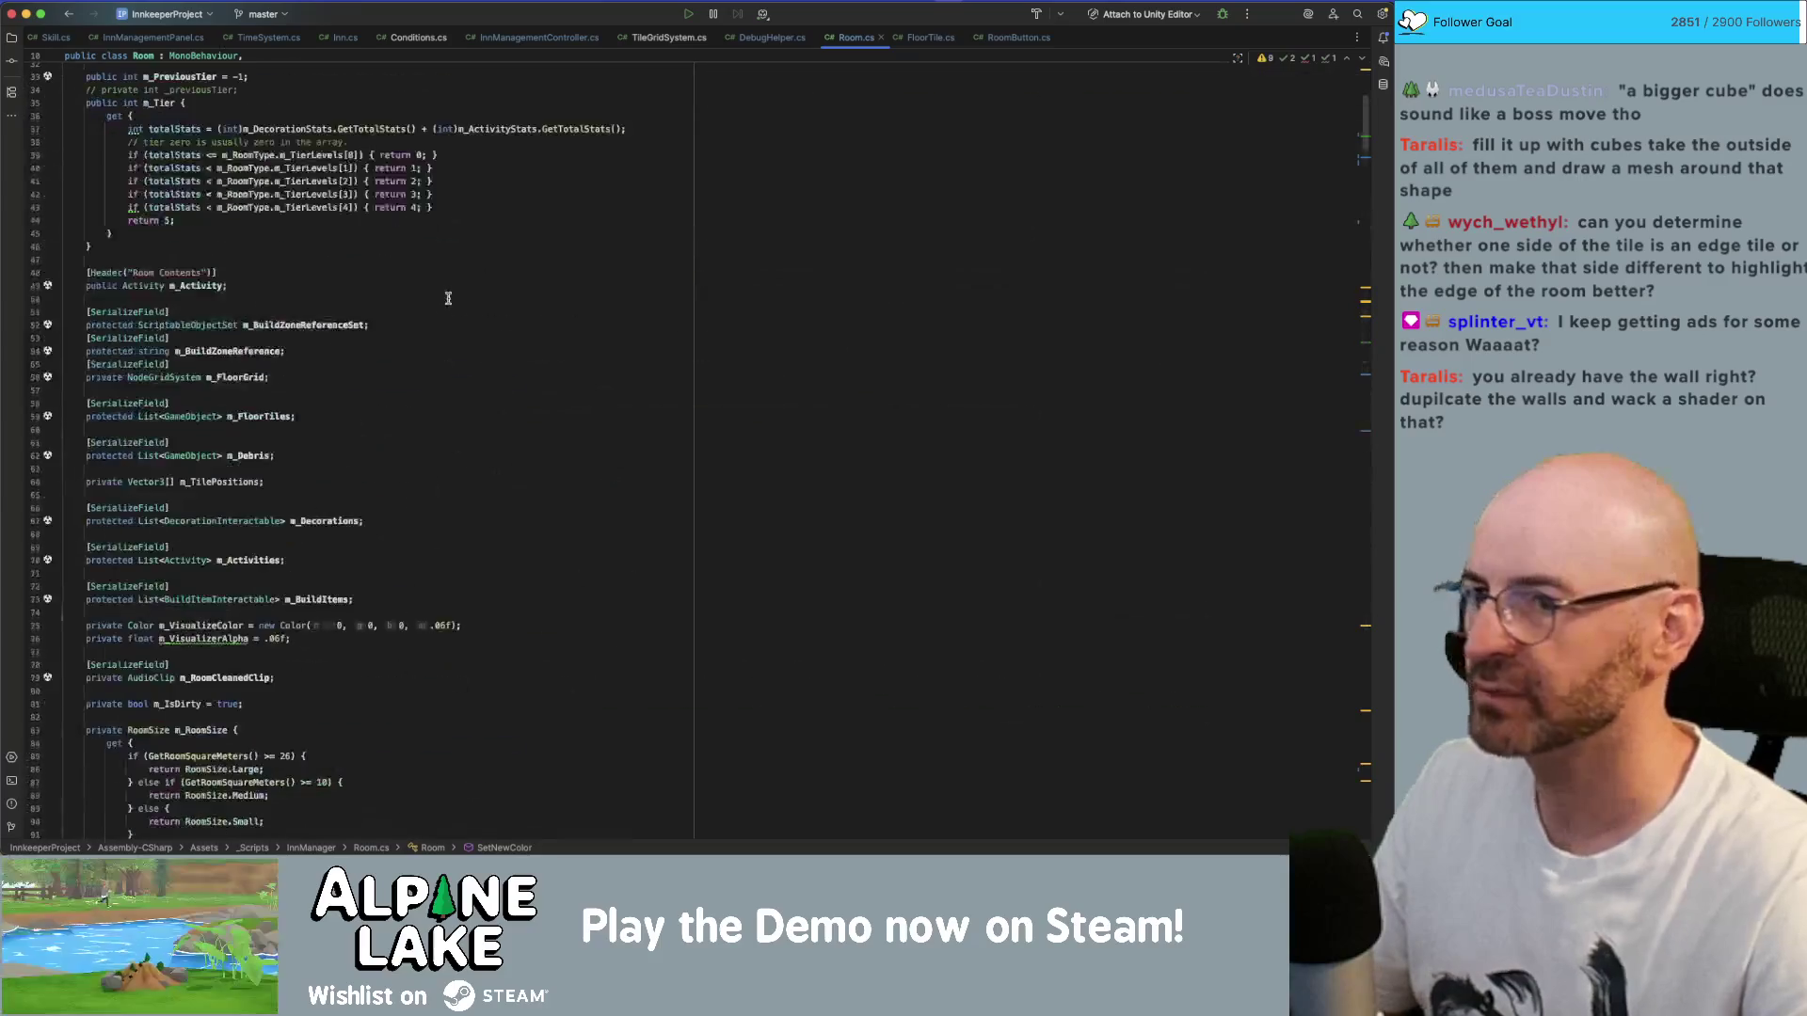
{"action": "left_click", "coordinate": [404, 374]}
{"action": "key", "text": "super+f"}
{"action": "type", "text": "color"}
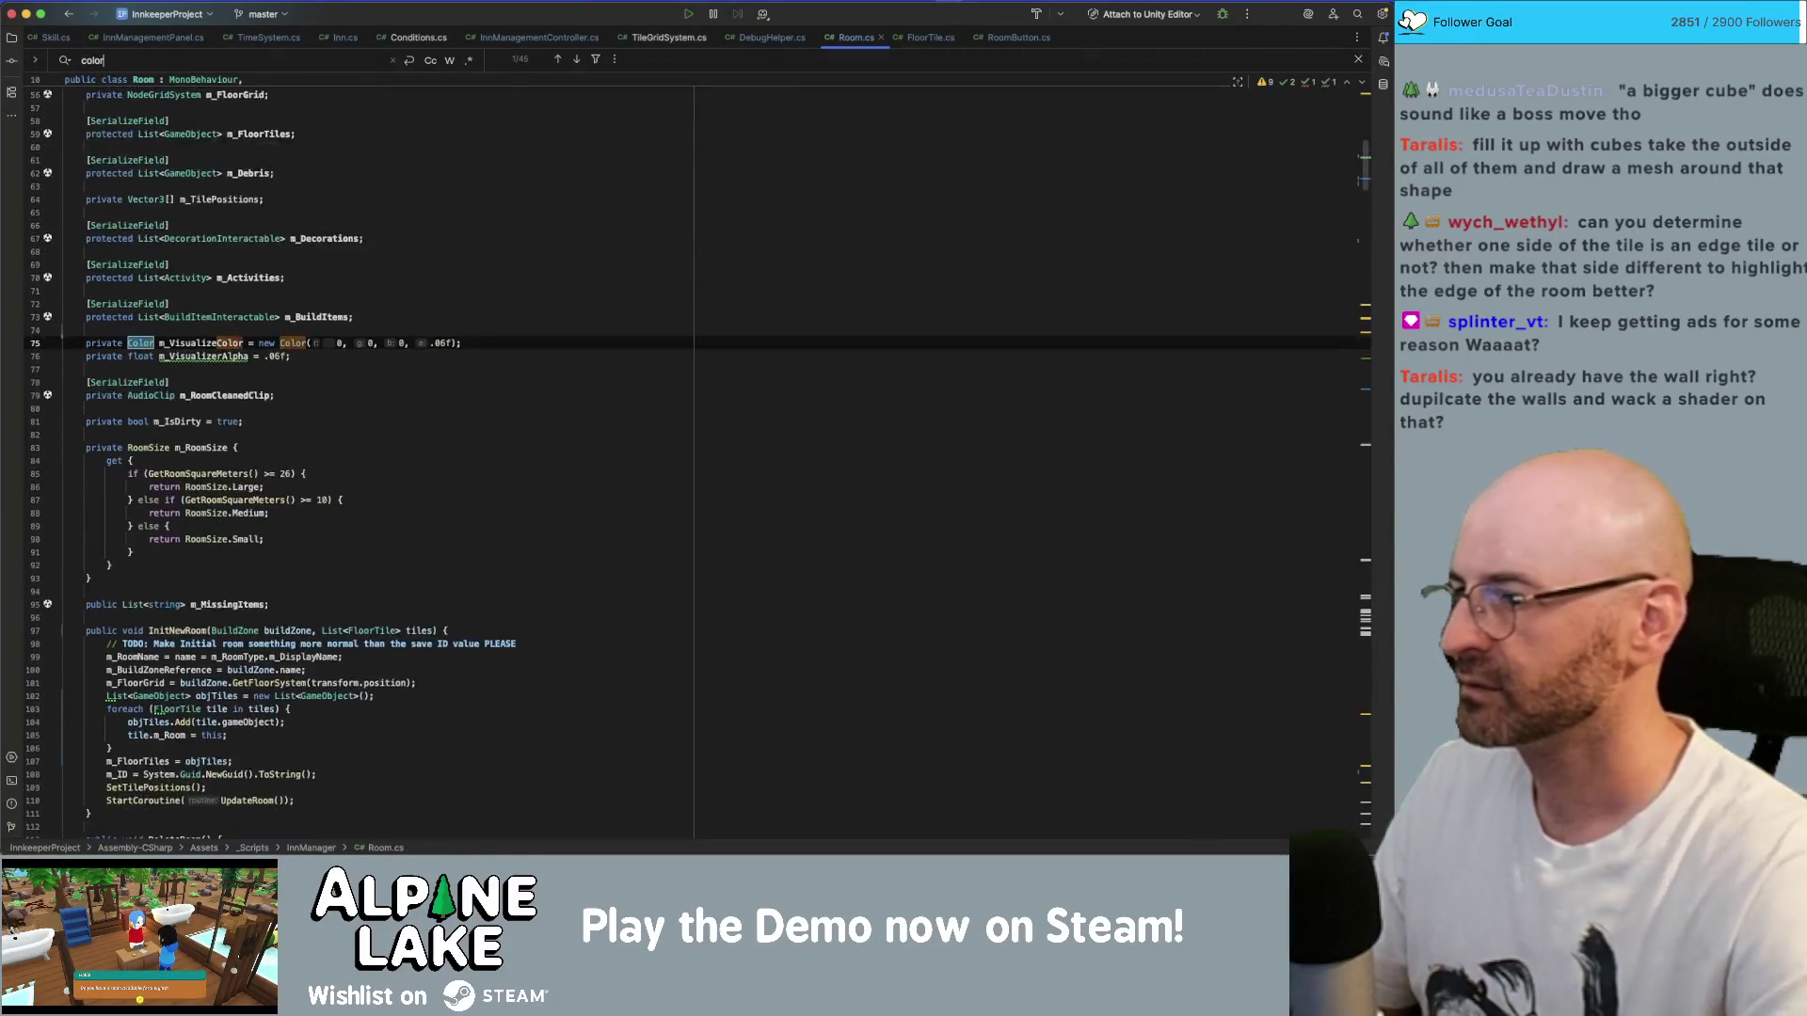
{"action": "key", "text": "Return"}
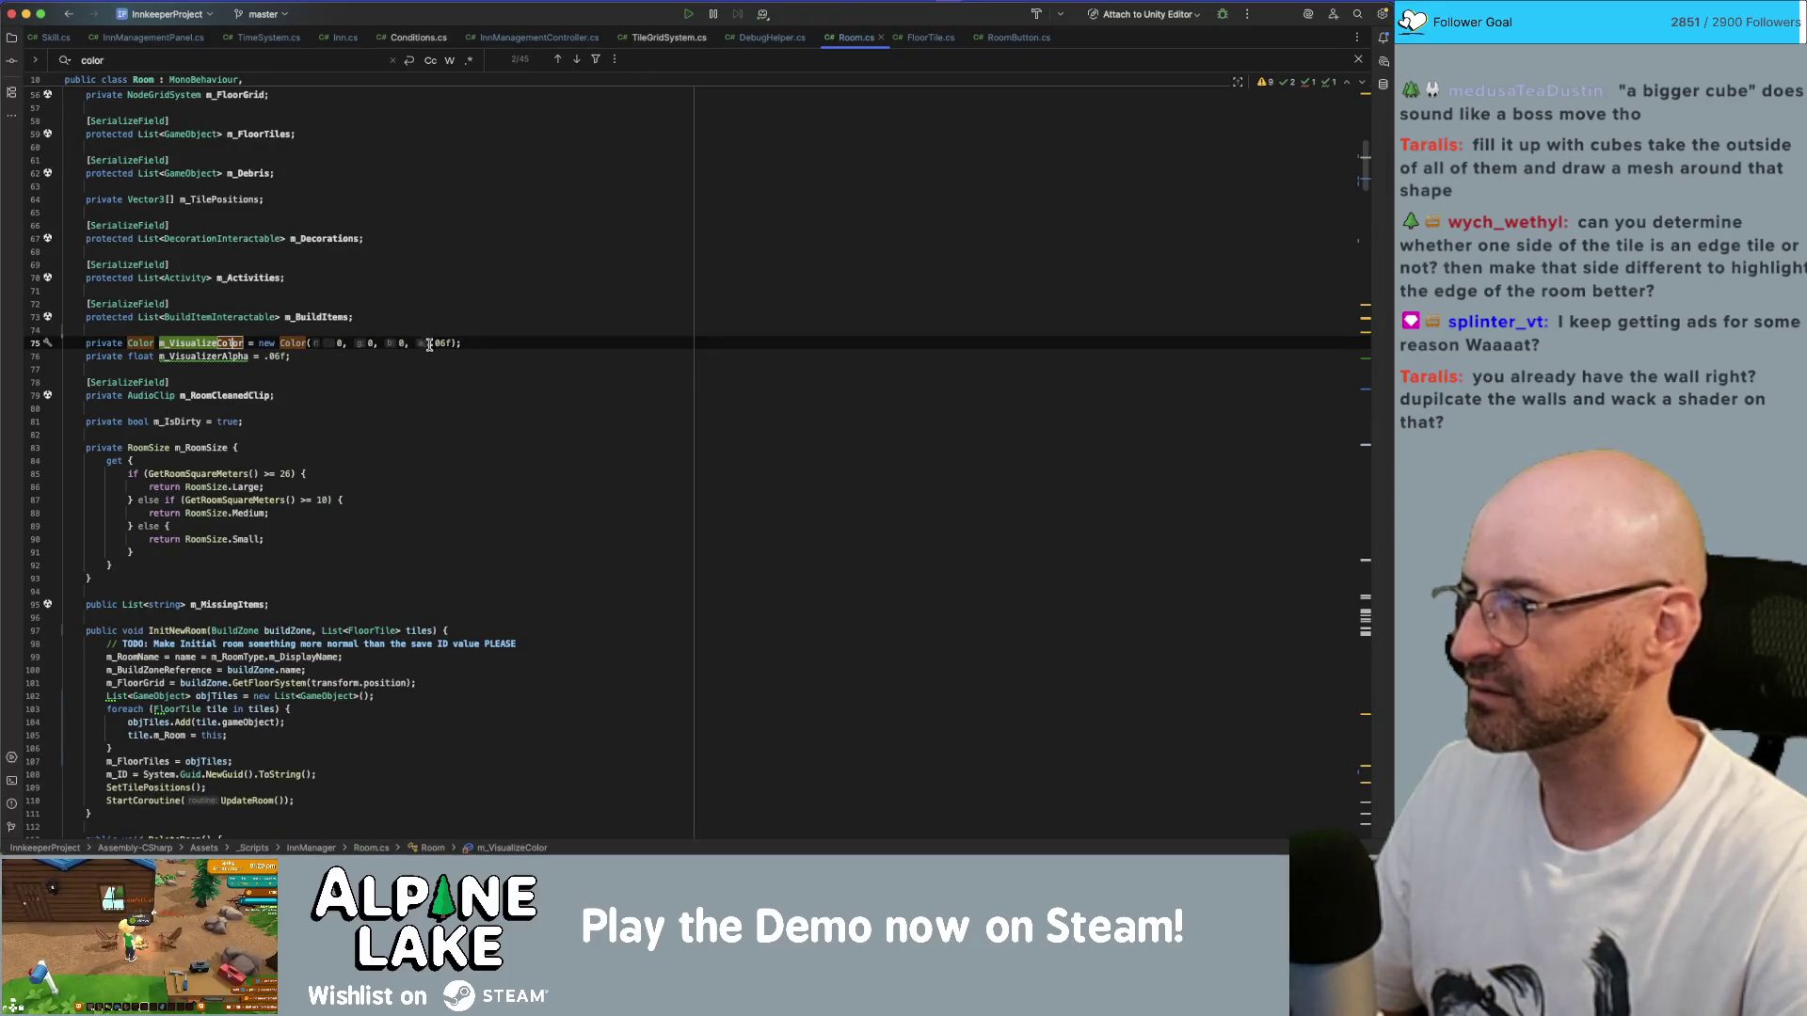
{"action": "left_click", "coordinate": [431, 343]}
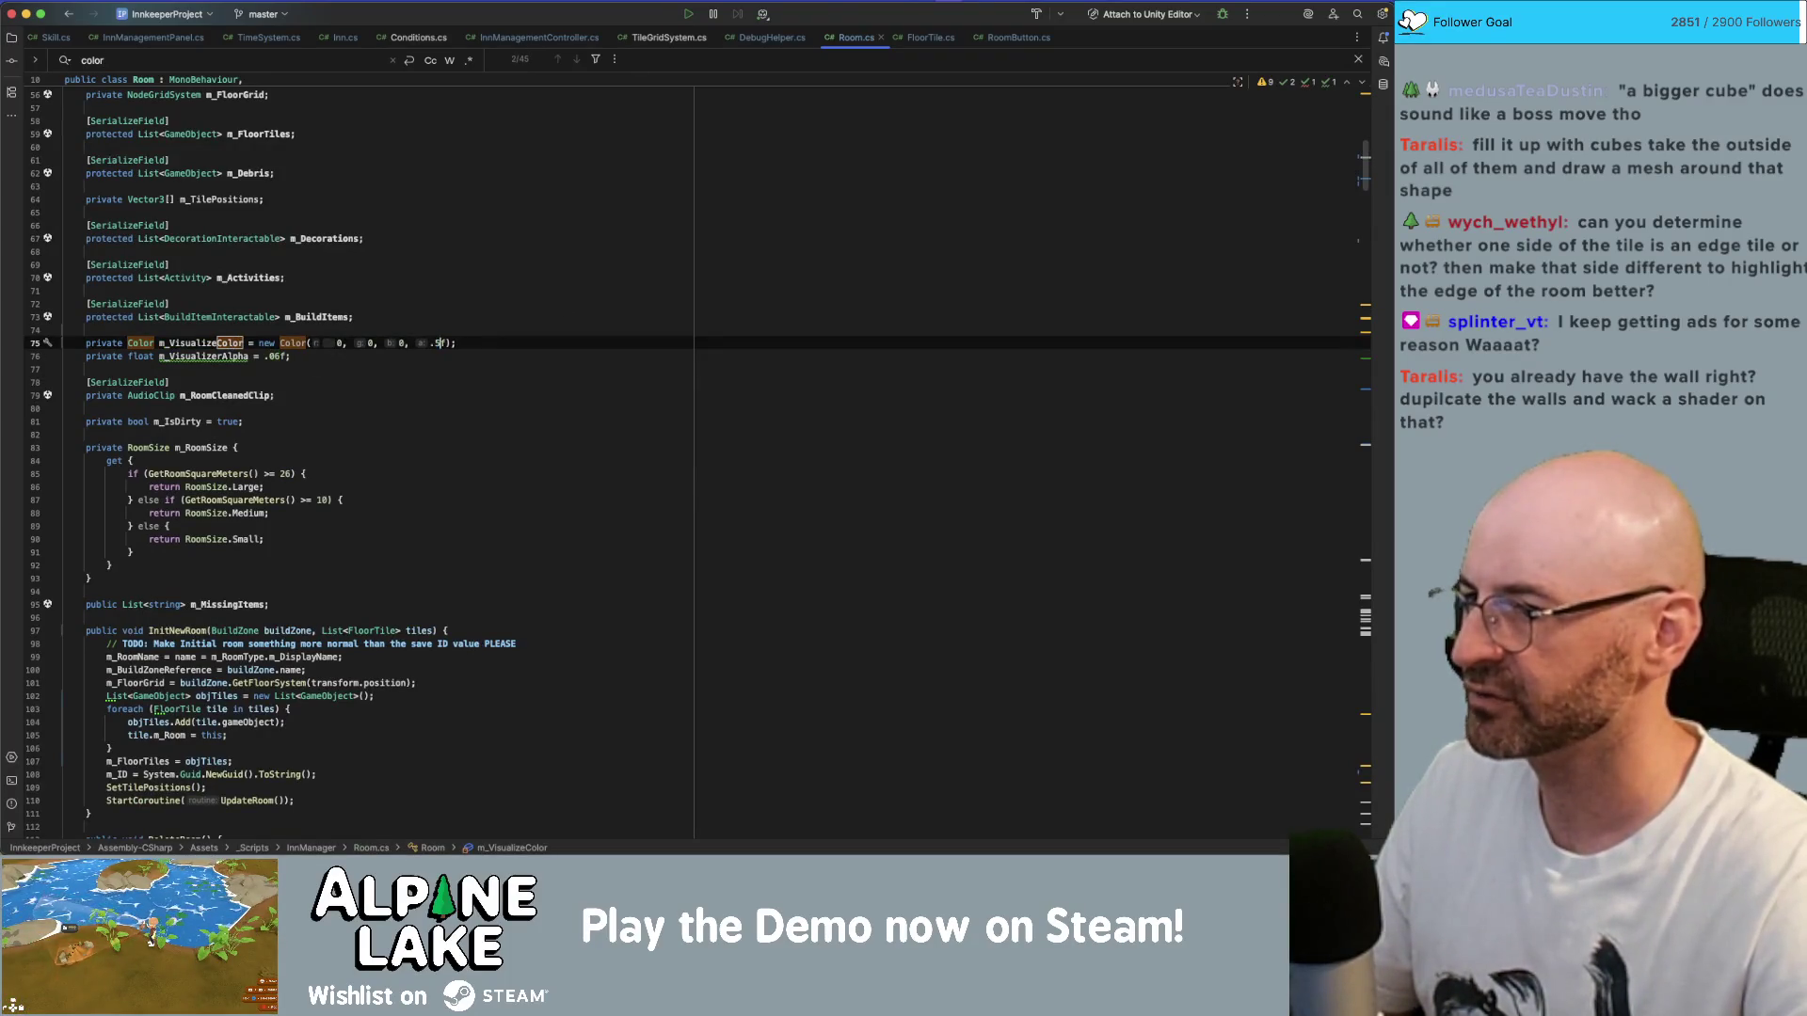
- Set m_VisualizerAlpha to .5f, check its usages, and return to Unity
{"action": "left_click", "coordinate": [271, 356]}
{"action": "type", "text": "5"}
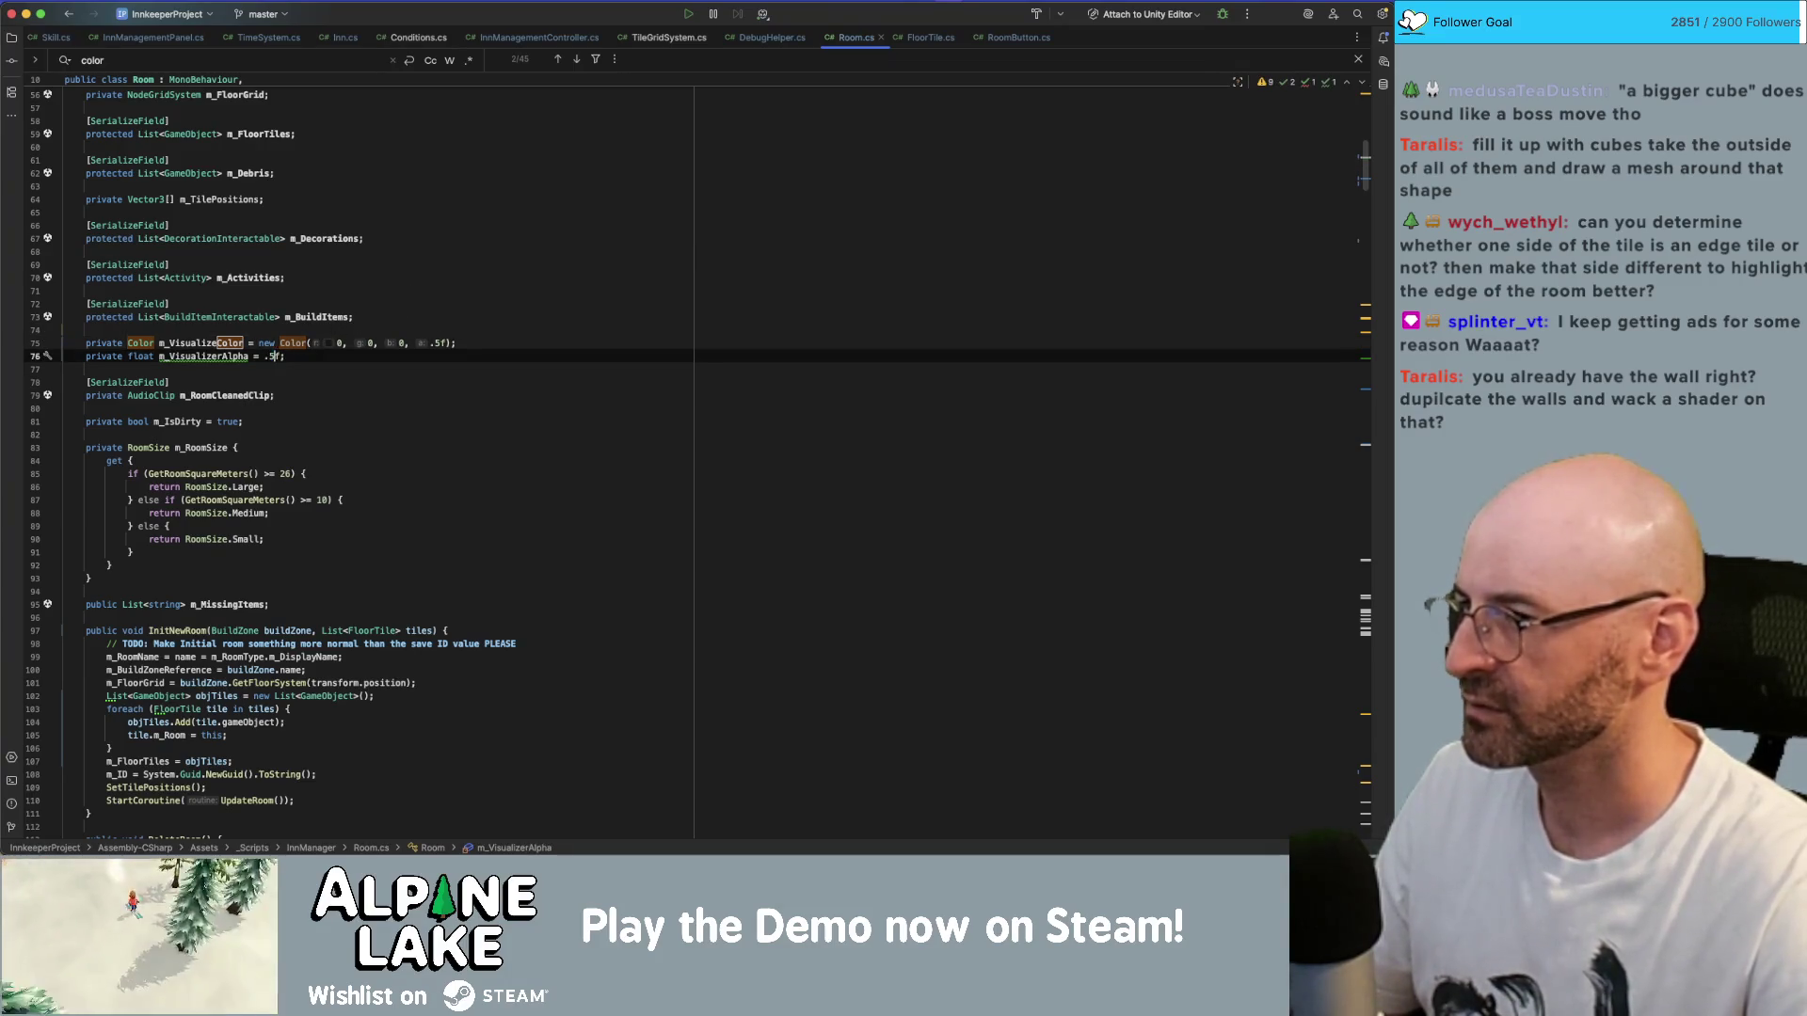
{"action": "double_click", "coordinate": [208, 353]}
{"action": "key", "text": "cmd+f"}
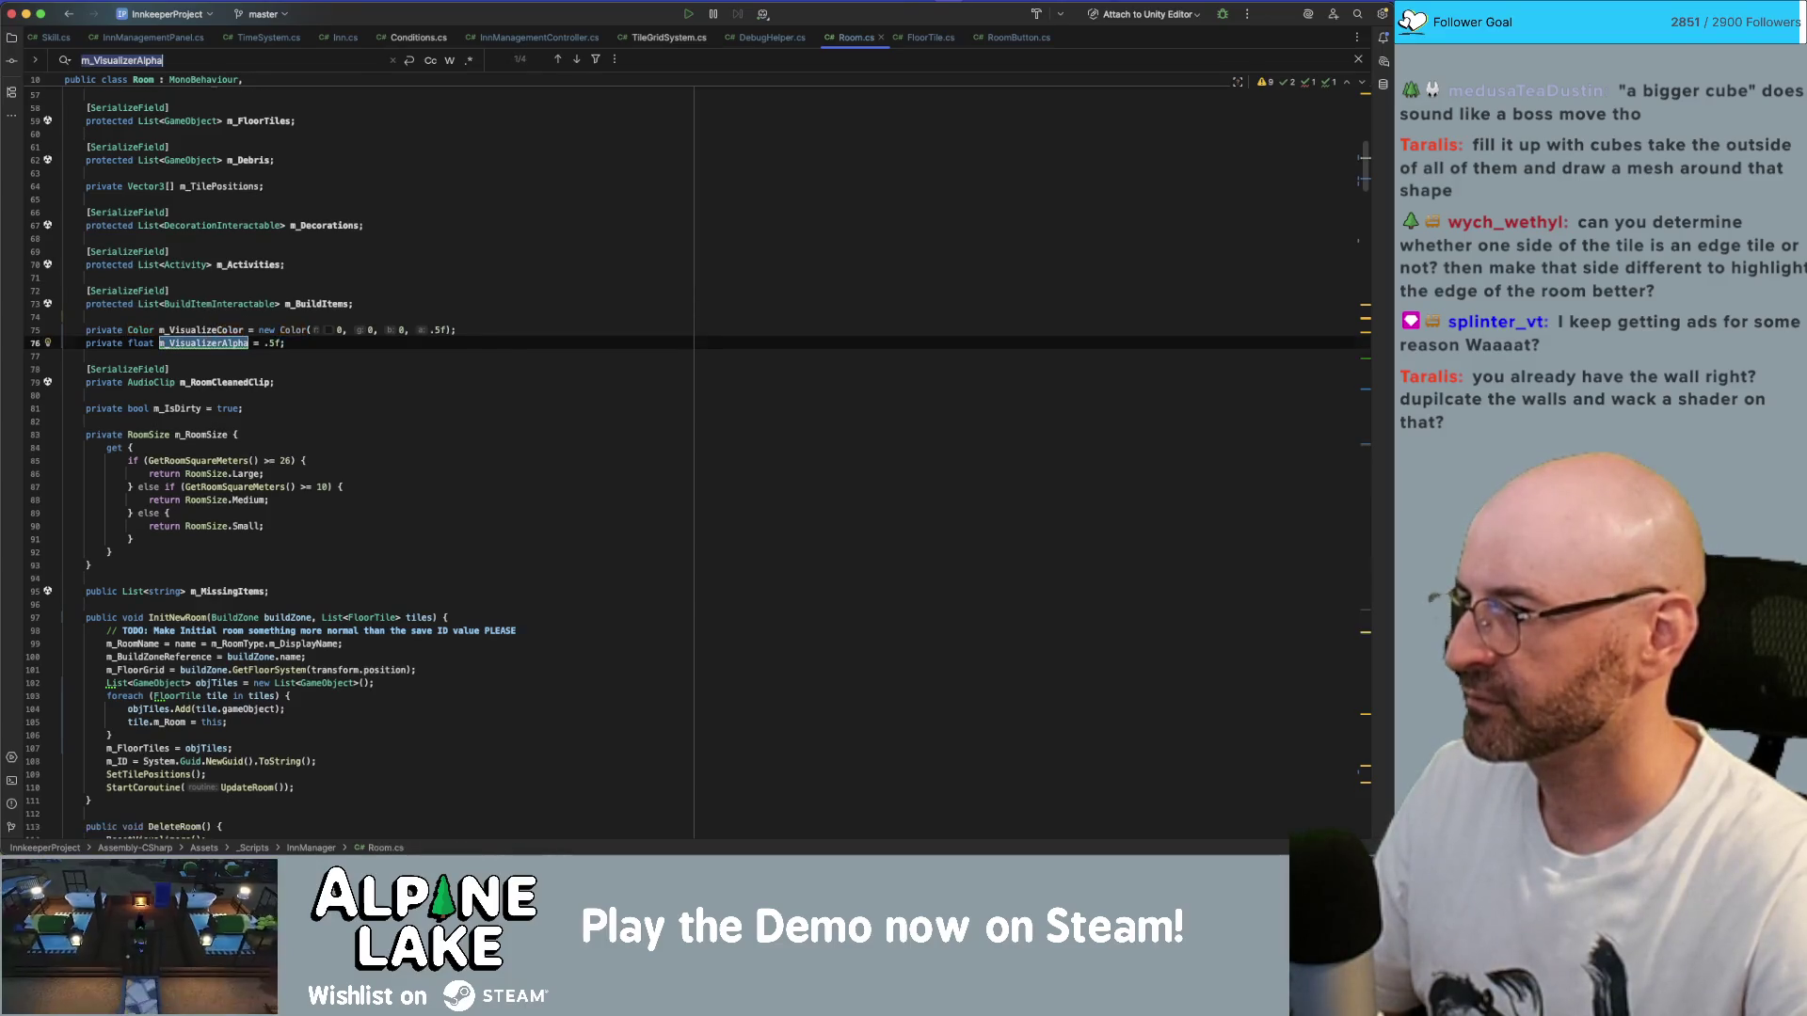
{"action": "key", "text": "Return"}
{"action": "key", "text": "Return"}
{"action": "key", "text": "Return"}
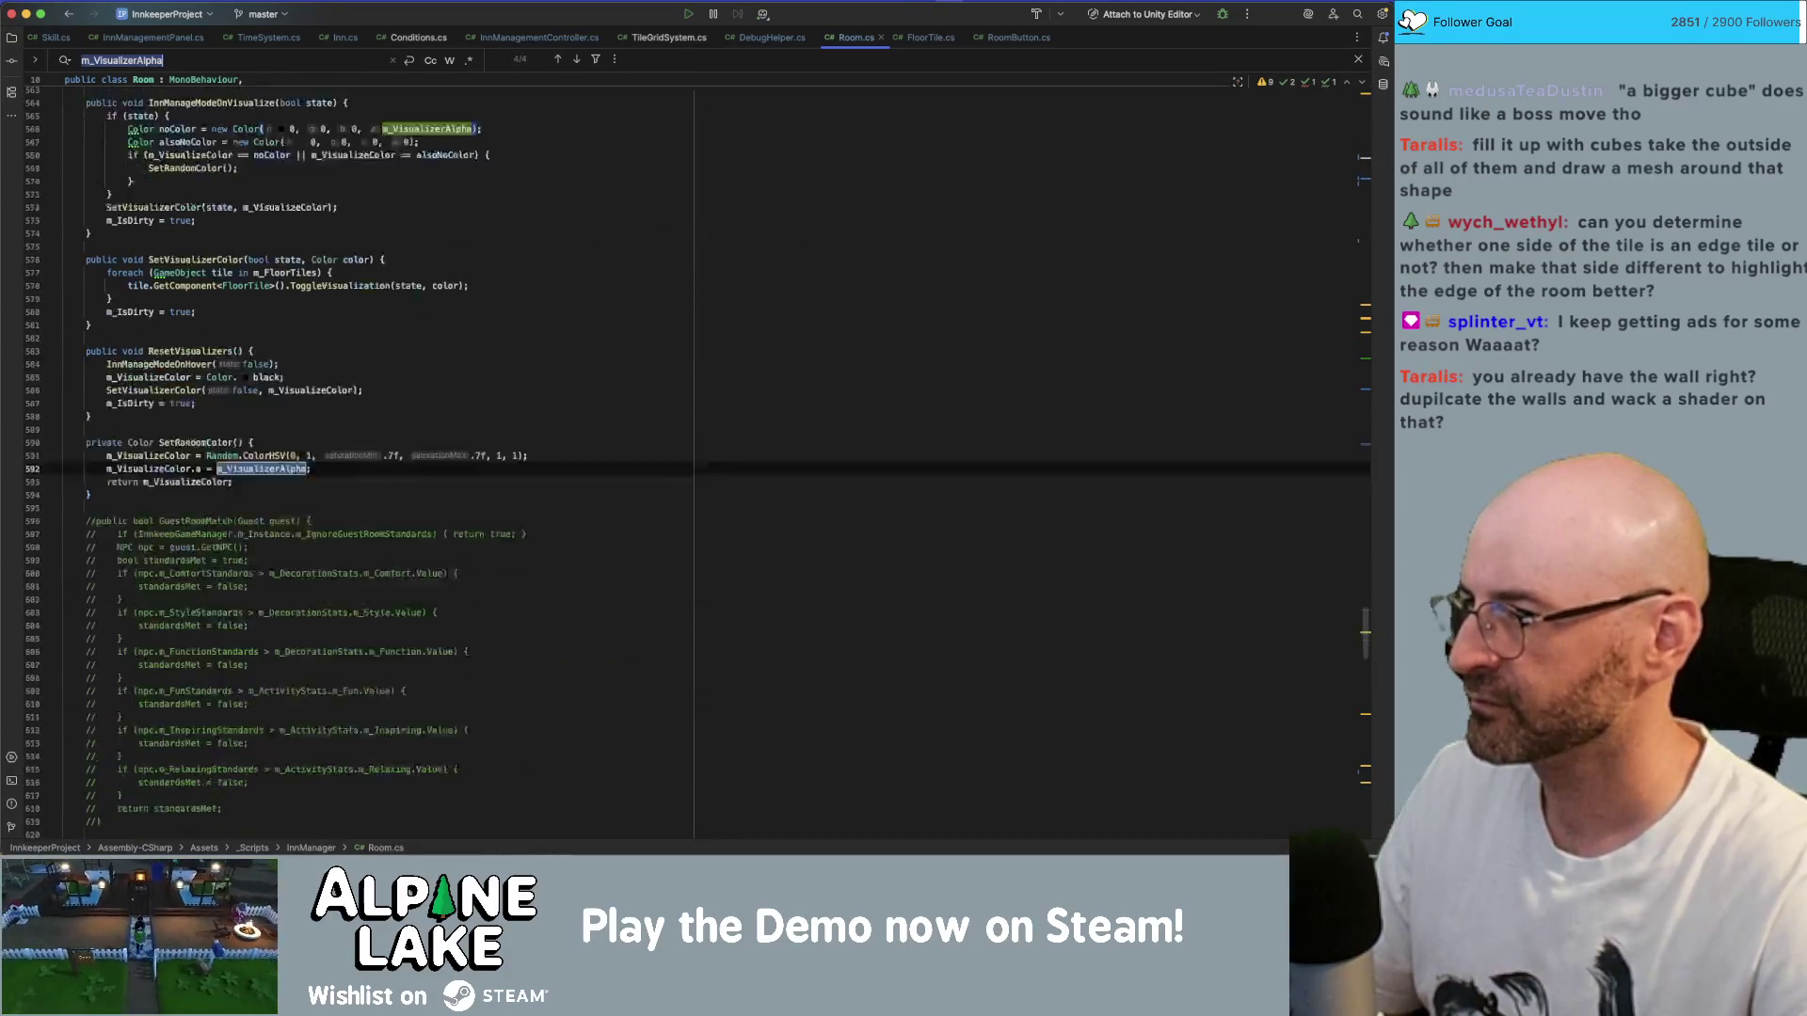
{"action": "left_click", "coordinate": [466, 299]}
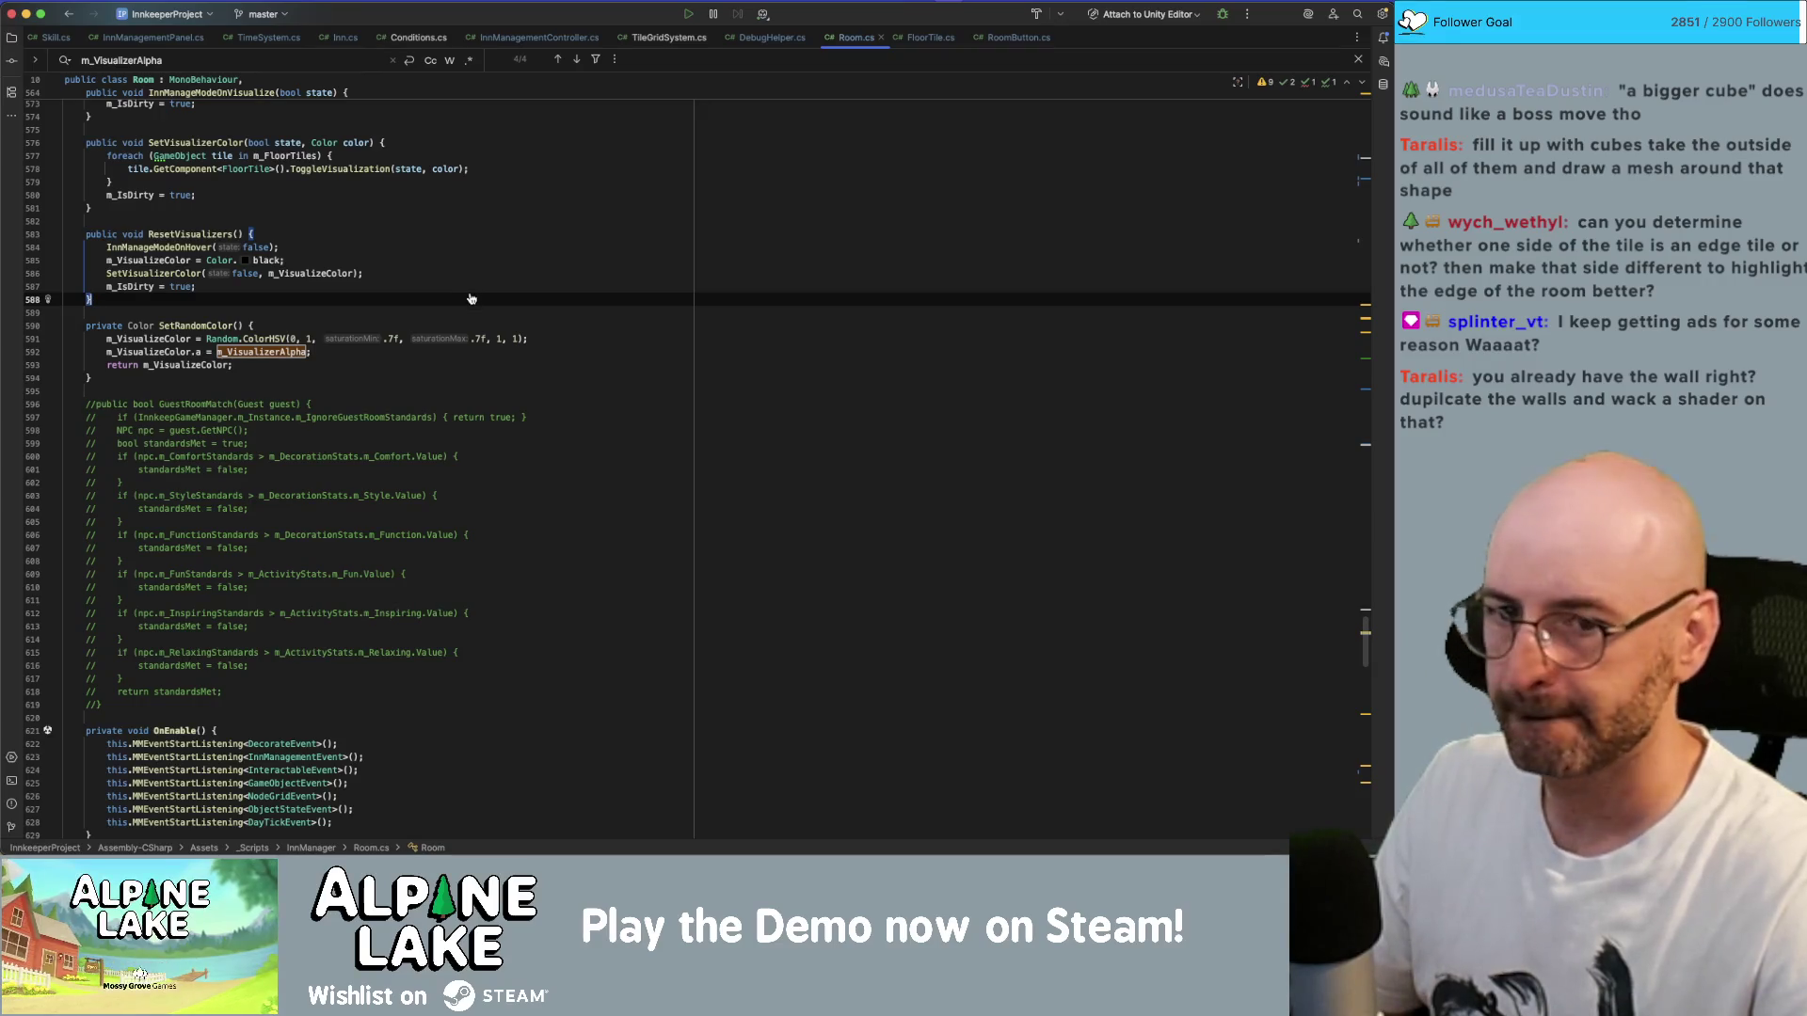
{"action": "key", "text": "super+Tab"}
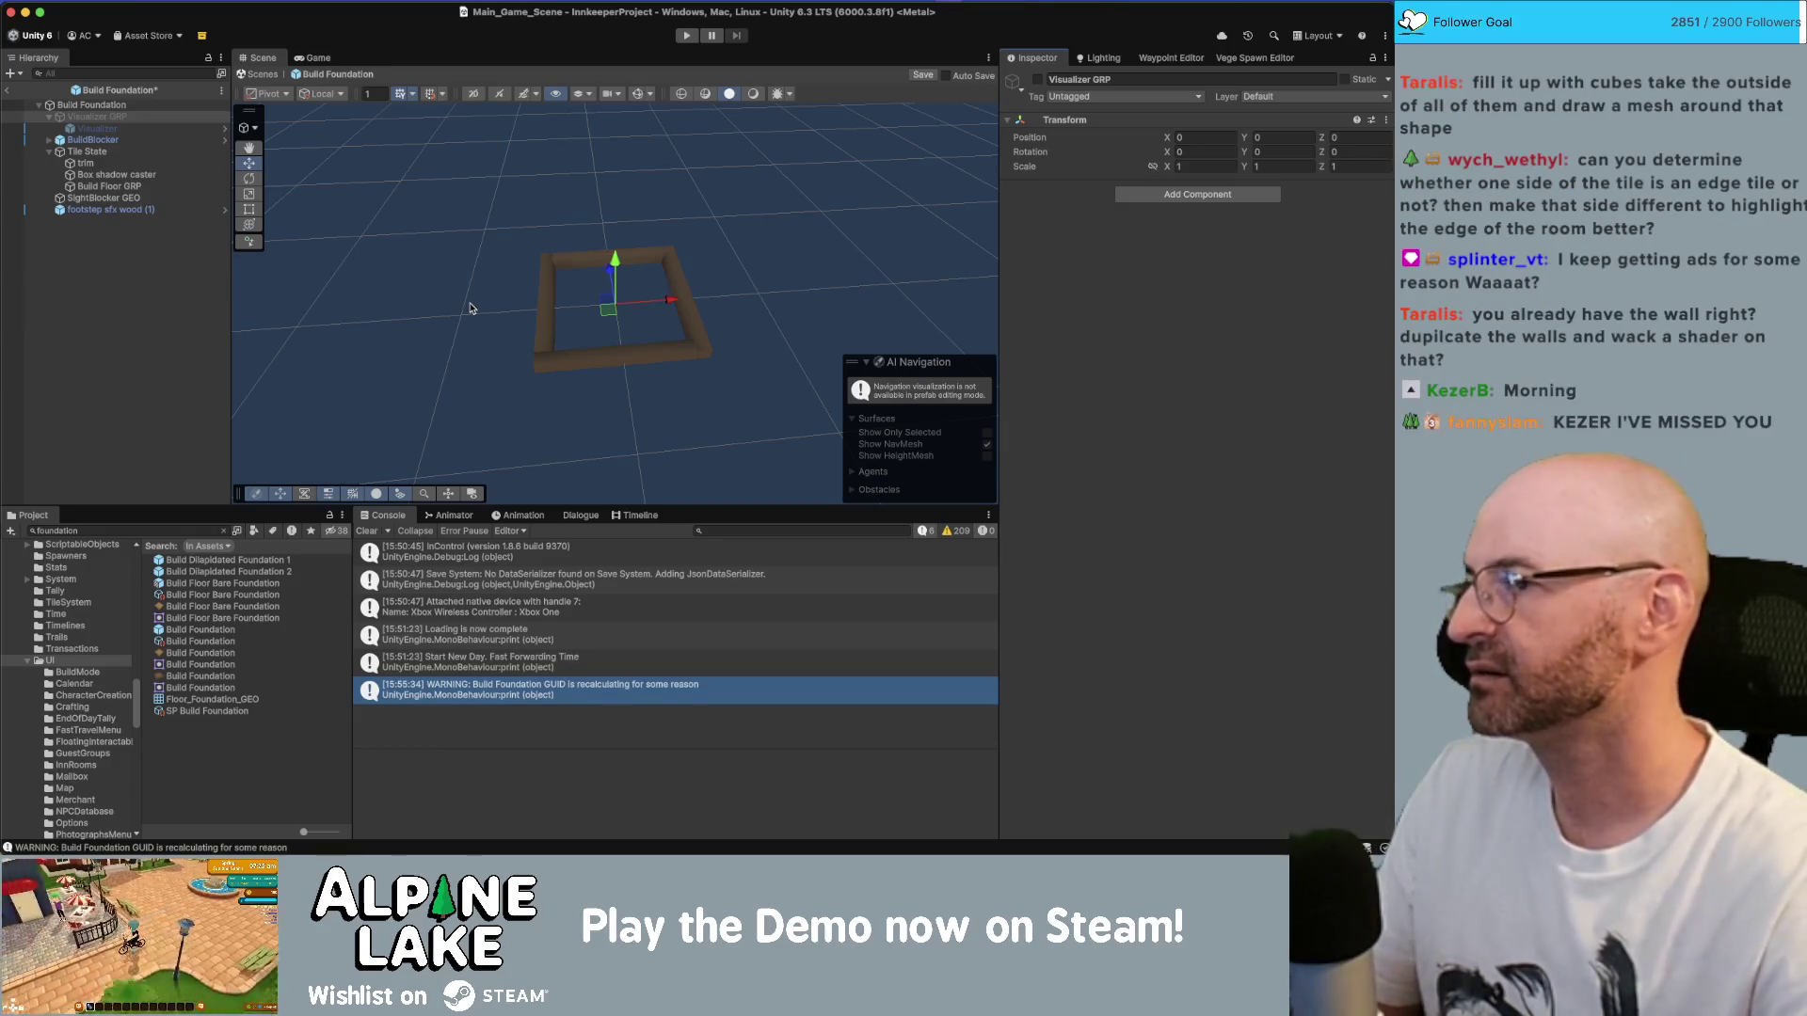
- Deselect Visualizer GRP, leave the Build Foundation prefab for the main scene, and enter play mode
{"action": "left_click", "coordinate": [313, 132]}
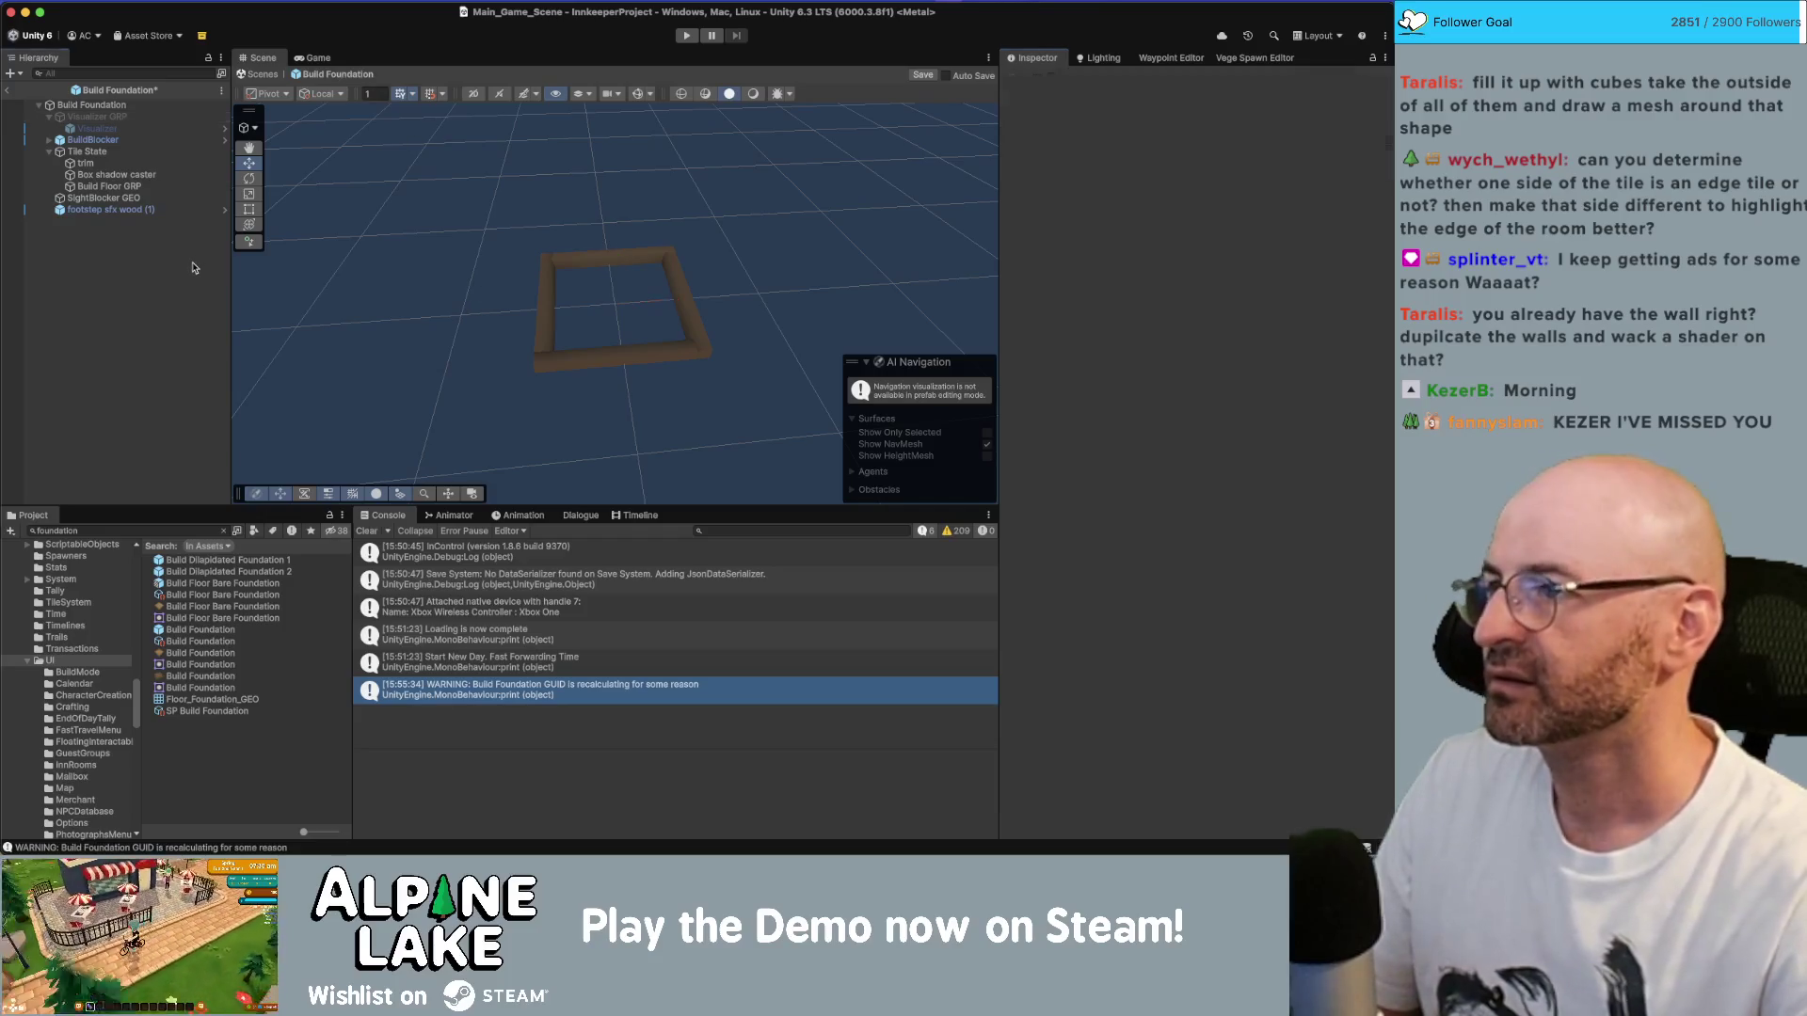
{"action": "left_click", "coordinate": [8, 90]}
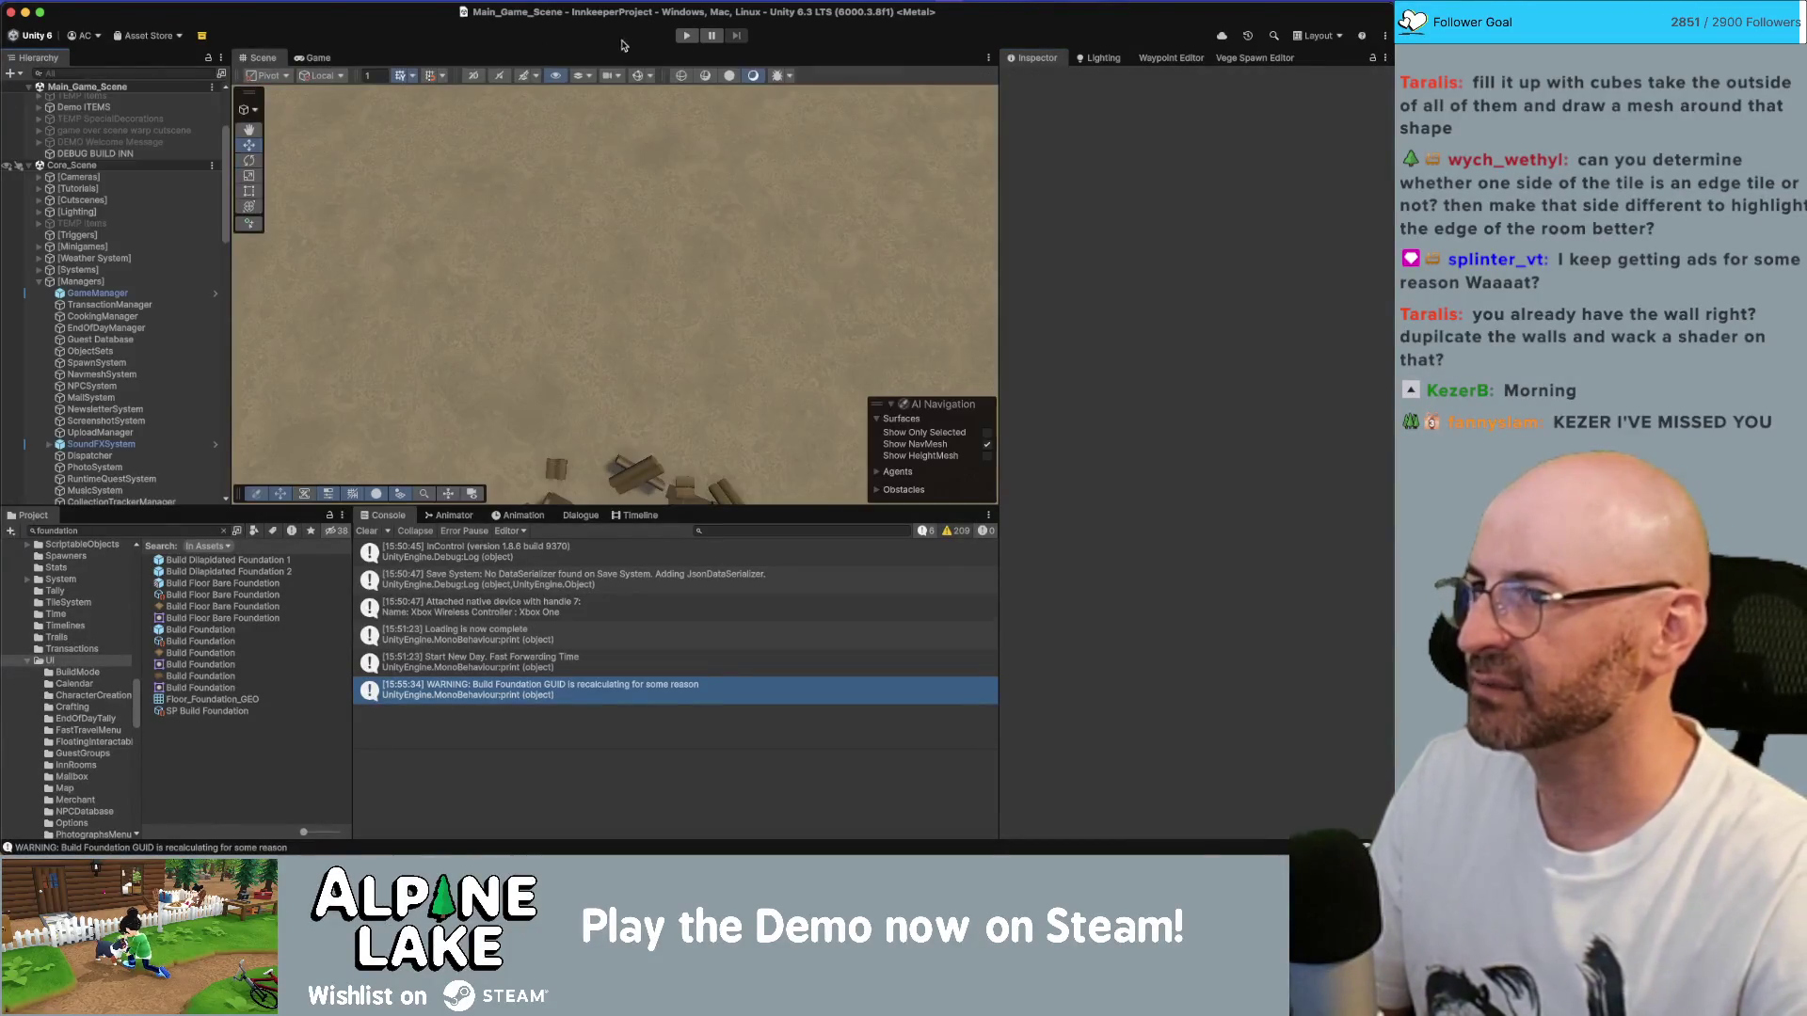
{"action": "left_click", "coordinate": [687, 37]}
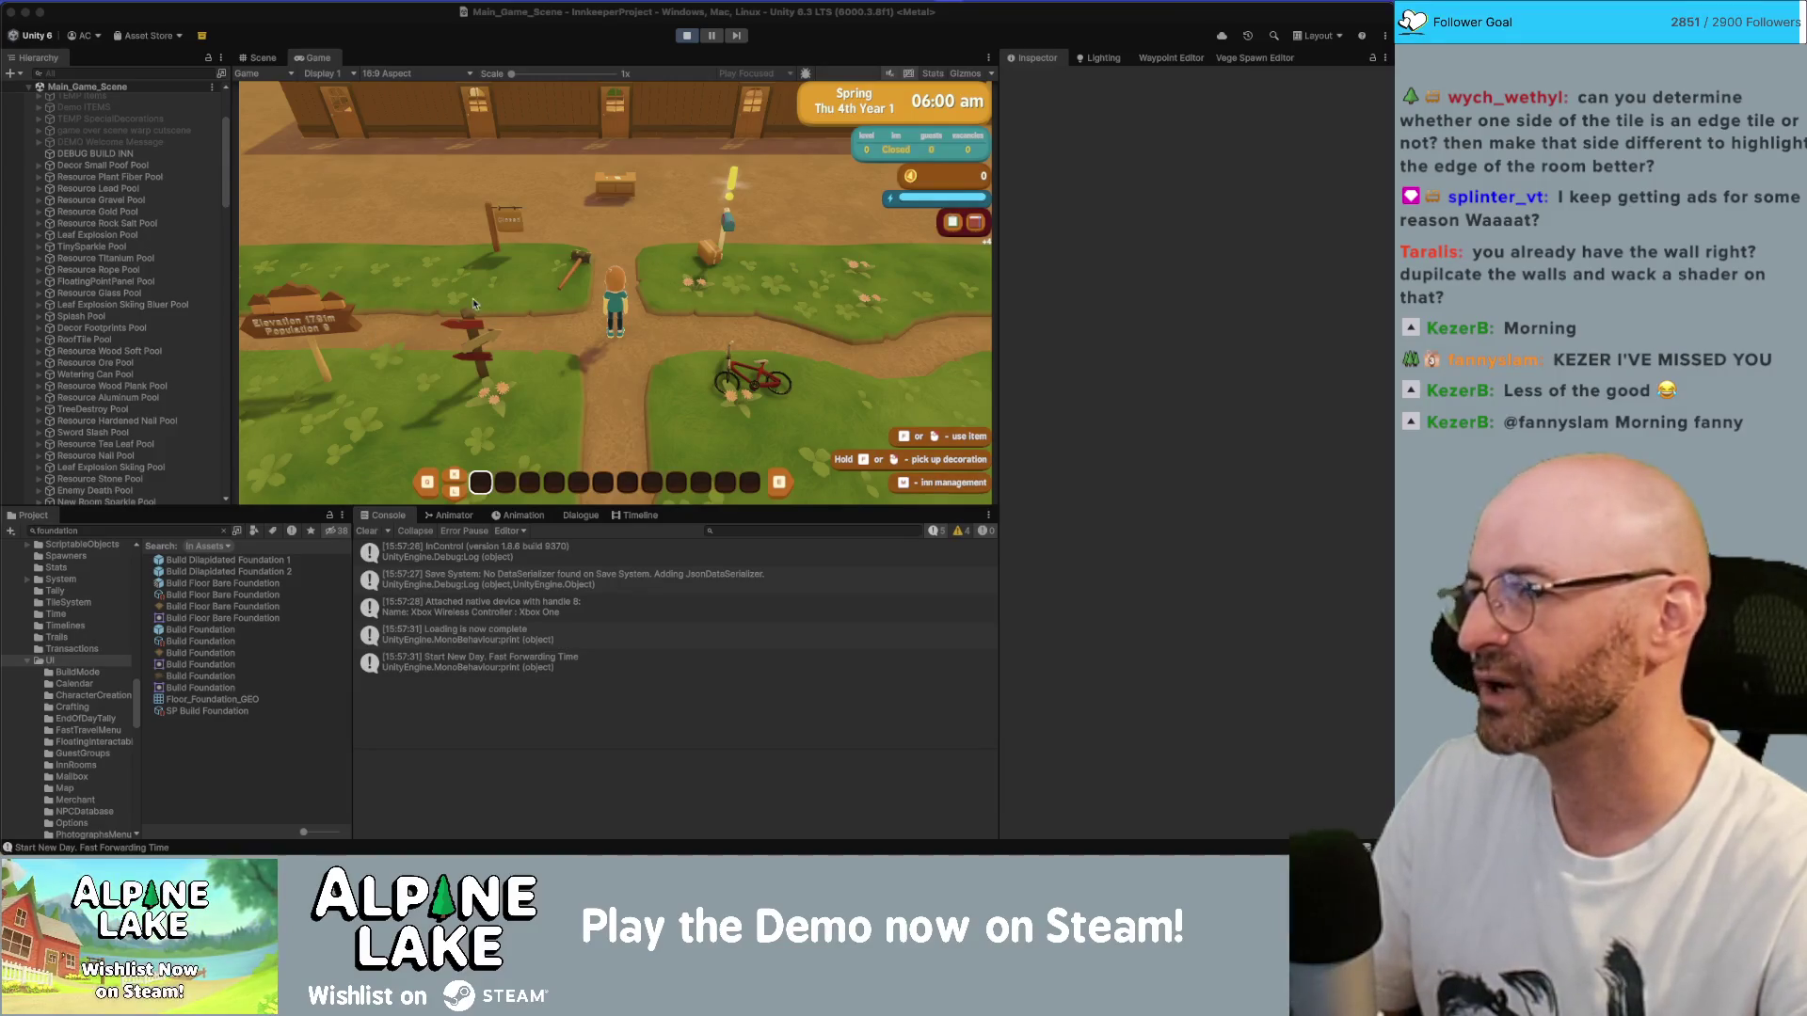
- Walk the character in, create a Guest room in Inn Management, then stop play mode
{"action": "left_click", "coordinate": [580, 279]}
{"action": "key", "text": "w"}
{"action": "key", "text": "Tab"}
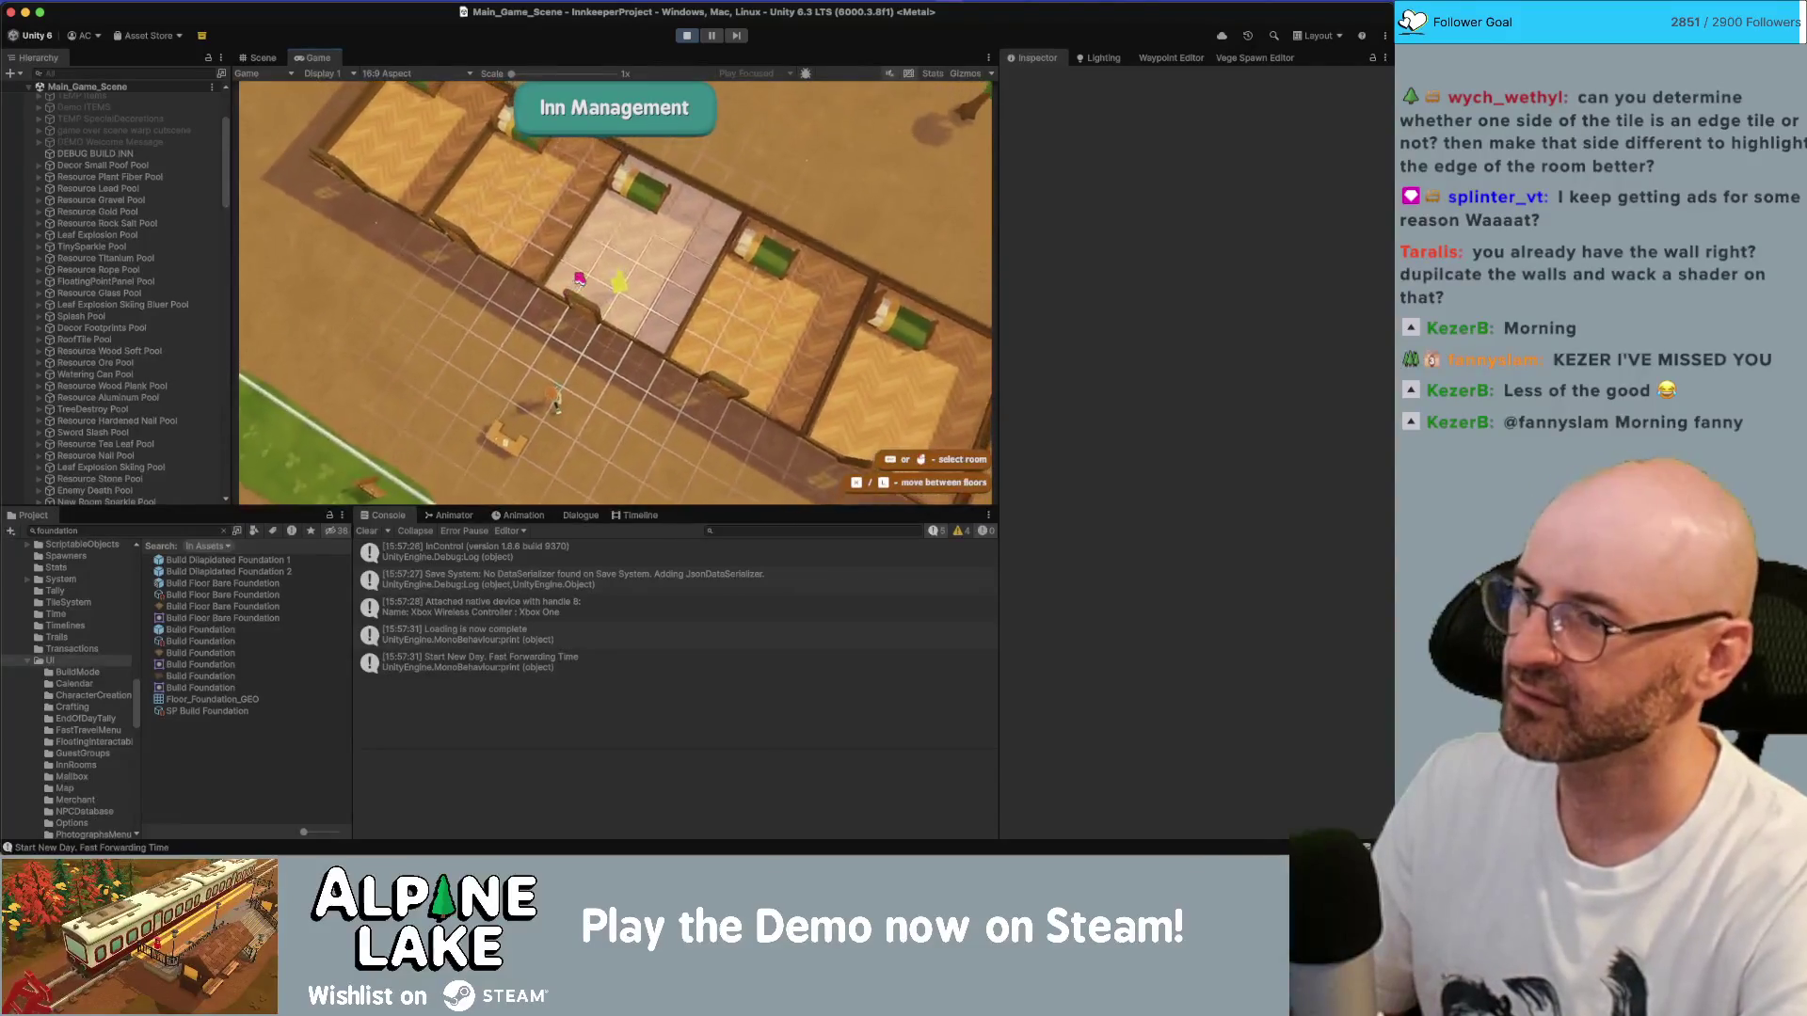
{"action": "left_click", "coordinate": [580, 278]}
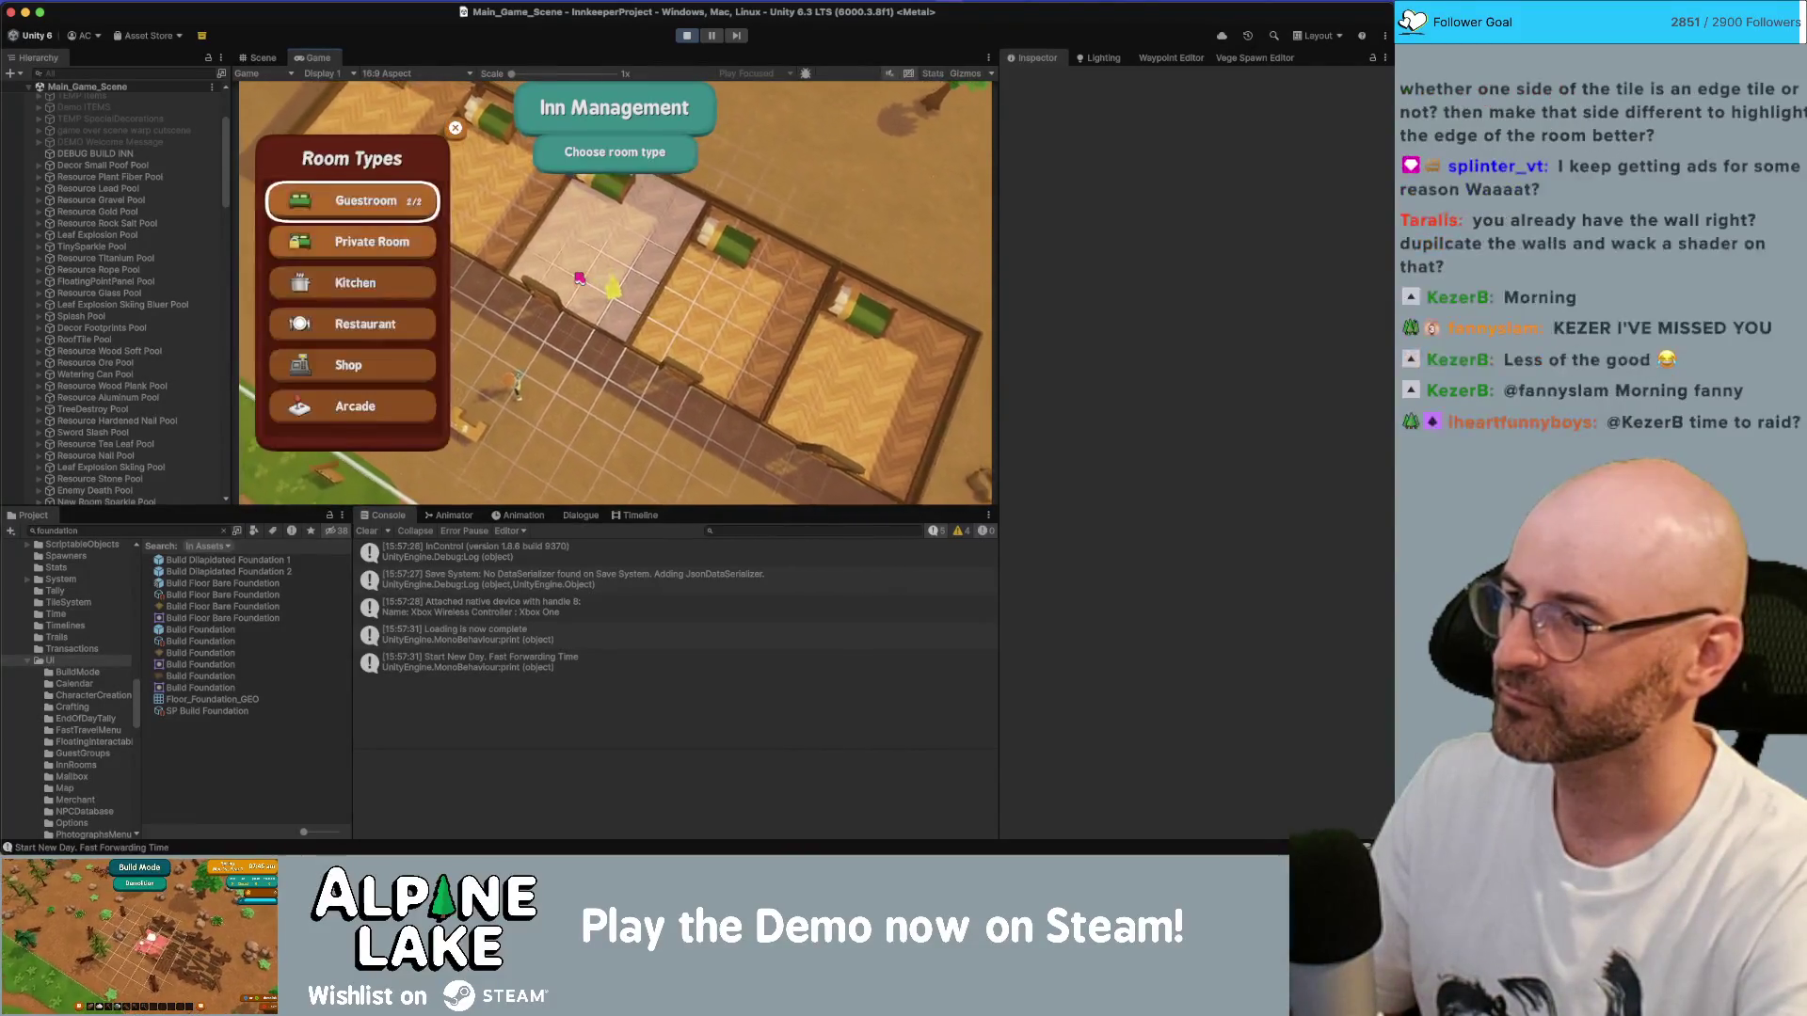
{"action": "key", "text": "Return"}
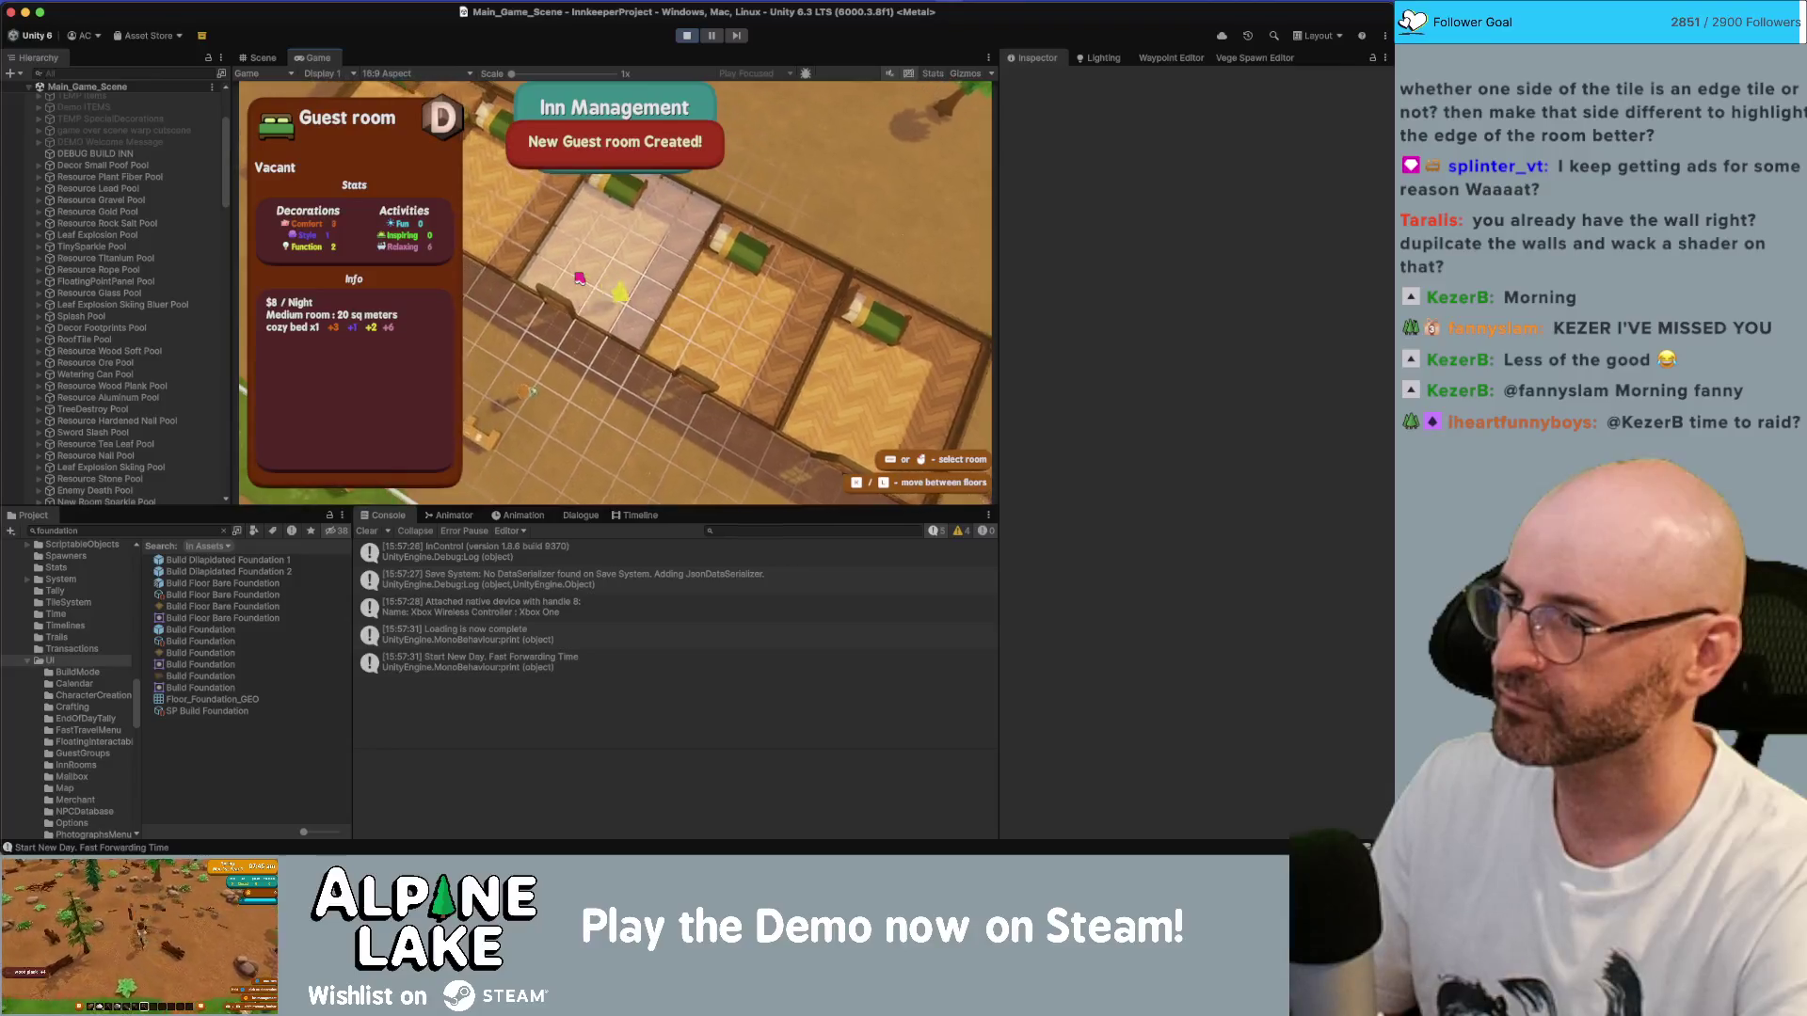
{"action": "key", "text": "Escape"}
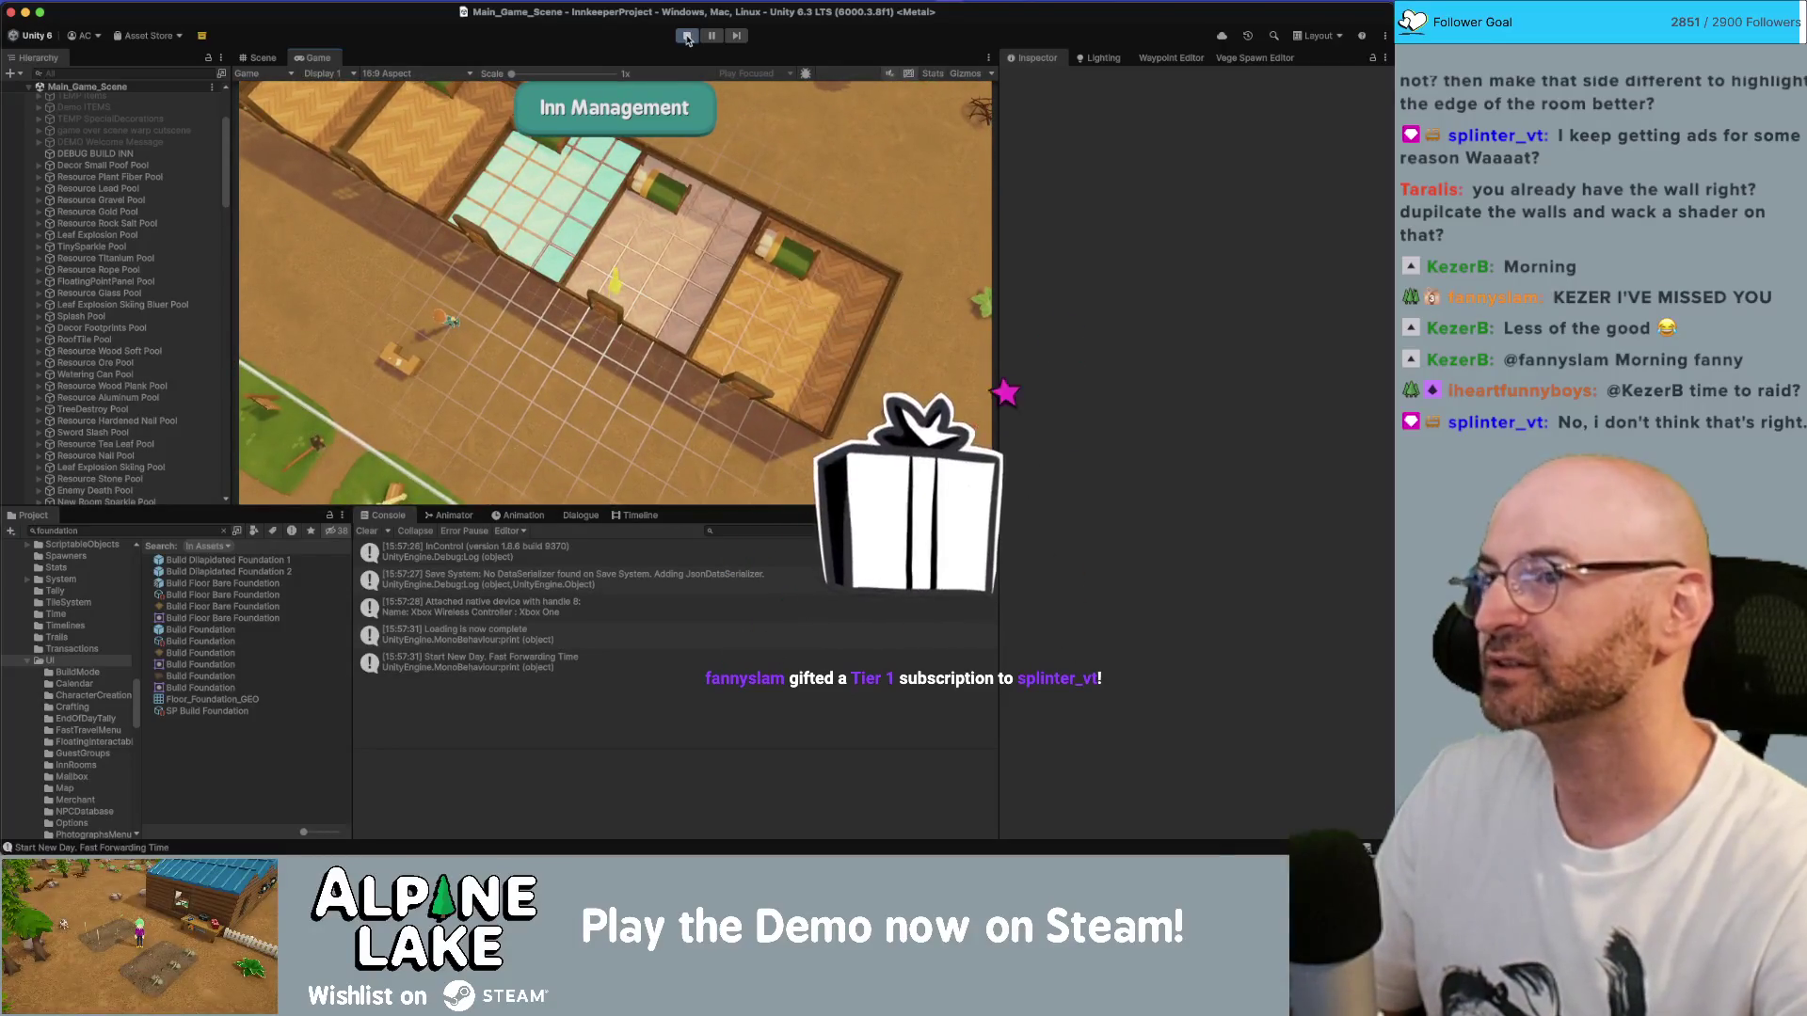
{"action": "key", "text": "super+p"}
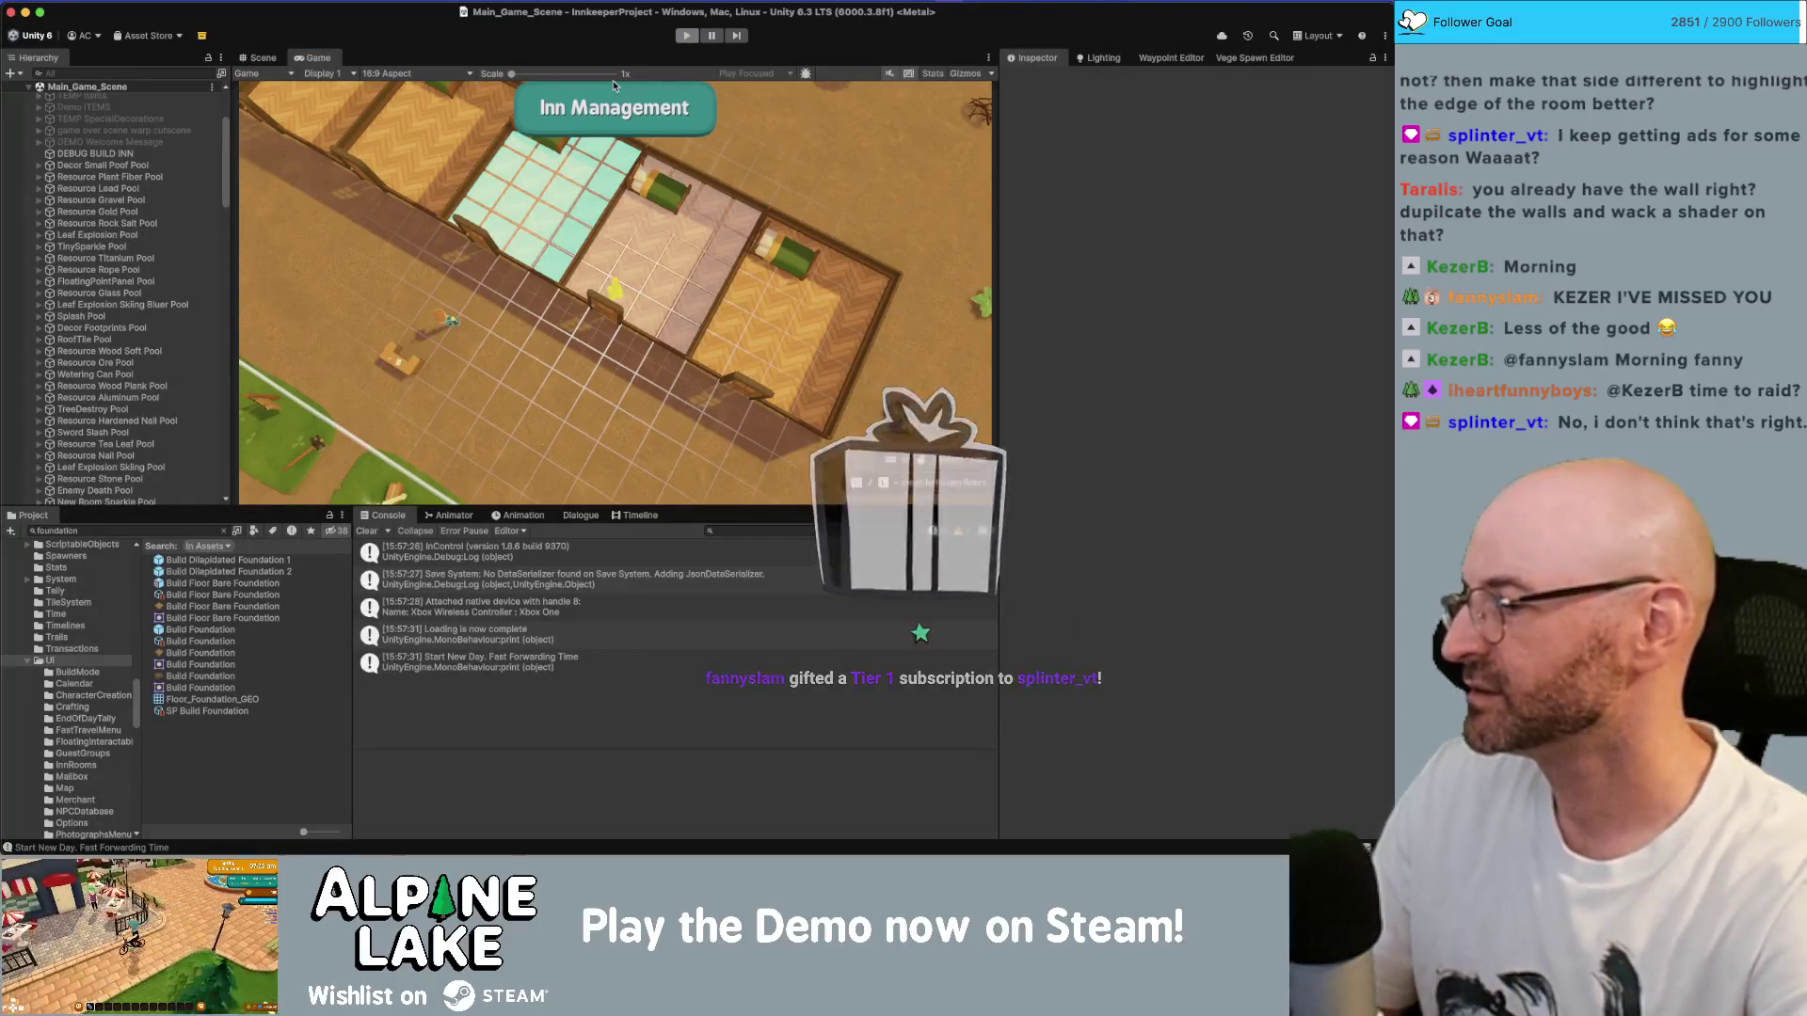
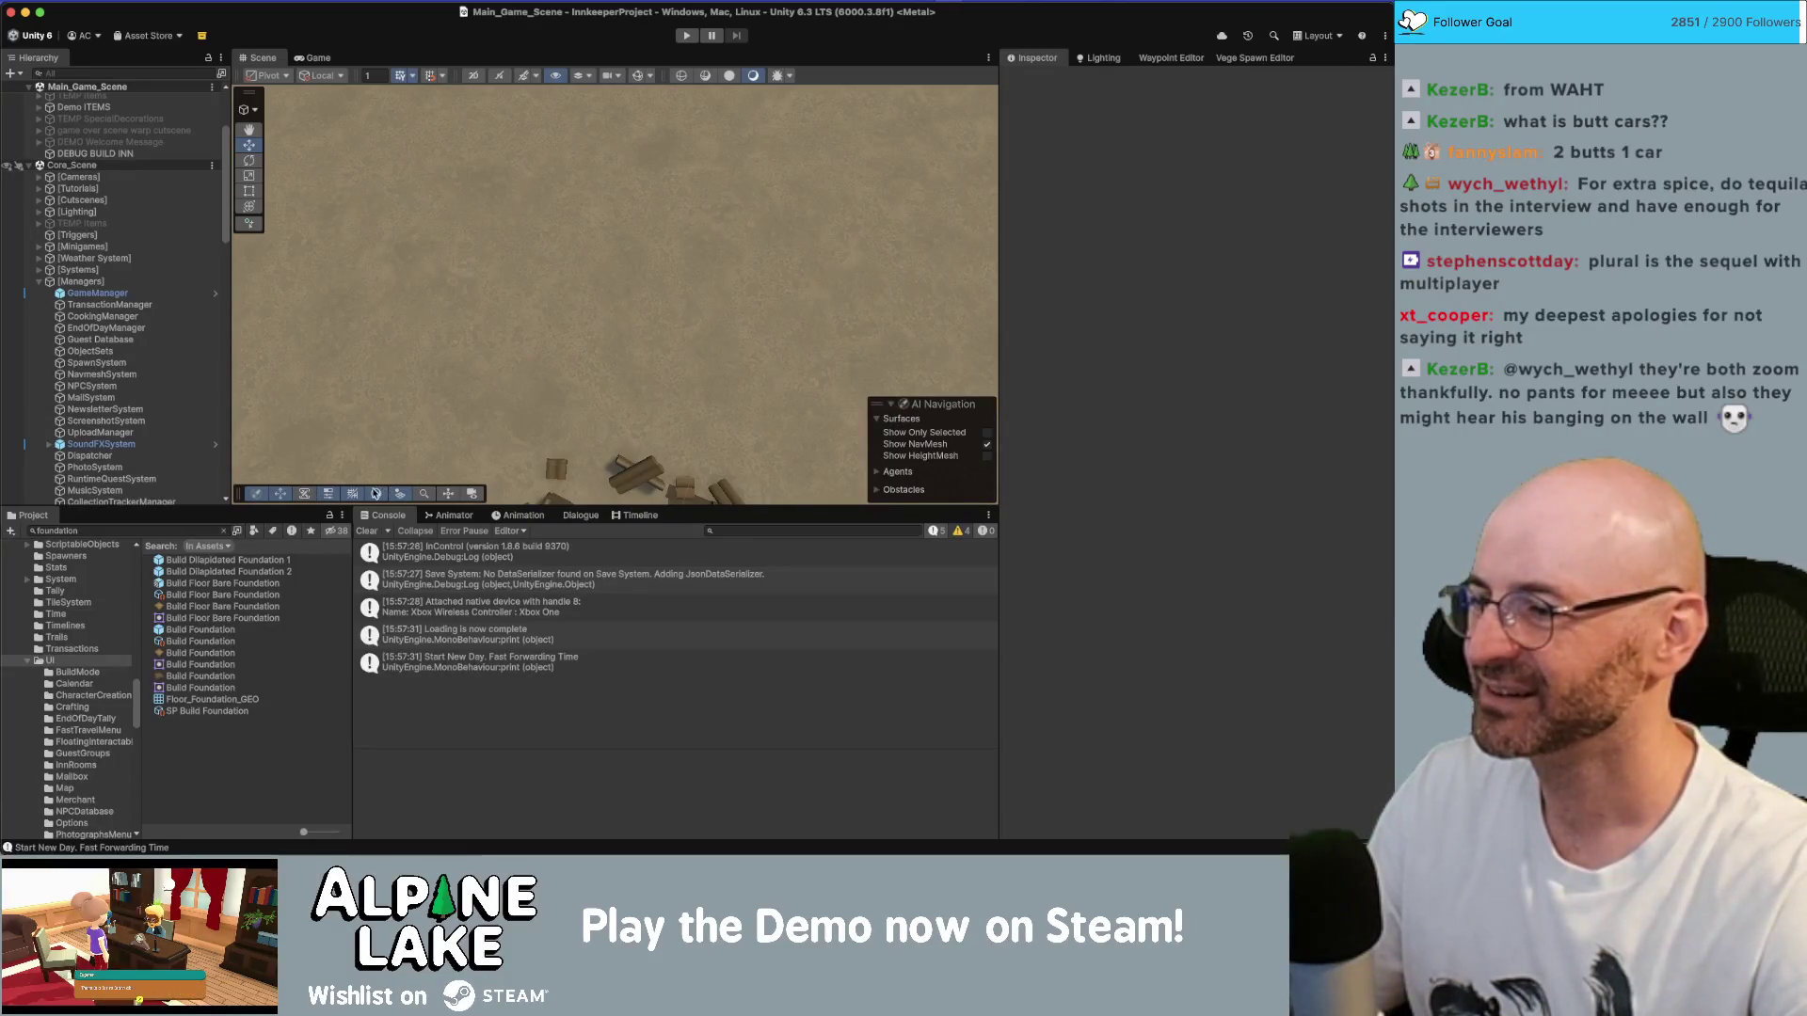
- Switch from the Unity editor to Rider, where Room.cs is open
{"action": "key", "text": "super+Tab"}
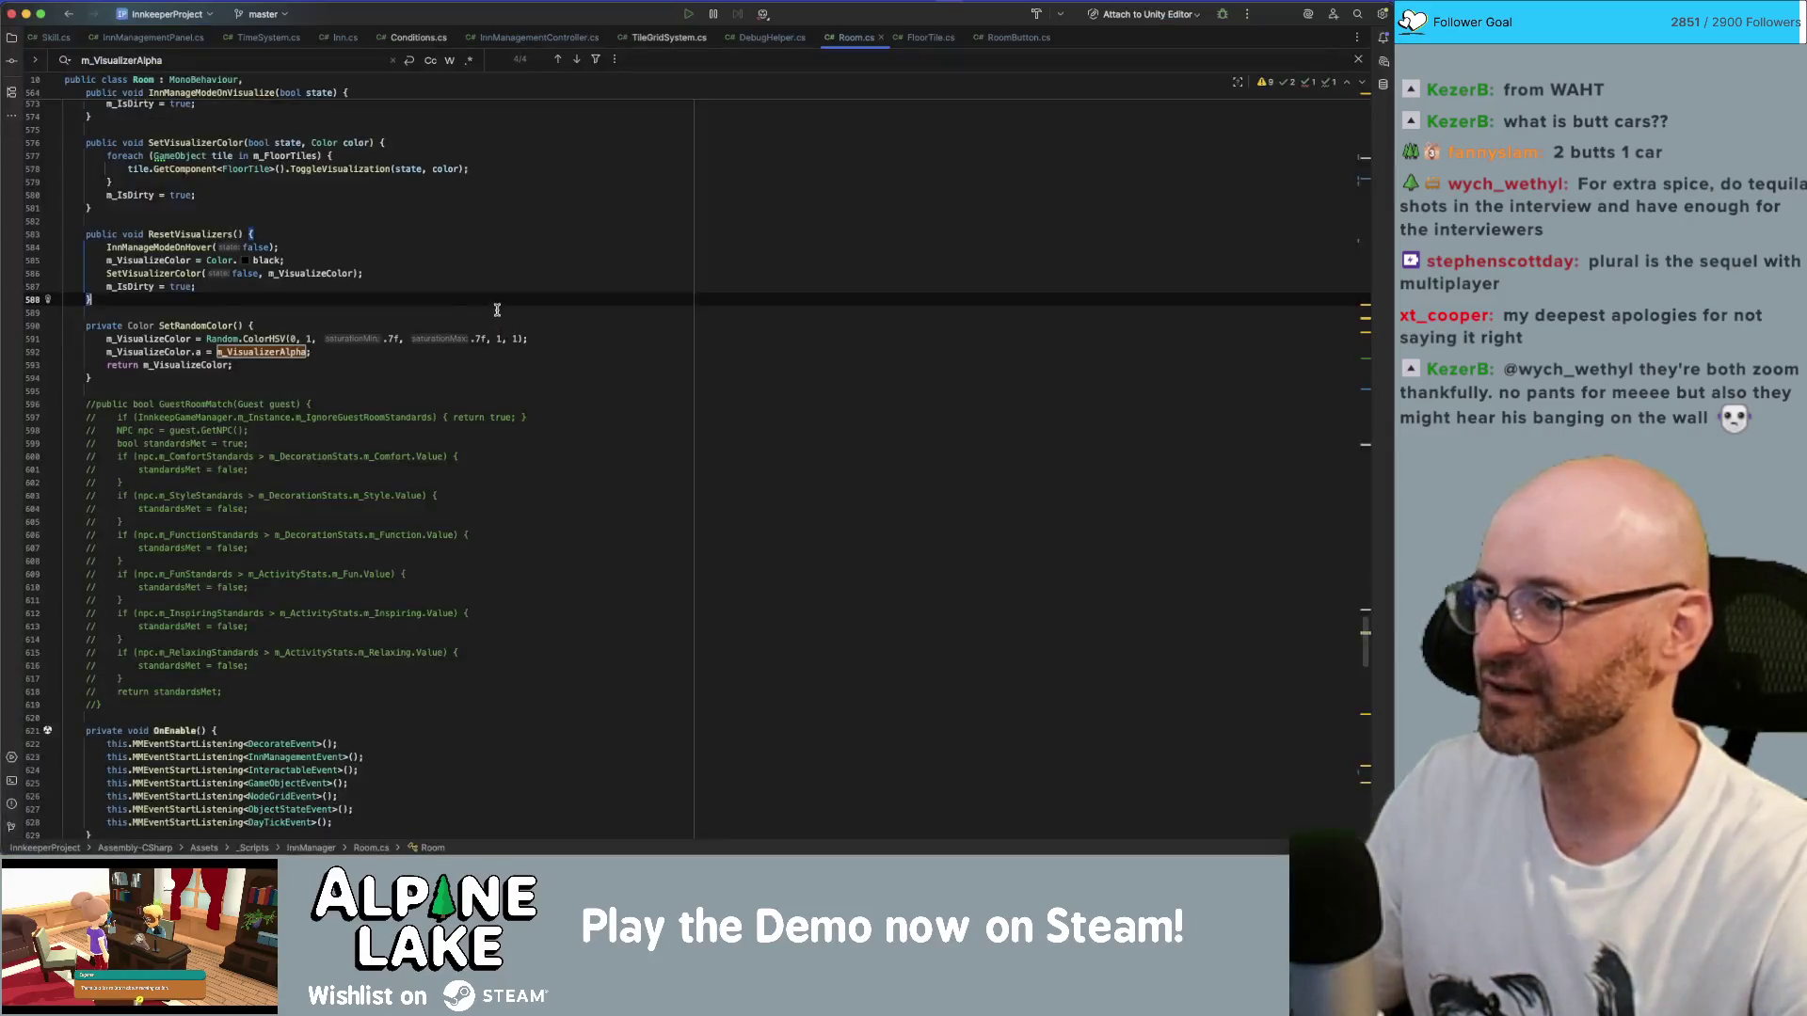
- Change the m_VisualizerAlpha declaration from .5f to .3f, then go to m_VisualizeColor's default alpha
{"action": "left_click", "coordinate": [246, 351]}
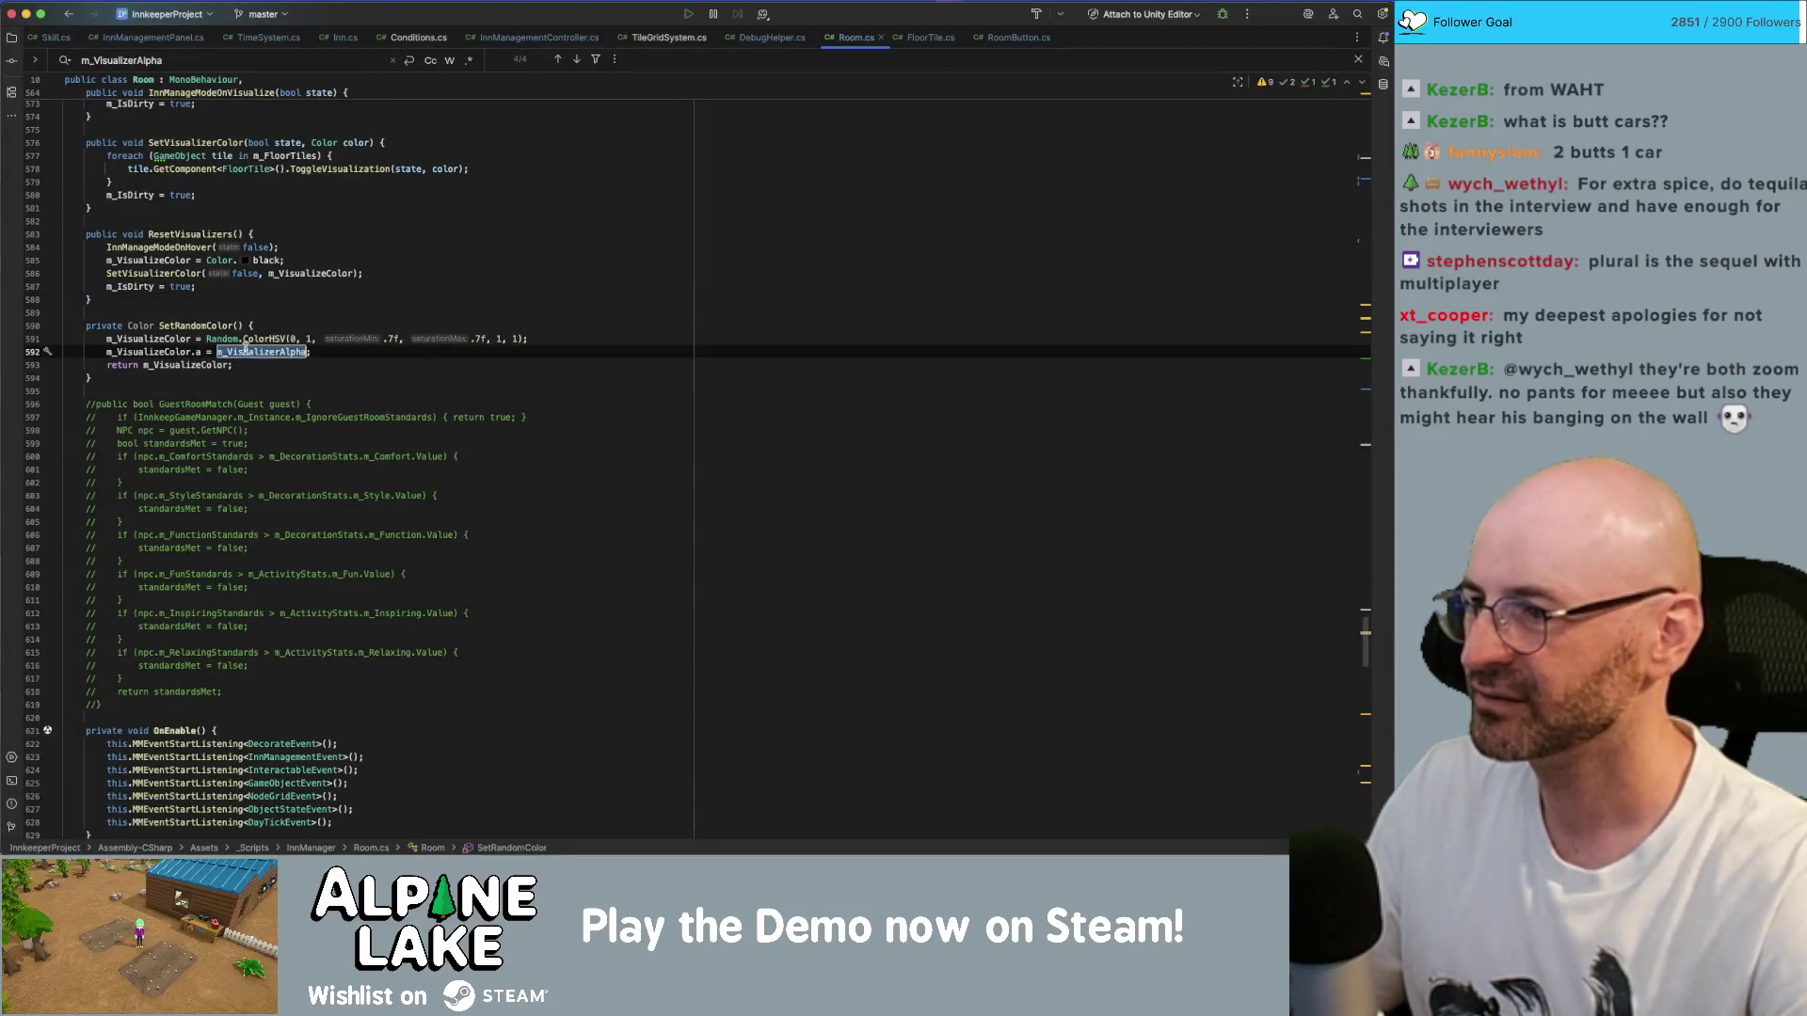
{"action": "left_click", "coordinate": [247, 351], "text": "super"}
{"action": "left_click", "coordinate": [275, 351]}
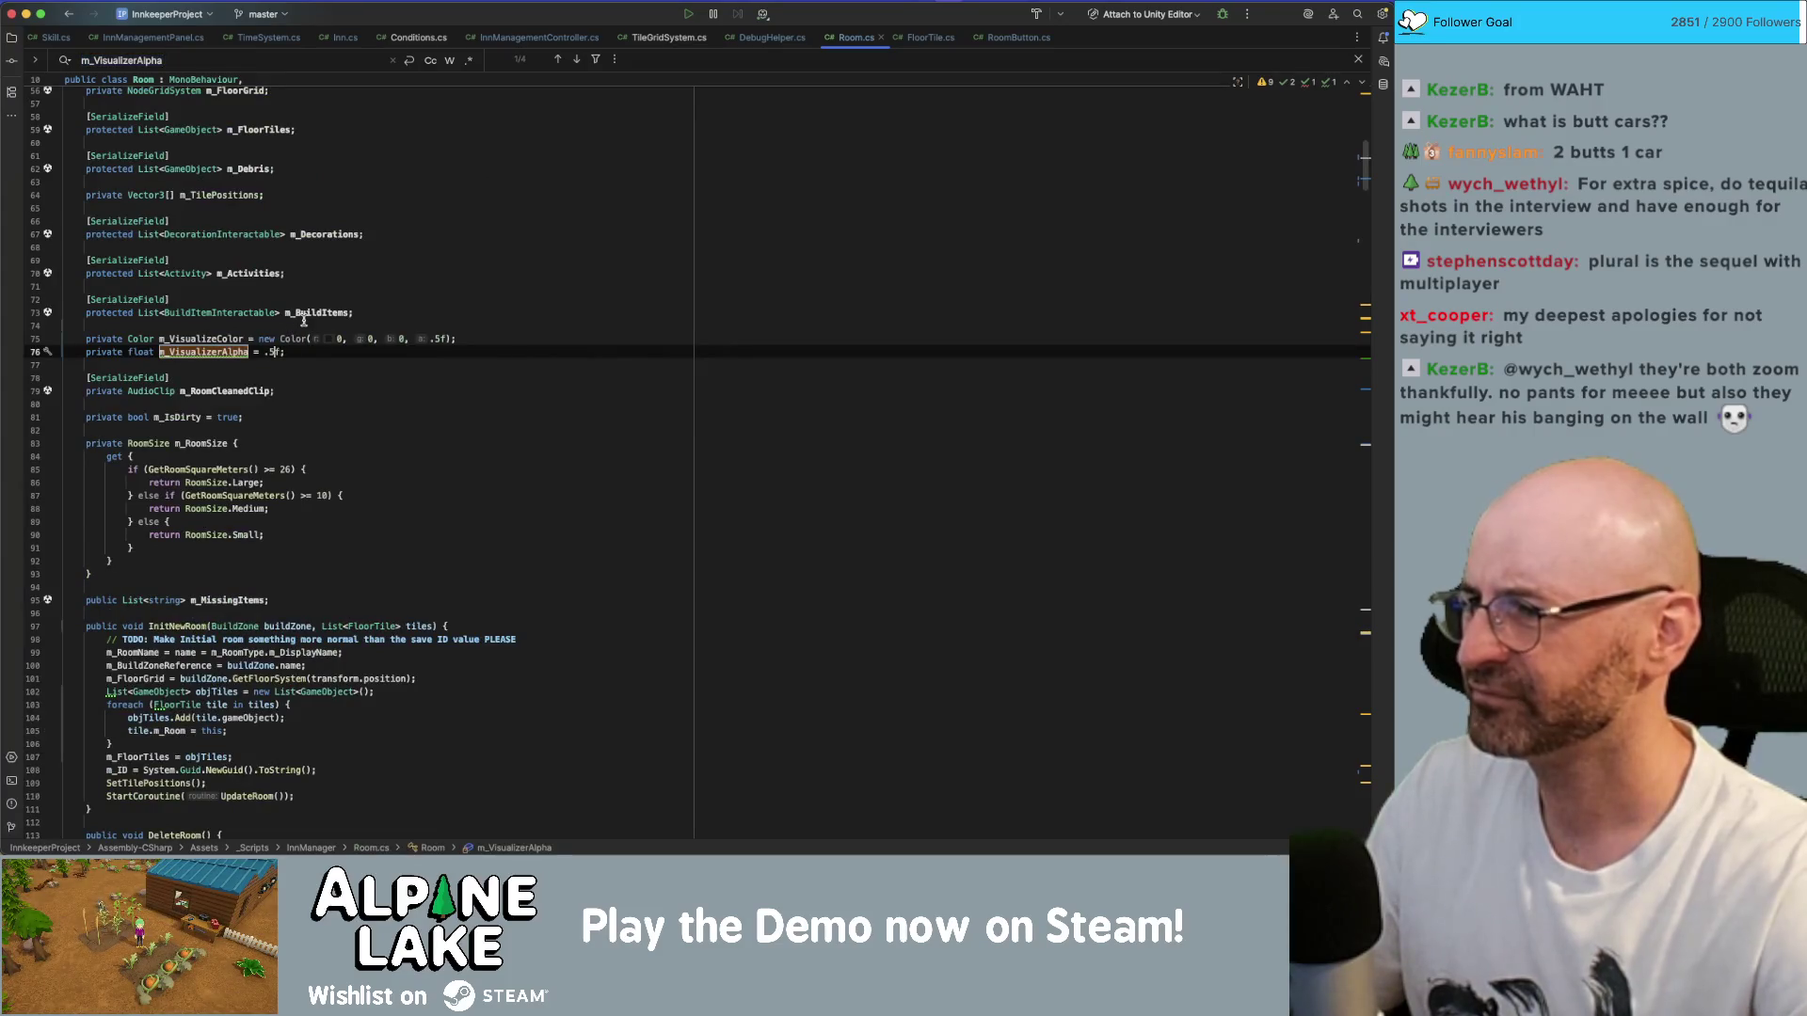
{"action": "type", "text": "3"}
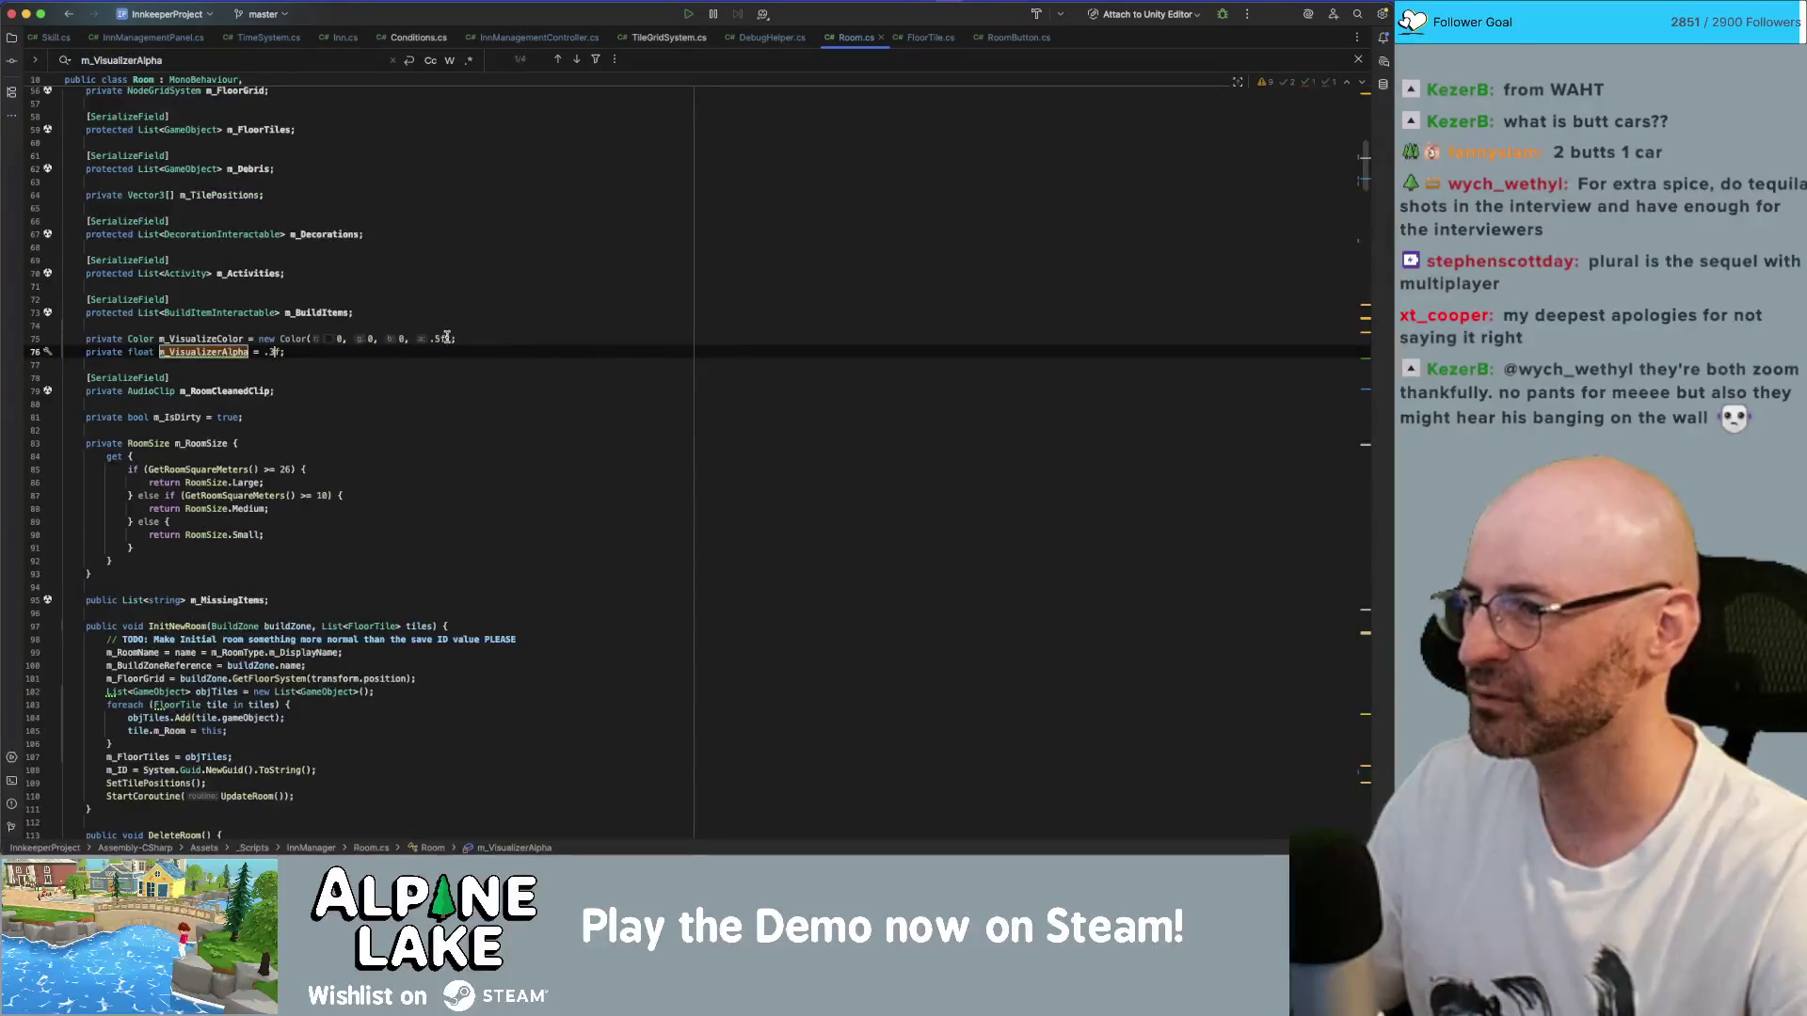
{"action": "left_click", "coordinate": [439, 338]}
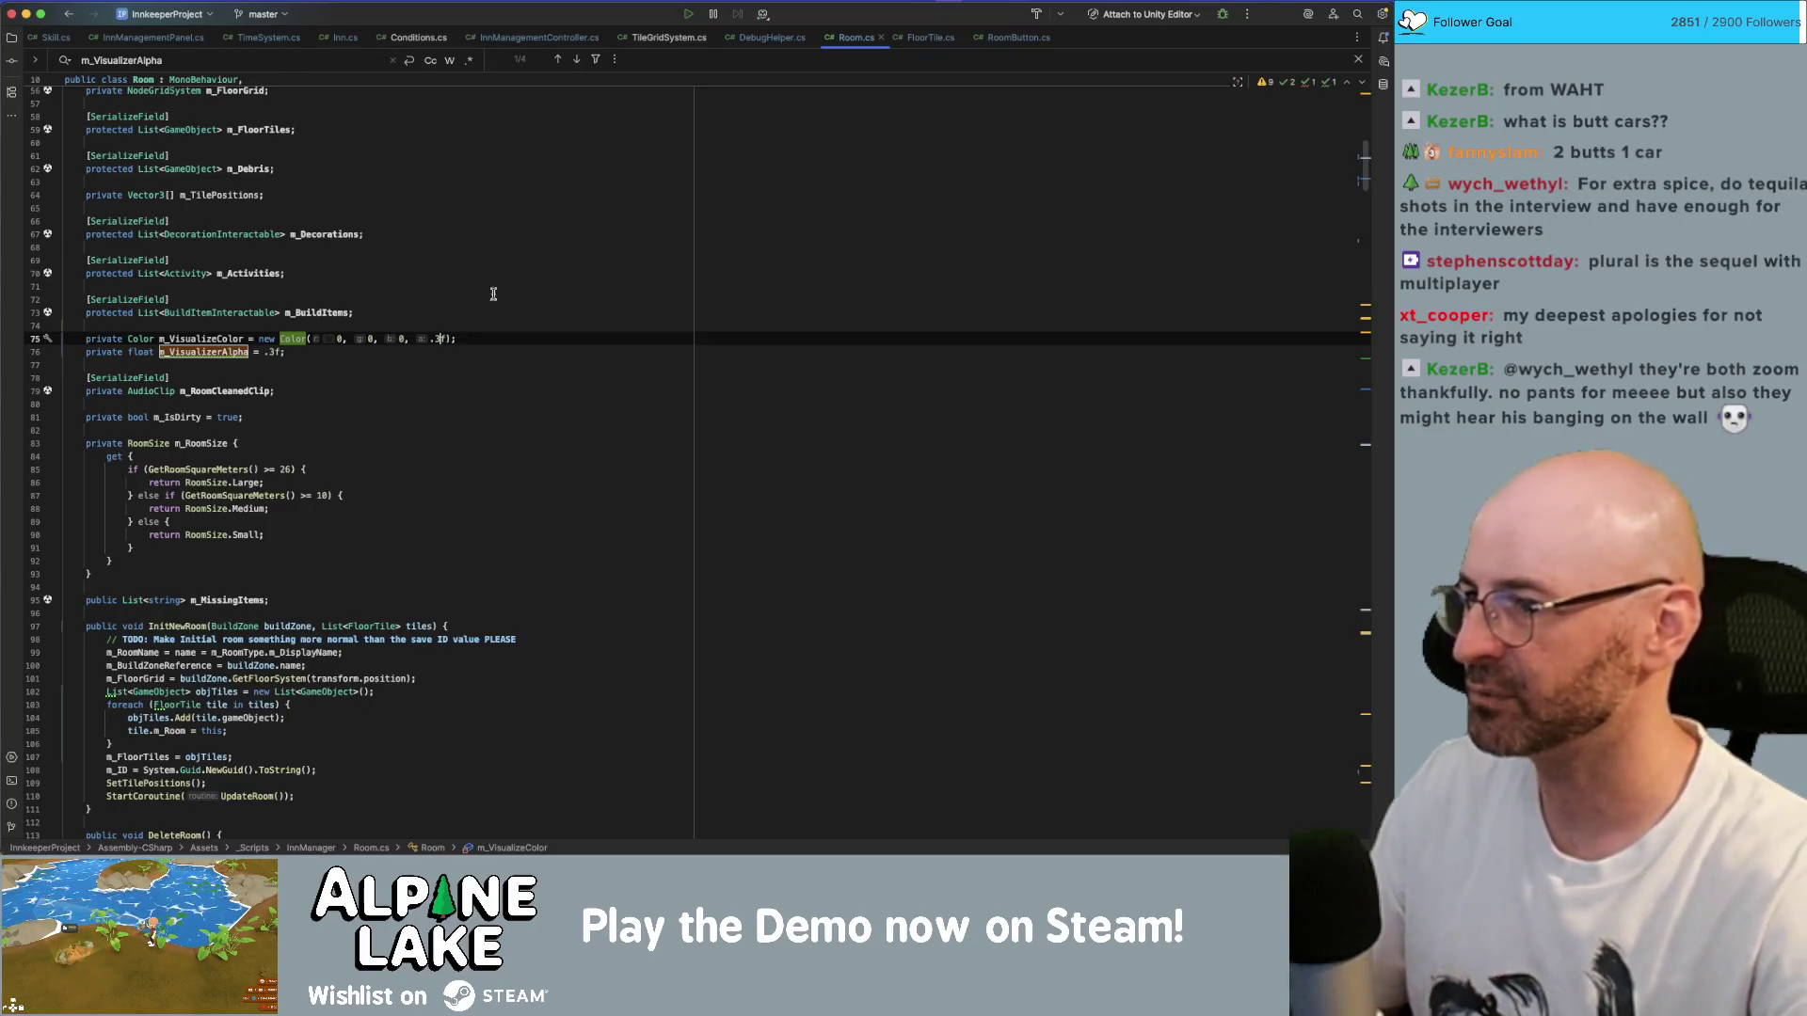
{"action": "double_click", "coordinate": [199, 339]}
{"action": "key", "text": "super+f"}
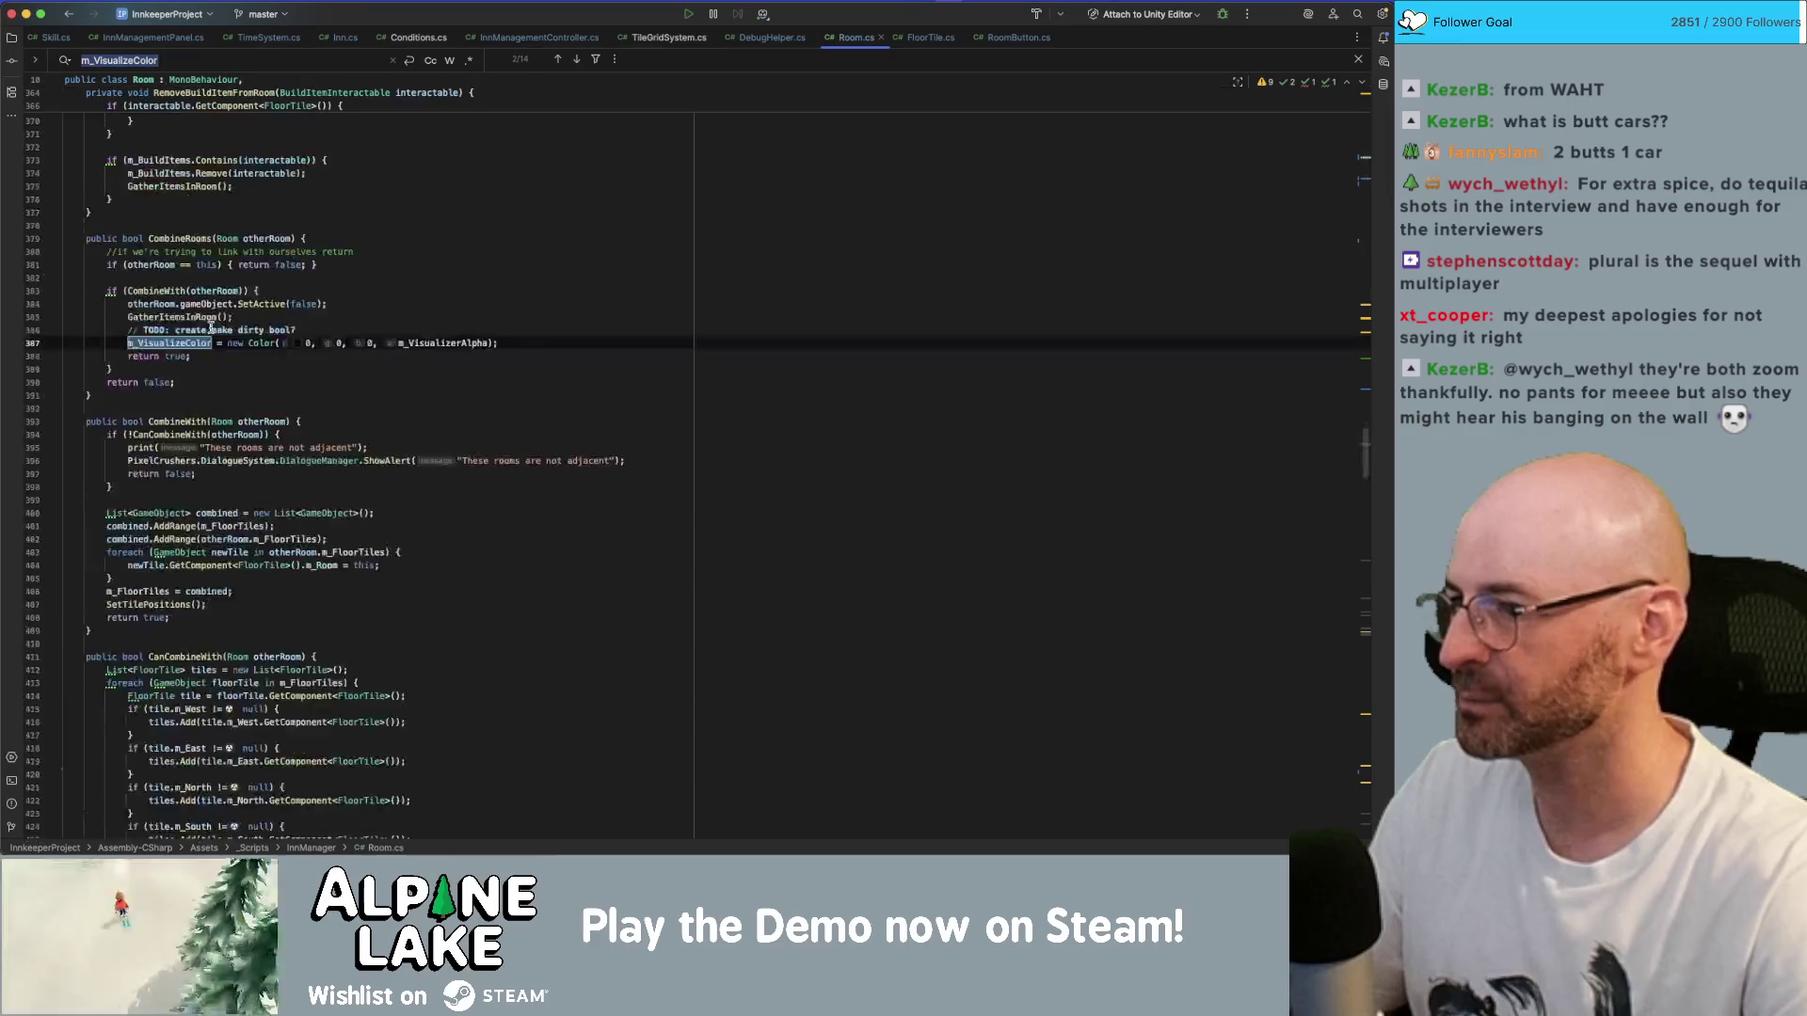
{"action": "key", "text": "Return"}
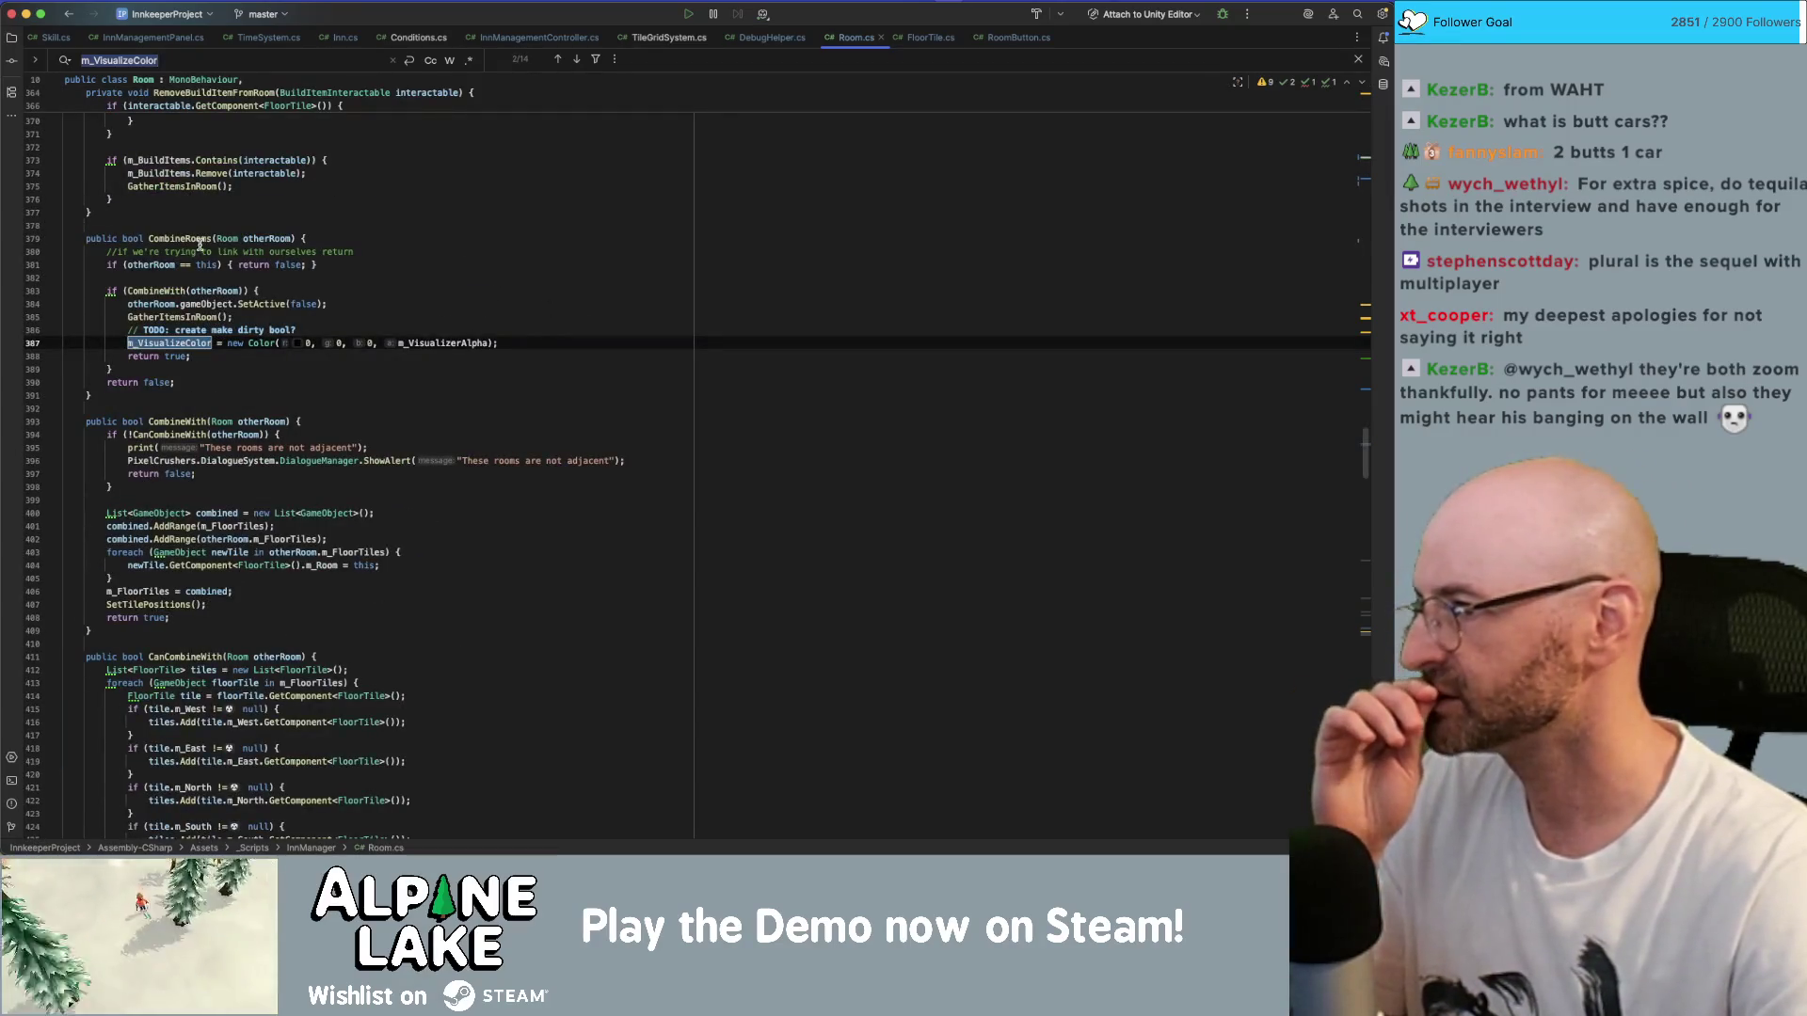
{"action": "double_click", "coordinate": [199, 239]}
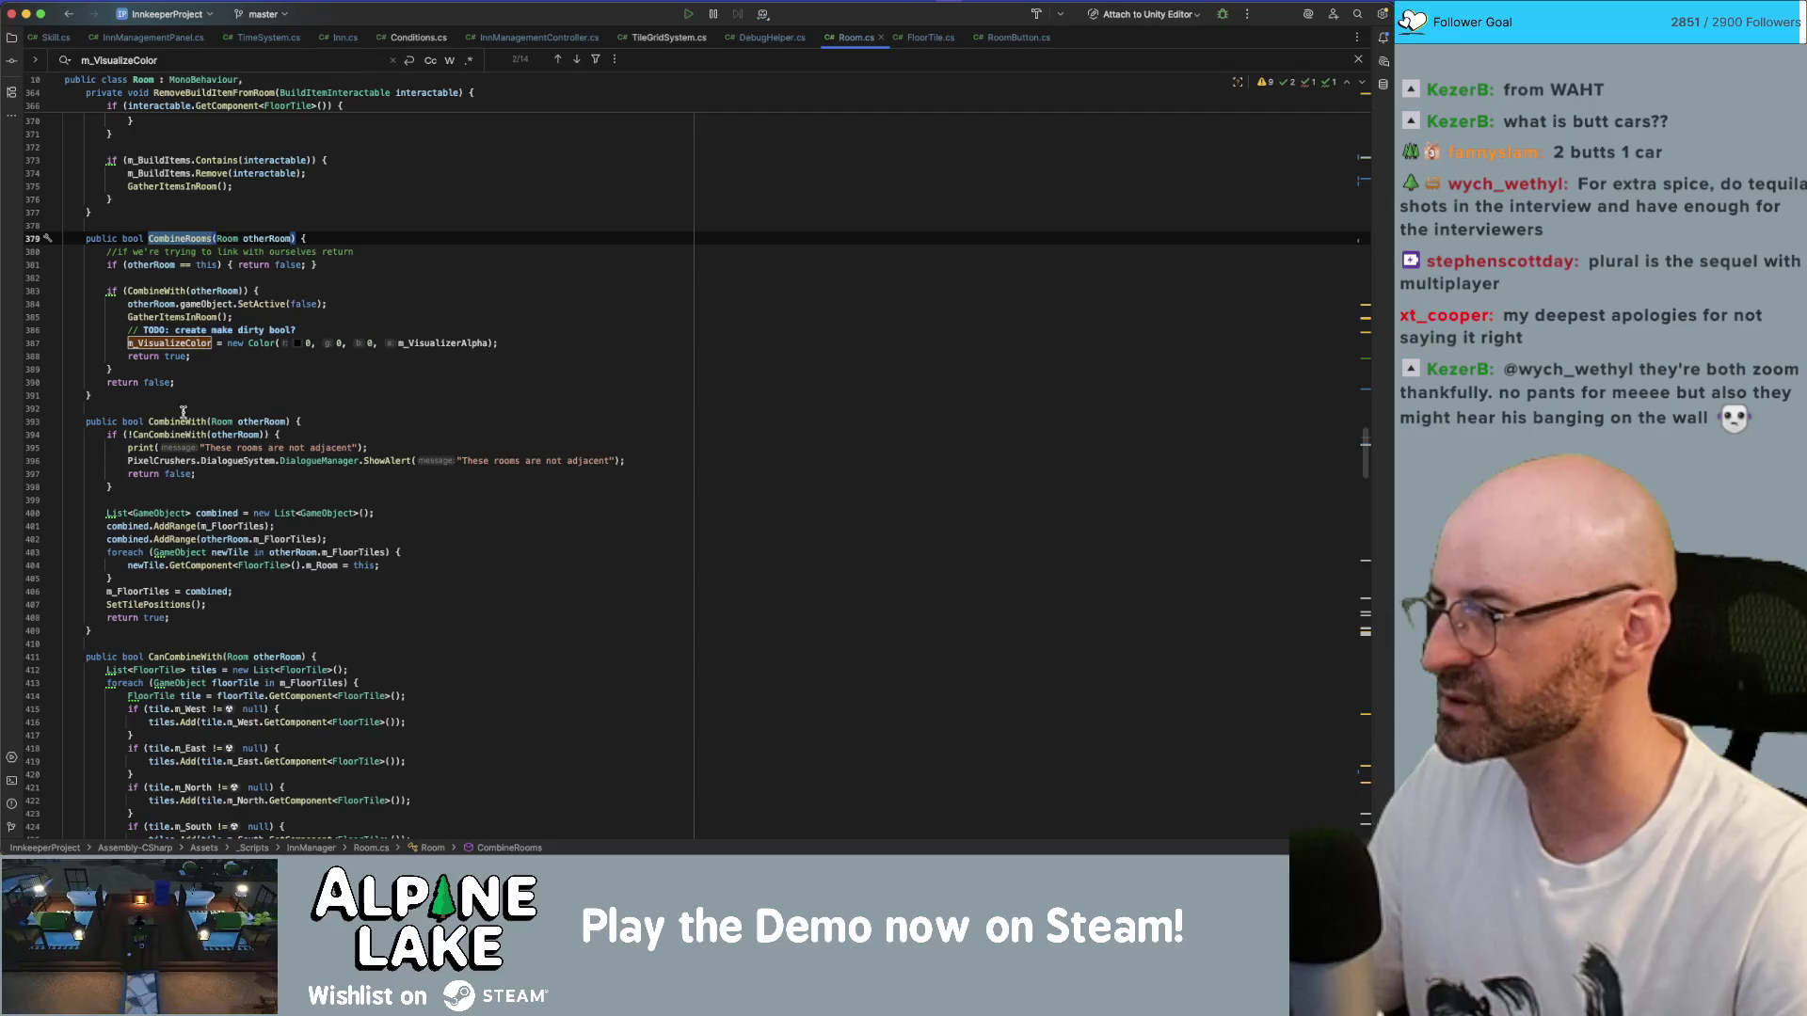
{"action": "key", "text": "super+g"}
{"action": "key", "text": "super+g"}
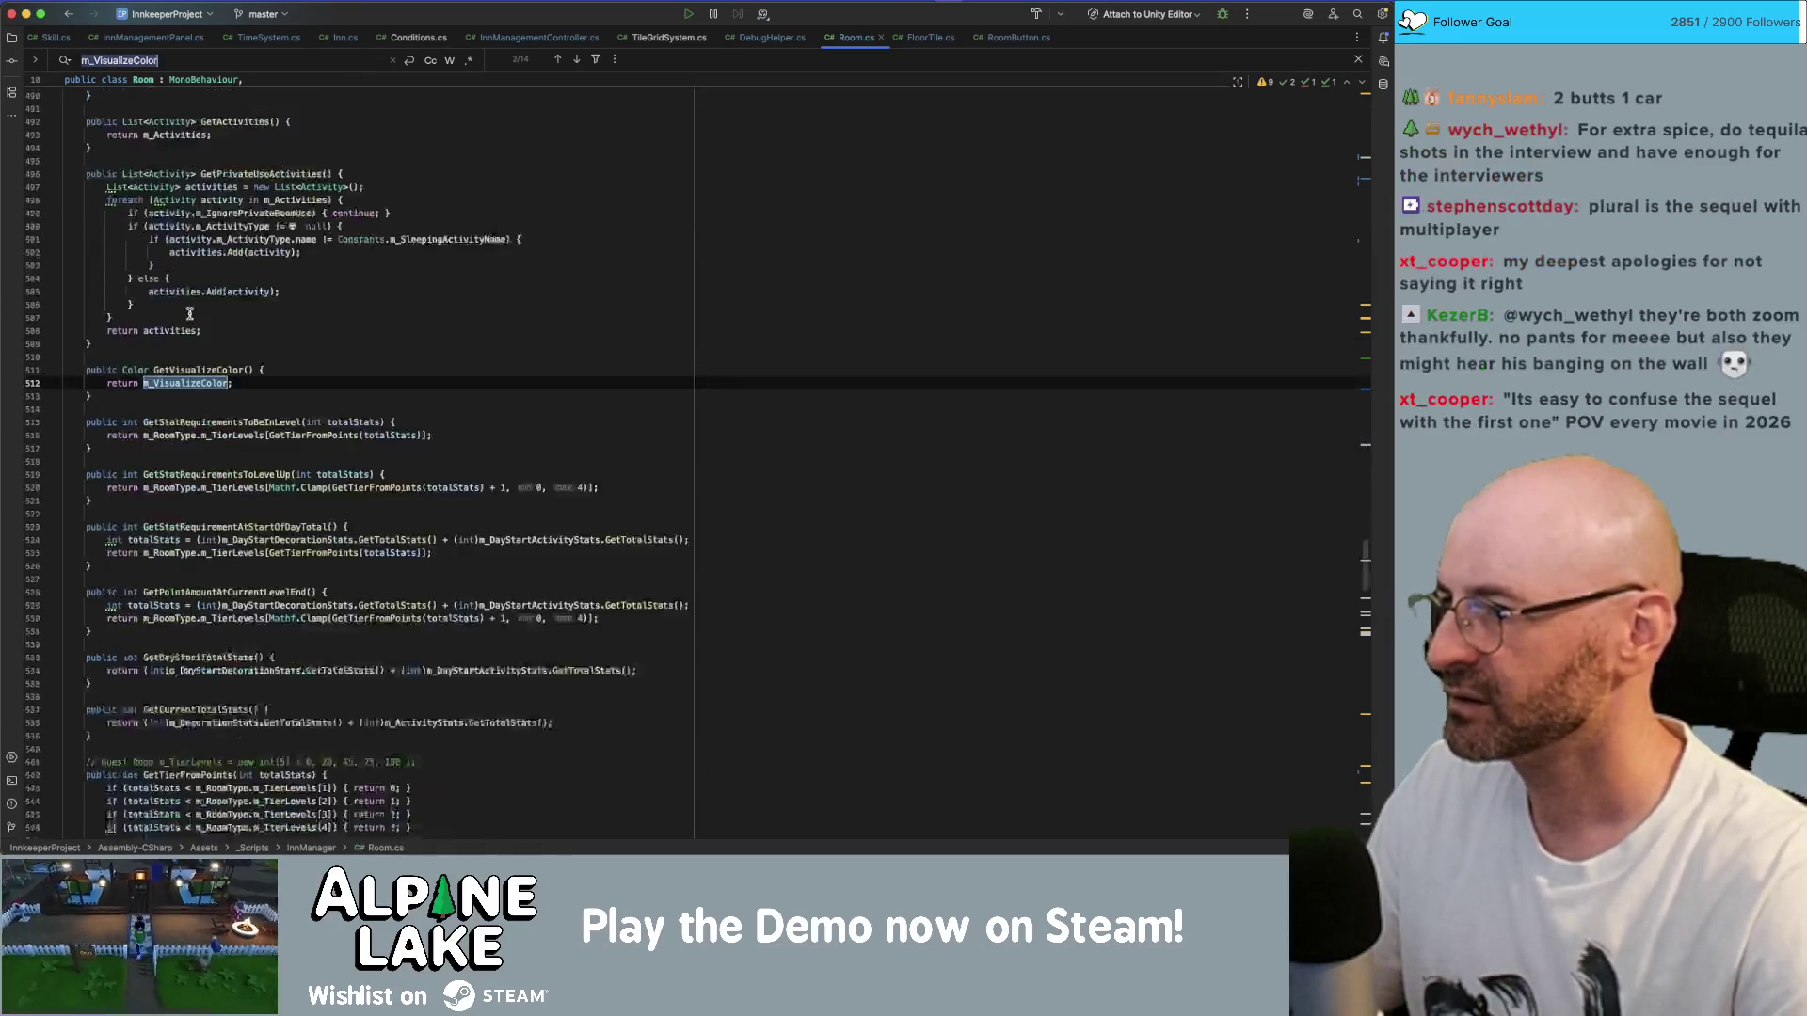
{"action": "key", "text": "super+g"}
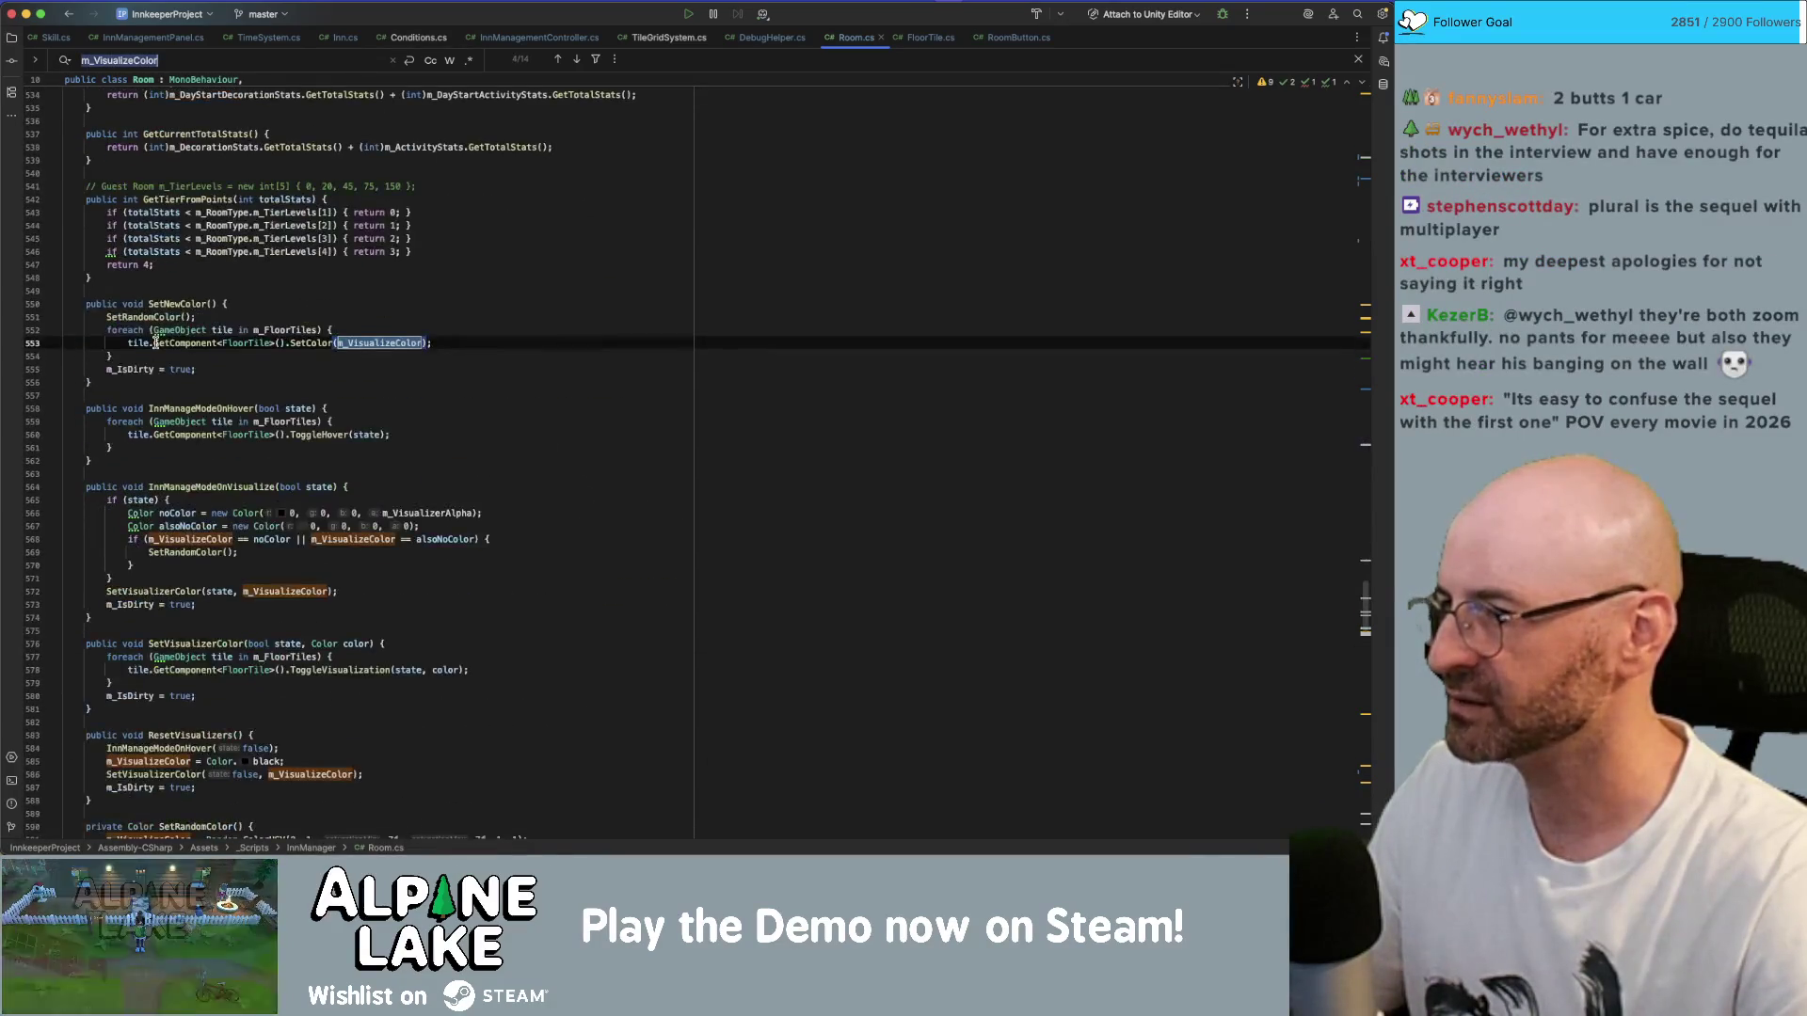
{"action": "left_click", "coordinate": [361, 347]}
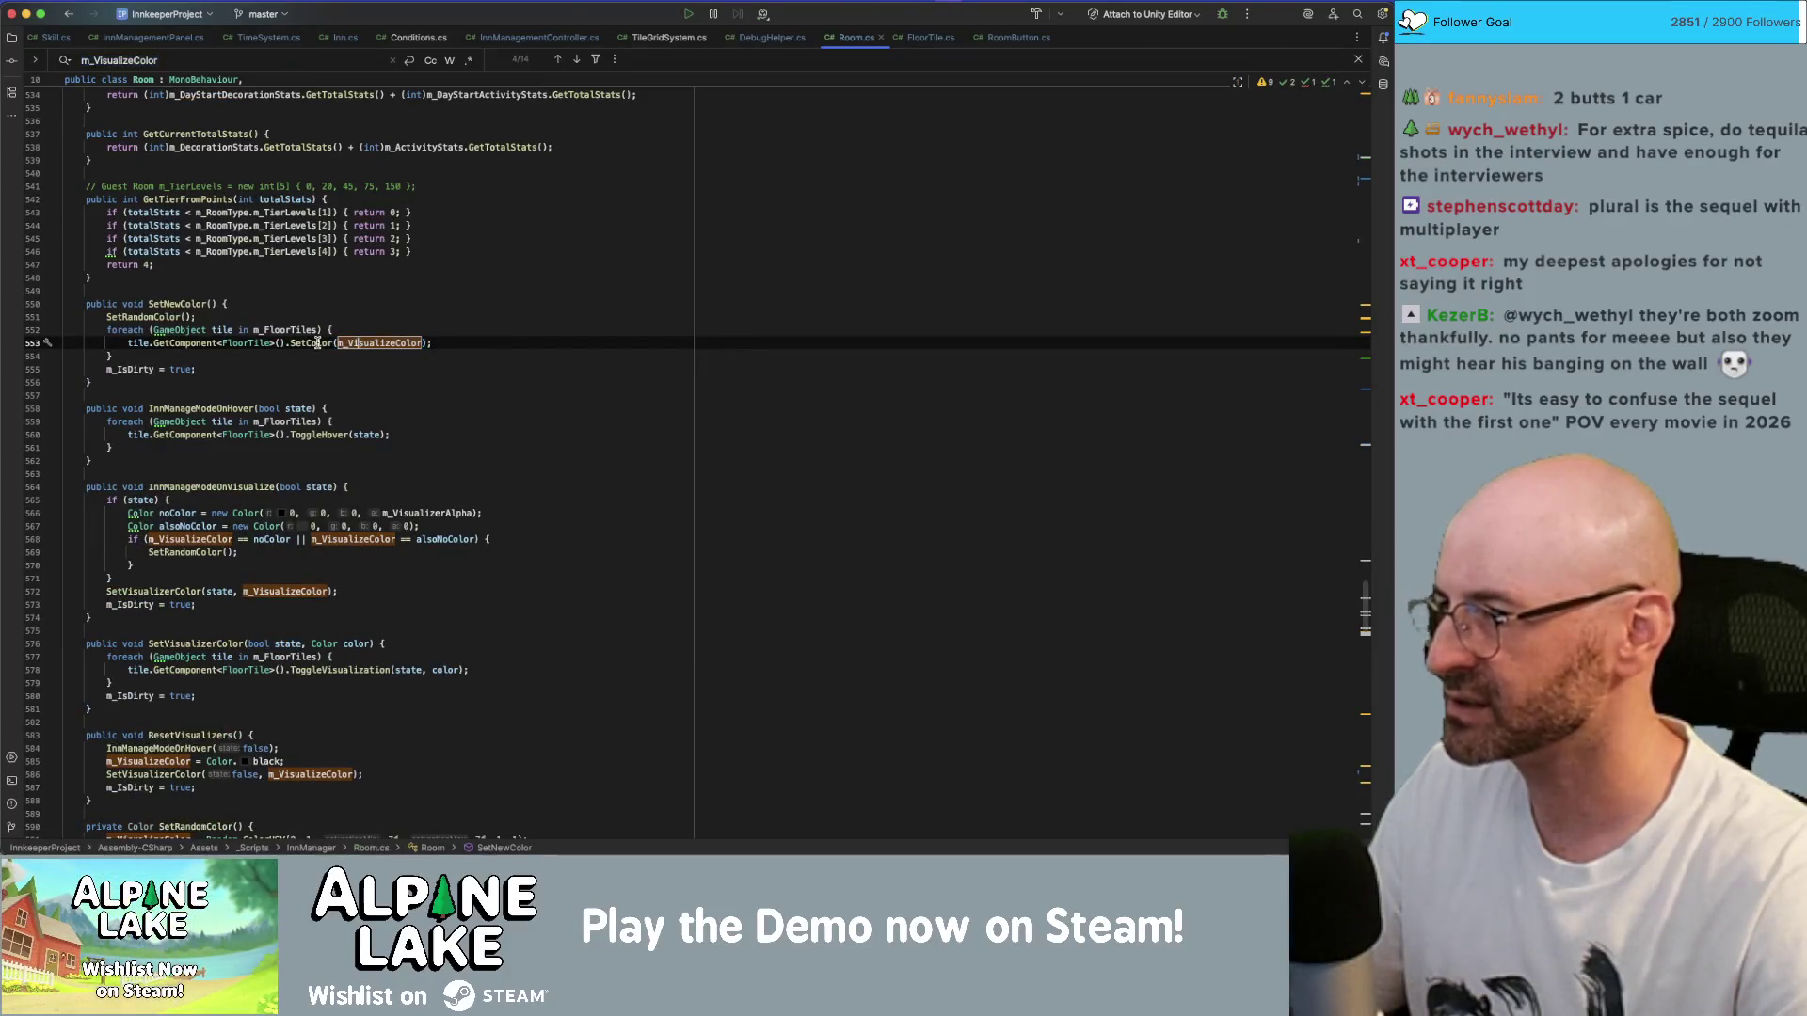
{"action": "double_click", "coordinate": [312, 343]}
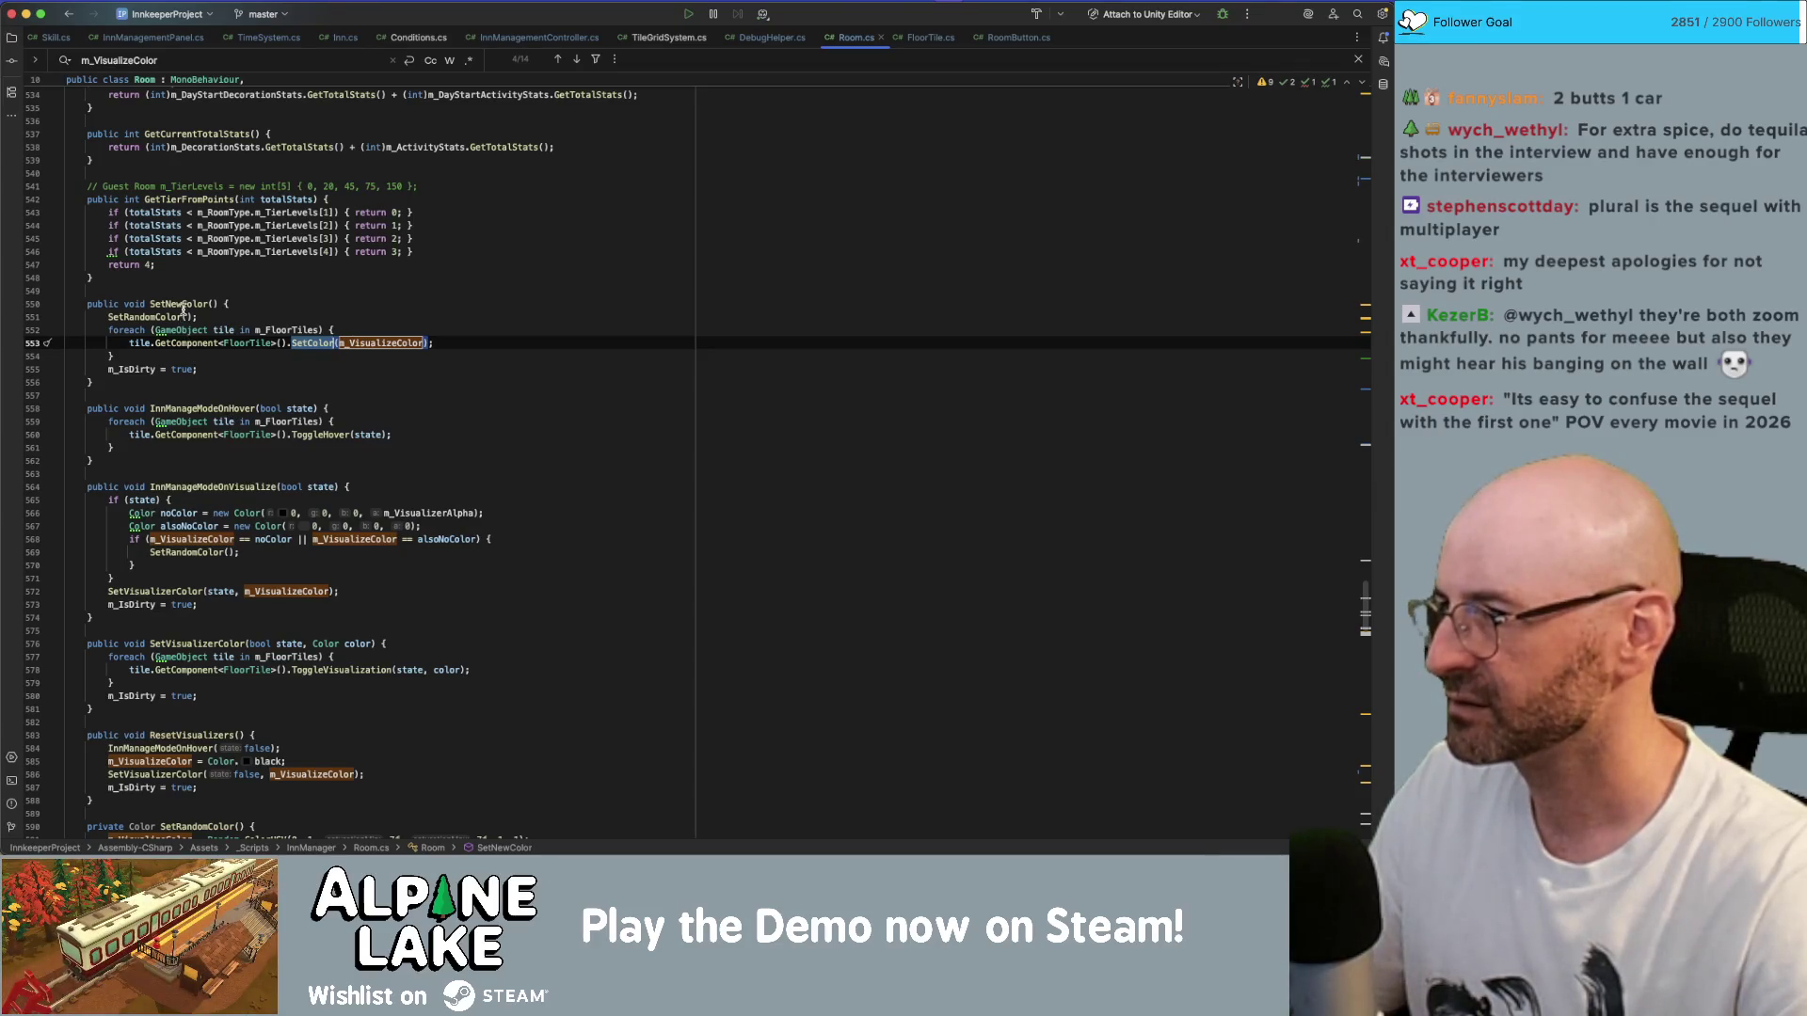
{"action": "double_click", "coordinate": [182, 305]}
{"action": "key", "text": "super+f"}
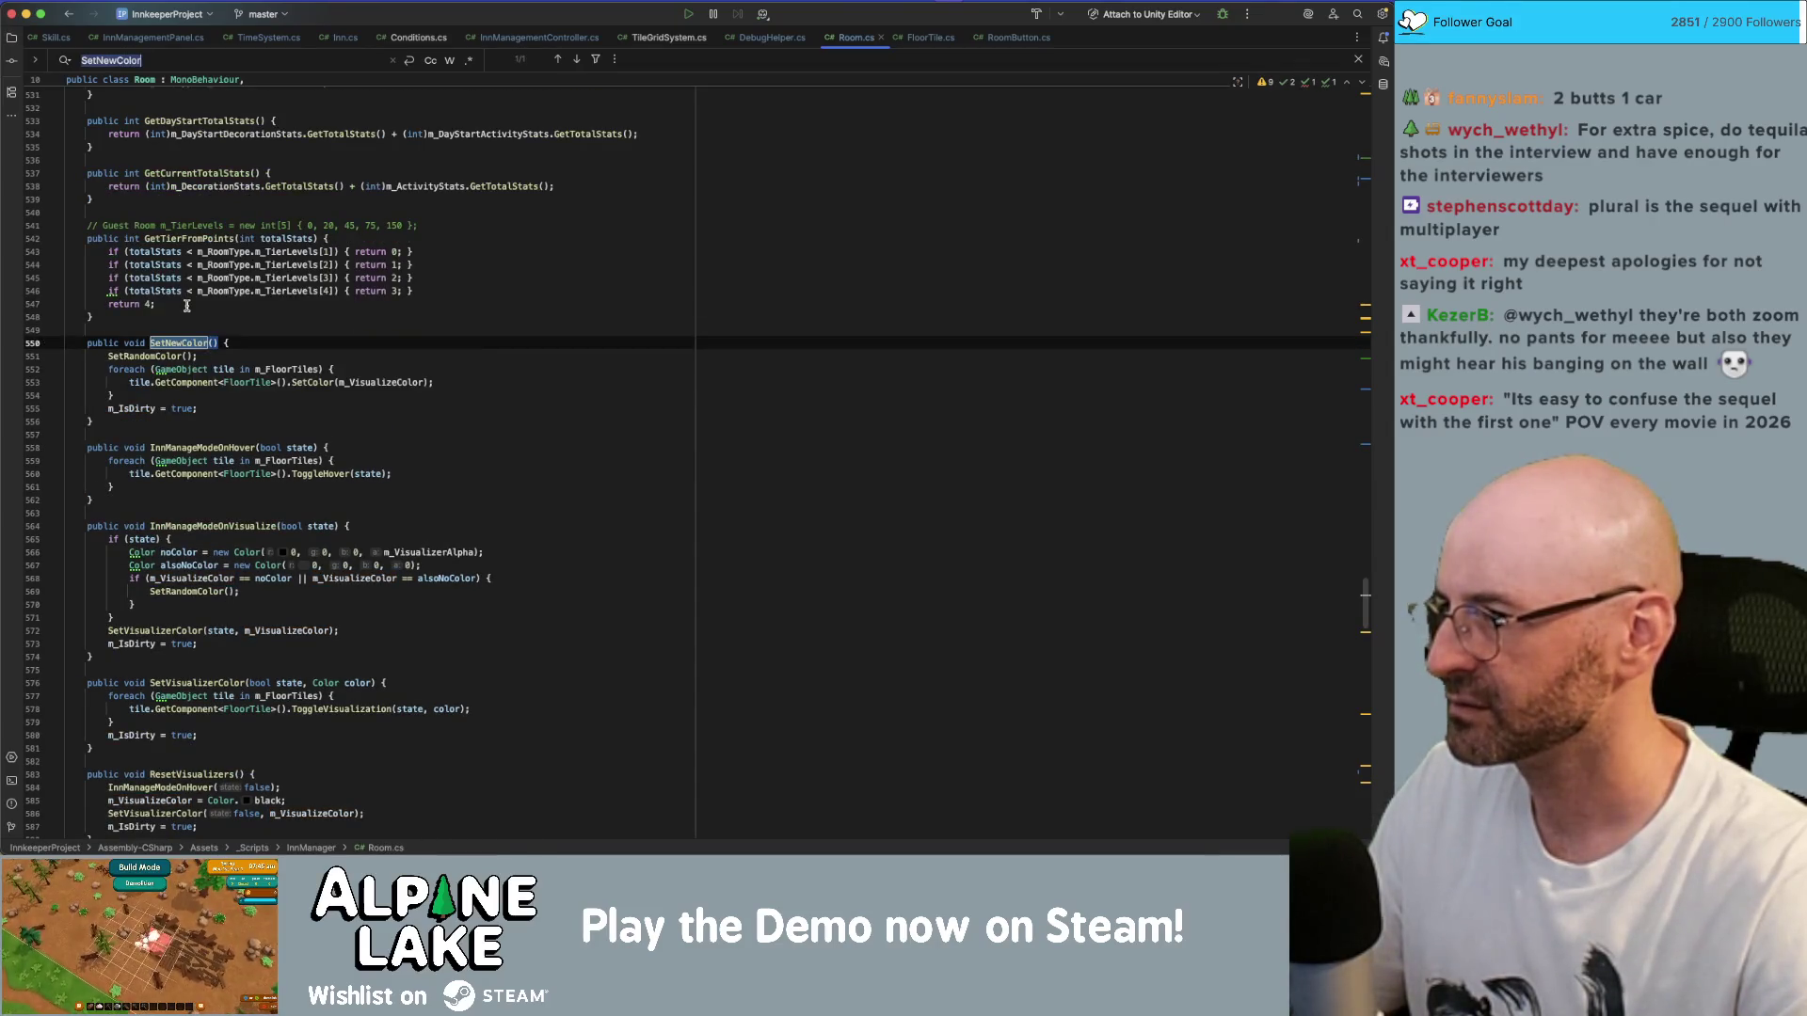
{"action": "scroll", "coordinate": [234, 361], "scroll_direction": "down", "scroll_amount": 3}
{"action": "left_click", "coordinate": [224, 386]}
{"action": "double_click", "coordinate": [320, 414]}
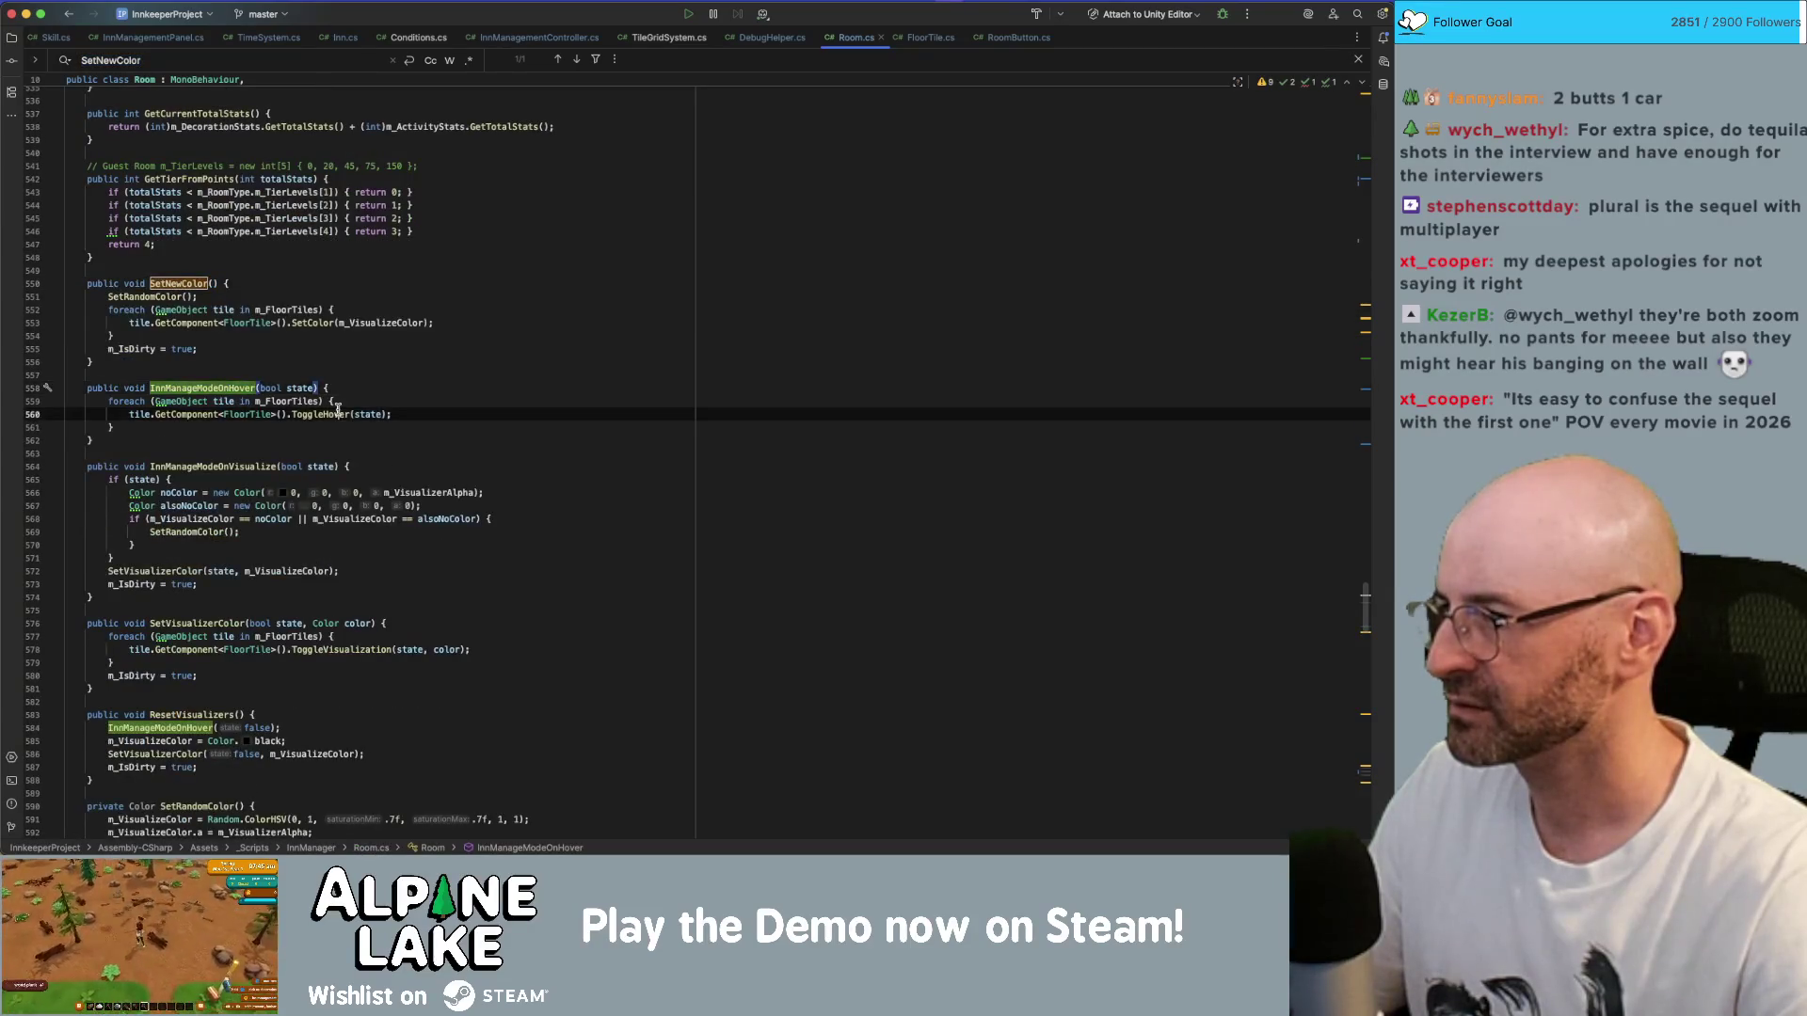
{"action": "double_click", "coordinate": [244, 388]}
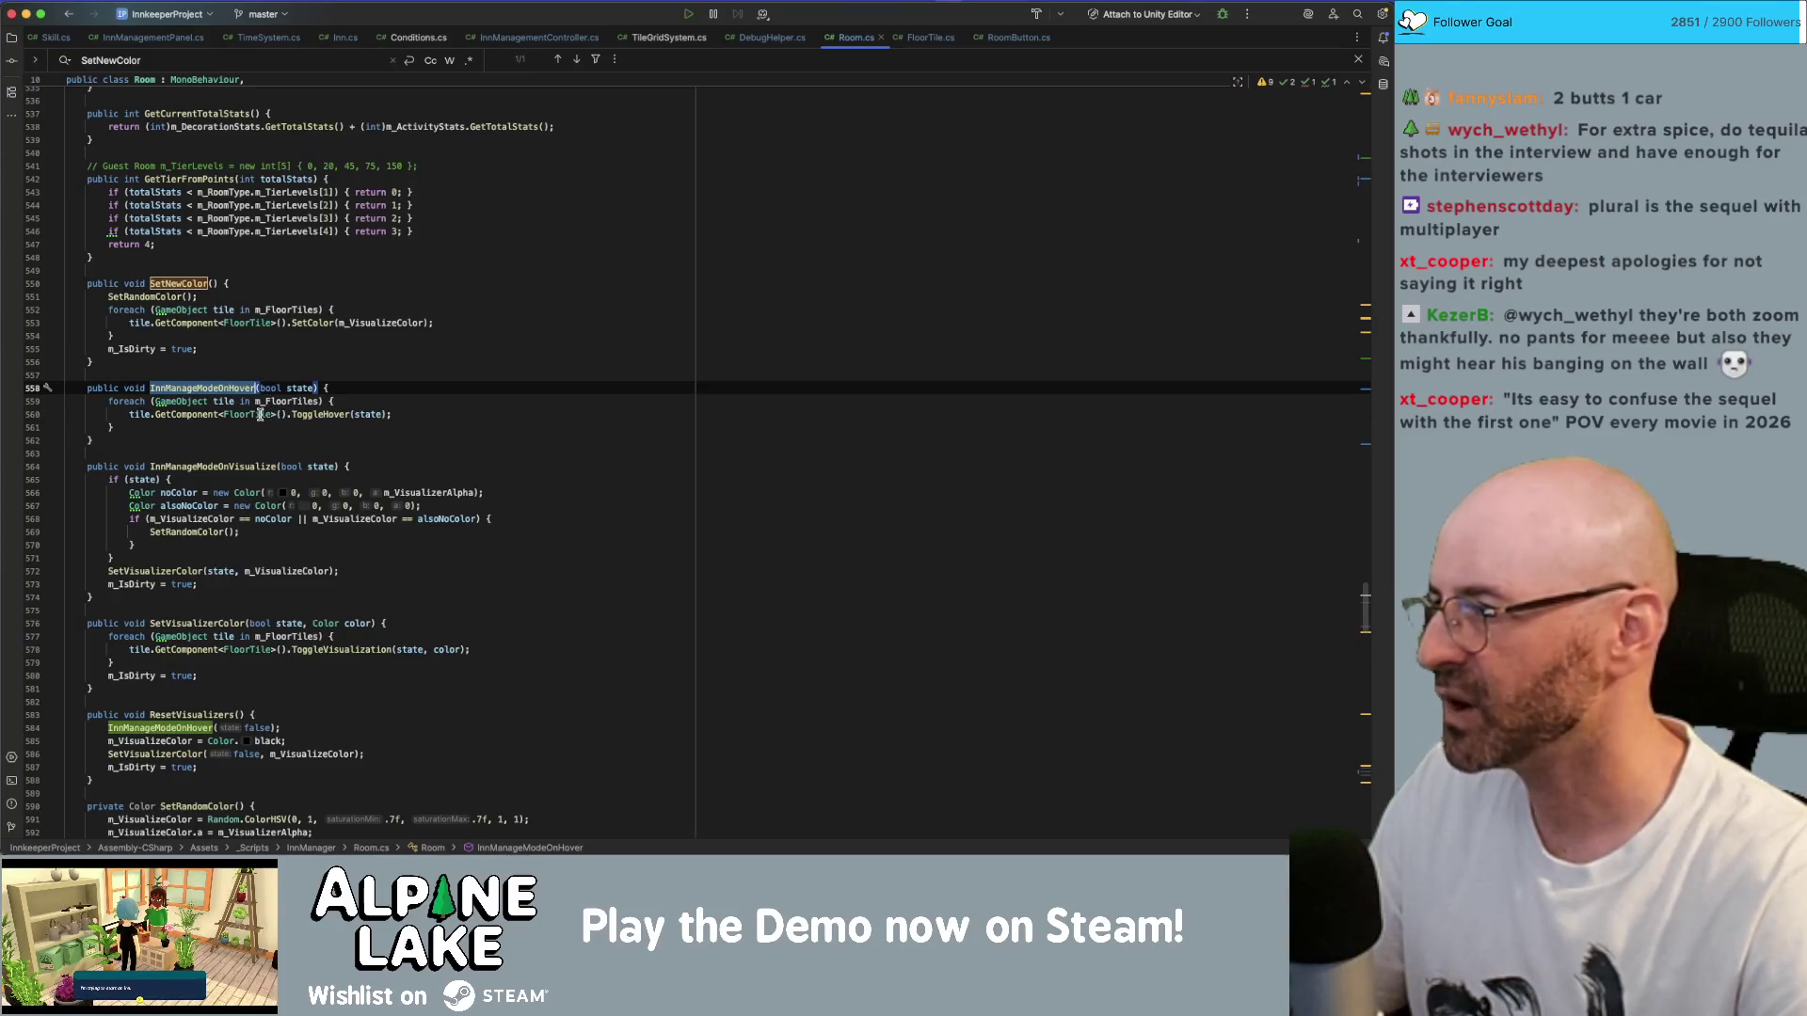
{"action": "double_click", "coordinate": [200, 415]}
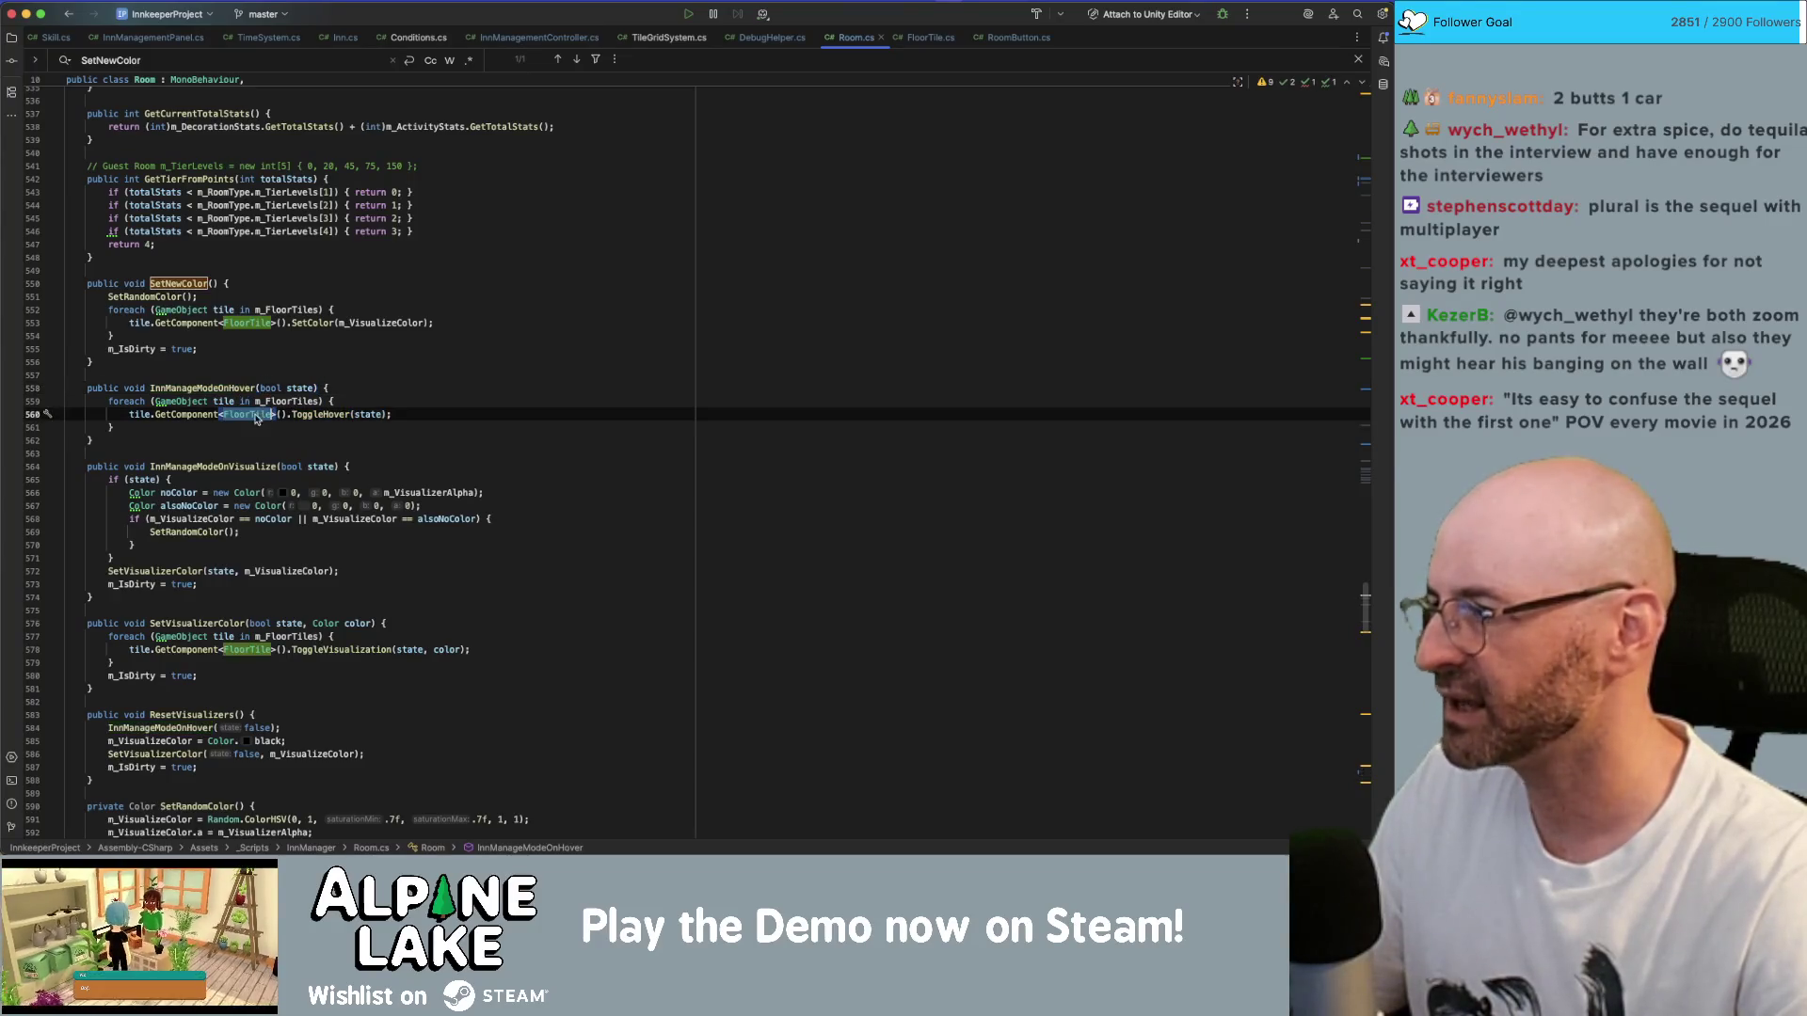
{"action": "left_click", "coordinate": [239, 389]}
{"action": "double_click", "coordinate": [238, 389]}
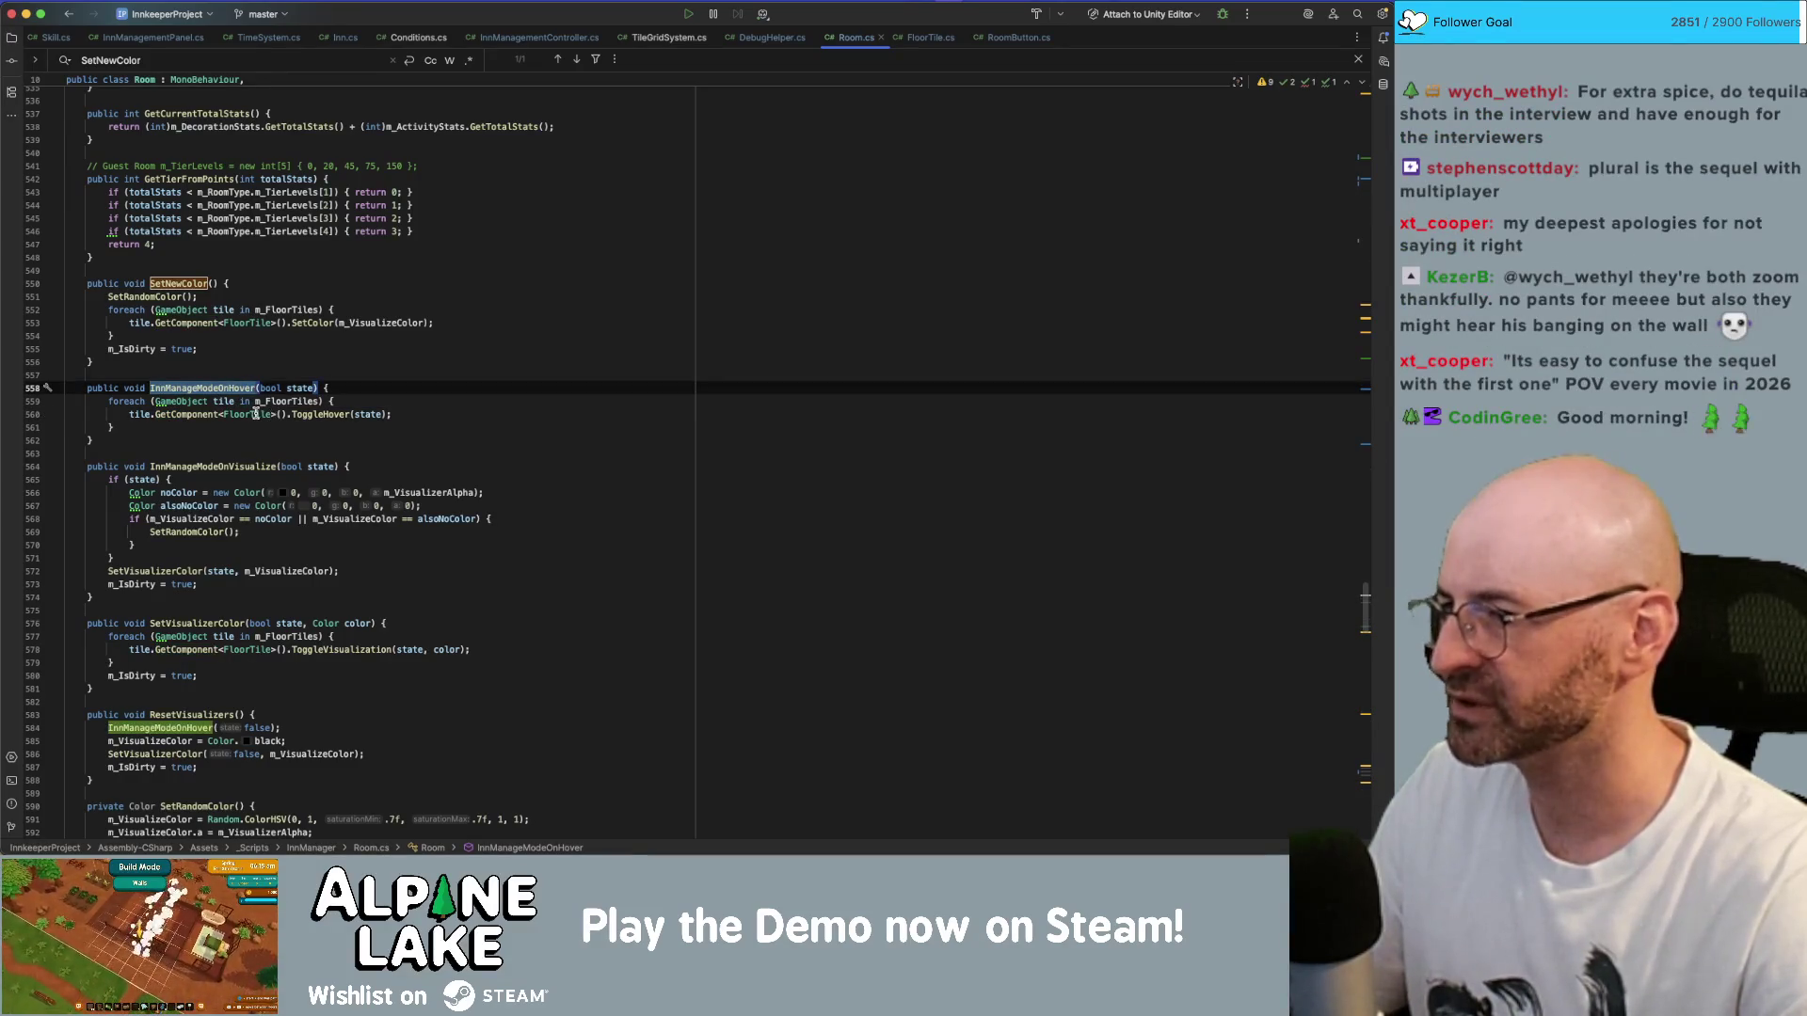
{"action": "left_click", "coordinate": [276, 415]}
{"action": "double_click", "coordinate": [287, 401]}
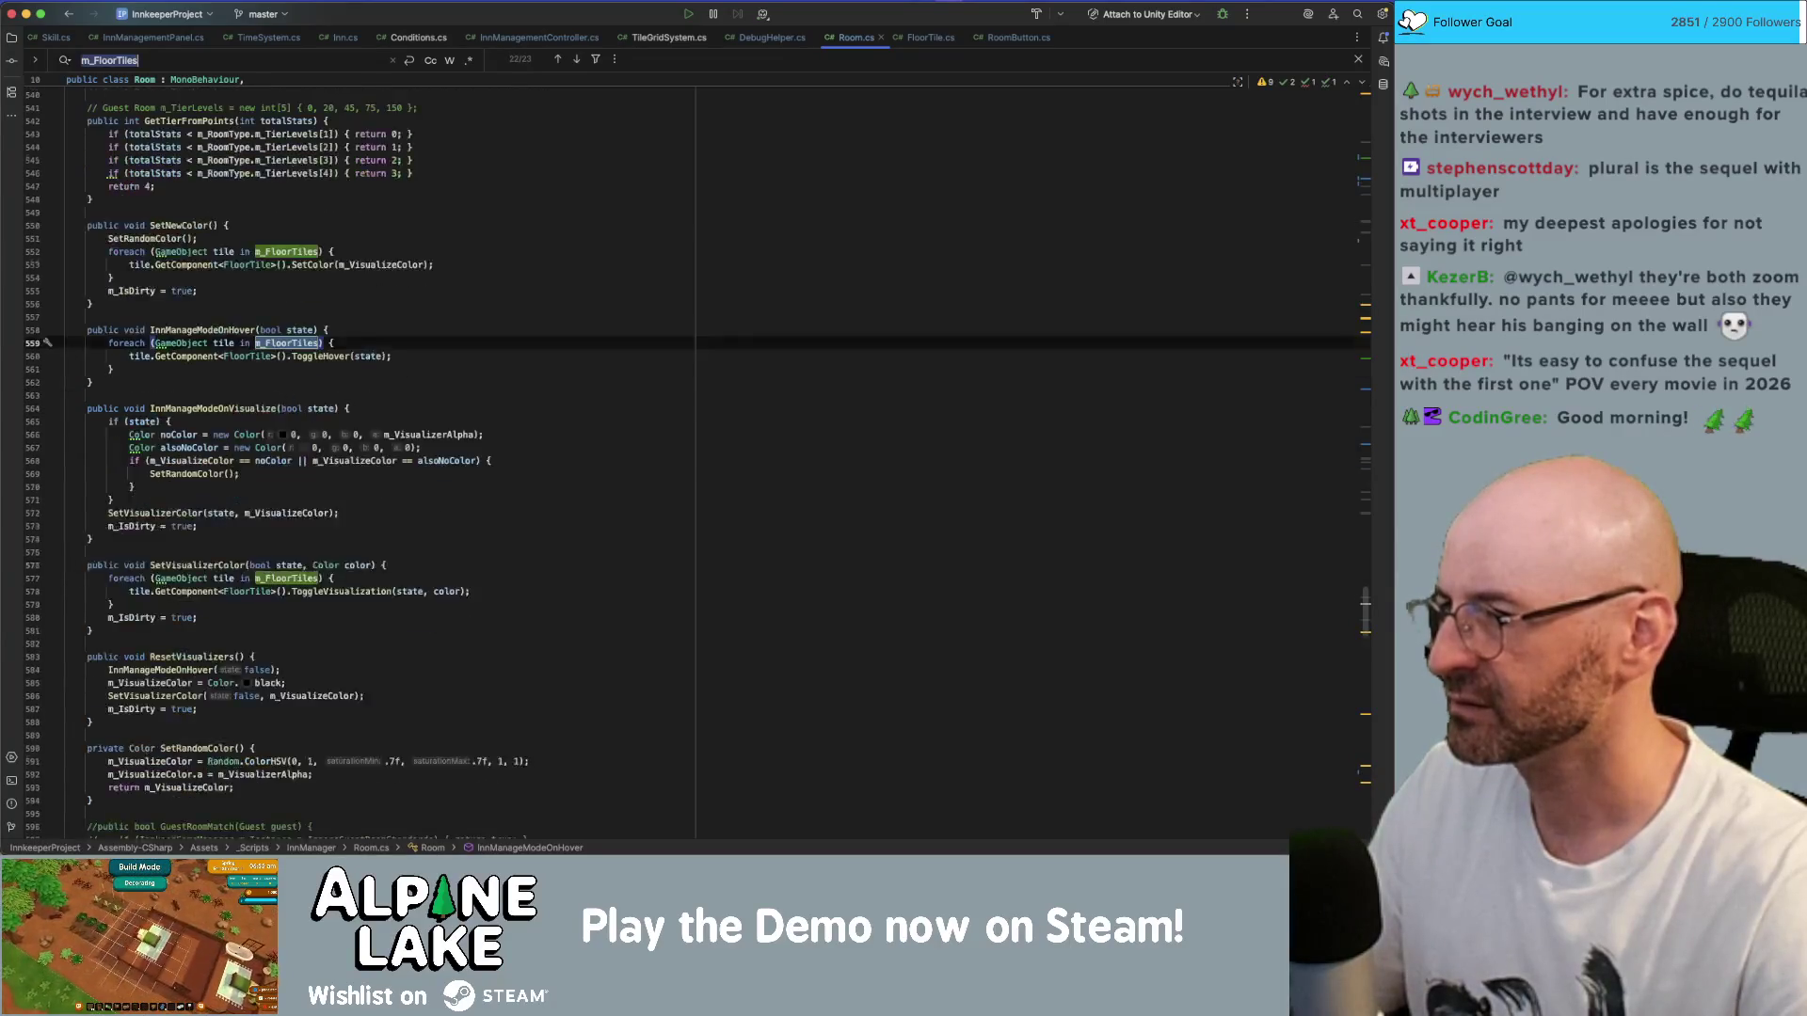
- Search Room.cs for m_FloorTiles and step through its matches from the field declaration
{"action": "key", "text": "super+f"}
{"action": "key", "text": "super+g"}
{"action": "key", "text": "super+g"}
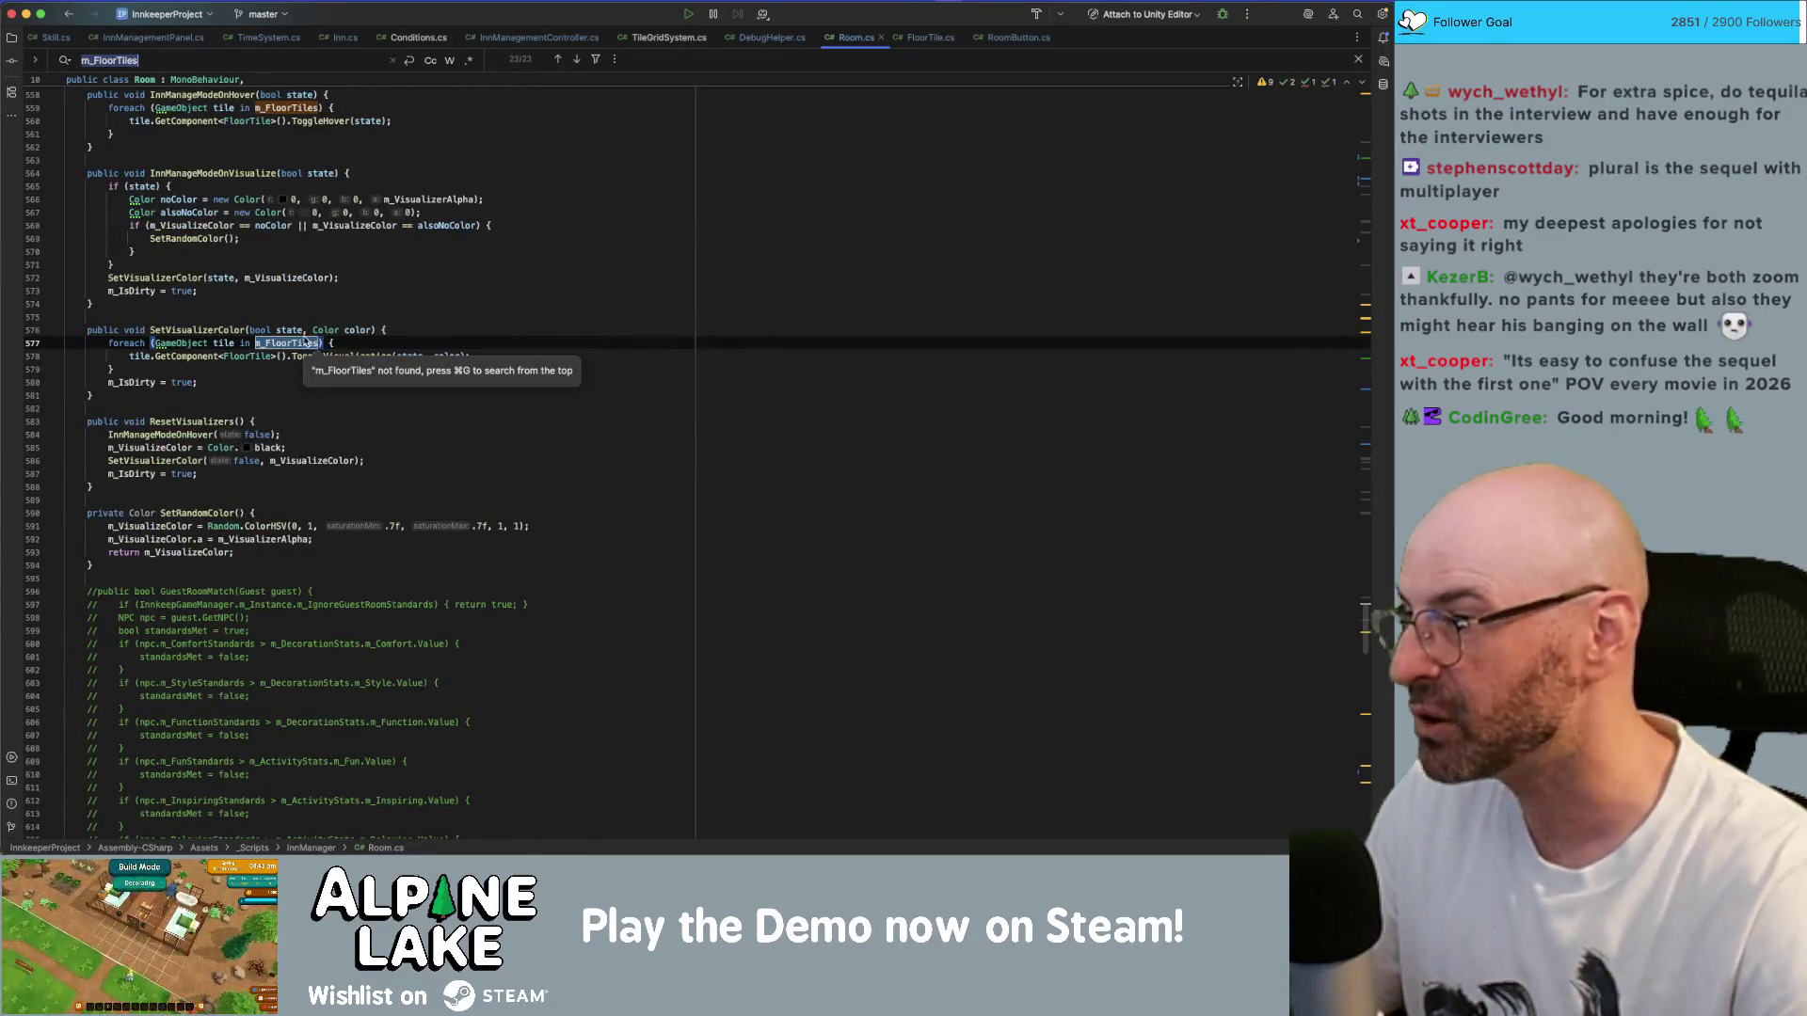
{"action": "scroll", "coordinate": [350, 334], "scroll_direction": "up", "scroll_amount": 10}
{"action": "scroll", "coordinate": [350, 334], "scroll_direction": "up", "scroll_amount": 20}
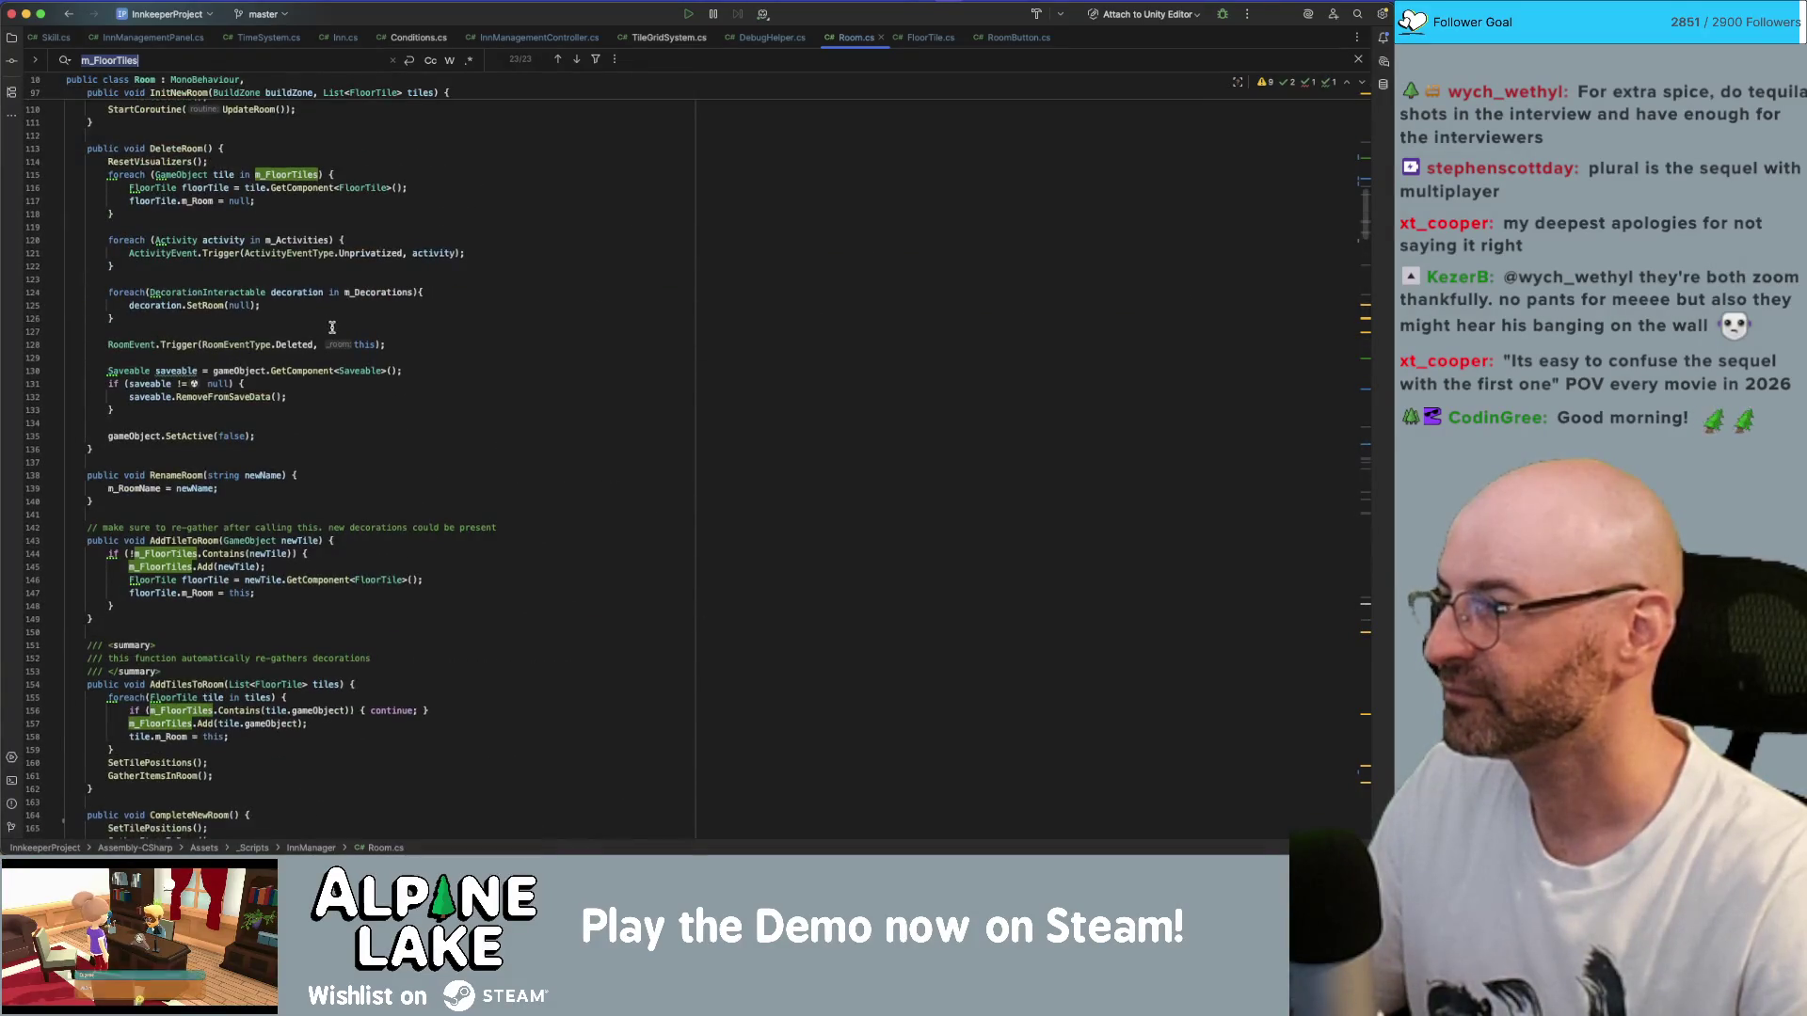
{"action": "scroll", "coordinate": [320, 339], "scroll_direction": "up", "scroll_amount": 10}
{"action": "scroll", "coordinate": [303, 357], "scroll_direction": "down", "scroll_amount": 5}
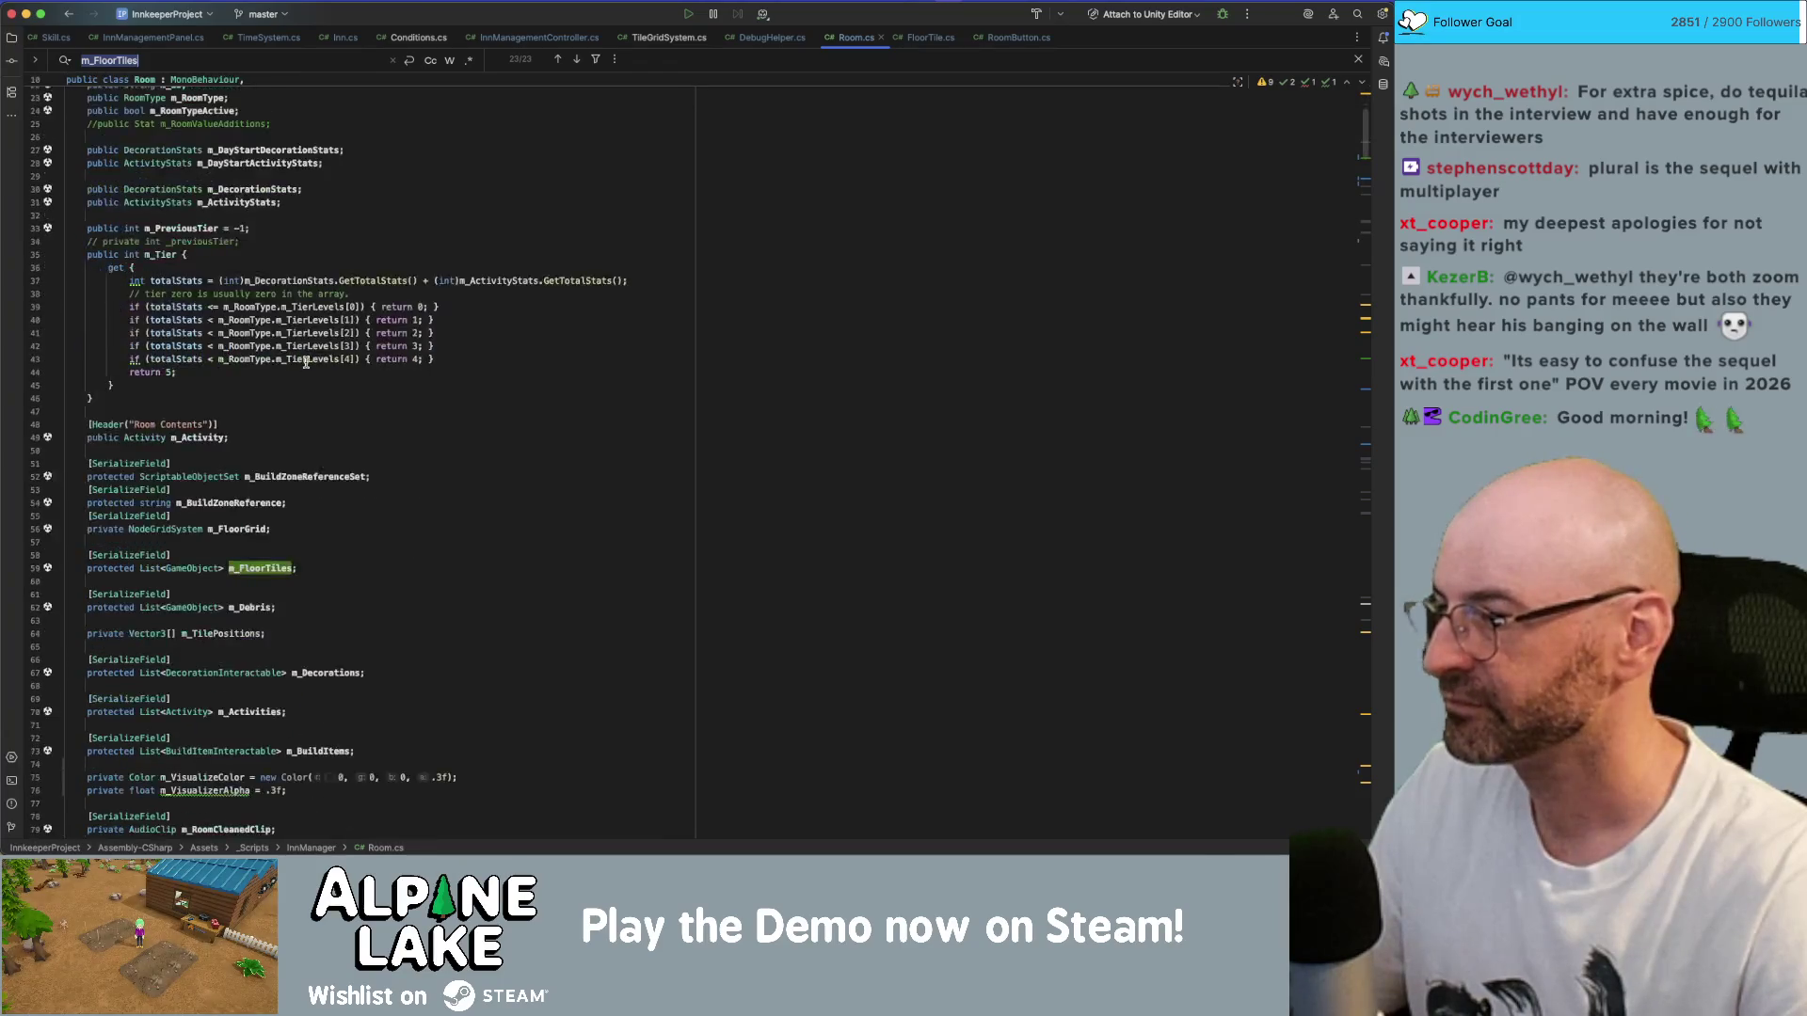
{"action": "scroll", "coordinate": [281, 493], "scroll_direction": "down", "scroll_amount": 2}
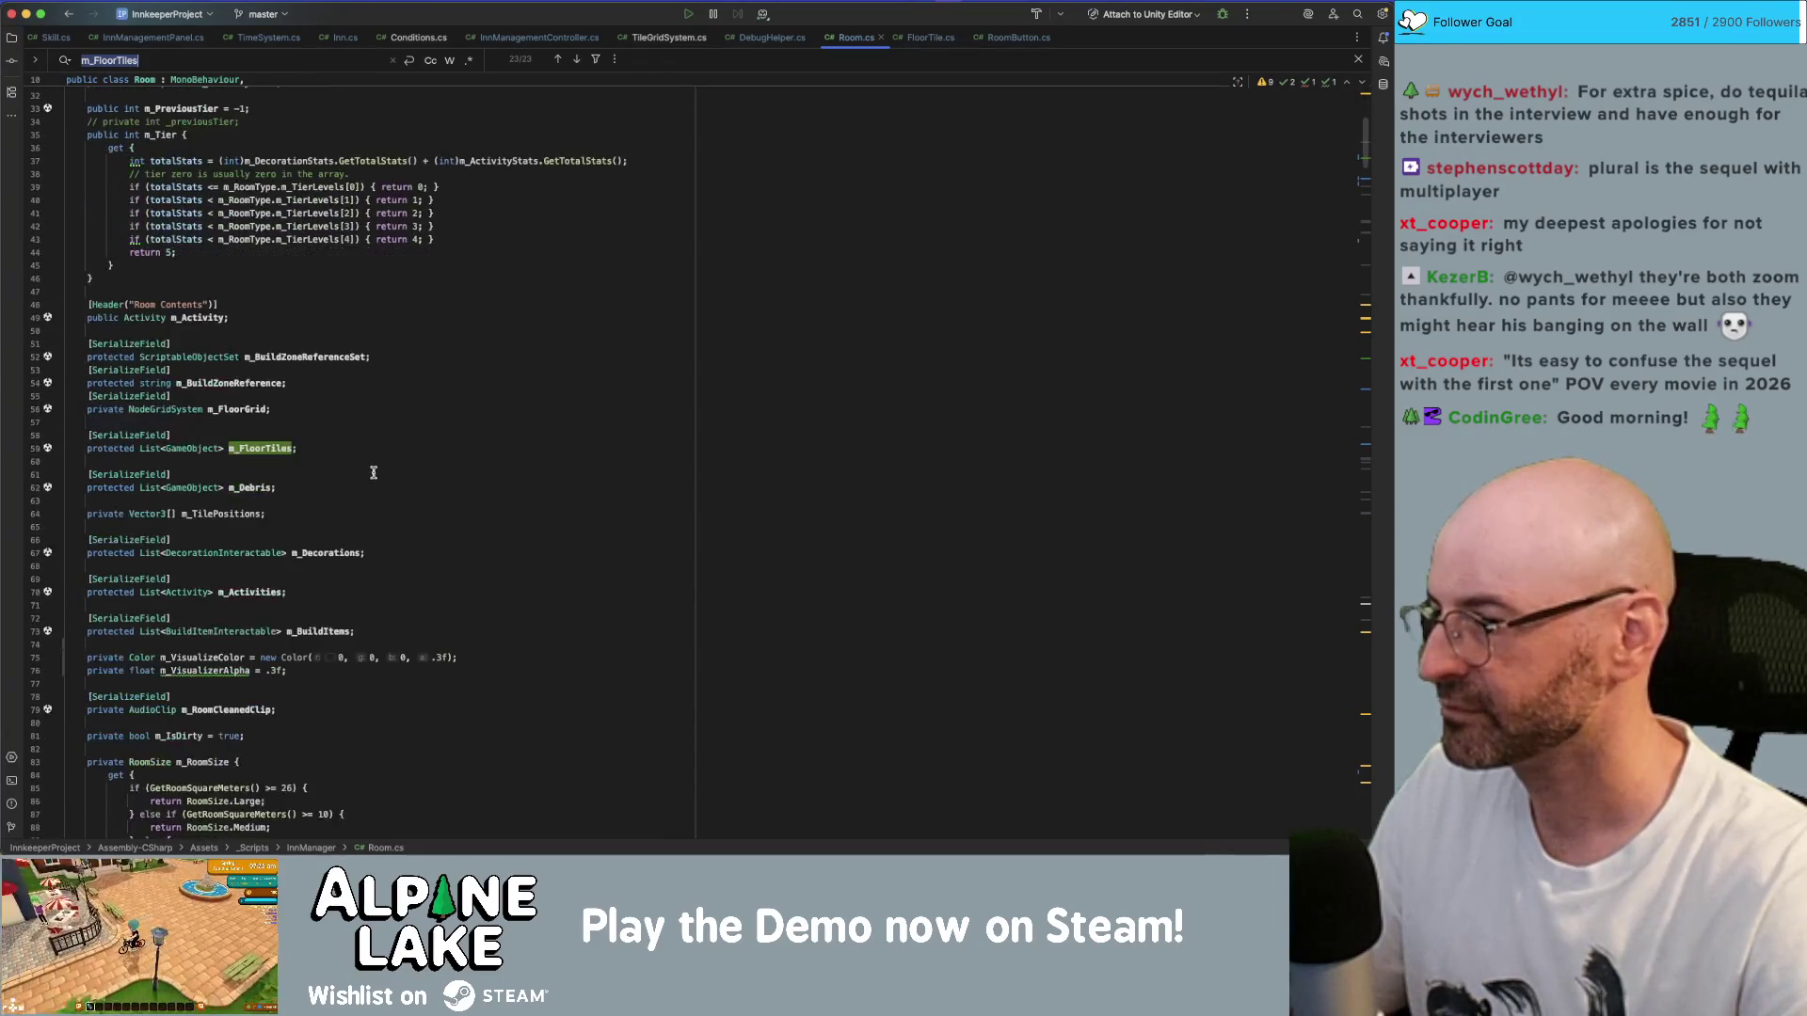
{"action": "double_click", "coordinate": [272, 450]}
{"action": "key", "text": "Return"}
{"action": "key", "text": "Return"}
{"action": "key", "text": "Return"}
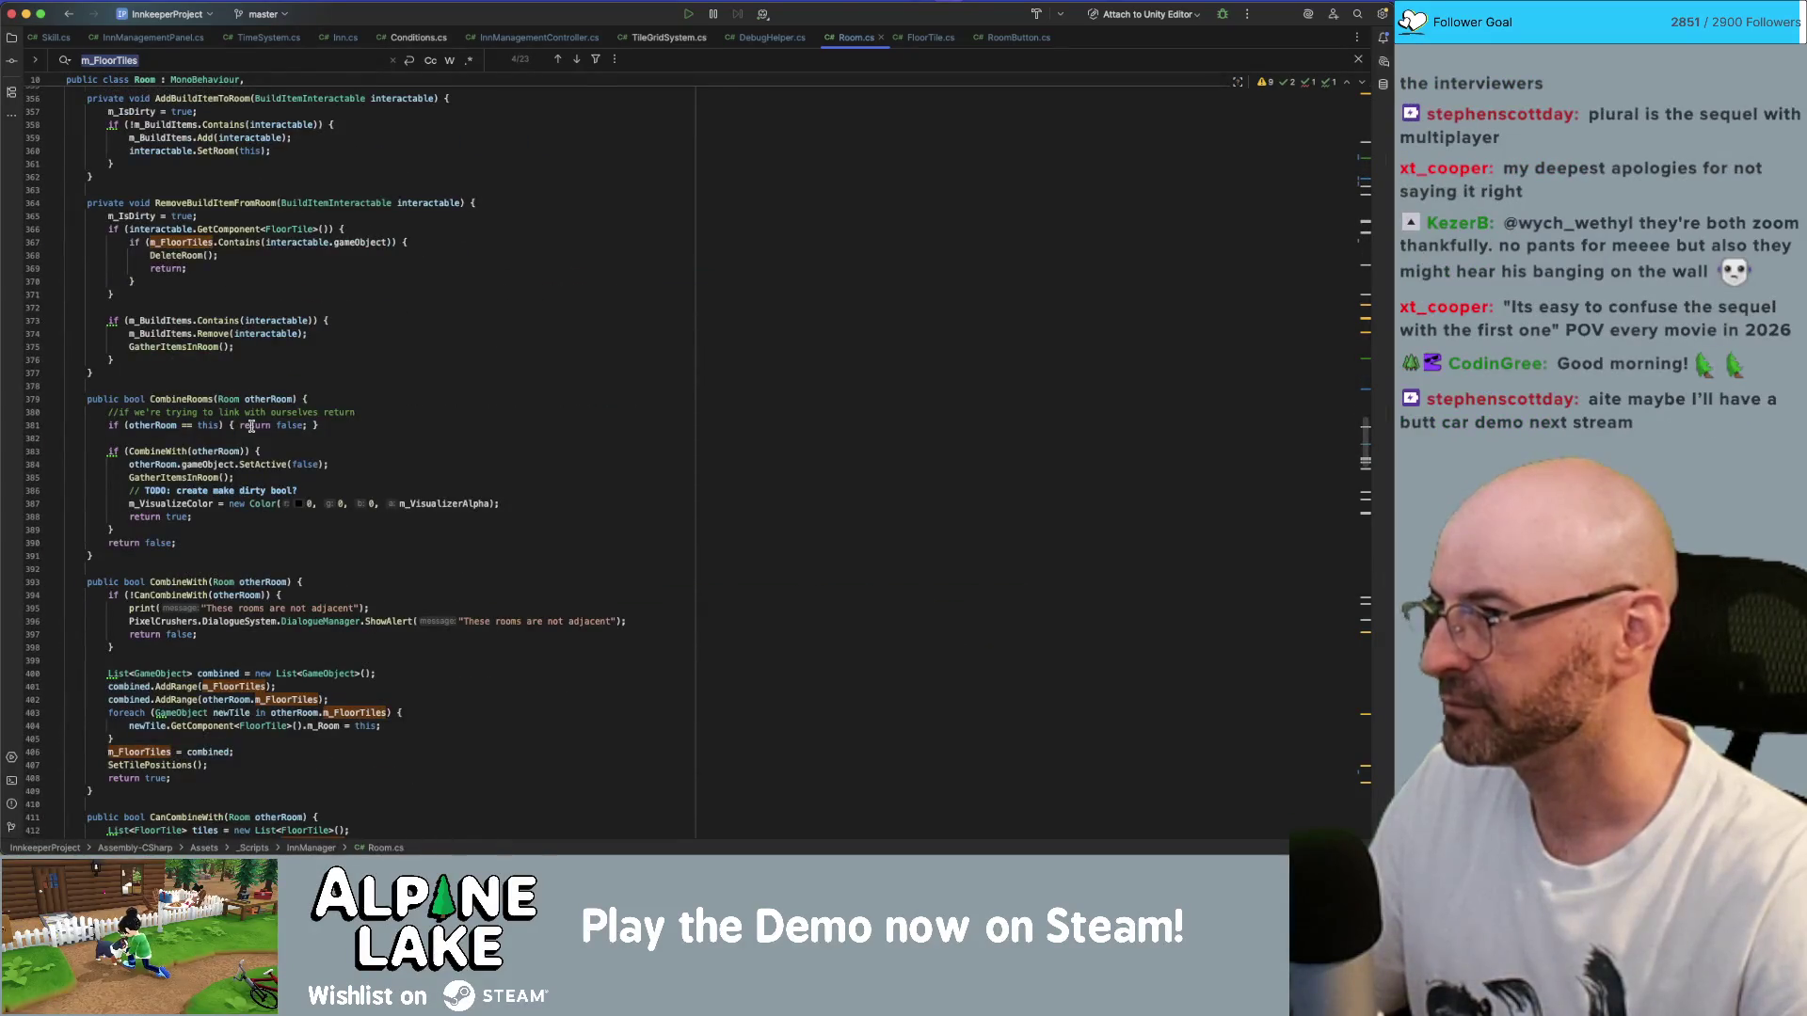
- Scroll to InitNewRoom and highlight the usages of its UpdateRoom() coroutine call
{"action": "scroll", "coordinate": [254, 426], "scroll_direction": "down", "scroll_amount": 10}
{"action": "scroll", "coordinate": [268, 428], "scroll_direction": "down", "scroll_amount": 20}
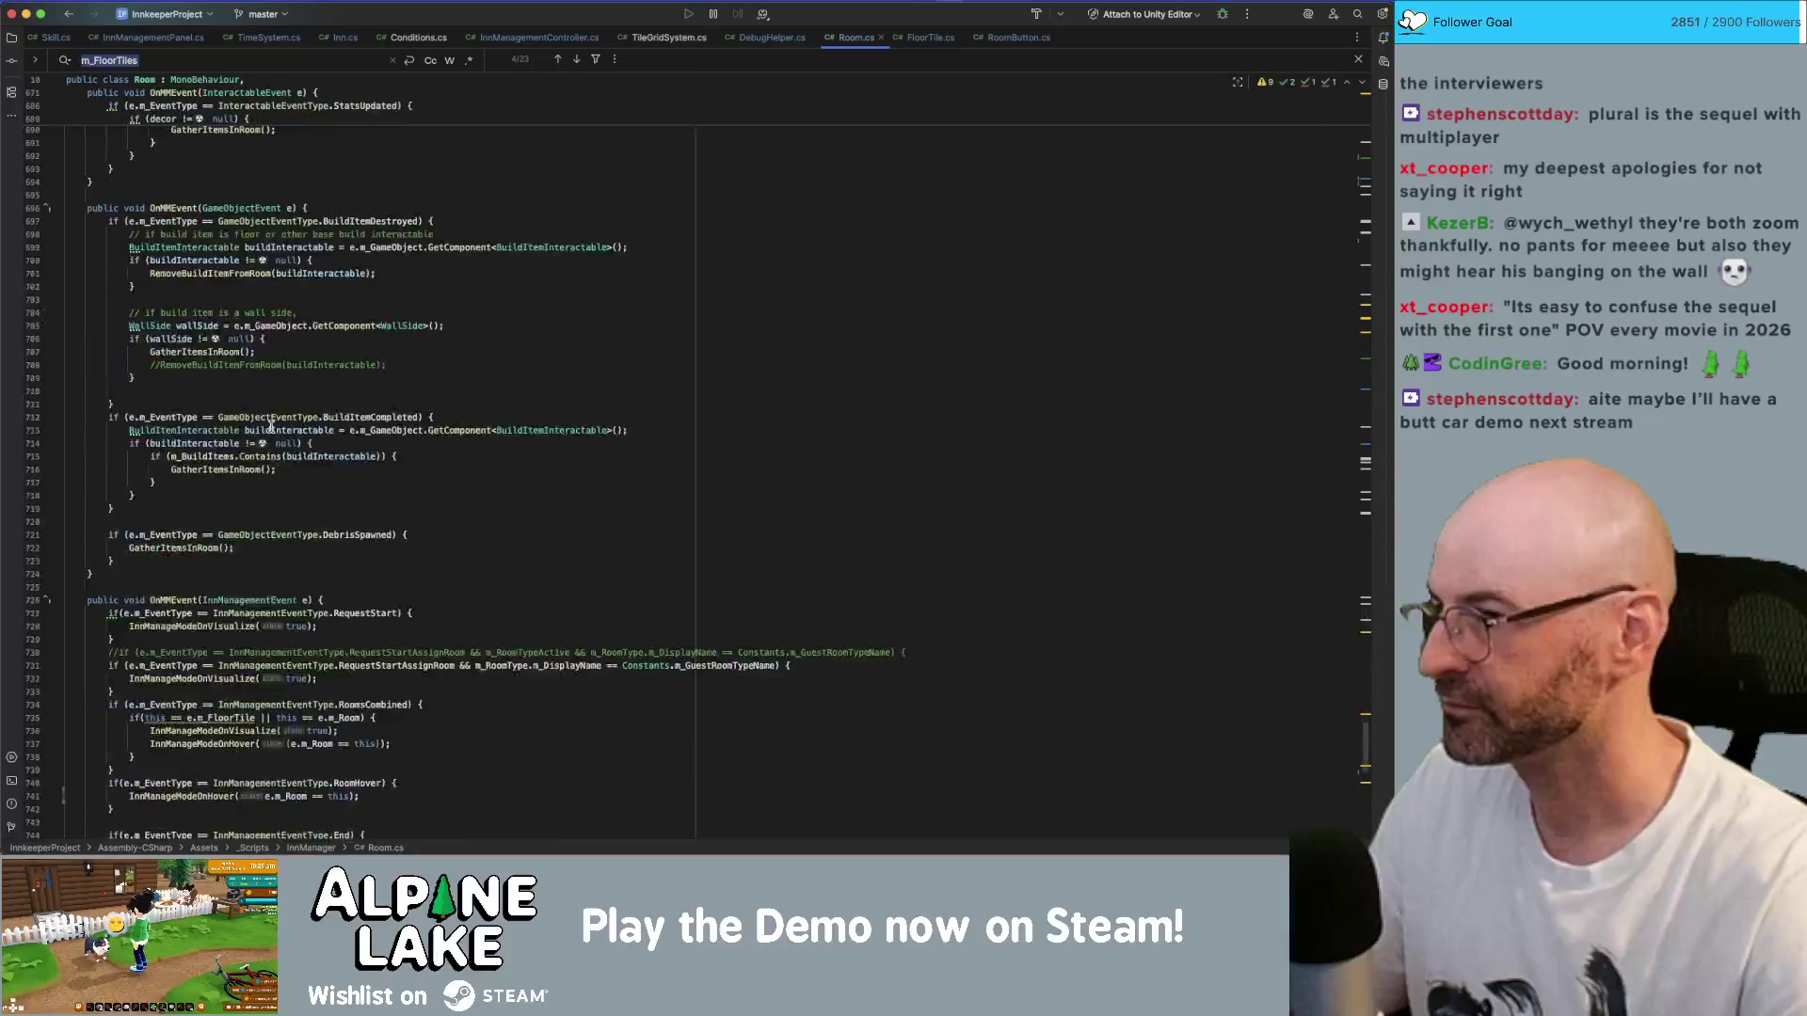
{"action": "scroll", "coordinate": [218, 468], "scroll_direction": "up", "scroll_amount": 8}
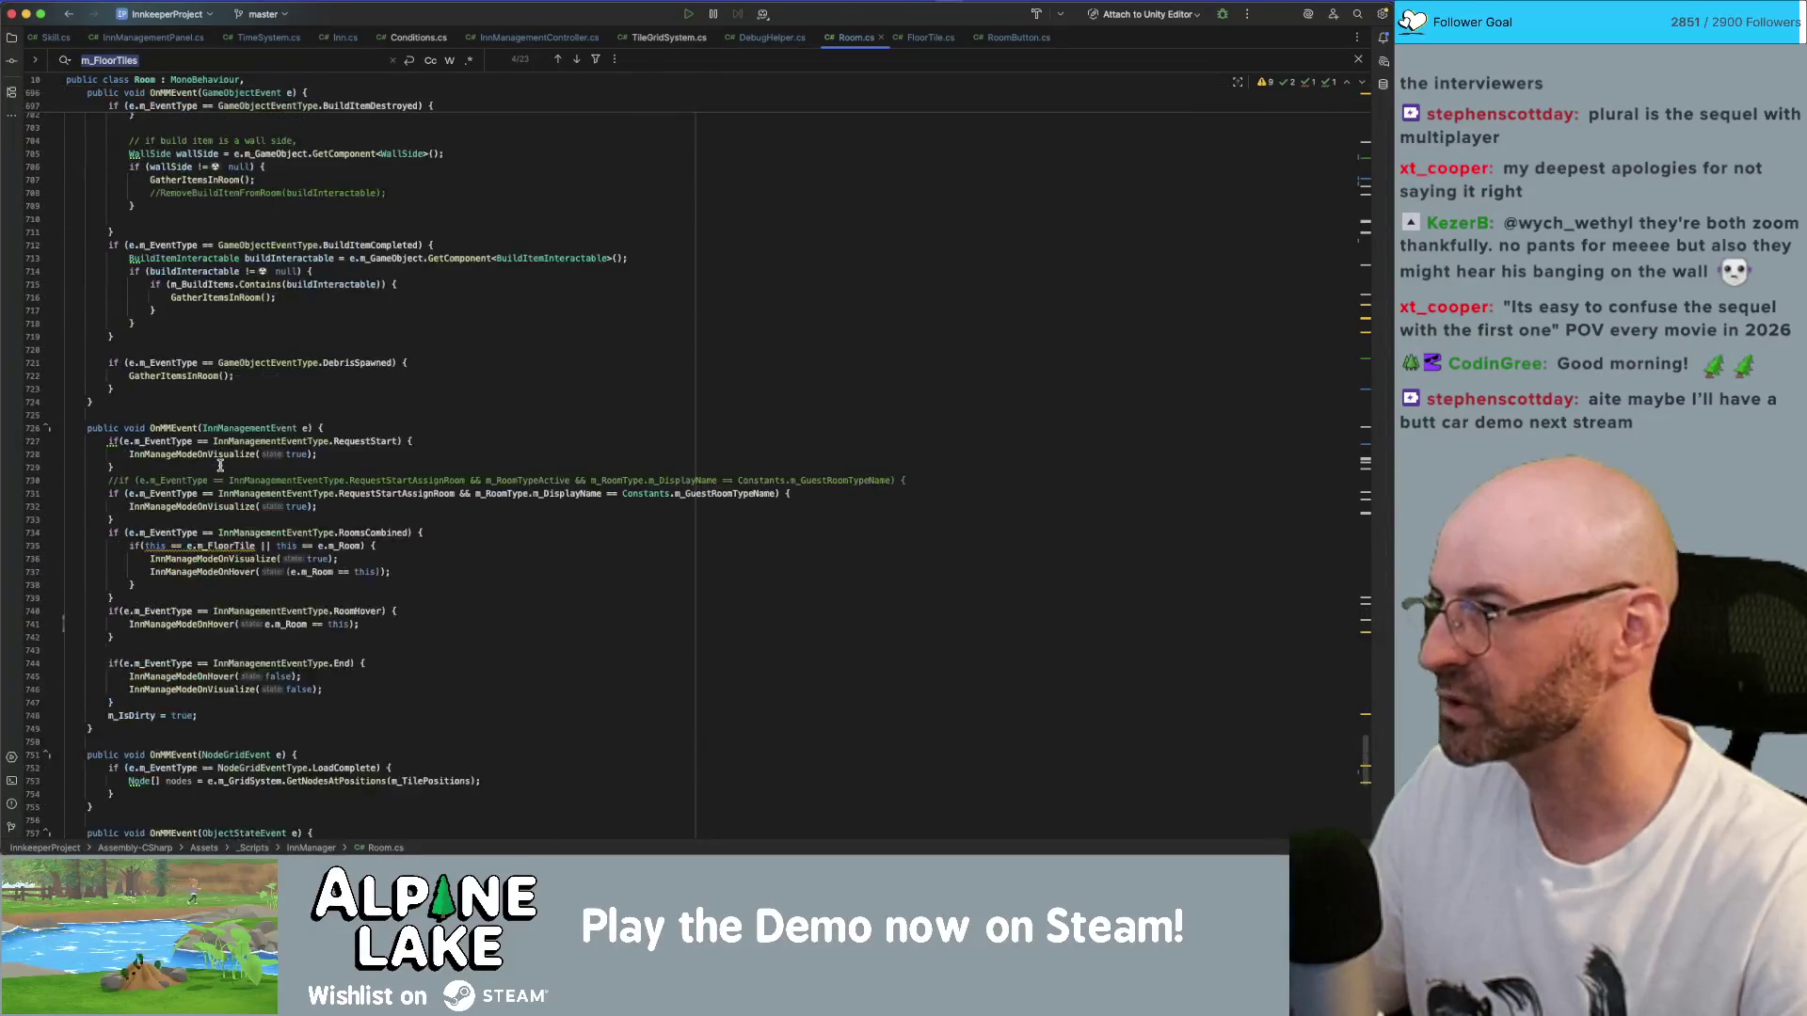
{"action": "scroll", "coordinate": [260, 390], "scroll_direction": "up", "scroll_amount": 20}
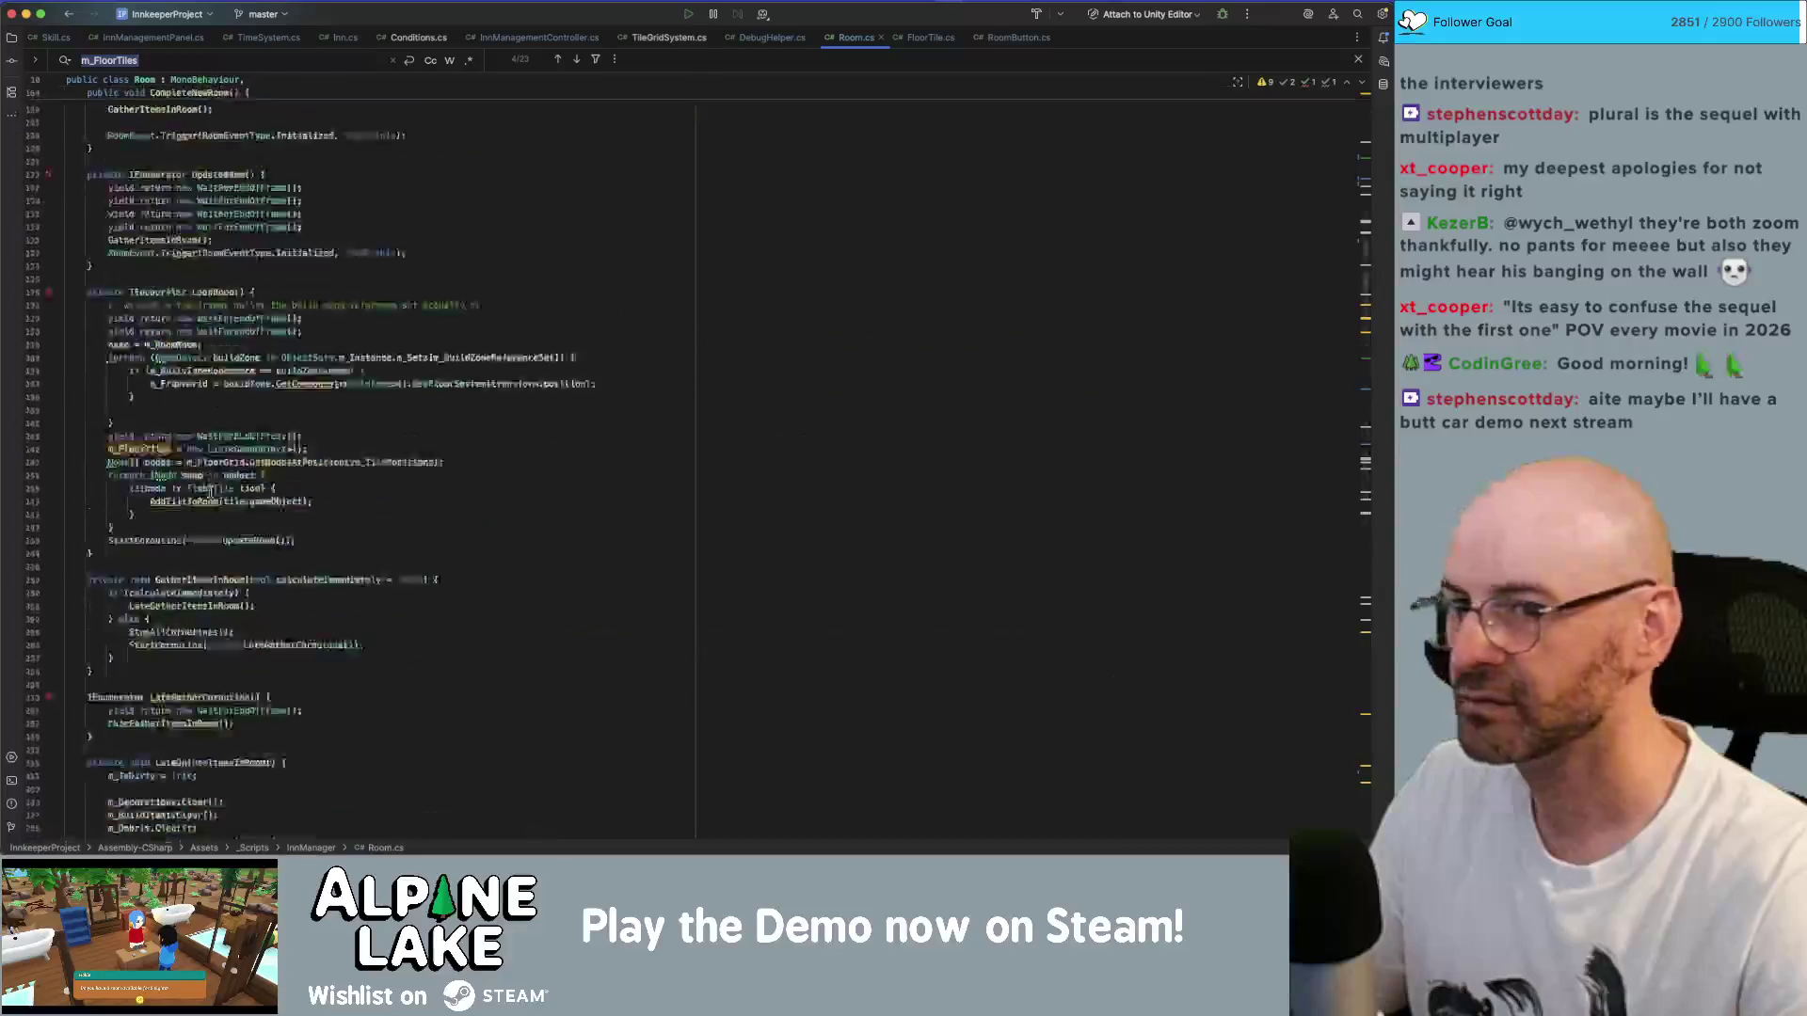
{"action": "scroll", "coordinate": [271, 497], "scroll_direction": "down", "scroll_amount": 10}
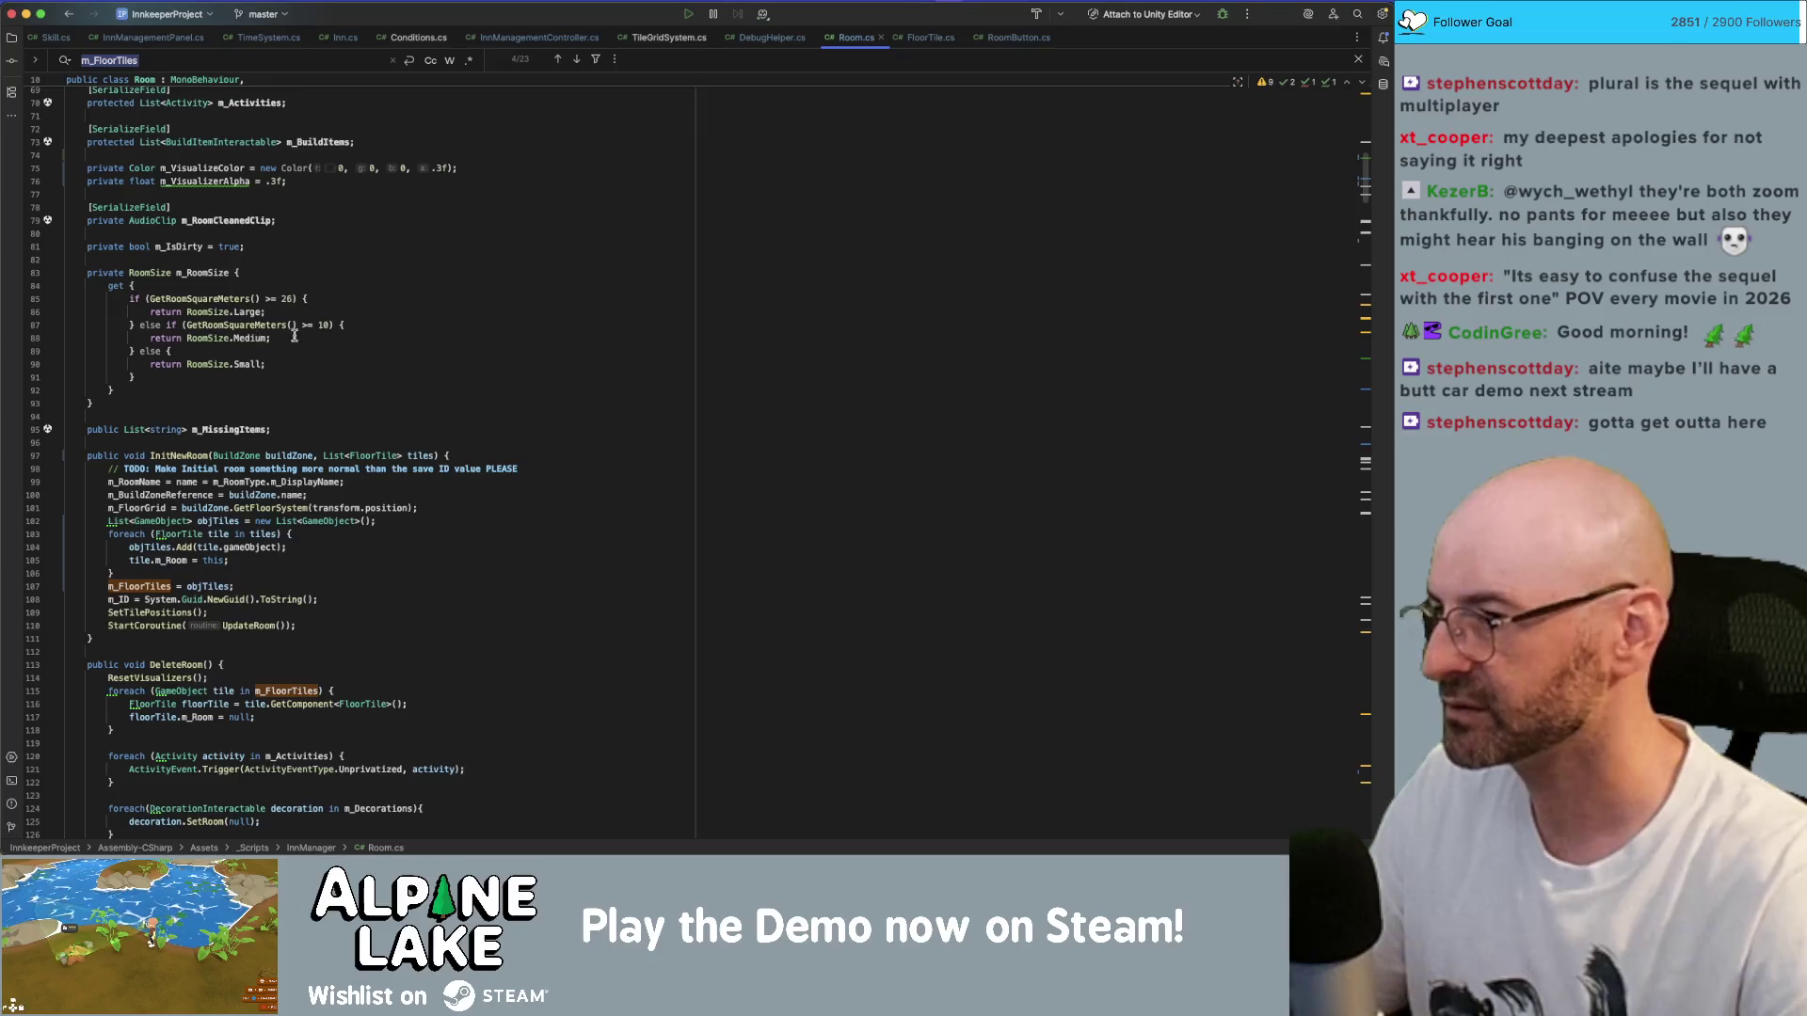
{"action": "scroll", "coordinate": [247, 458], "scroll_direction": "down", "scroll_amount": 1}
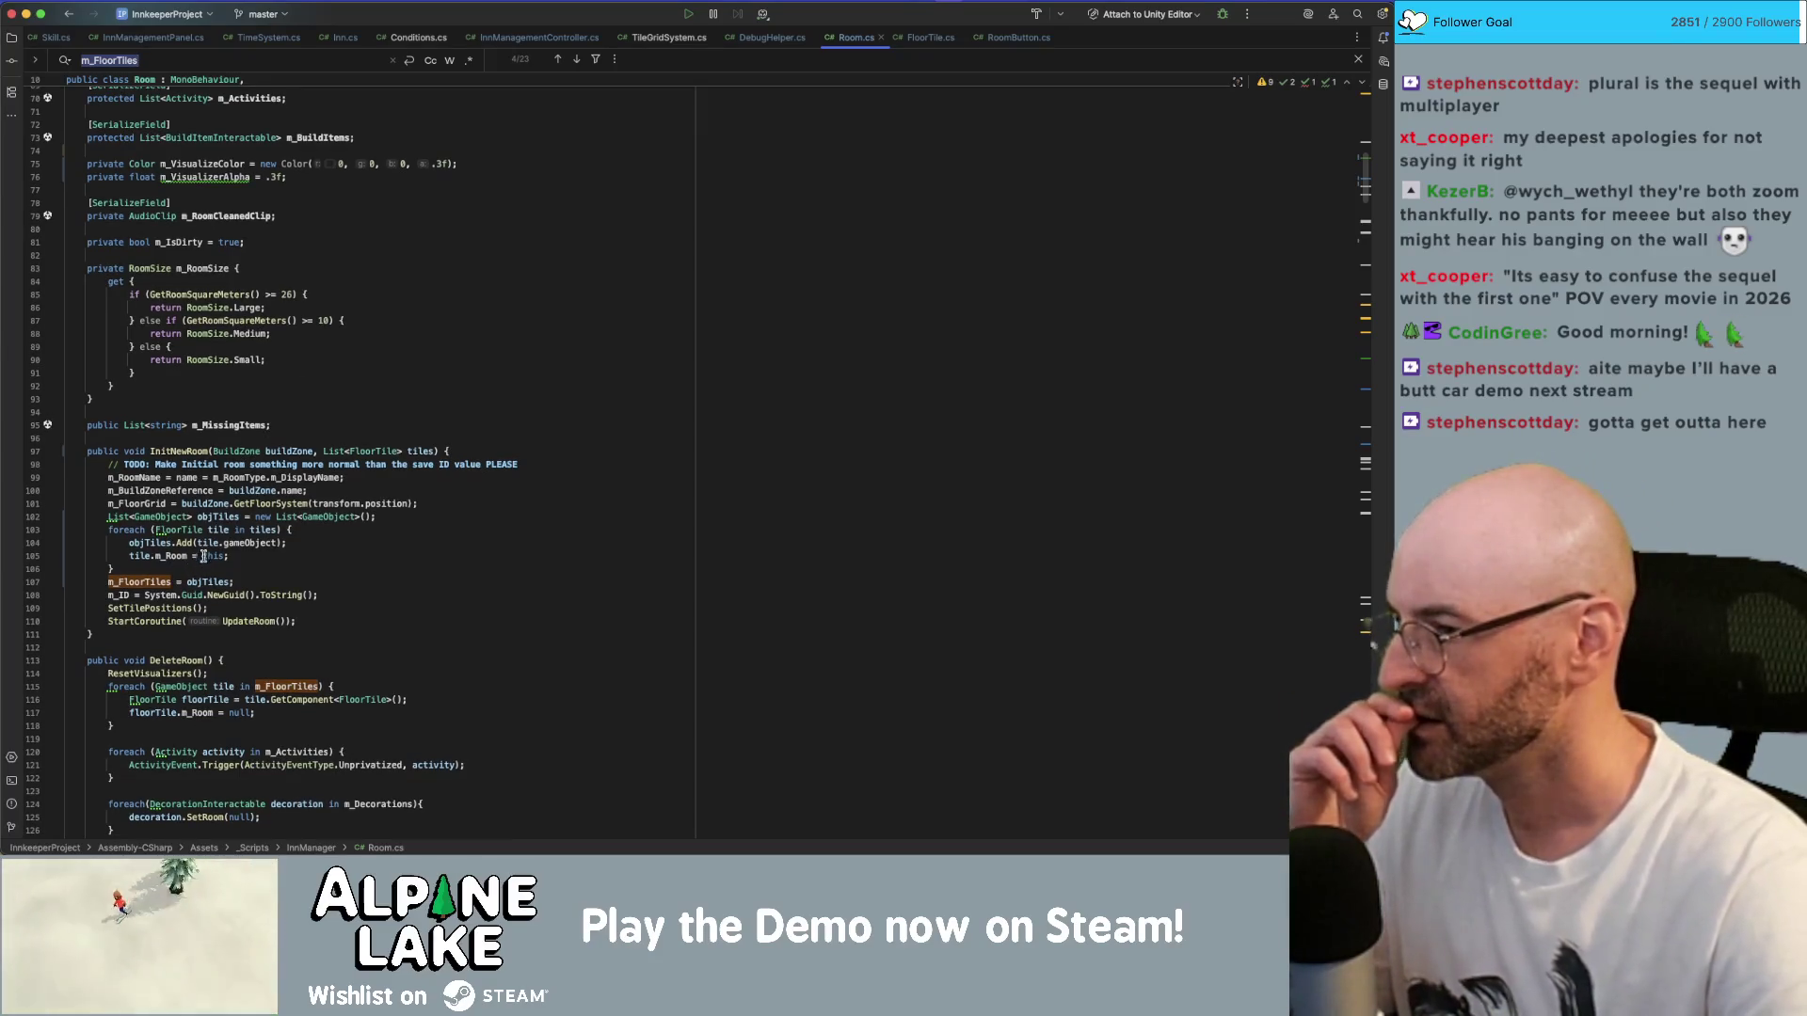
{"action": "left_click", "coordinate": [167, 607]}
{"action": "left_click", "coordinate": [246, 621]}
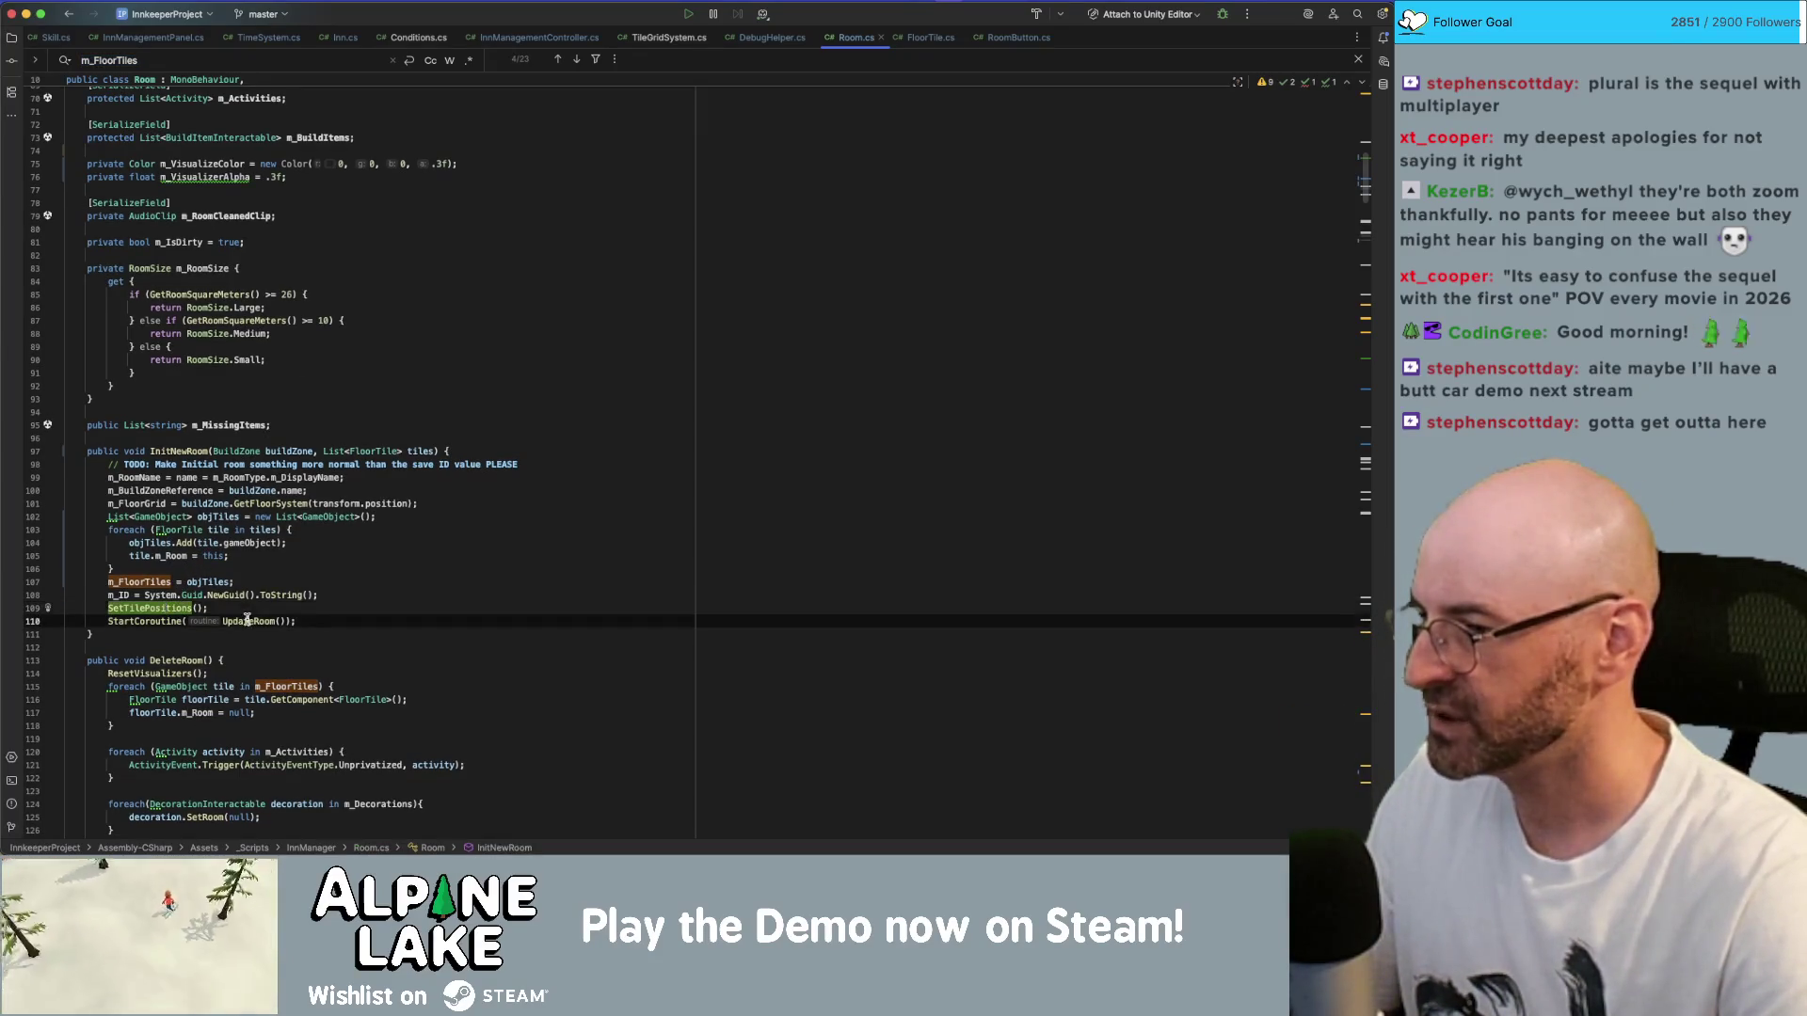
{"action": "scroll", "coordinate": [251, 564], "scroll_direction": "down", "scroll_amount": 2}
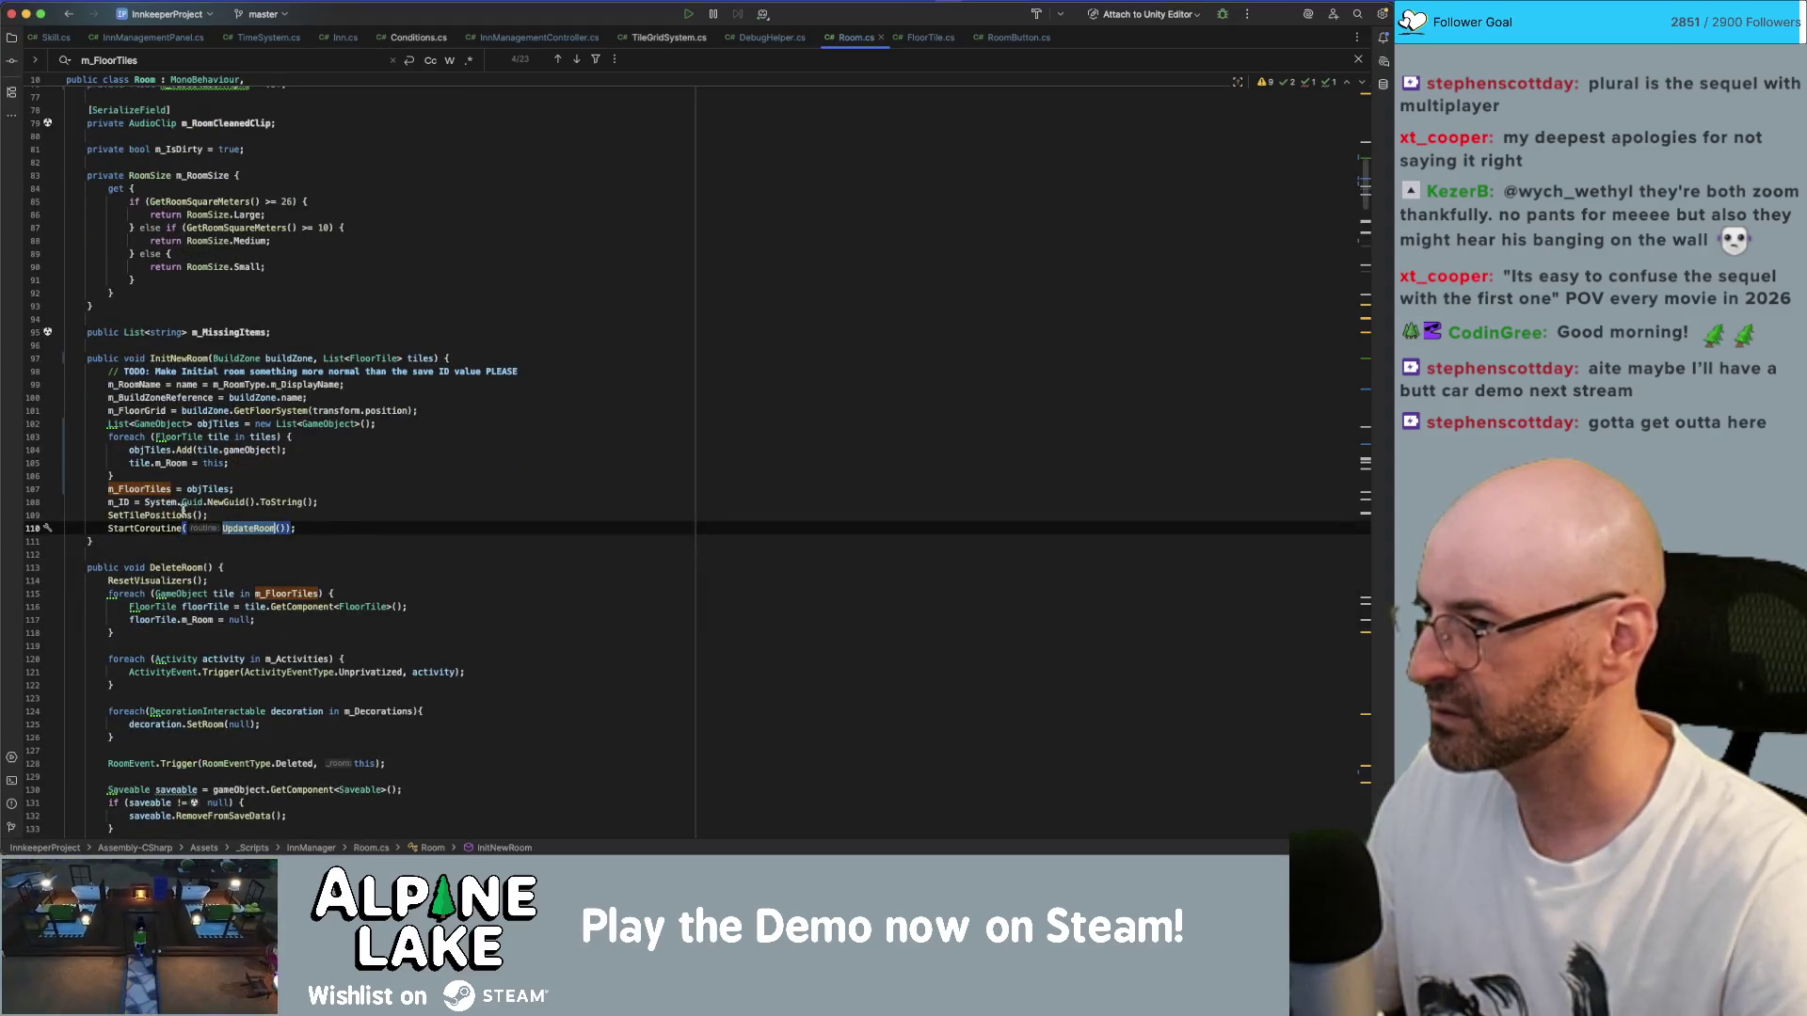
{"action": "scroll", "coordinate": [165, 491], "scroll_direction": "down", "scroll_amount": 3}
{"action": "left_click", "coordinate": [244, 377]}
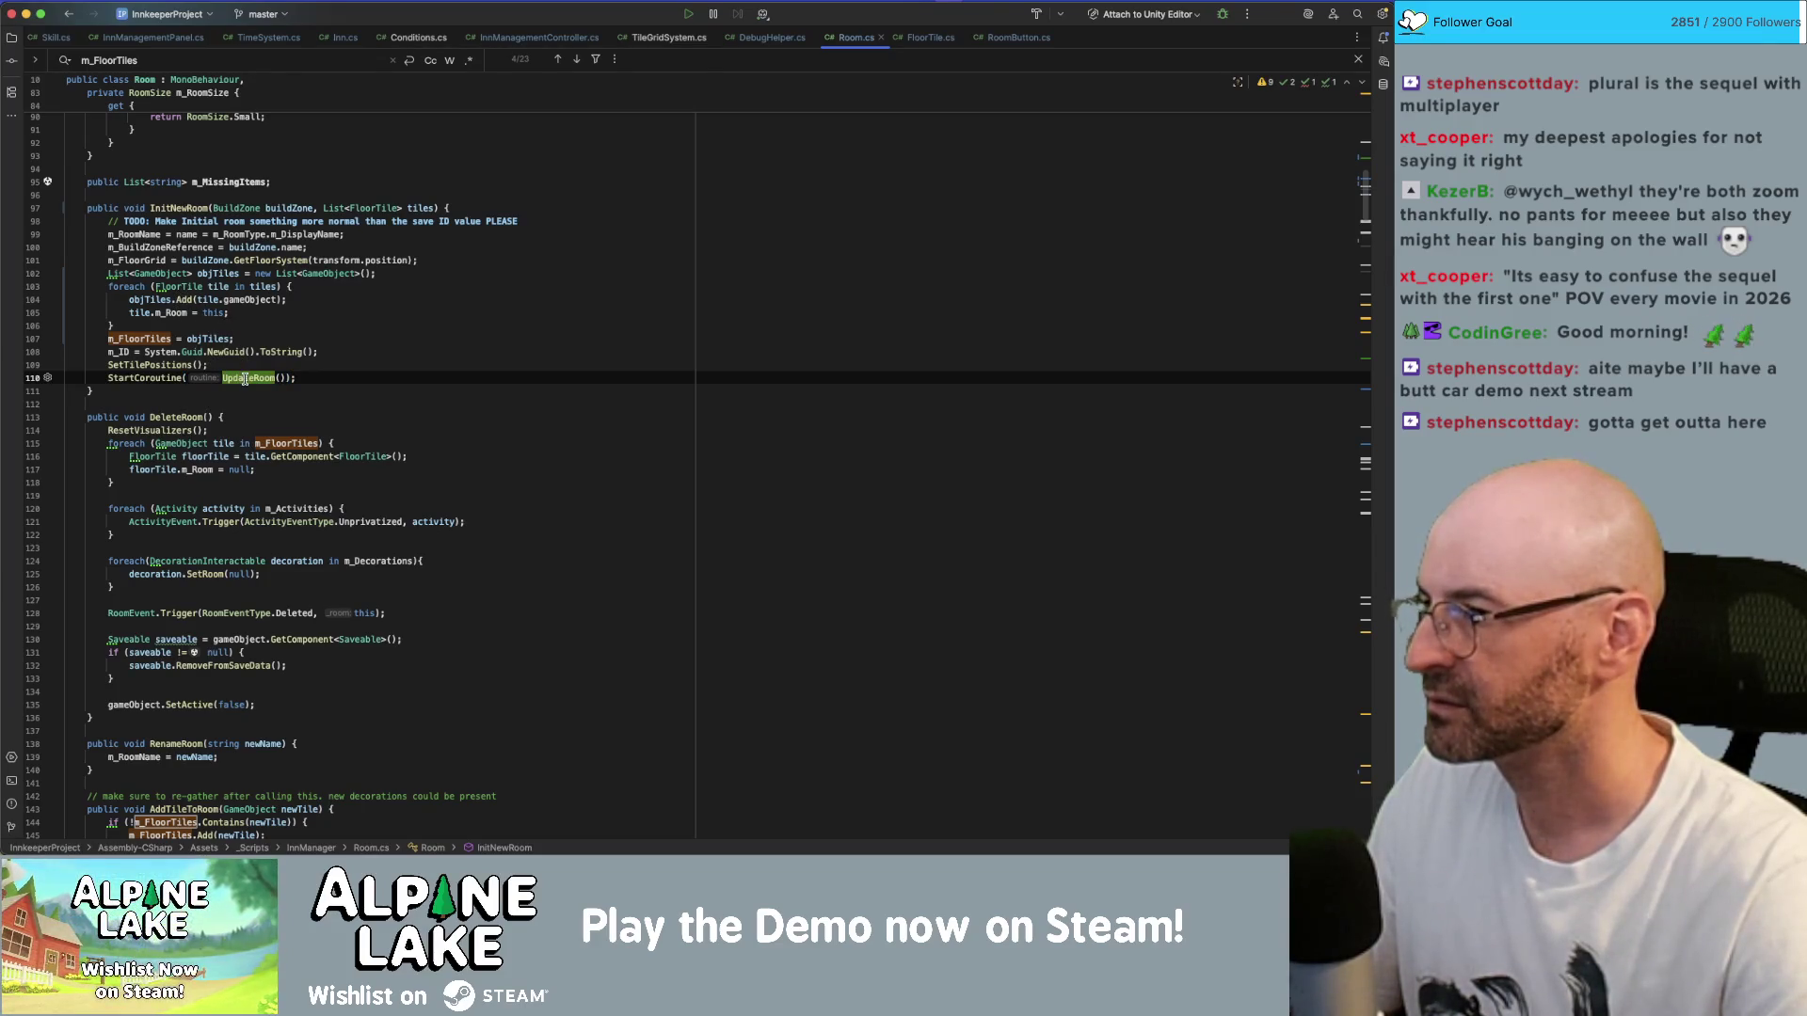
- Jump to the UpdateRoom coroutine declaration and highlight the GatherItemsInRoom usages
{"action": "left_click", "coordinate": [244, 378], "text": "super"}
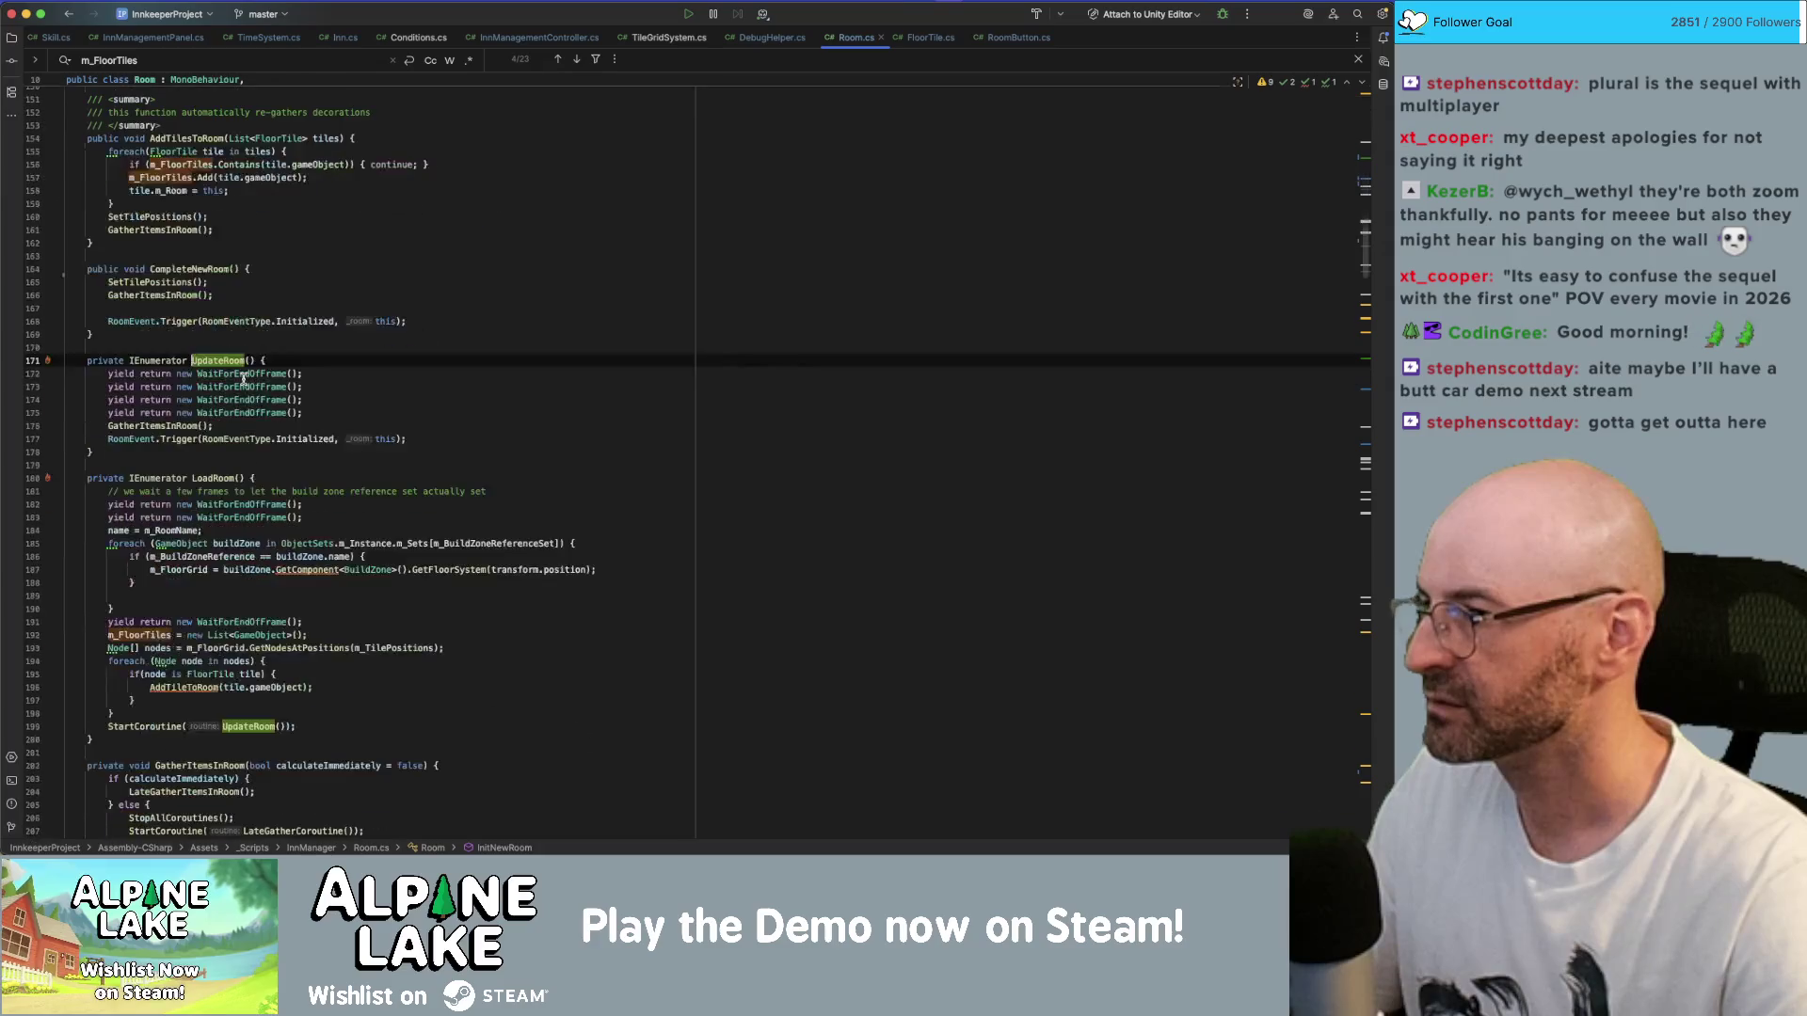
{"action": "left_click", "coordinate": [170, 425]}
{"action": "scroll", "coordinate": [171, 422], "scroll_direction": "down", "scroll_amount": 20}
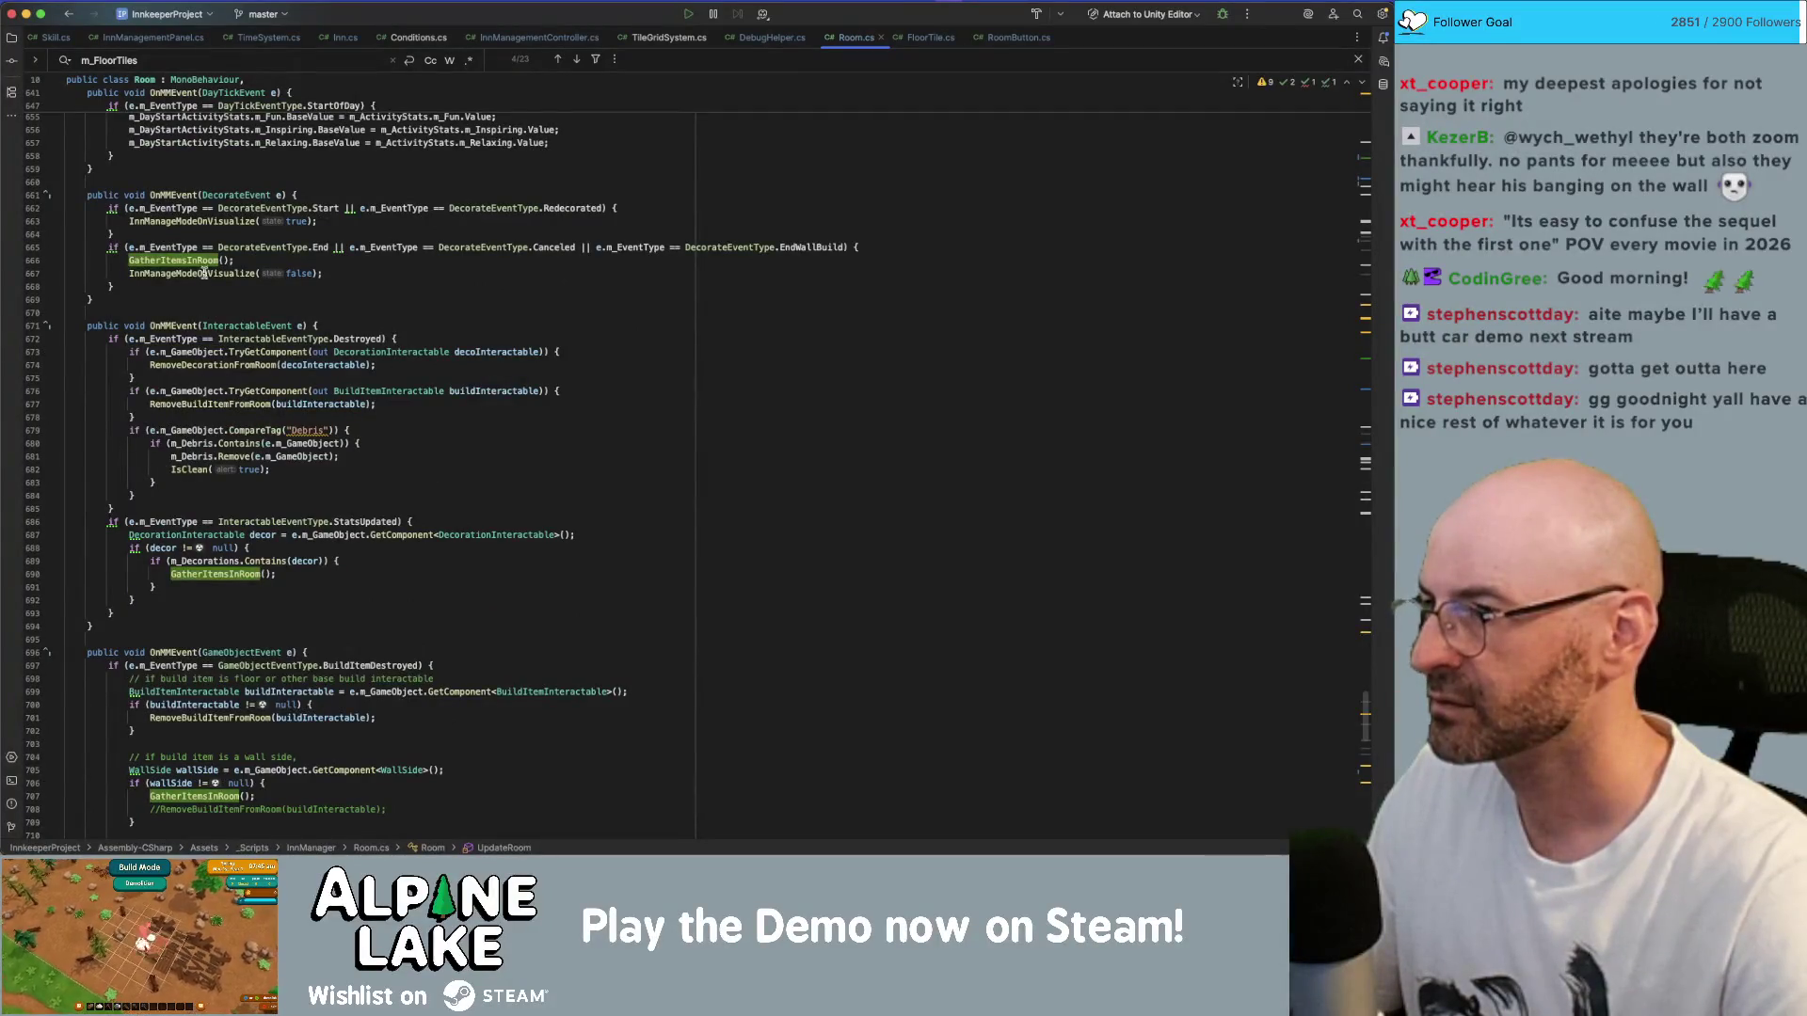
{"action": "scroll", "coordinate": [207, 382], "scroll_direction": "down", "scroll_amount": 10}
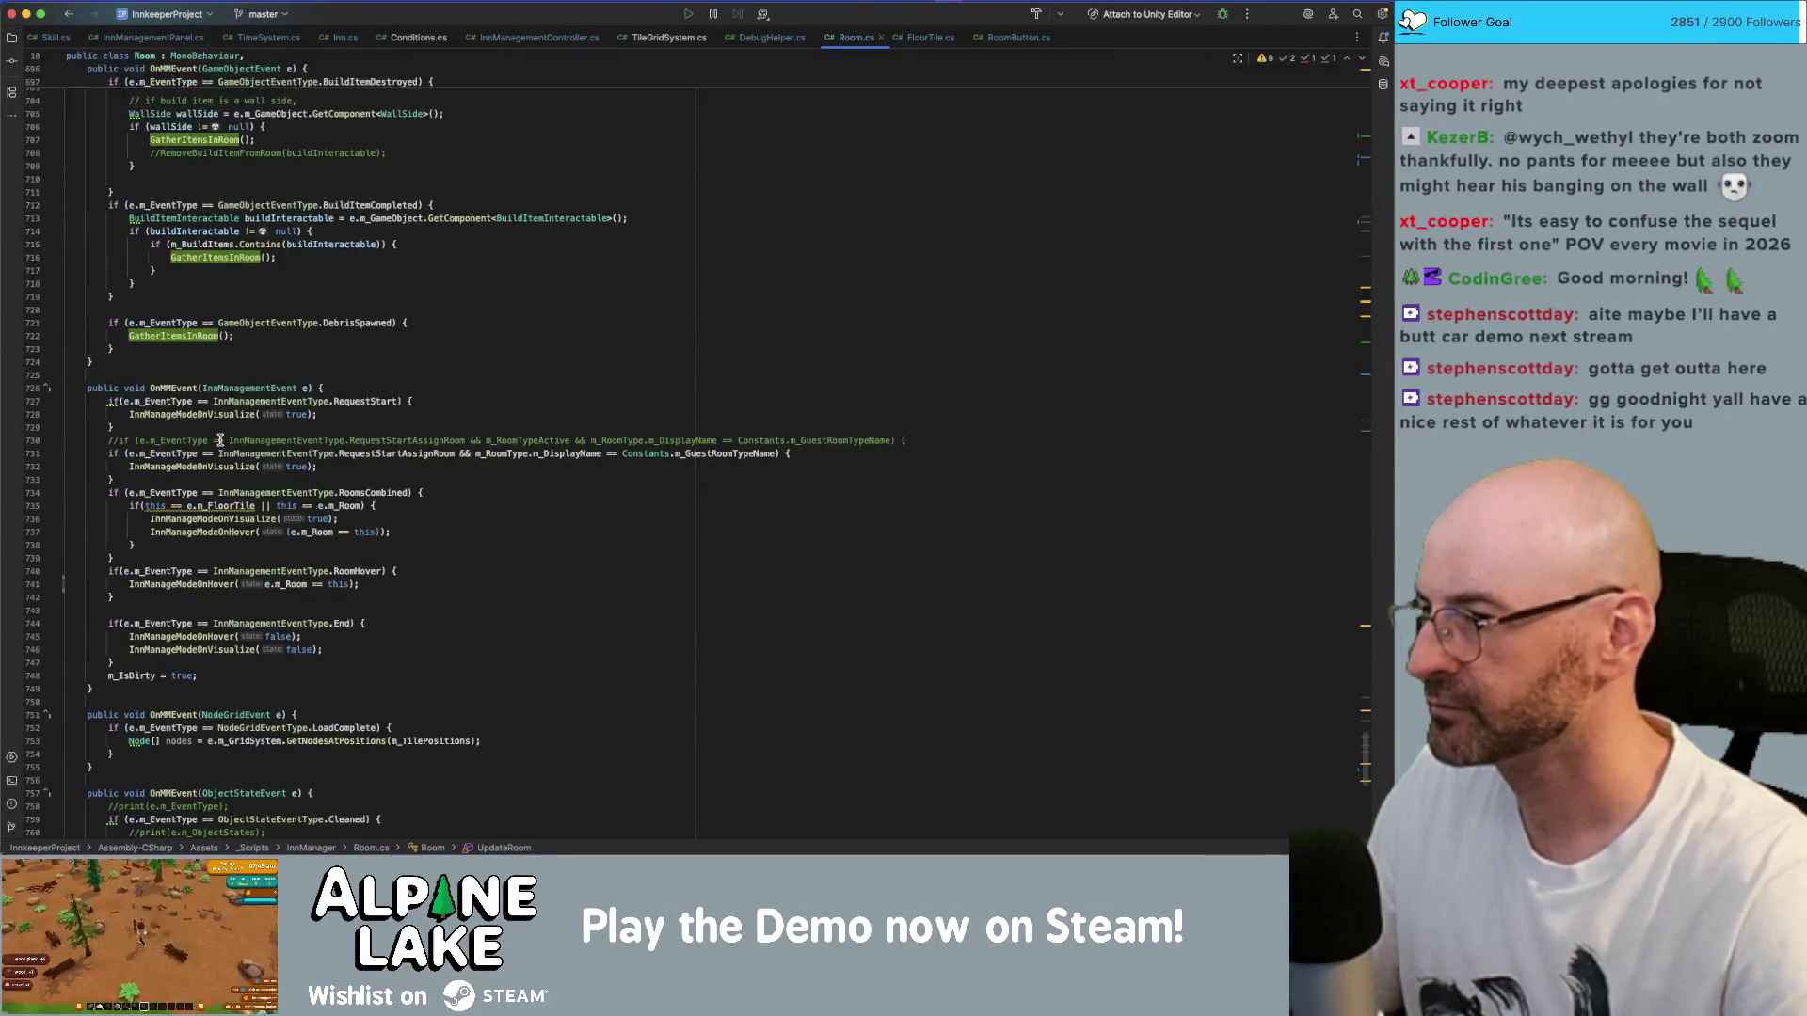
- In OnMMEvent, go from the line-732 InnManageModeOnVisualize call to its declaration
{"action": "left_click", "coordinate": [219, 464]}
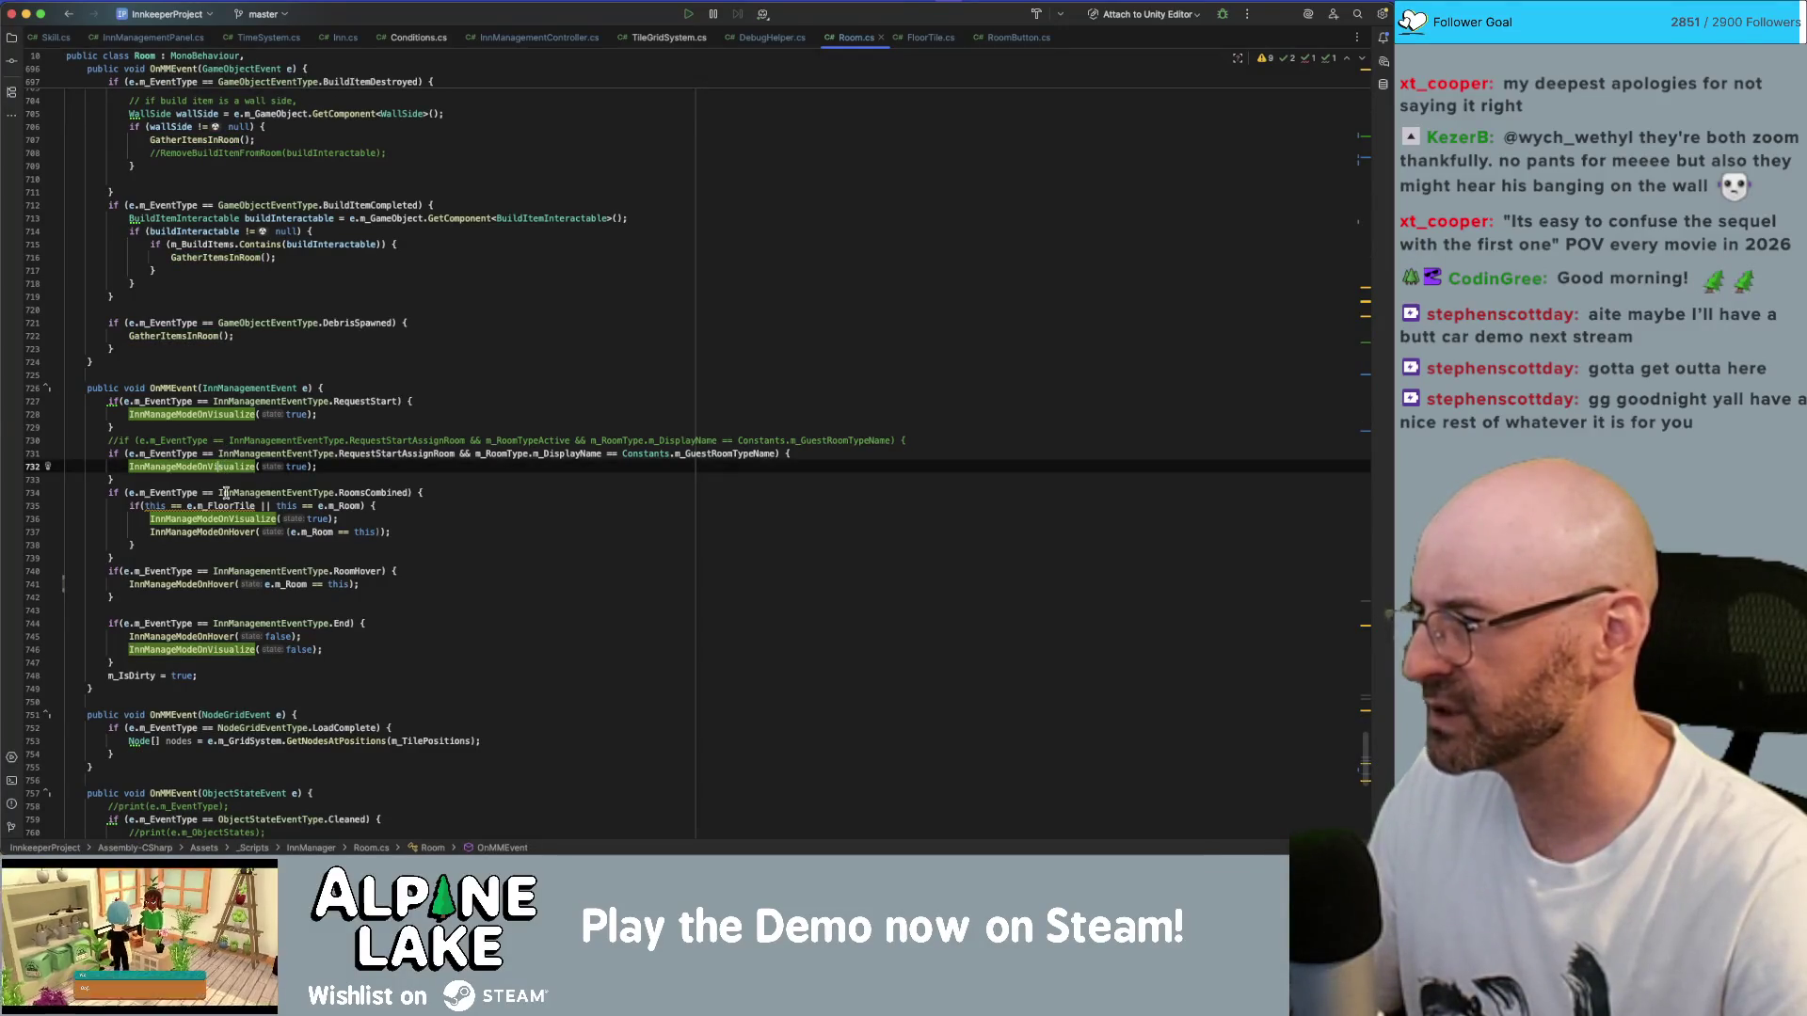
{"action": "left_click", "coordinate": [214, 530]}
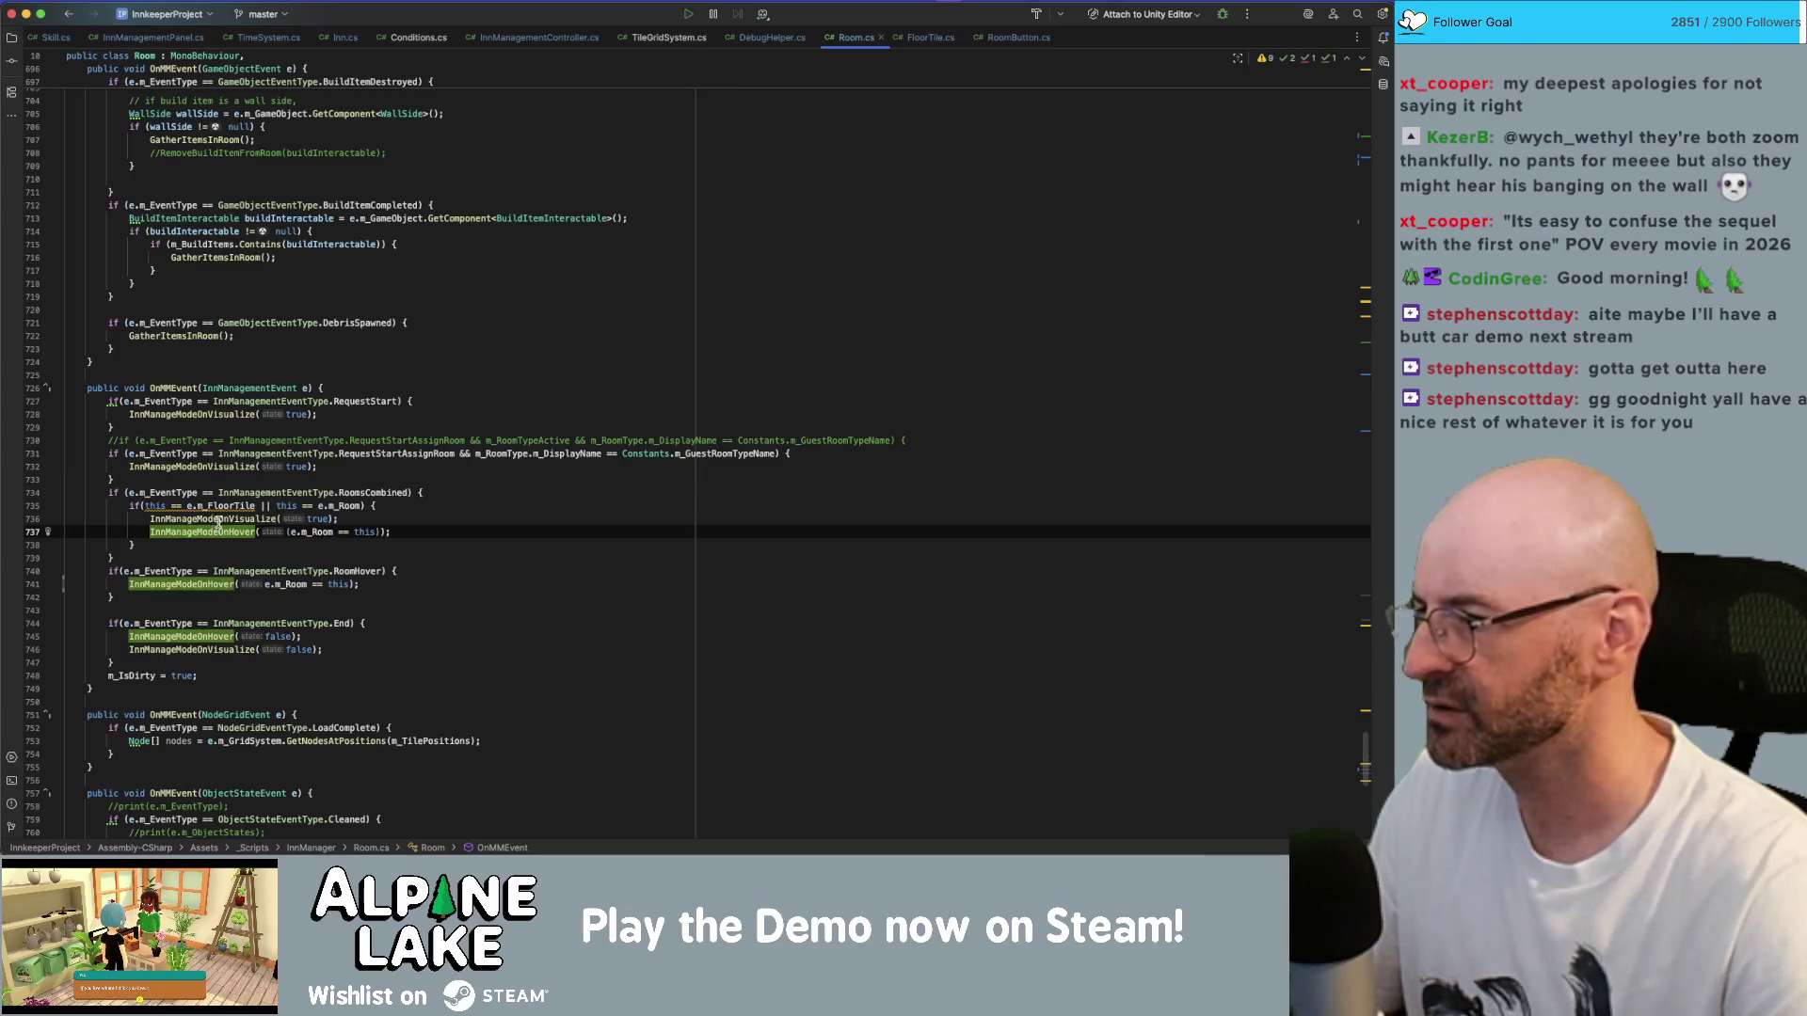
{"action": "left_click", "coordinate": [240, 467]}
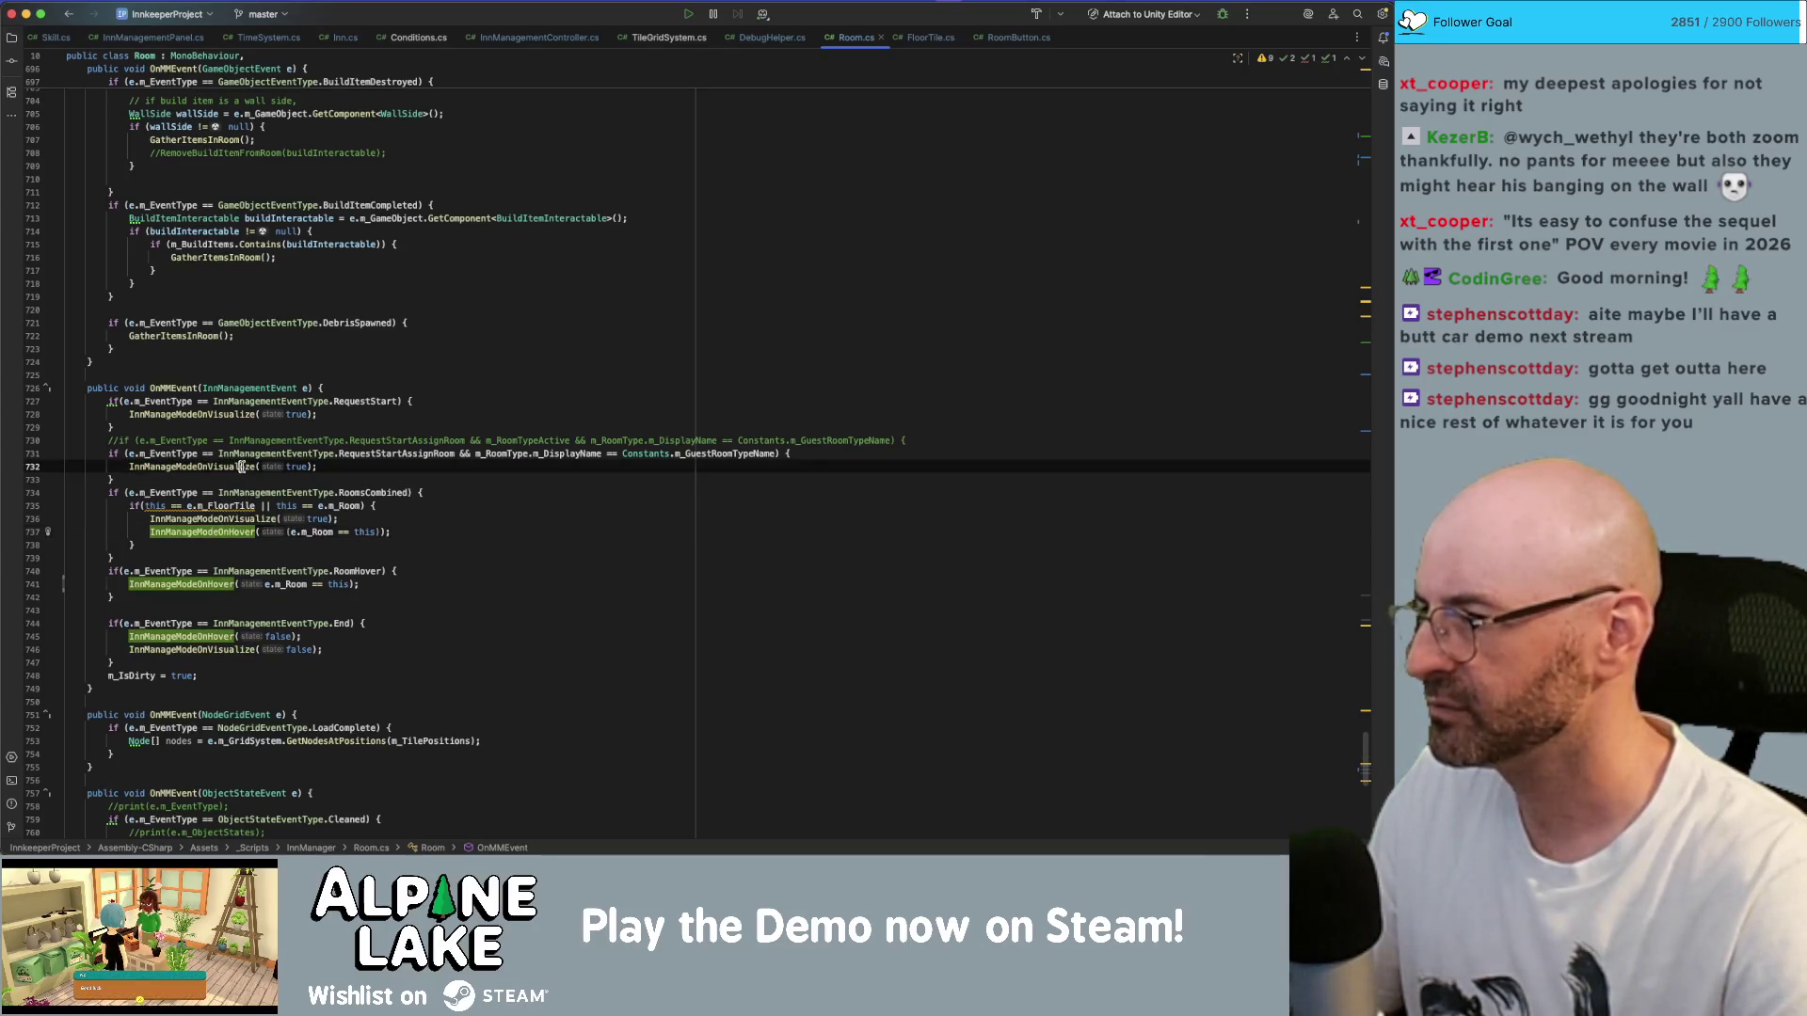
{"action": "left_click", "coordinate": [241, 466], "text": "super"}
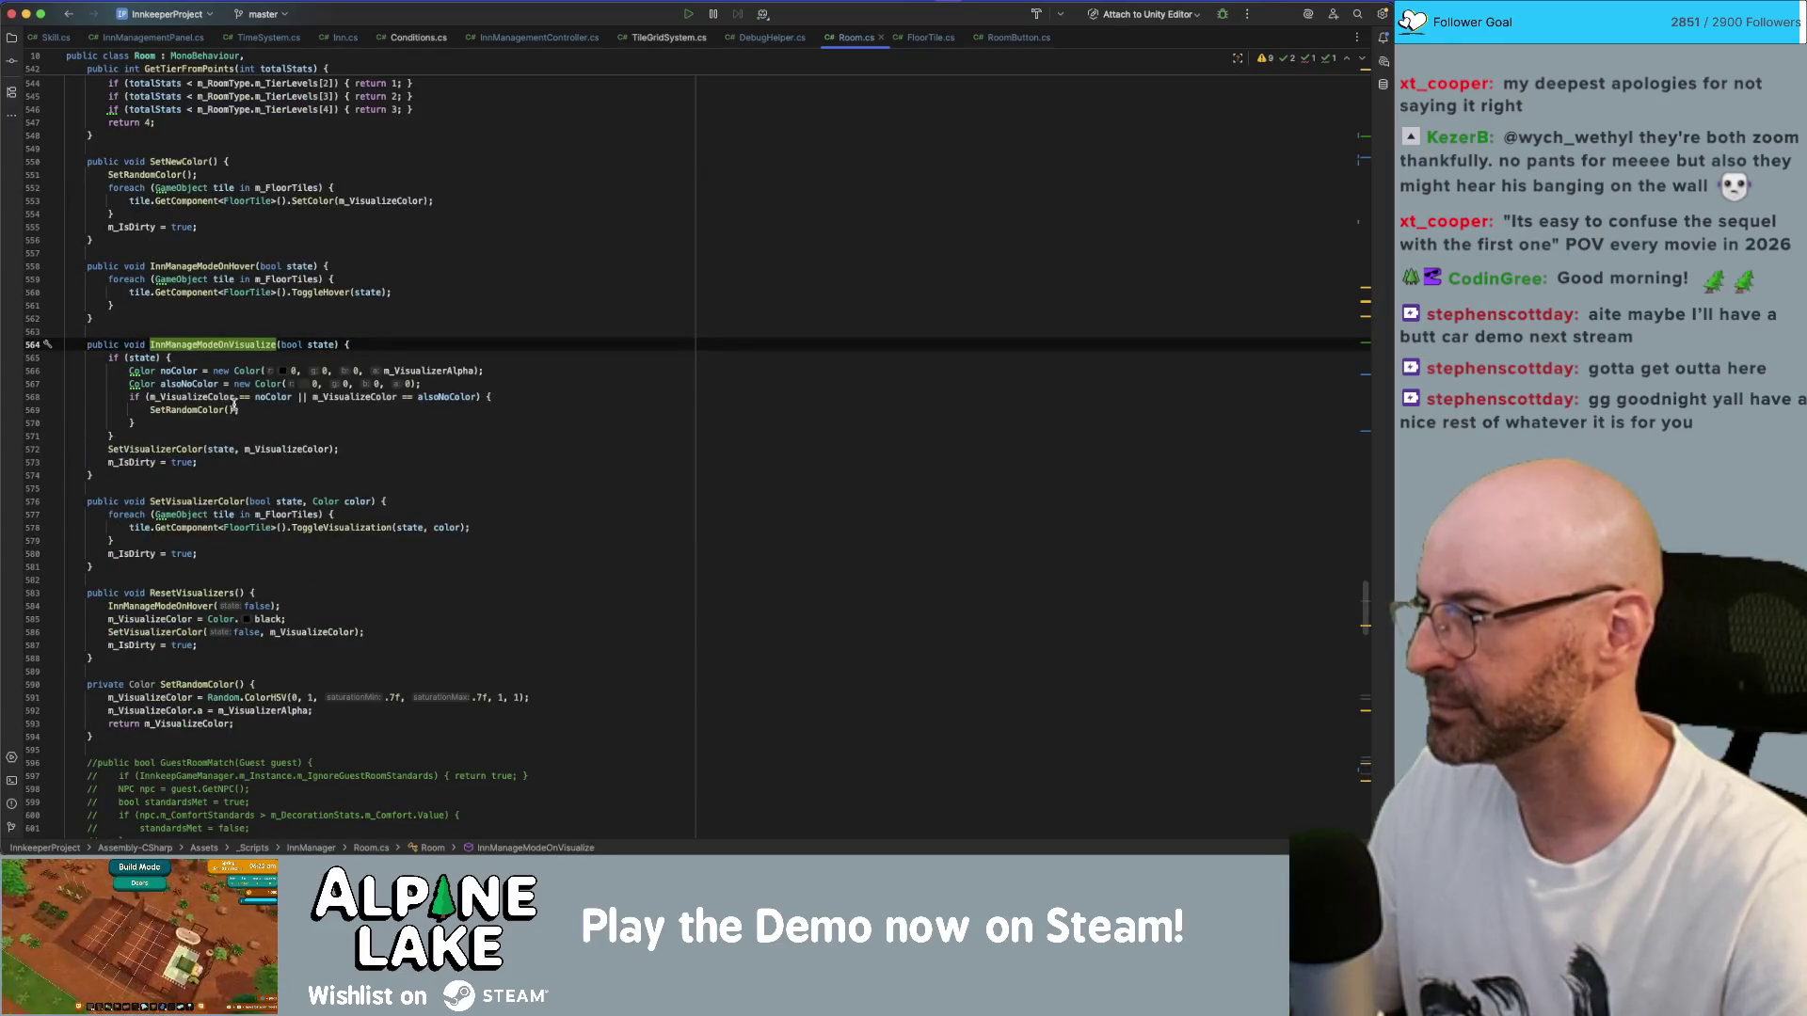
- Highlight the usages of noColor, alsoNoColor, m_VisualizeColor and SetRandomColor in InnManageModeOnVisualize
{"action": "left_click", "coordinate": [144, 358]}
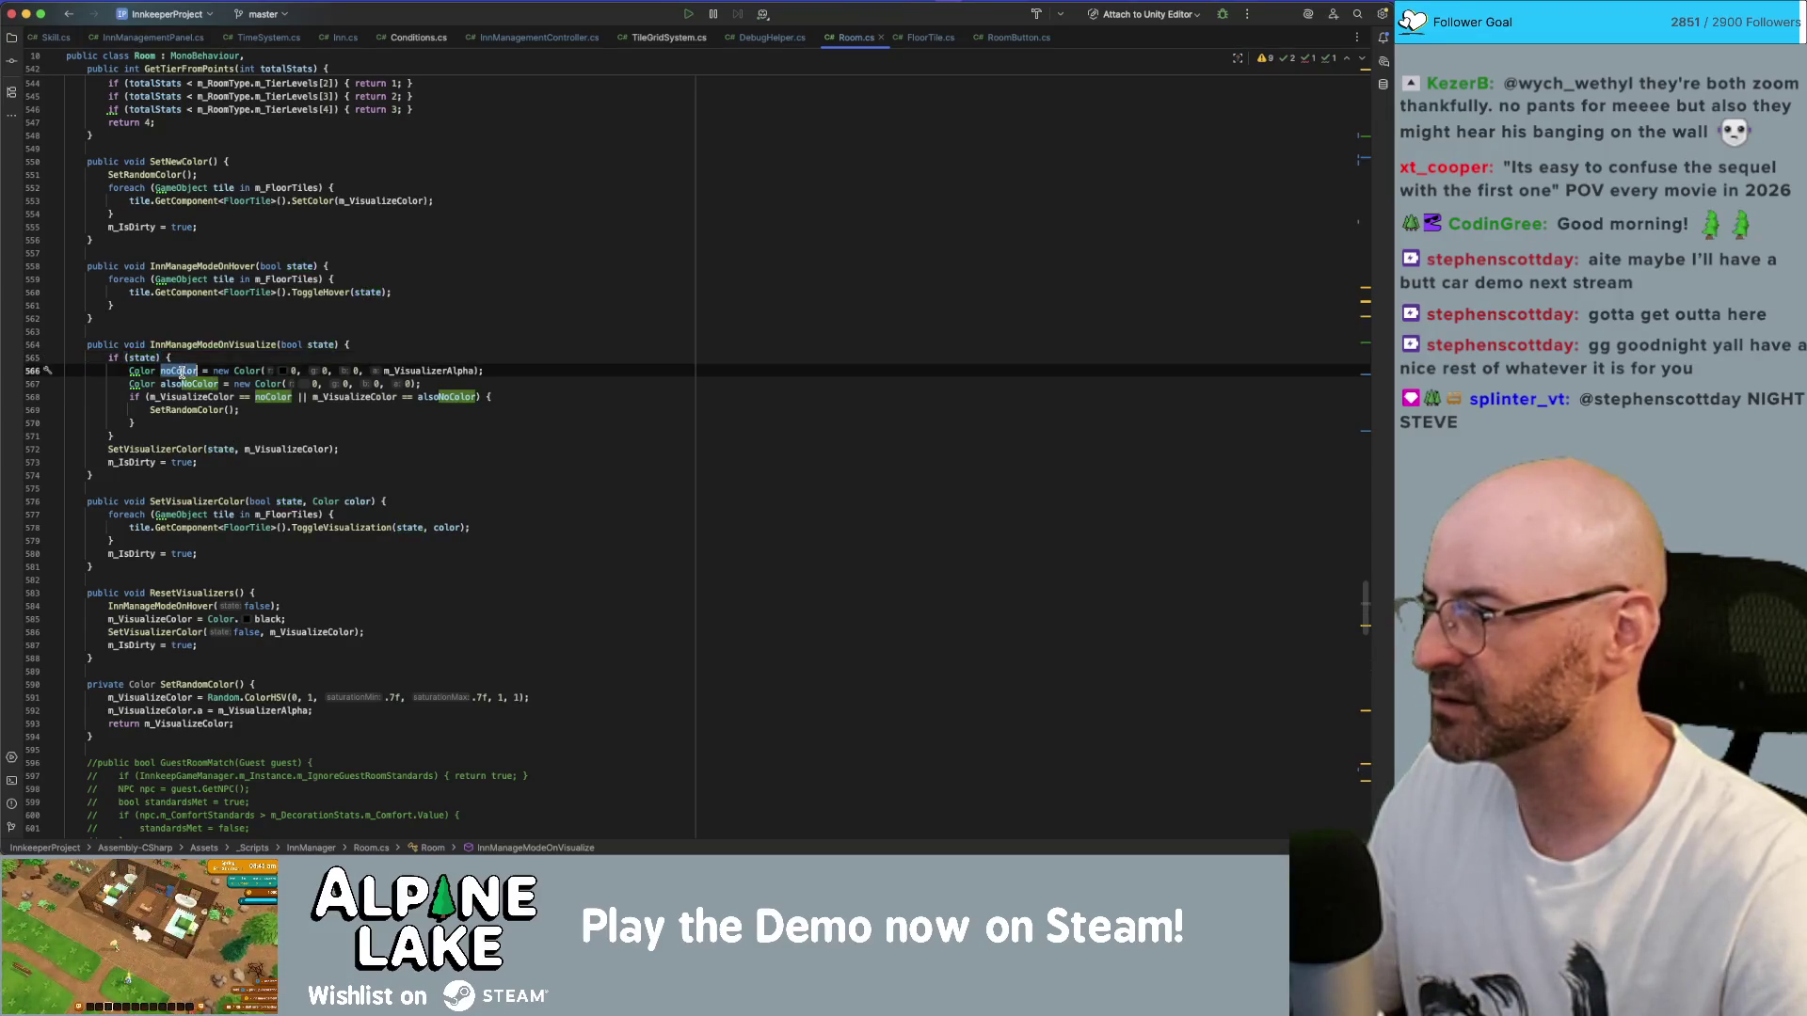
{"action": "left_click", "coordinate": [183, 372]}
{"action": "left_click", "coordinate": [197, 384]}
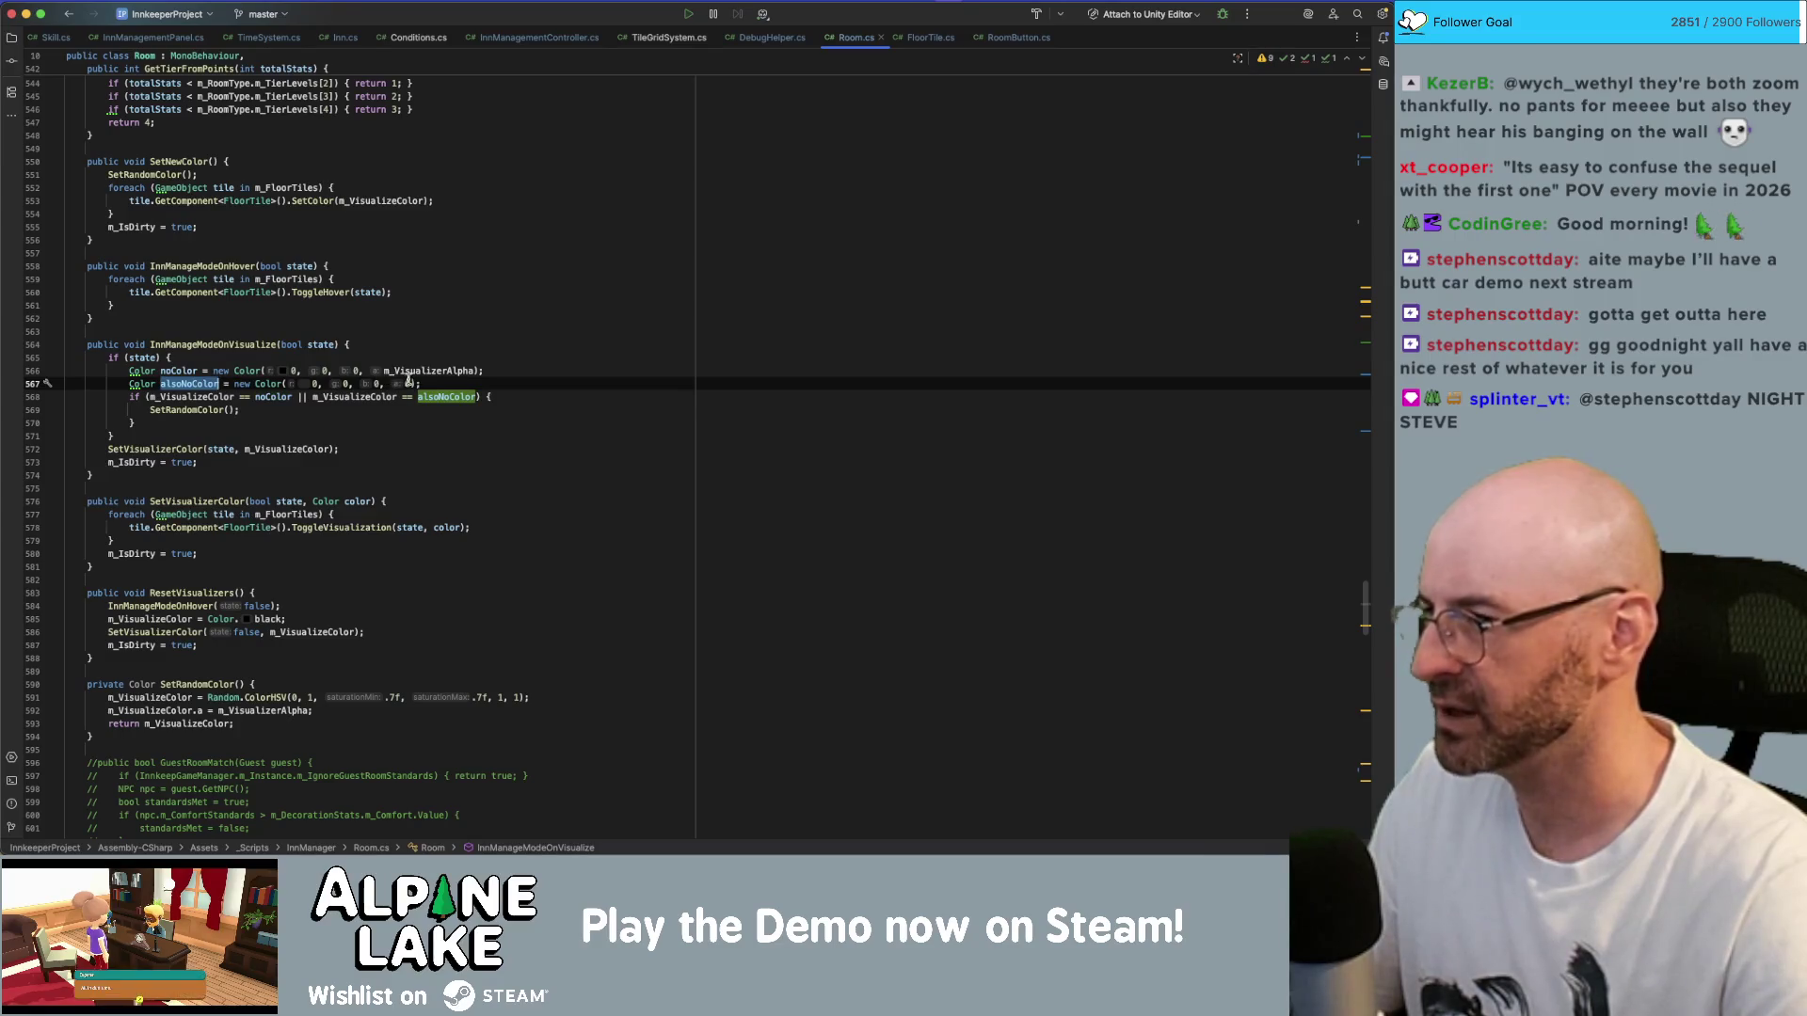
{"action": "left_click", "coordinate": [227, 397]}
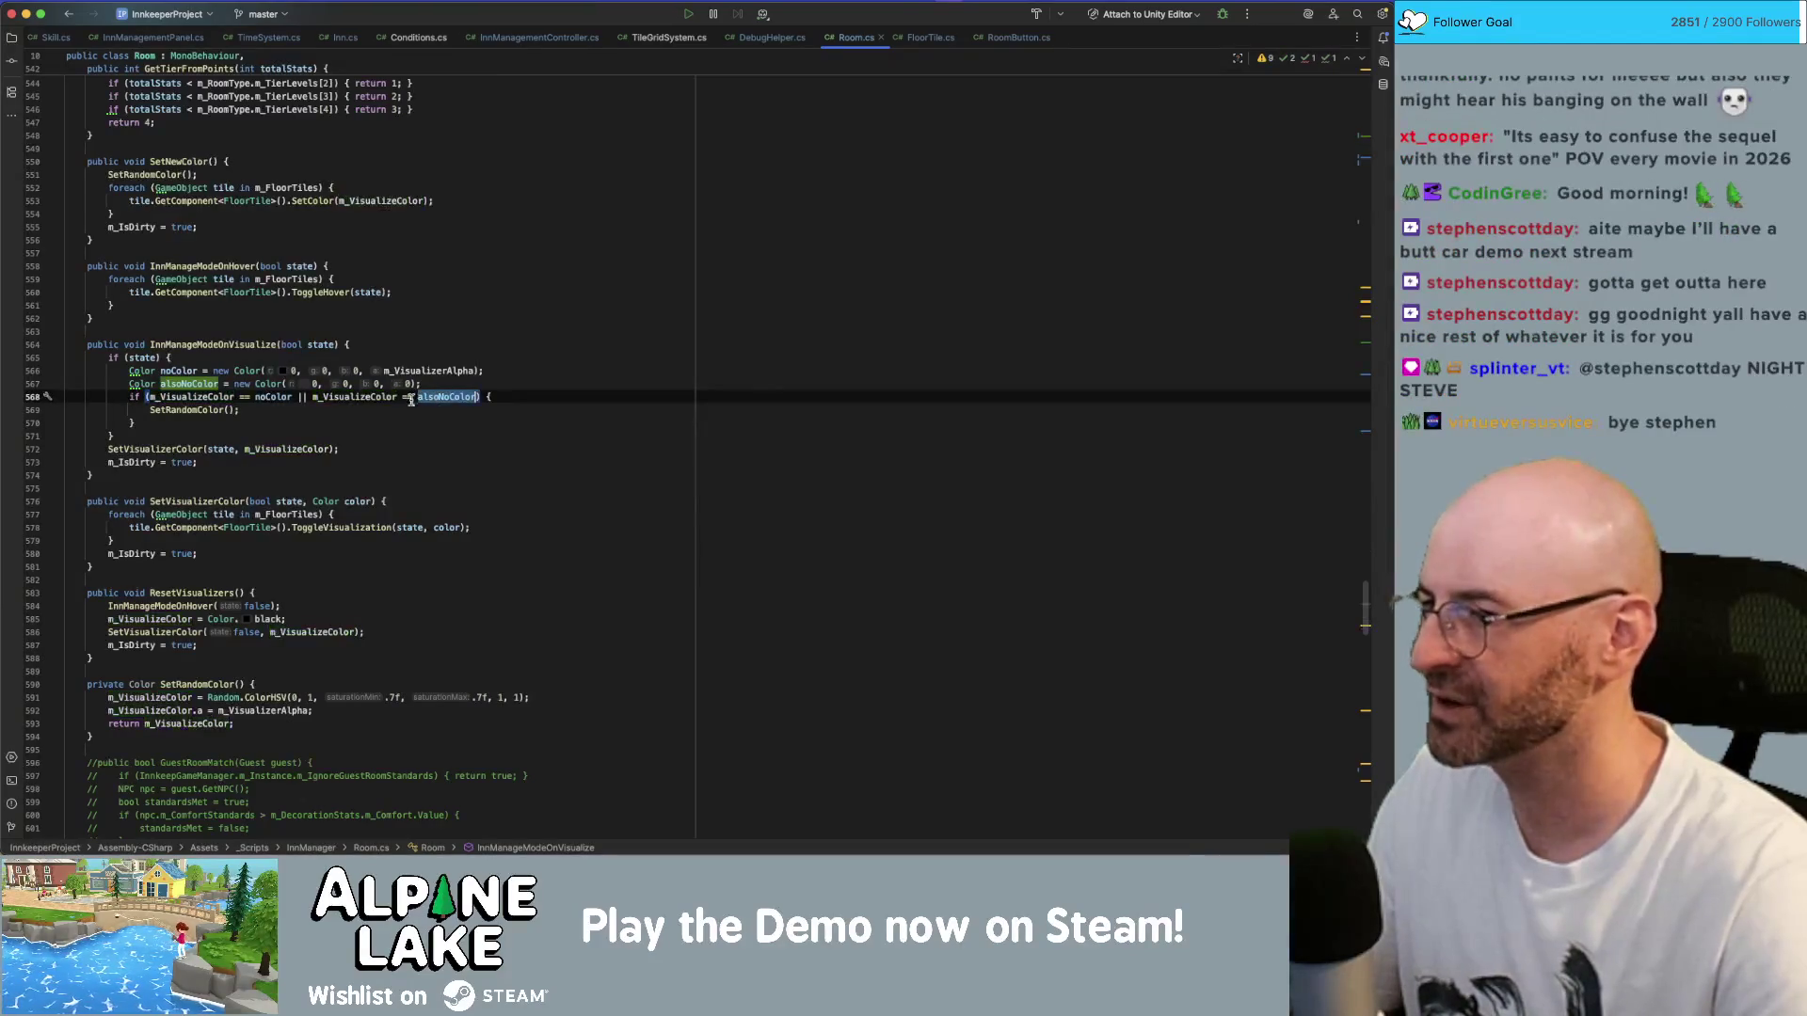
{"action": "left_click", "coordinate": [183, 411]}
- Search the file for SetRandomColor and jump to its definition on line 590
{"action": "key", "text": "ctrl+f"}
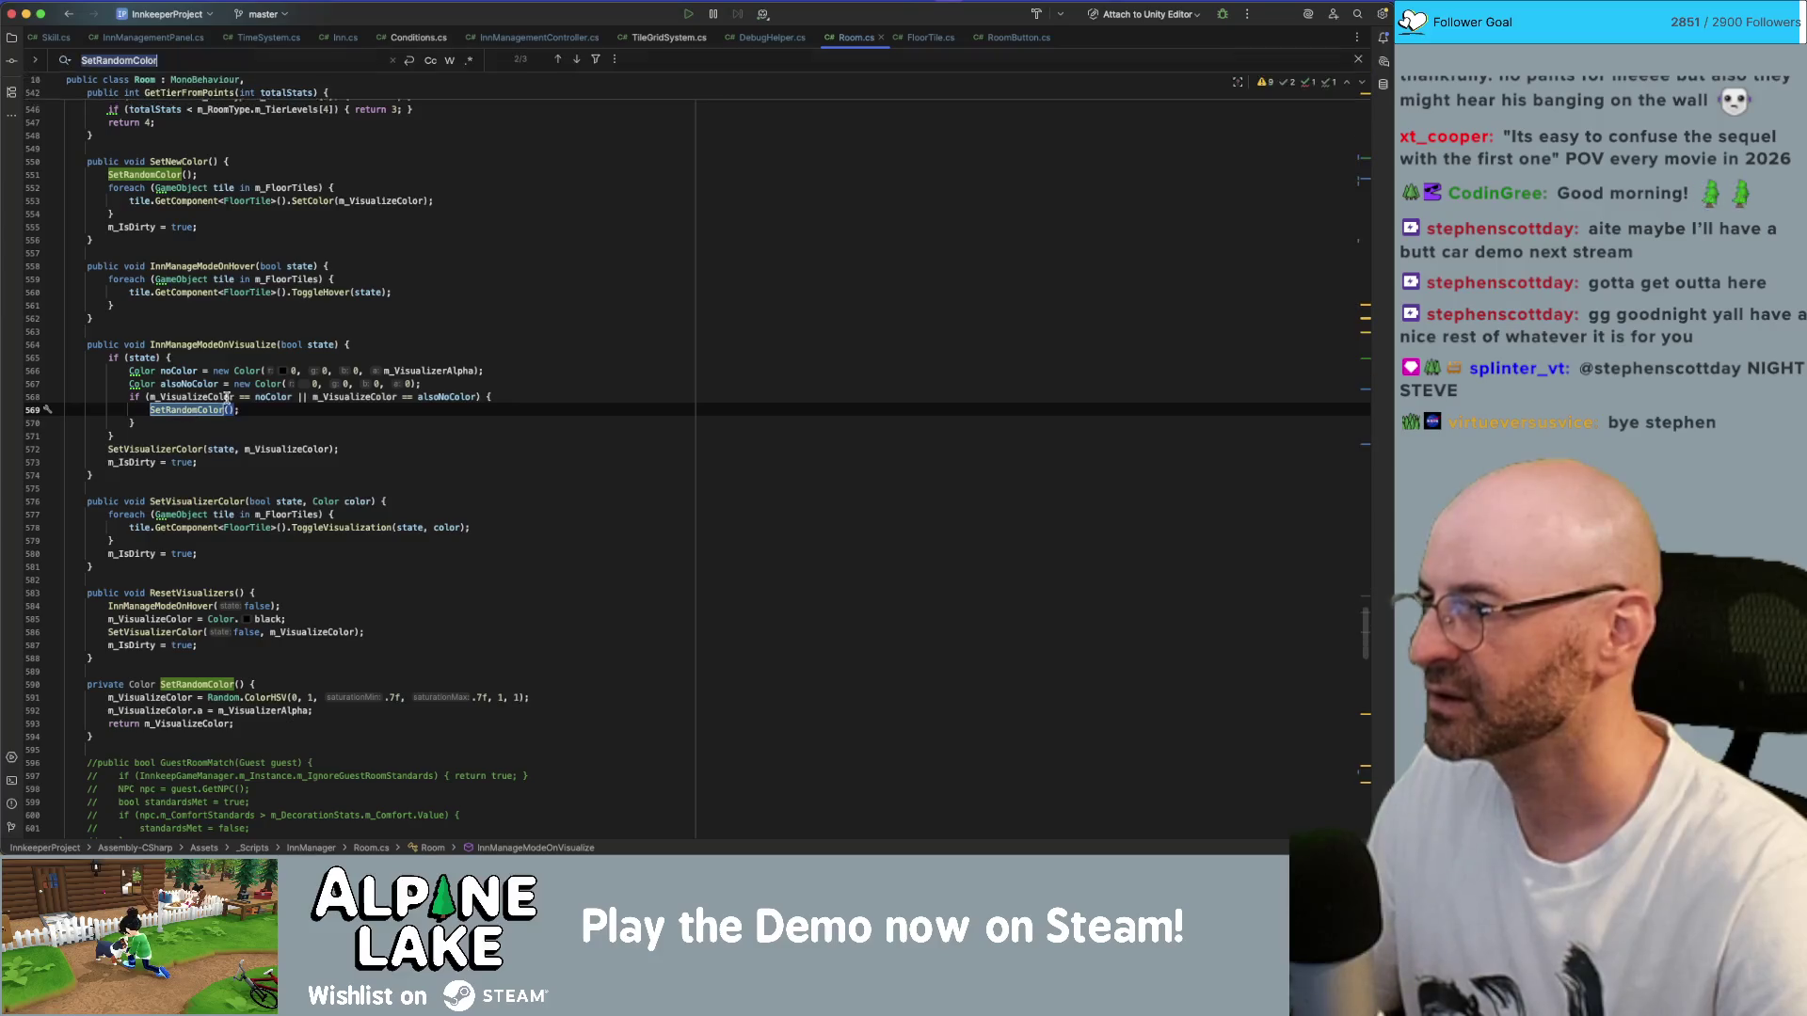
{"action": "key", "text": "Return"}
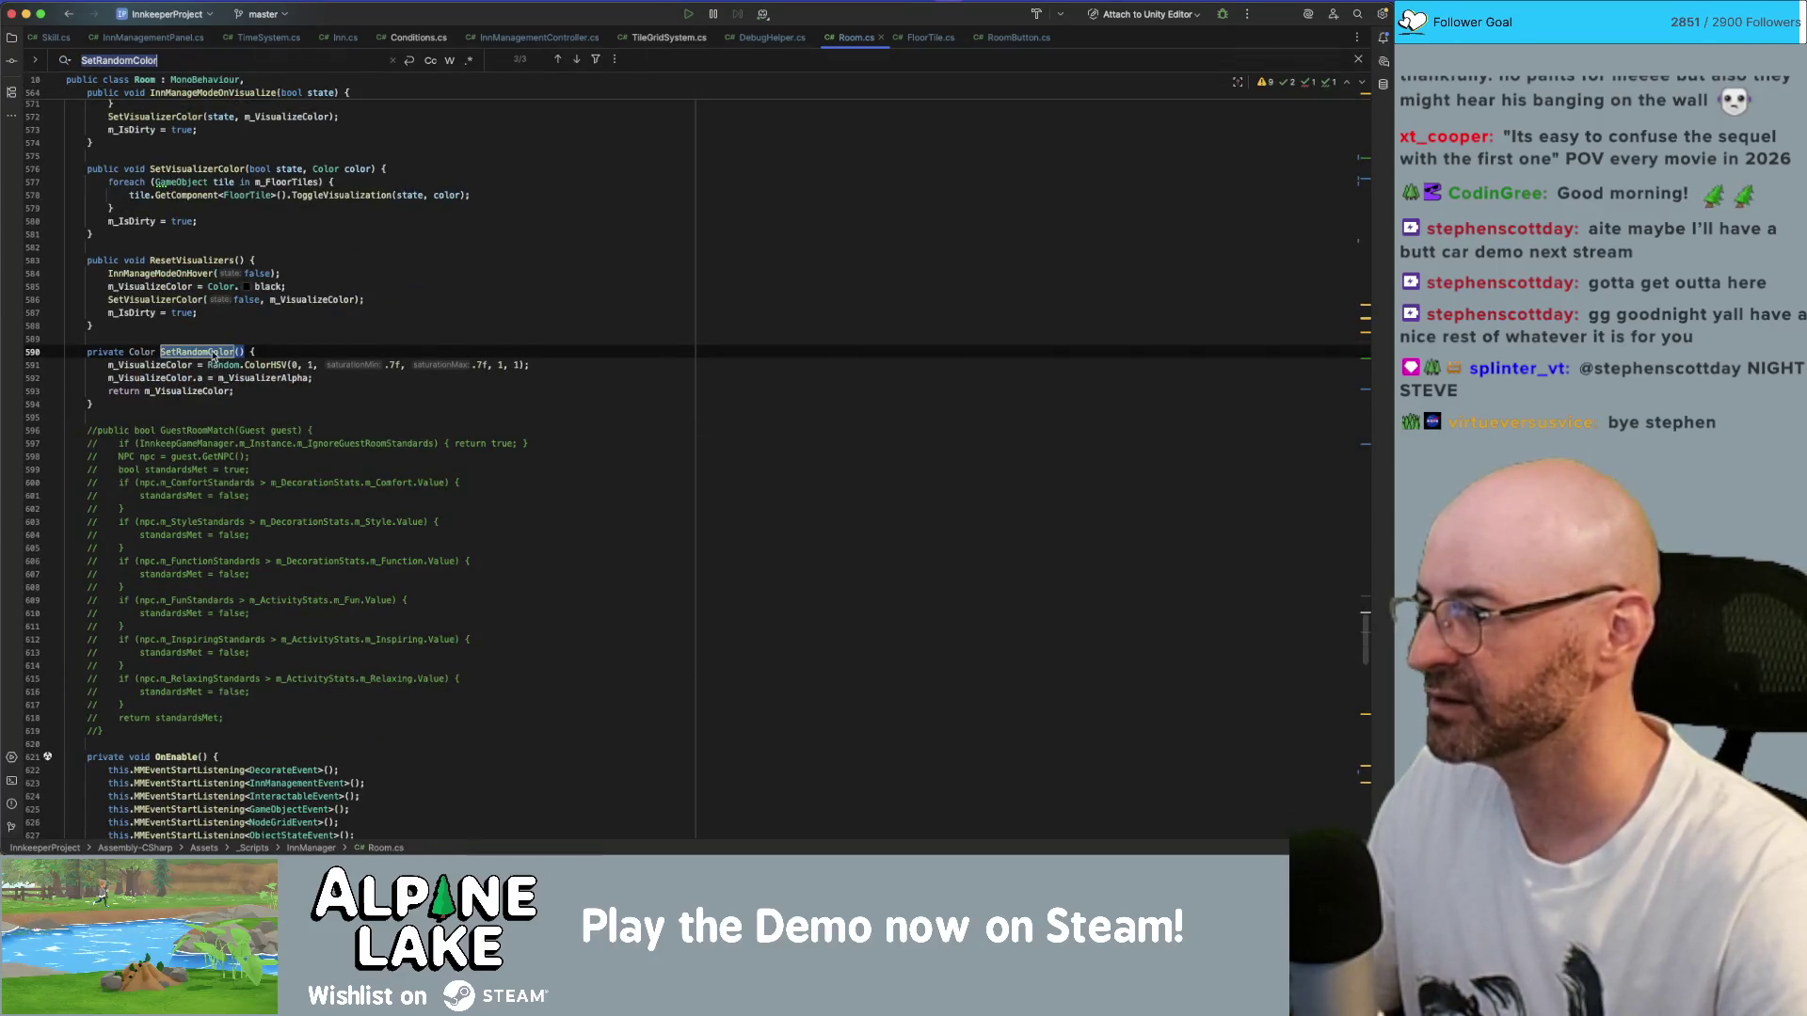
{"action": "left_click", "coordinate": [215, 353]}
{"action": "key", "text": "ctrl+f"}
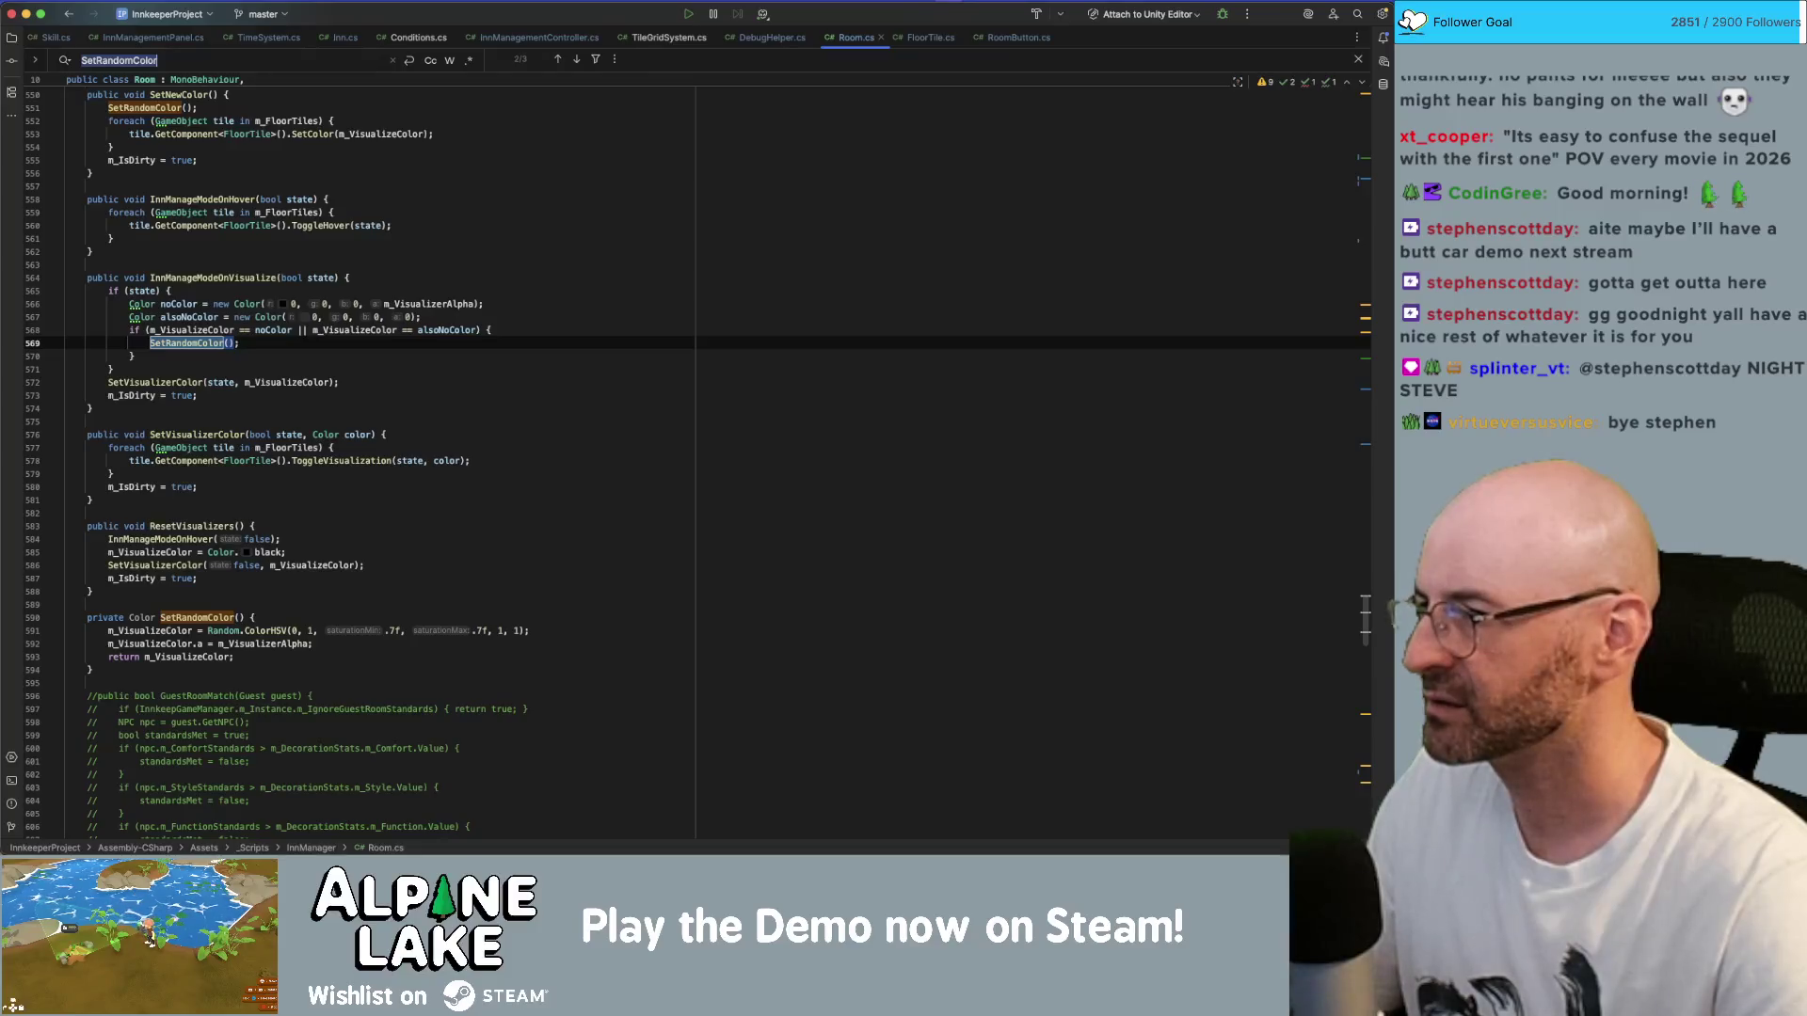
- Change SetRandomColor's return type from Color to void and delete its return m_VisualizeColor line
{"action": "double_click", "coordinate": [137, 342]}
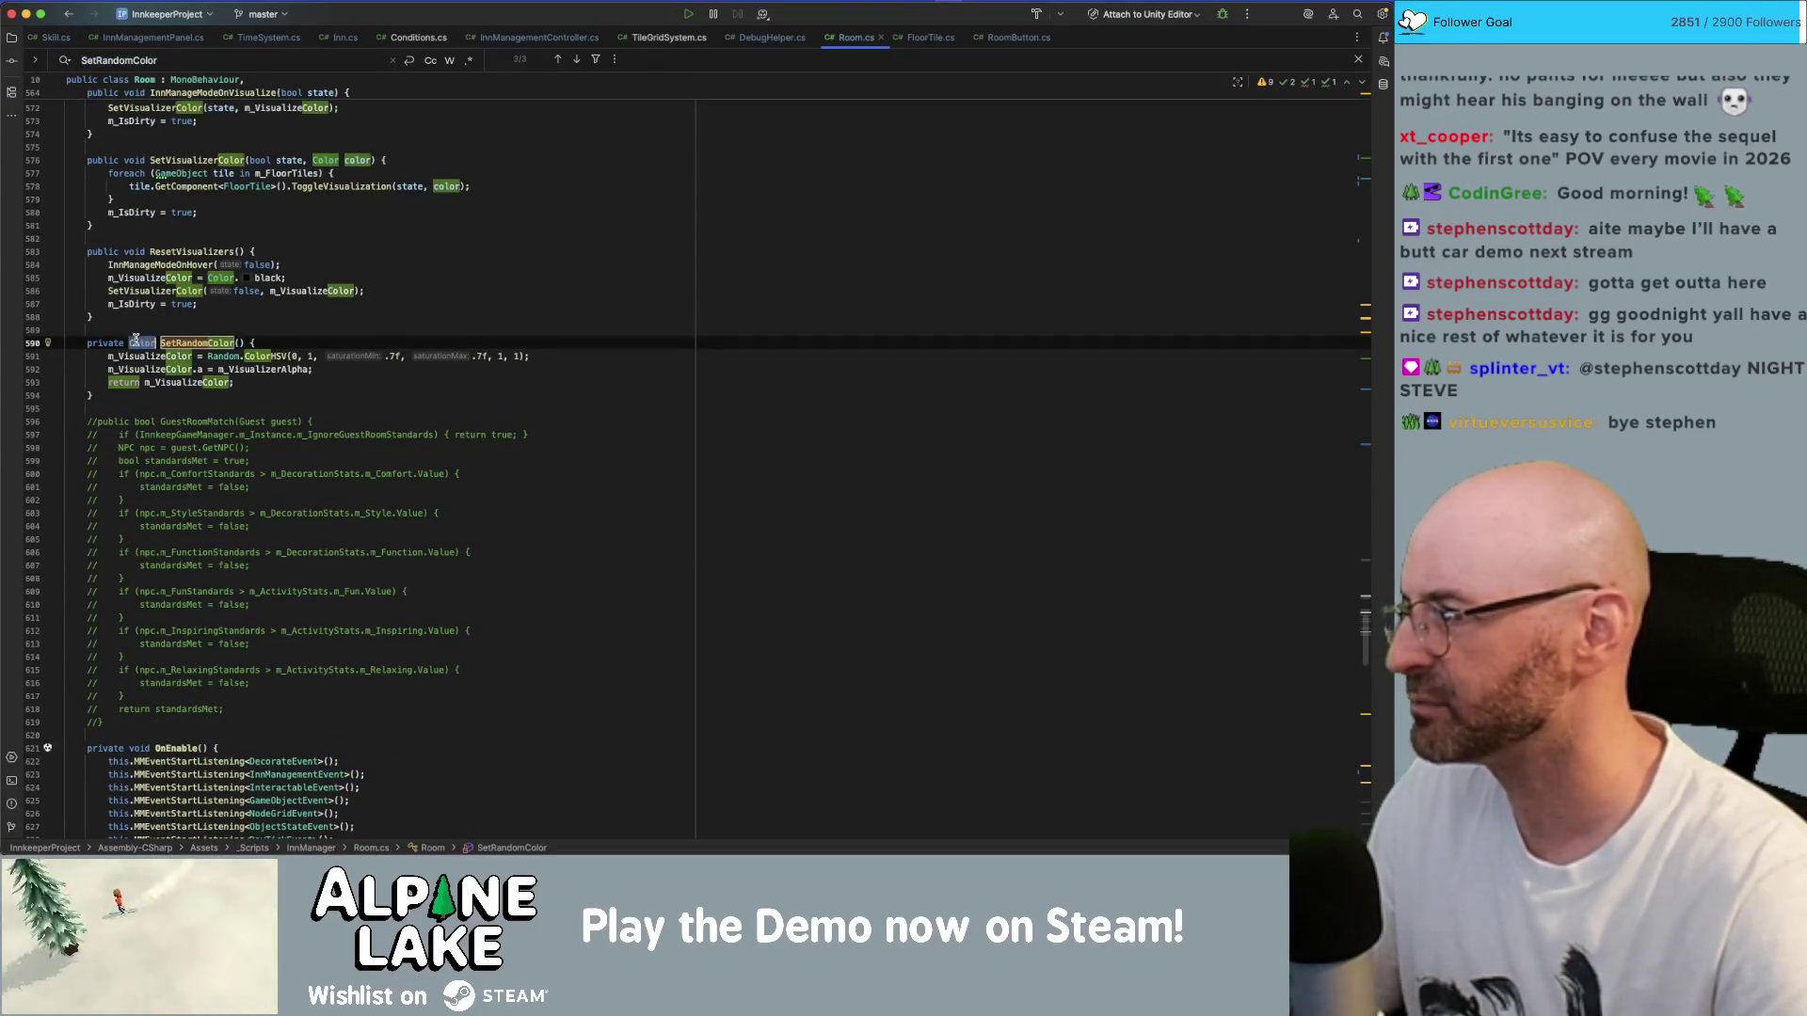
{"action": "mouse_move", "coordinate": [137, 344]}
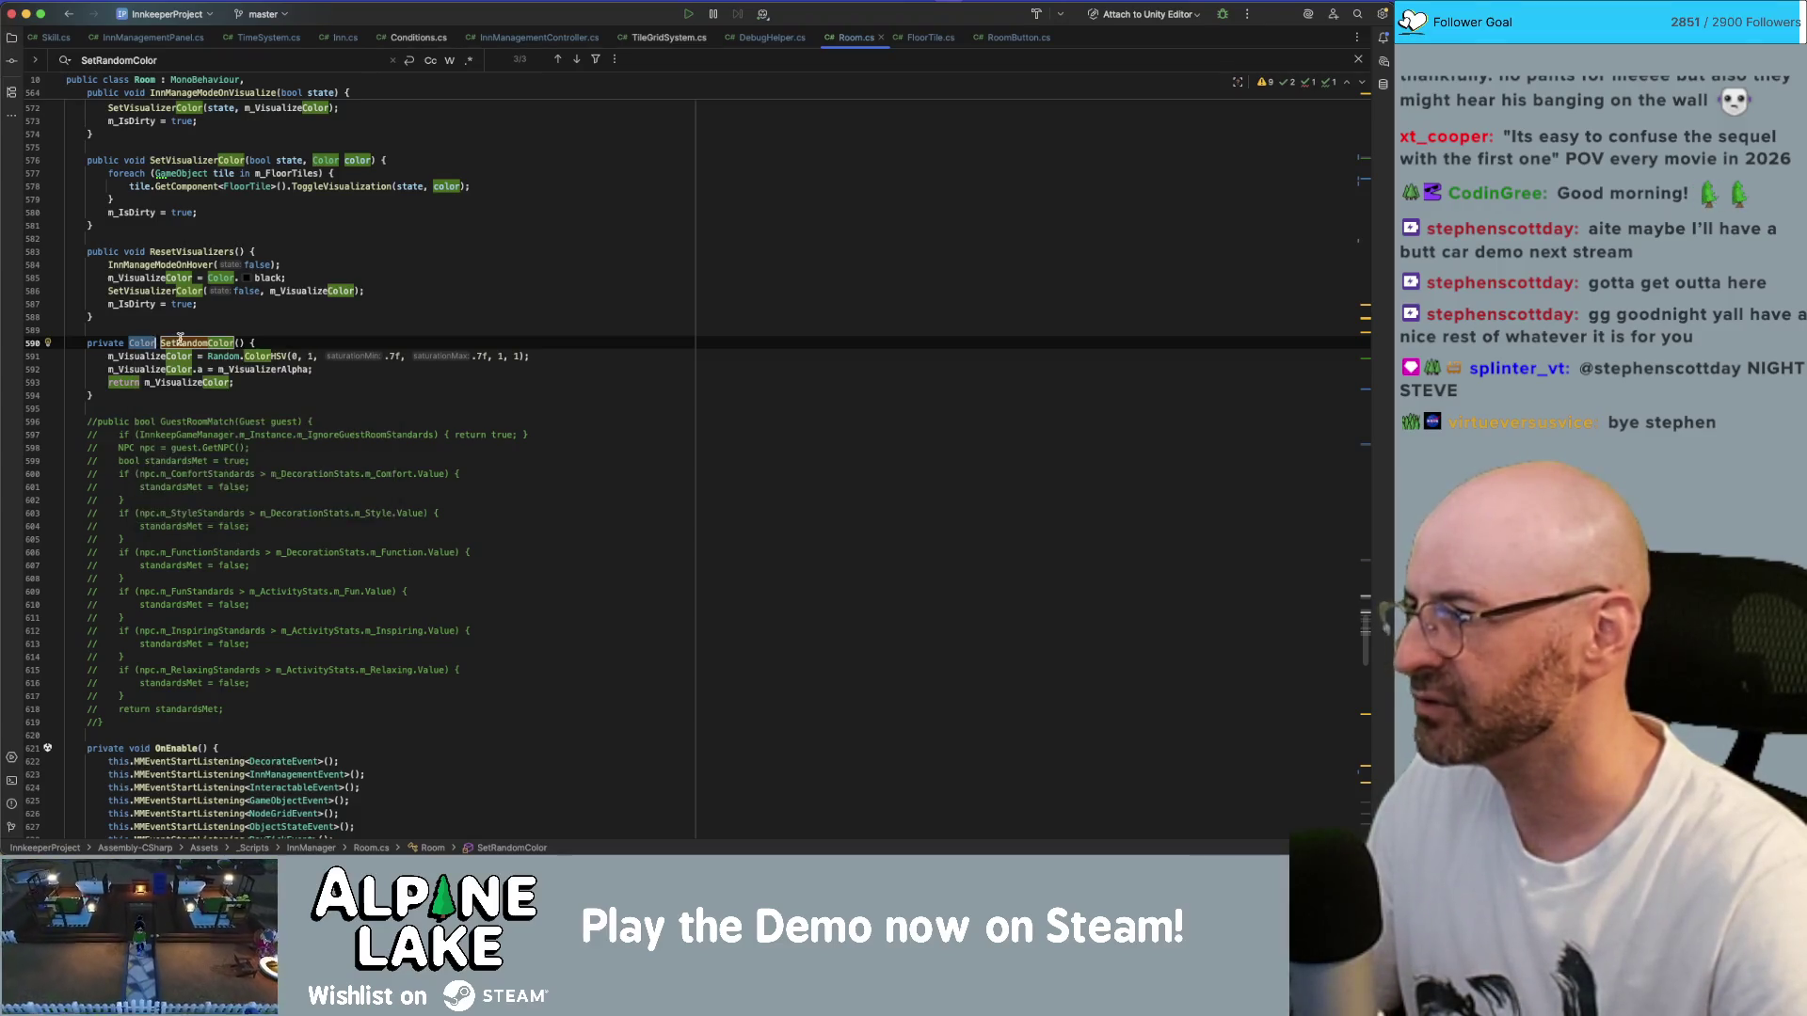
{"action": "double_click", "coordinate": [180, 343]}
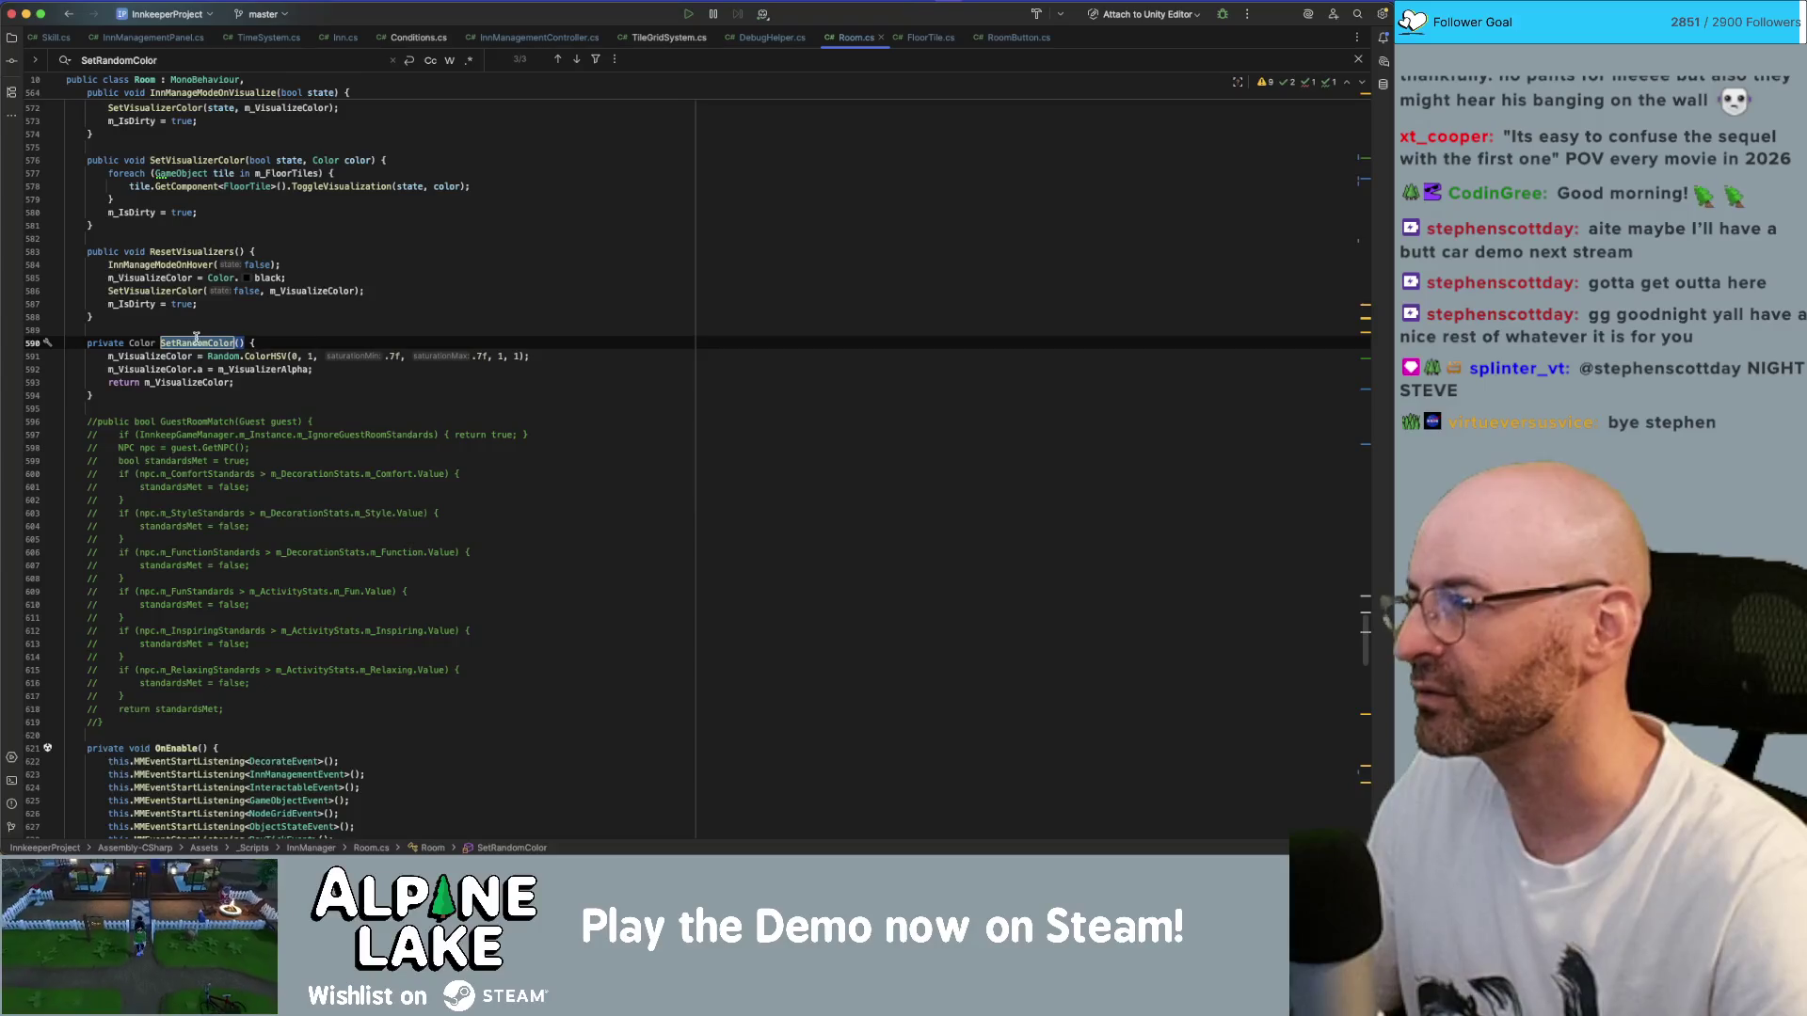
{"action": "double_click", "coordinate": [145, 342]}
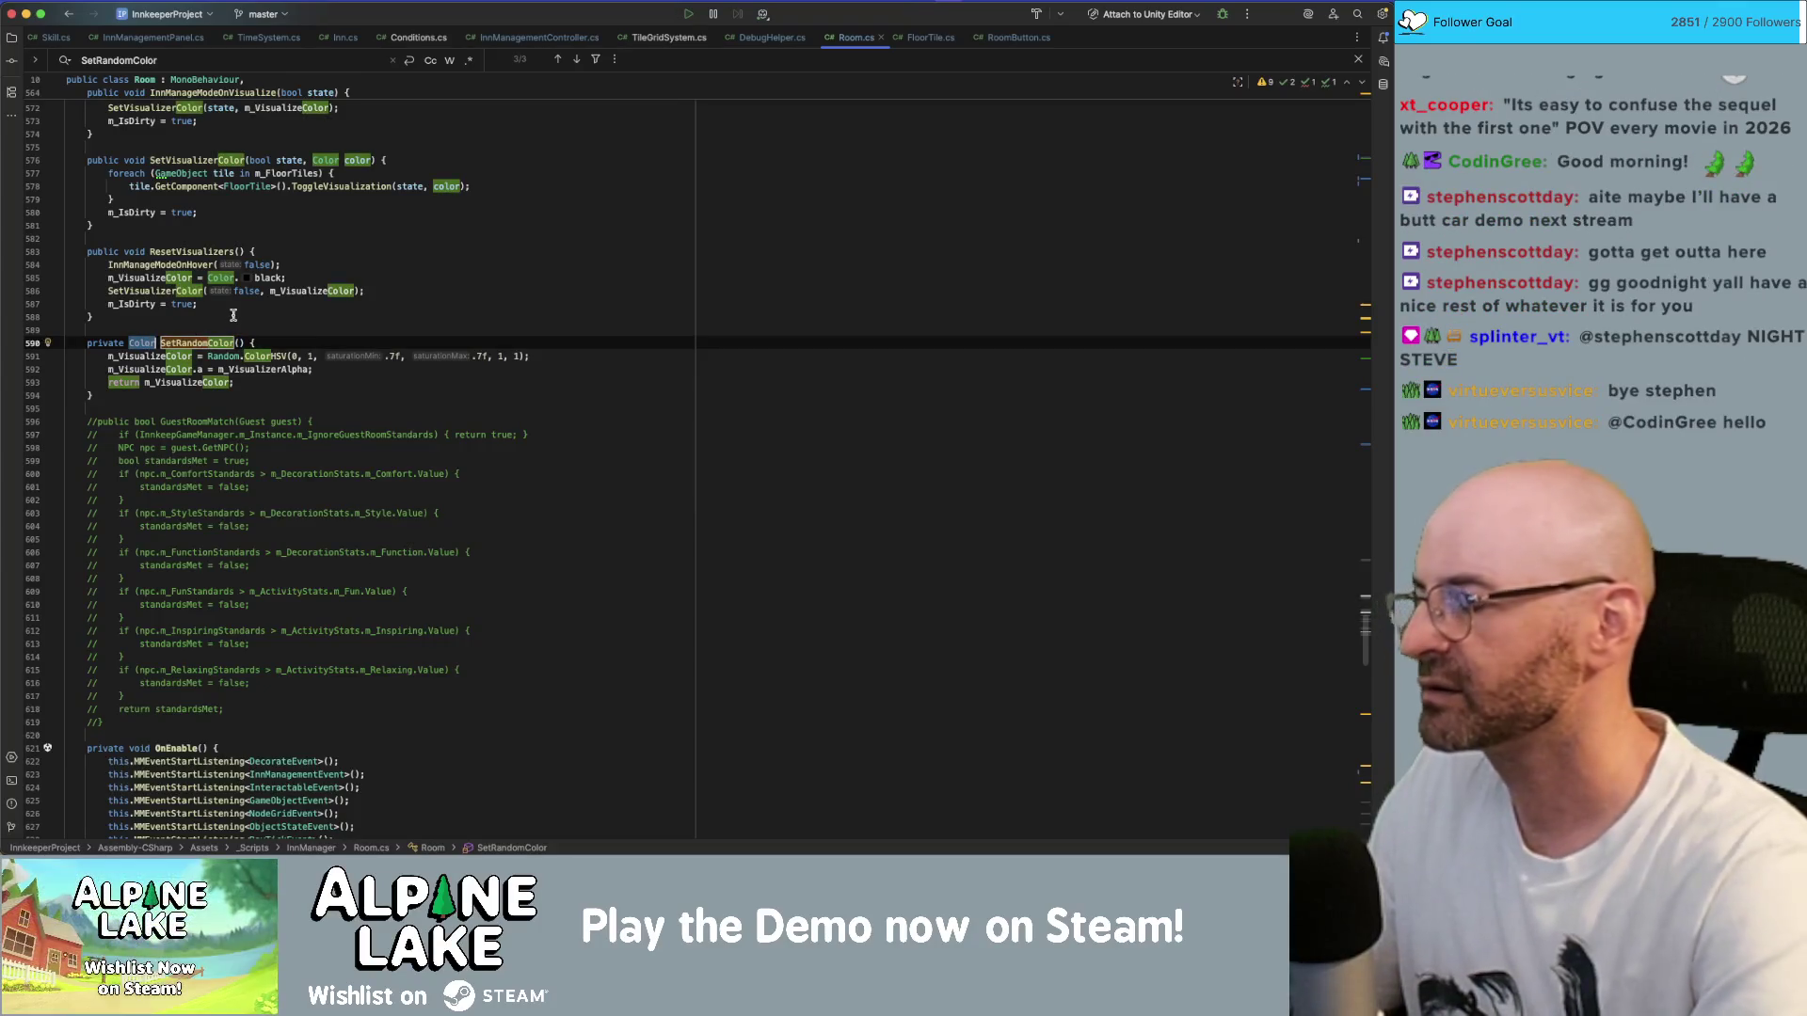
{"action": "type", "text": "void"}
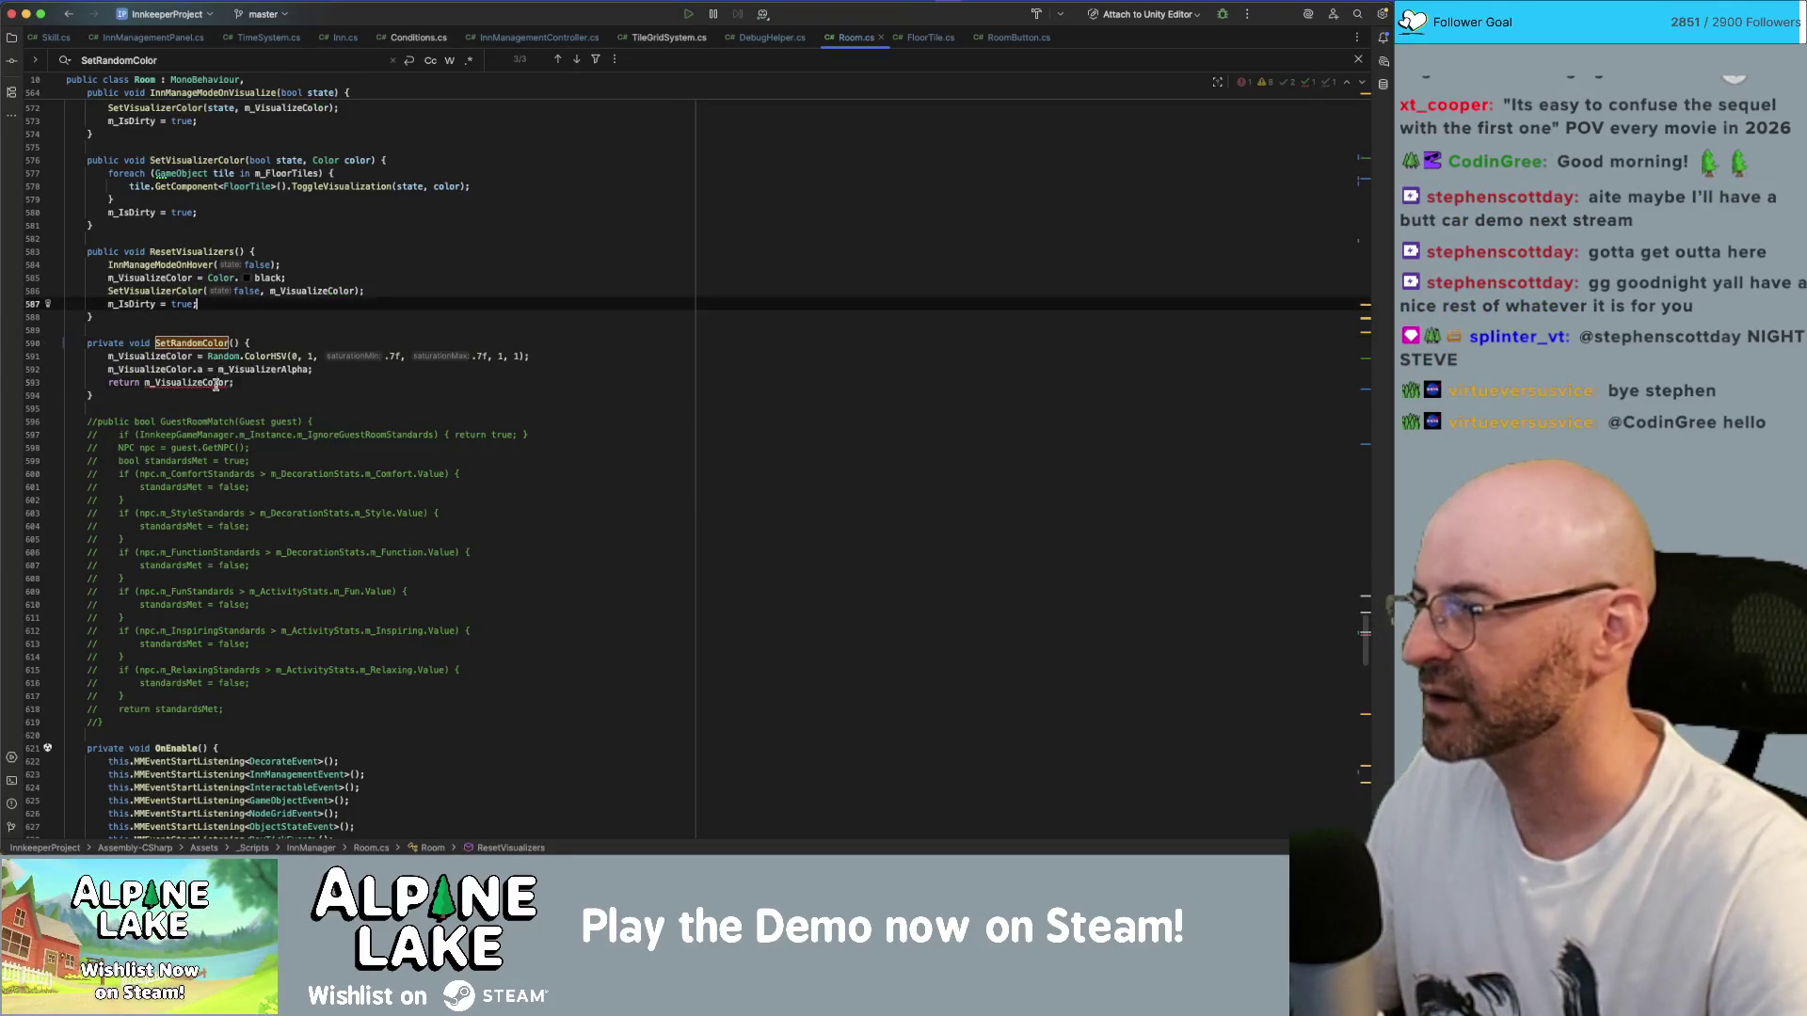
{"action": "double_click", "coordinate": [226, 384]}
{"action": "key", "text": "BackSpace"}
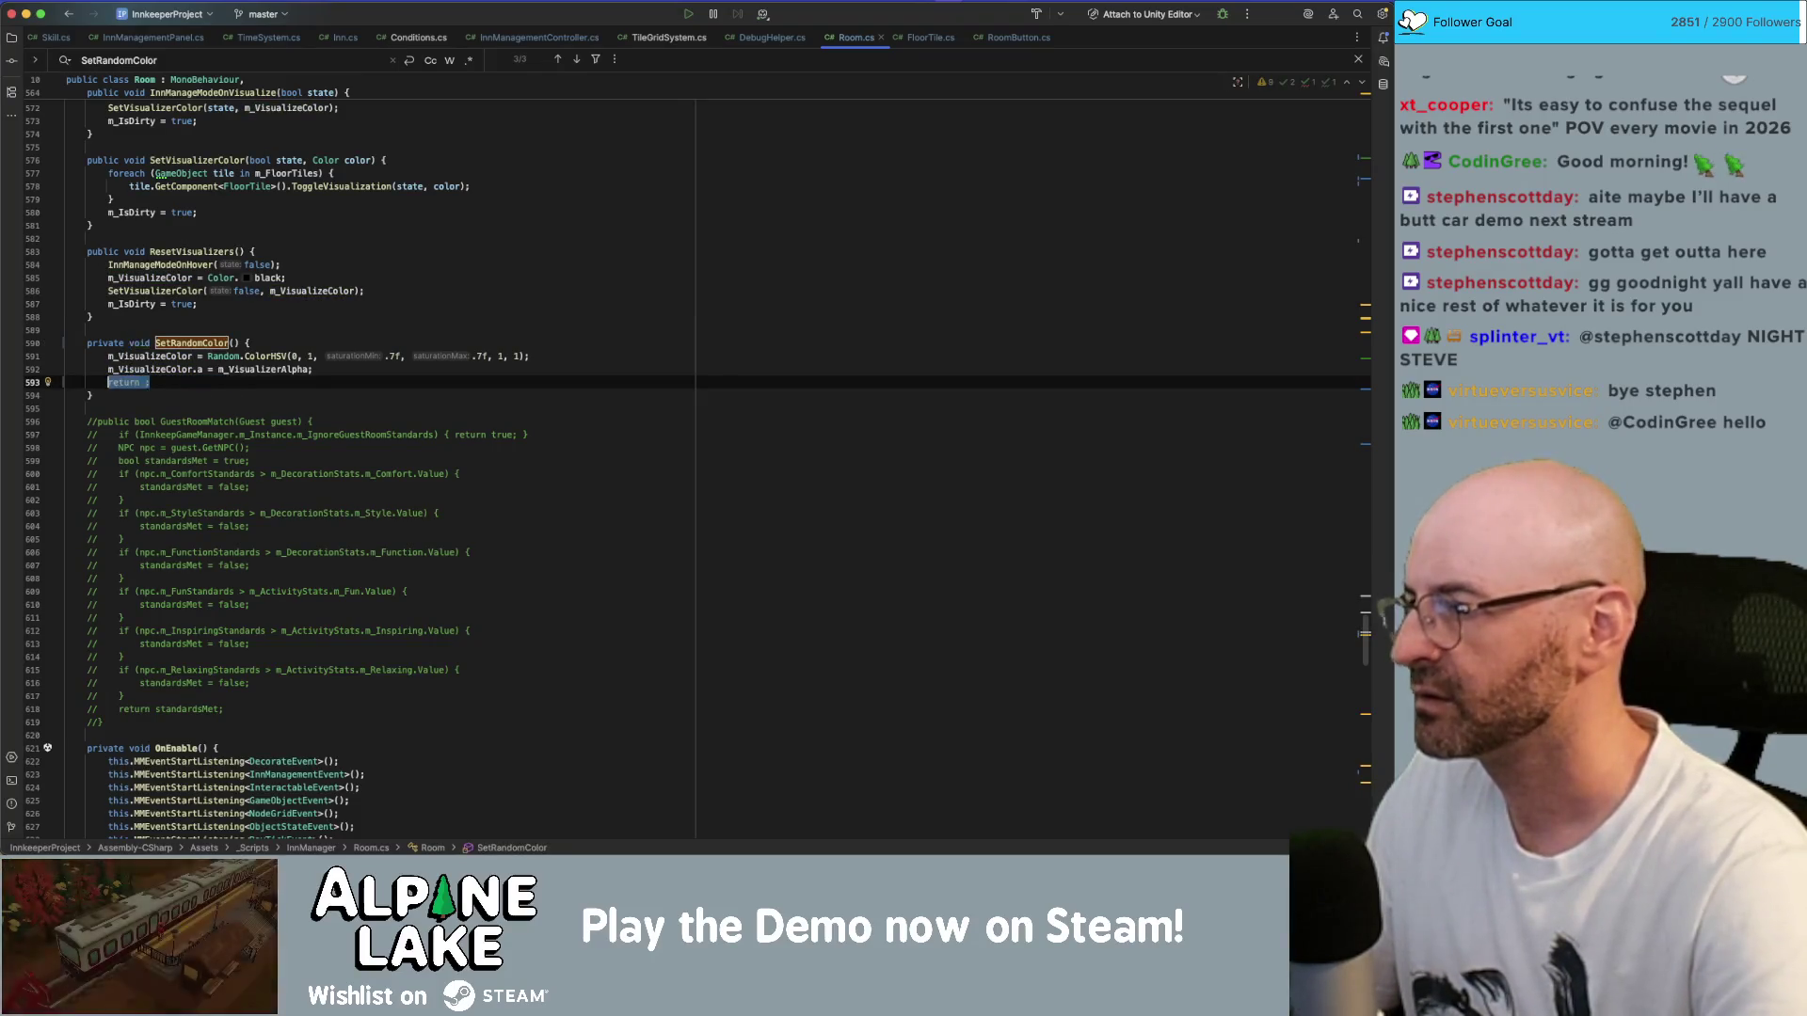
{"action": "key", "text": "super+BackSpace"}
- Find the next SetRandomColor occurrence, the call on line 551
{"action": "left_click", "coordinate": [201, 350]}
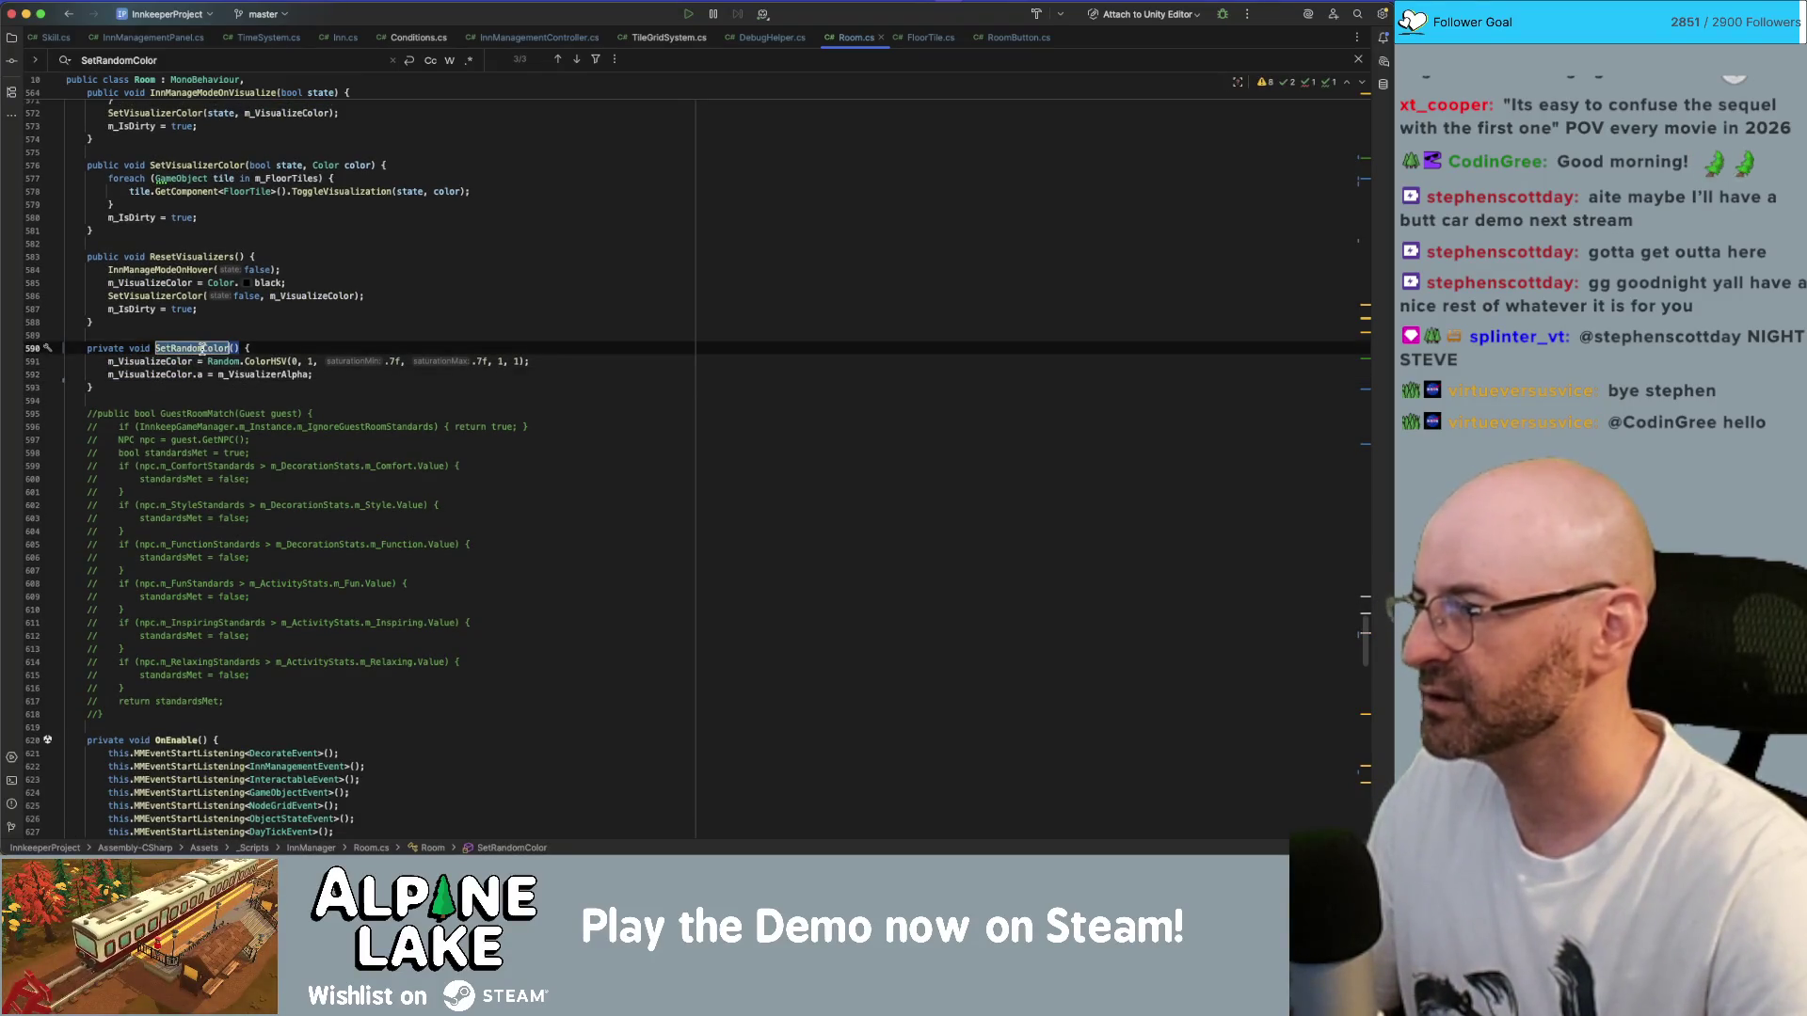
{"action": "key", "text": "super+f"}
{"action": "key", "text": "Return"}
{"action": "key", "text": "Return"}
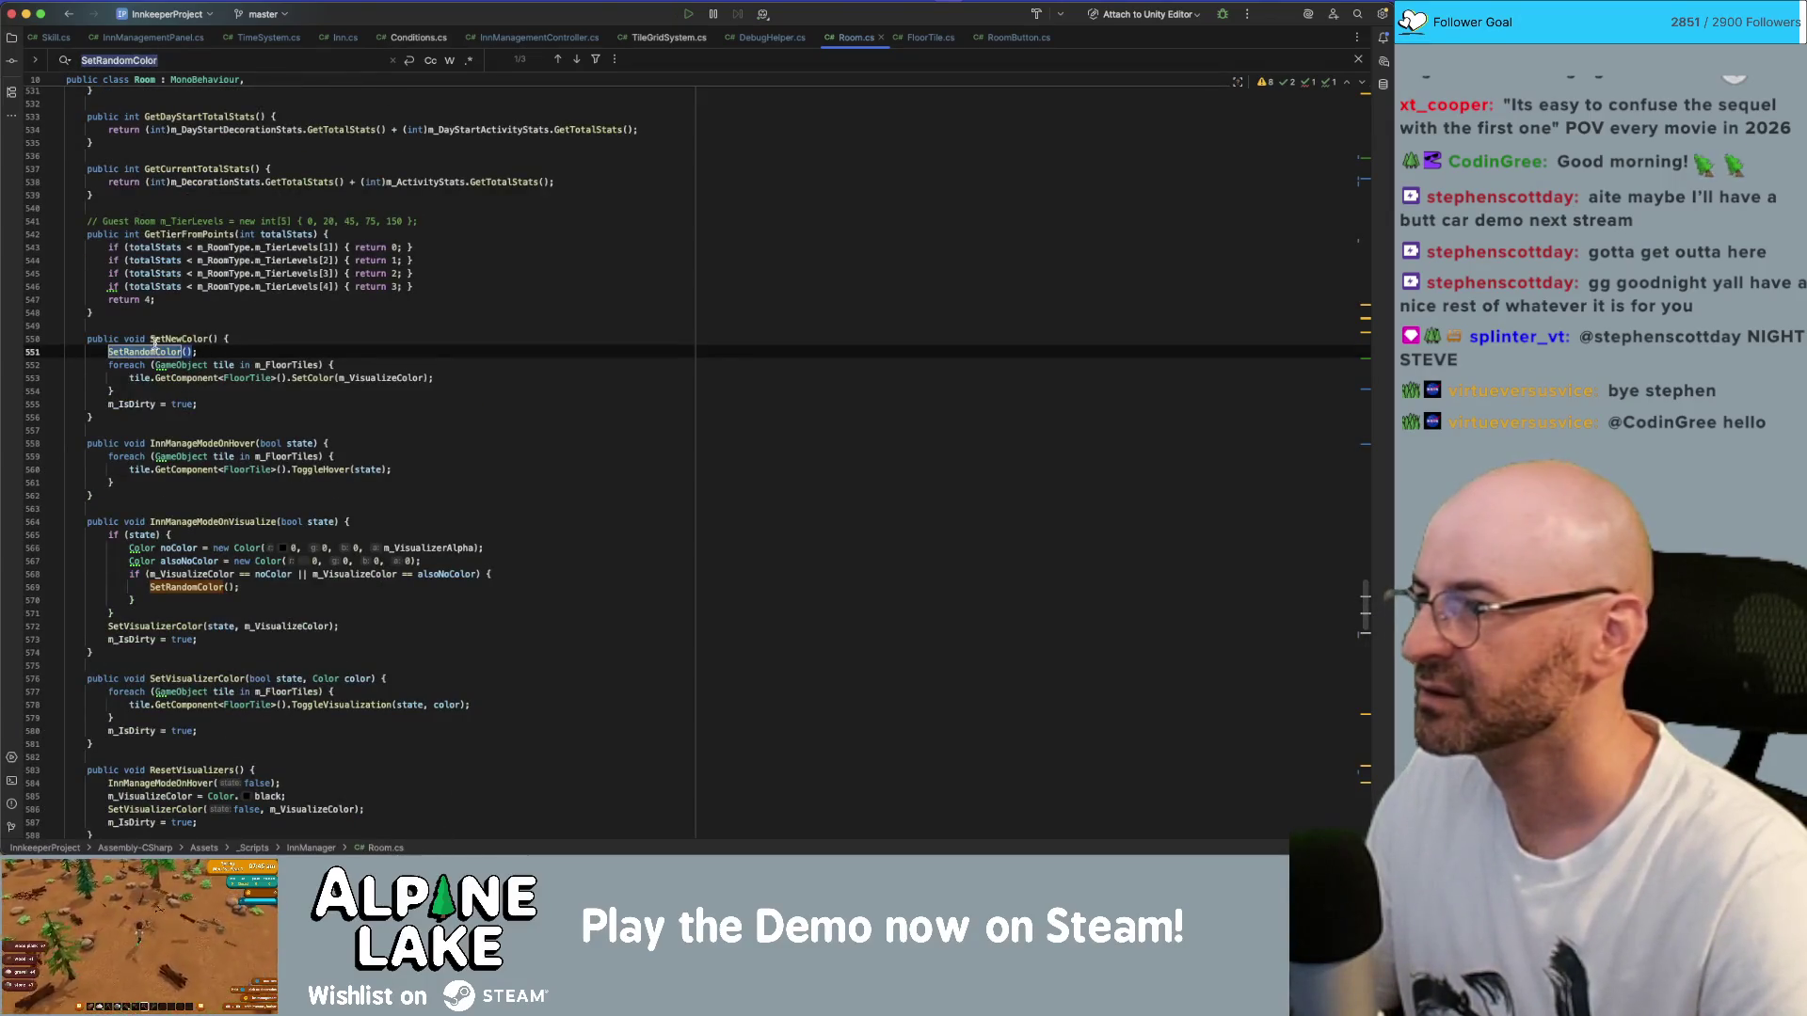
- Trace SetNewColor to its call in InnManagementController.cs, then back to its Room.cs declaration
{"action": "left_click", "coordinate": [170, 339]}
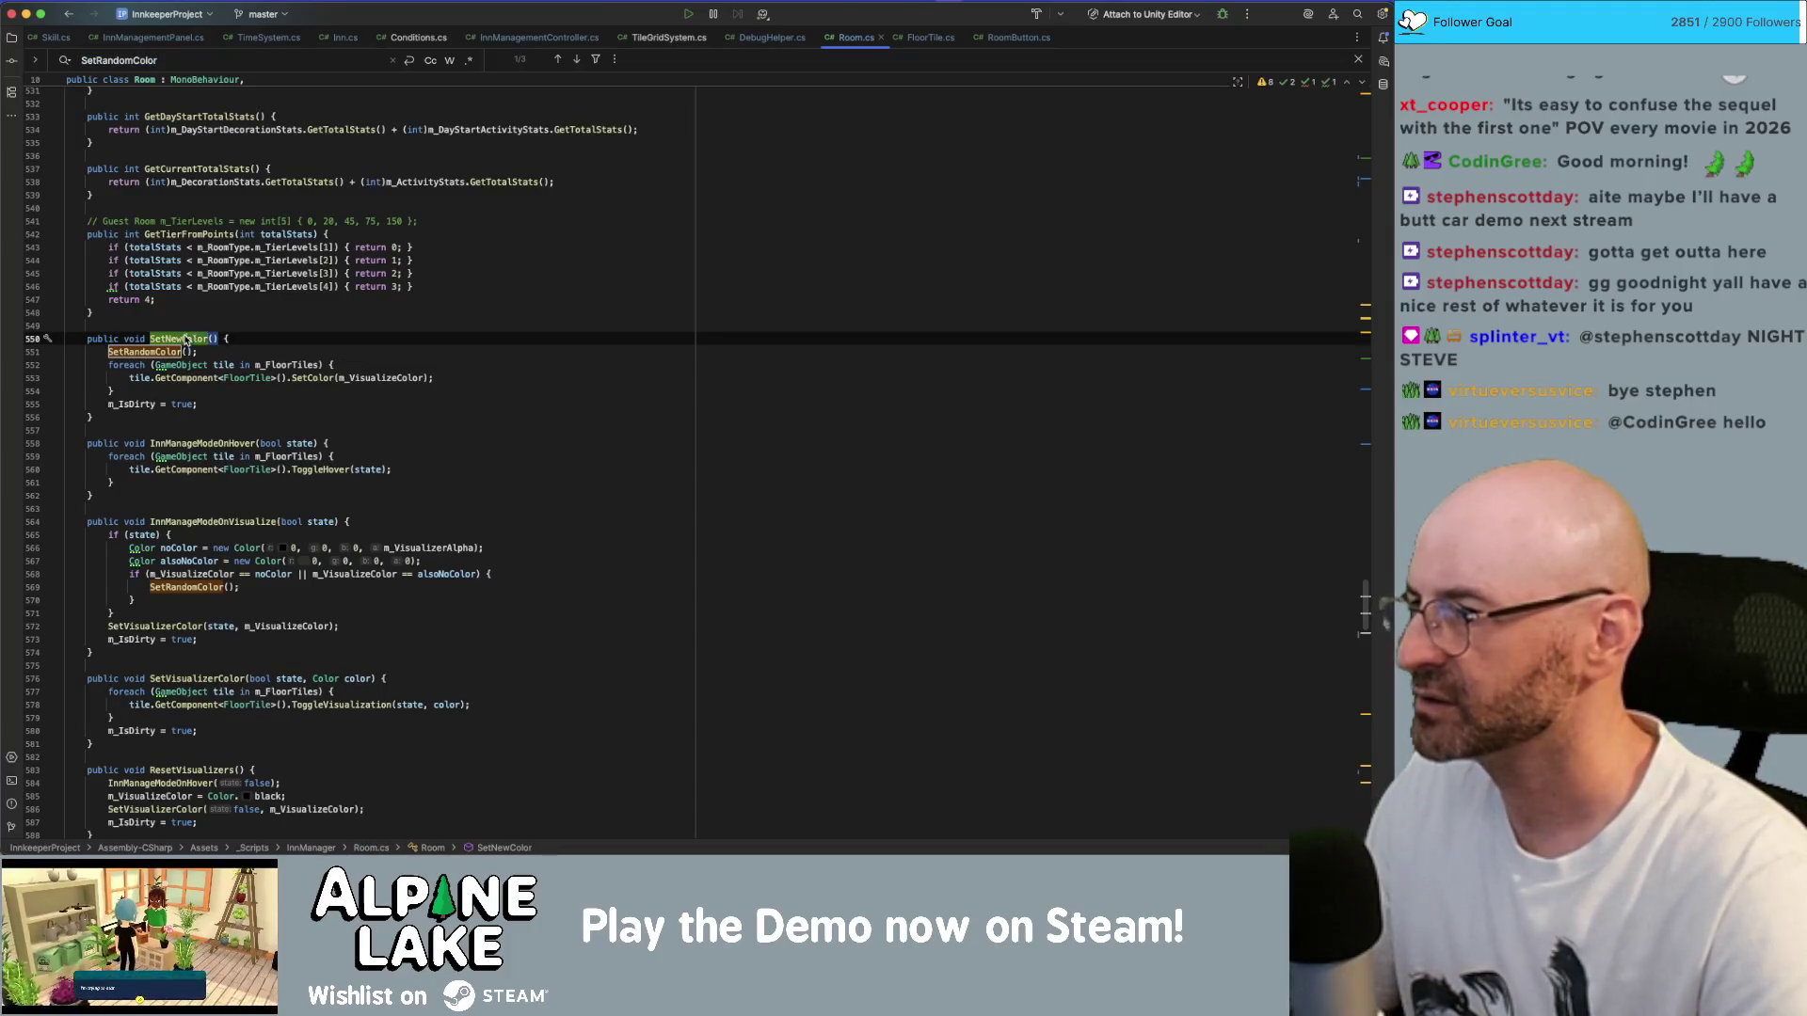
{"action": "key", "text": "super+f"}
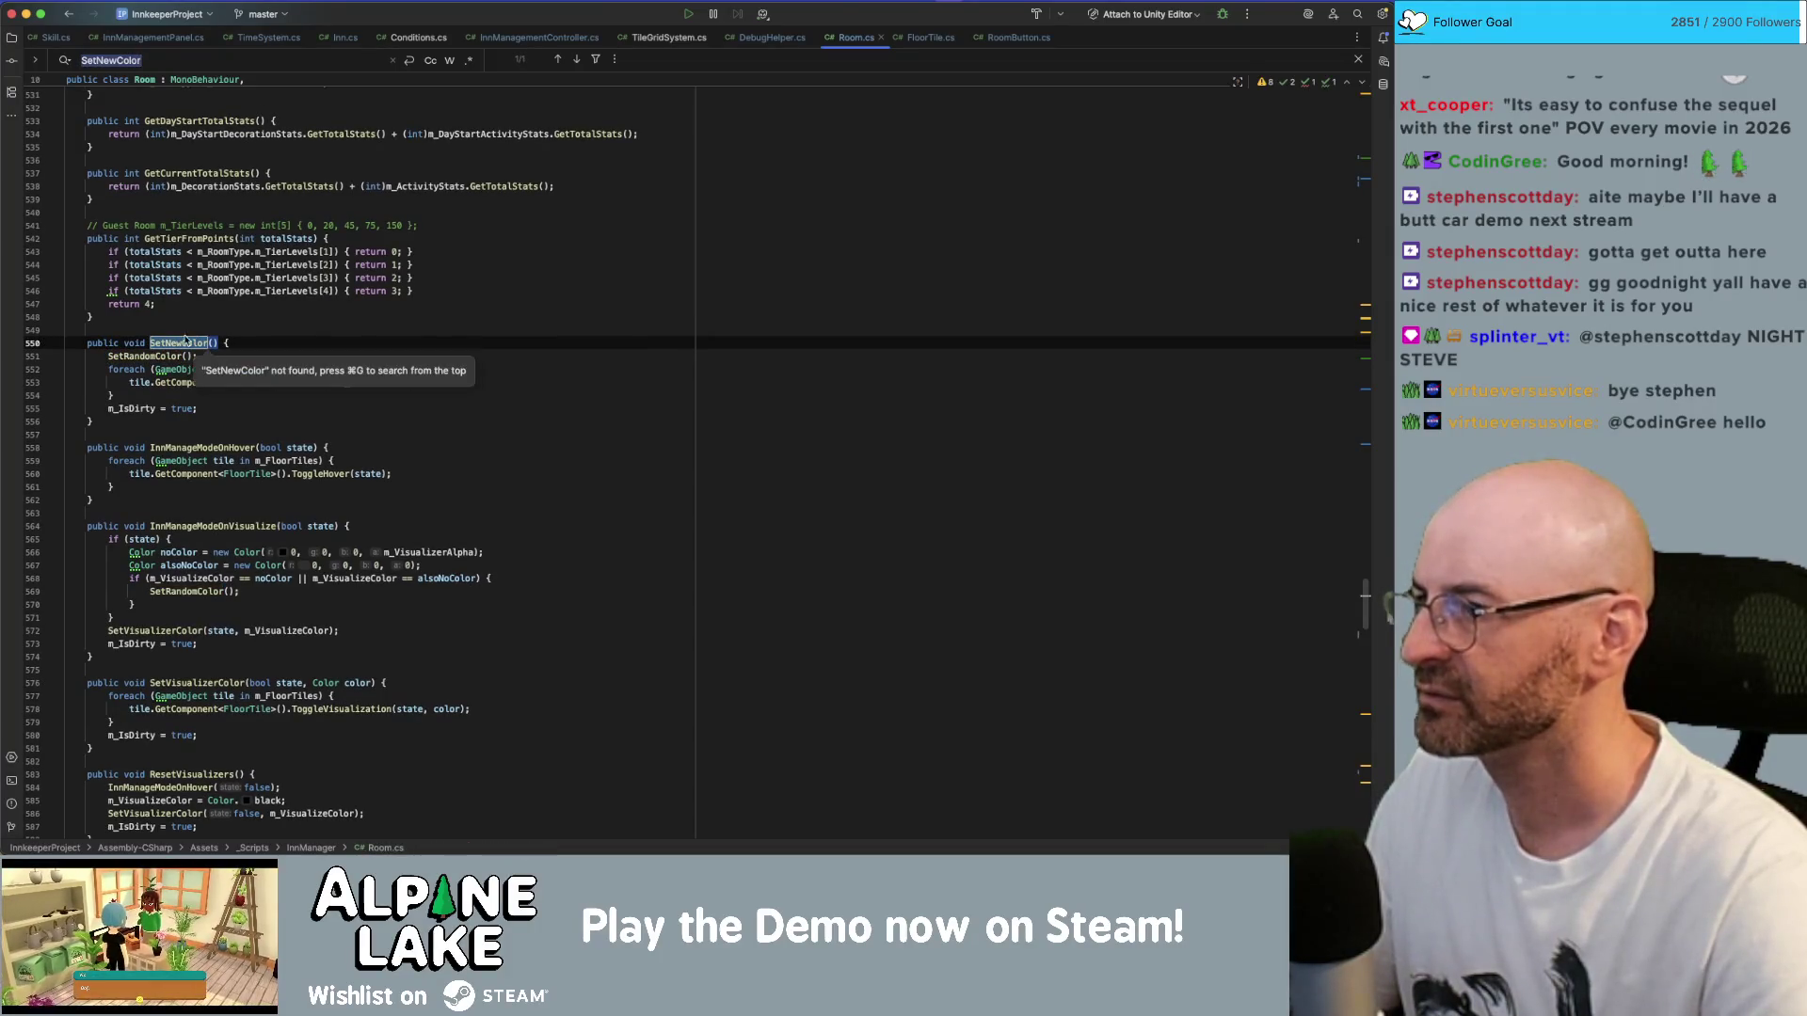
{"action": "left_click", "coordinate": [184, 344]}
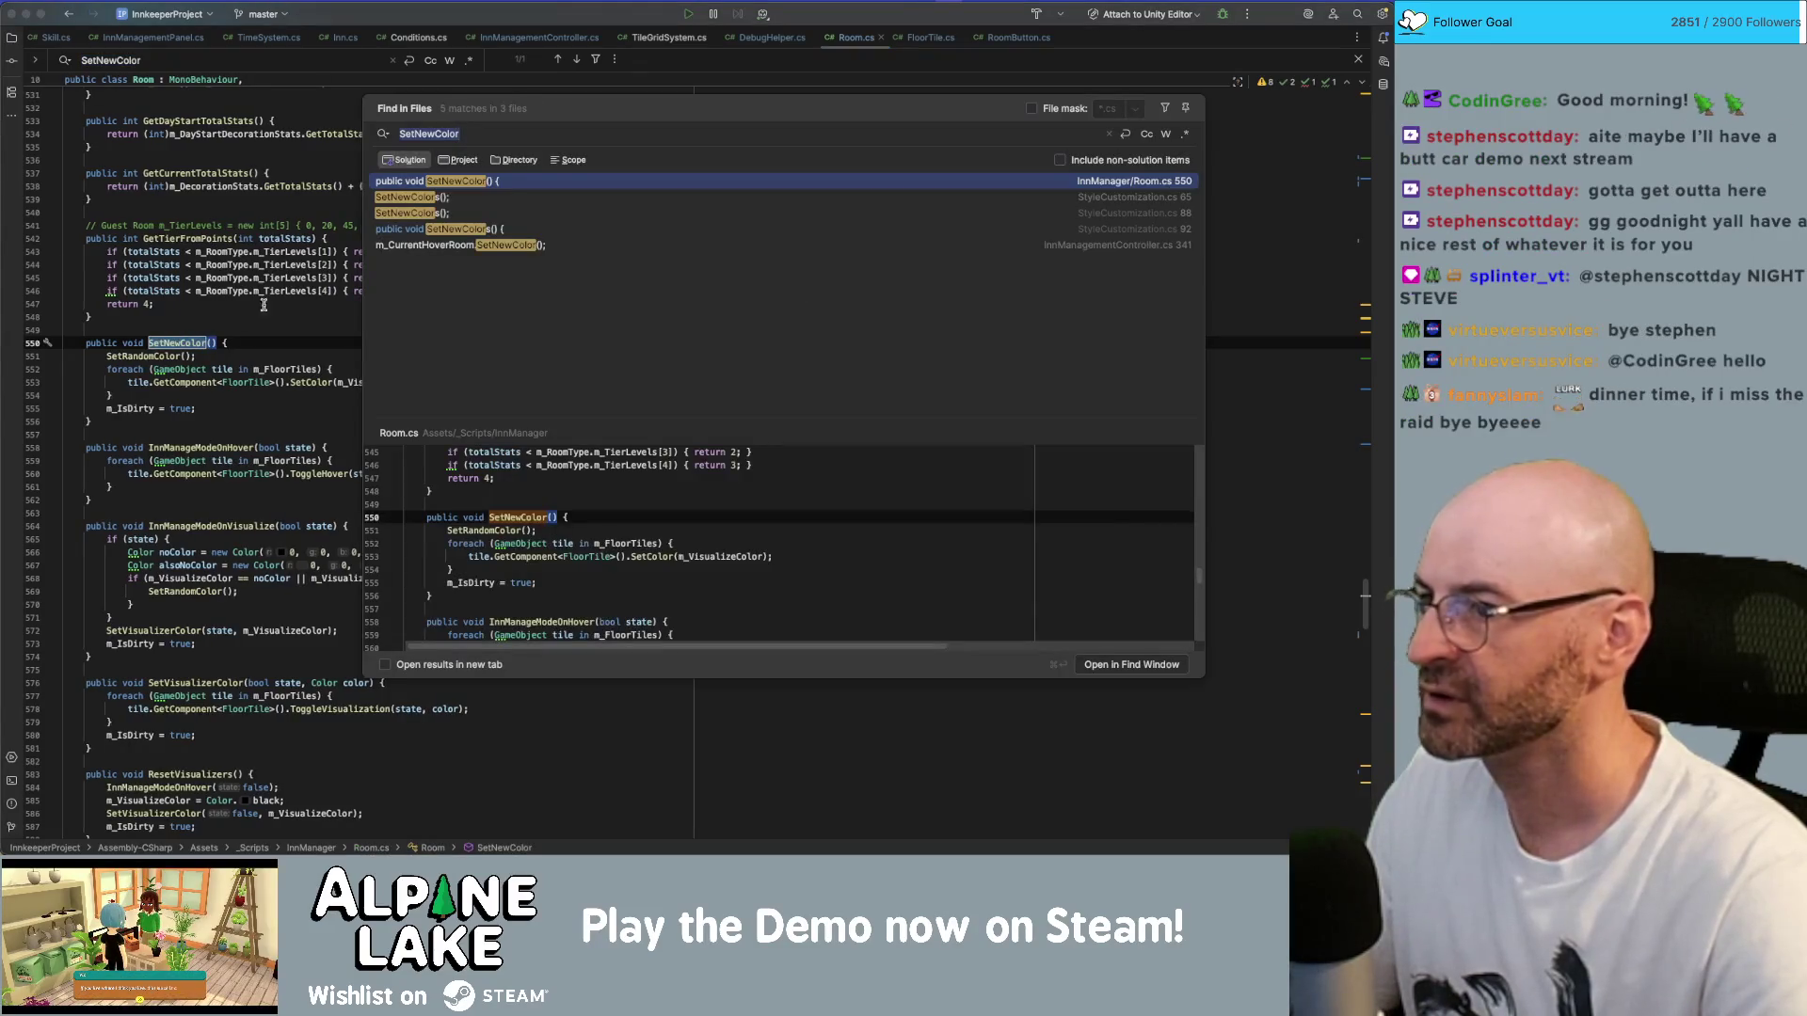
{"action": "double_click", "coordinate": [436, 245]}
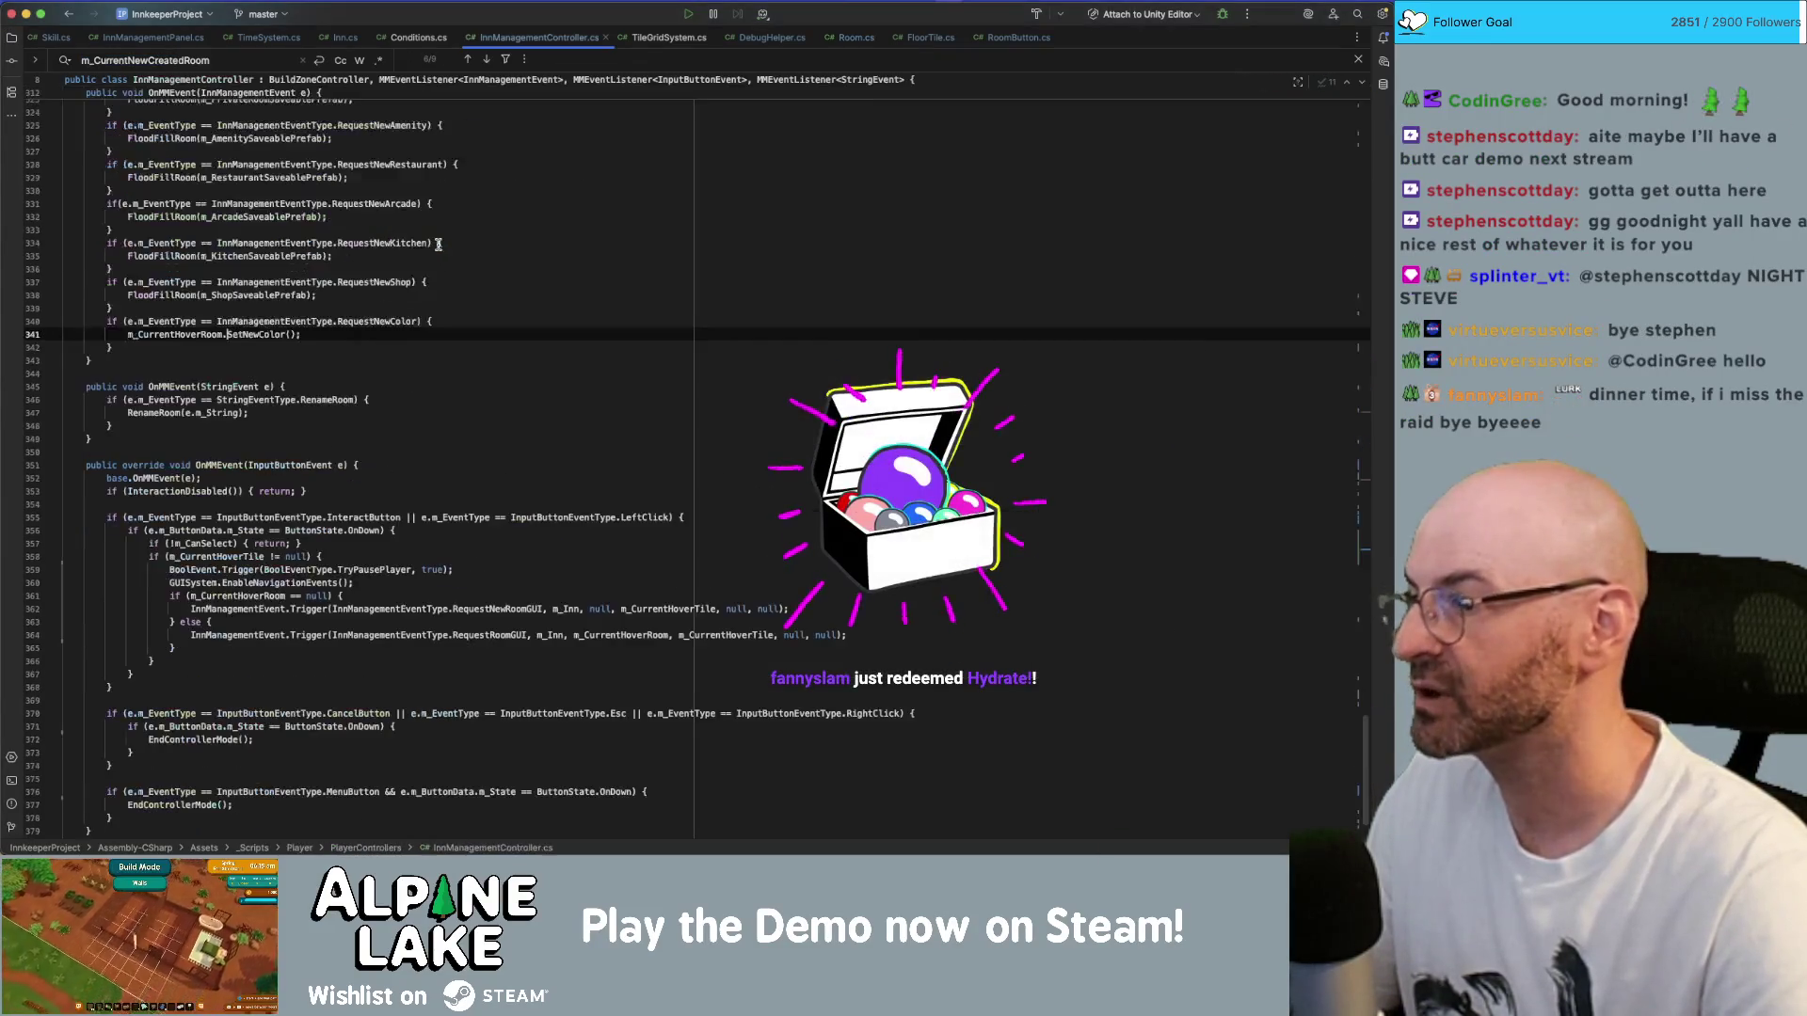
{"action": "double_click", "coordinate": [250, 335]}
{"action": "key", "text": "super+f"}
{"action": "key", "text": "super+b"}
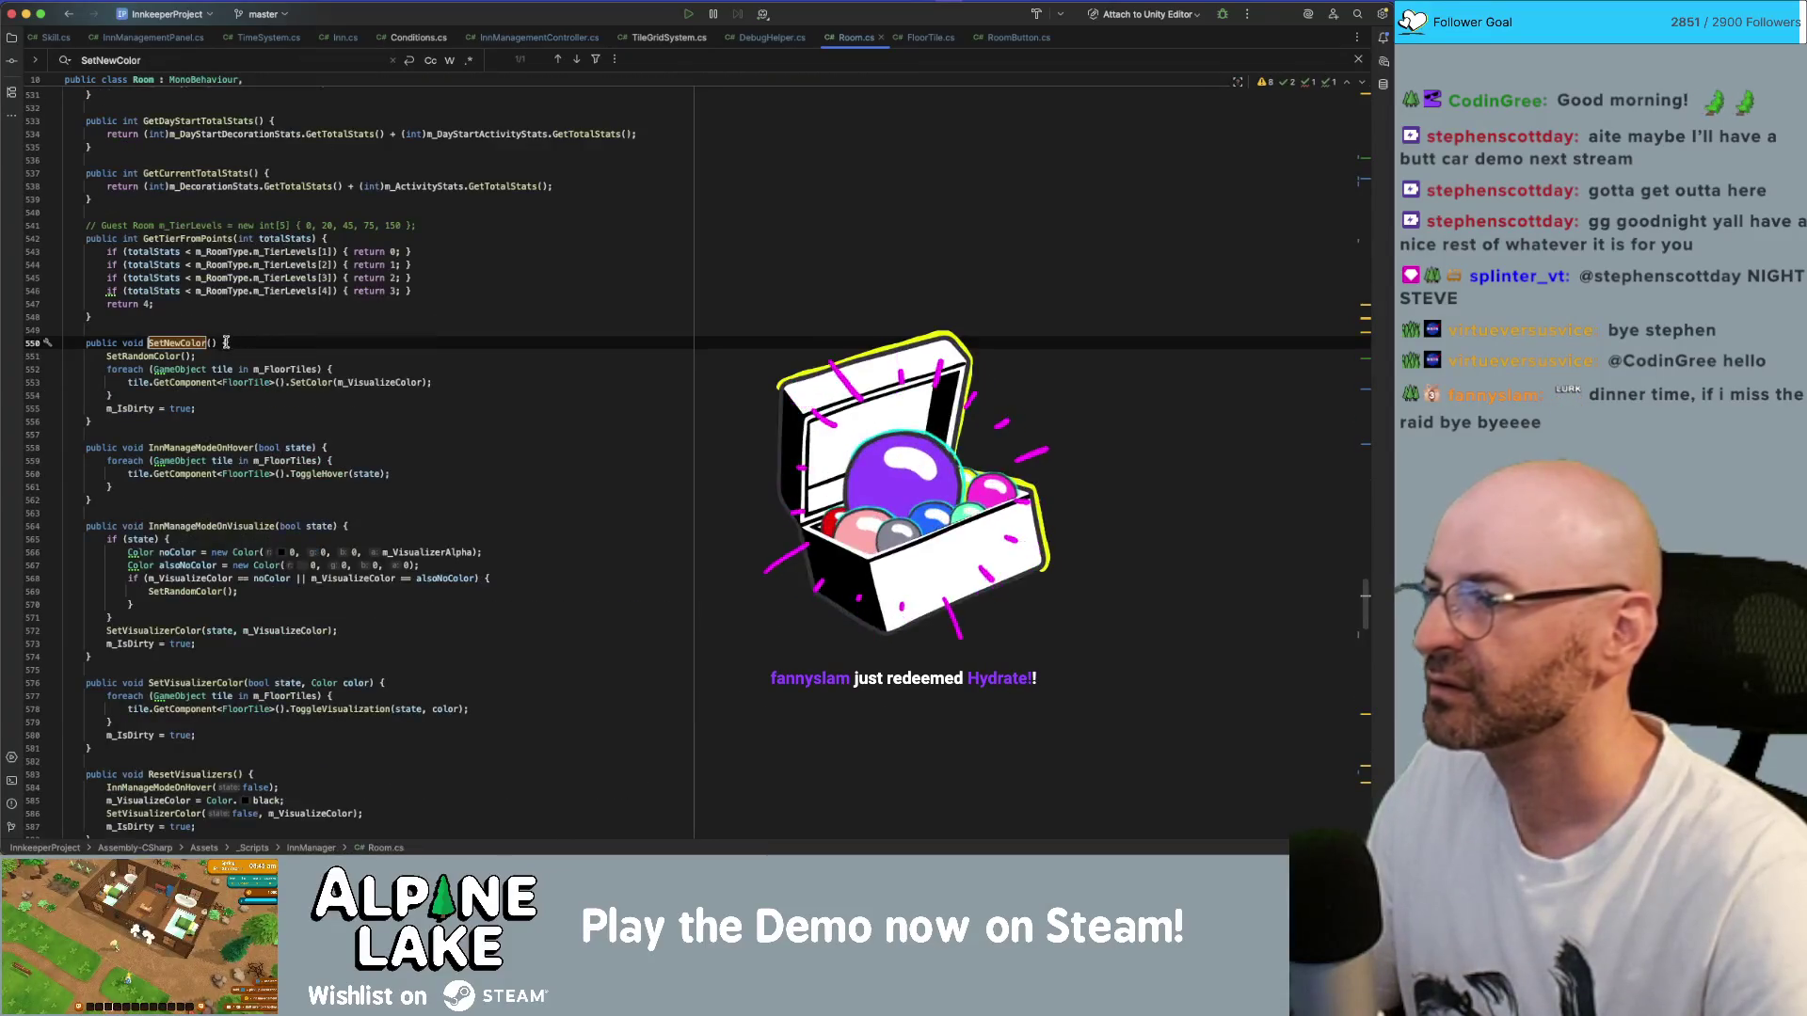
{"action": "double_click", "coordinate": [178, 344]}
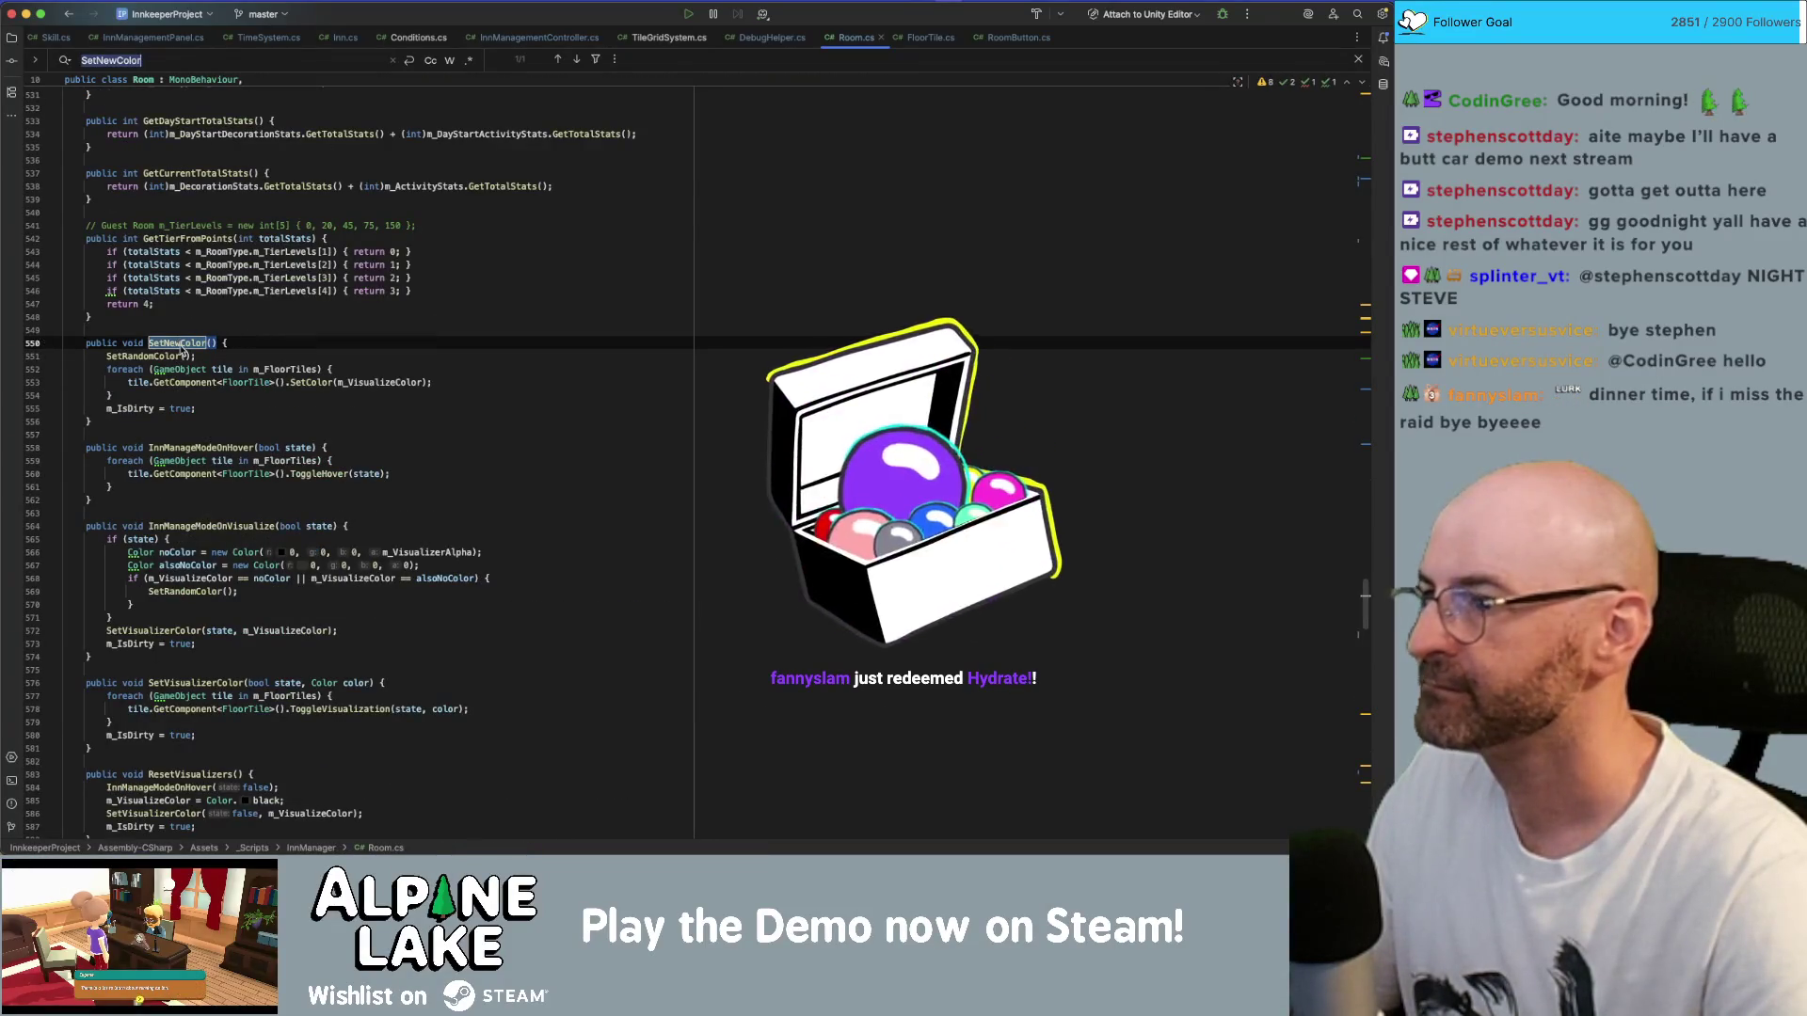
- Search Room.cs for InnManageModeOnVisualize, starting from its declaration
{"action": "double_click", "coordinate": [207, 526]}
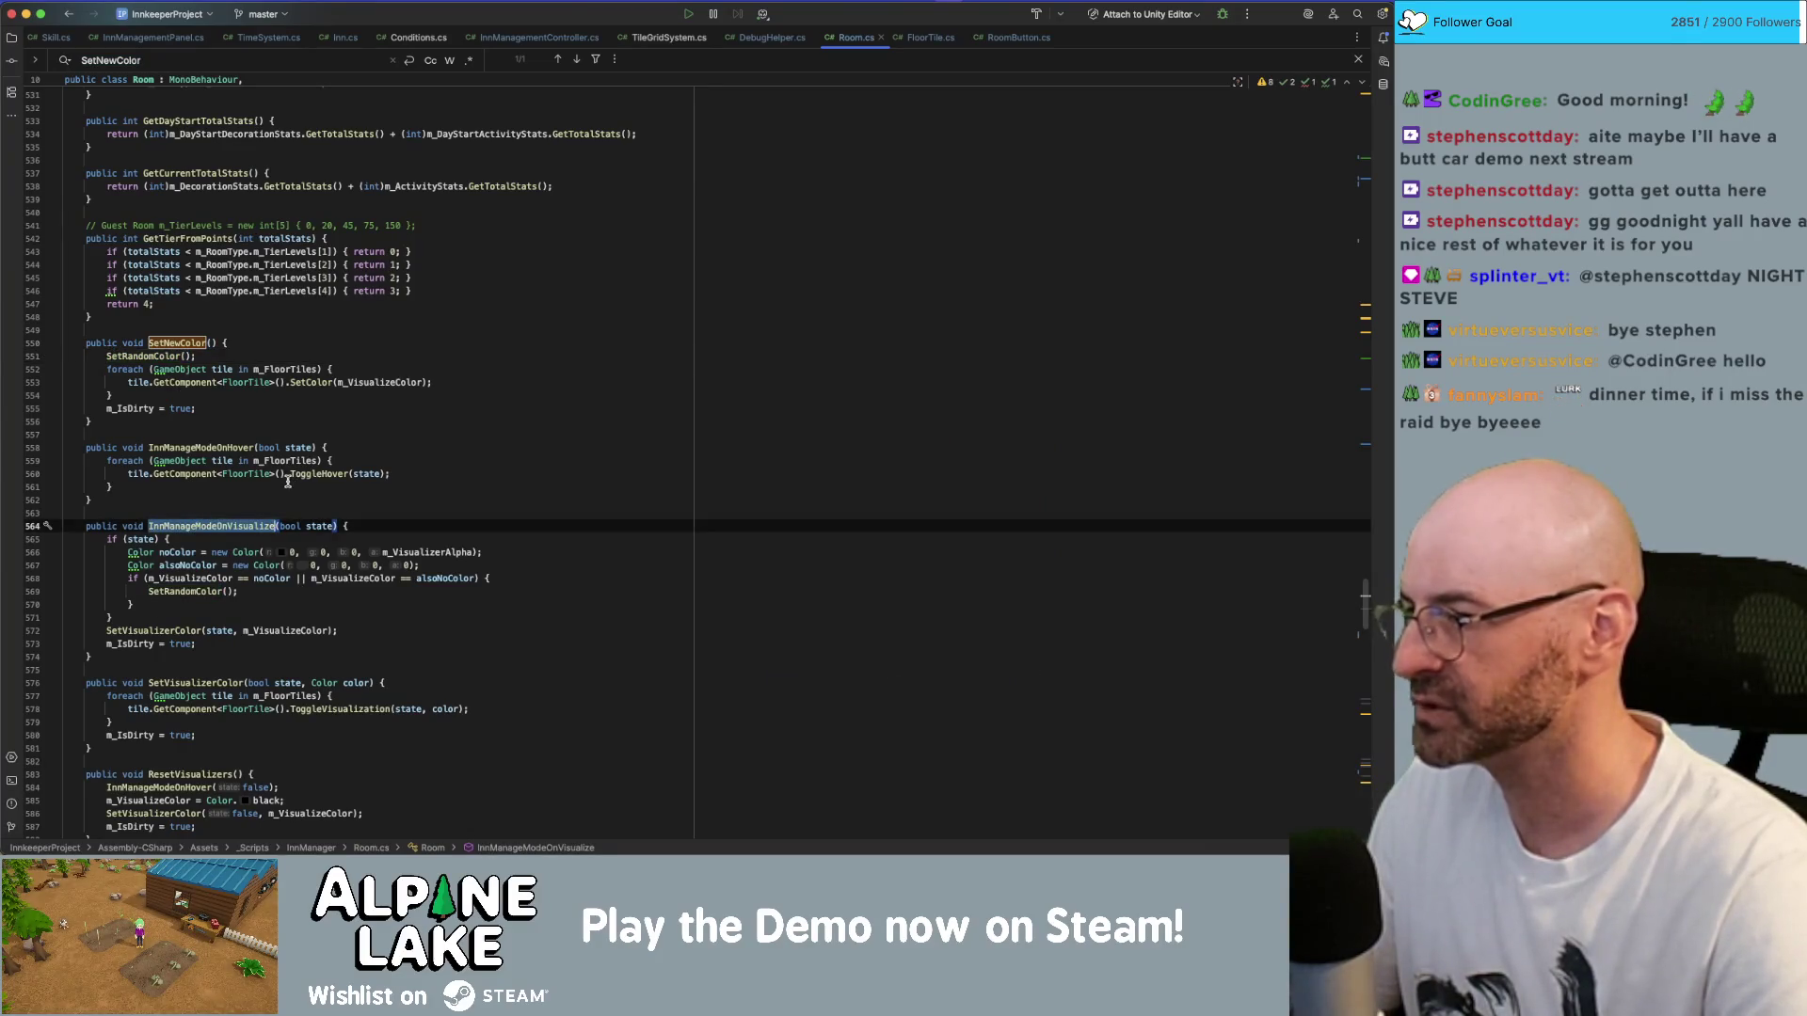
{"action": "double_click", "coordinate": [186, 592]}
{"action": "double_click", "coordinate": [207, 528]}
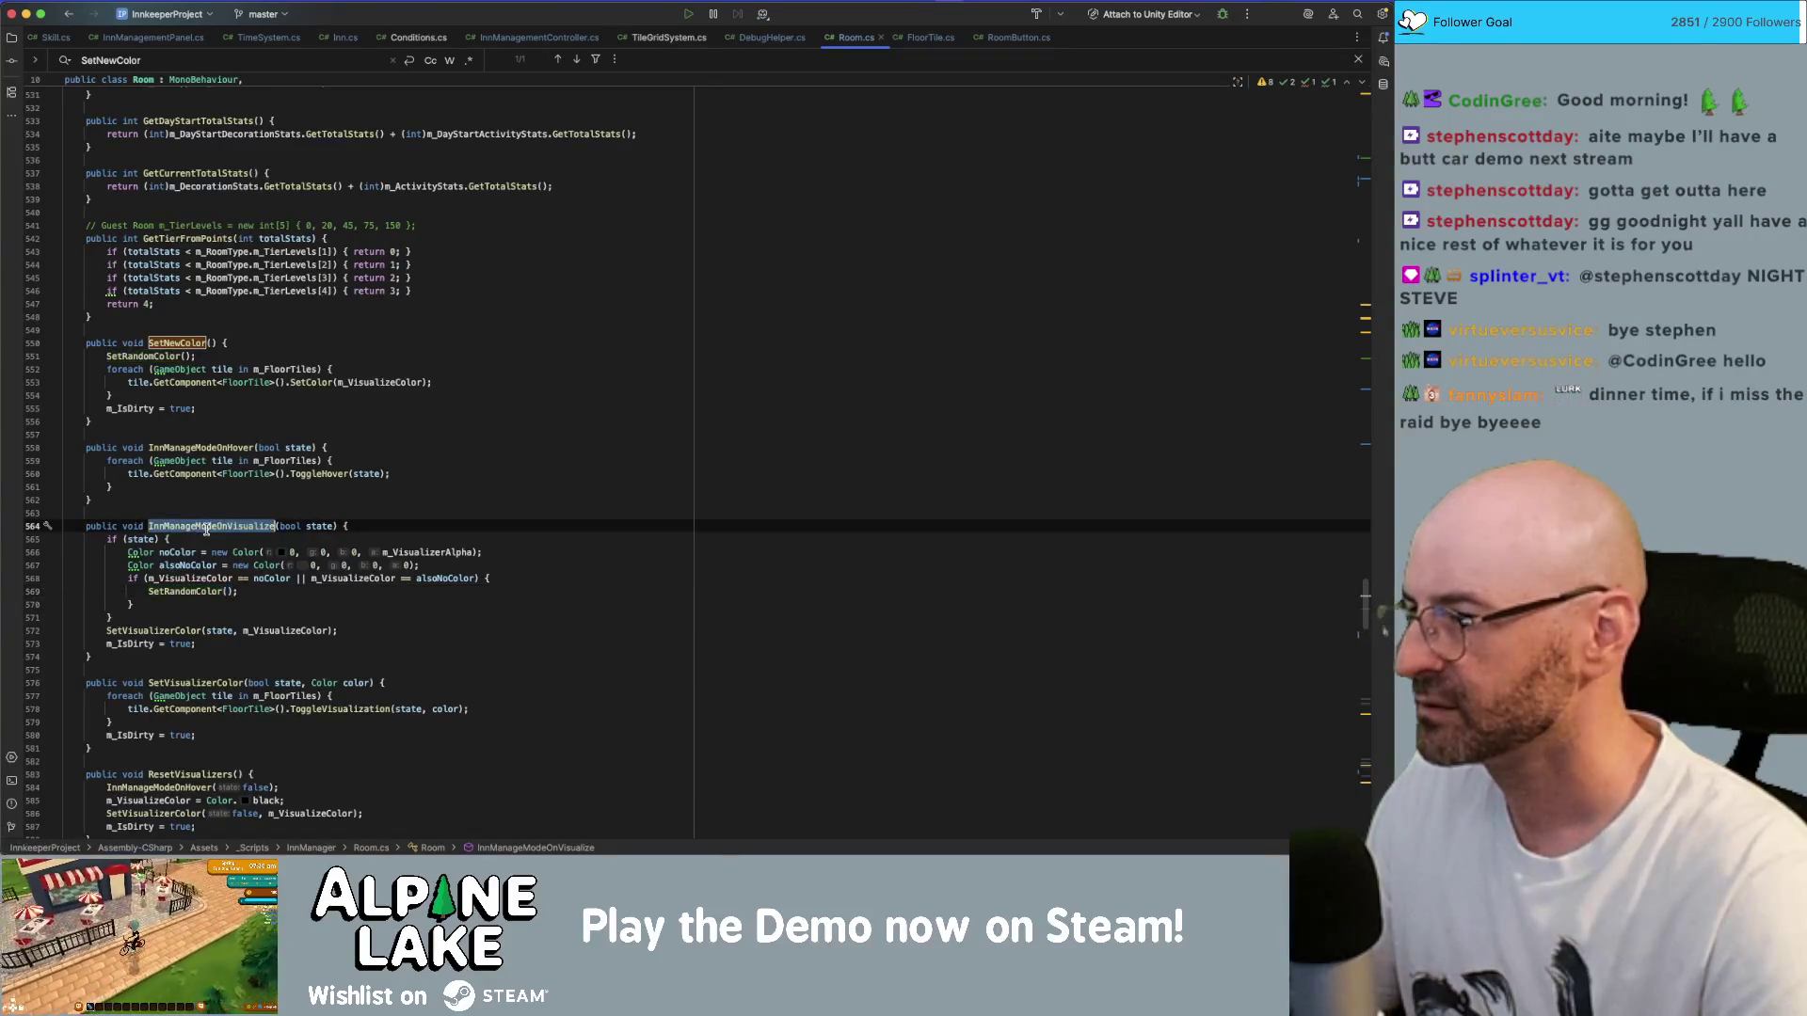
{"action": "key", "text": "super+f"}
{"action": "scroll", "coordinate": [206, 529], "scroll_direction": "down", "scroll_amount": 3}
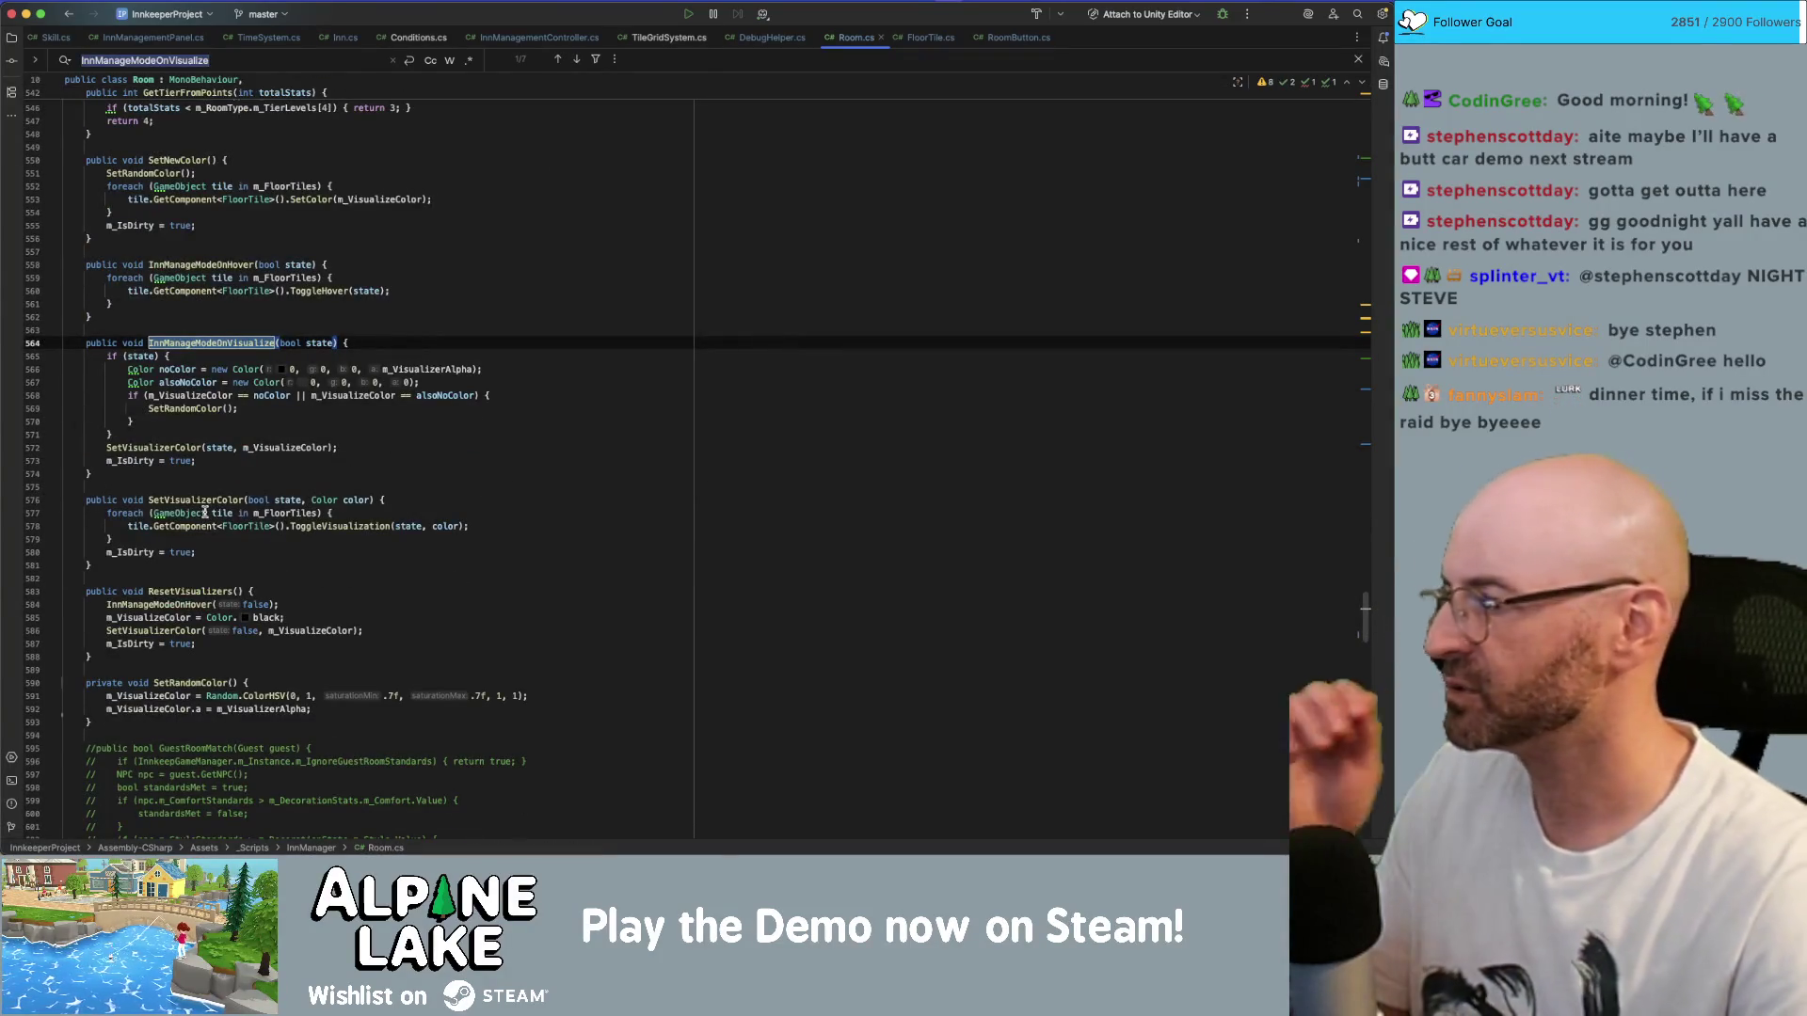
- Step through InnManageModeOnVisualize matches to its calls in the InnManagementEvent handler on line 727
{"action": "mouse_move", "coordinate": [202, 513]}
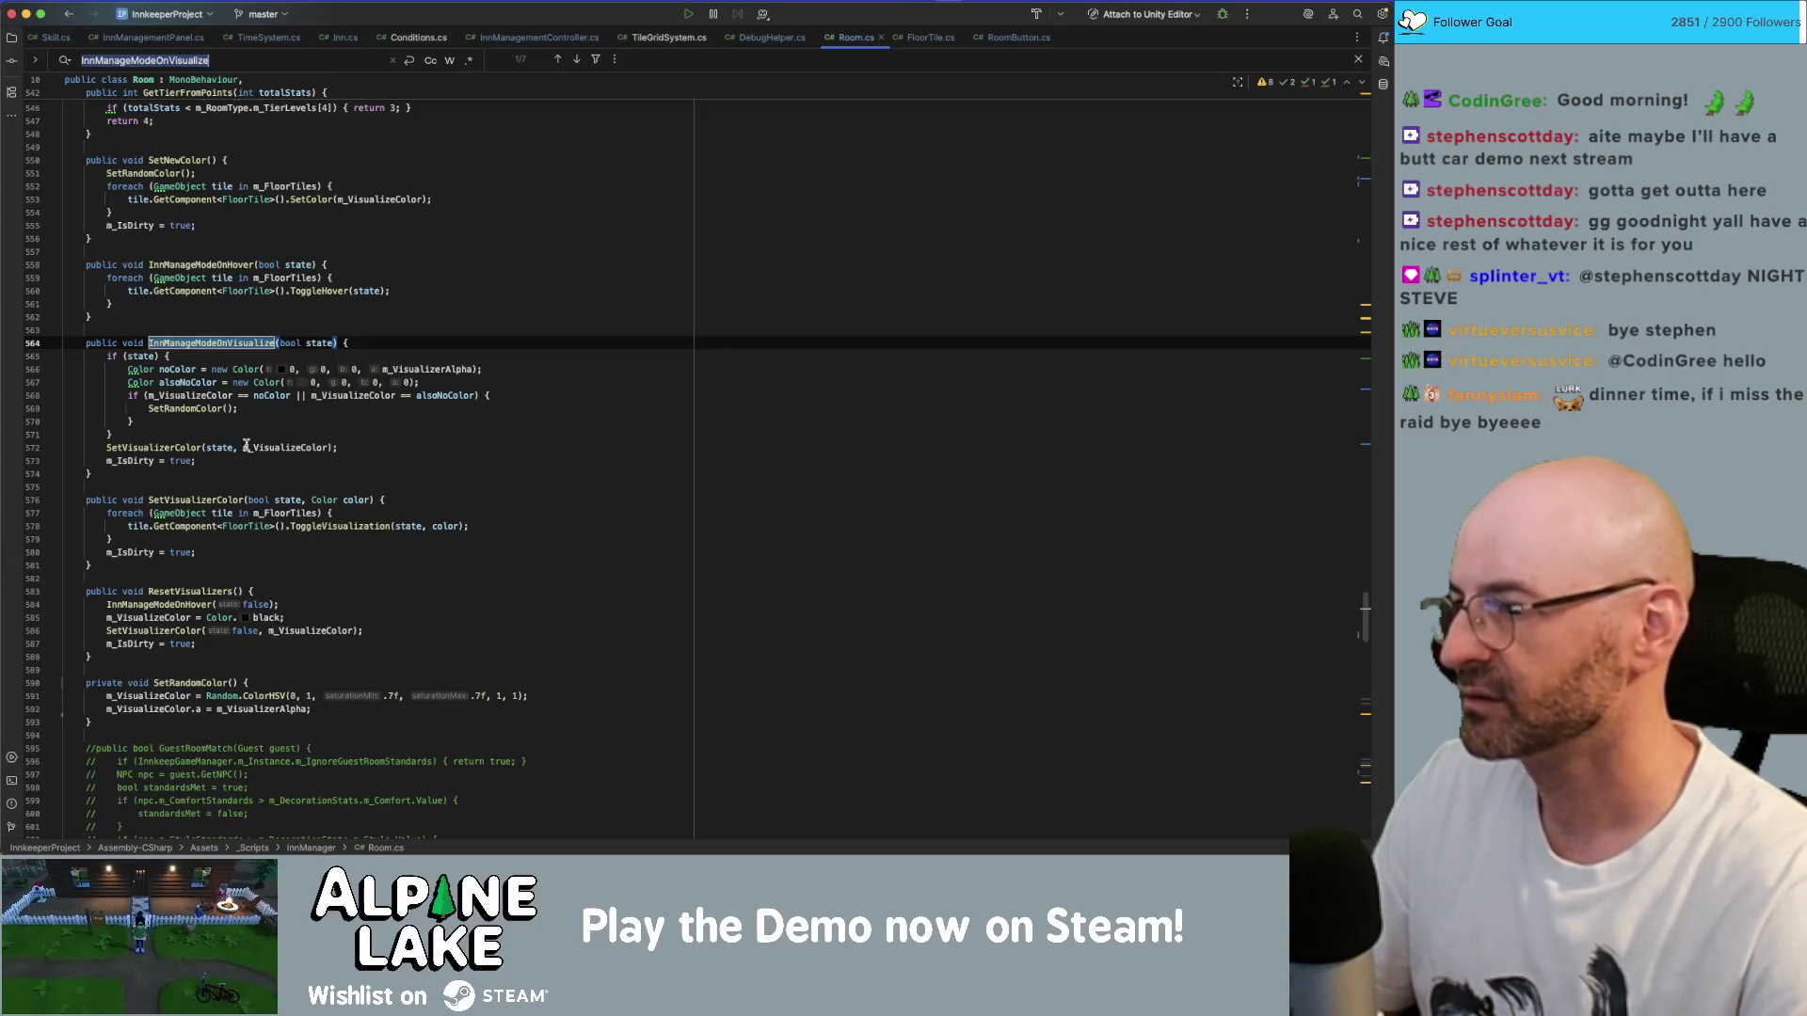
{"action": "double_click", "coordinate": [179, 448]}
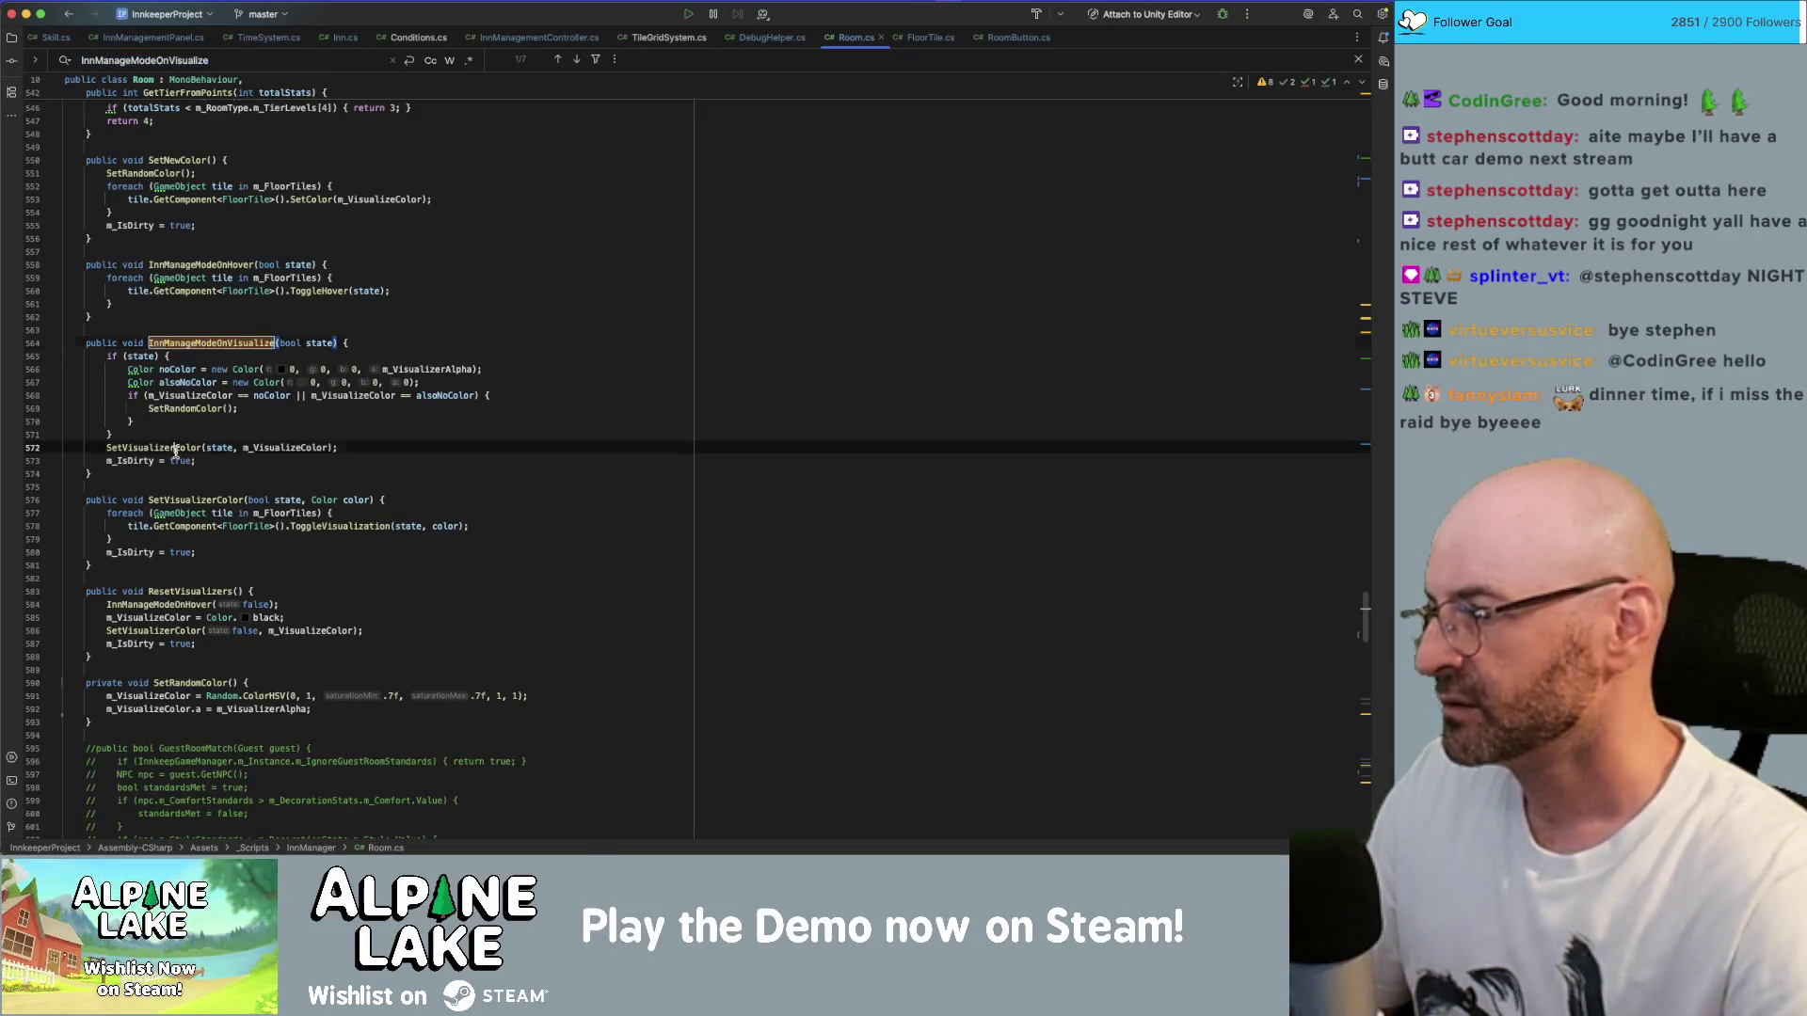
{"action": "double_click", "coordinate": [214, 345]}
{"action": "key", "text": "super+f"}
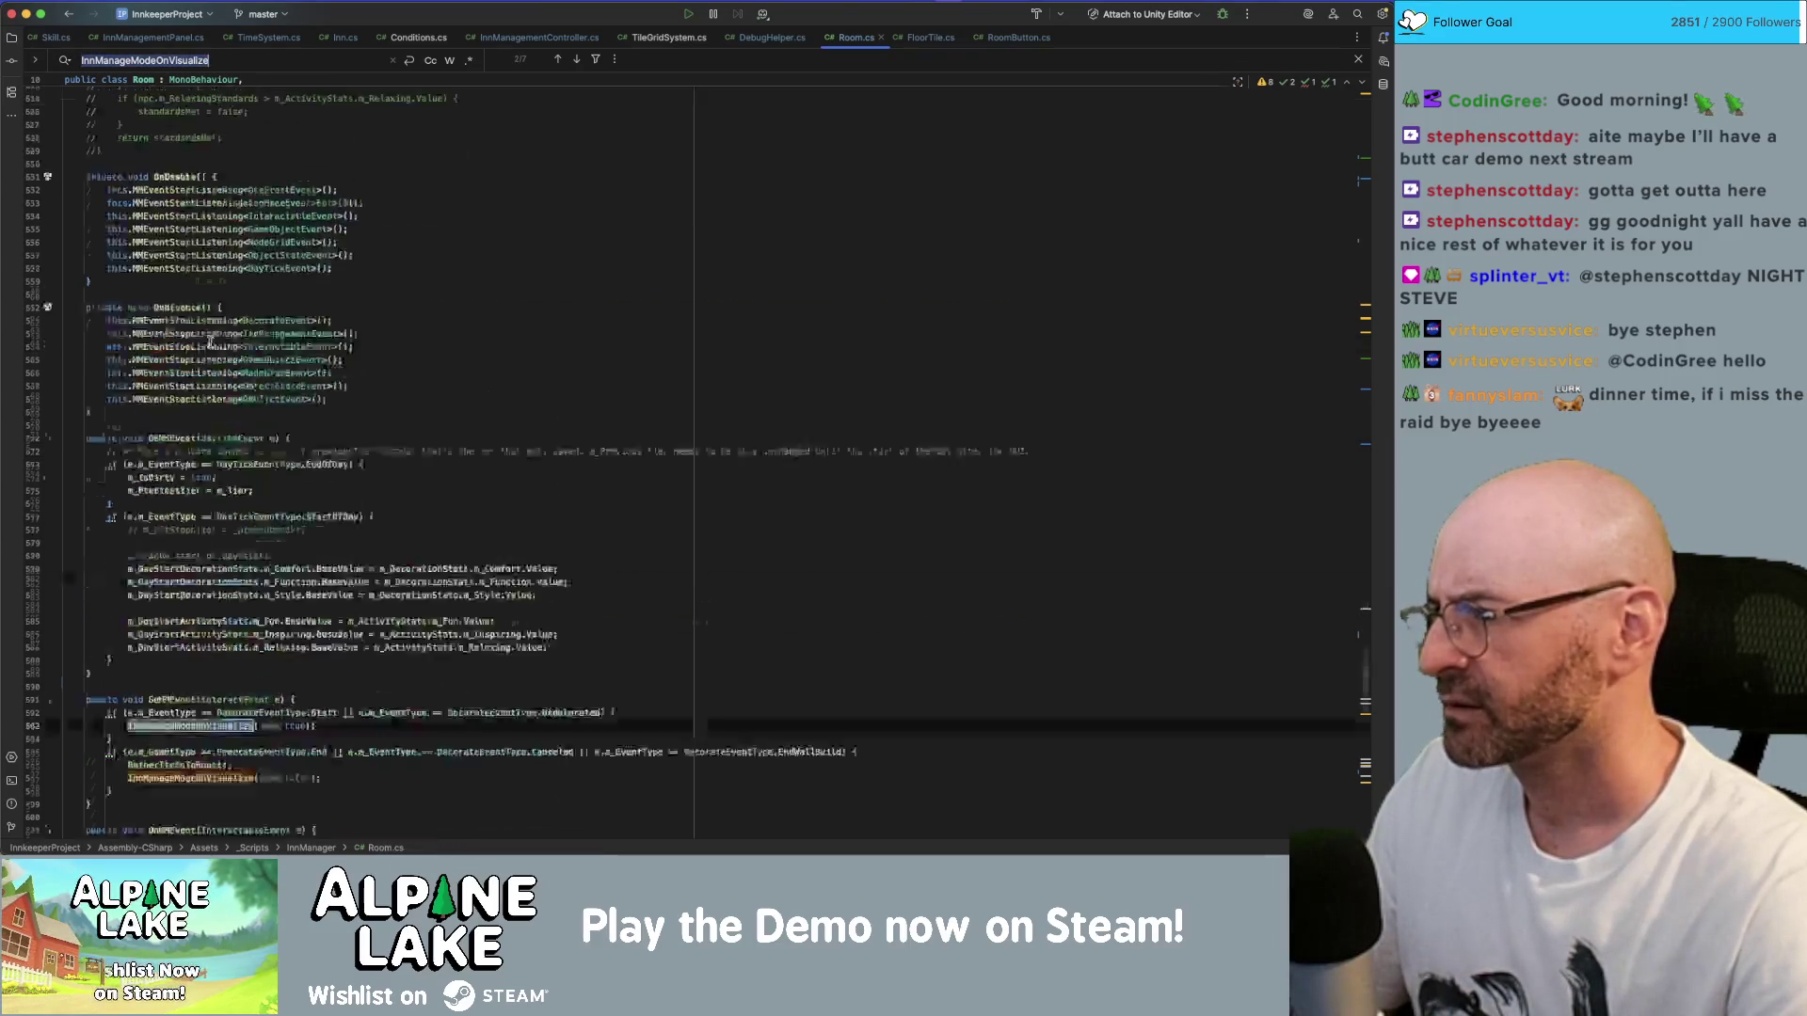
{"action": "key", "text": "Return"}
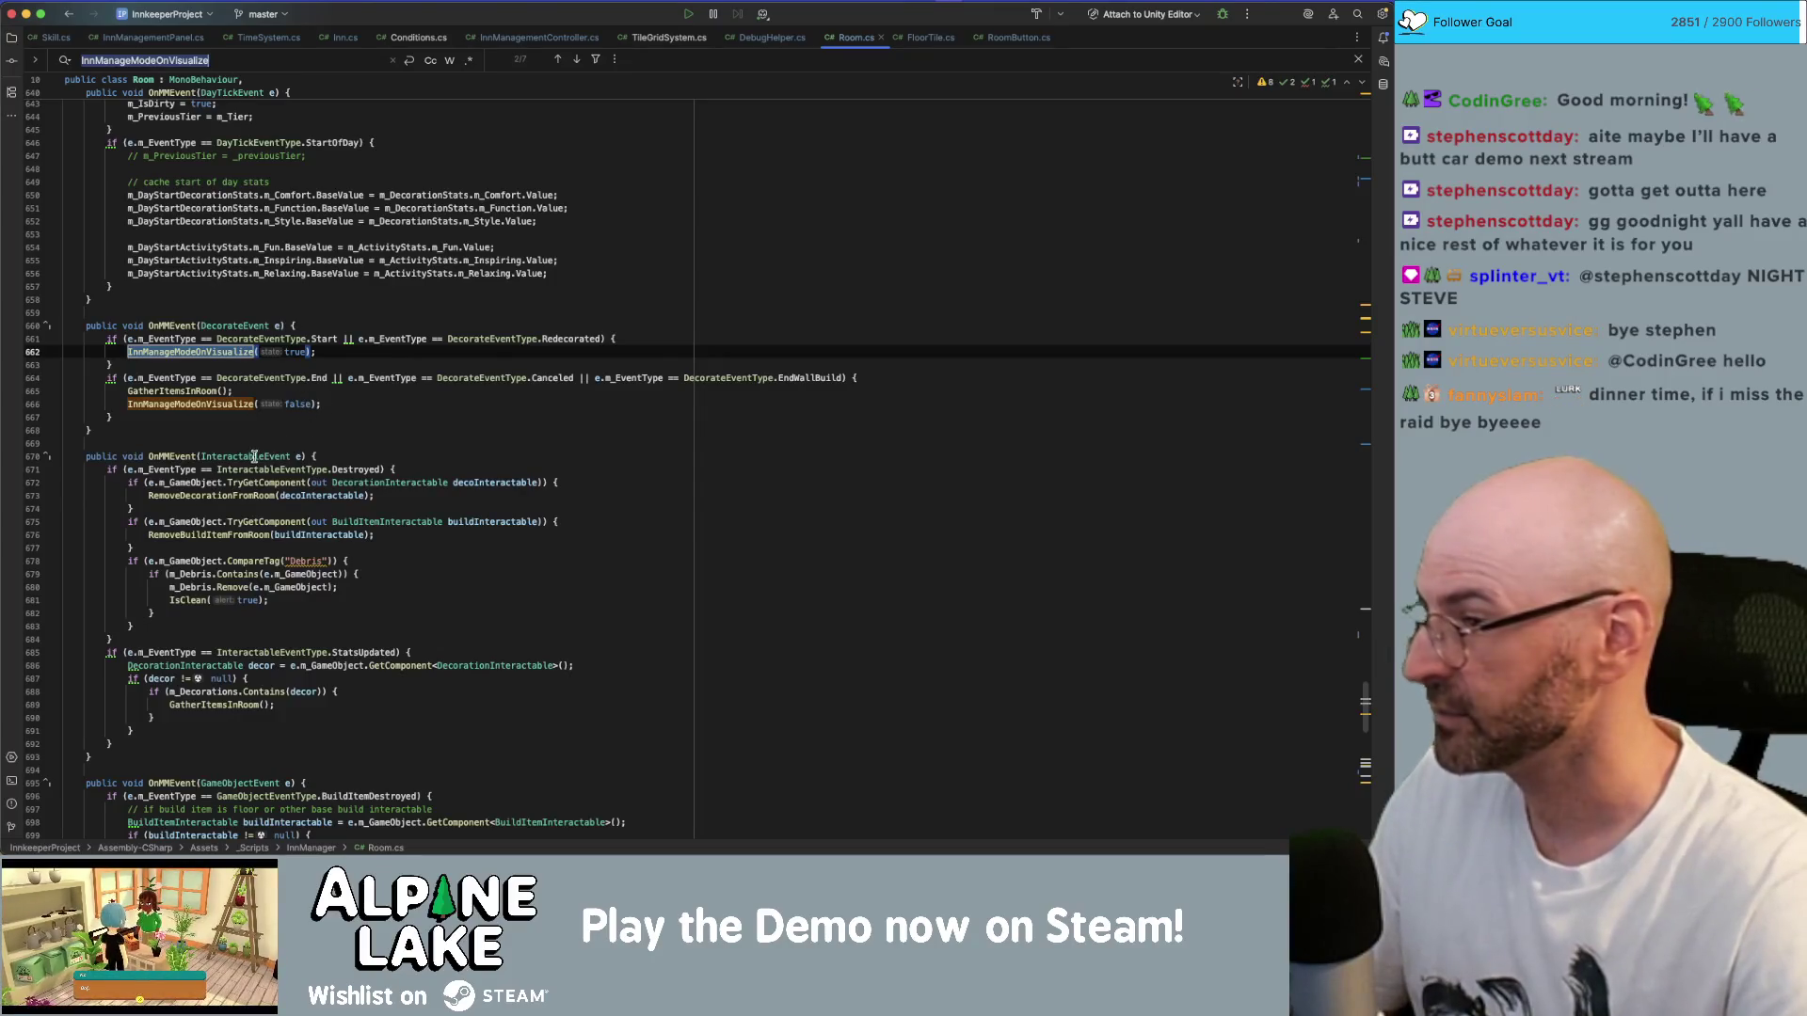
{"action": "key", "text": "super+g"}
{"action": "key", "text": "super+g"}
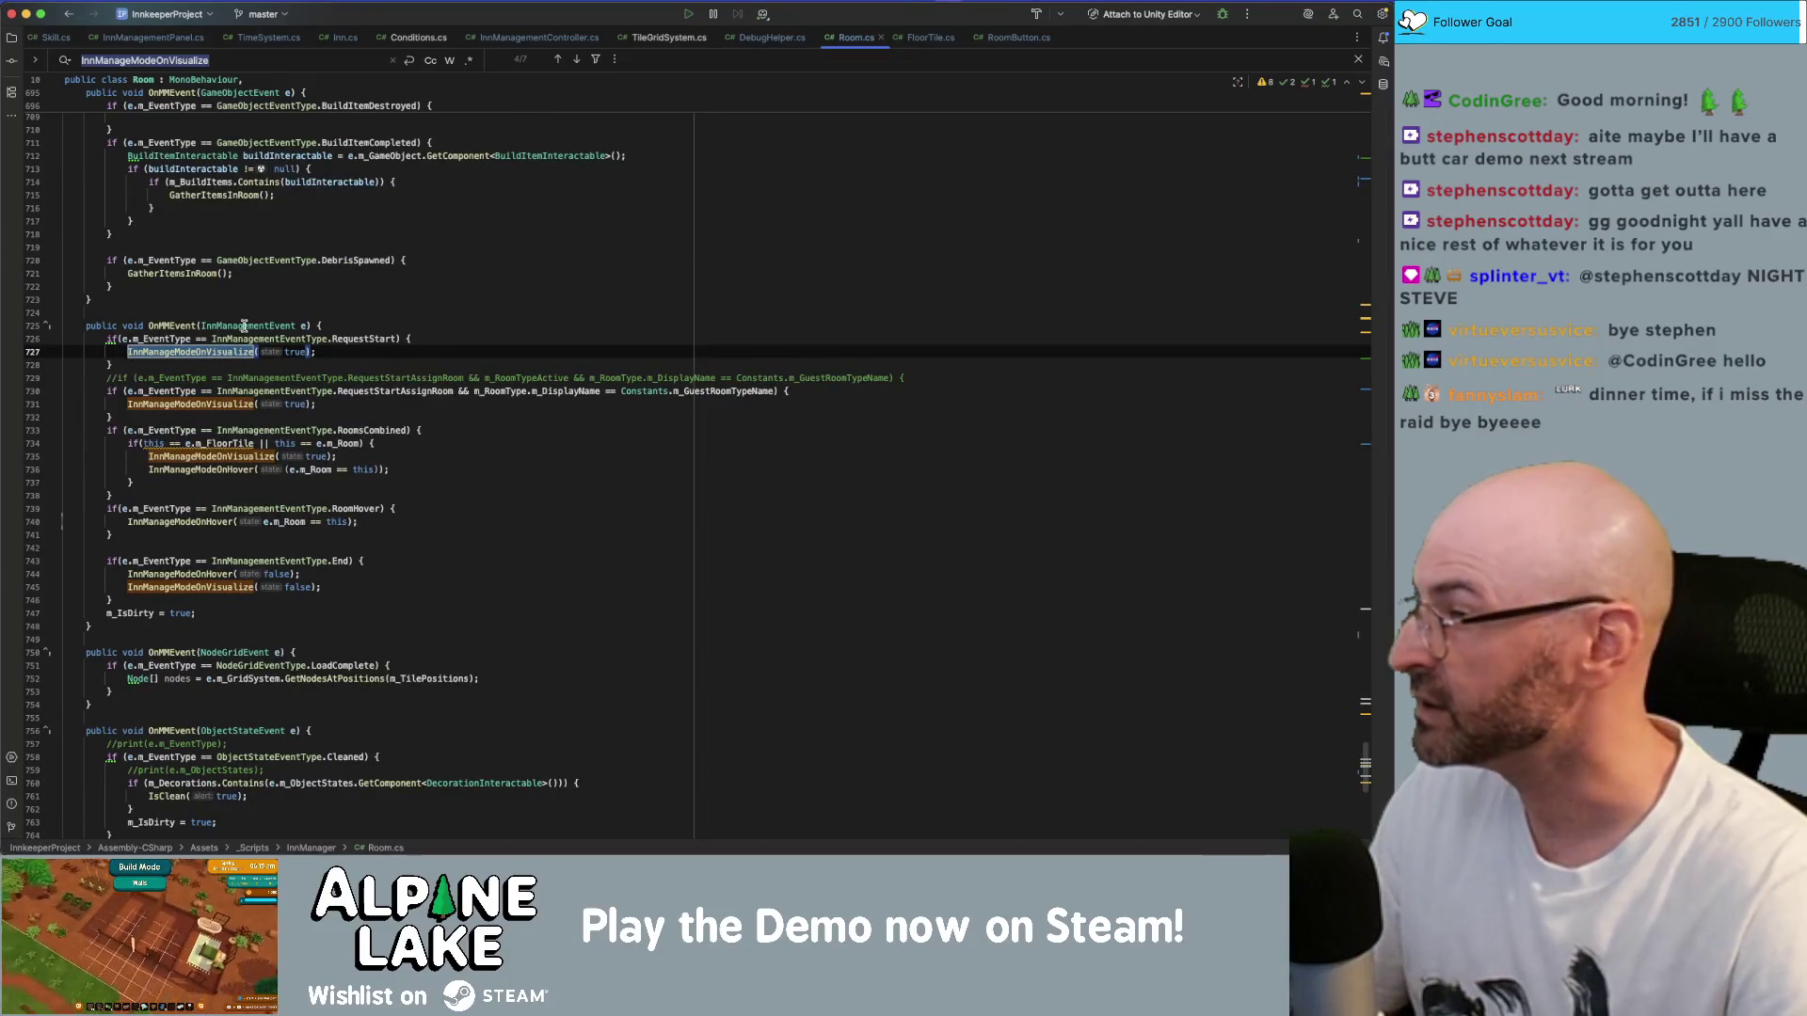
{"action": "key", "text": "Escape"}
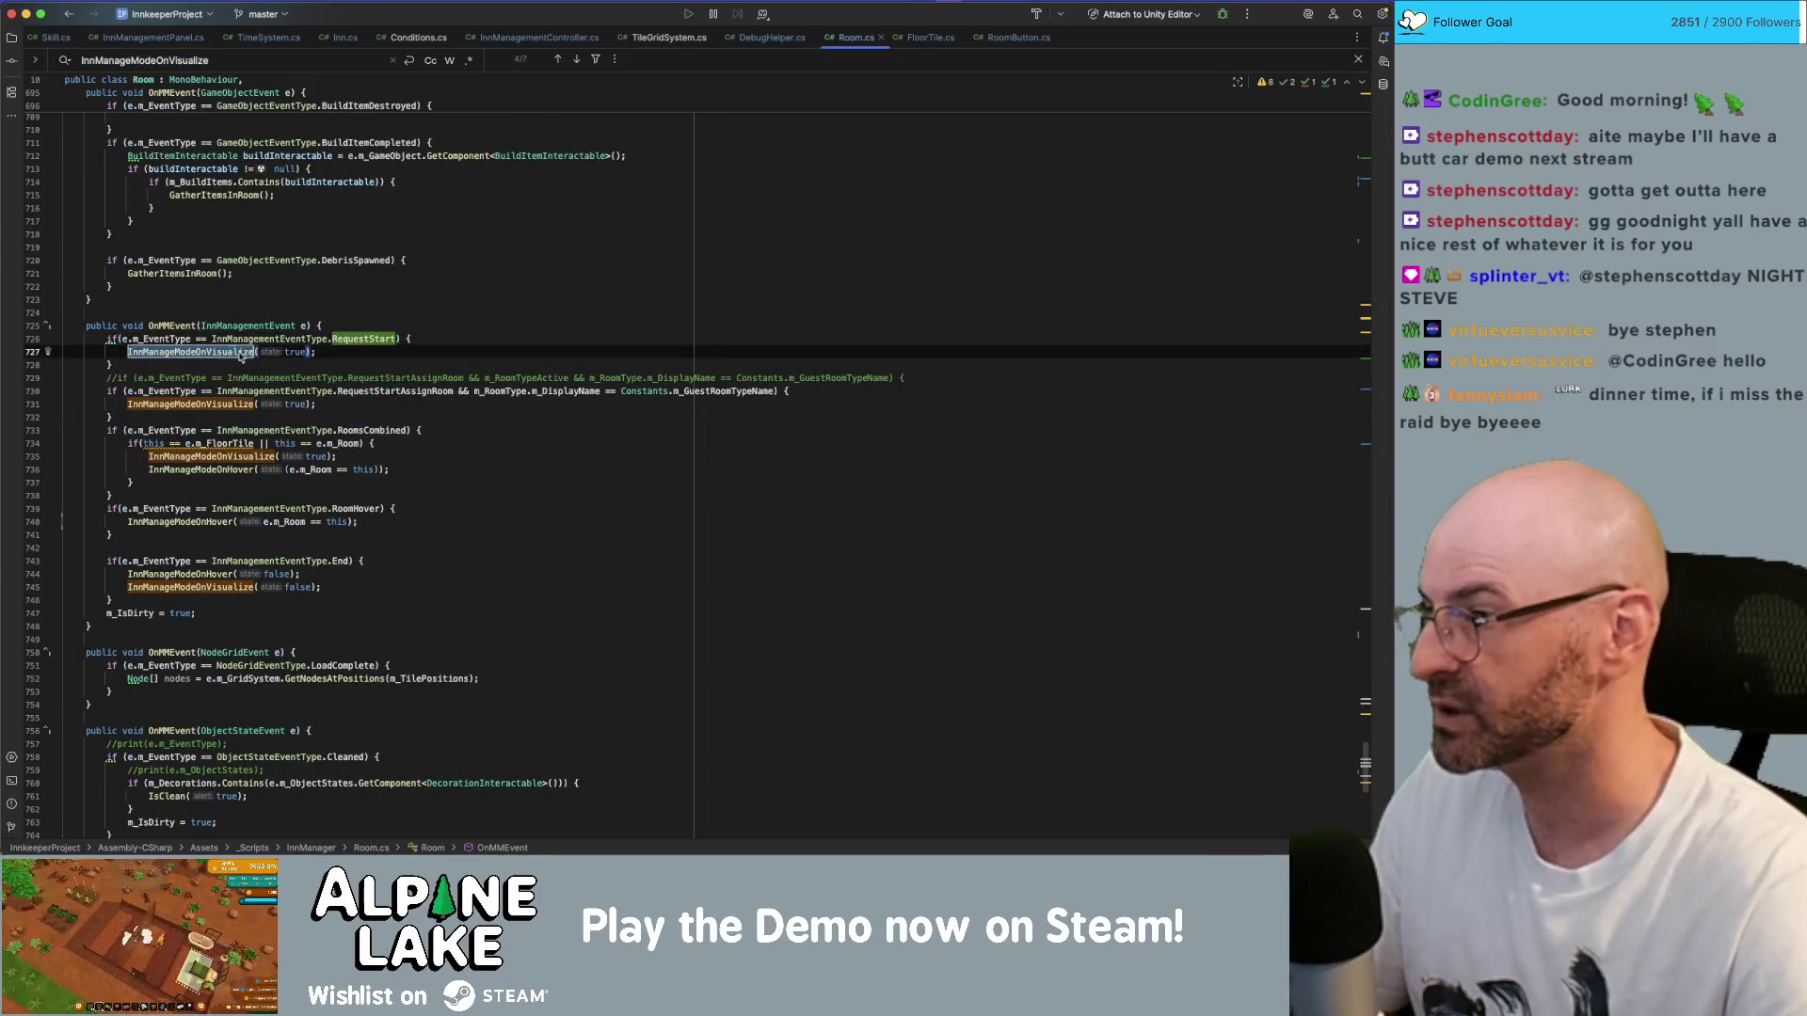
- Highlight RequestStartAssignRoom, m_GuestRoomTypeName, m_DisplayName, InnManageModeOnHover and select the InnManagementEventType.RoomHover expression
{"action": "double_click", "coordinate": [364, 392]}
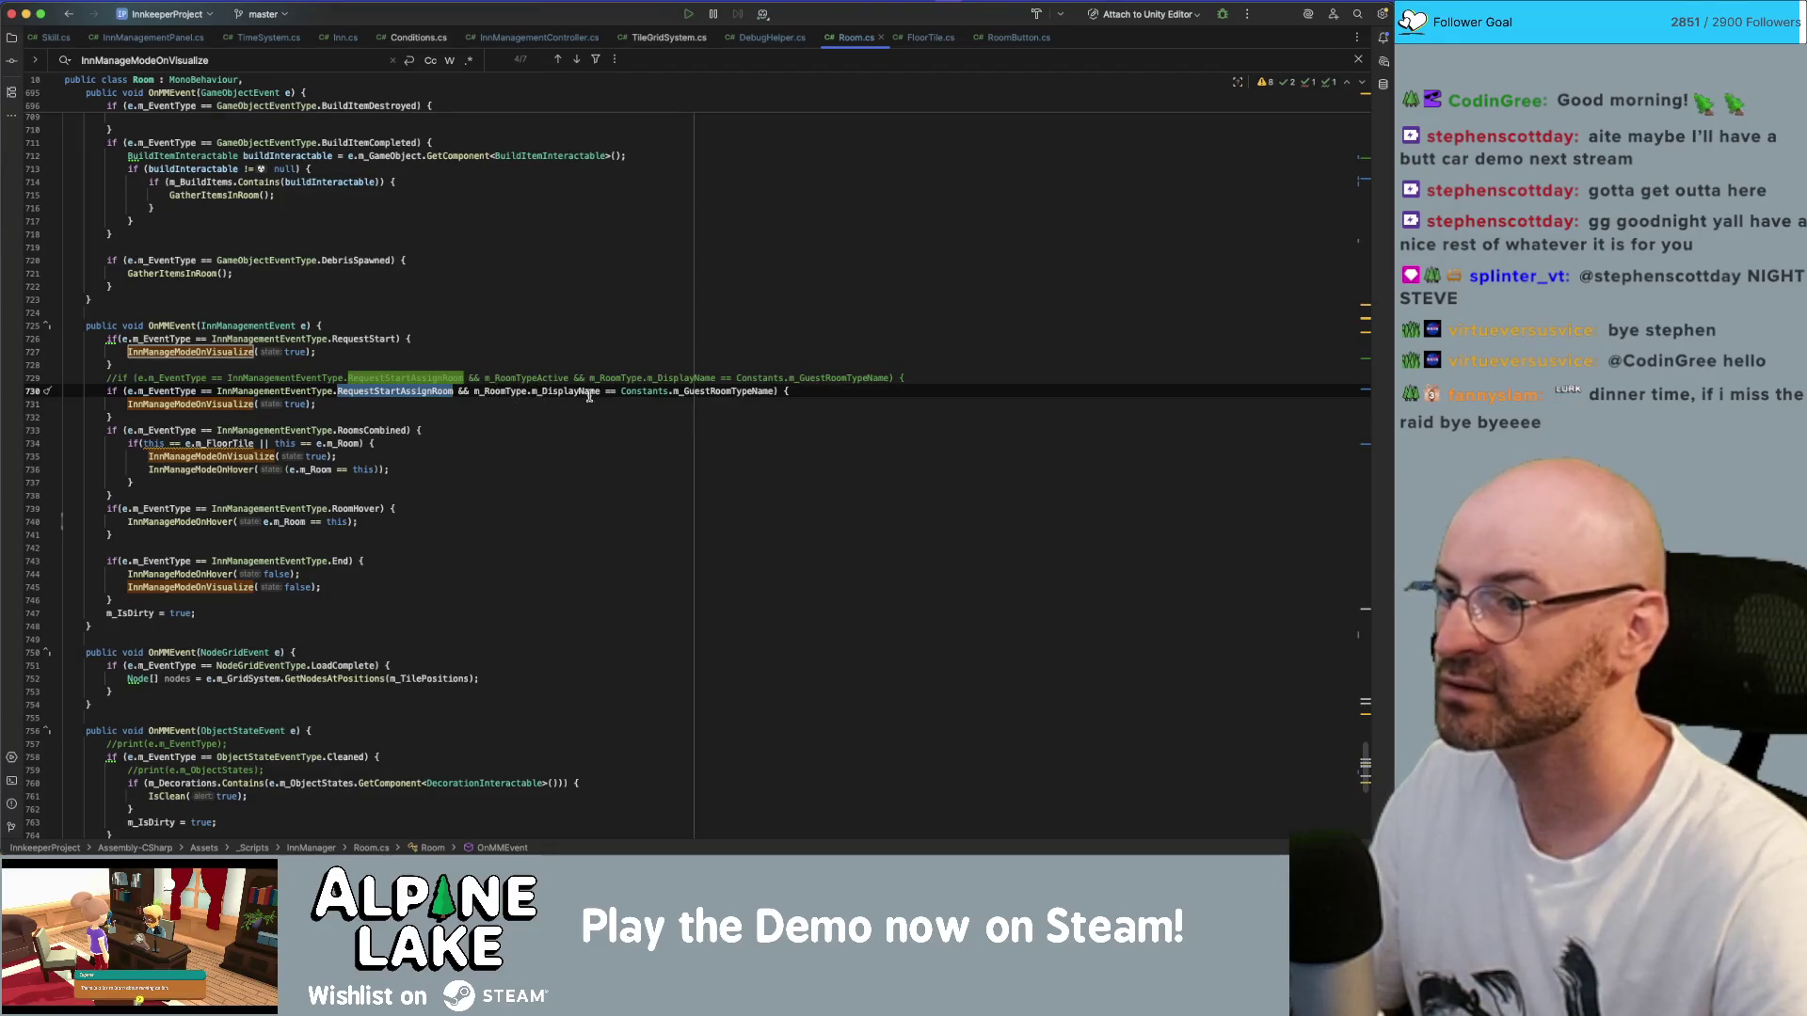
{"action": "double_click", "coordinate": [693, 391]}
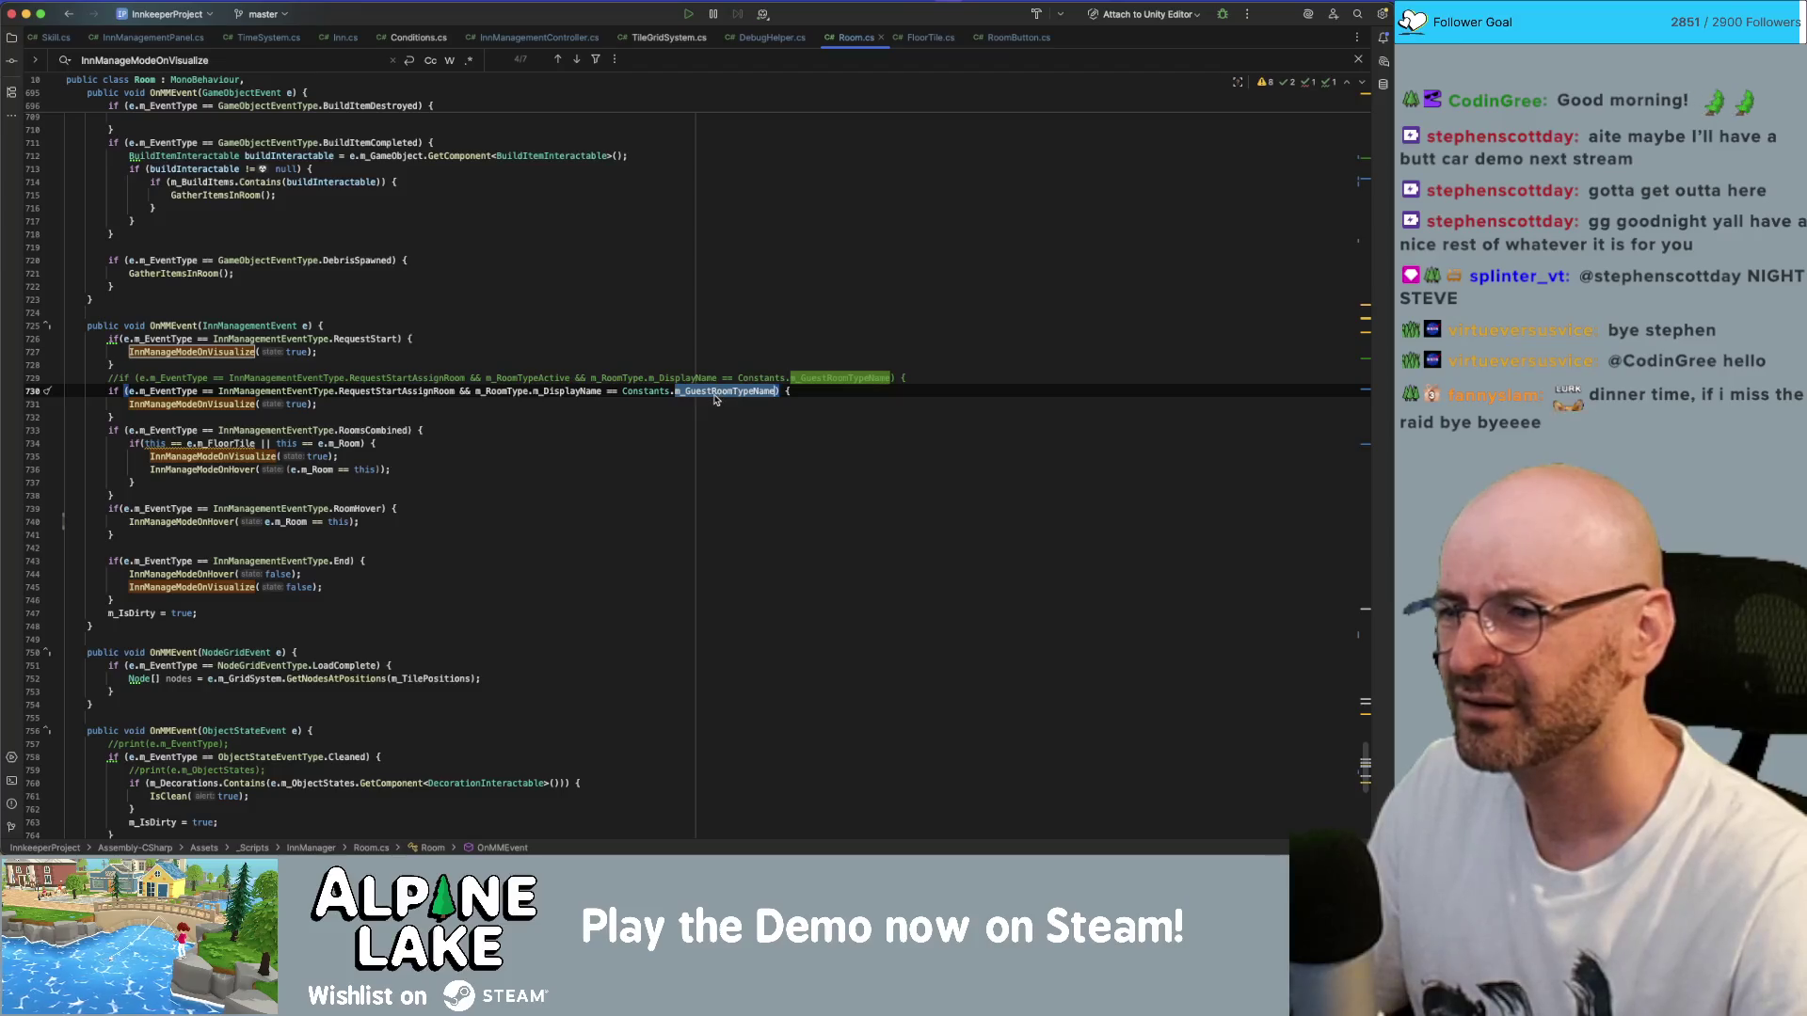
{"action": "double_click", "coordinate": [594, 392]}
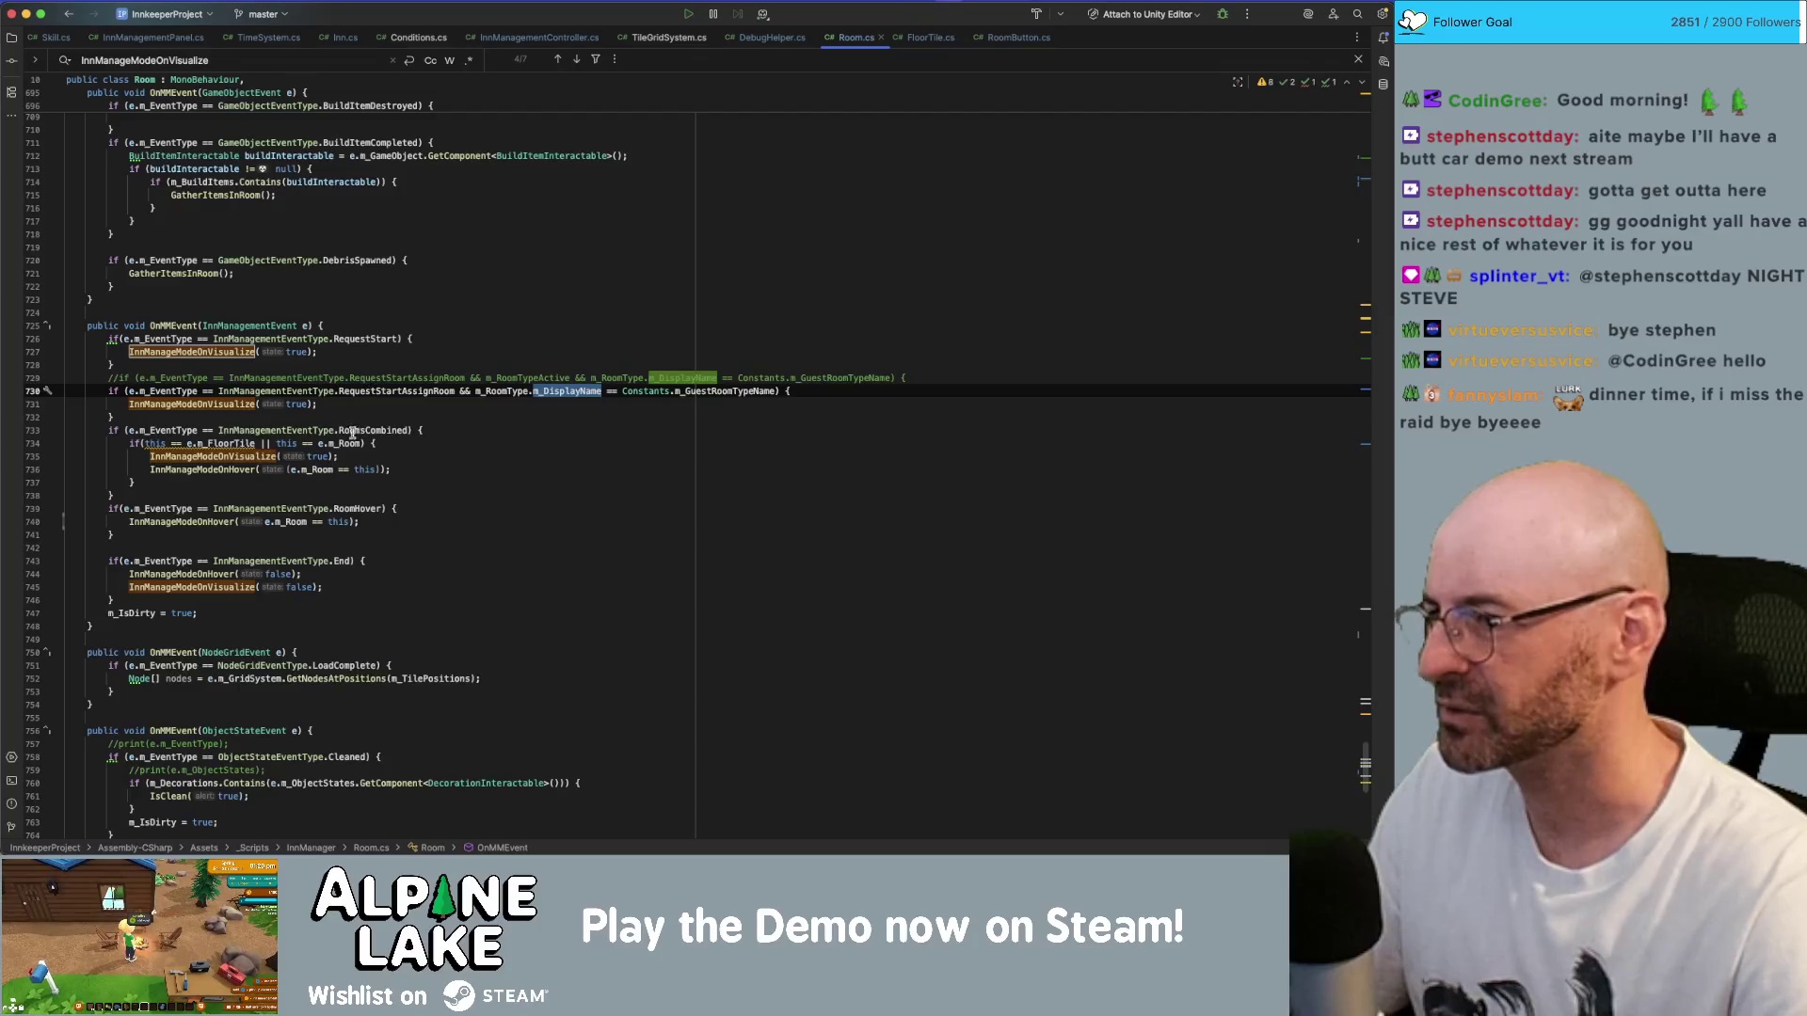
{"action": "double_click", "coordinate": [353, 430]}
{"action": "double_click", "coordinate": [337, 521]}
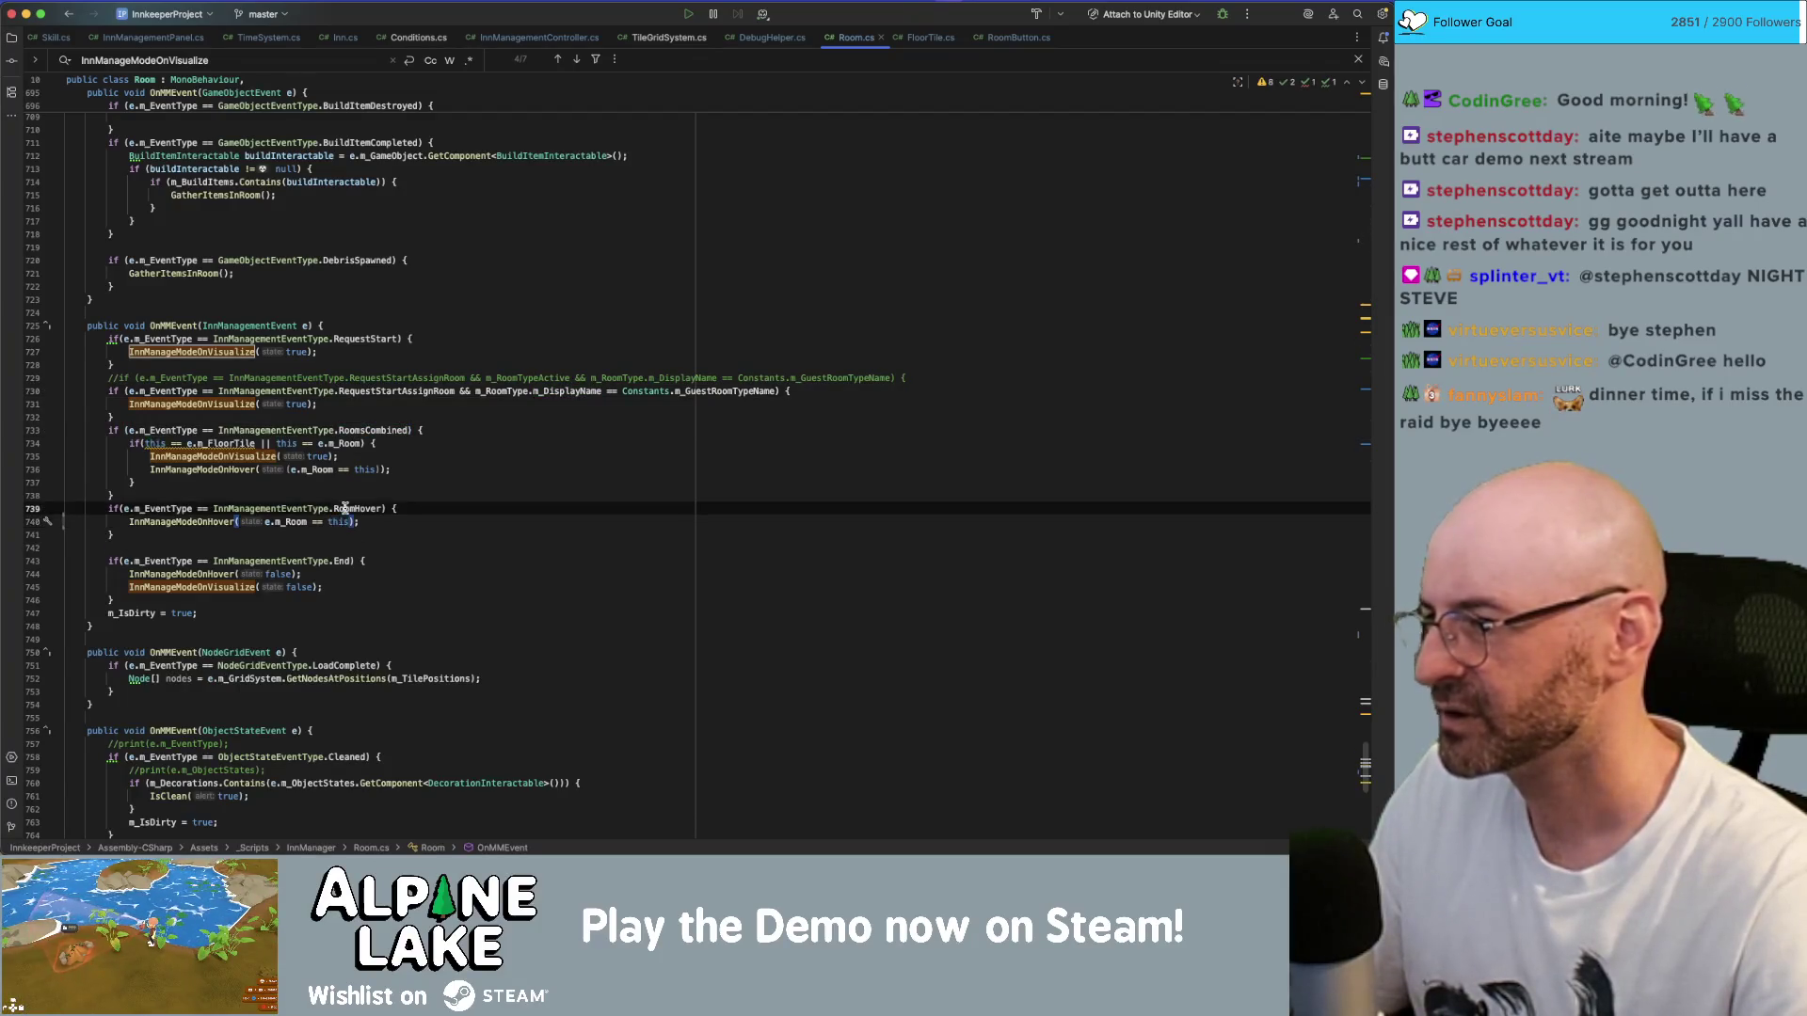
{"action": "double_click", "coordinate": [341, 560]}
{"action": "double_click", "coordinate": [222, 521]}
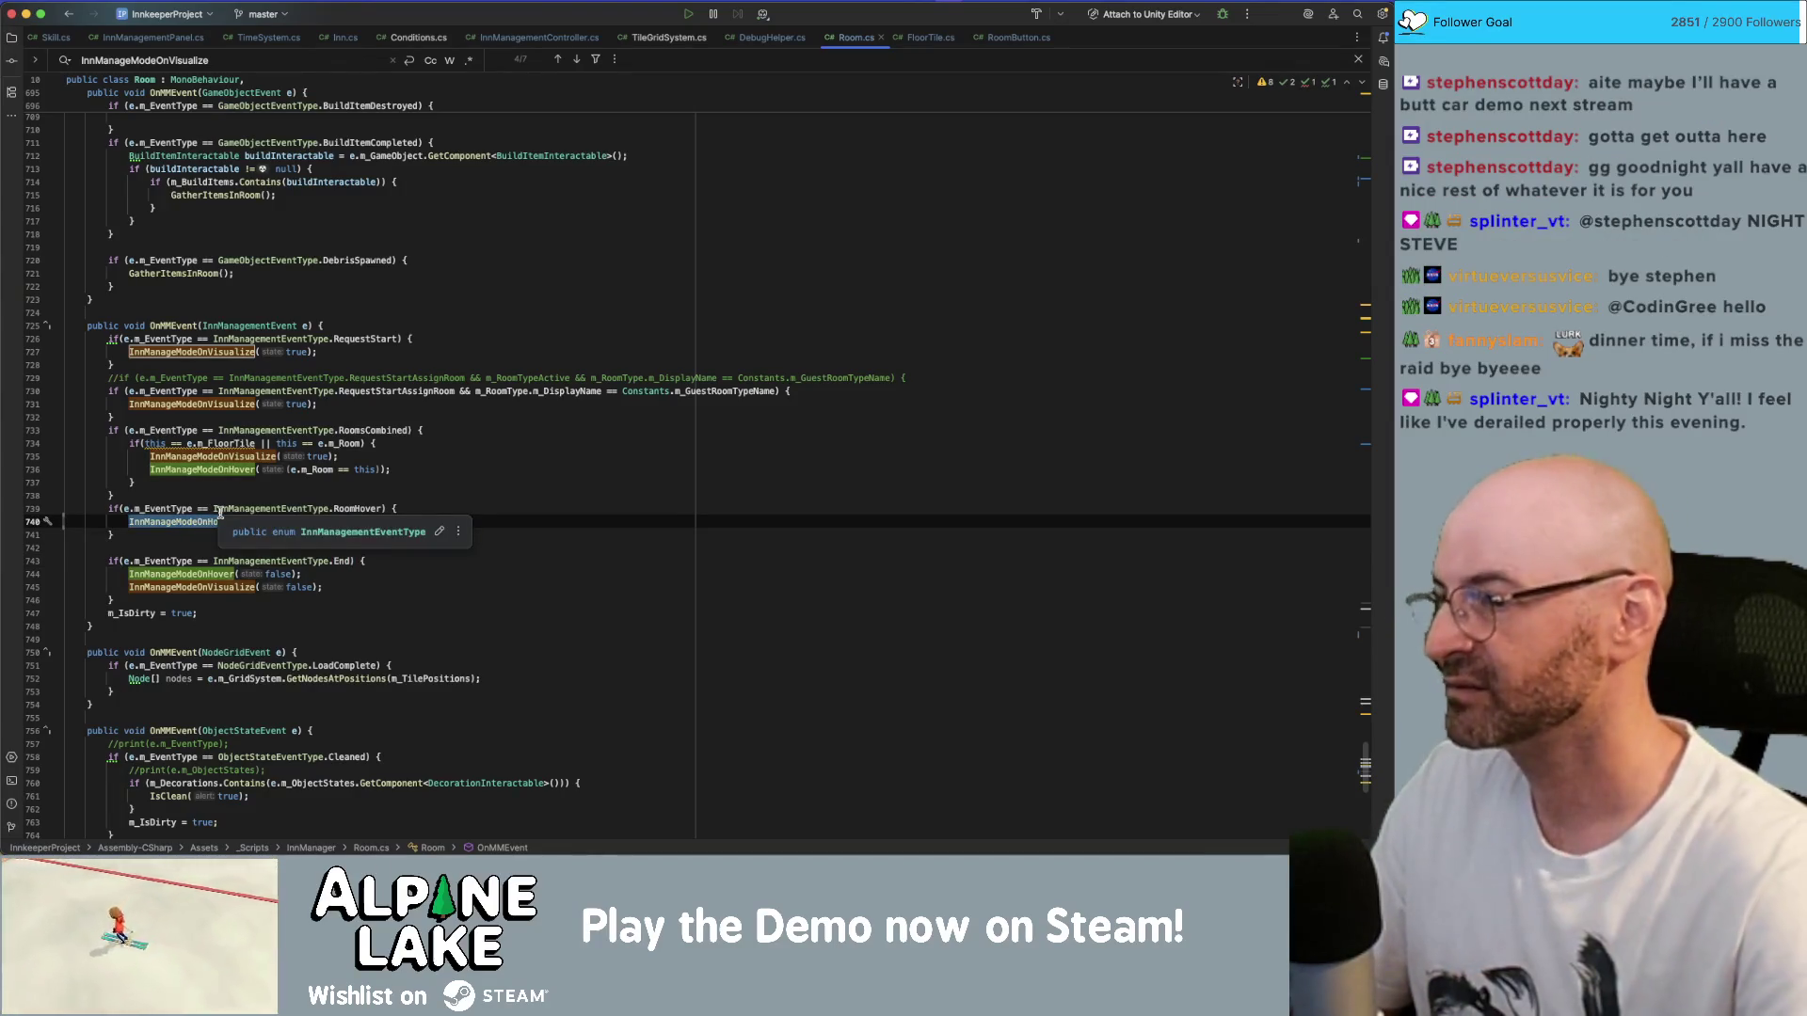
{"action": "double_click", "coordinate": [362, 508]}
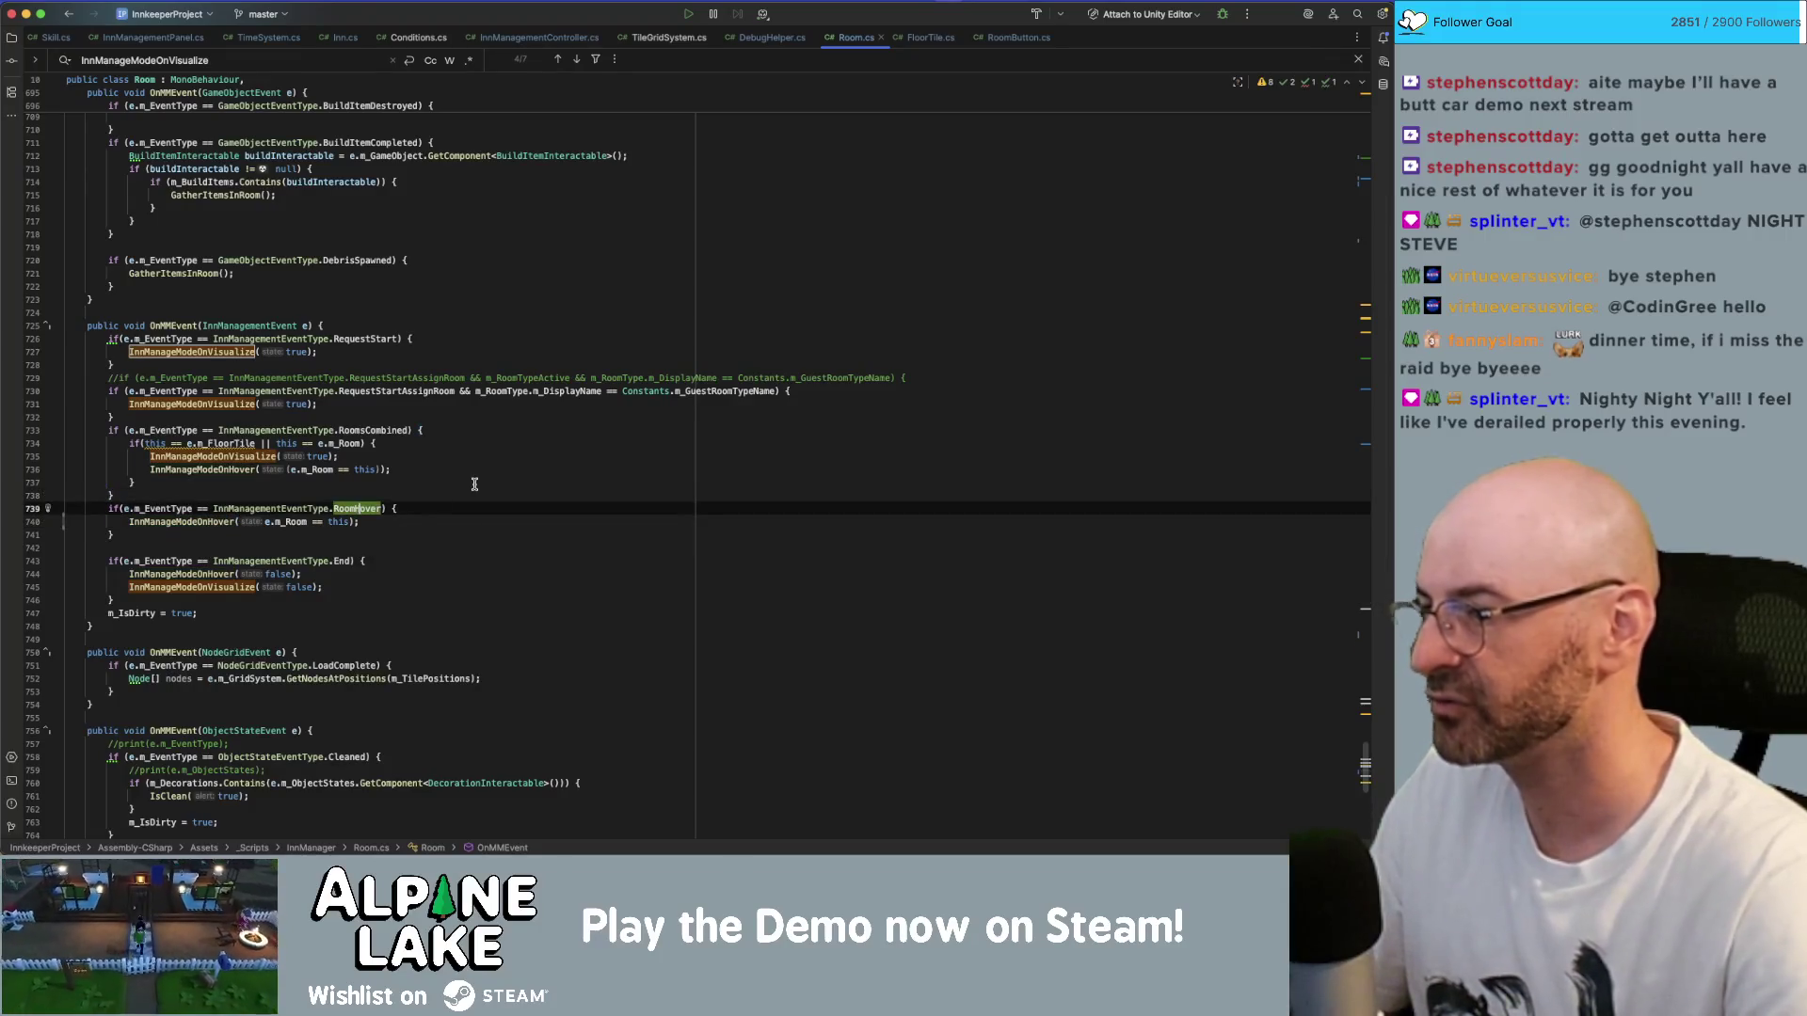
{"action": "key", "text": "alt+Up"}
- Search the solution for RoomHover and open InnManagementController.cs at the line-160 trigger
{"action": "key", "text": "super+shift+f"}
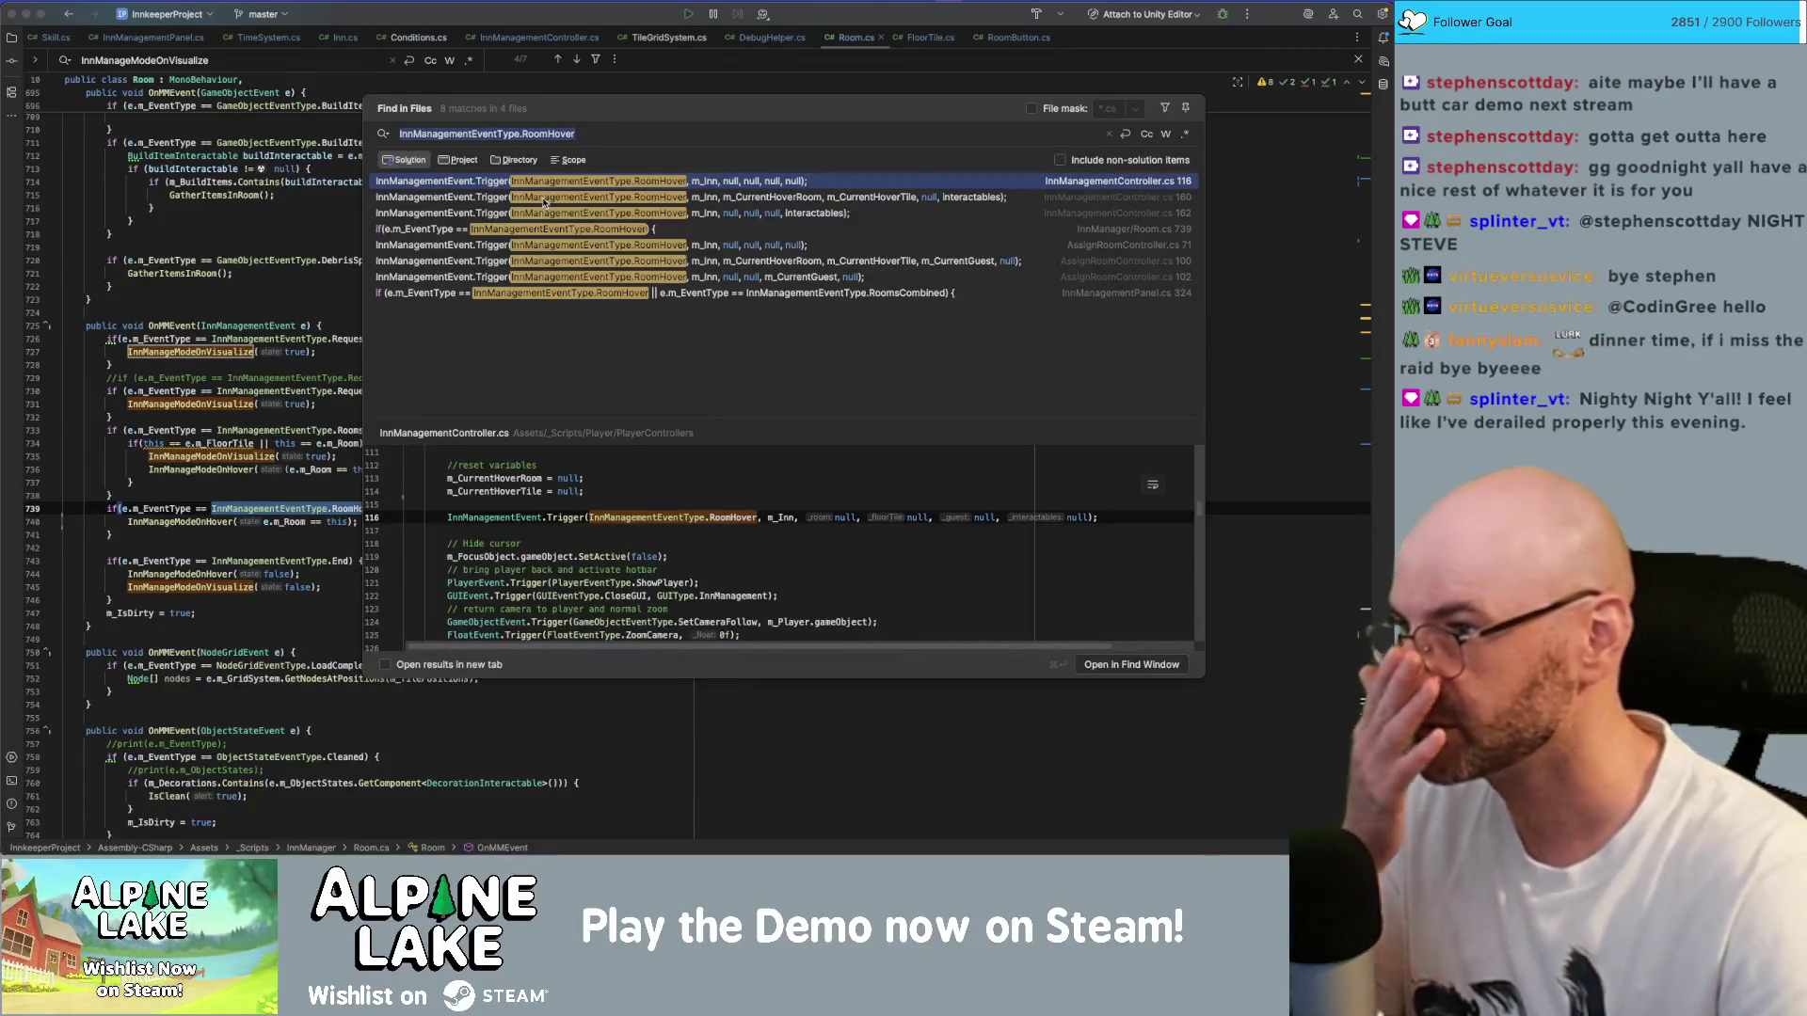
{"action": "left_click", "coordinate": [595, 199]}
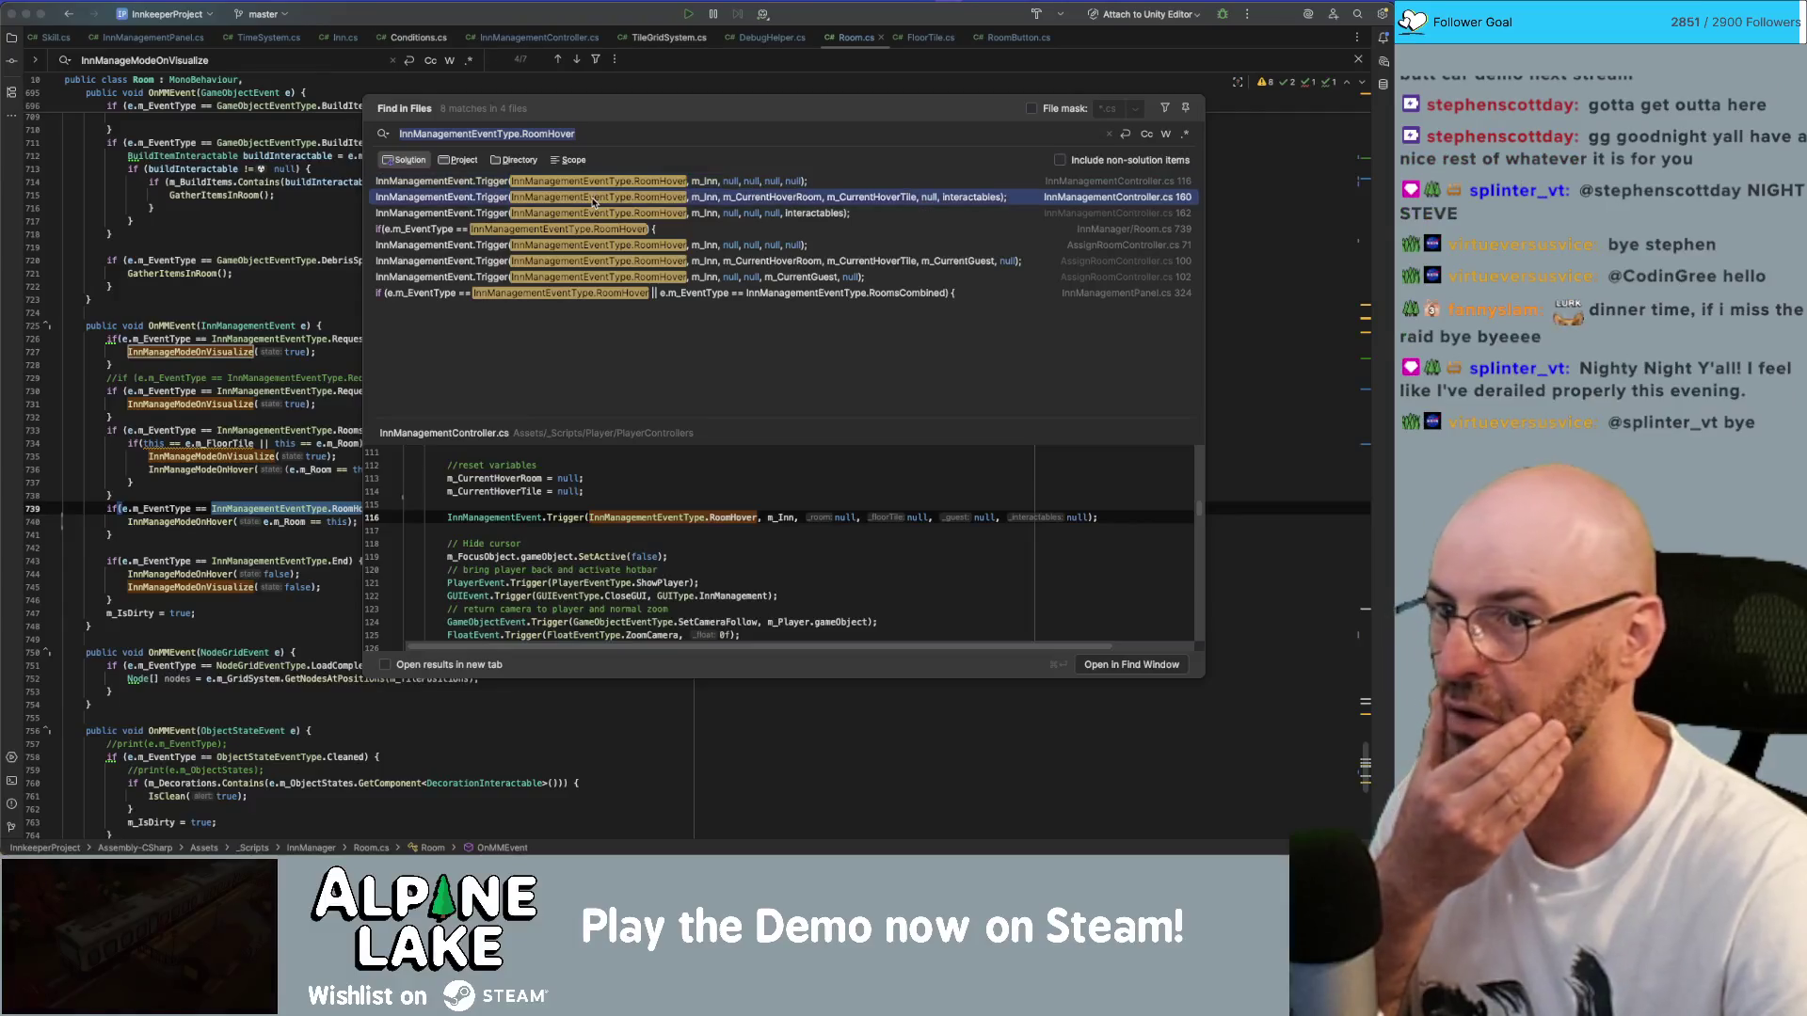
{"action": "left_click", "coordinate": [591, 246]}
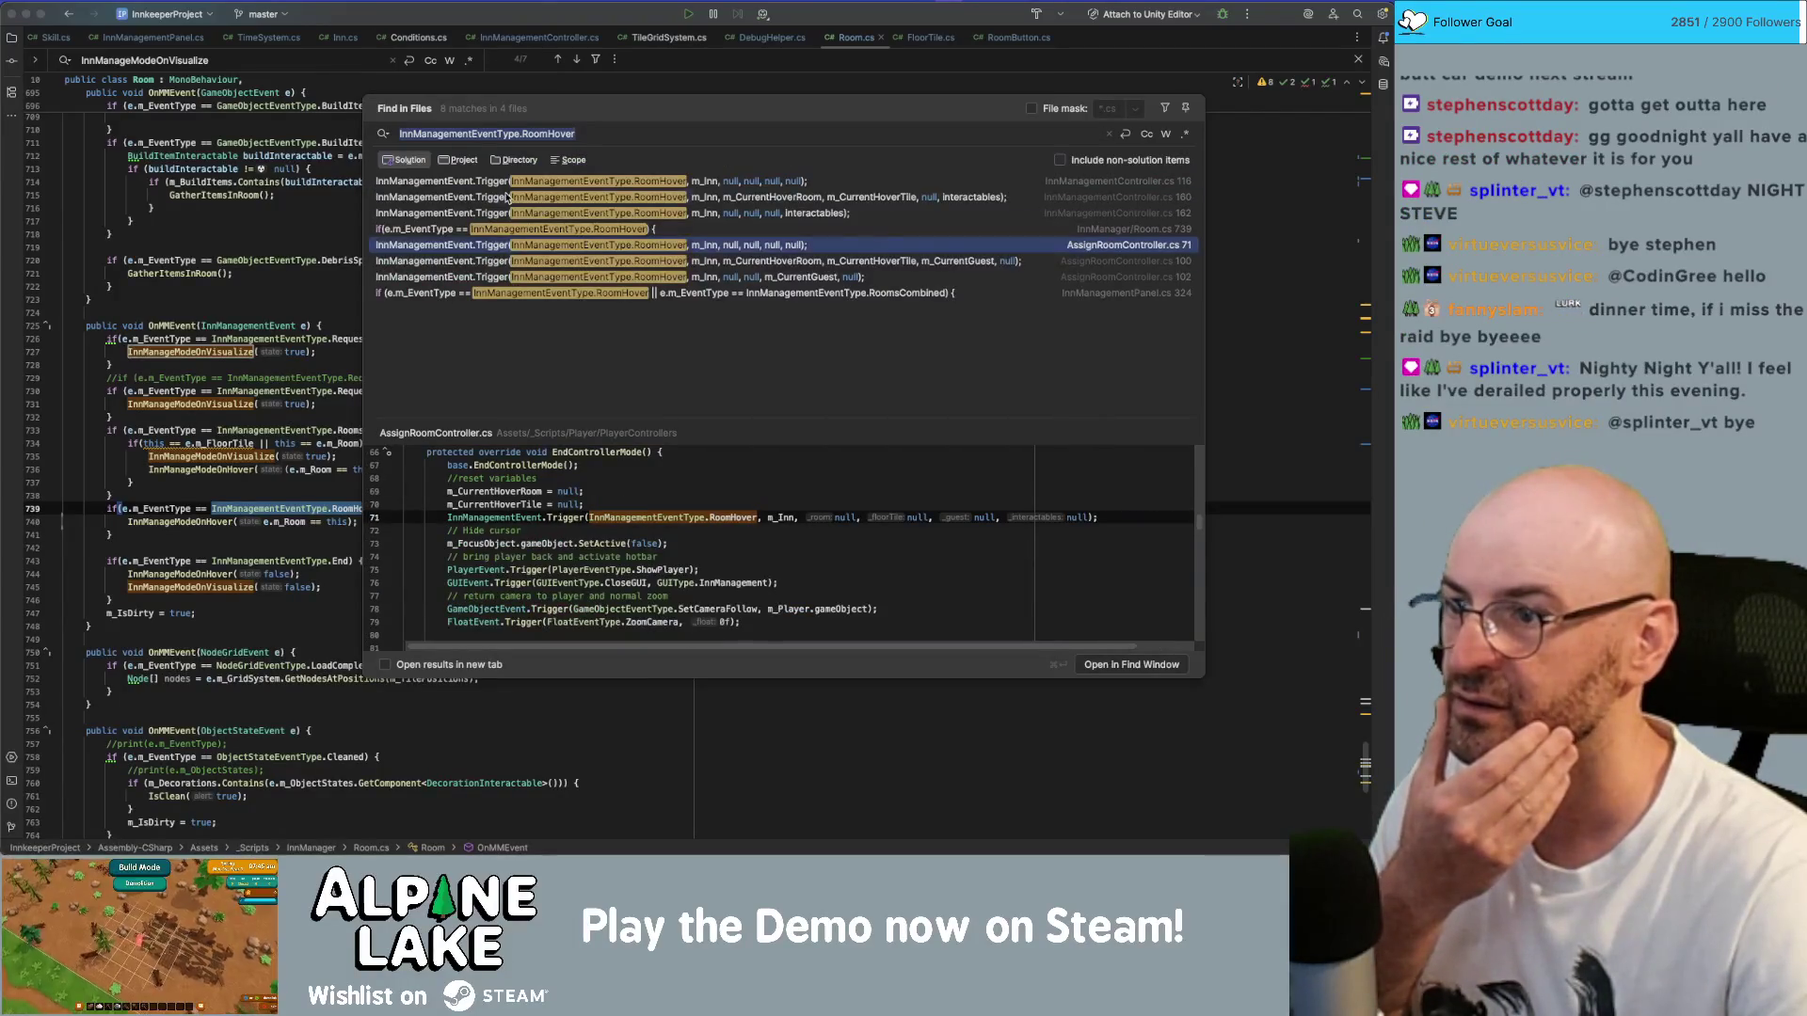
{"action": "double_click", "coordinate": [508, 197]}
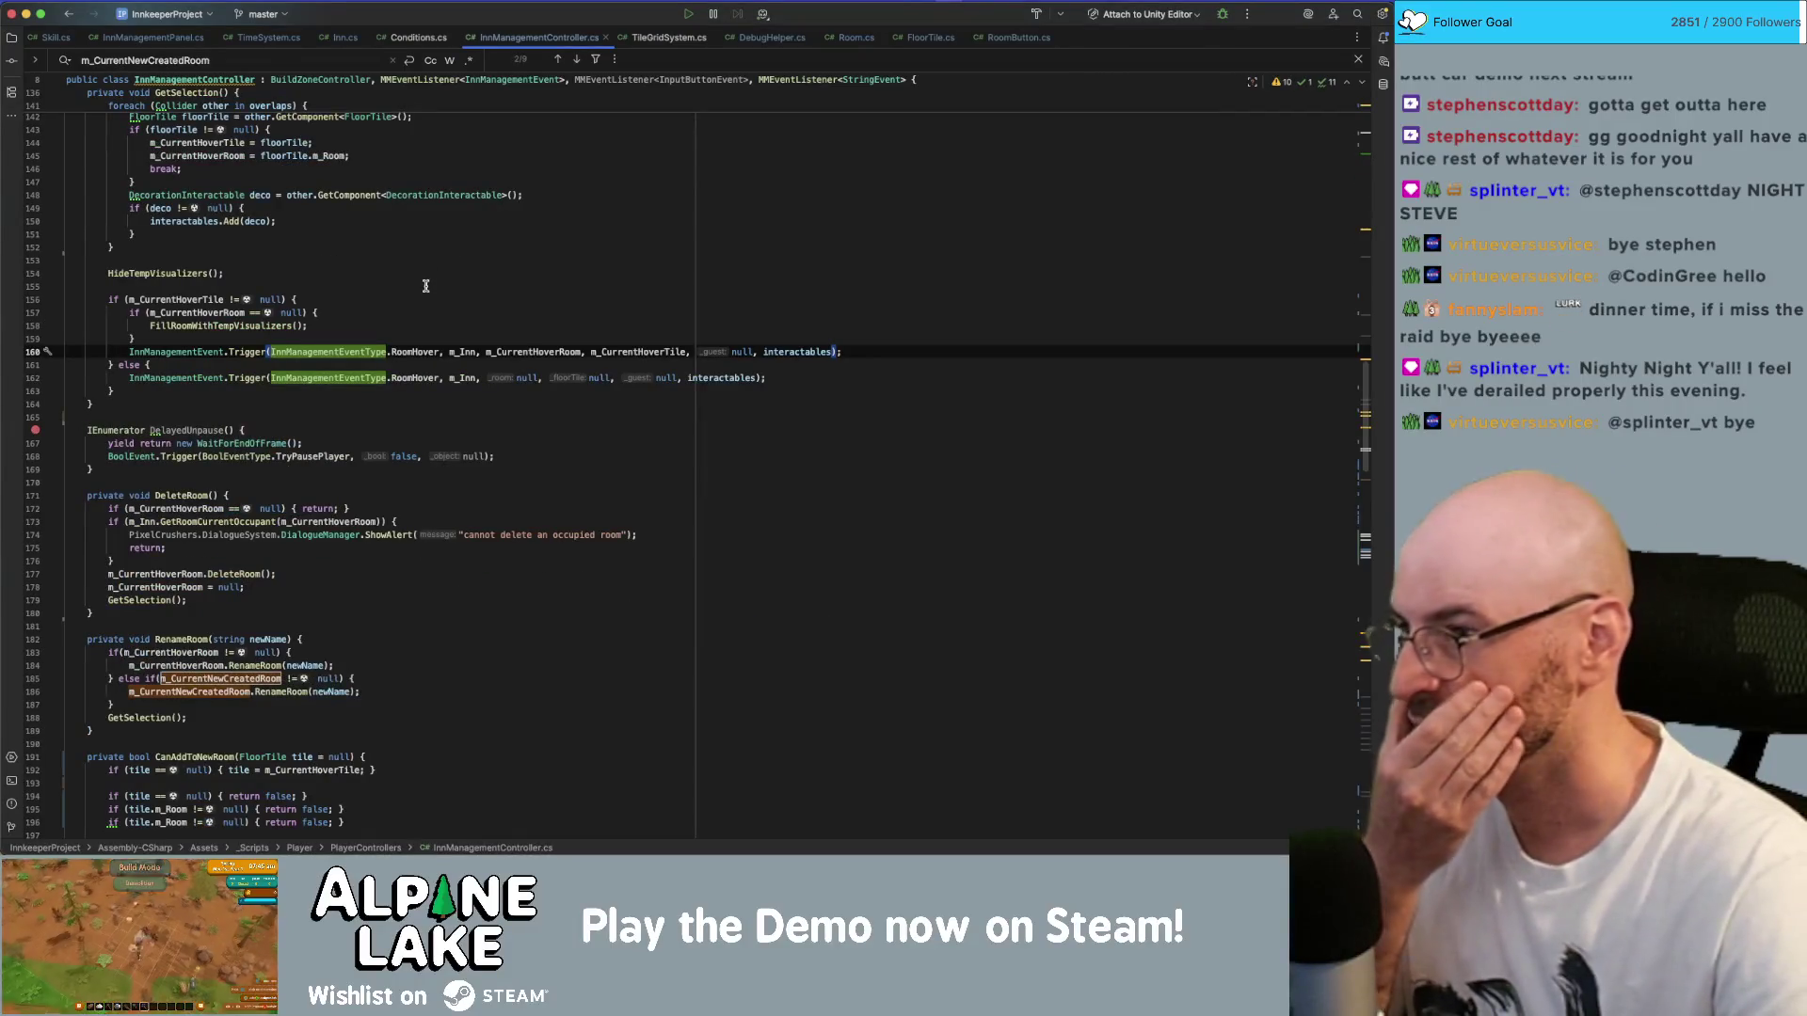
- Trace GetSelection's usage through DelayedGetSelection back to the GetSelection declaration
{"action": "scroll", "coordinate": [321, 408], "scroll_direction": "up", "scroll_amount": 5}
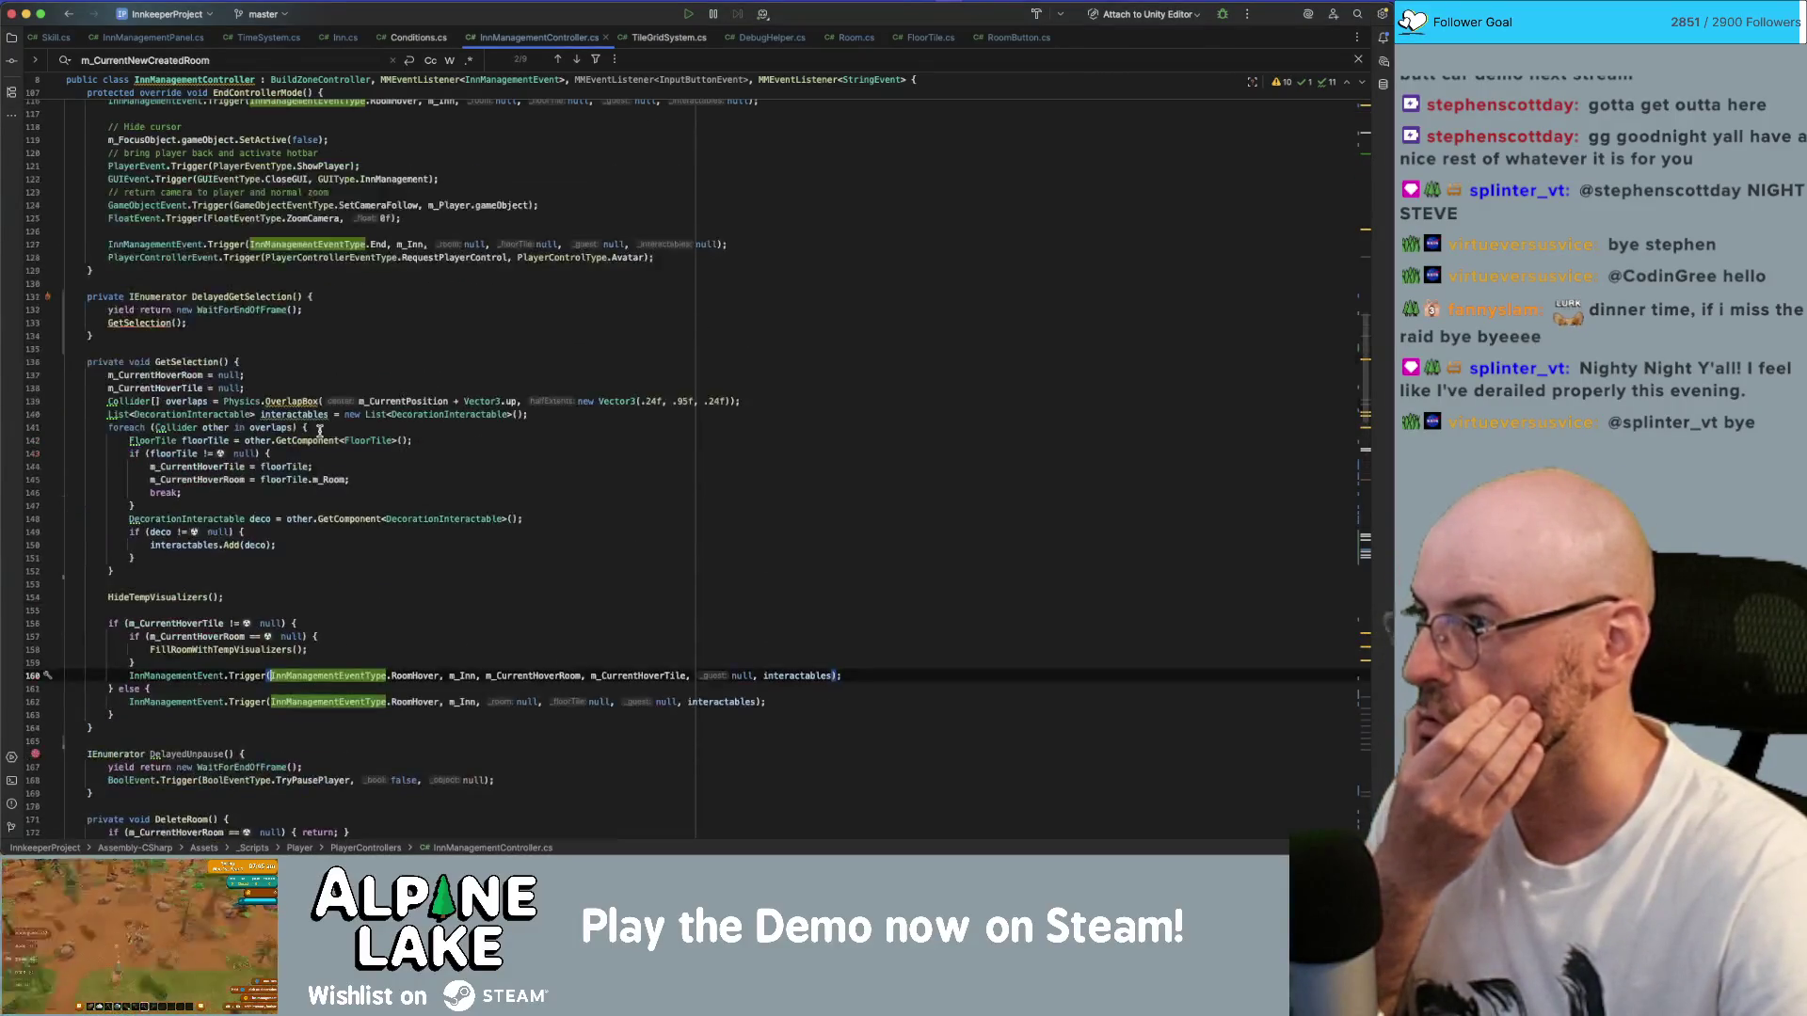
{"action": "left_click", "coordinate": [224, 362]}
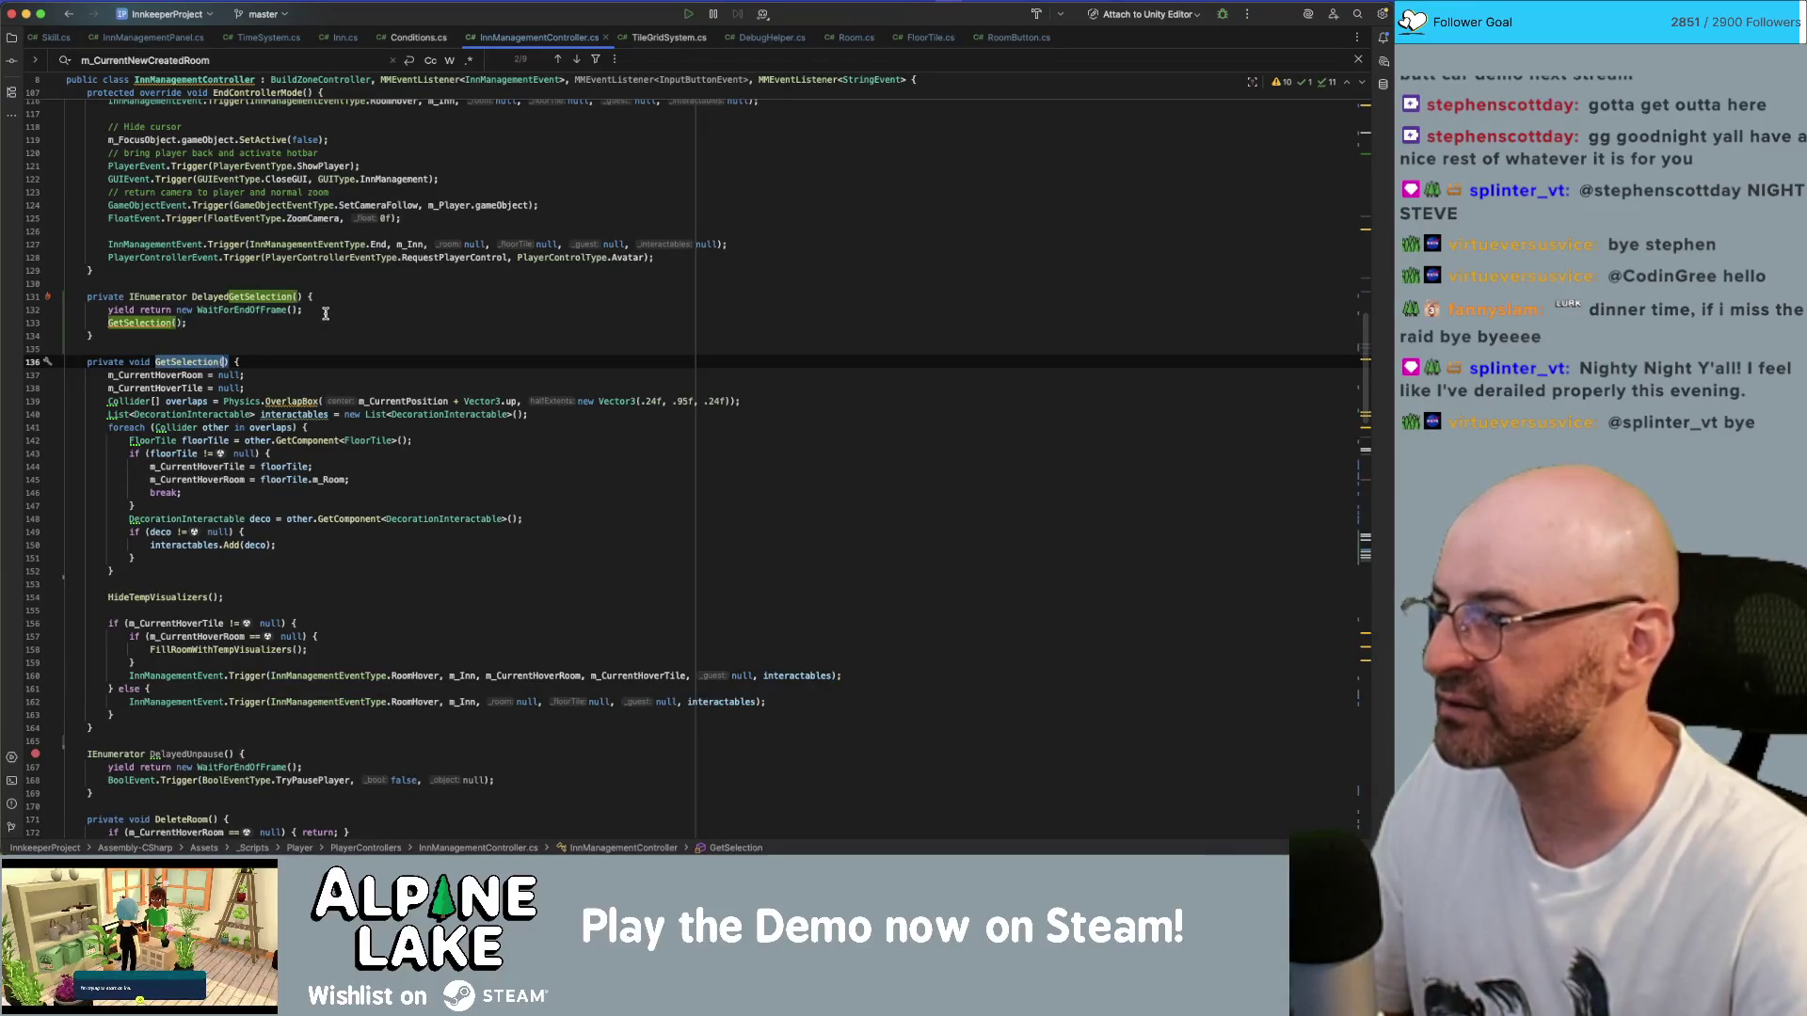
{"action": "scroll", "coordinate": [216, 320], "scroll_direction": "up", "scroll_amount": 3}
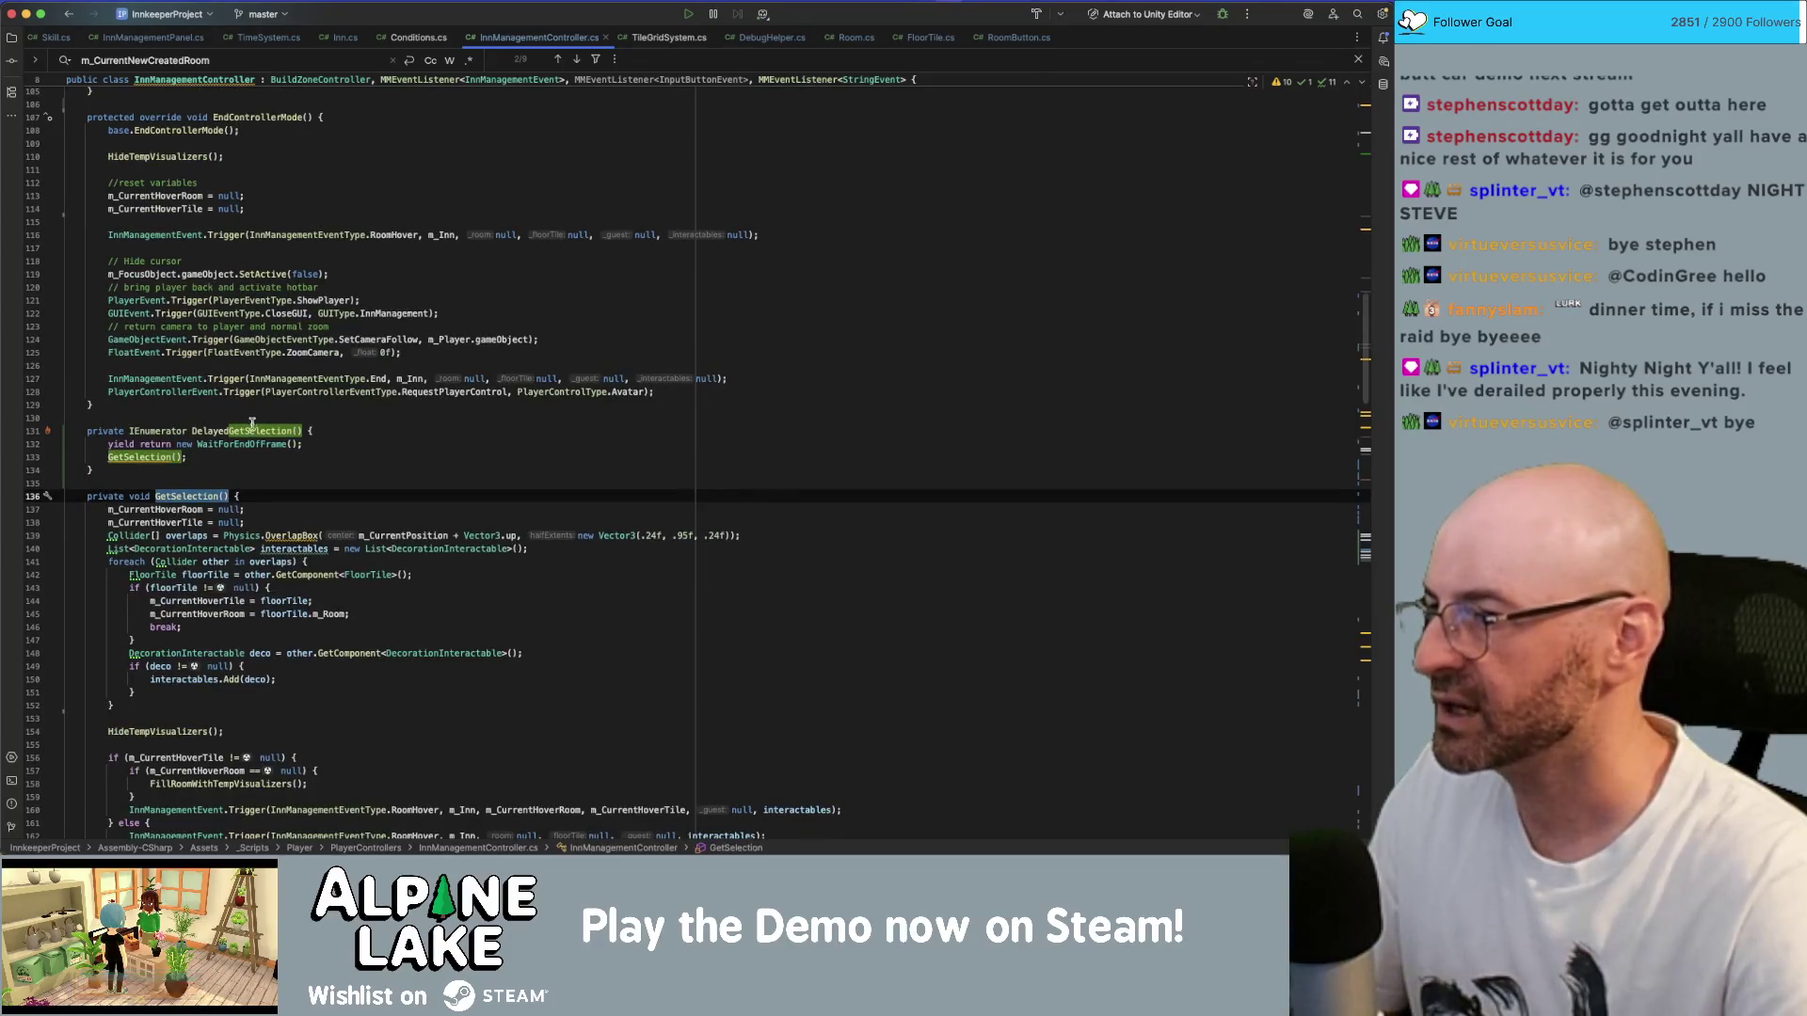
{"action": "left_click", "coordinate": [156, 457]}
{"action": "scroll", "coordinate": [218, 417], "scroll_direction": "down", "scroll_amount": 9}
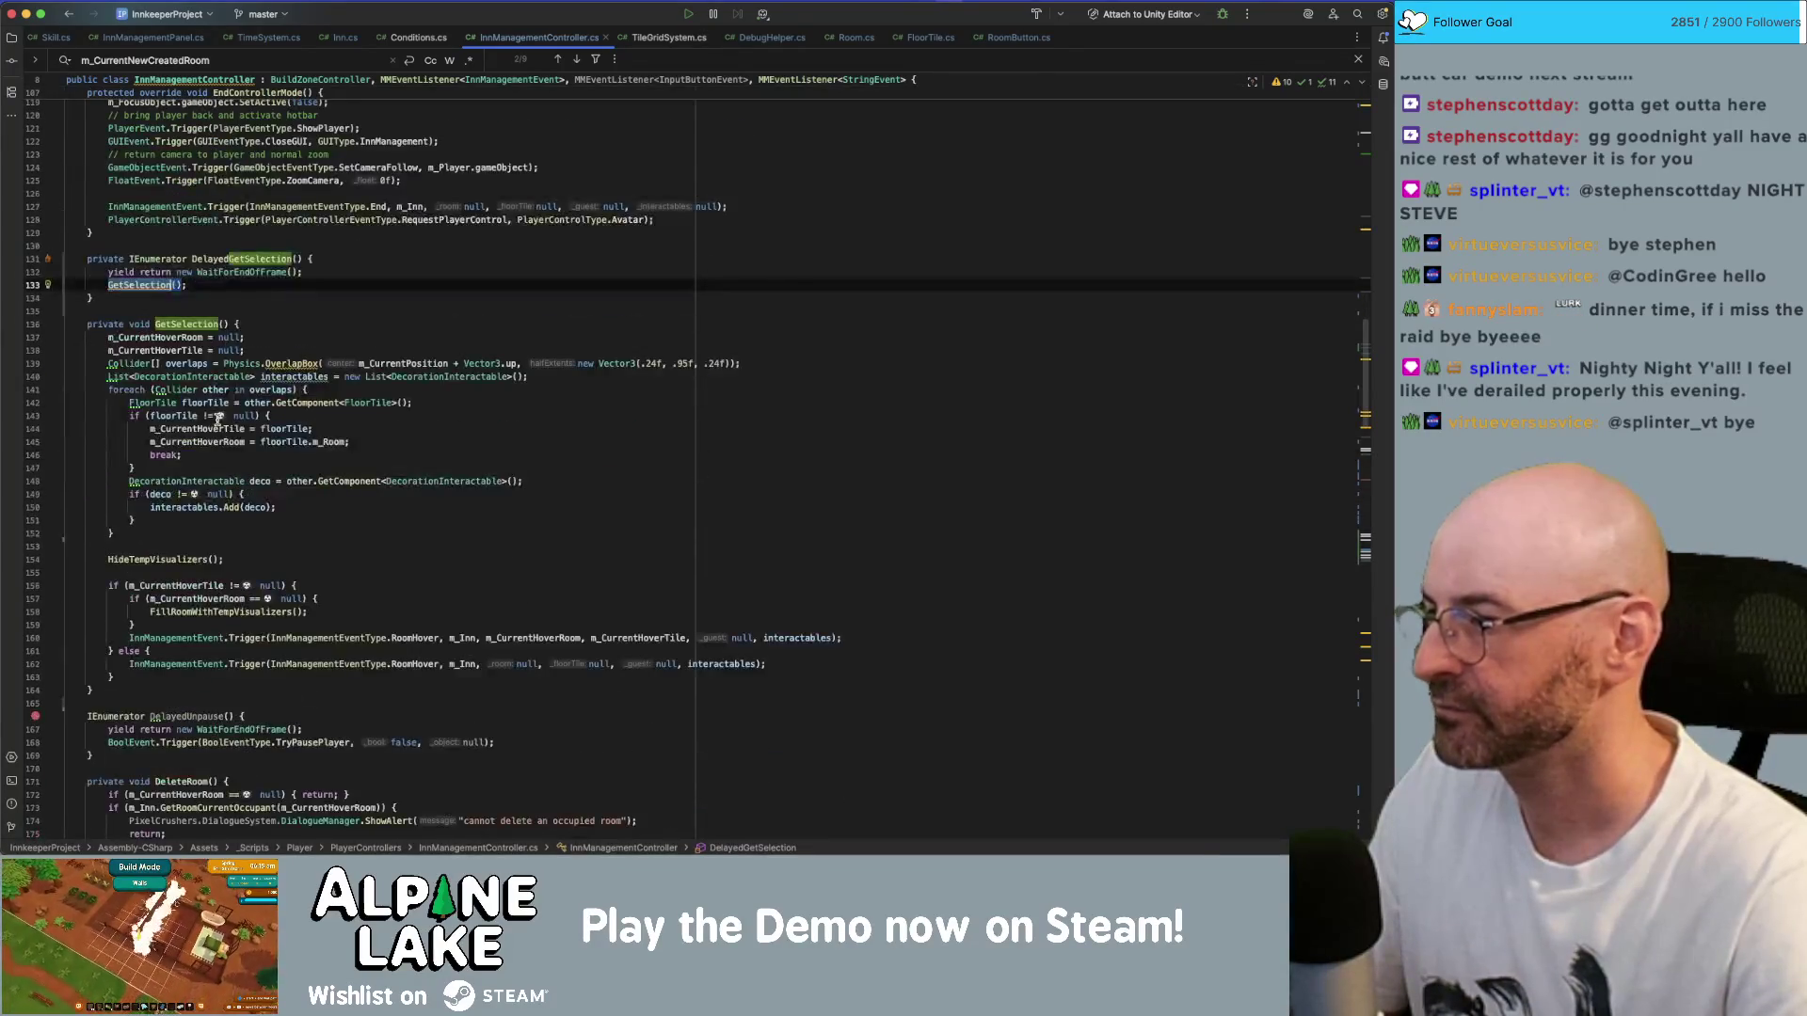
{"action": "scroll", "coordinate": [217, 417], "scroll_direction": "down", "scroll_amount": 18}
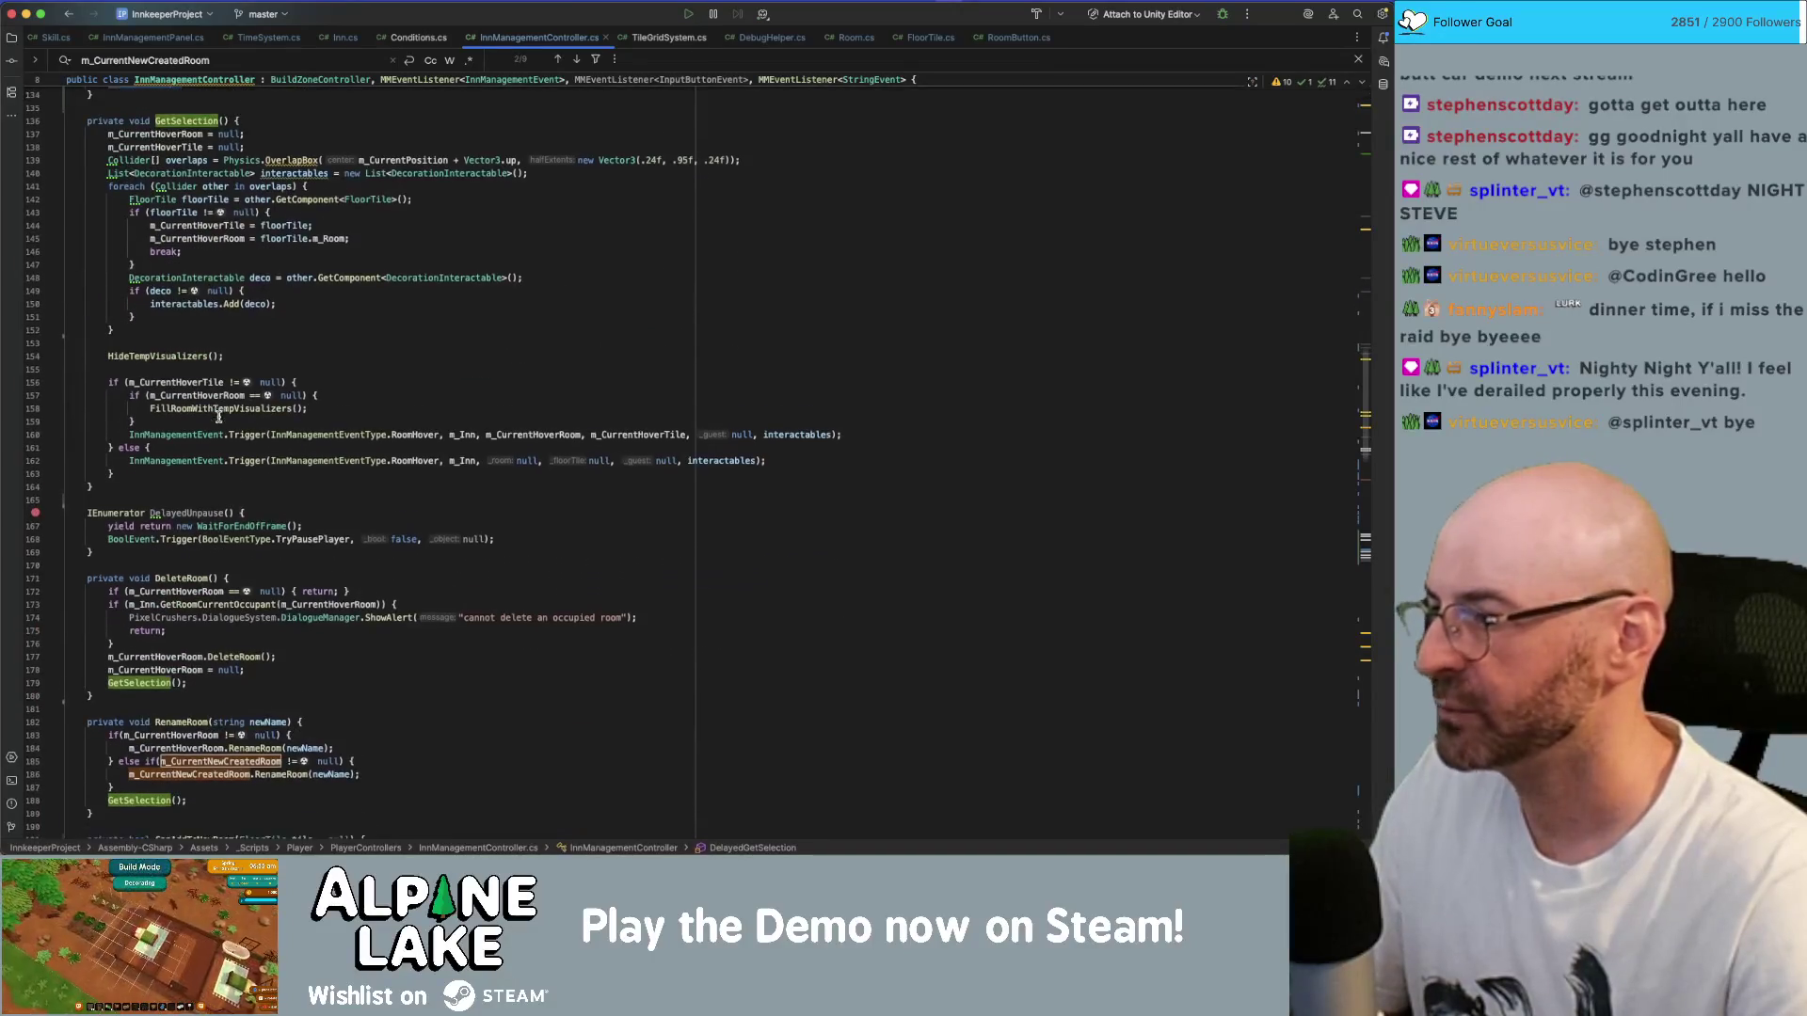
{"action": "scroll", "coordinate": [219, 415], "scroll_direction": "down", "scroll_amount": 10}
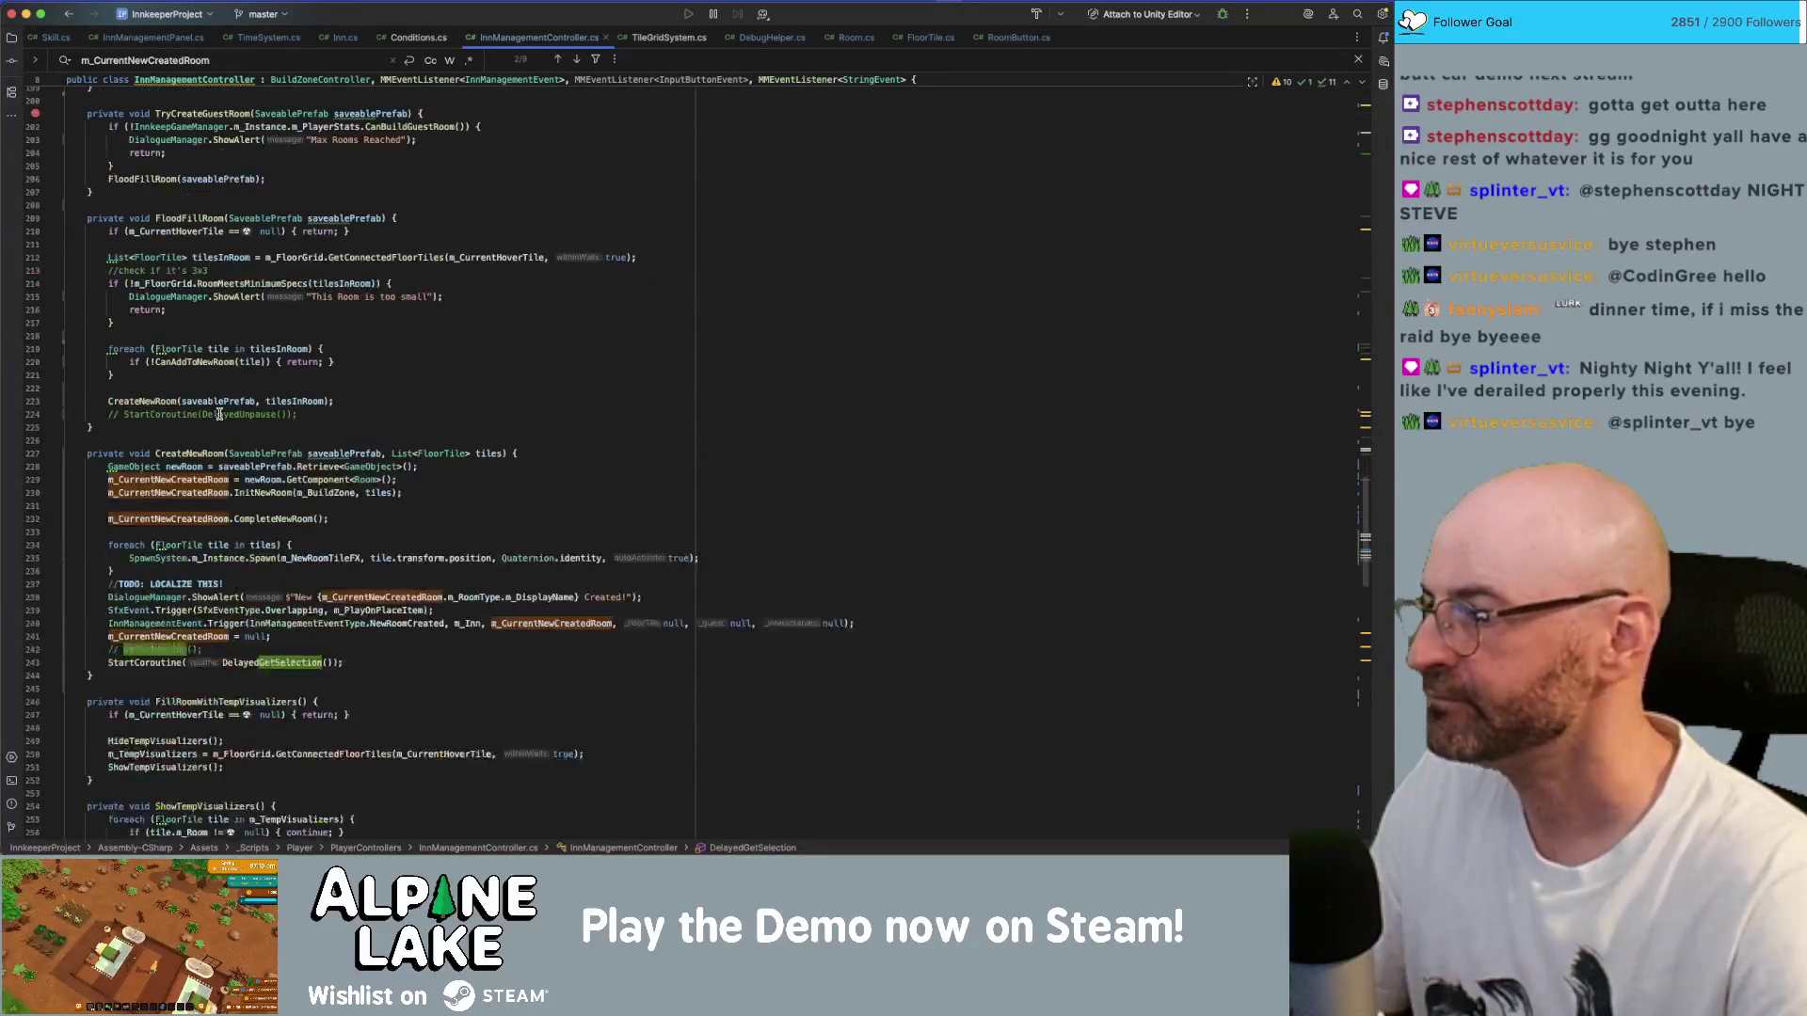
{"action": "double_click", "coordinate": [259, 439]}
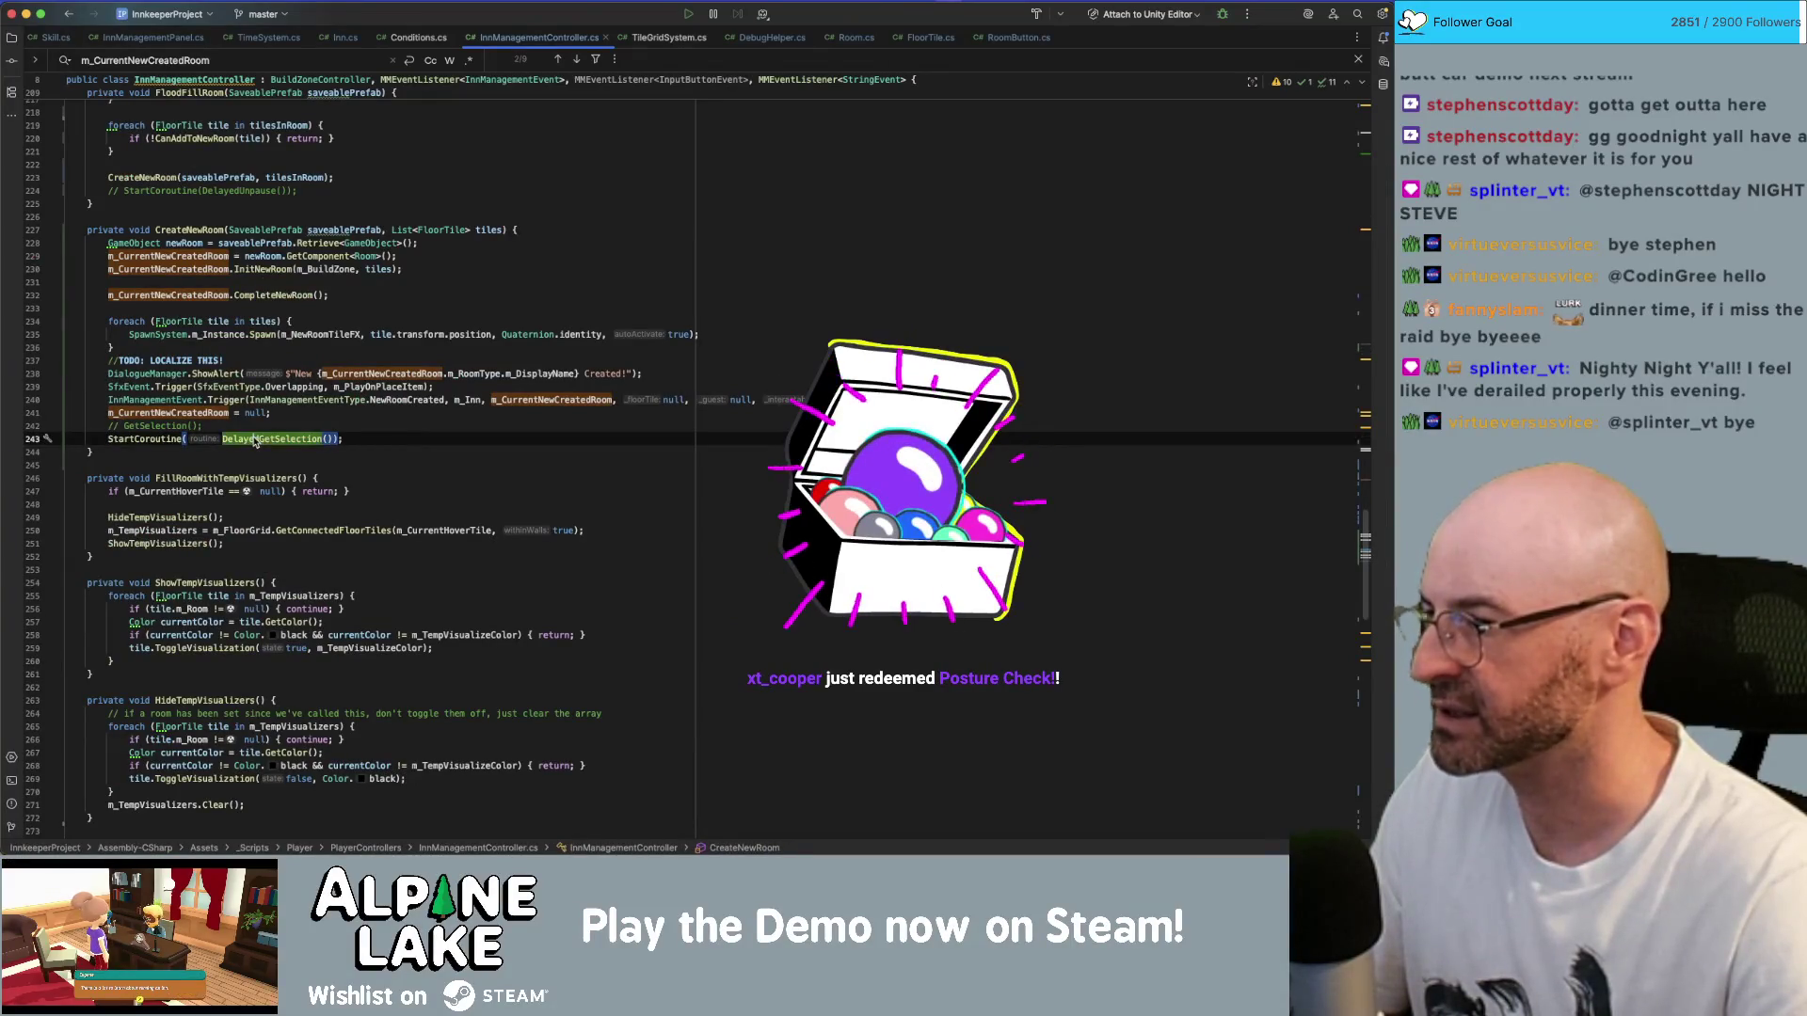
{"action": "left_click", "coordinate": [252, 440], "text": "super"}
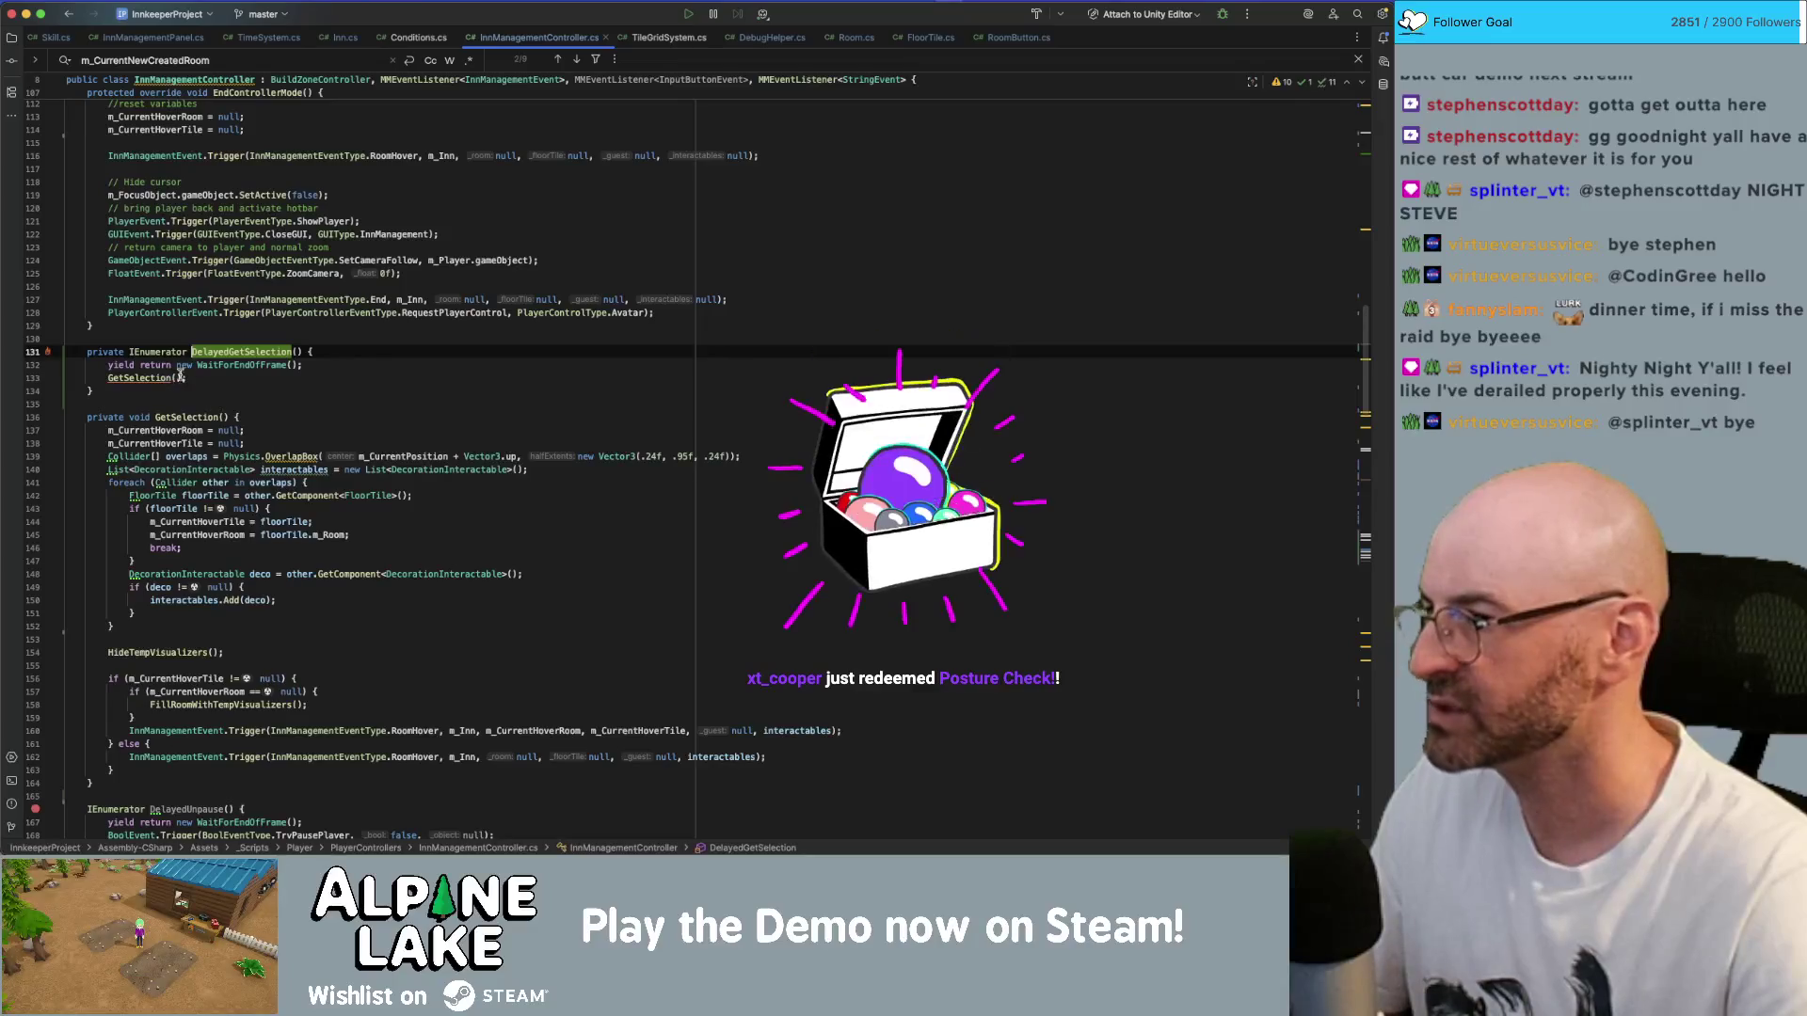
{"action": "left_click", "coordinate": [160, 377], "text": "super"}
{"action": "scroll", "coordinate": [160, 376], "scroll_direction": "down", "scroll_amount": 3}
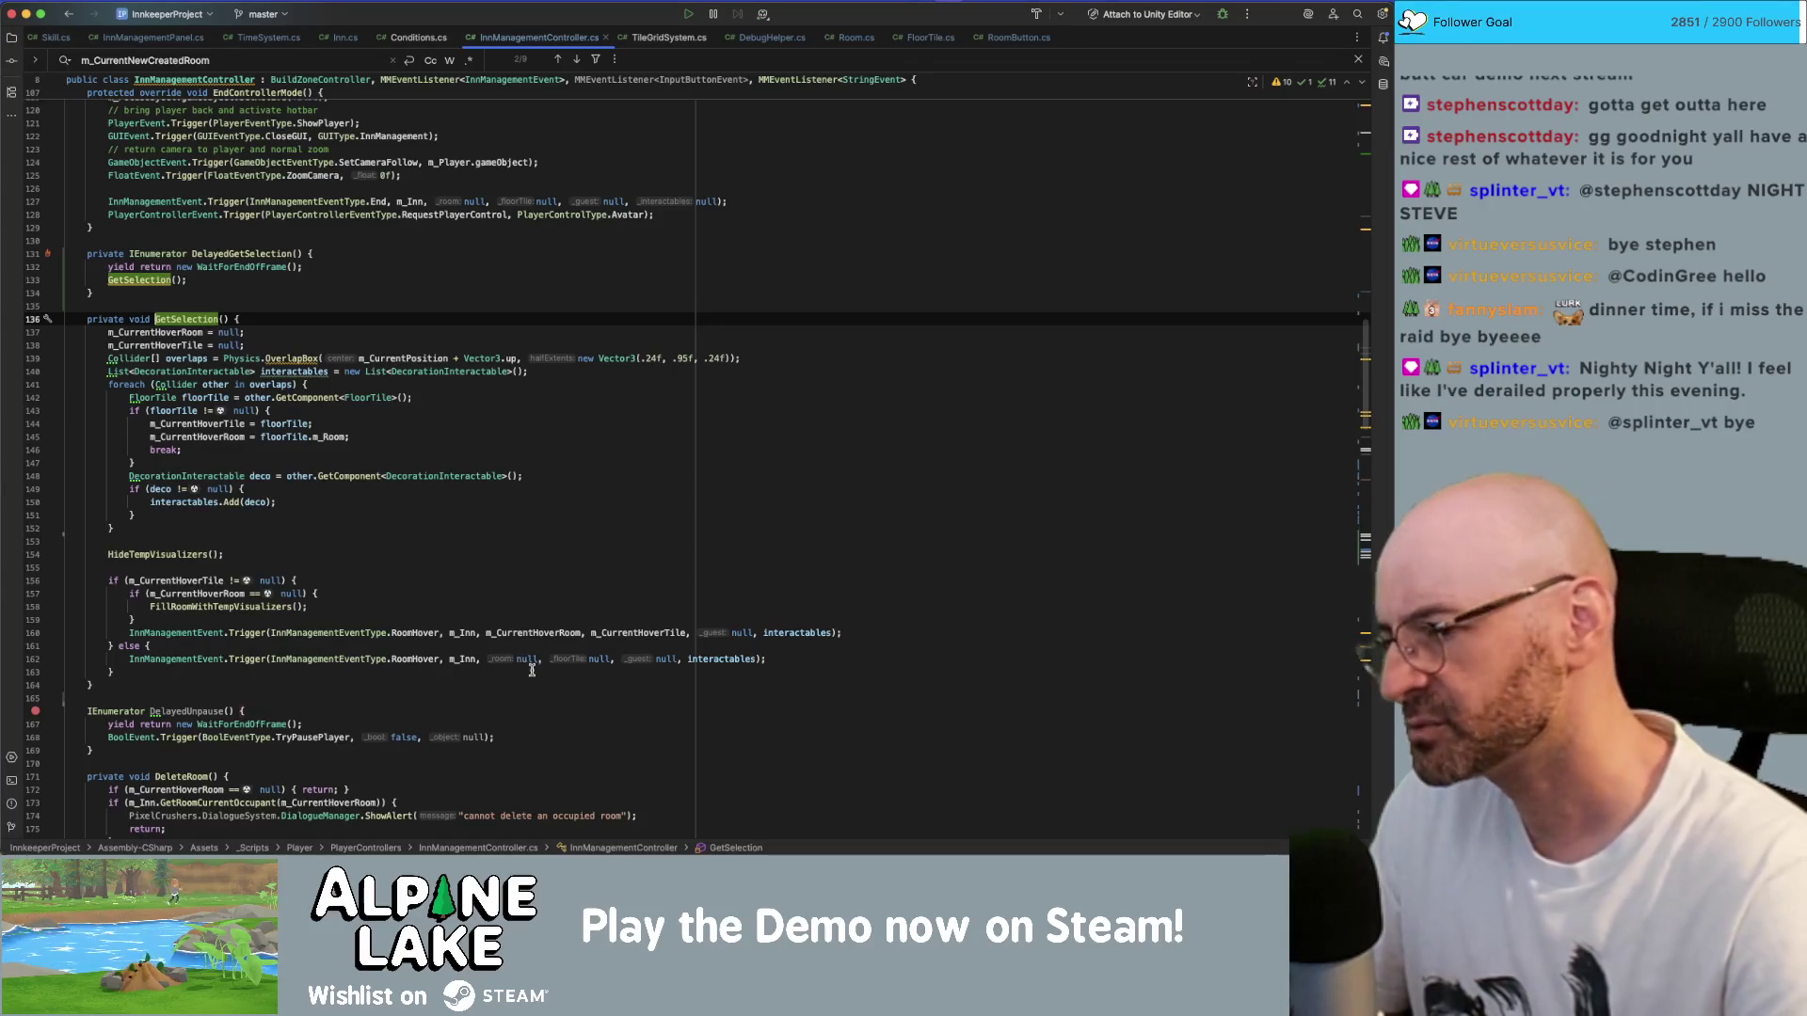
- Add print("roomhover null") in GetSelection's else branch above the RoomHover trigger
{"action": "left_click", "coordinate": [513, 645]}
{"action": "key", "text": "Return"}
{"action": "type", "text": "print"}
{"action": "key", "text": "Return"}
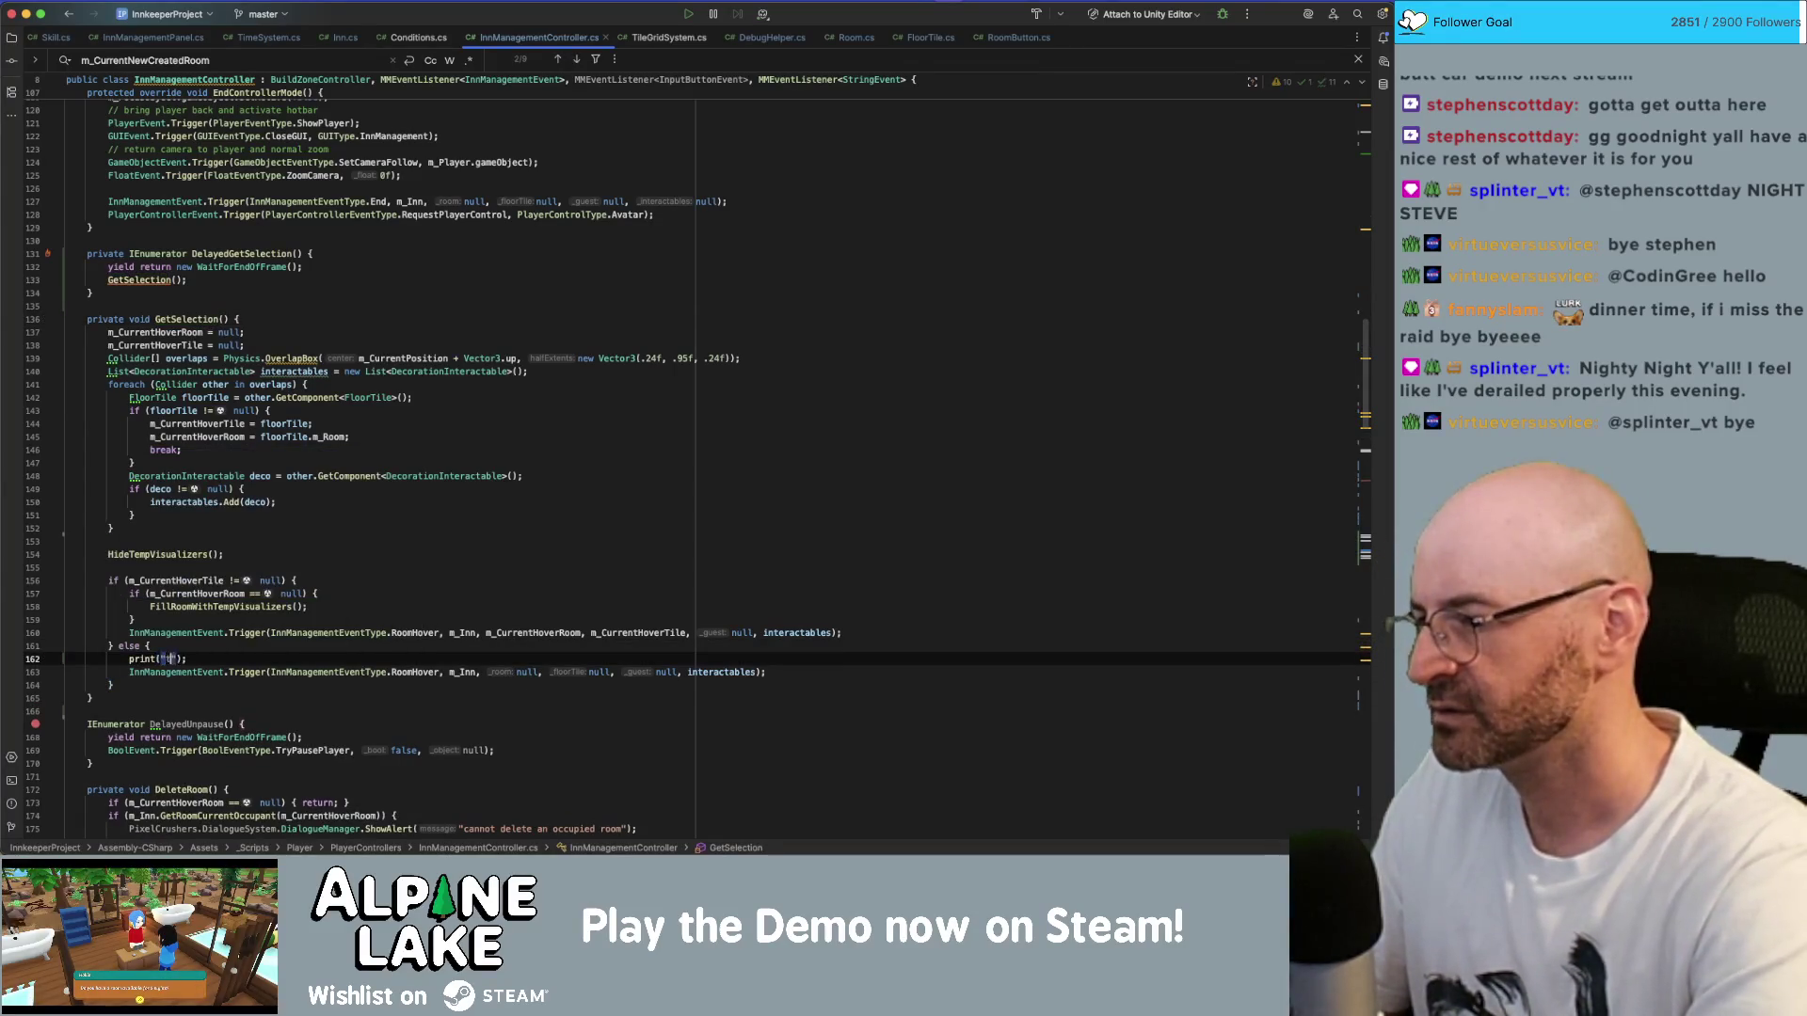
{"action": "type", "text": "\""}
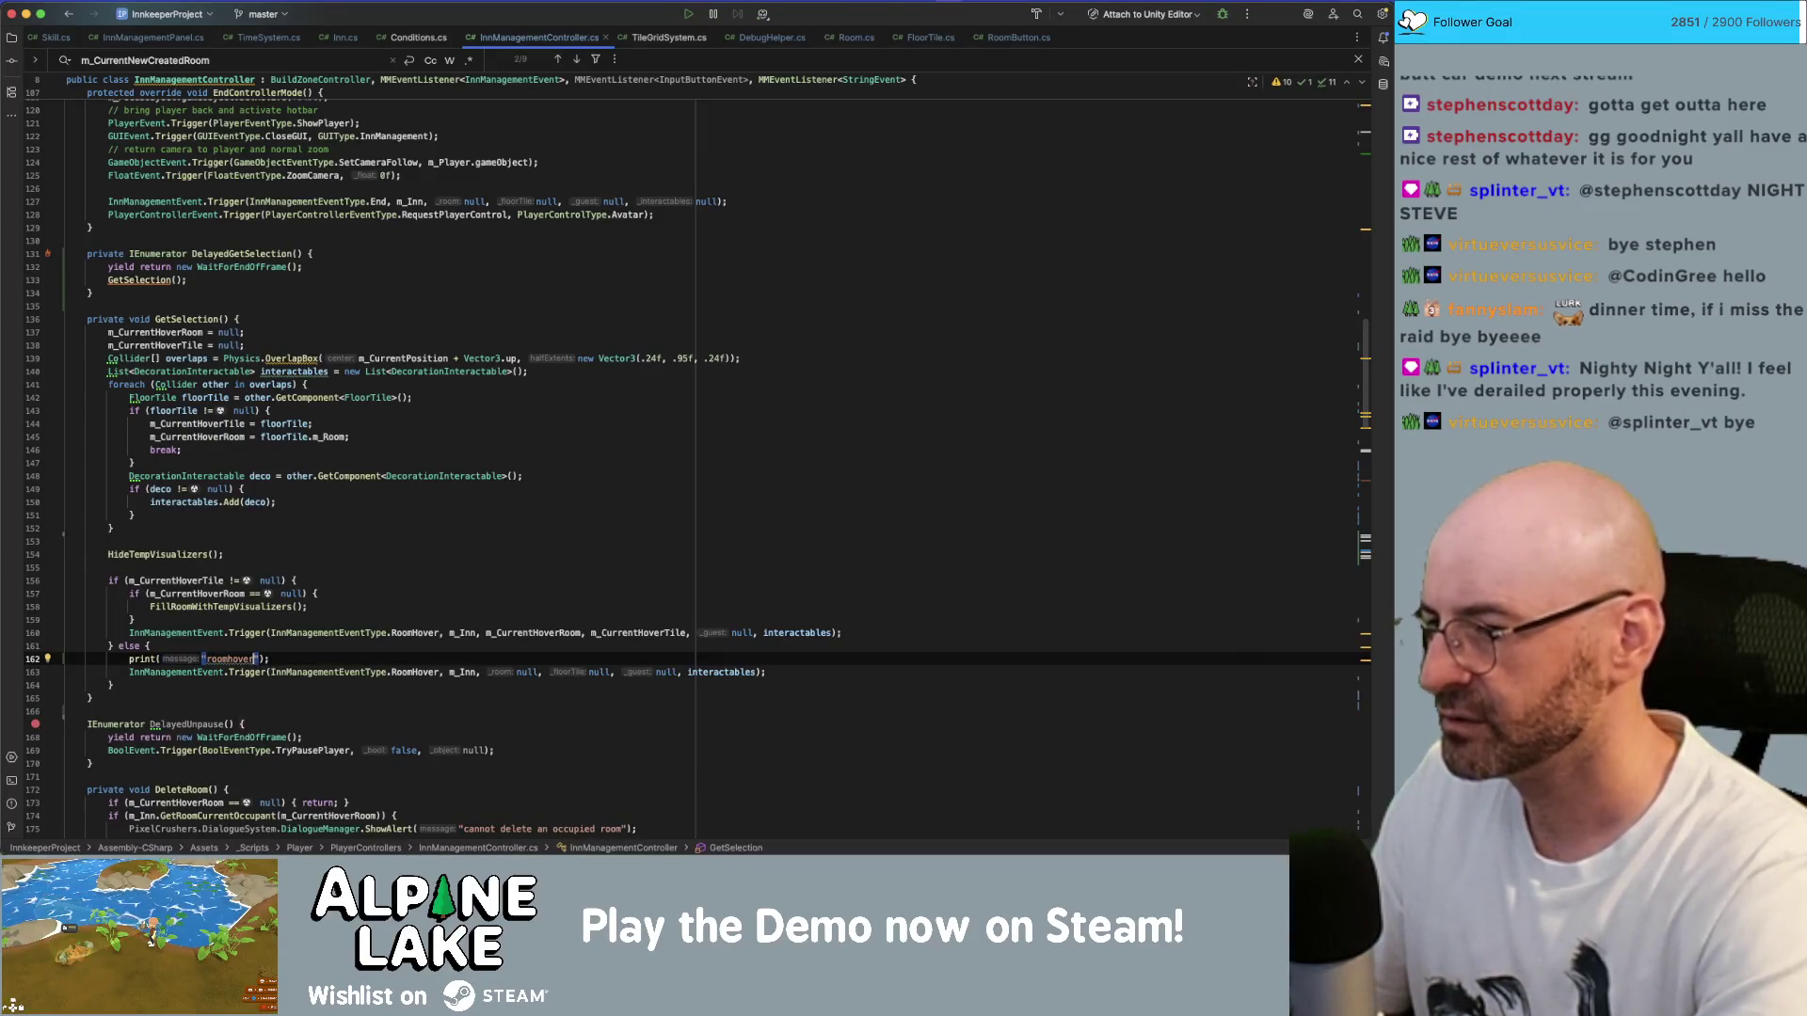
{"action": "key", "text": "BackSpace"}
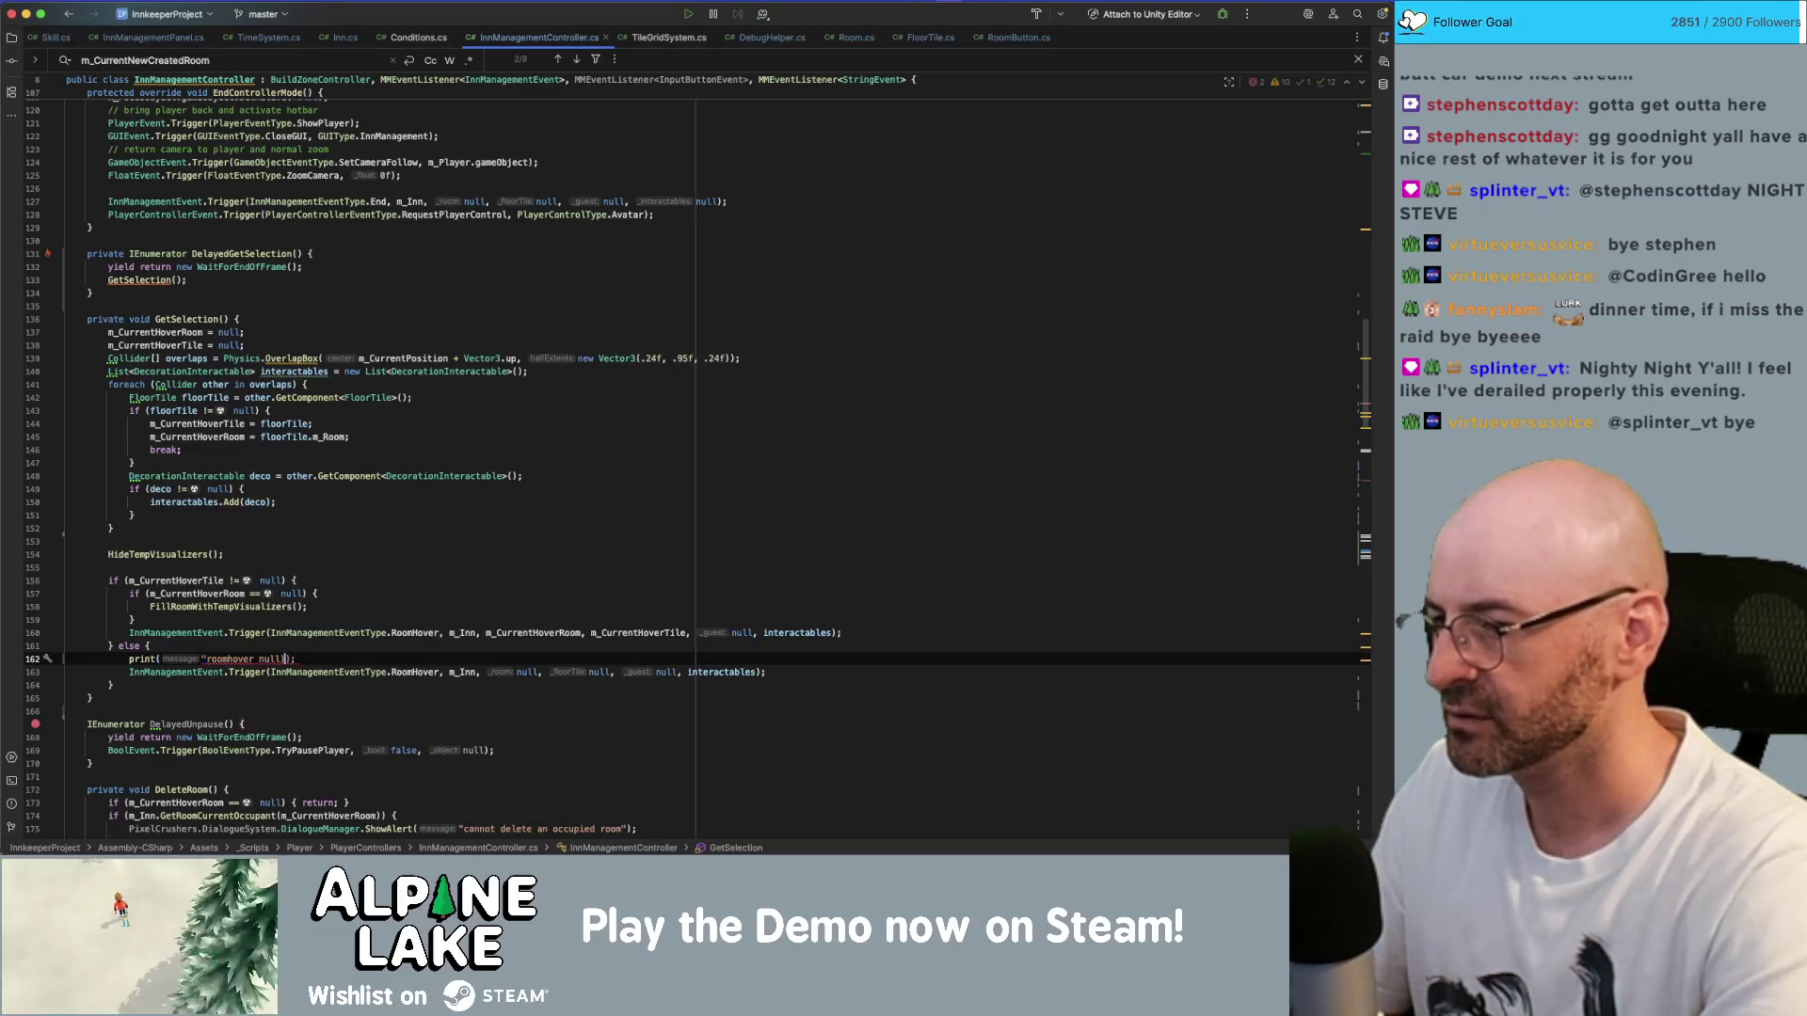
{"action": "type", "text": "\""}
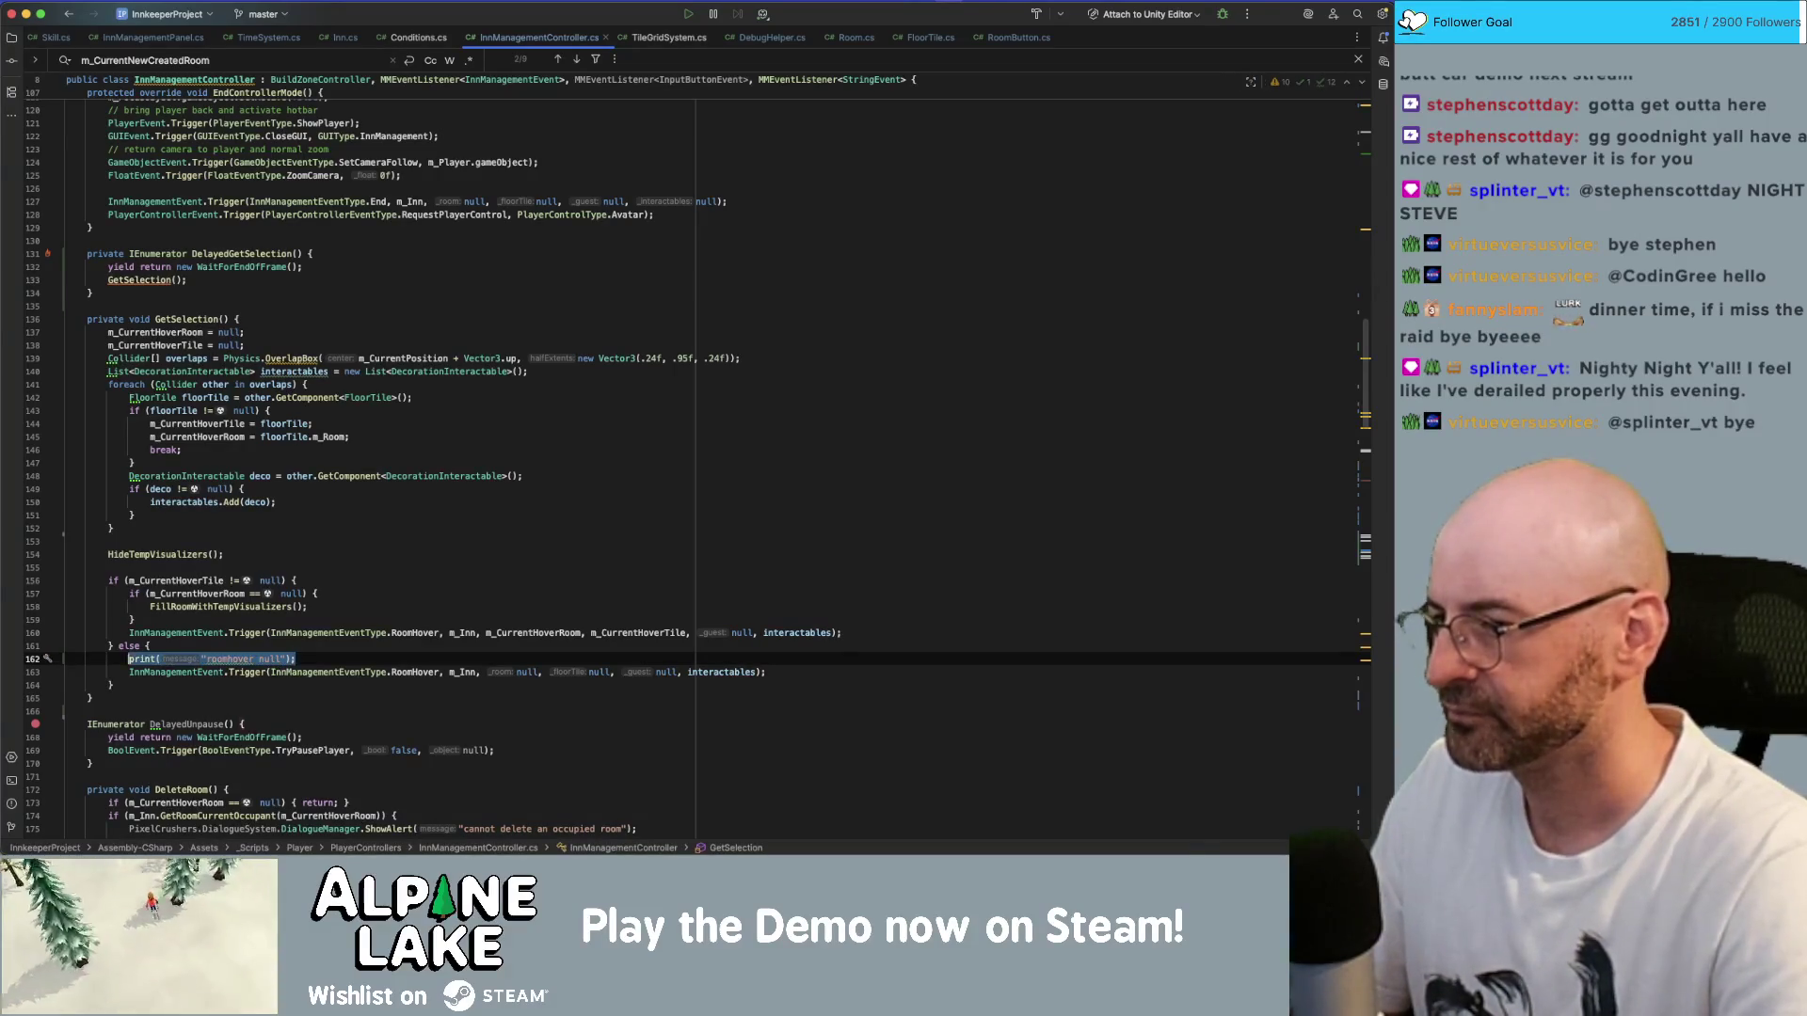
- Add print($"roomhover not null {m_CurrentHoverRoom}") to the hovered-room branch, then switch to Unity
{"action": "key", "text": "Up"}
{"action": "key", "text": "Up"}
{"action": "key", "text": "Up"}
{"action": "key", "text": "Return"}
{"action": "type", "text": "print(\"roomhover null\");"}
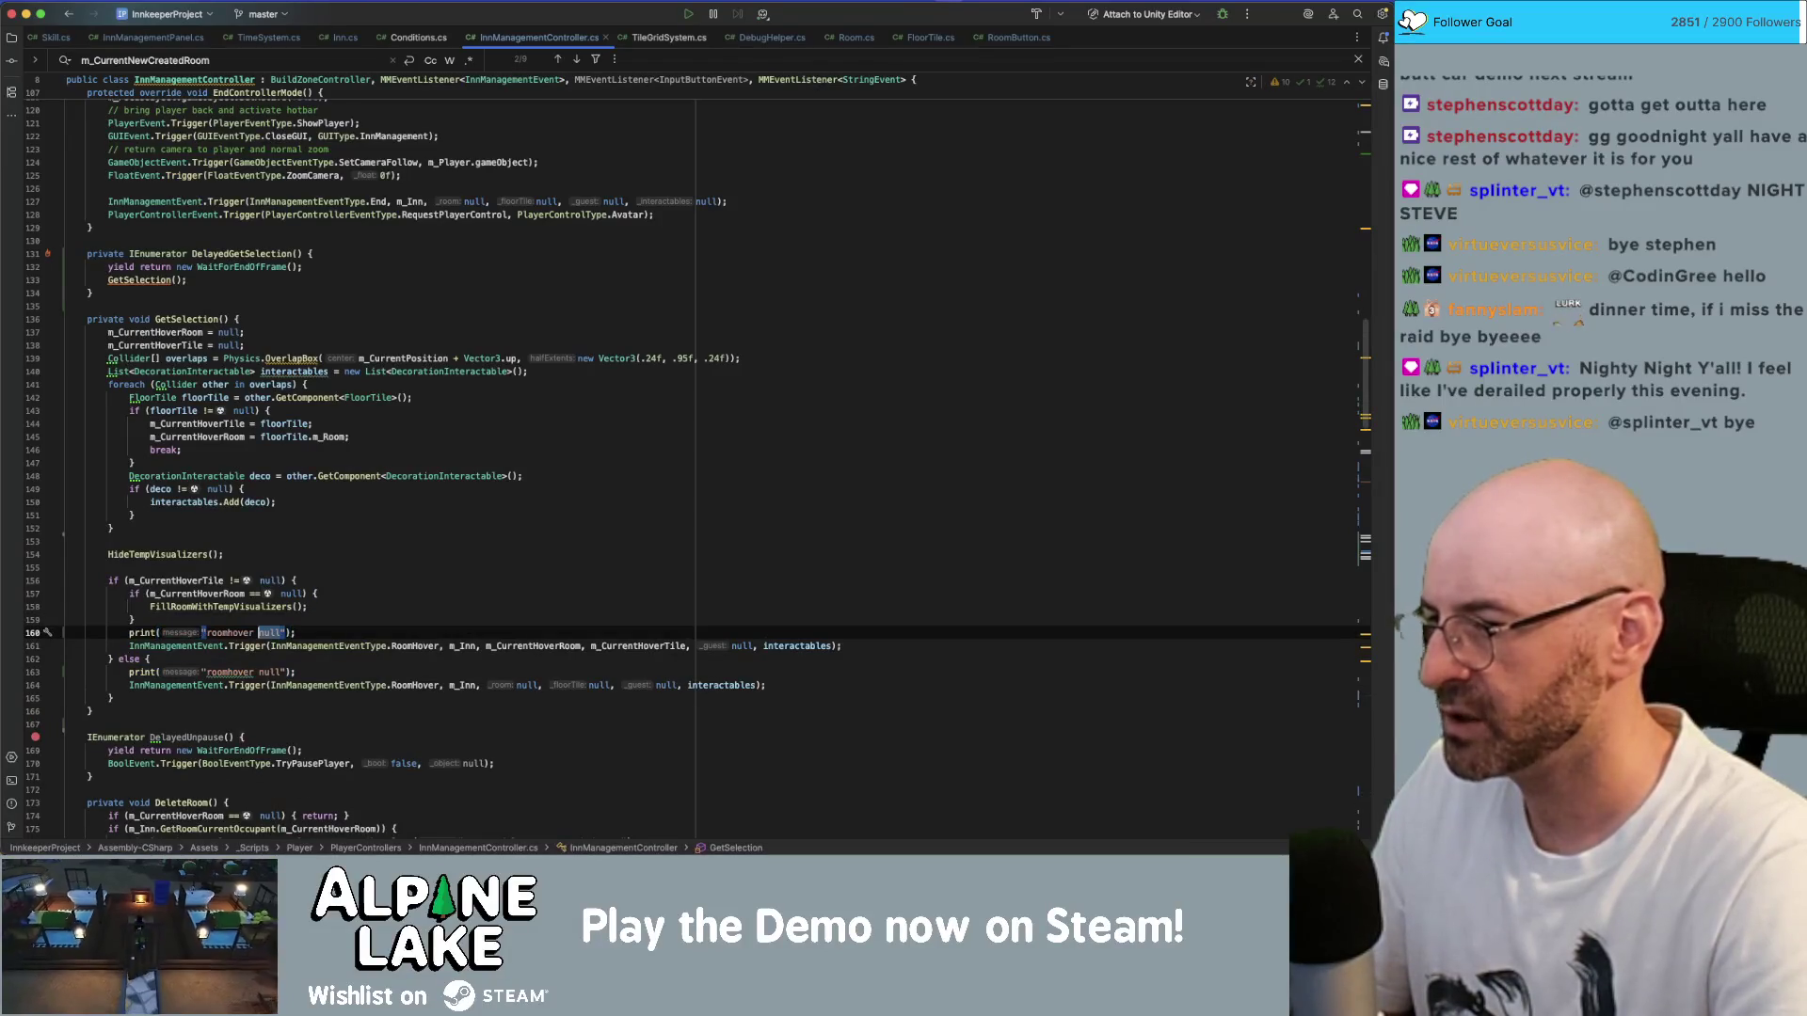
{"action": "type", "text": "not n"}
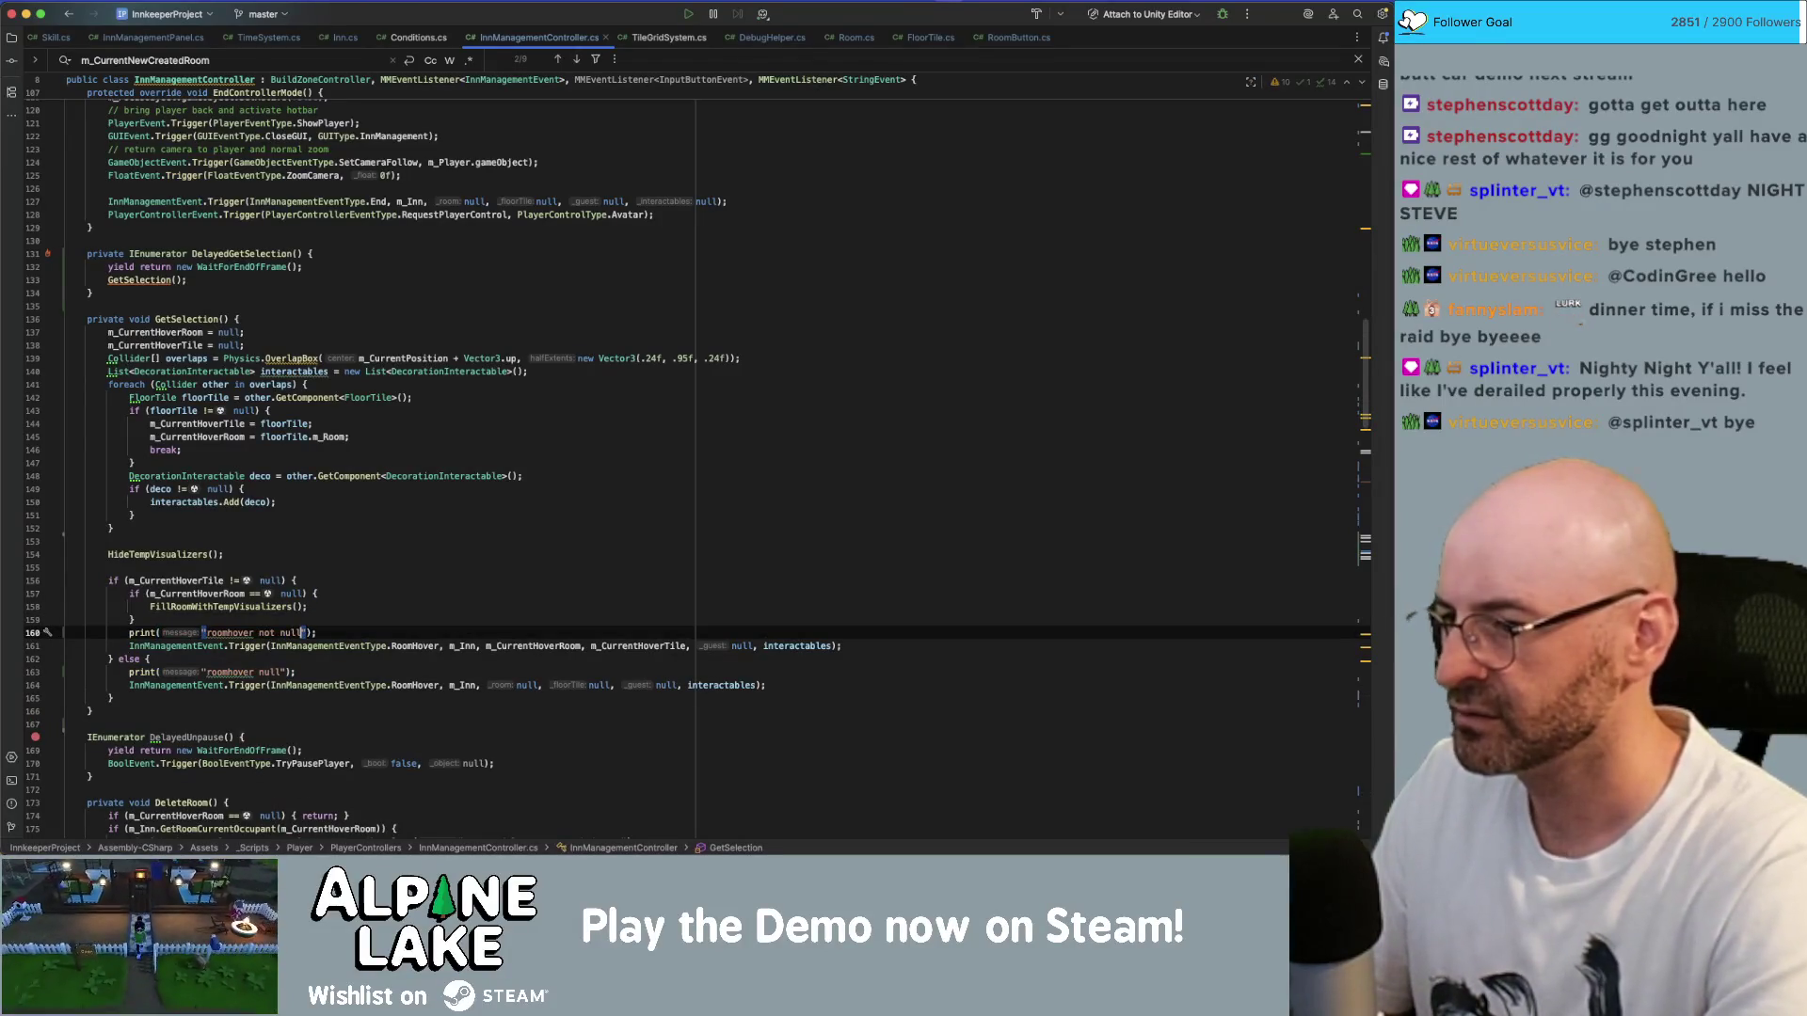
{"action": "type", "text": "$"}
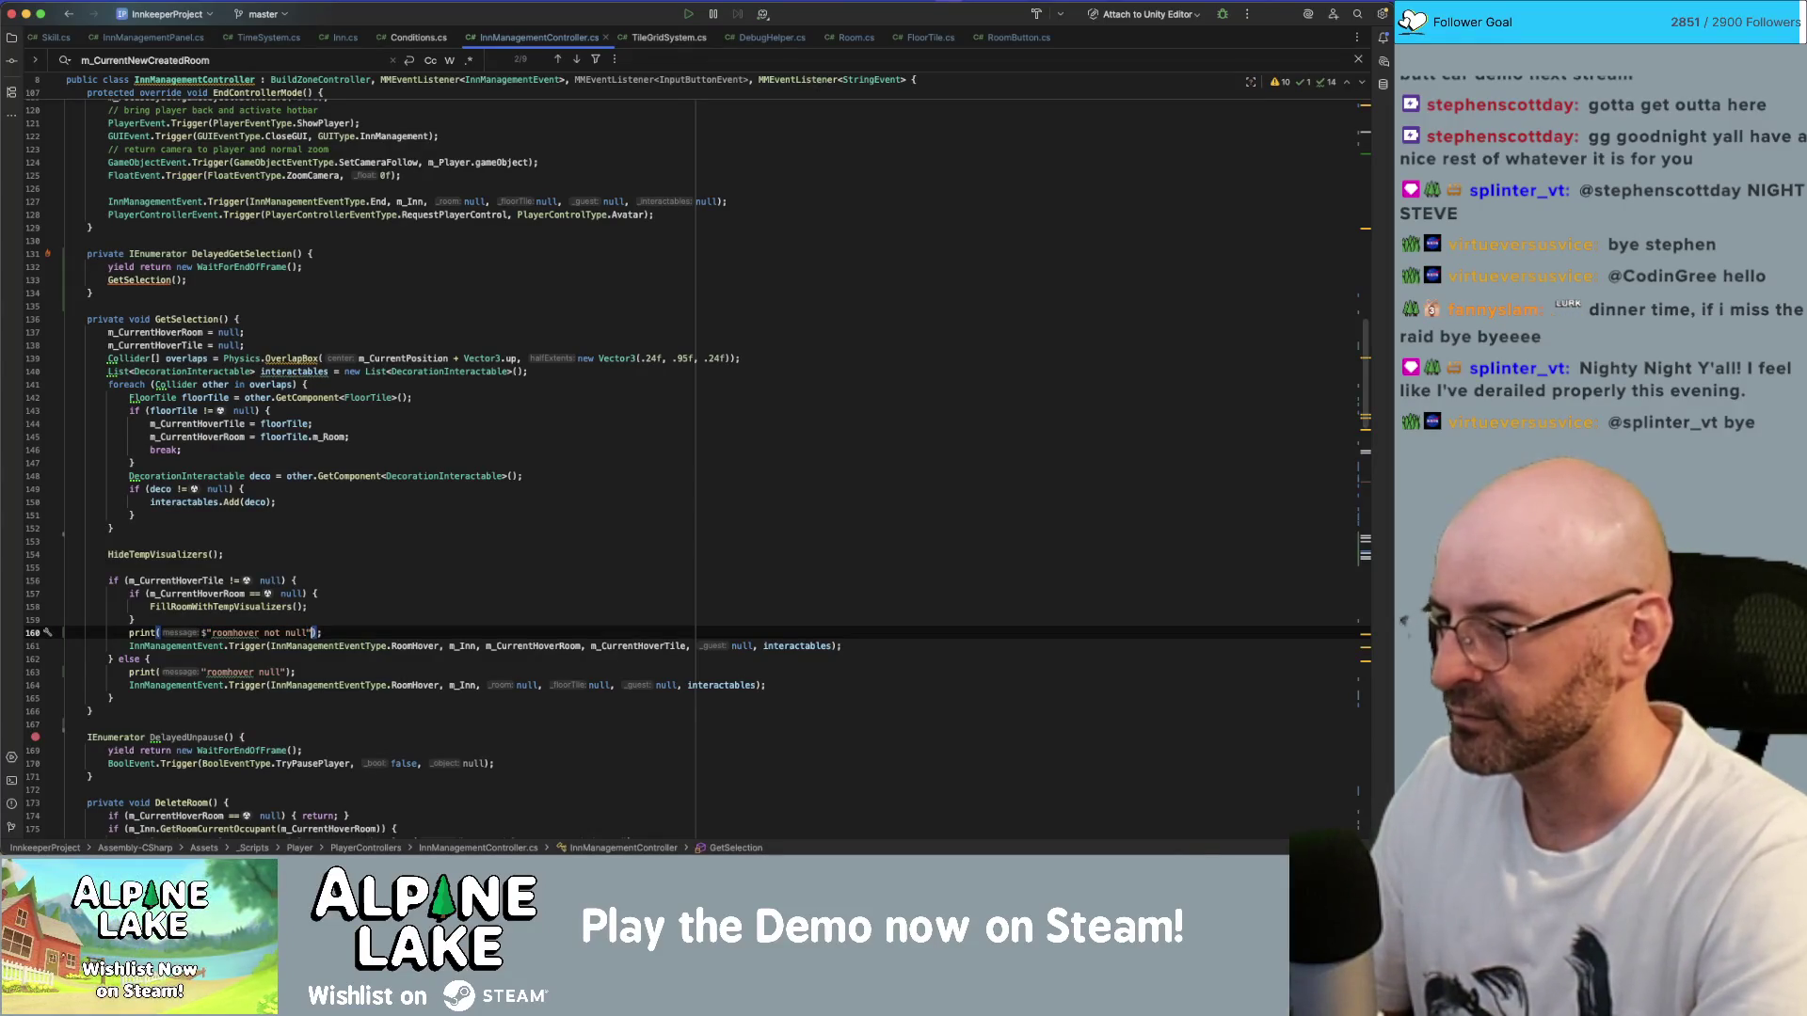
{"action": "type", "text": " {m_CurrentHo"}
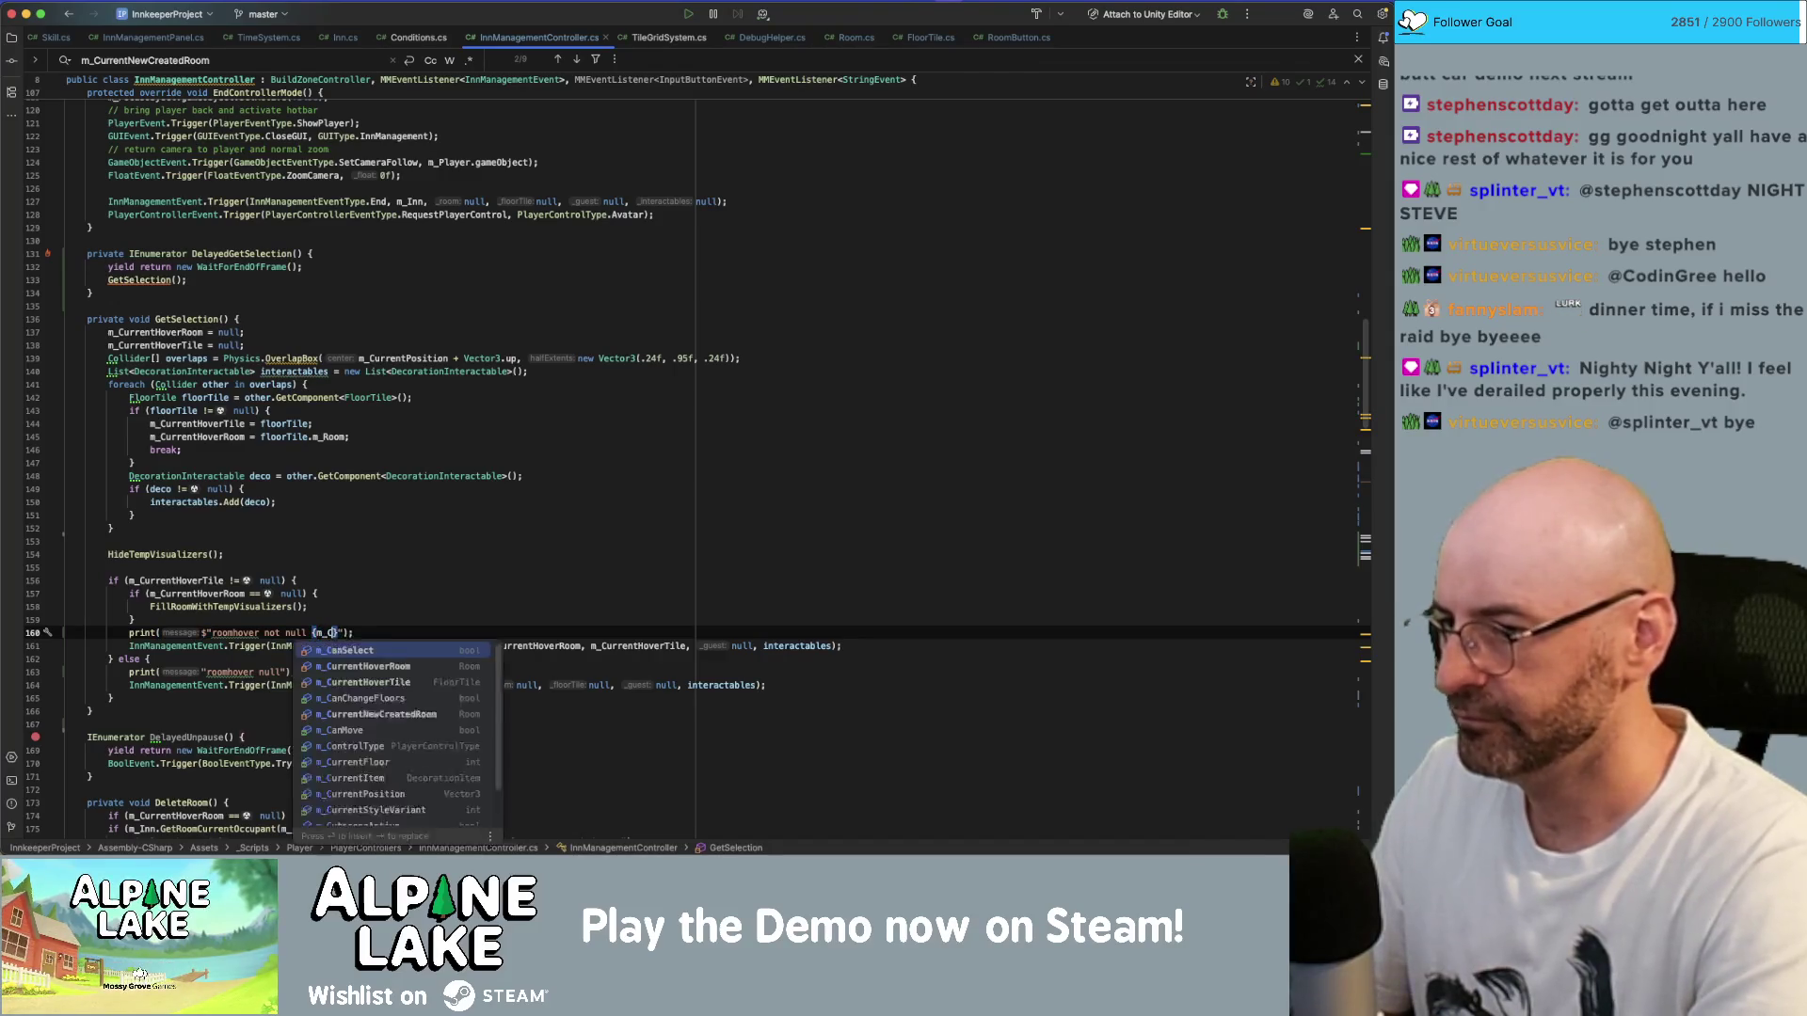
{"action": "key", "text": "Return"}
{"action": "type", "text": ".room"}
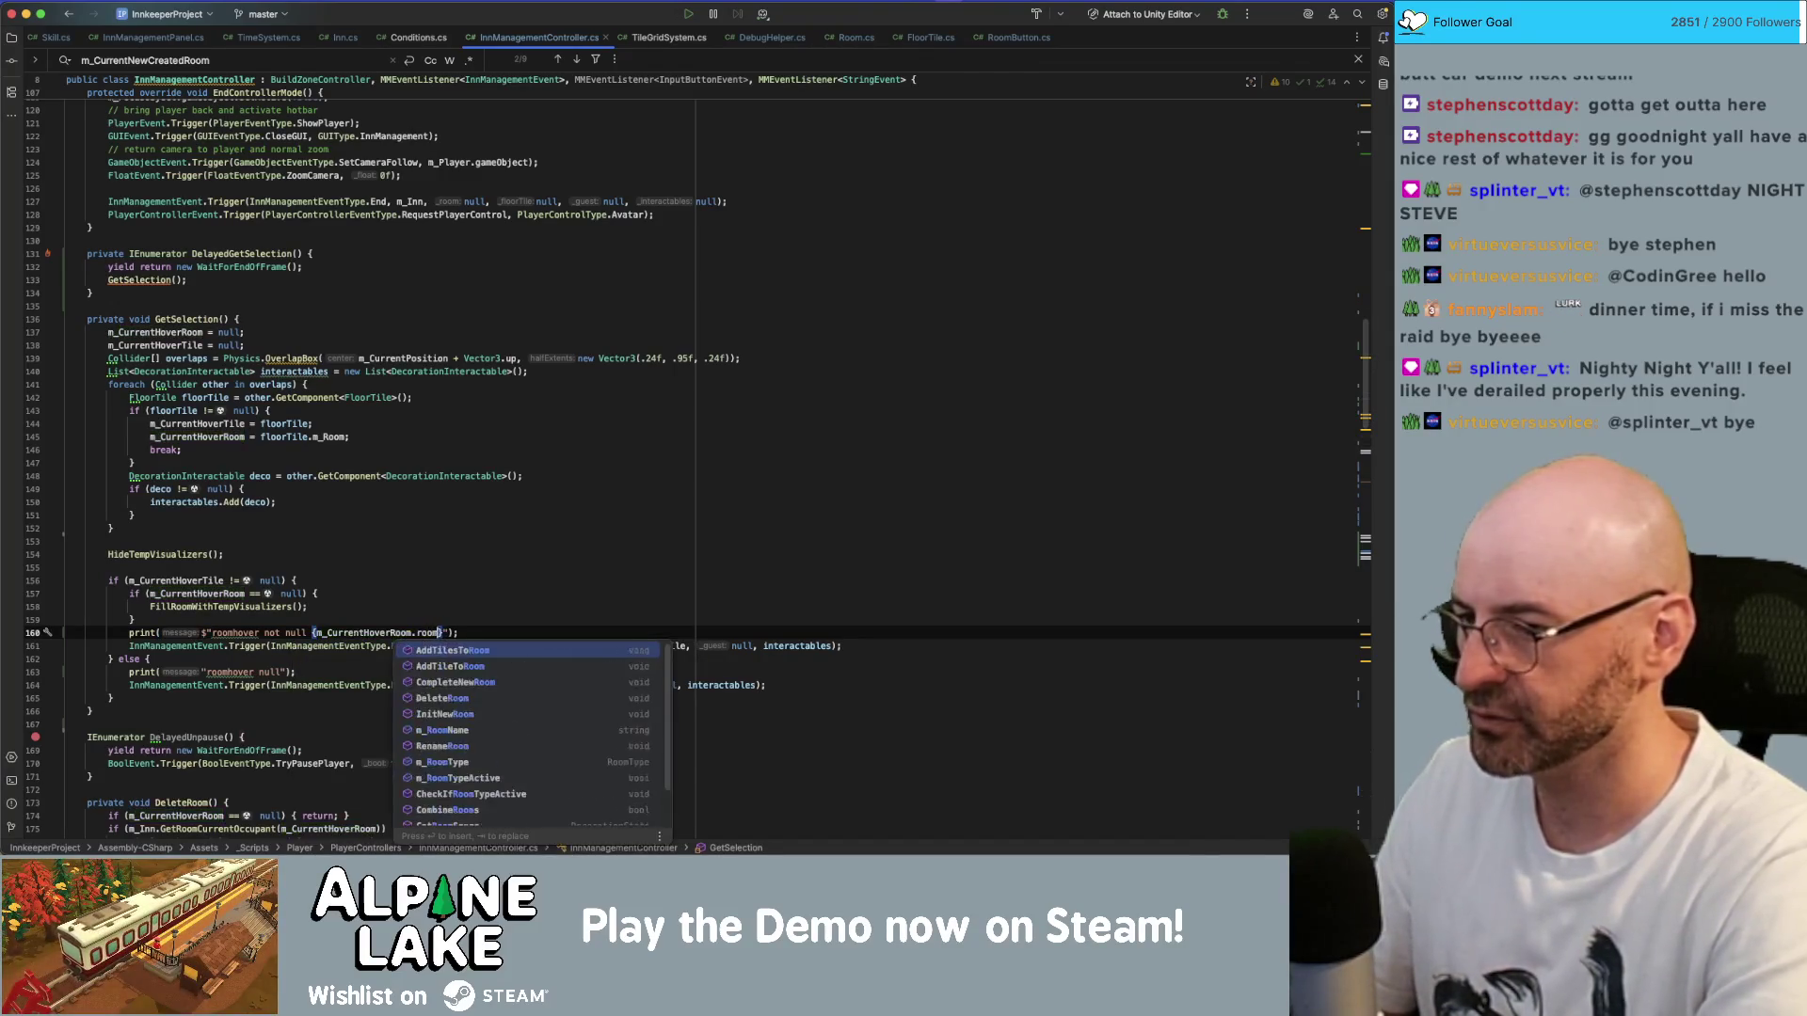
{"action": "key", "text": "Return"}
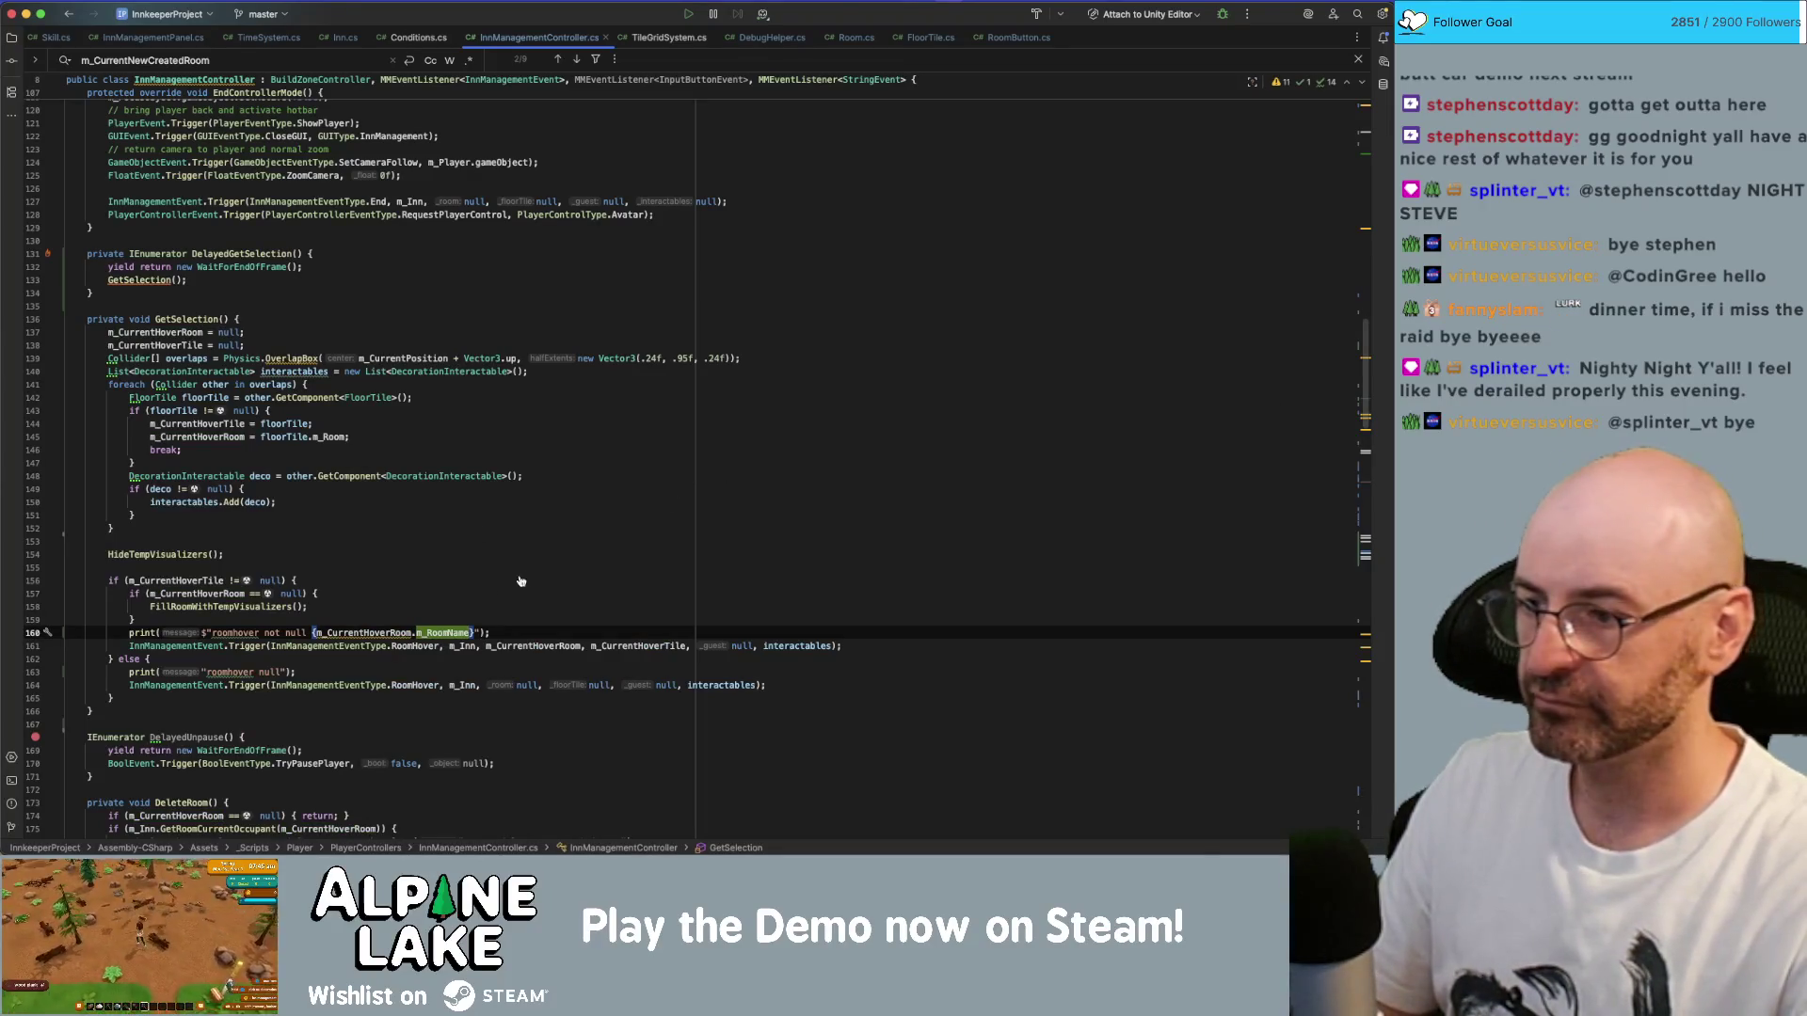
{"action": "mouse_move", "coordinate": [458, 633]}
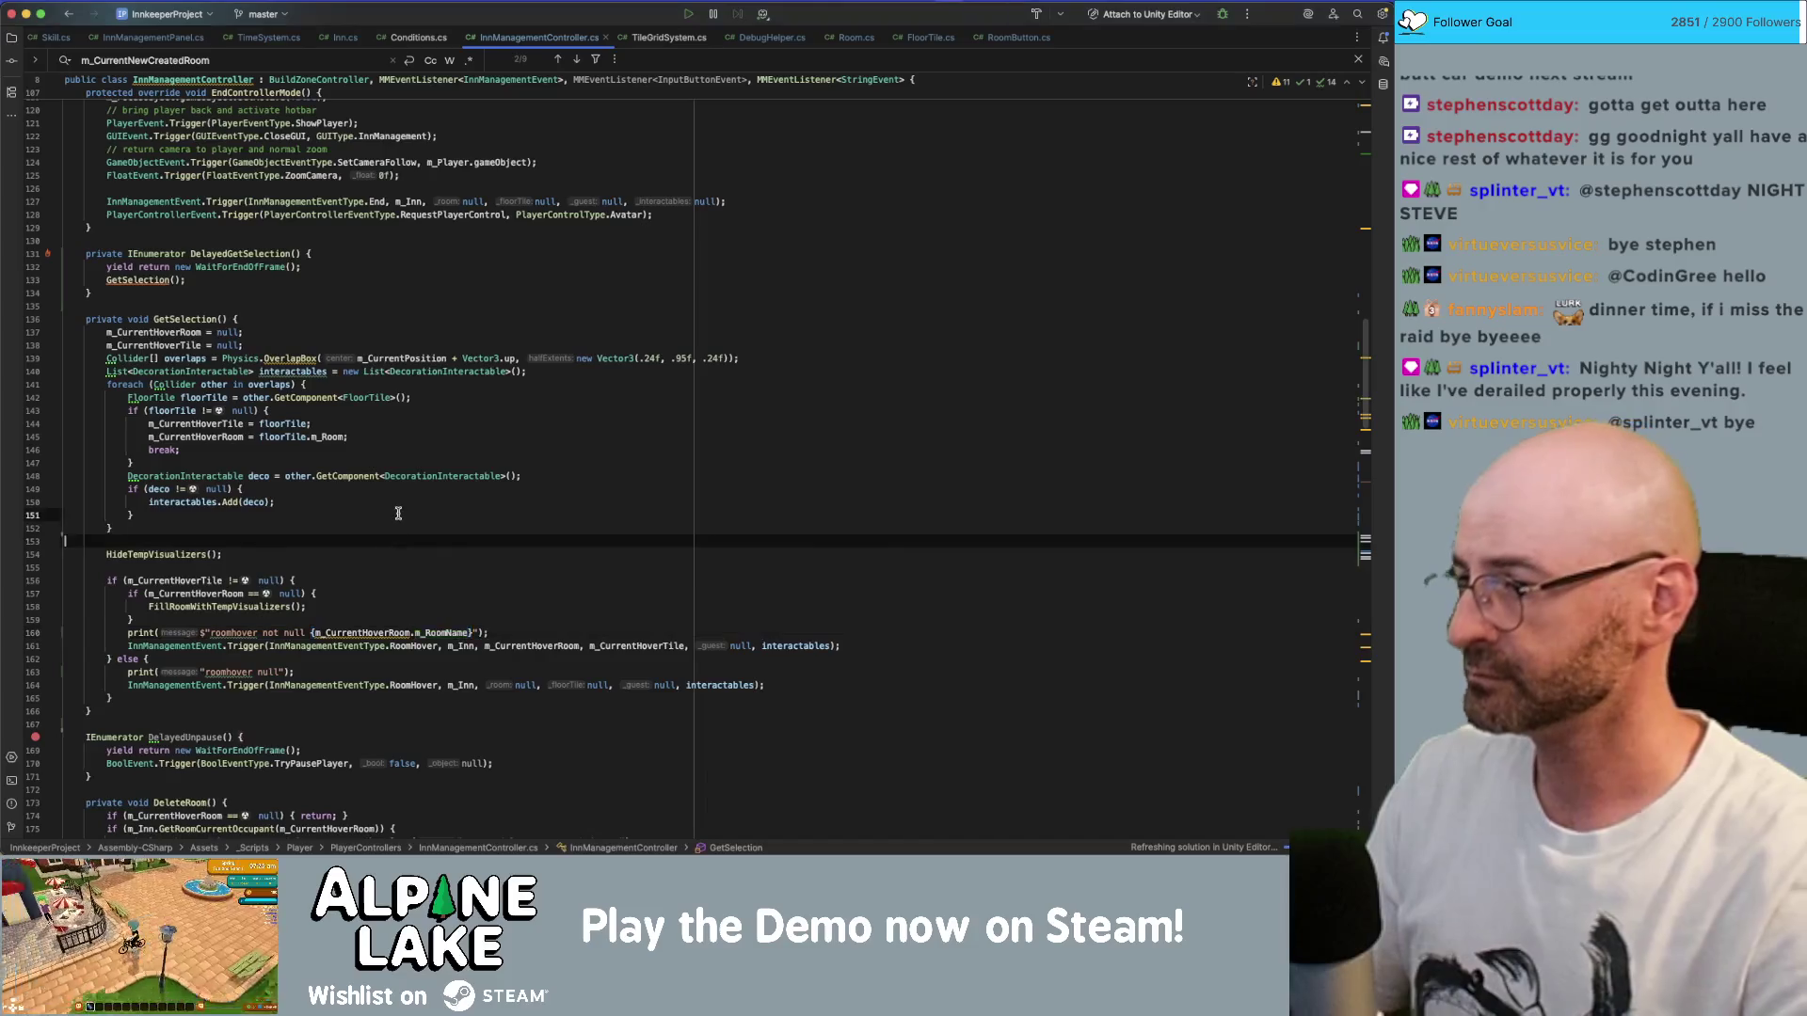
{"action": "left_click", "coordinate": [392, 542]}
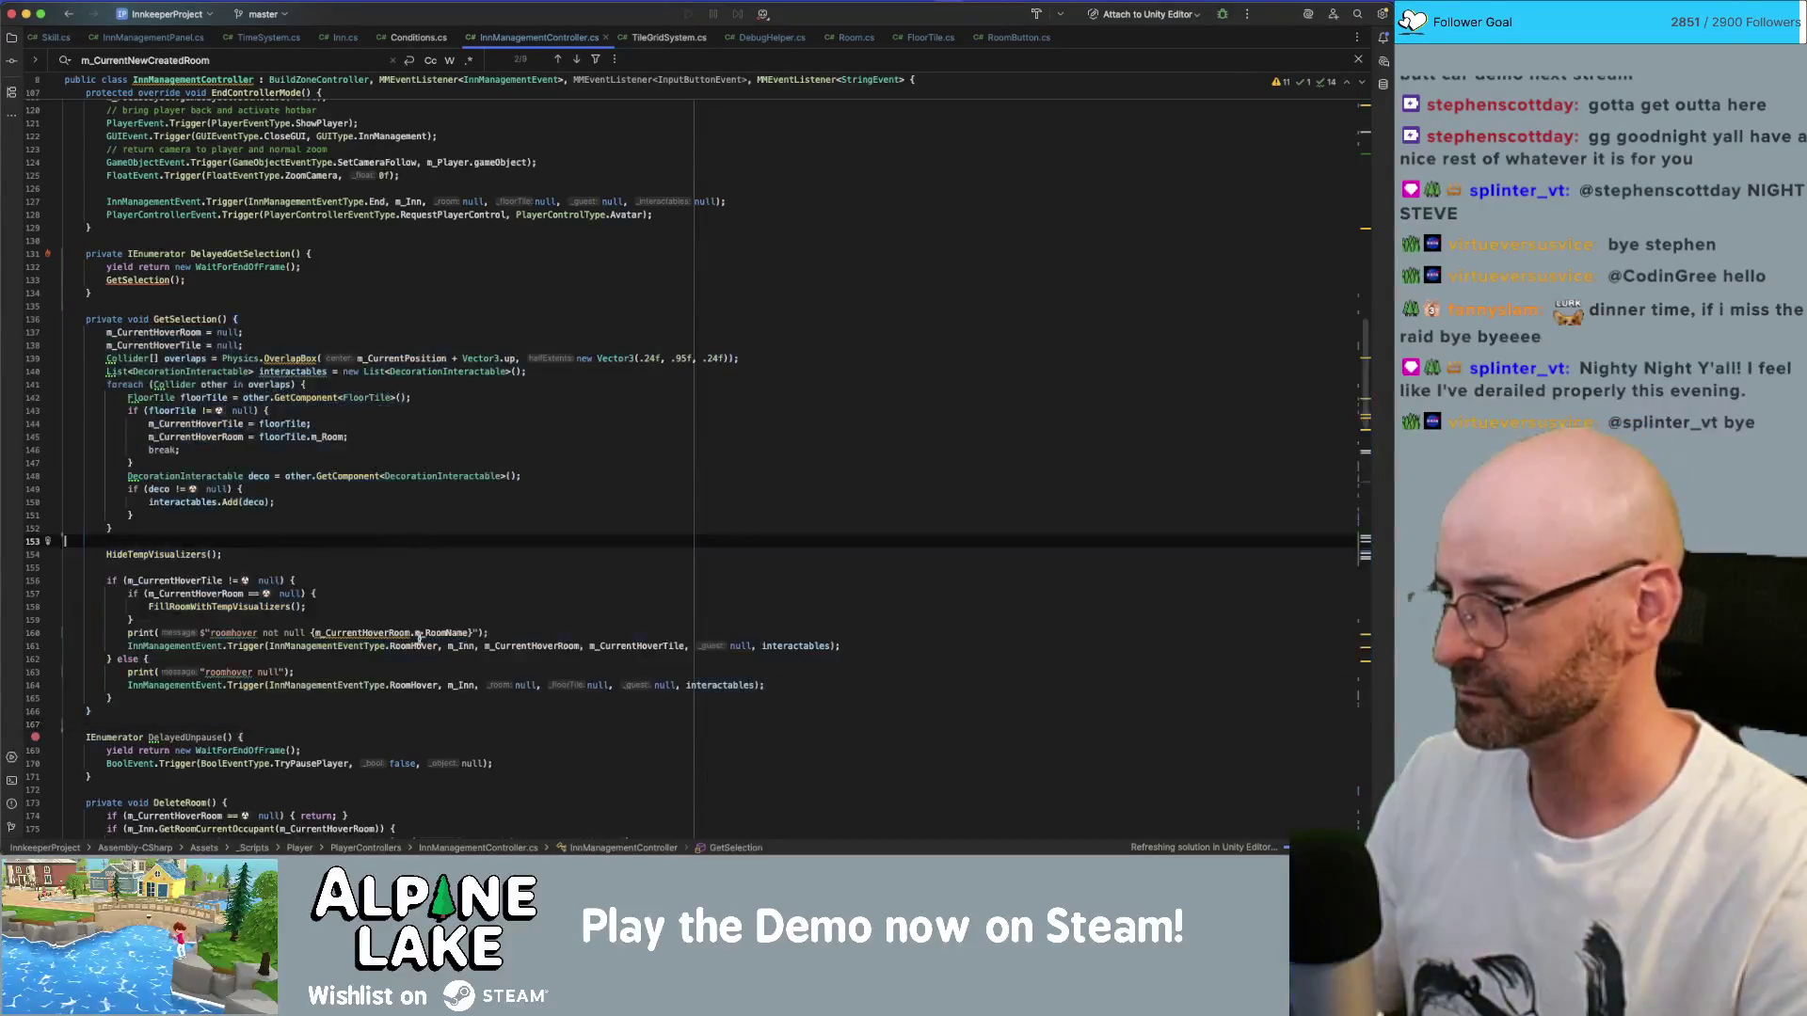
{"action": "key", "text": "super+bracketleft"}
{"action": "key", "text": "BackSpace"}
{"action": "key", "text": "BackSpace"}
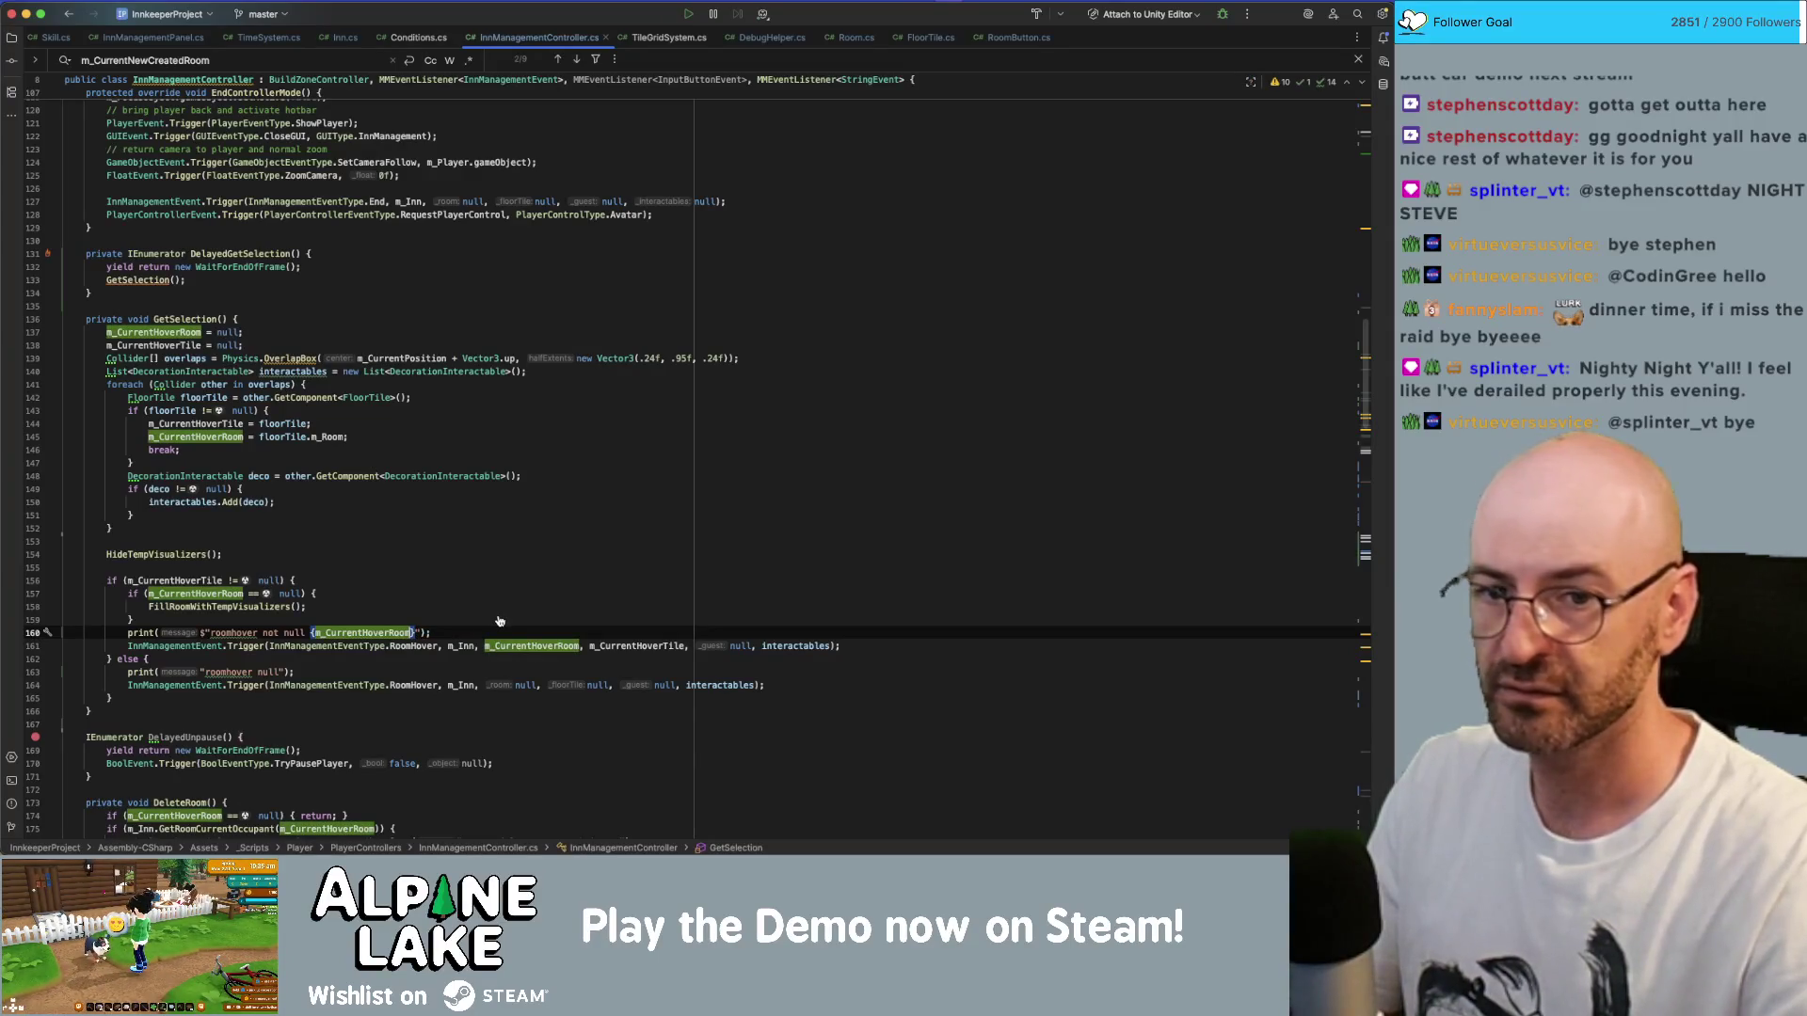
{"action": "key", "text": "super+Tab"}
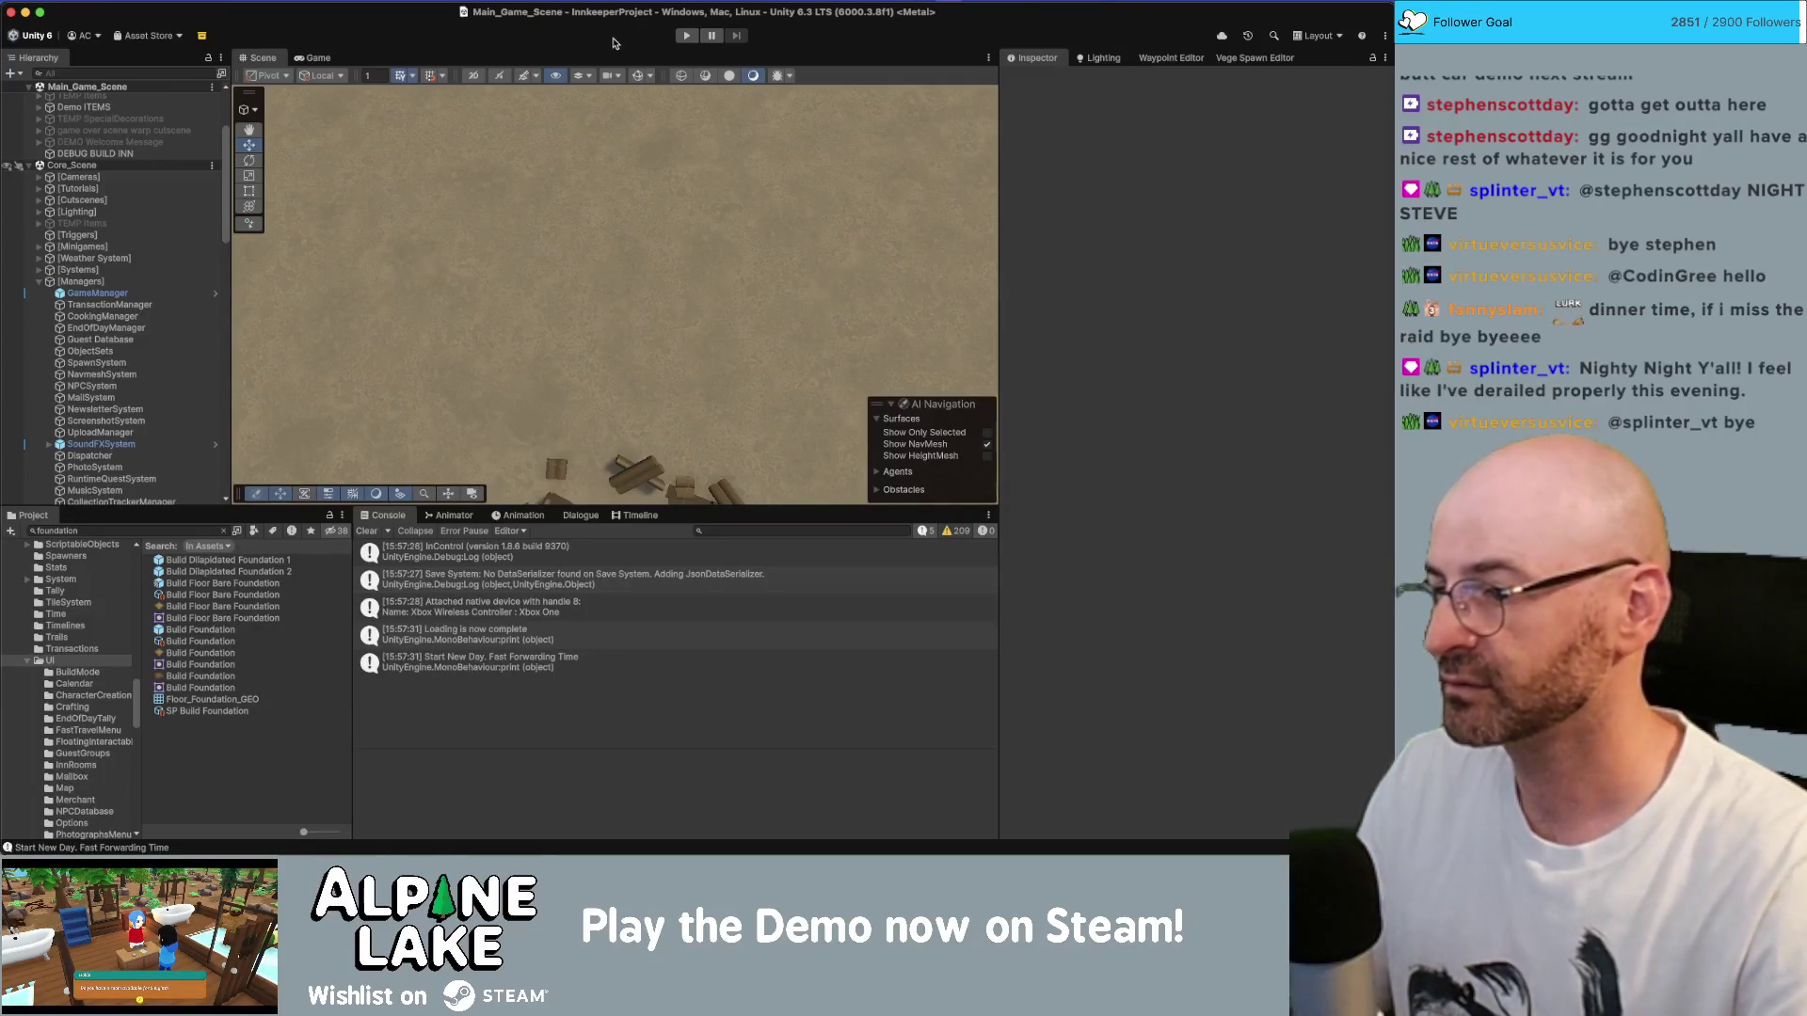
- Enter play mode, walk the character forward with W, and press I for Inn Management view
{"action": "left_click", "coordinate": [686, 36]}
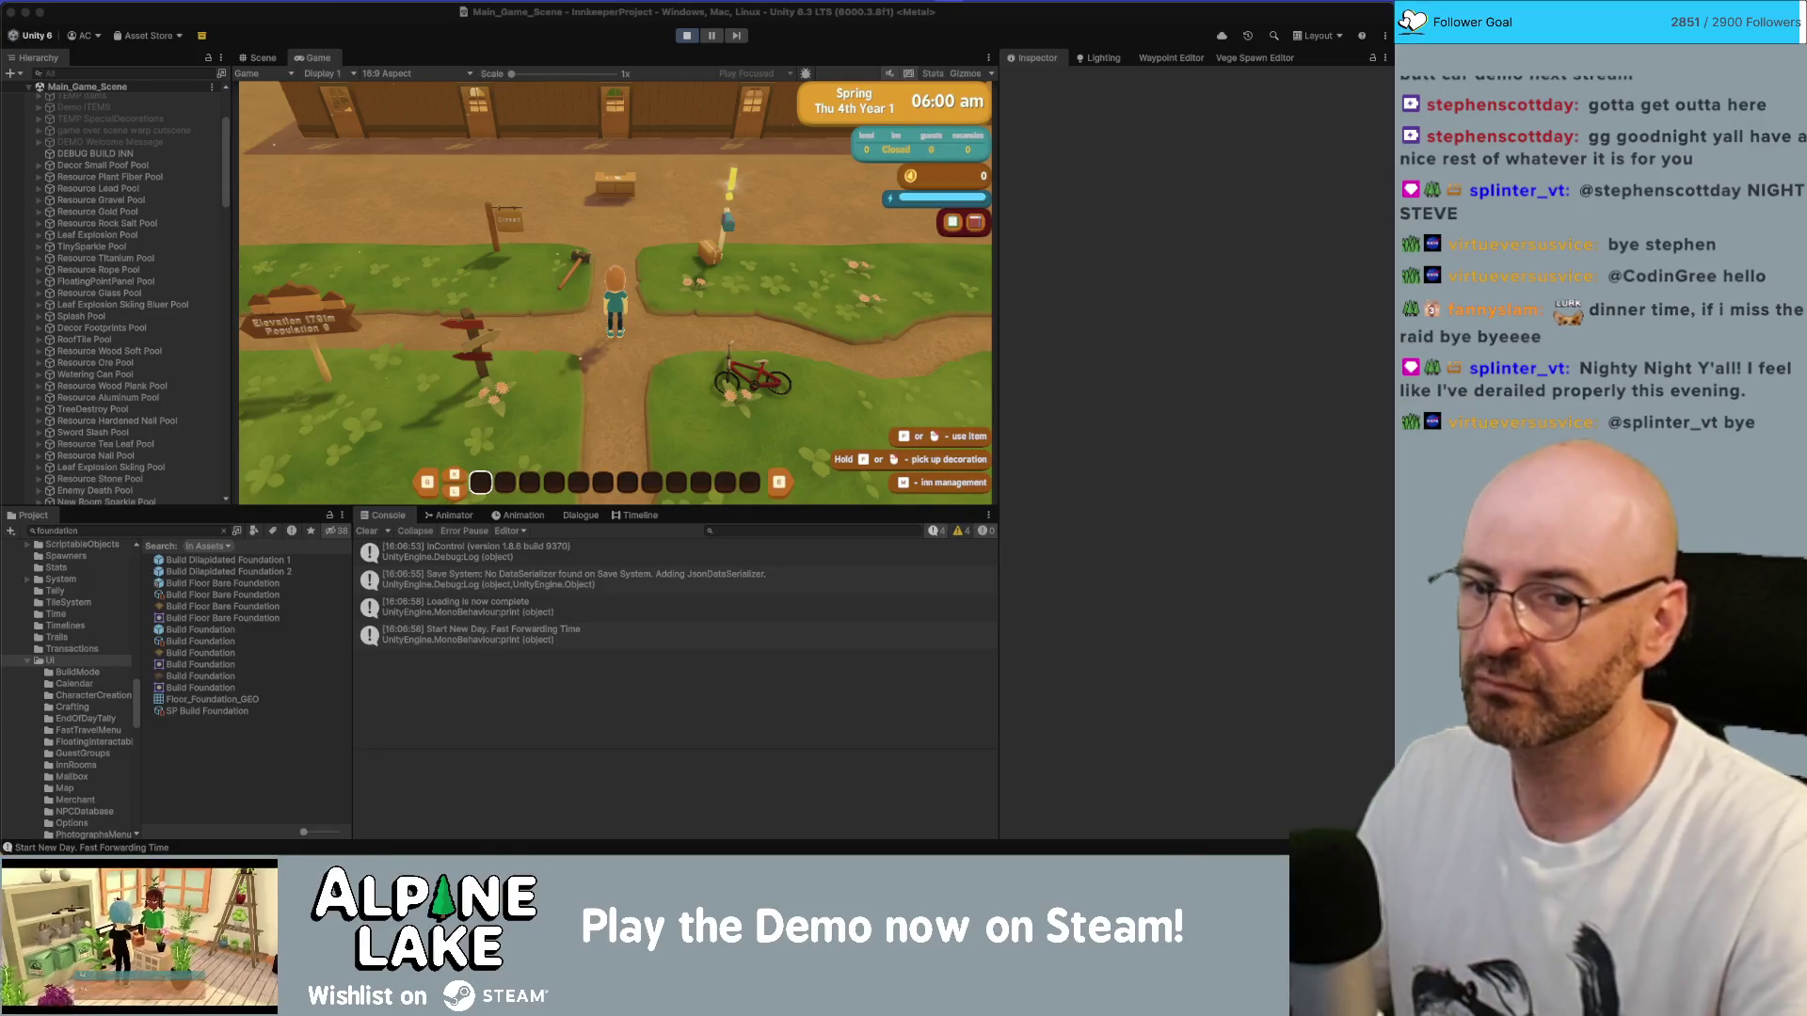
{"action": "left_click", "coordinate": [670, 297]}
{"action": "key", "text": "w"}
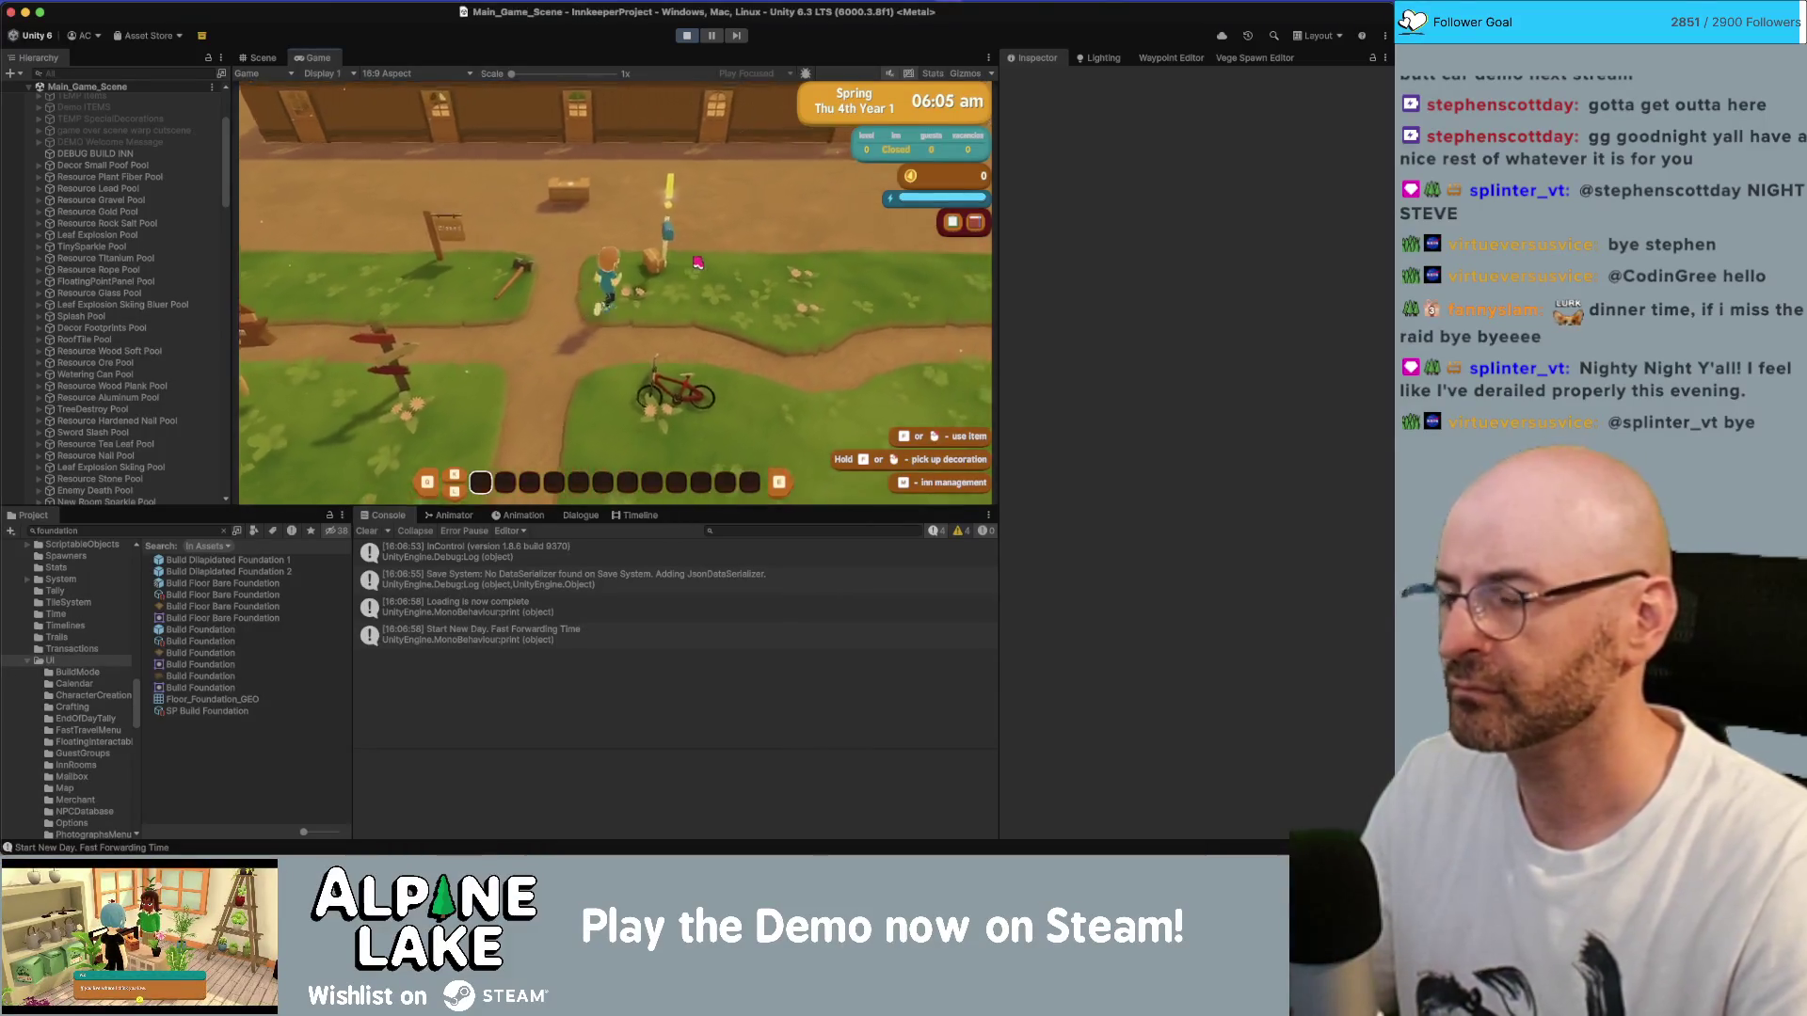
{"action": "key", "text": "i"}
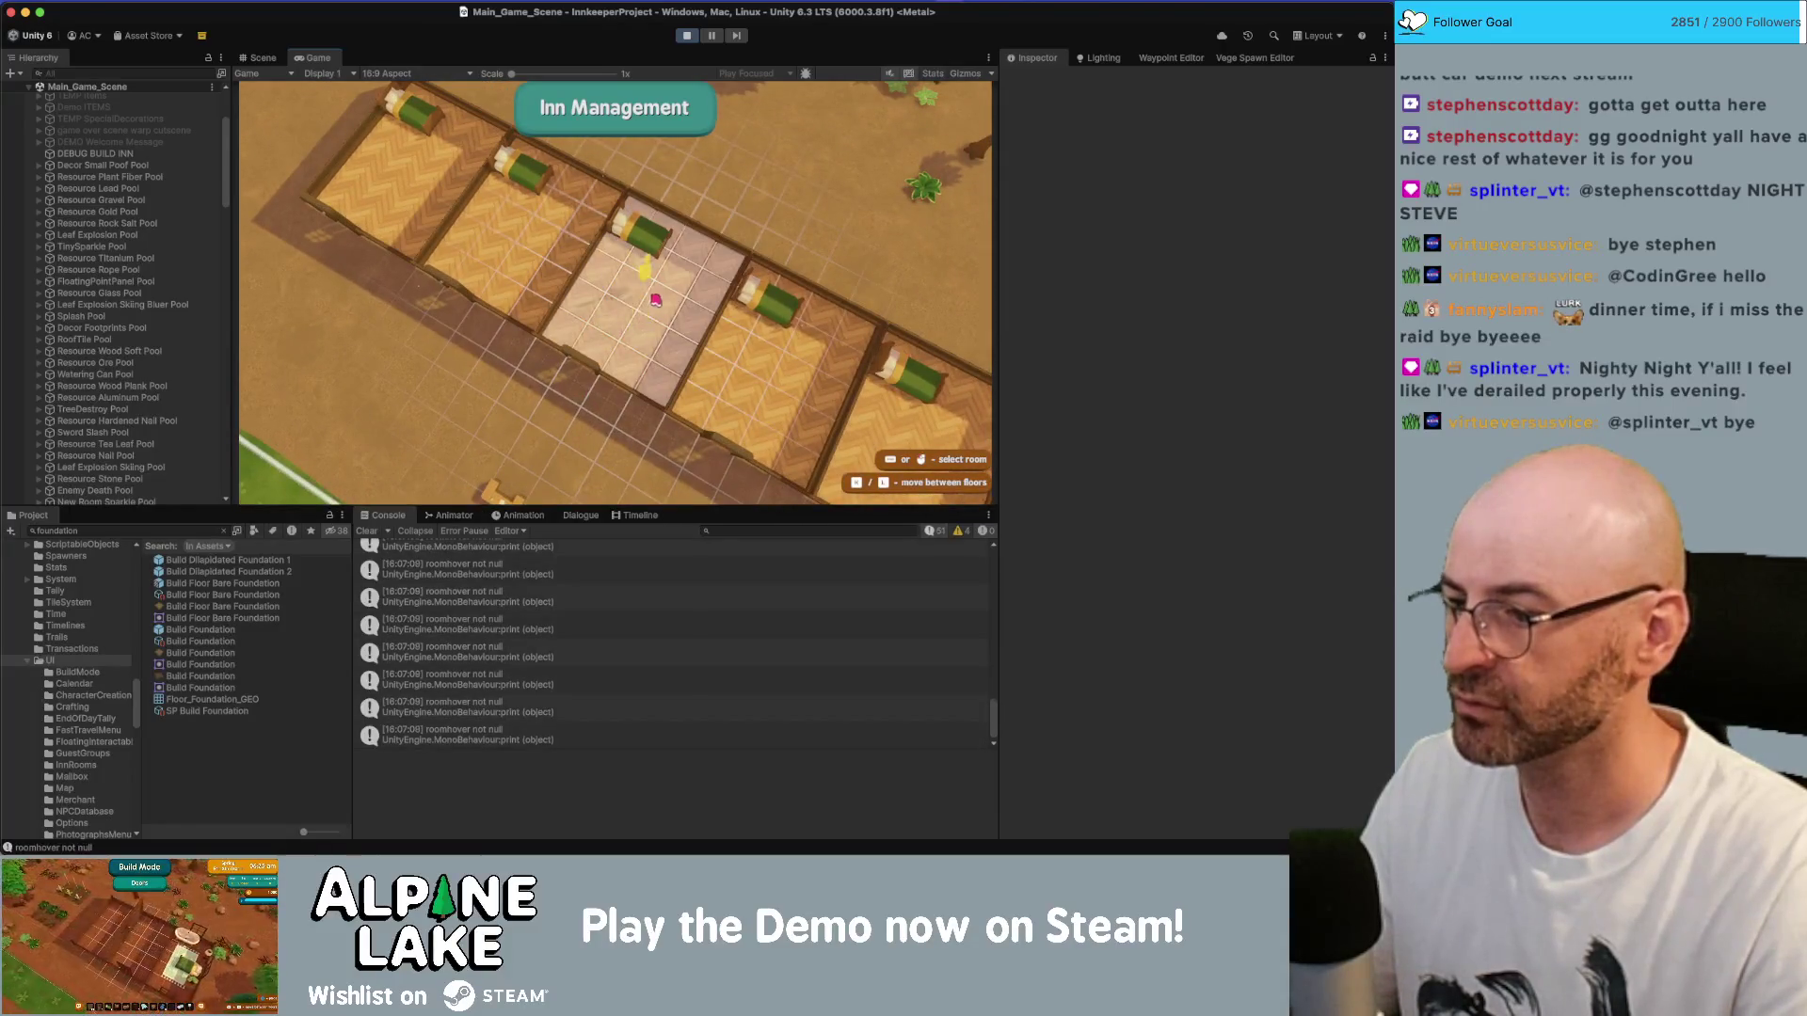
- Turn the next room into a yellow Guest room, stop Play mode and return to Rider
{"action": "key", "text": "d"}
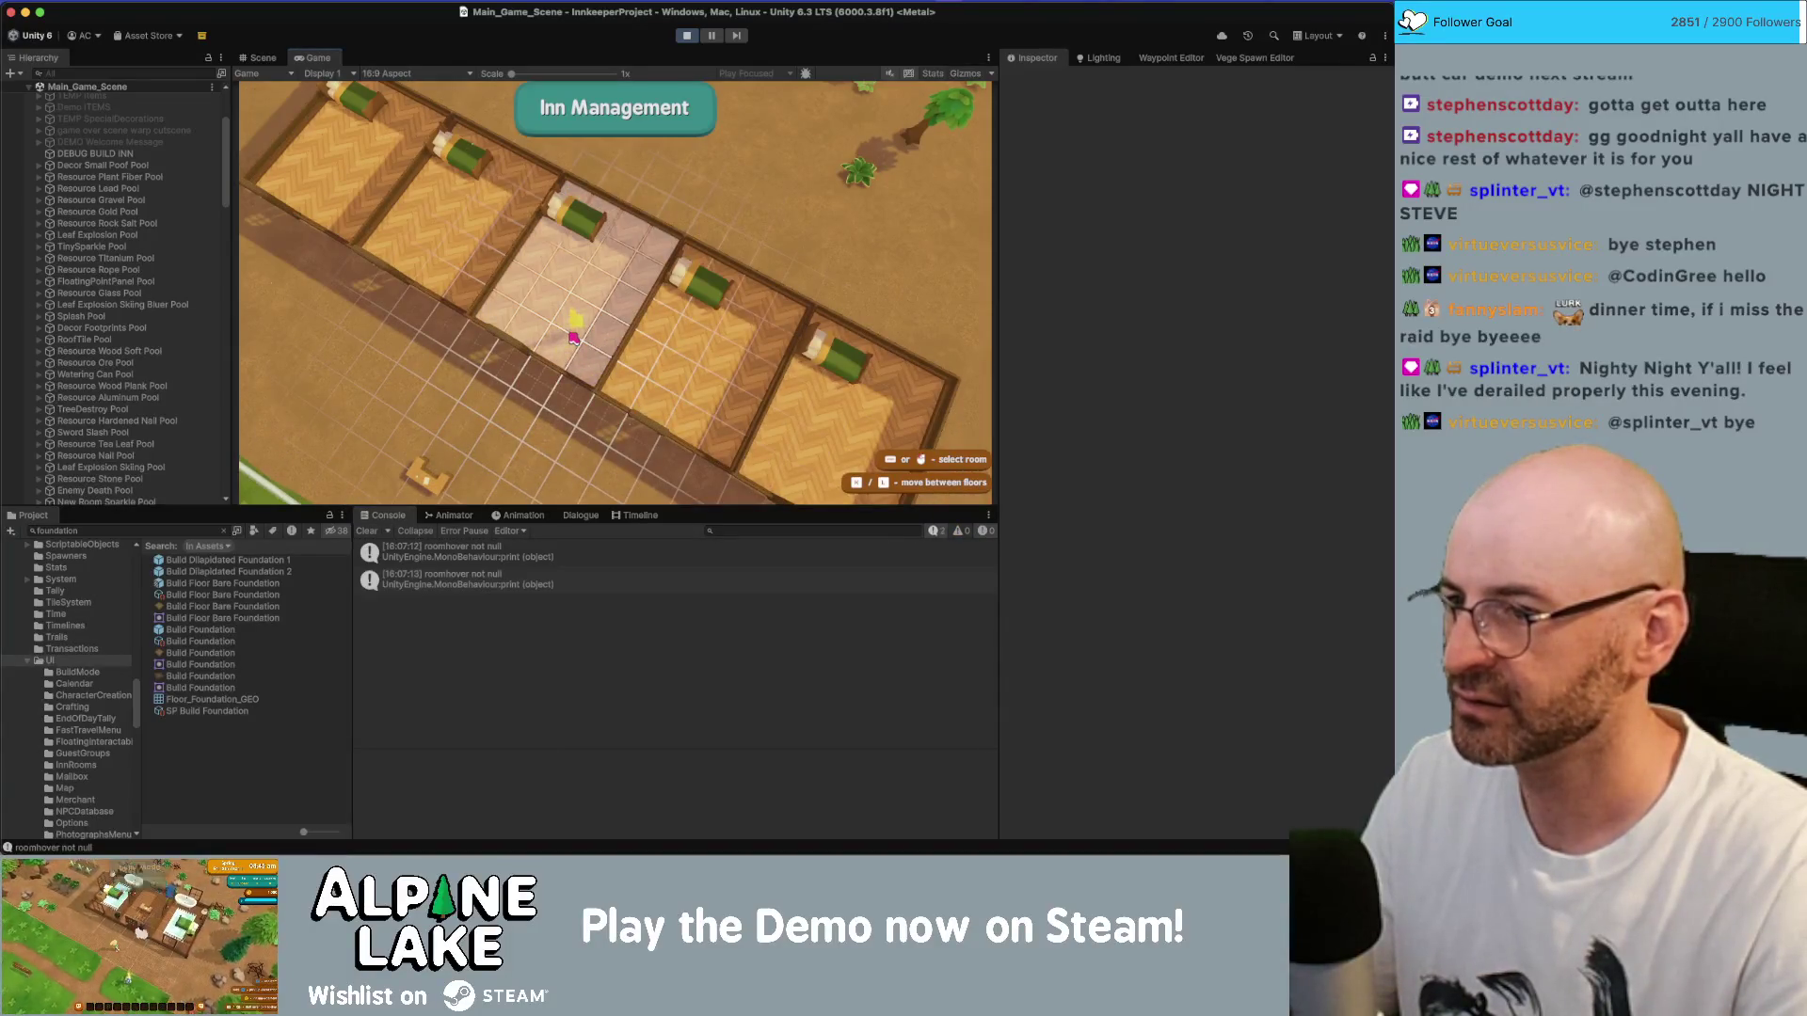
{"action": "left_click", "coordinate": [574, 339]}
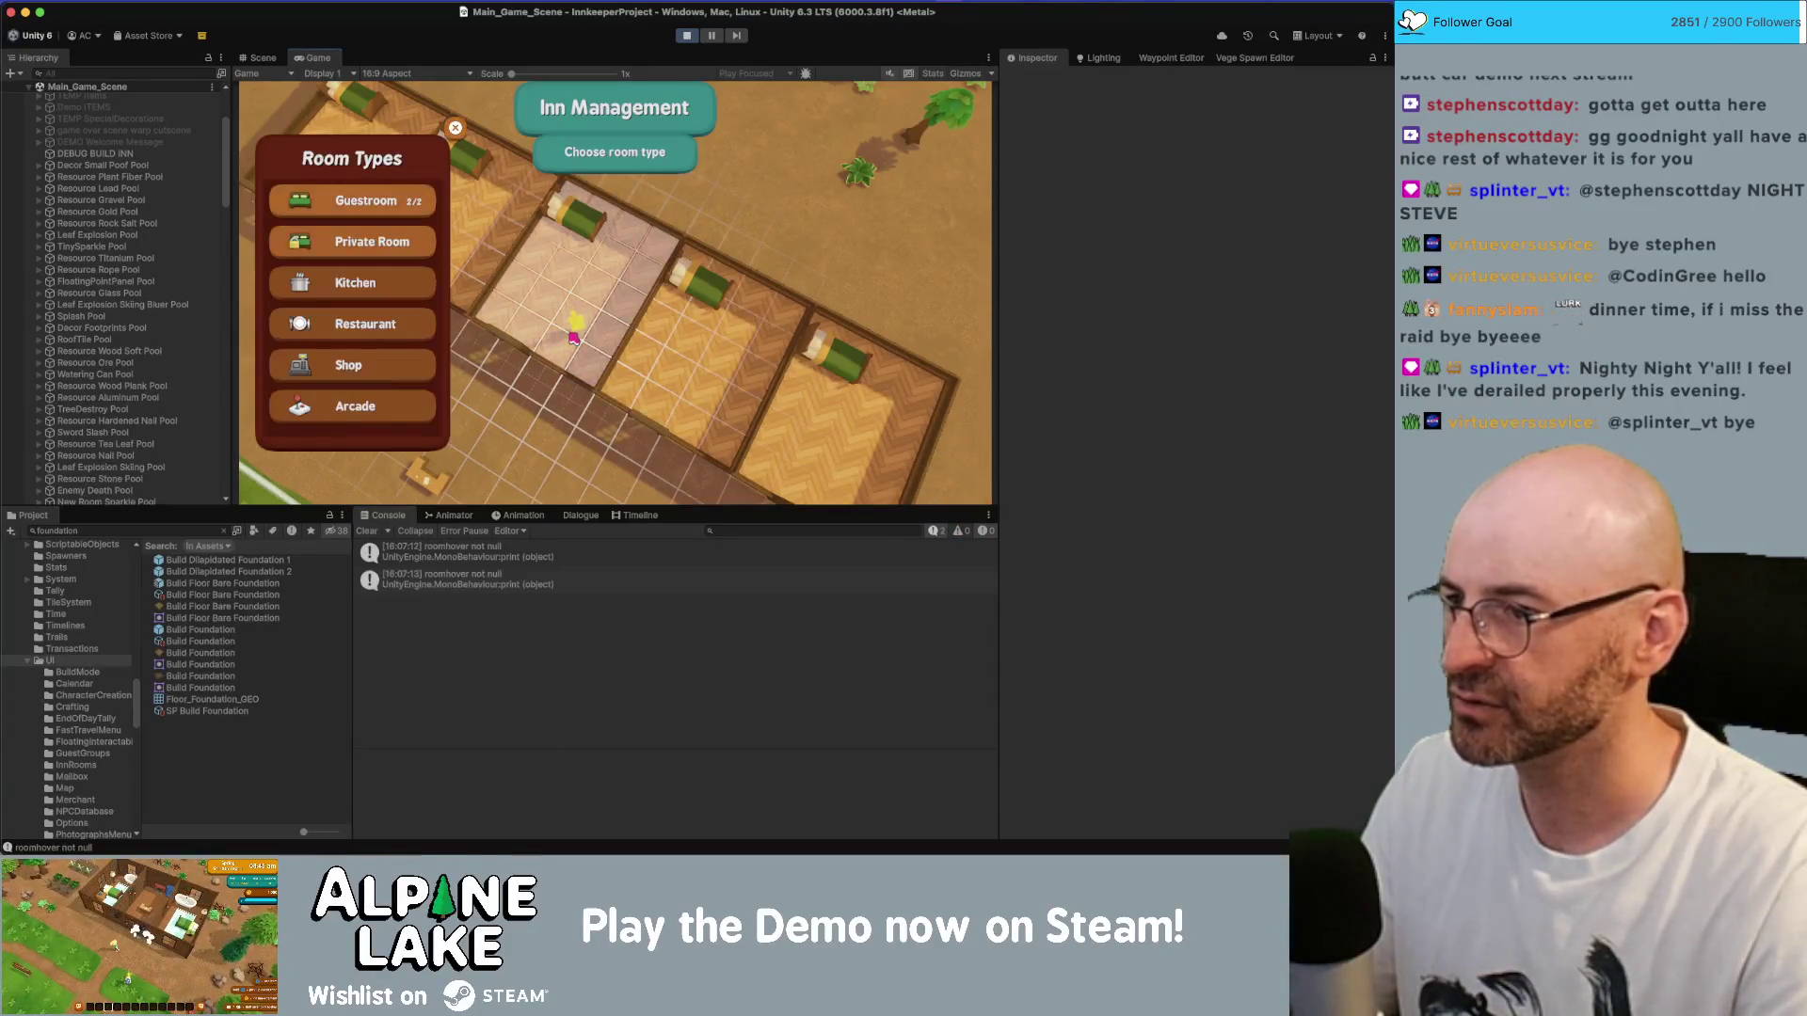
{"action": "left_click", "coordinate": [418, 211]}
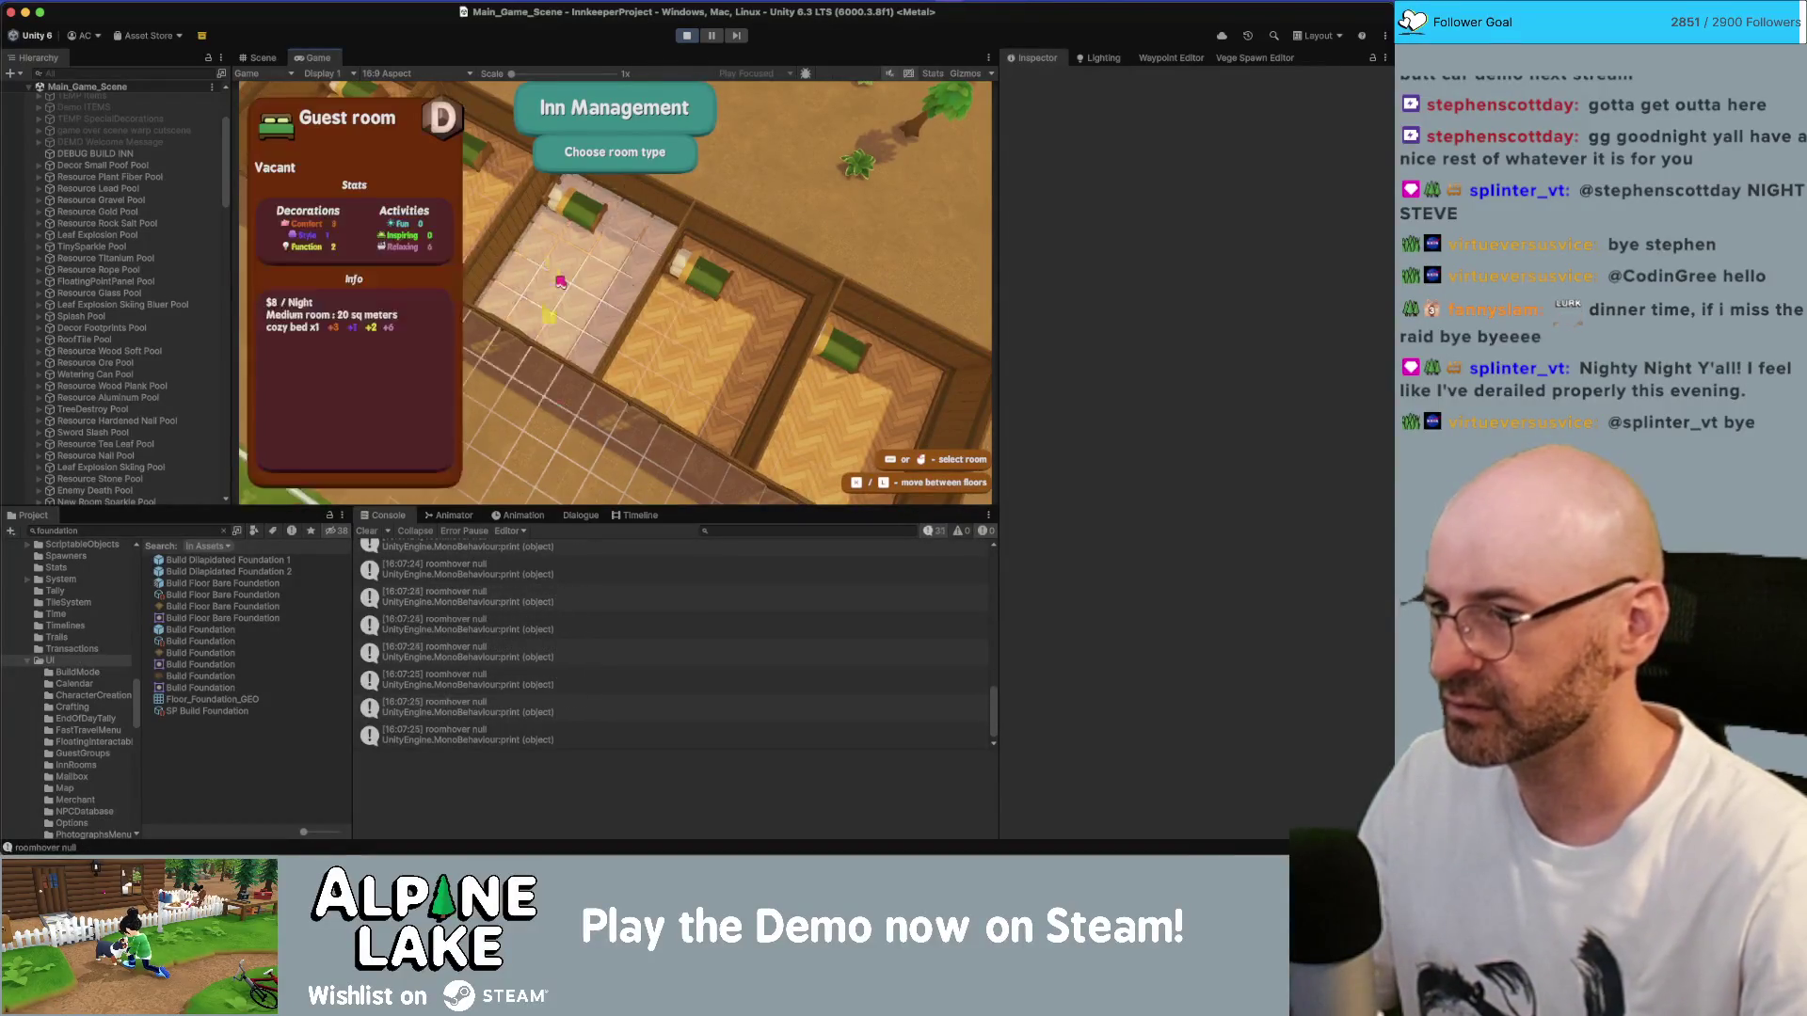
{"action": "left_click", "coordinate": [628, 317]}
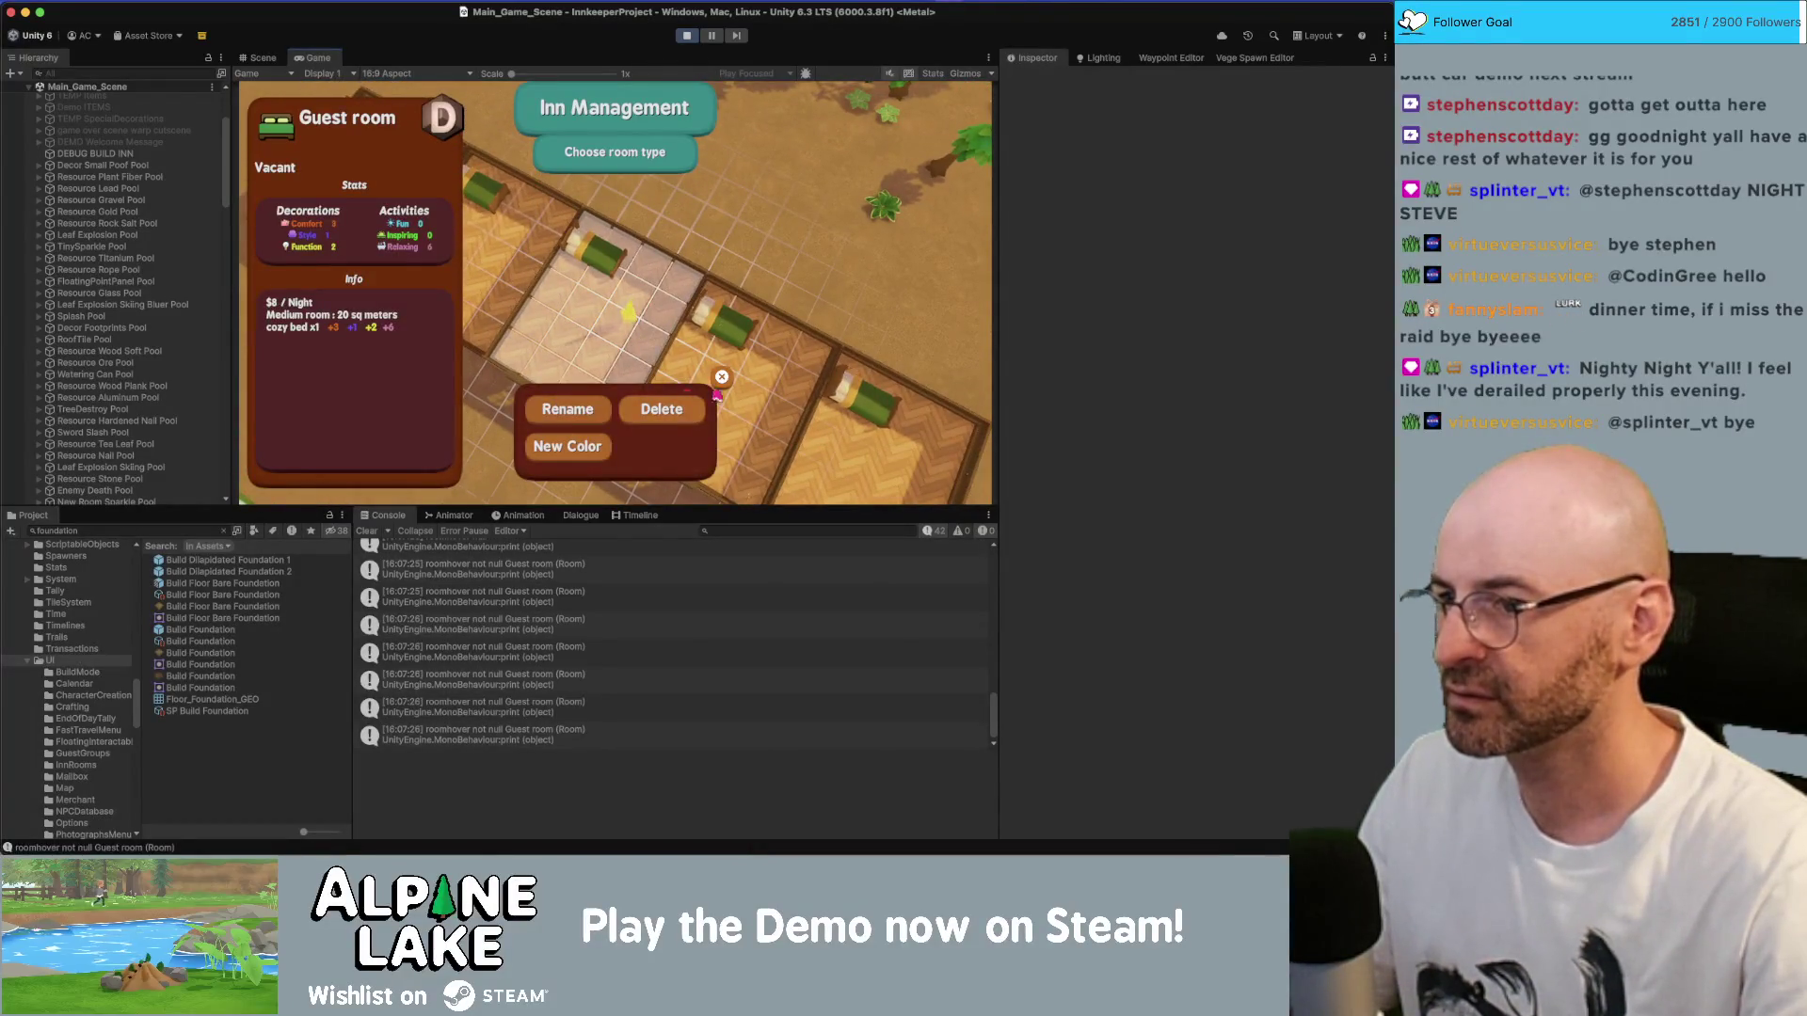
{"action": "left_click", "coordinate": [579, 445]}
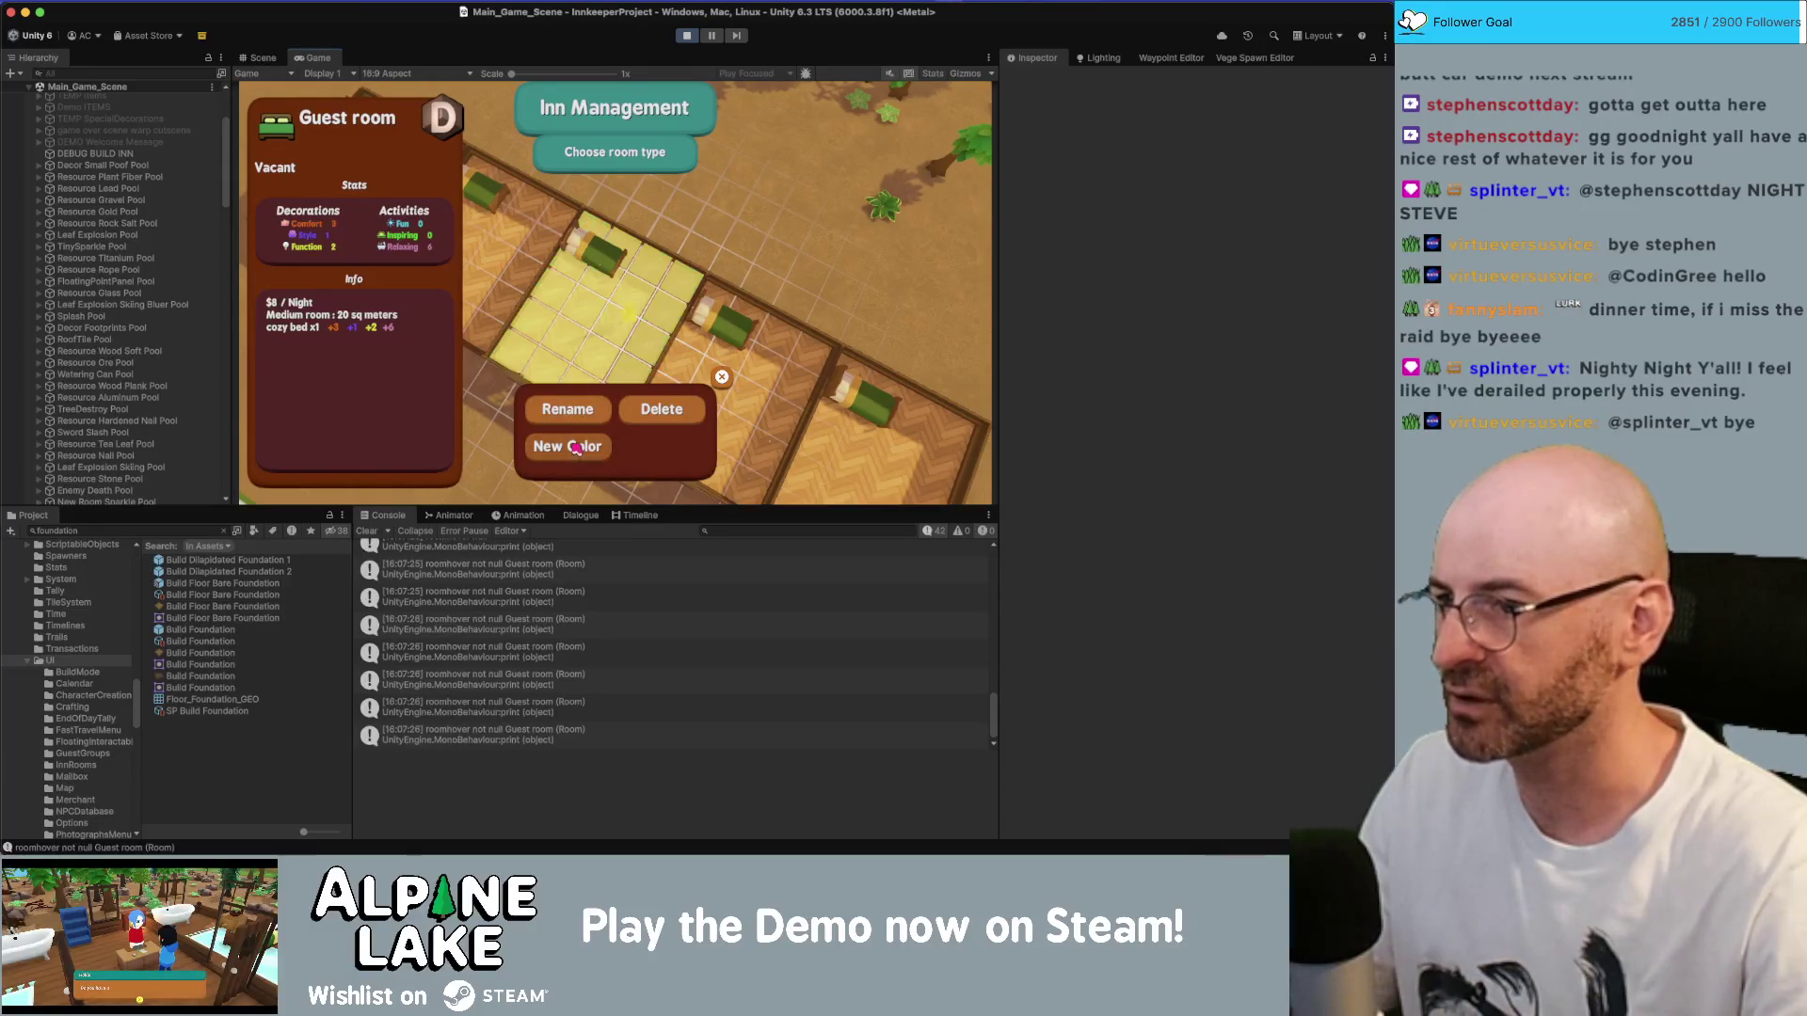
{"action": "left_click", "coordinate": [715, 362]}
{"action": "key", "text": "super+p"}
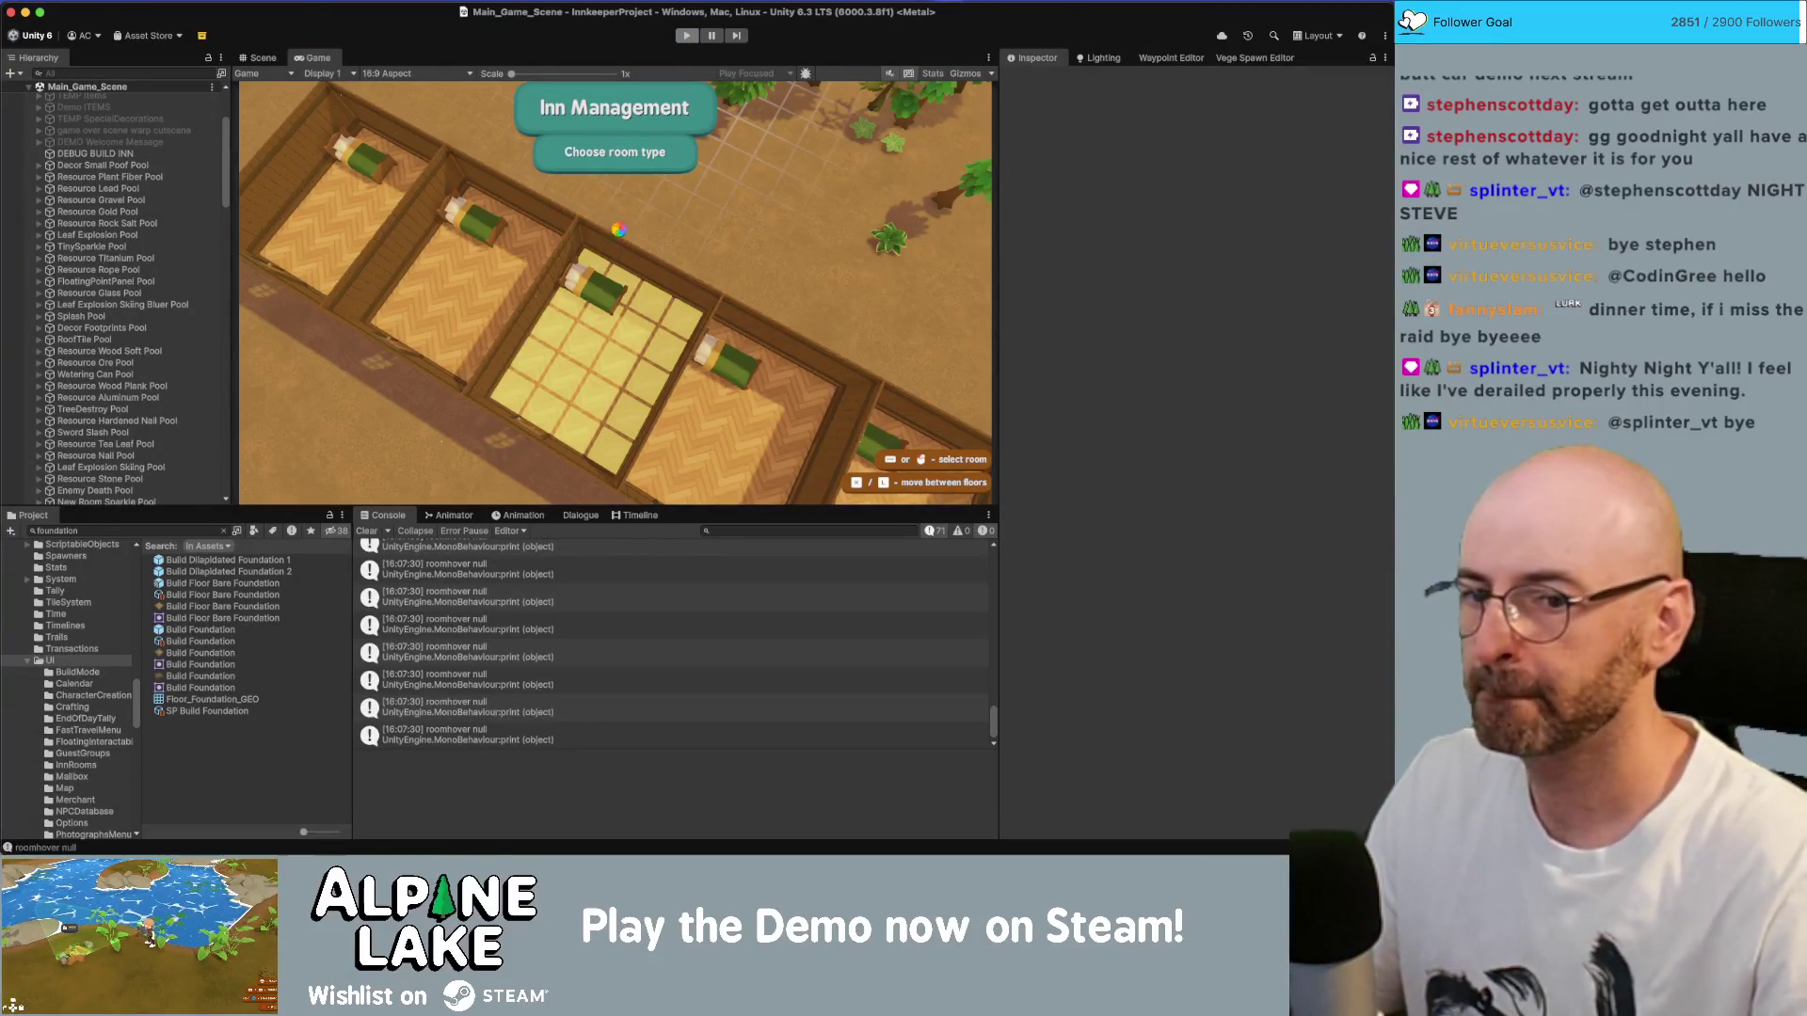
{"action": "key", "text": "super+Tab"}
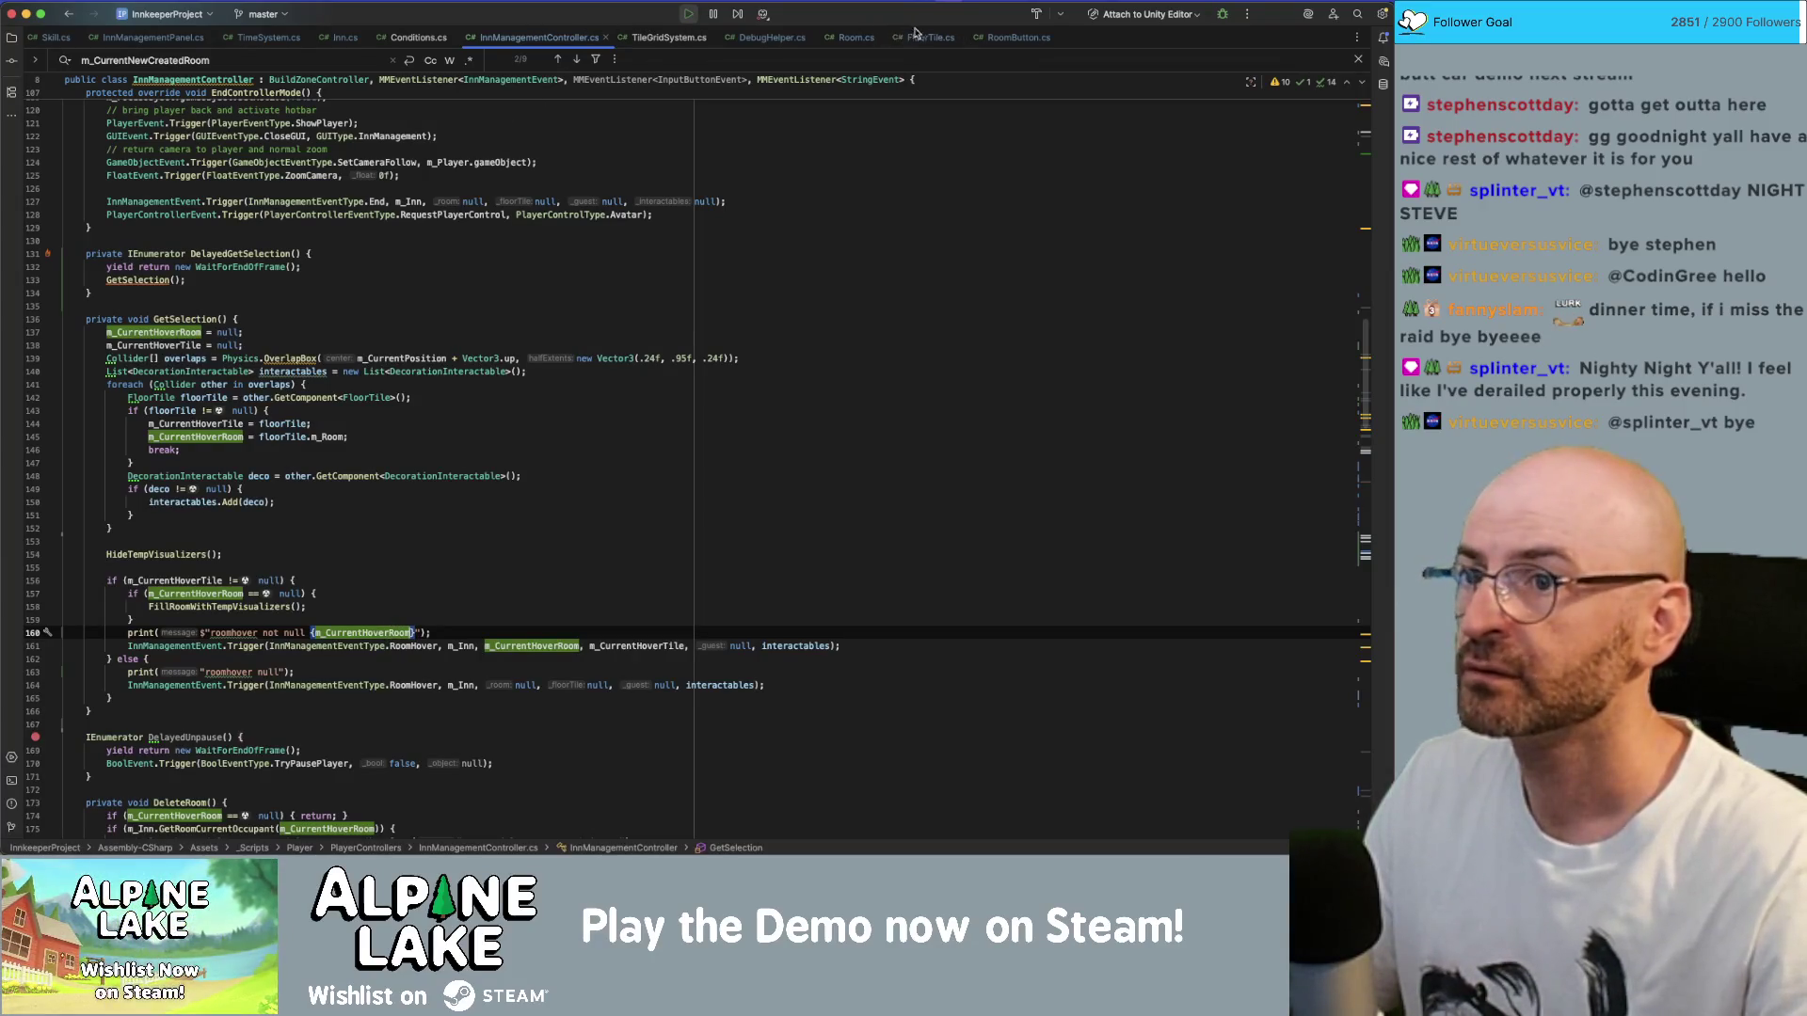
- In Room.cs, trace the RoomHover handler to the InnManageModeOnHover declaration
{"action": "left_click", "coordinate": [854, 36]}
{"action": "left_click", "coordinate": [374, 455]}
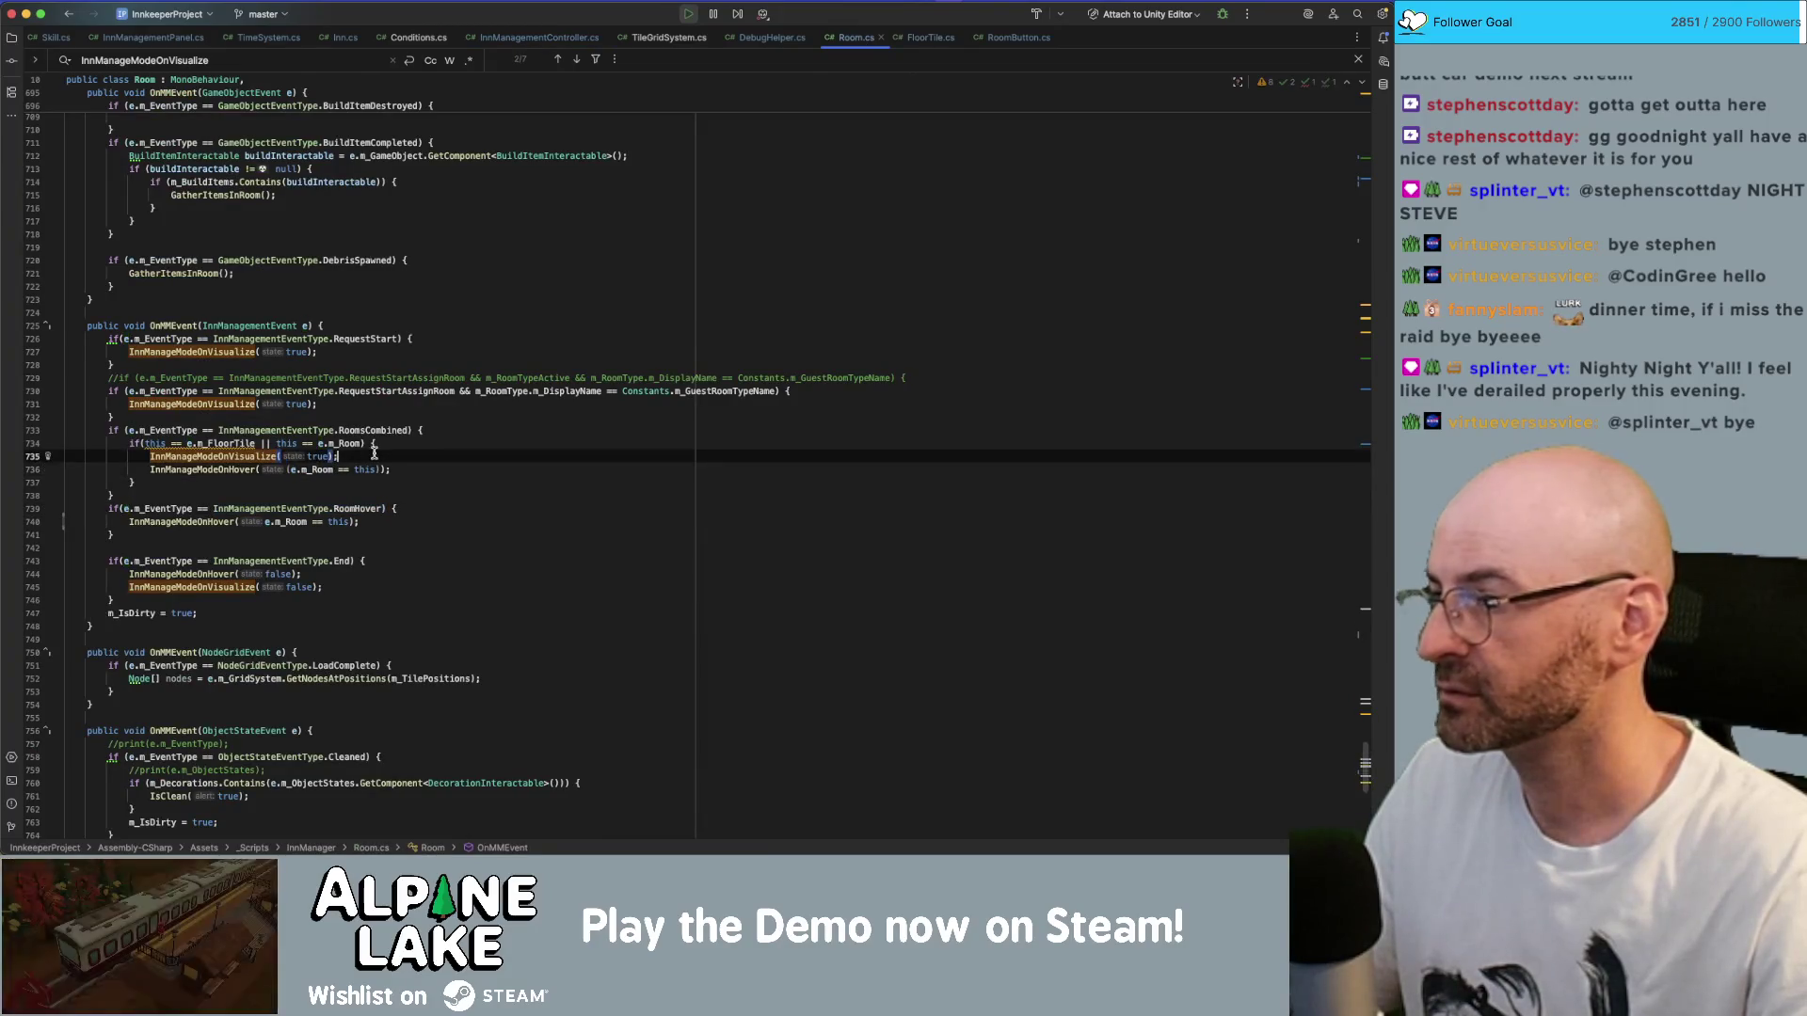
{"action": "double_click", "coordinate": [258, 456]}
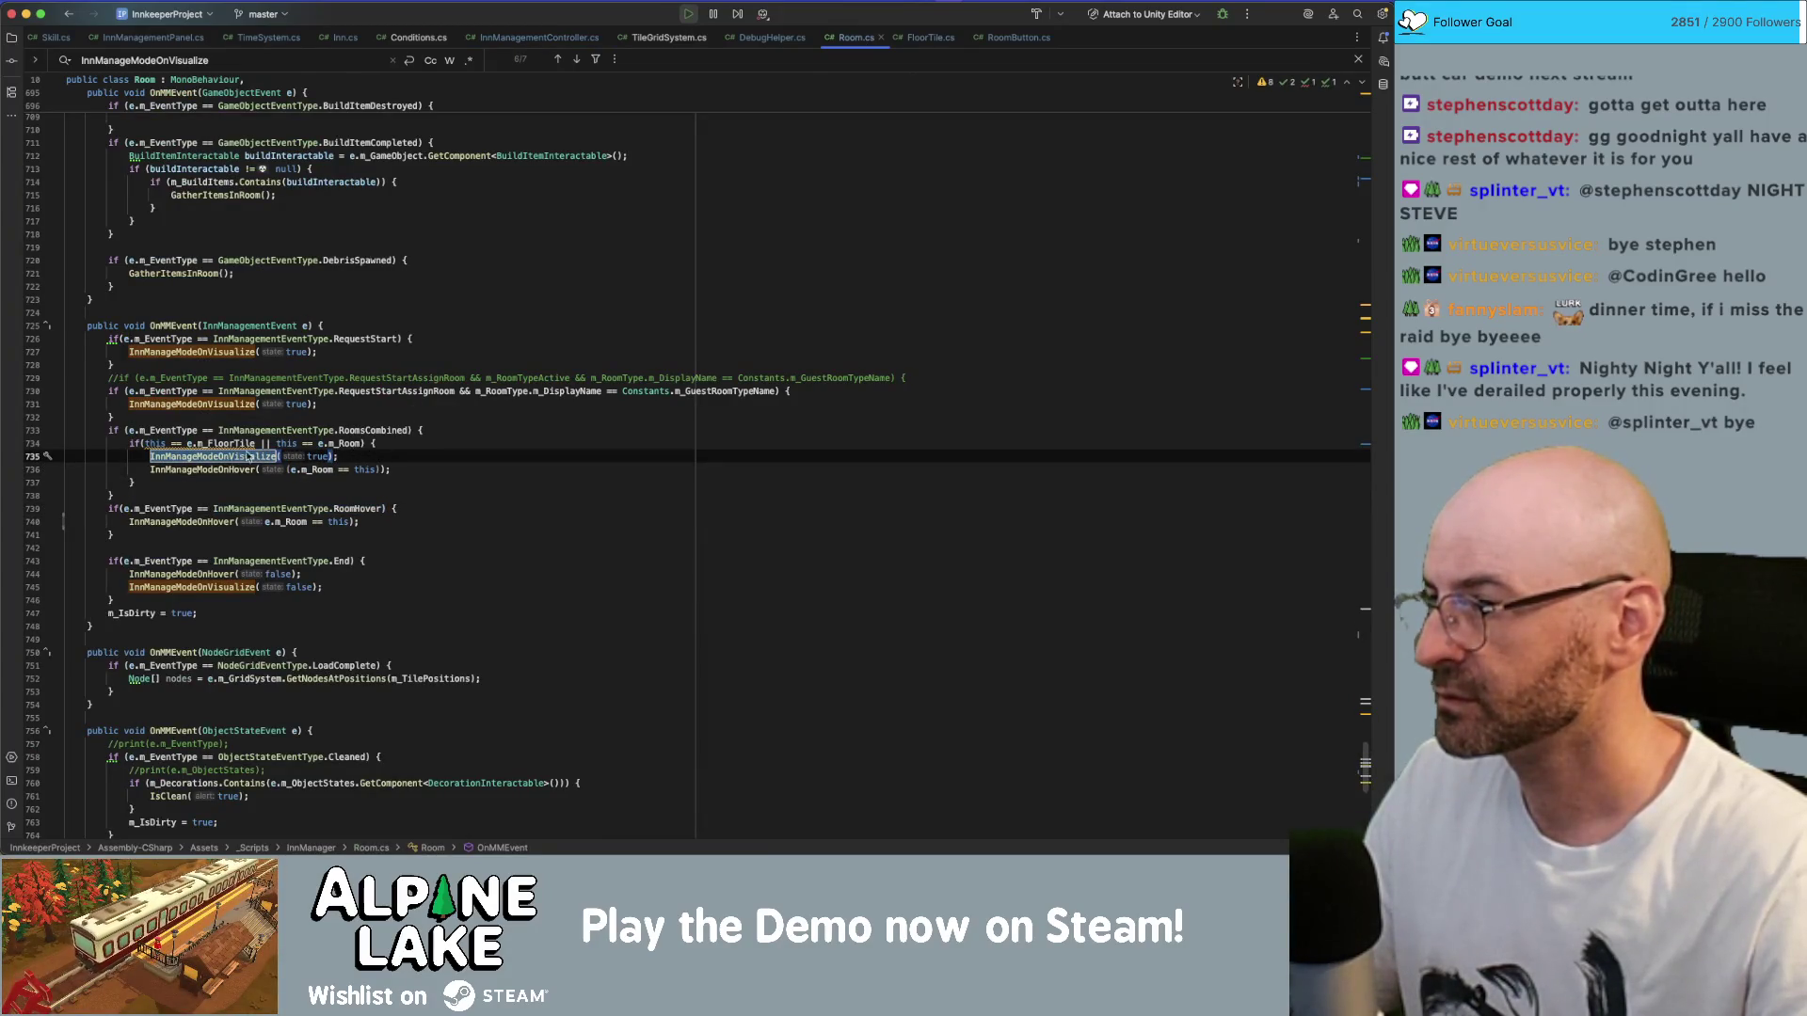
{"action": "double_click", "coordinate": [371, 430]}
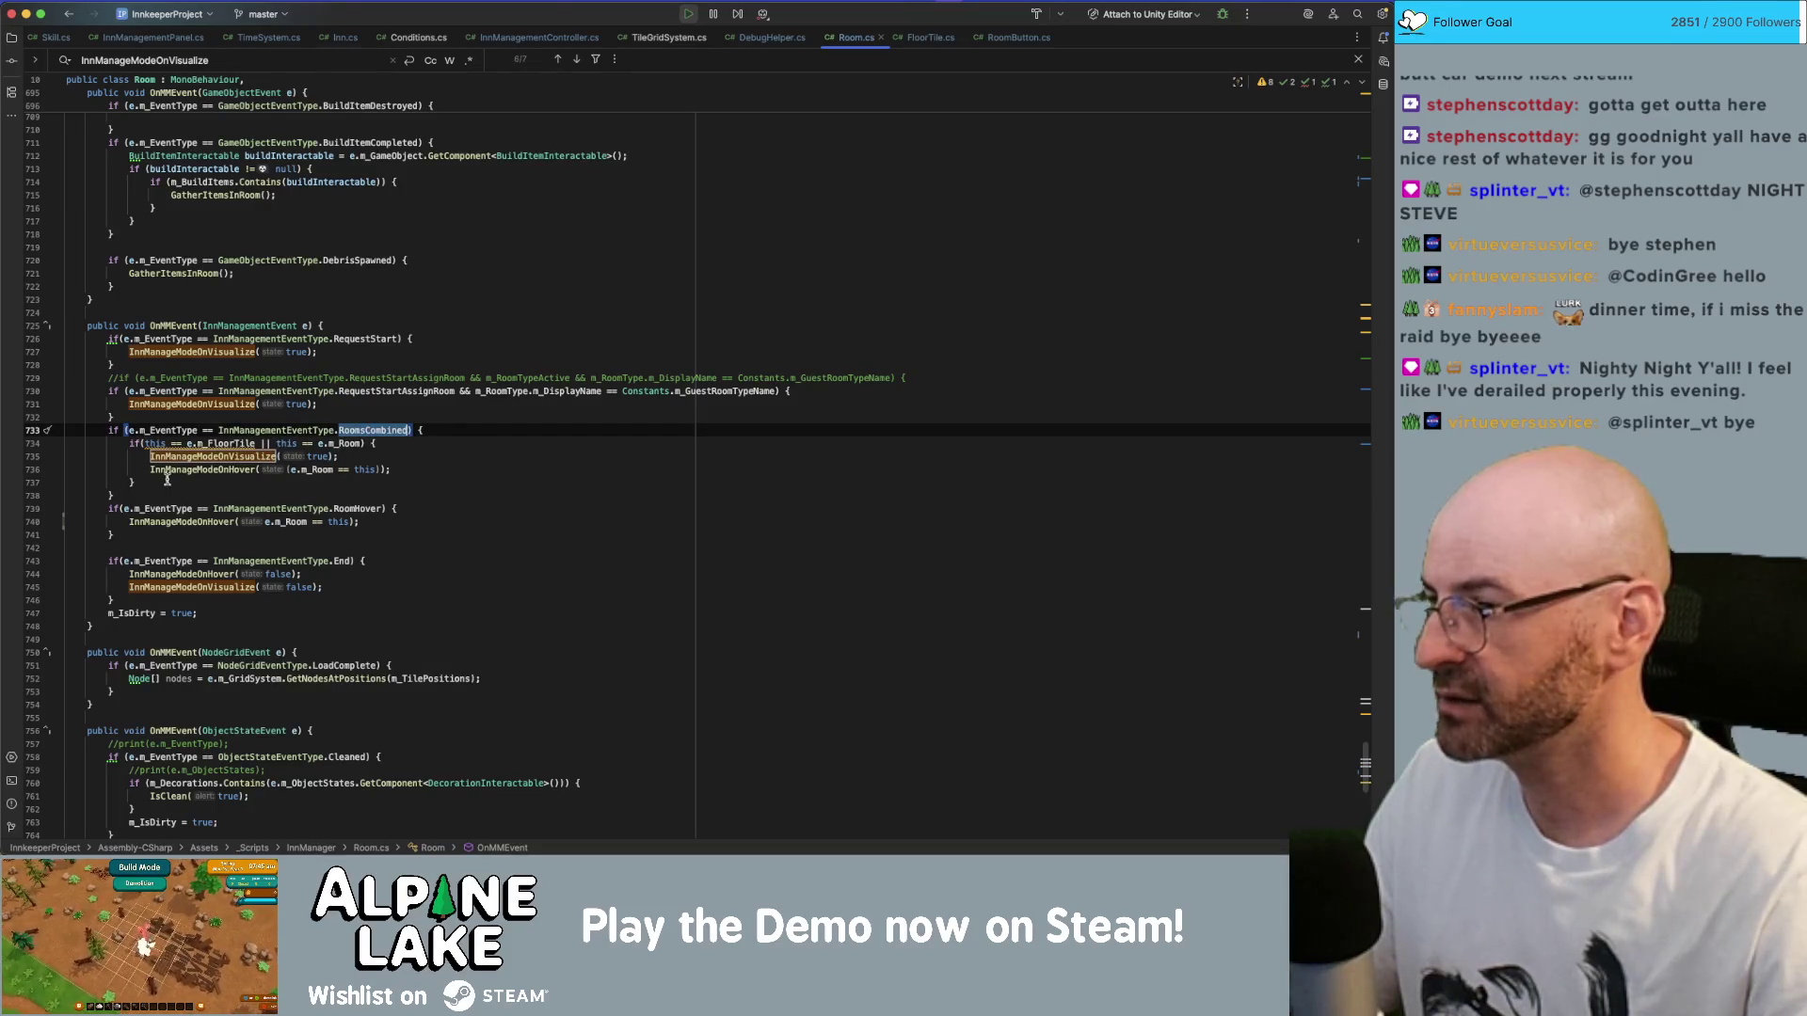
{"action": "left_click", "coordinate": [388, 520]}
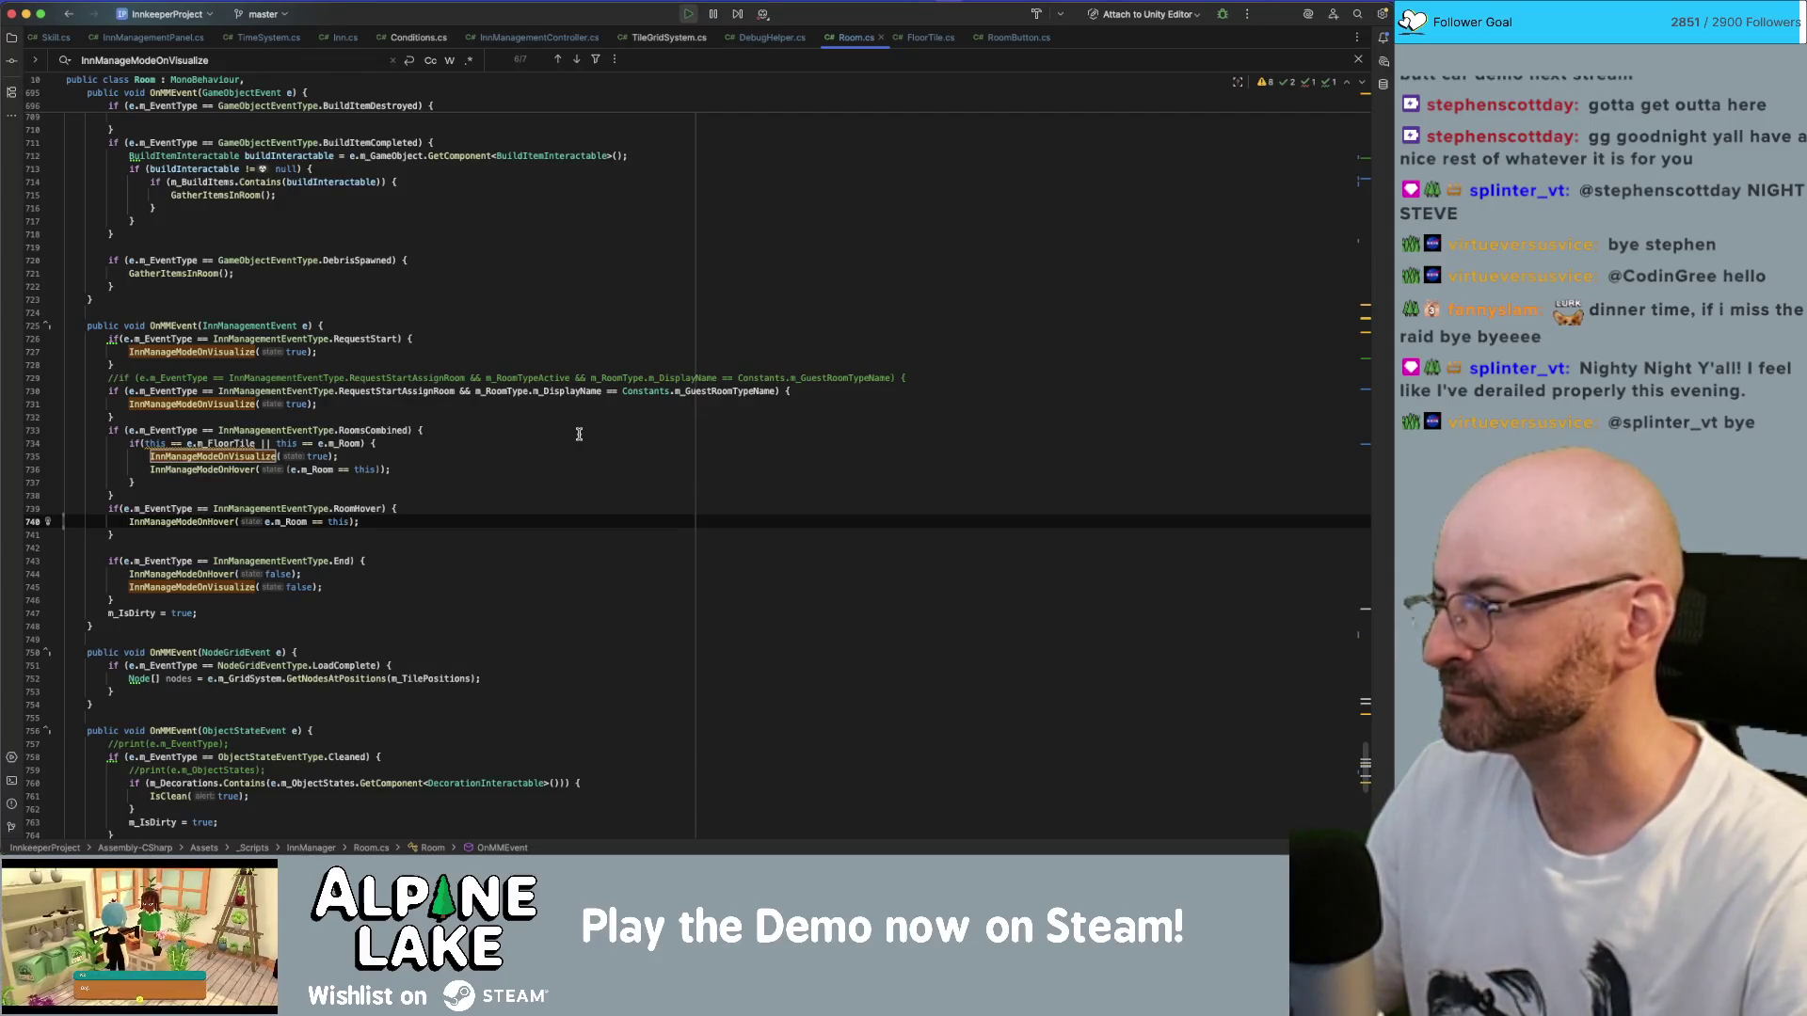
{"action": "left_click", "coordinate": [219, 521]}
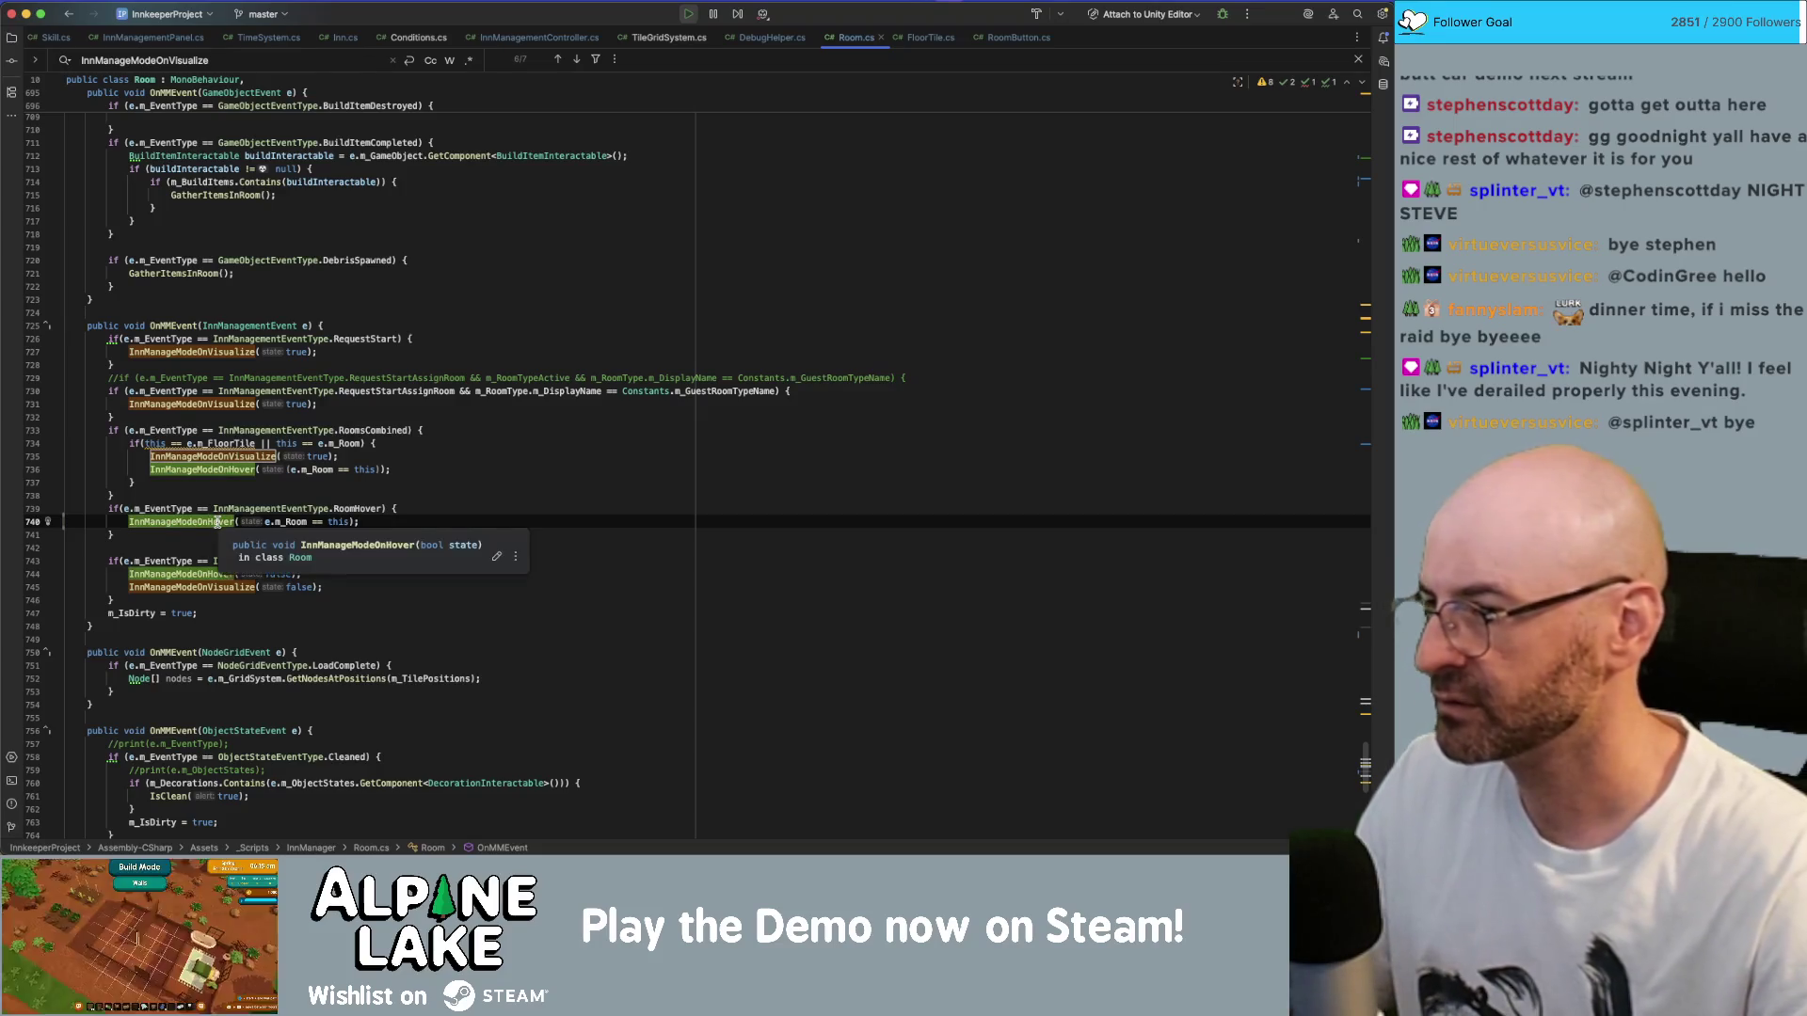
{"action": "left_click", "coordinate": [218, 521], "text": "super"}
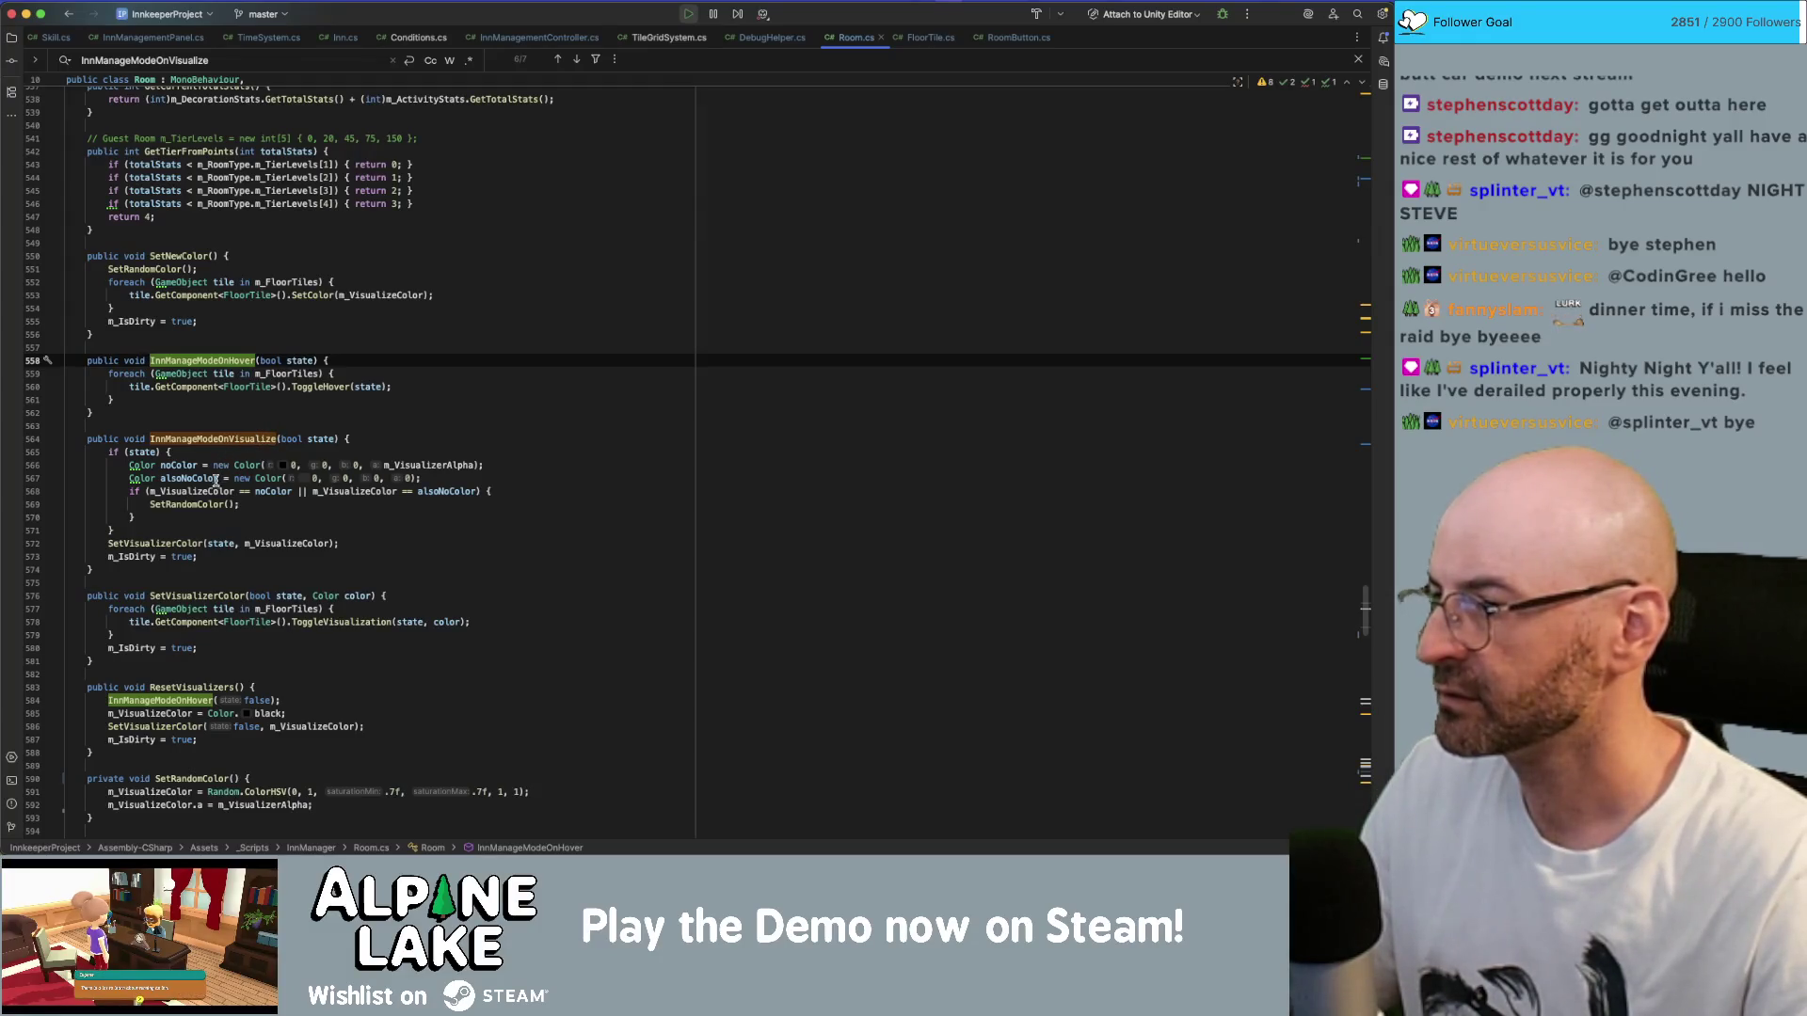
- Copy the SetRandomColor(); line from InnManageModeOnVisualize and scroll up toward InitNewRoom
{"action": "left_click", "coordinate": [198, 504]}
{"action": "left_click", "coordinate": [246, 506]}
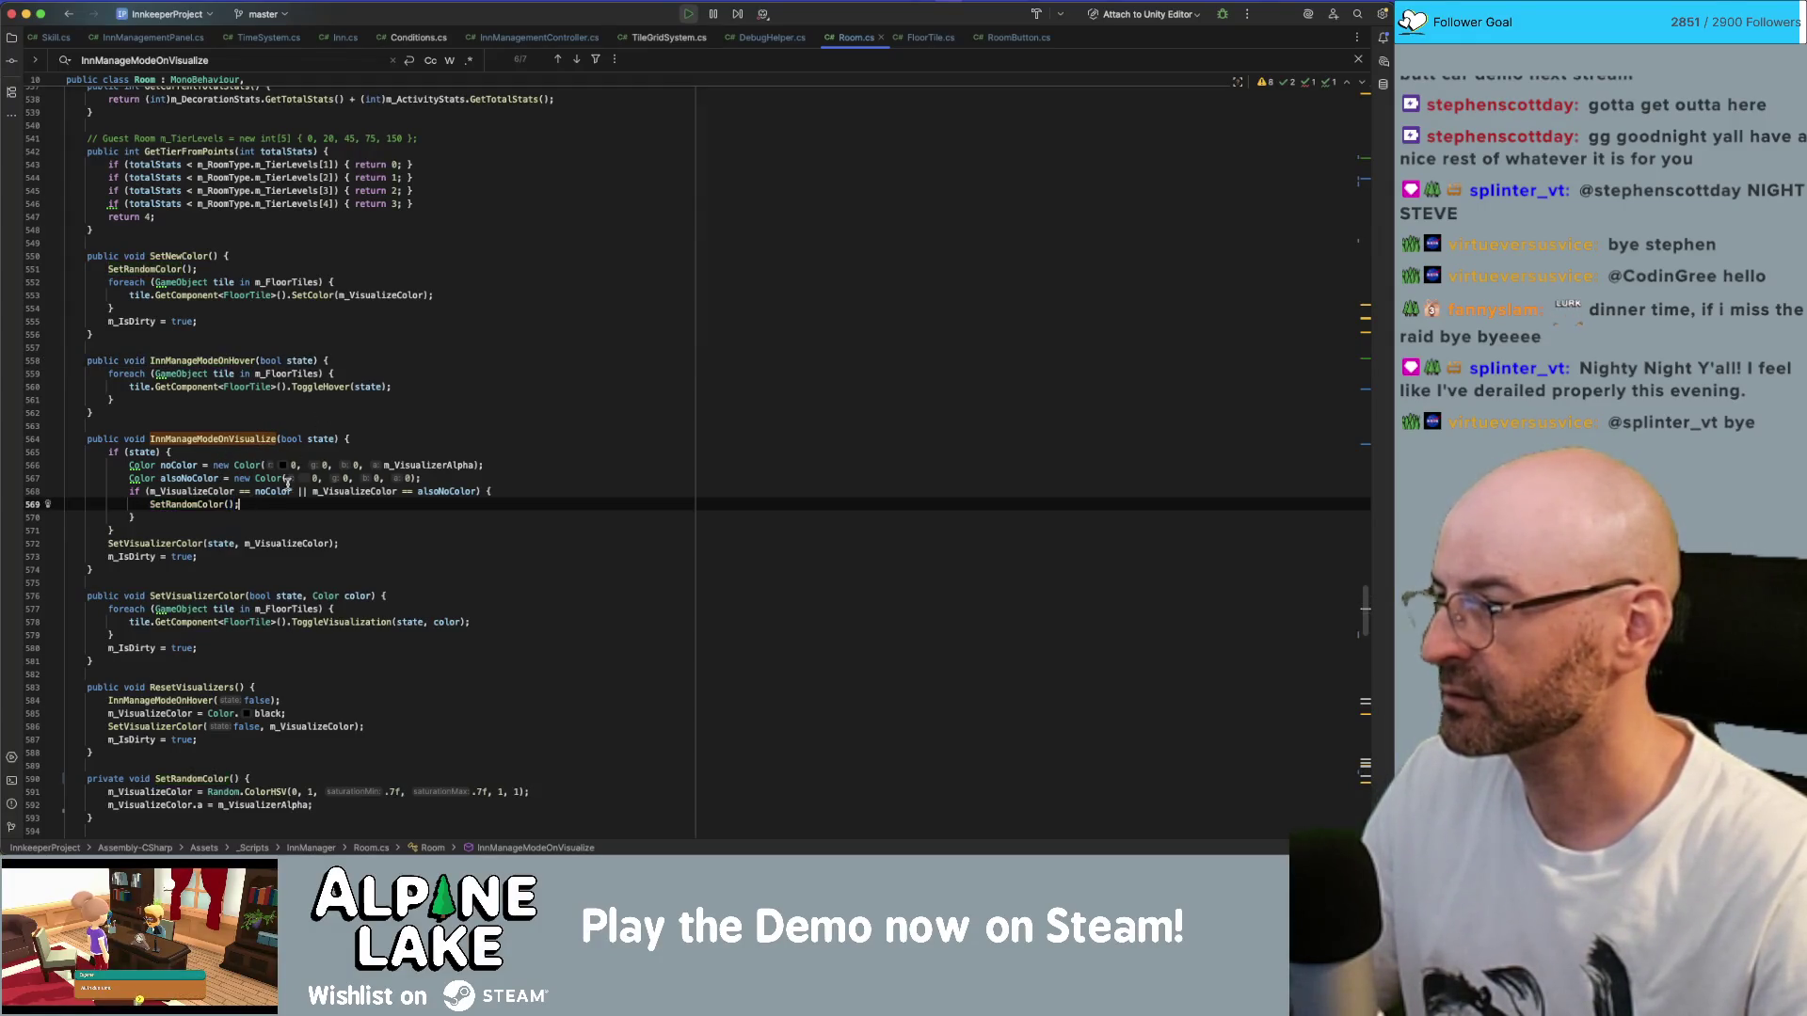
{"action": "key", "text": "alt+Up"}
{"action": "scroll", "coordinate": [375, 551], "scroll_direction": "up", "scroll_amount": 20}
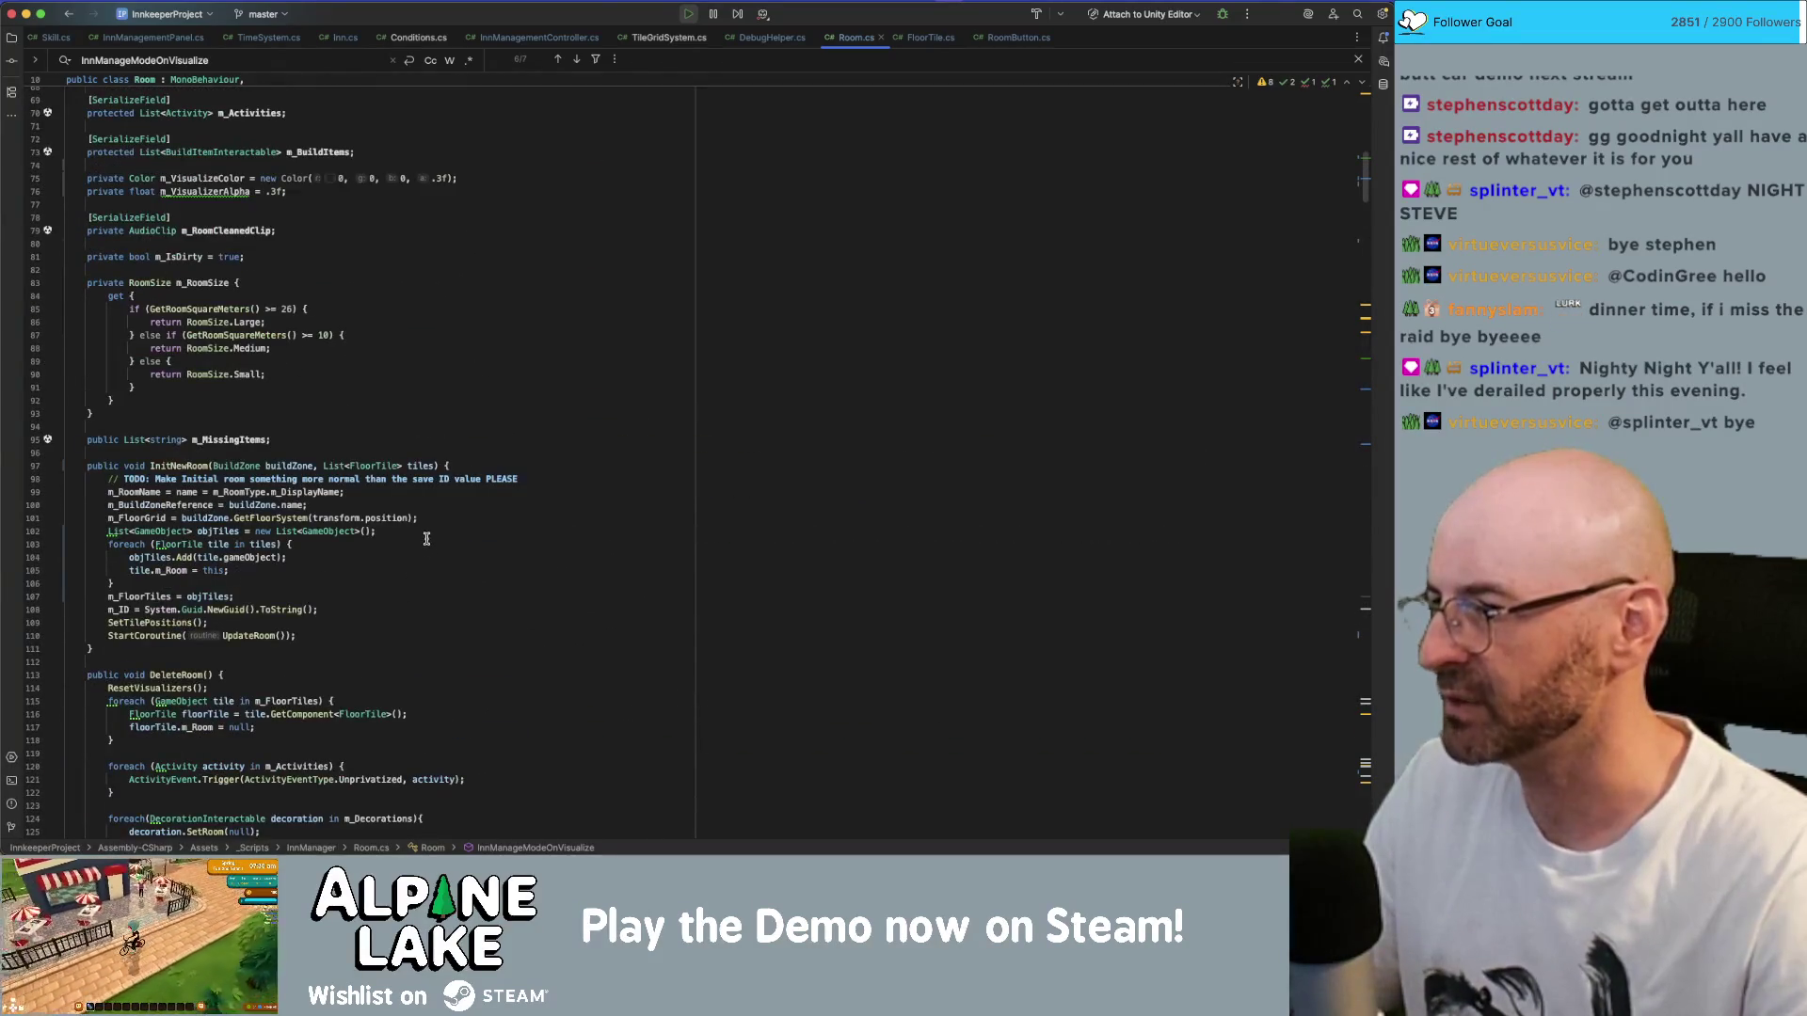
- Add SetRandomColor(); after the m_ID assignment in InitNewRoom, before SetTilePositions()
{"action": "scroll", "coordinate": [428, 563], "scroll_direction": "down", "scroll_amount": 1}
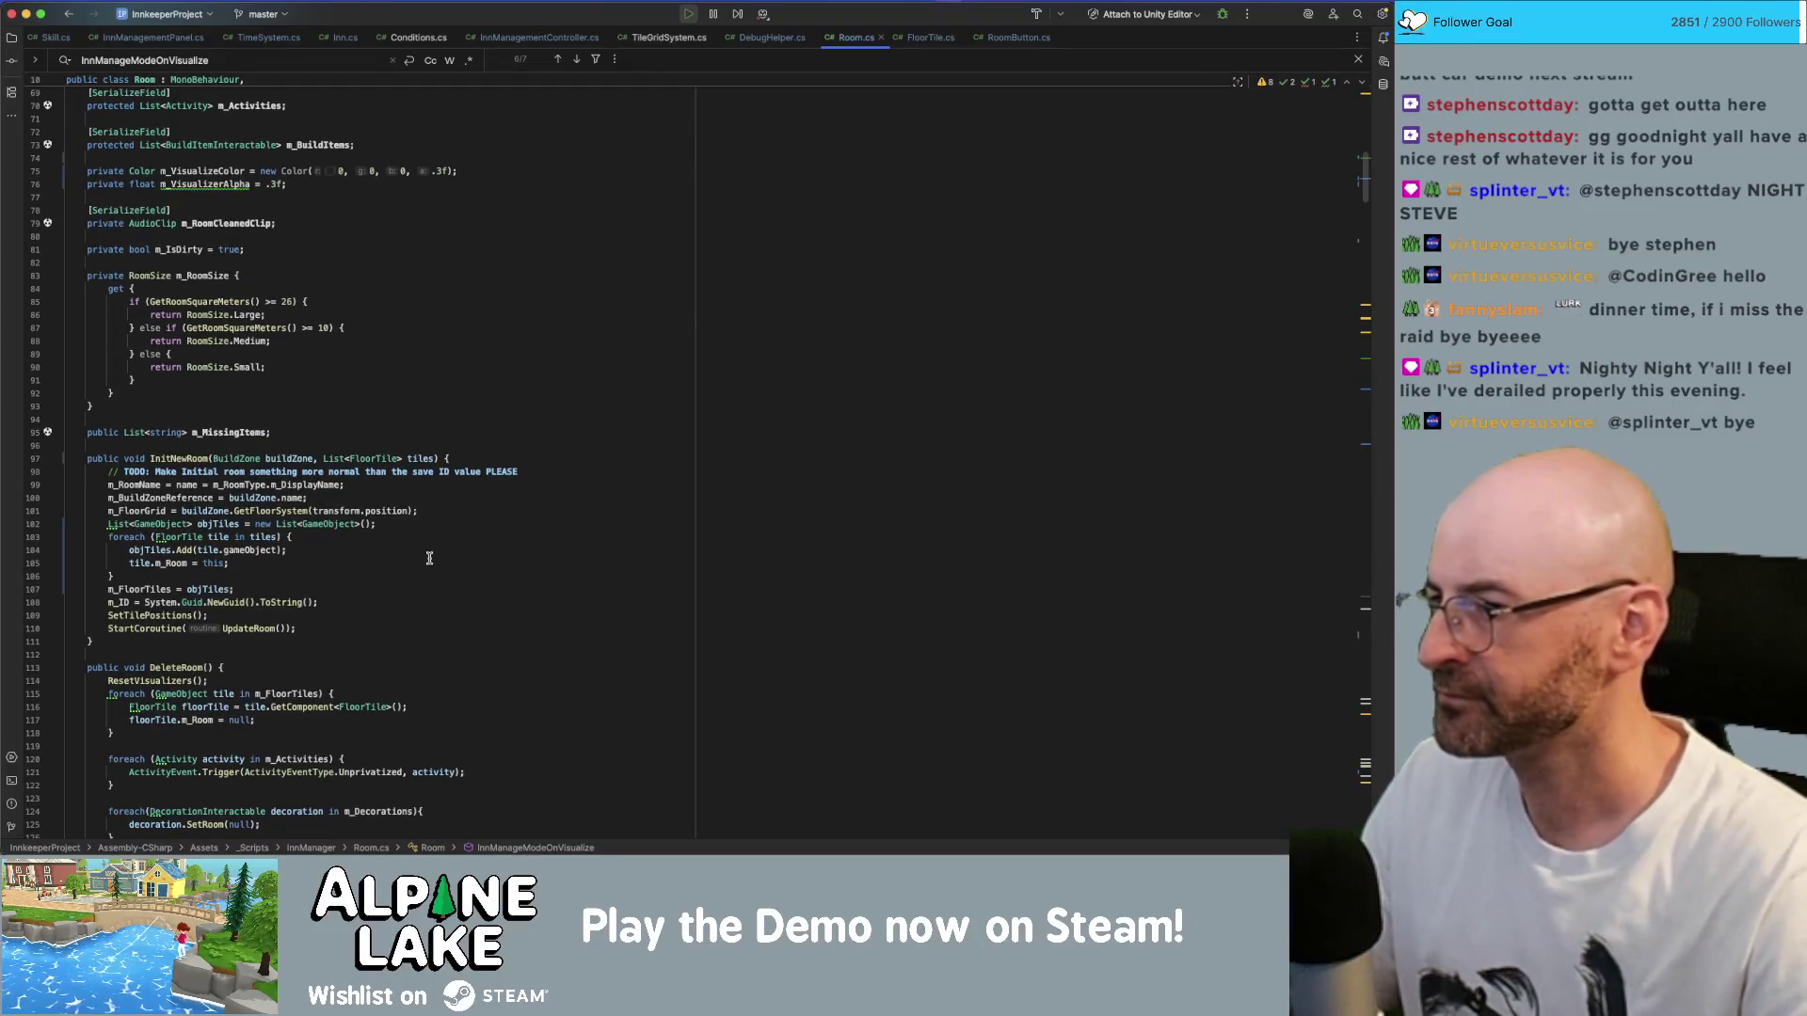
{"action": "scroll", "coordinate": [419, 569], "scroll_direction": "down", "scroll_amount": 1}
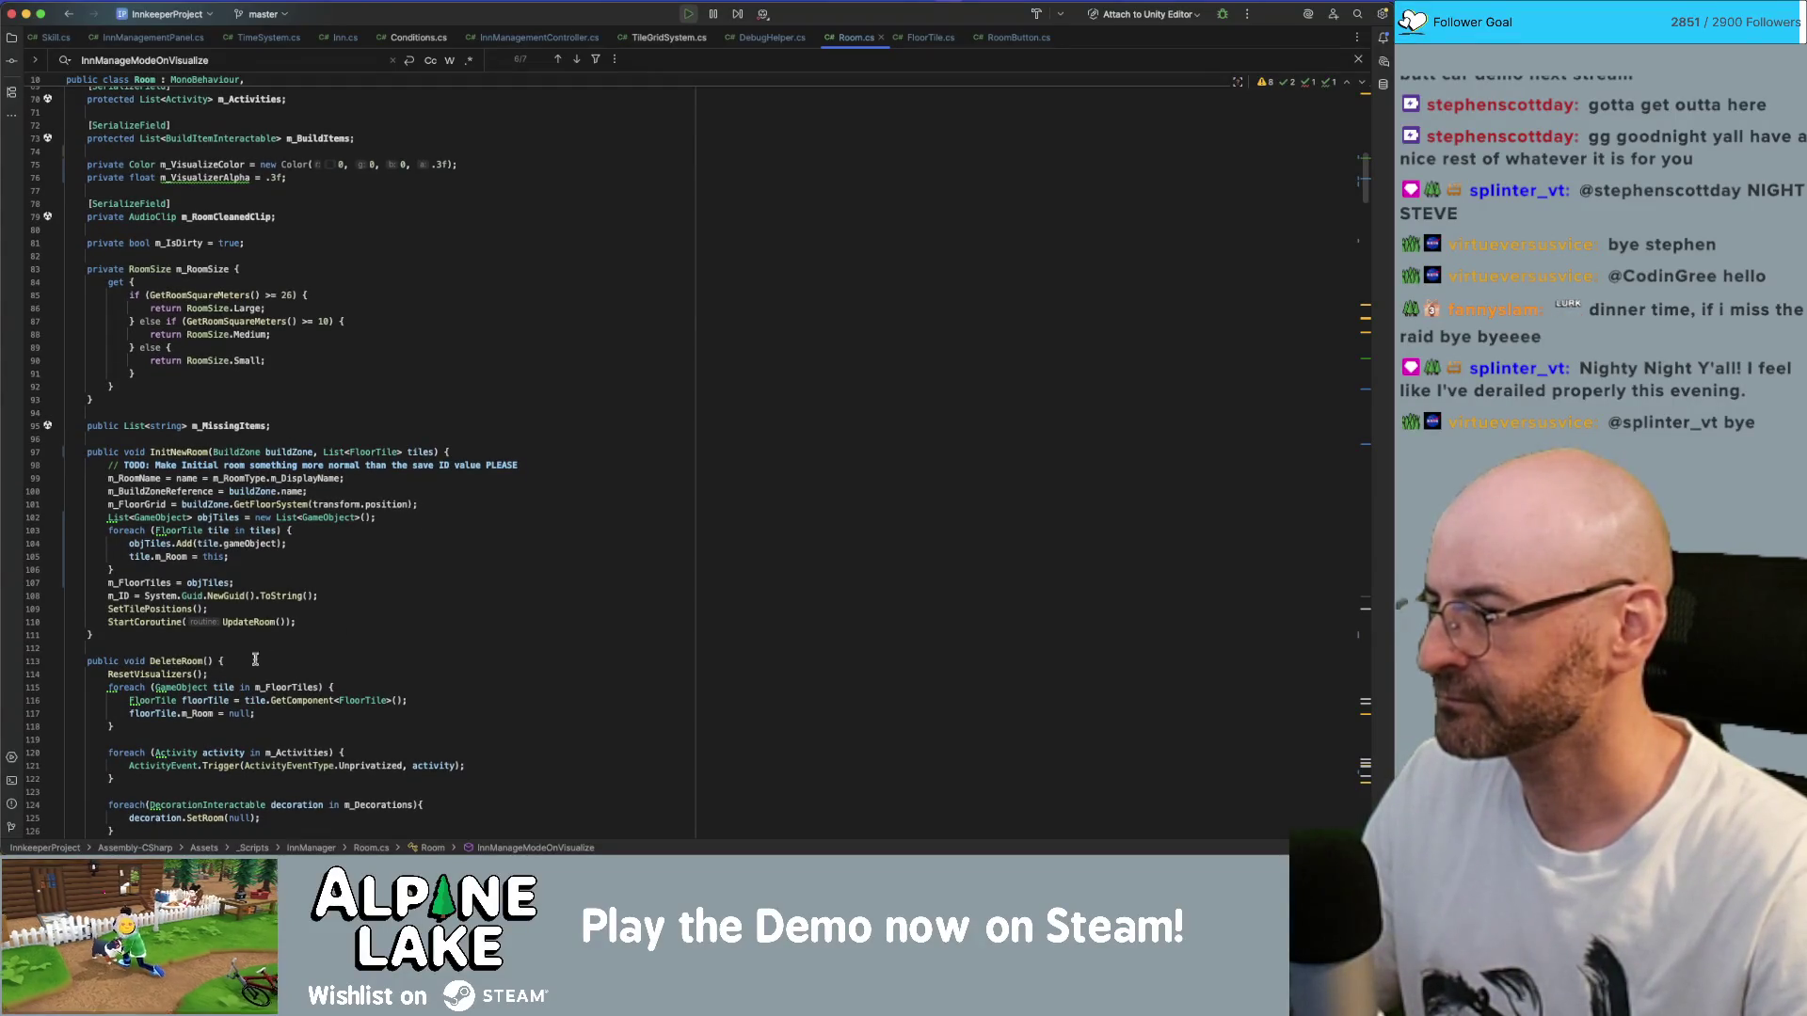
{"action": "left_click", "coordinate": [373, 593]}
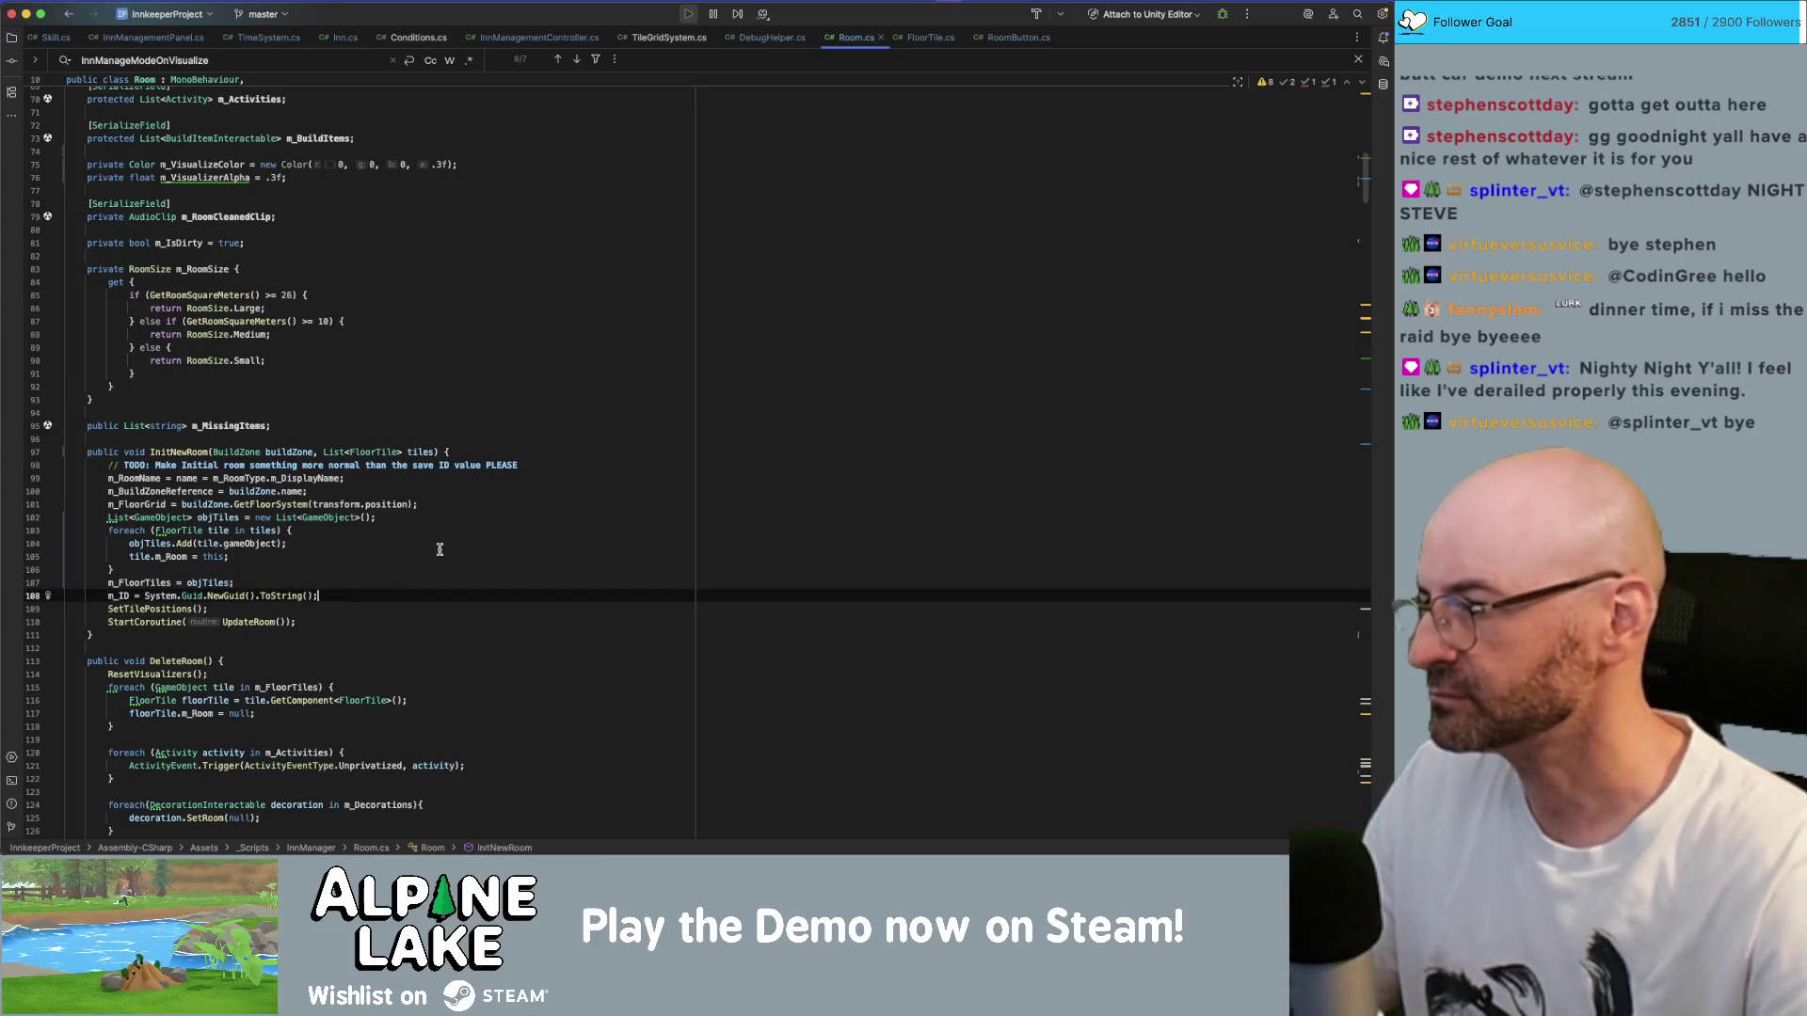
{"action": "key", "text": "Return"}
{"action": "type", "text": "SetRandomColor();"}
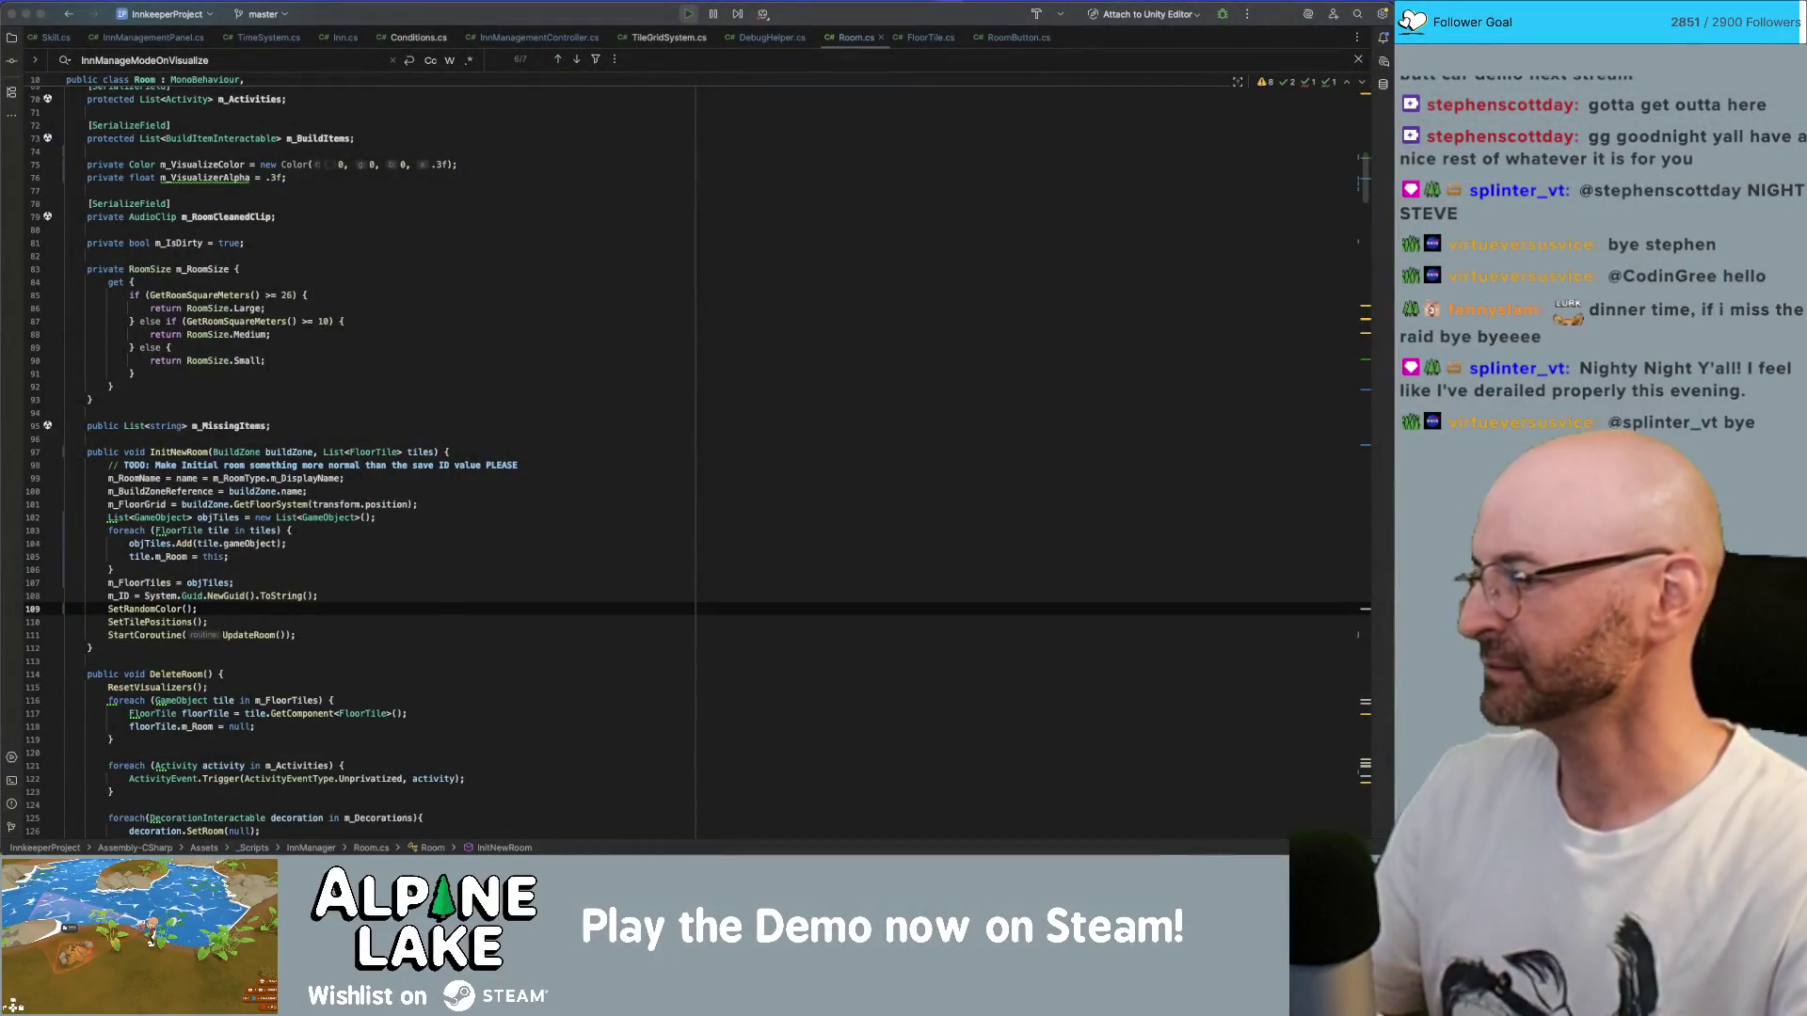
{"action": "scroll", "coordinate": [360, 508], "scroll_direction": "down", "scroll_amount": 20}
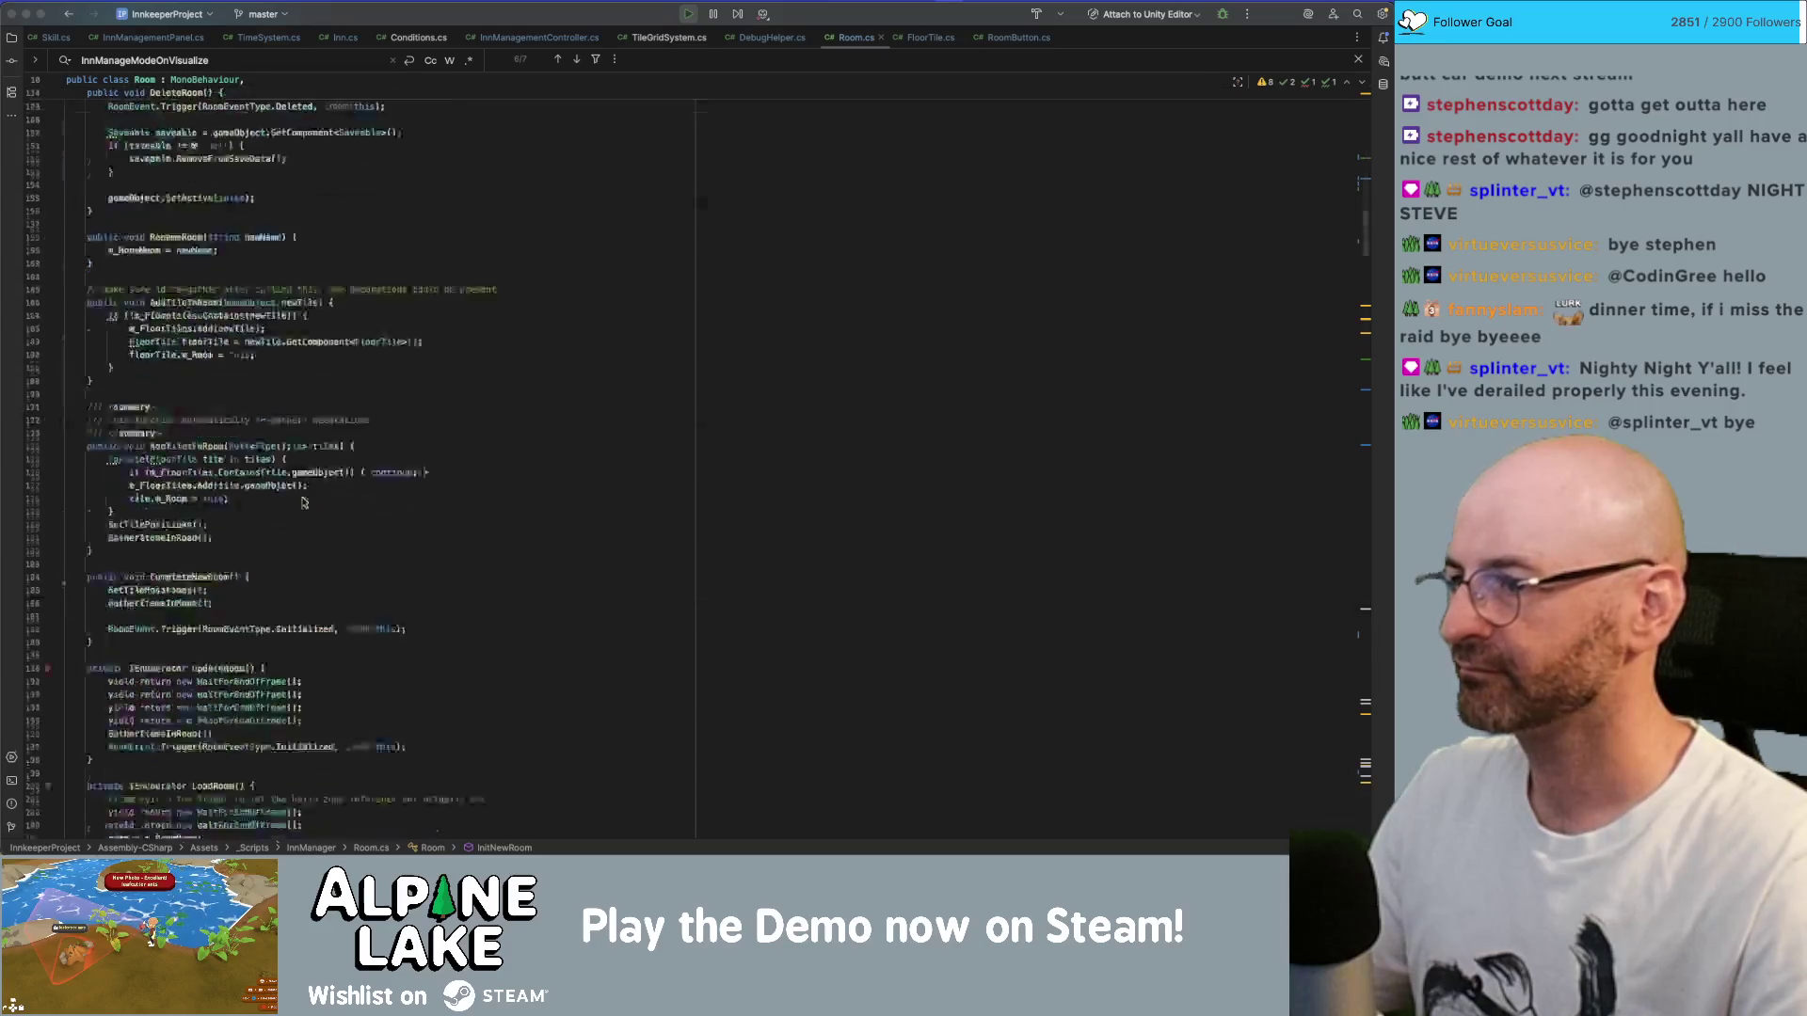
- From OnMMEvent, follow InnManageModeOnVisualize to its SetVisualizerColor call
{"action": "scroll", "coordinate": [362, 508], "scroll_direction": "down", "scroll_amount": 15}
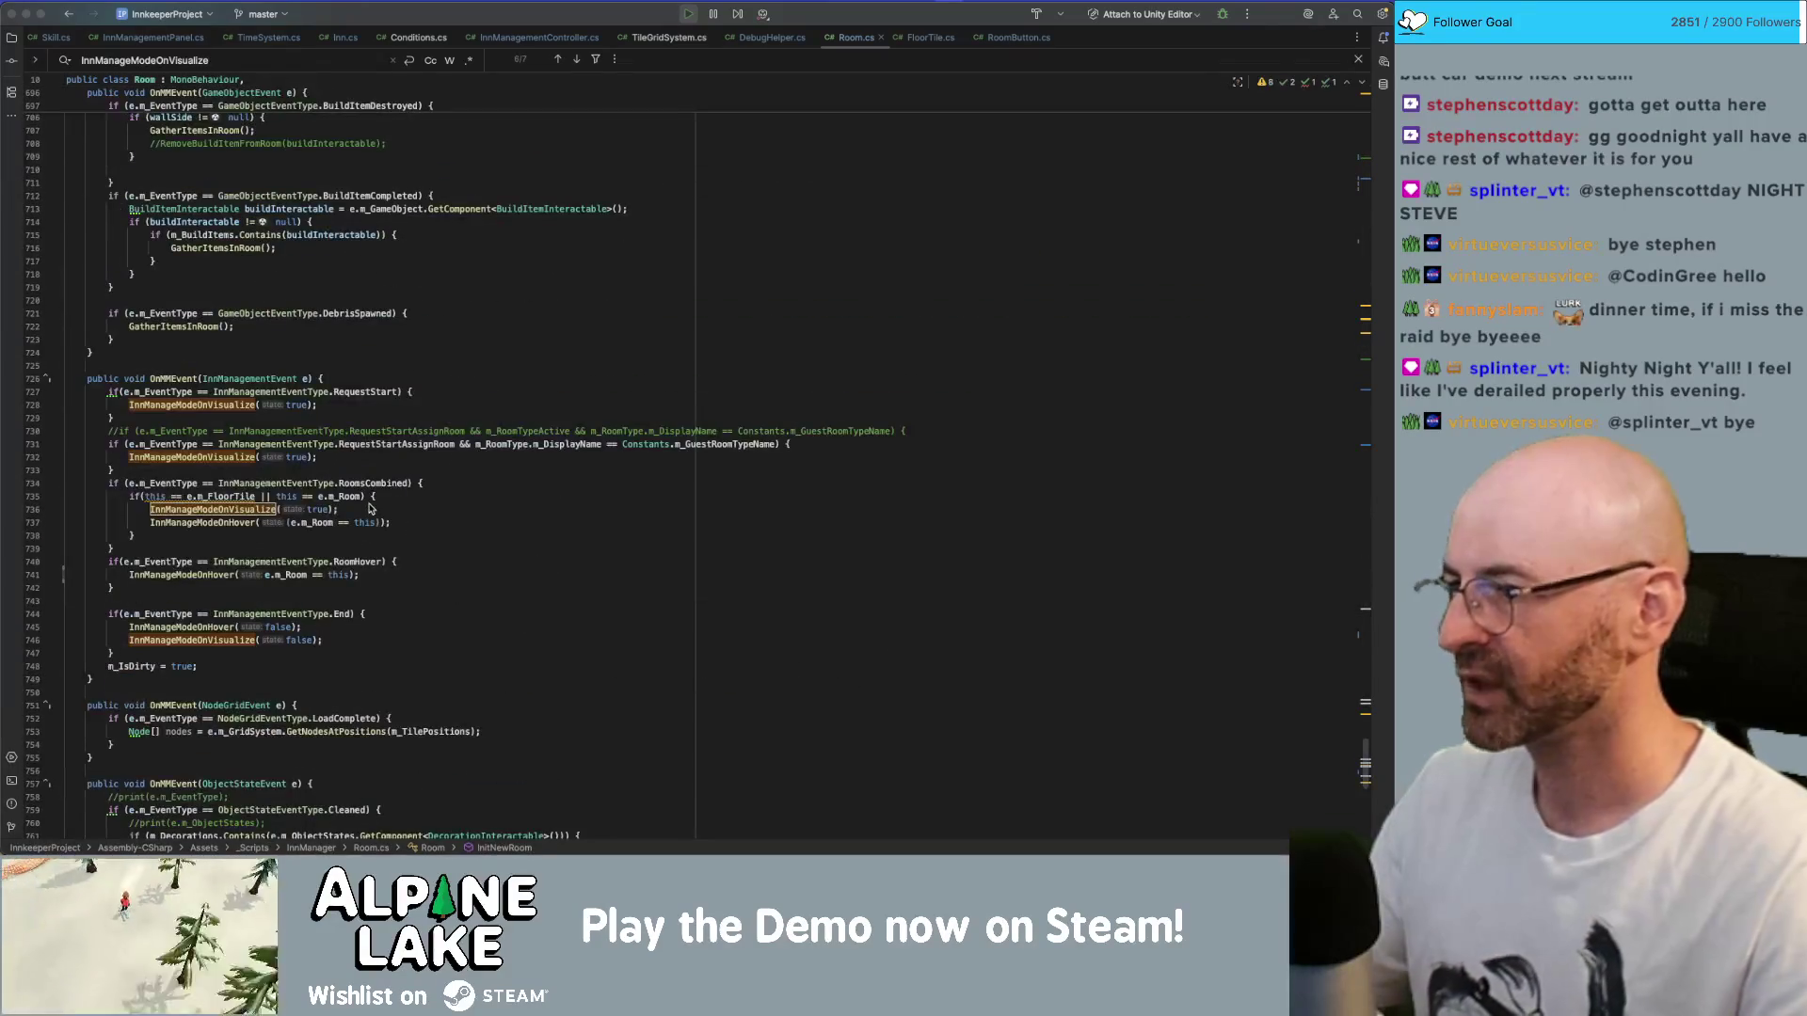
{"action": "scroll", "coordinate": [370, 509], "scroll_direction": "down", "scroll_amount": 1}
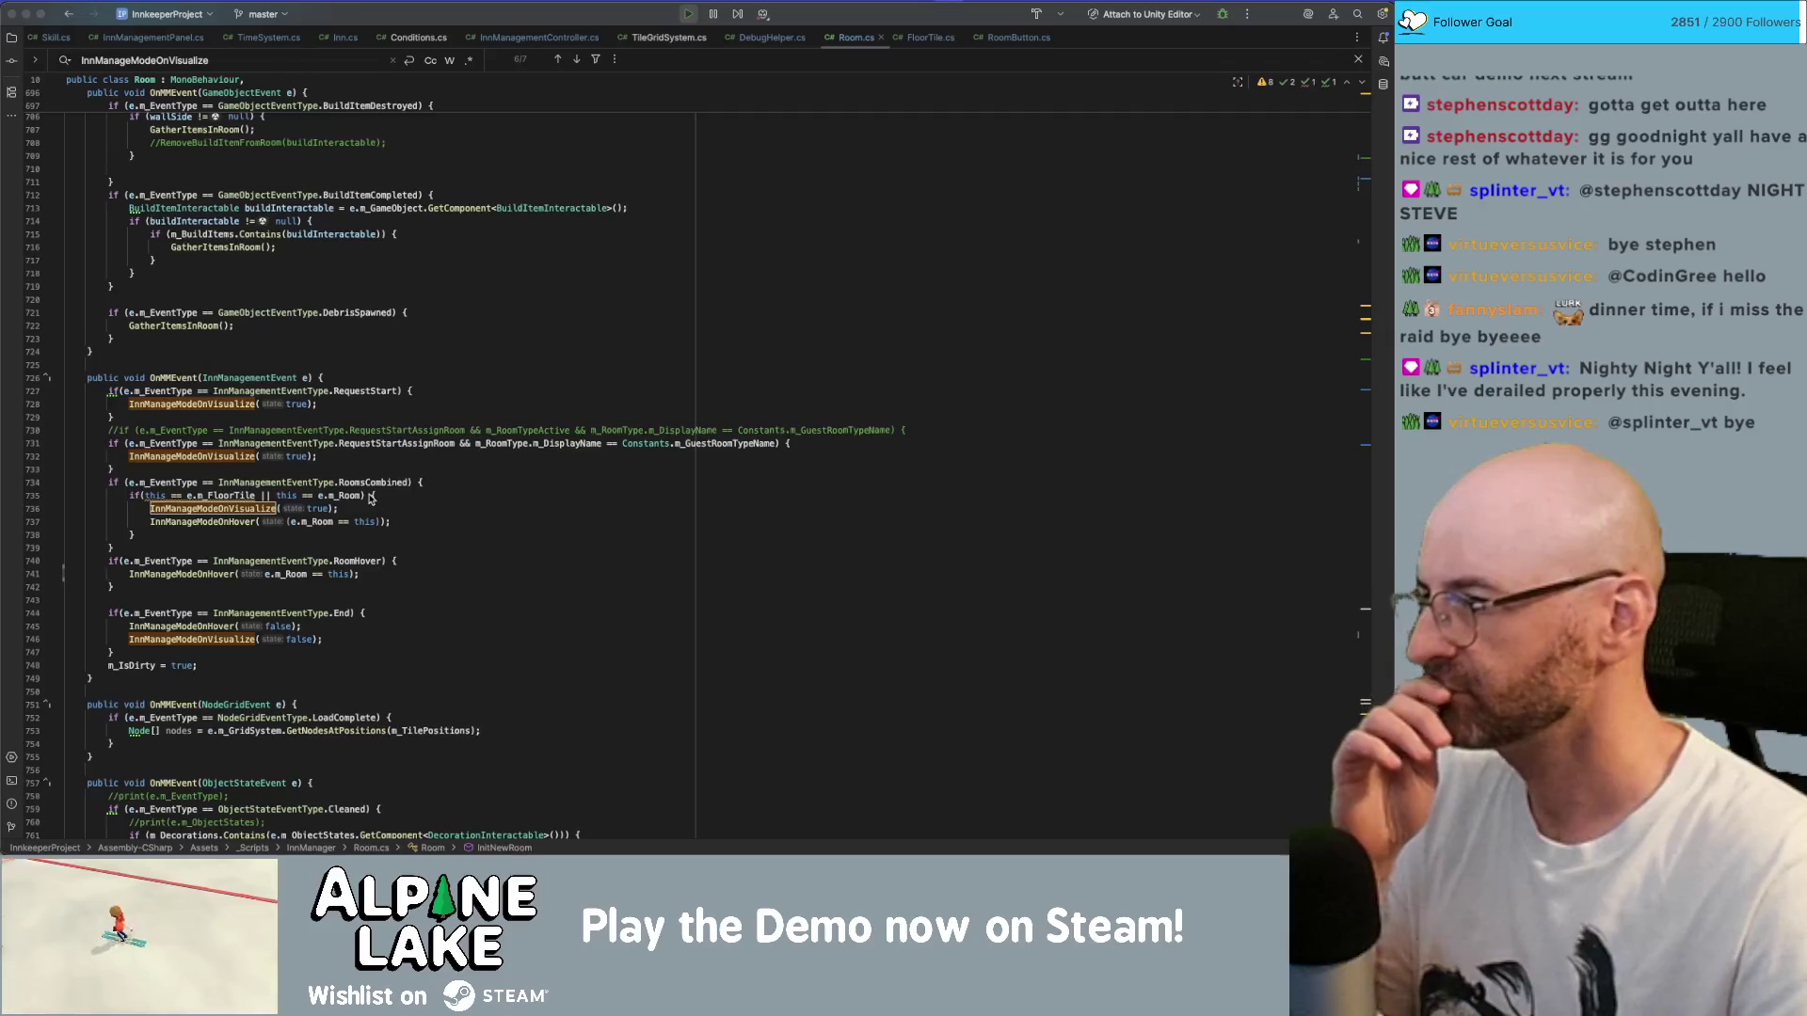
{"action": "scroll", "coordinate": [369, 498], "scroll_direction": "down", "scroll_amount": 3}
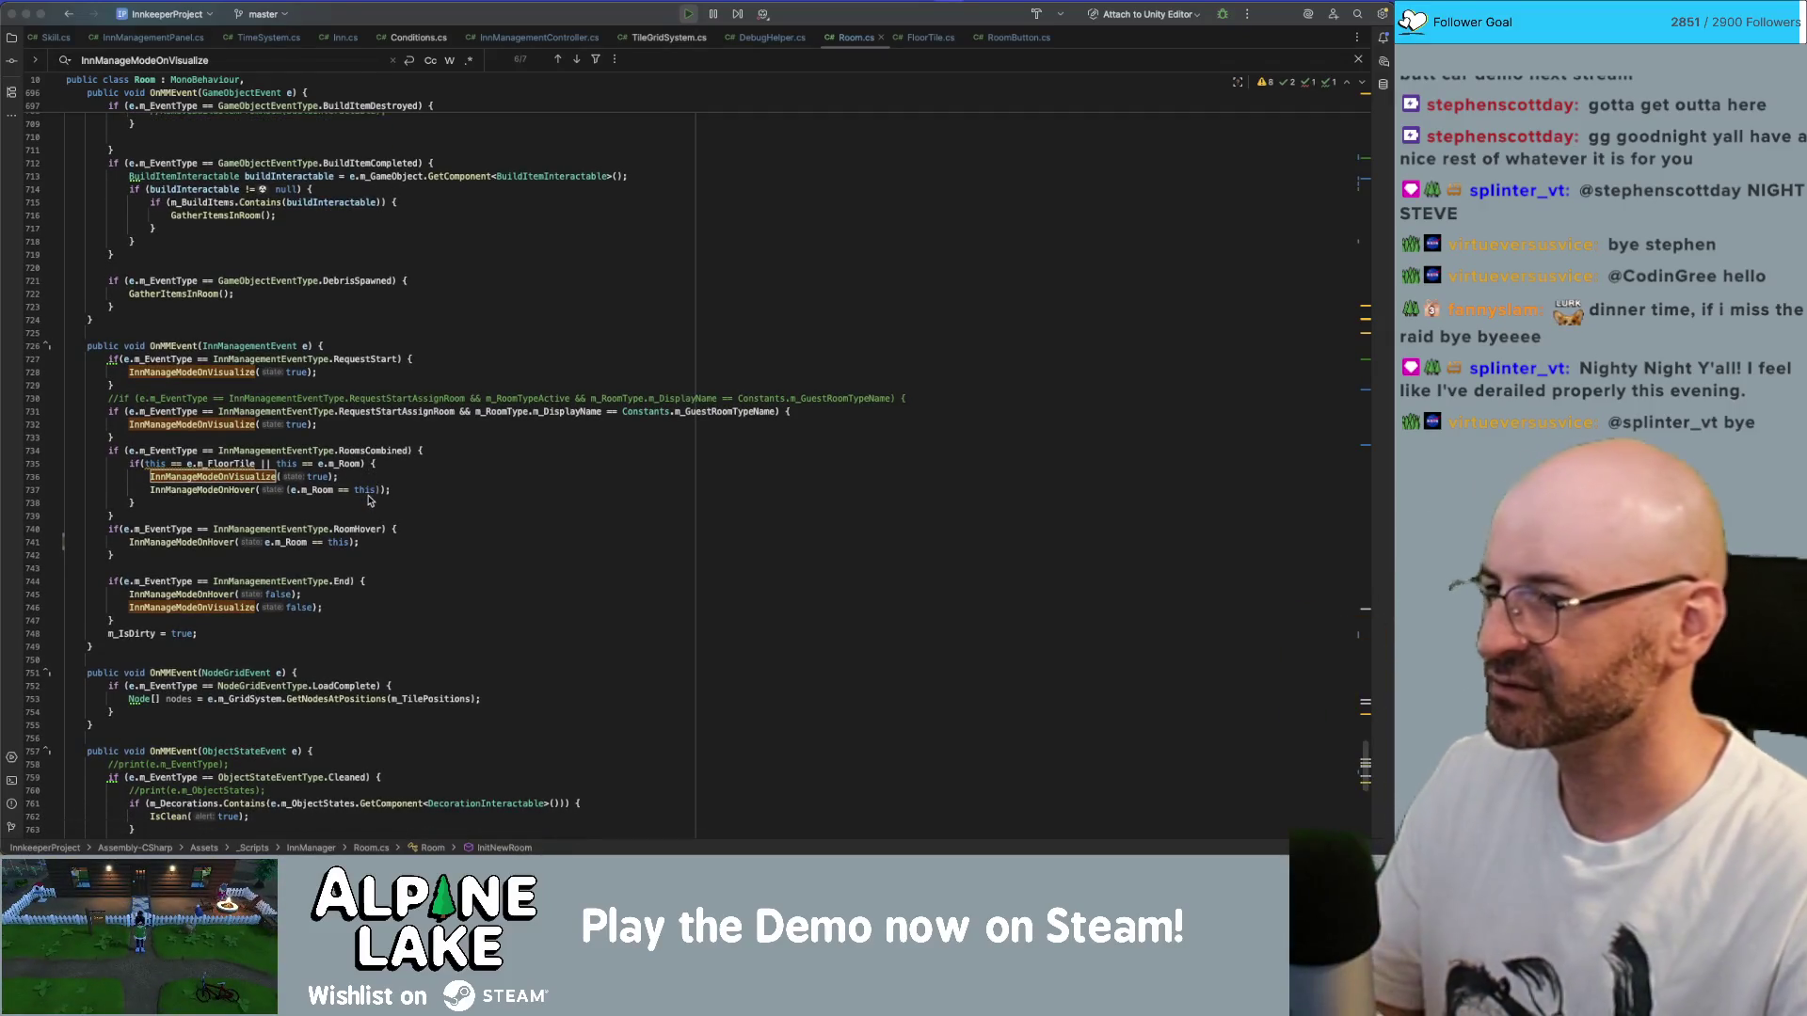
{"action": "left_click", "coordinate": [234, 478]}
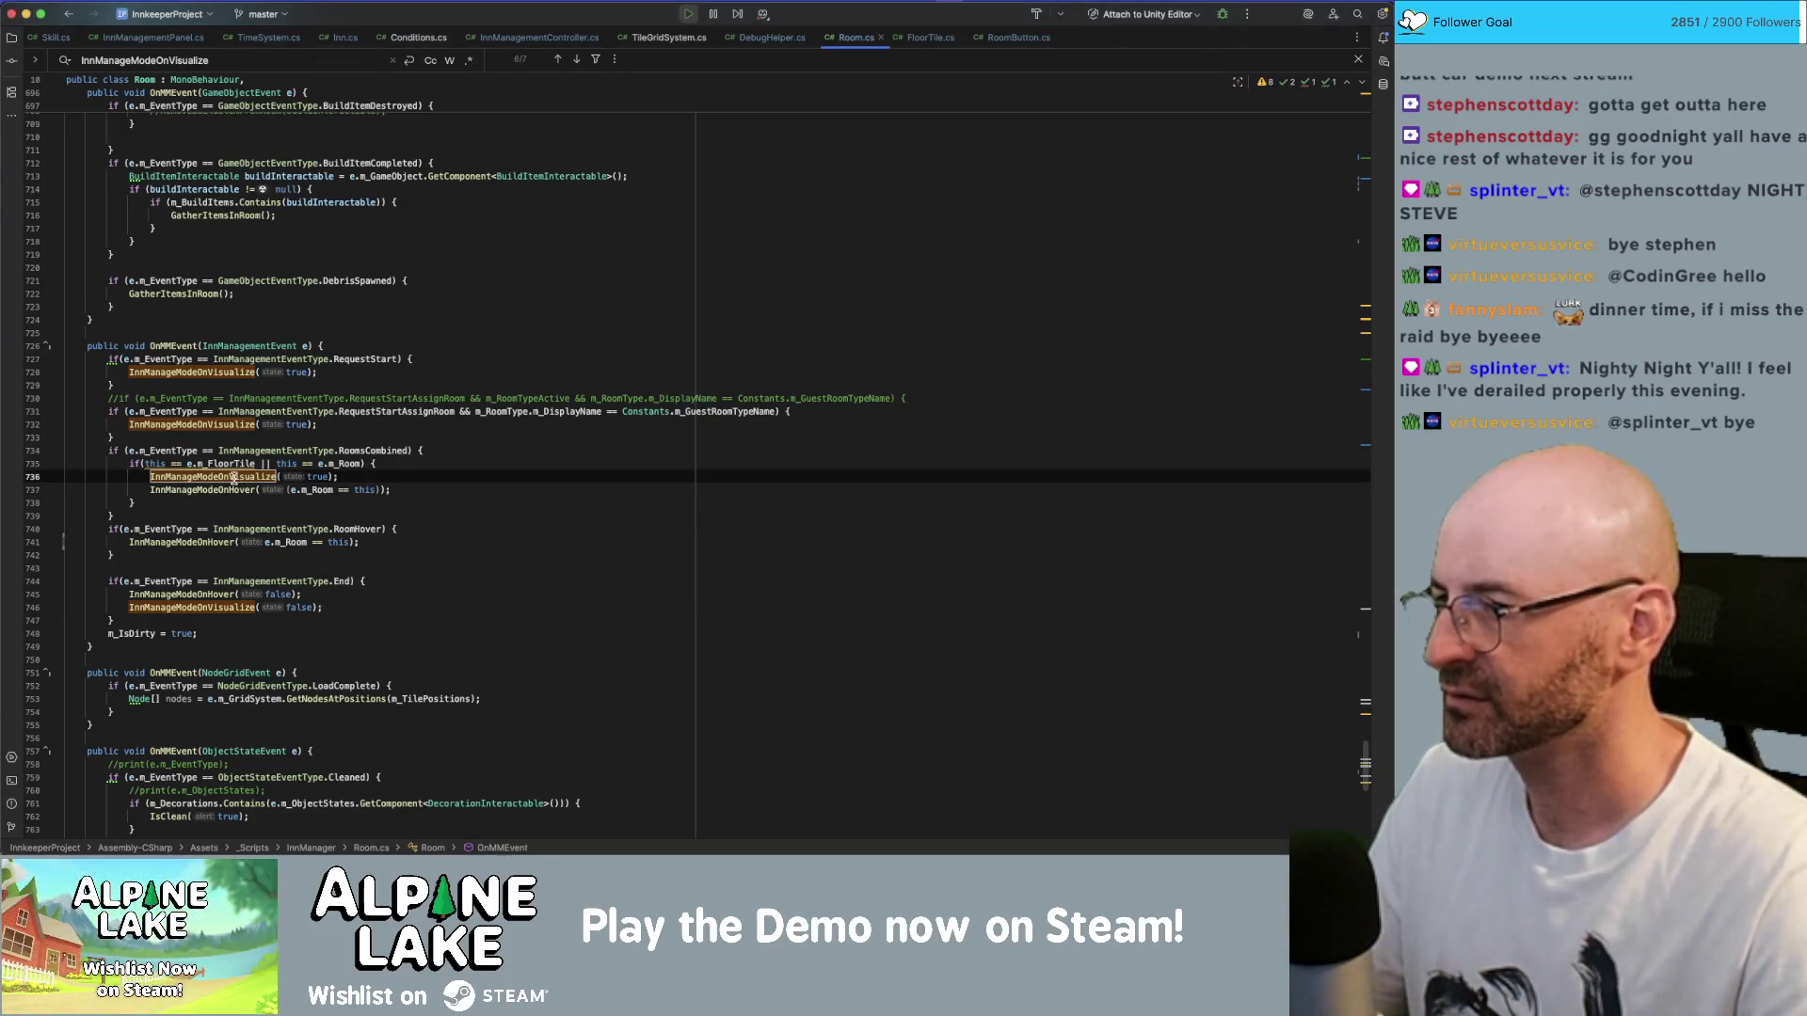
{"action": "left_click", "coordinate": [233, 477], "text": "super"}
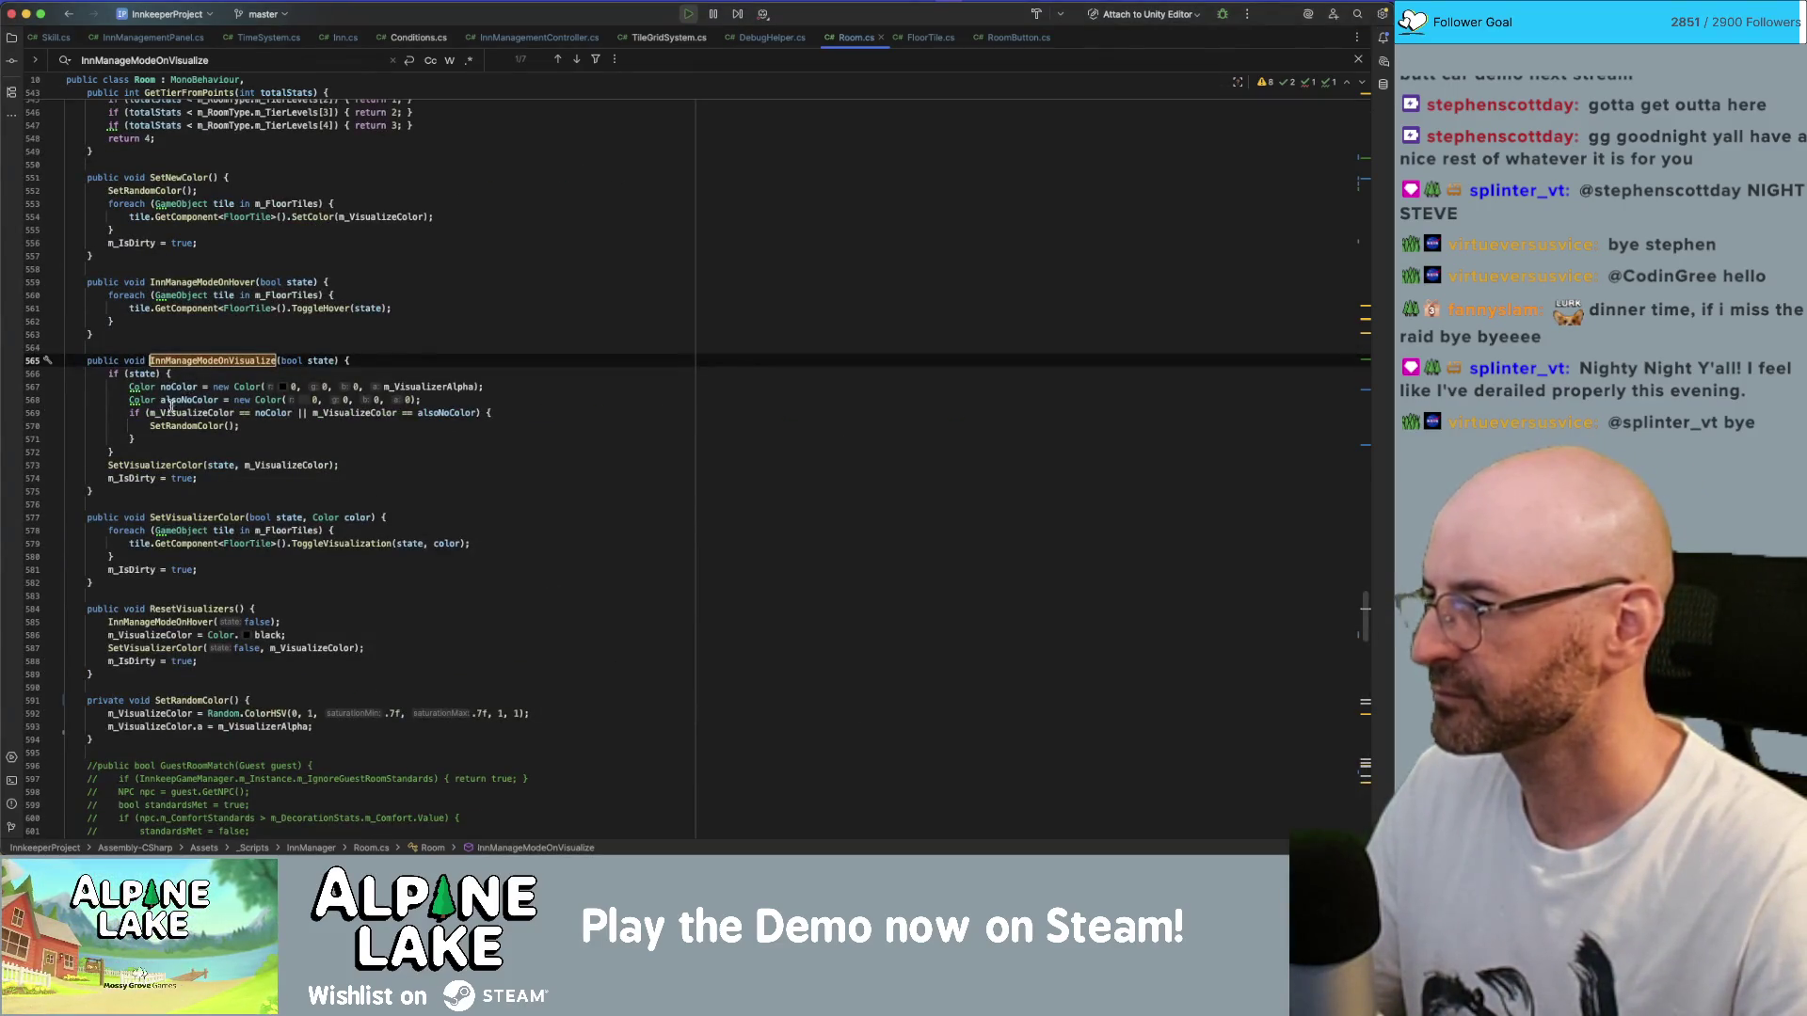
{"action": "double_click", "coordinate": [163, 463]}
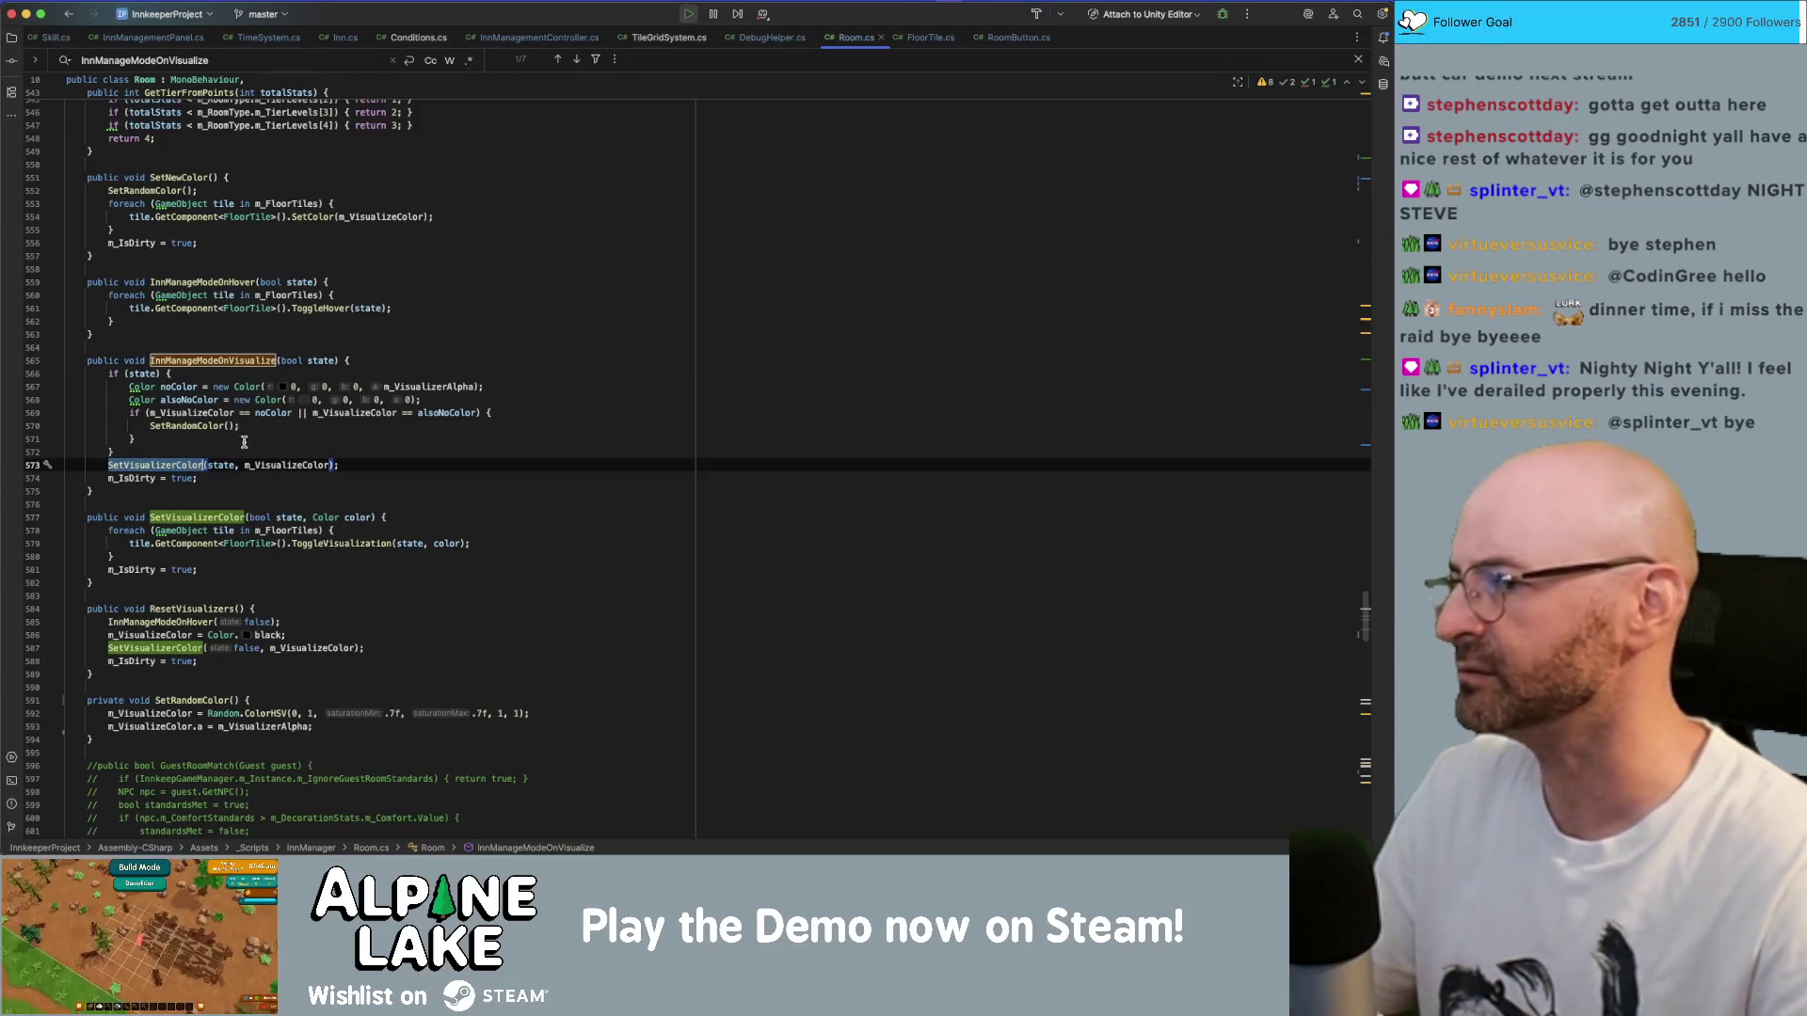
- Switch from Rider to the running Unity editor
{"action": "key", "text": "super+Tab"}
{"action": "key", "text": "super+Tab"}
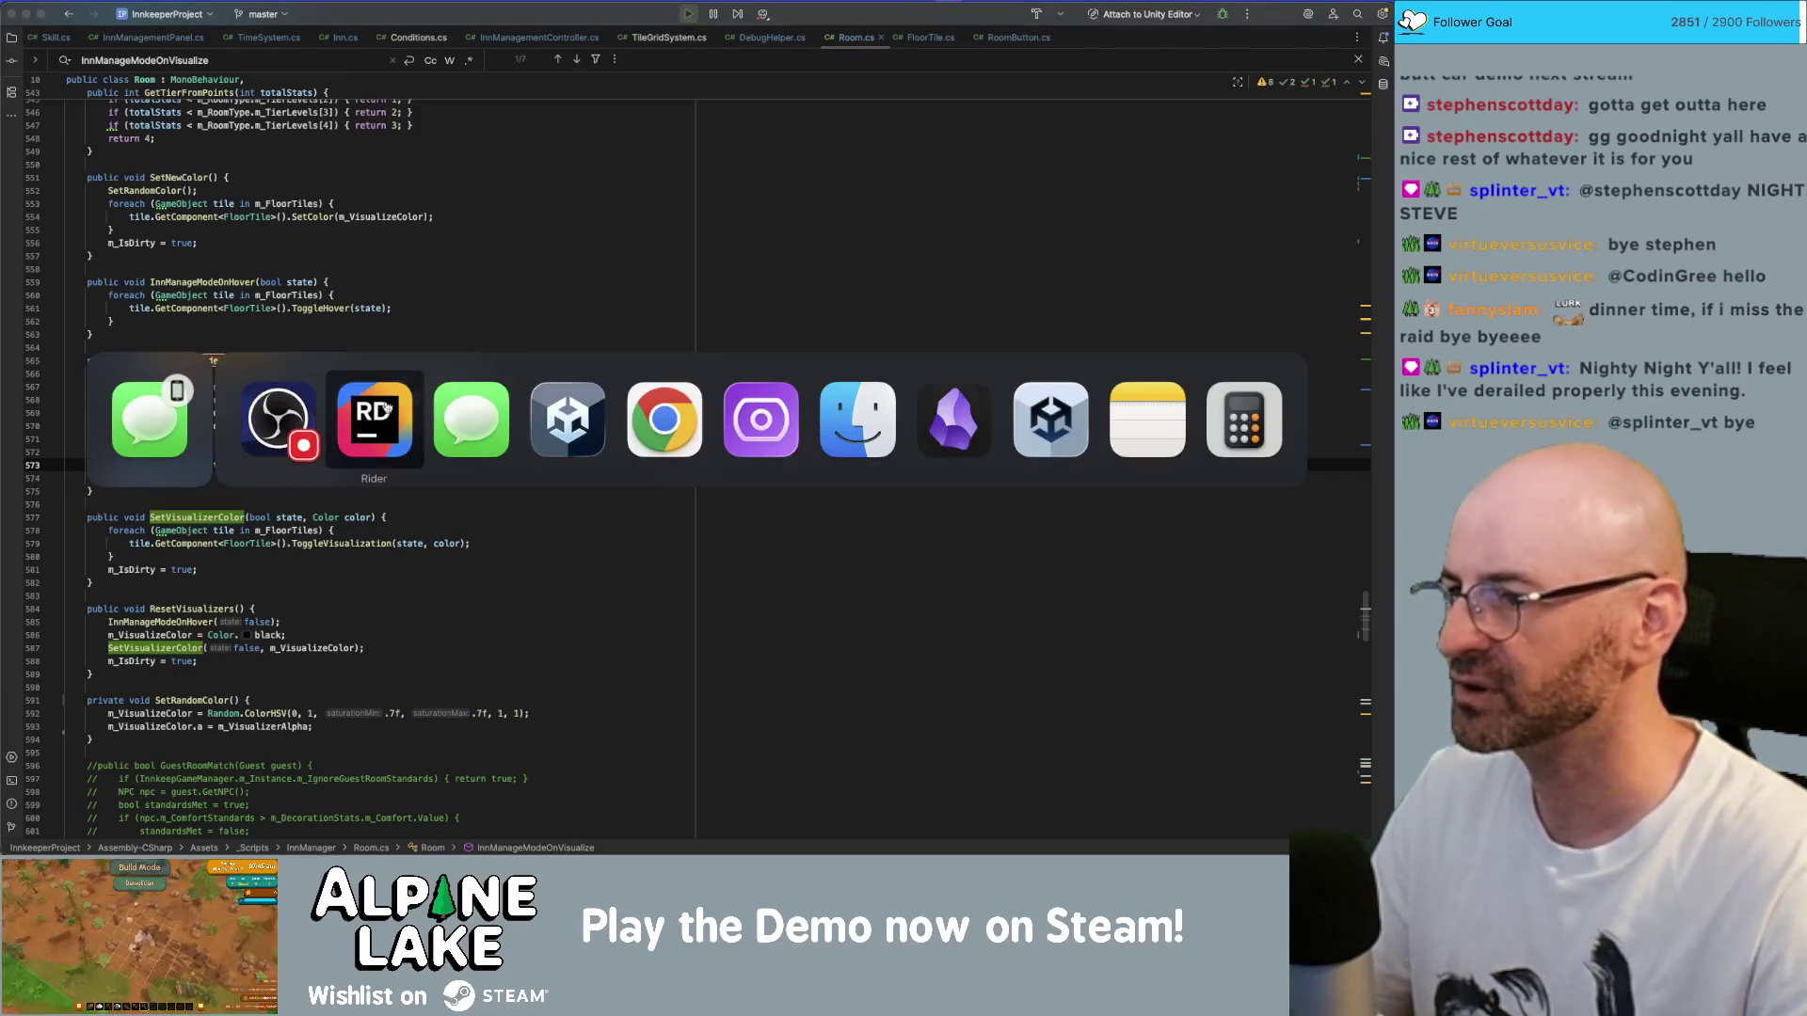
{"action": "left_click", "coordinate": [582, 406]}
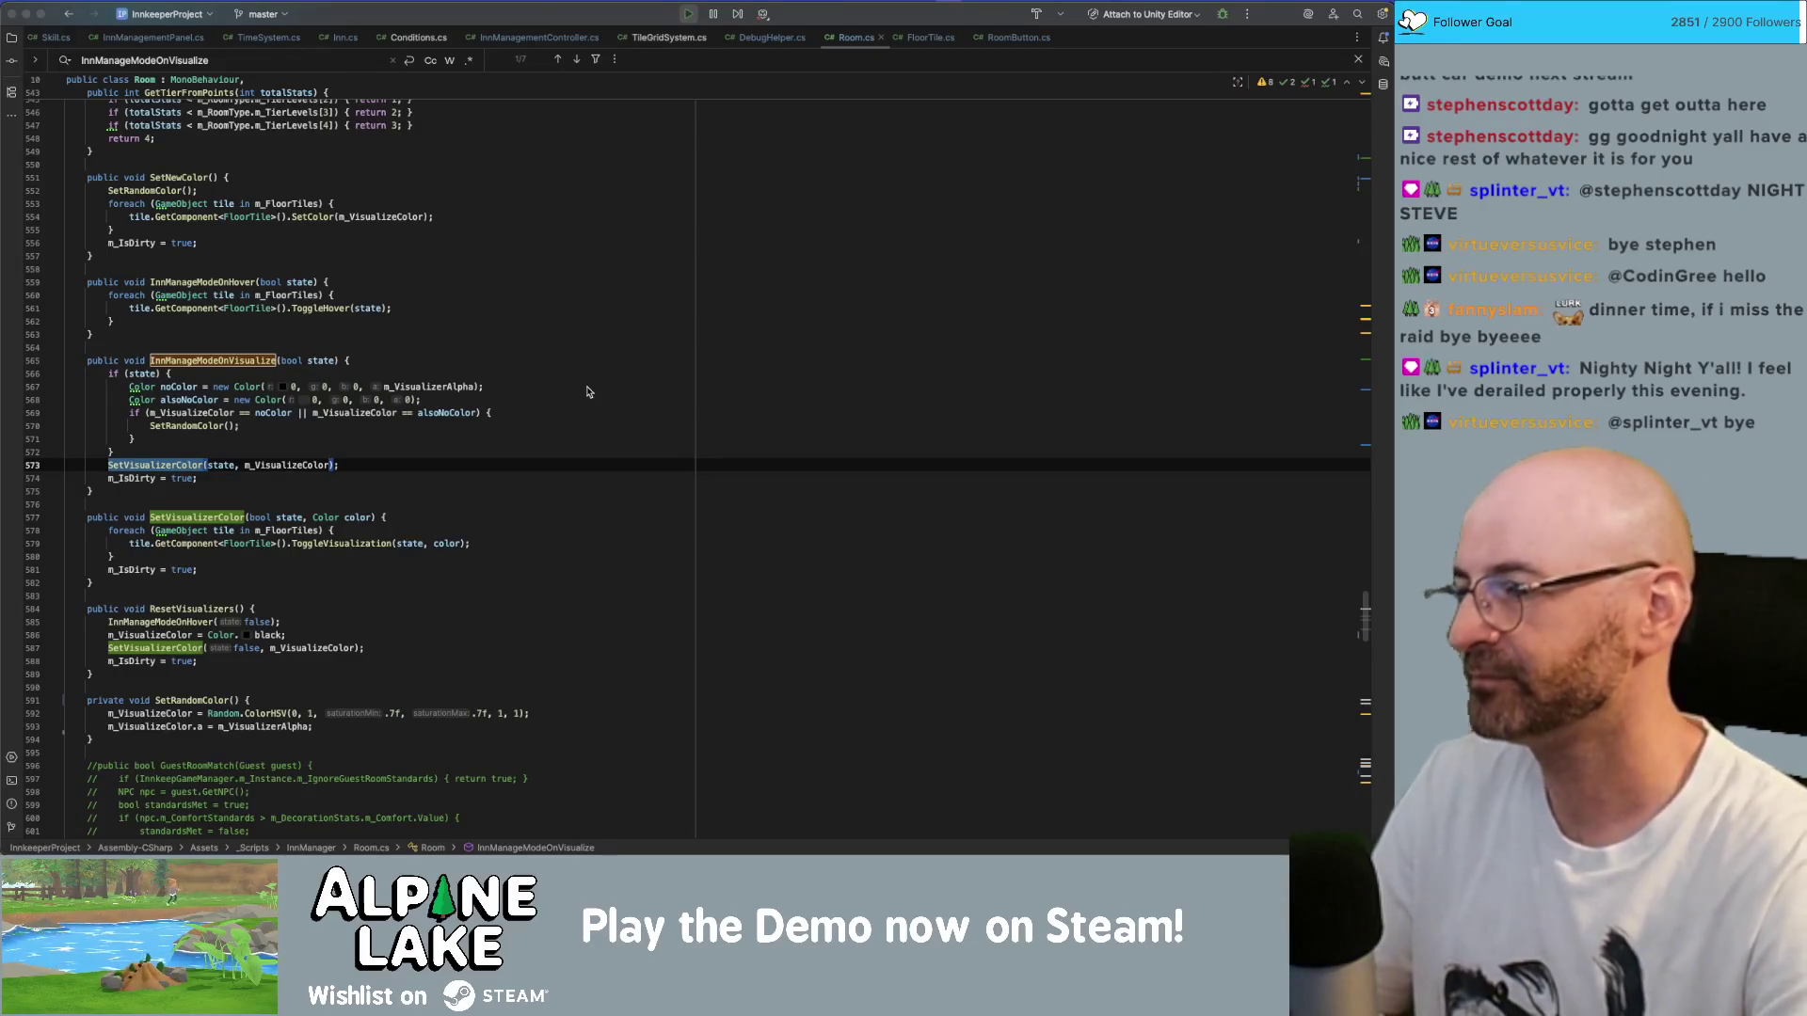
{"action": "key", "text": "super+Tab"}
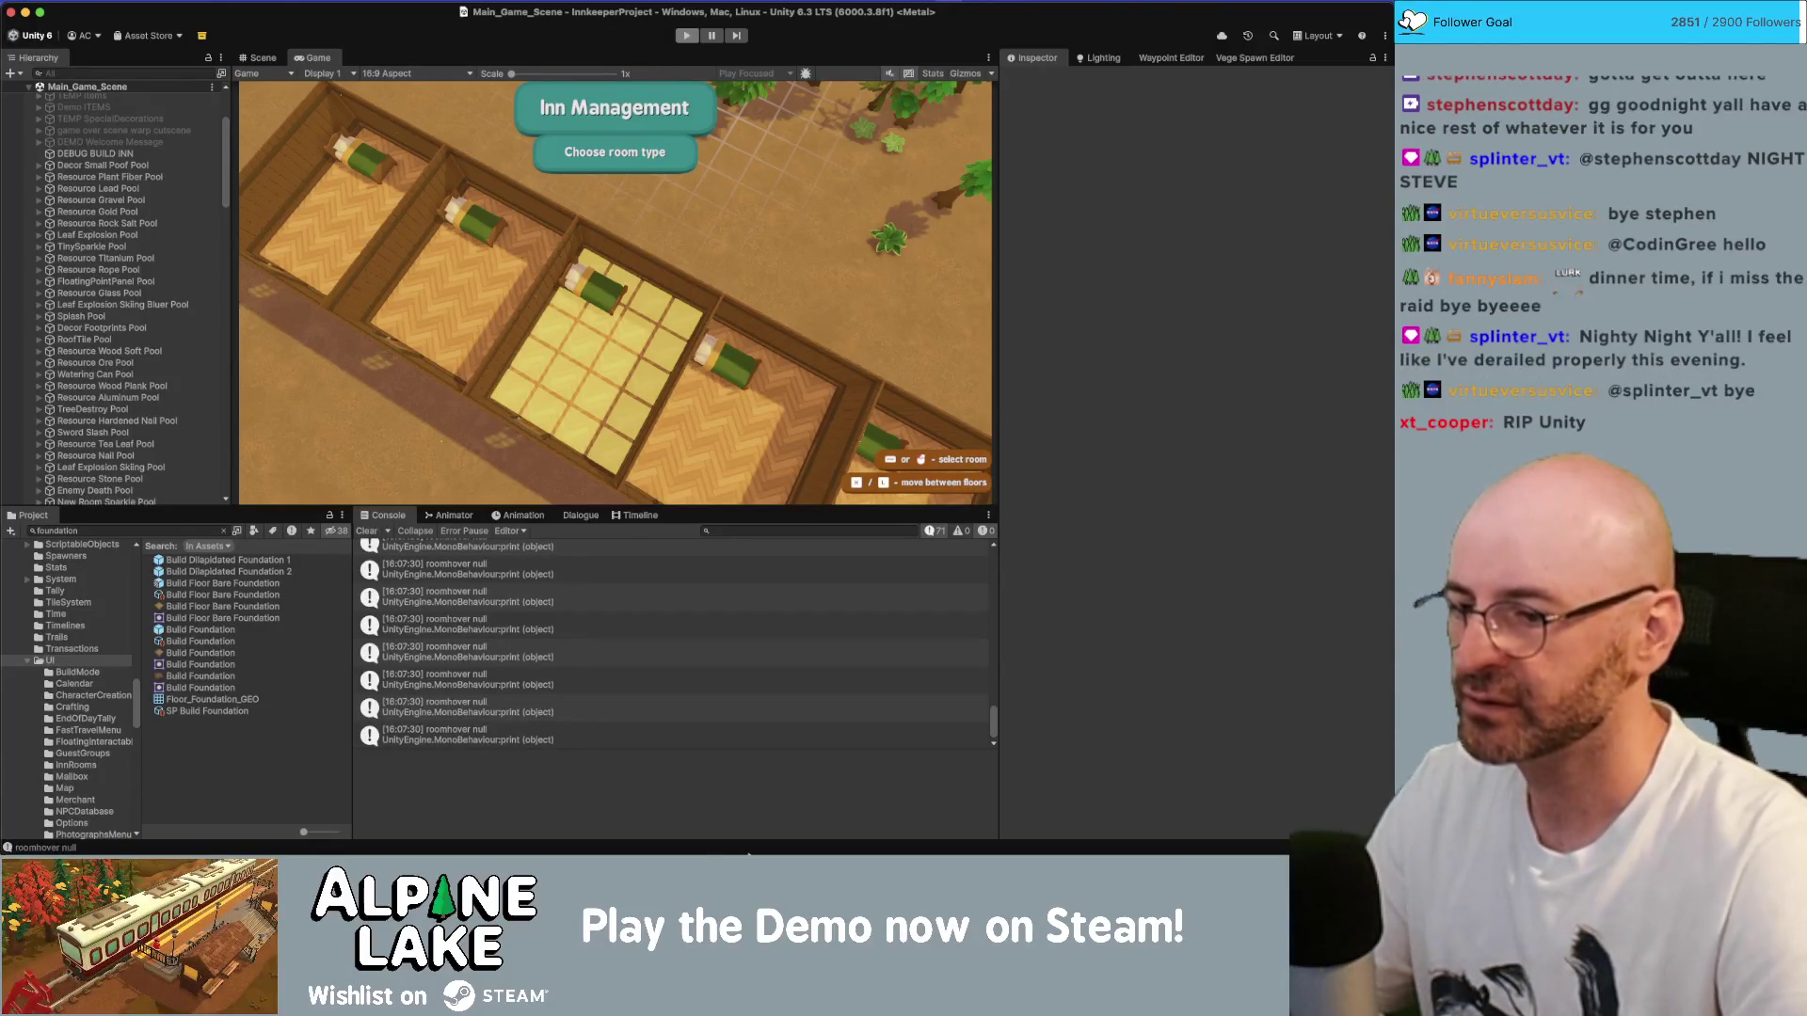
- Force-quit the frozen Unity editor from the Dock and launch Unity Hub
{"action": "mouse_move", "coordinate": [715, 842]}
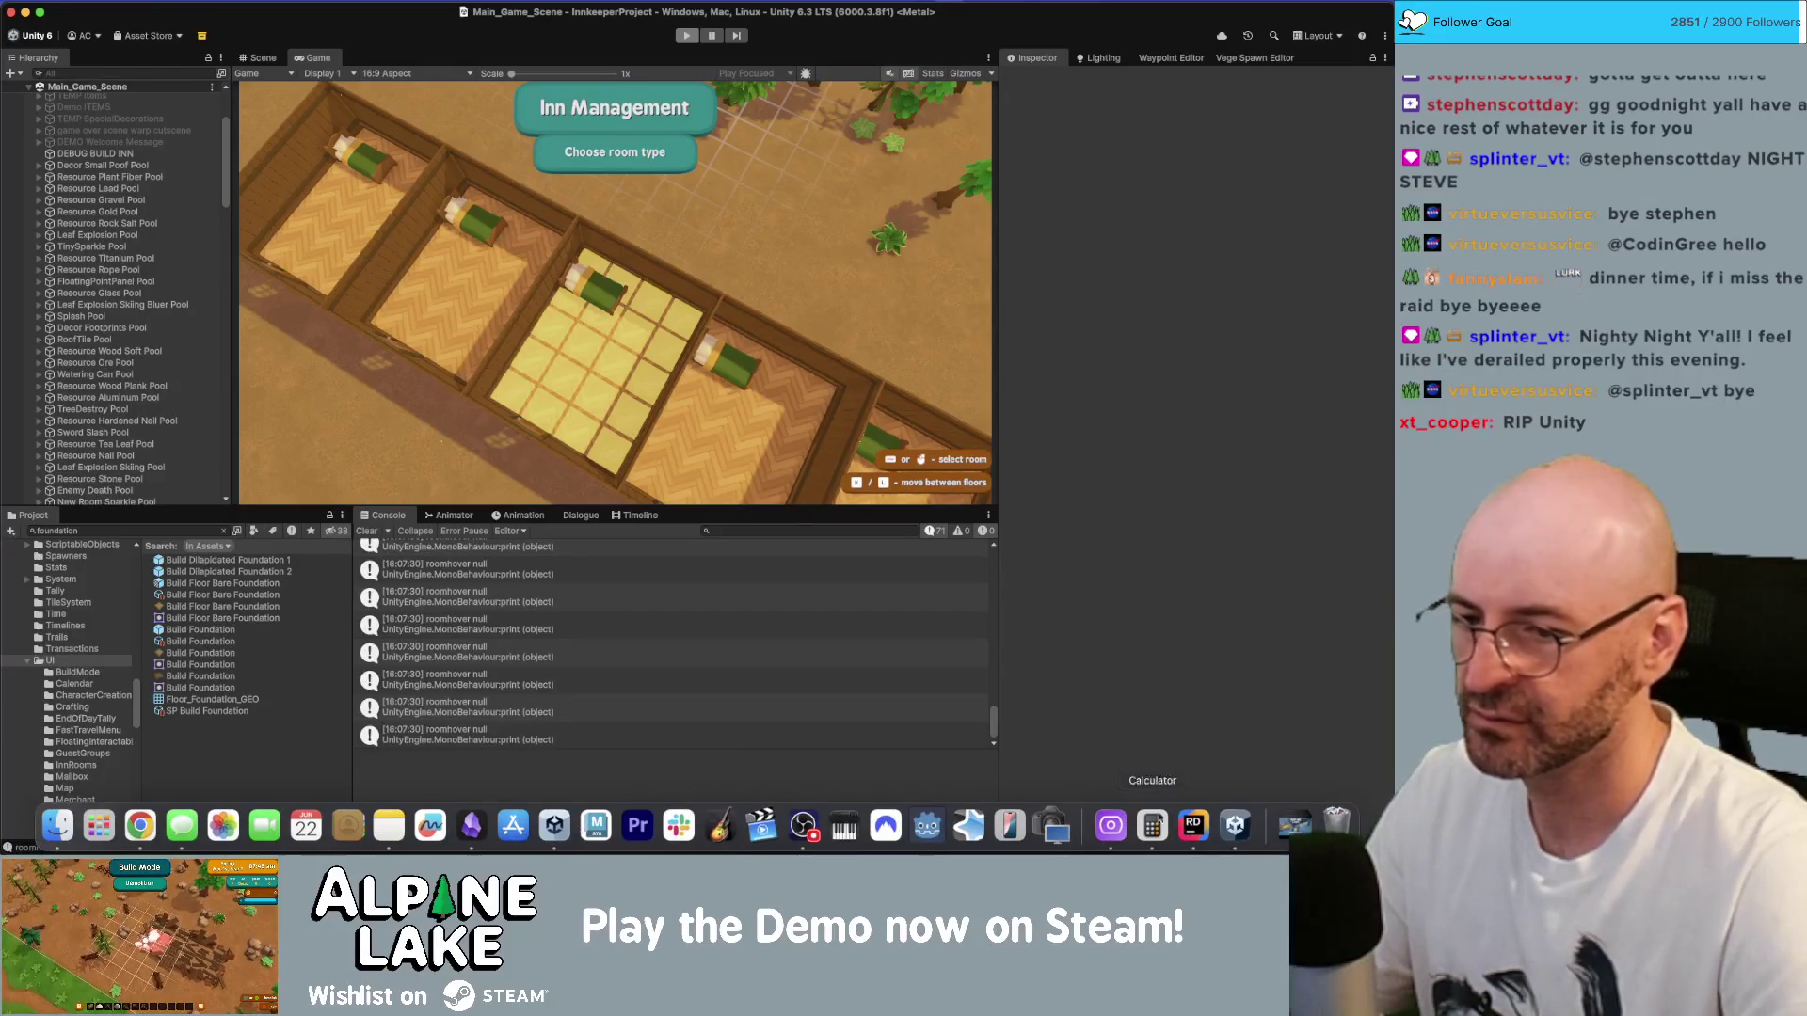
{"action": "right_click", "coordinate": [1247, 815]}
{"action": "left_click", "coordinate": [1245, 779]}
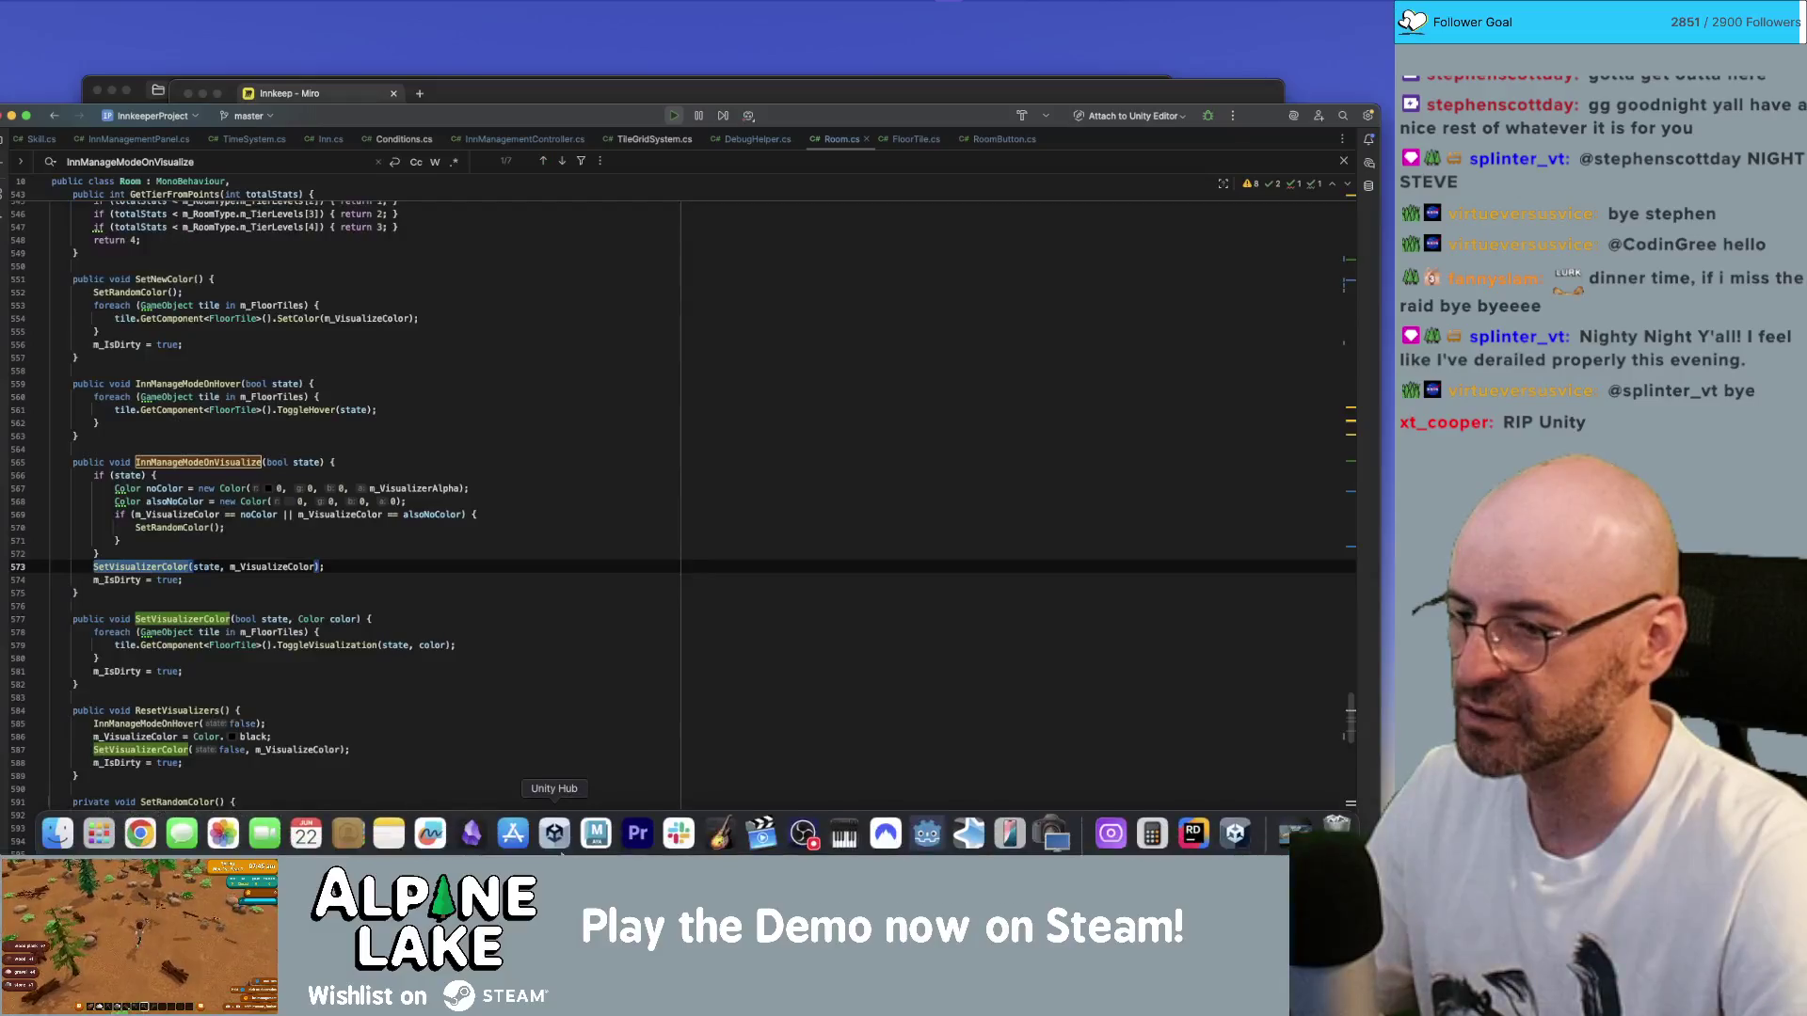
{"action": "left_click", "coordinate": [560, 847]}
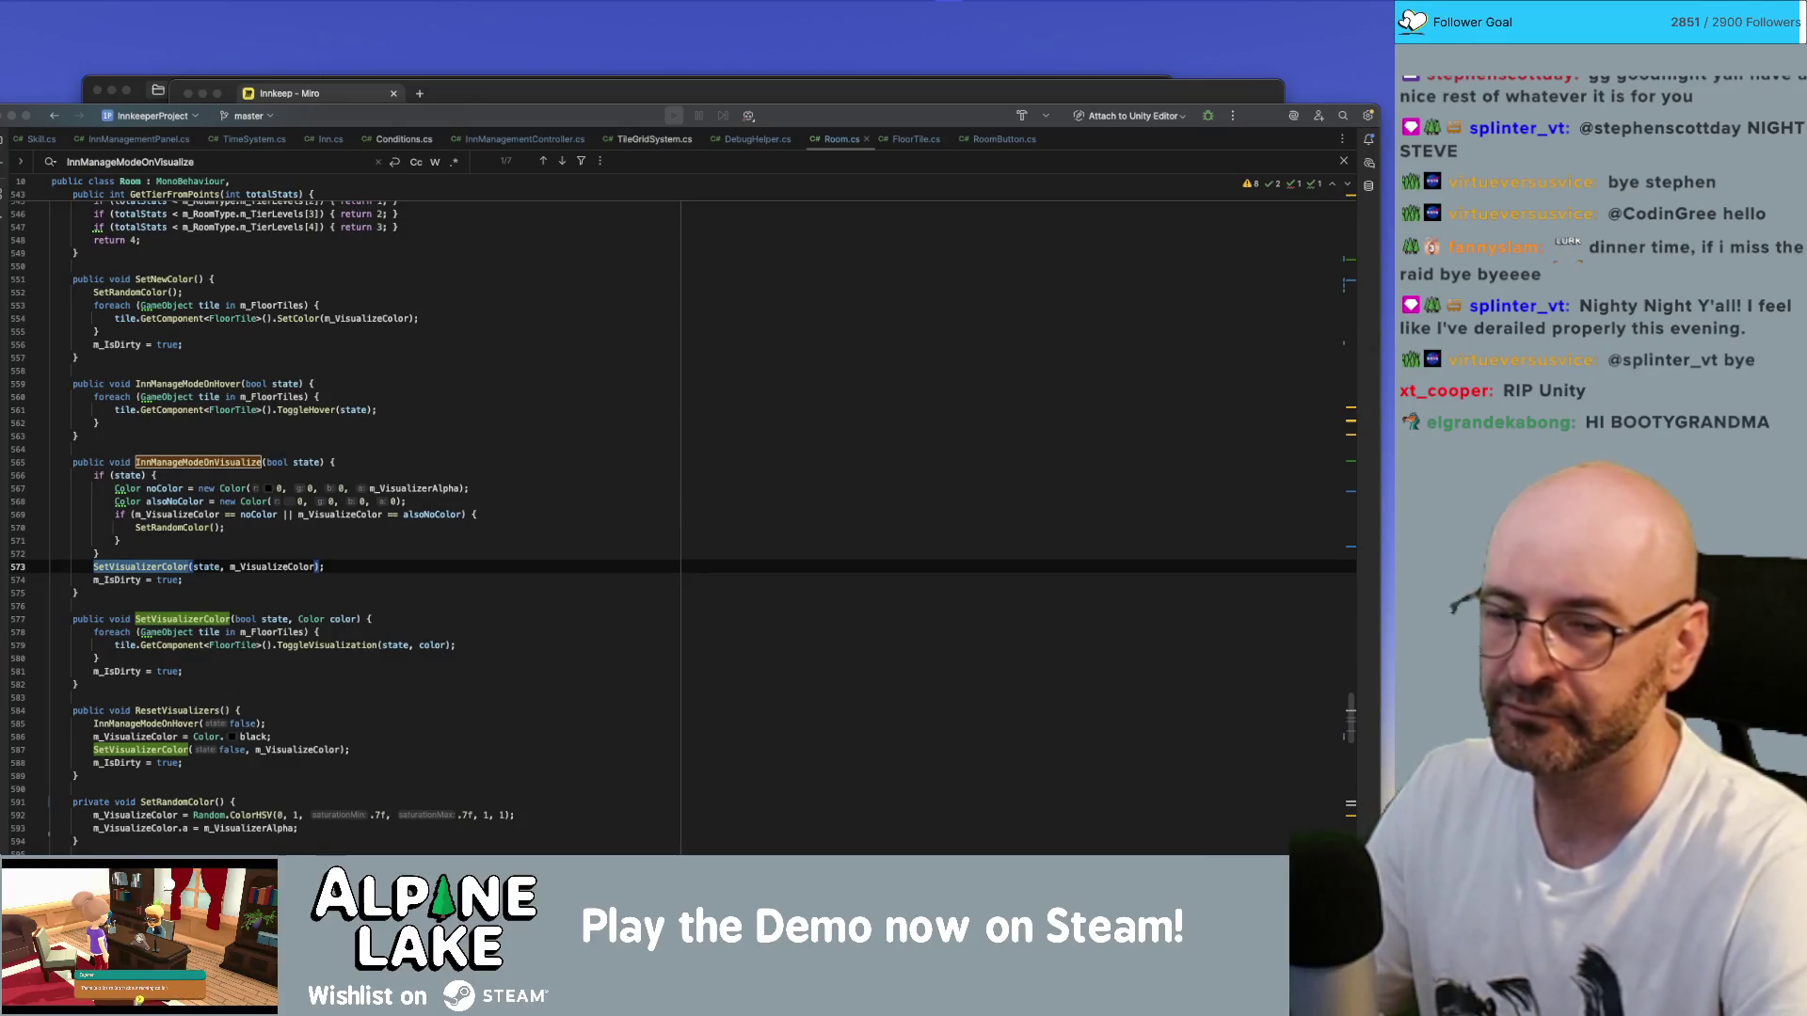
- Review the ColorHSV colour code in Room.cs, then switch to the reopened Unity editor
{"action": "scroll", "coordinate": [678, 517], "scroll_direction": "right", "scroll_amount": 1}
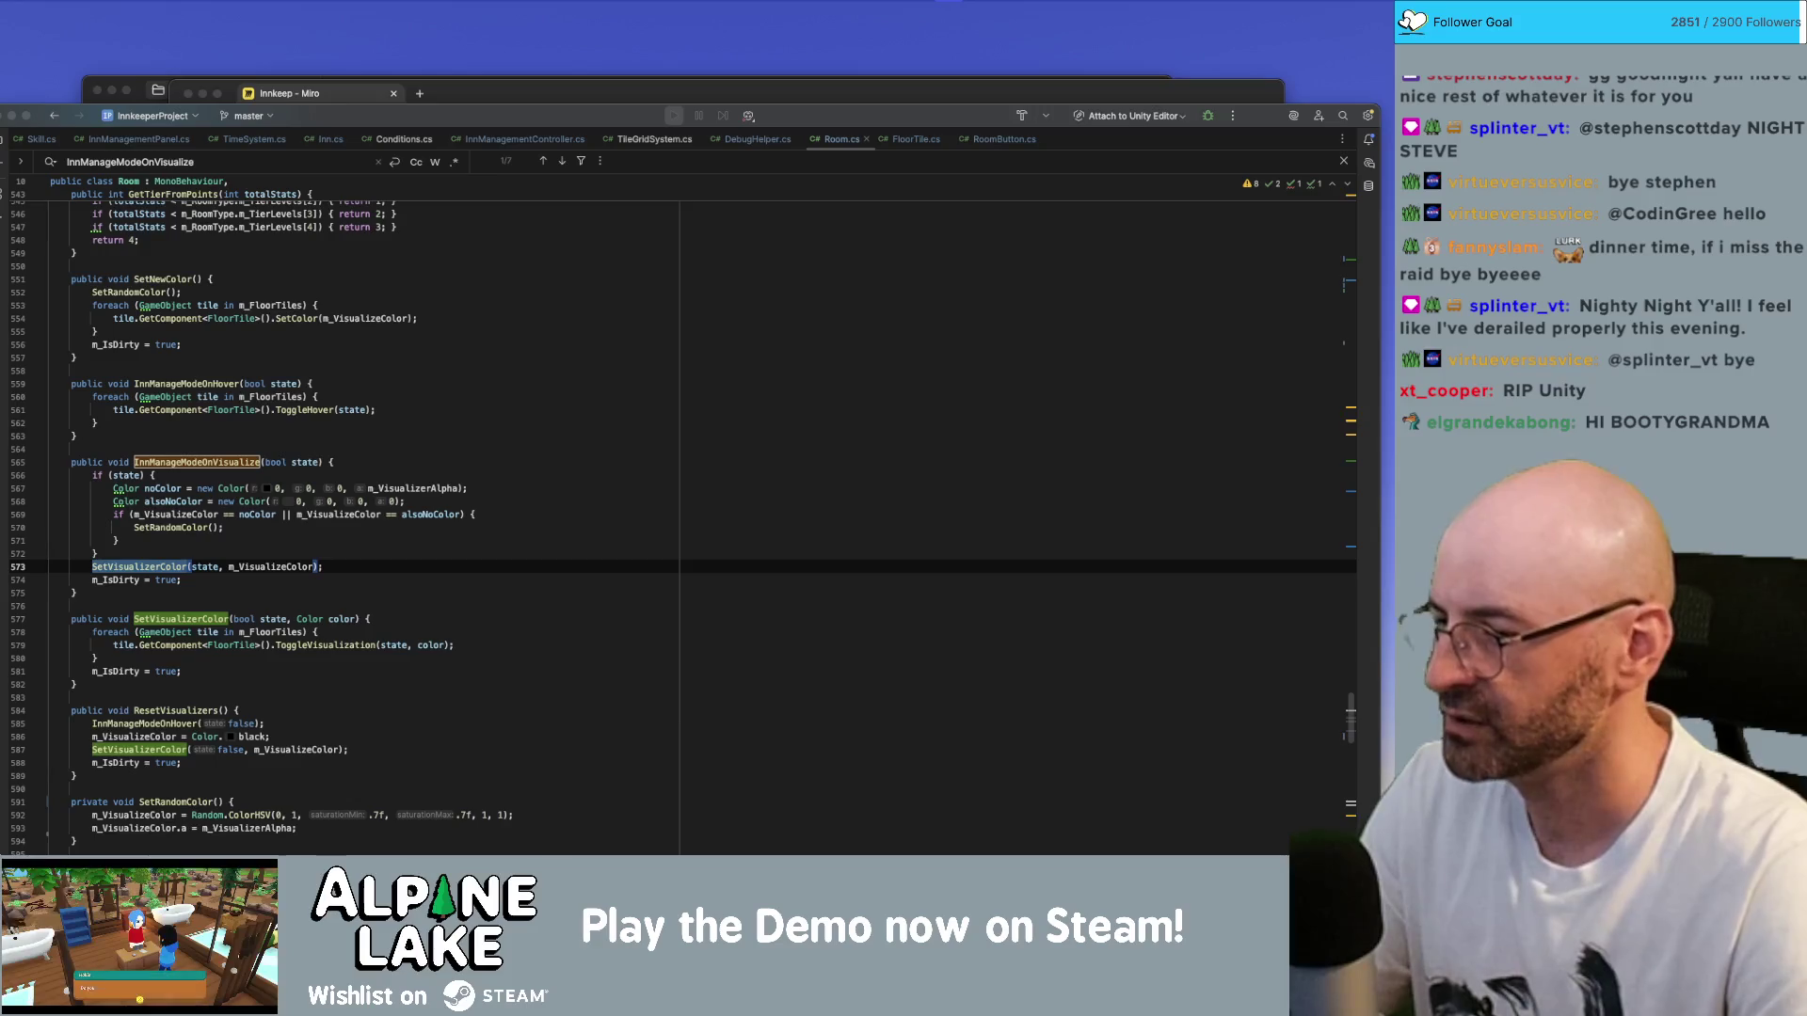
{"action": "scroll", "coordinate": [376, 659], "scroll_direction": "down", "scroll_amount": 5}
{"action": "left_click", "coordinate": [254, 708]}
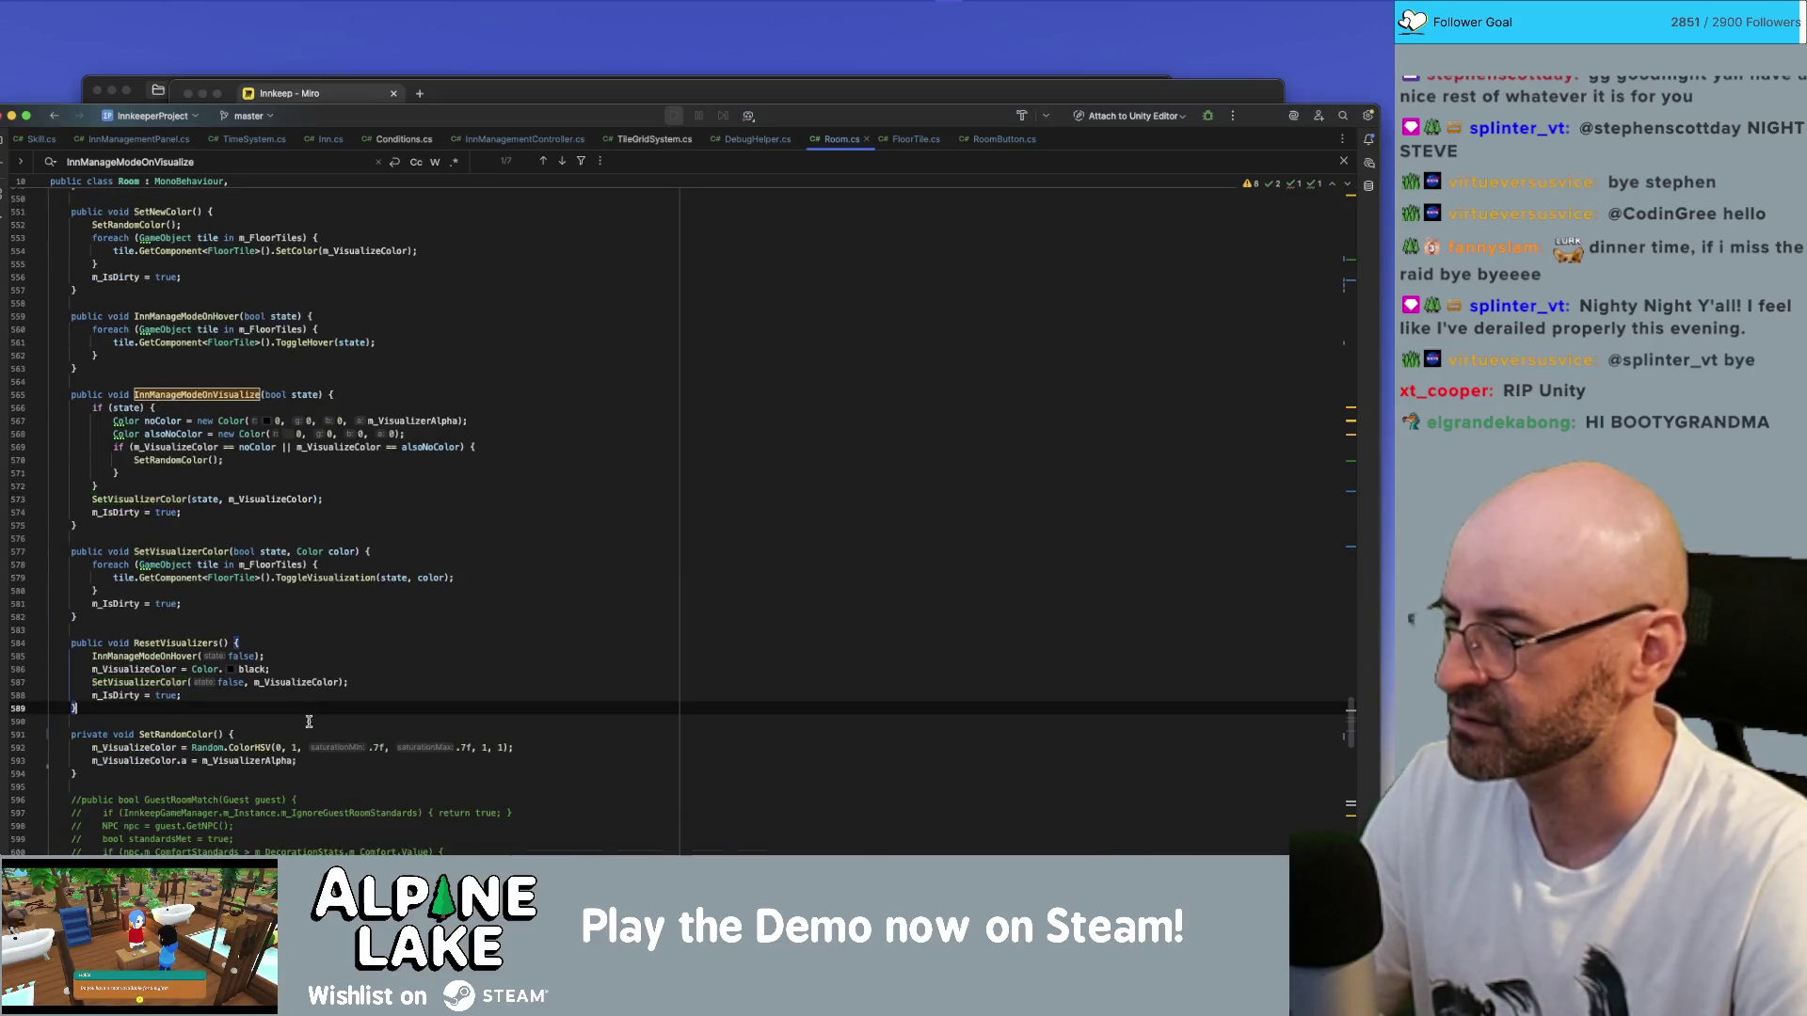
{"action": "mouse_move", "coordinate": [257, 748]}
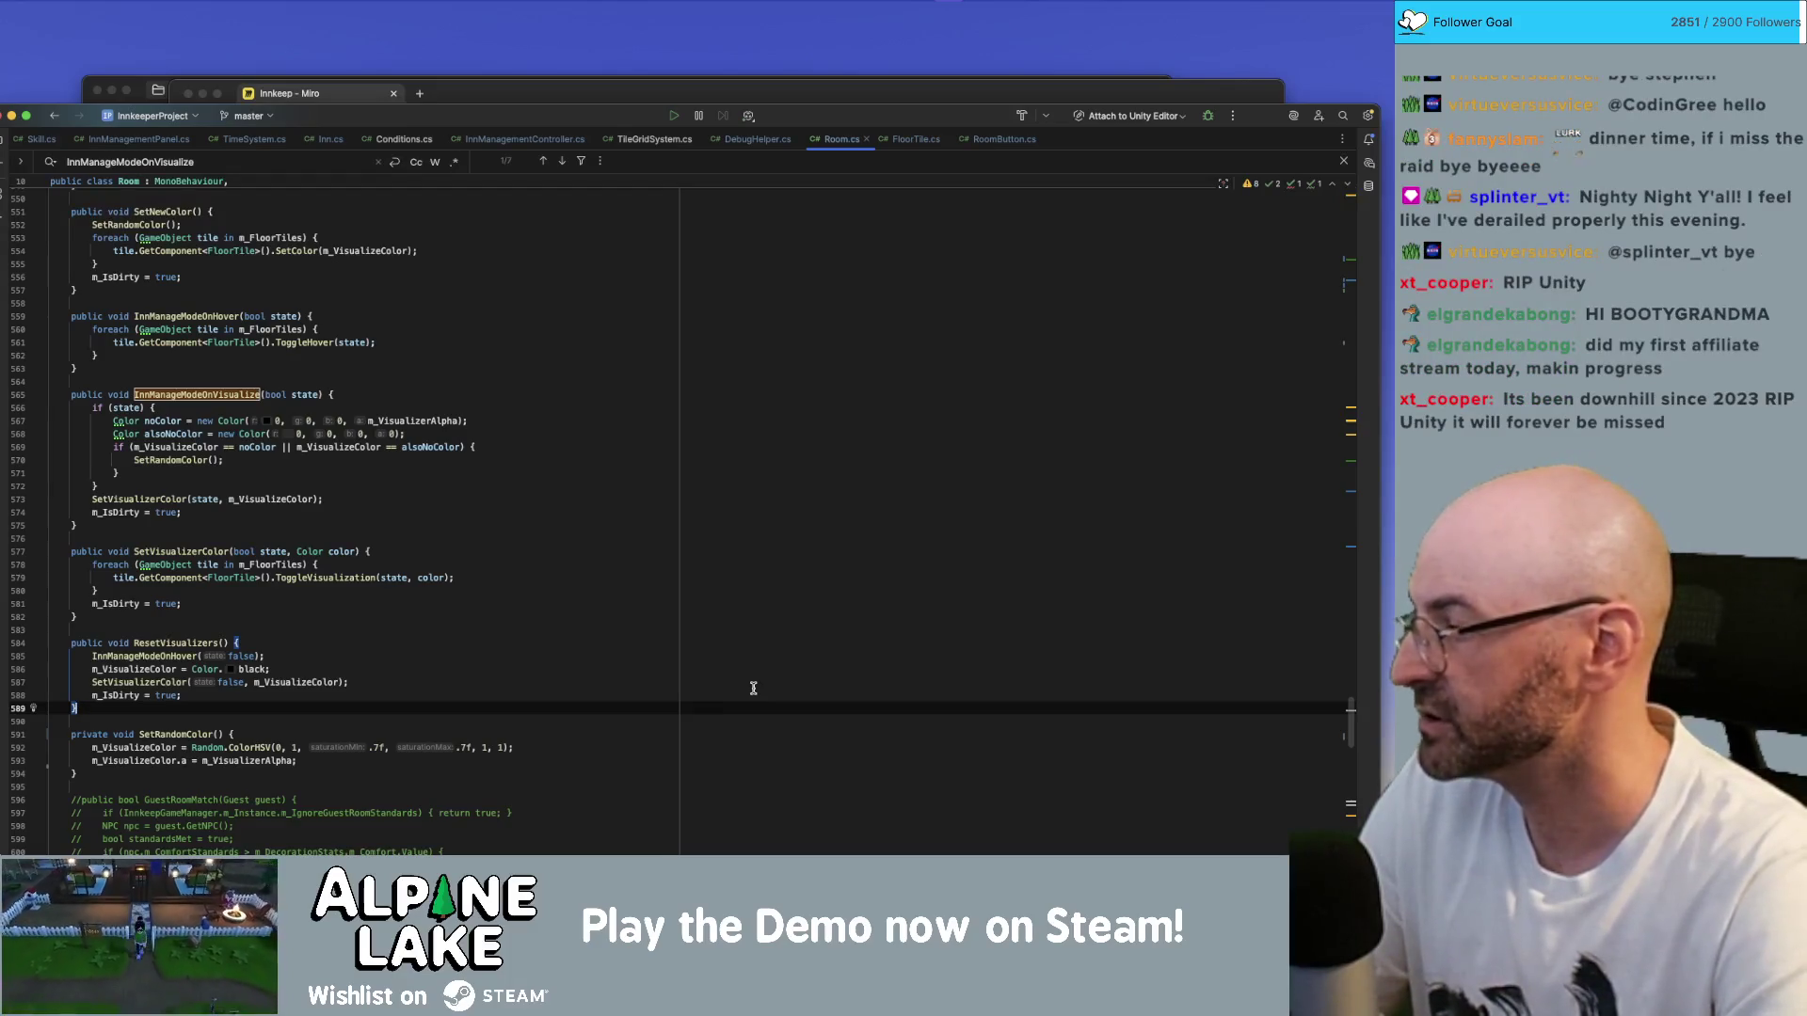
{"action": "key", "text": "super+Tab"}
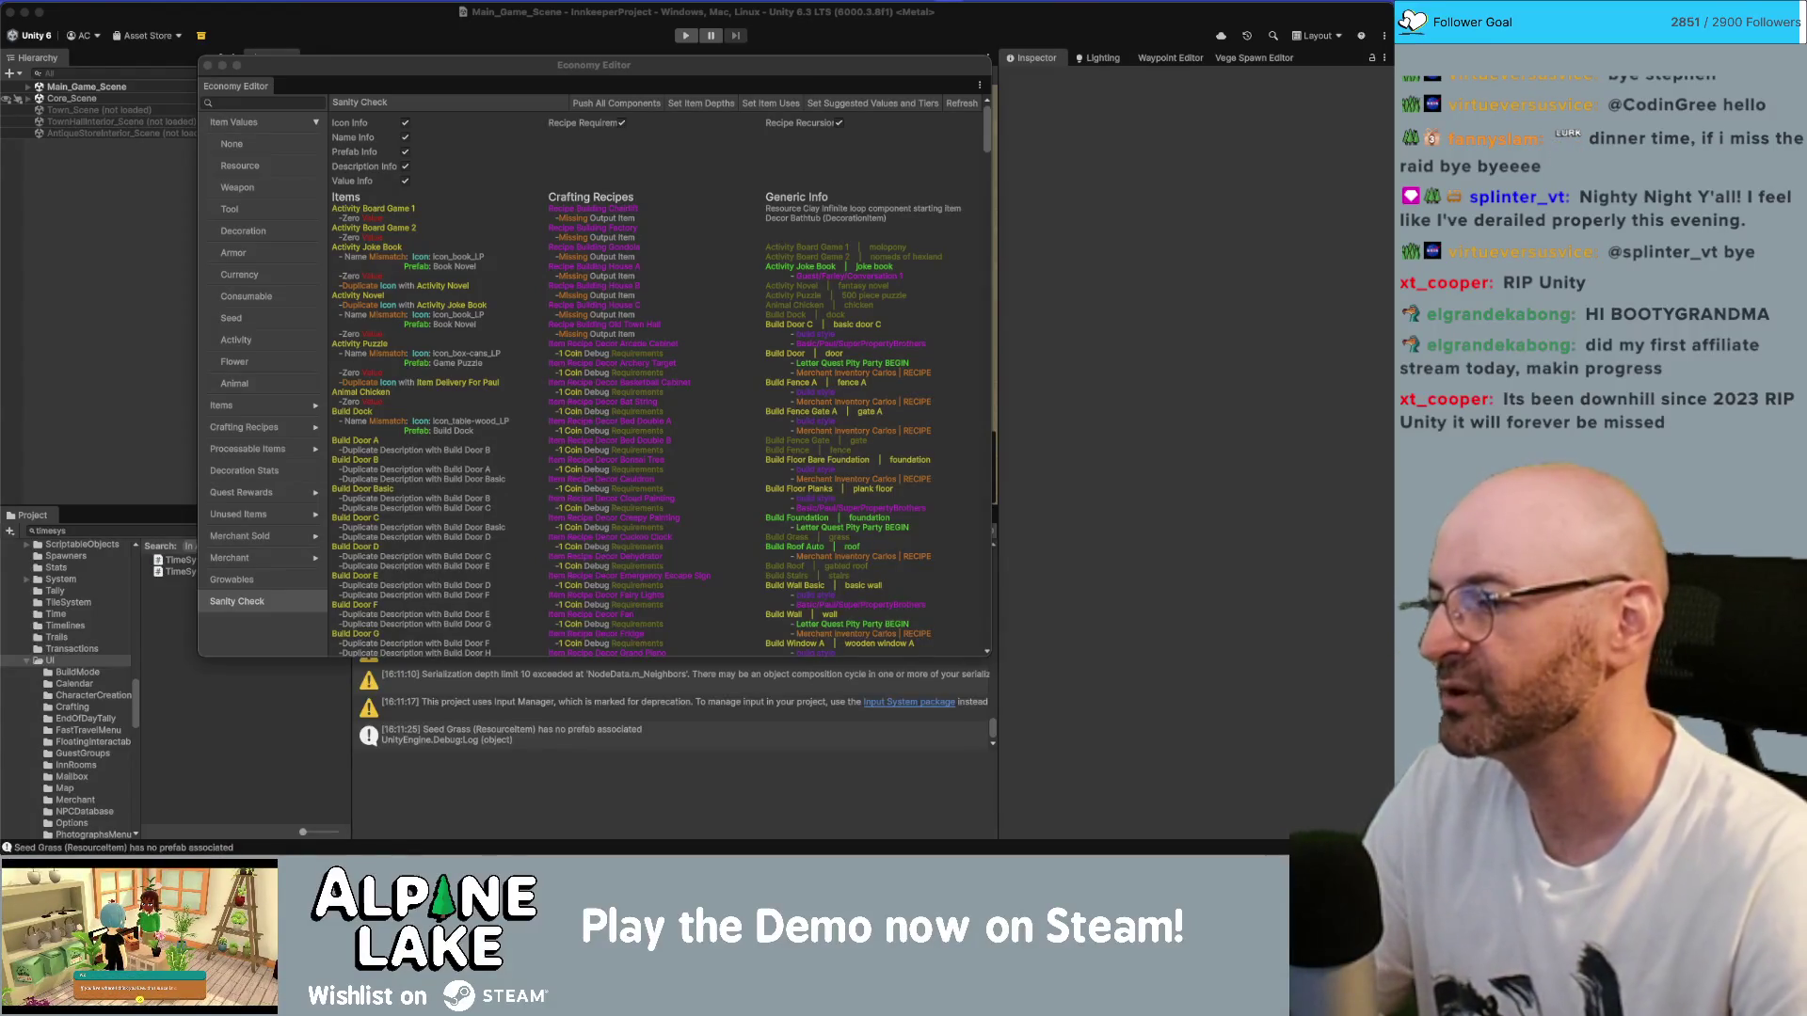
- Close the Economy Editor, start Play, and make a room a Guest room in Inn Management
{"action": "left_click", "coordinate": [207, 65]}
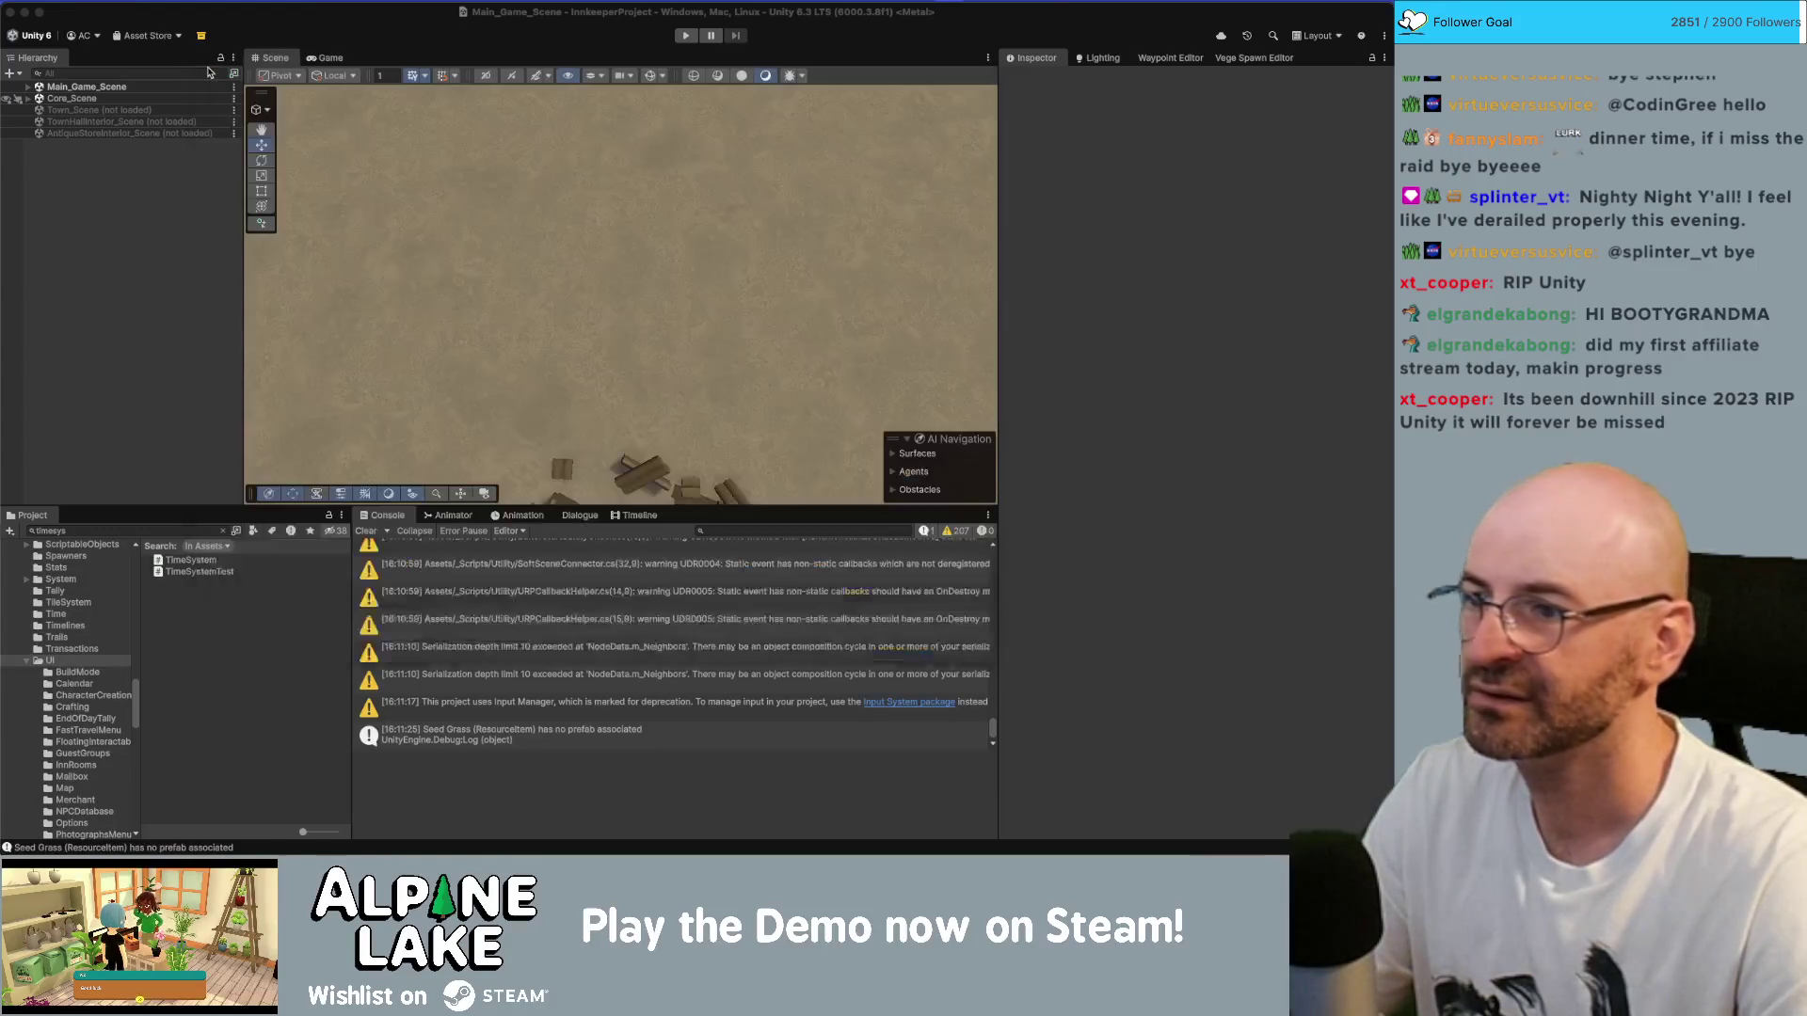
{"action": "left_click", "coordinate": [685, 35]}
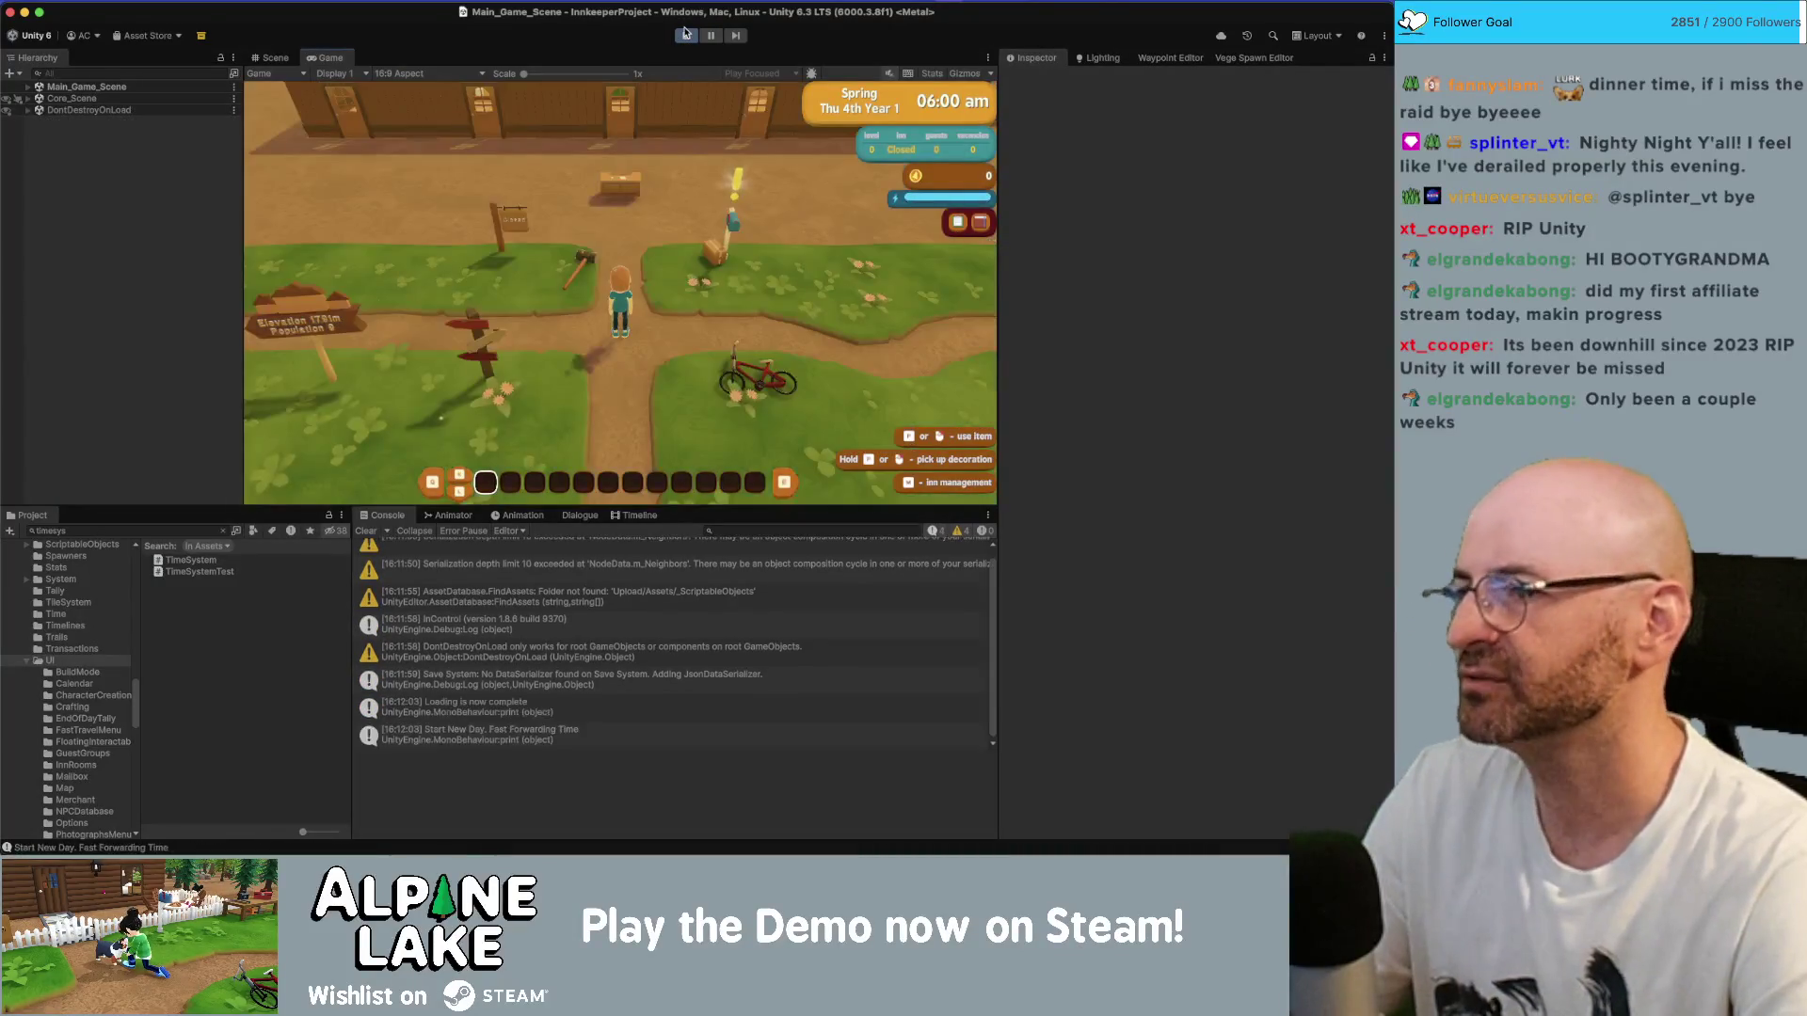
{"action": "key", "text": "w"}
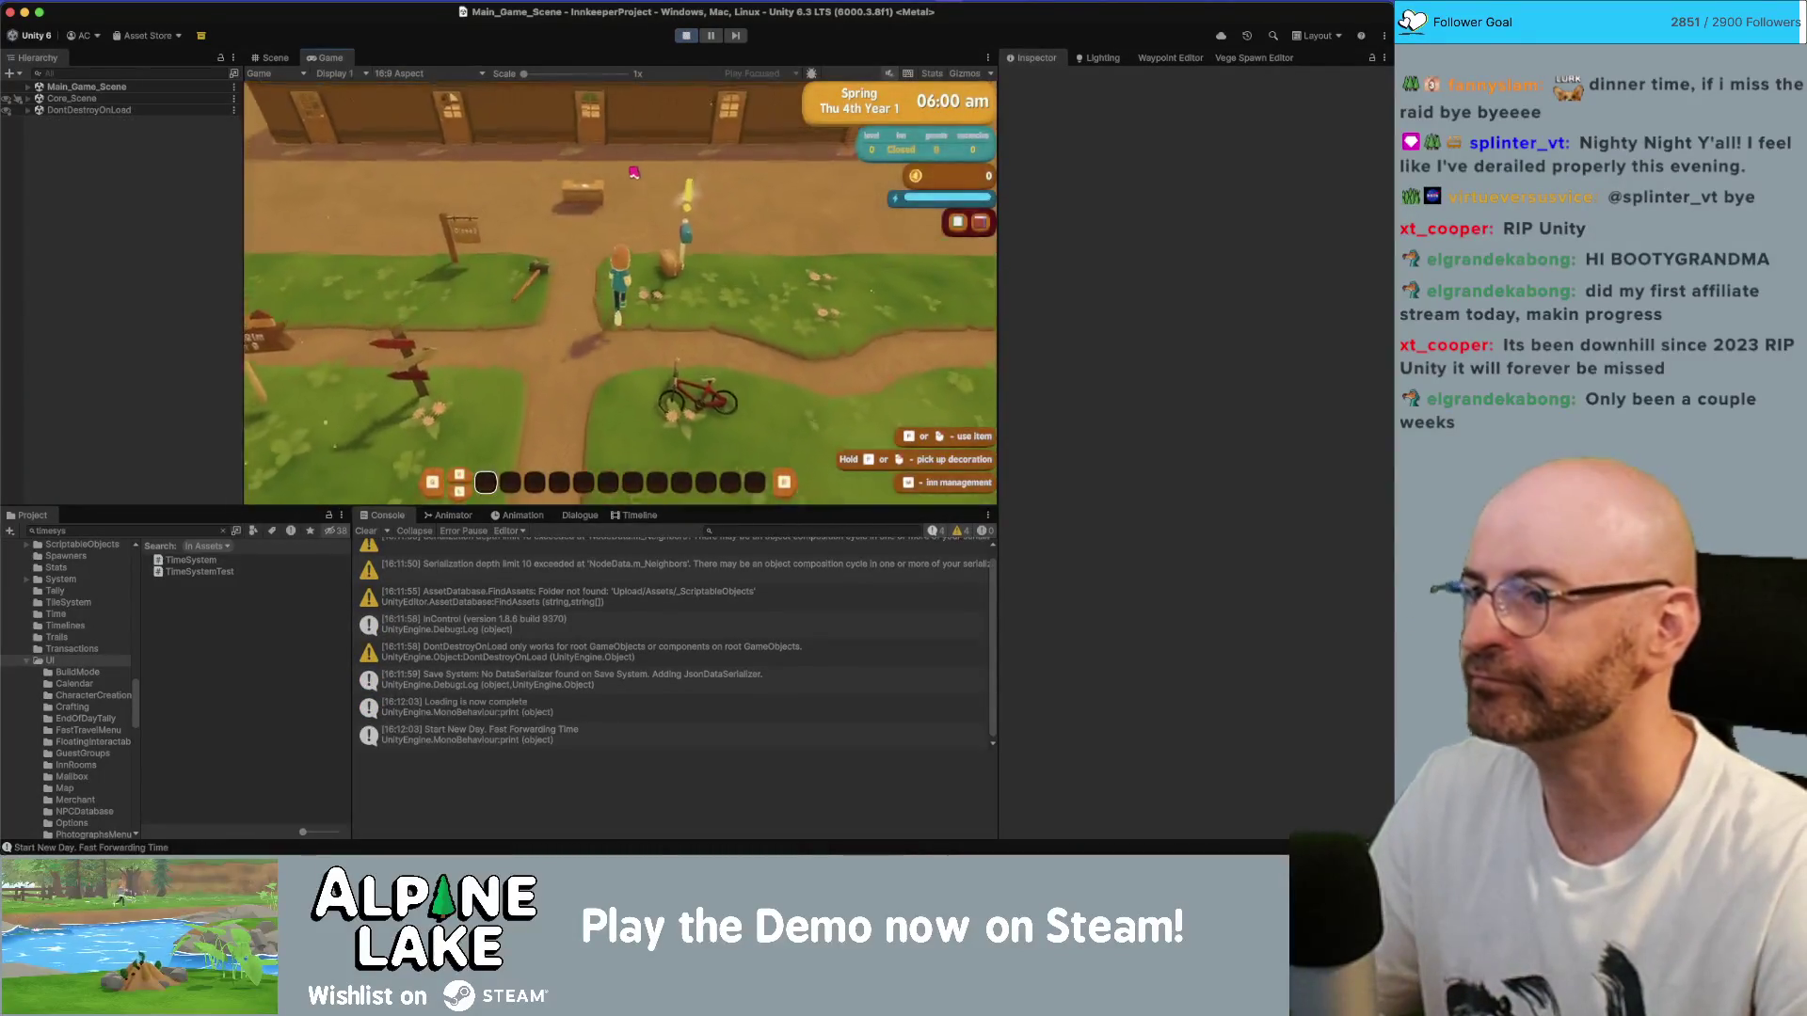
{"action": "key", "text": "b"}
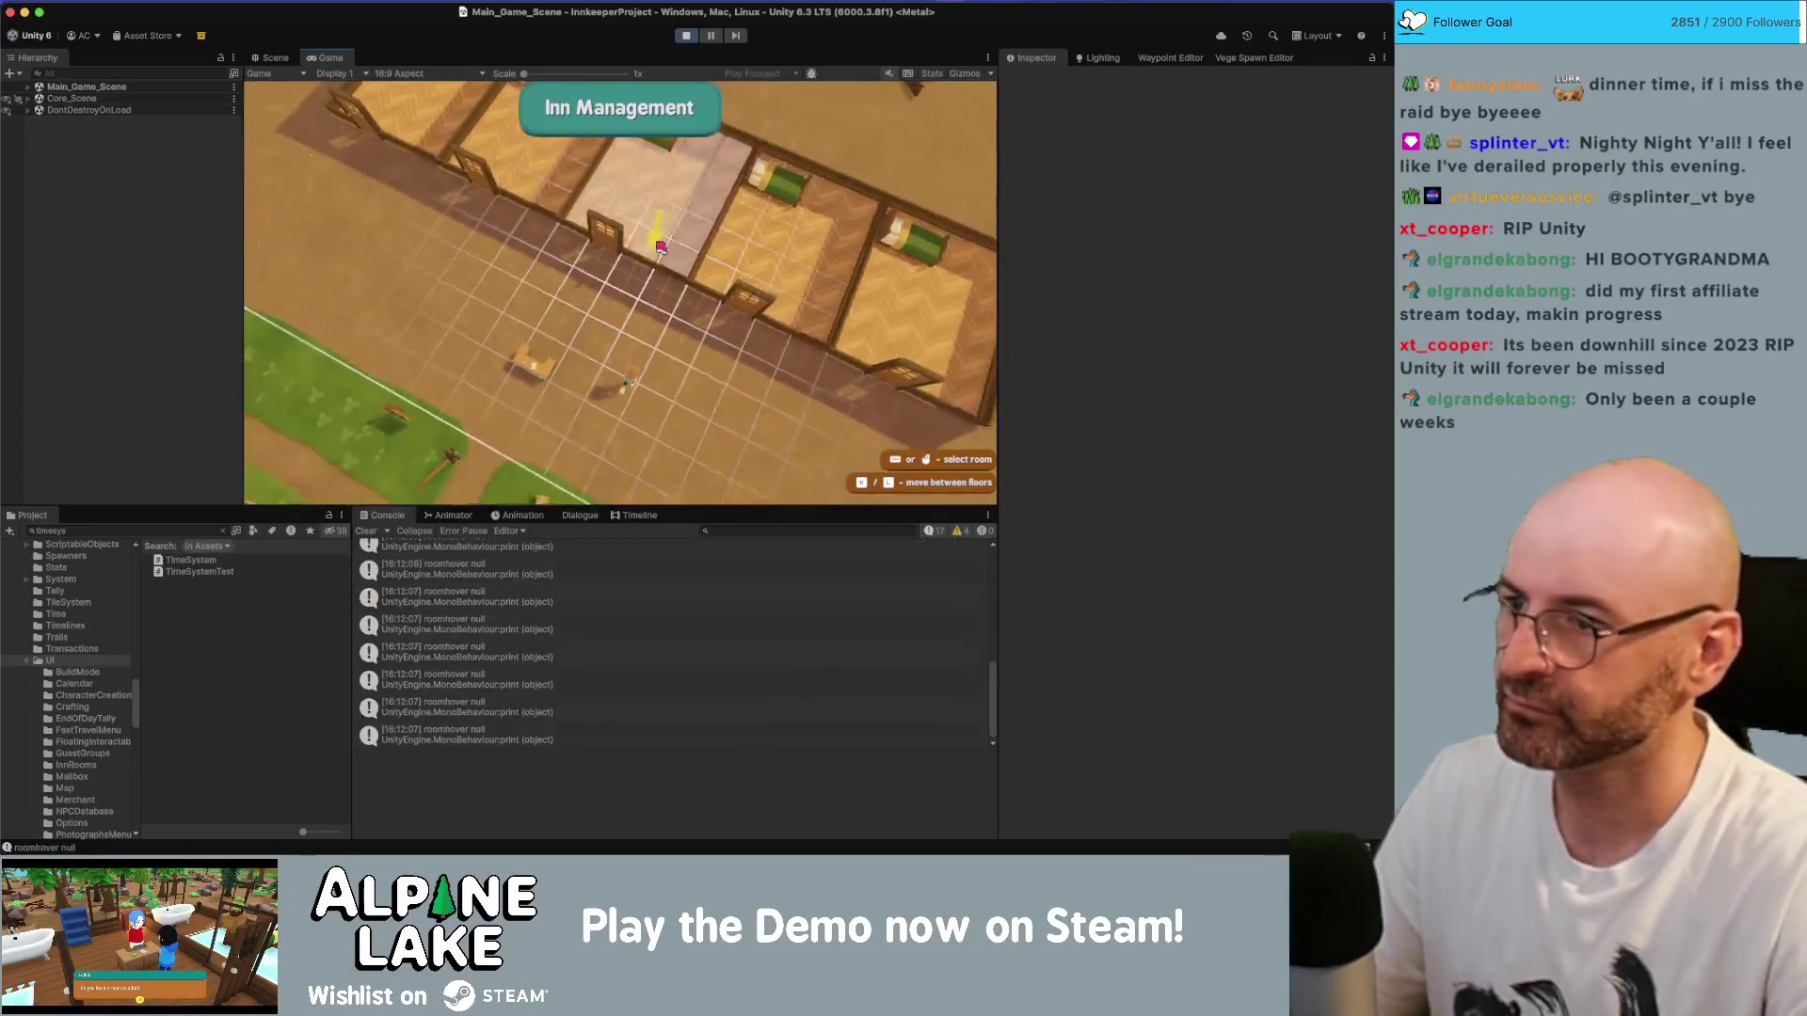
{"action": "key", "text": "Return"}
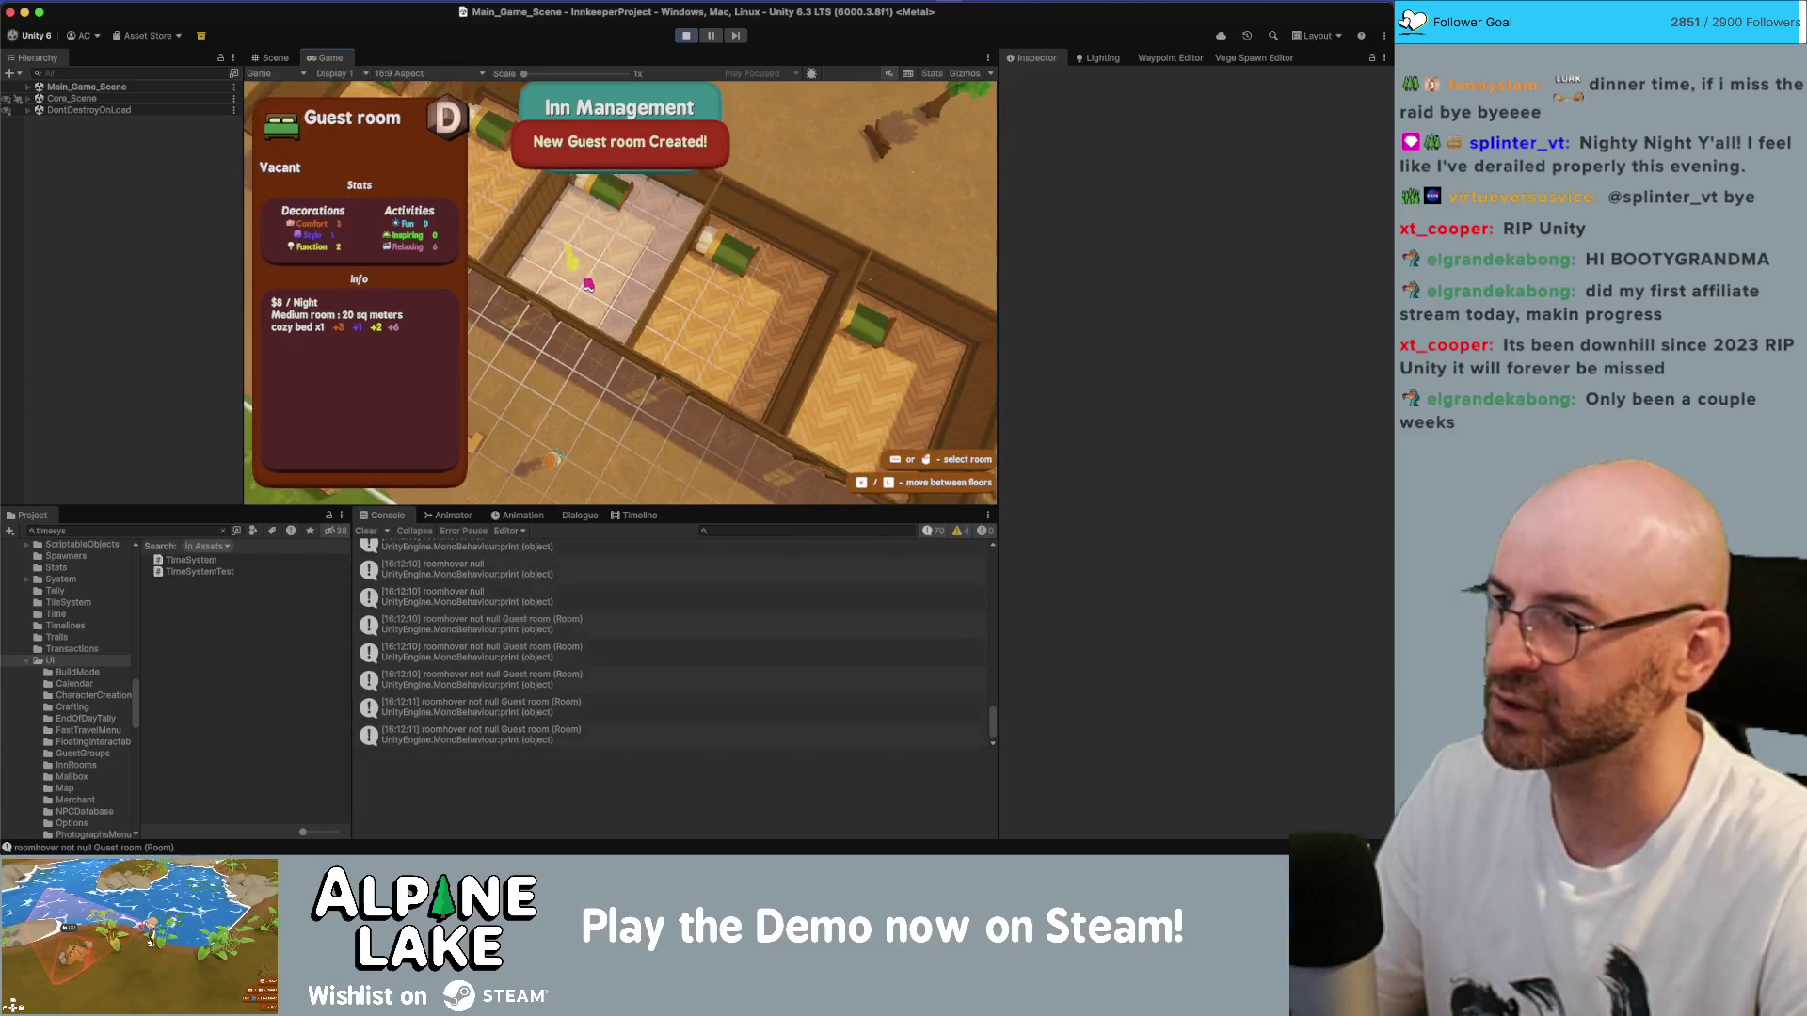
- Toggle the Inn Management, quests and backpack views, then open the roomhover log's source line
{"action": "key", "text": "b"}
{"action": "key", "text": "j"}
{"action": "key", "text": "b"}
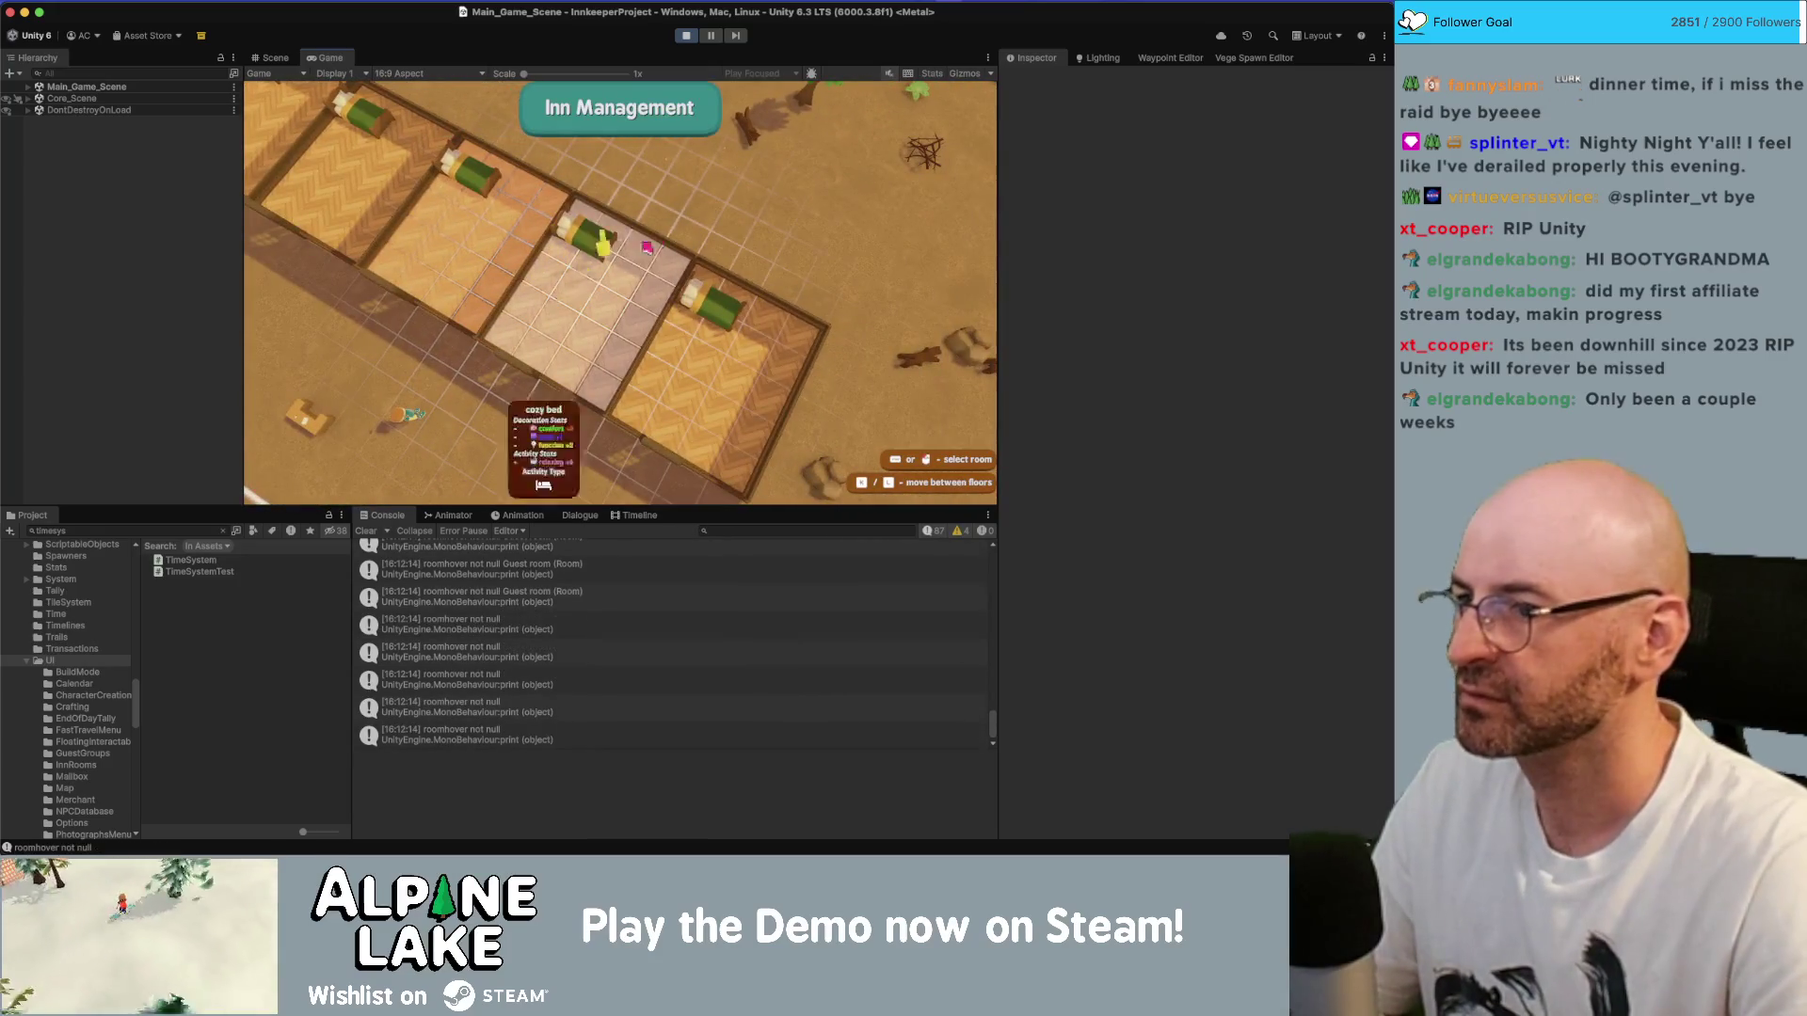
{"action": "key", "text": "b"}
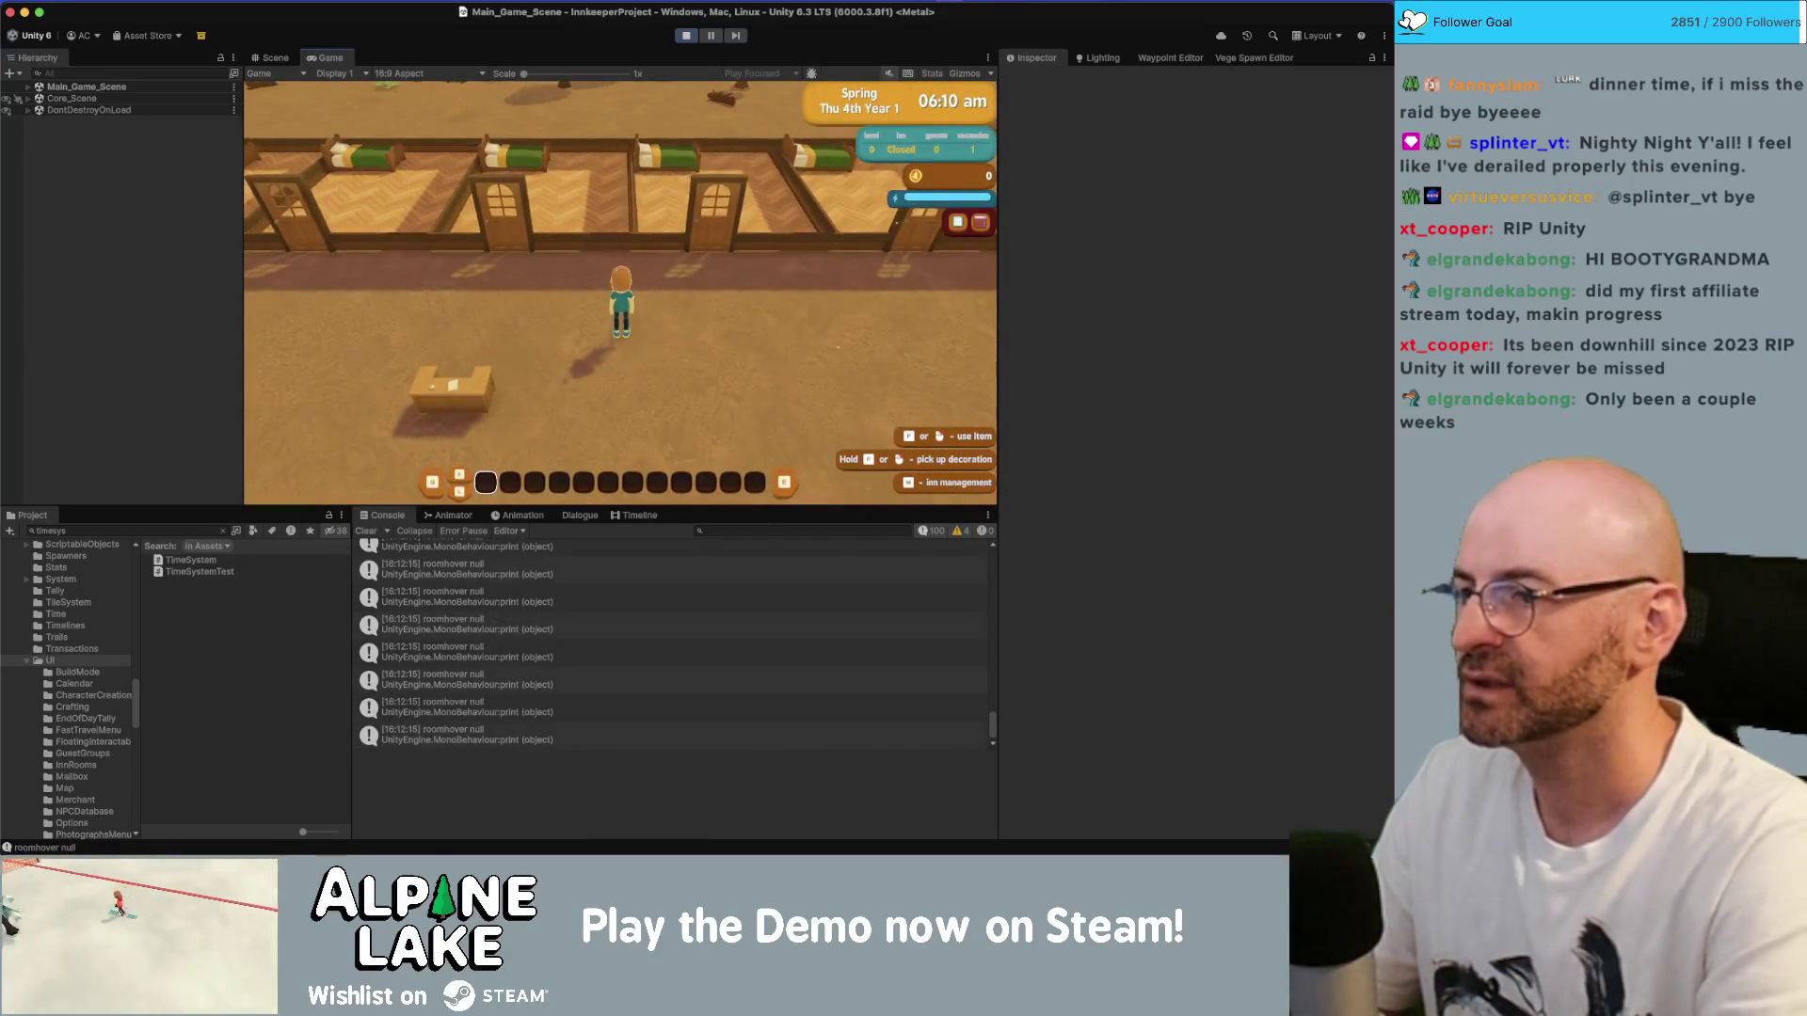
{"action": "key", "text": "i"}
{"action": "key", "text": "b"}
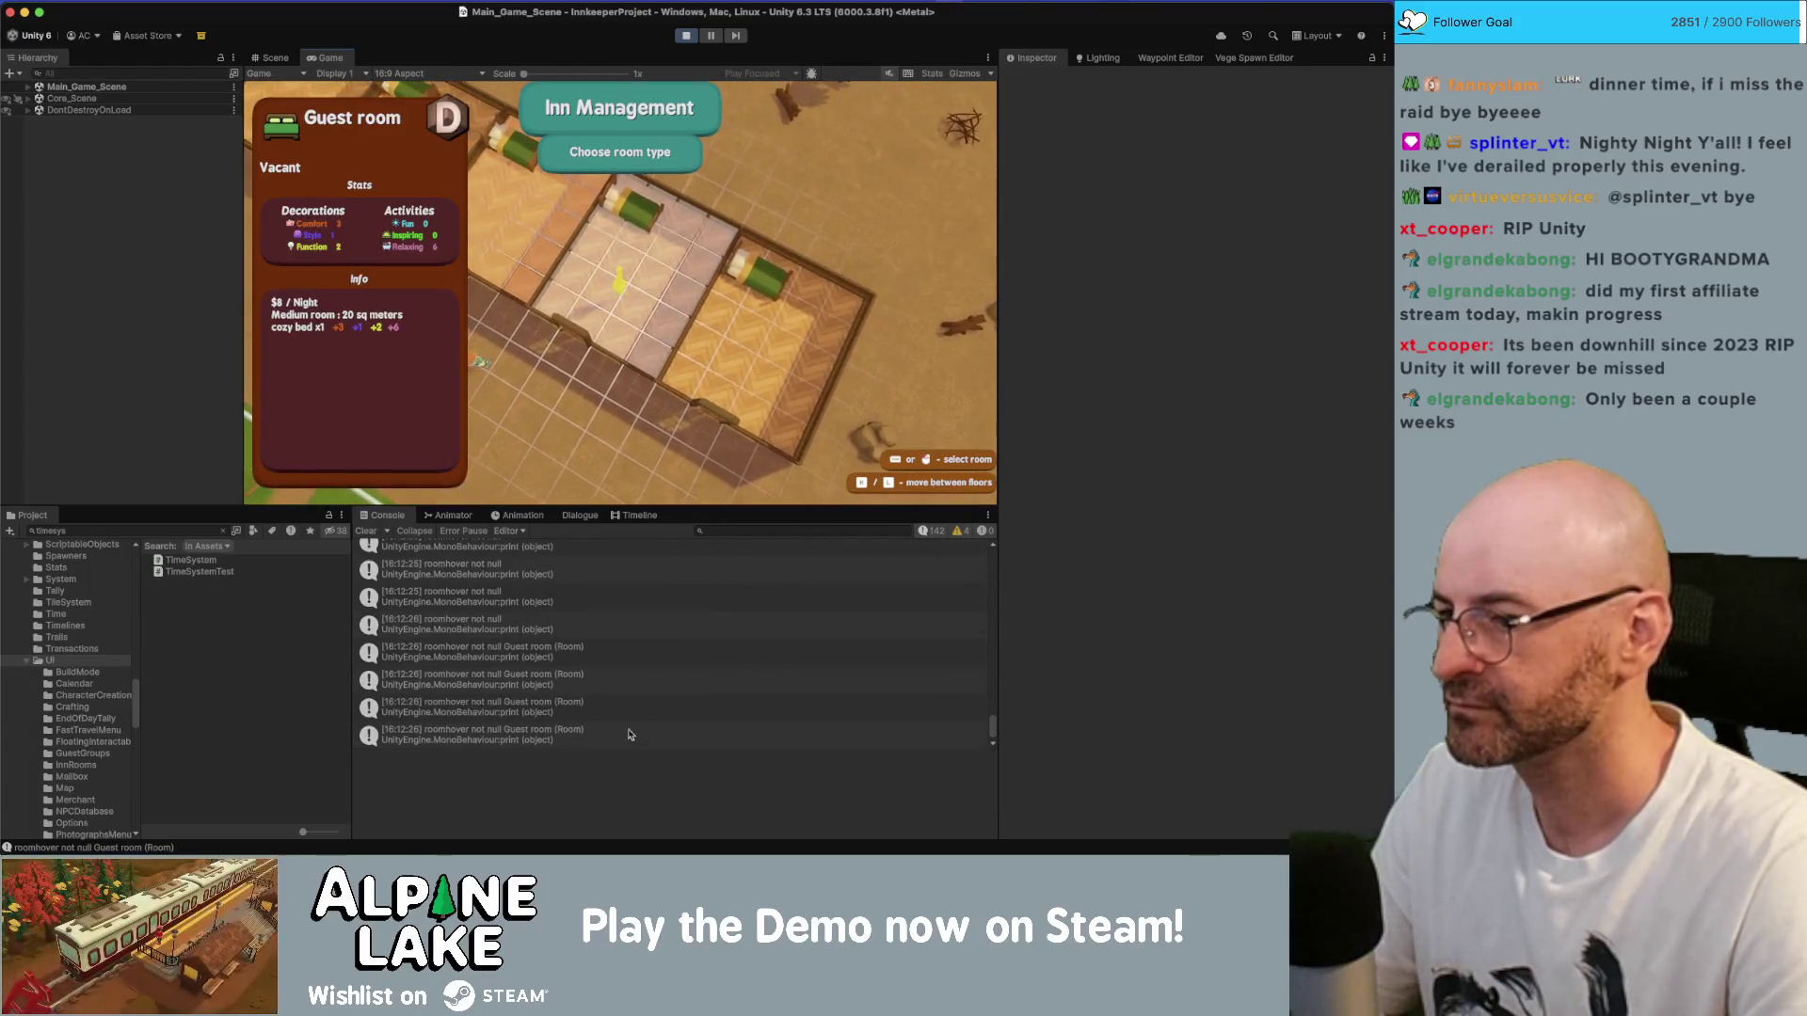
{"action": "double_click", "coordinate": [480, 679]}
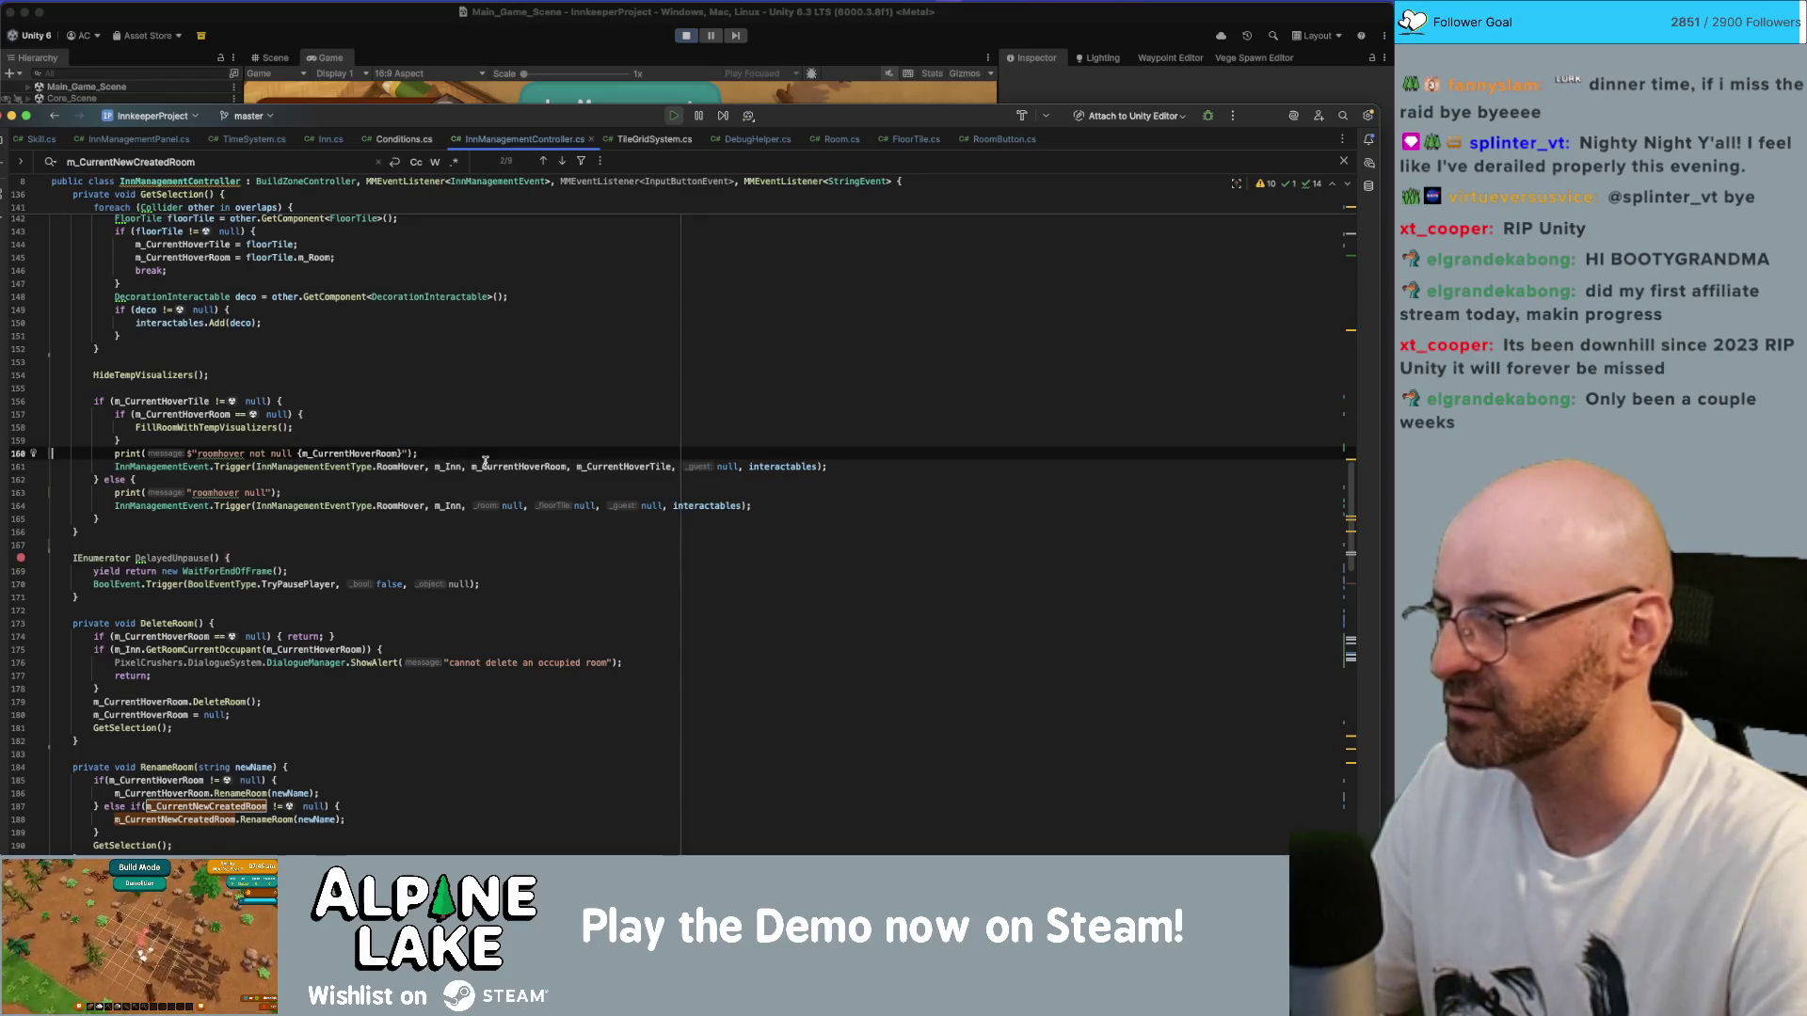
- Maximize the Rider editor and follow Room.cs's InnManageModeOnVisualize to SetVisualizerColor
{"action": "double_click", "coordinate": [485, 465]}
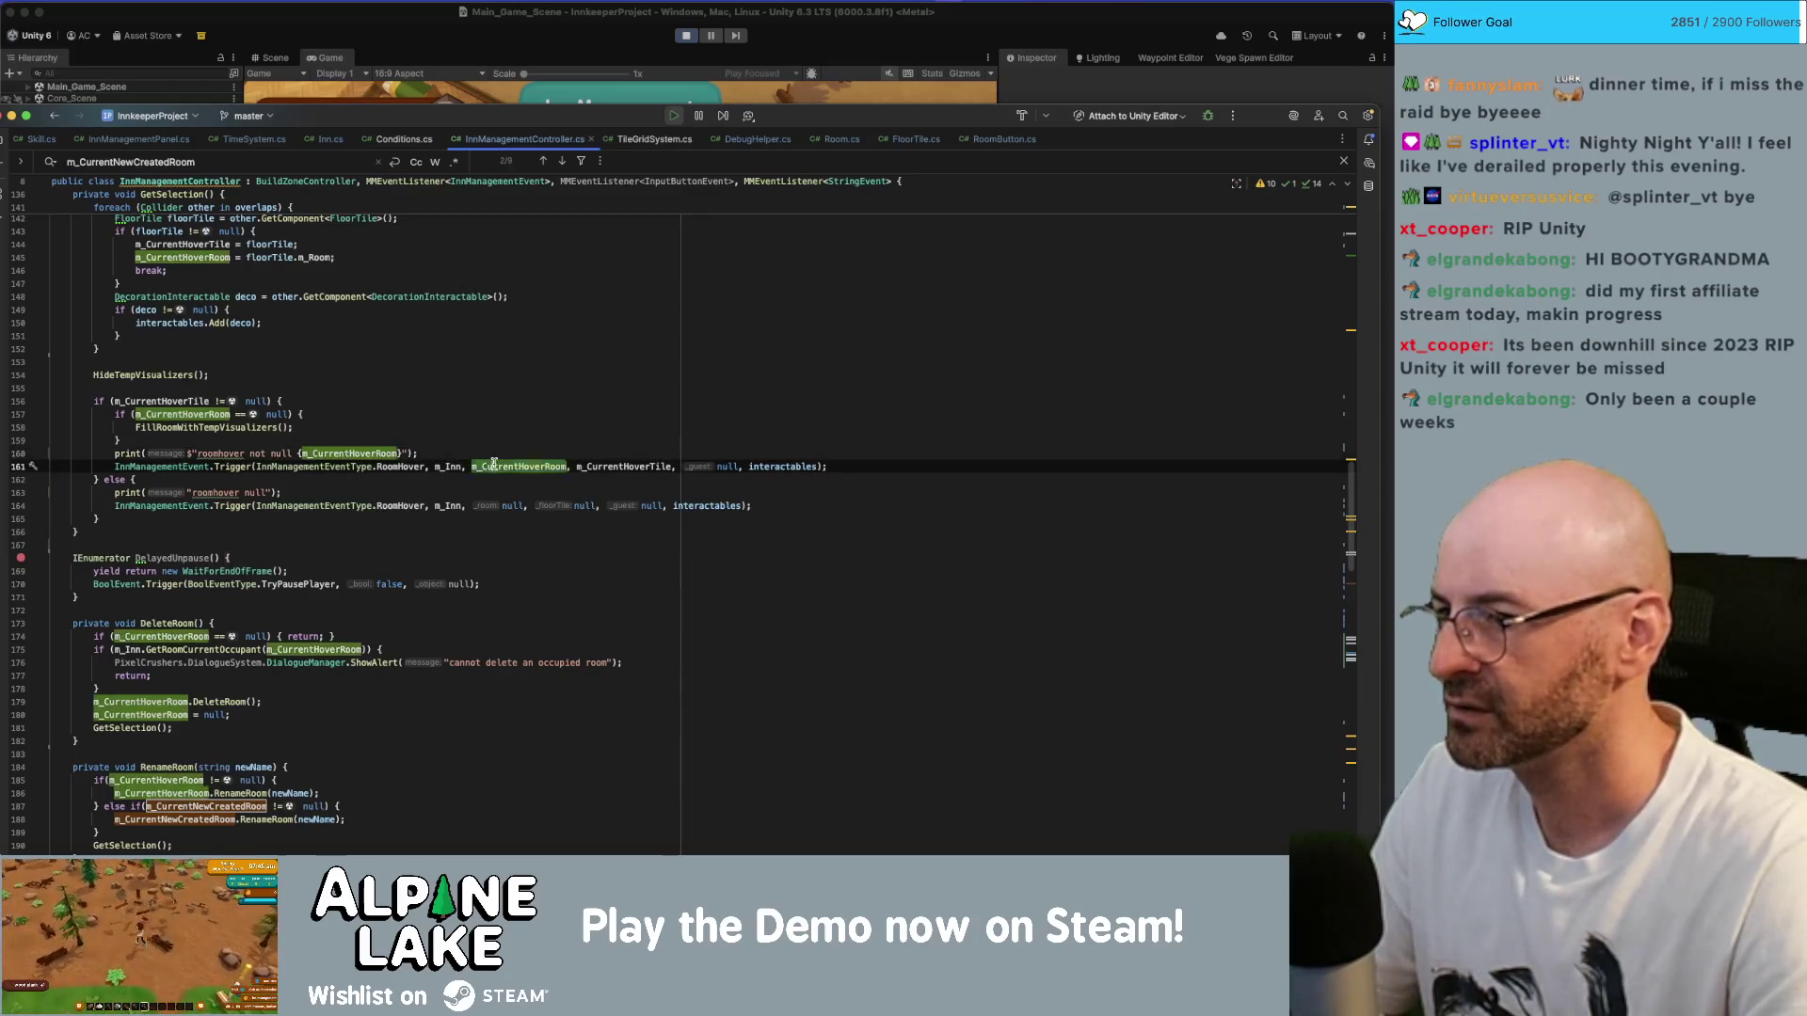
{"action": "double_click", "coordinate": [532, 121]}
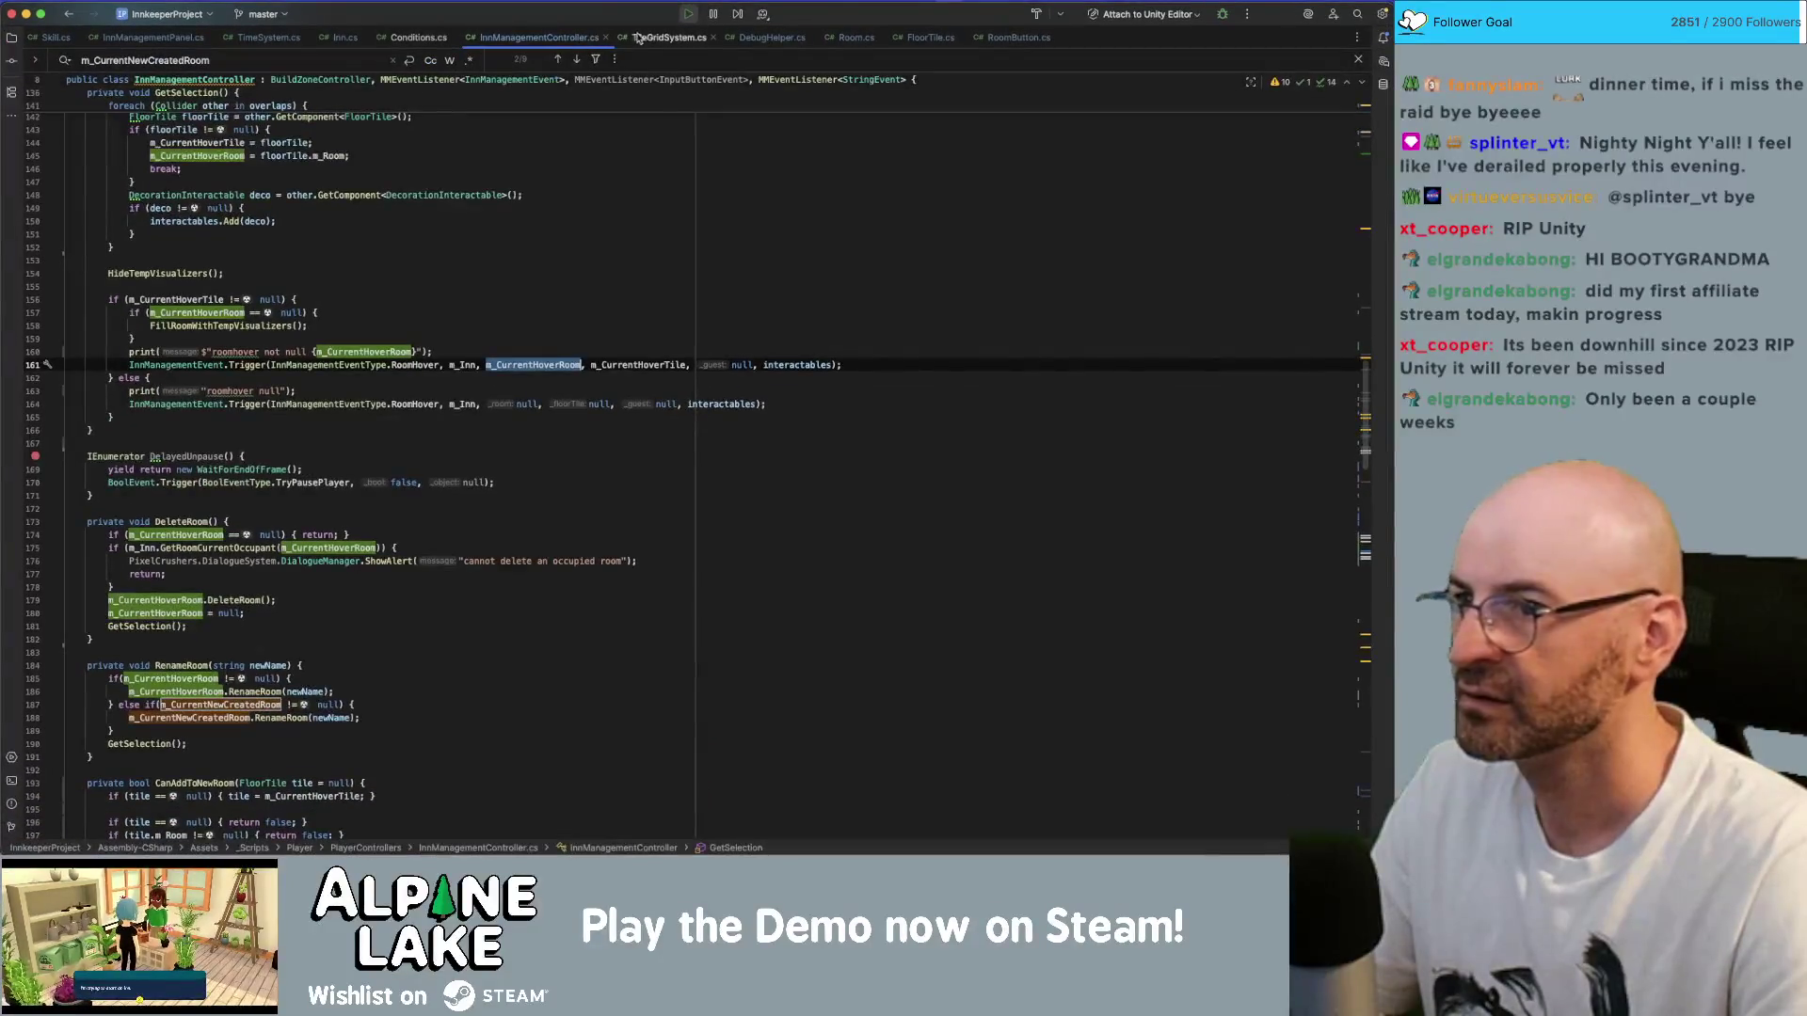
{"action": "left_click", "coordinate": [866, 37]}
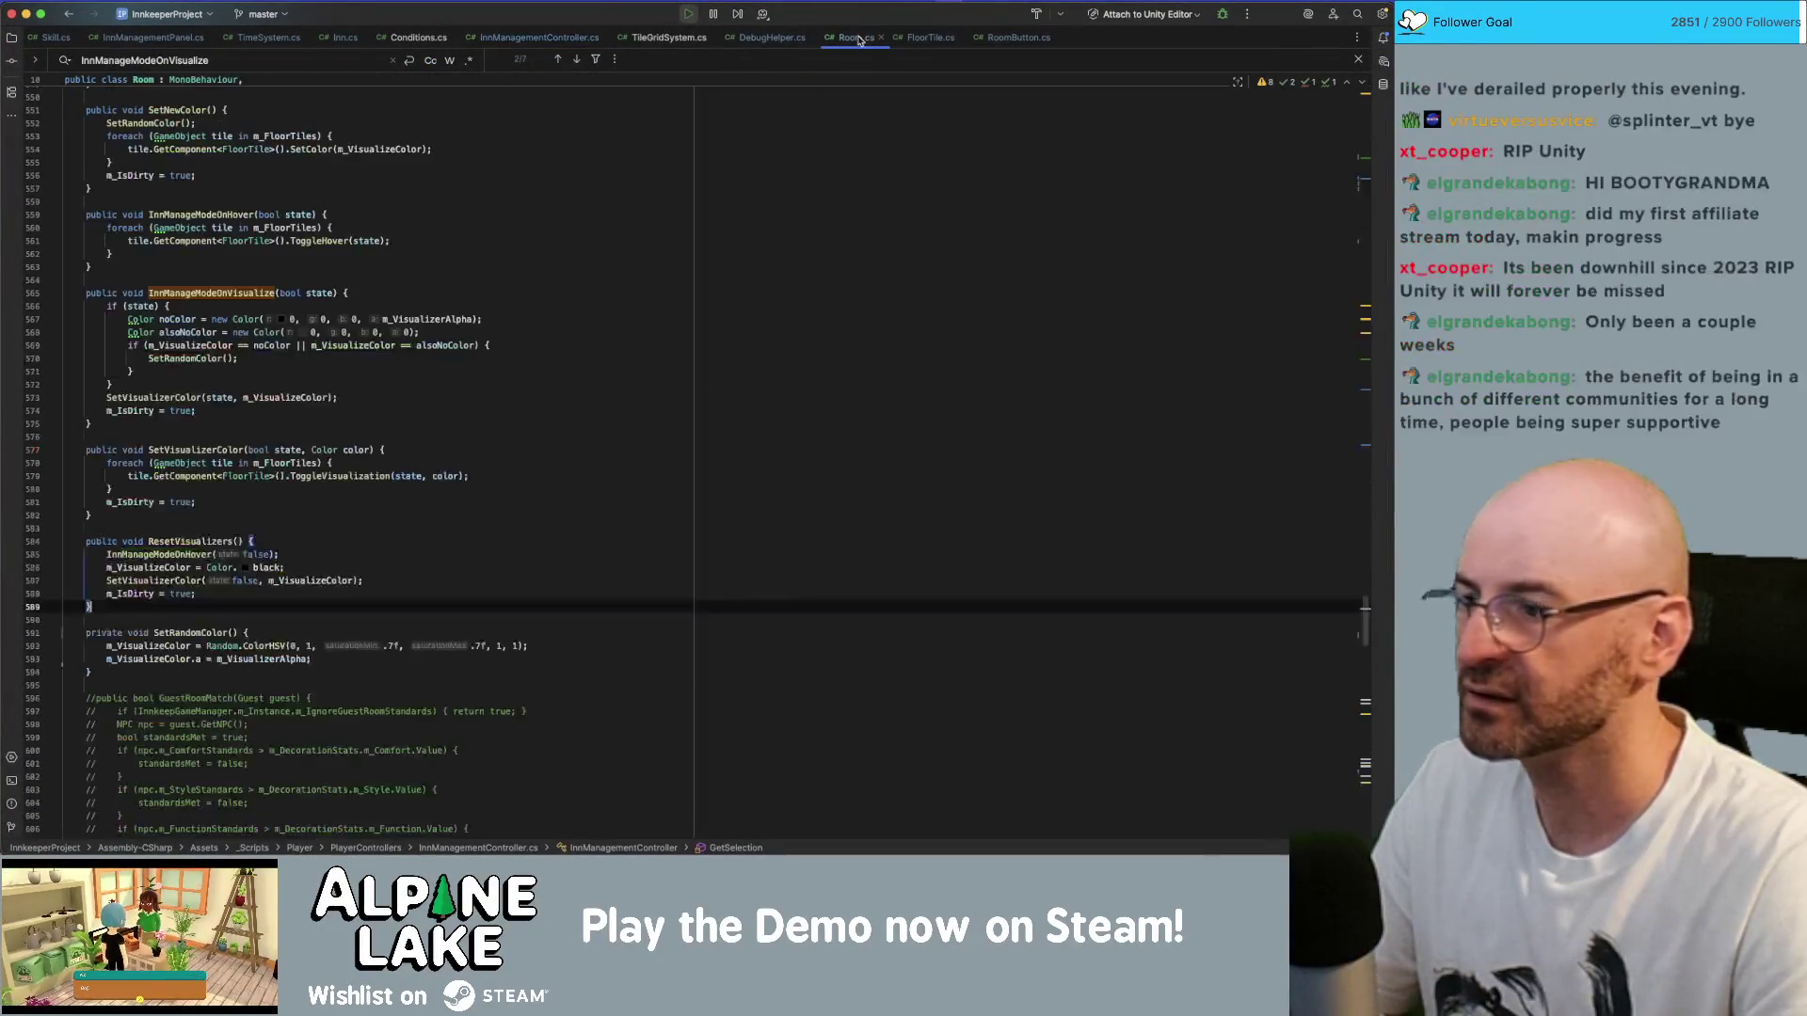
{"action": "left_click", "coordinate": [213, 294]}
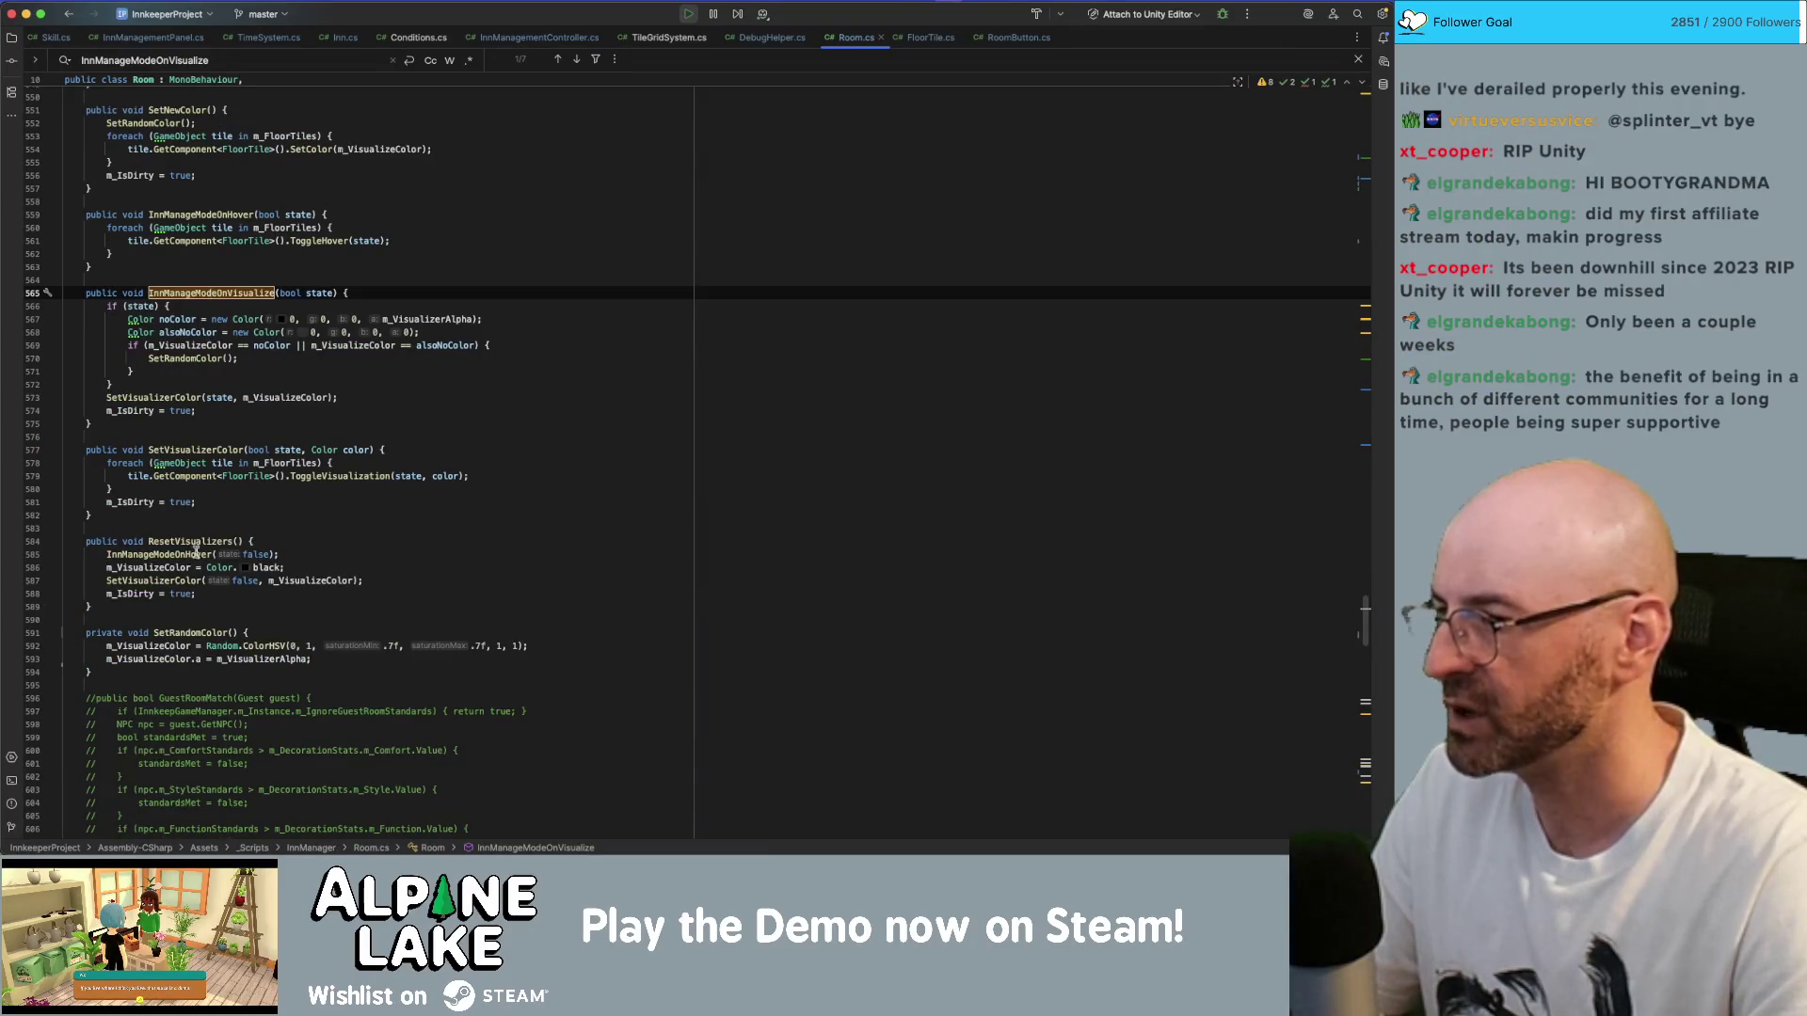
{"action": "scroll", "coordinate": [208, 483], "scroll_direction": "down", "scroll_amount": 1}
{"action": "double_click", "coordinate": [219, 290]}
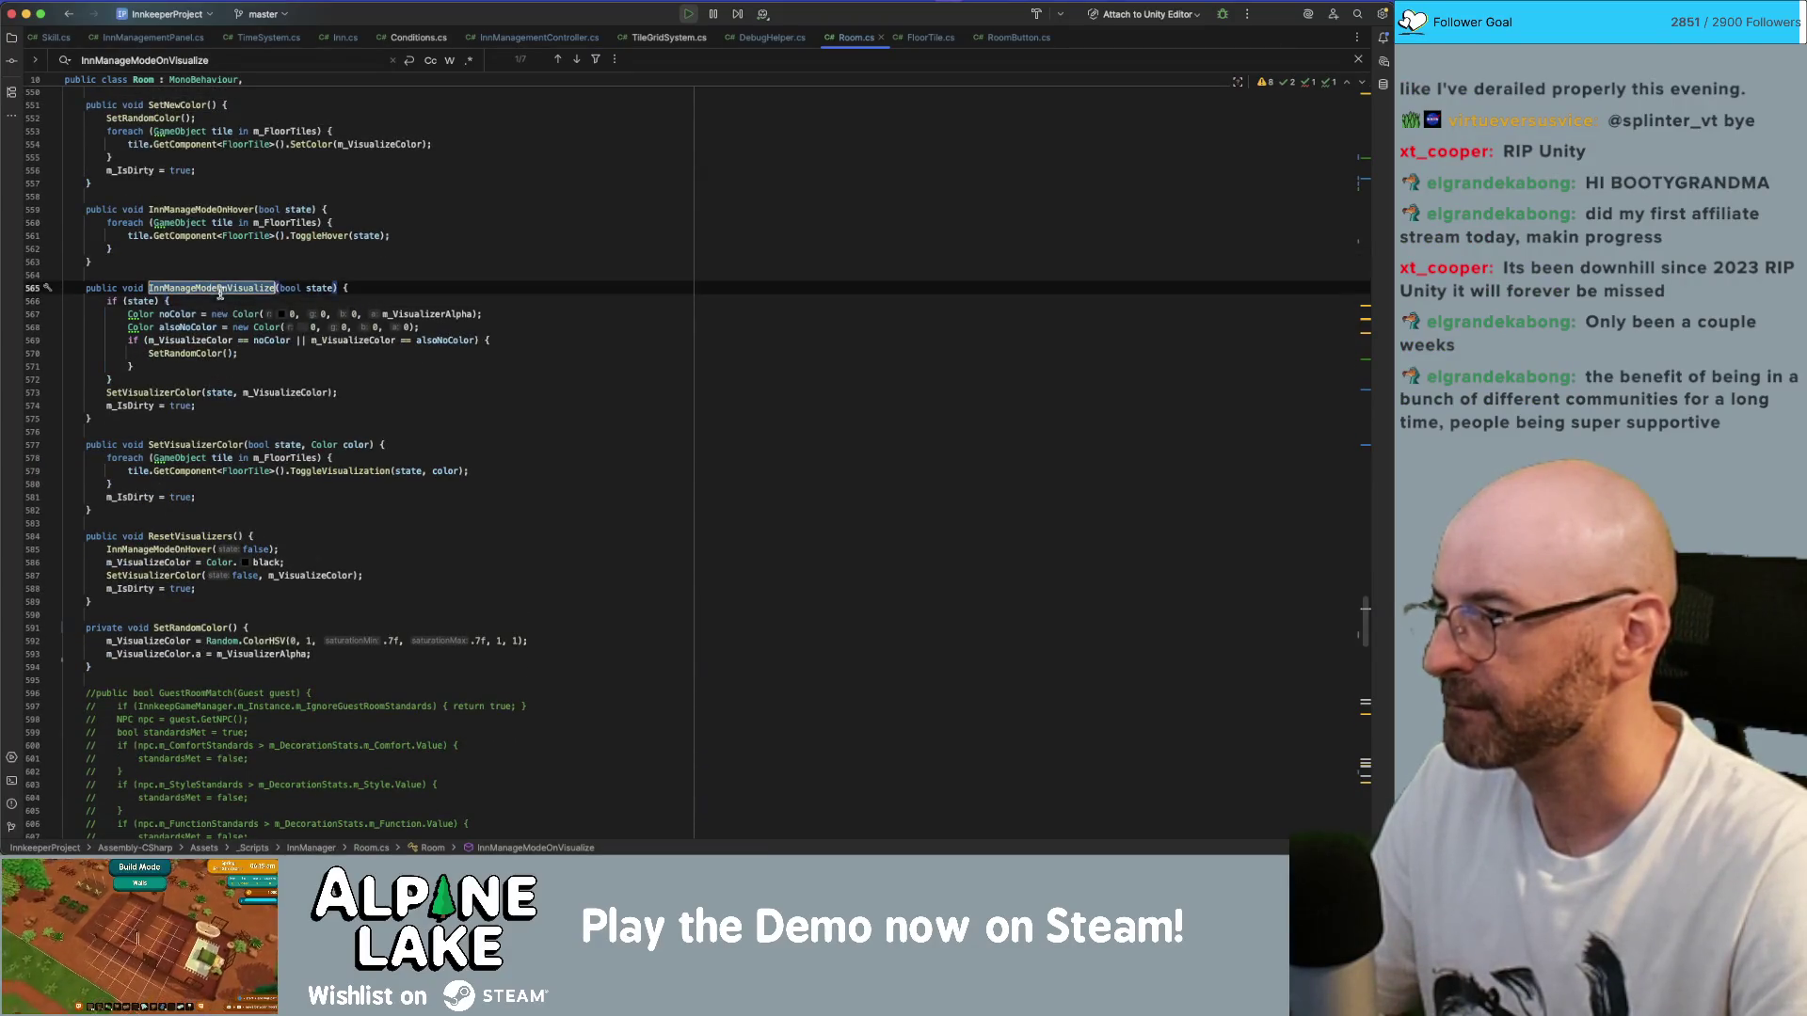
{"action": "double_click", "coordinate": [198, 445]}
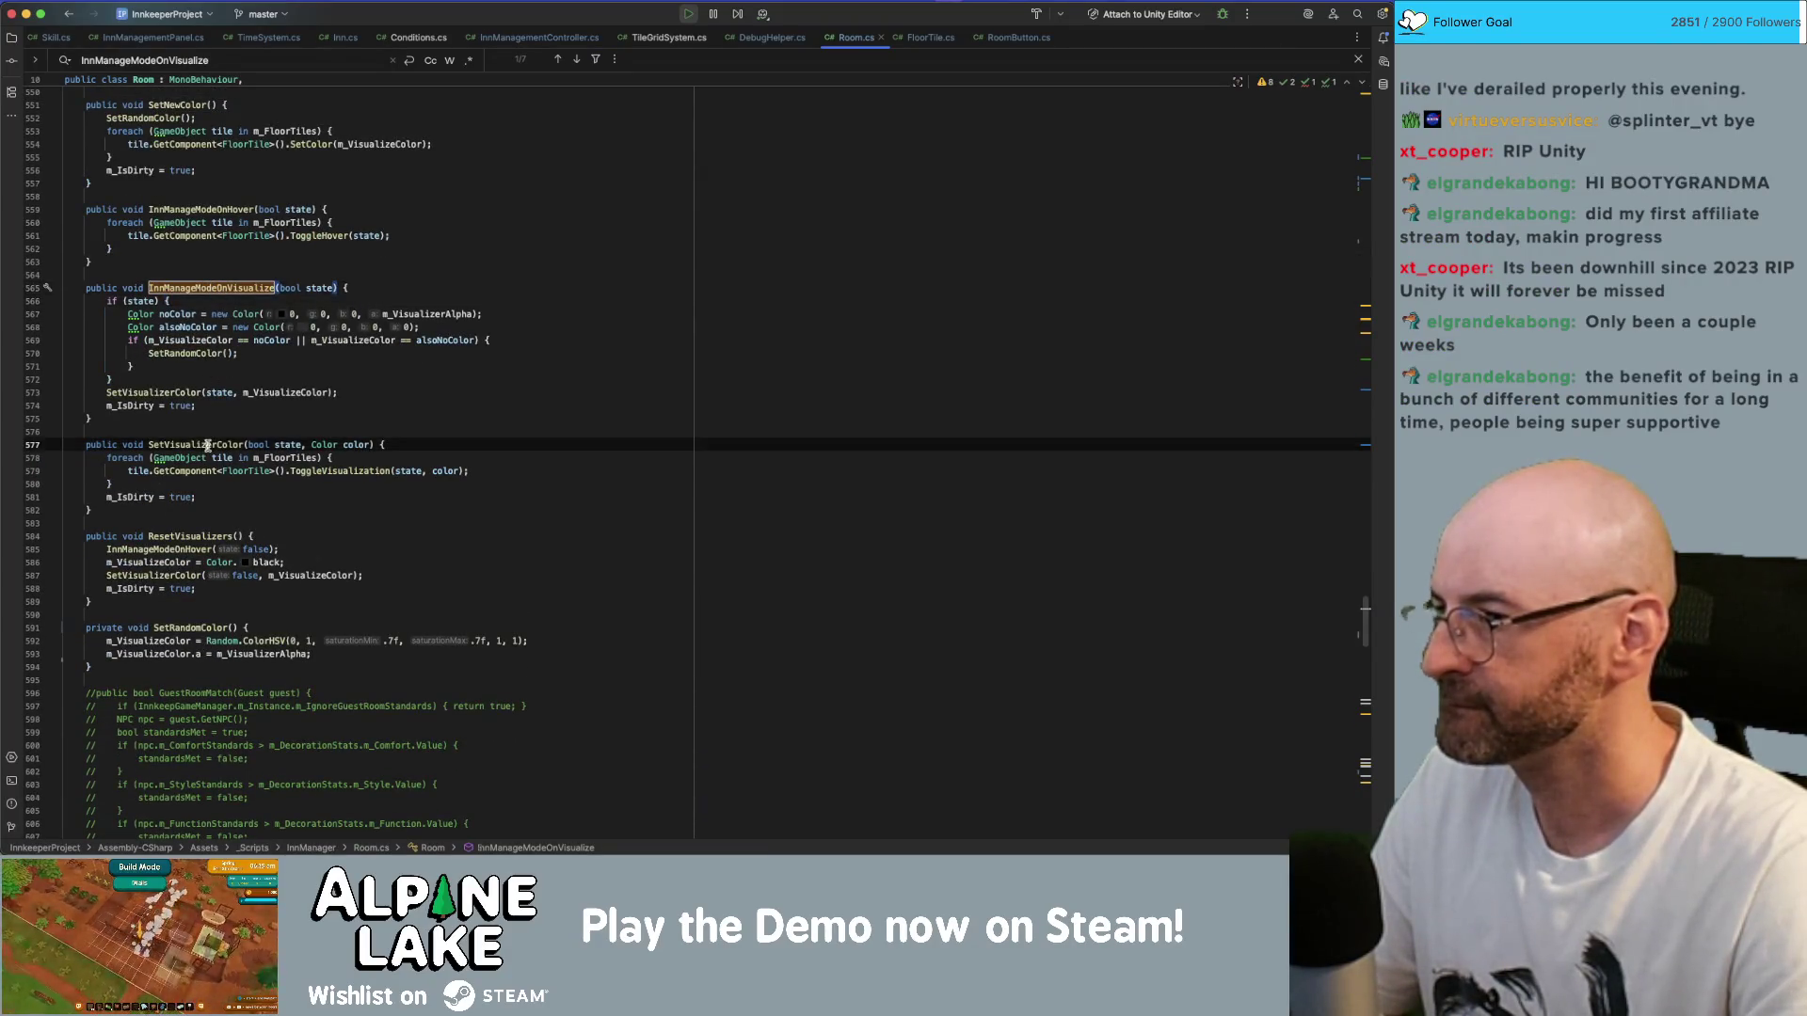
- Inspect ResetVisualizers and the InnManageModeOnHover loop calling ToggleHover(state) on each tile
{"action": "left_click", "coordinate": [182, 550]}
{"action": "scroll", "coordinate": [189, 553], "scroll_direction": "down", "scroll_amount": 15}
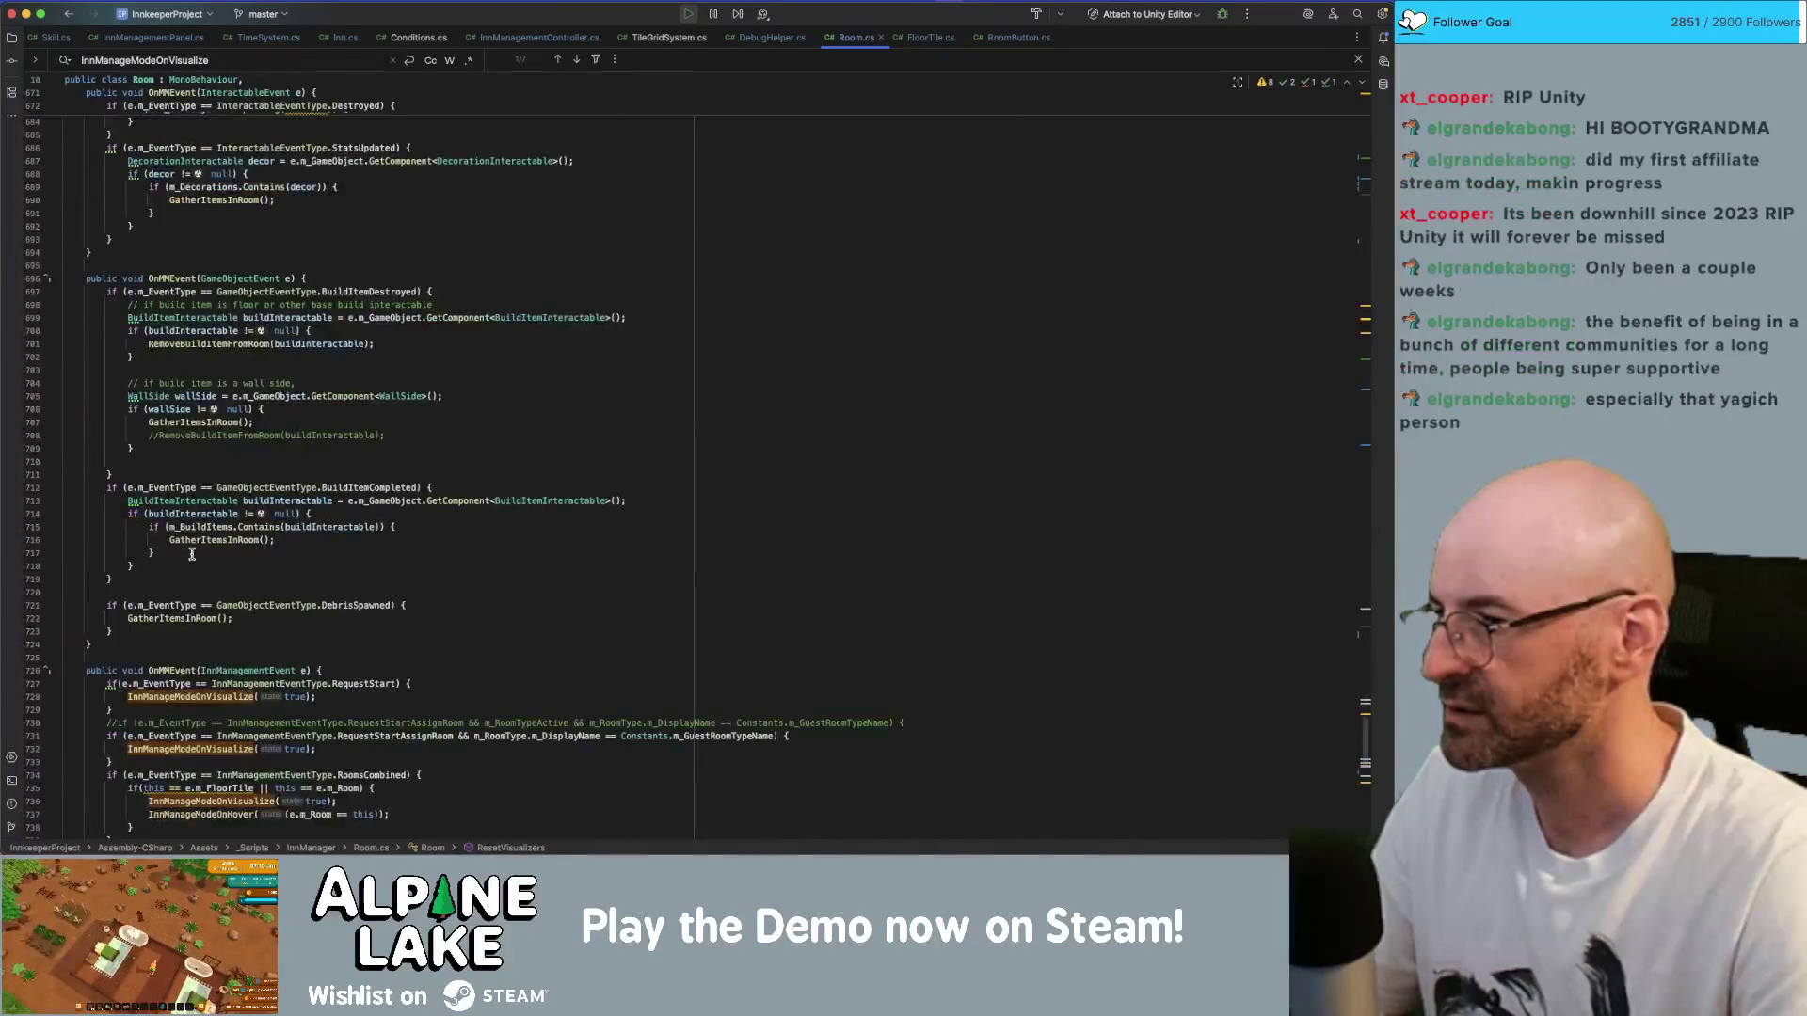
{"action": "scroll", "coordinate": [192, 554], "scroll_direction": "down", "scroll_amount": 5}
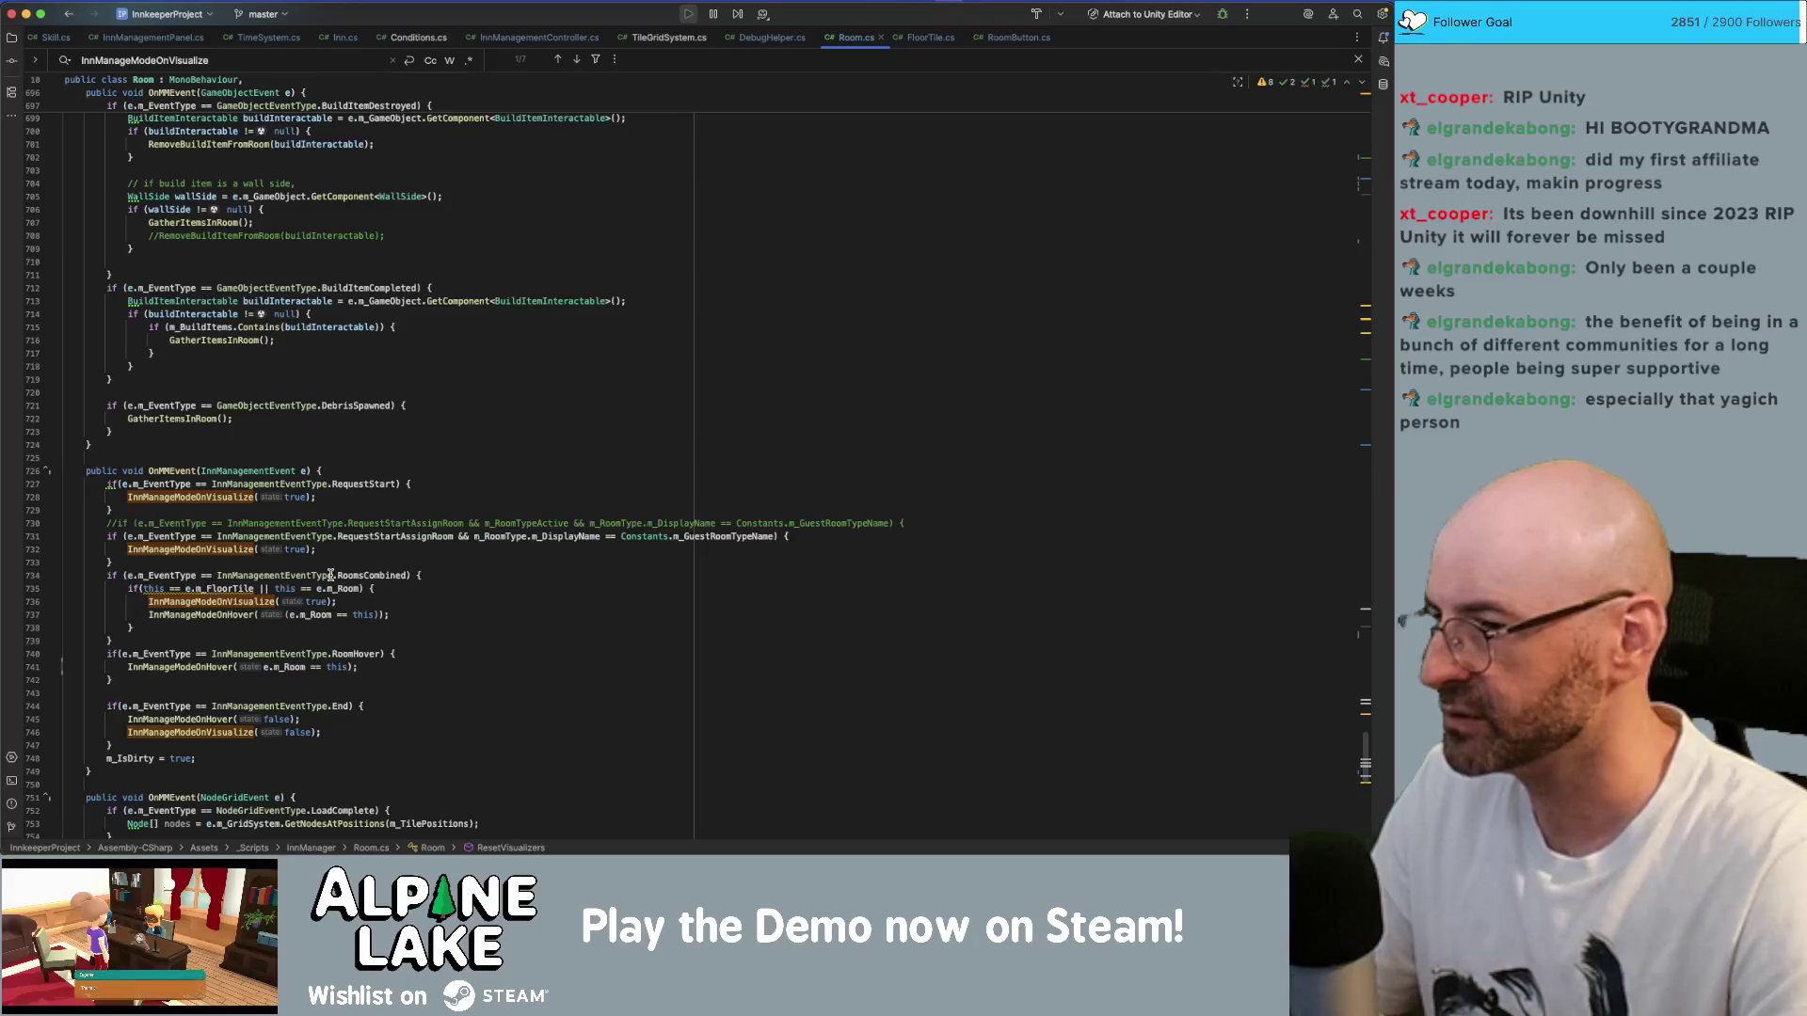
{"action": "left_click", "coordinate": [179, 670], "text": "super"}
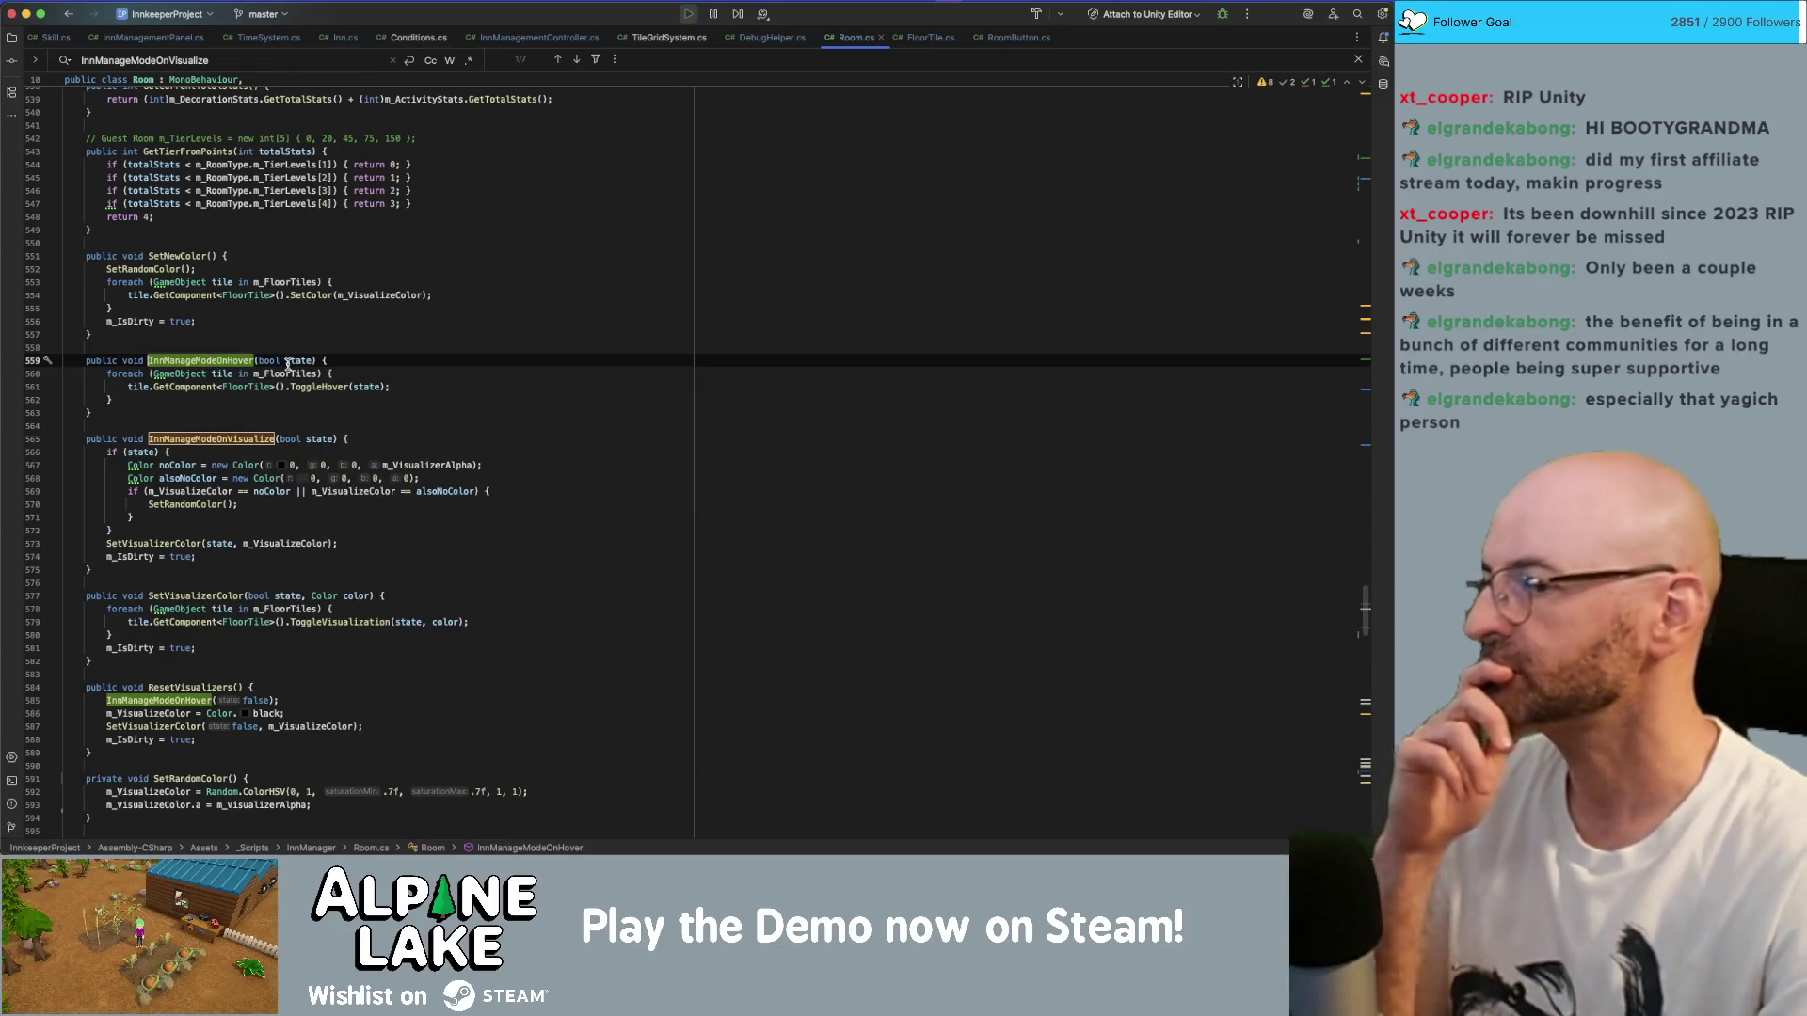
{"action": "left_click", "coordinate": [323, 386]}
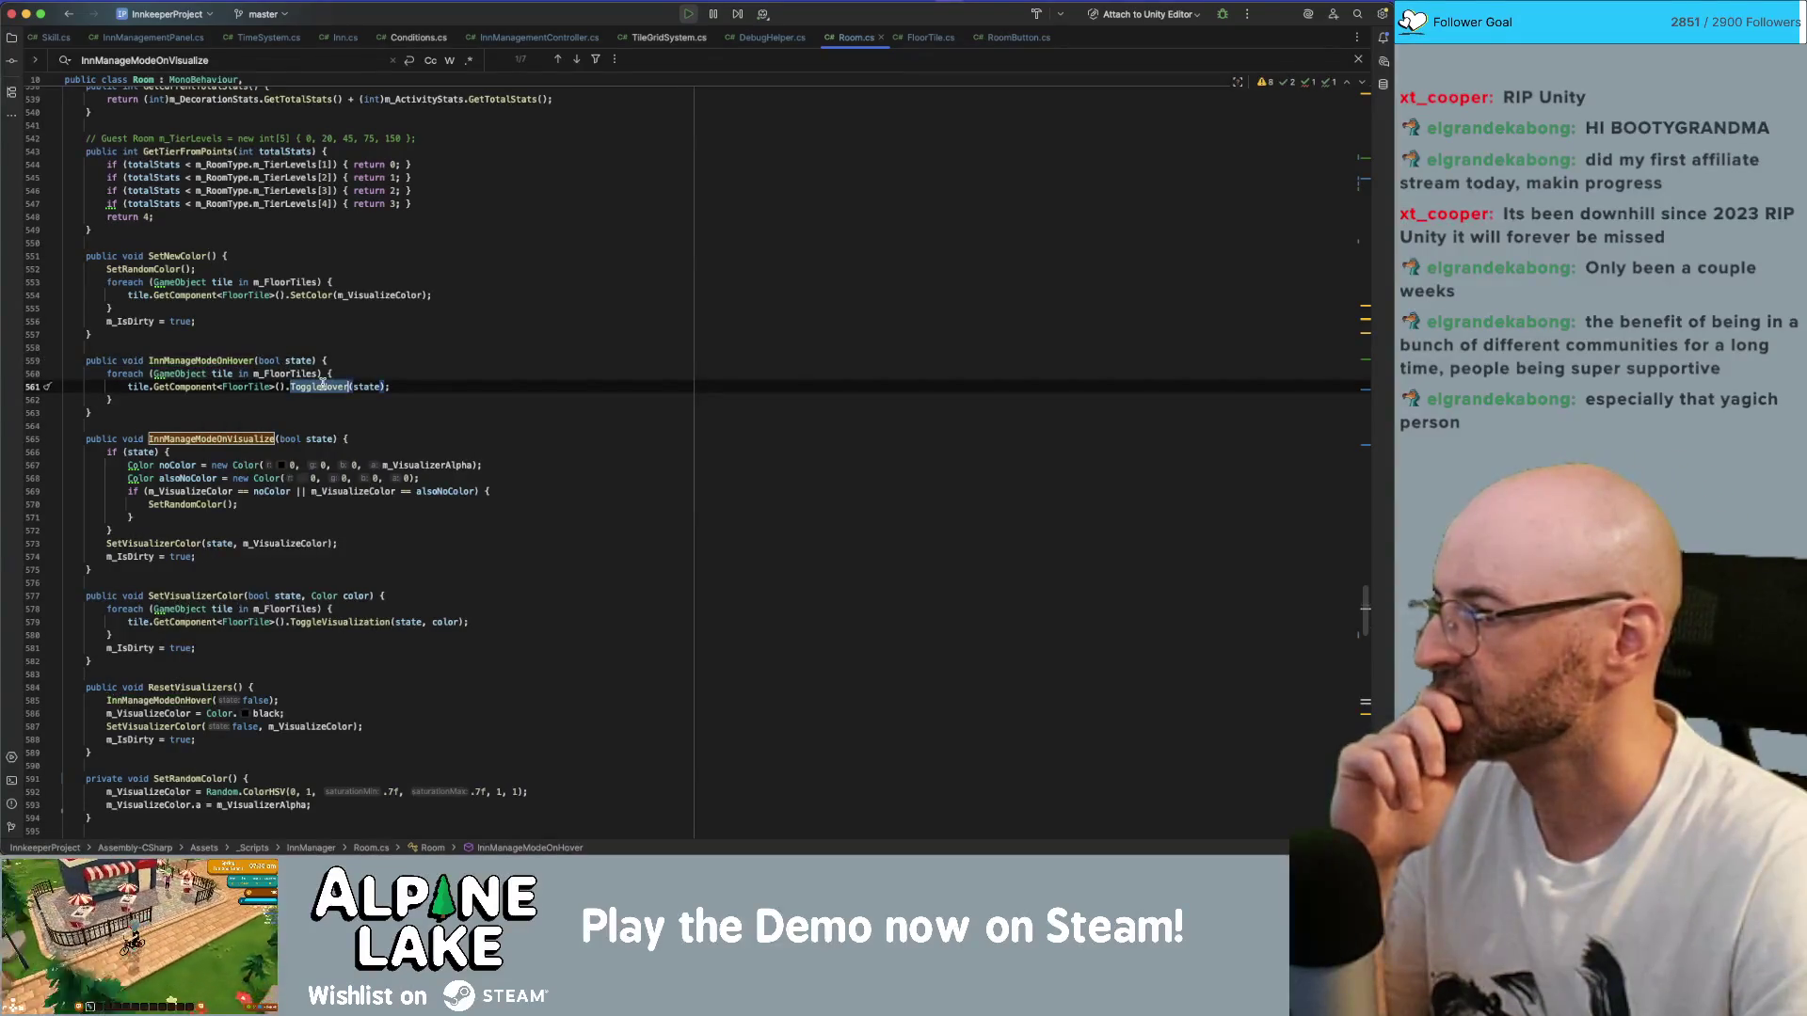
{"action": "left_click", "coordinate": [214, 541]}
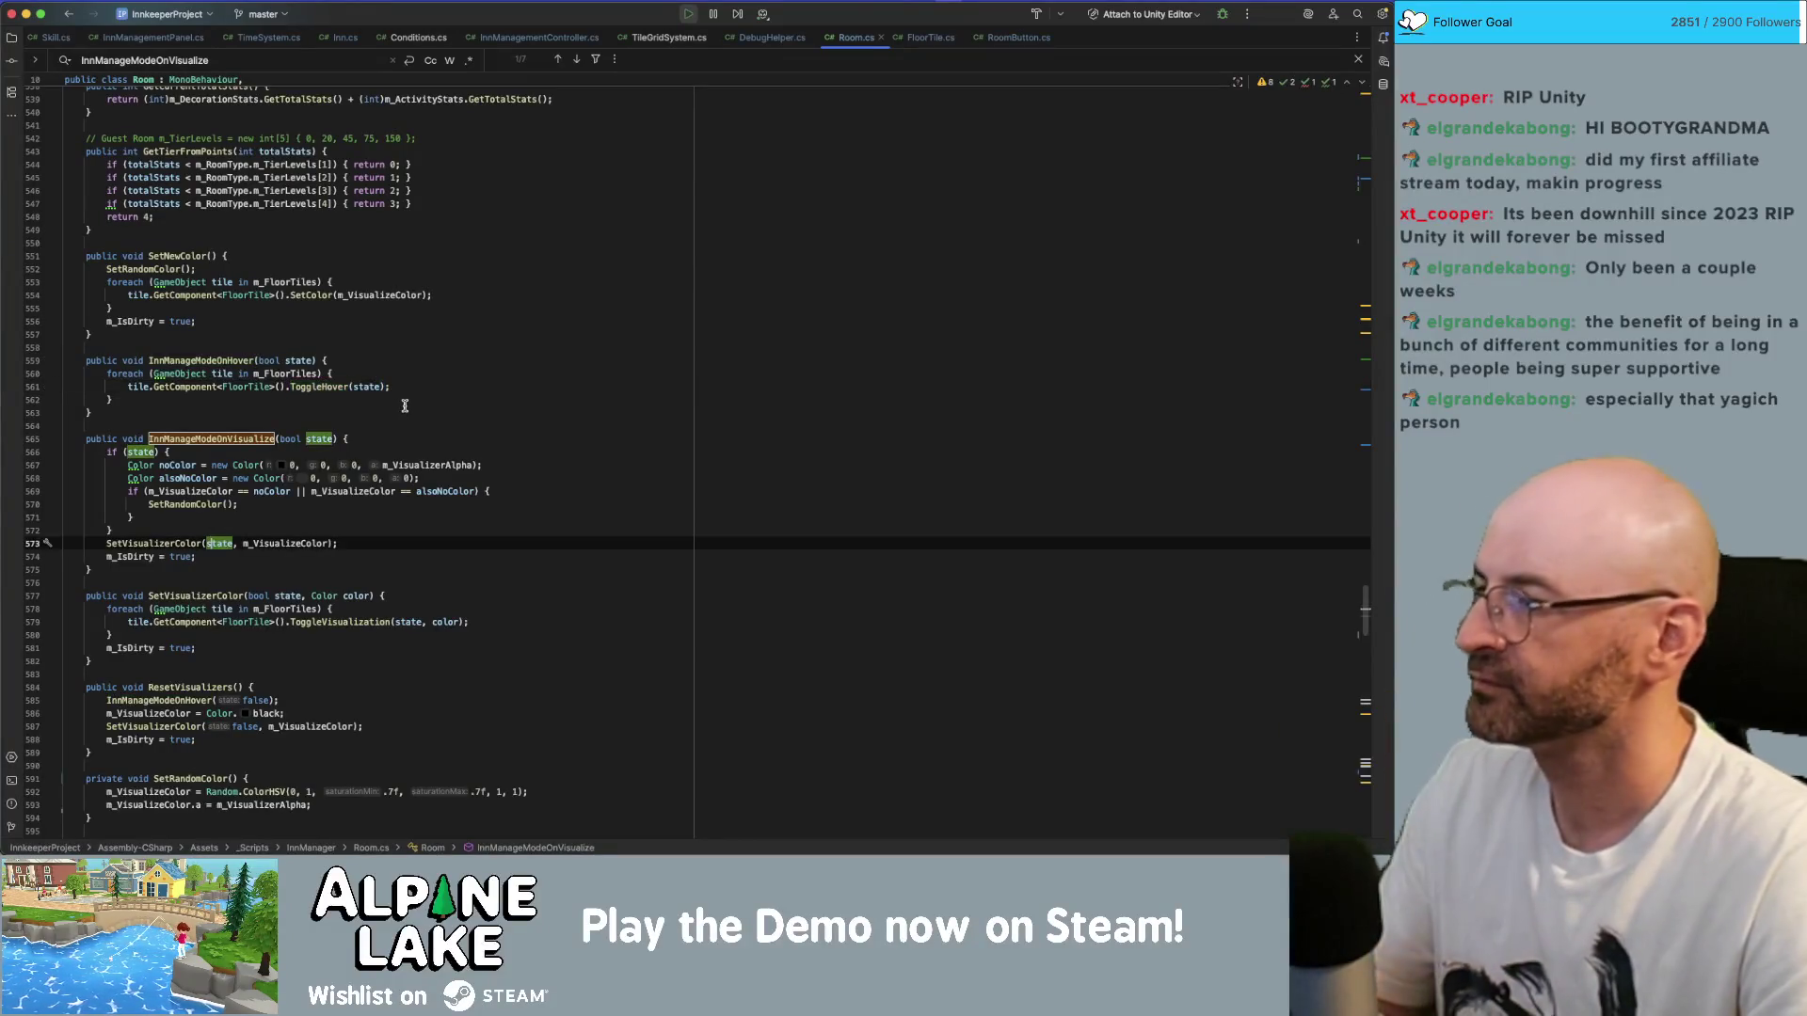
{"action": "double_click", "coordinate": [163, 543]}
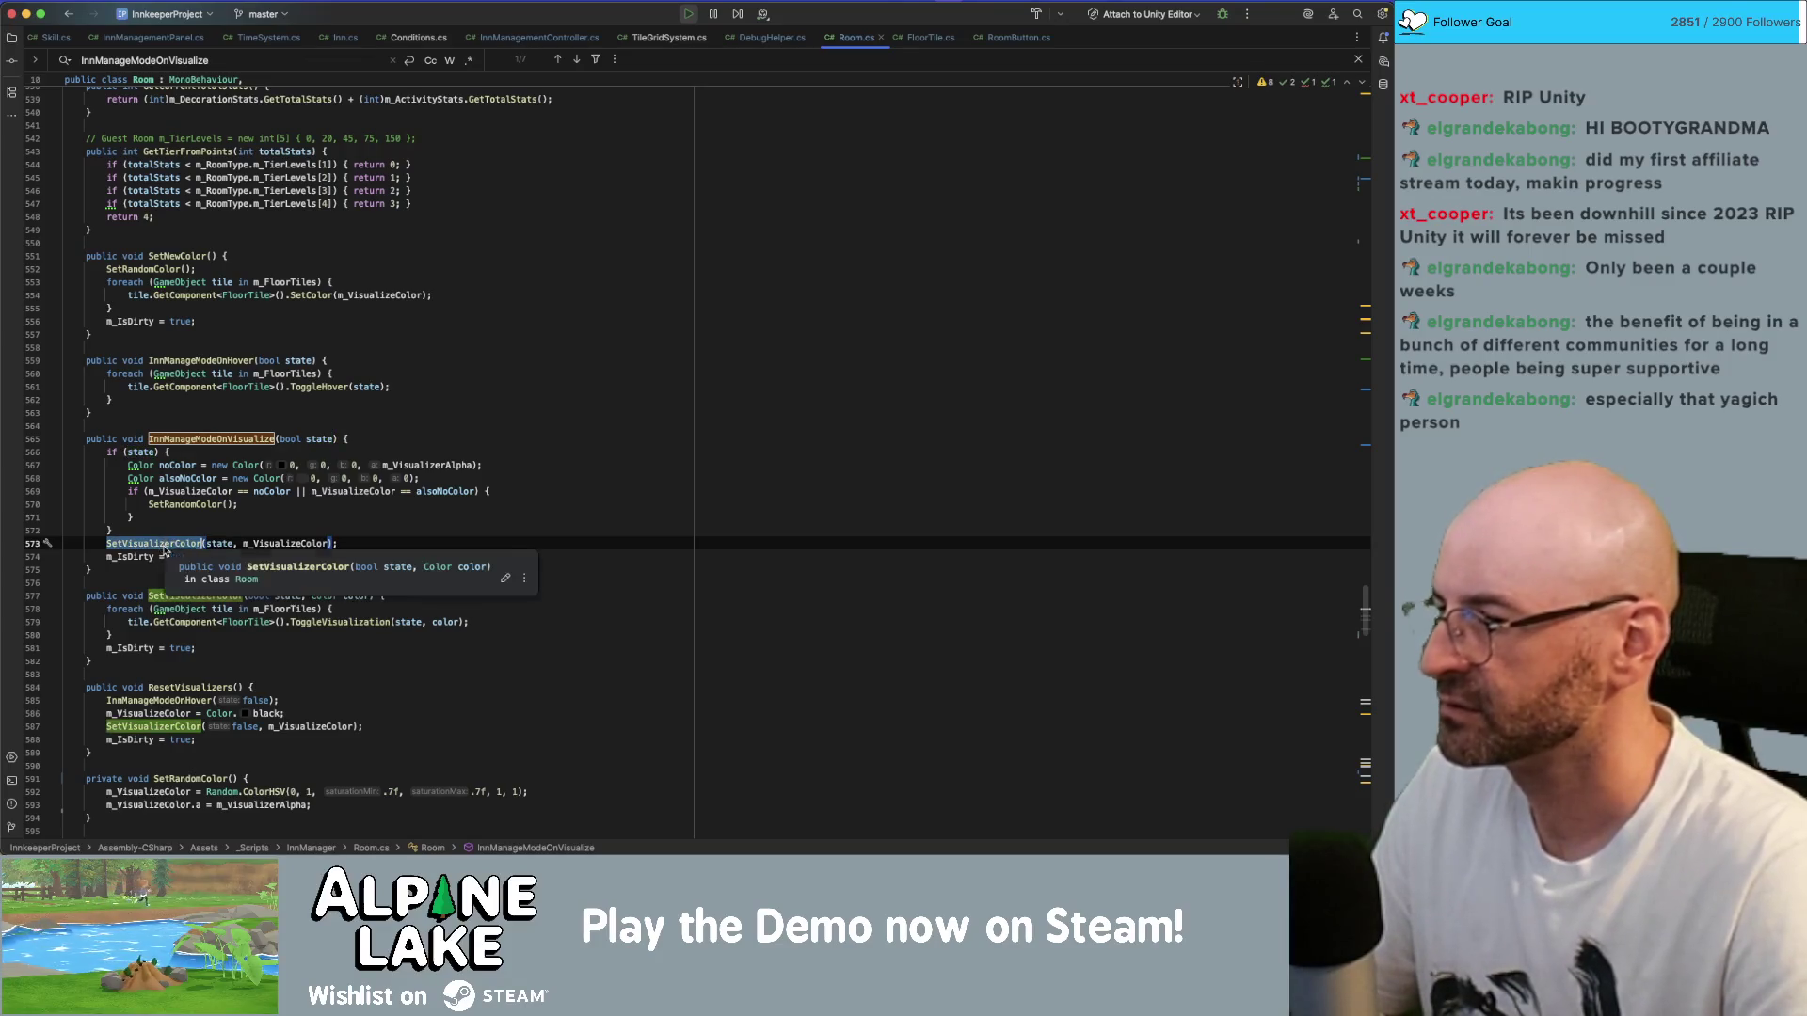
{"action": "left_click", "coordinate": [380, 374]}
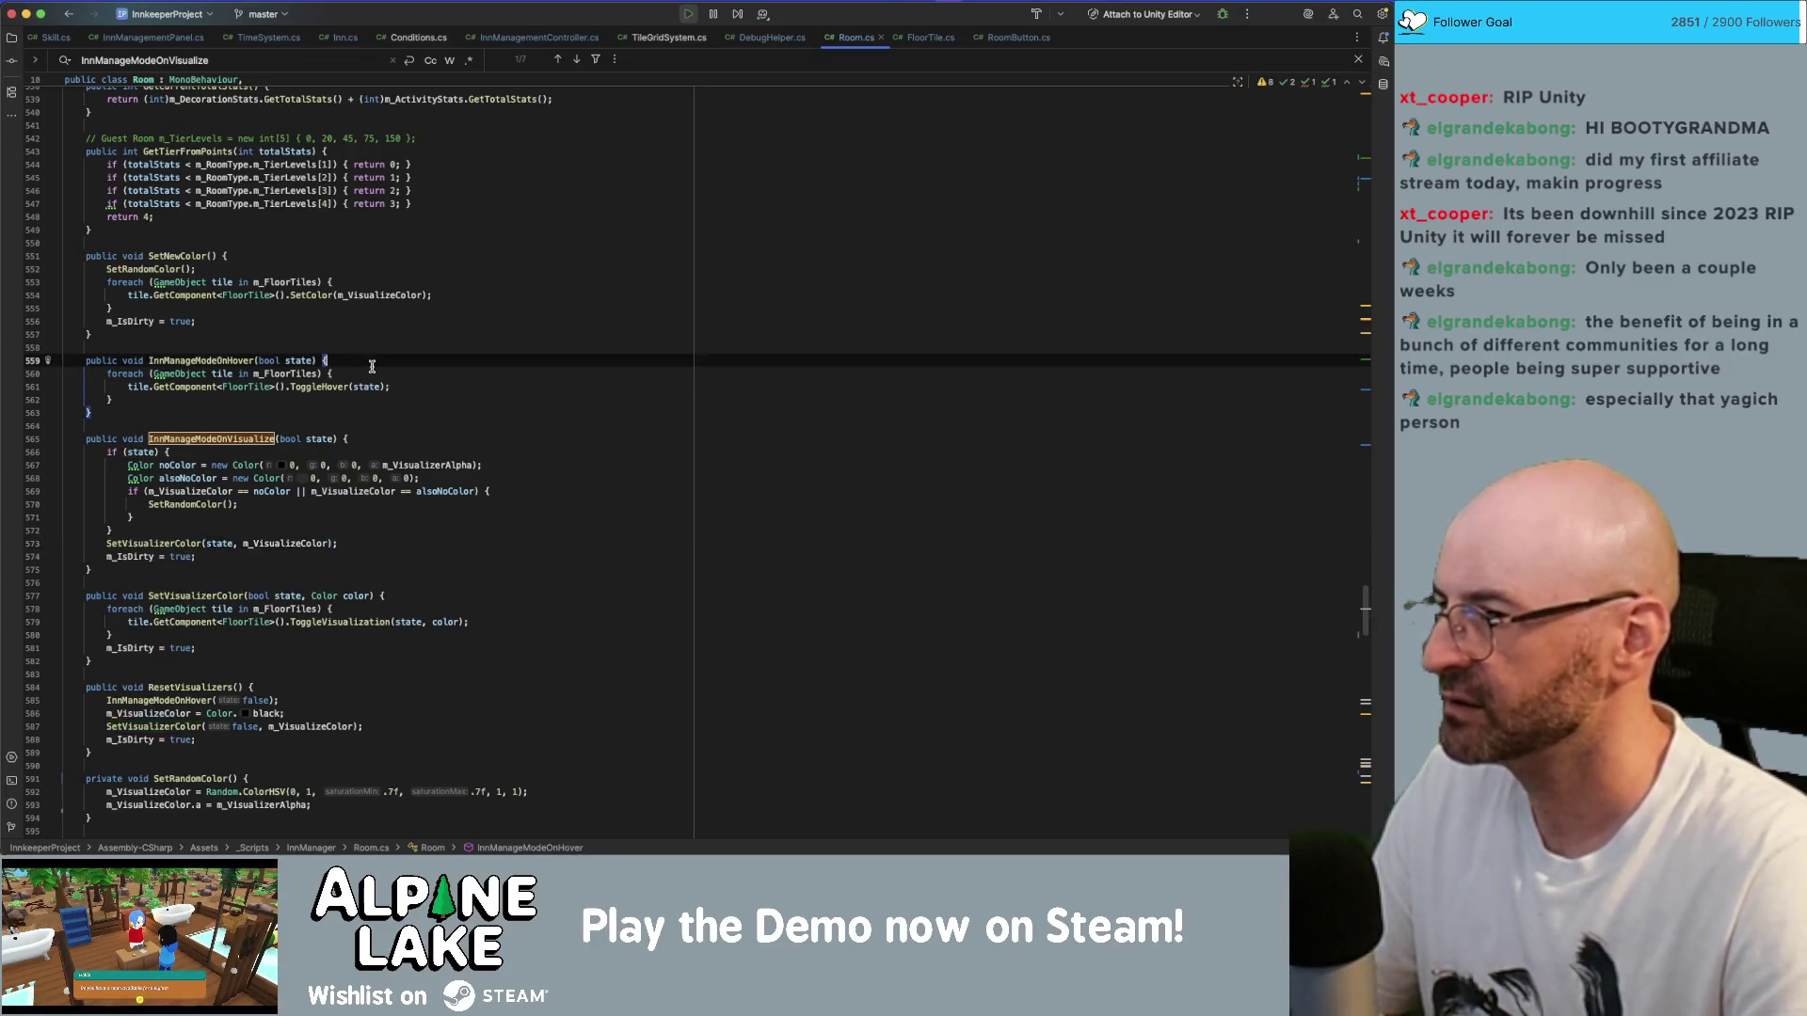
- Rework the hover loop with a FloorTile variable, ending with tile.ToggleHover(state); on its own line
{"action": "key", "text": "Return"}
{"action": "type", "text": "FloorT"}
{"action": "key", "text": "Return"}
{"action": "type", "text": "til"}
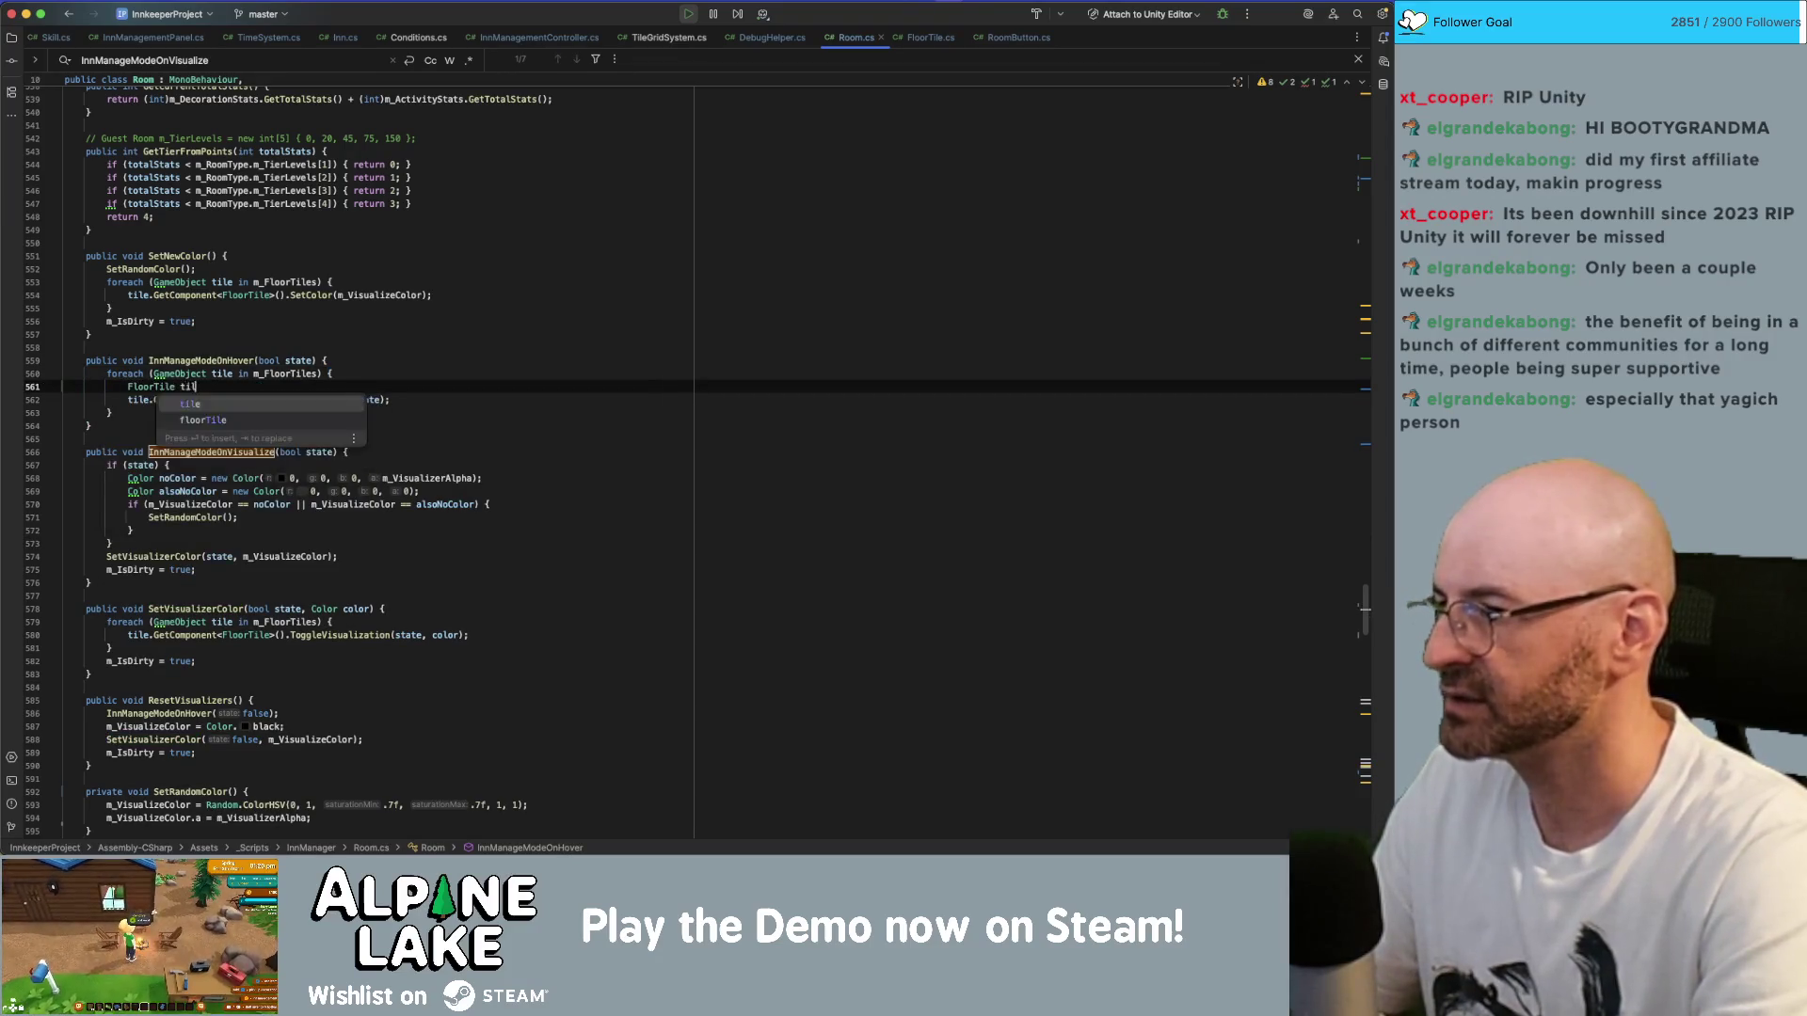
{"action": "type", "text": "e = m_fil"}
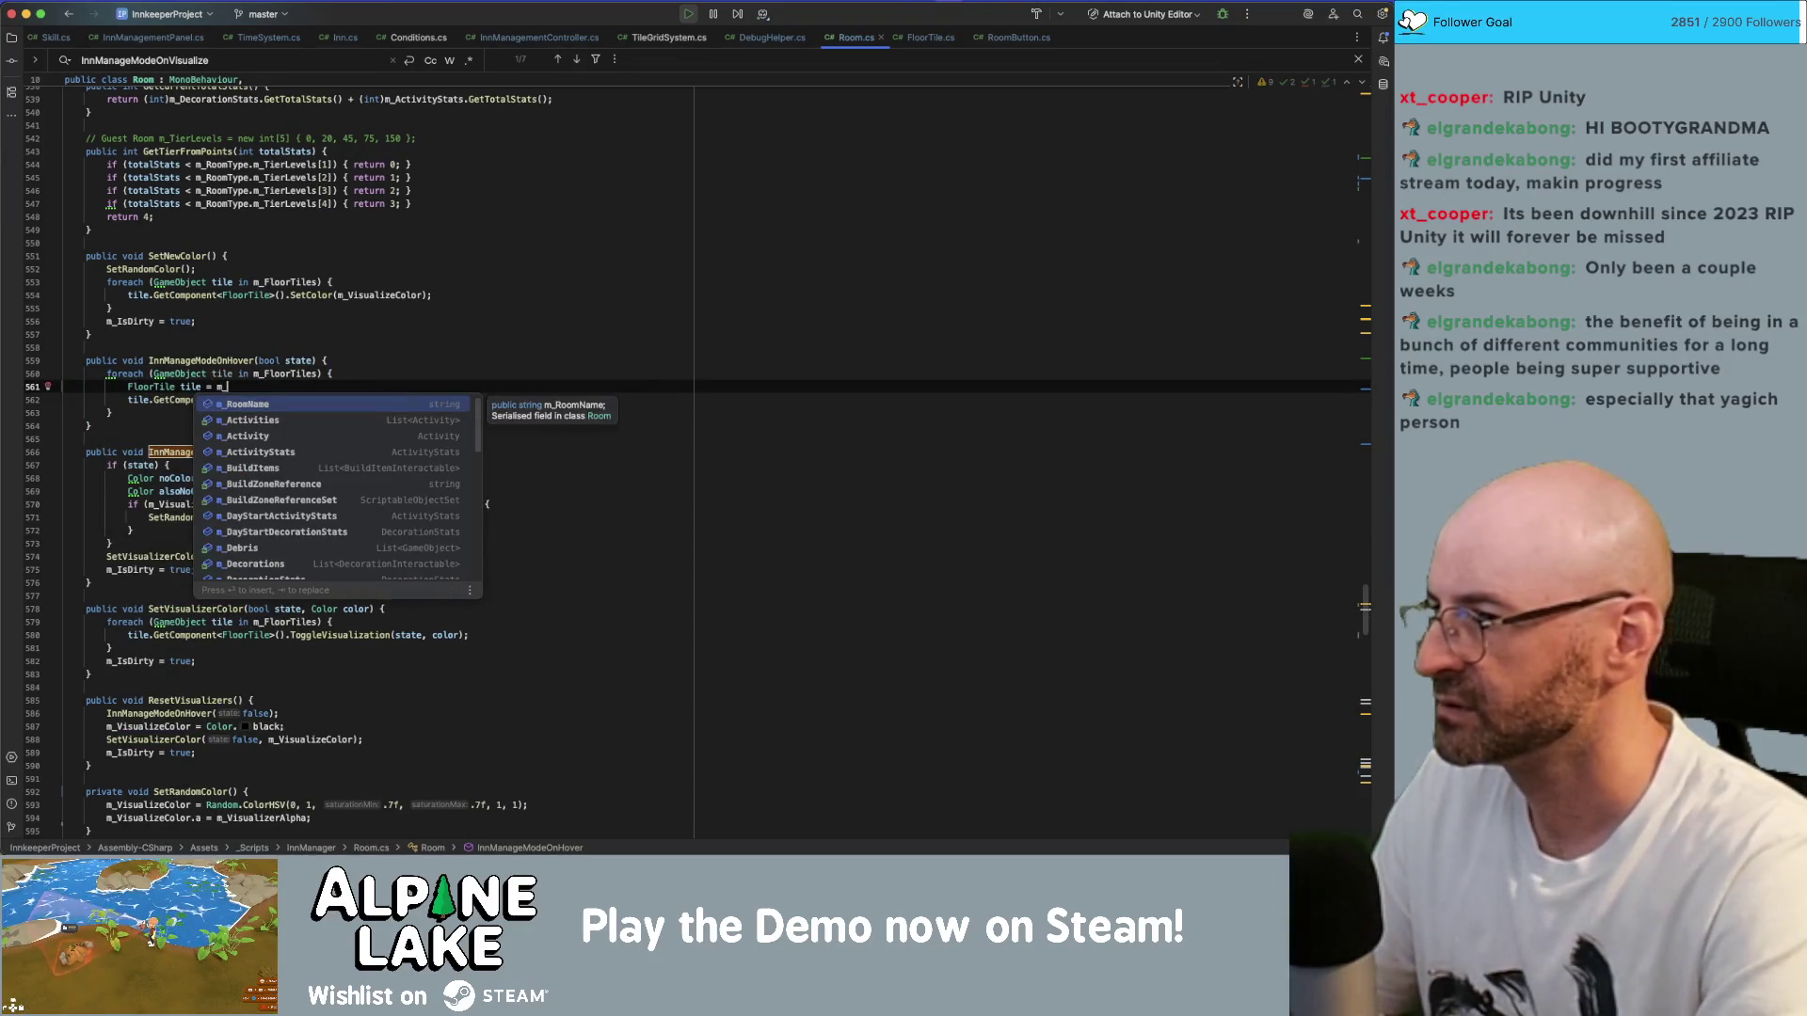
{"action": "key", "text": "BackSpace"}
{"action": "key", "text": "BackSpace"}
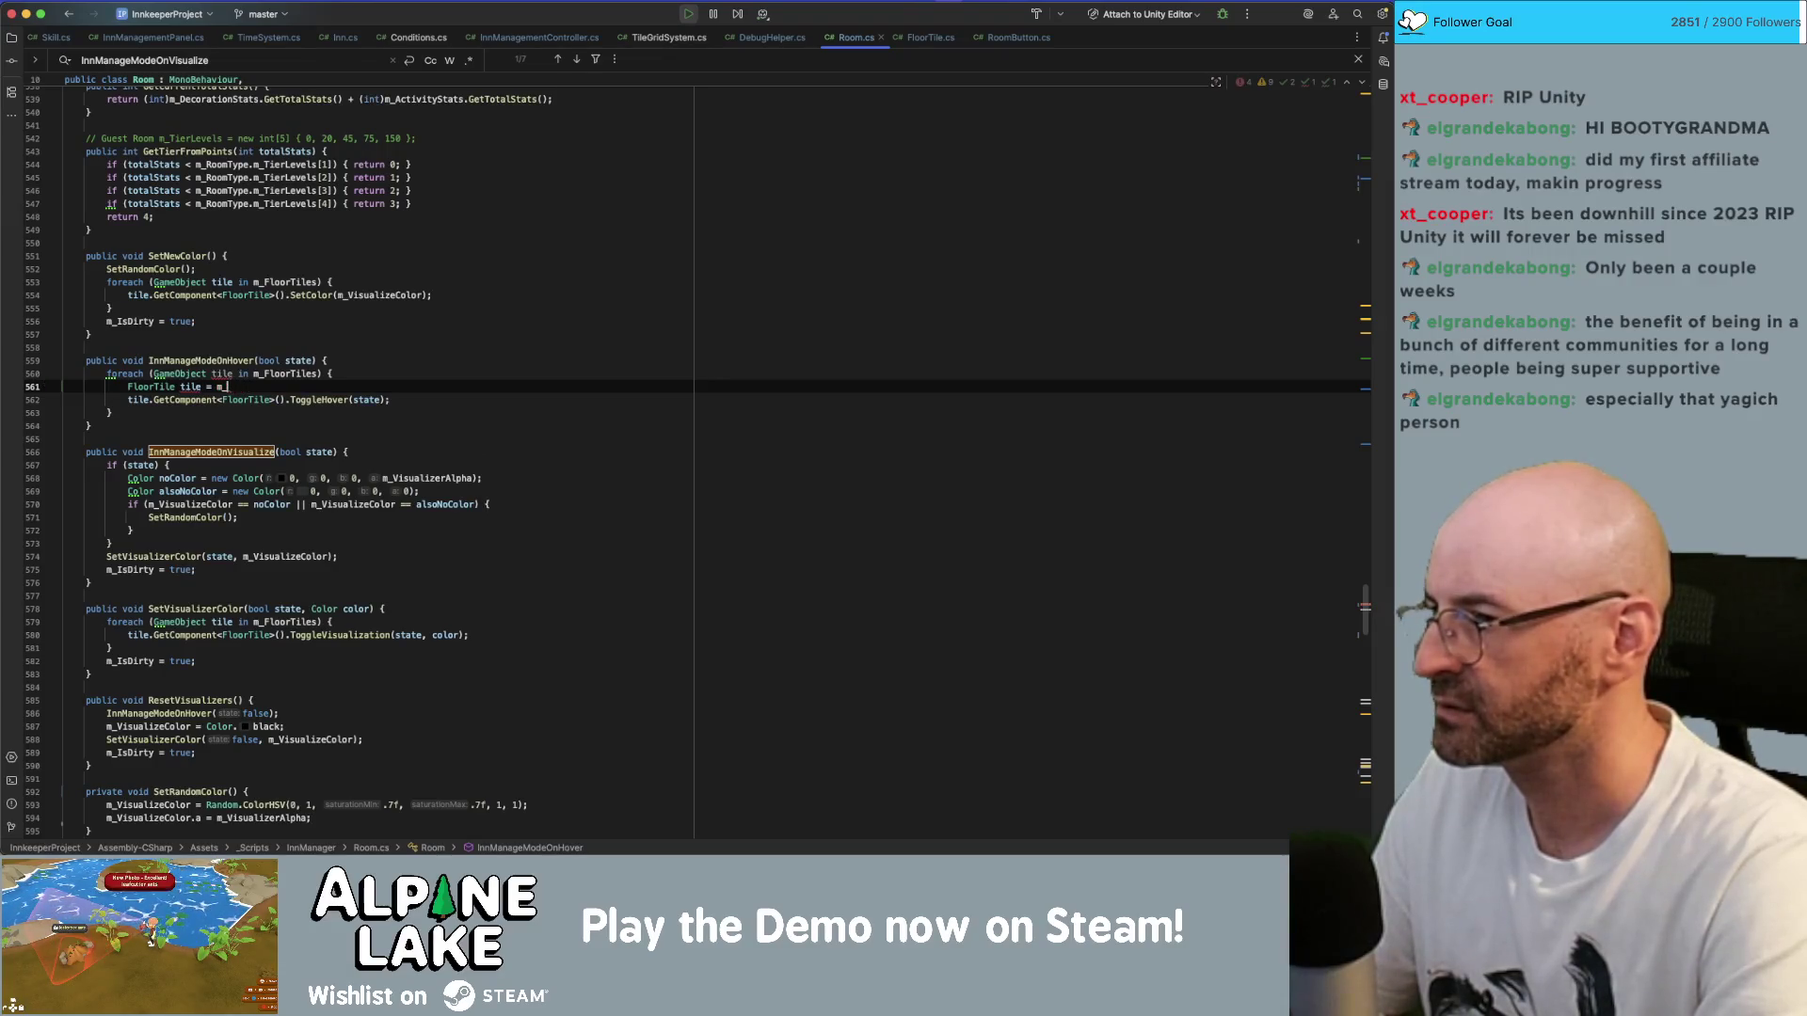
{"action": "type", "text": "tile."}
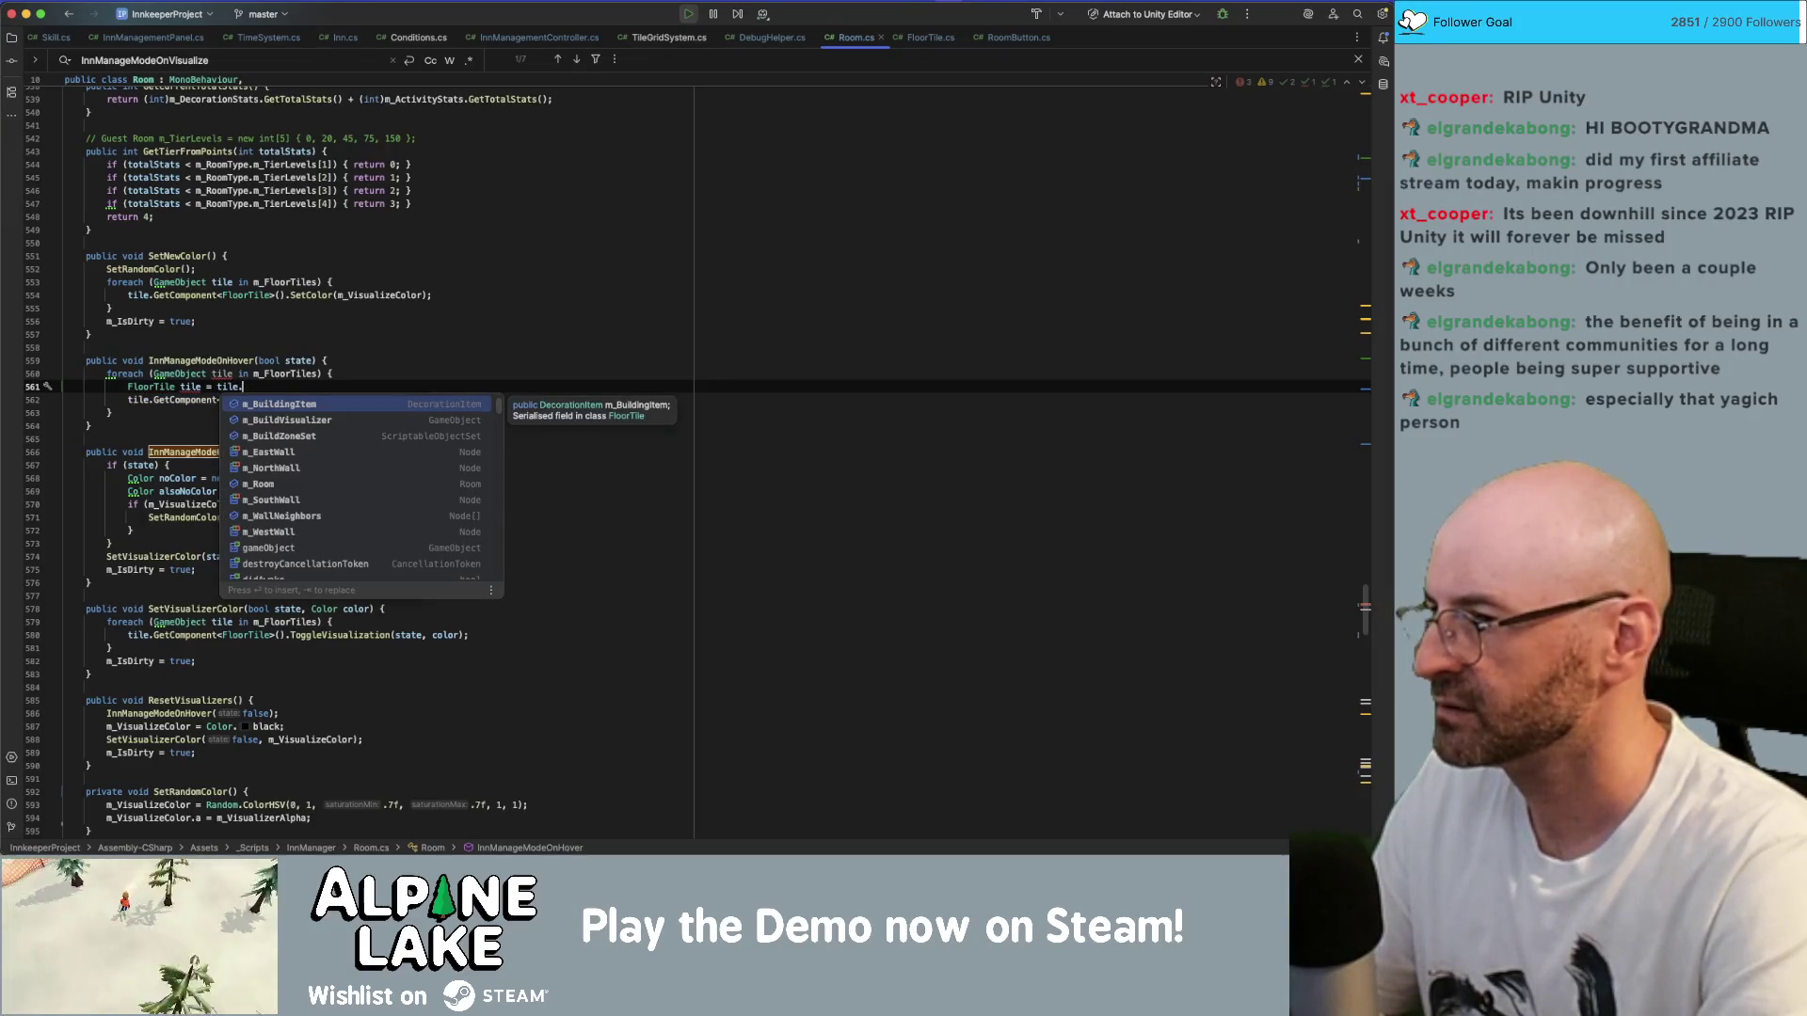
{"action": "key", "text": "Escape"}
{"action": "left_click", "coordinate": [211, 373]}
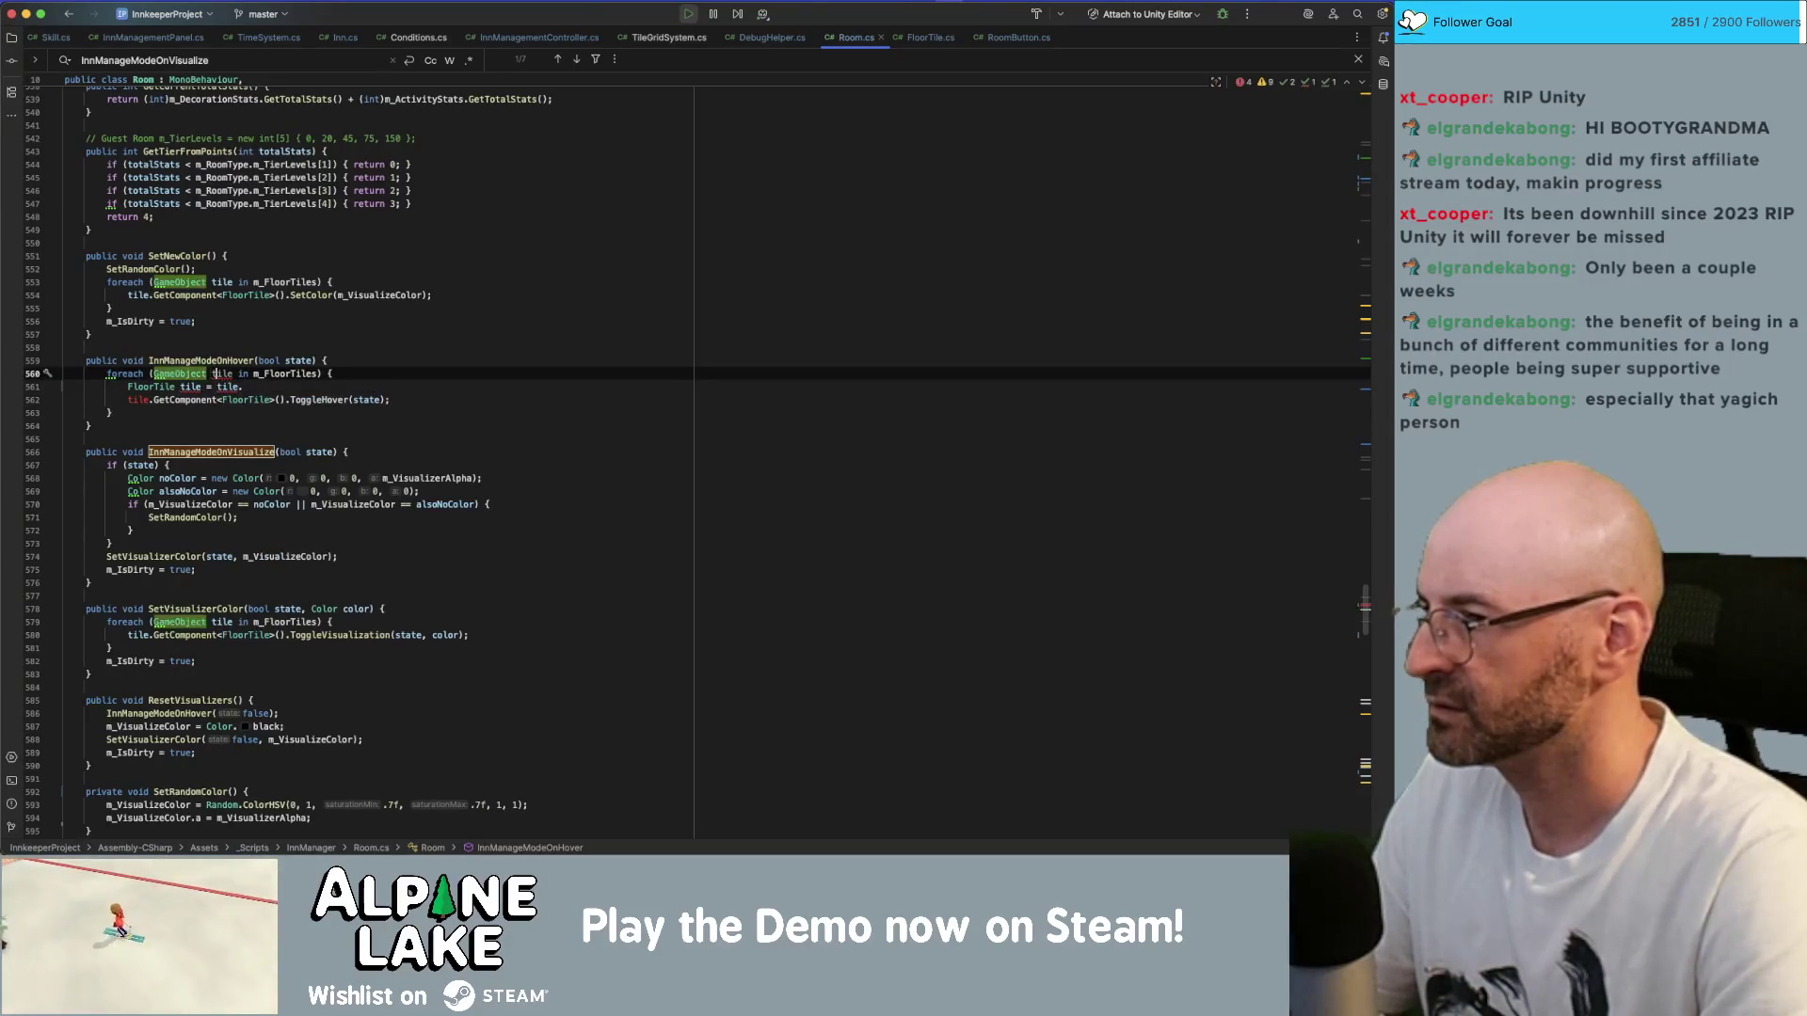
{"action": "type", "text": "Obj"}
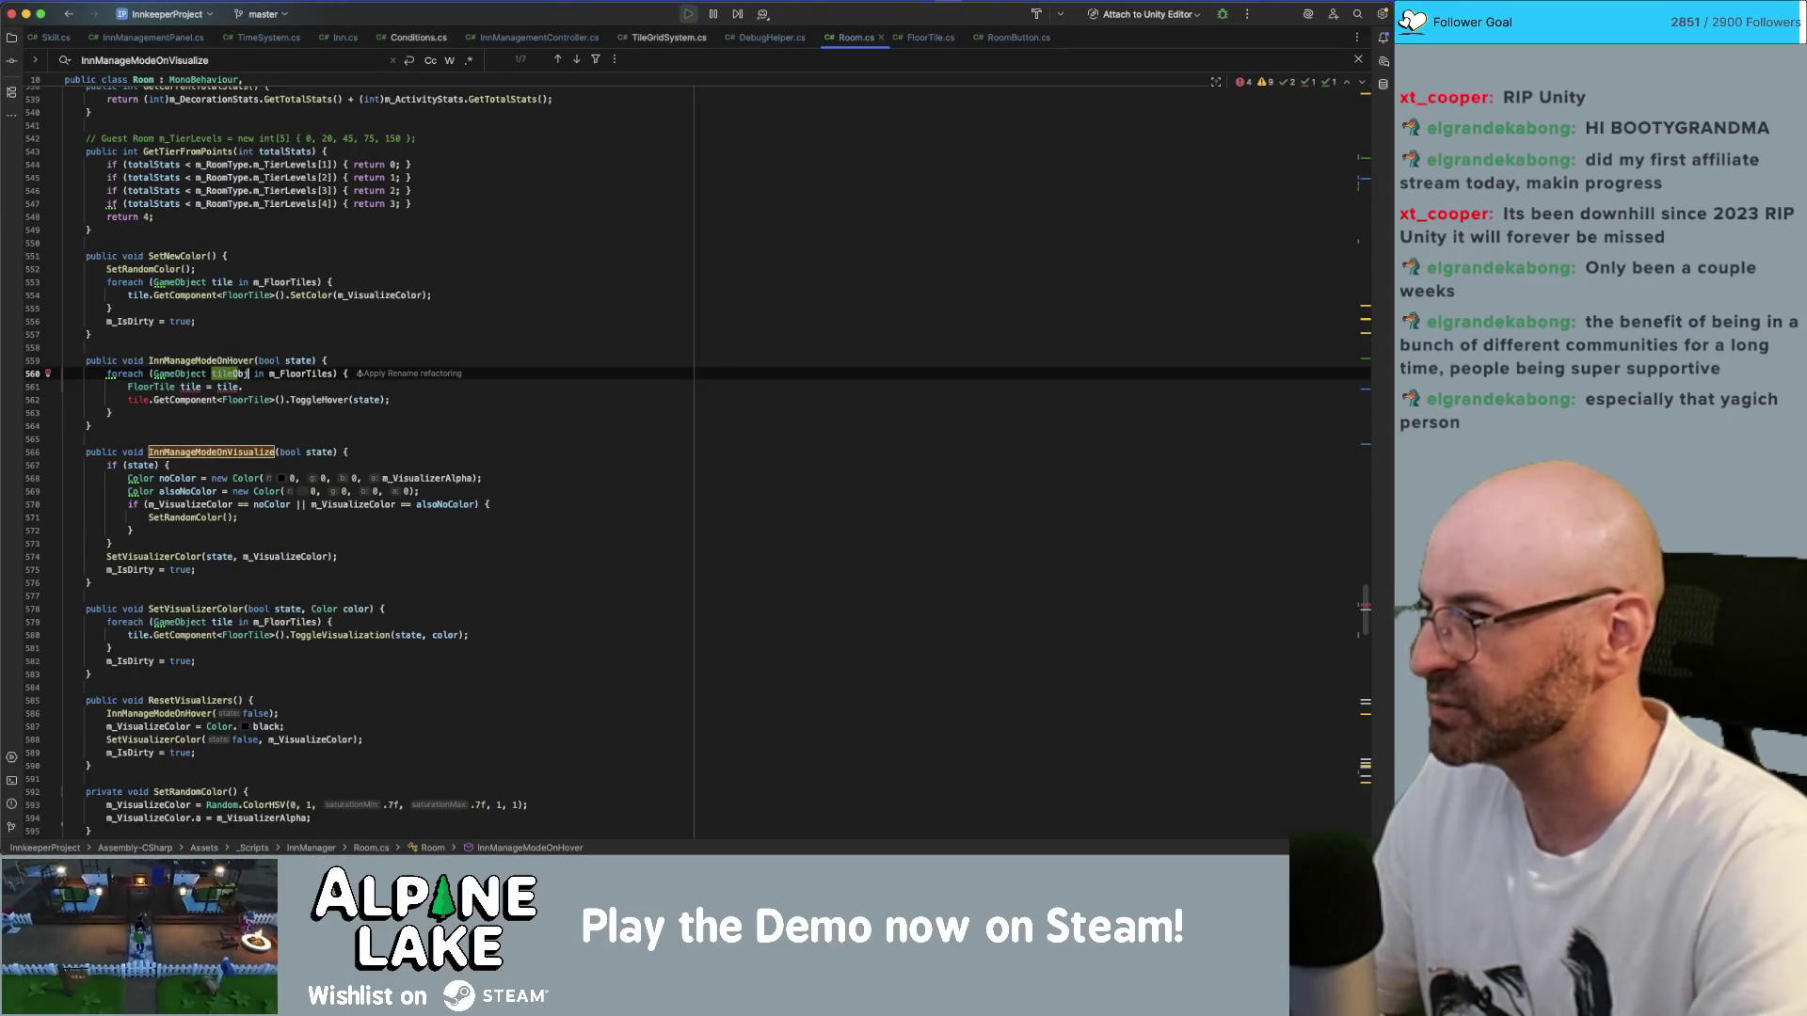
{"action": "left_click", "coordinate": [128, 400]}
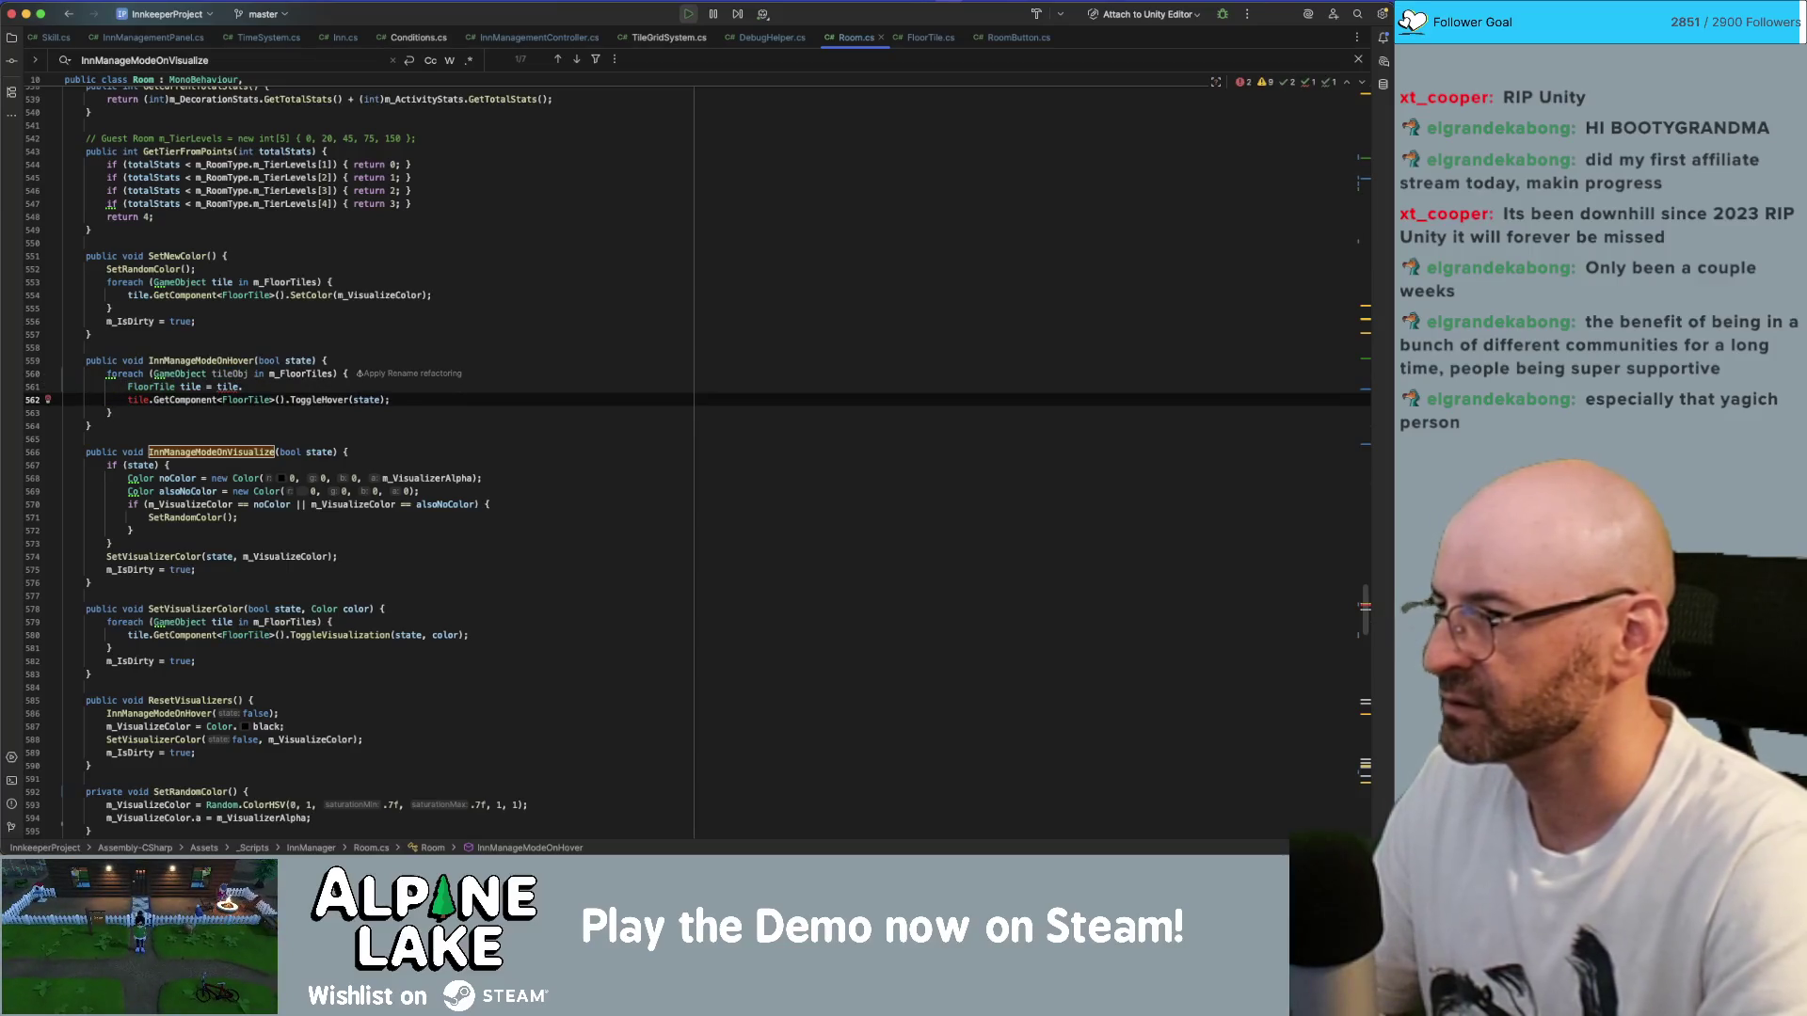
{"action": "key", "text": "shift+End"}
{"action": "key", "text": "ctrl+x"}
{"action": "left_click", "coordinate": [243, 387]}
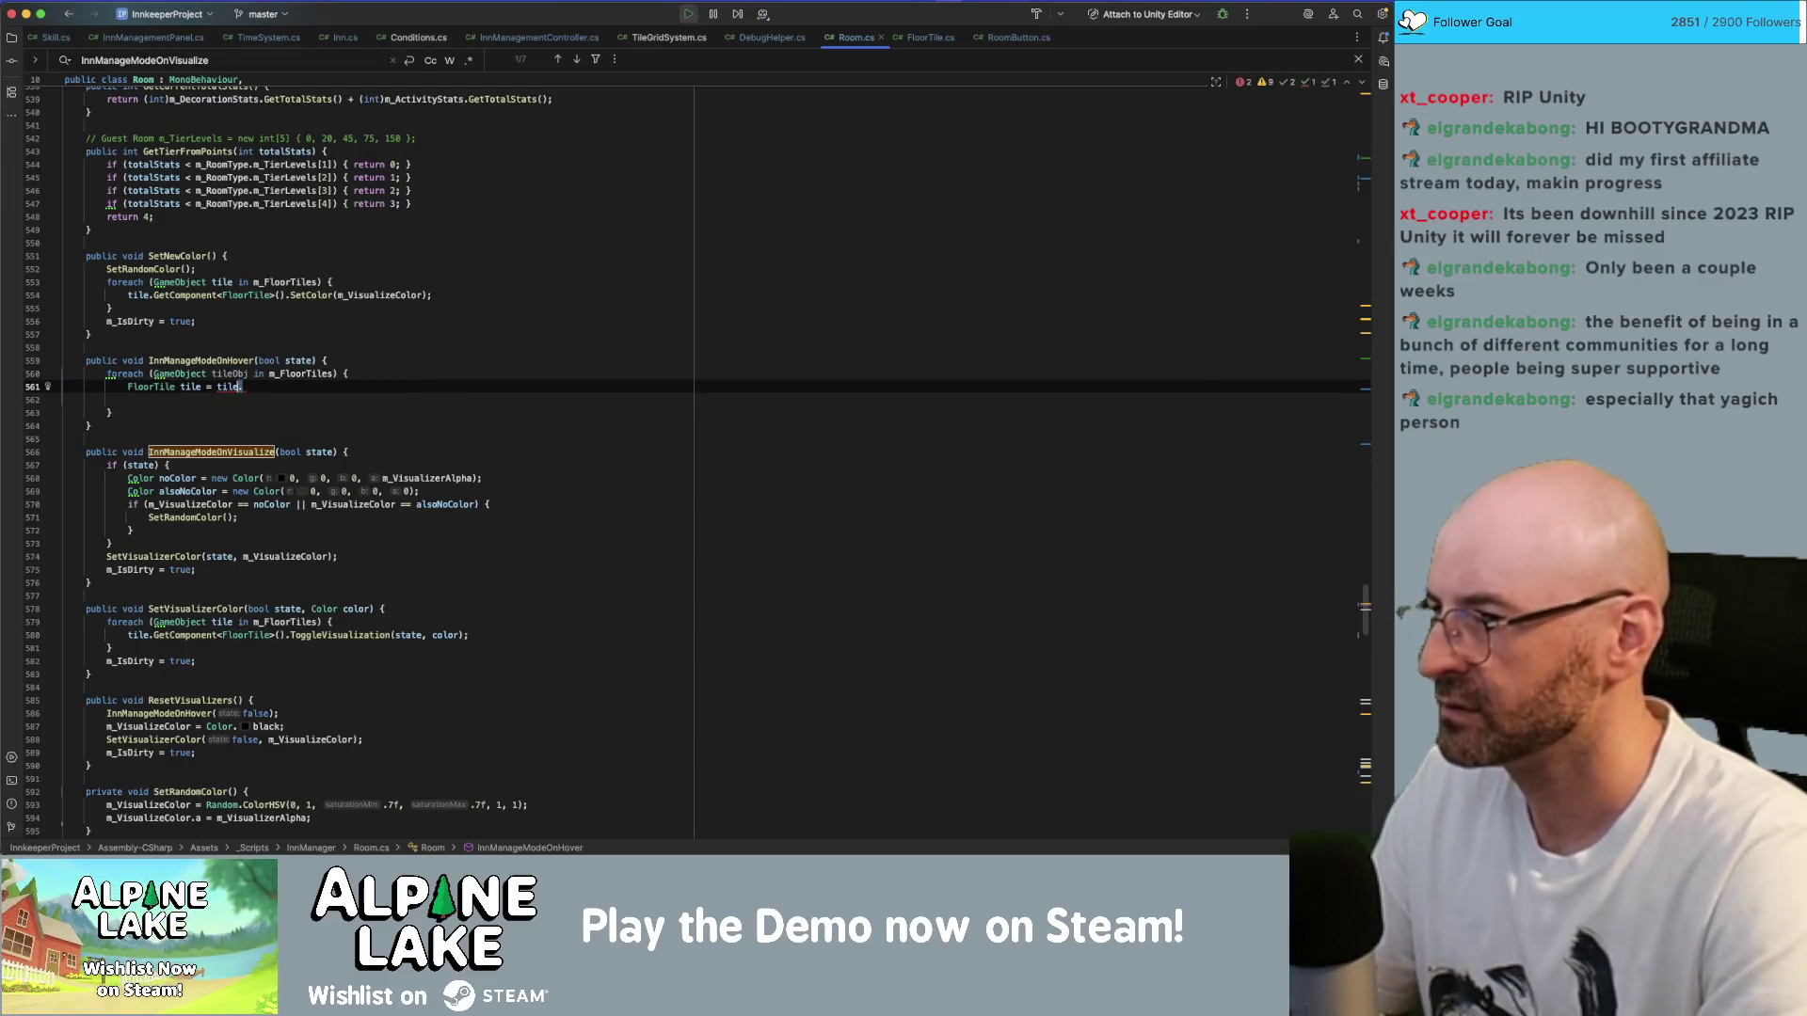
{"action": "key", "text": "alt+shift+Left"}
{"action": "key", "text": "ctrl+v"}
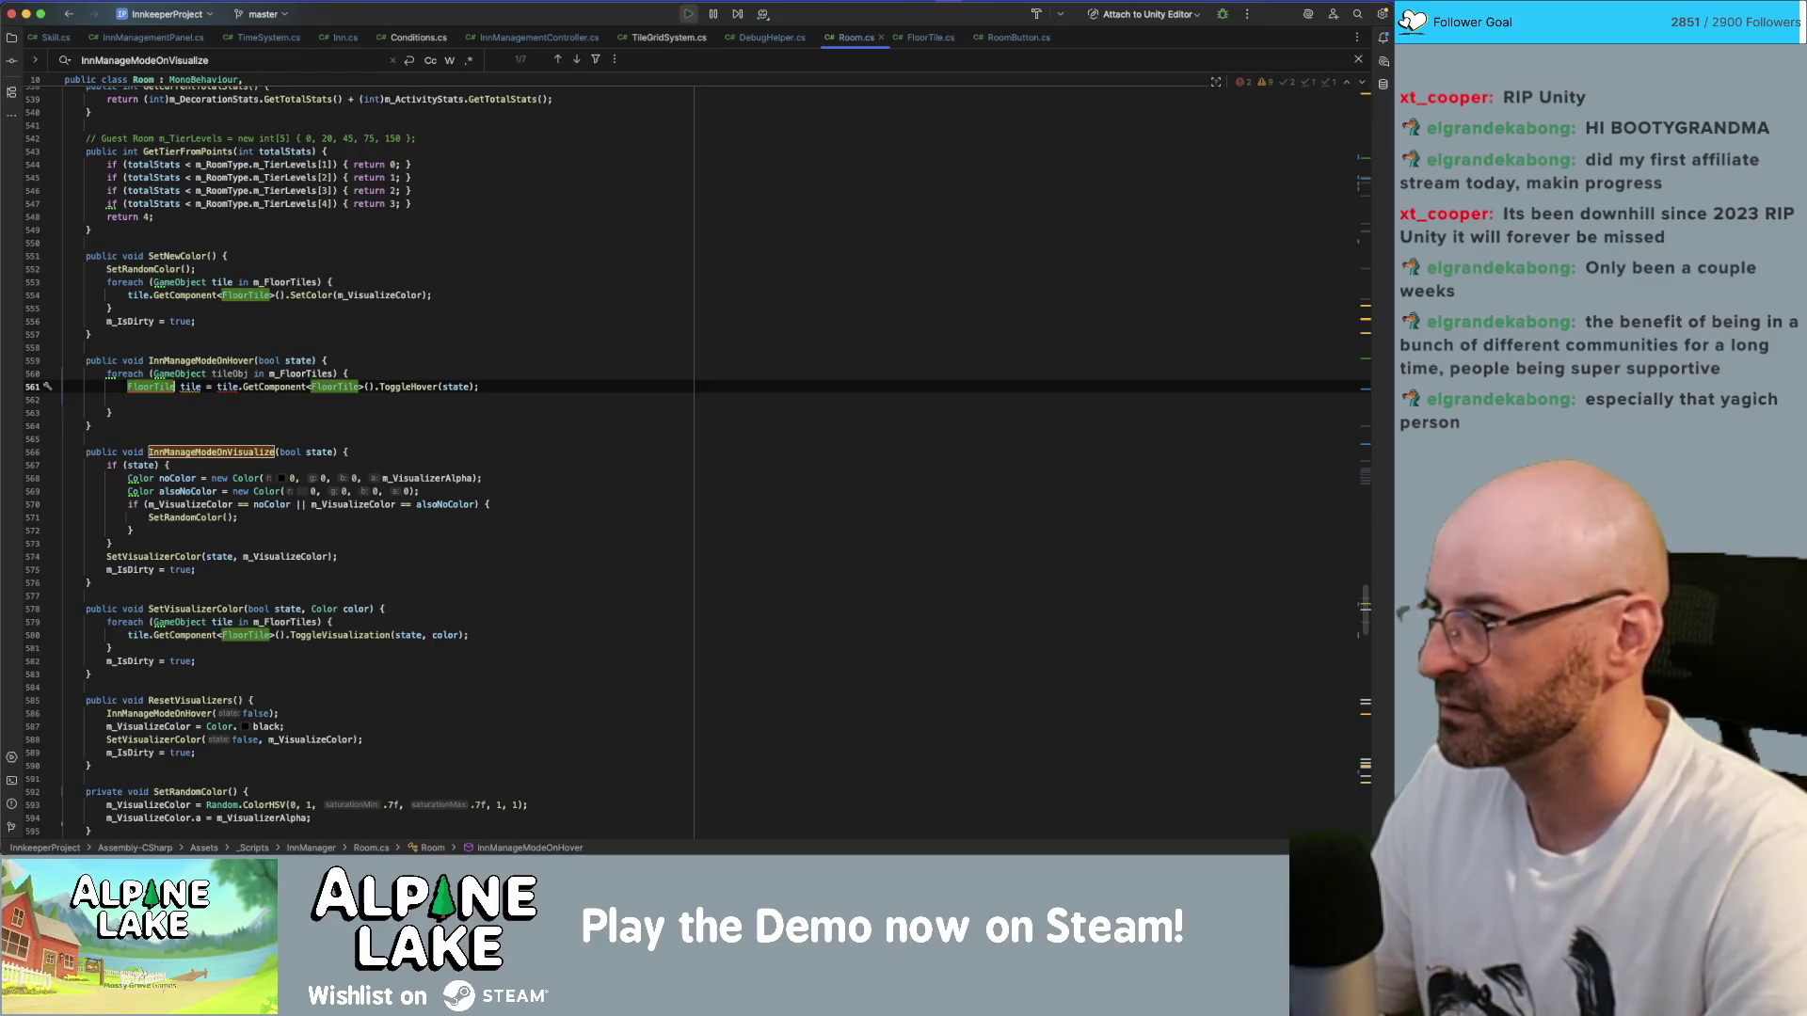
{"action": "left_click", "coordinate": [242, 386]}
{"action": "type", "text": "Obj"}
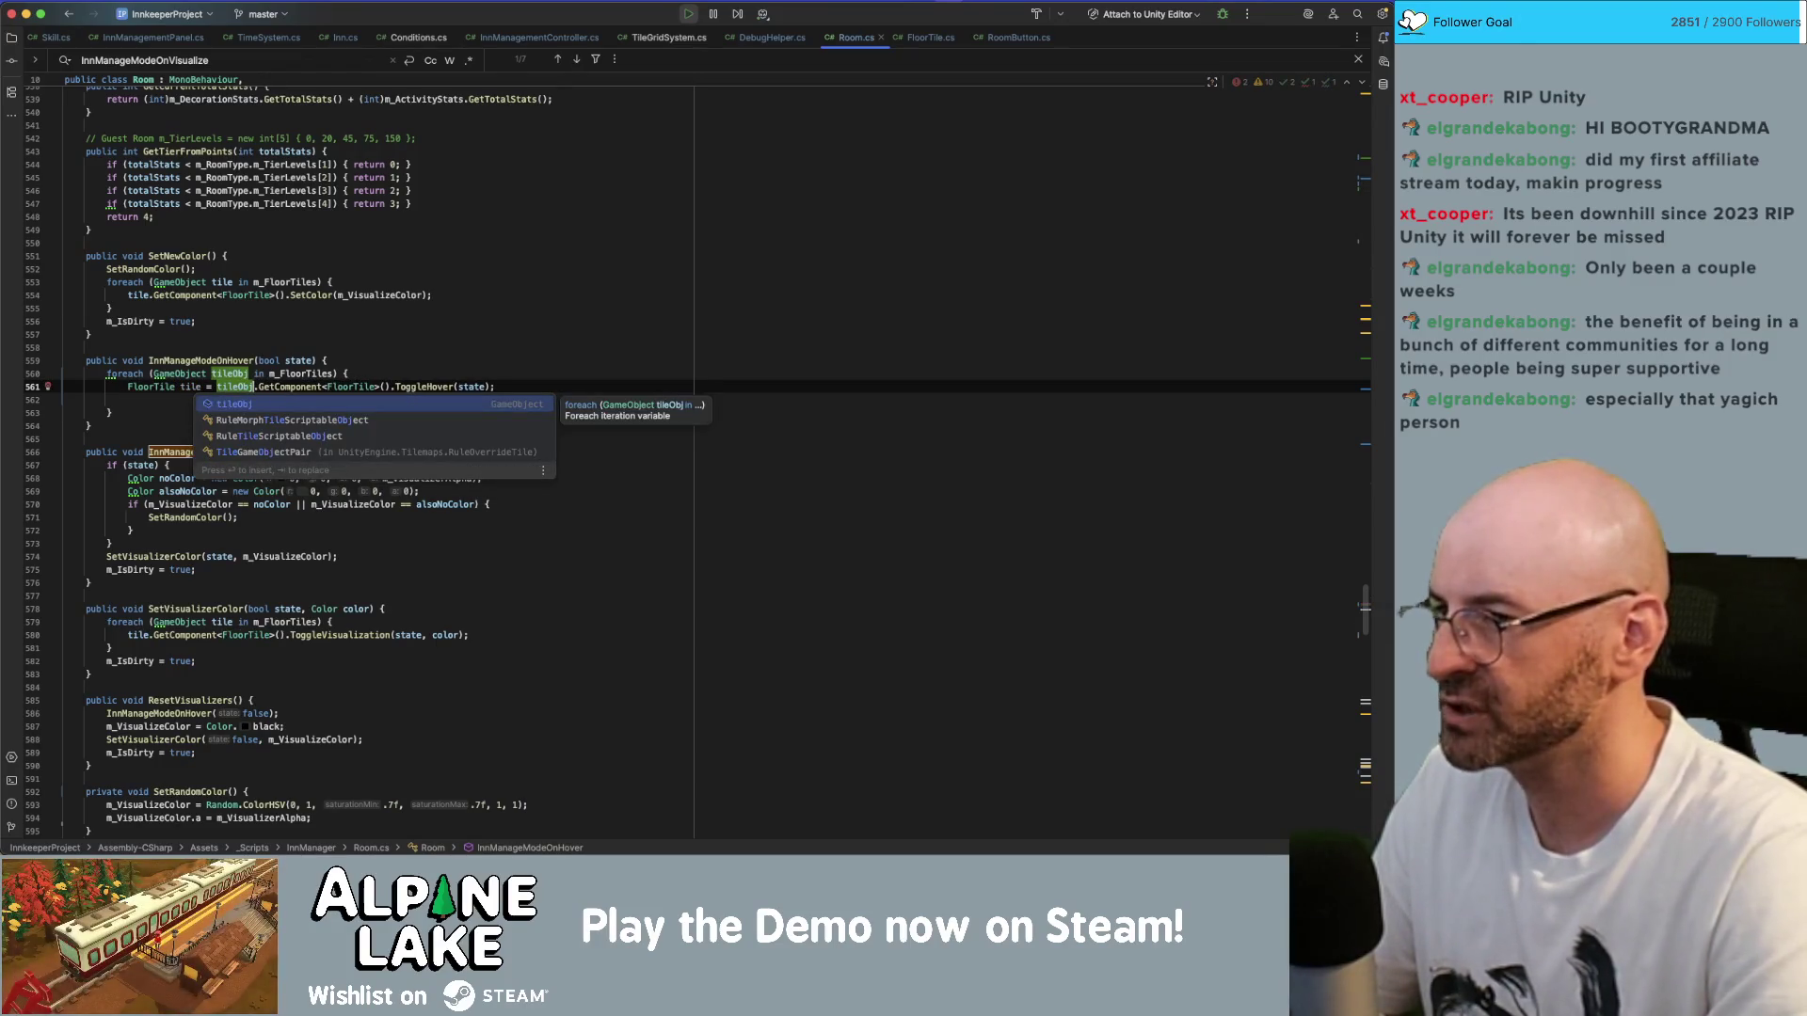
{"action": "key", "text": "Escape"}
{"action": "key", "text": "End"}
{"action": "key", "text": "Left"}
{"action": "key", "text": "shift+alt+Left"}
{"action": "key", "text": "shift+alt+Left"}
{"action": "key", "text": "shift+alt+Left"}
{"action": "key", "text": "BackSpace"}
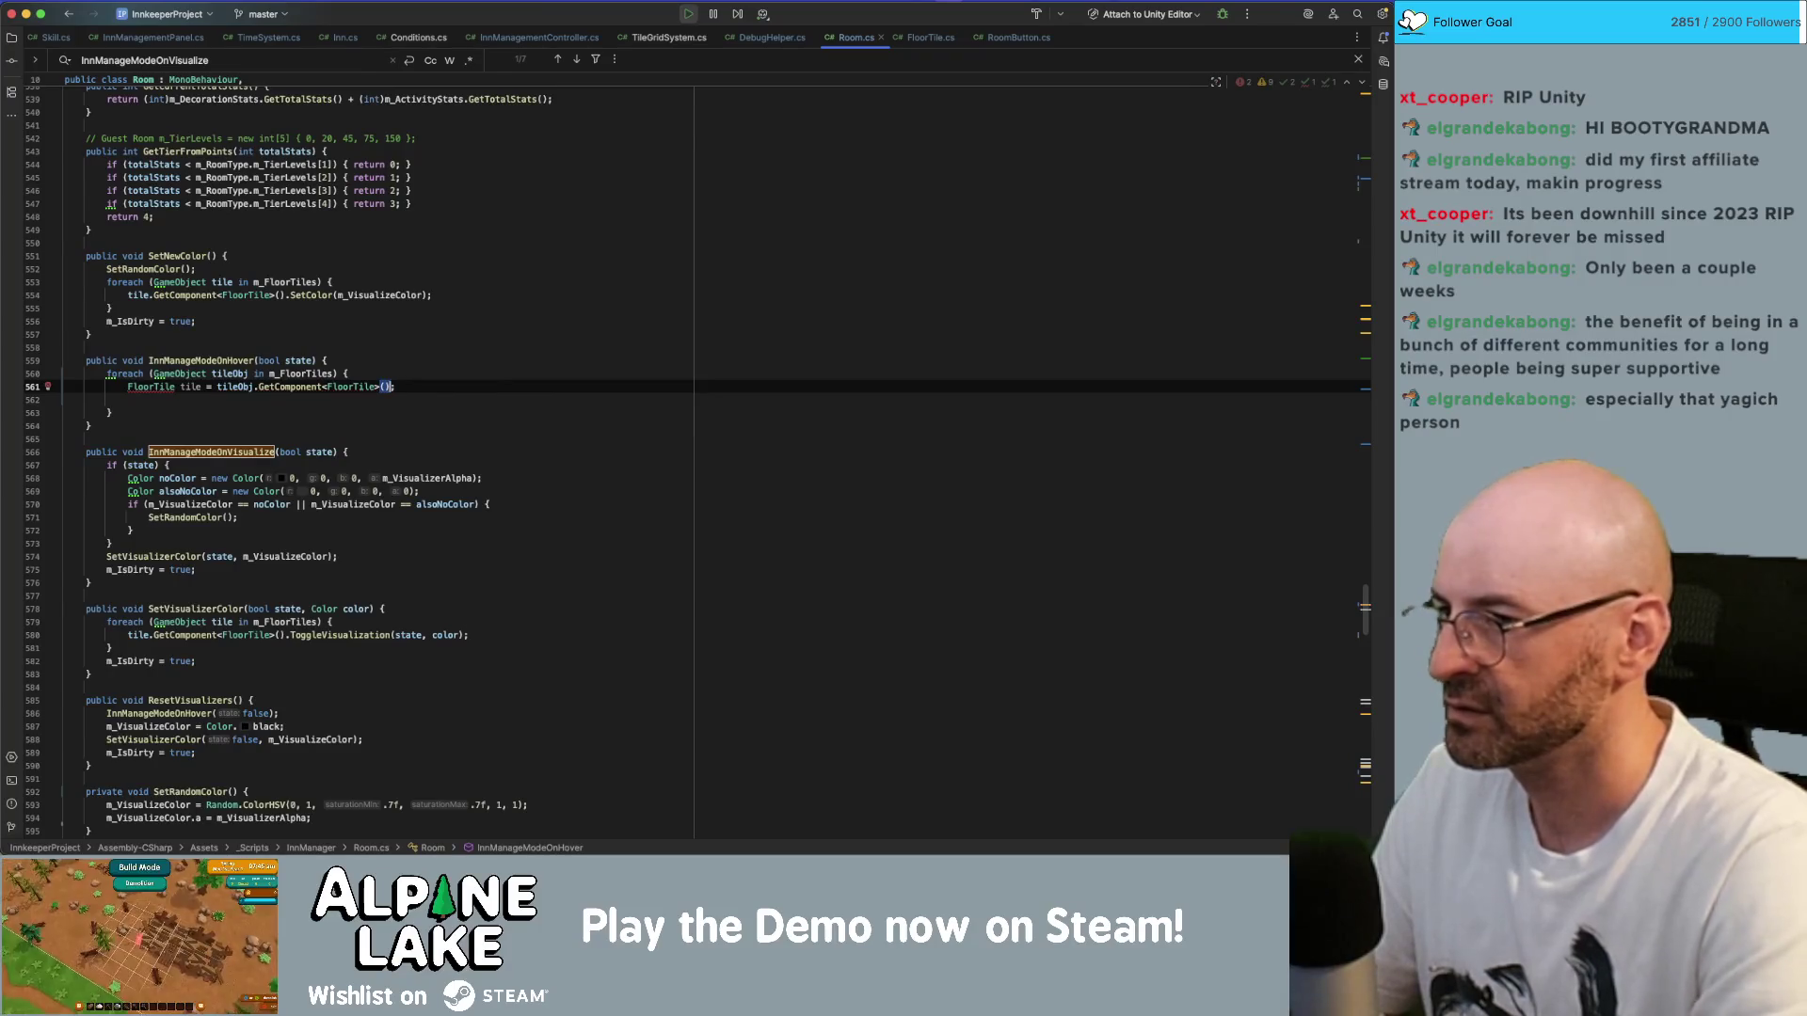
{"action": "key", "text": "End"}
{"action": "key", "text": "Return"}
{"action": "type", "text": "tile."}
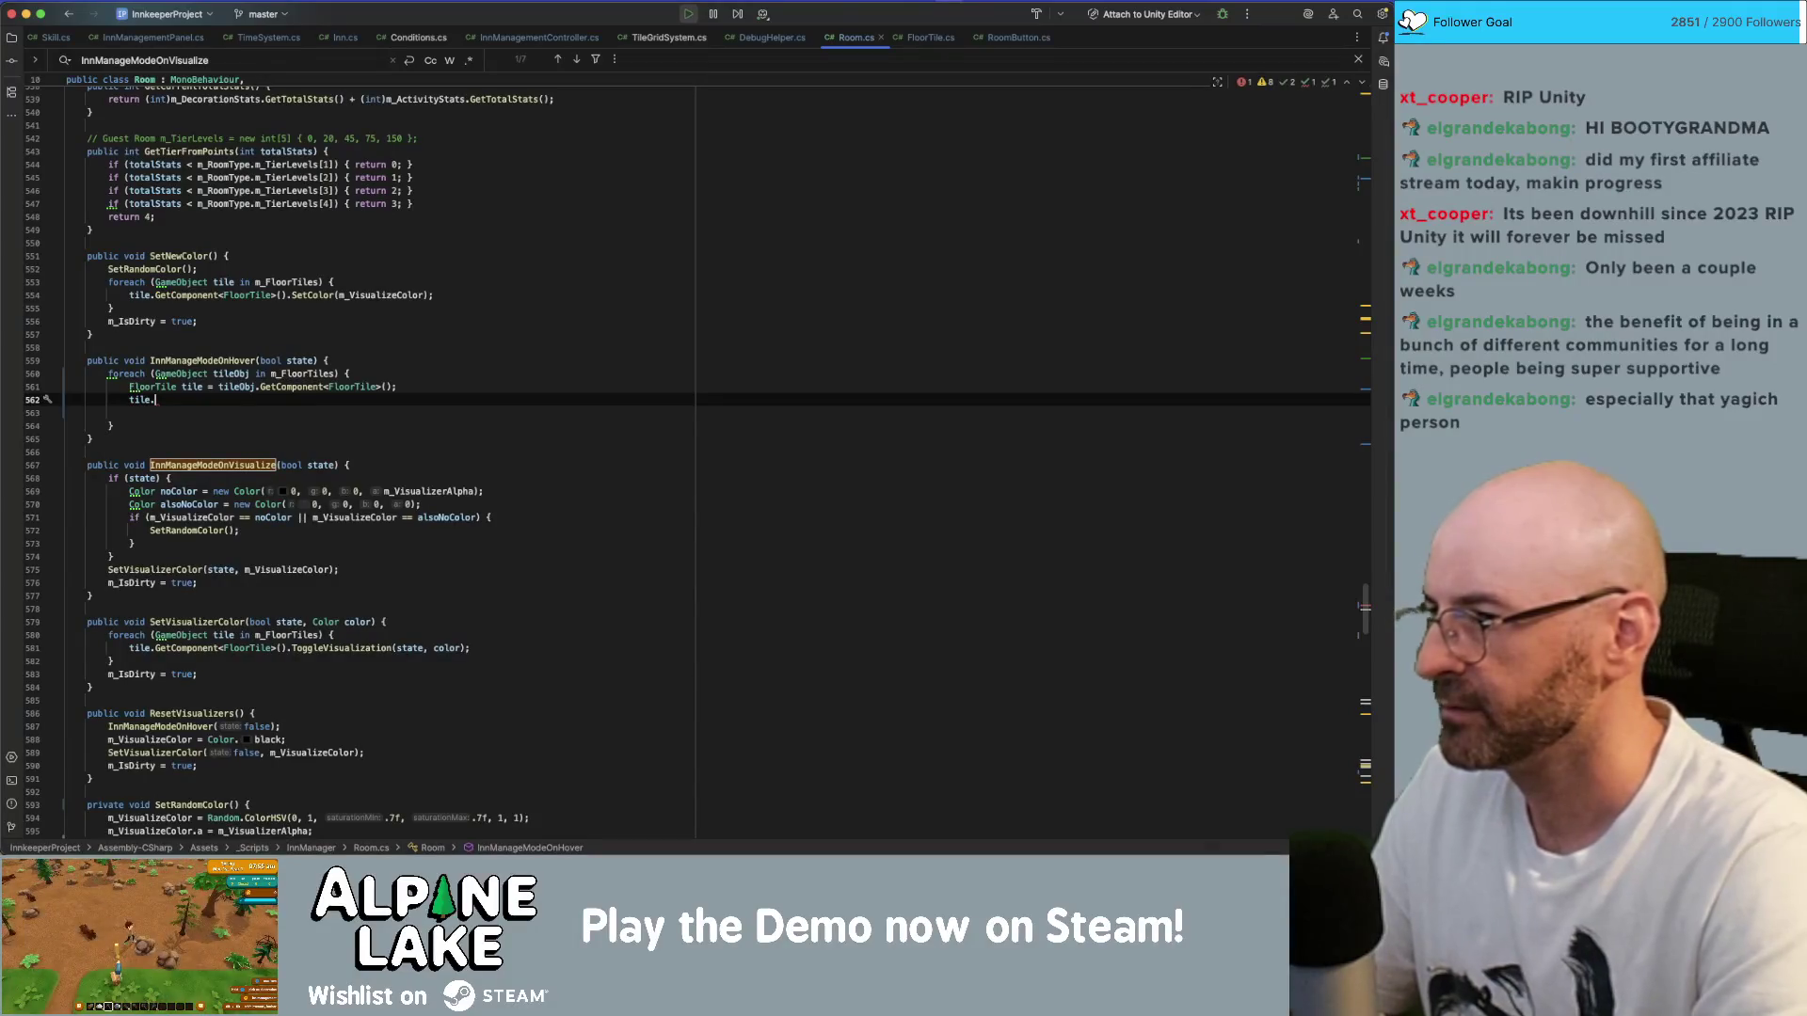
{"action": "type", "text": "ToggleHover(state);"}
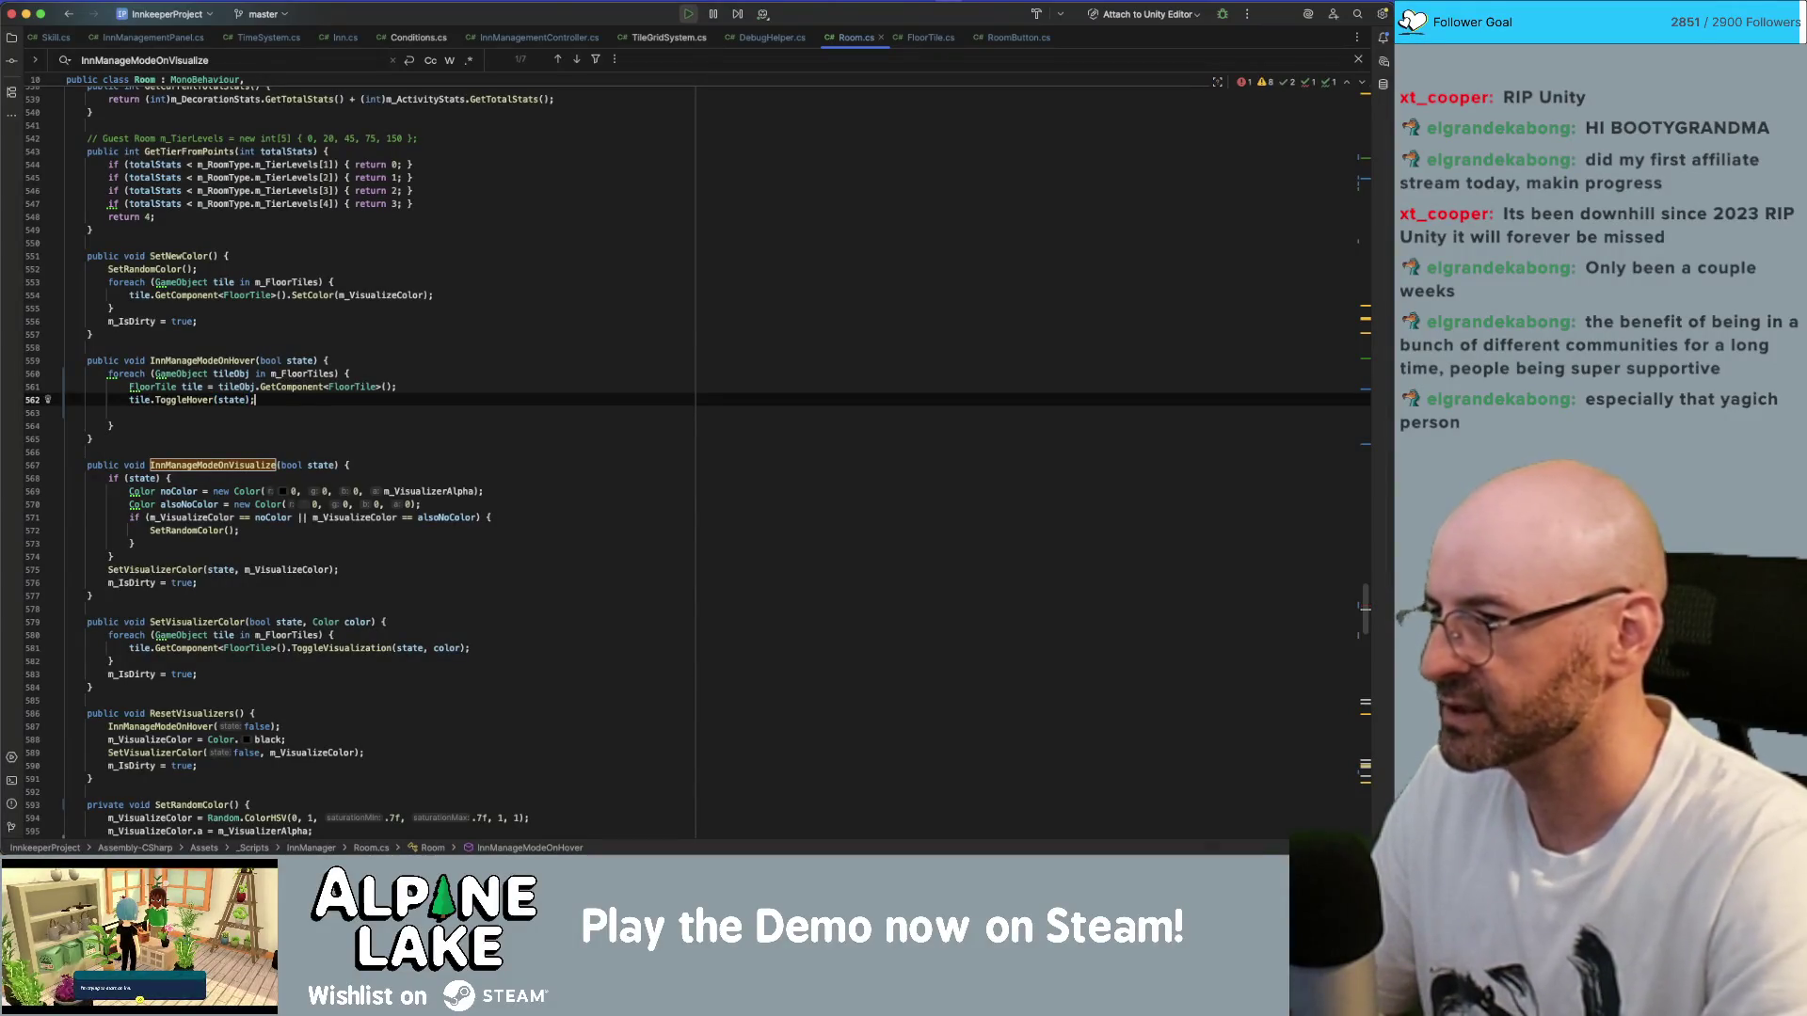
- Try adding a visualizer call above the hover toggle, then delete the unfinished line
{"action": "key", "text": "Return"}
{"action": "key", "text": "alt+shift+Up"}
{"action": "type", "text": "t"}
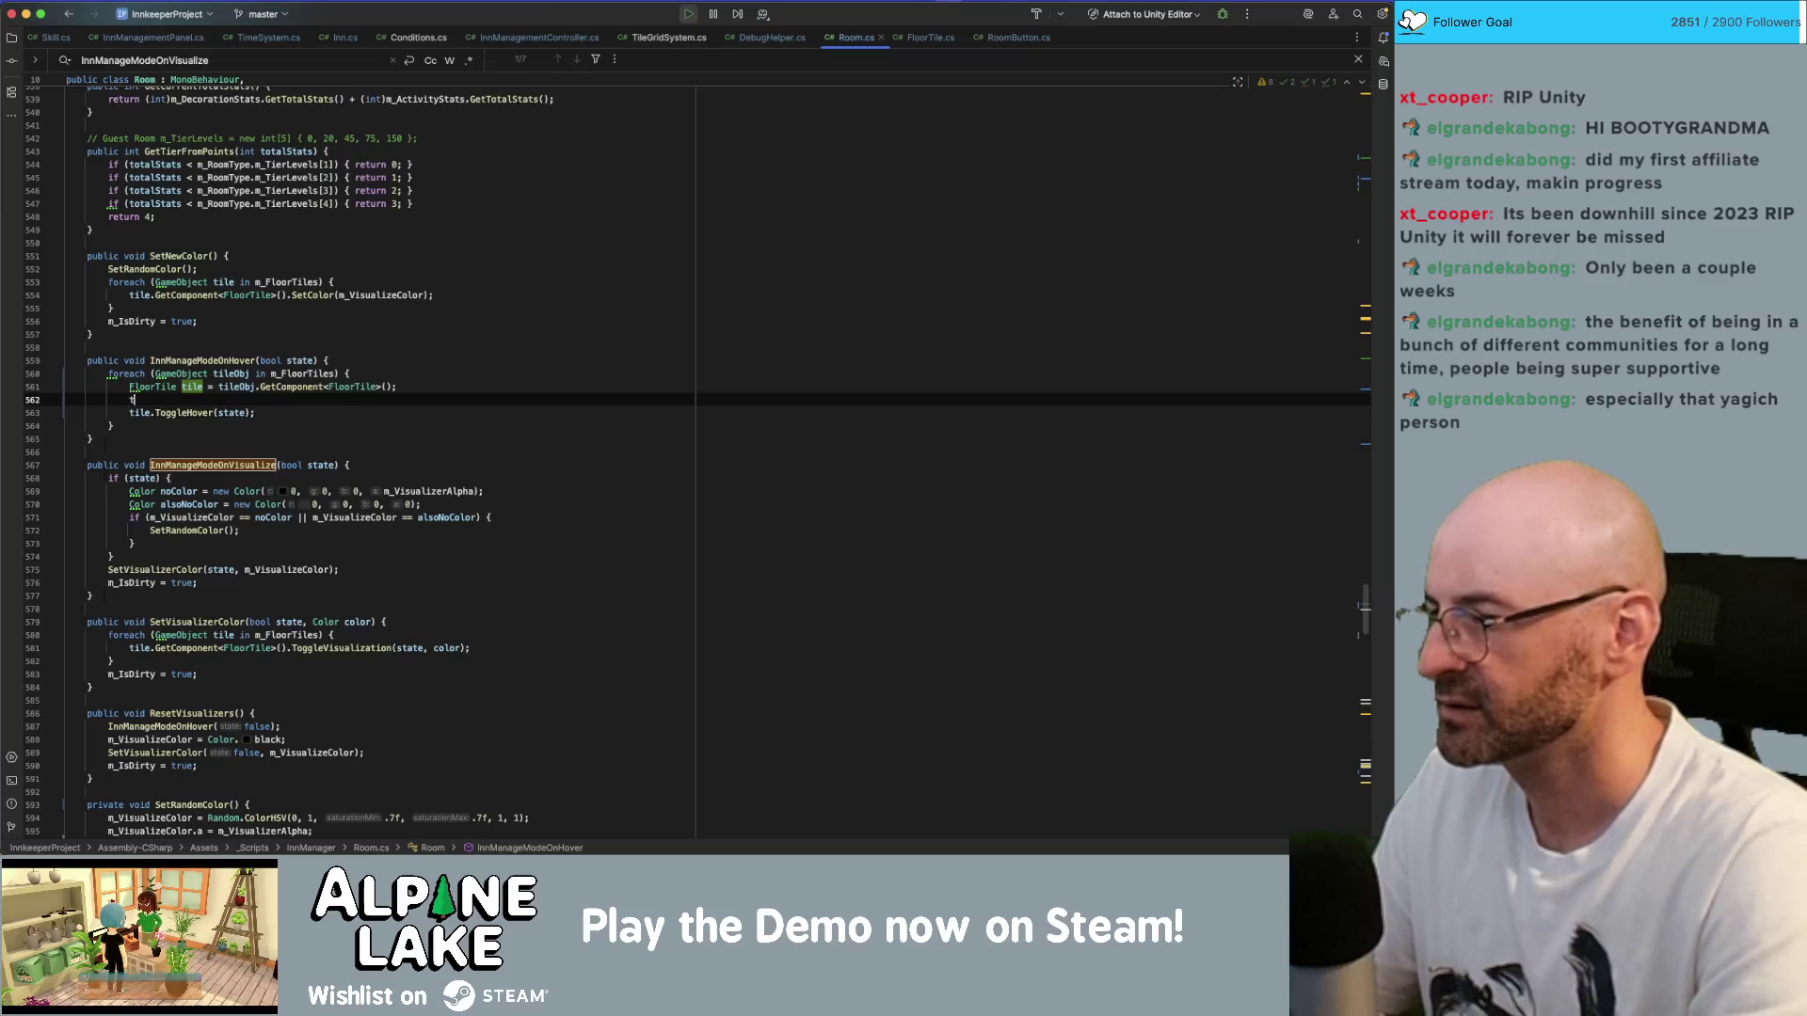
{"action": "type", "text": "ile.setco"}
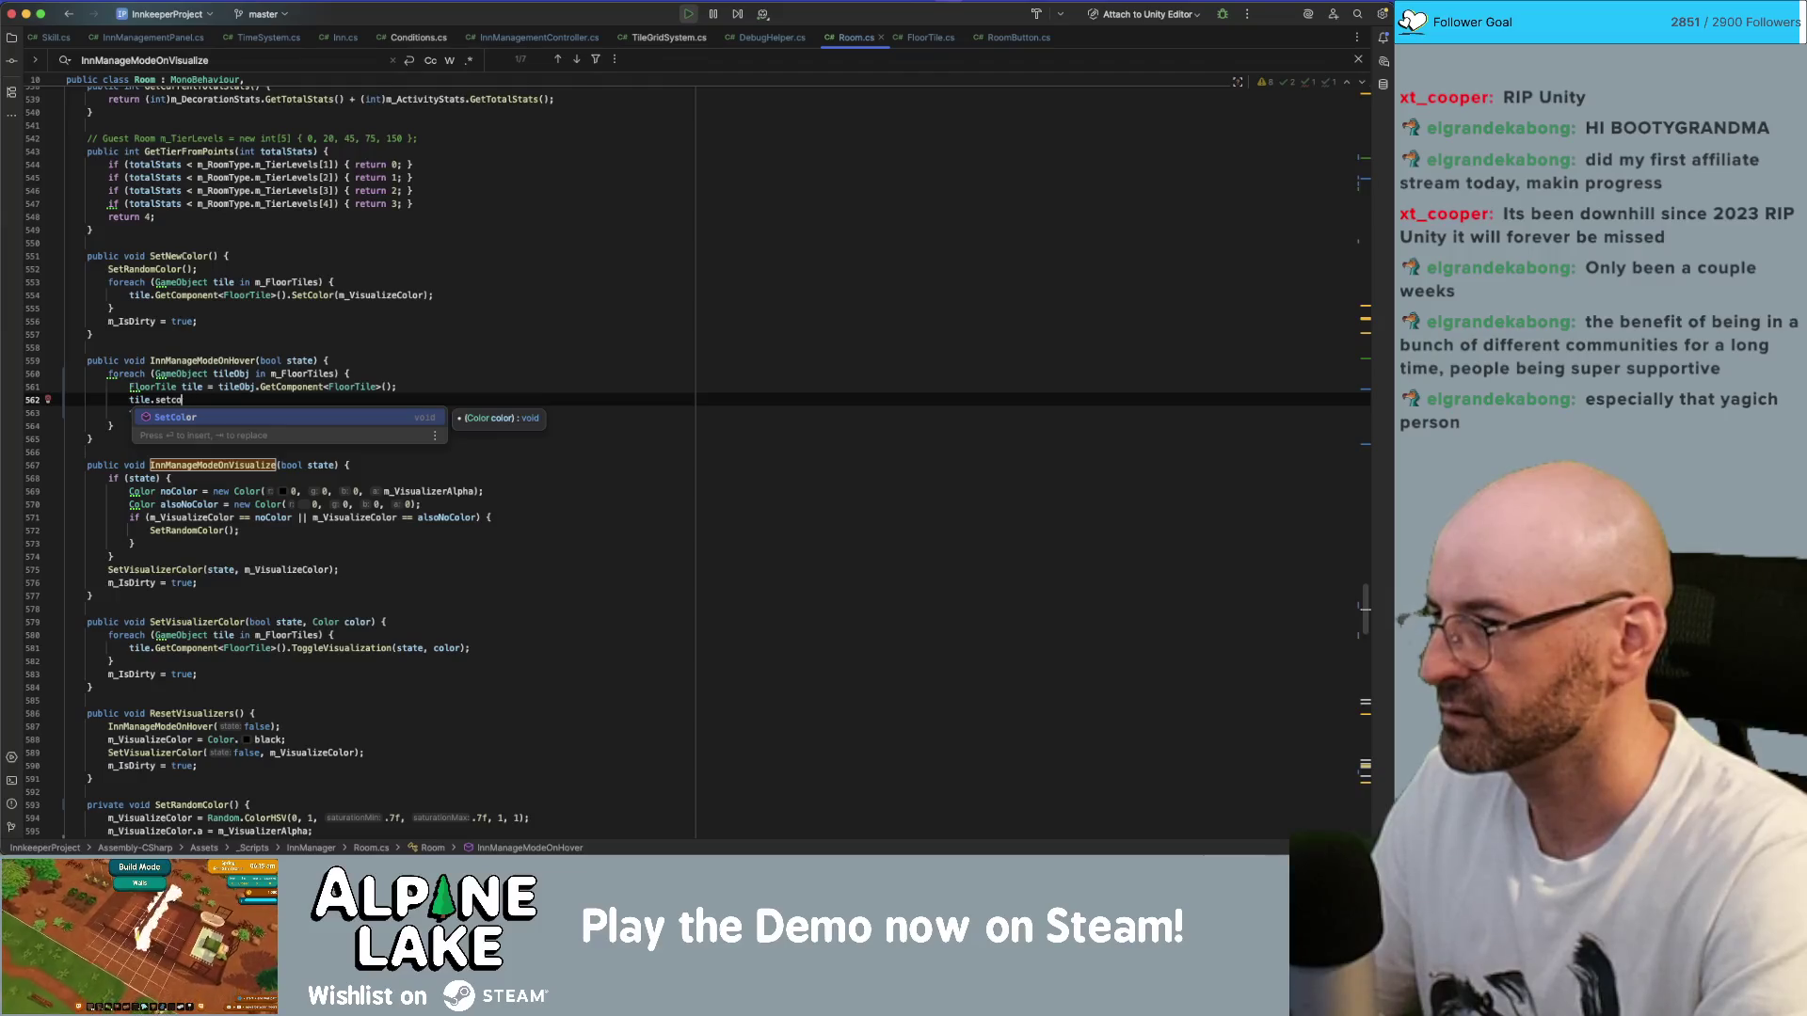
{"action": "key", "text": "BackSpace"}
{"action": "key", "text": "BackSpace"}
{"action": "key", "text": "BackSpace"}
{"action": "type", "text": "vi"}
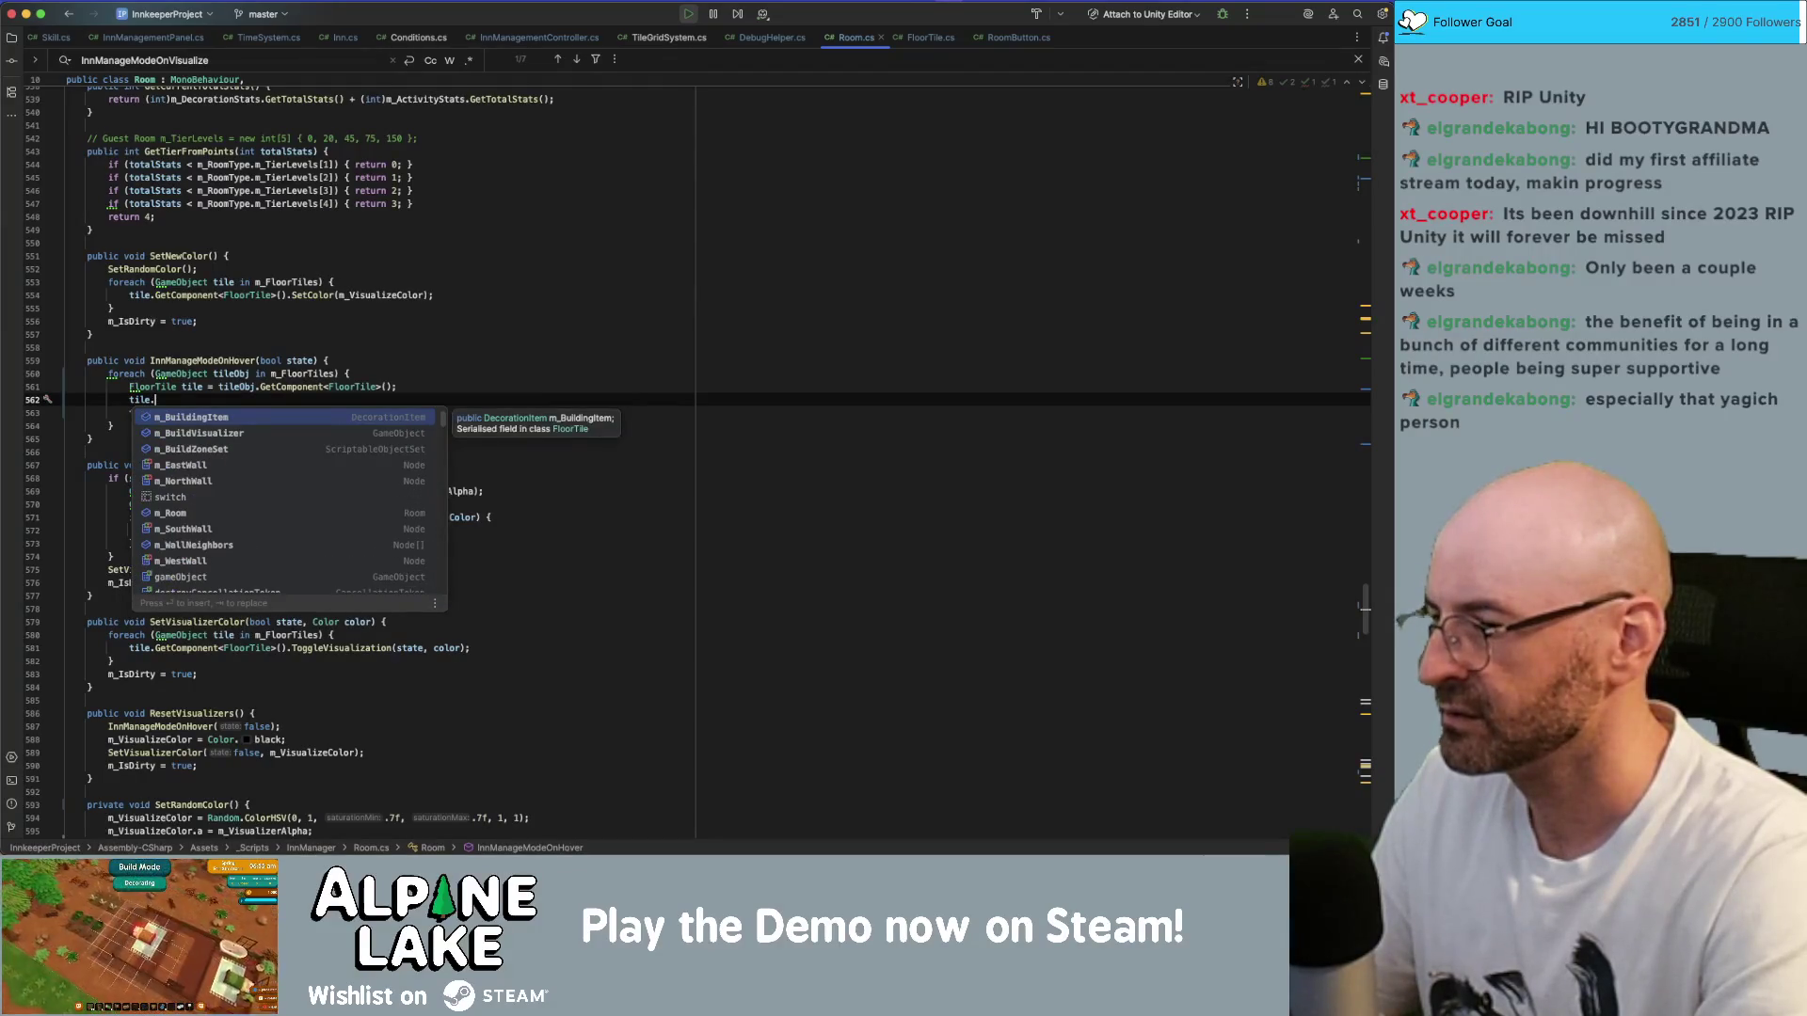
{"action": "type", "text": "sua"}
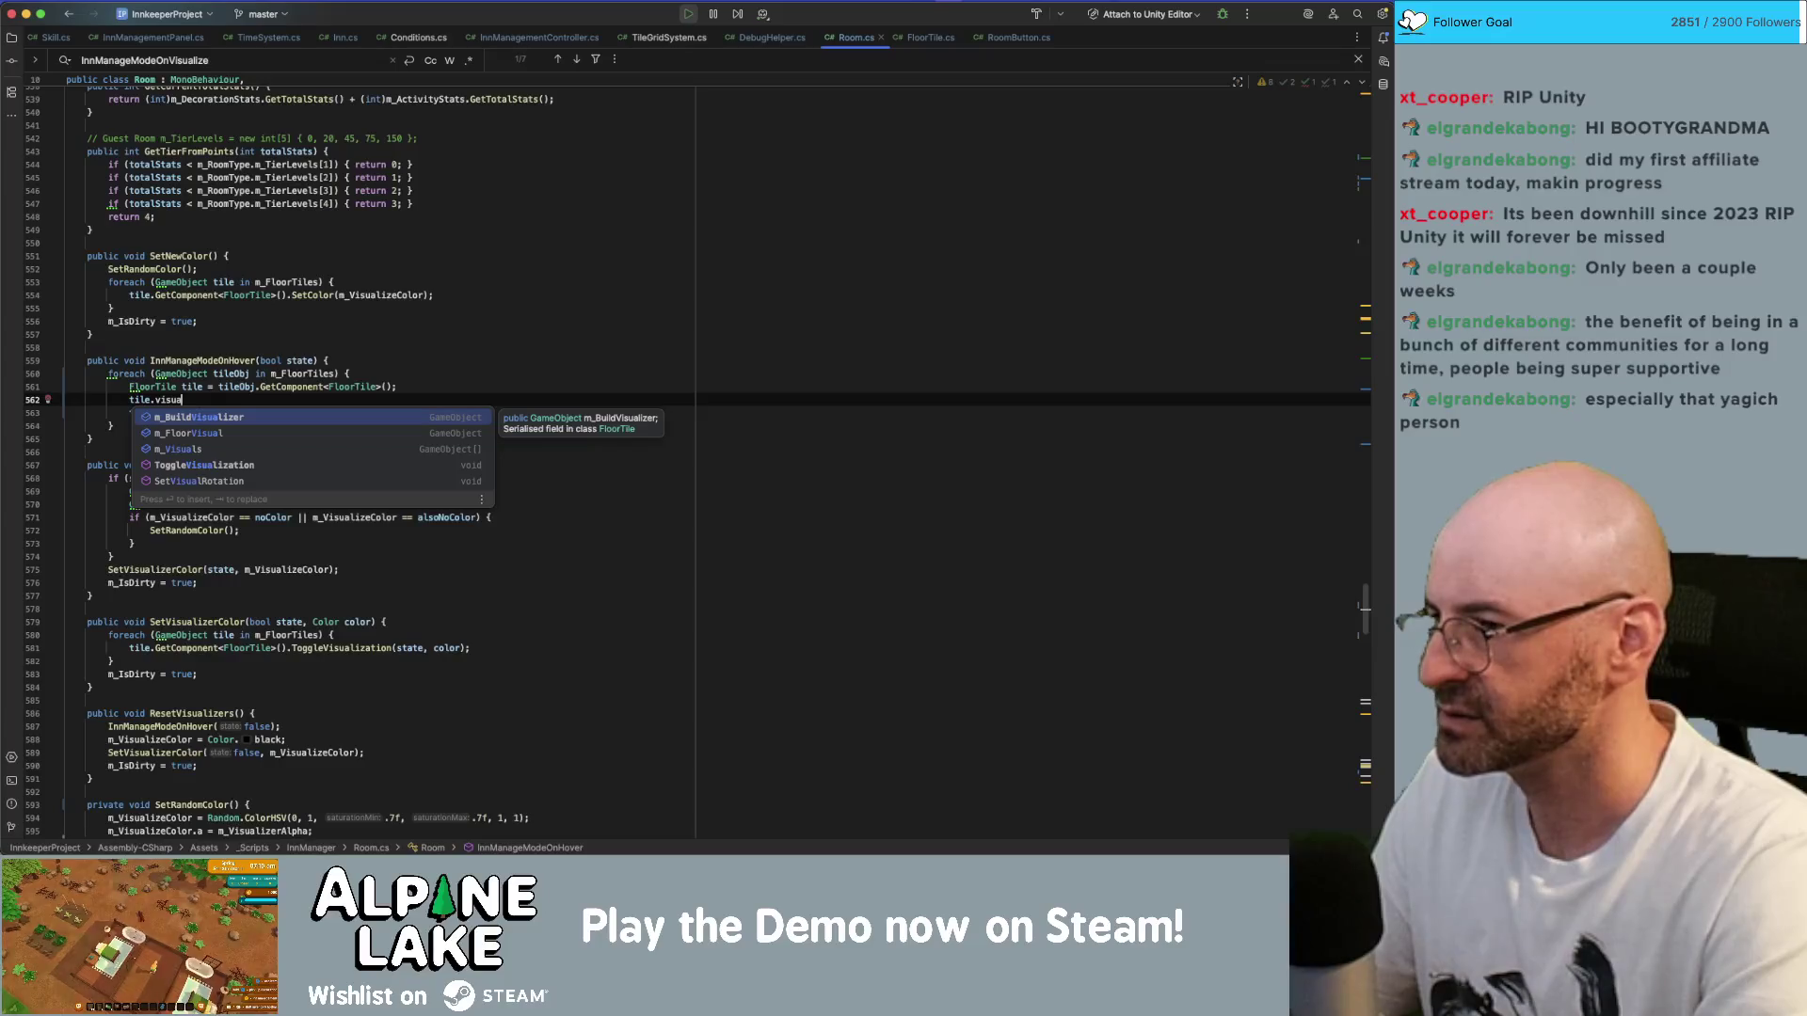
{"action": "type", "text": "l"}
{"action": "key", "text": "Down"}
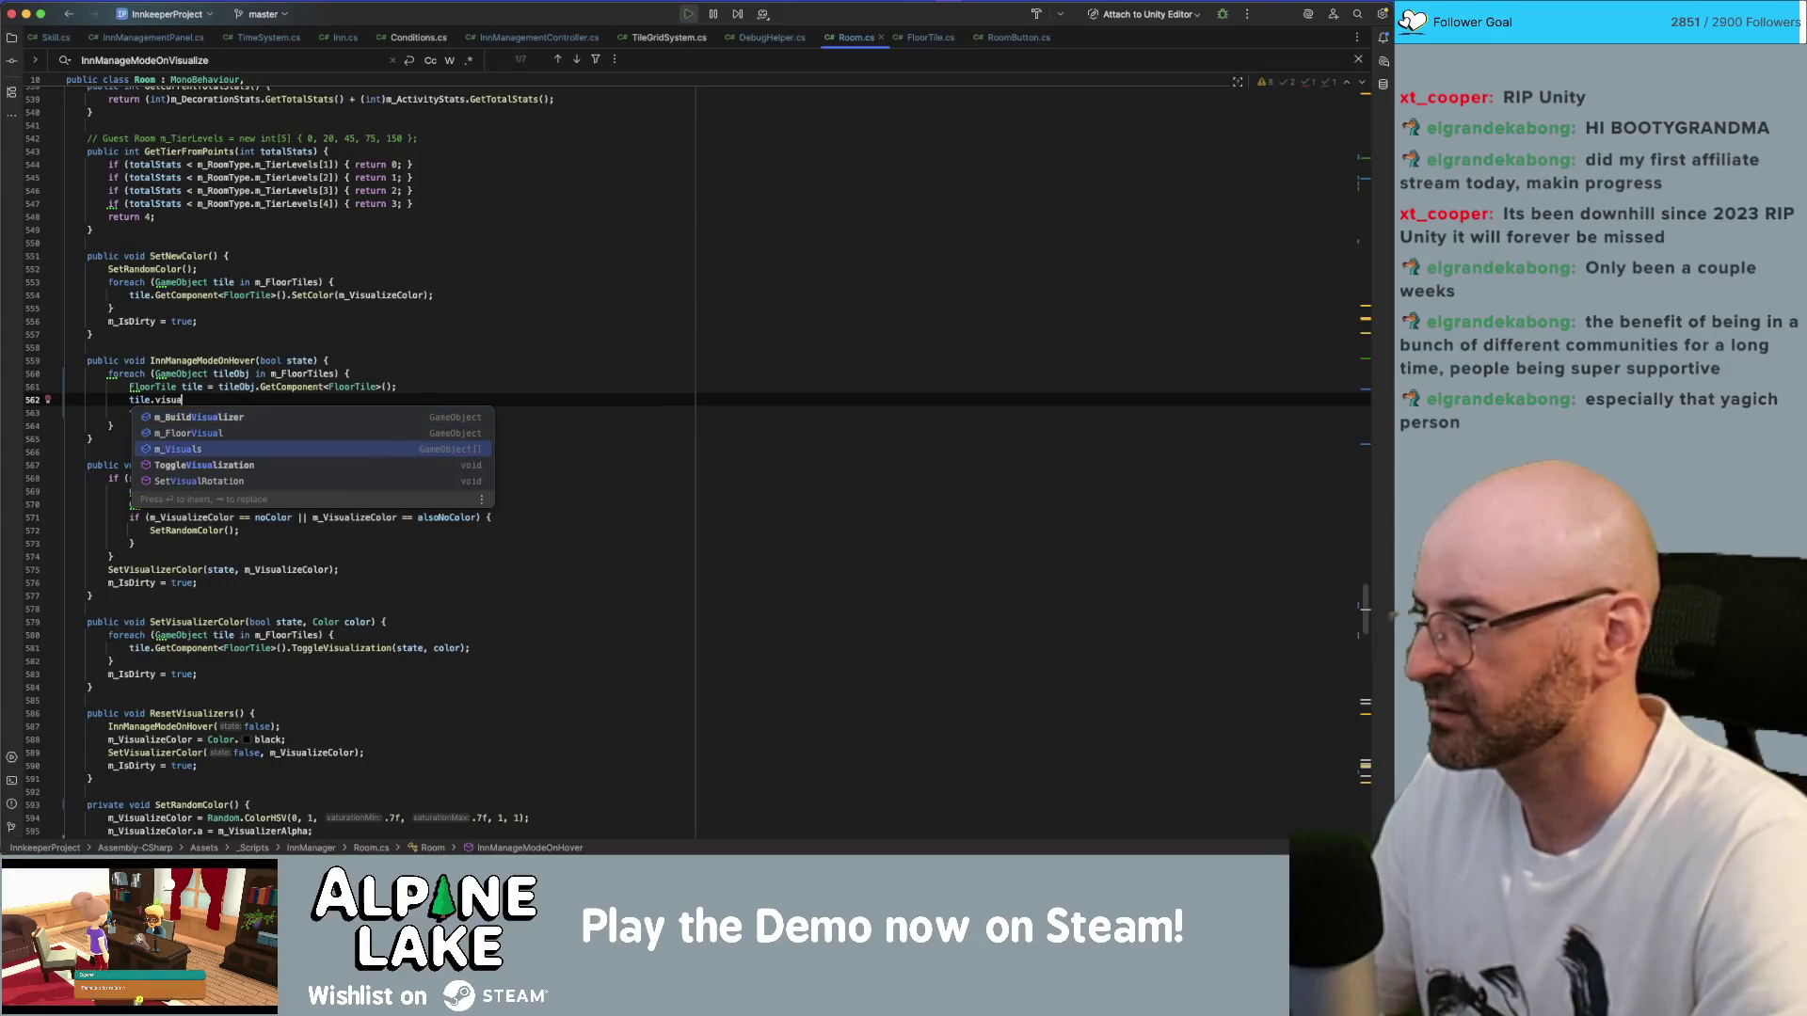
{"action": "type", "text": "lisorco"}
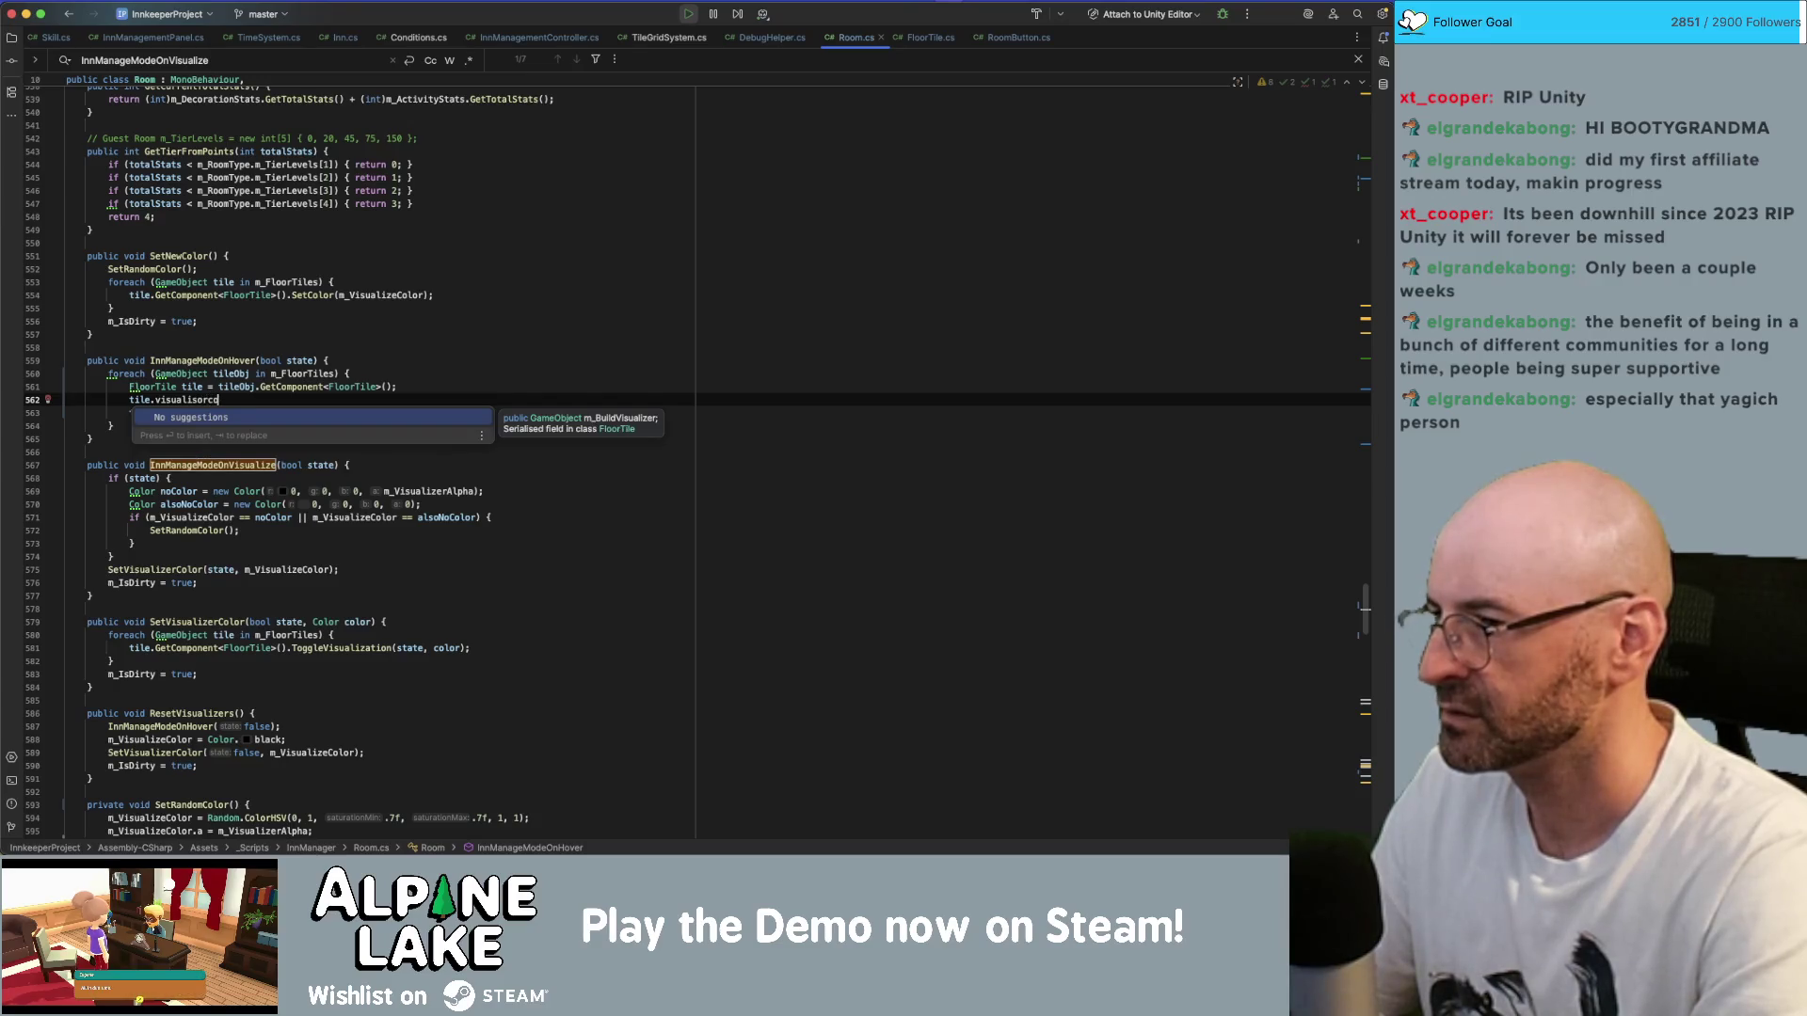
{"action": "key", "text": "shift+Home"}
{"action": "key", "text": "BackSpace"}
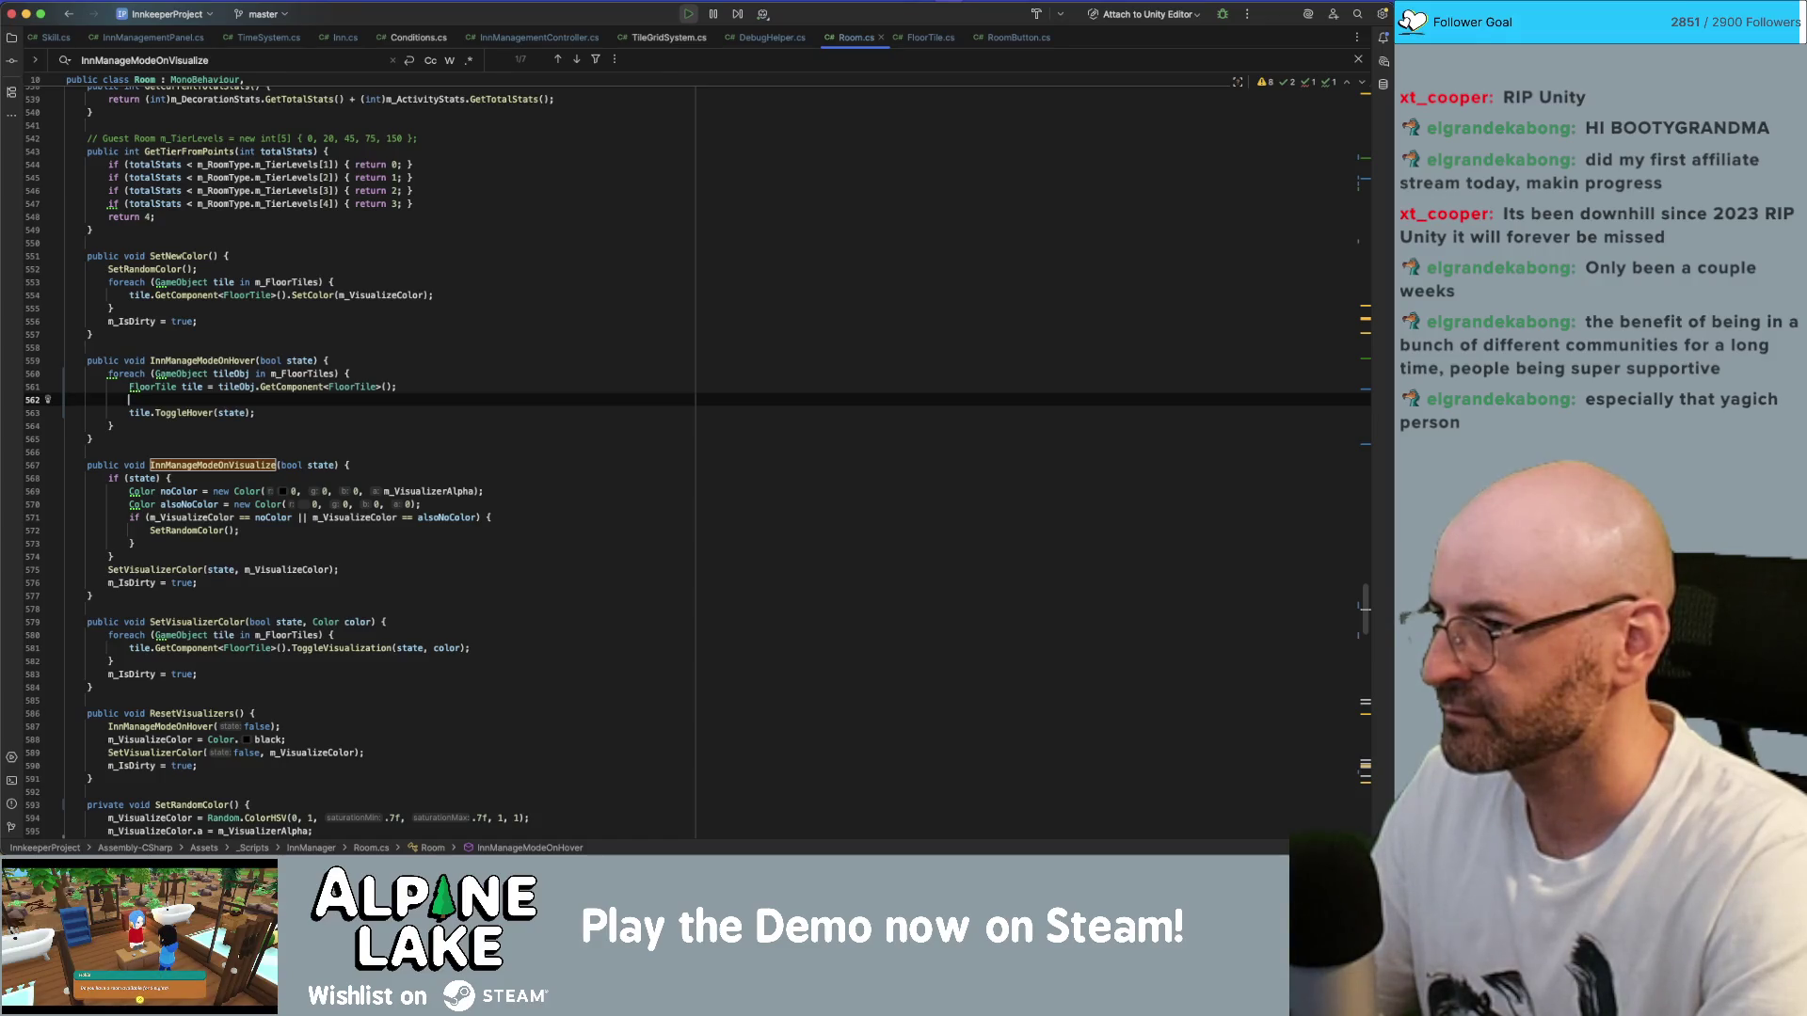
- Add tile.SetColor(m_VisualizeColor); before tile.ToggleHover(state) and open SetColor's definition
{"action": "type", "text": "til"}
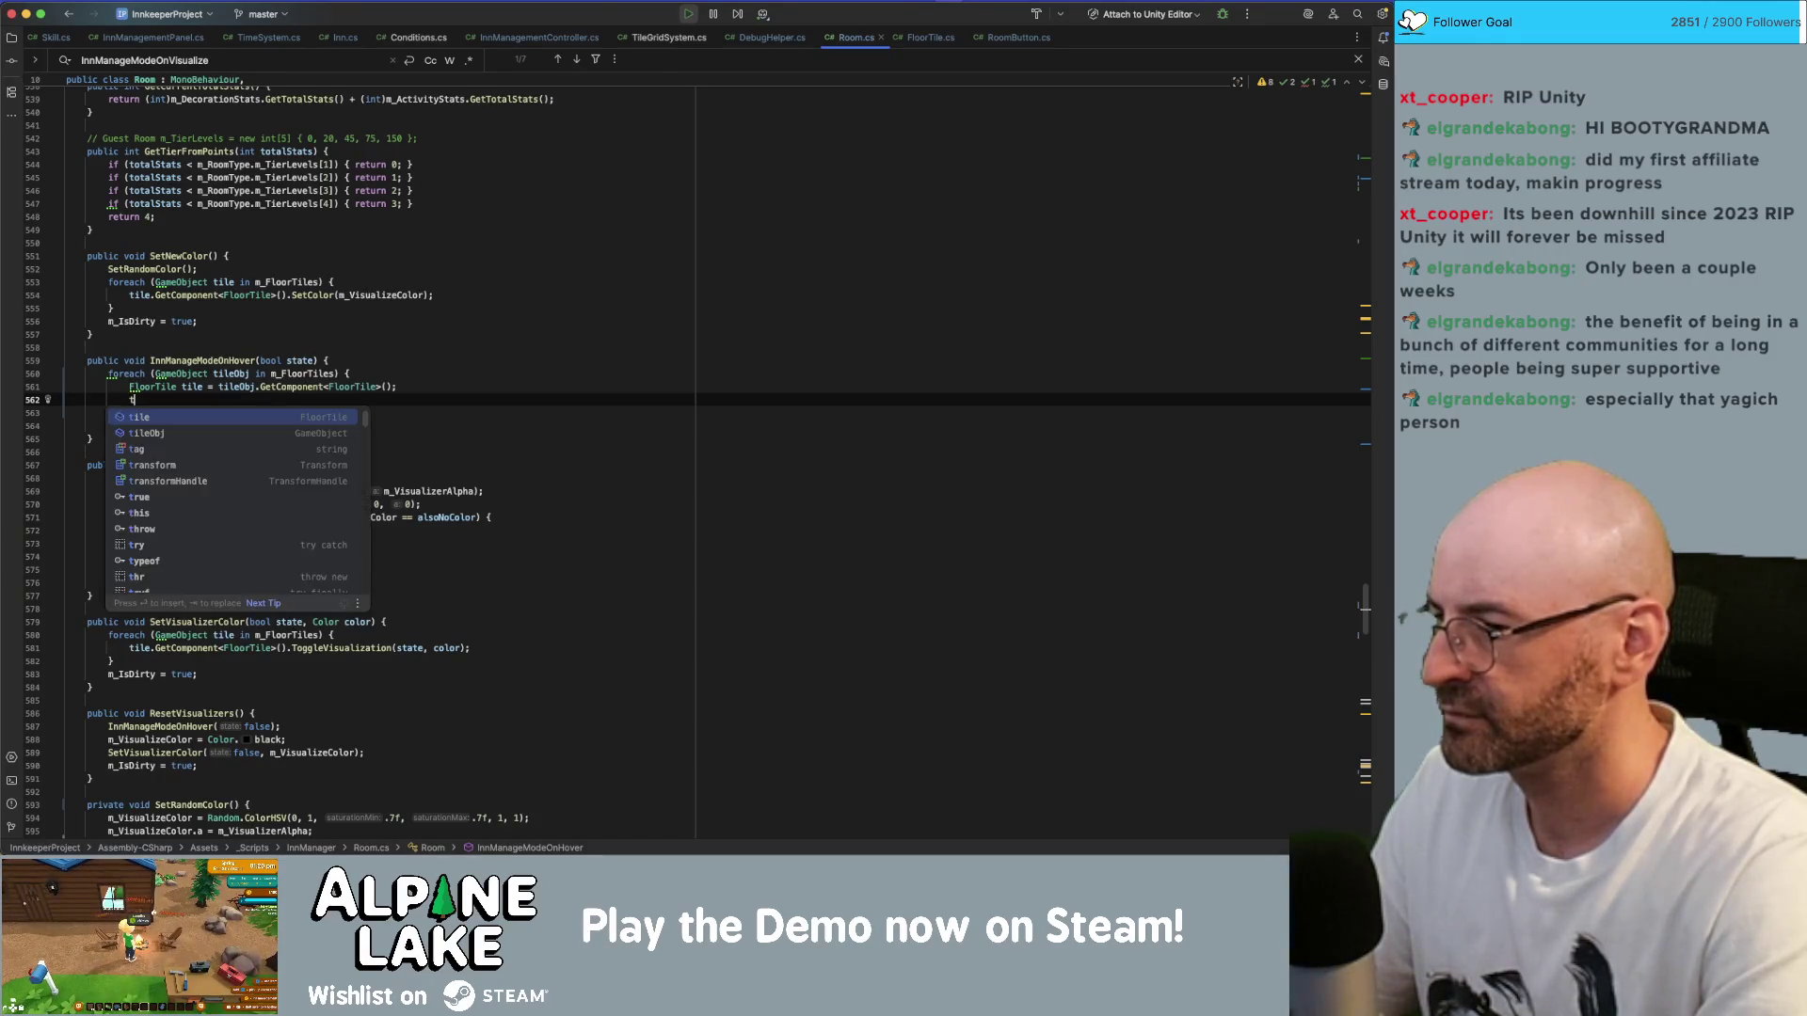
{"action": "key", "text": "Return"}
{"action": "type", "text": ".To"}
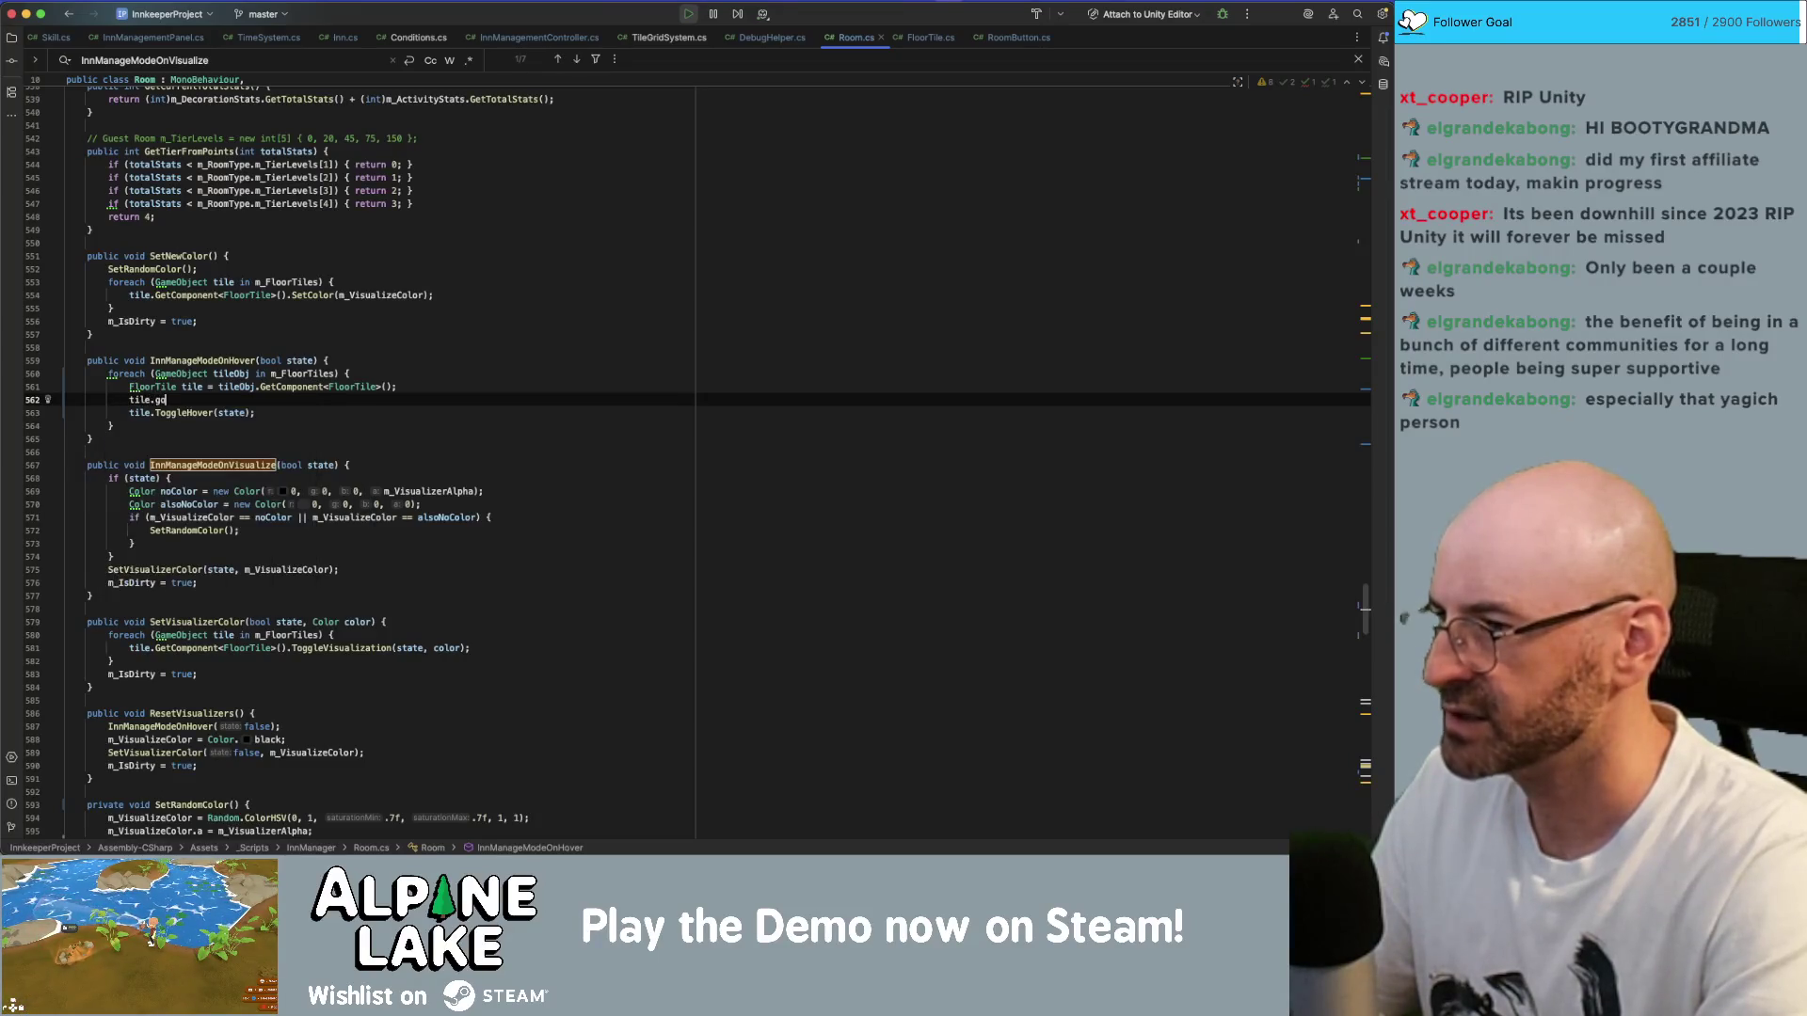
{"action": "key", "text": "Return"}
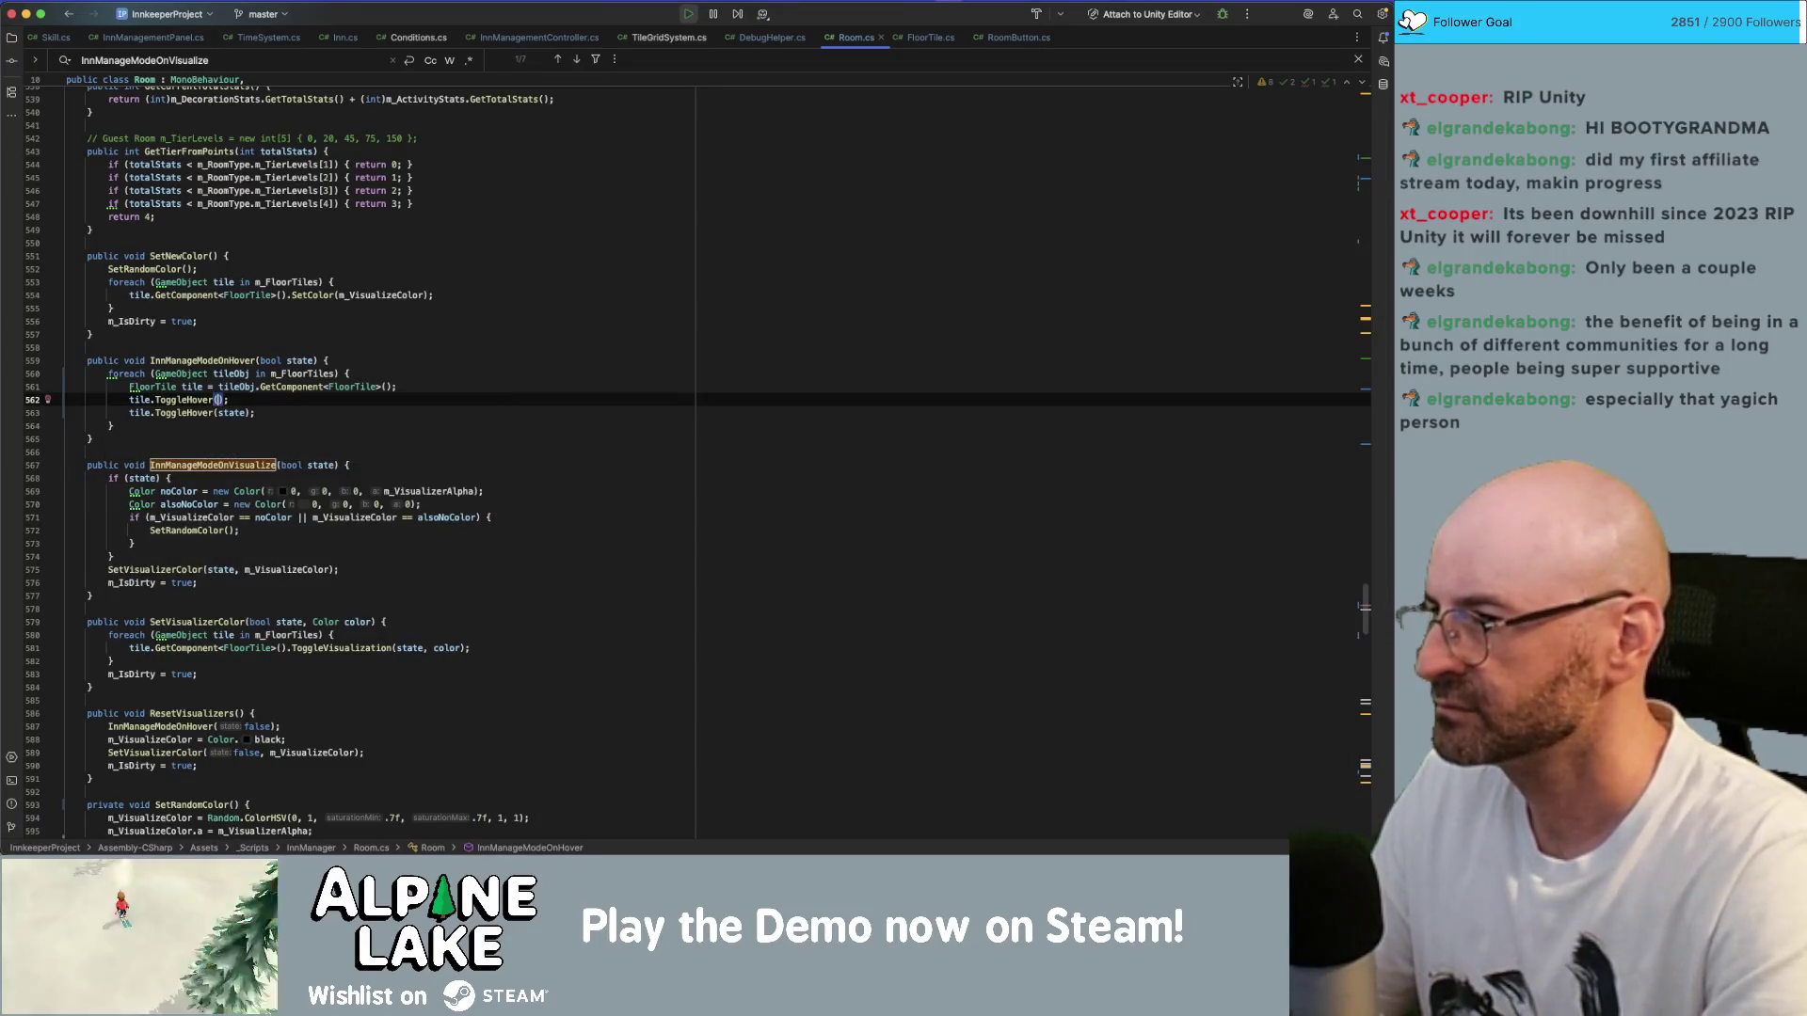
{"action": "key", "text": "shift+Home"}
{"action": "type", "text": "tile.set"}
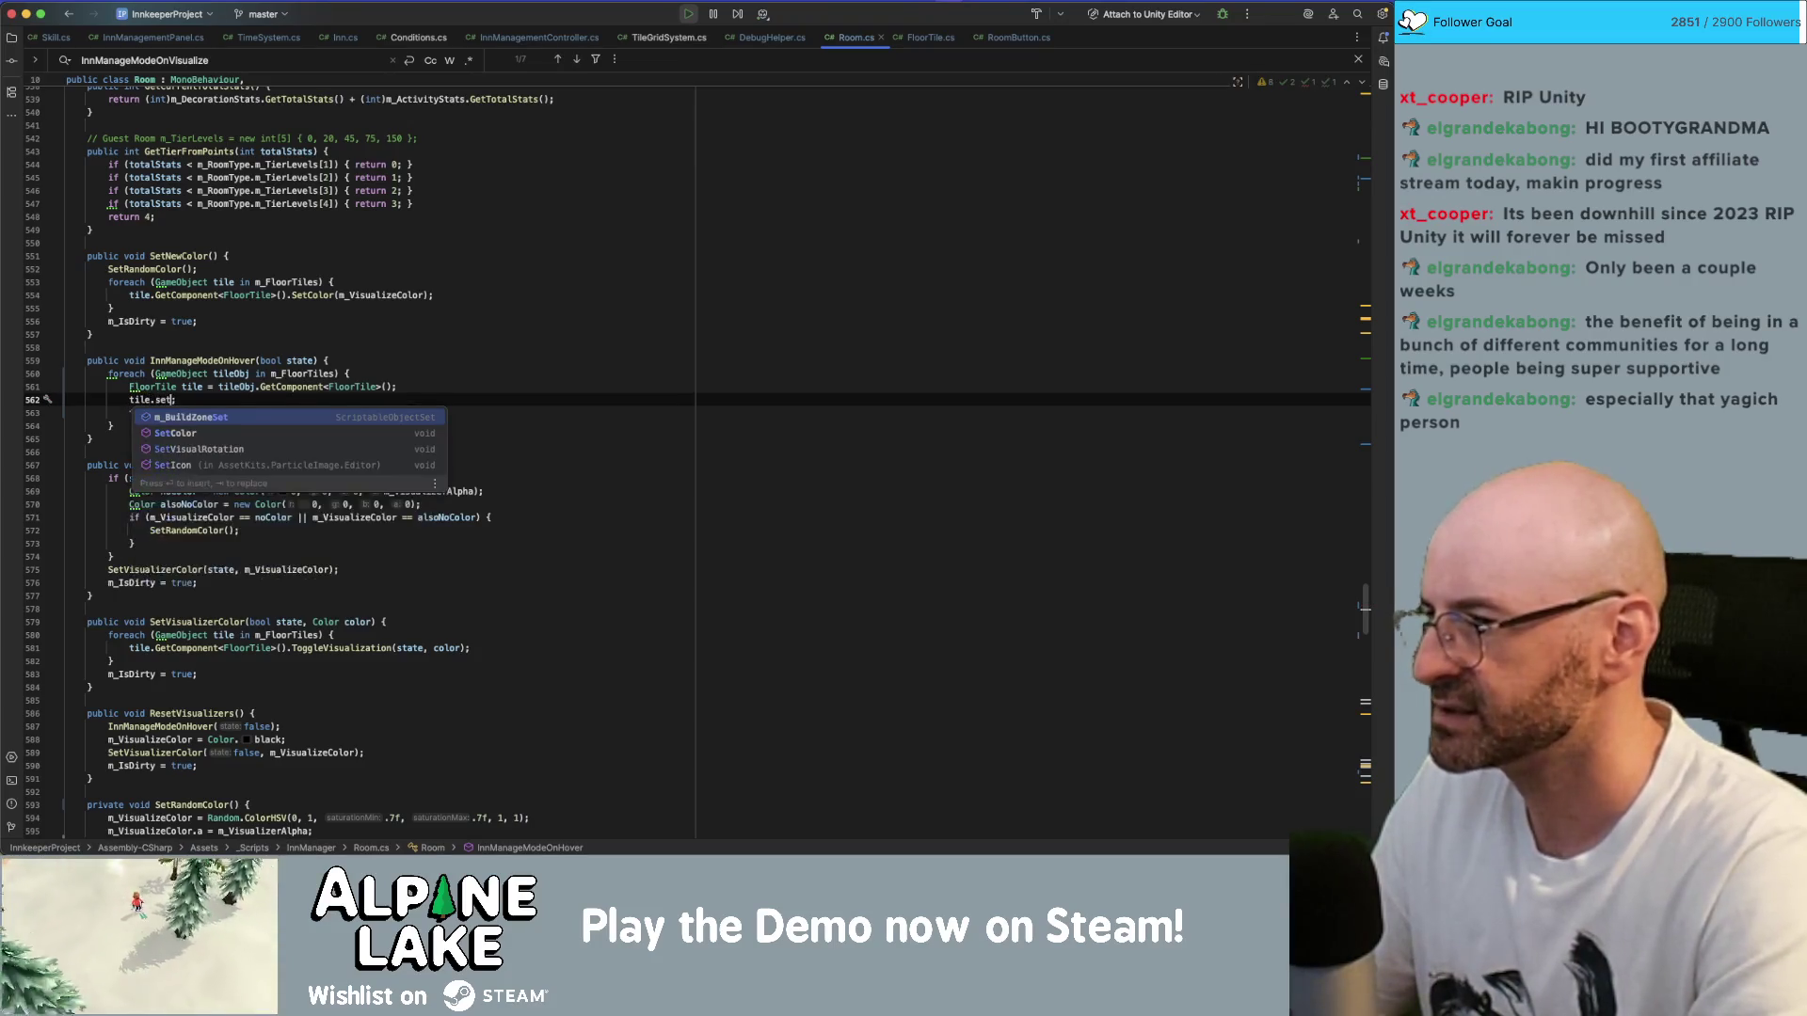
{"action": "key", "text": "Down"}
{"action": "key", "text": "Return"}
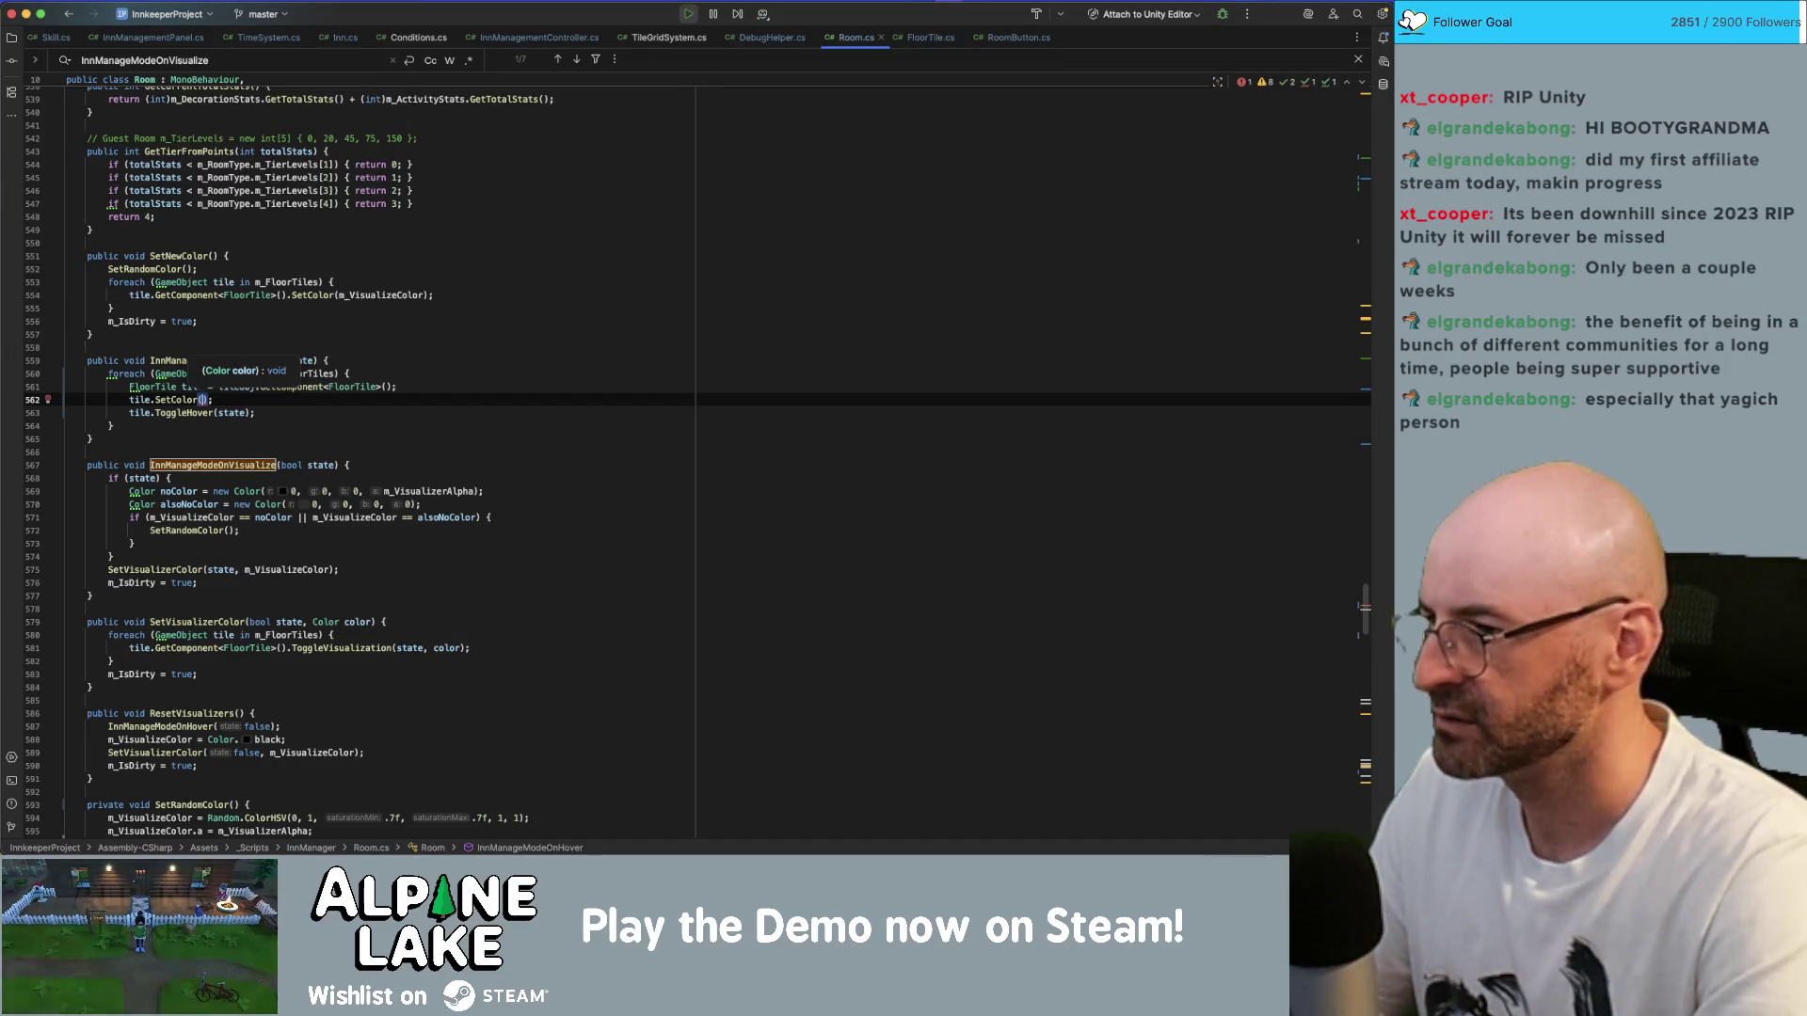
{"action": "type", "text": "m_Vis"}
{"action": "key", "text": "Return"}
{"action": "type", "text": ";"}
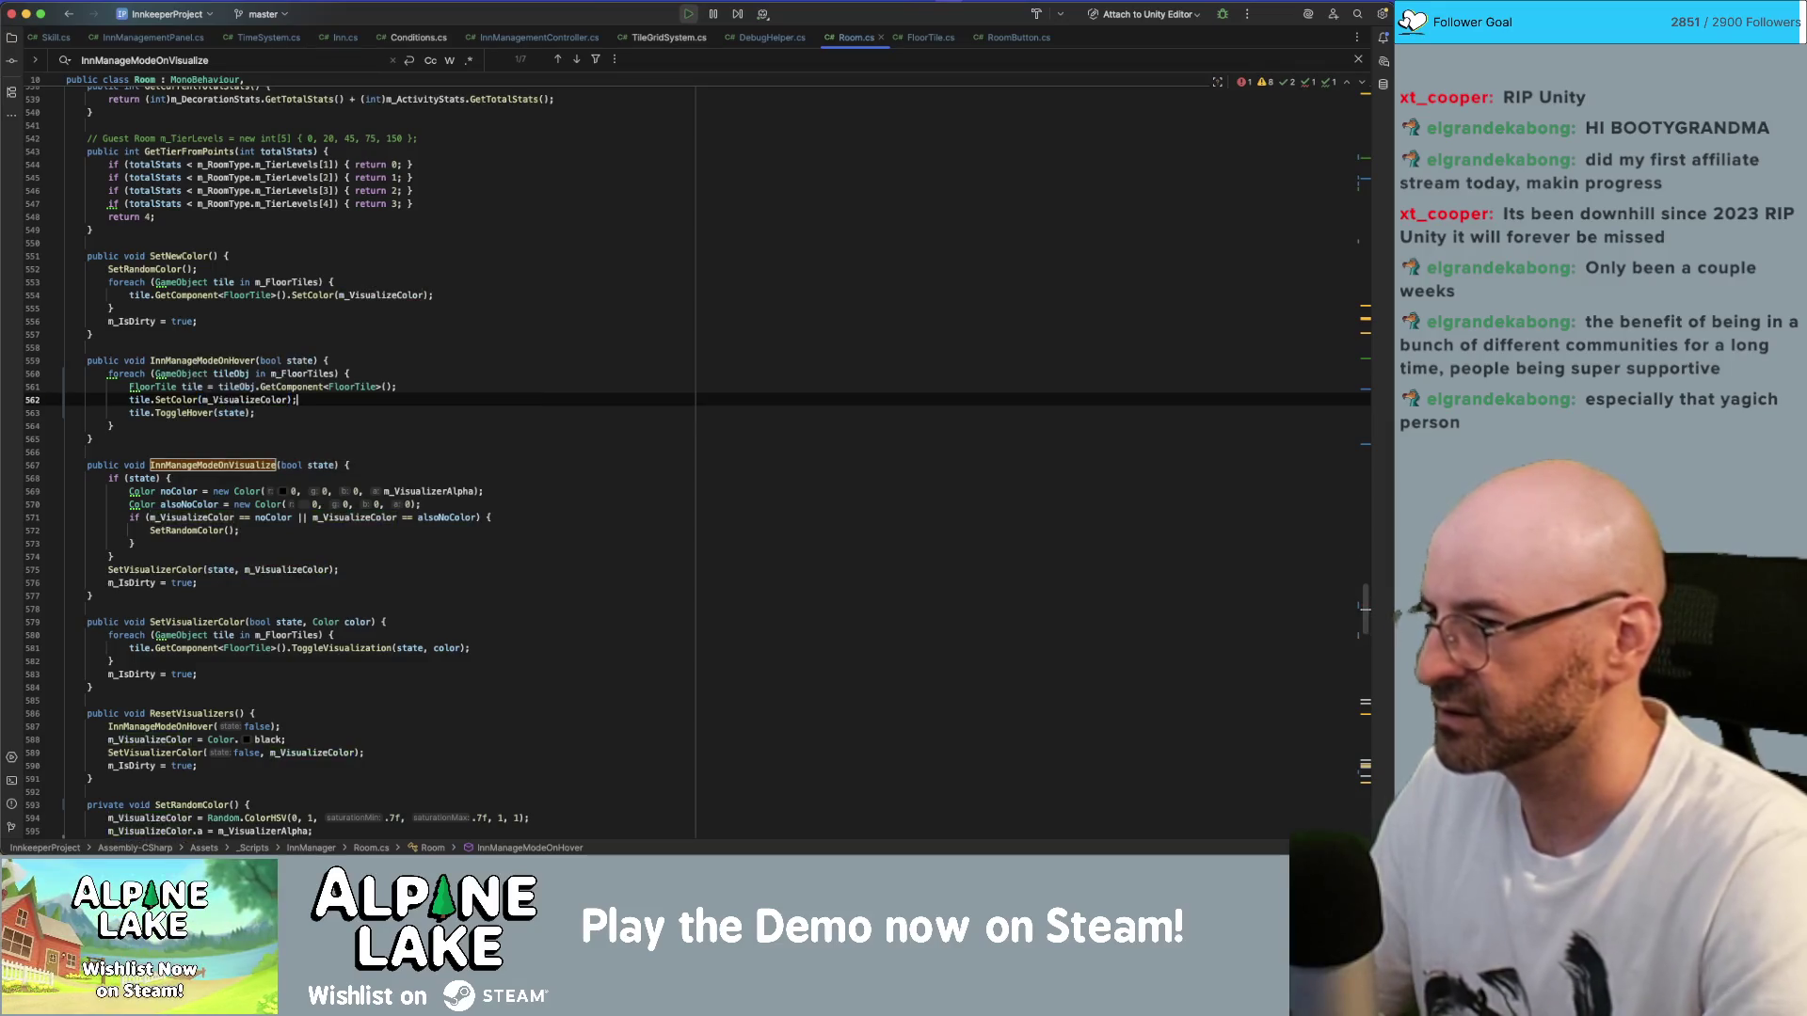
{"action": "left_click", "coordinate": [167, 400], "text": "super"}
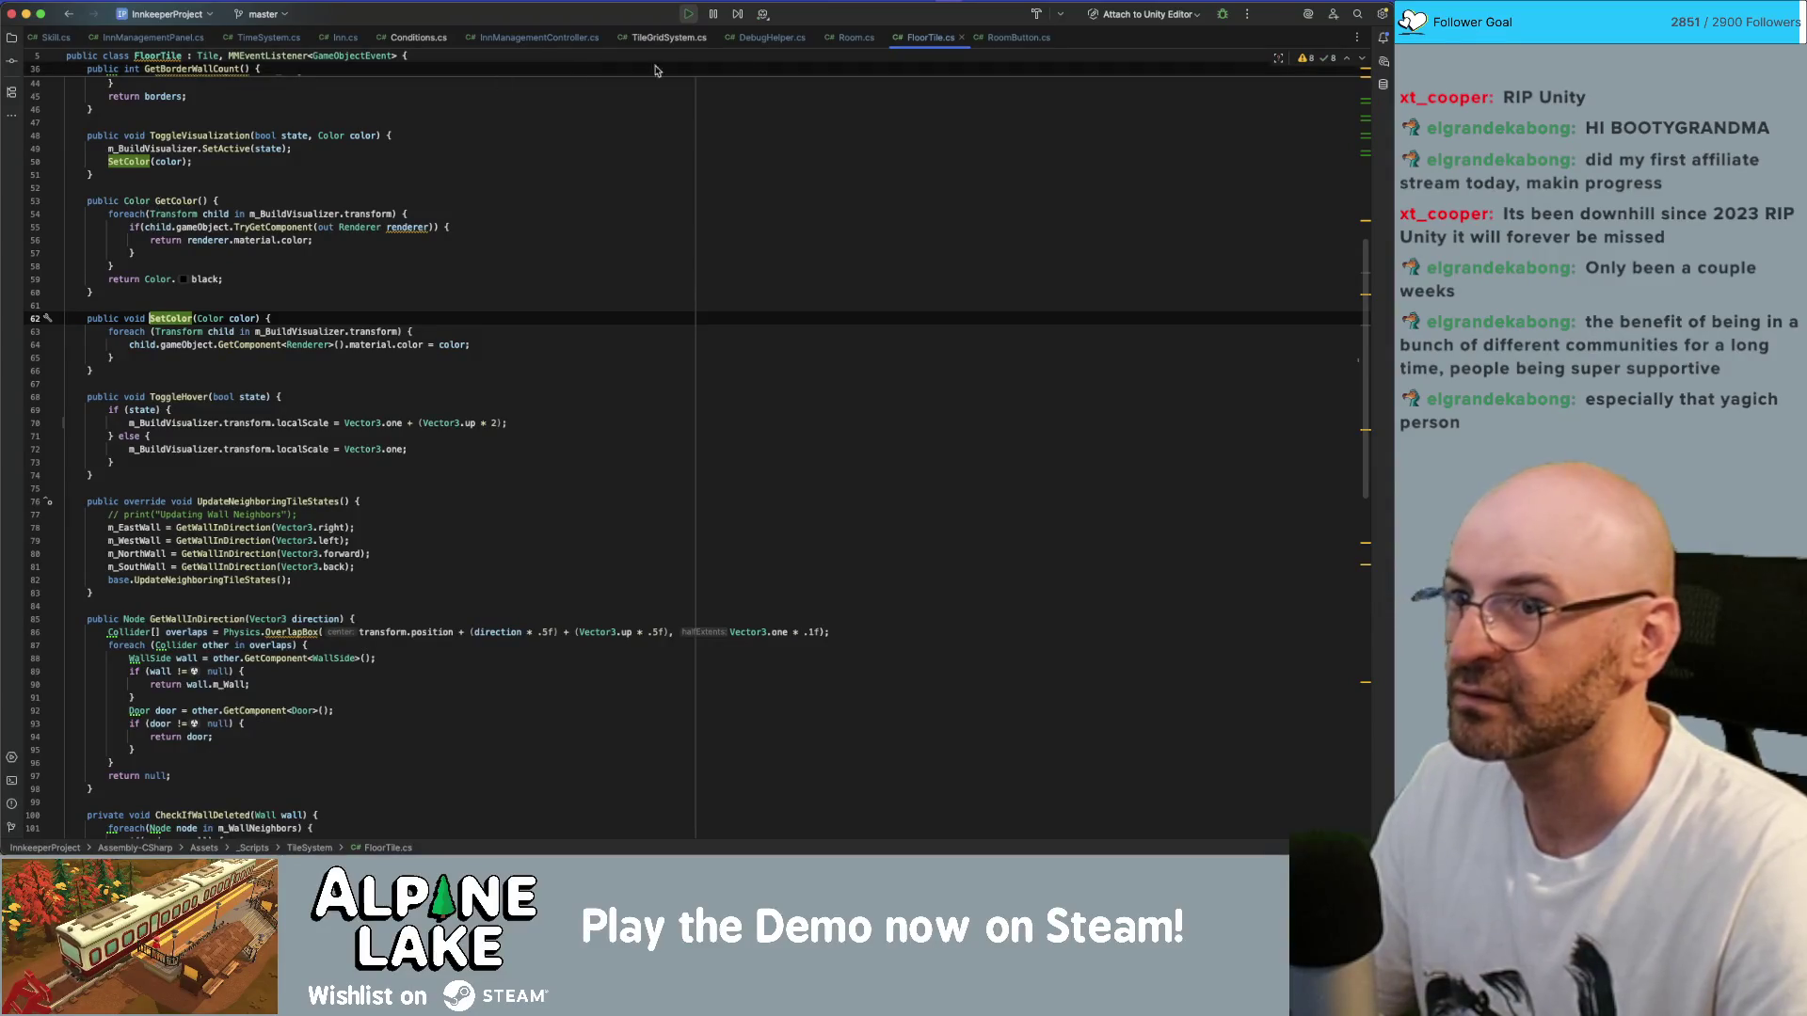
- Browse GetColor, ToggleVisualization and SetColor in FloorTile.cs, then switch to Unity
{"action": "left_click", "coordinate": [416, 300]}
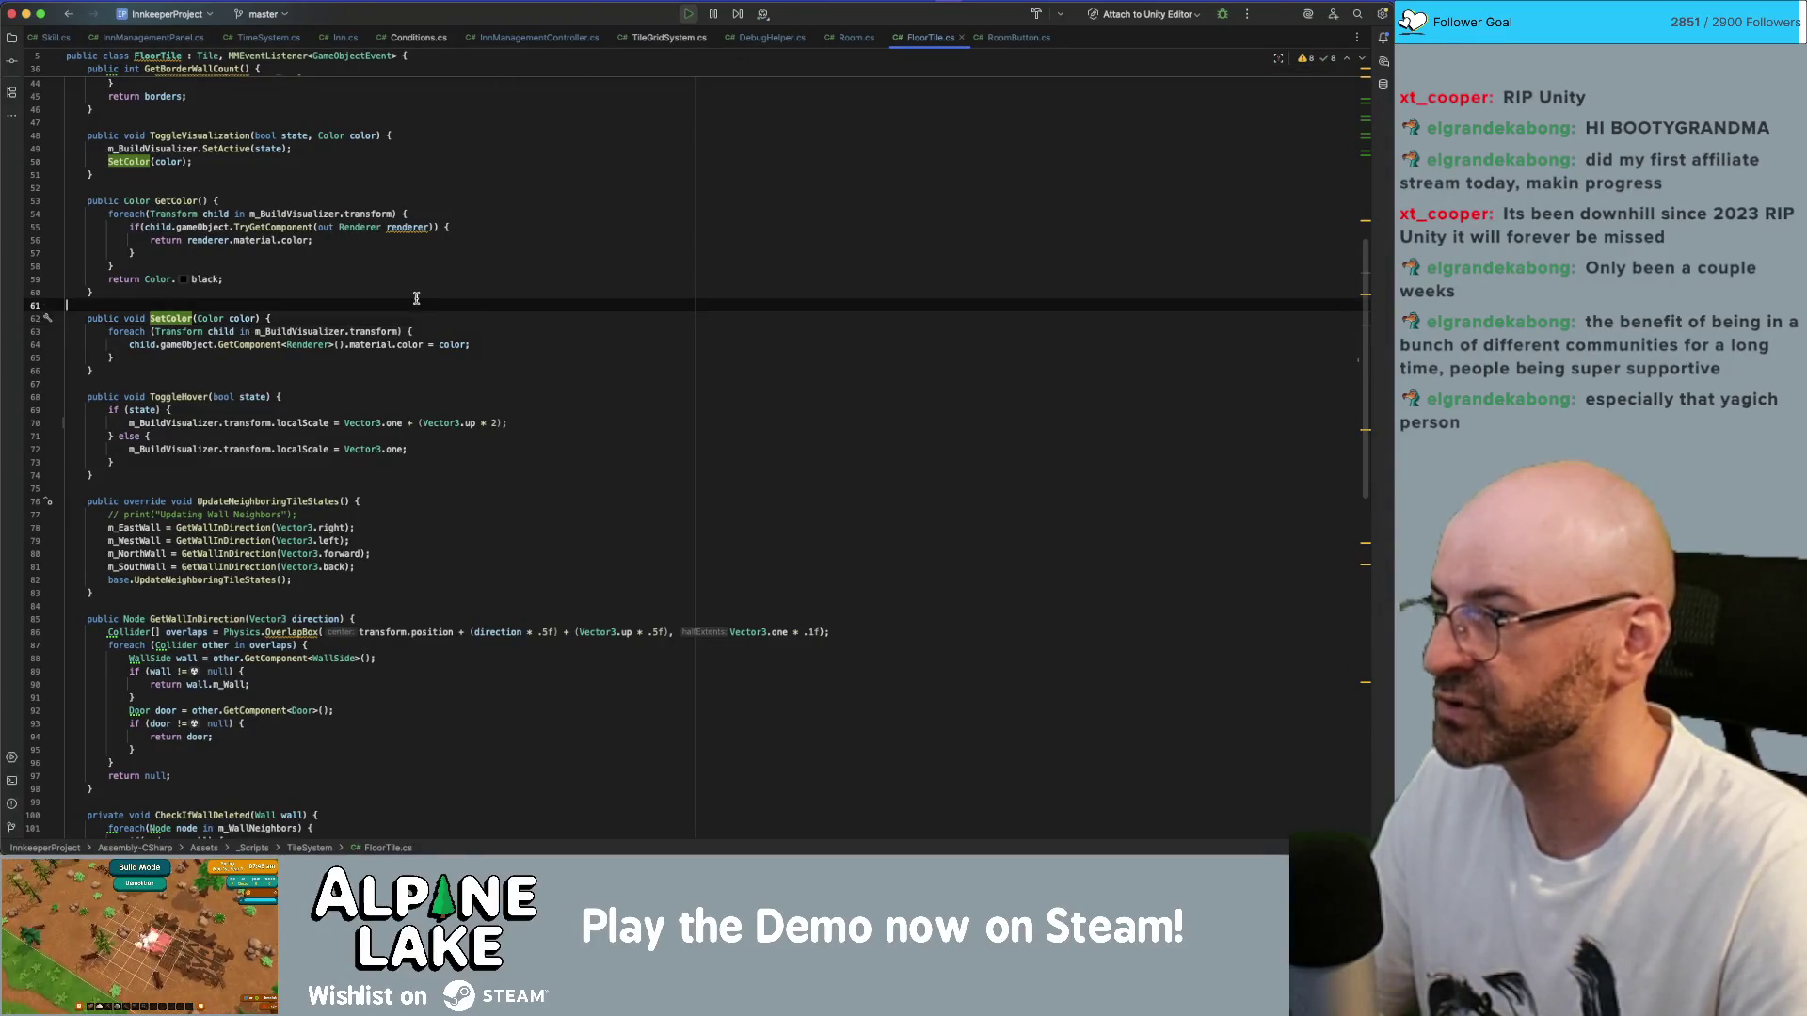
{"action": "key", "text": "super+Tab"}
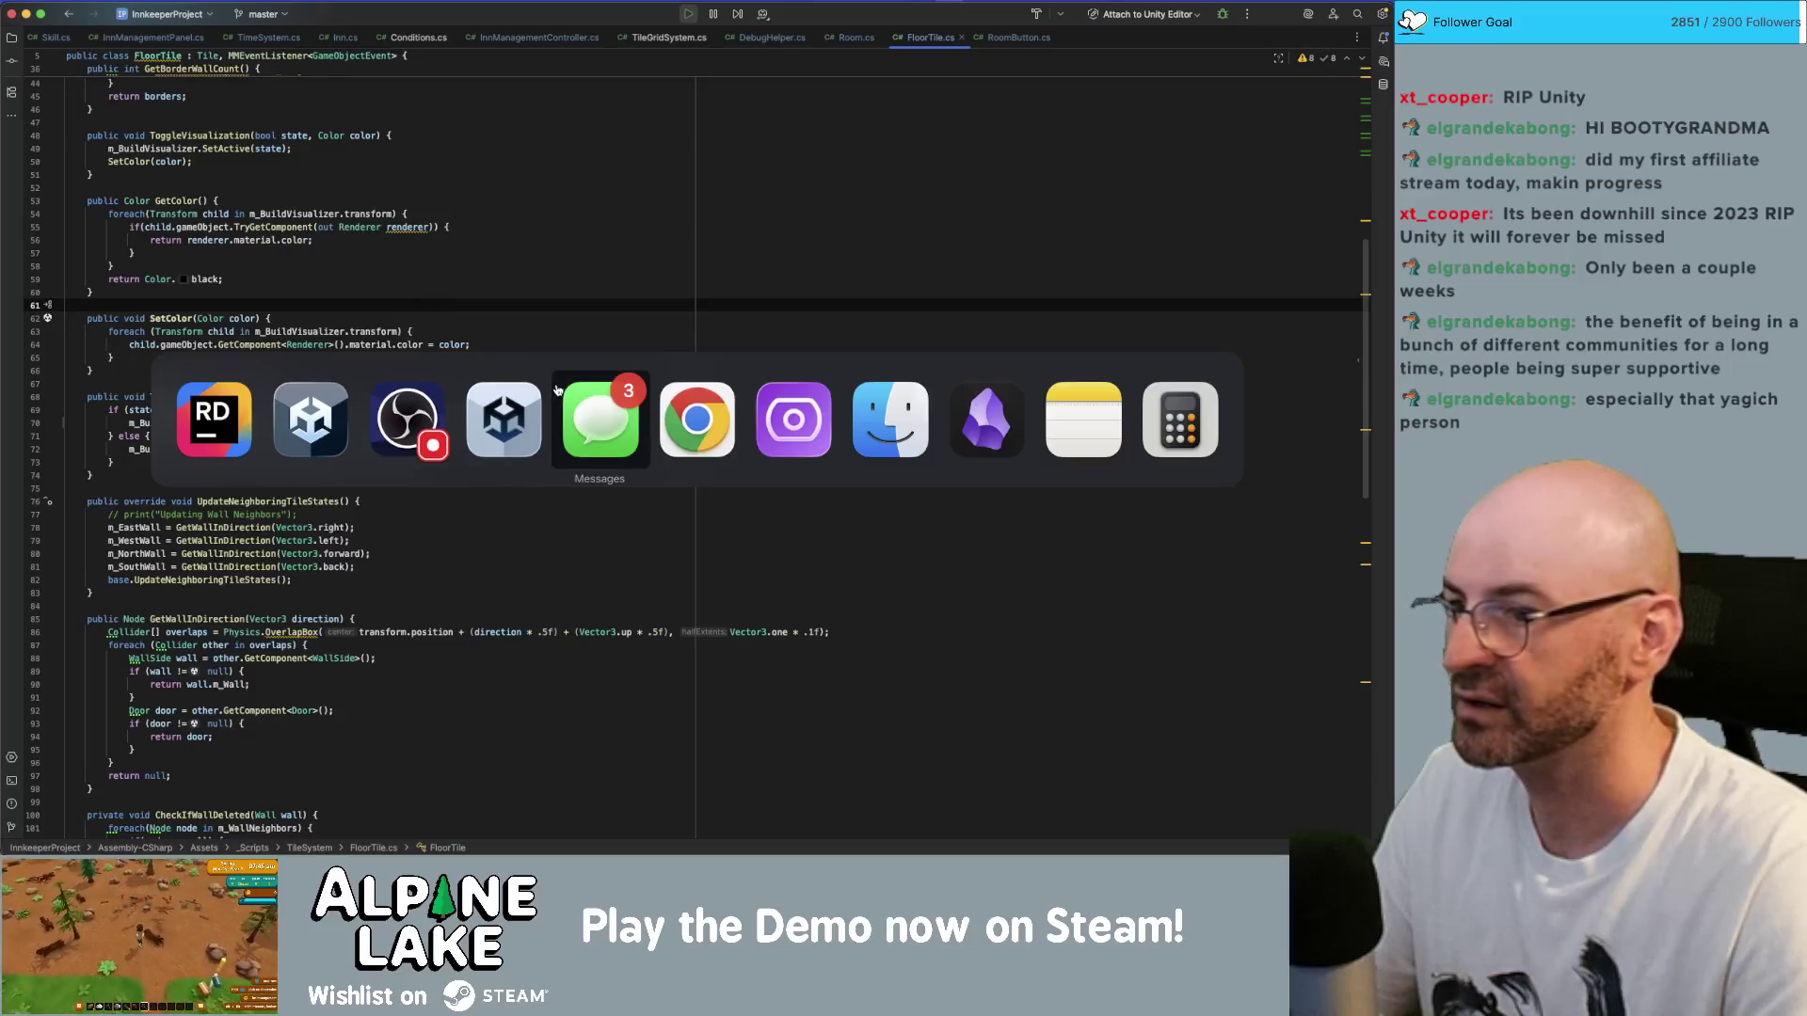
{"action": "key", "text": "Escape"}
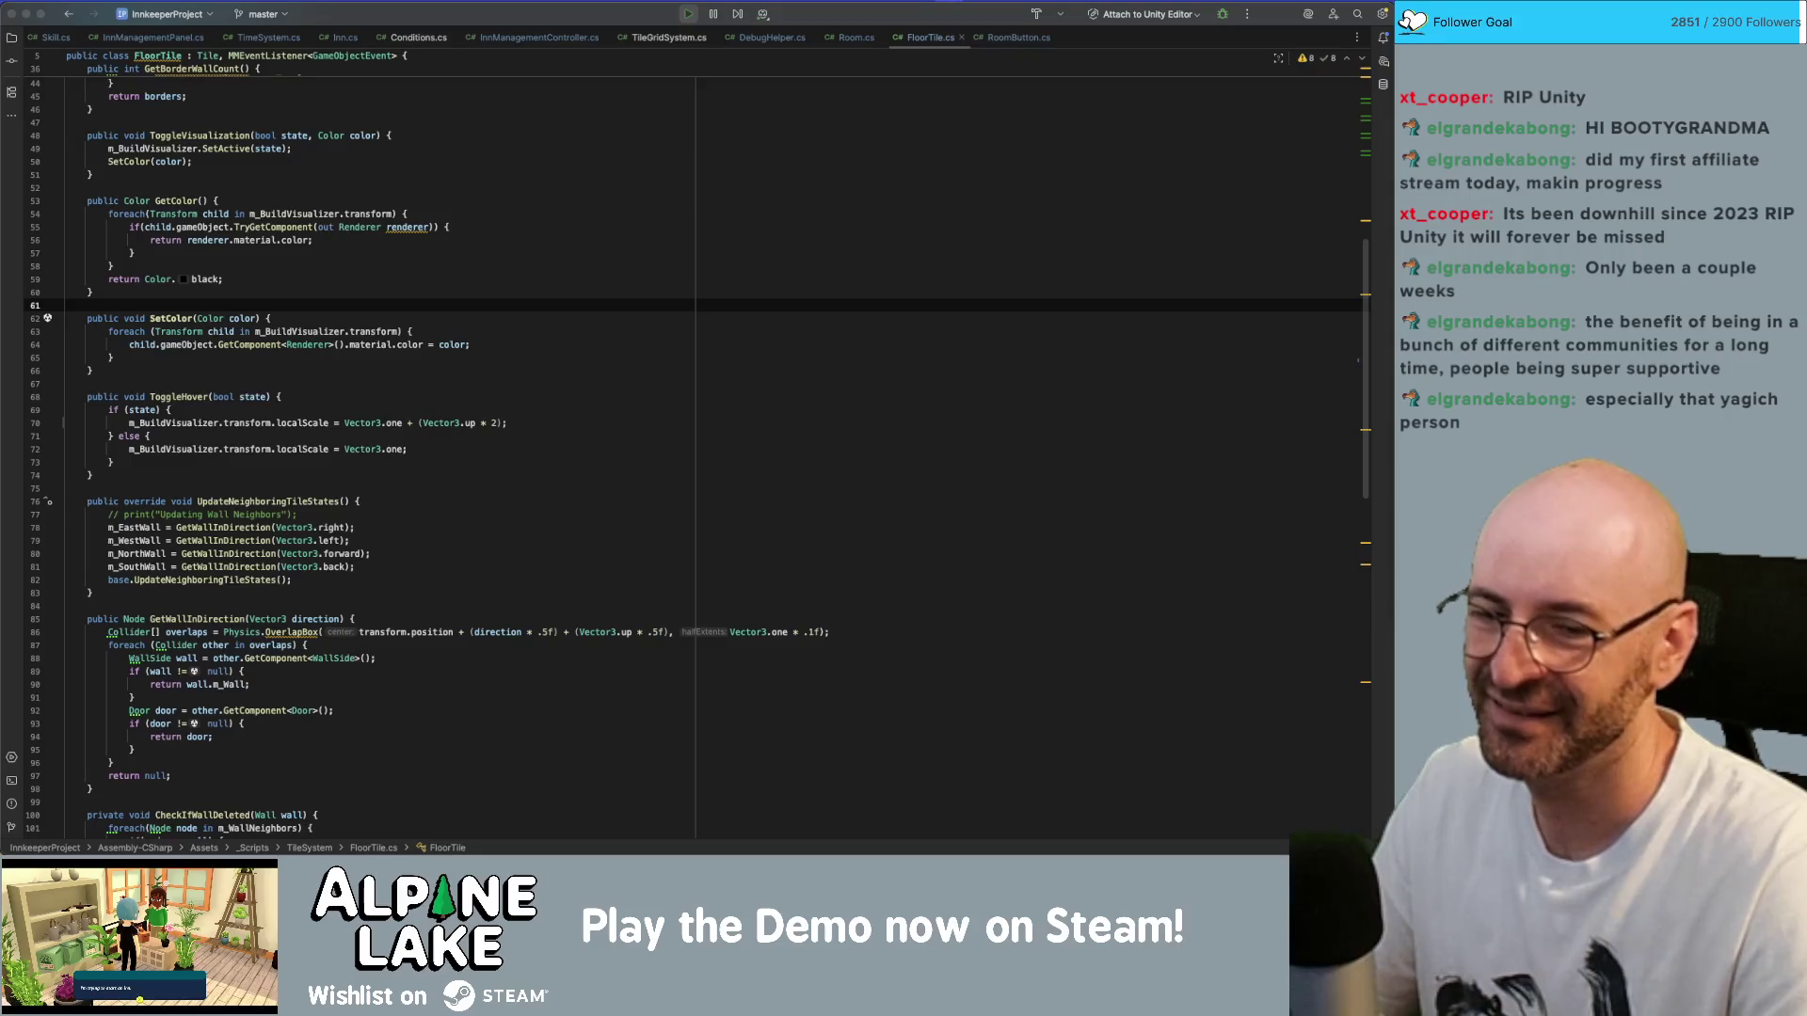
{"action": "left_click", "coordinate": [563, 293]}
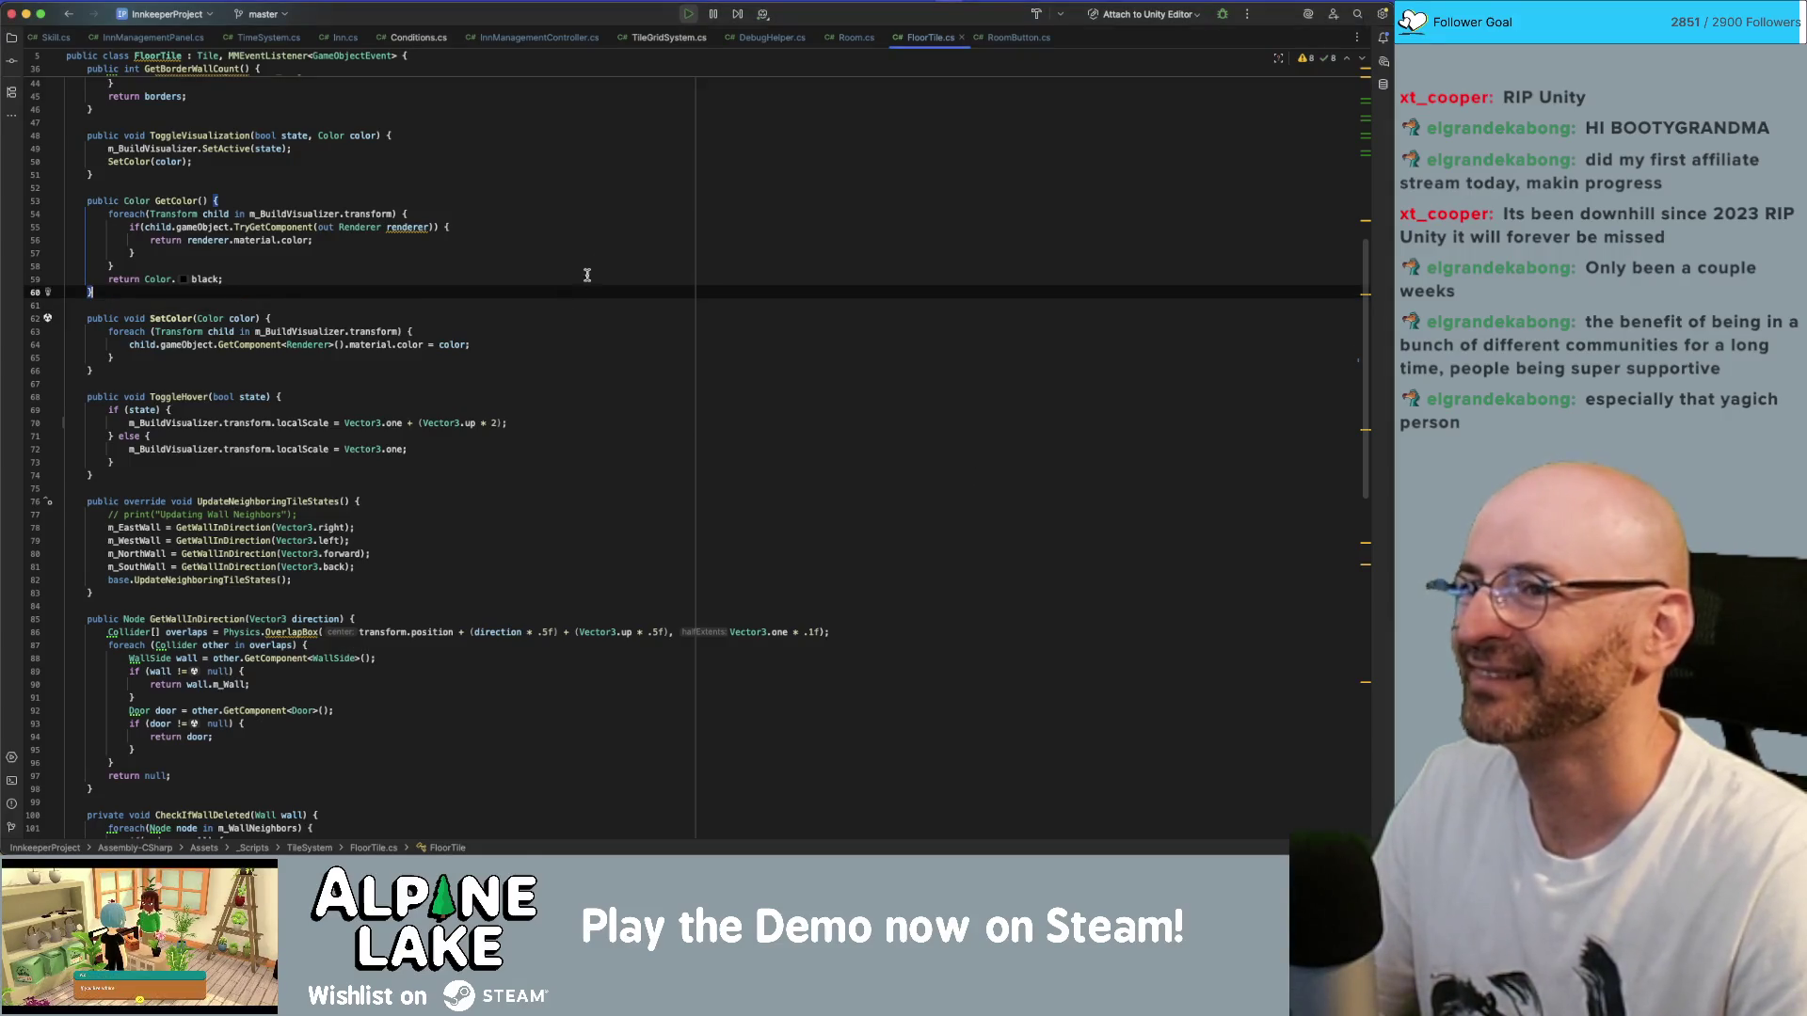
{"action": "left_click", "coordinate": [611, 214]}
{"action": "left_click", "coordinate": [613, 161]}
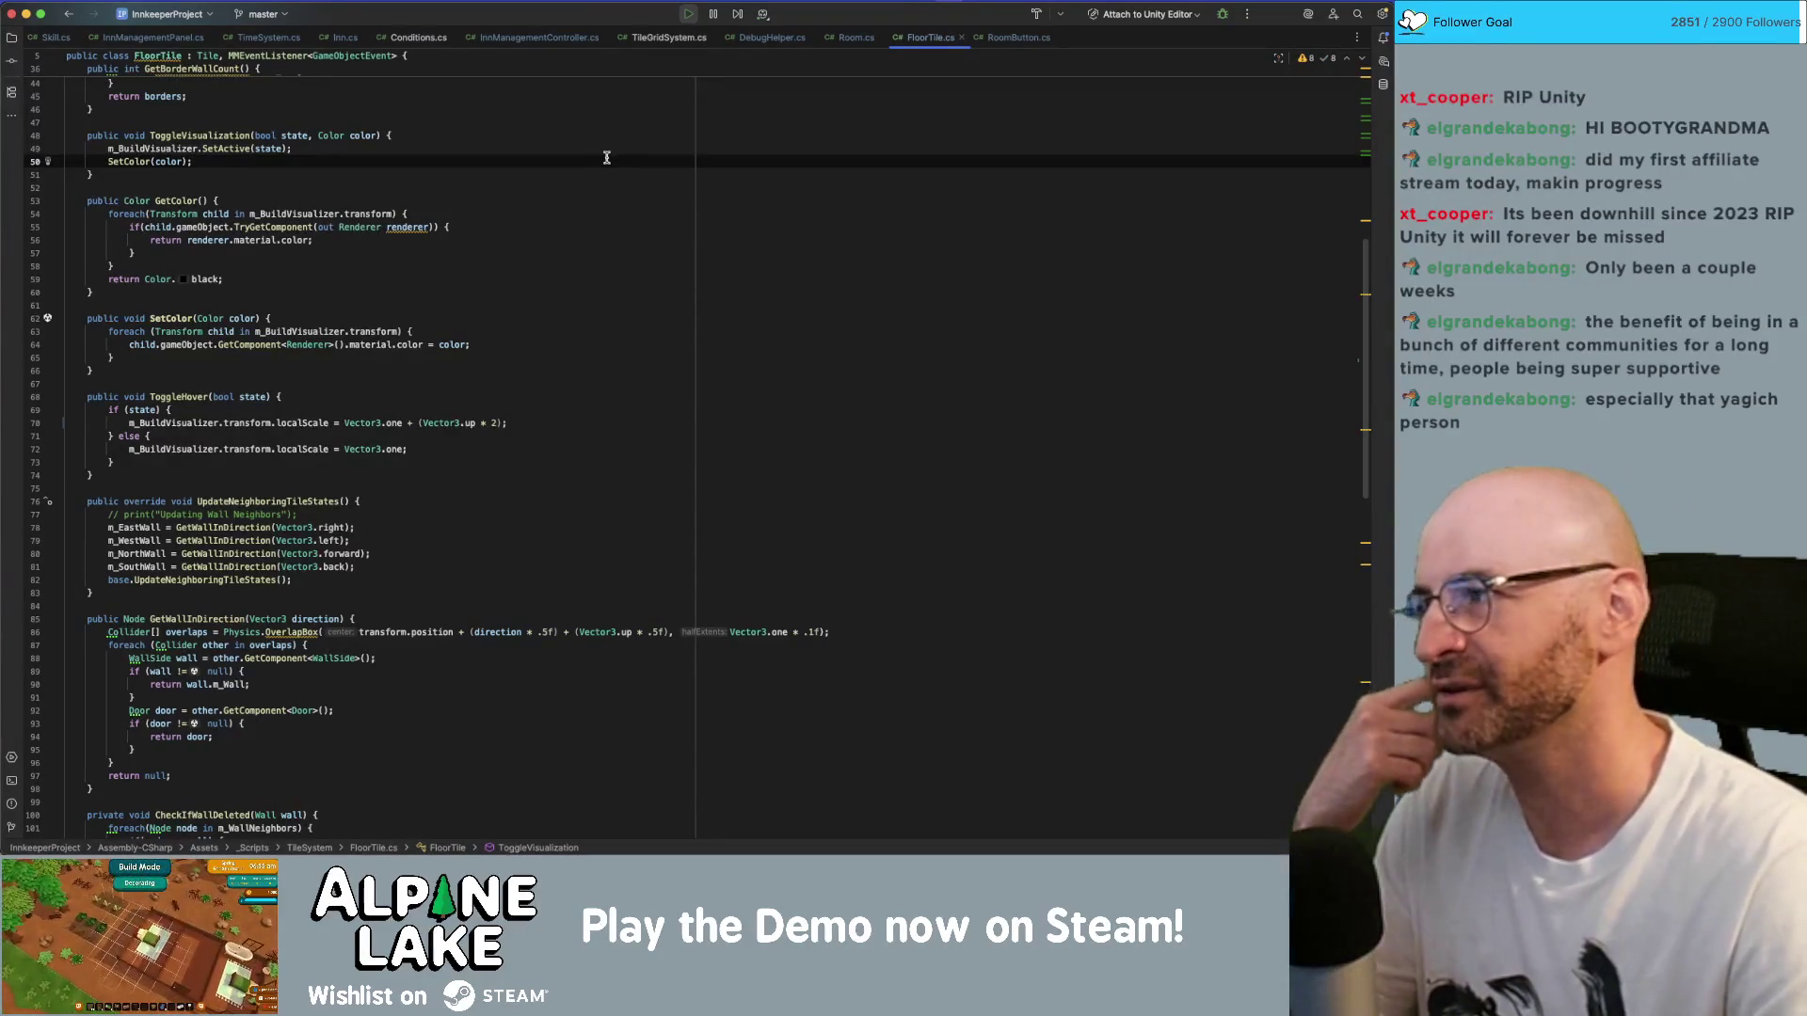
{"action": "left_click", "coordinate": [582, 200]}
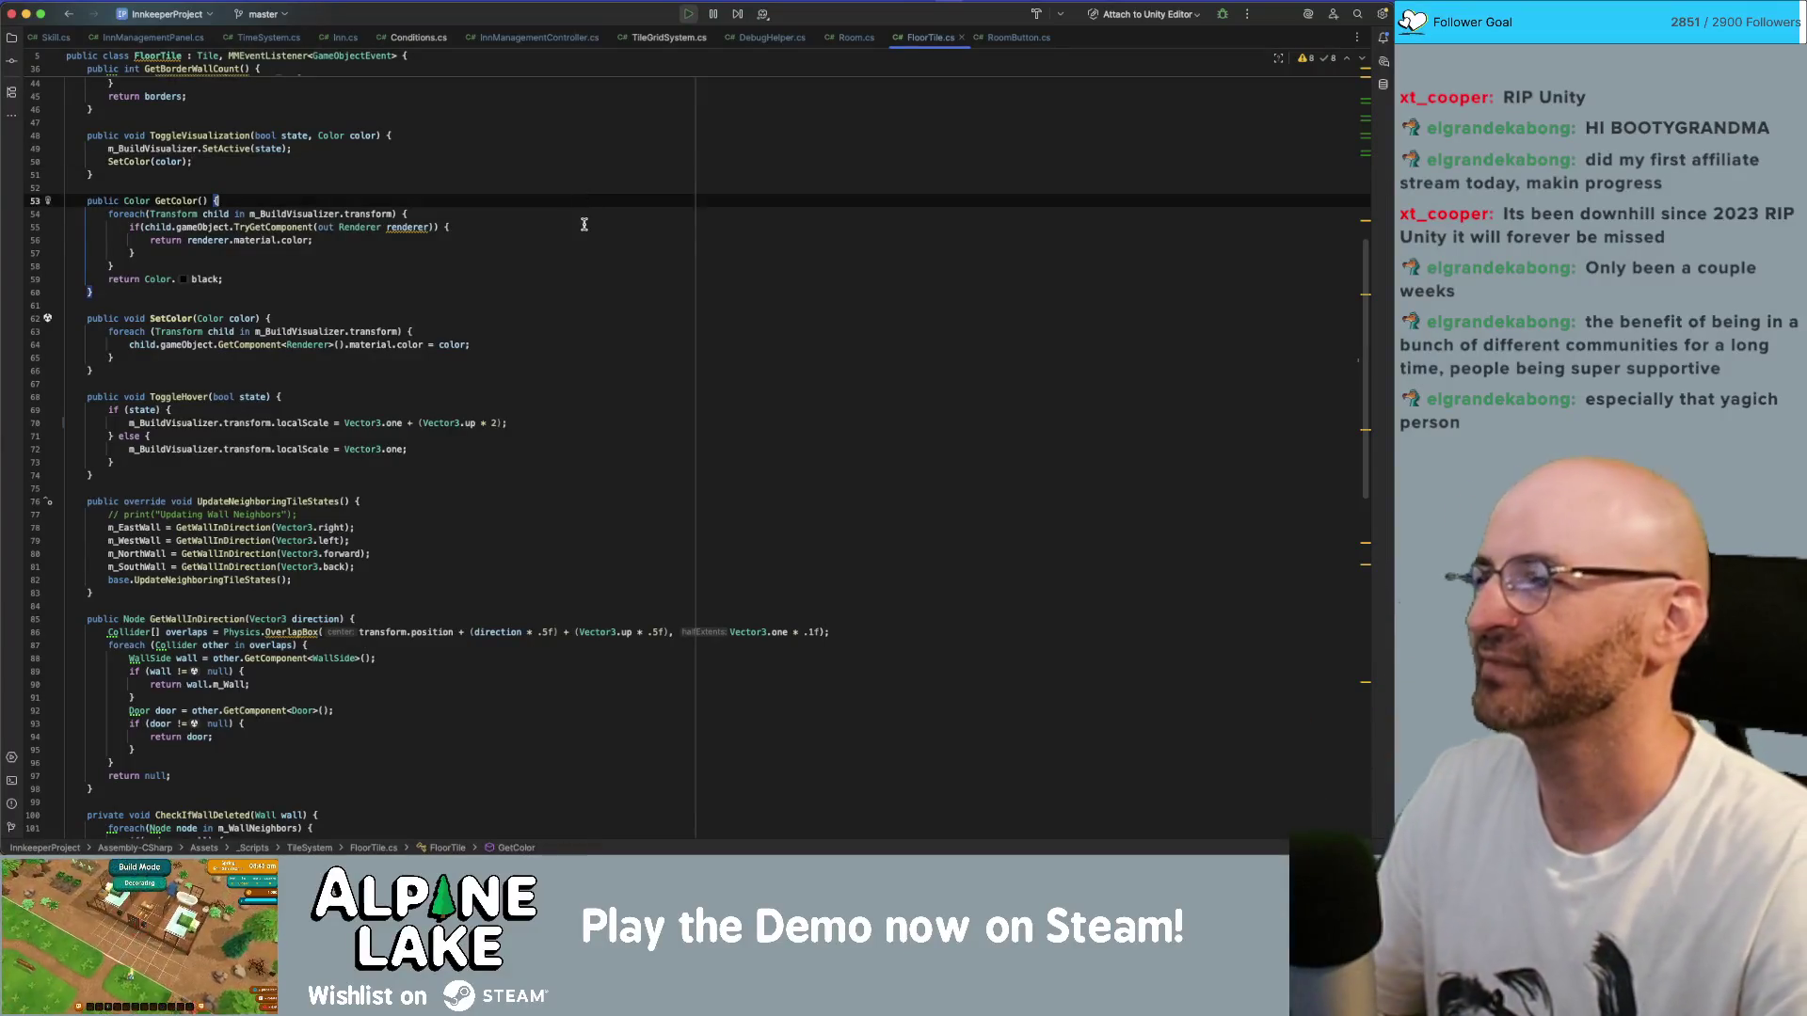
{"action": "key", "text": "Down"}
{"action": "key", "text": "Down"}
{"action": "key", "text": "Down"}
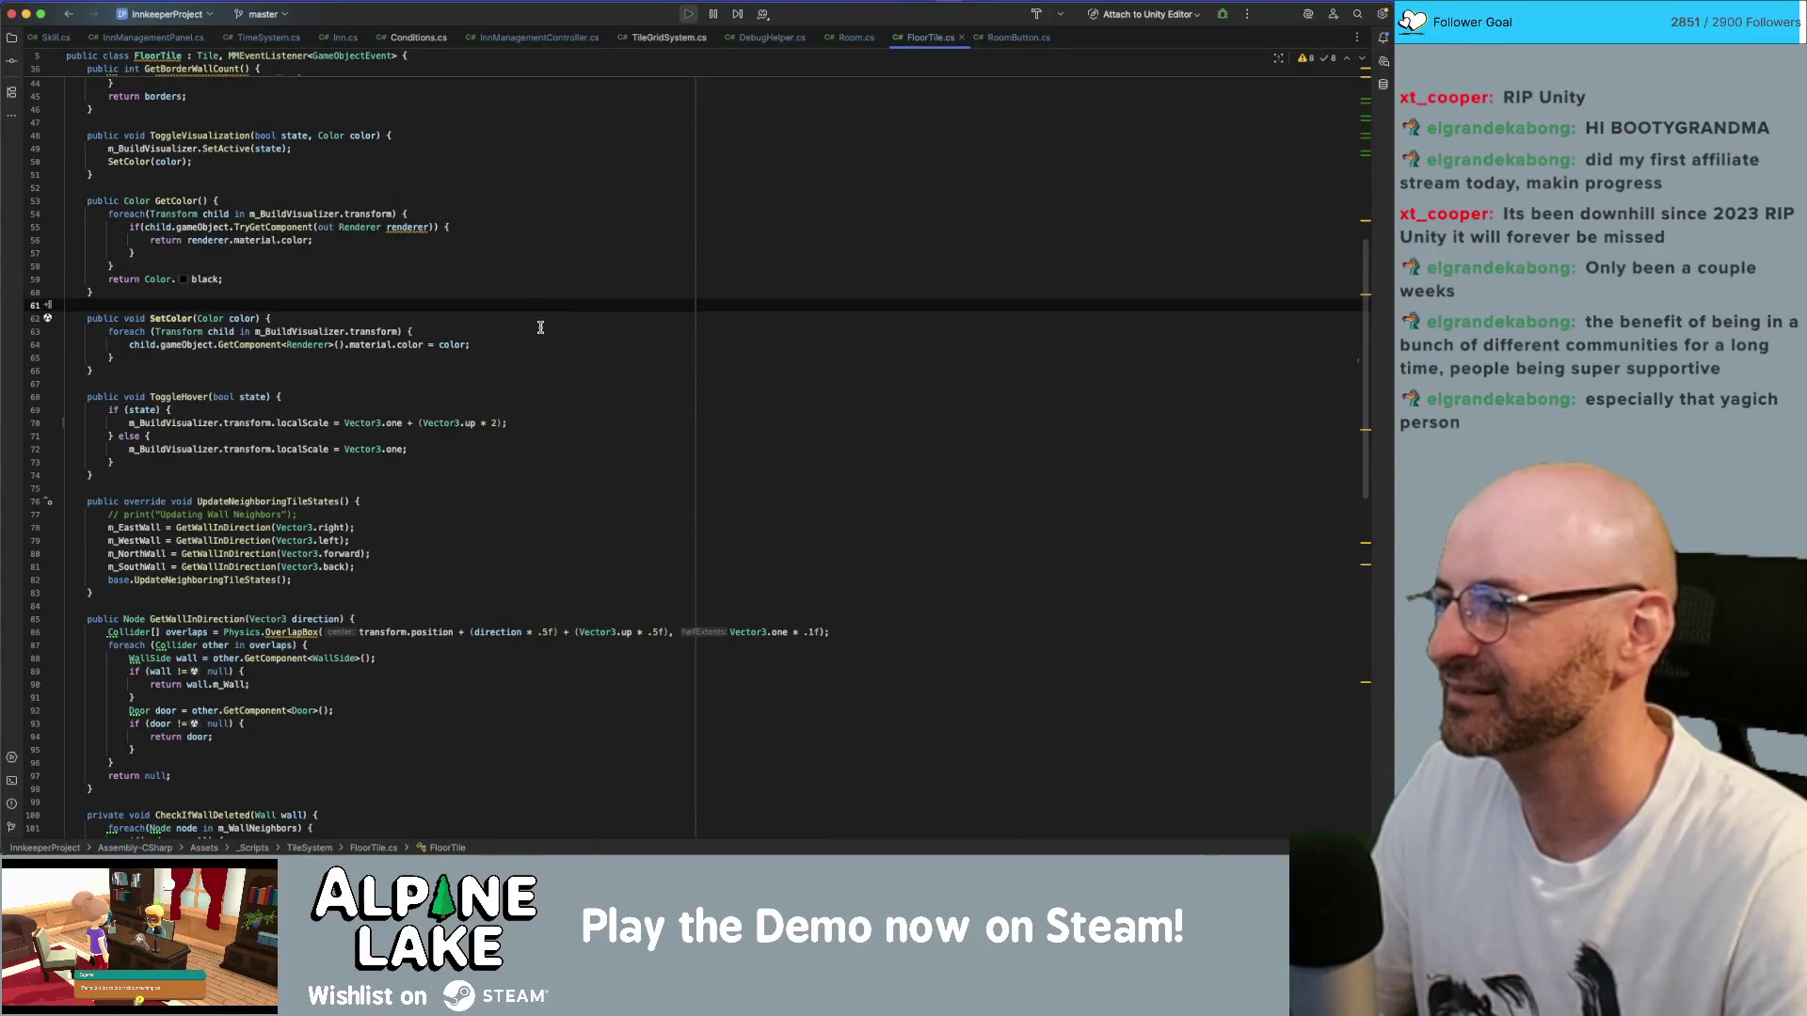
{"action": "left_click", "coordinate": [557, 371]}
{"action": "key", "text": "super+Tab"}
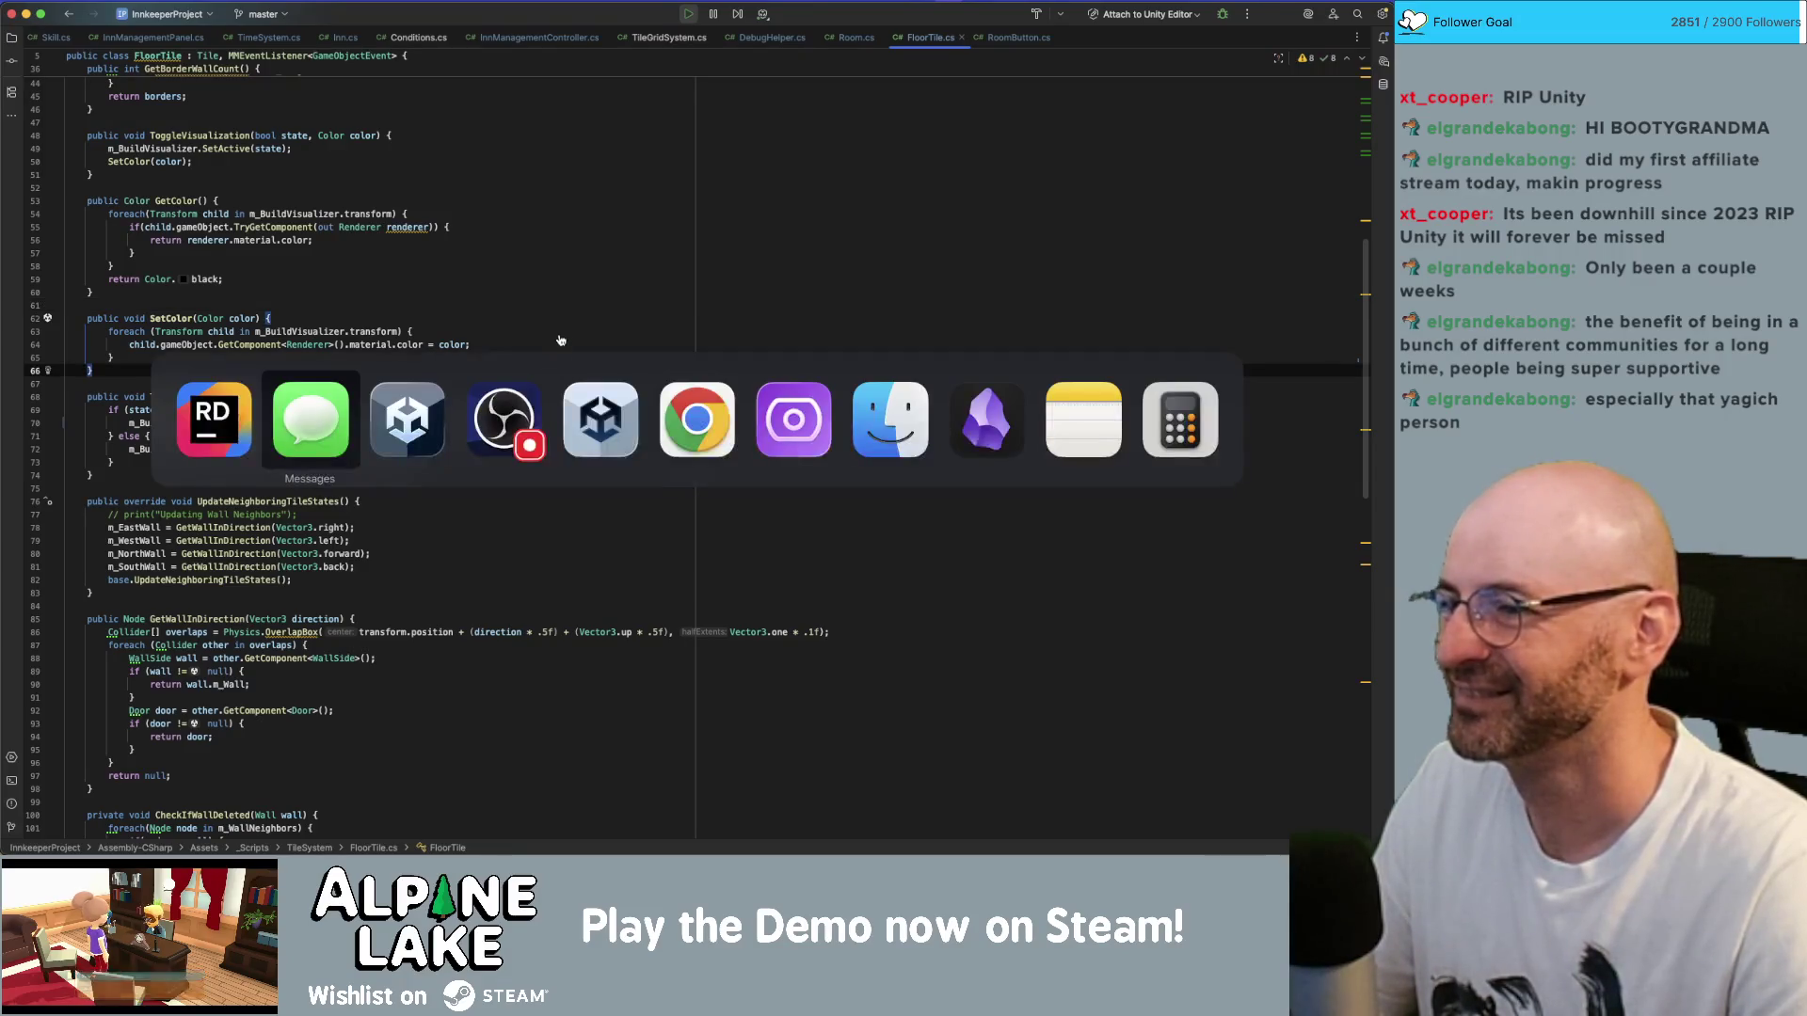
{"action": "key", "text": "super+Tab"}
{"action": "key", "text": "super+Tab"}
{"action": "key", "text": "super+Tab"}
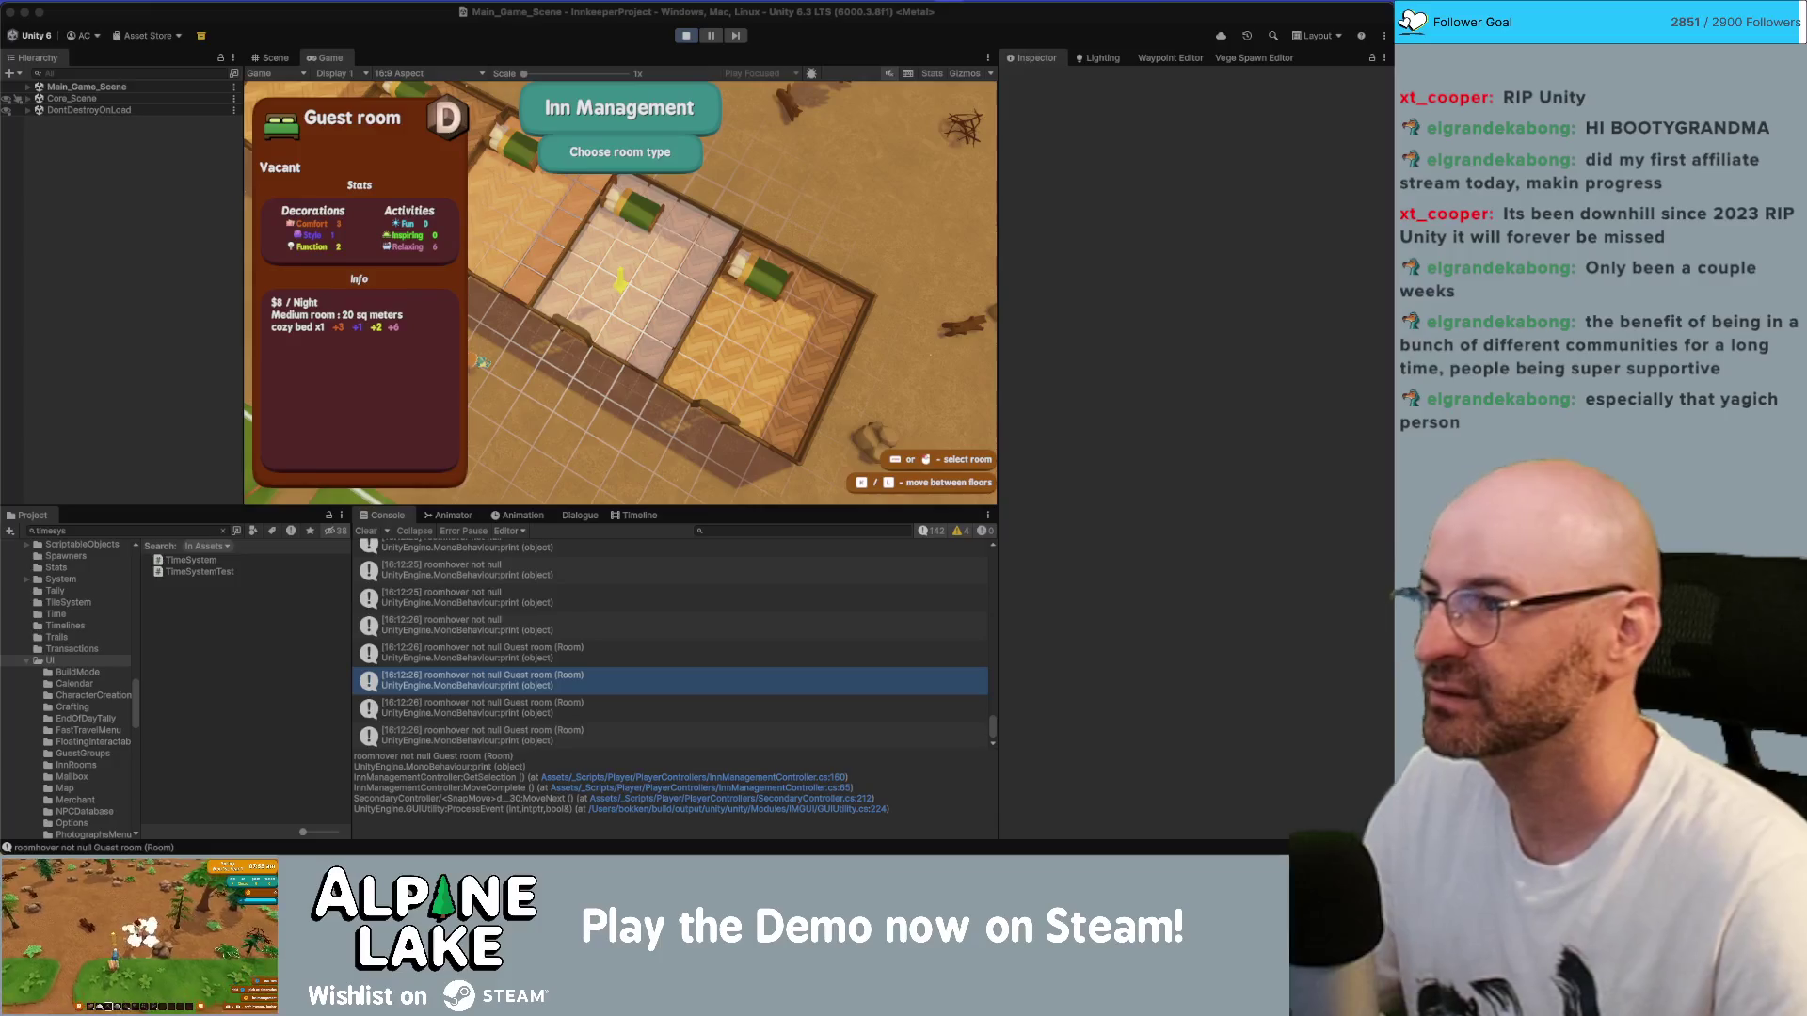
- Look over the Guest room in the Game view, then stop play mode
{"action": "left_click", "coordinate": [377, 36]}
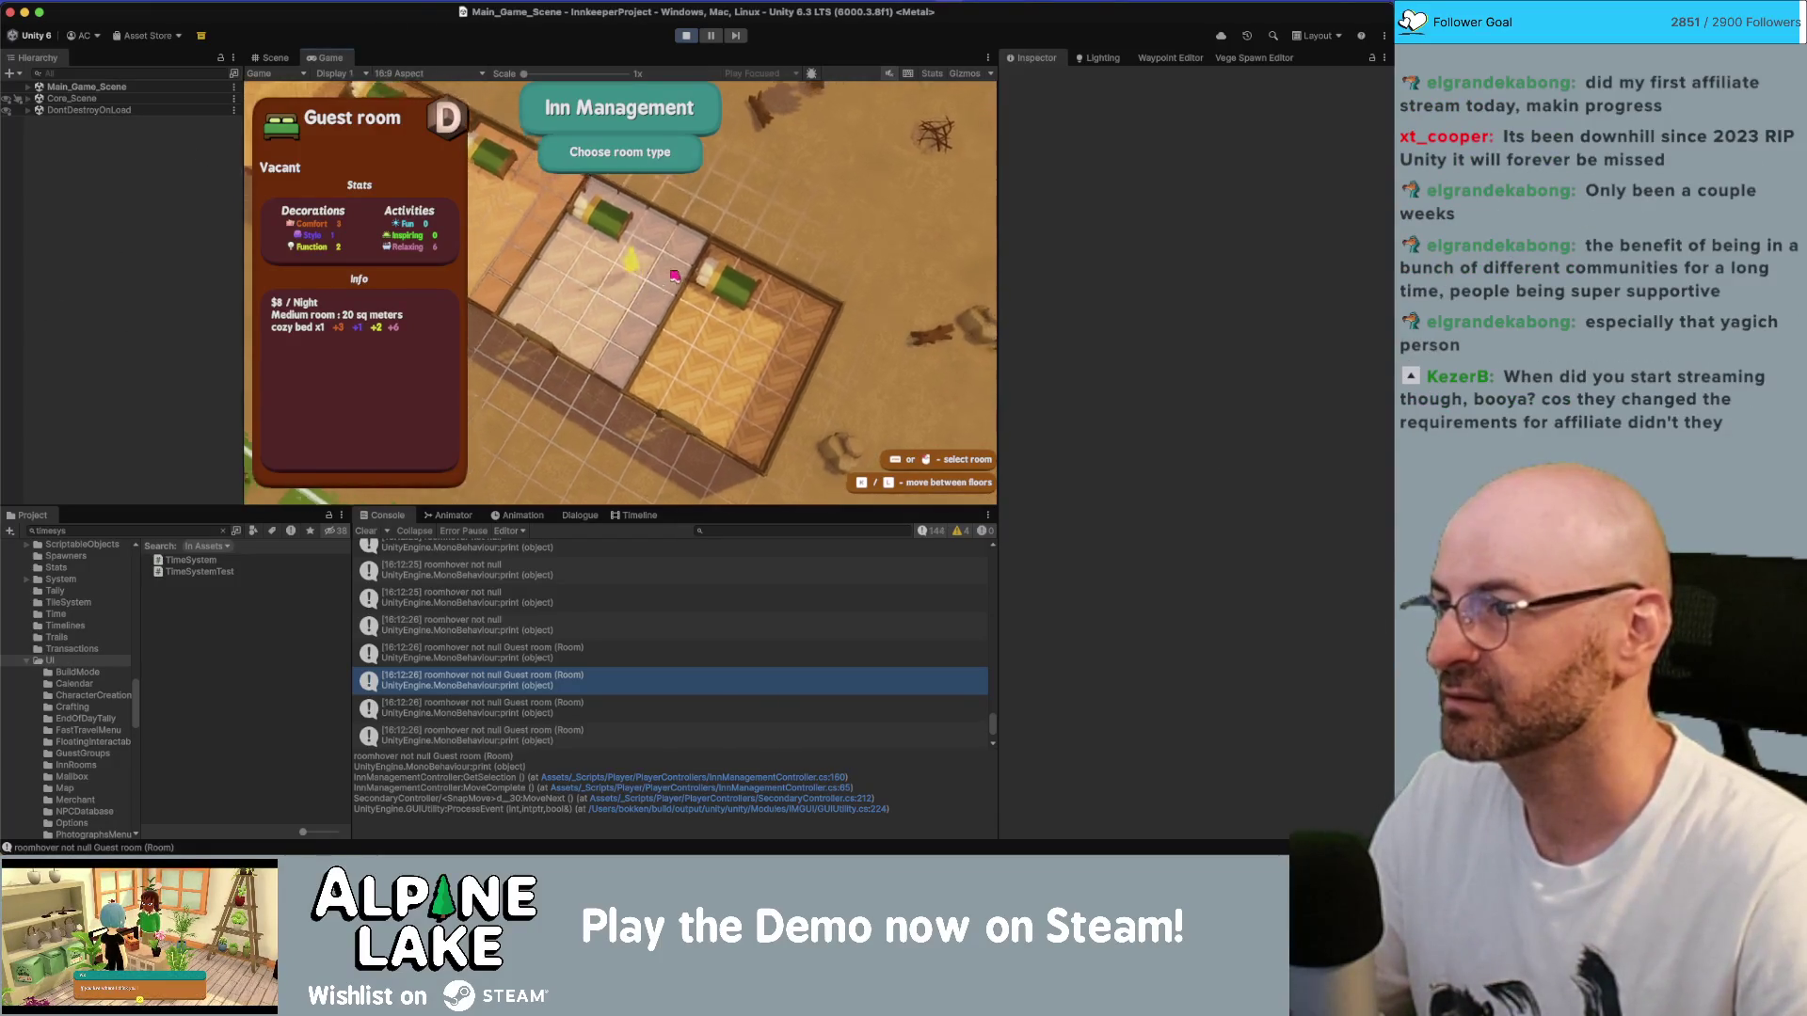
{"action": "left_click", "coordinate": [686, 34]}
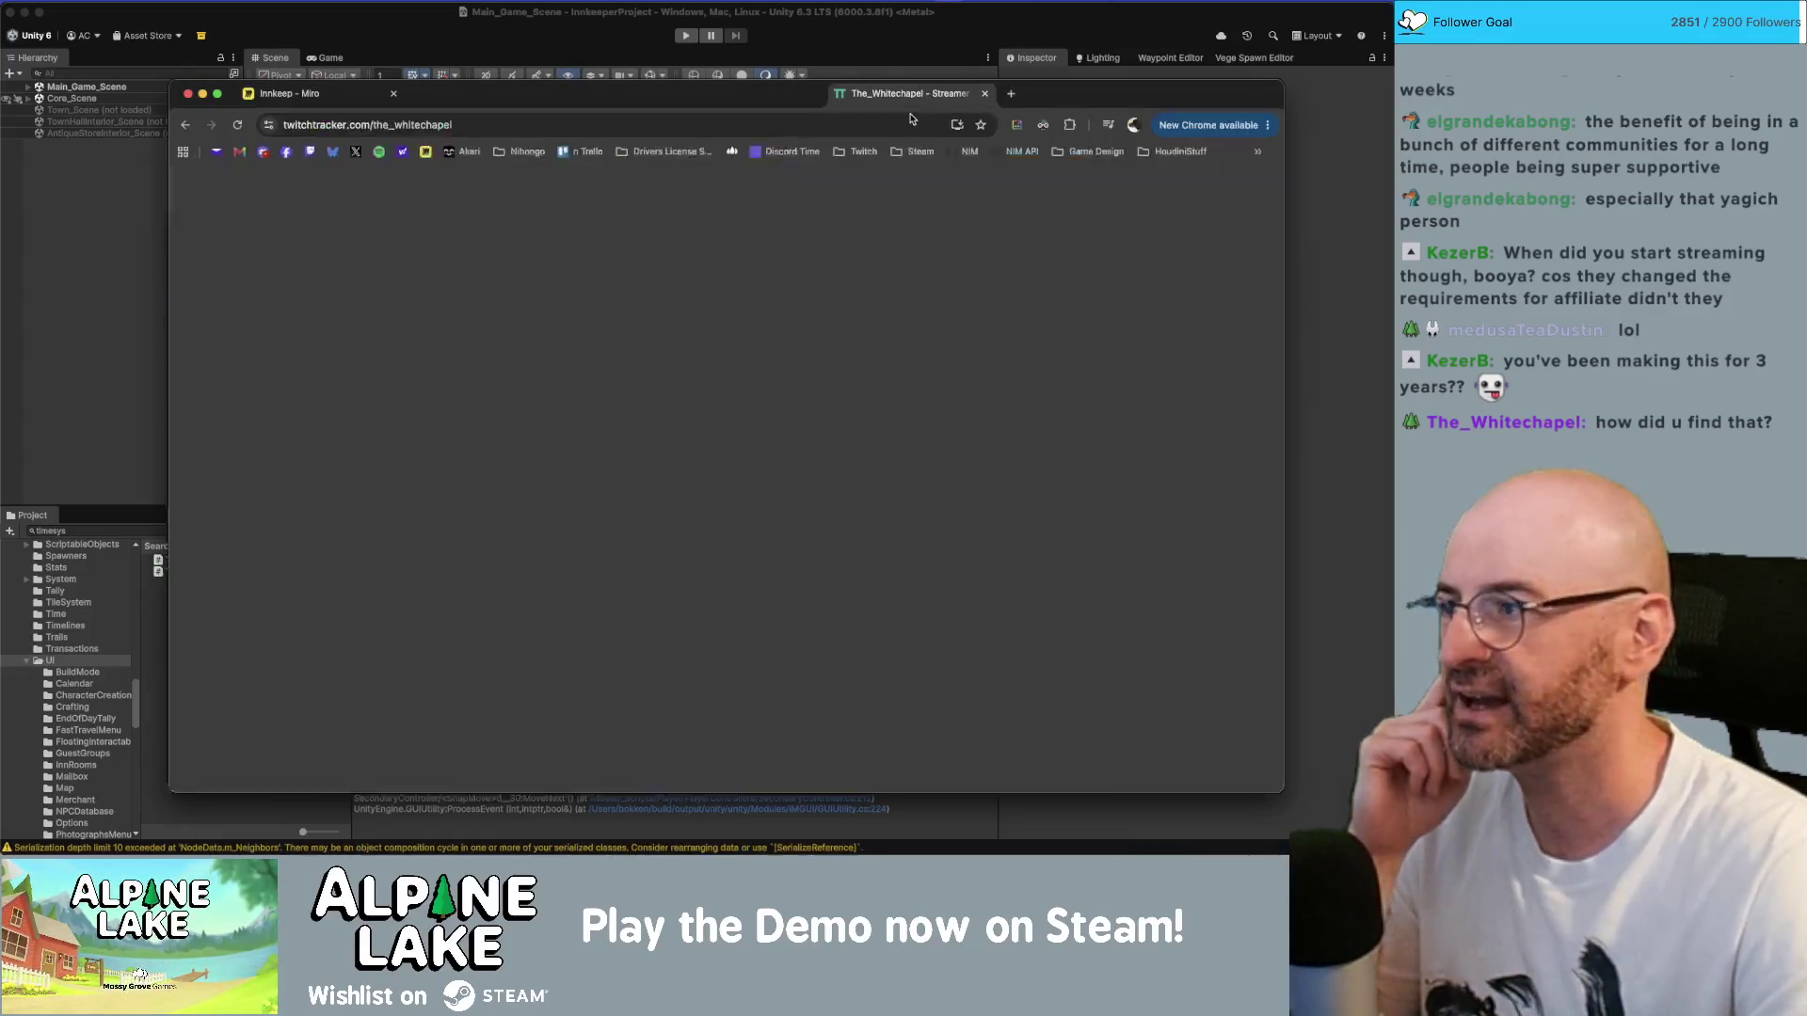
- Move the twitchtracker stats tab beside the Miro tab and open the channel's Statistics page
{"action": "left_click", "coordinate": [901, 93]}
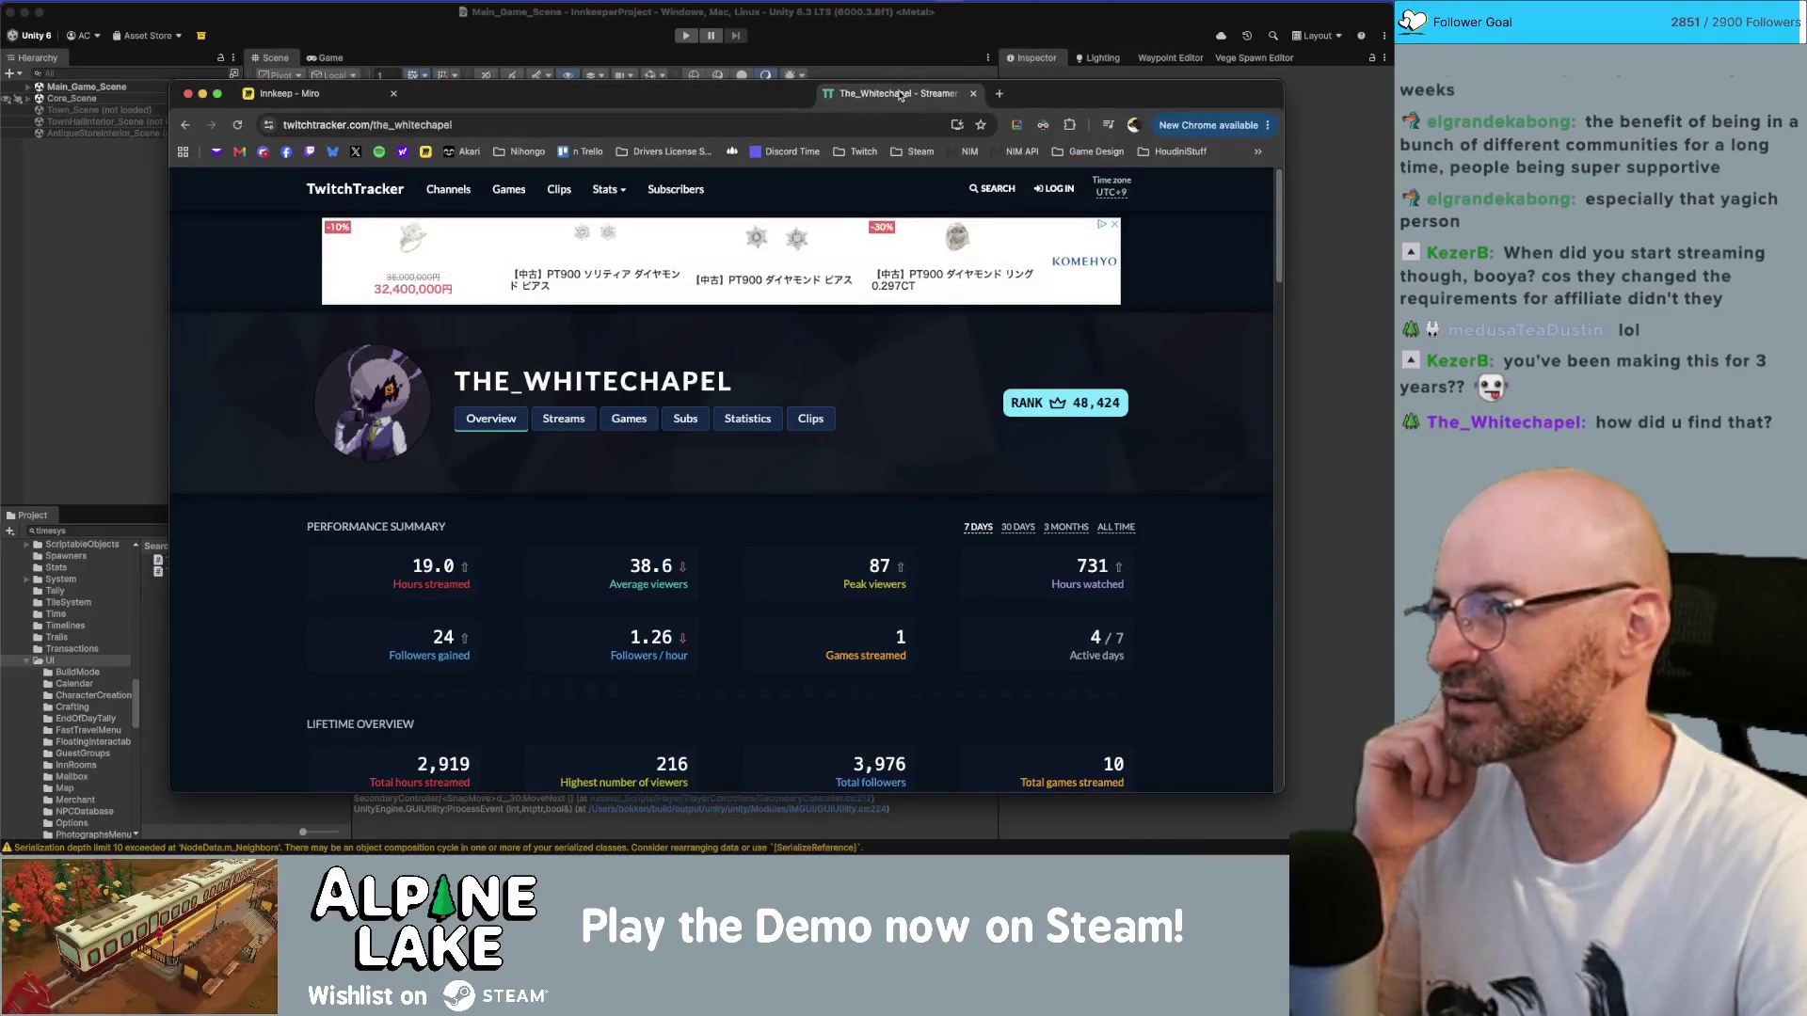
{"action": "mouse_move", "coordinate": [900, 93]}
{"action": "left_mouse_down"}
{"action": "mouse_move", "coordinate": [490, 93]}
{"action": "mouse_move", "coordinate": [487, 64]}
{"action": "left_mouse_up"}
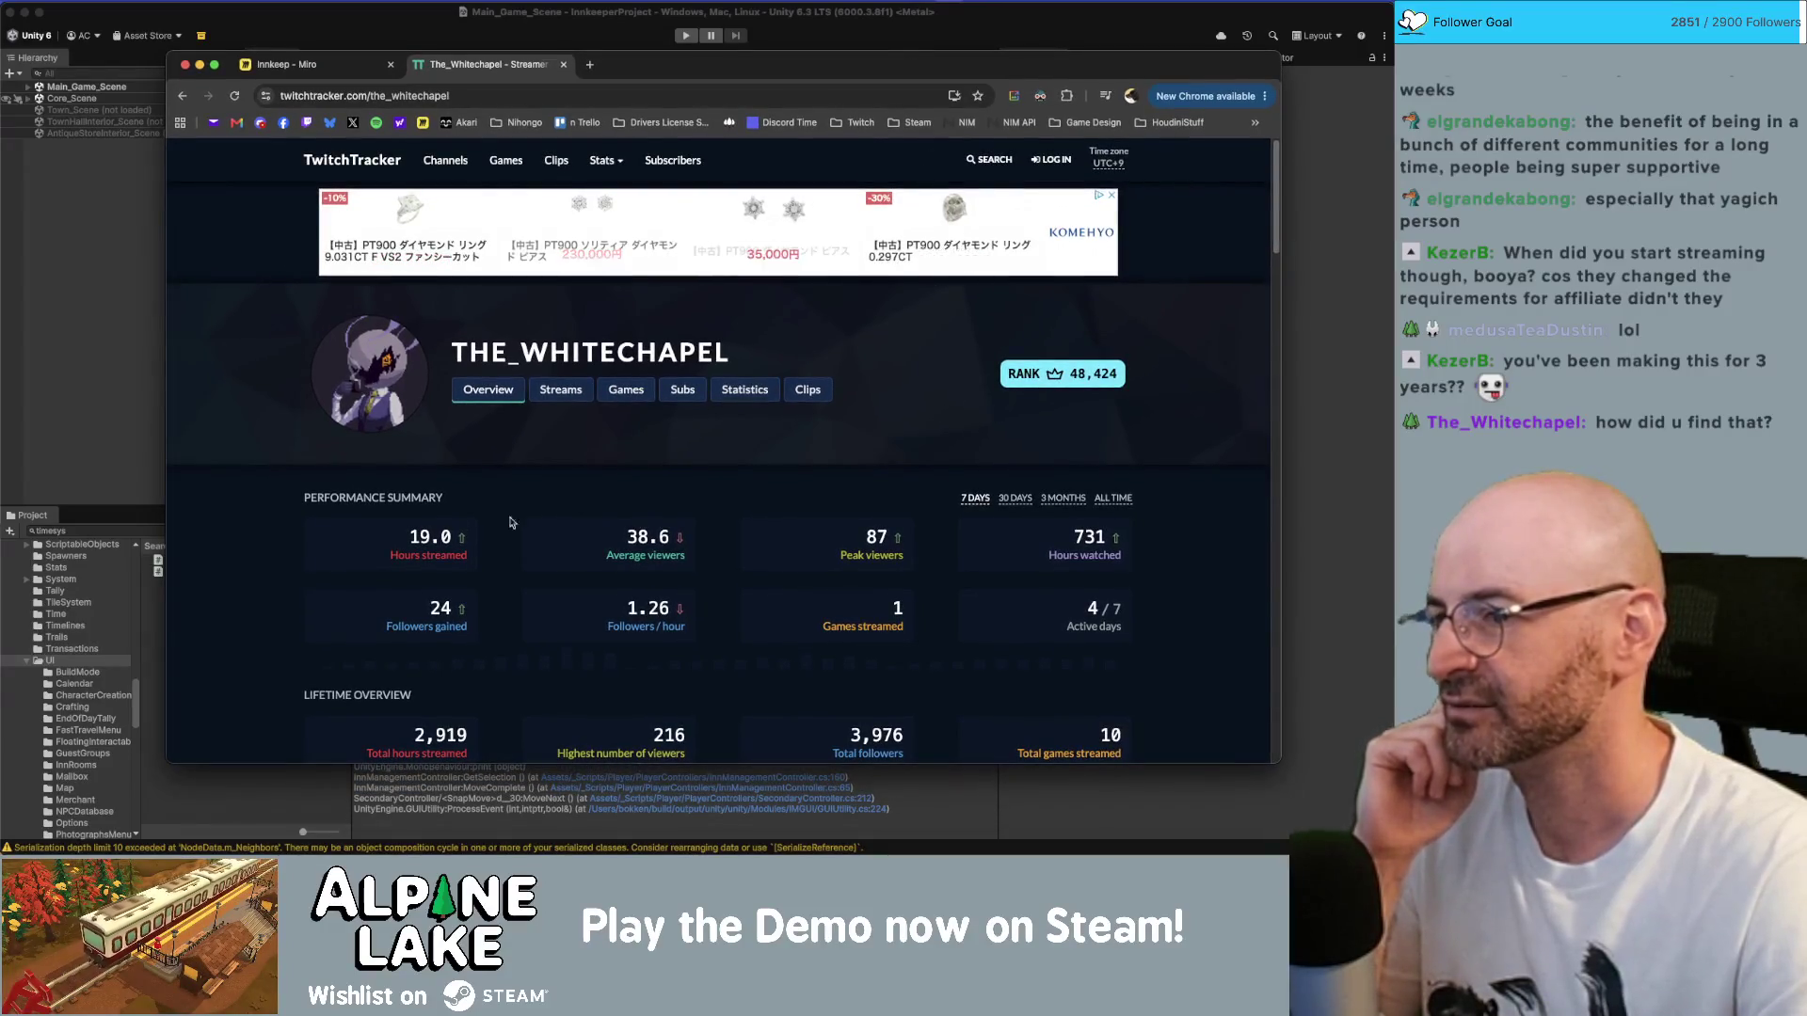
{"action": "scroll", "coordinate": [1052, 405], "scroll_direction": "down", "scroll_amount": 1}
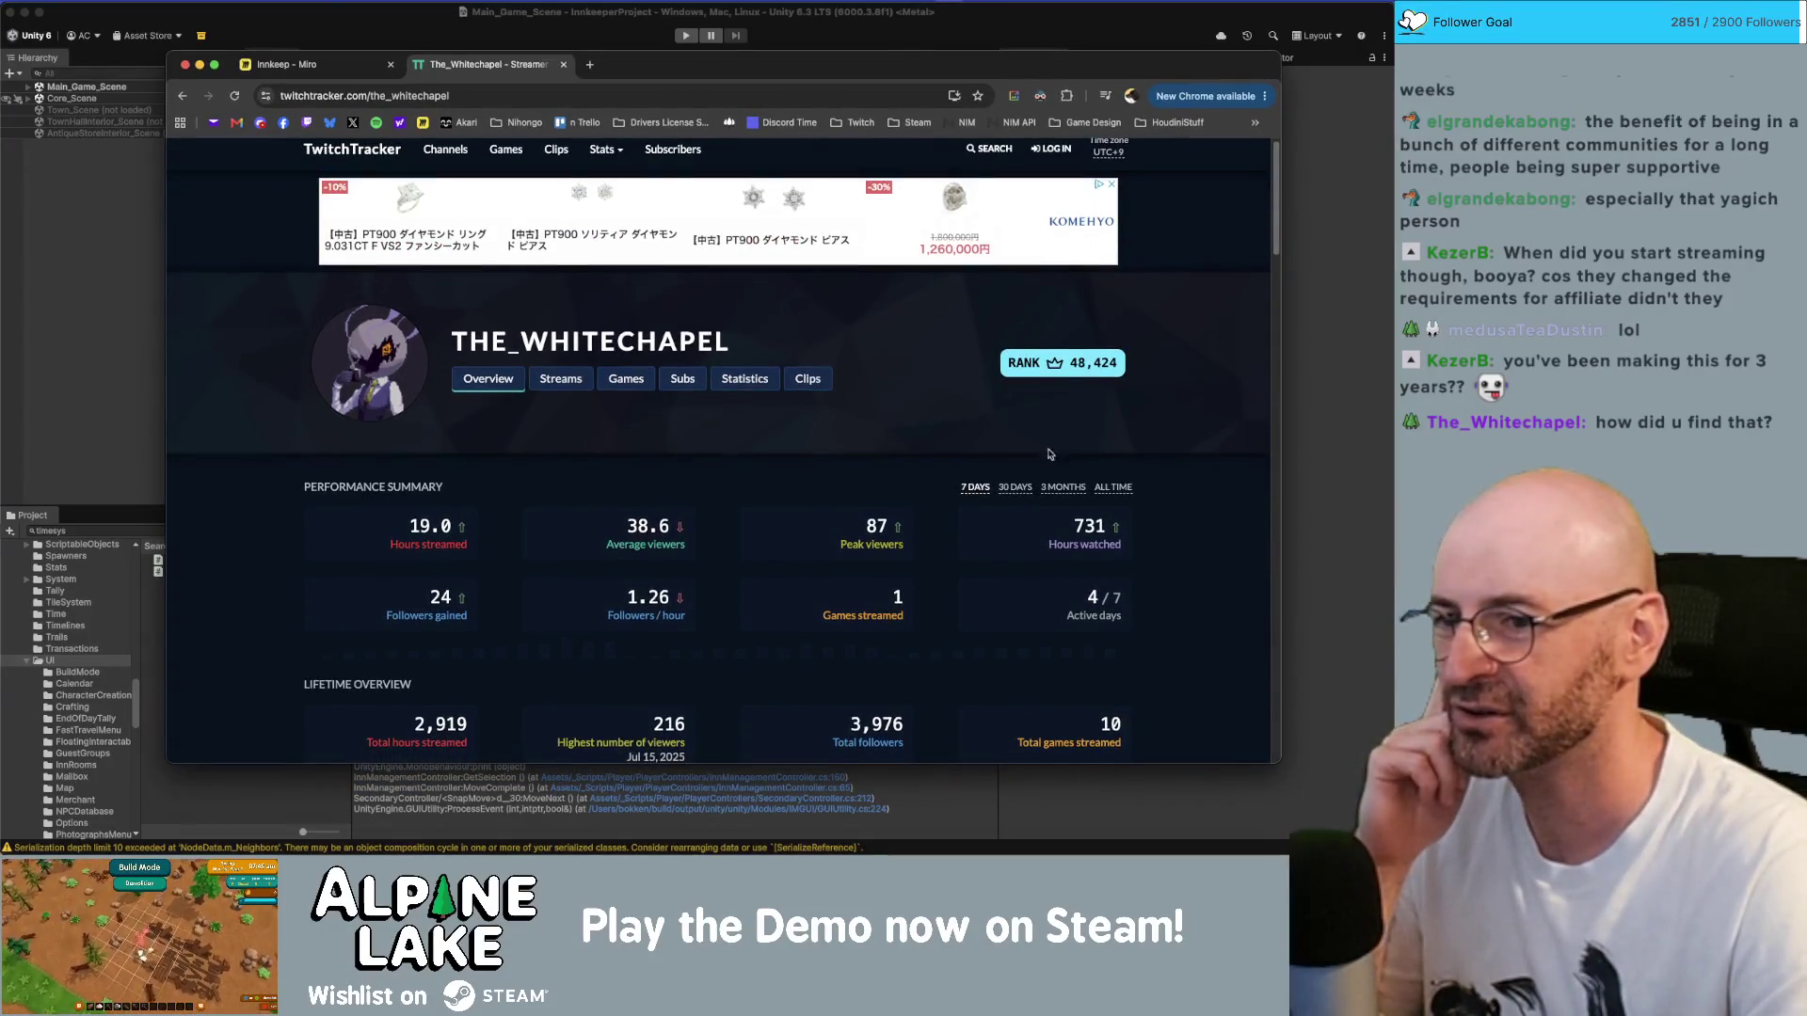
{"action": "left_click", "coordinate": [1113, 487]}
- Scroll through the stream statistics, then hide Chrome to return to Unity
{"action": "scroll", "coordinate": [1134, 273], "scroll_direction": "down", "scroll_amount": 3}
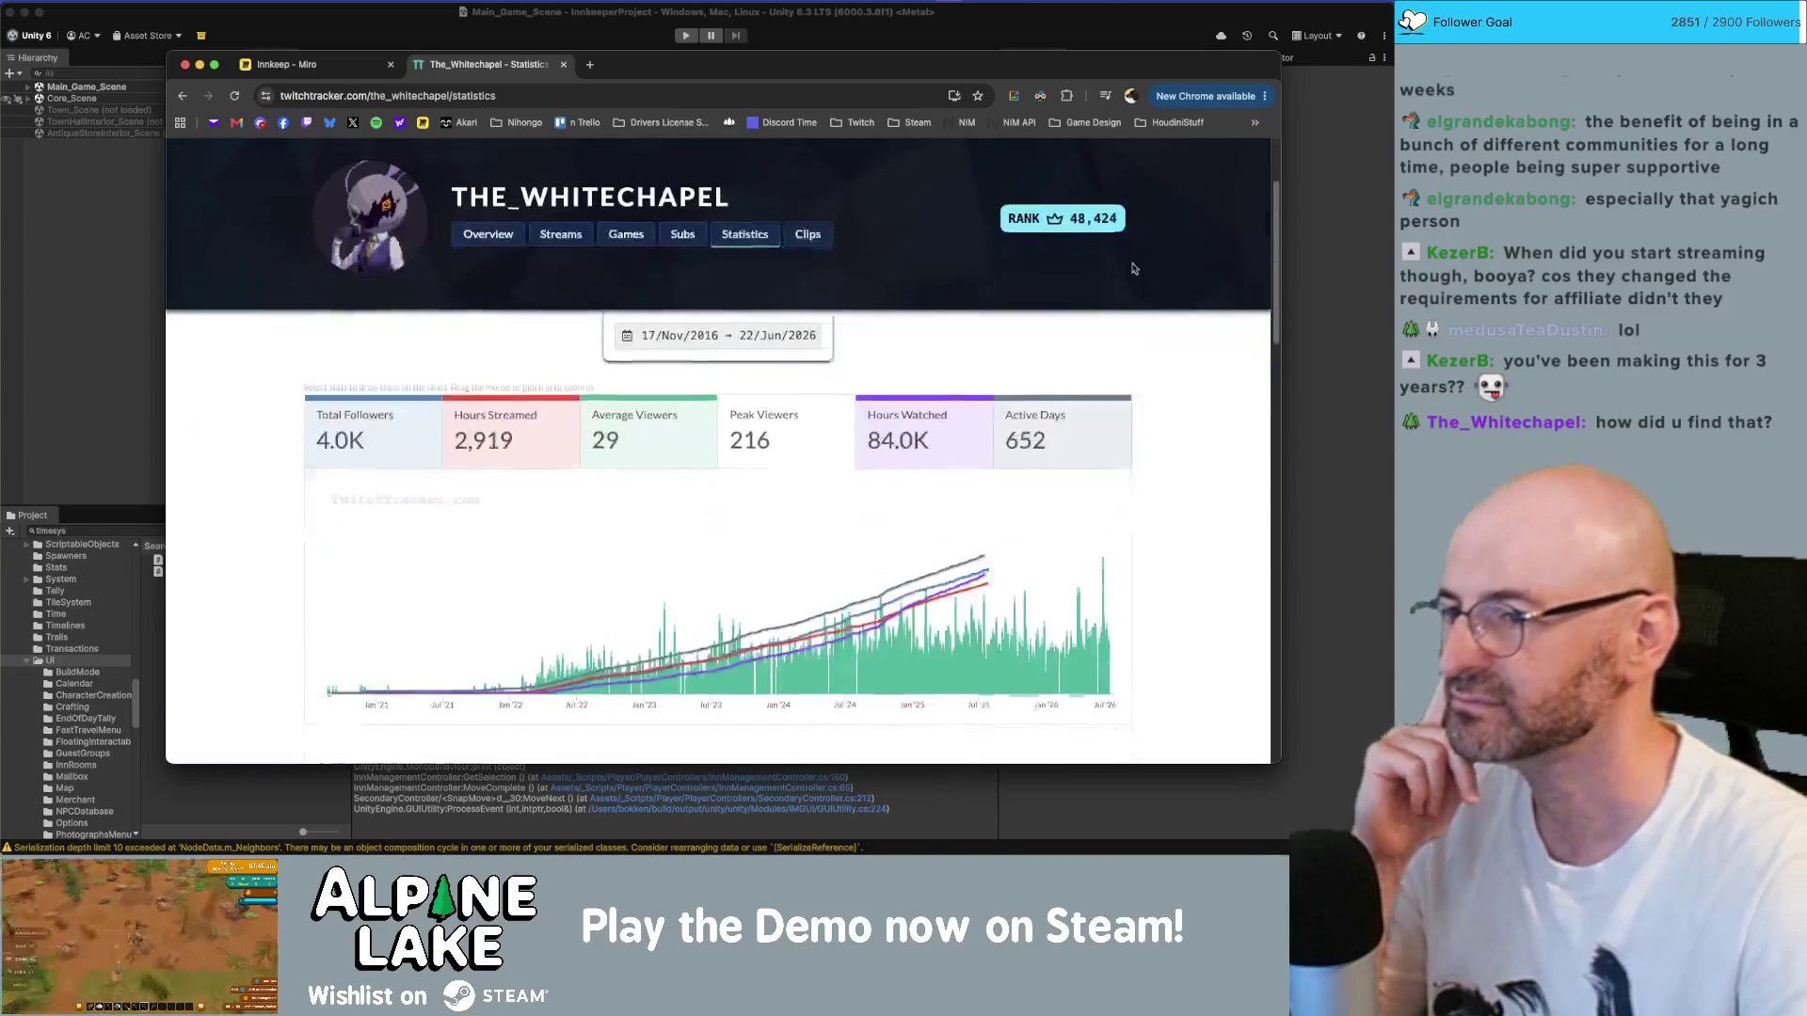
{"action": "scroll", "coordinate": [1134, 269], "scroll_direction": "down", "scroll_amount": 3}
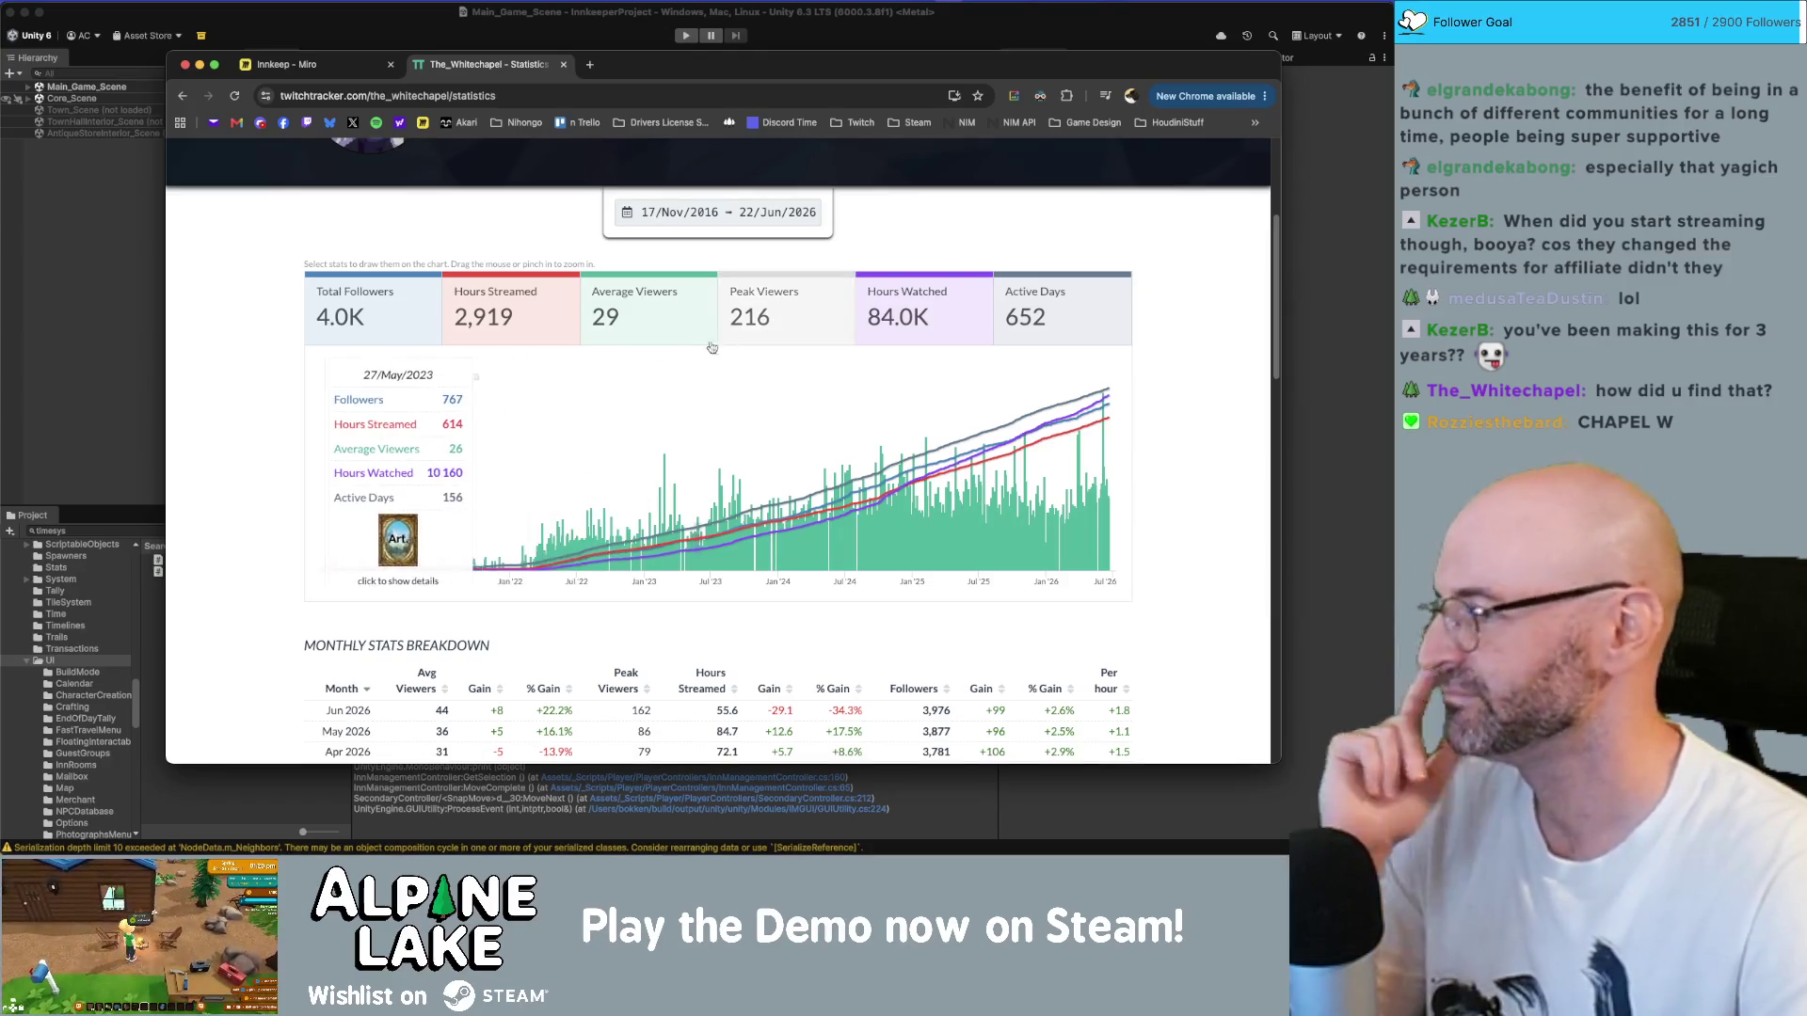
{"action": "scroll", "coordinate": [329, 464], "scroll_direction": "down", "scroll_amount": 1}
{"action": "scroll", "coordinate": [330, 464], "scroll_direction": "down", "scroll_amount": 15}
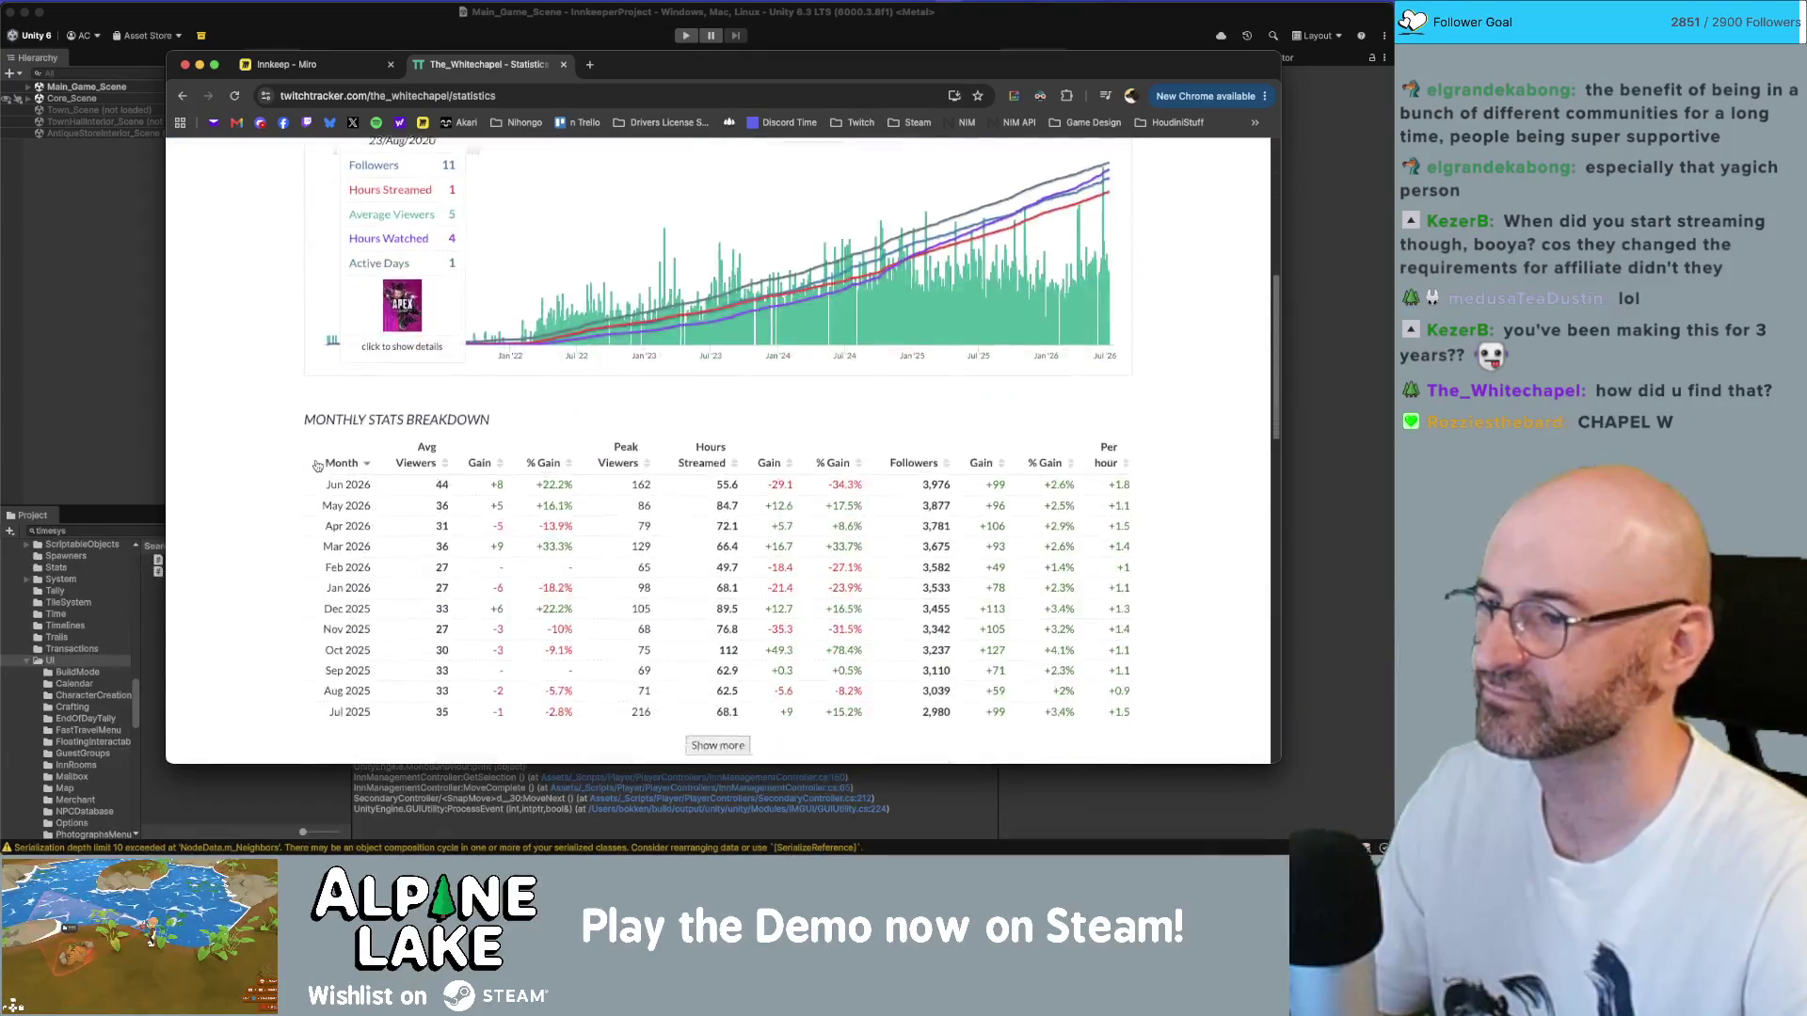
{"action": "scroll", "coordinate": [315, 458], "scroll_direction": "up", "scroll_amount": 15}
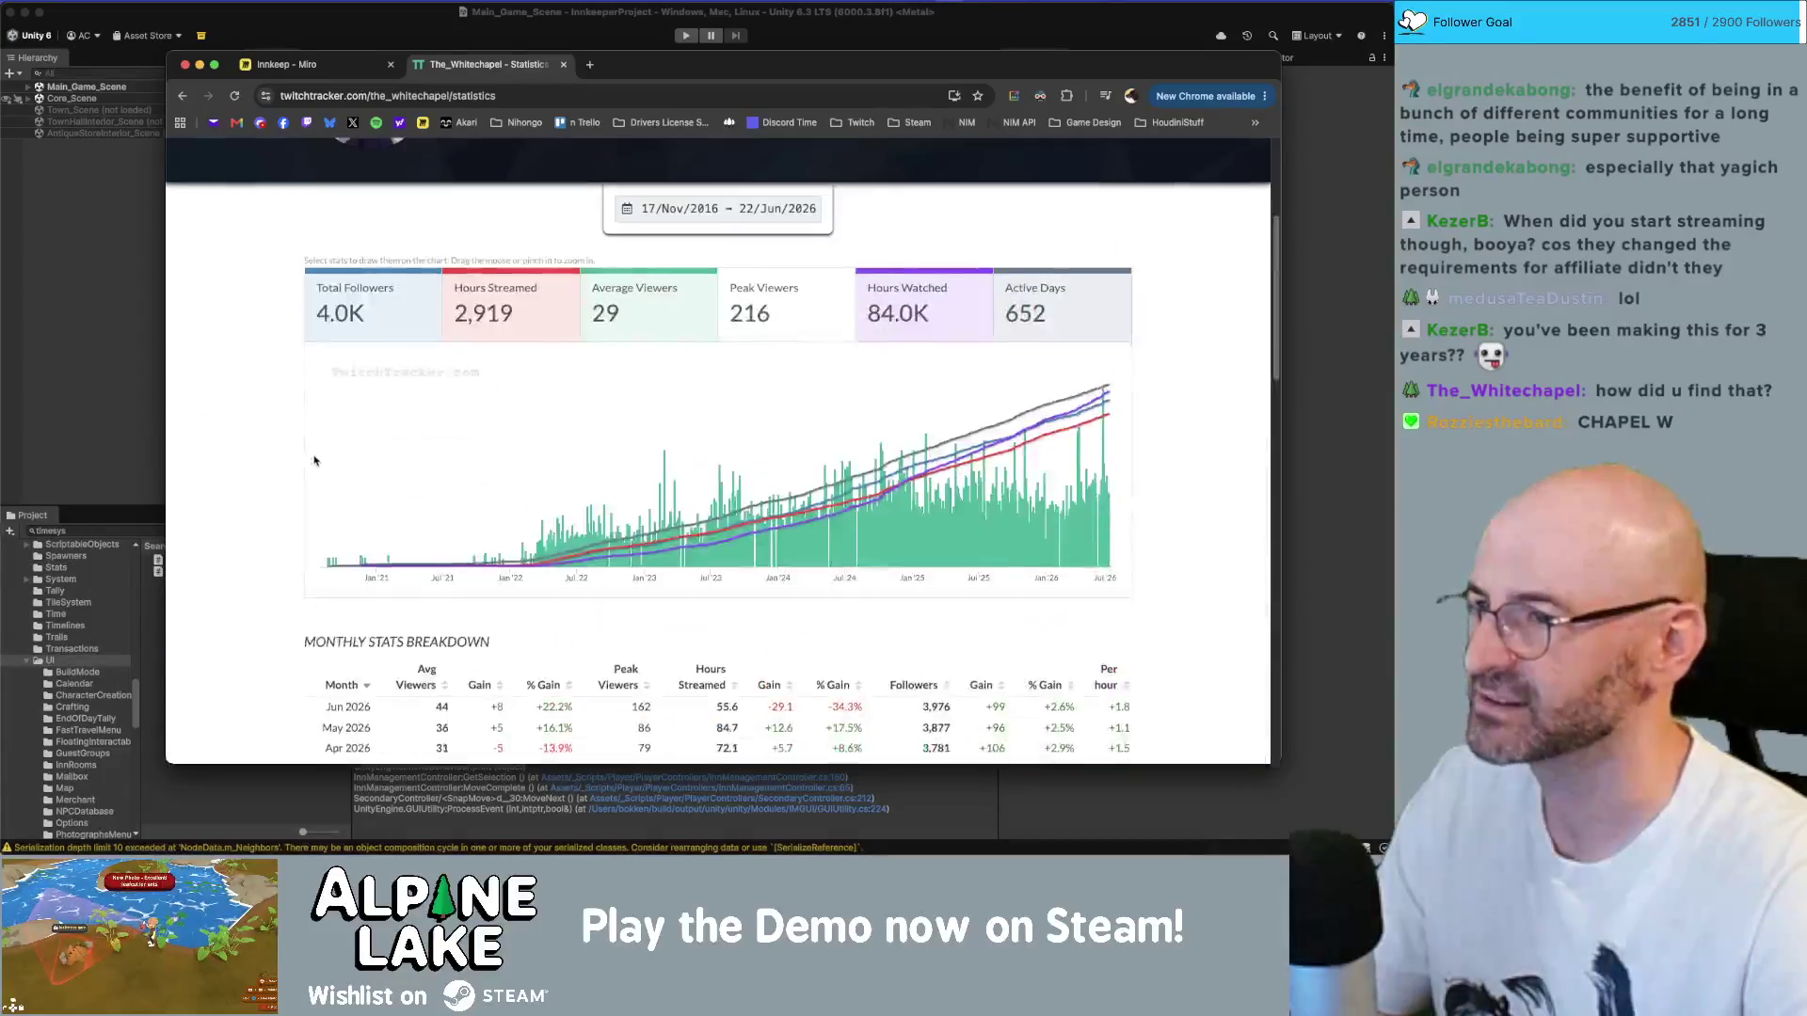
{"action": "left_click", "coordinate": [417, 35]}
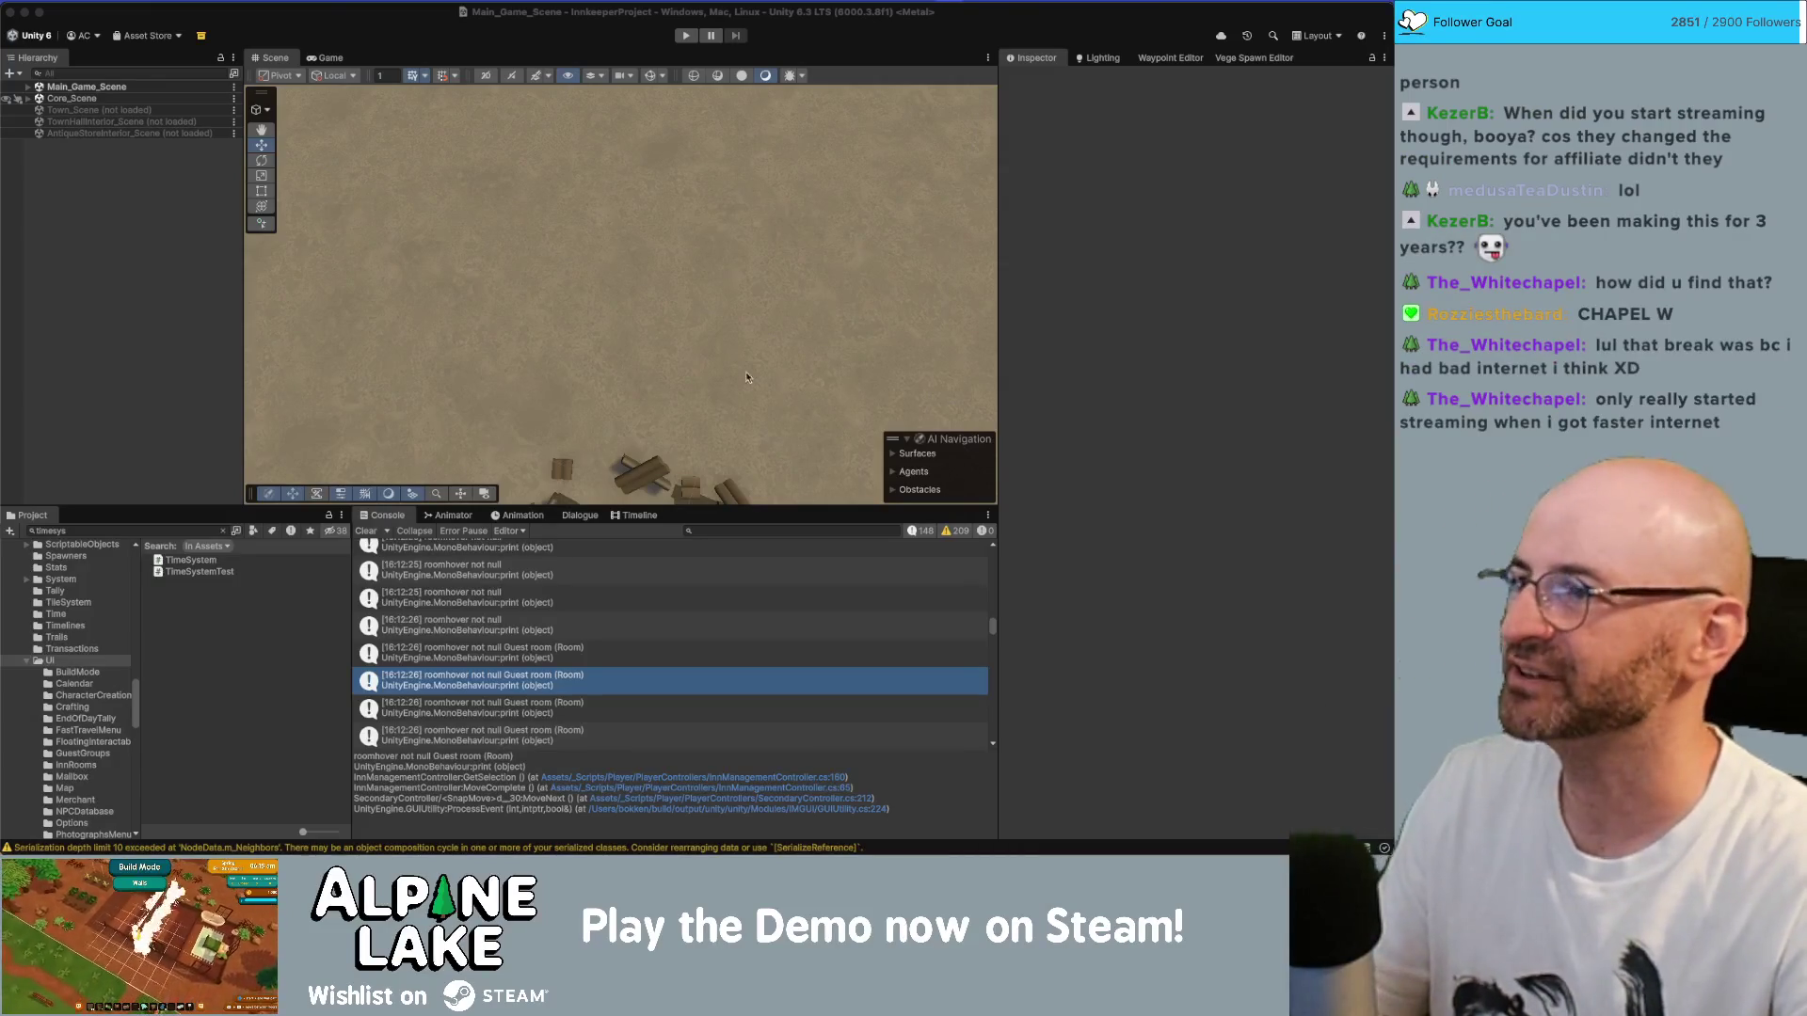
{"action": "left_click", "coordinate": [172, 168]}
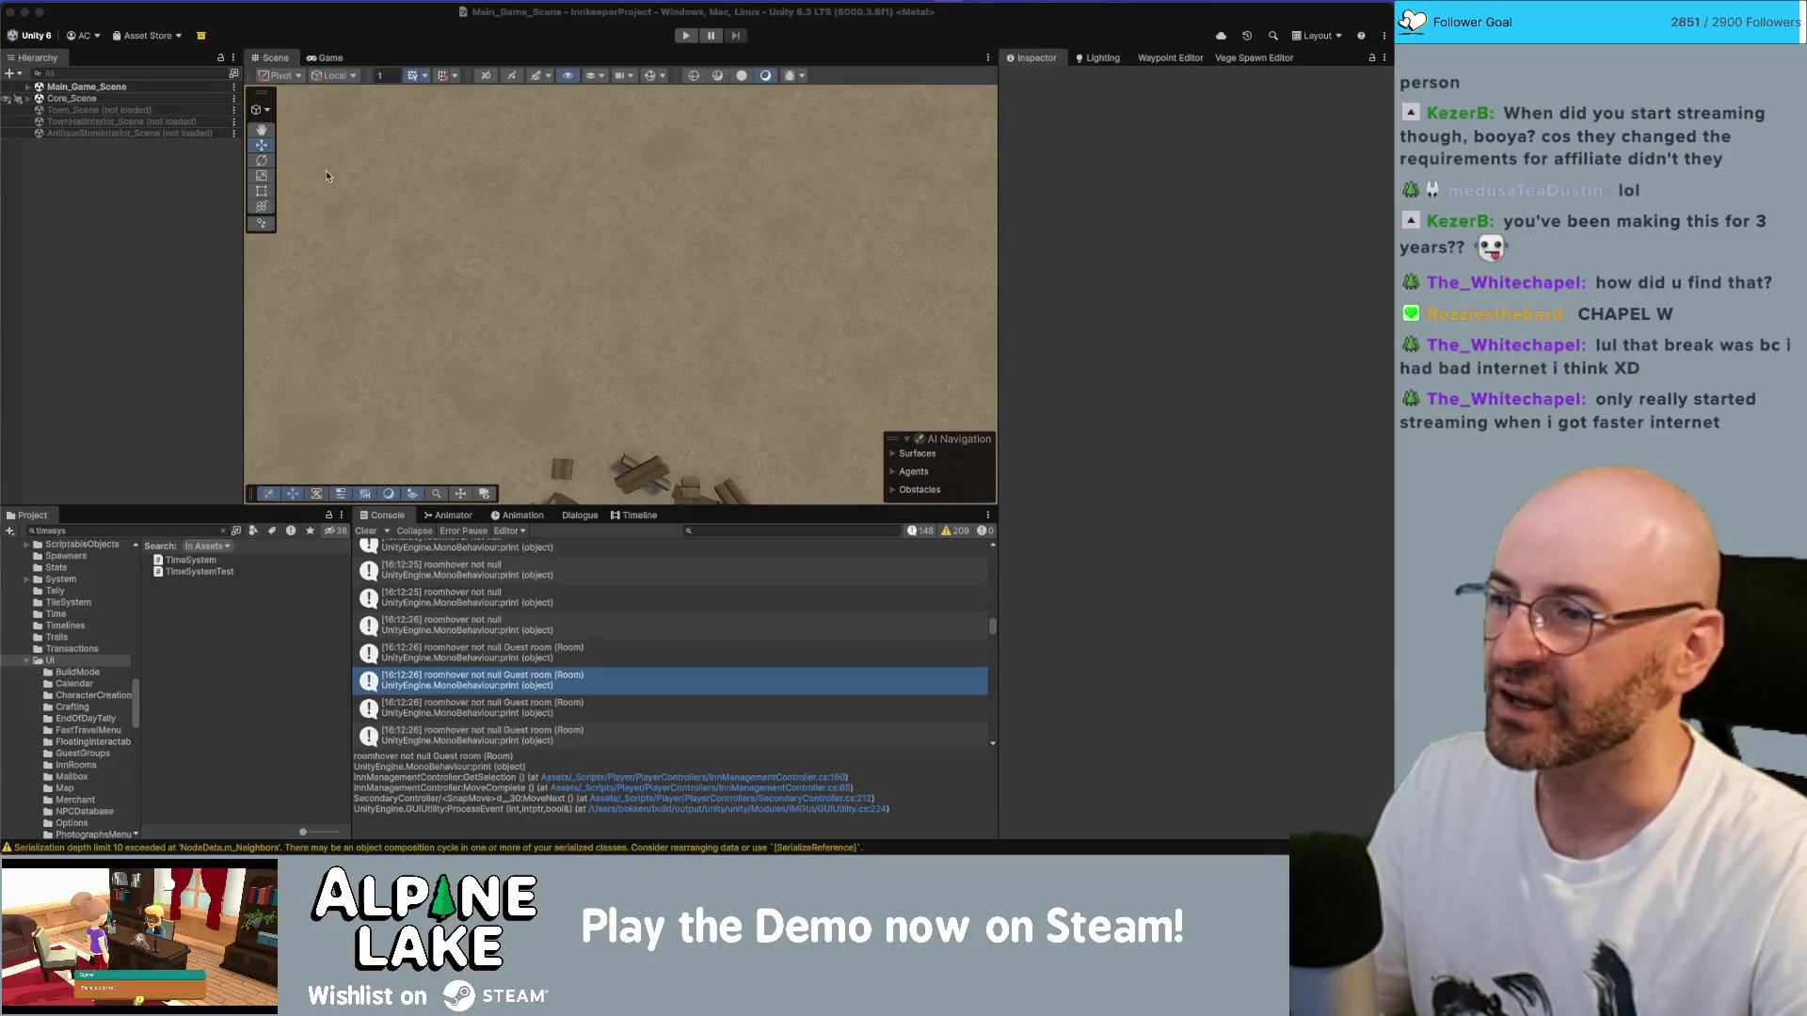
{"action": "key", "text": "super+Tab"}
{"action": "key", "text": "super+Tab"}
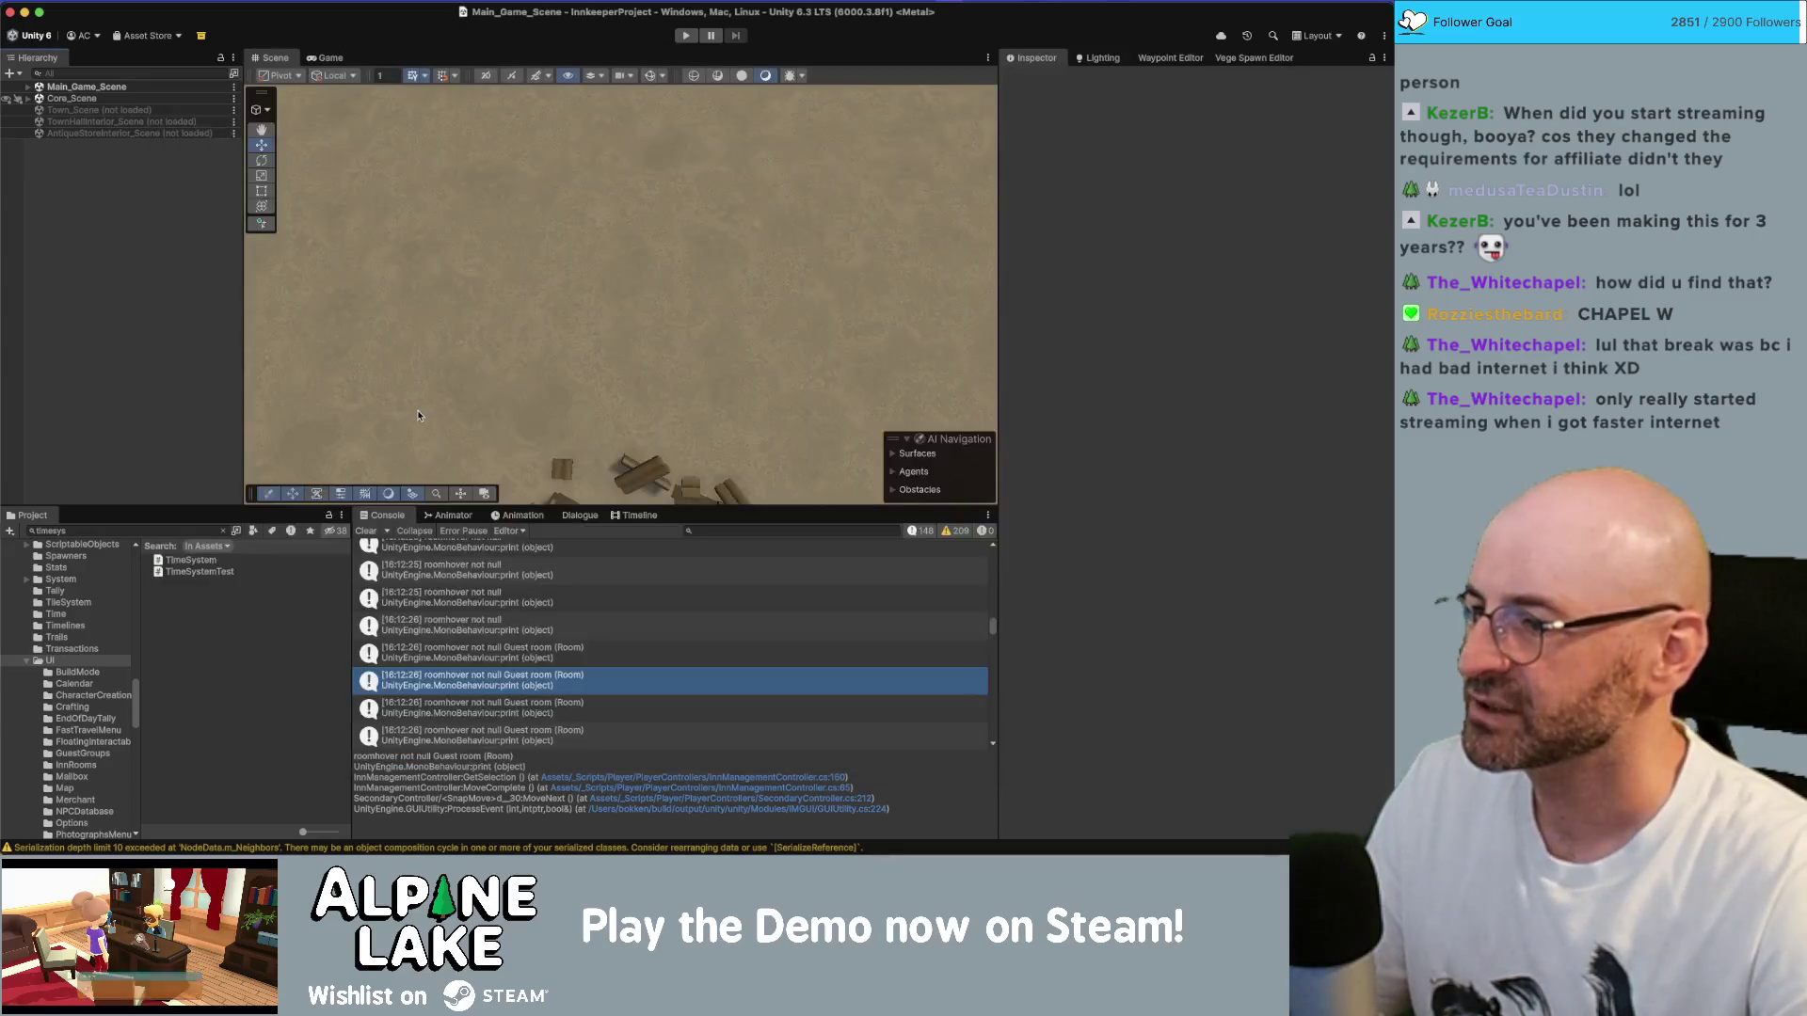
{"action": "key", "text": "super+Tab"}
{"action": "left_click", "coordinate": [302, 417]}
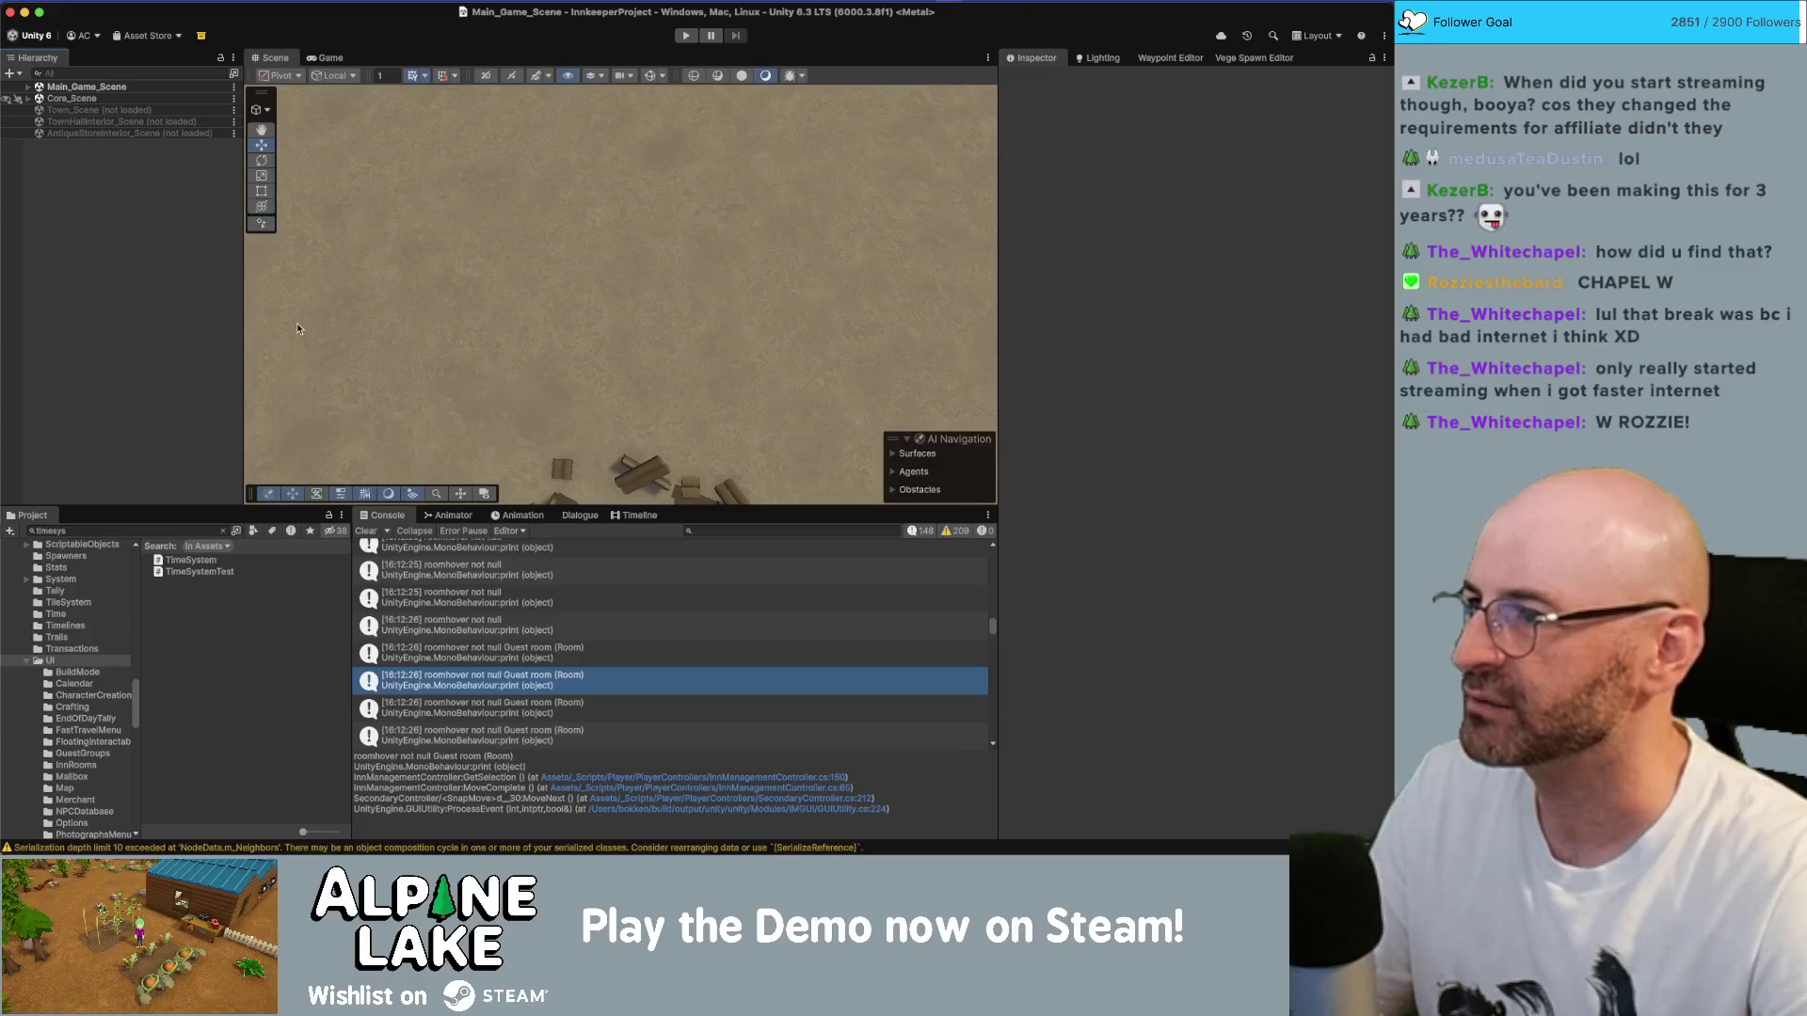
{"action": "key", "text": "super+Tab"}
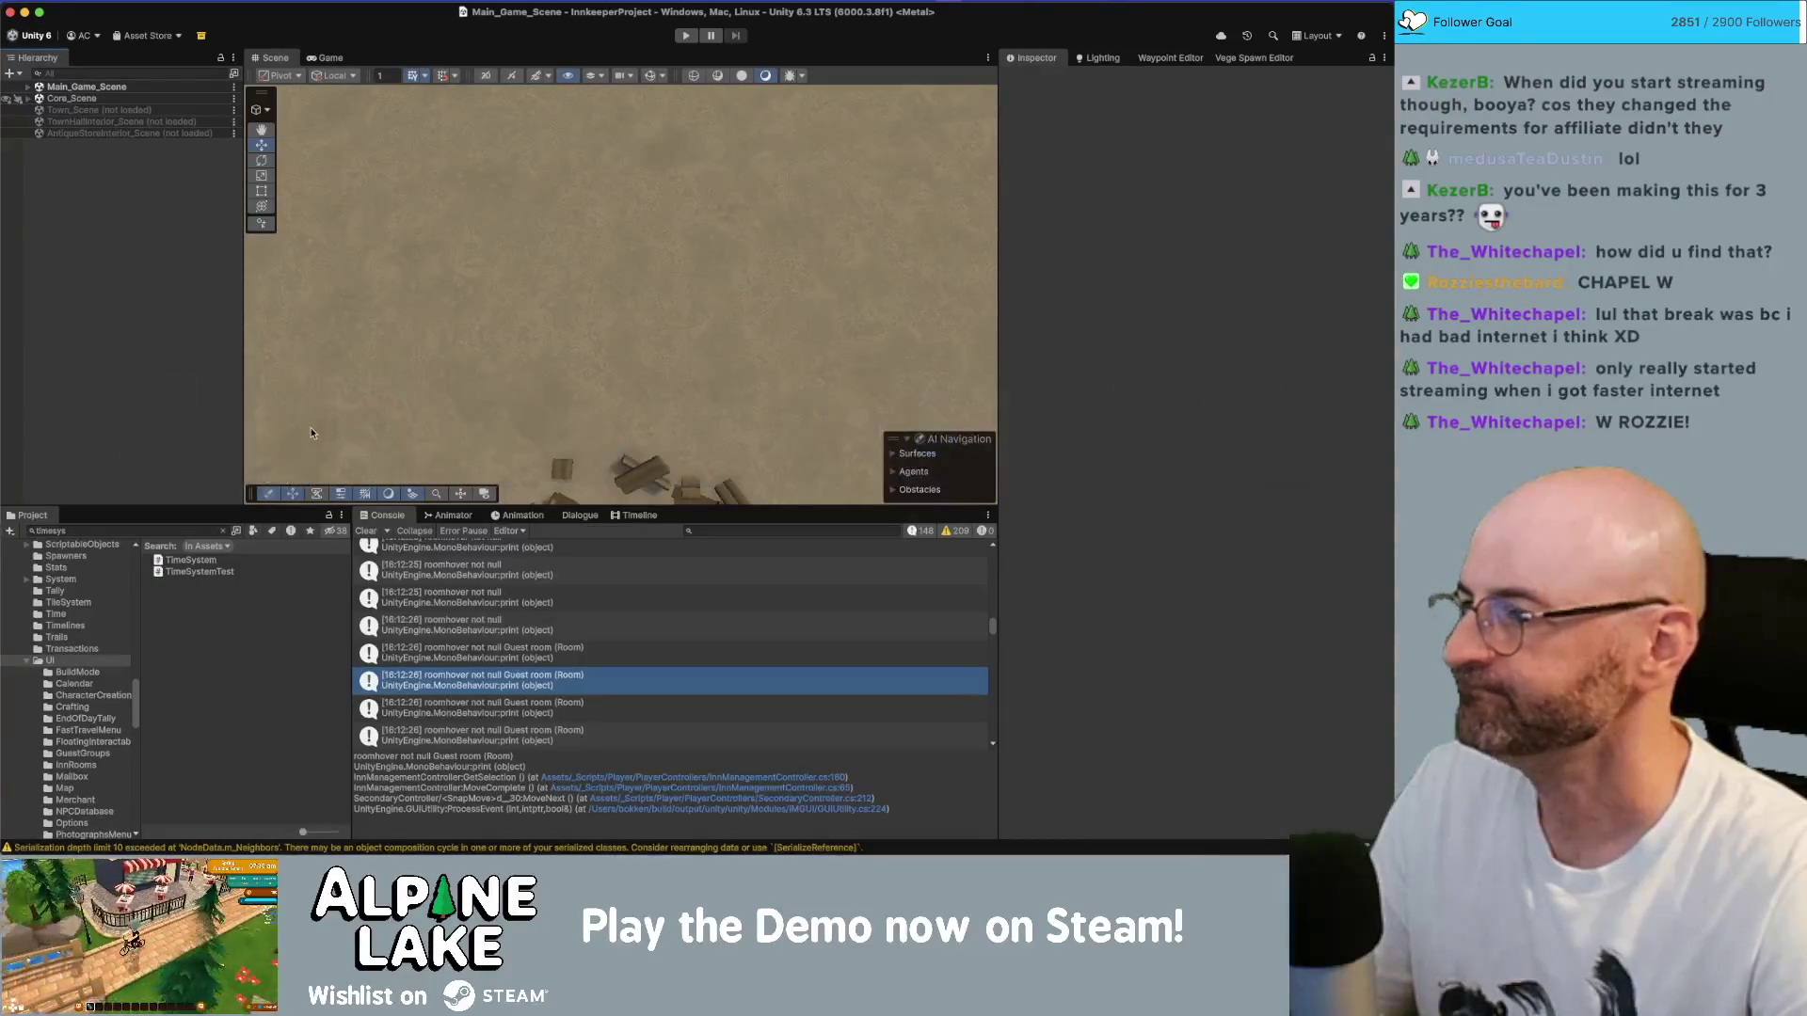
{"action": "key", "text": "super+Tab"}
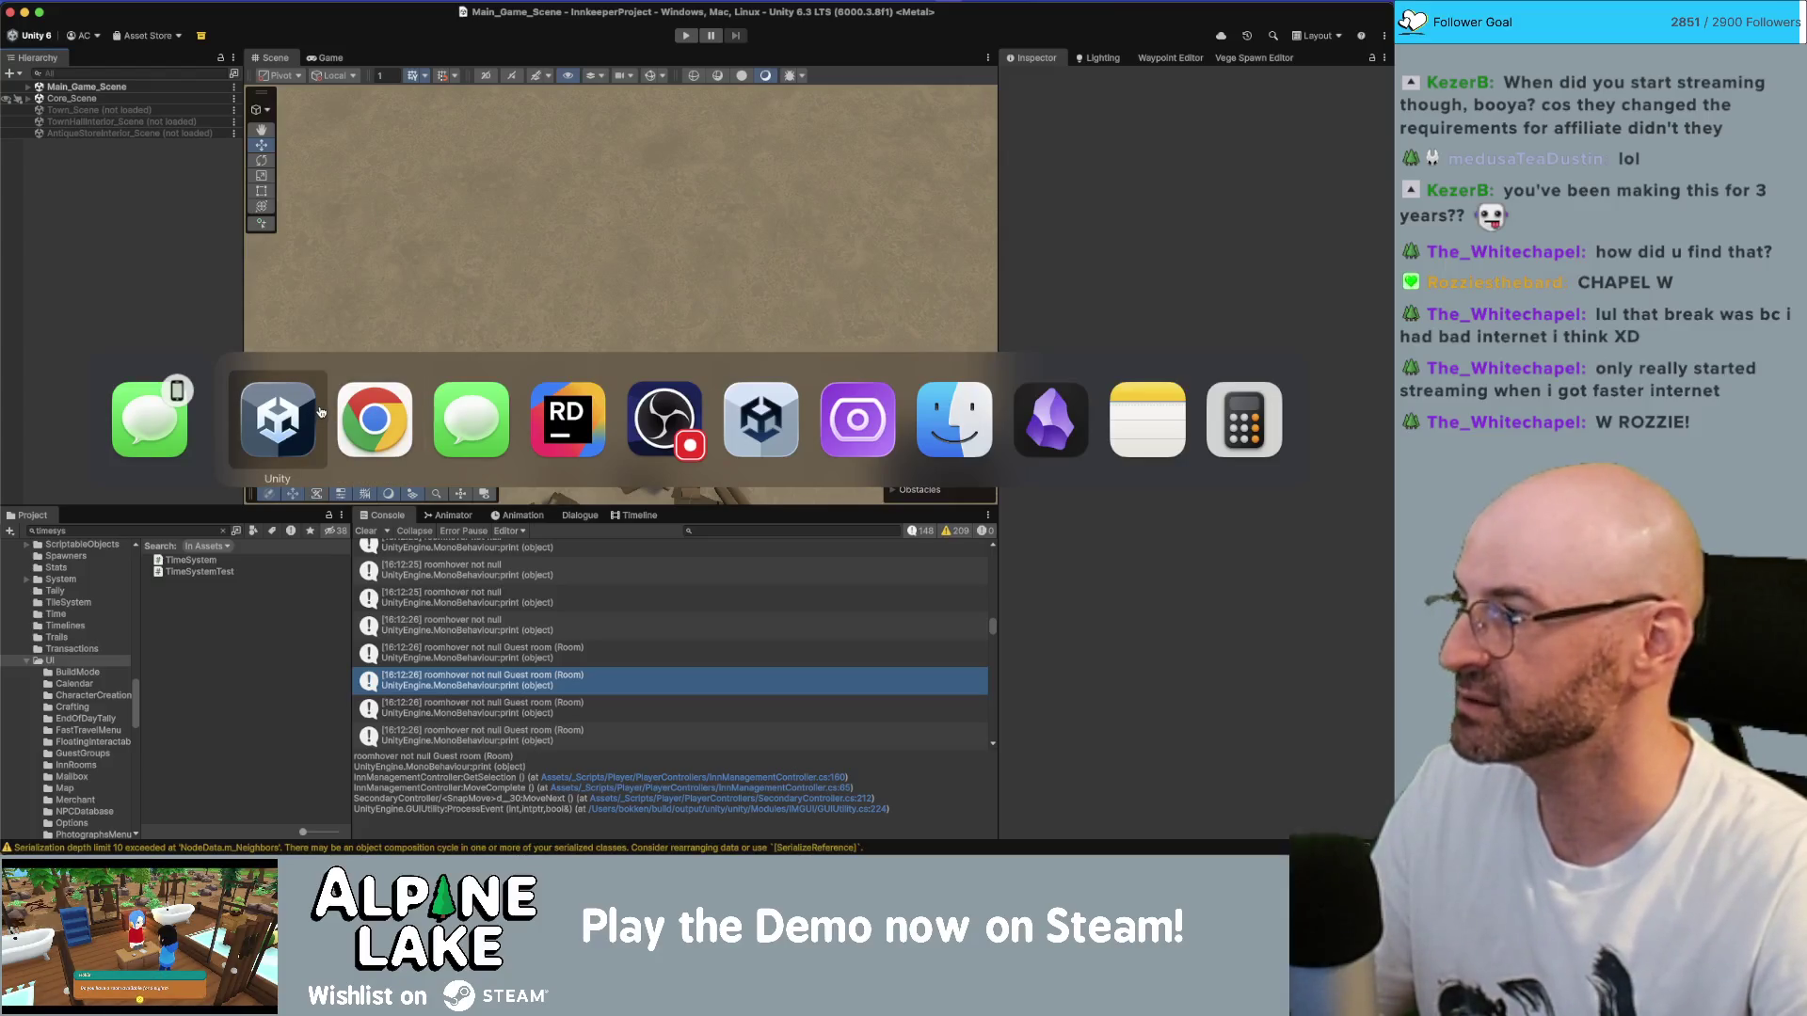
- Bring Rider forward with Room.cs open and scrolled to the InitNewRoom method
{"action": "left_click", "coordinate": [556, 406]}
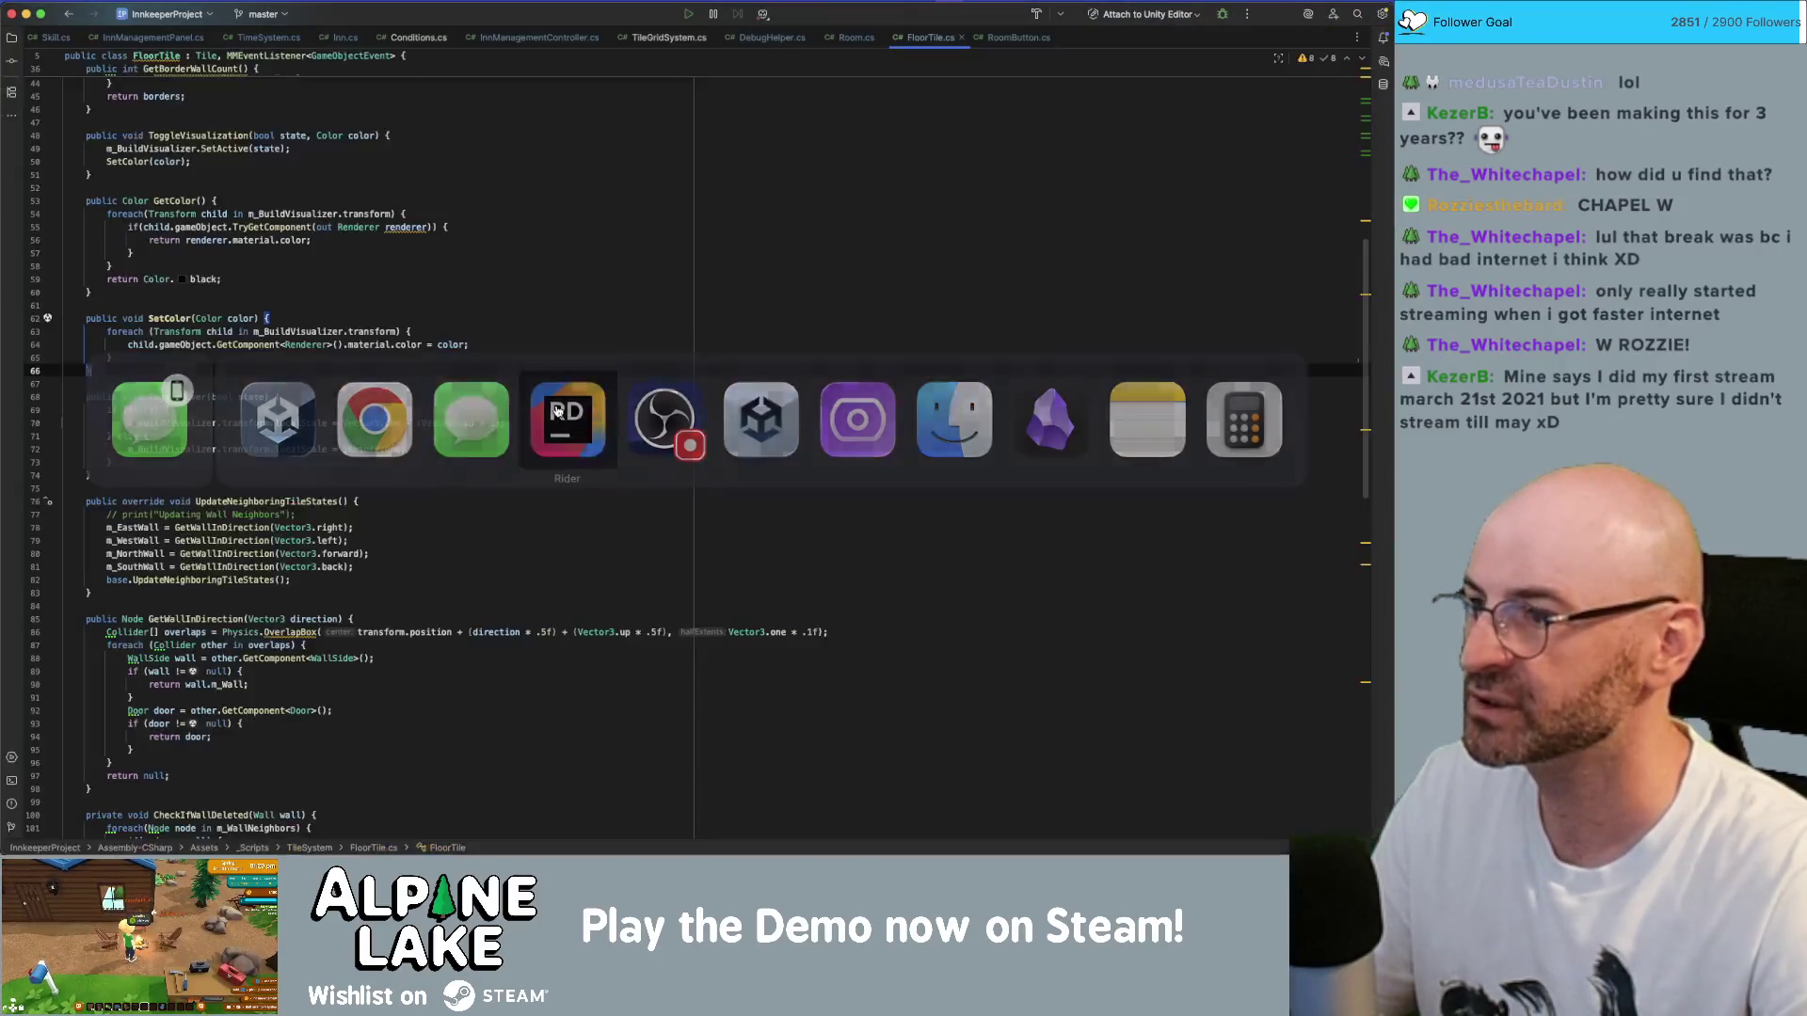
{"action": "scroll", "coordinate": [495, 389], "scroll_direction": "up", "scroll_amount": 10}
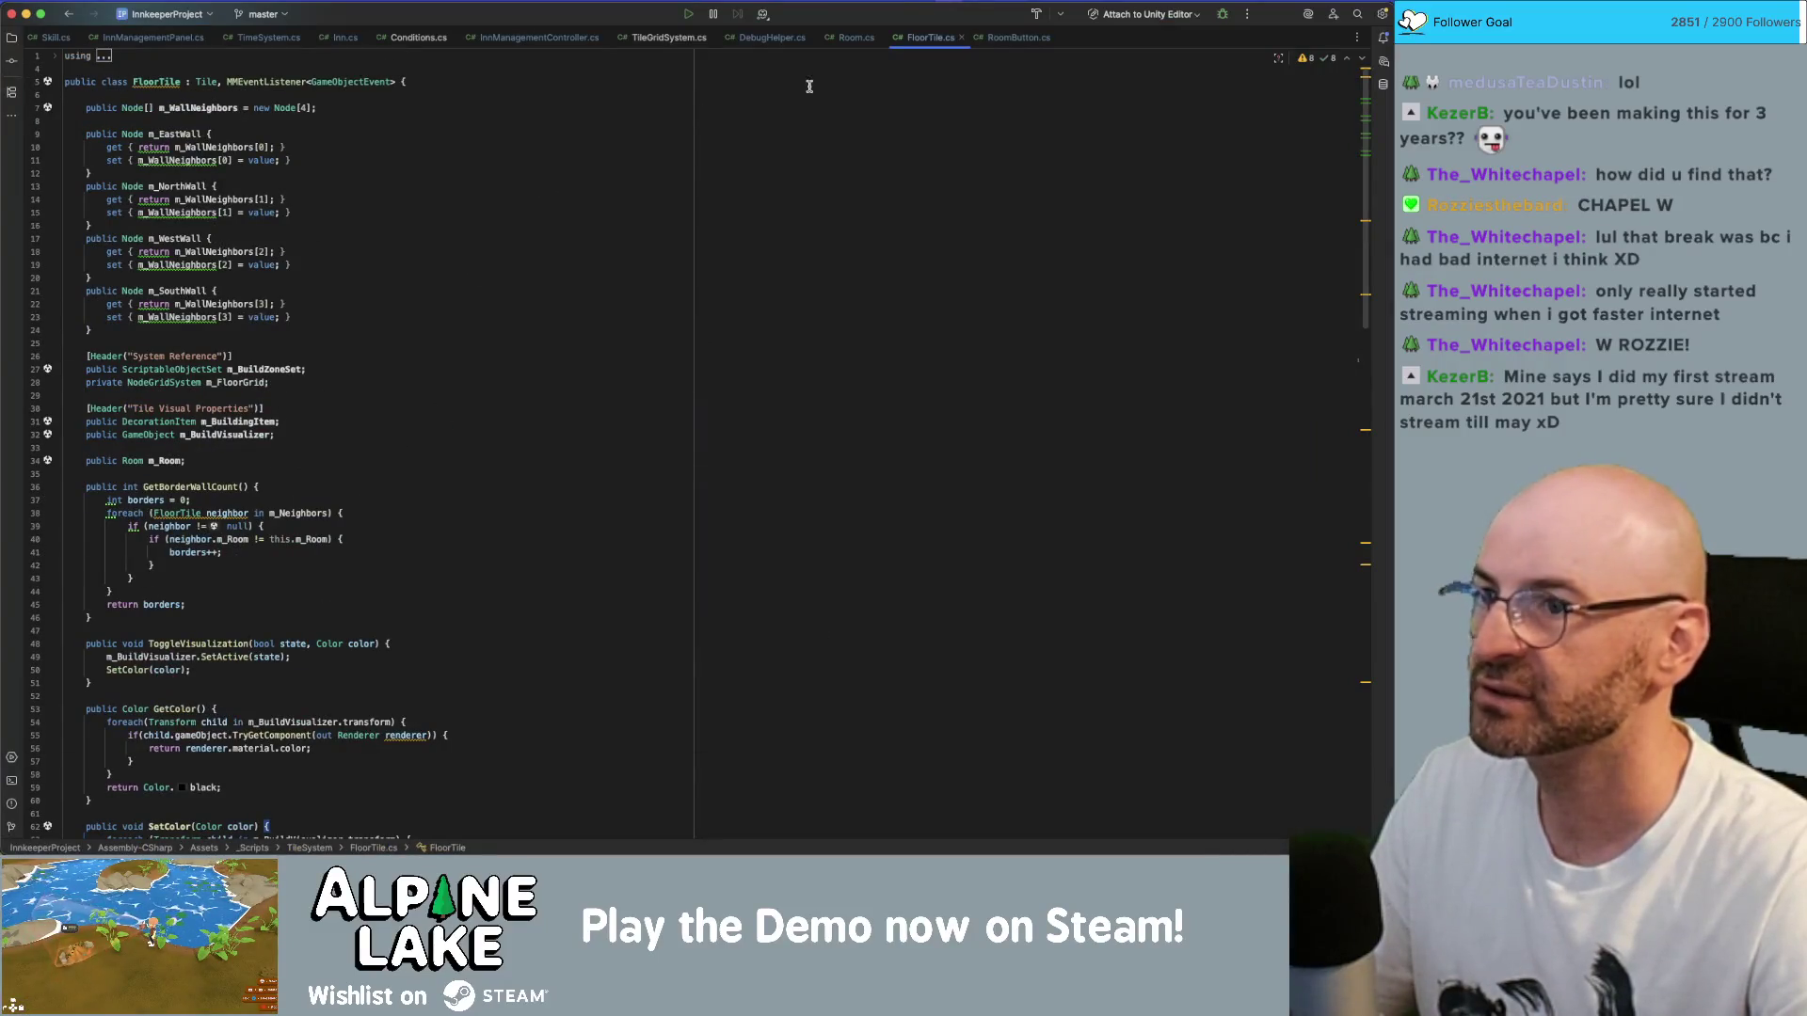
{"action": "left_click", "coordinate": [854, 37]}
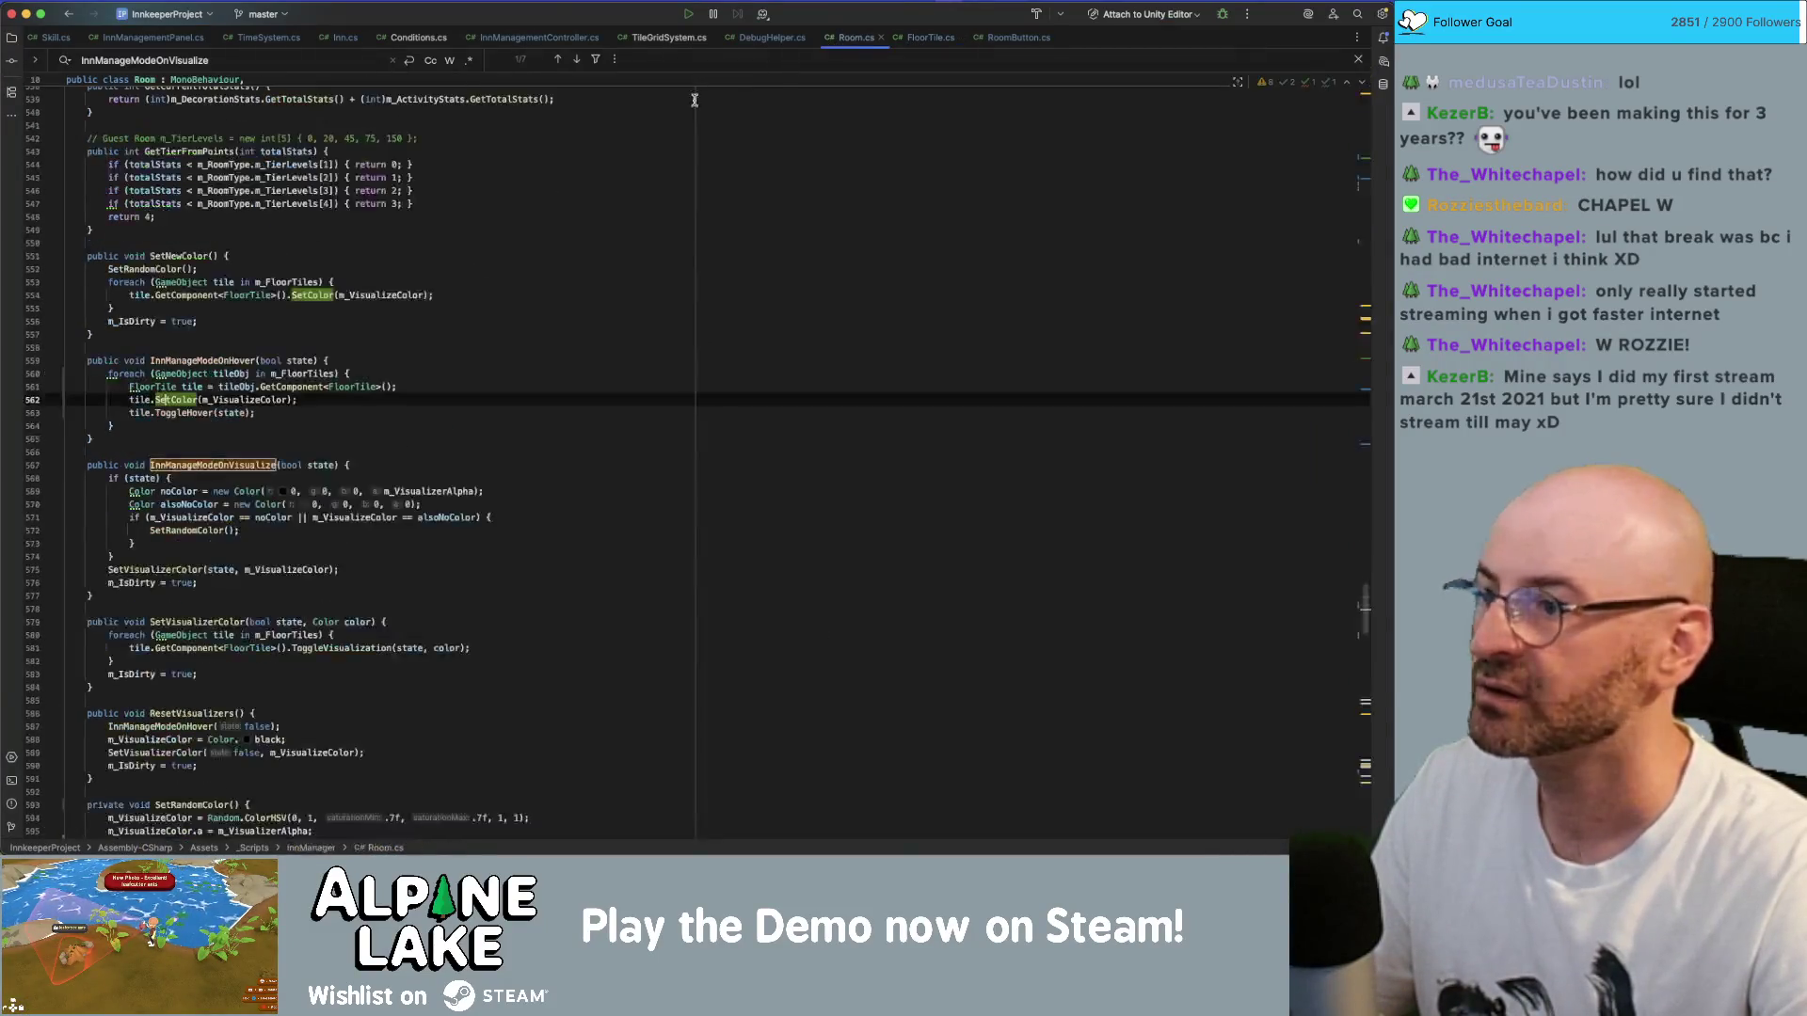
{"action": "scroll", "coordinate": [201, 465], "scroll_direction": "up", "scroll_amount": 20}
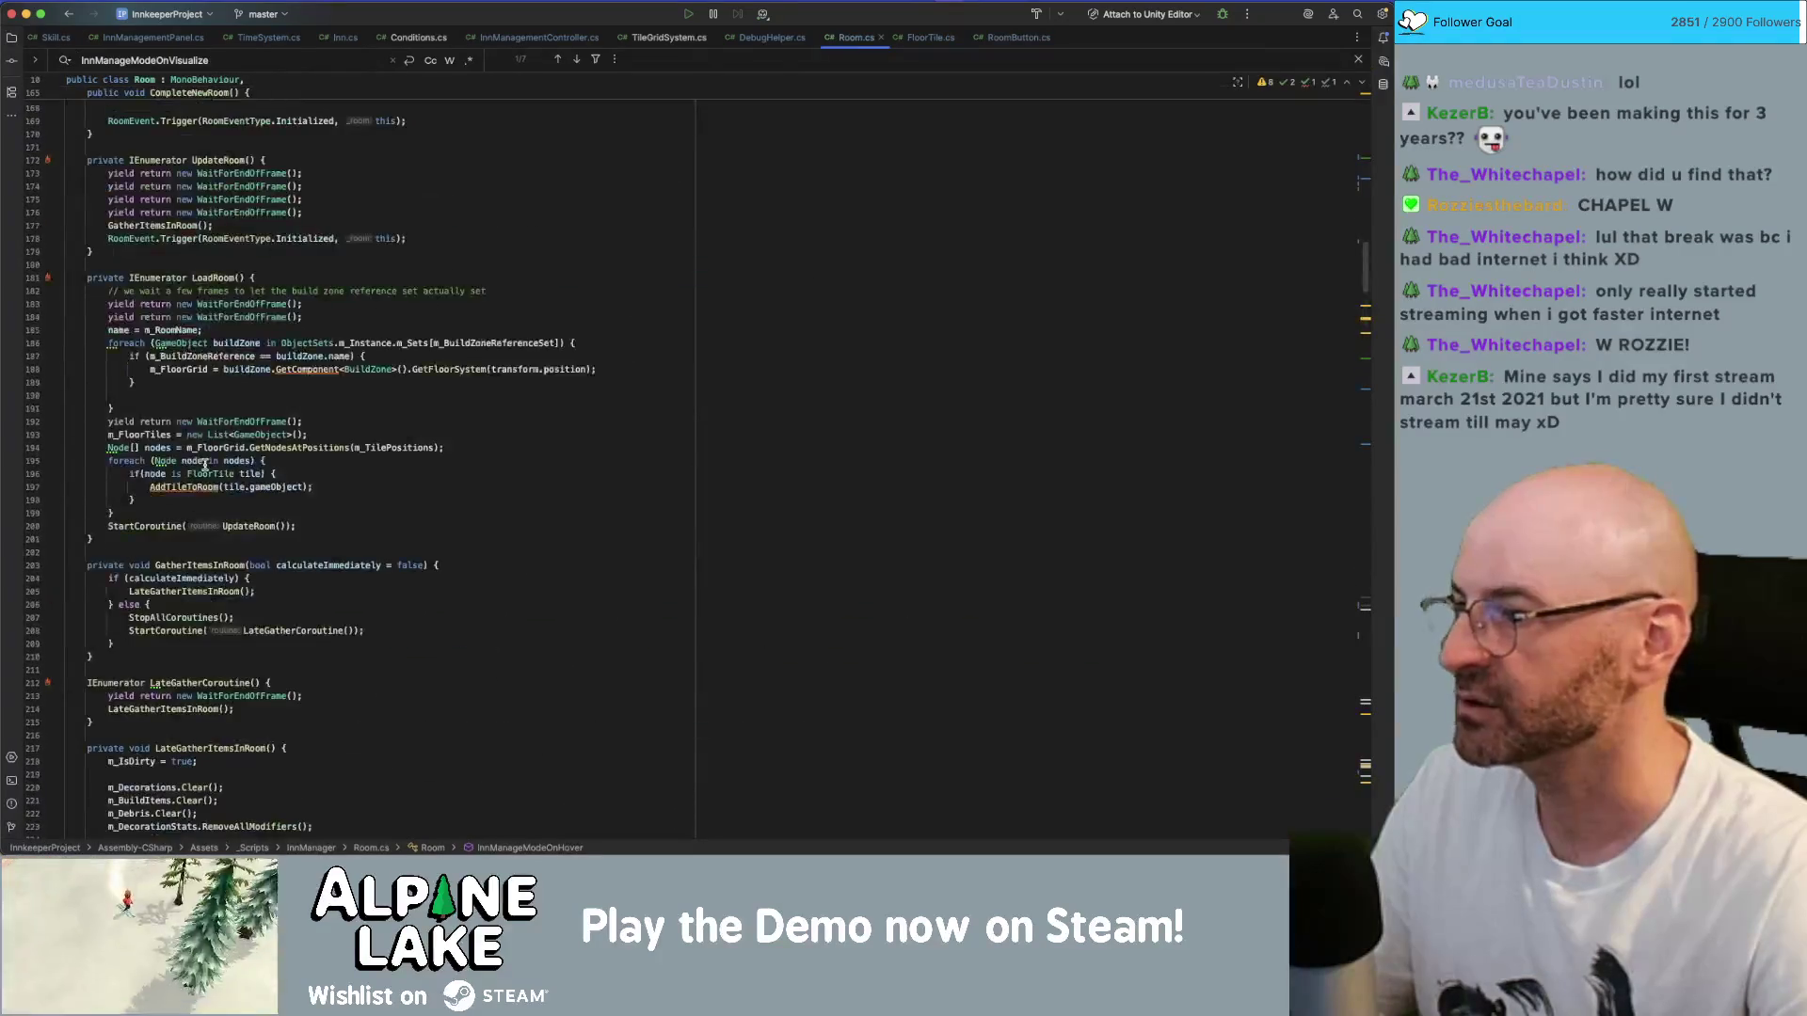
{"action": "scroll", "coordinate": [205, 465], "scroll_direction": "up", "scroll_amount": 15}
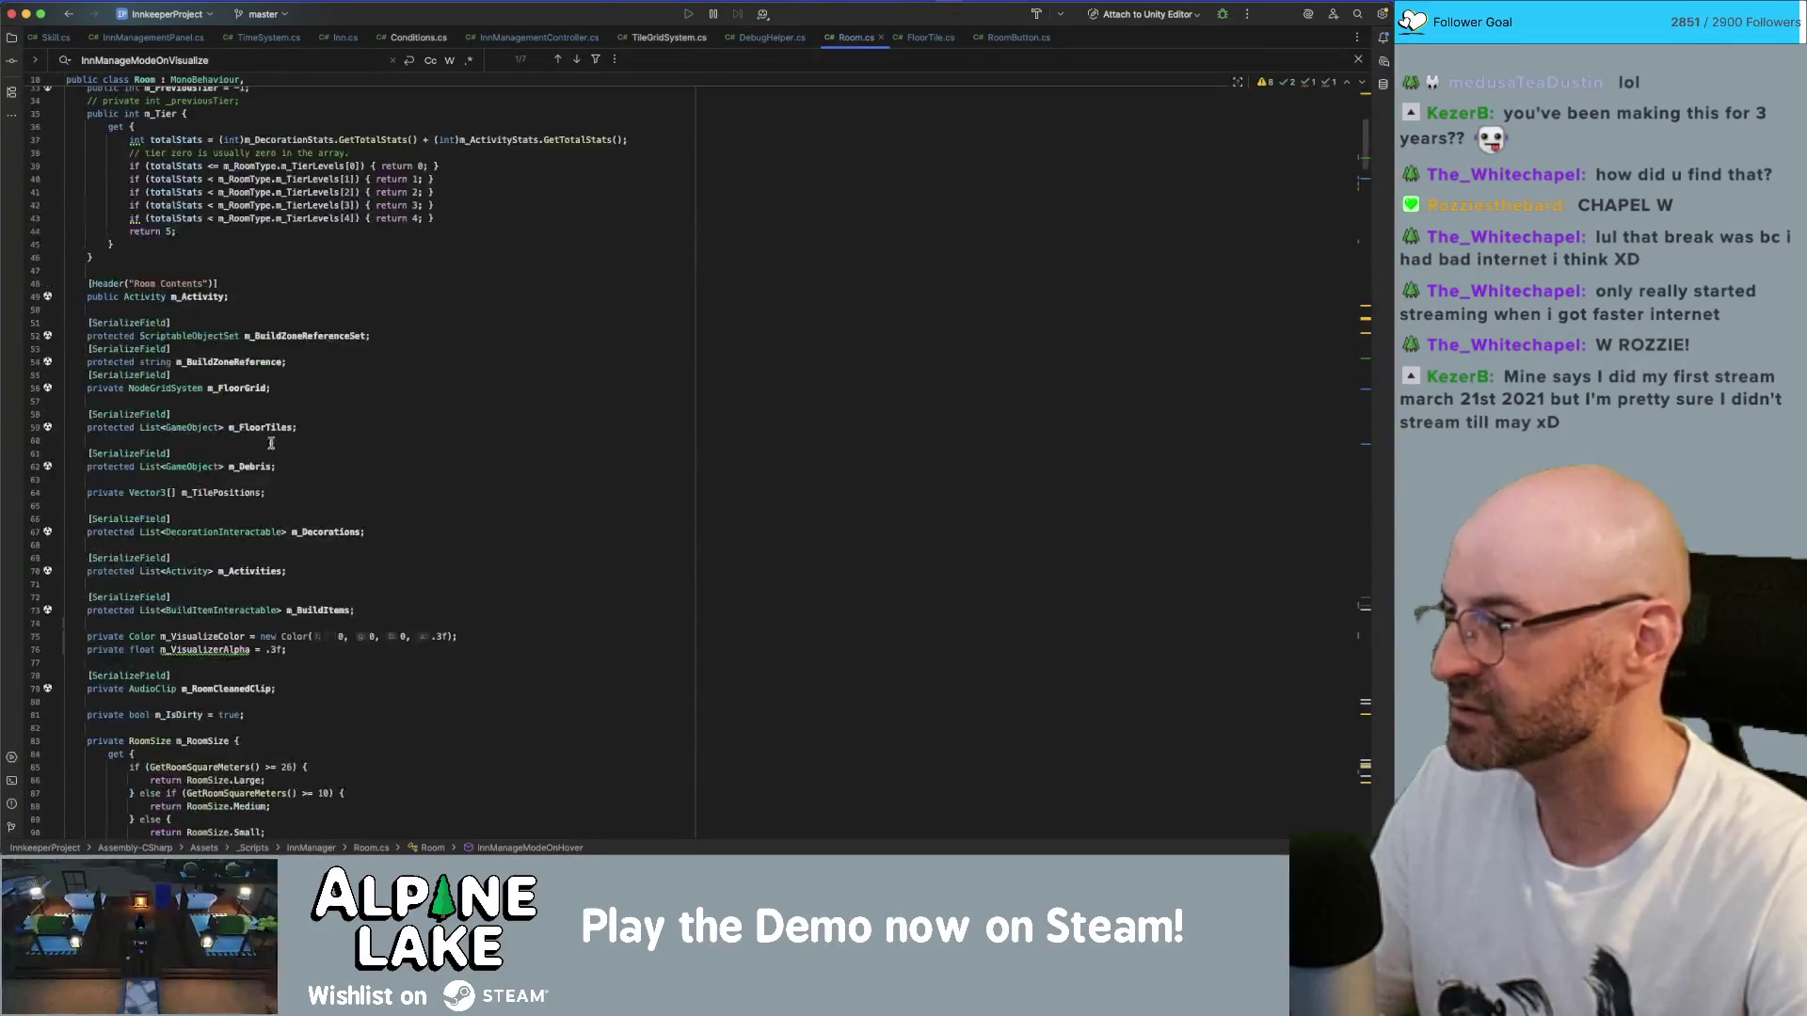
{"action": "scroll", "coordinate": [297, 430], "scroll_direction": "down", "scroll_amount": 5}
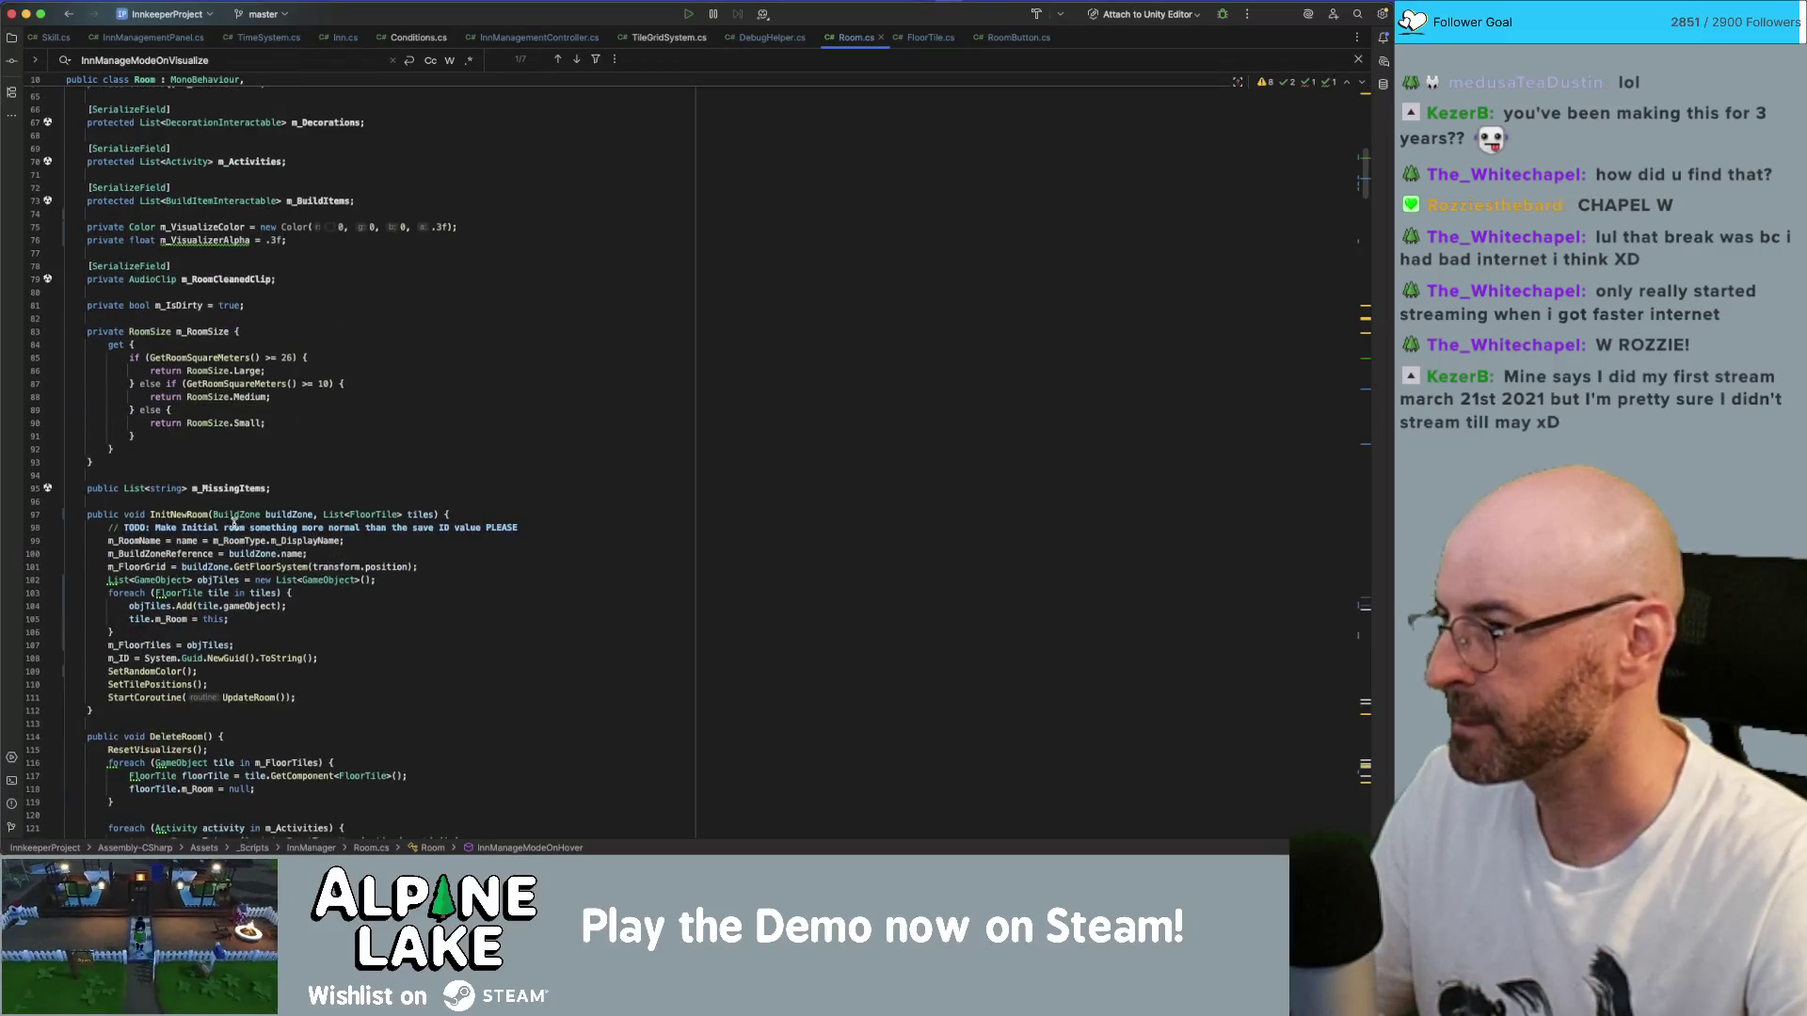
- Place the insertion point on the tile.m_Room line inside the floor-tile loop
{"action": "left_click", "coordinate": [162, 639]}
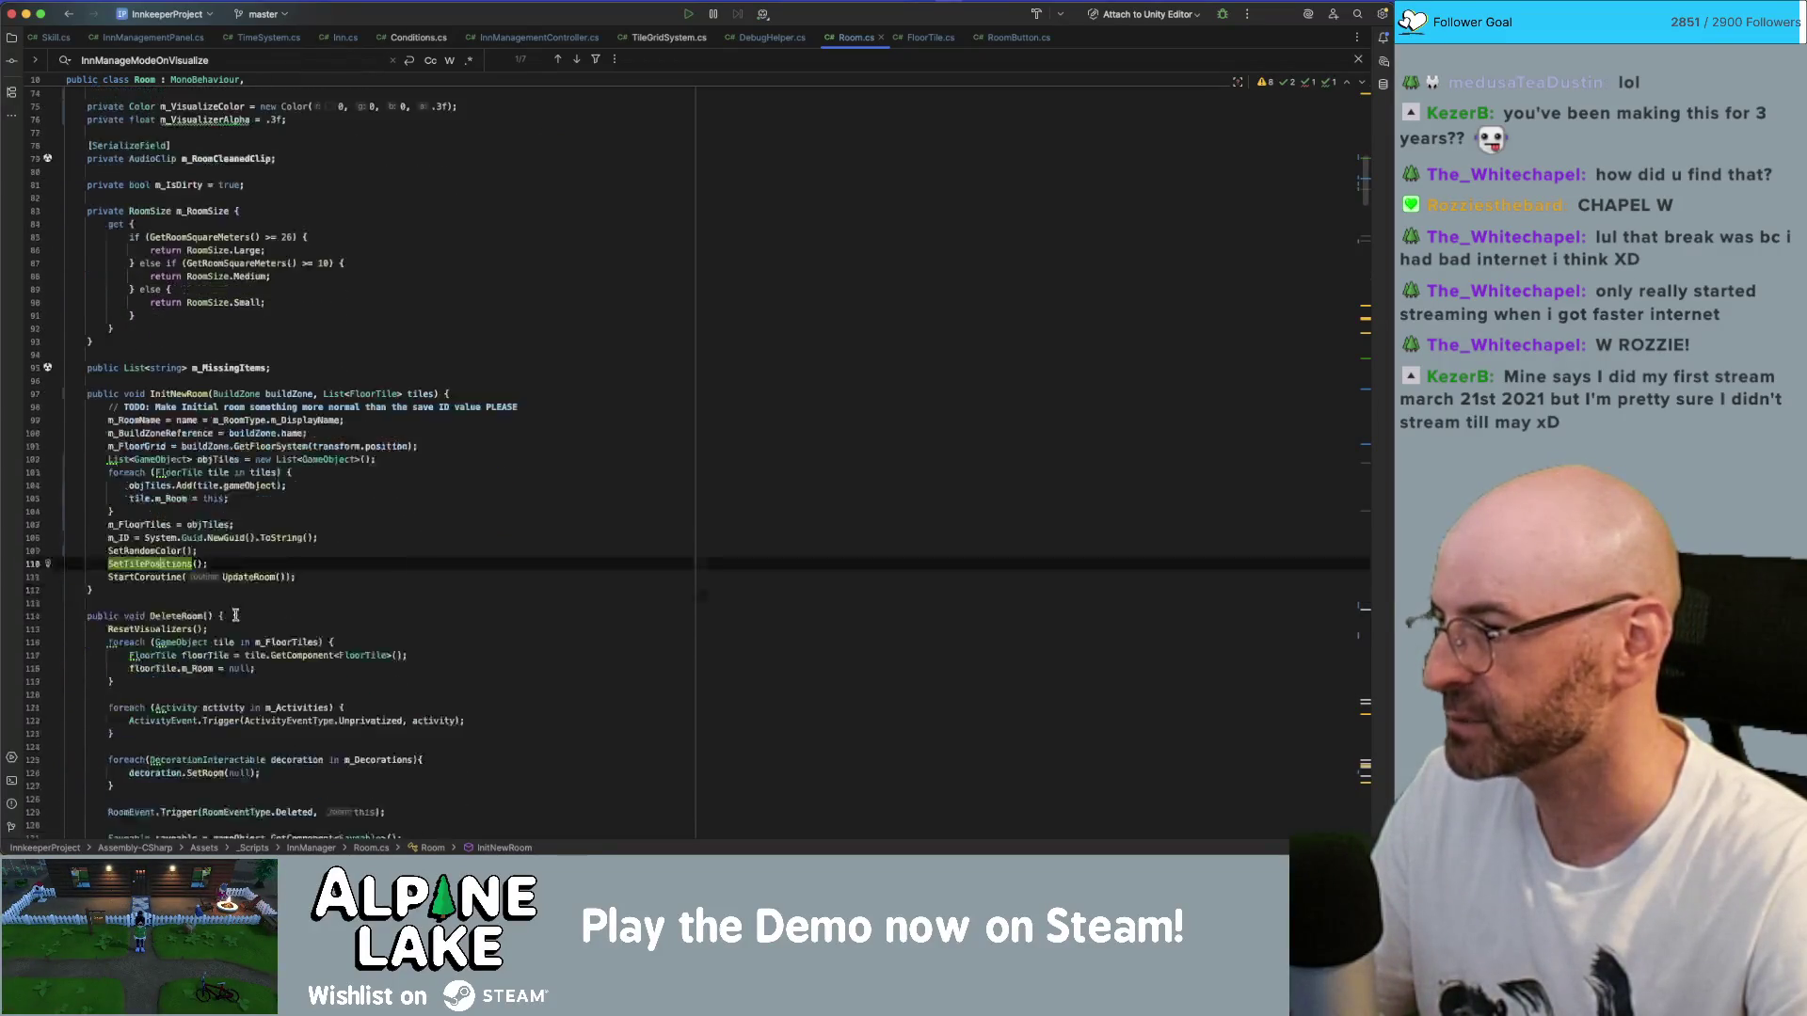
{"action": "scroll", "coordinate": [208, 527], "scroll_direction": "down", "scroll_amount": 3}
{"action": "left_click", "coordinate": [208, 513]}
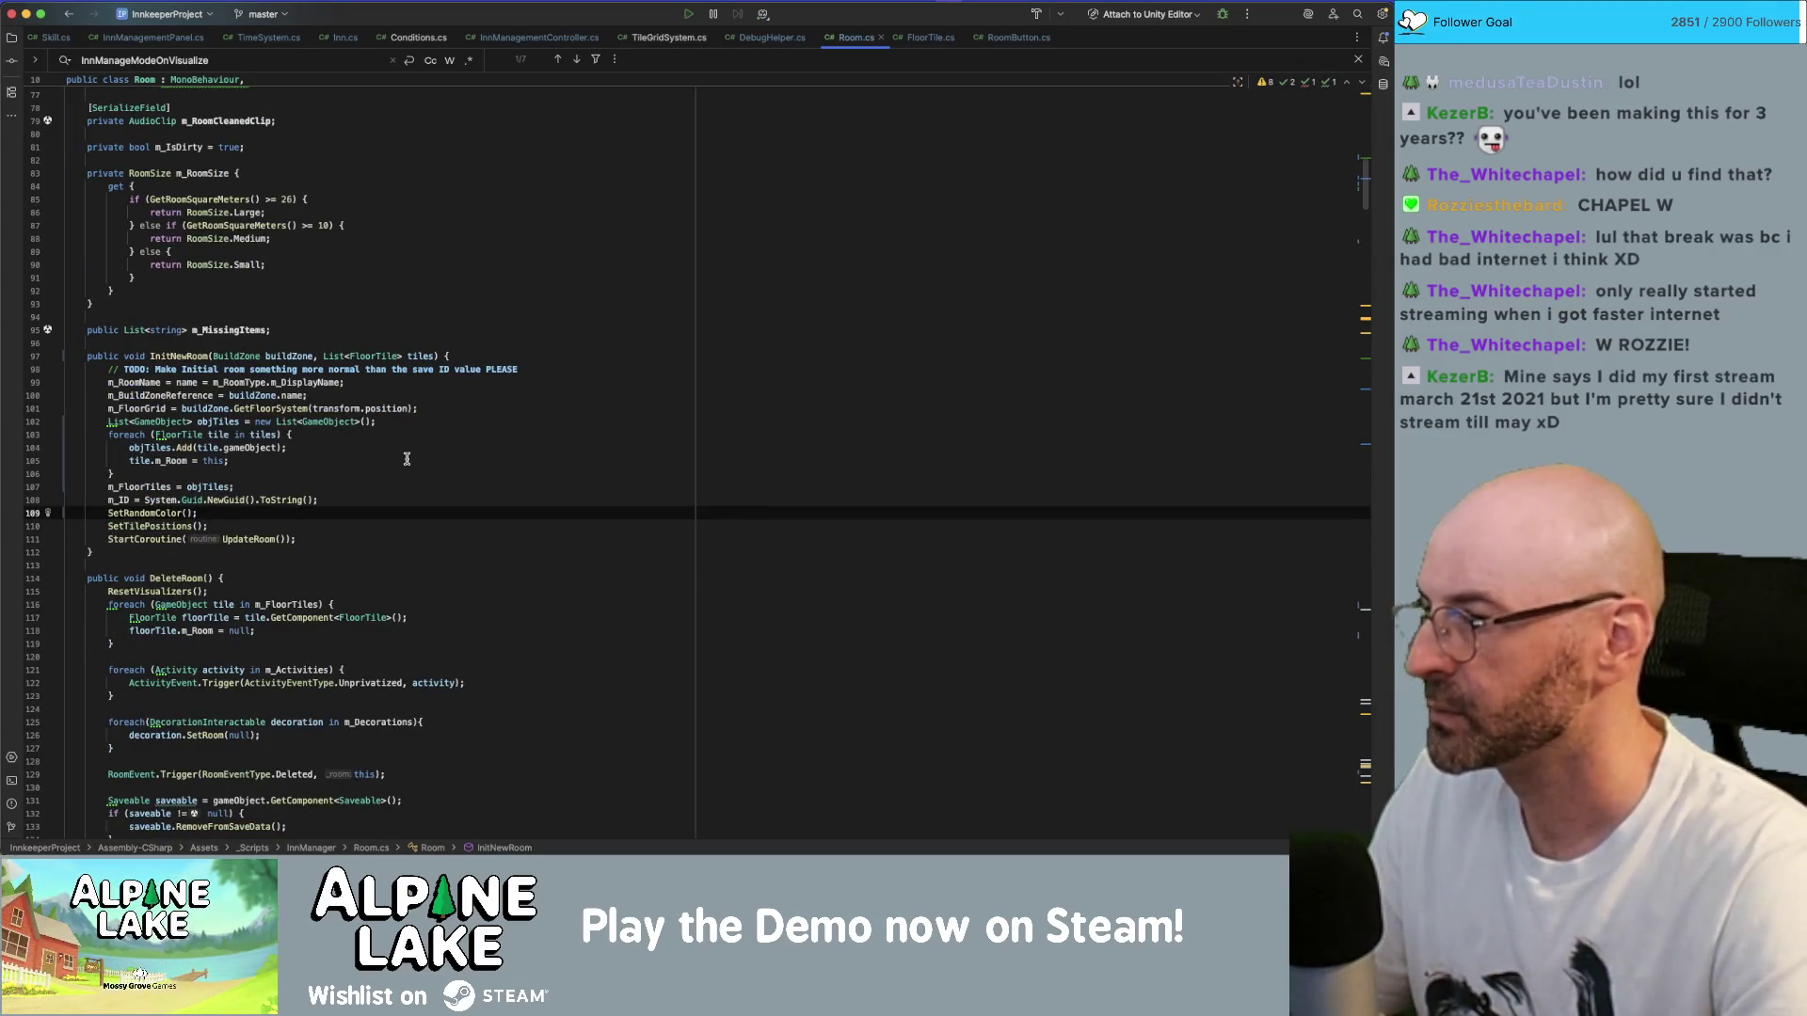
{"action": "key", "text": "Up"}
{"action": "key", "text": "Up"}
{"action": "key", "text": "Up"}
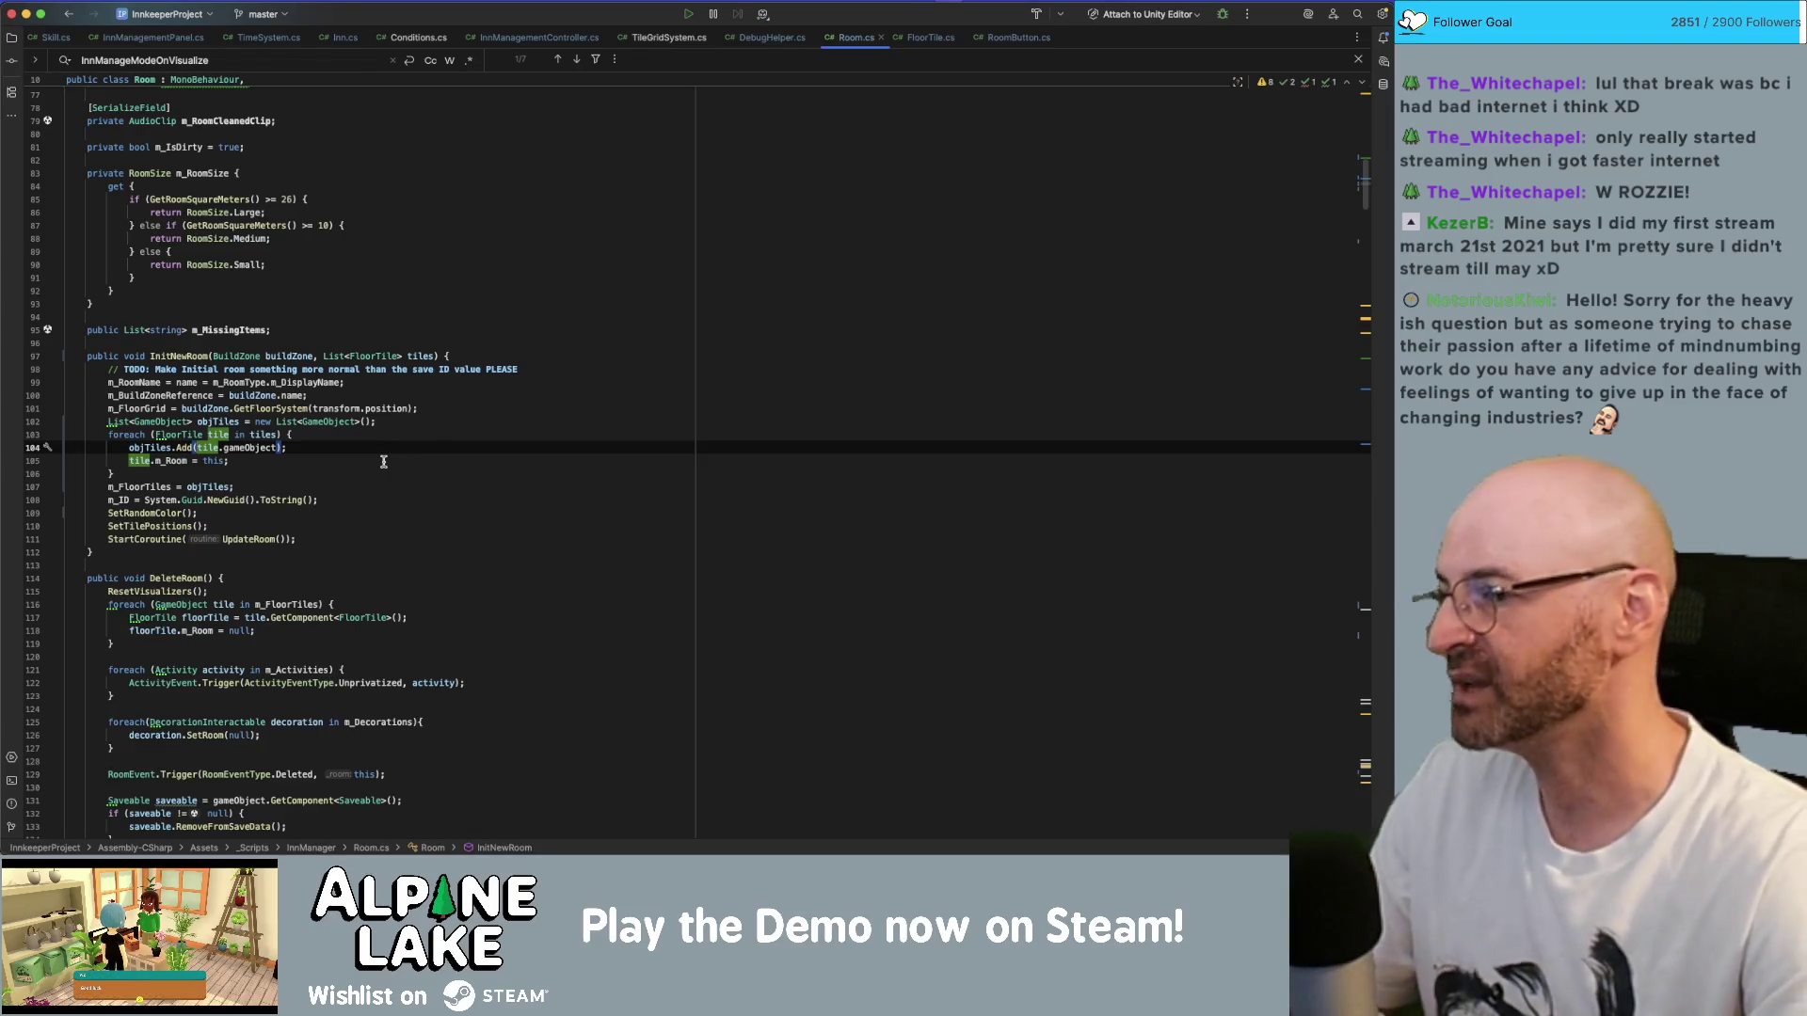
{"action": "left_click", "coordinate": [421, 461]}
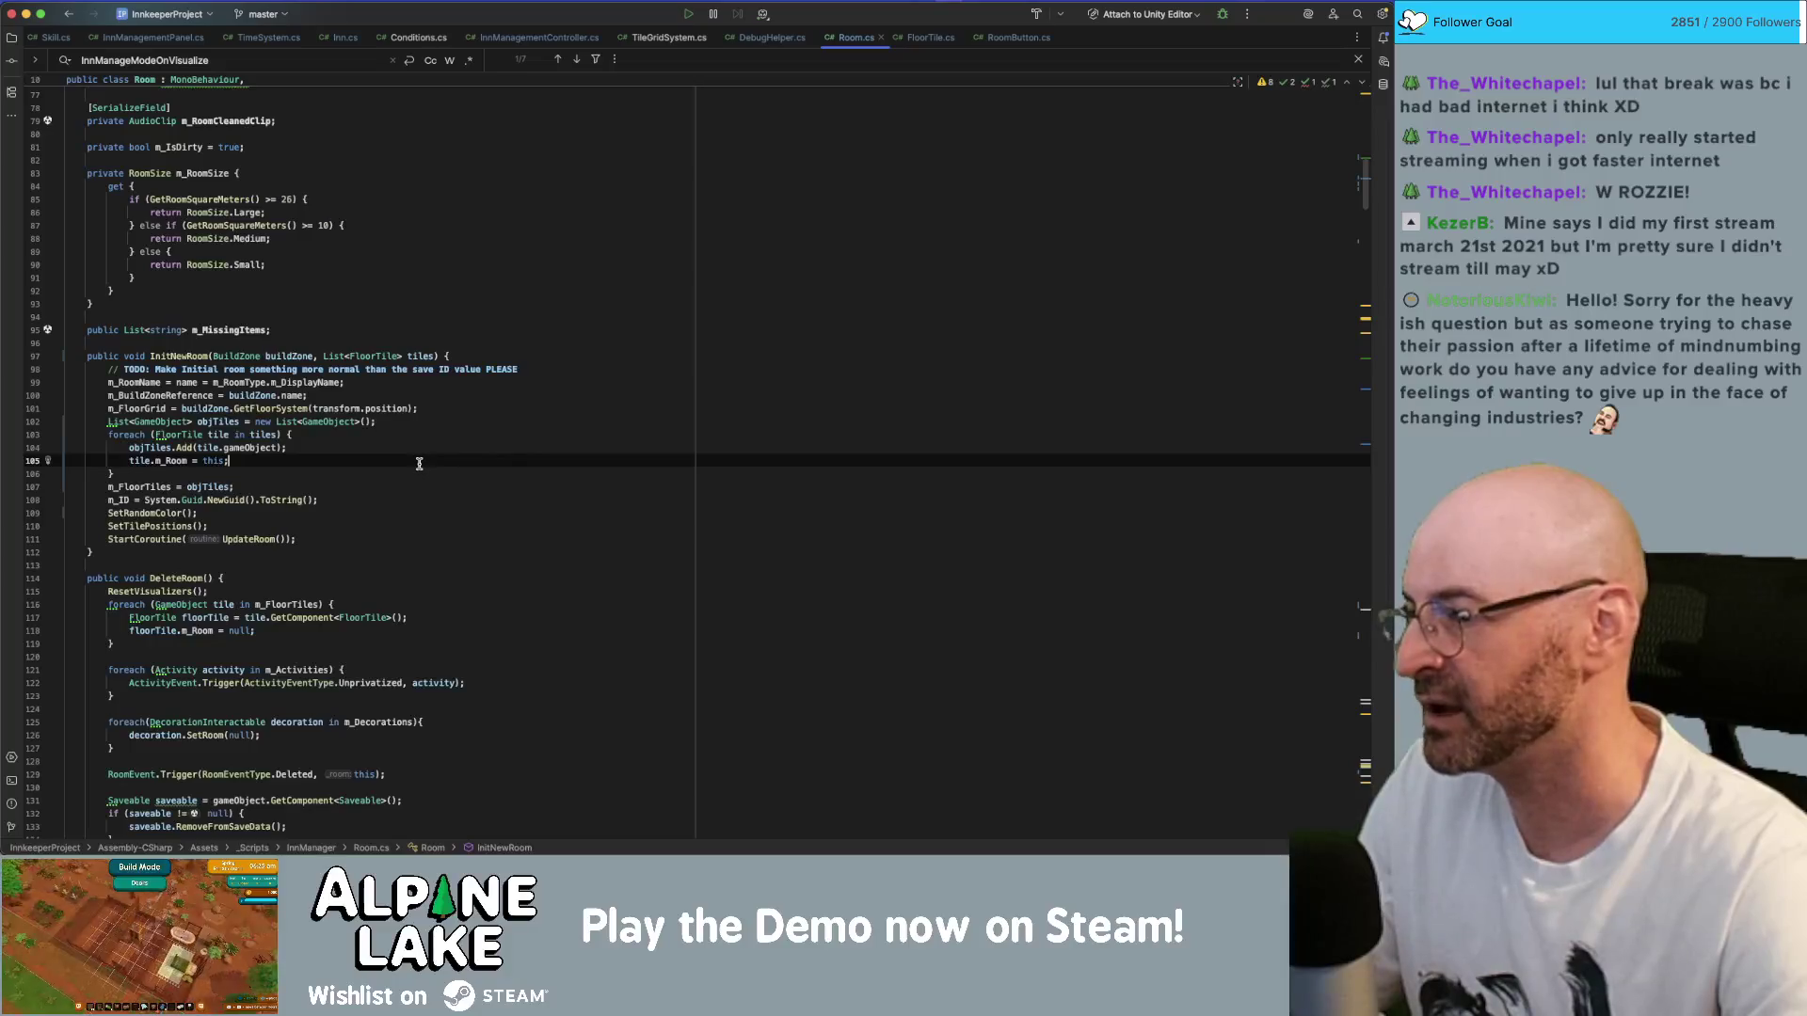
- Add a tile.SetColor() call as the first line of the foreach loop
{"action": "left_click", "coordinate": [418, 474]}
{"action": "left_click", "coordinate": [421, 450]}
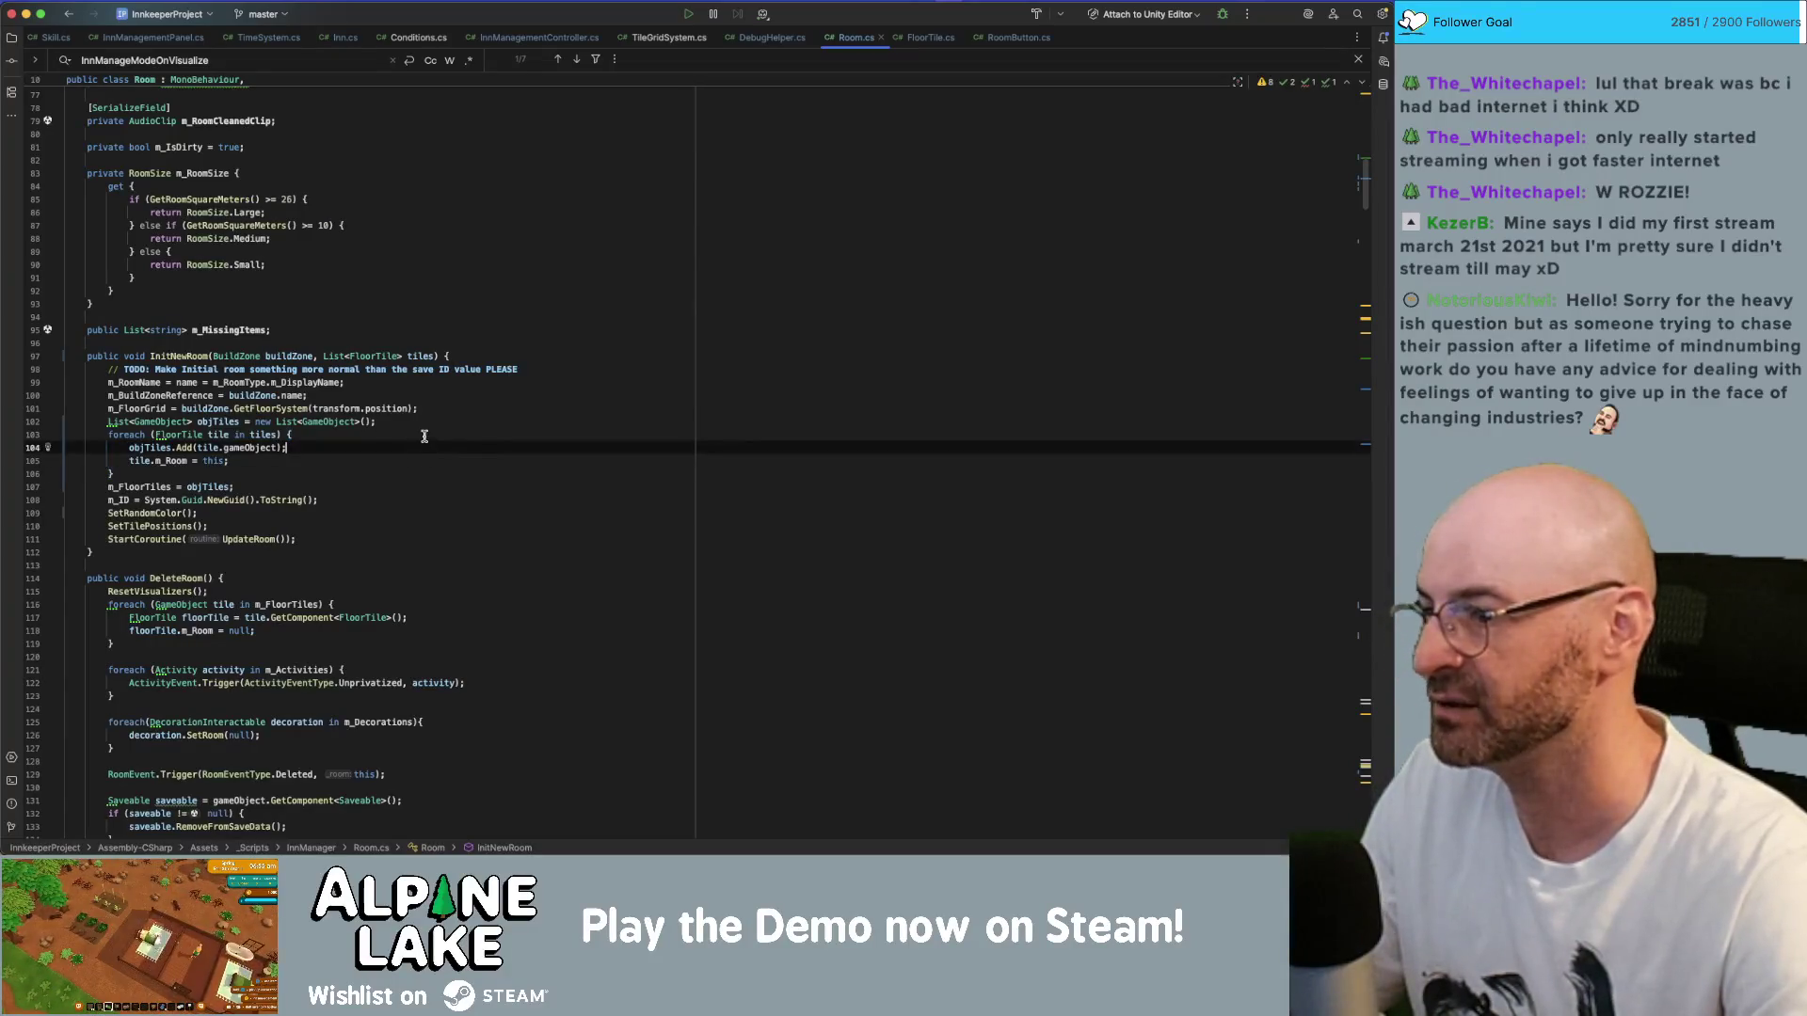
{"action": "left_click", "coordinate": [421, 435]}
{"action": "left_click", "coordinate": [420, 457]}
{"action": "left_click", "coordinate": [420, 450]}
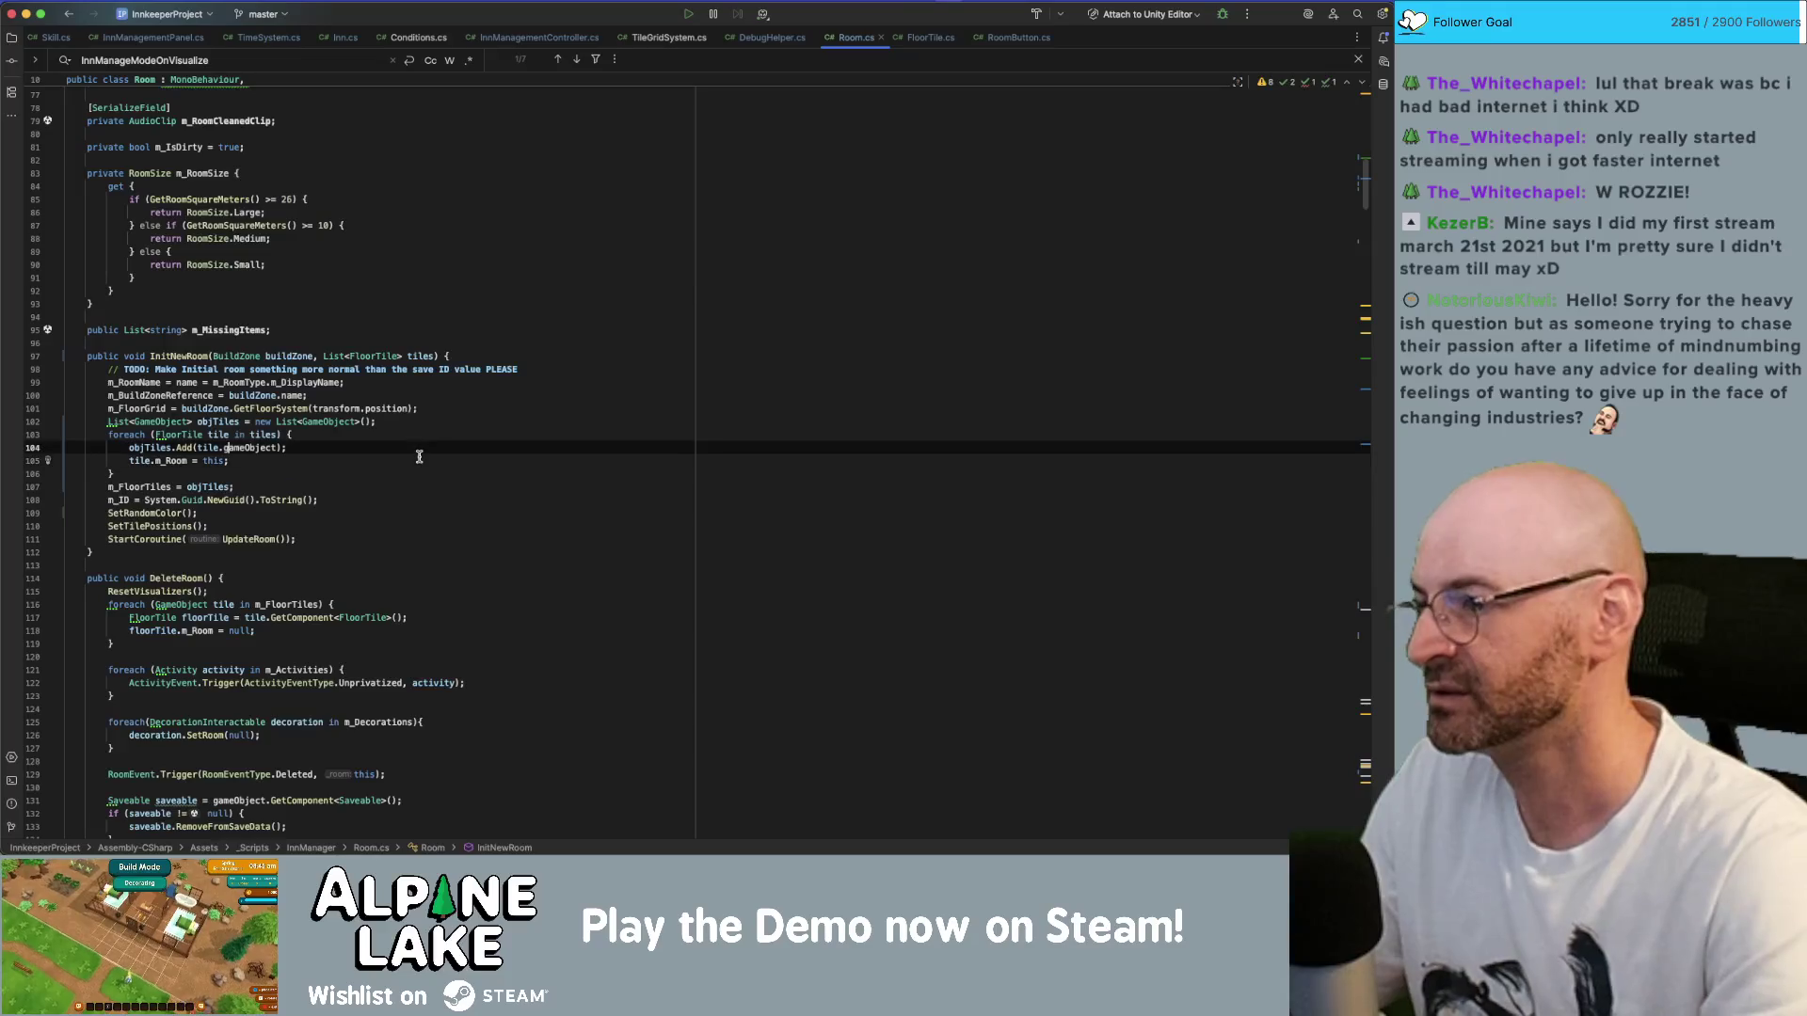
{"action": "key", "text": "Up"}
{"action": "key", "text": "End"}
{"action": "key", "text": "Return"}
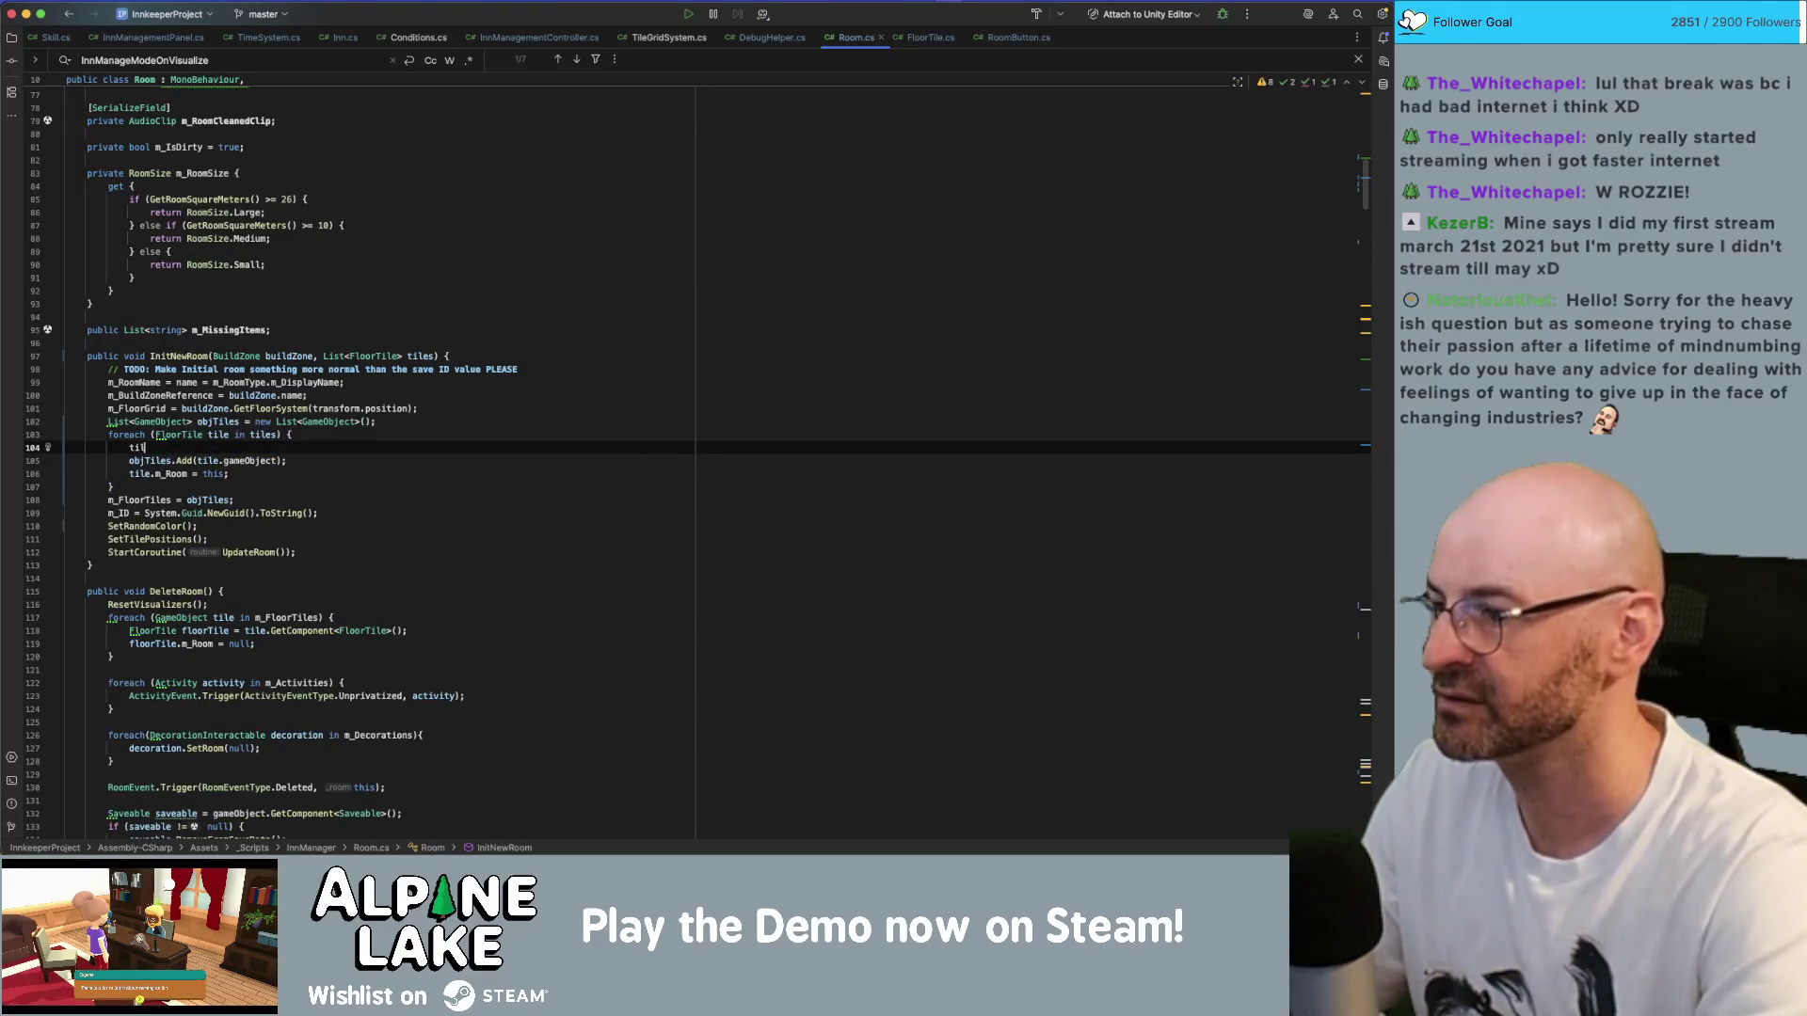
{"action": "type", "text": "e.SetCo"}
{"action": "key", "text": "Return"}
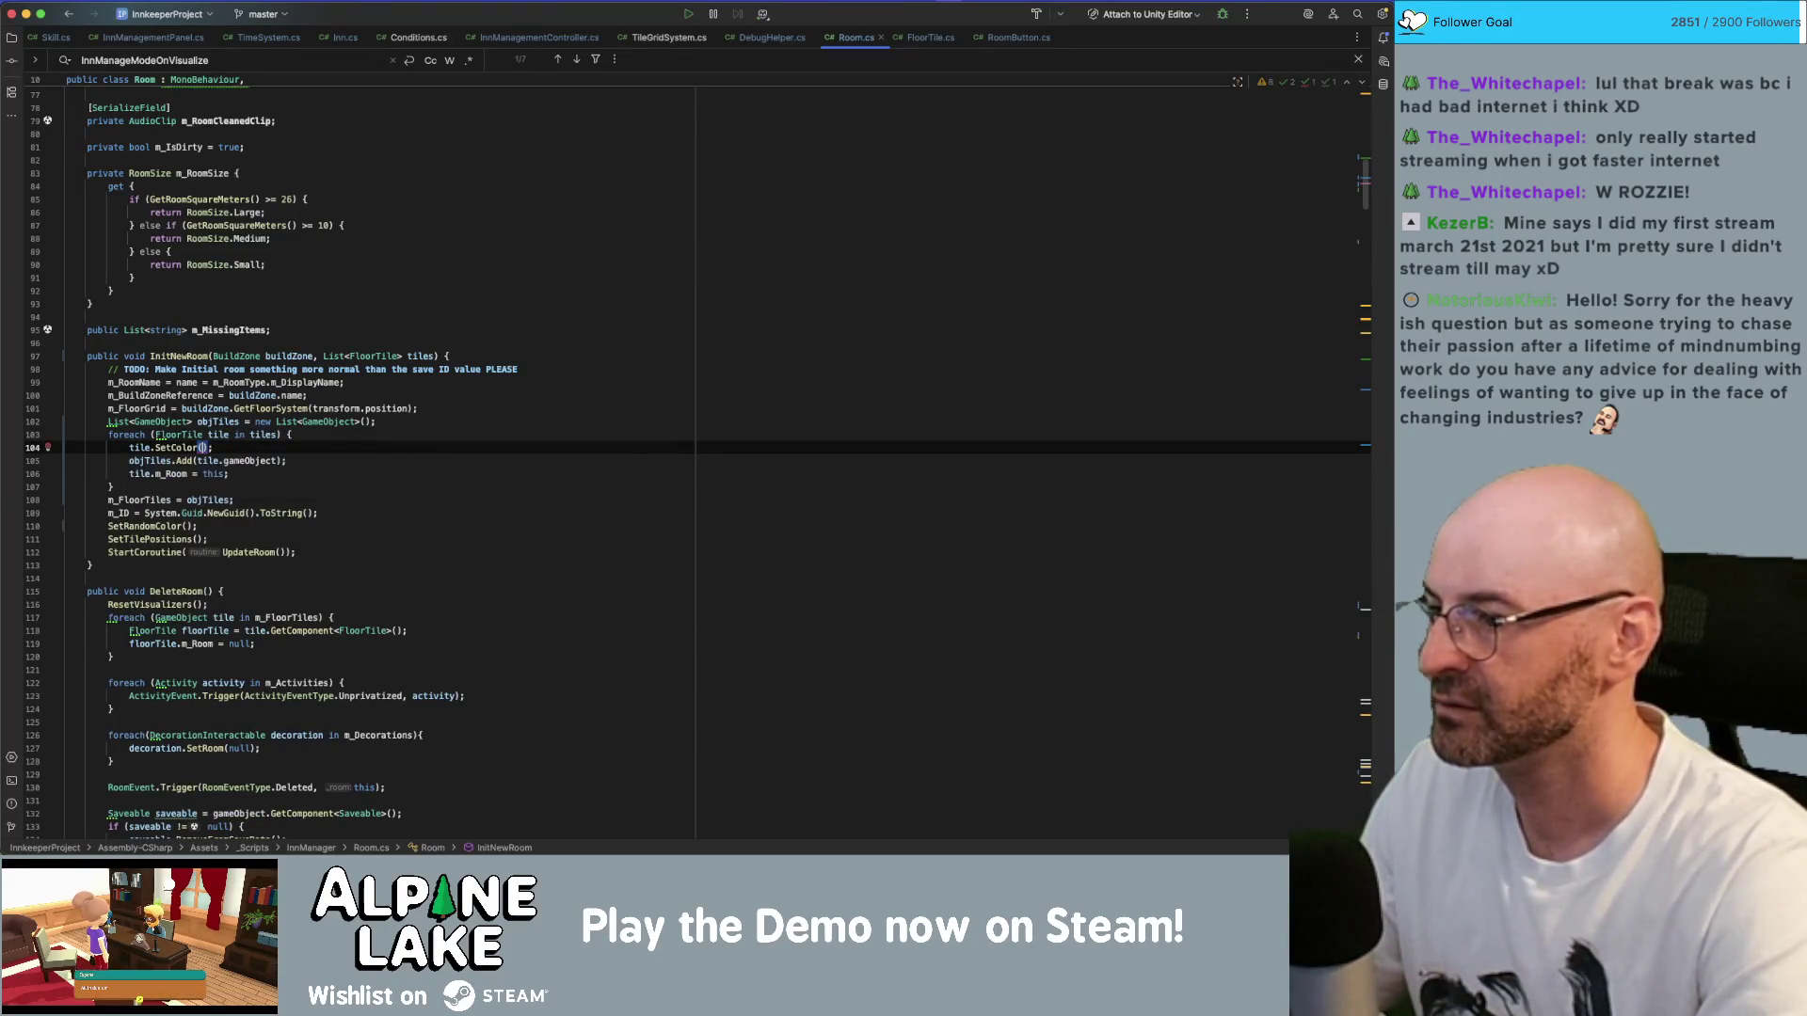
- Move the SetRandomColor() line above the foreach loop using Alt+Shift+Up
{"action": "key", "text": "Down"}
{"action": "key", "text": "Down"}
{"action": "key", "text": "Down"}
{"action": "key", "text": "alt+shift+Up"}
{"action": "key", "text": "alt+shift+Up"}
{"action": "key", "text": "alt+shift+Up"}
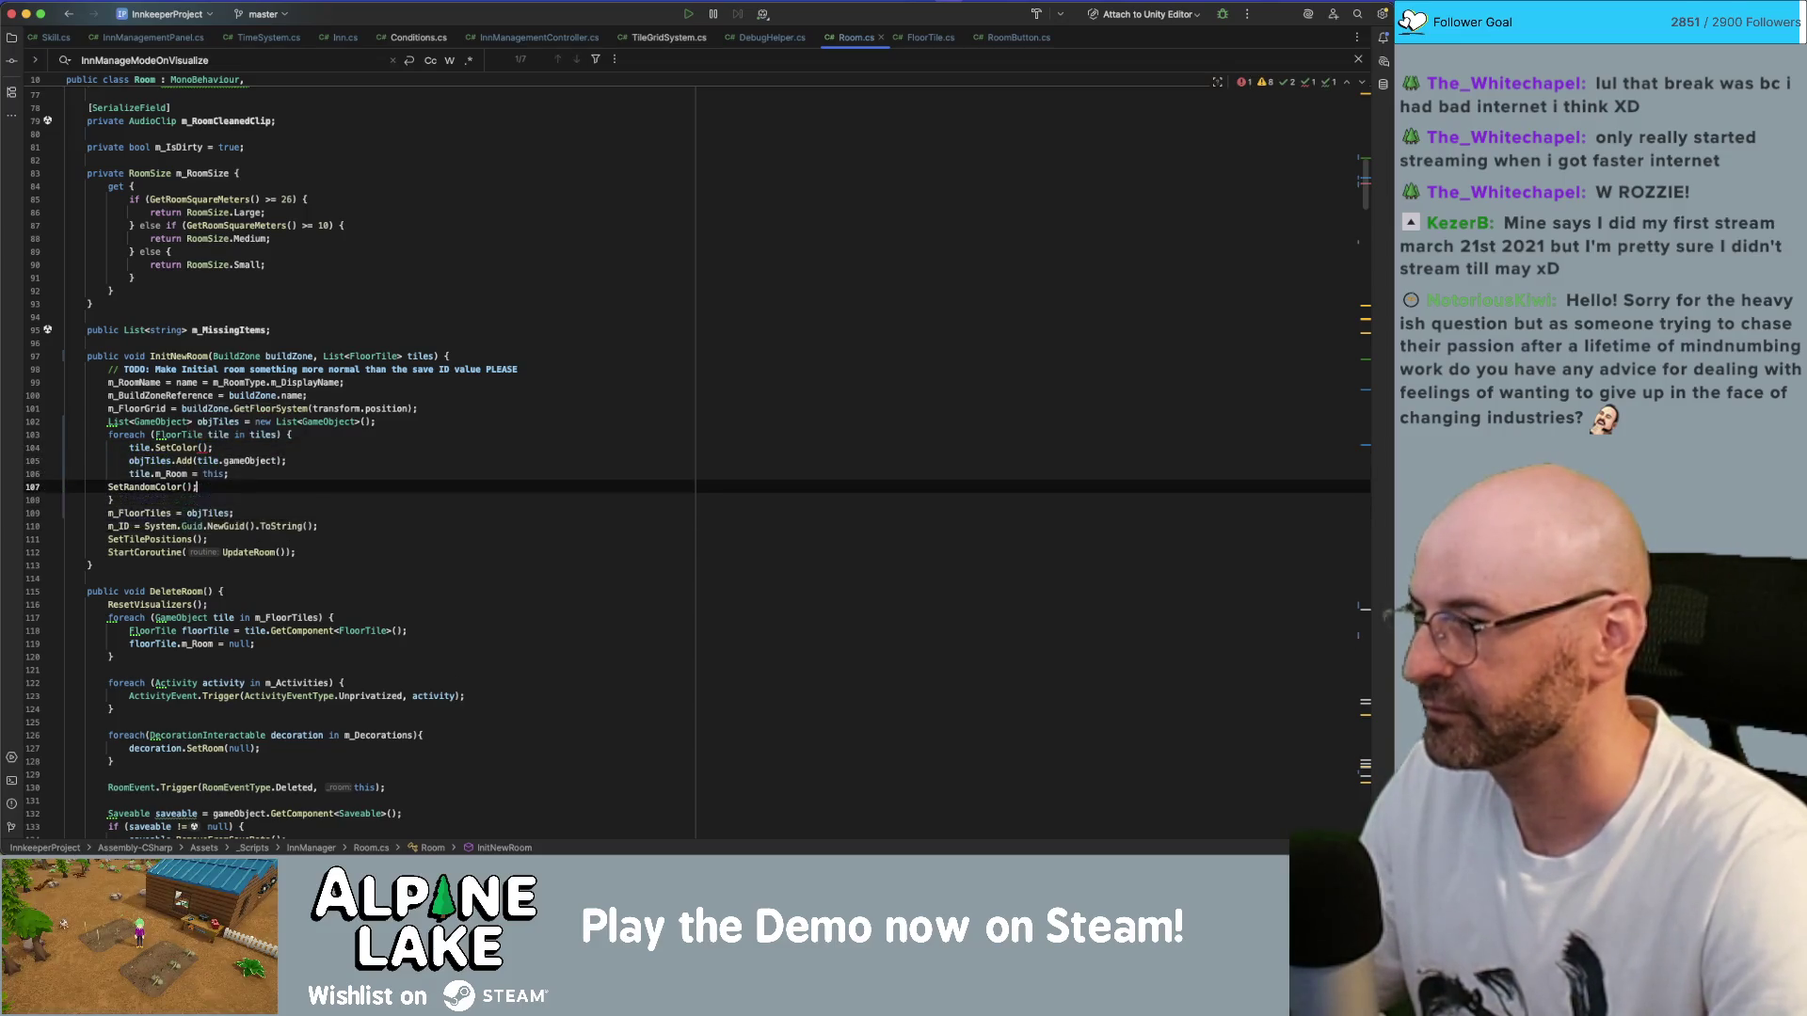
{"action": "key", "text": "alt+shift+Up"}
{"action": "key", "text": "alt+shift+Up"}
{"action": "key", "text": "alt+shift+Up"}
{"action": "key", "text": "alt+shift+Up"}
{"action": "key", "text": "Down"}
{"action": "key", "text": "Down"}
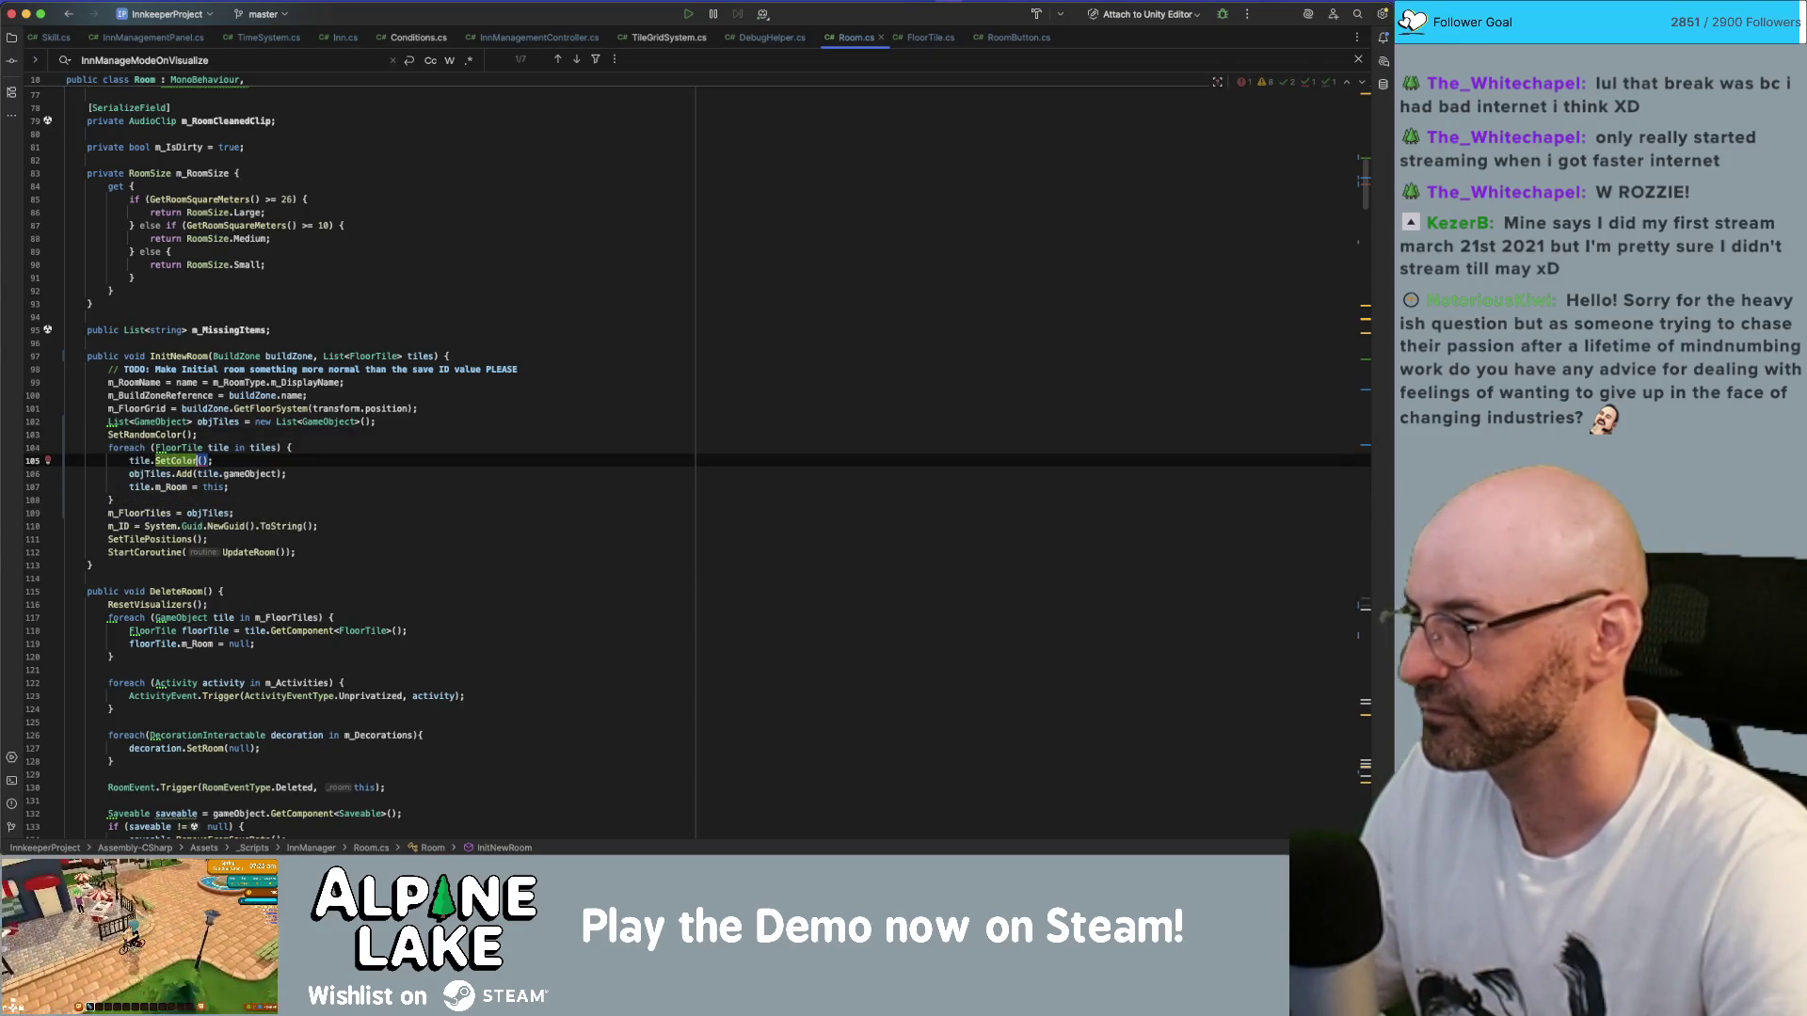
{"action": "left_click", "coordinate": [202, 460]}
{"action": "type", "text": "m_"}
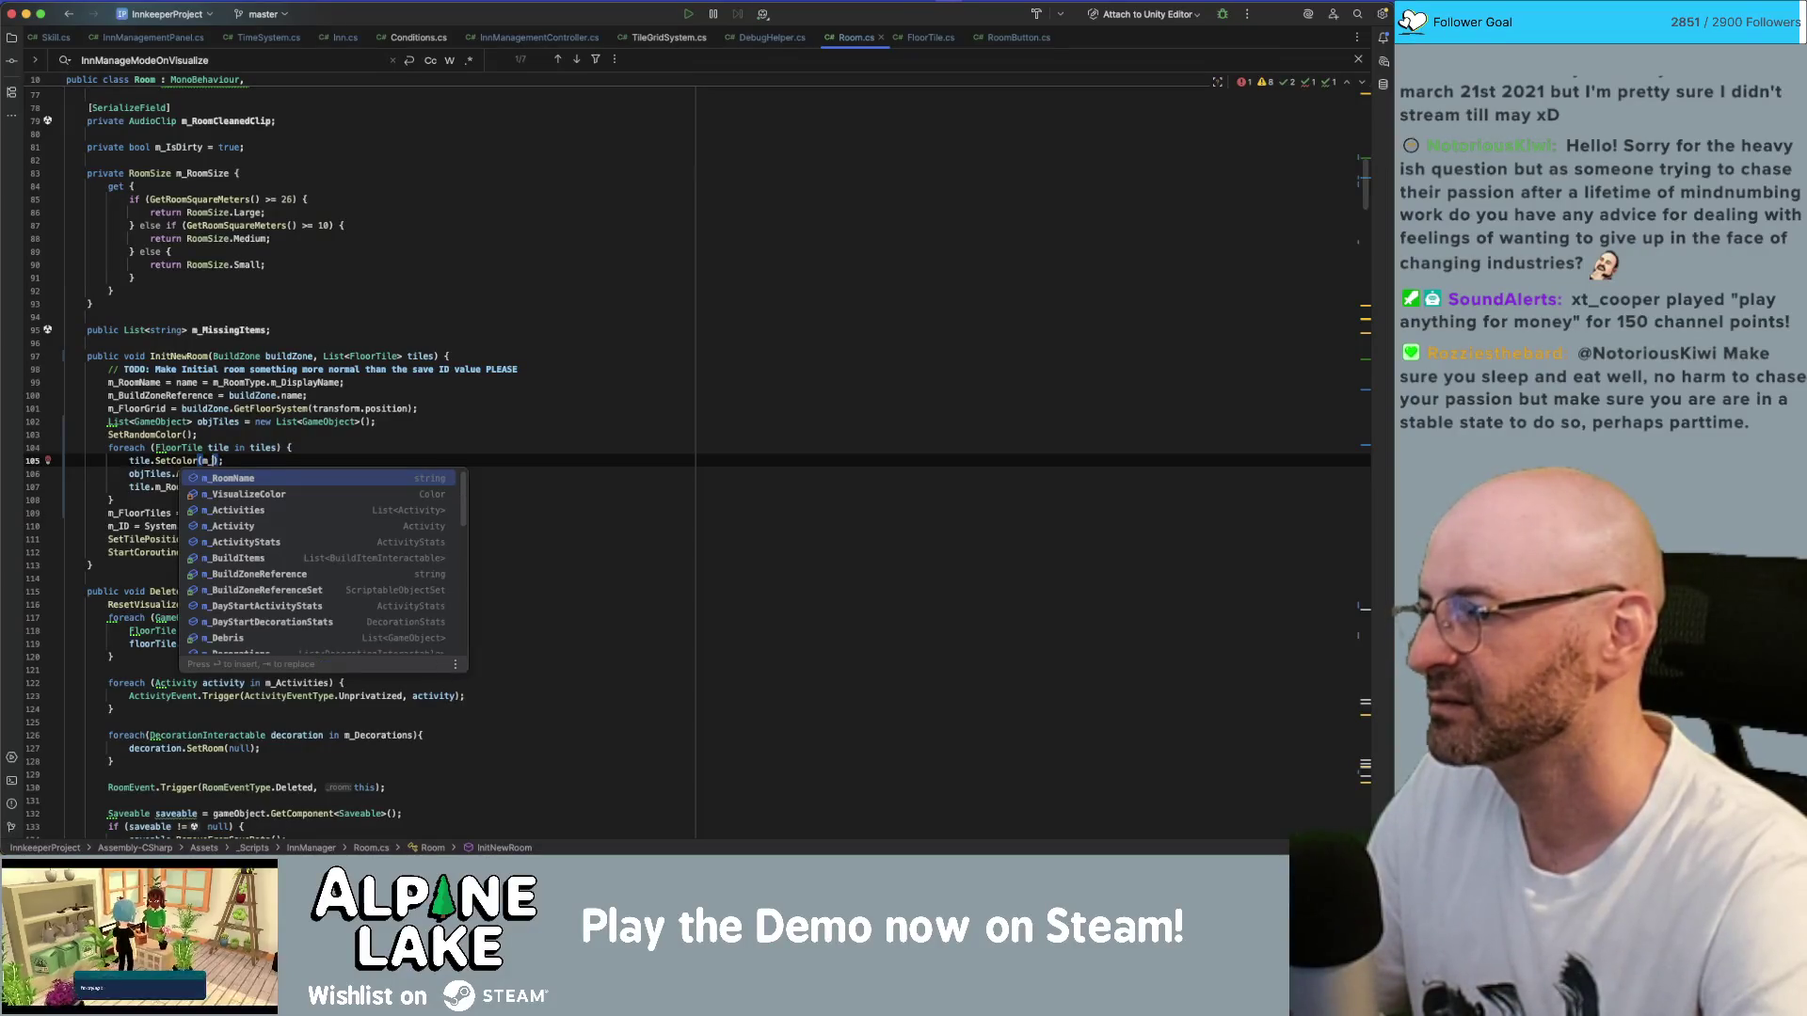
- Pass m_VisualizeColor to tile.SetColor and end the statement with a semicolon
{"action": "type", "text": "Vis"}
{"action": "key", "text": "Return"}
{"action": "type", "text": ";"}
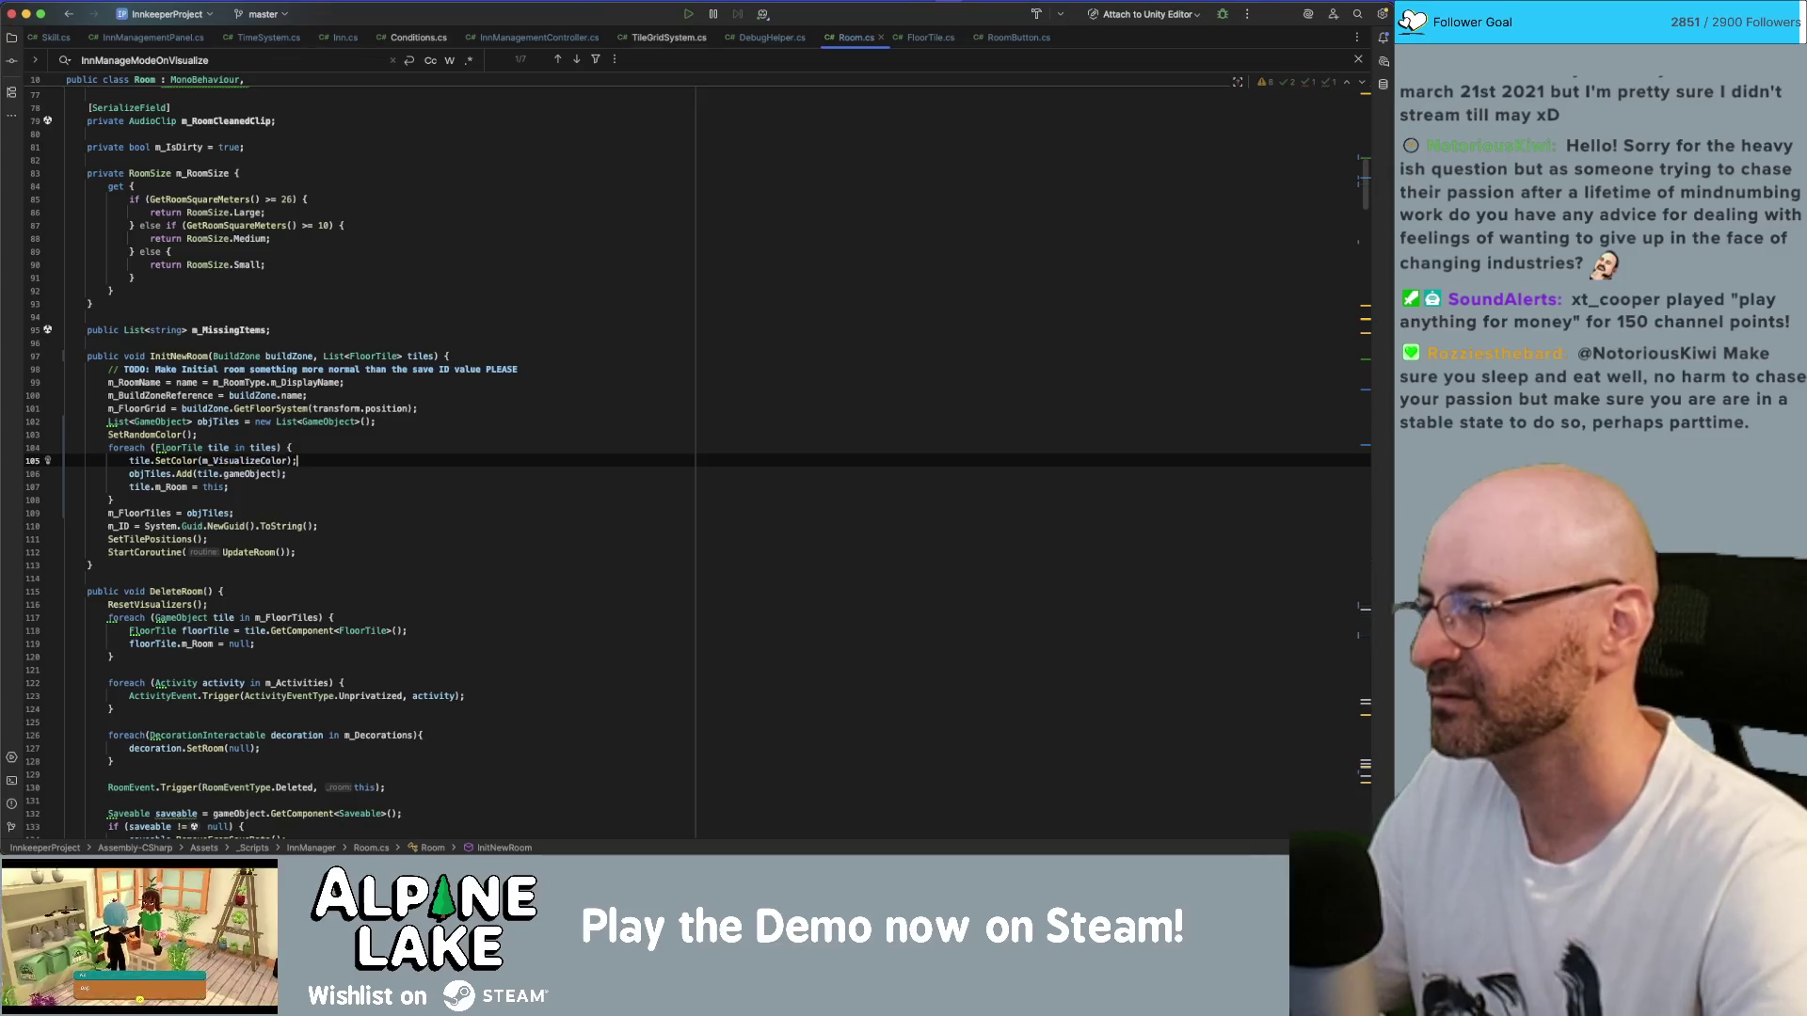
- Glance at the Messages app, then come back to the Rider editor
{"action": "key", "text": "super+Tab"}
{"action": "left_click", "coordinate": [521, 425]}
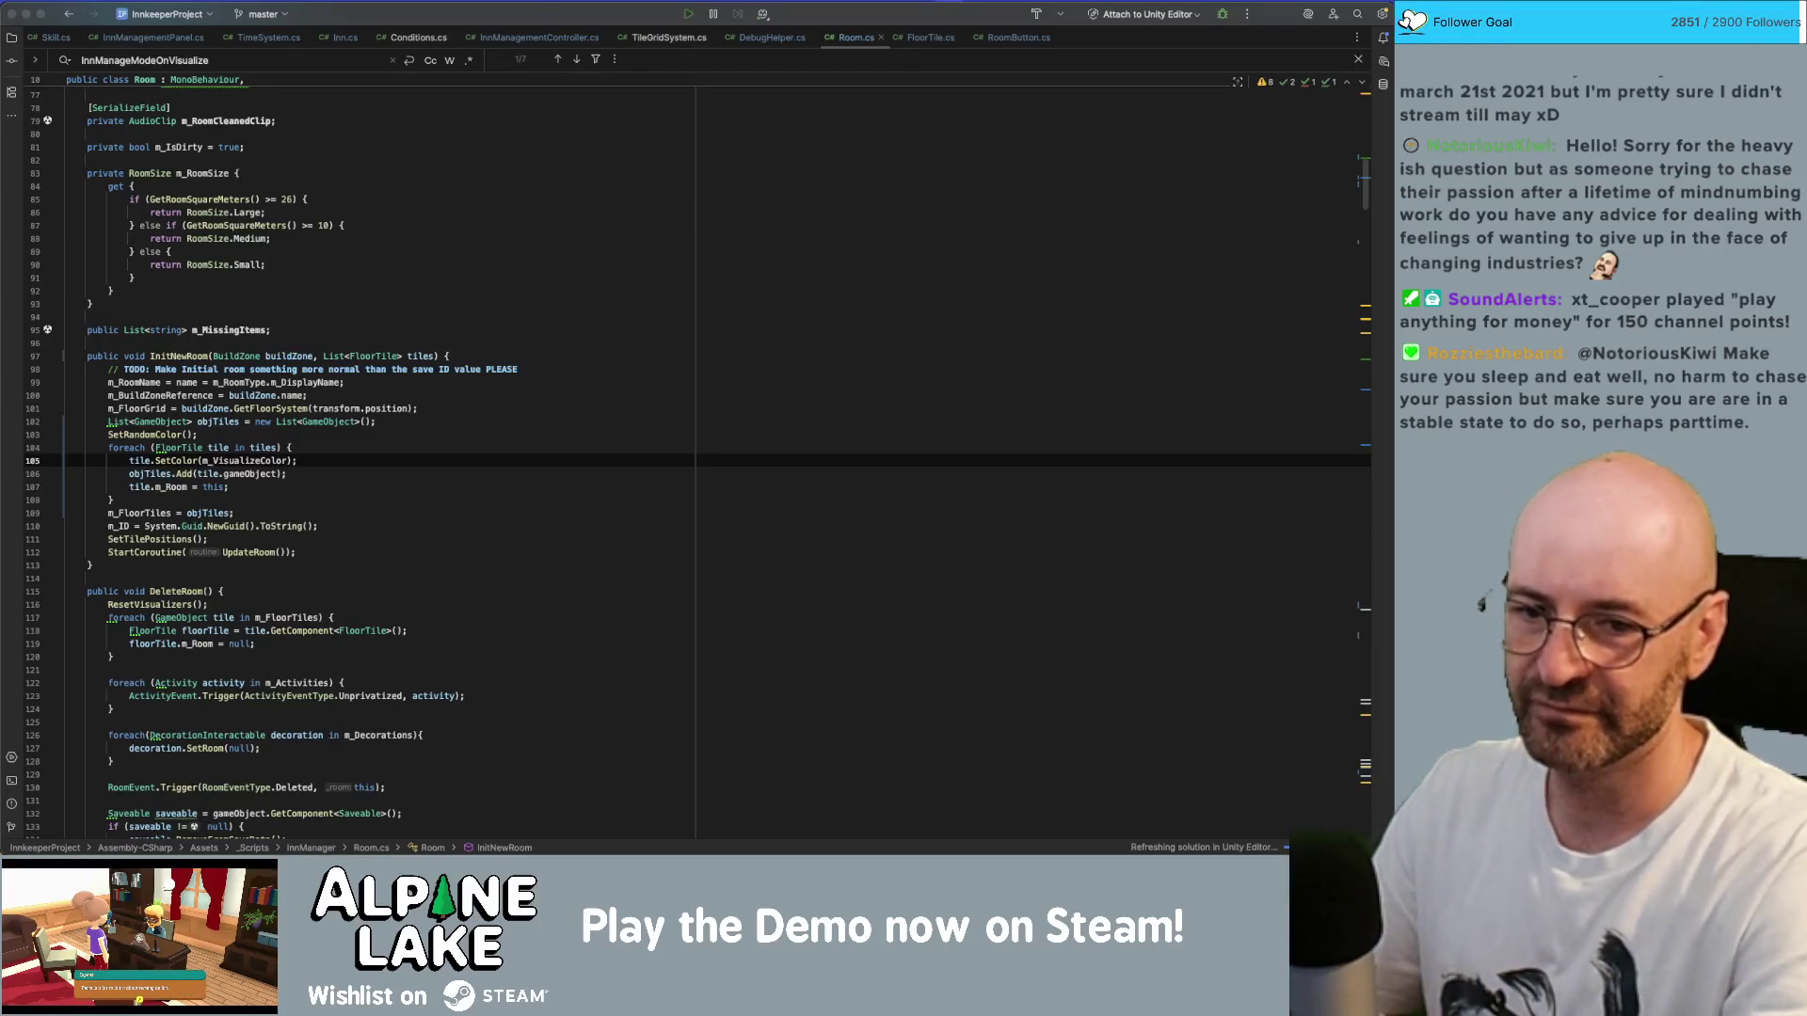
{"action": "left_click", "coordinate": [442, 254]}
{"action": "key", "text": "super+Tab"}
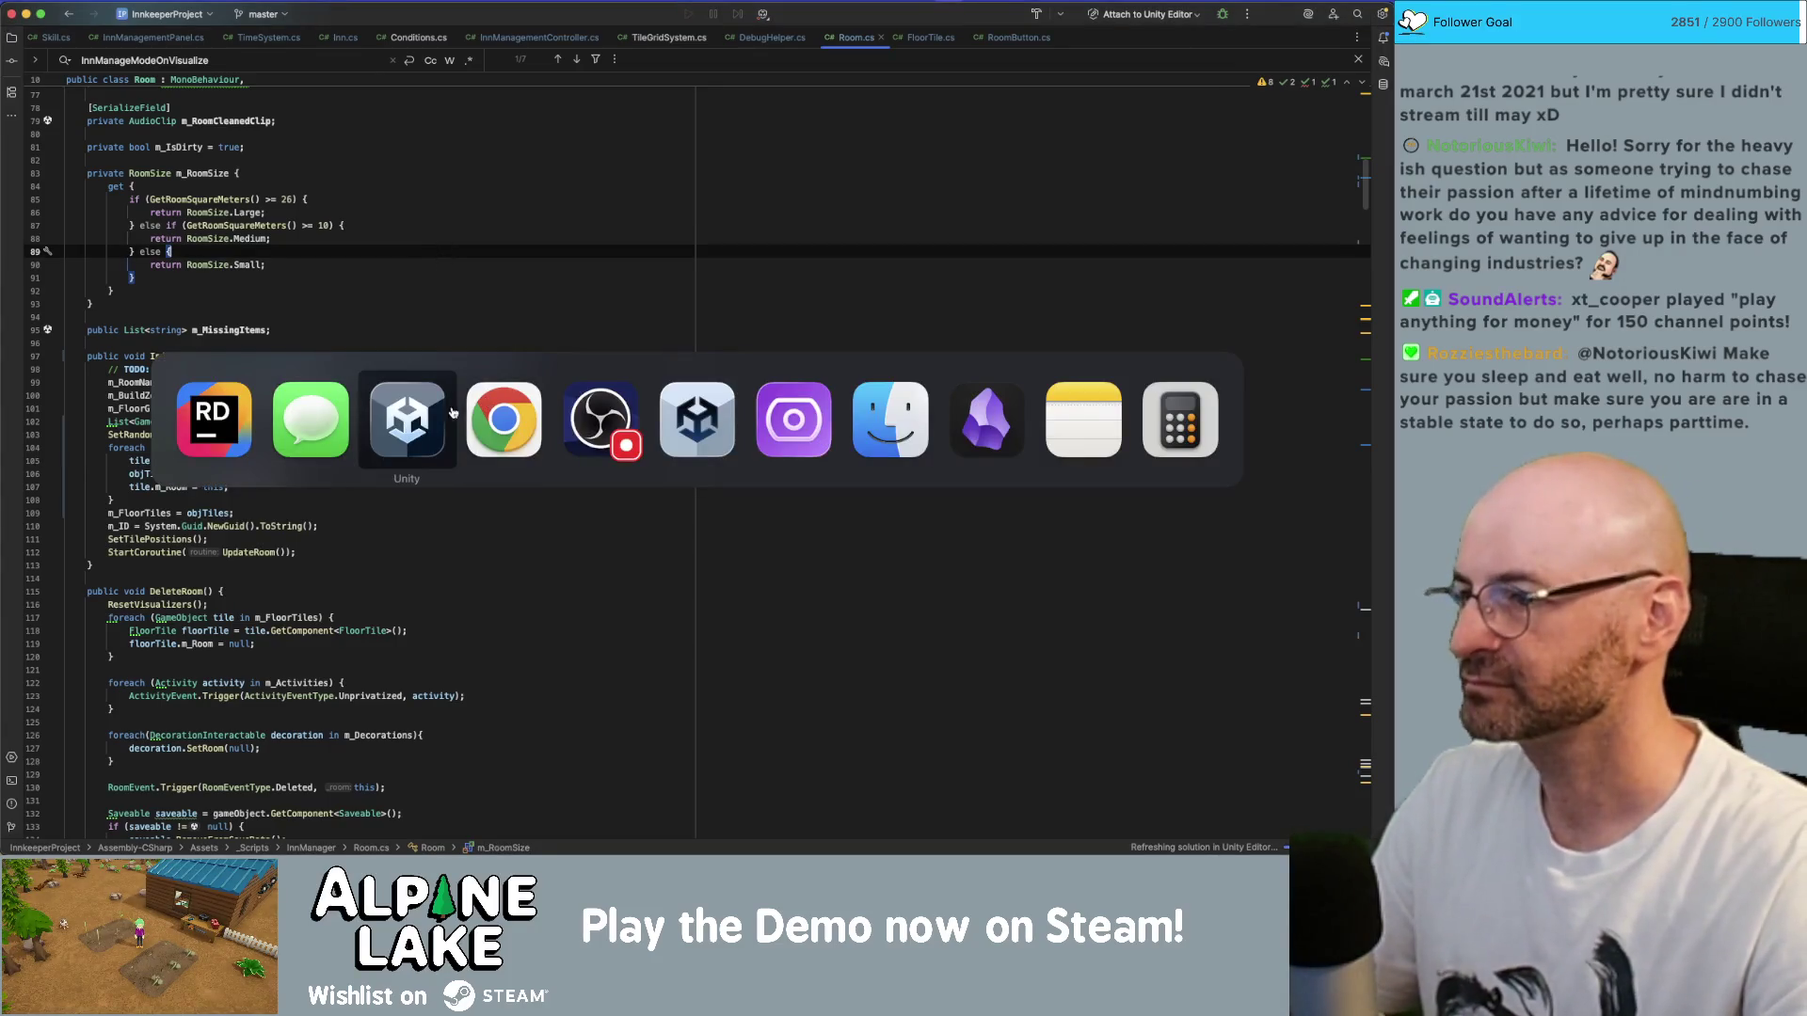
- Switch to Unity and enter play mode to test the coloured room floors
{"action": "left_click", "coordinate": [423, 417]}
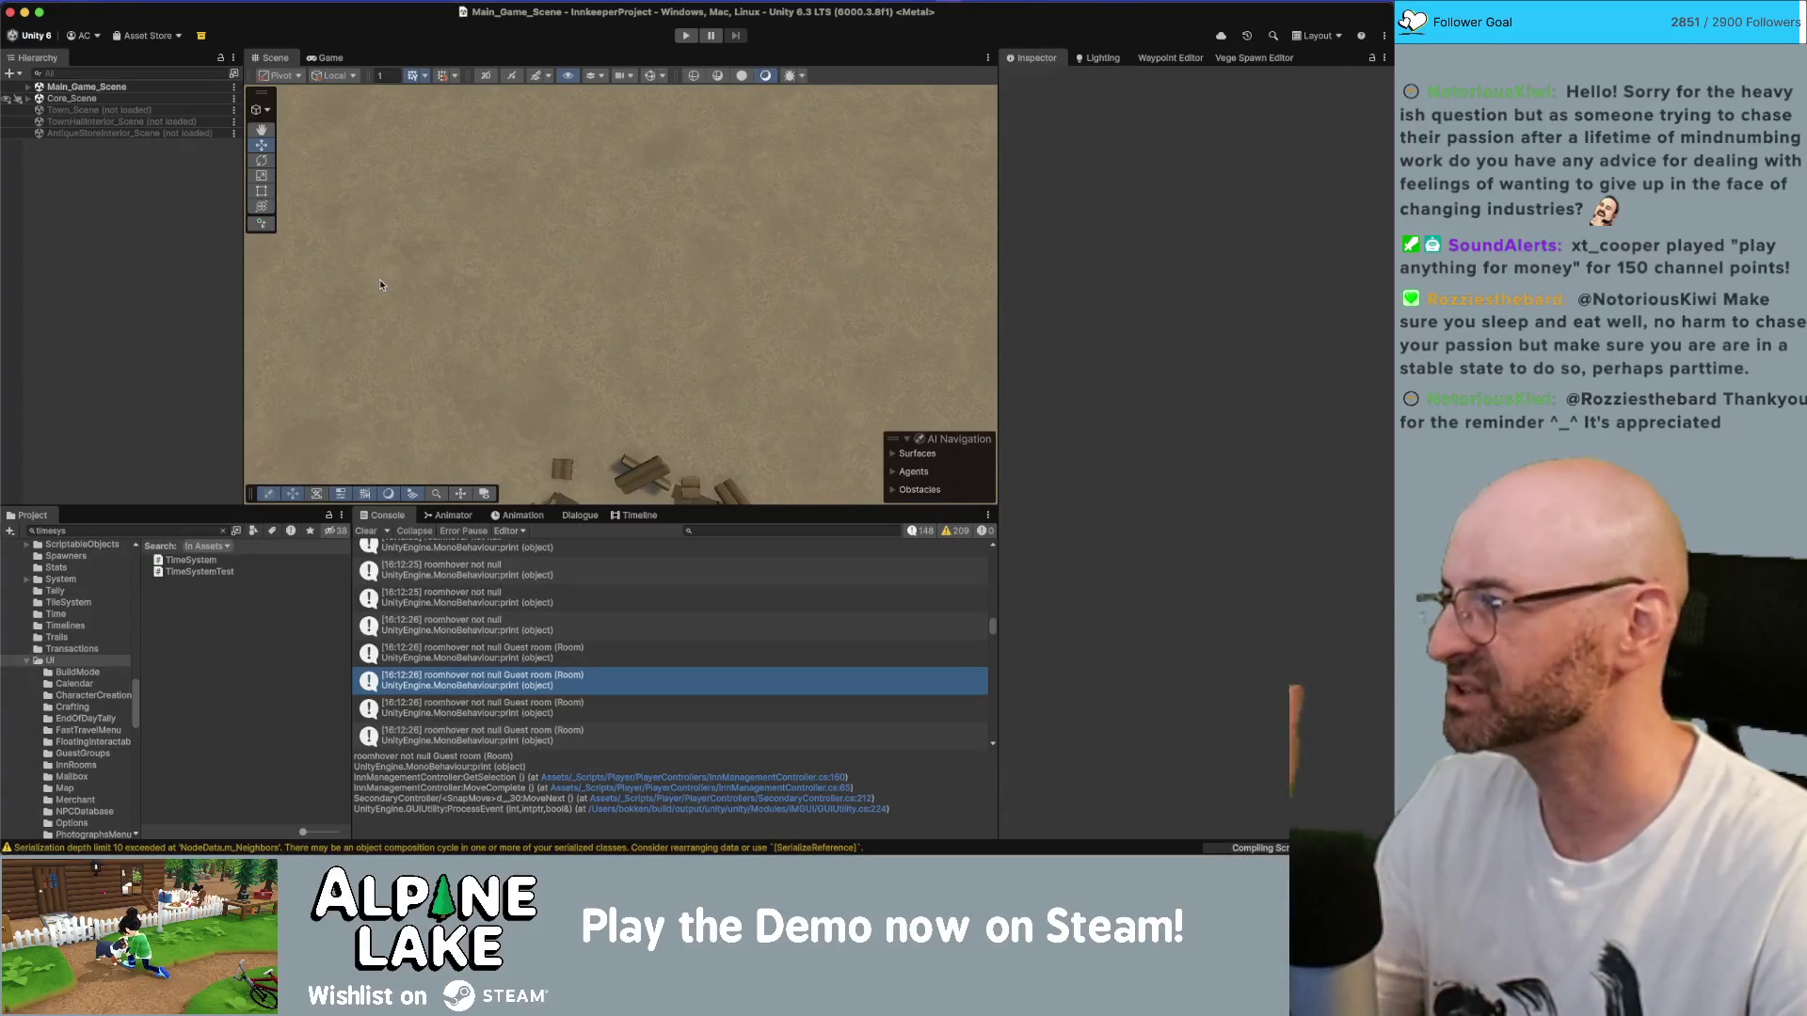
{"action": "left_click", "coordinate": [683, 36]}
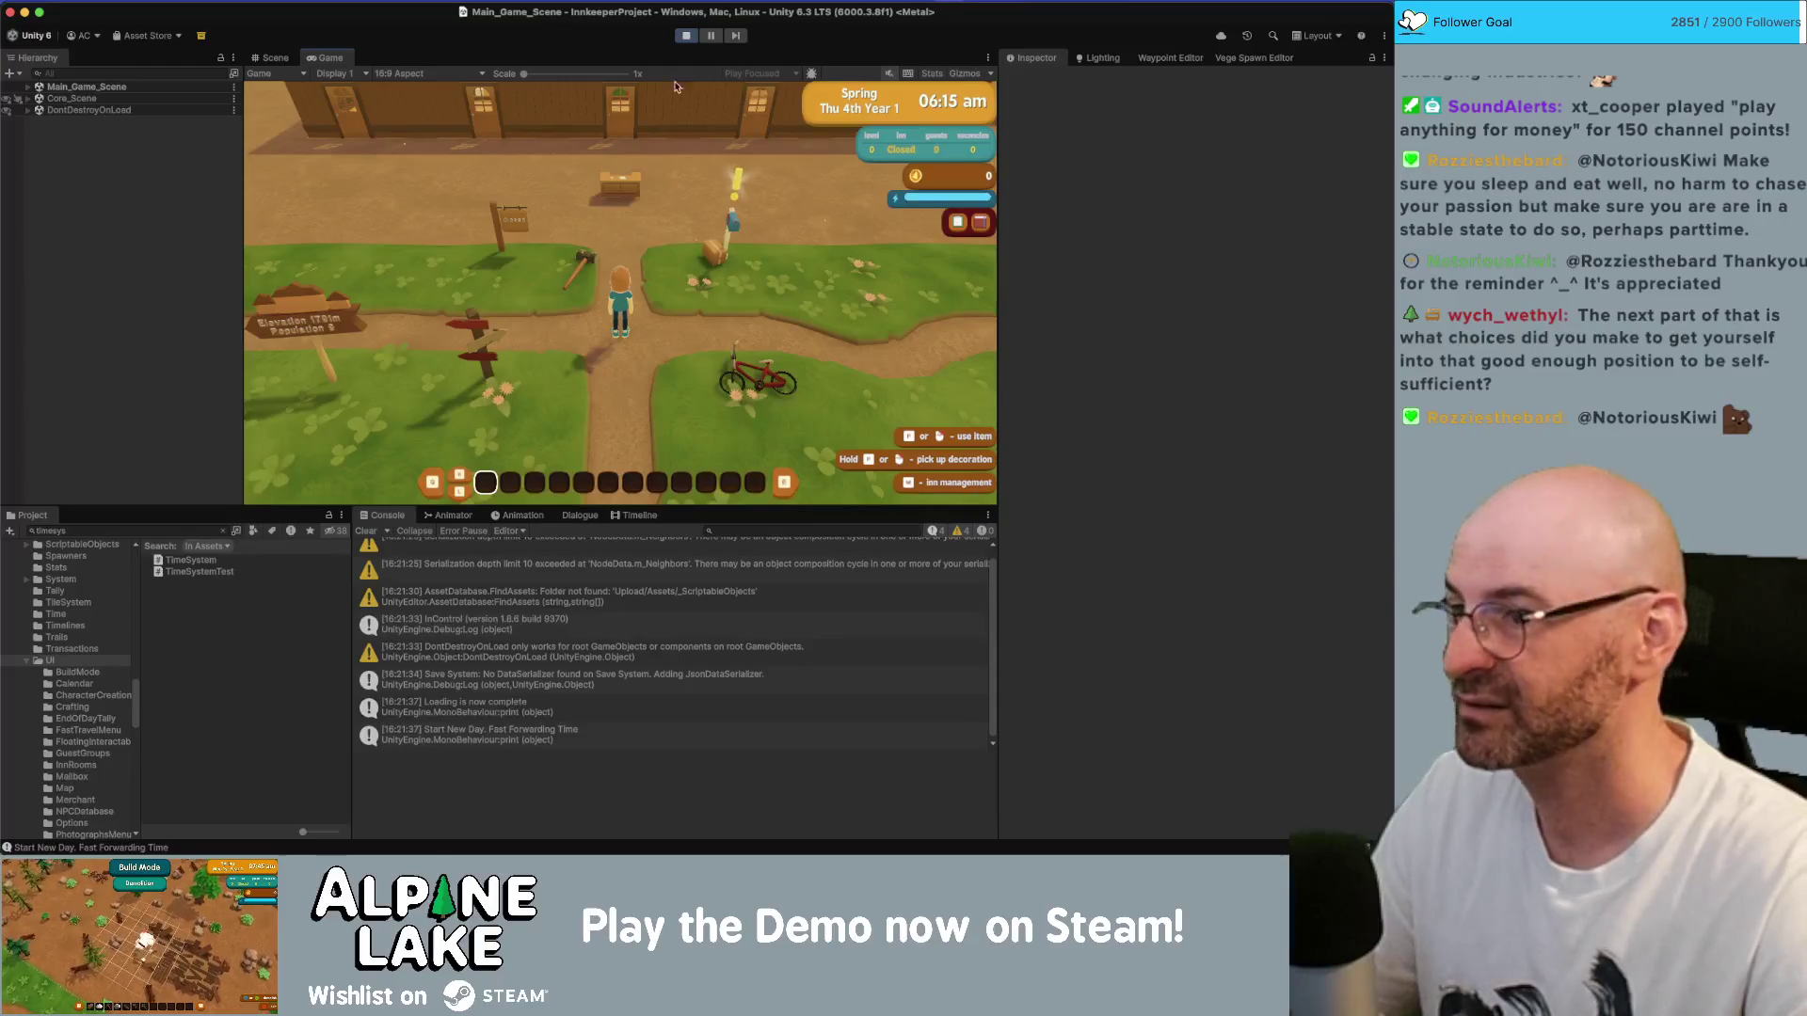
- Walk the innkeeper around the inn with WASD, then switch to the top-down Inn Management view
{"action": "key", "text": "w"}
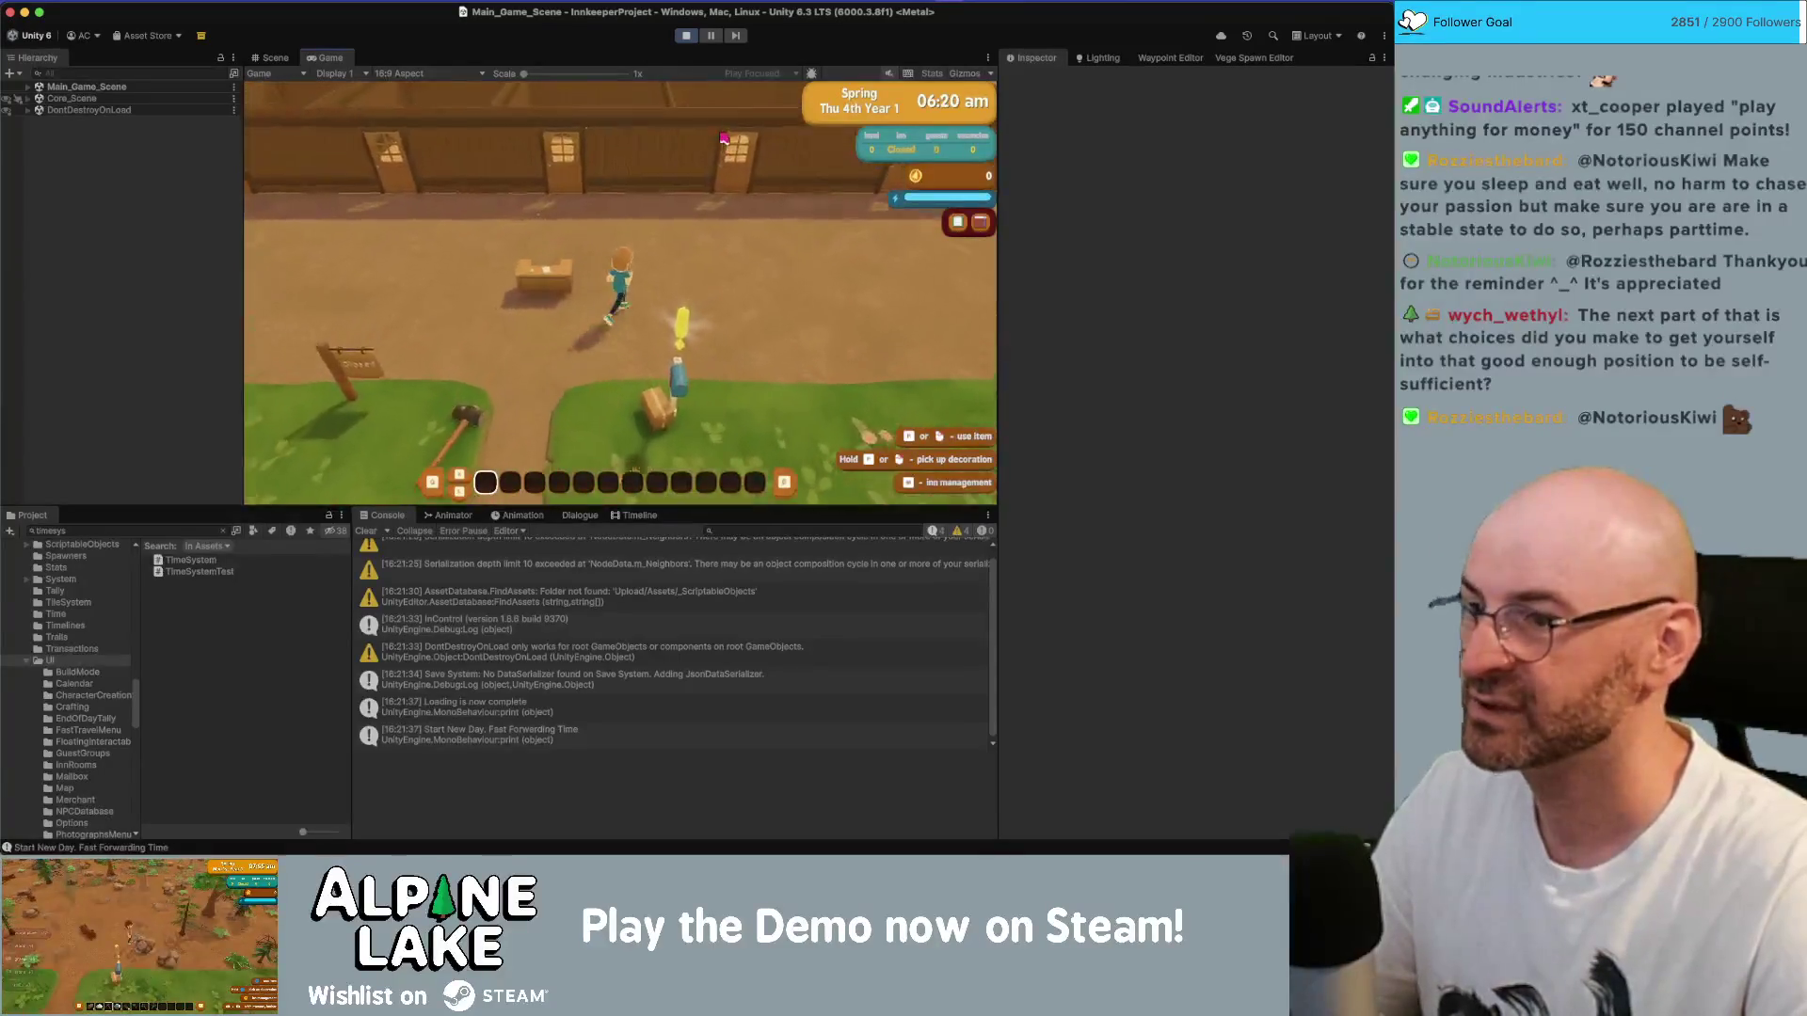
{"action": "key", "text": "s"}
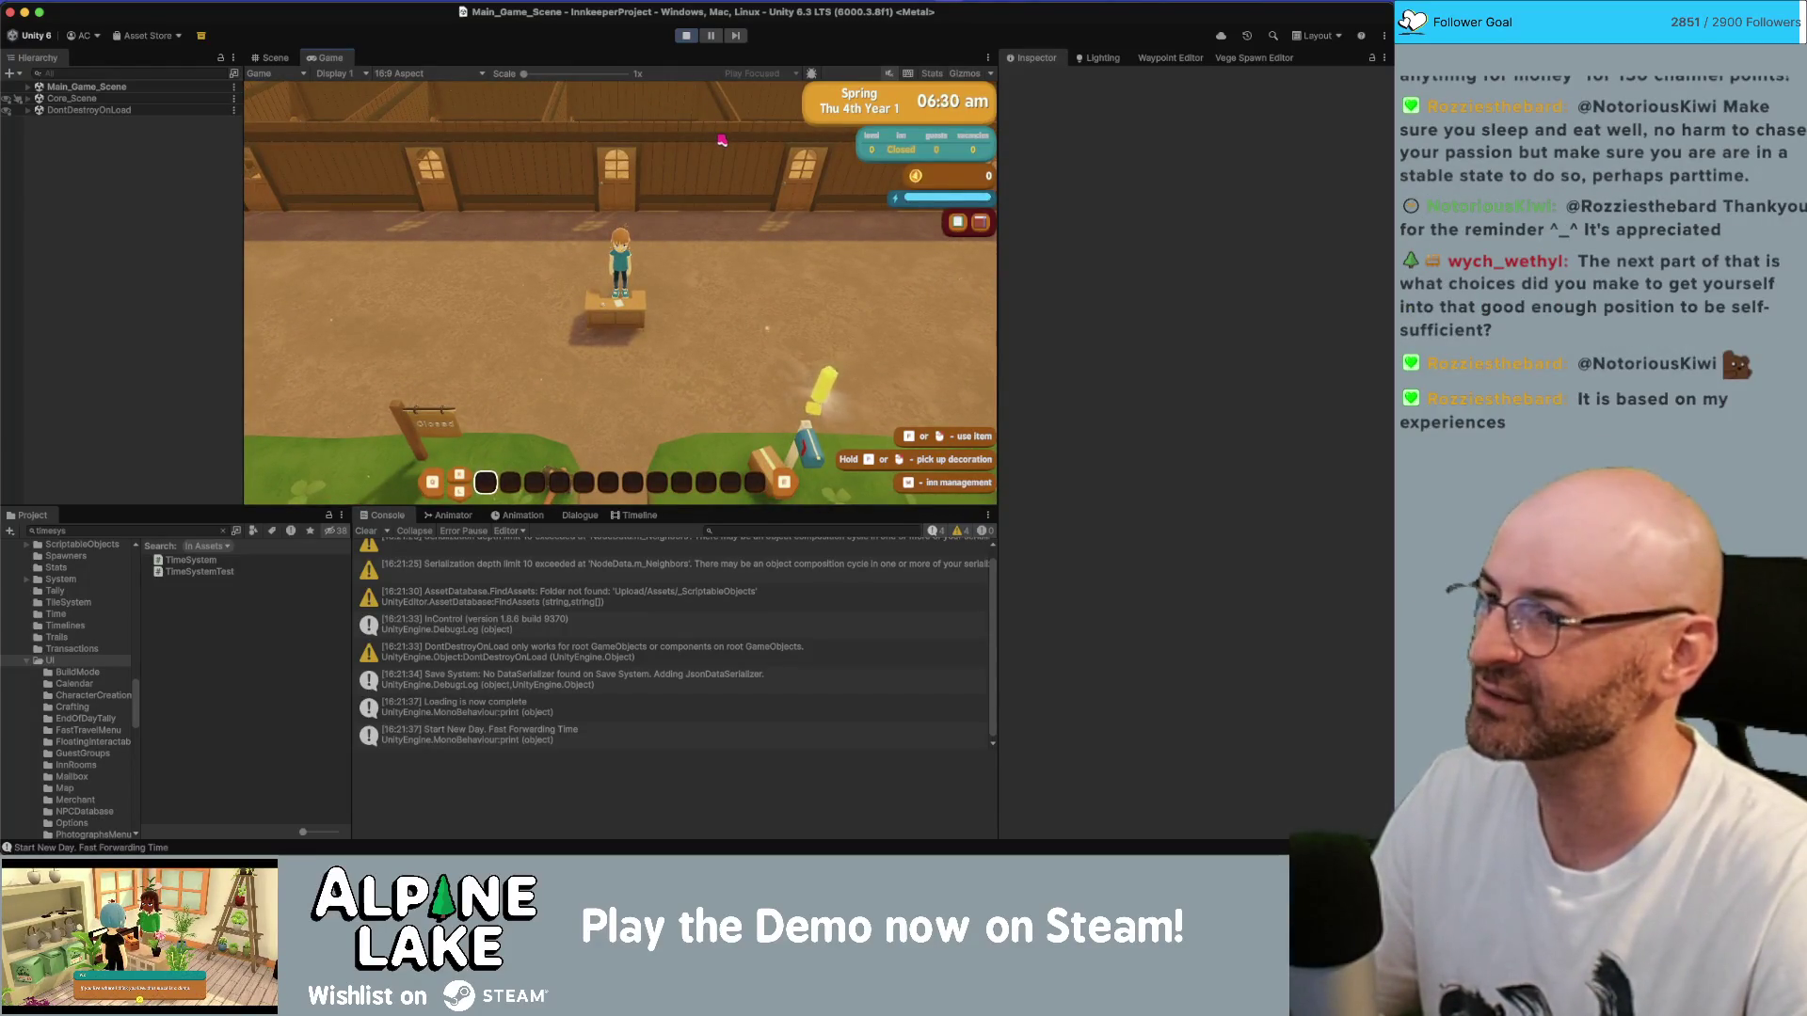
{"action": "key", "text": "s"}
{"action": "key", "text": "w"}
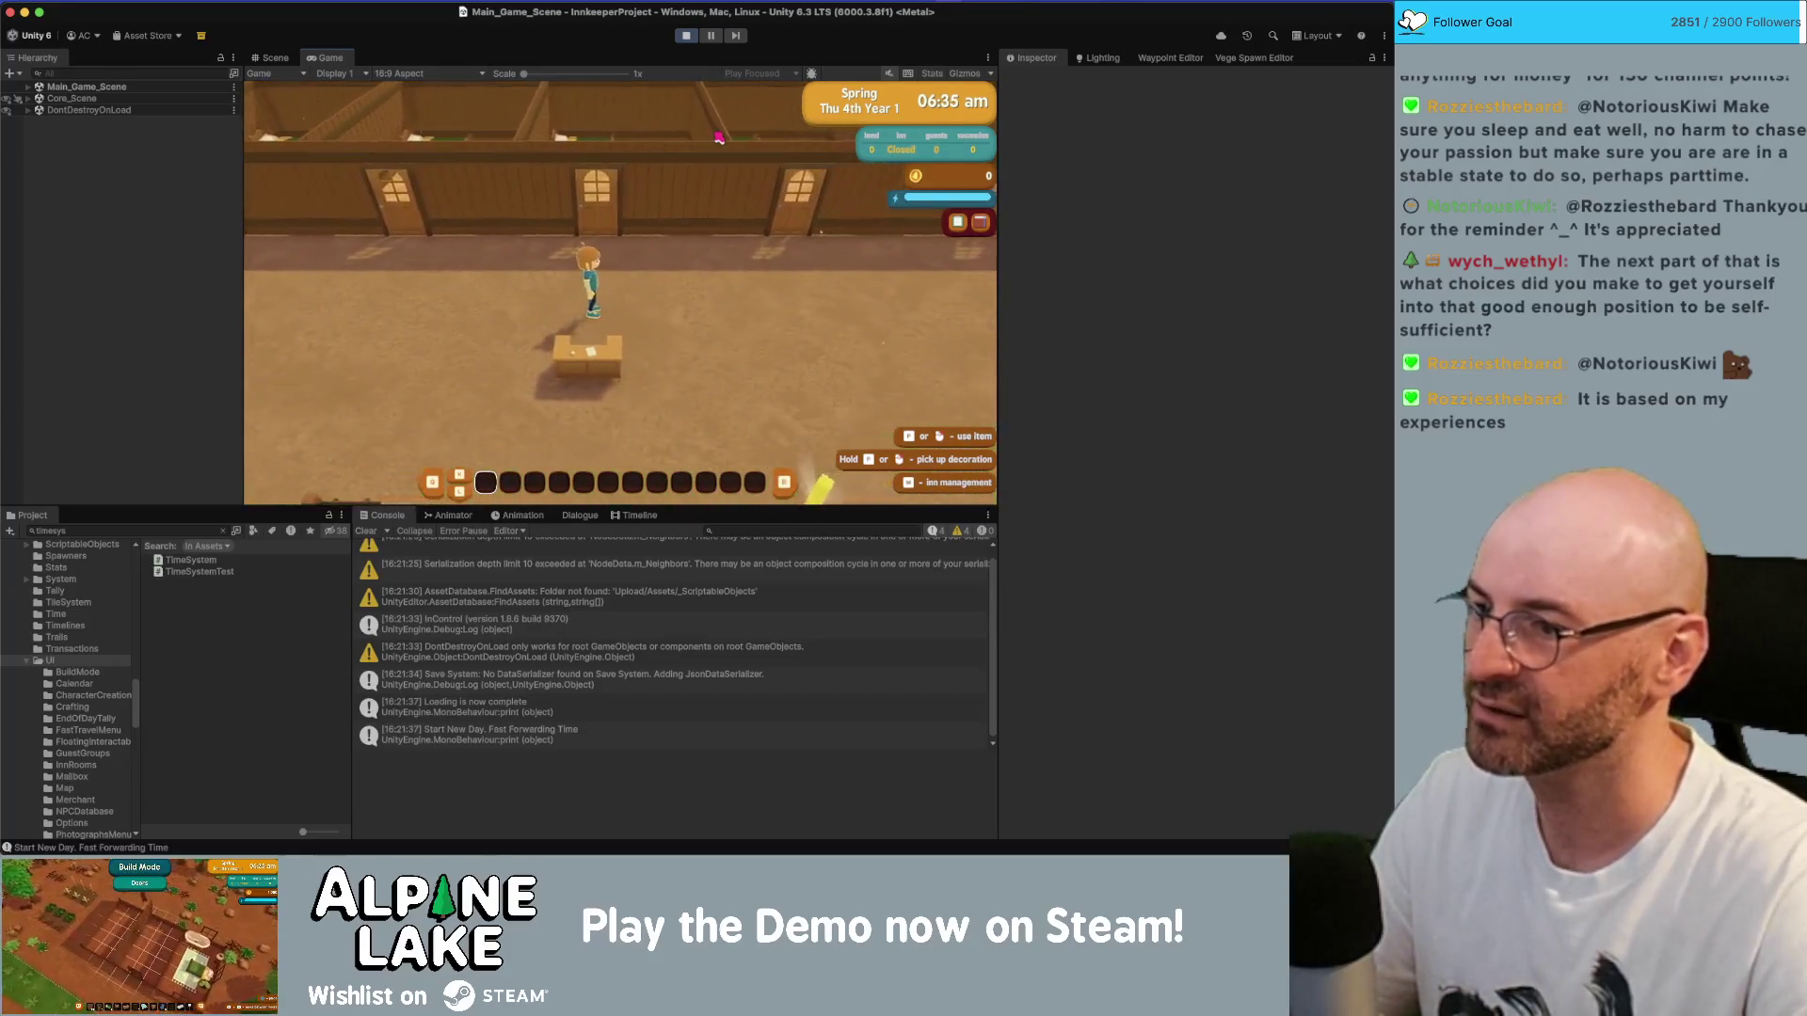
{"action": "key", "text": "d"}
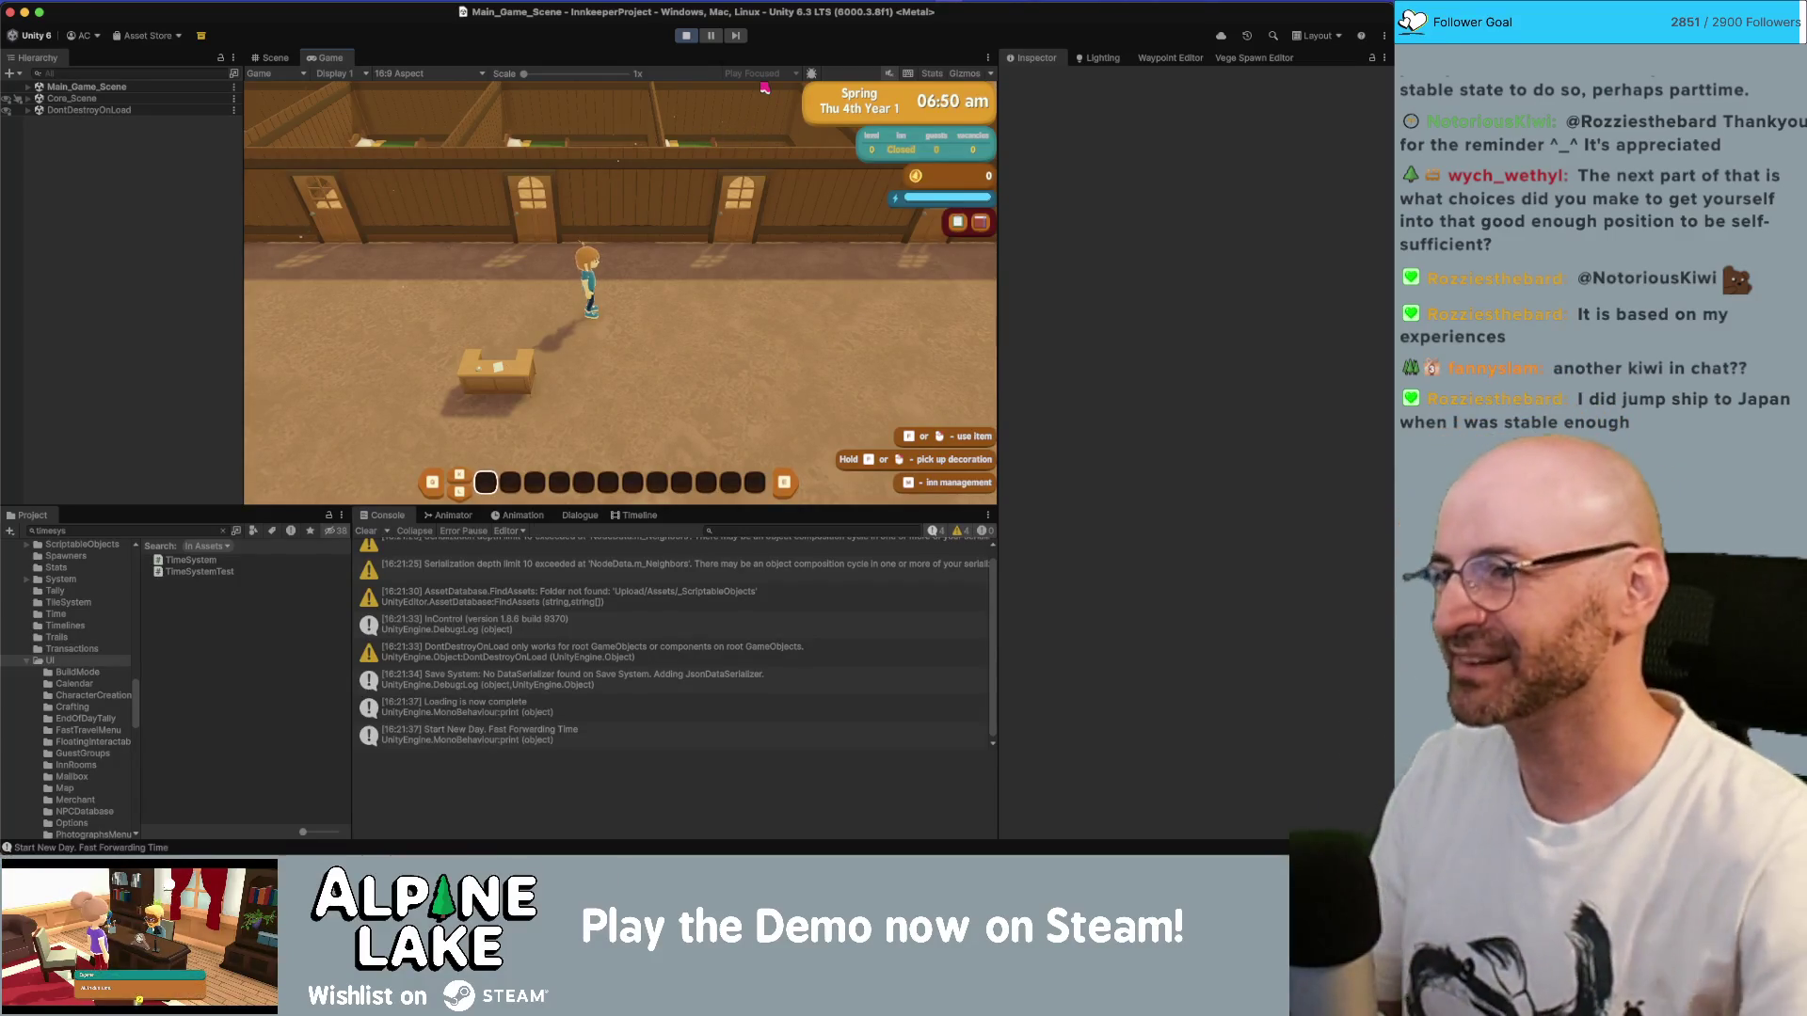
{"action": "key", "text": "d"}
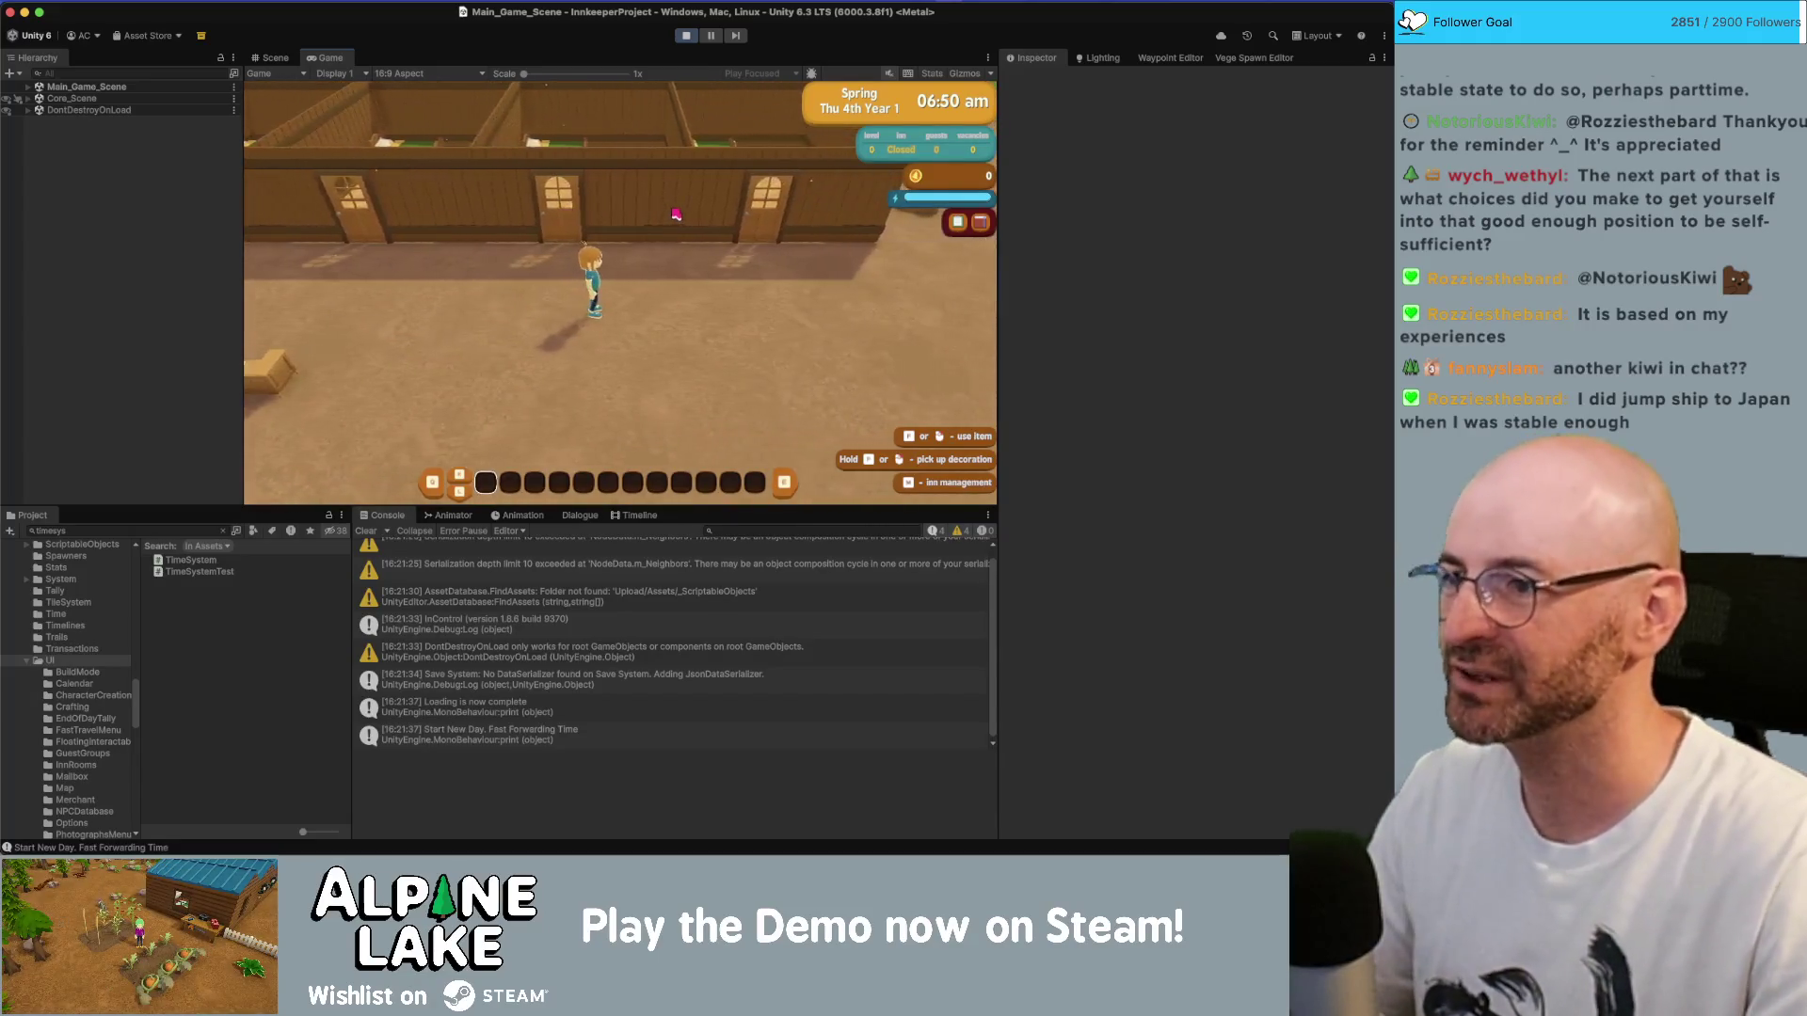
{"action": "key", "text": "a"}
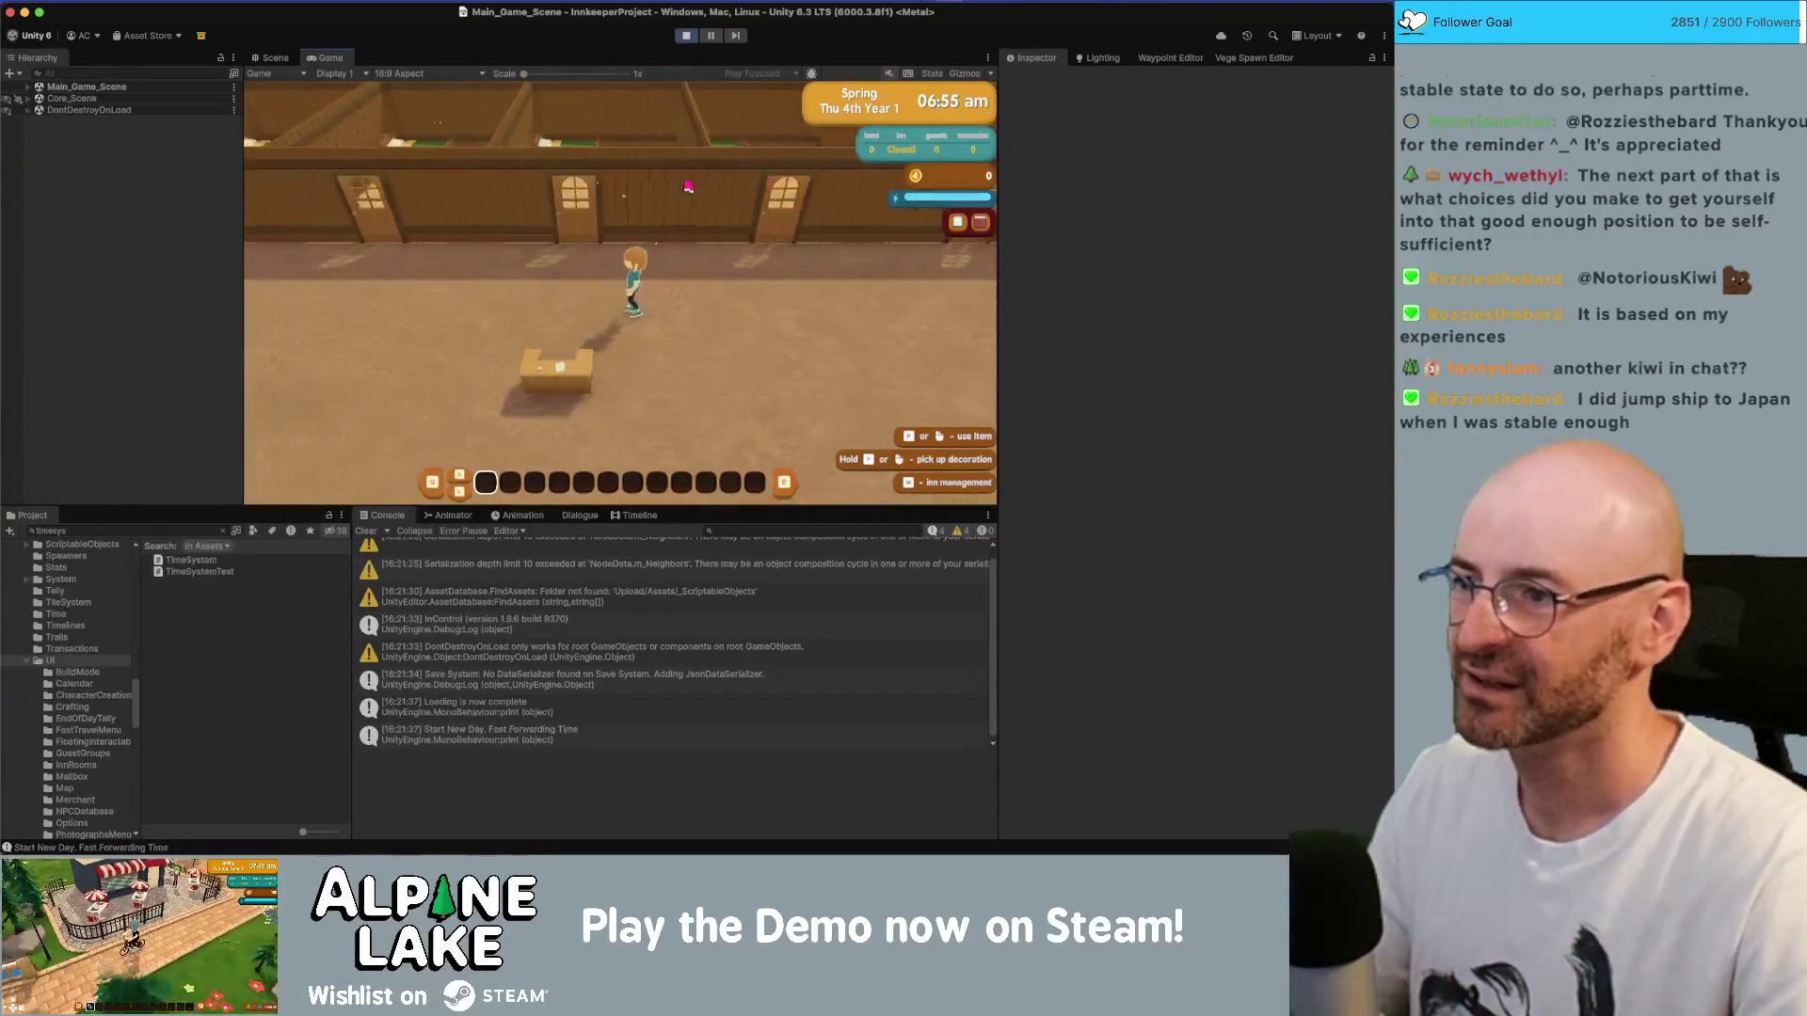
{"action": "key", "text": "Tab"}
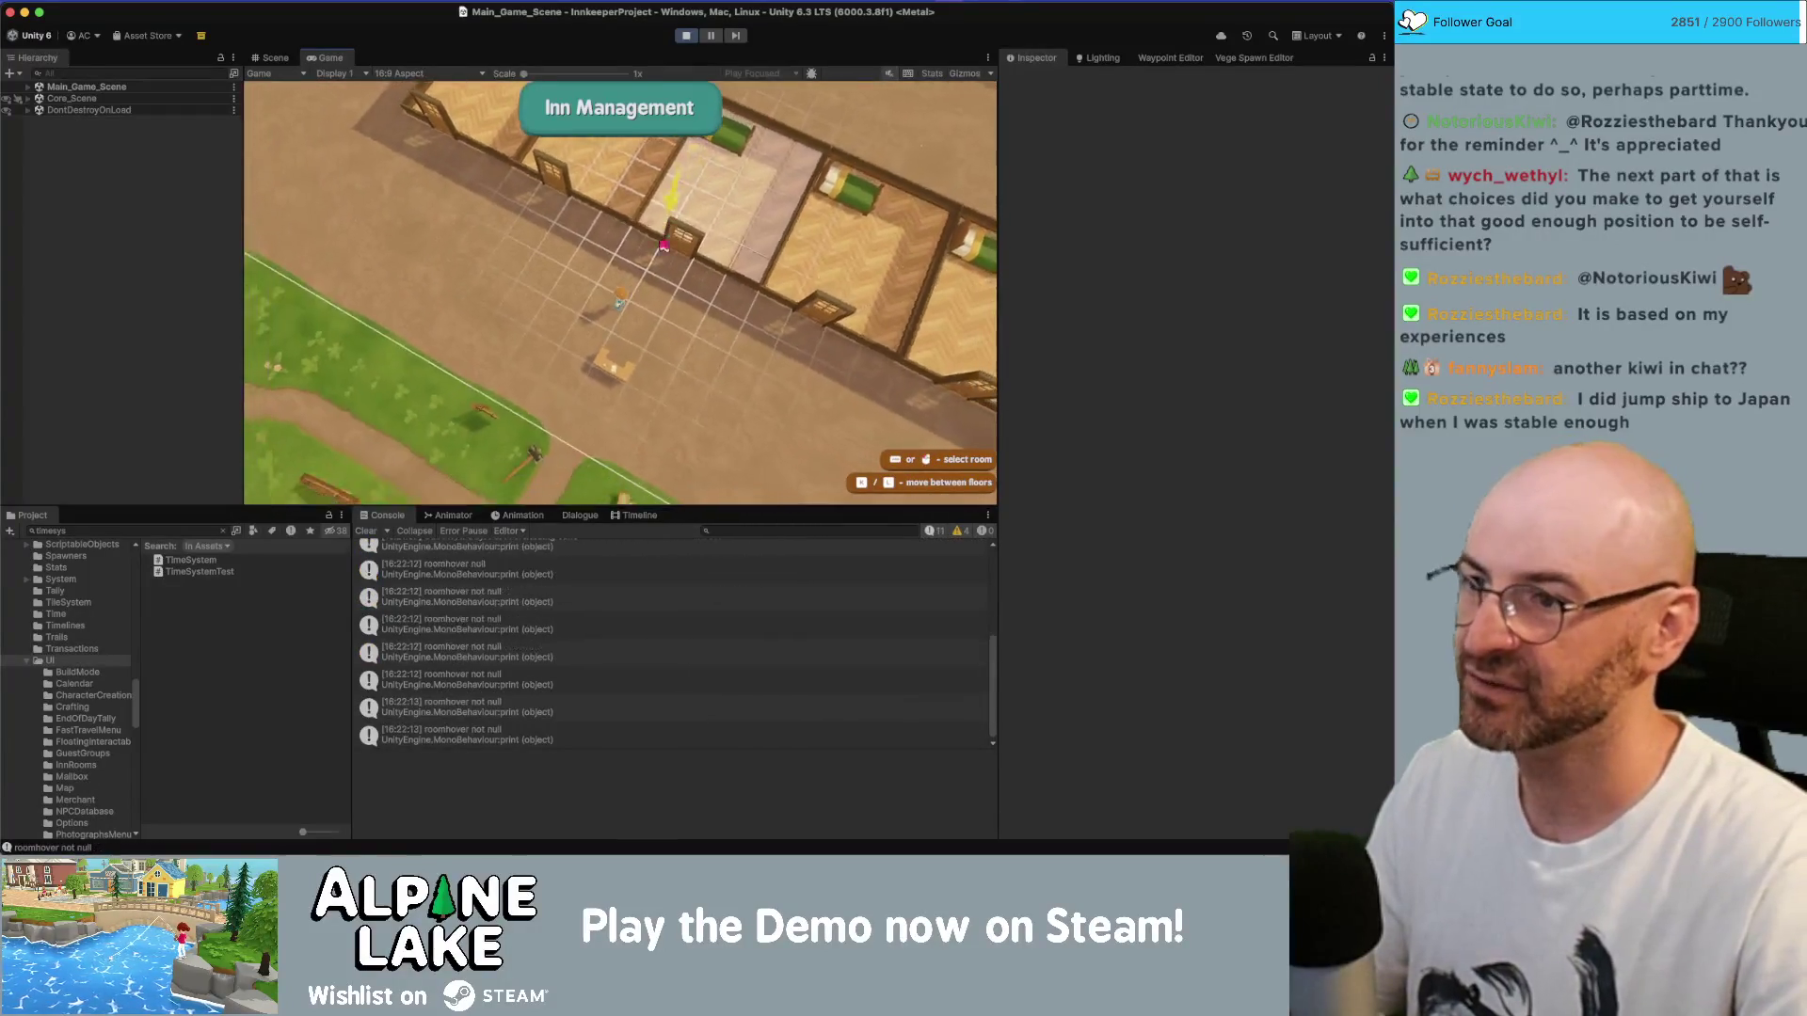
- Turn two neighbouring empty rooms into new guest rooms
{"action": "left_click", "coordinate": [657, 273]}
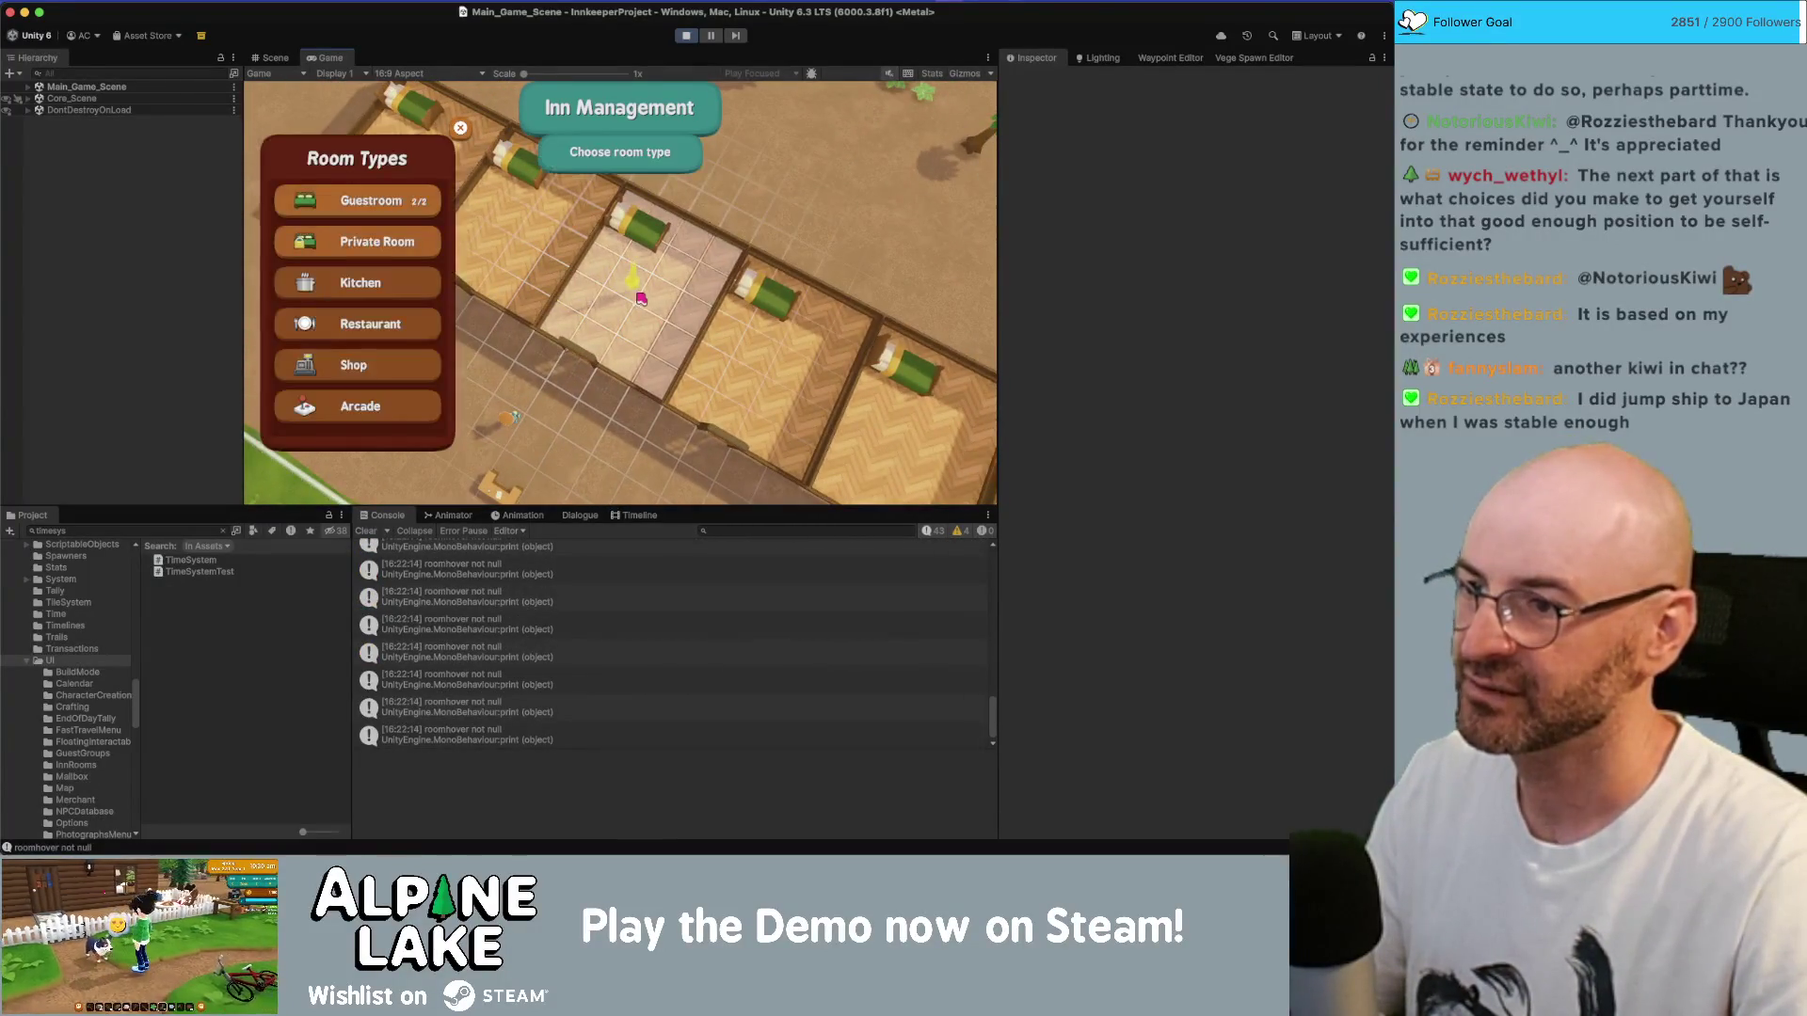
{"action": "left_click", "coordinate": [371, 200]}
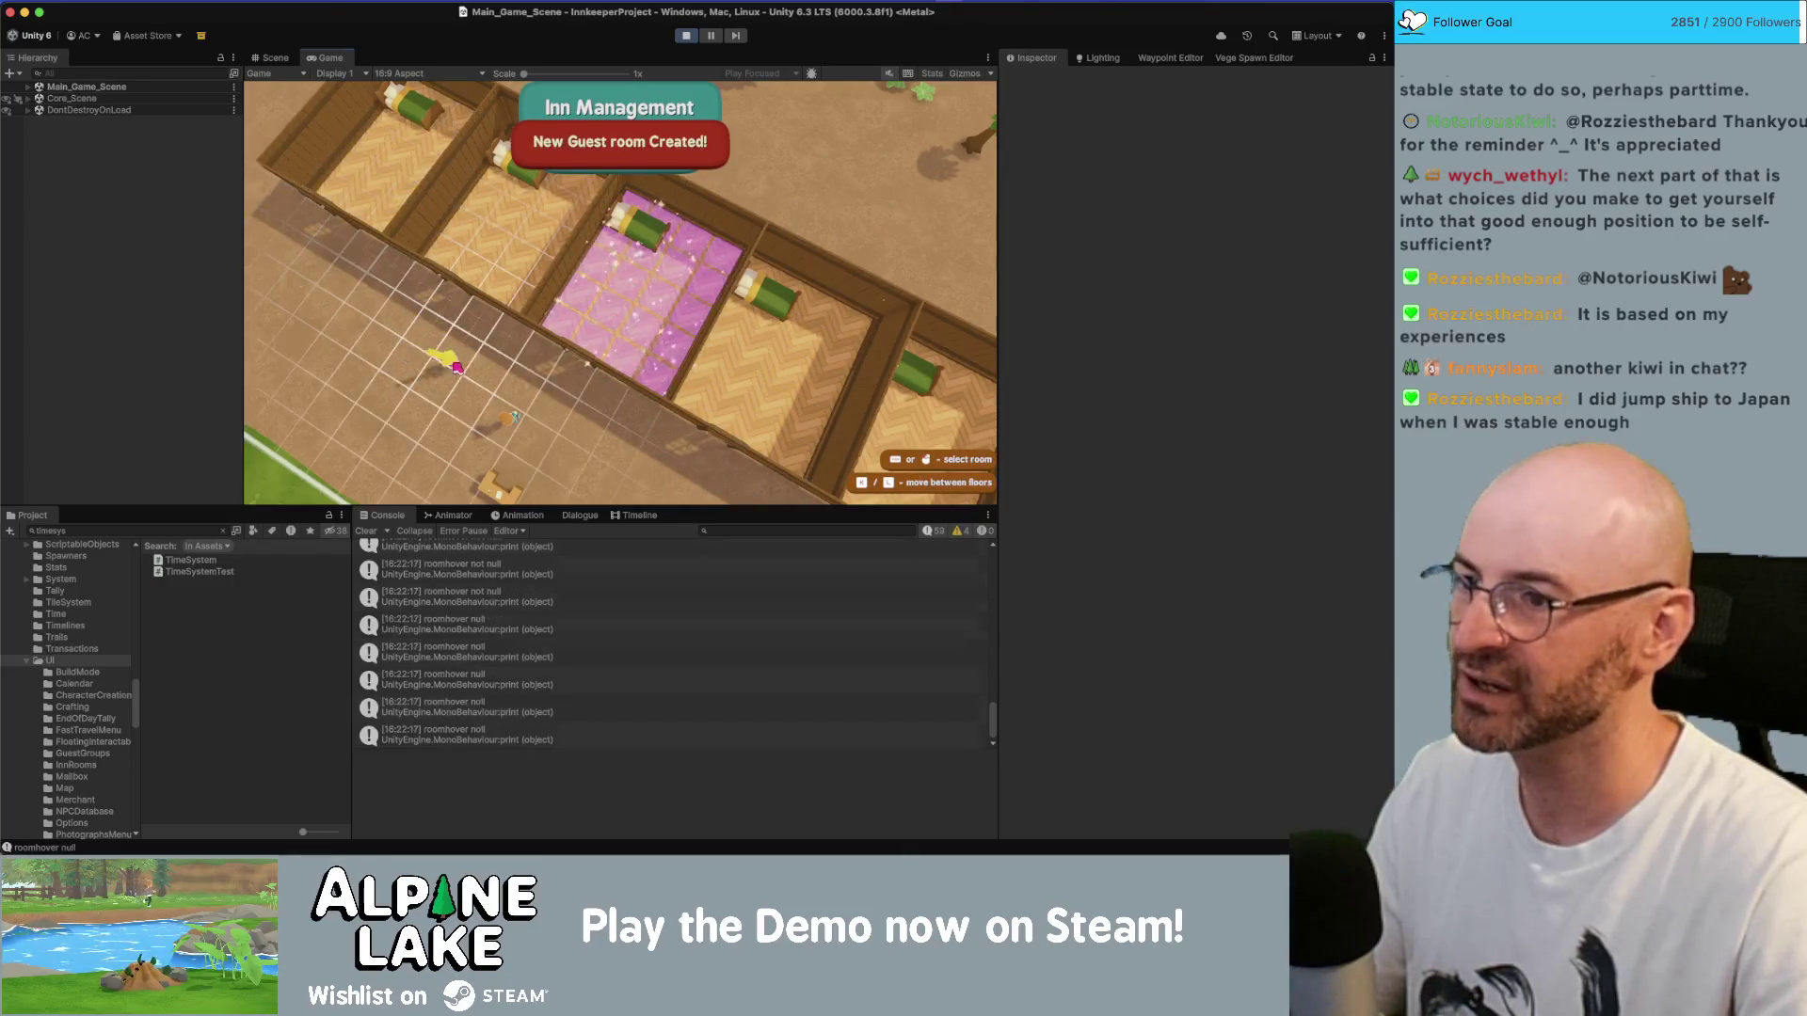
{"action": "left_click", "coordinate": [575, 235]}
{"action": "left_click", "coordinate": [593, 273]}
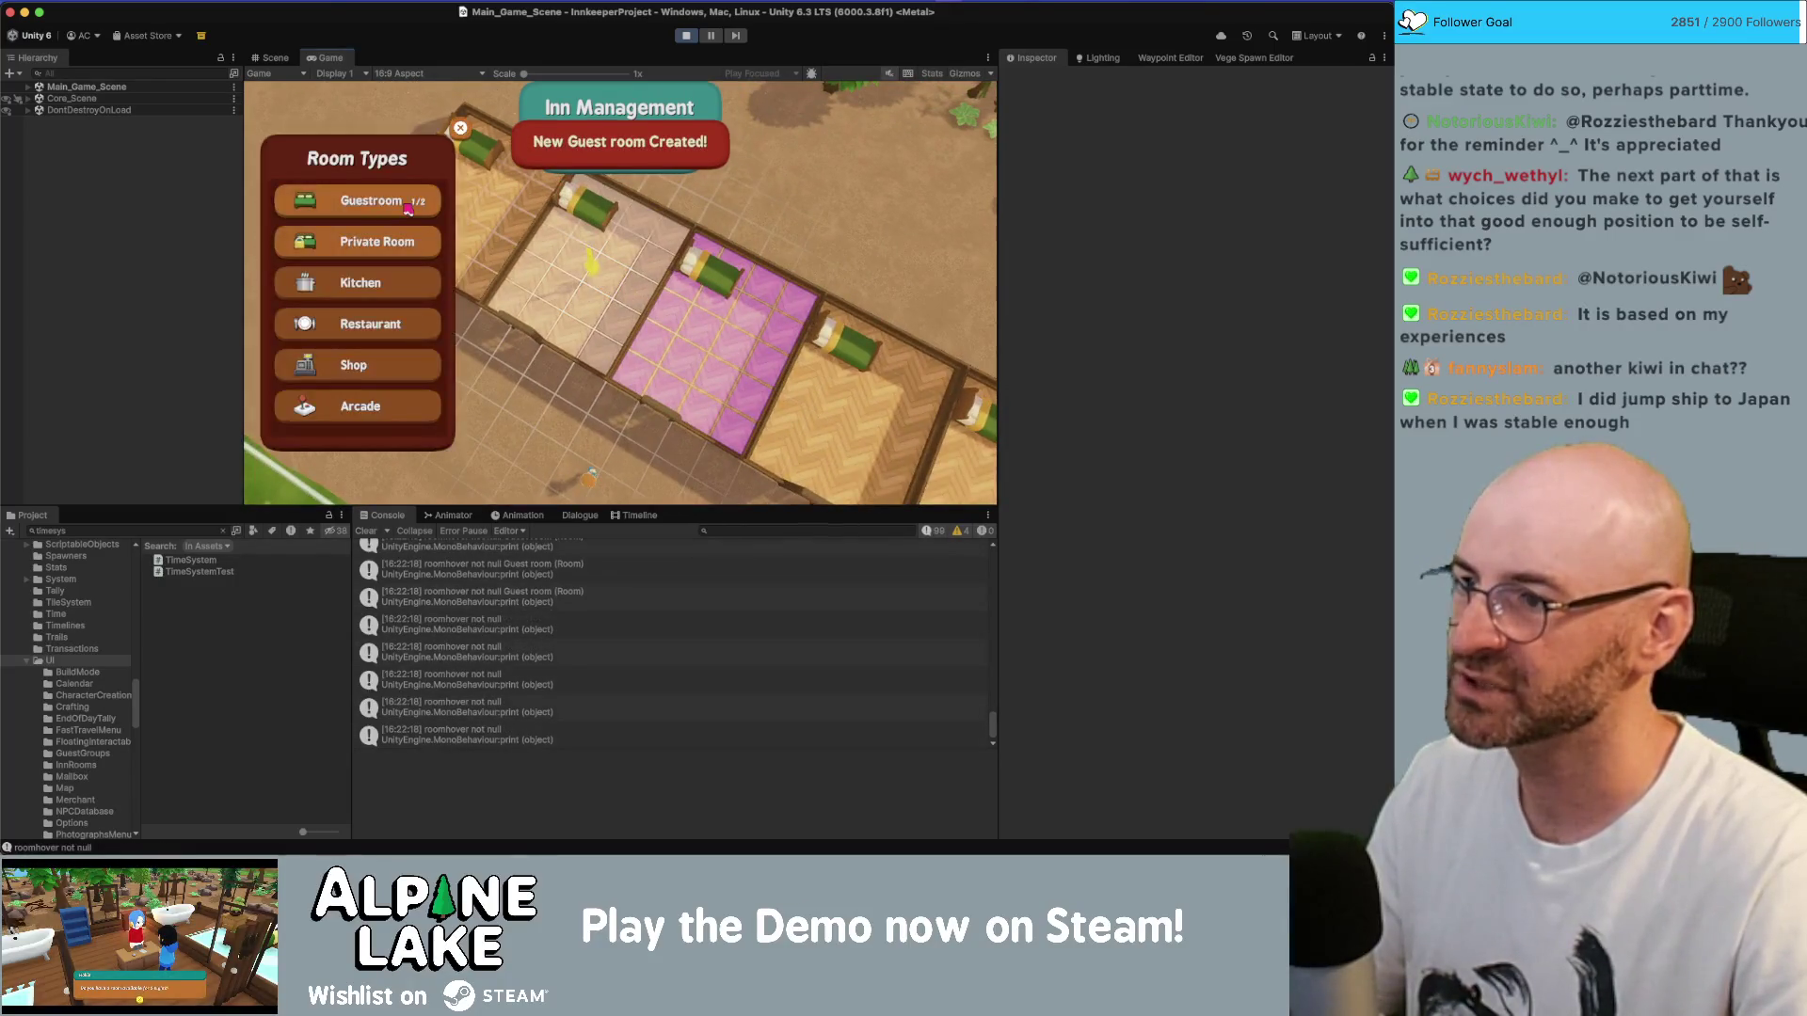
{"action": "left_click", "coordinate": [386, 197]}
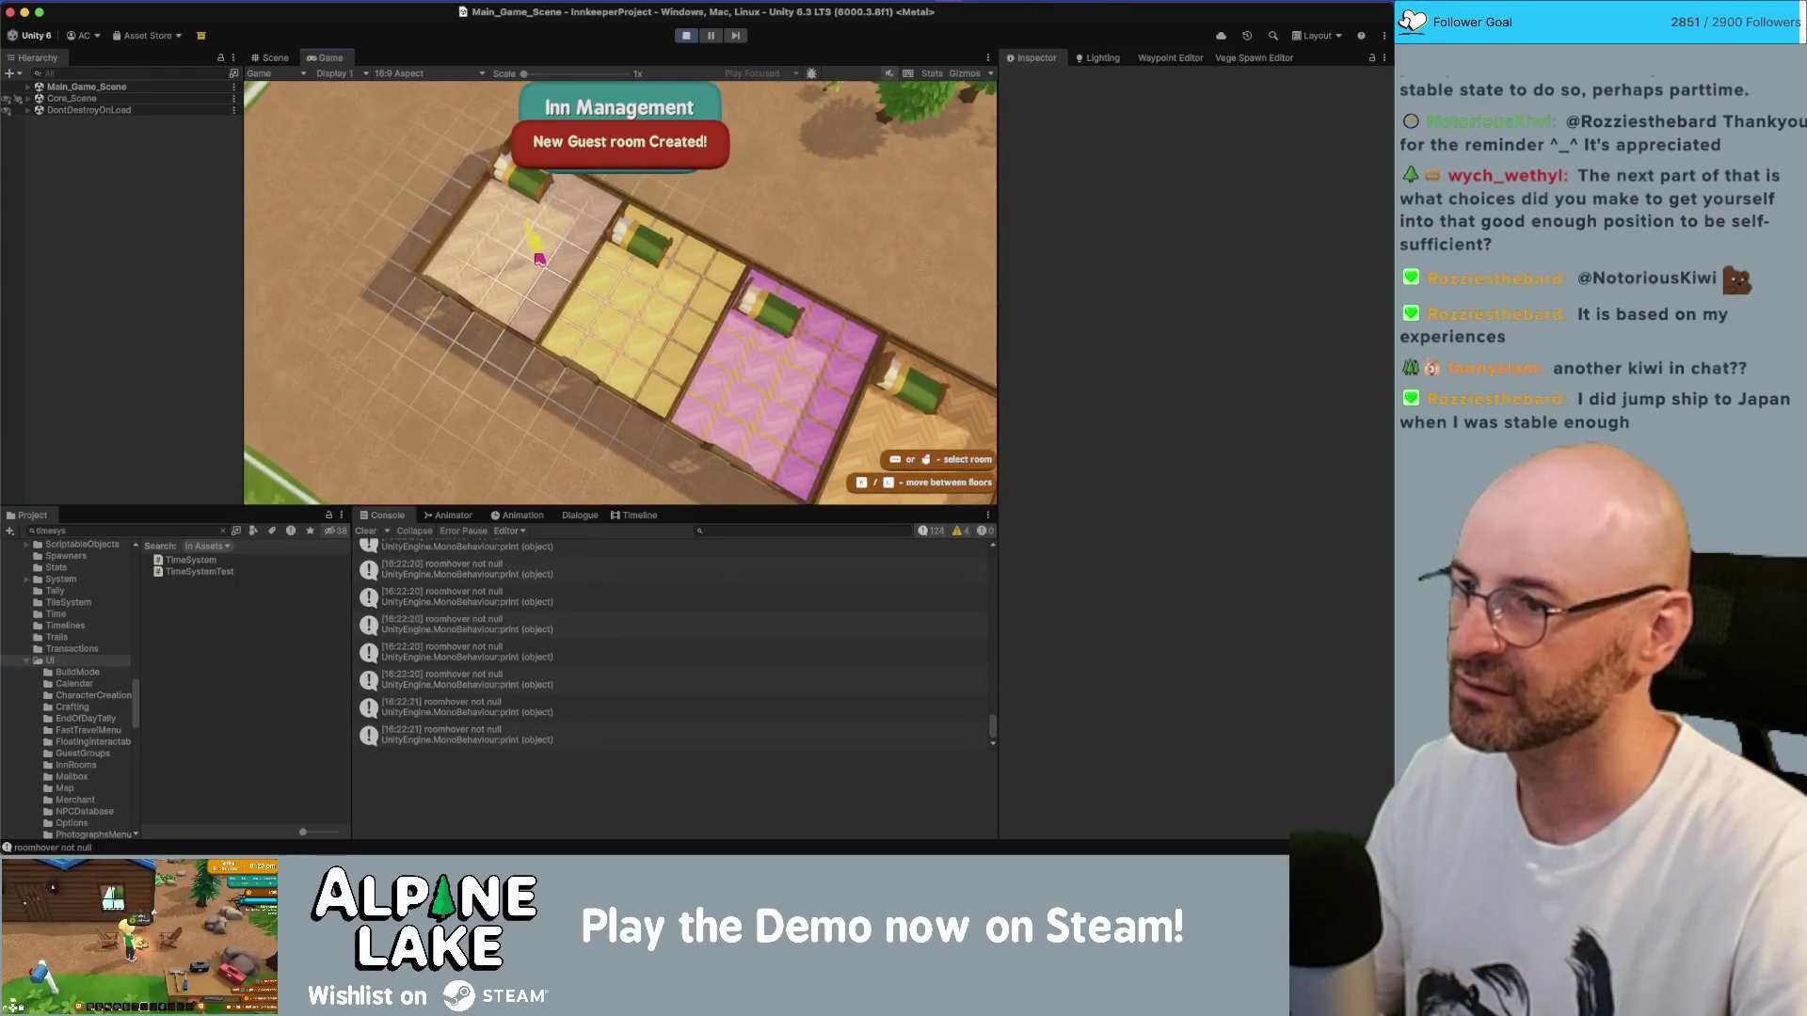
- Pan over to the empty beige room and make it a Private Room
{"action": "key", "text": "d"}
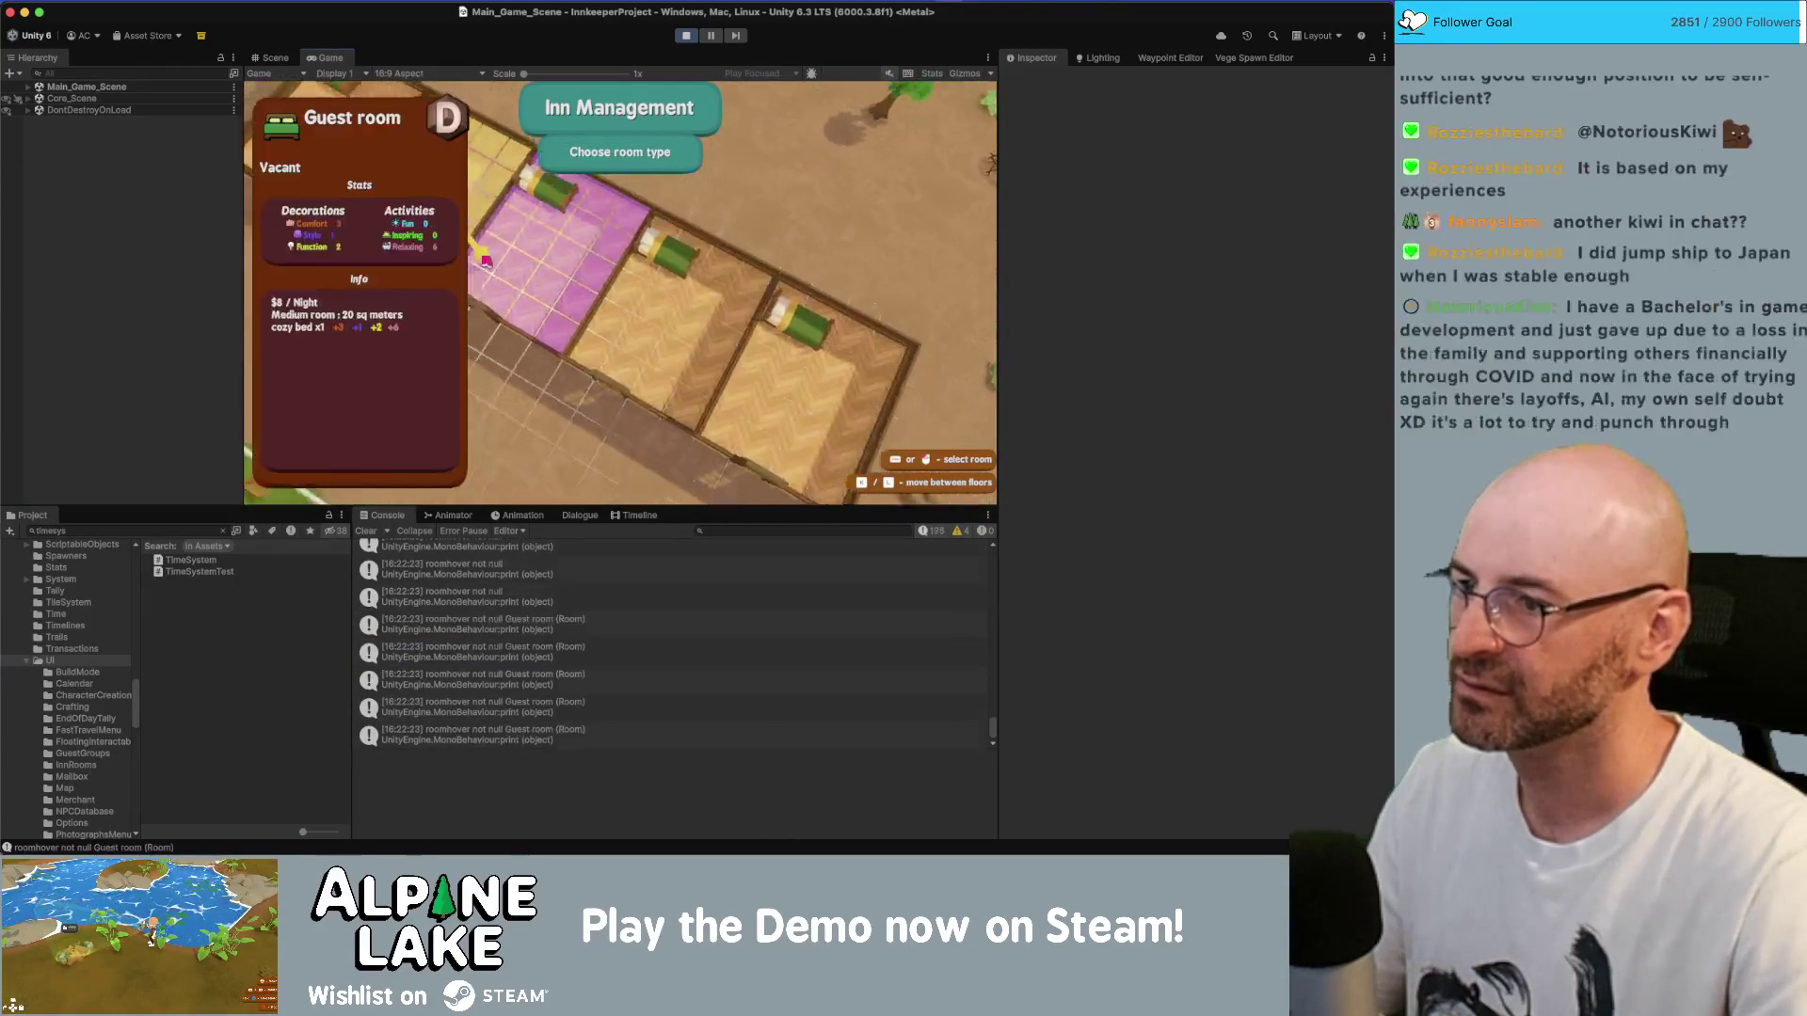
{"action": "key", "text": "a"}
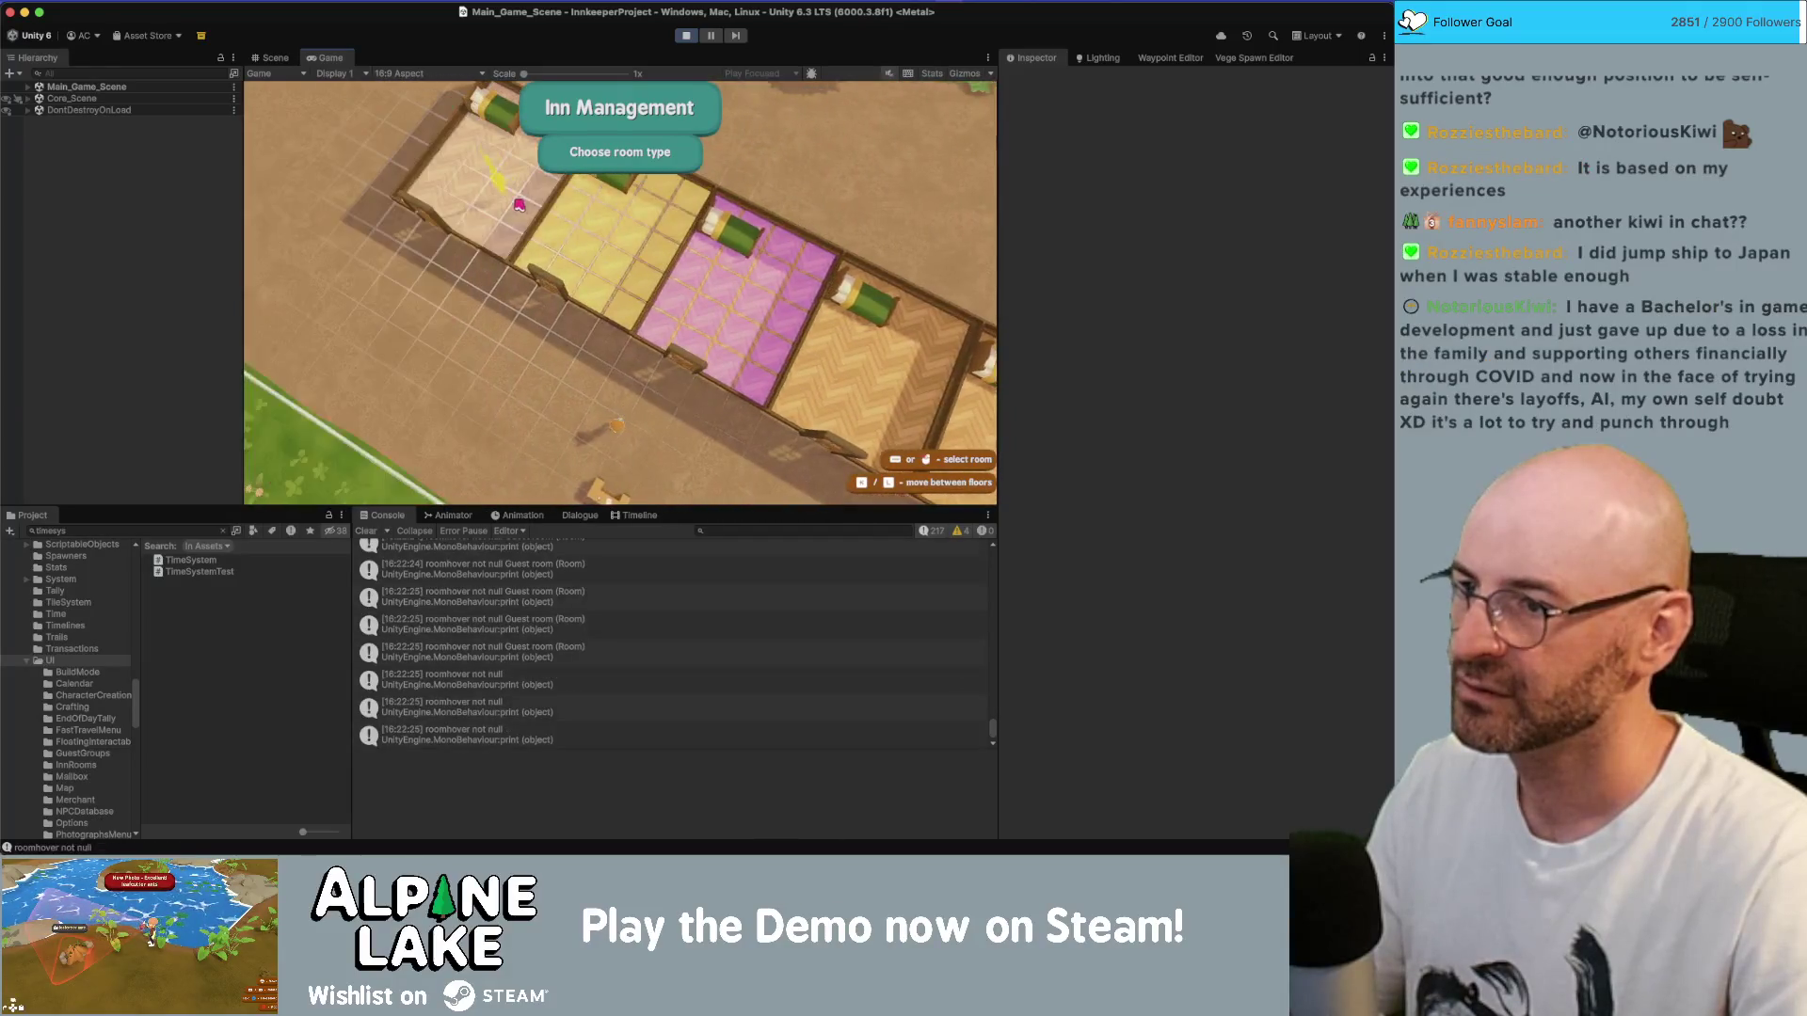
{"action": "key", "text": "d"}
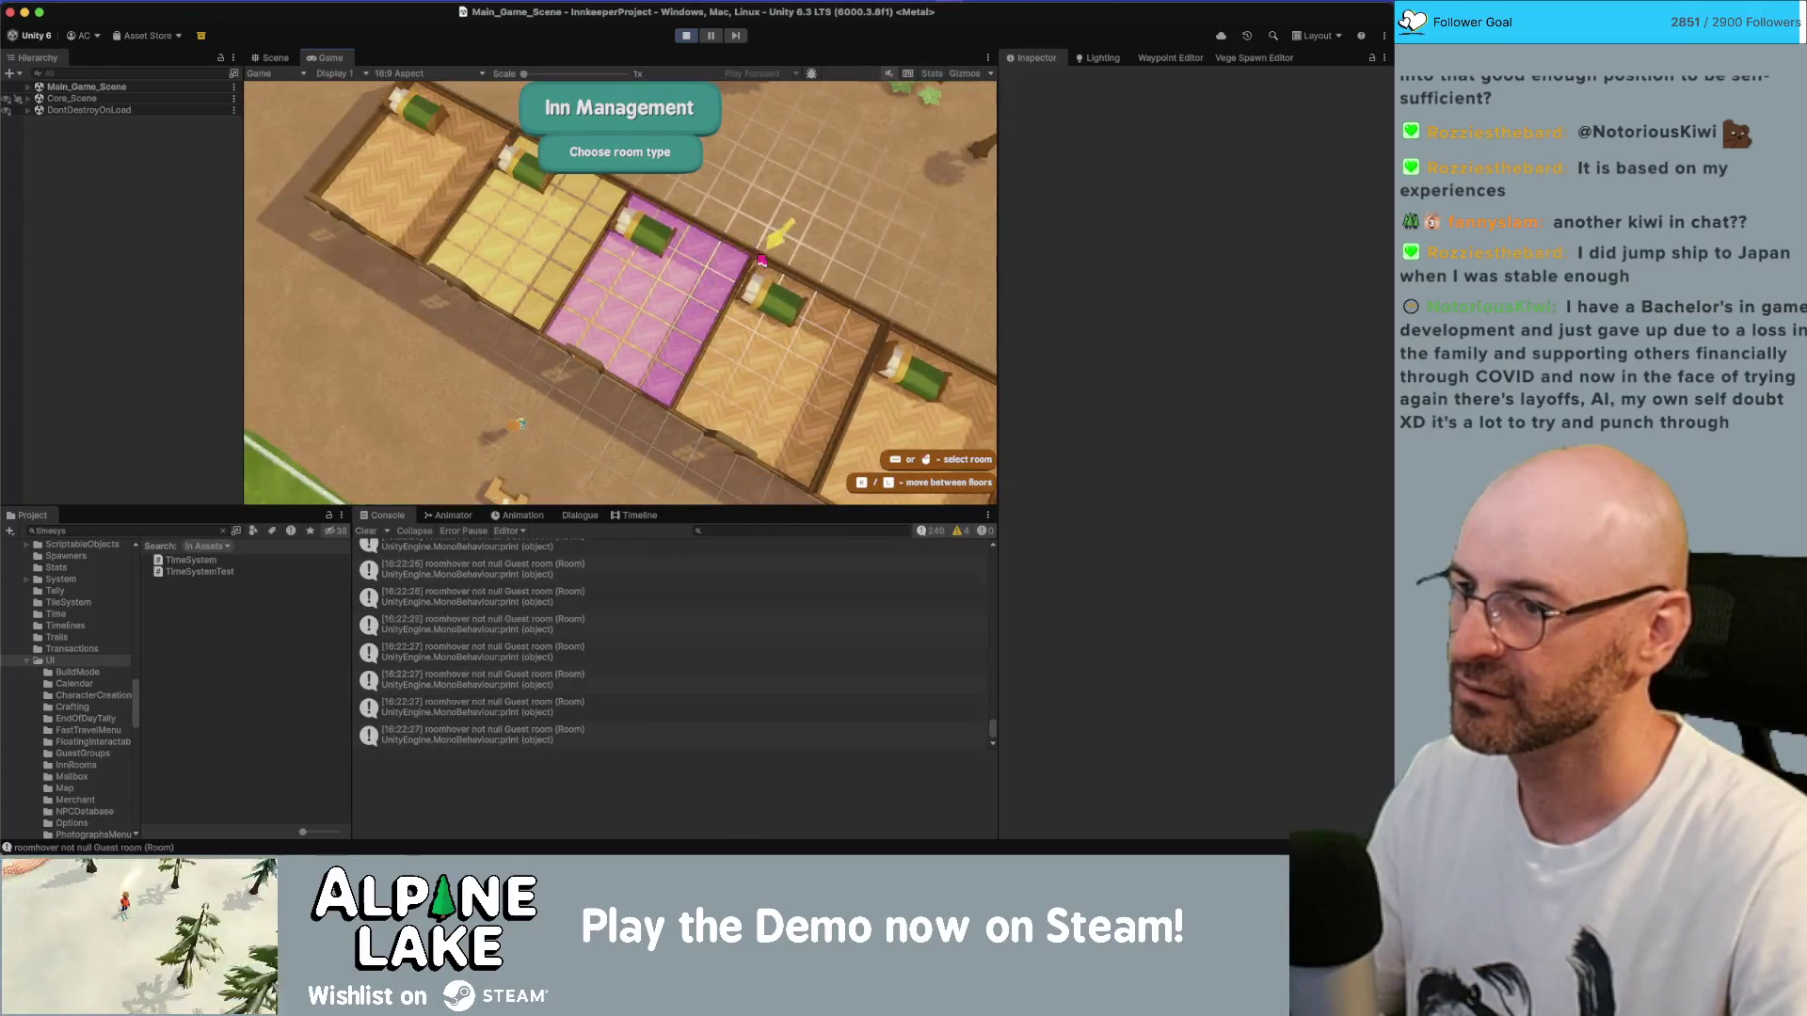
{"action": "key", "text": "d"}
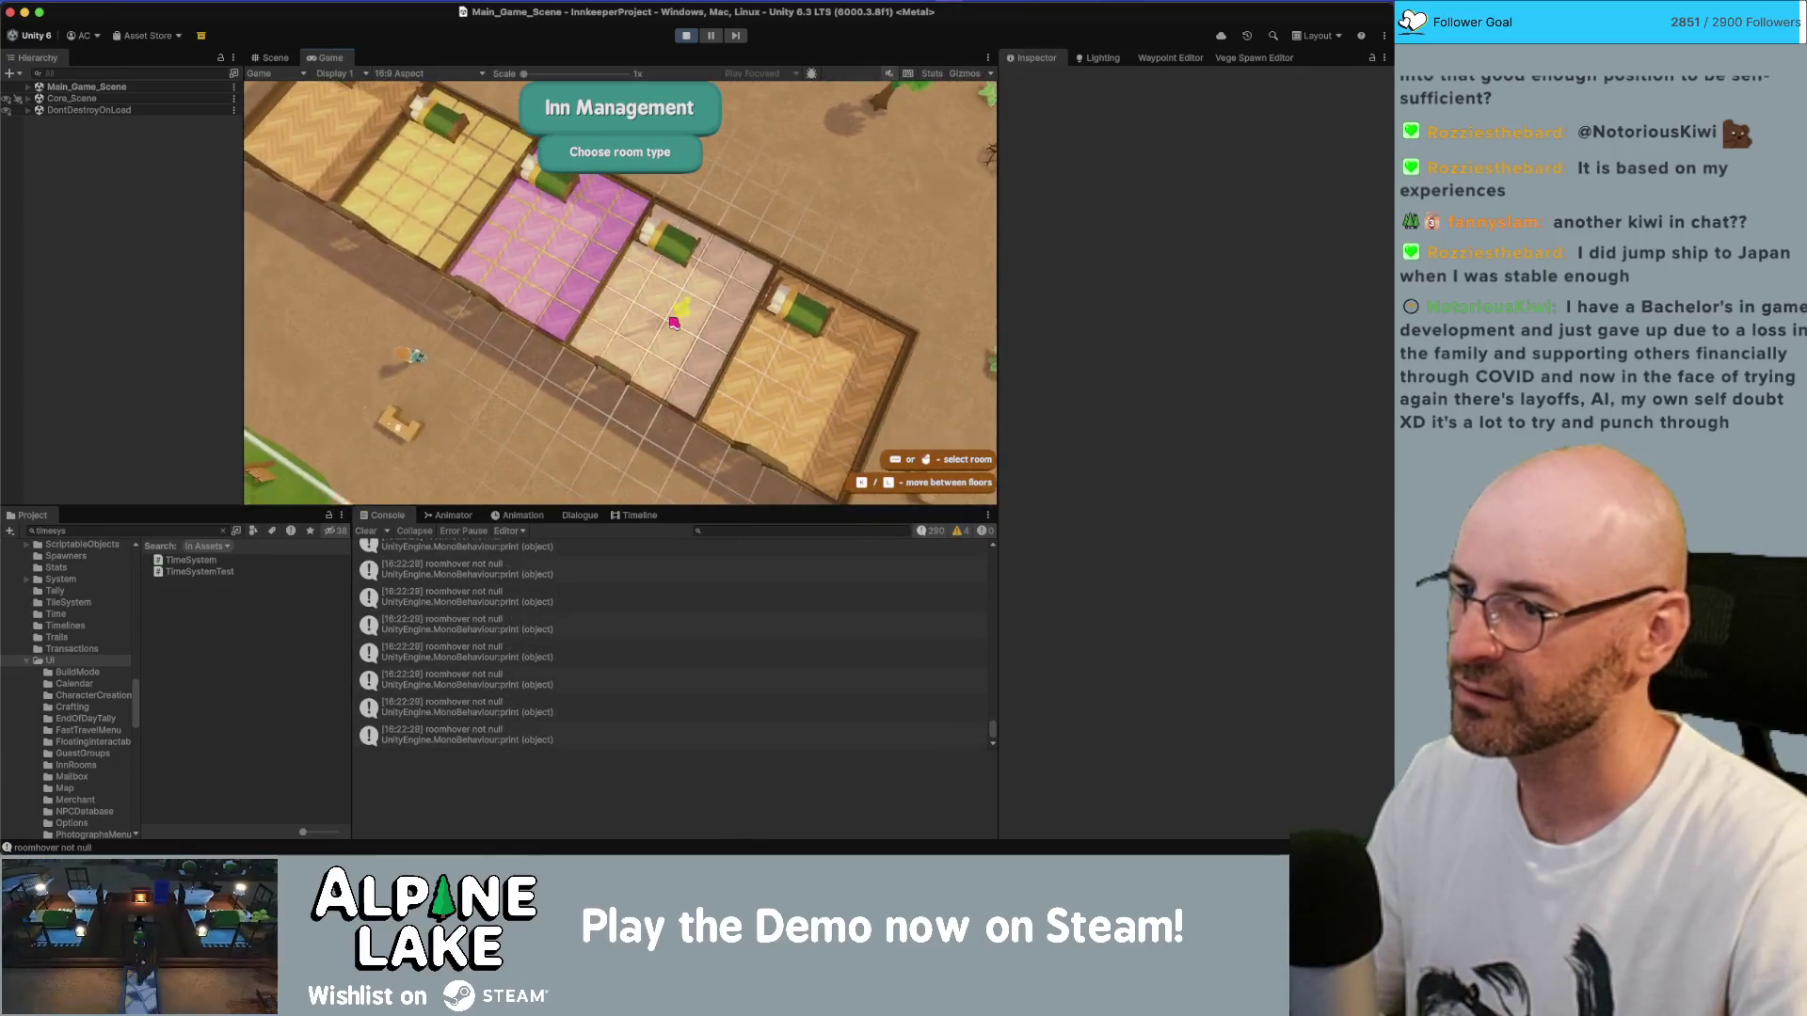
{"action": "left_click", "coordinate": [674, 323]}
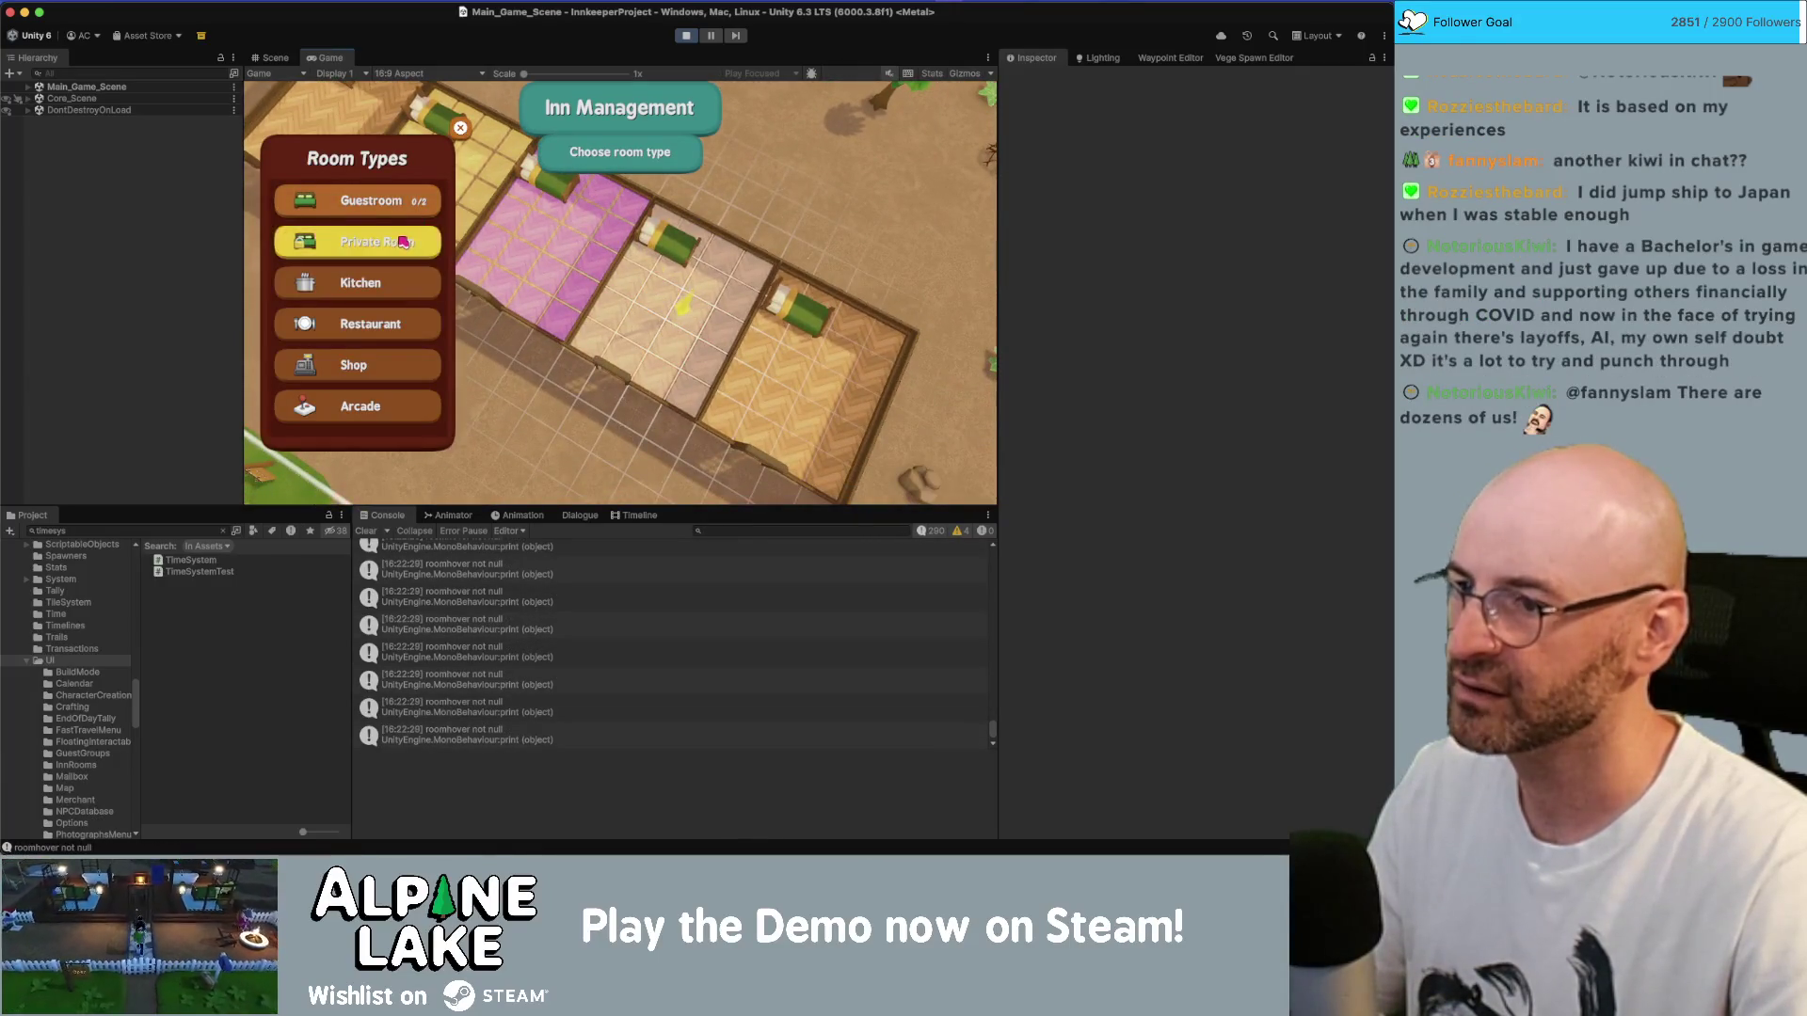
{"action": "left_click", "coordinate": [282, 241]}
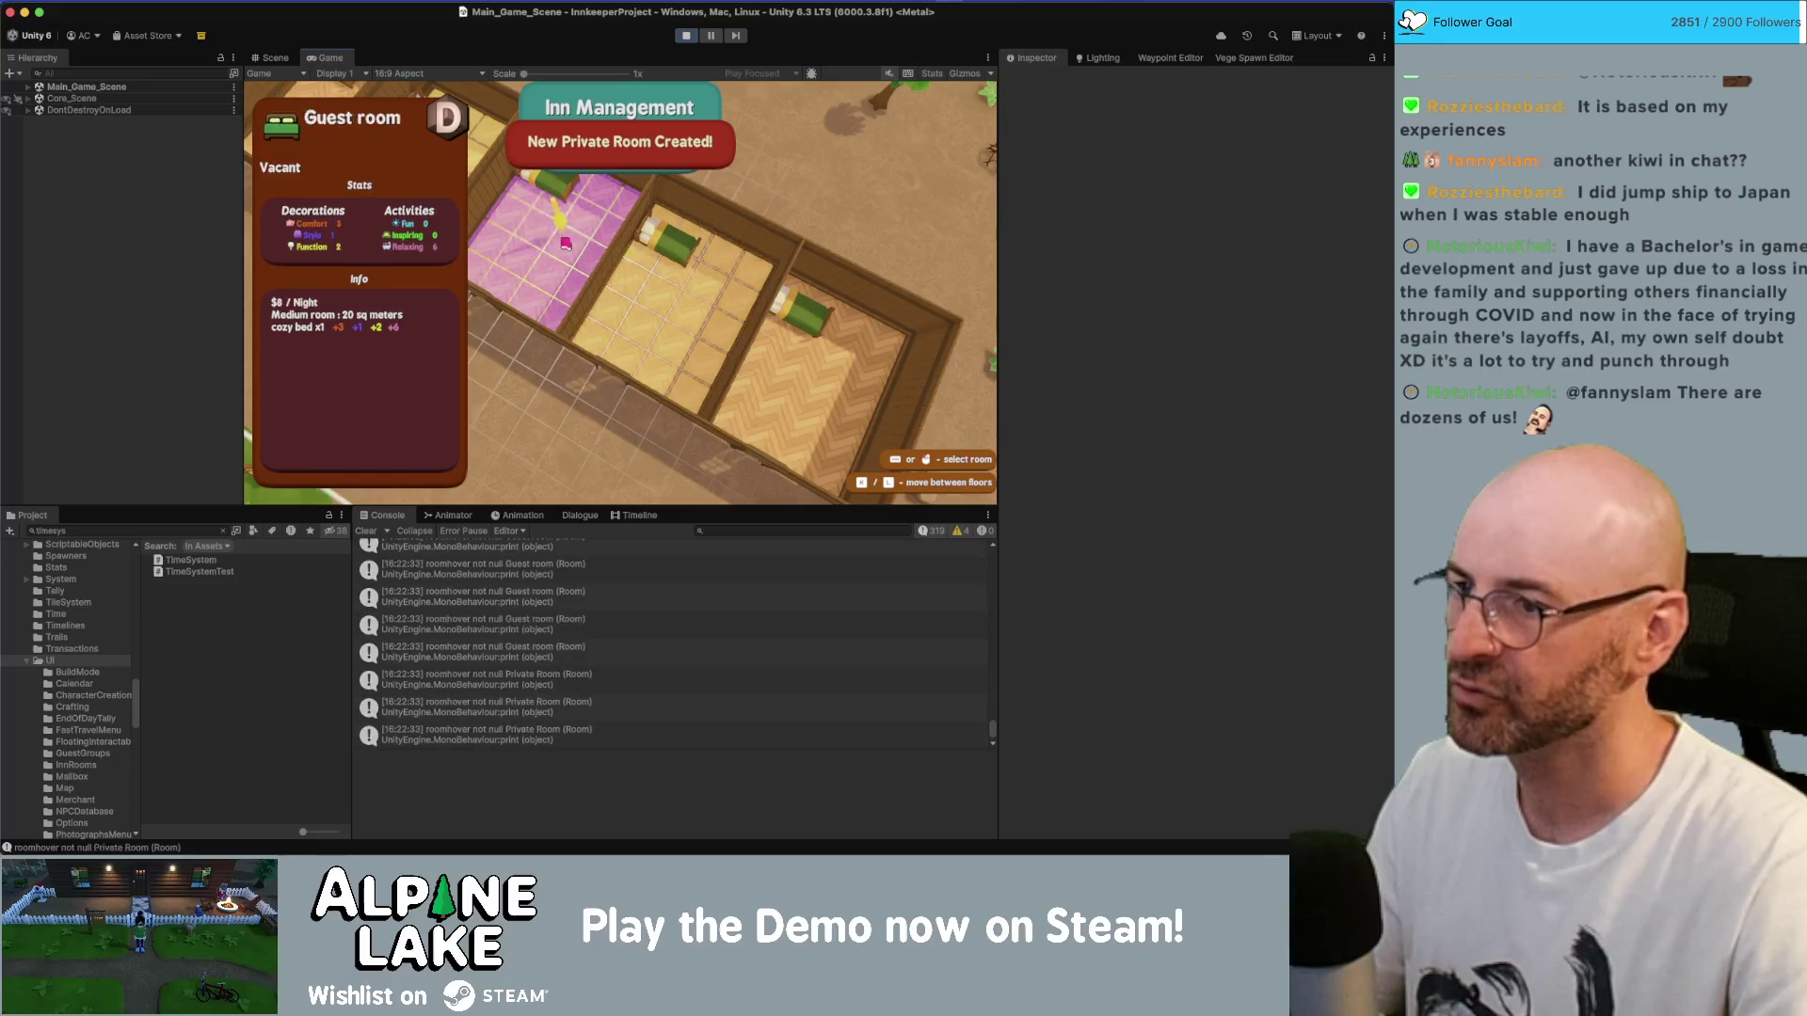
- Inspect the coloured room floors, stop play mode, and return to Room.cs in Rider
{"action": "key", "text": "a"}
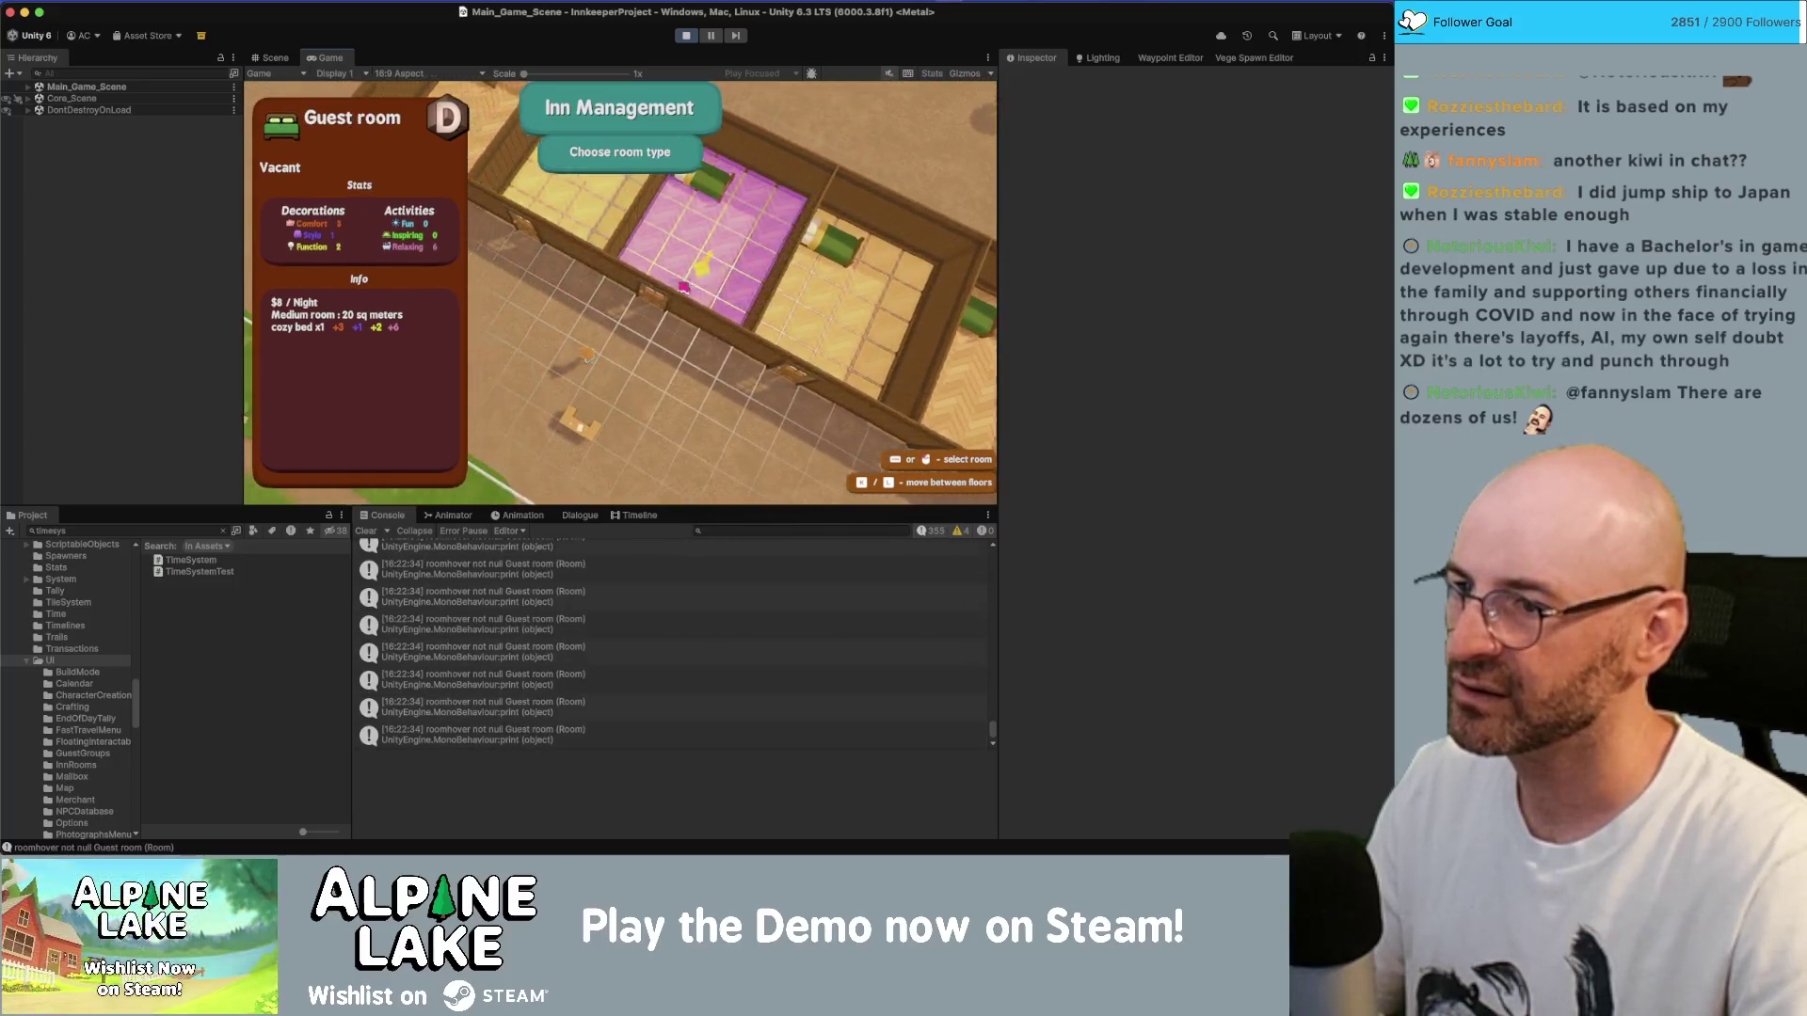
{"action": "key", "text": "a"}
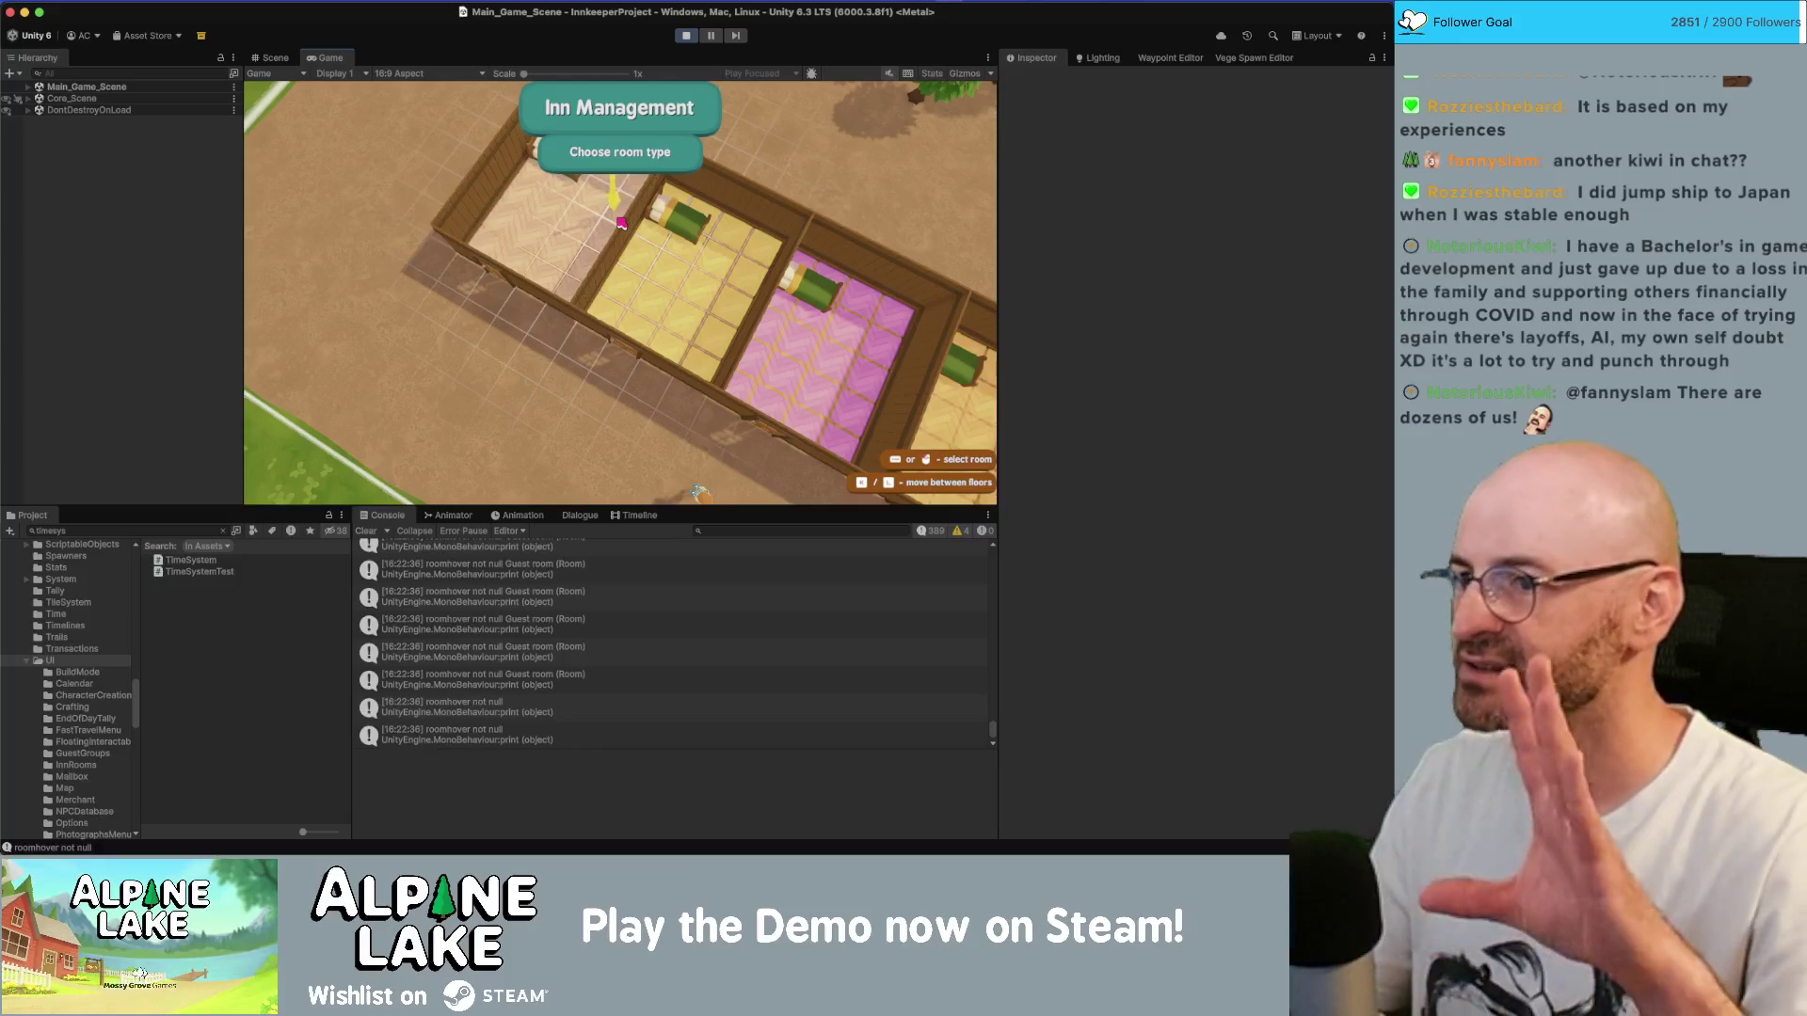
{"action": "key", "text": "d"}
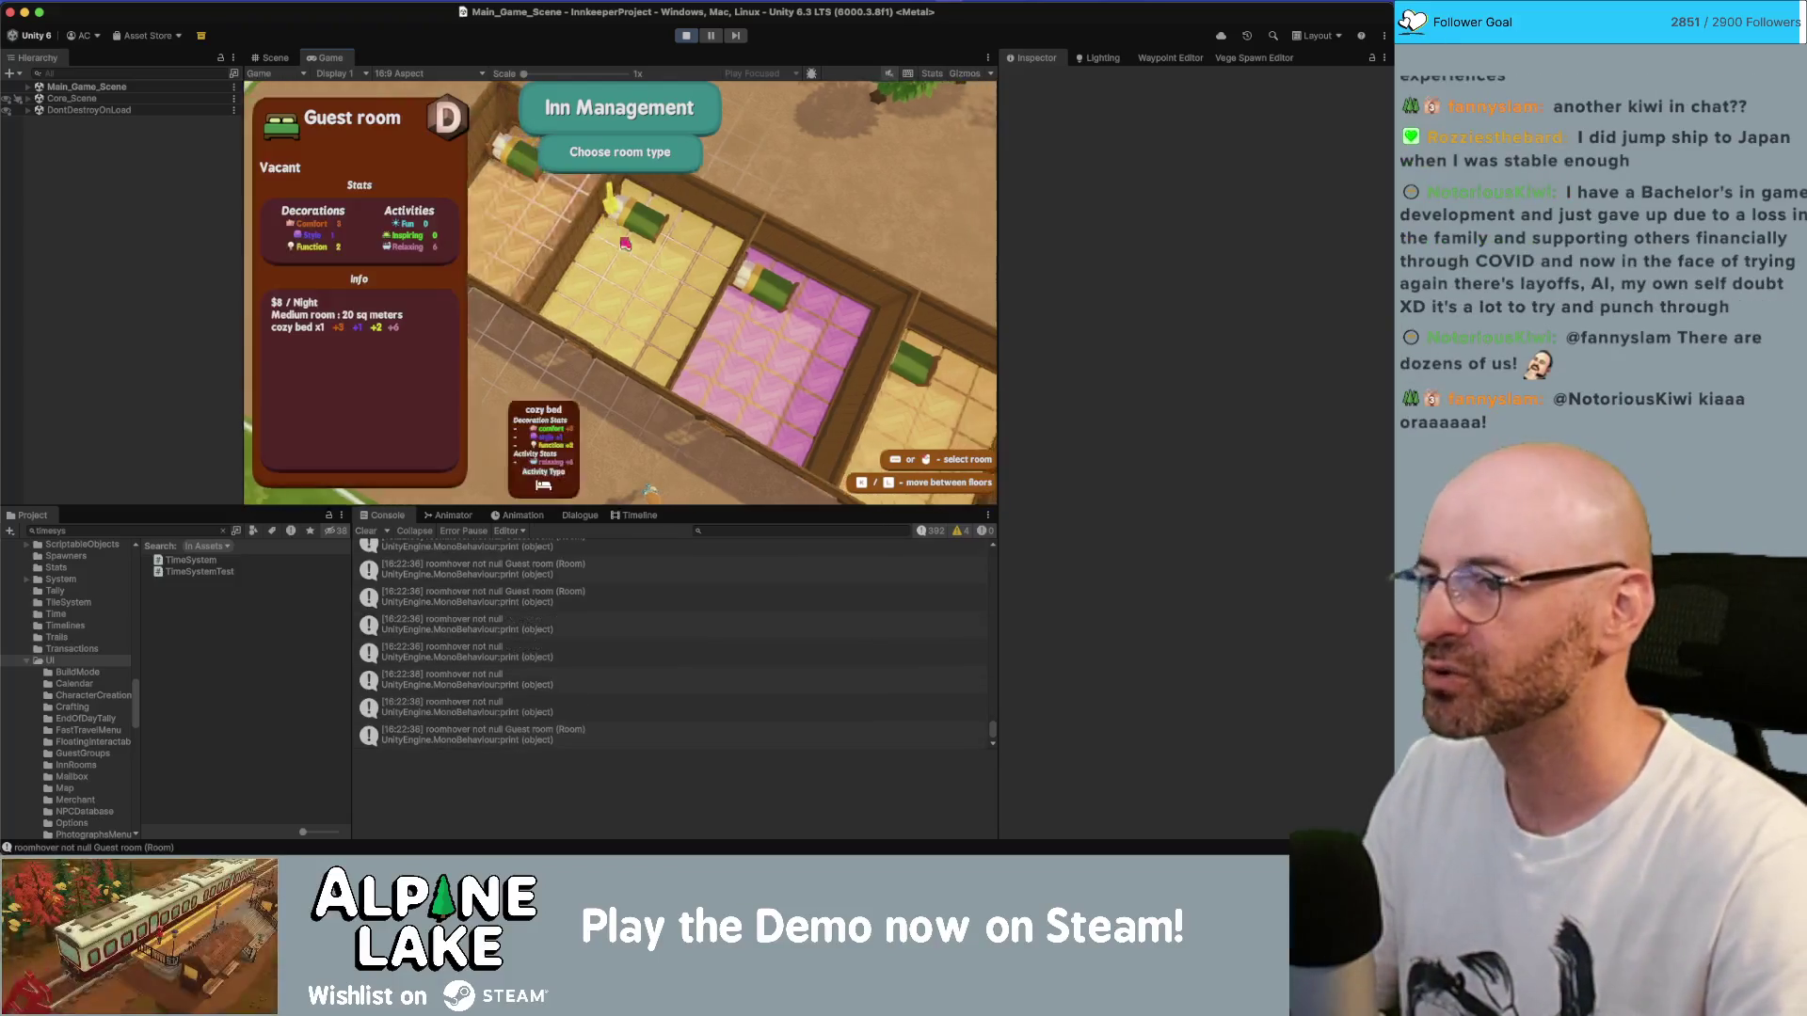
{"action": "key", "text": "d"}
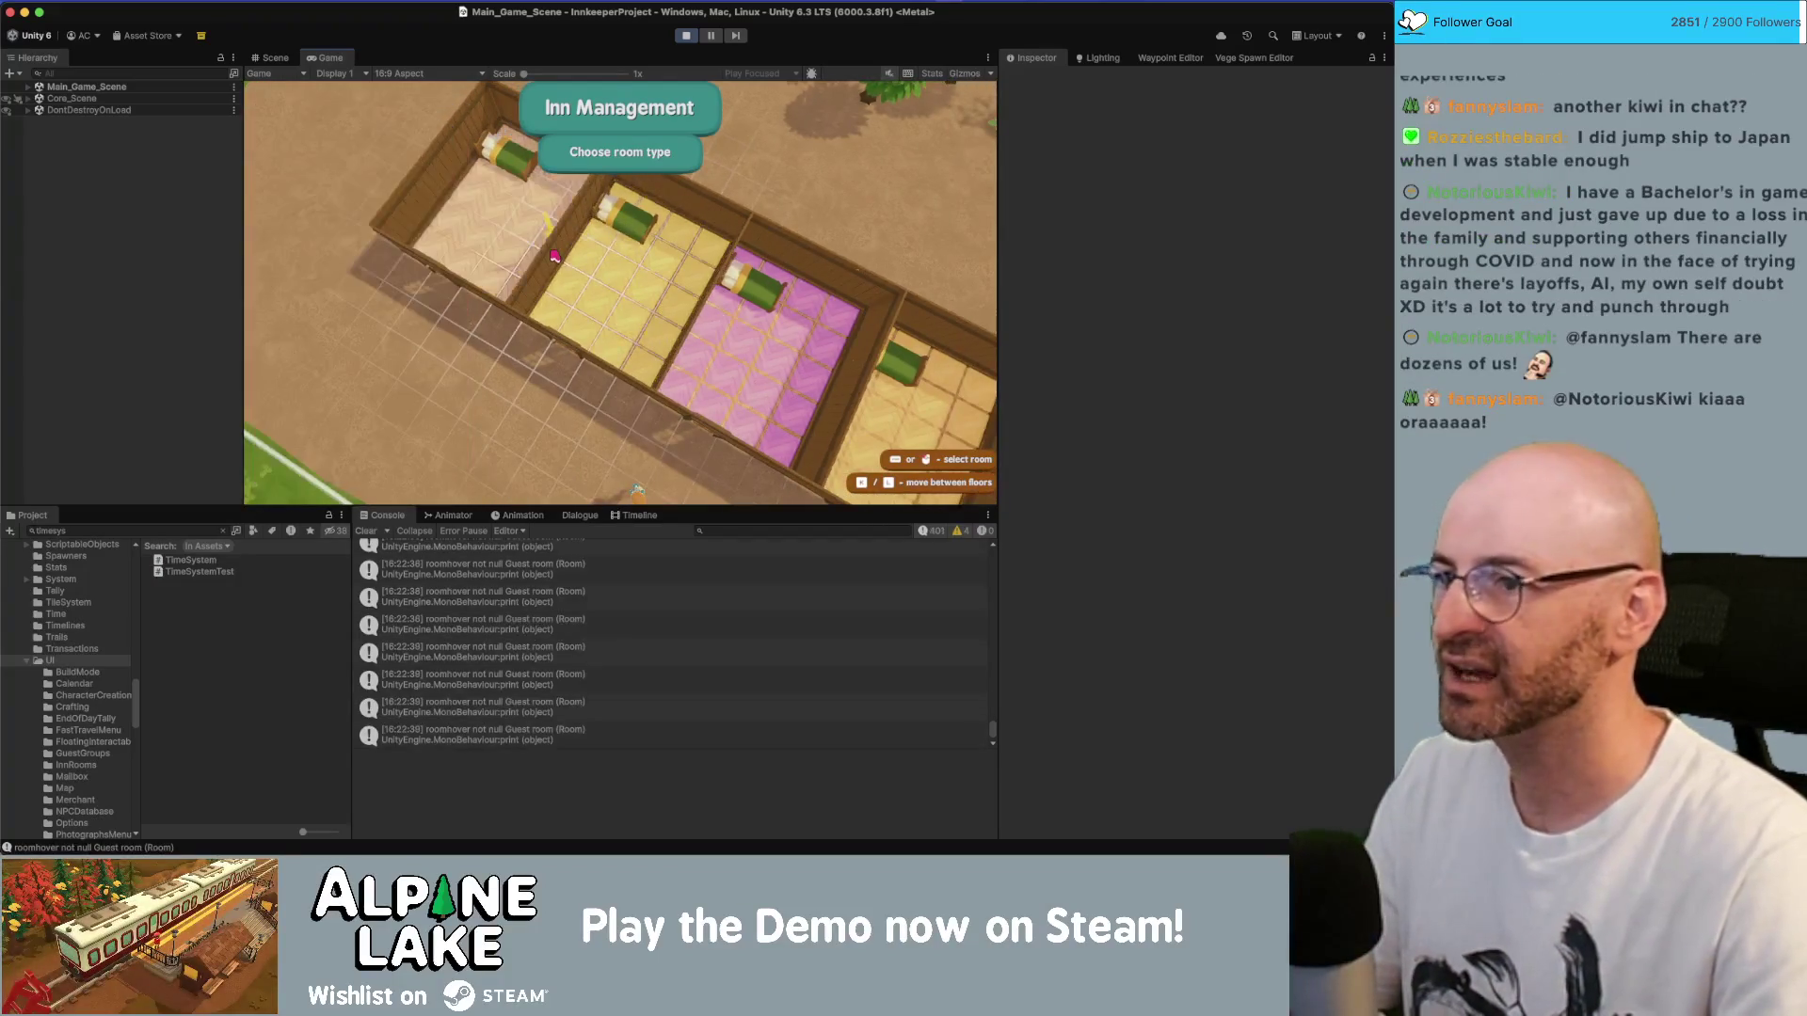
{"action": "key", "text": "d"}
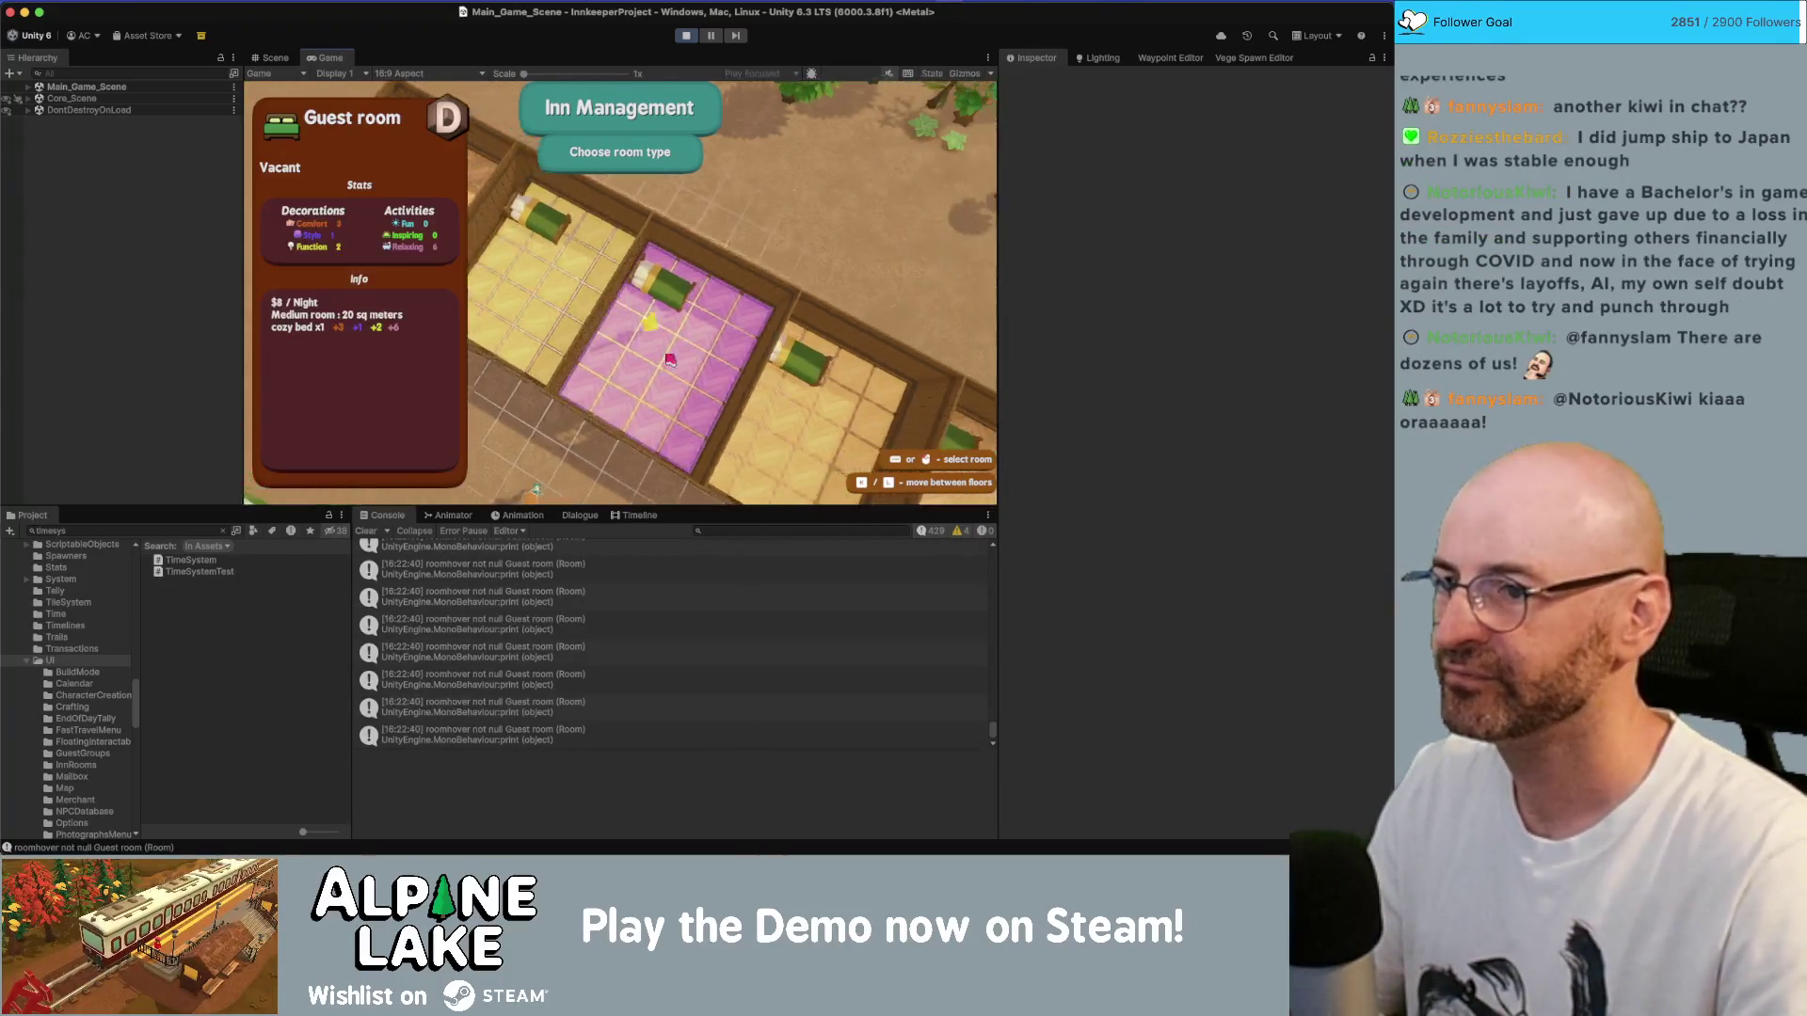
{"action": "key", "text": "d"}
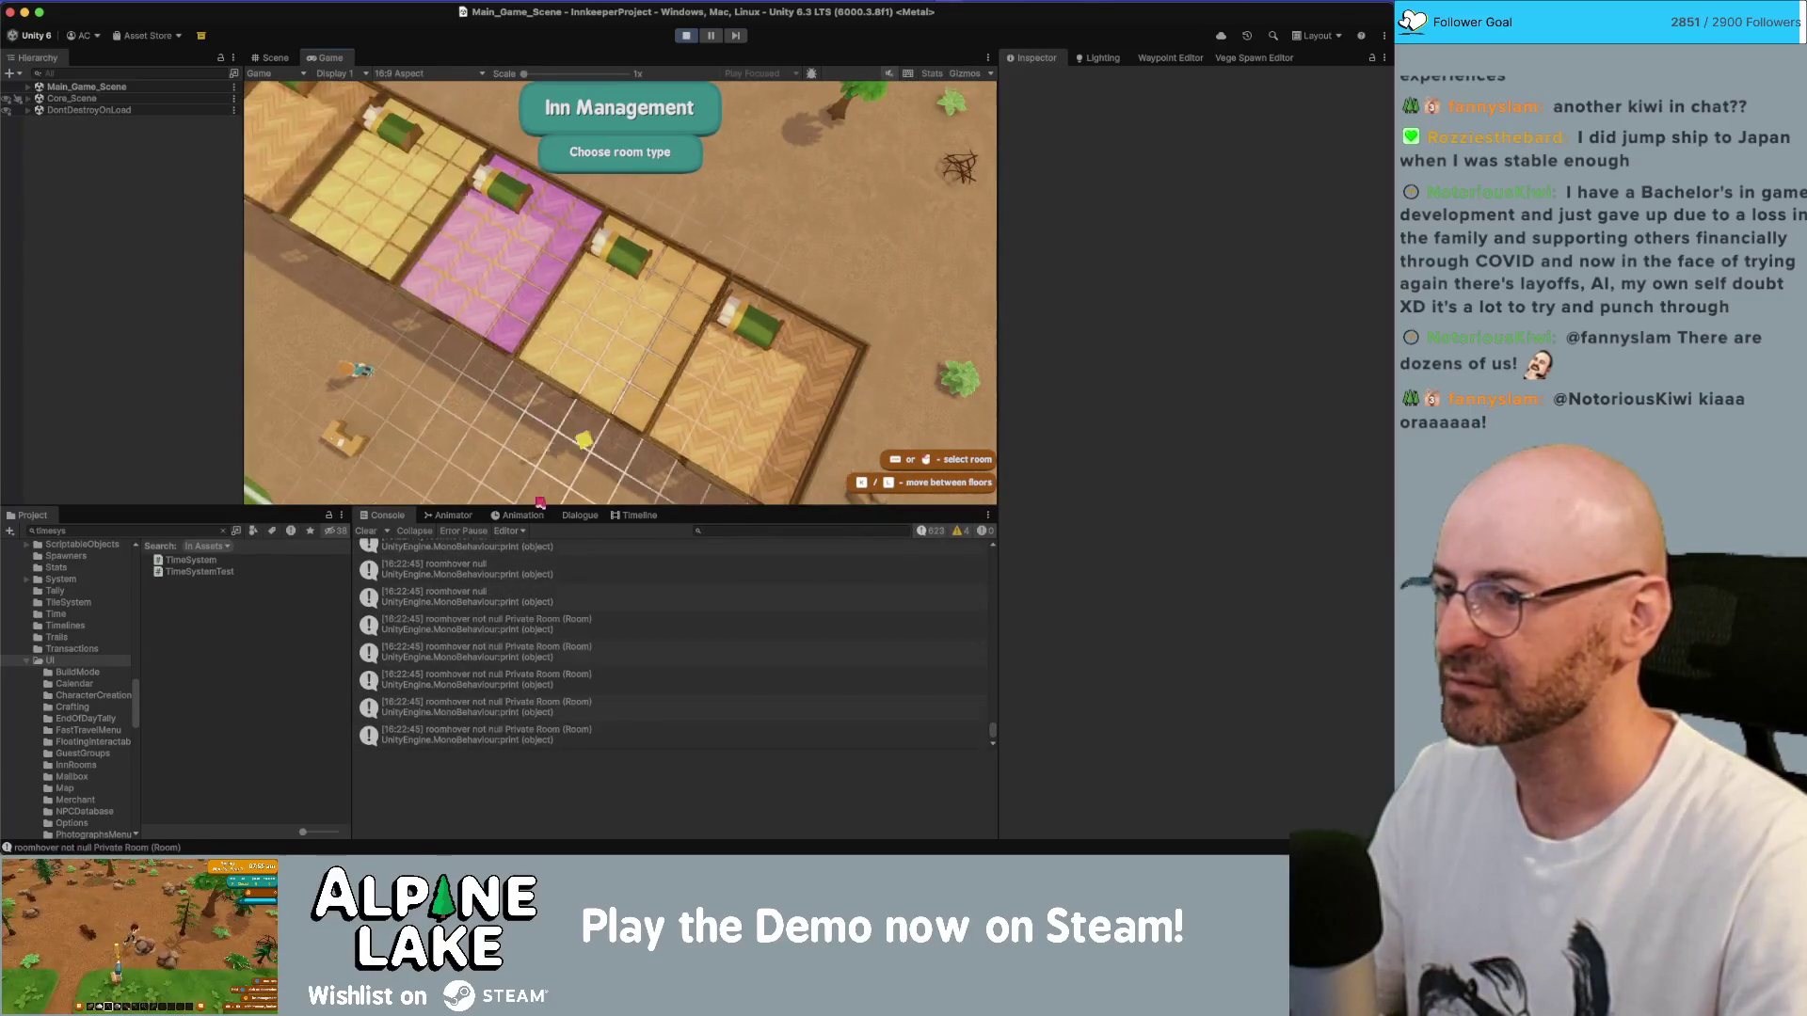
{"action": "mouse_move", "coordinate": [635, 331]}
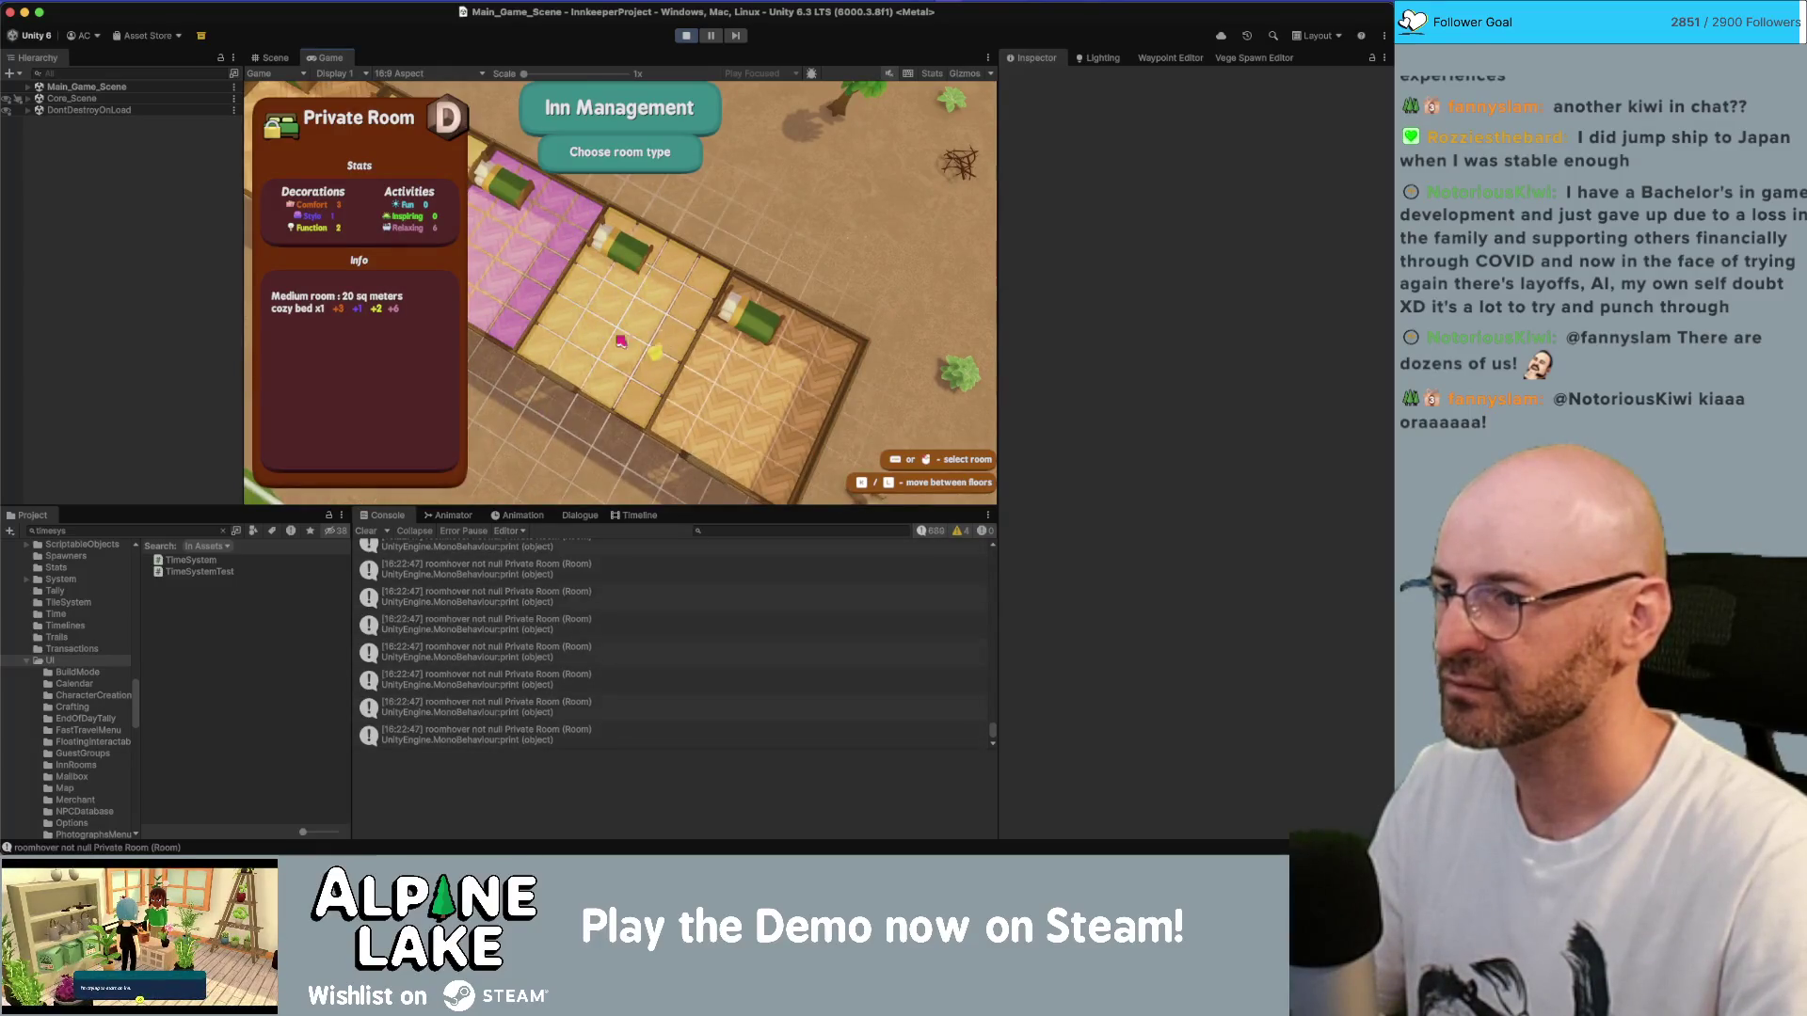
{"action": "key", "text": "a"}
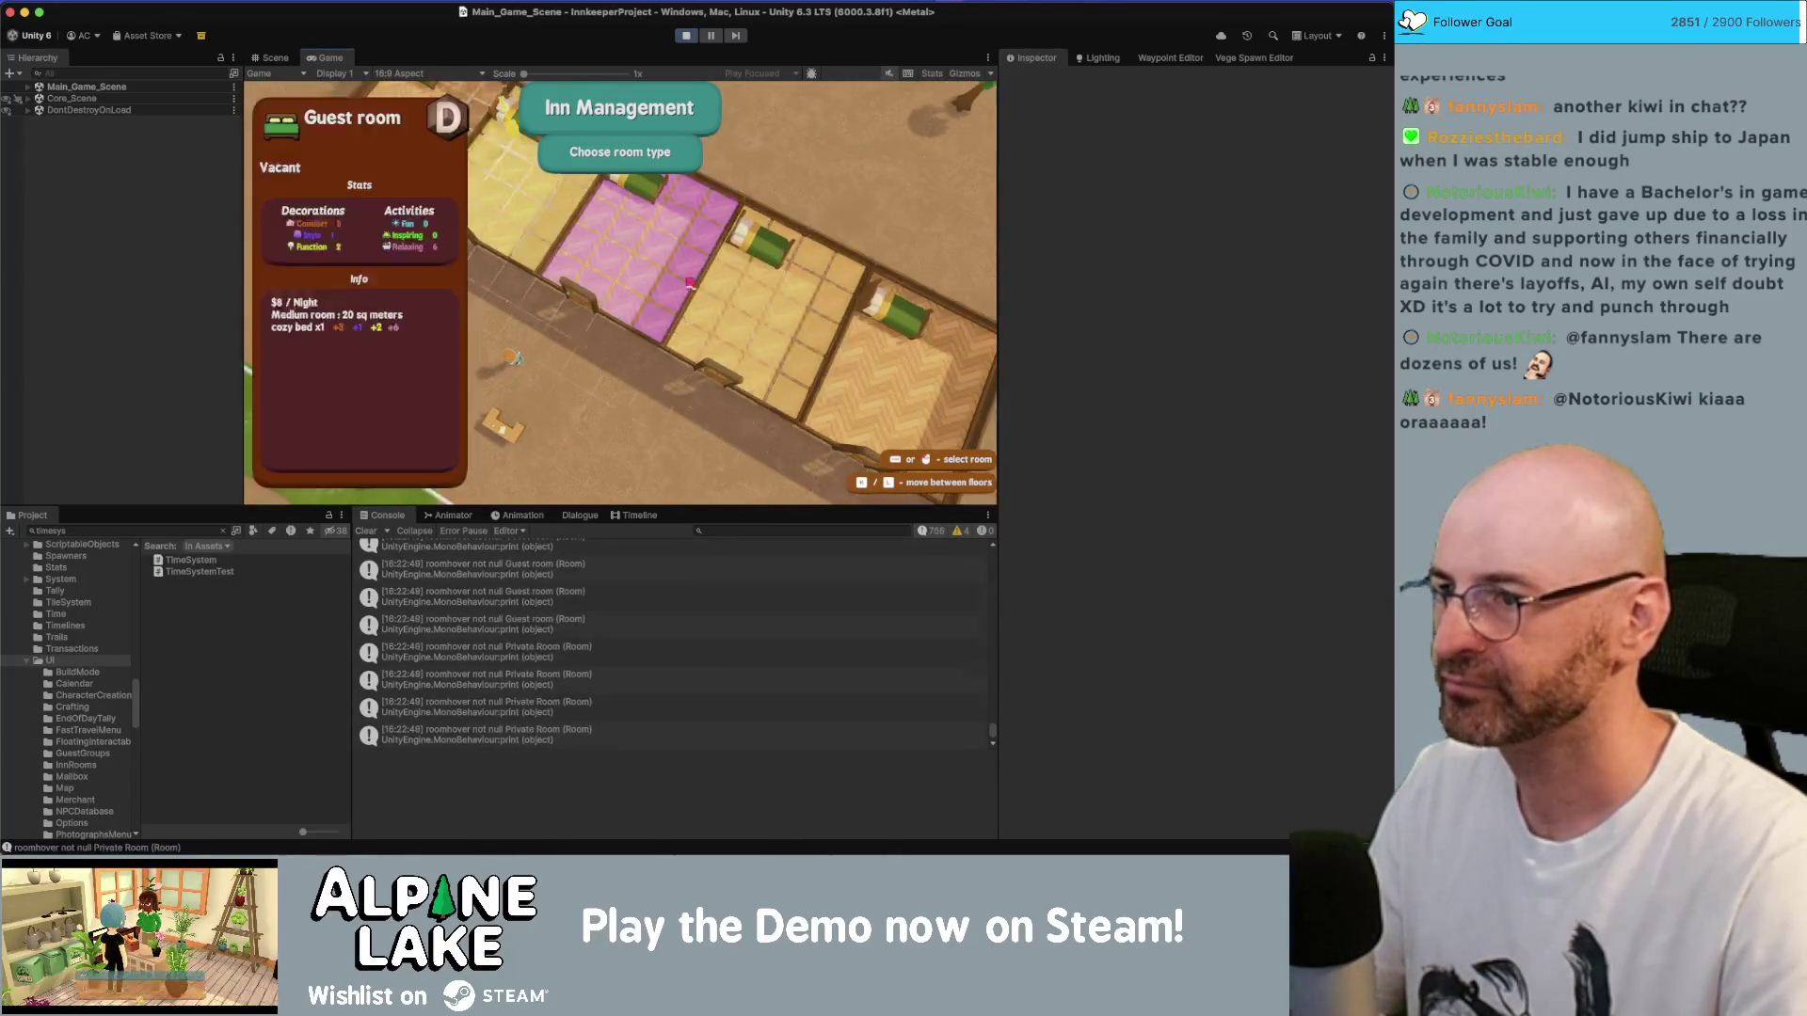
{"action": "key", "text": "w"}
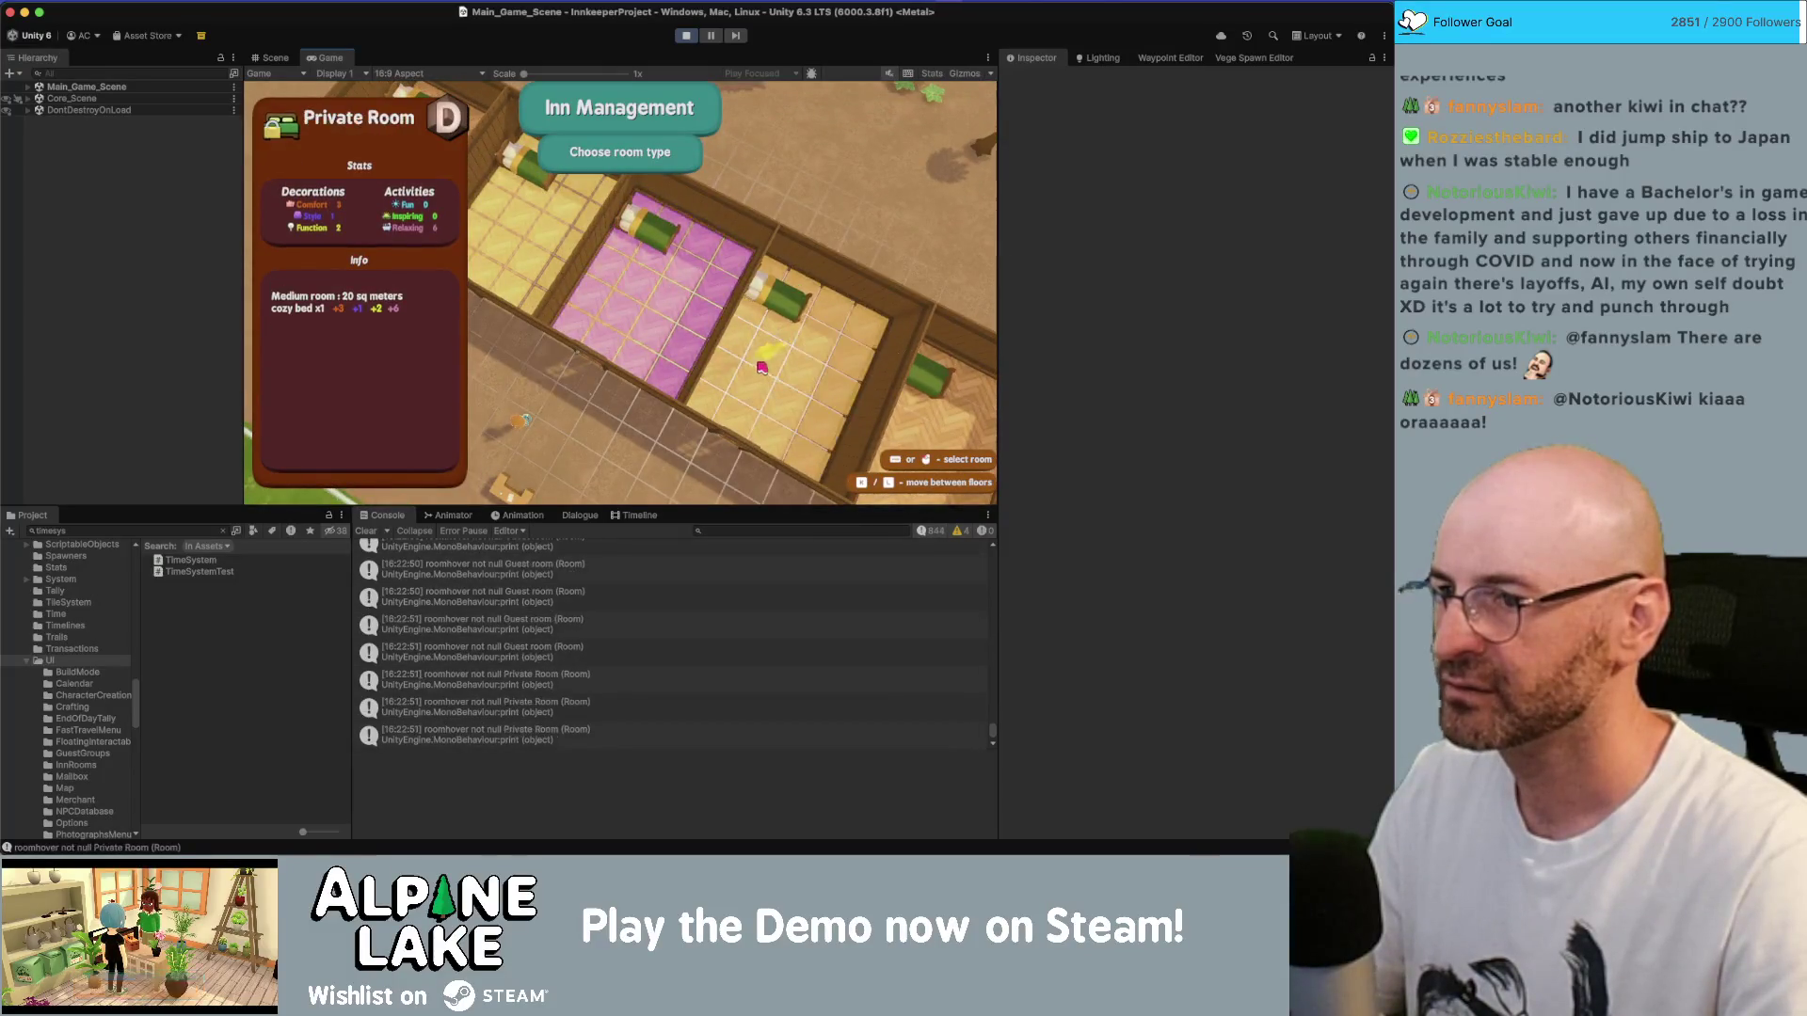
{"action": "mouse_move", "coordinate": [554, 193]}
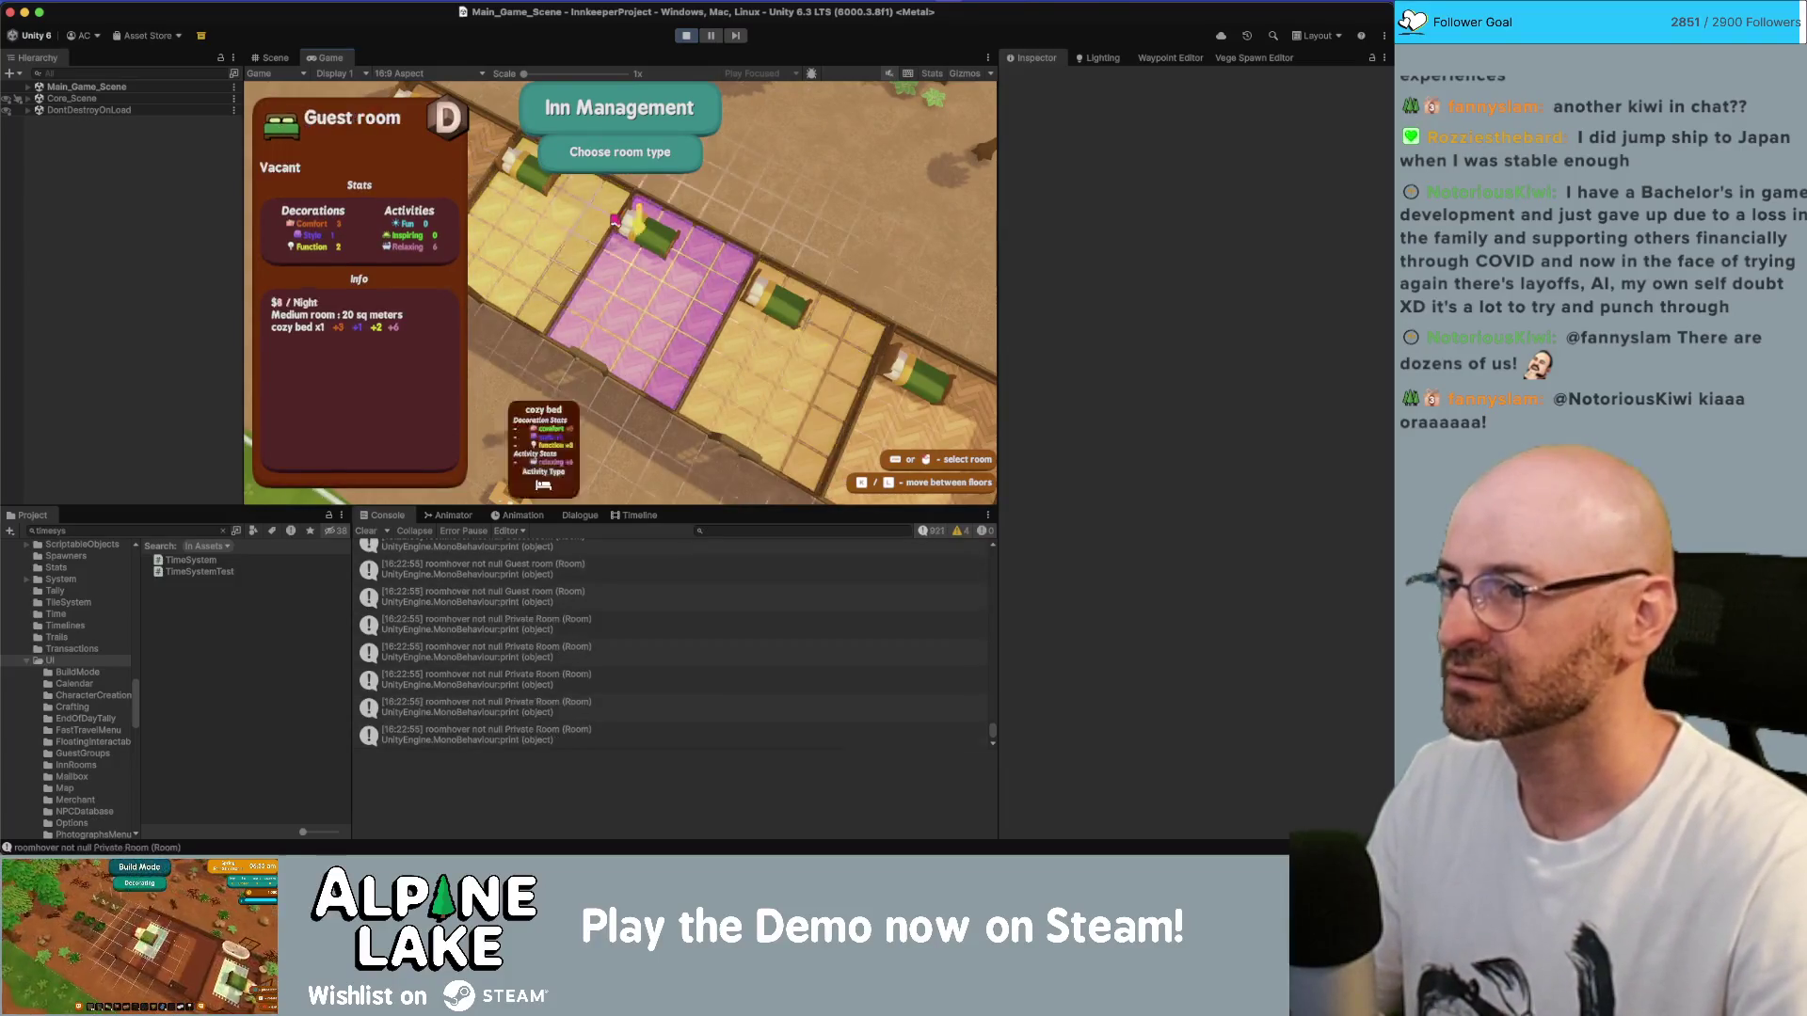
{"action": "key", "text": "super+p"}
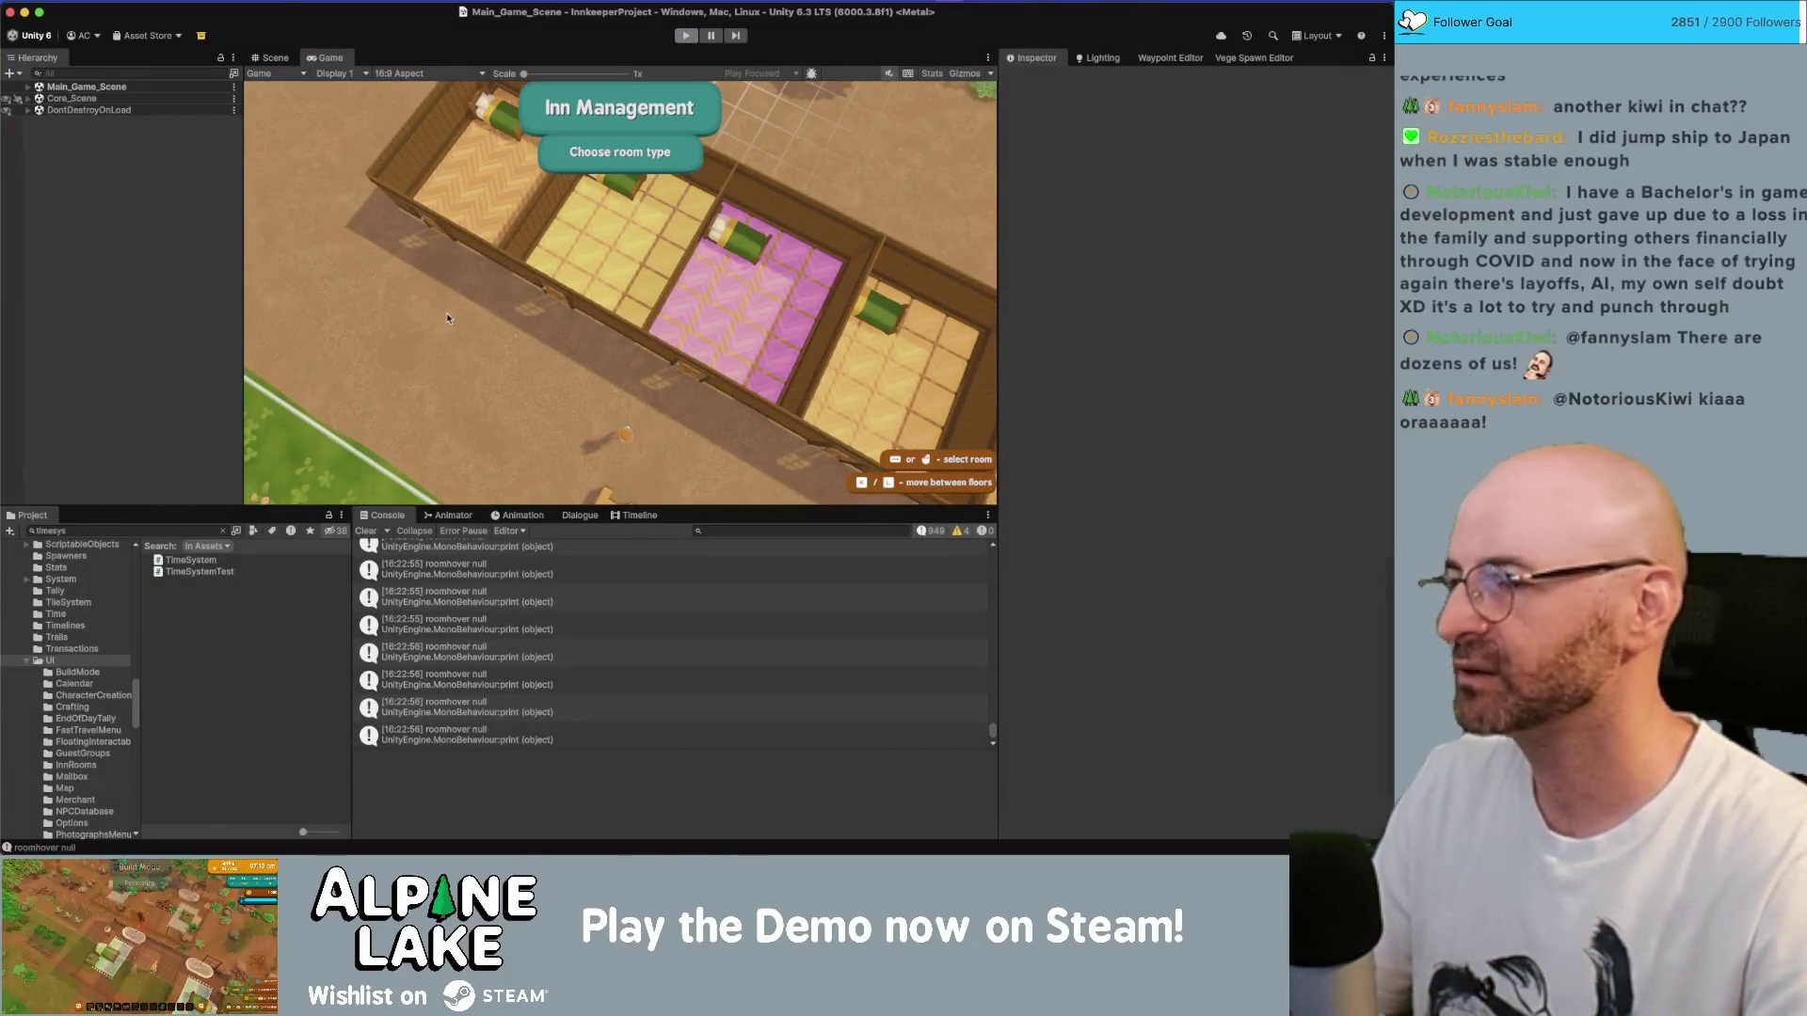
{"action": "key", "text": "super+Tab"}
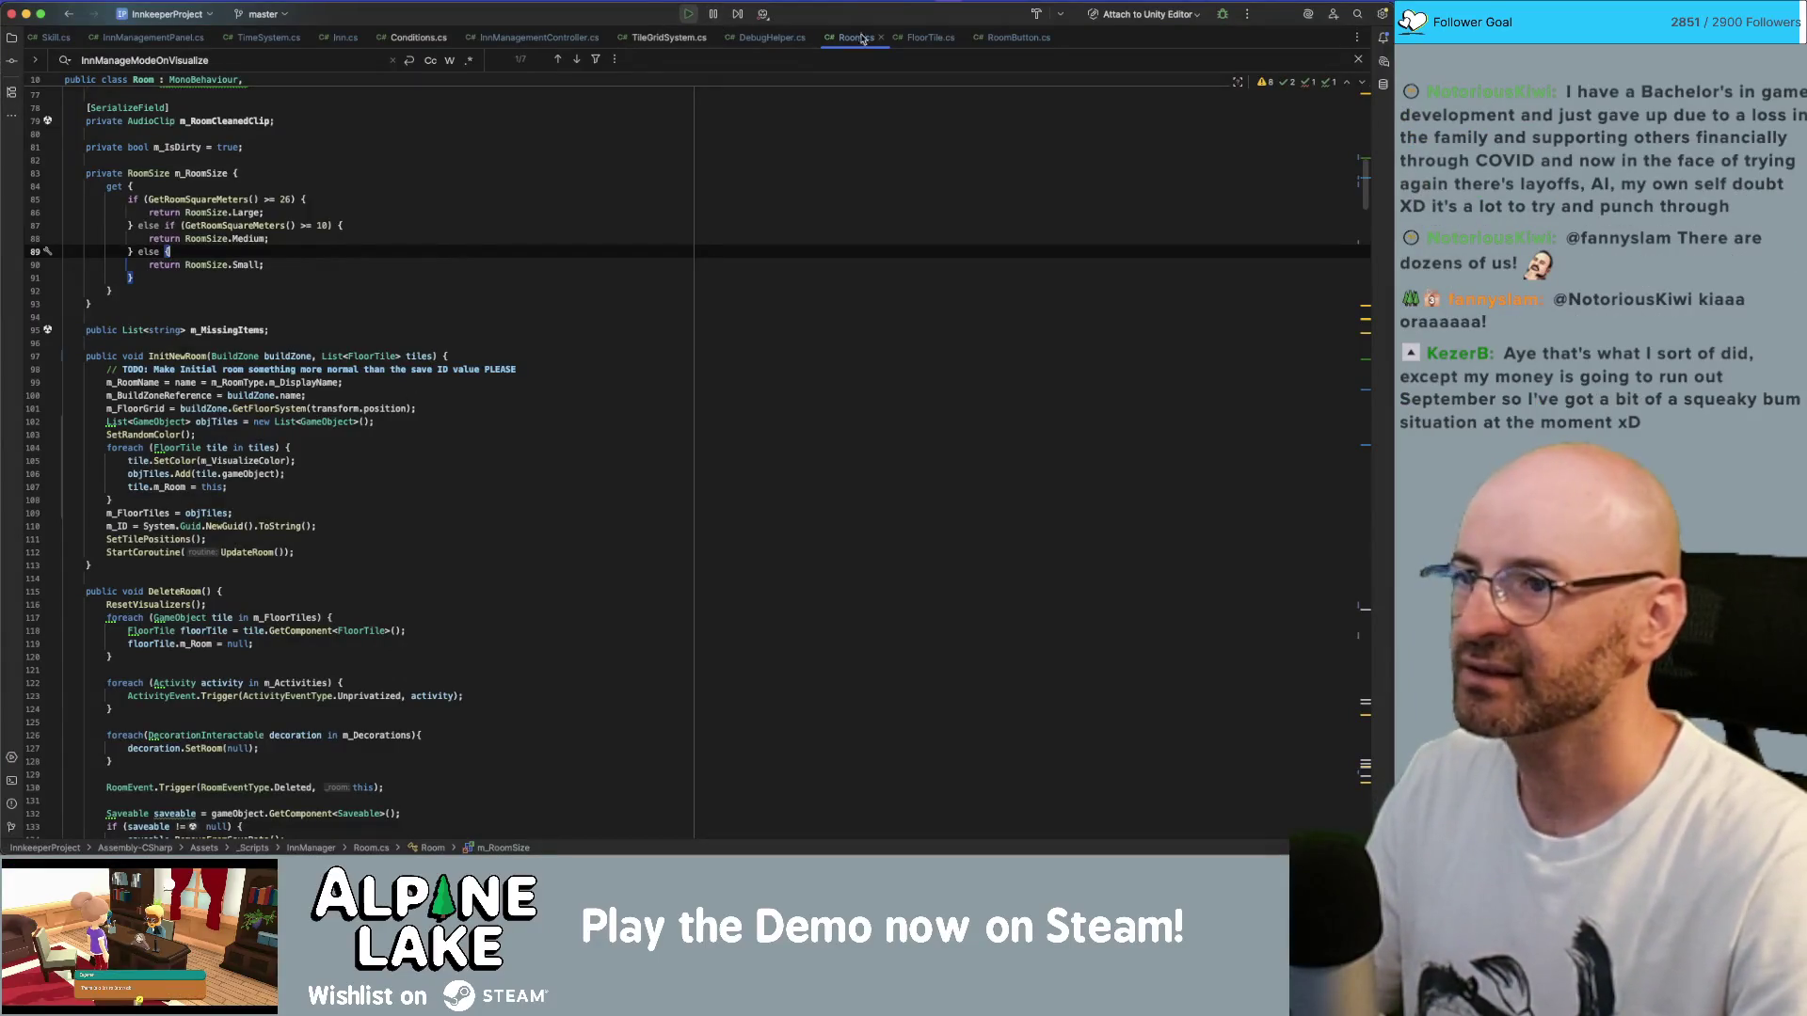
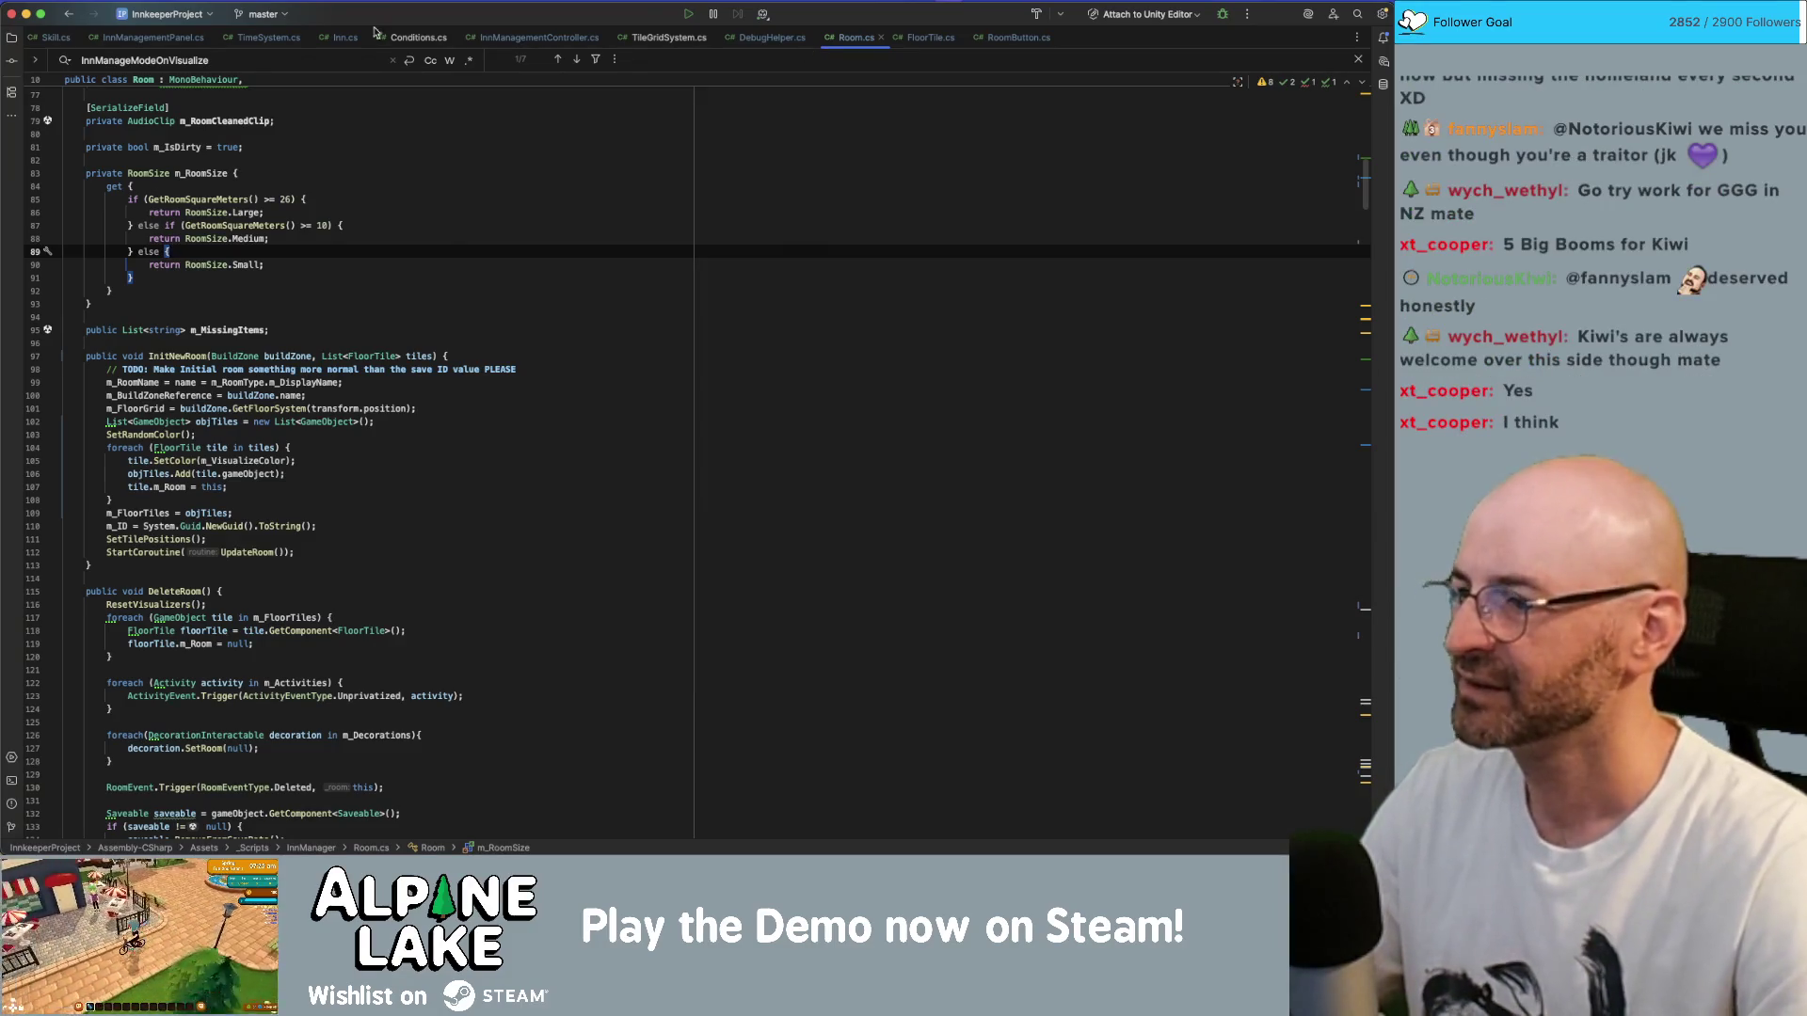
- Switch from Room.cs to FloorTile.cs and scroll to its ToggleHover method around line 70
{"action": "left_click", "coordinate": [503, 302]}
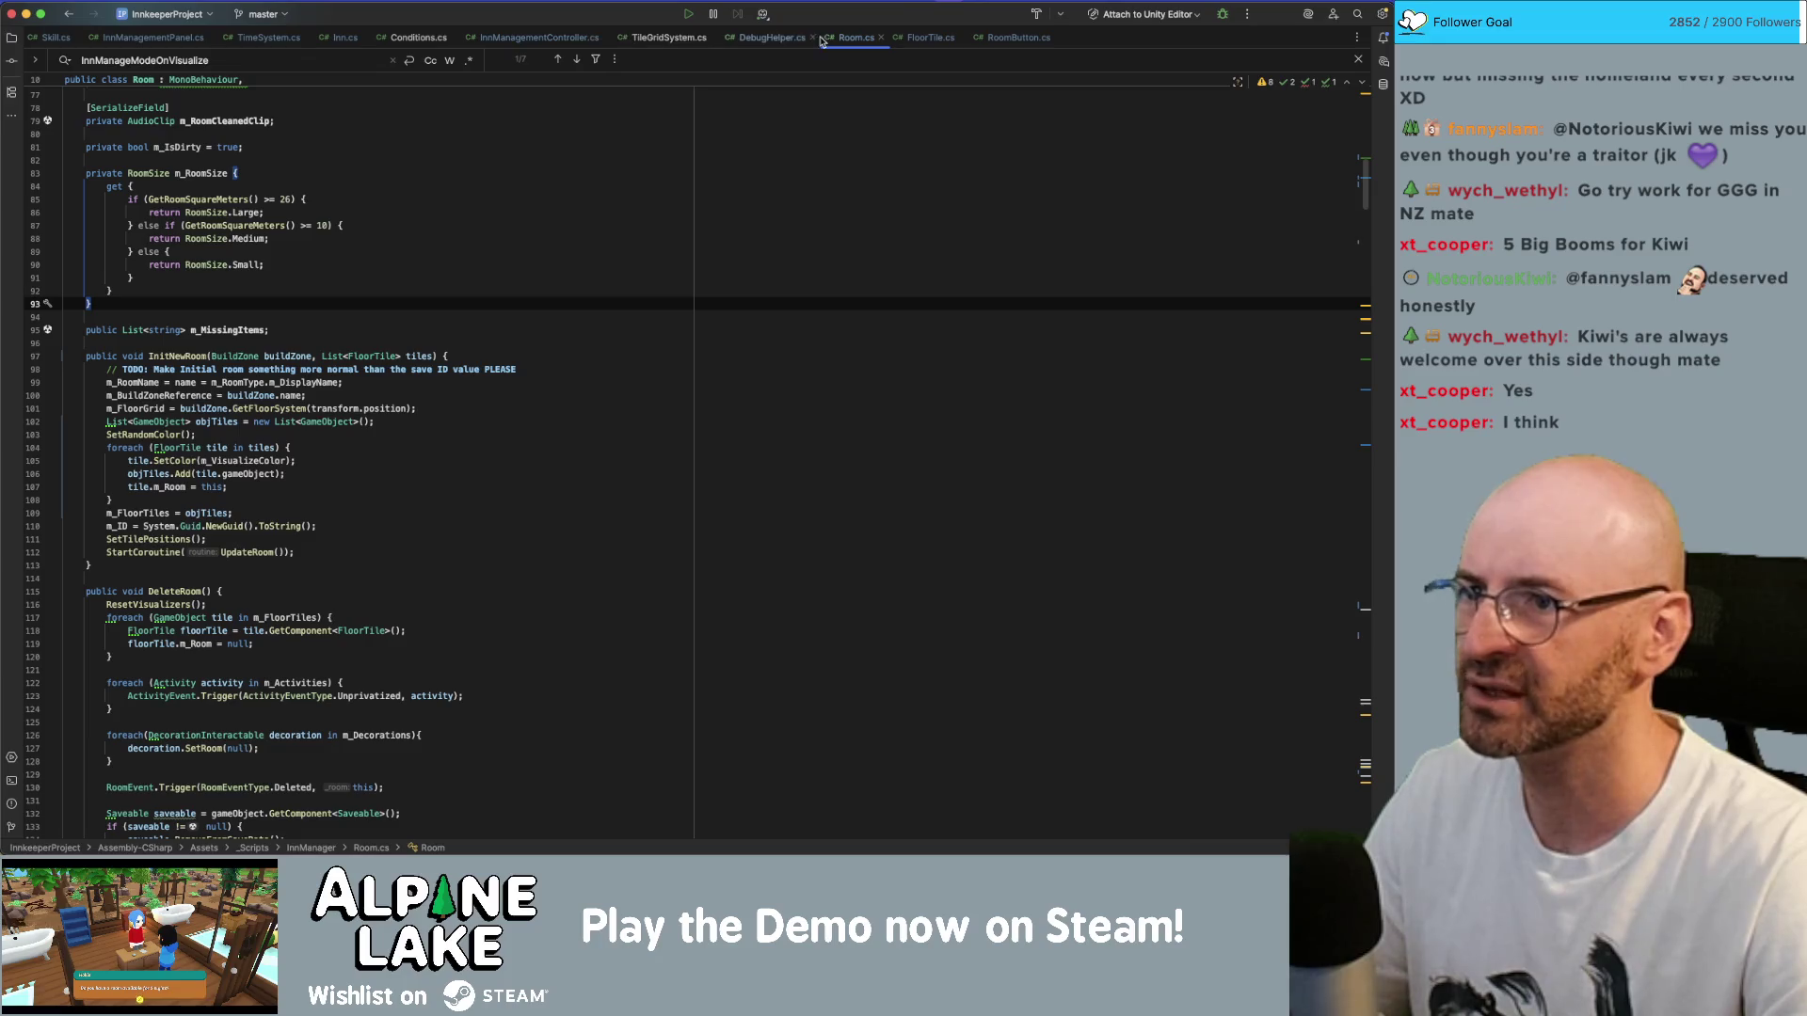
{"action": "left_click", "coordinate": [927, 38]}
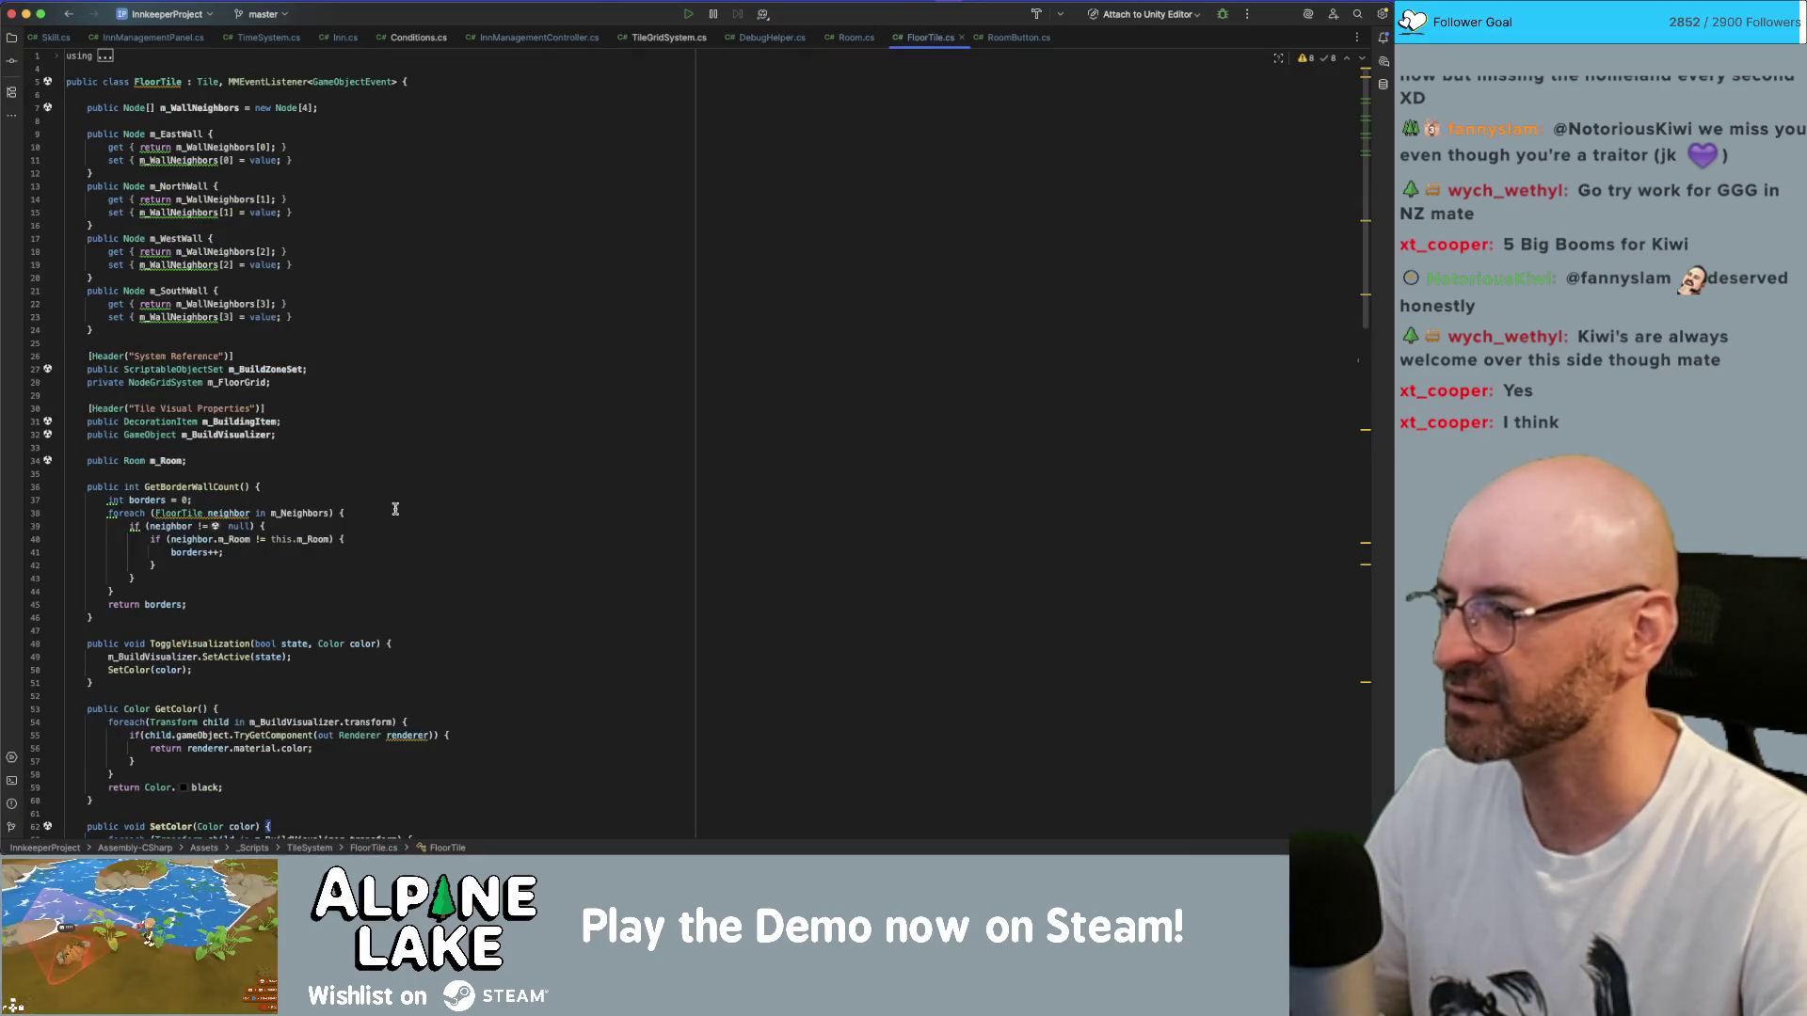
{"action": "scroll", "coordinate": [326, 366], "scroll_direction": "down", "scroll_amount": 20}
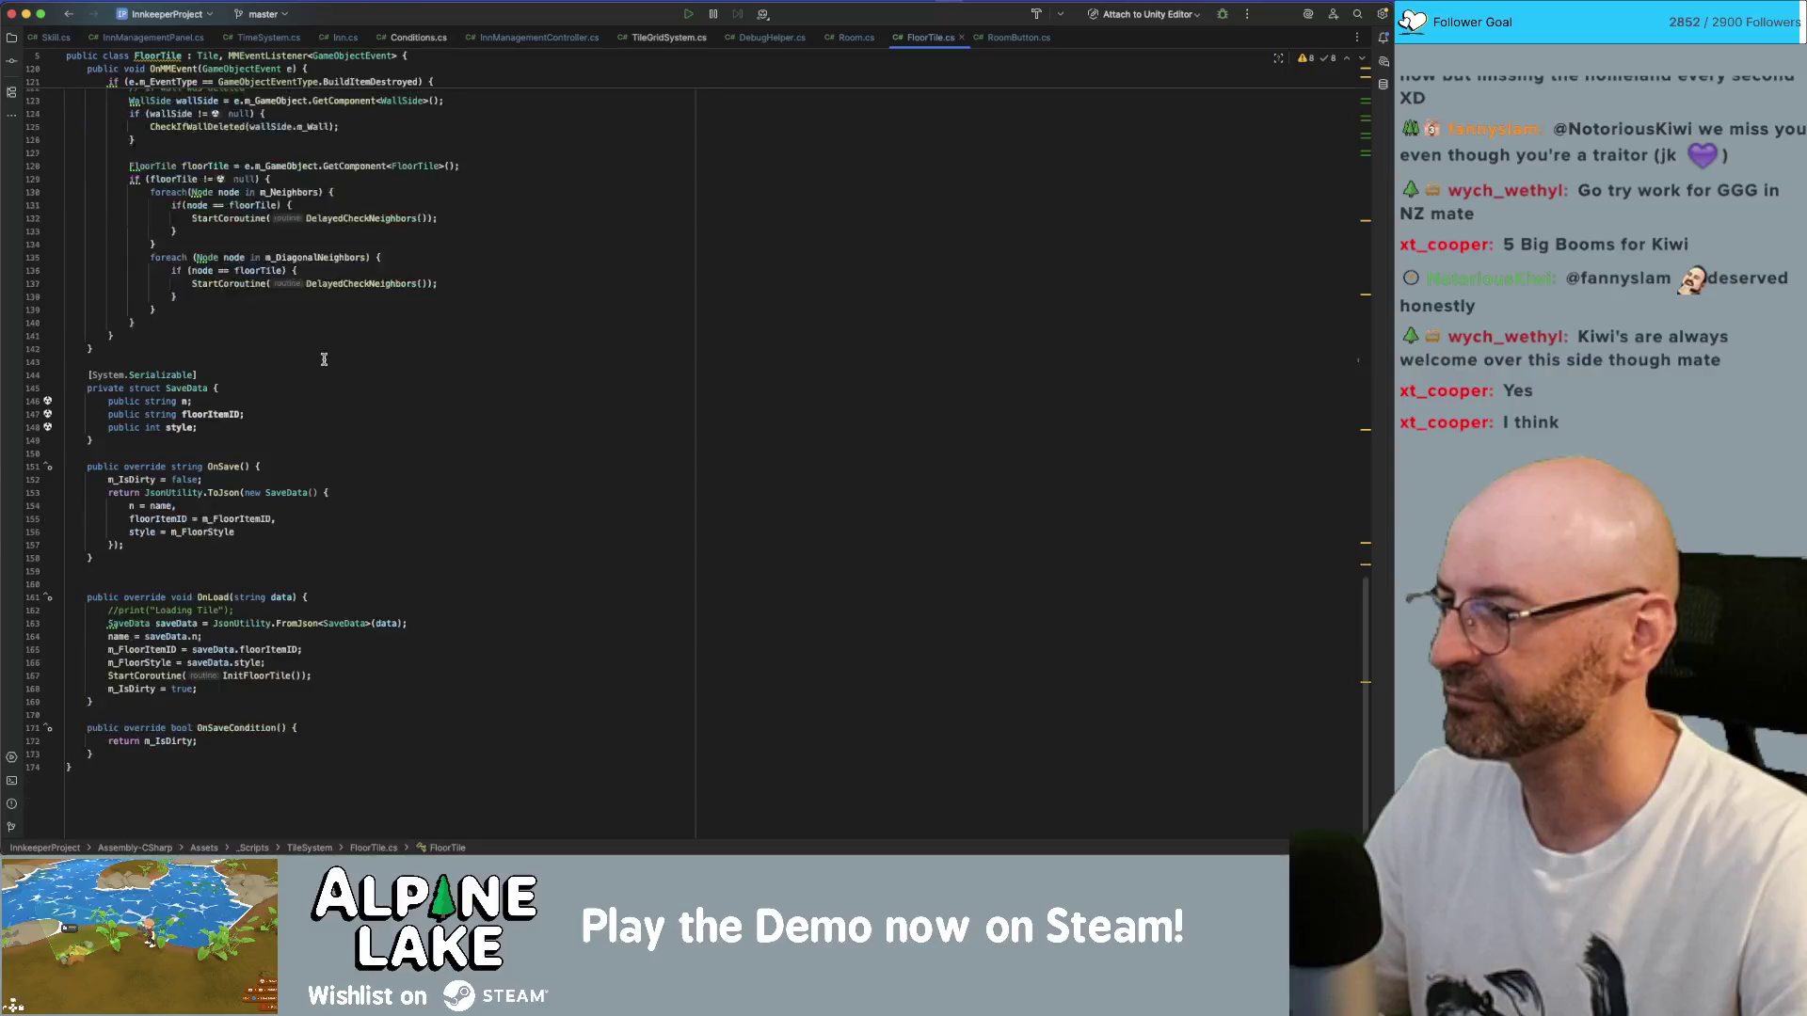
{"action": "scroll", "coordinate": [324, 360], "scroll_direction": "up", "scroll_amount": 4}
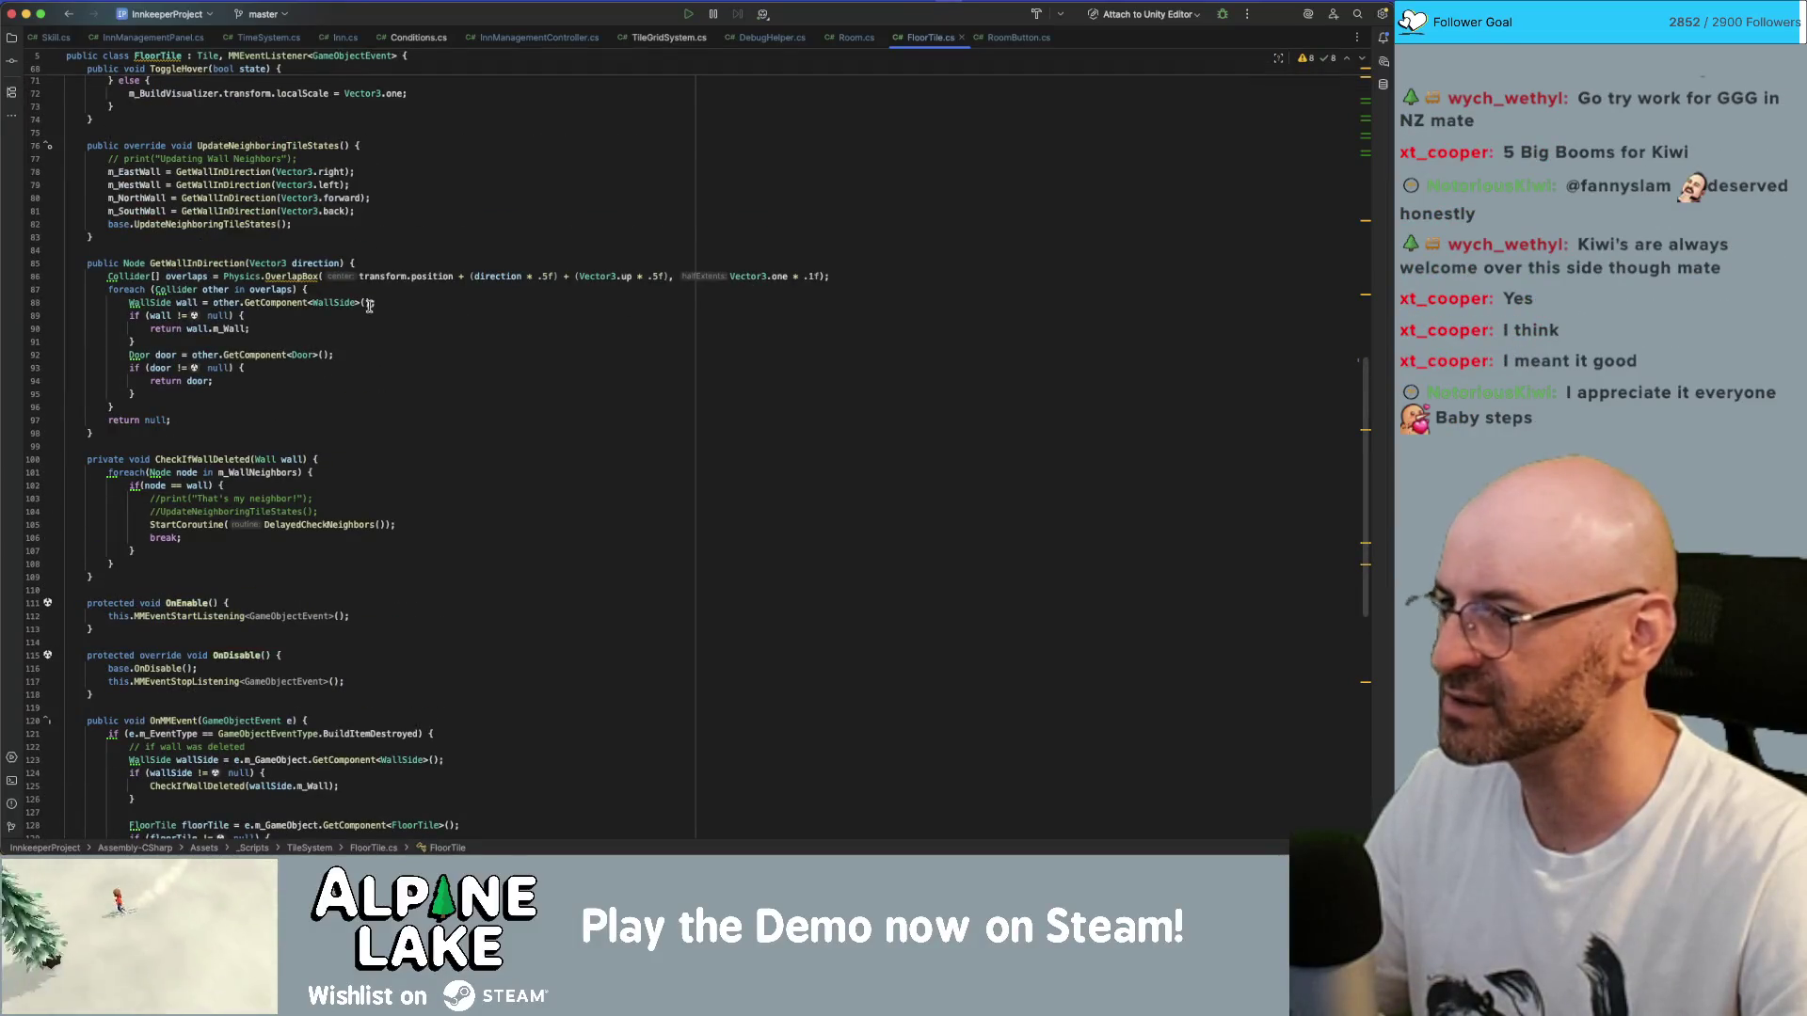
{"action": "scroll", "coordinate": [368, 452], "scroll_direction": "up", "scroll_amount": 12}
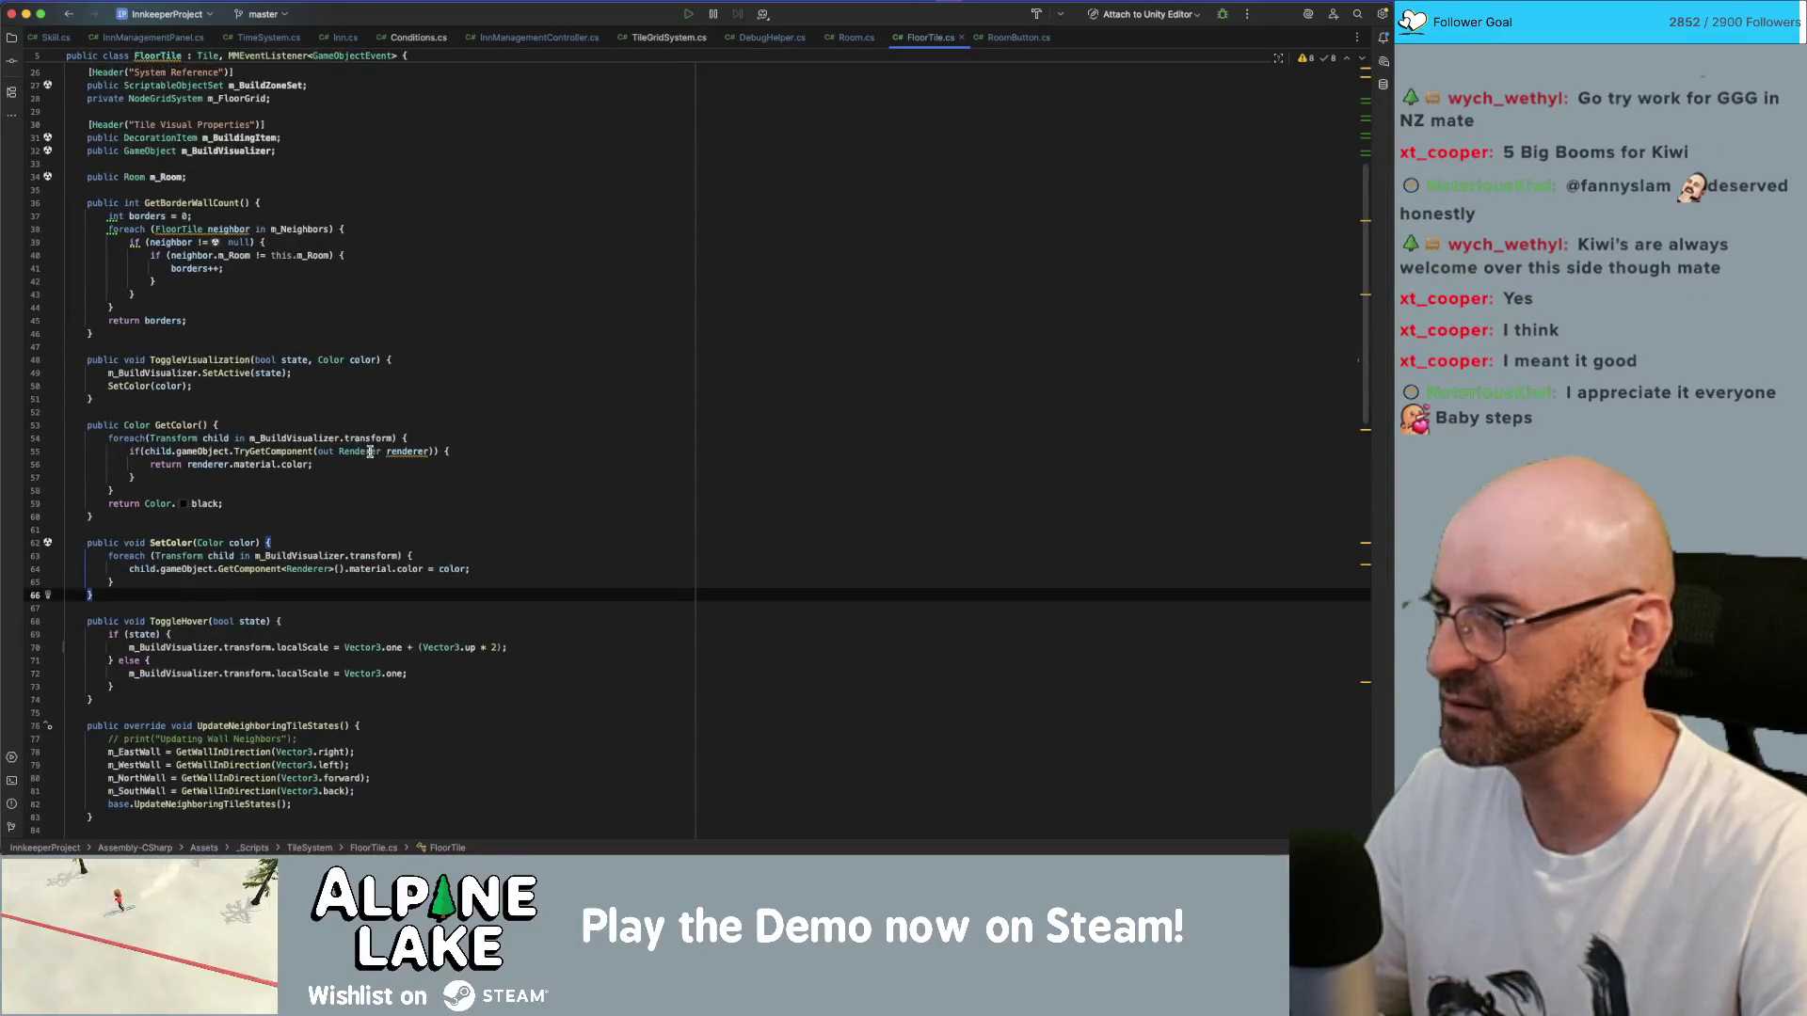
{"action": "scroll", "coordinate": [369, 450], "scroll_direction": "down", "scroll_amount": 5}
{"action": "scroll", "coordinate": [369, 447], "scroll_direction": "down", "scroll_amount": 5}
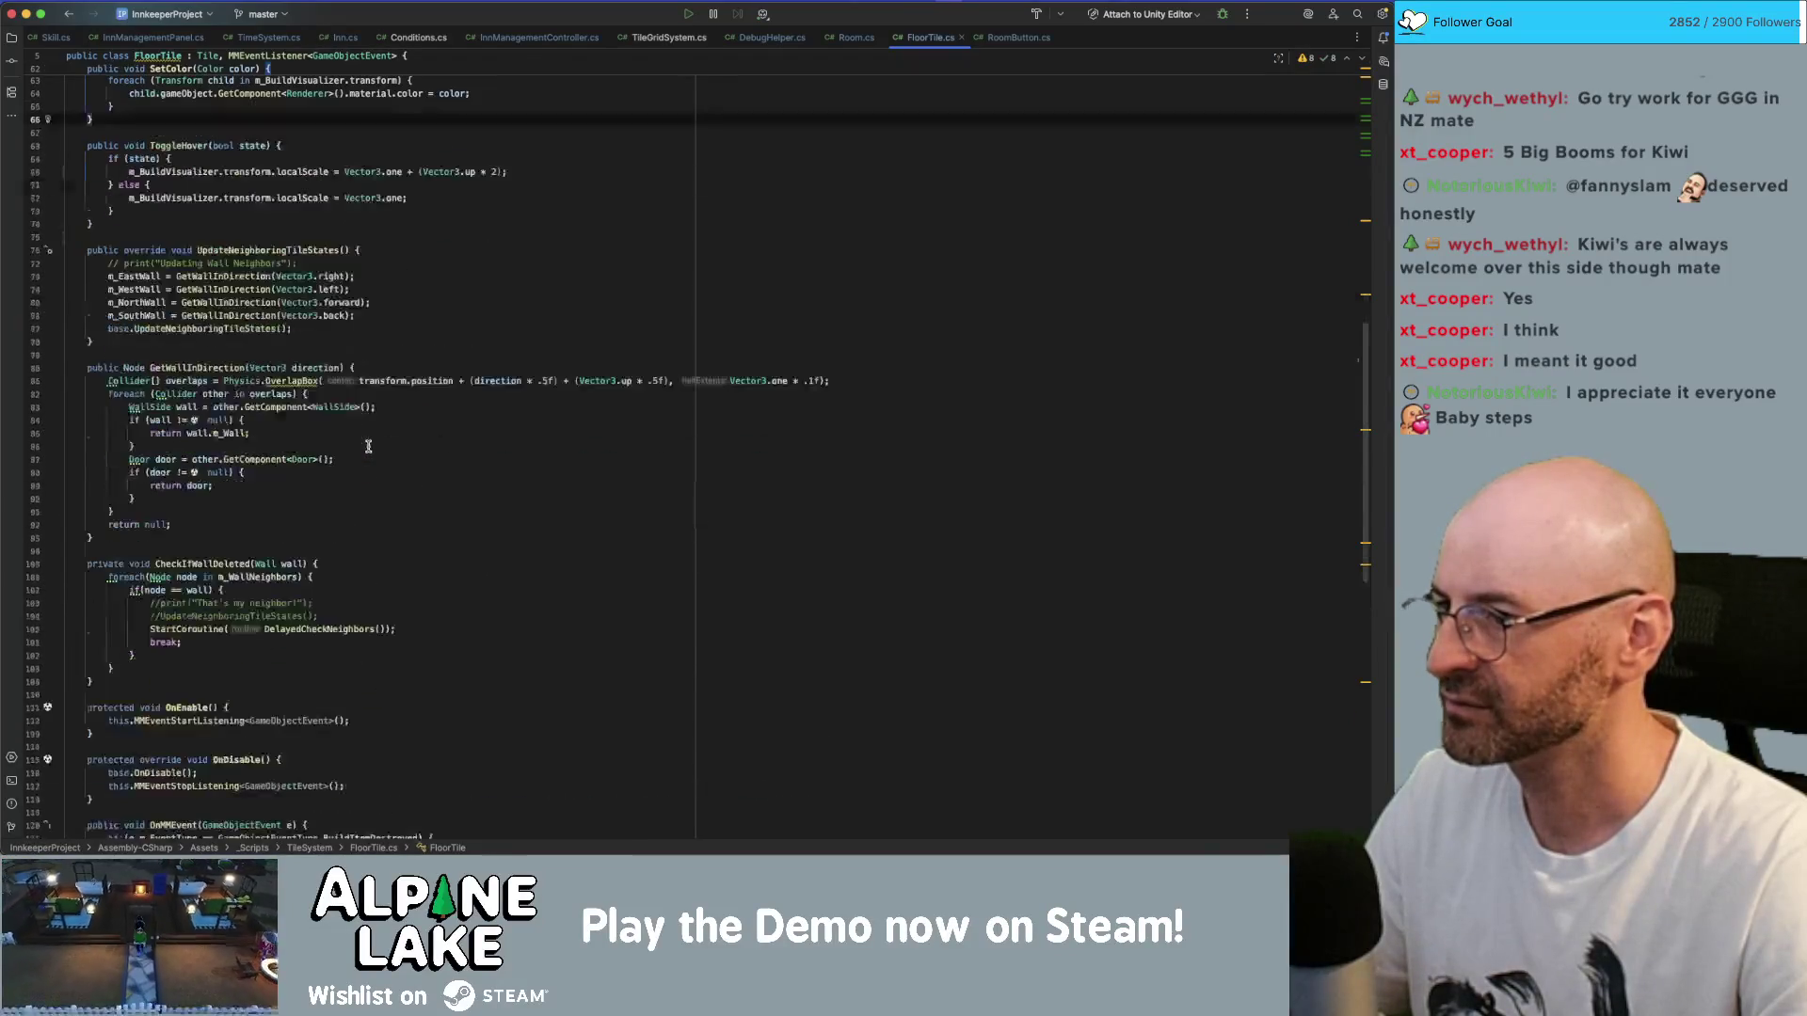
- Change the ToggleHover hover scale from Vector3.up * 2 to Vector3.up * 5
{"action": "left_click", "coordinate": [490, 172]}
{"action": "type", "text": "5"}
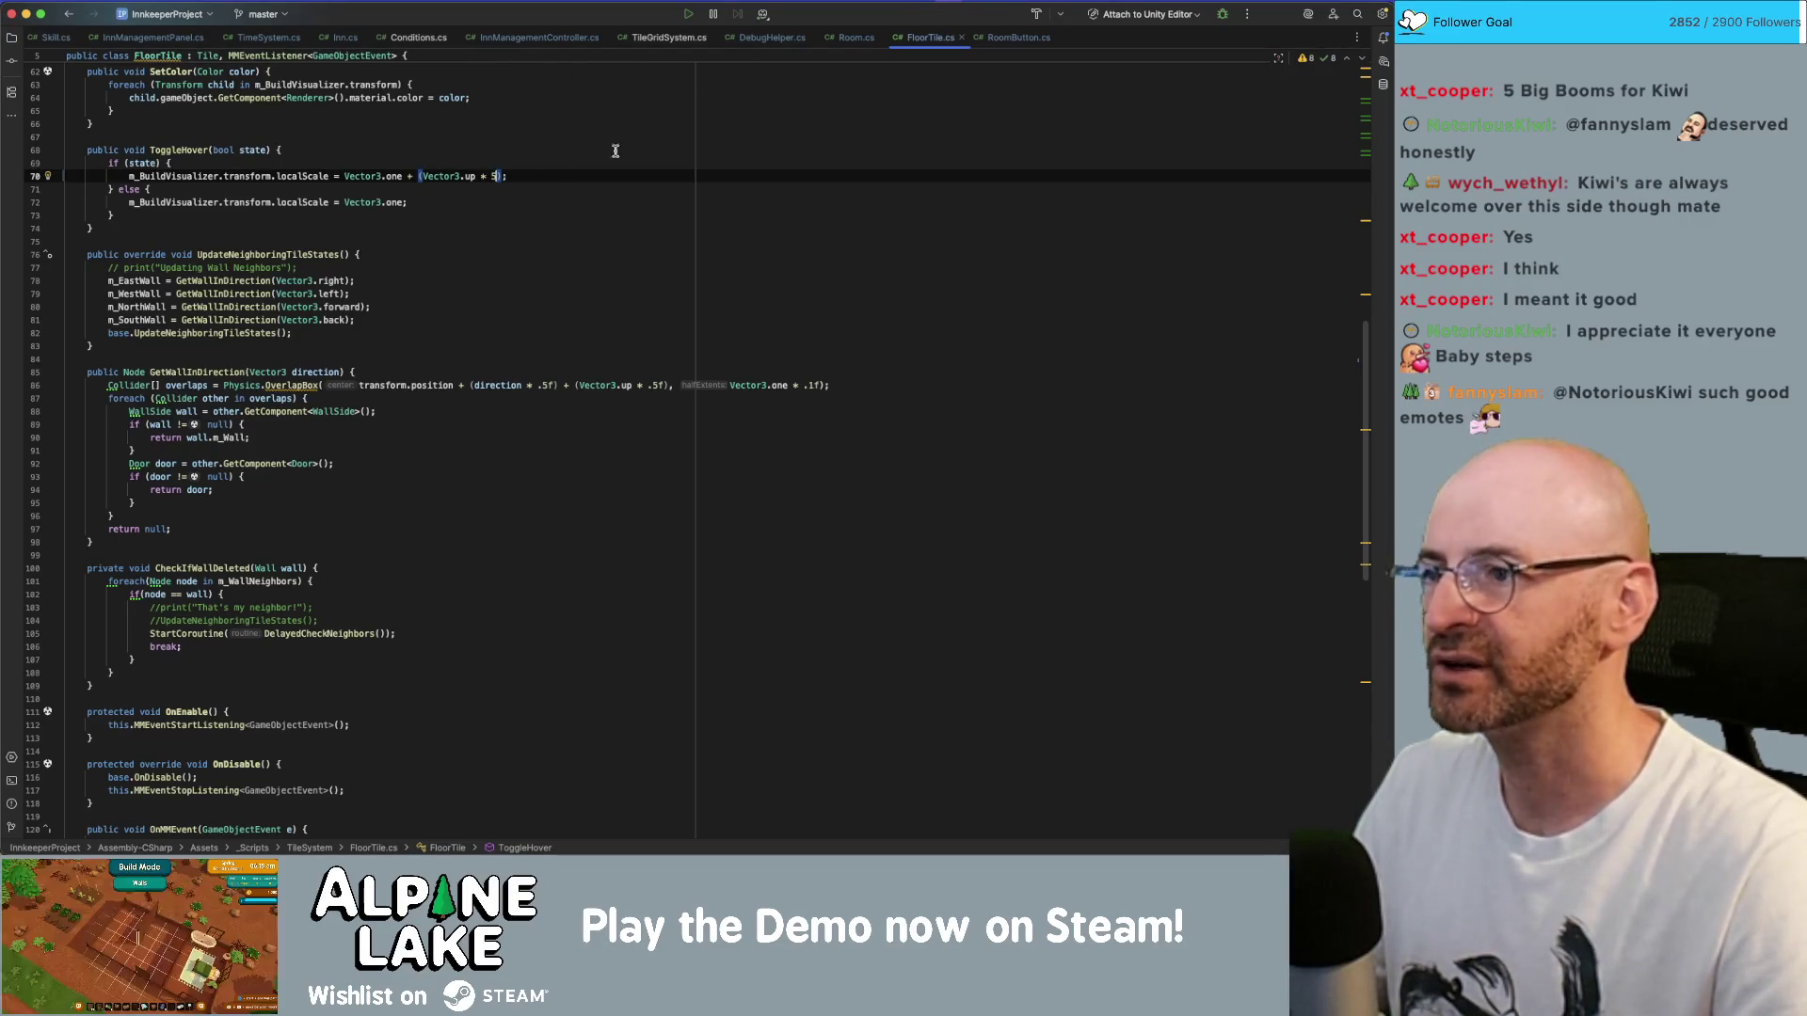
{"action": "left_click", "coordinate": [1004, 39]}
- Bring Room.cs up and scroll to the m_VisualizerAlpha field on line 76
{"action": "left_click", "coordinate": [912, 43]}
{"action": "left_click", "coordinate": [855, 37]}
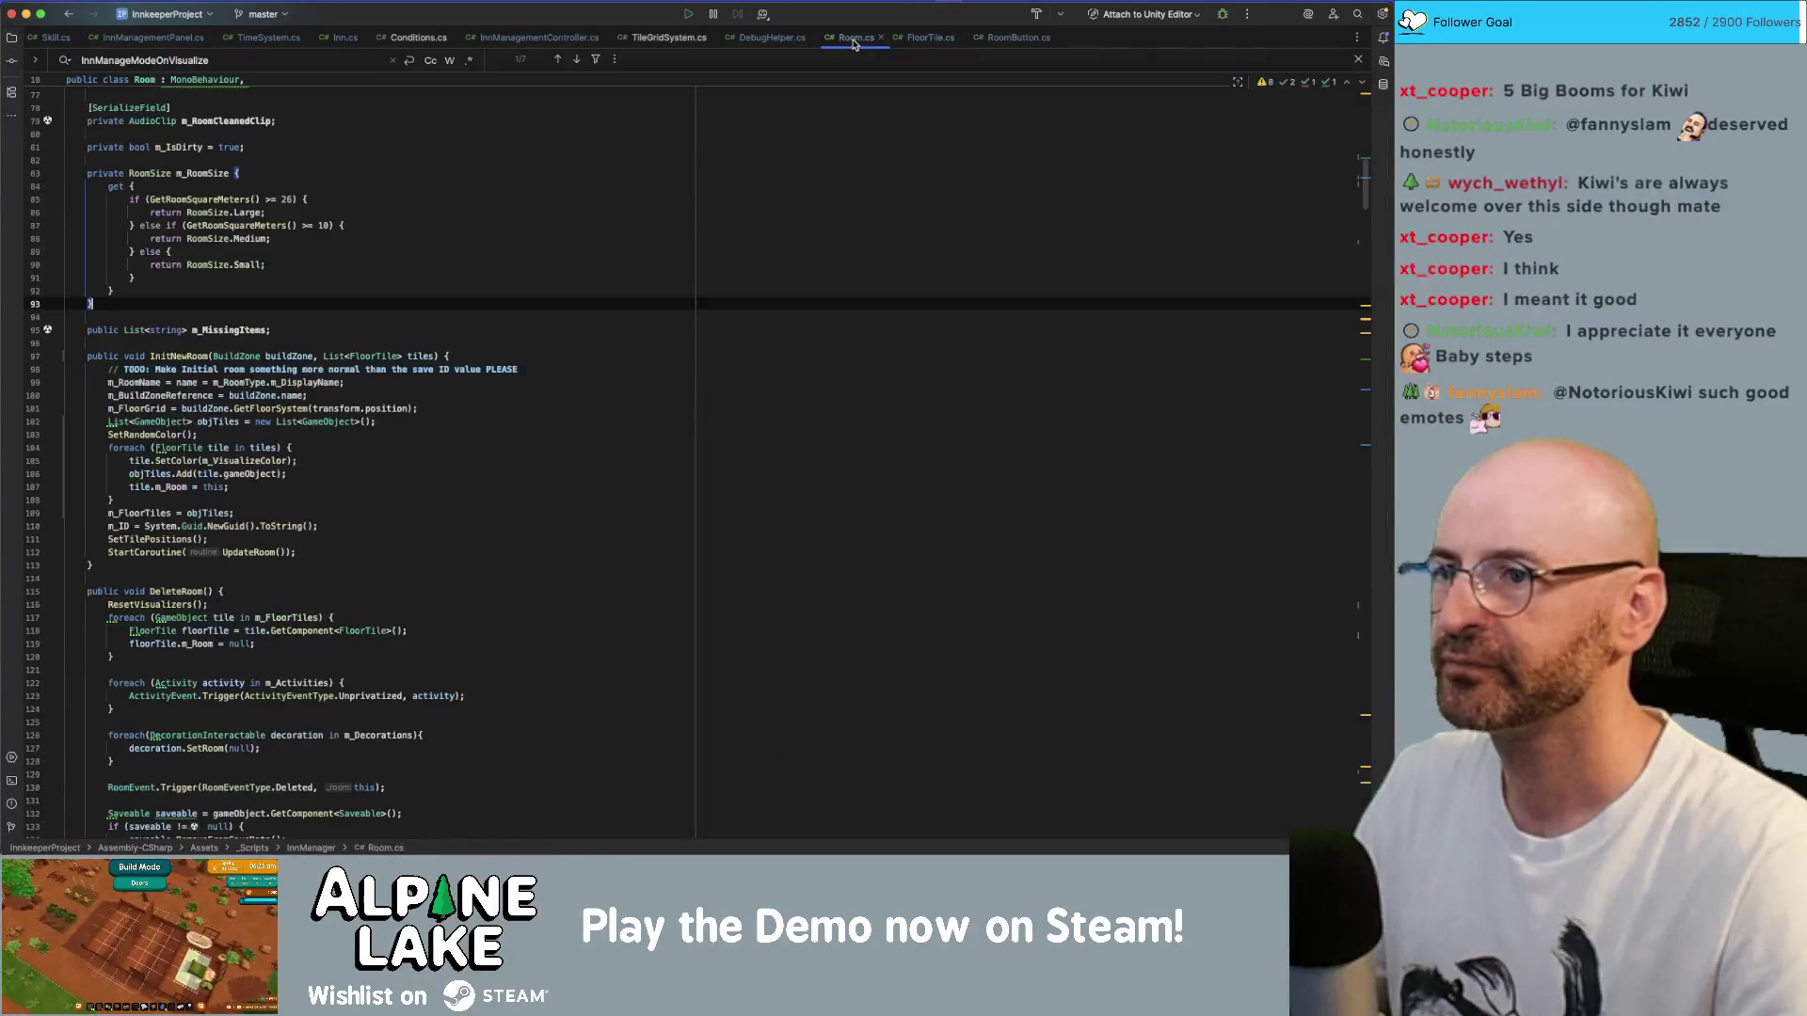
{"action": "left_click", "coordinate": [669, 37]}
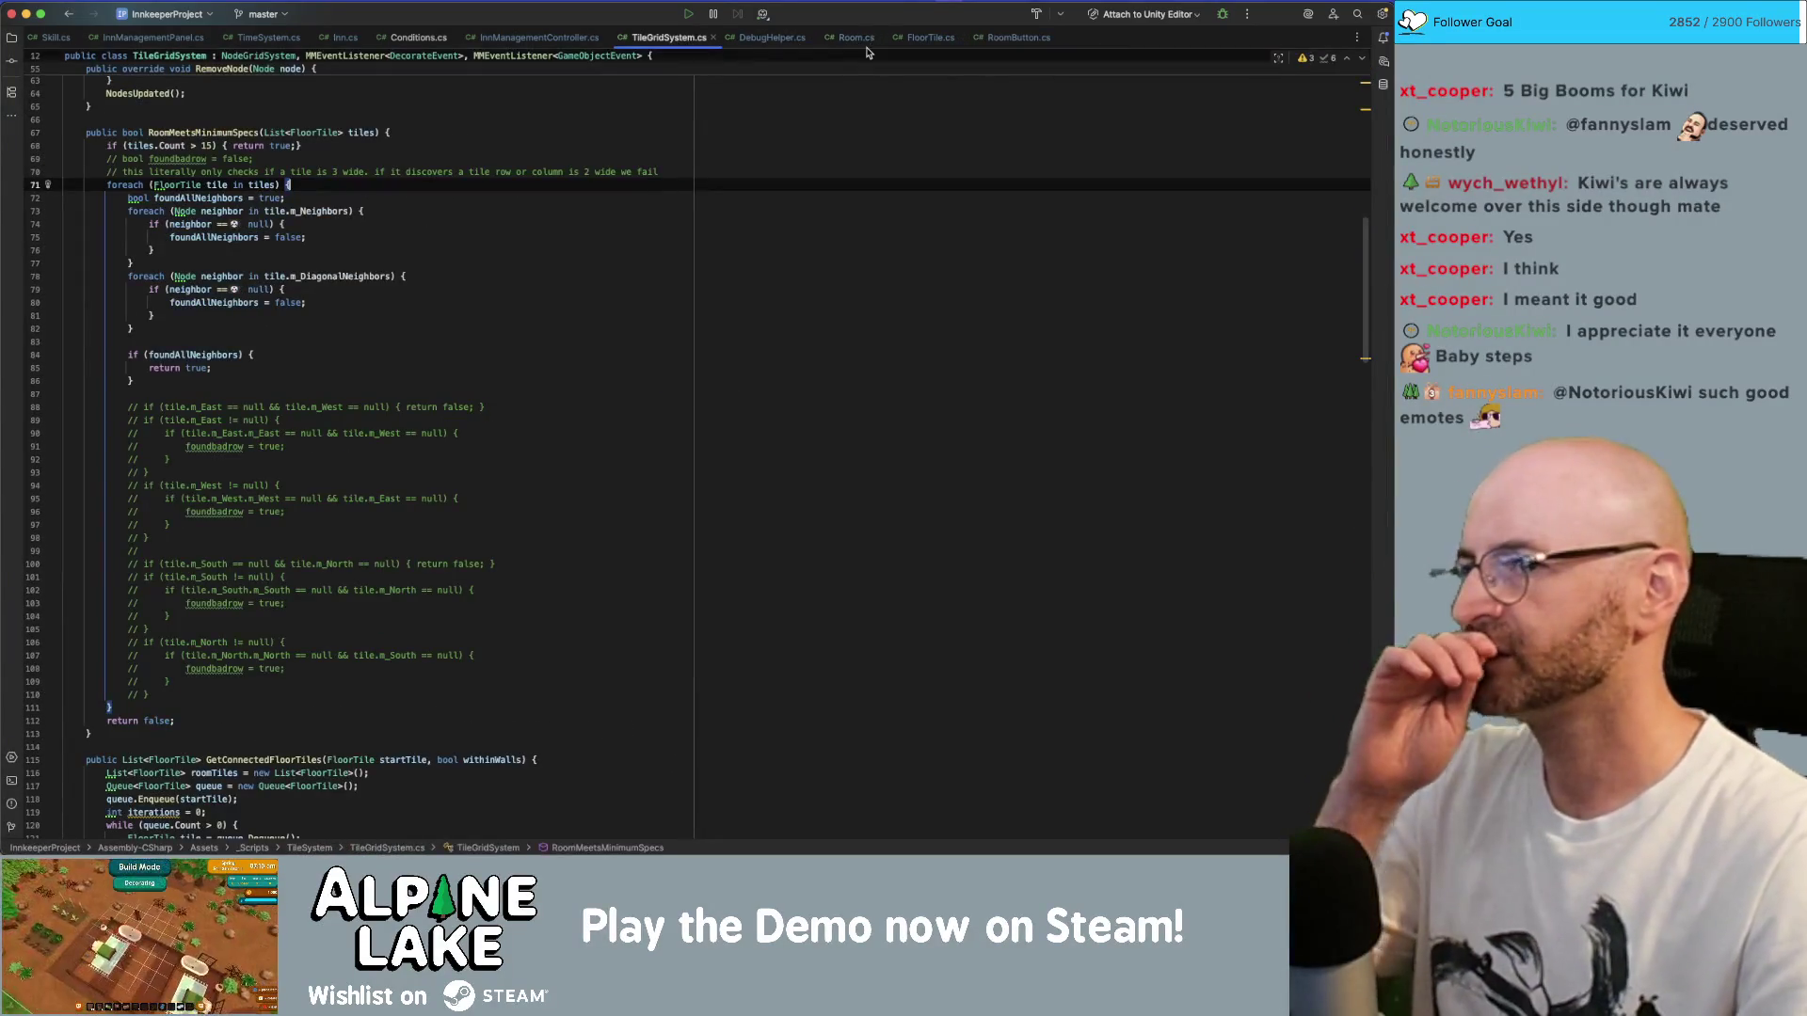
{"action": "left_click", "coordinate": [856, 37]}
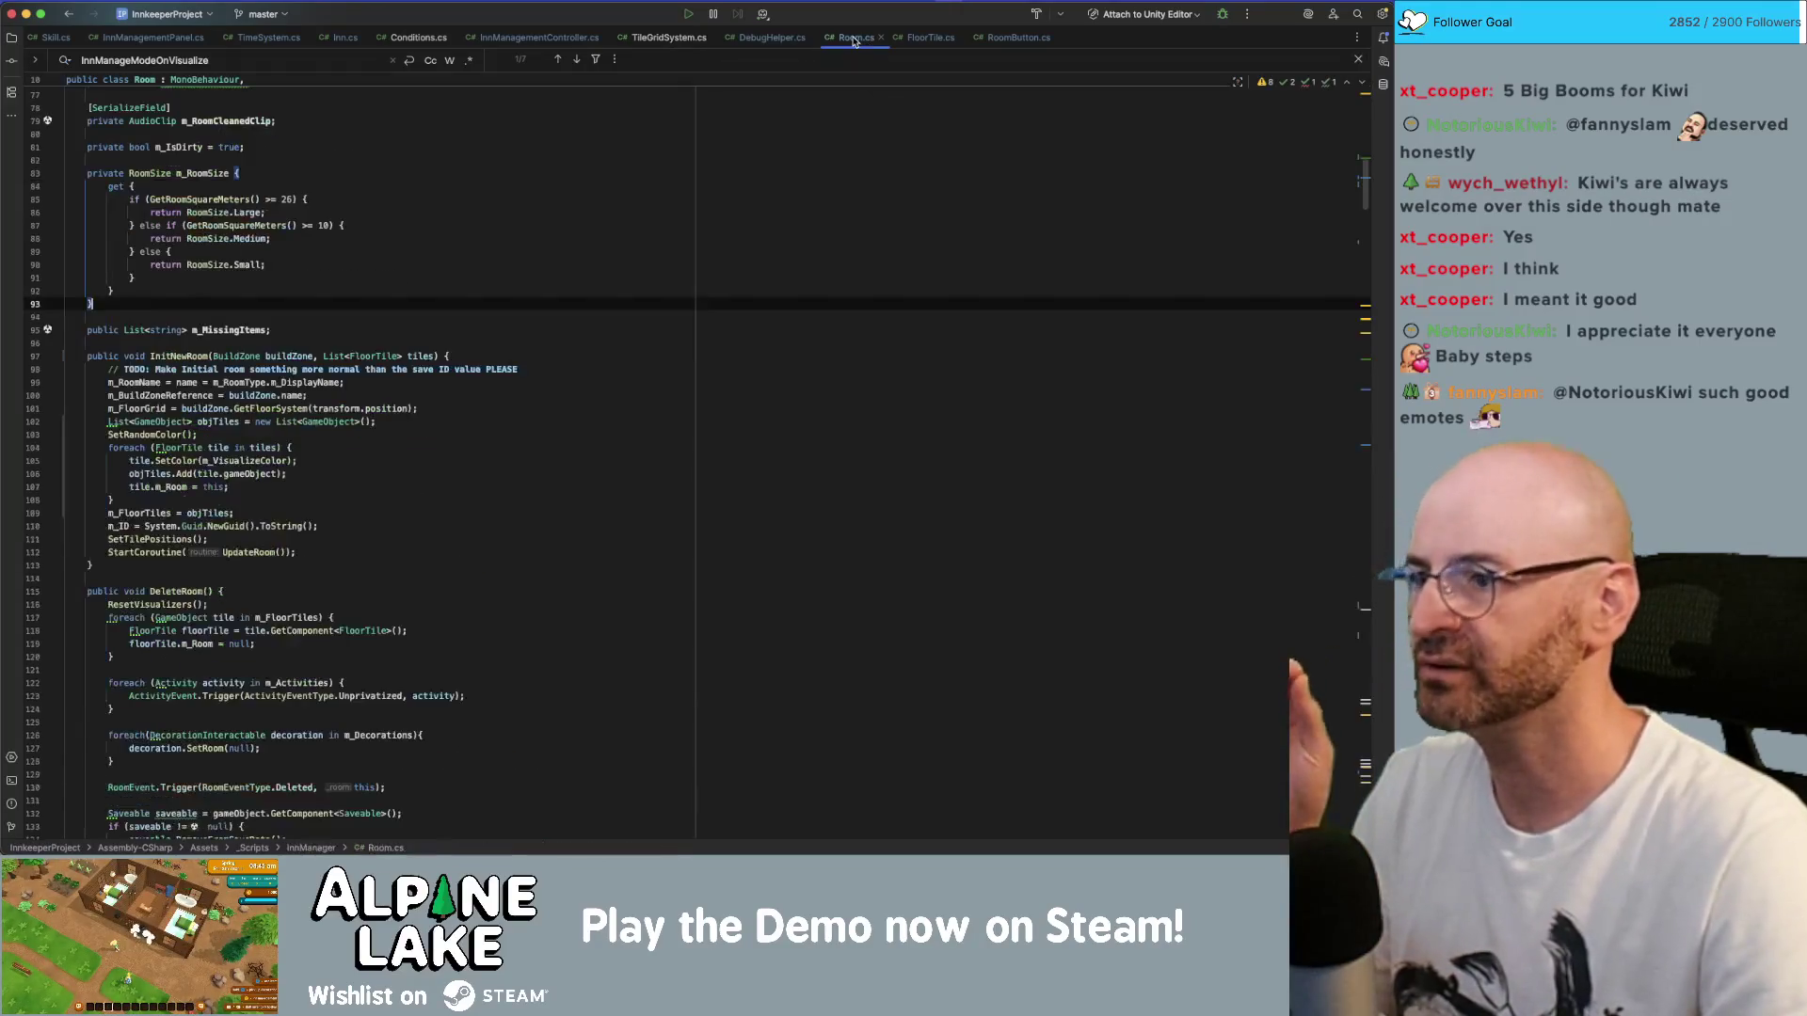
{"action": "scroll", "coordinate": [482, 262], "scroll_direction": "down", "scroll_amount": 20}
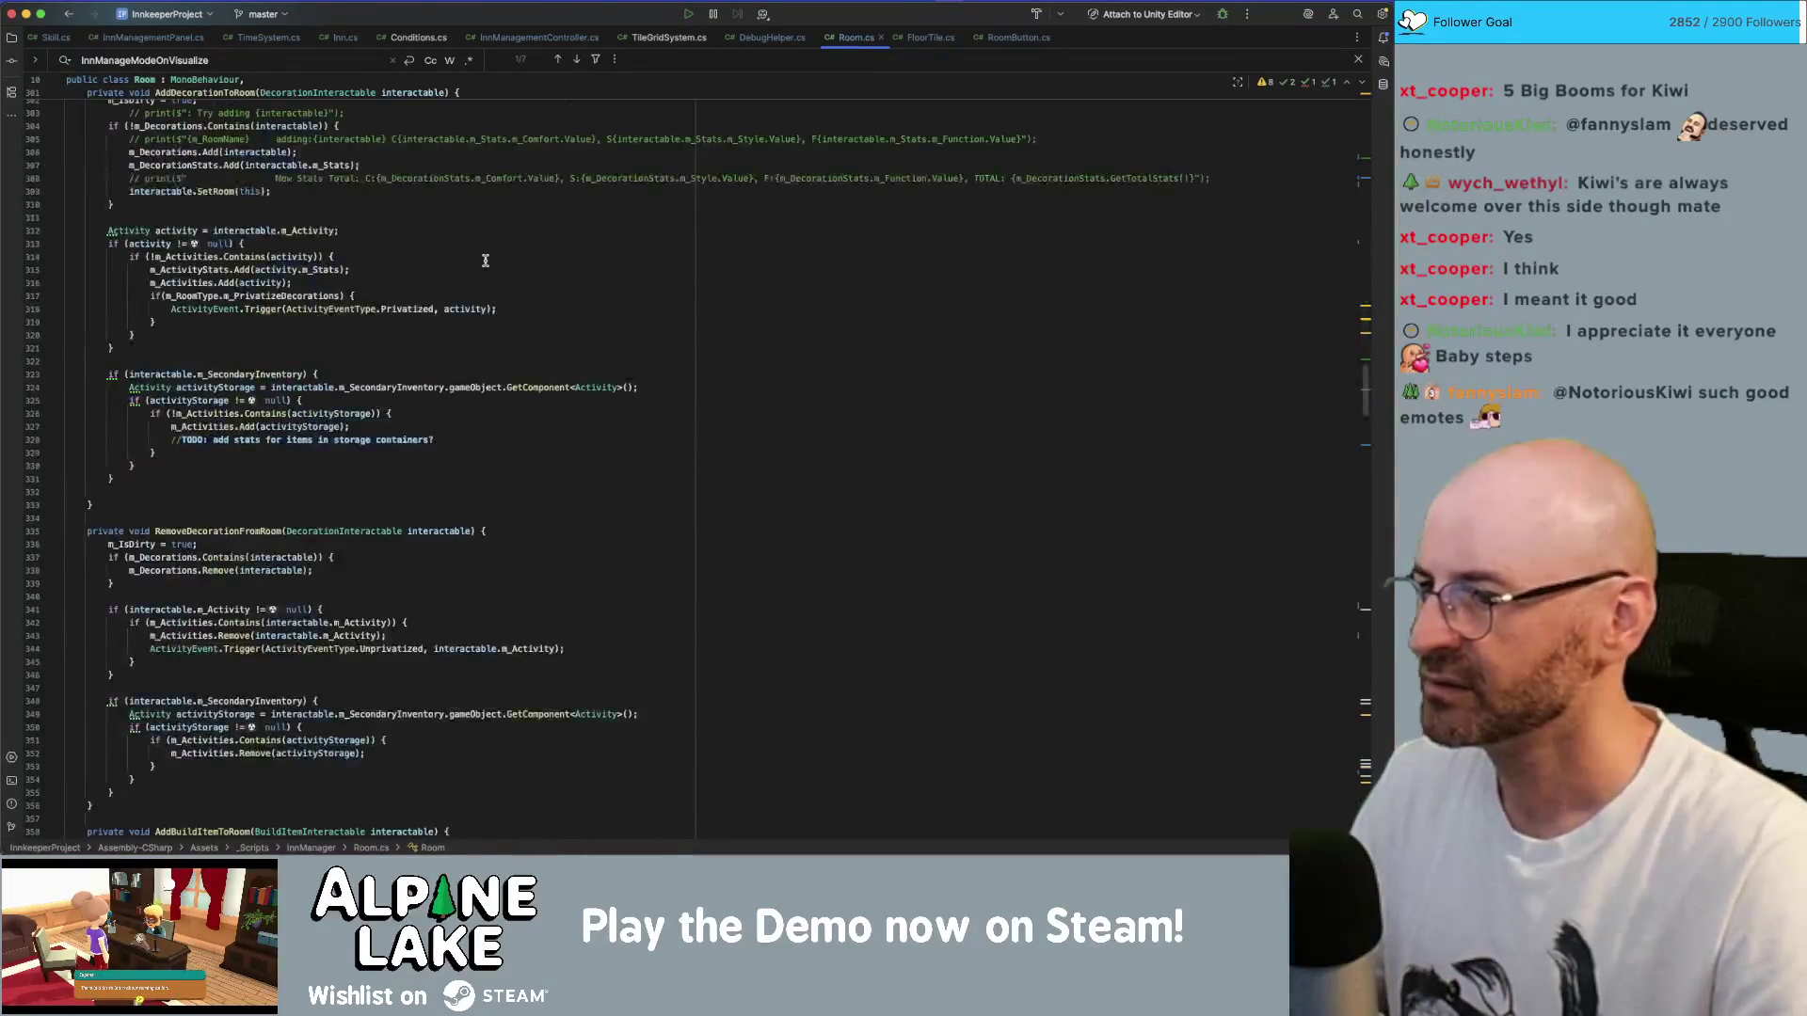
{"action": "scroll", "coordinate": [489, 268], "scroll_direction": "down", "scroll_amount": 20}
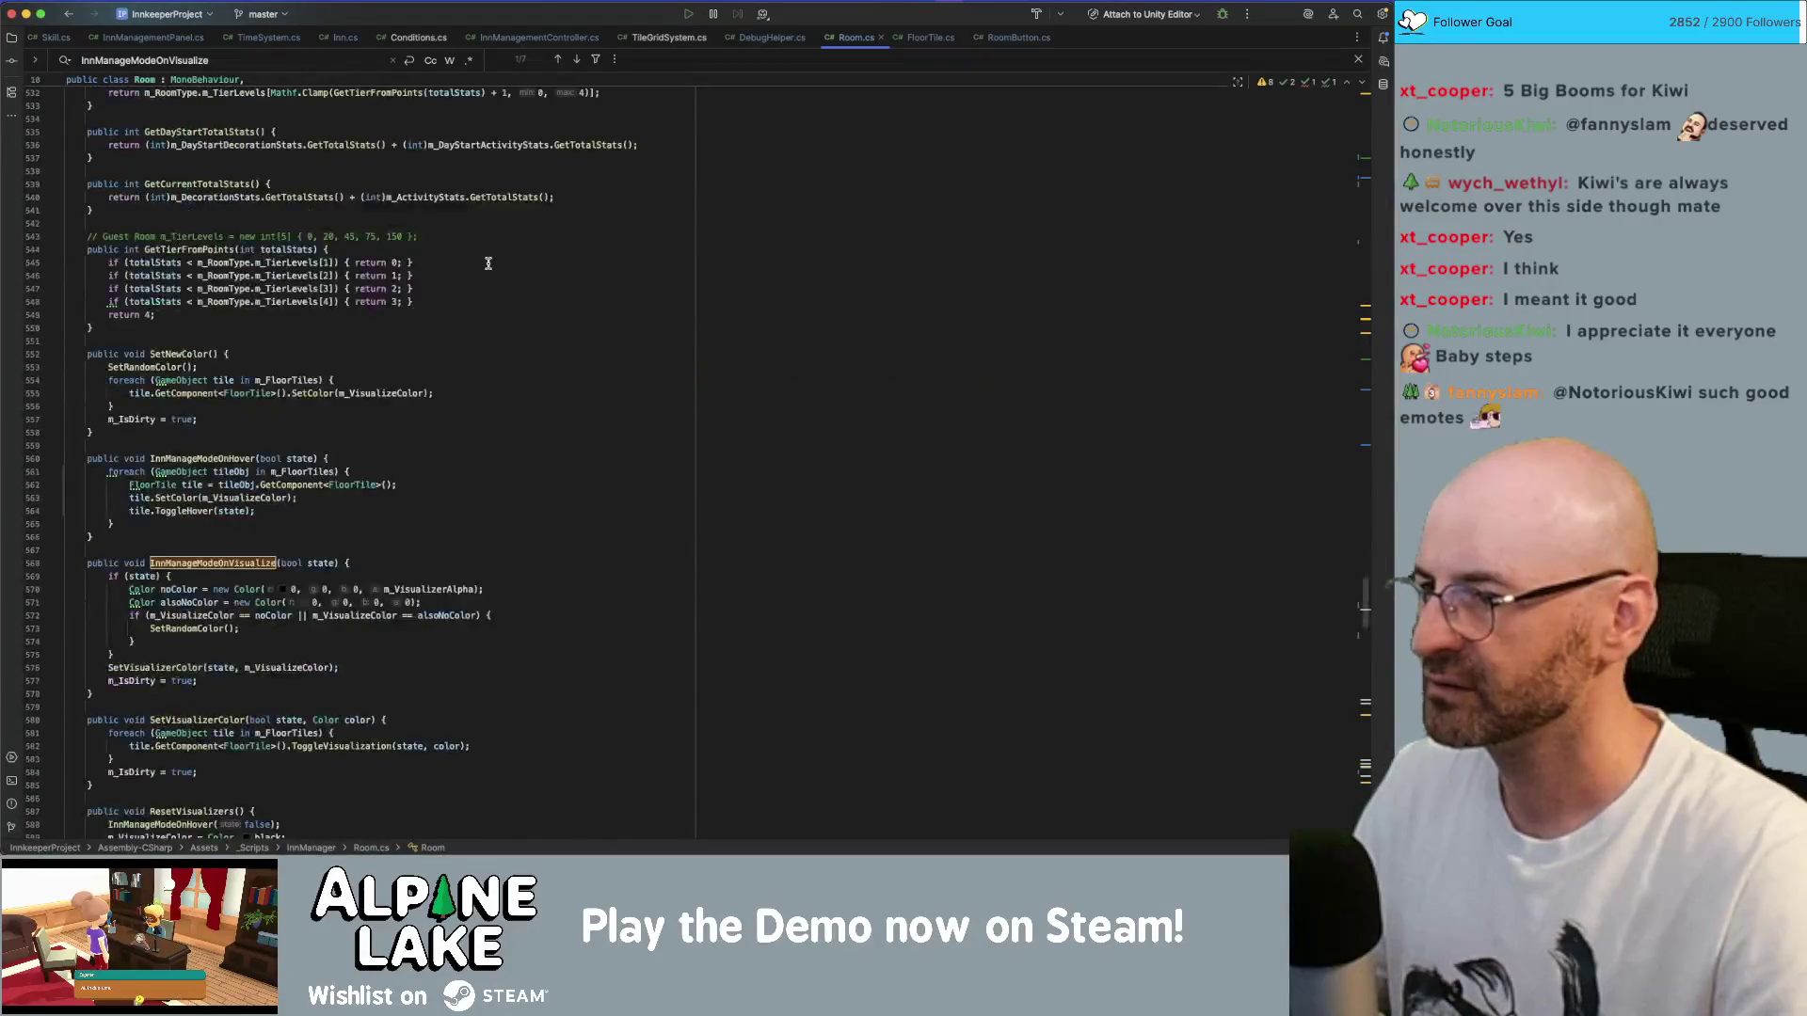
{"action": "scroll", "coordinate": [489, 264], "scroll_direction": "up", "scroll_amount": 20}
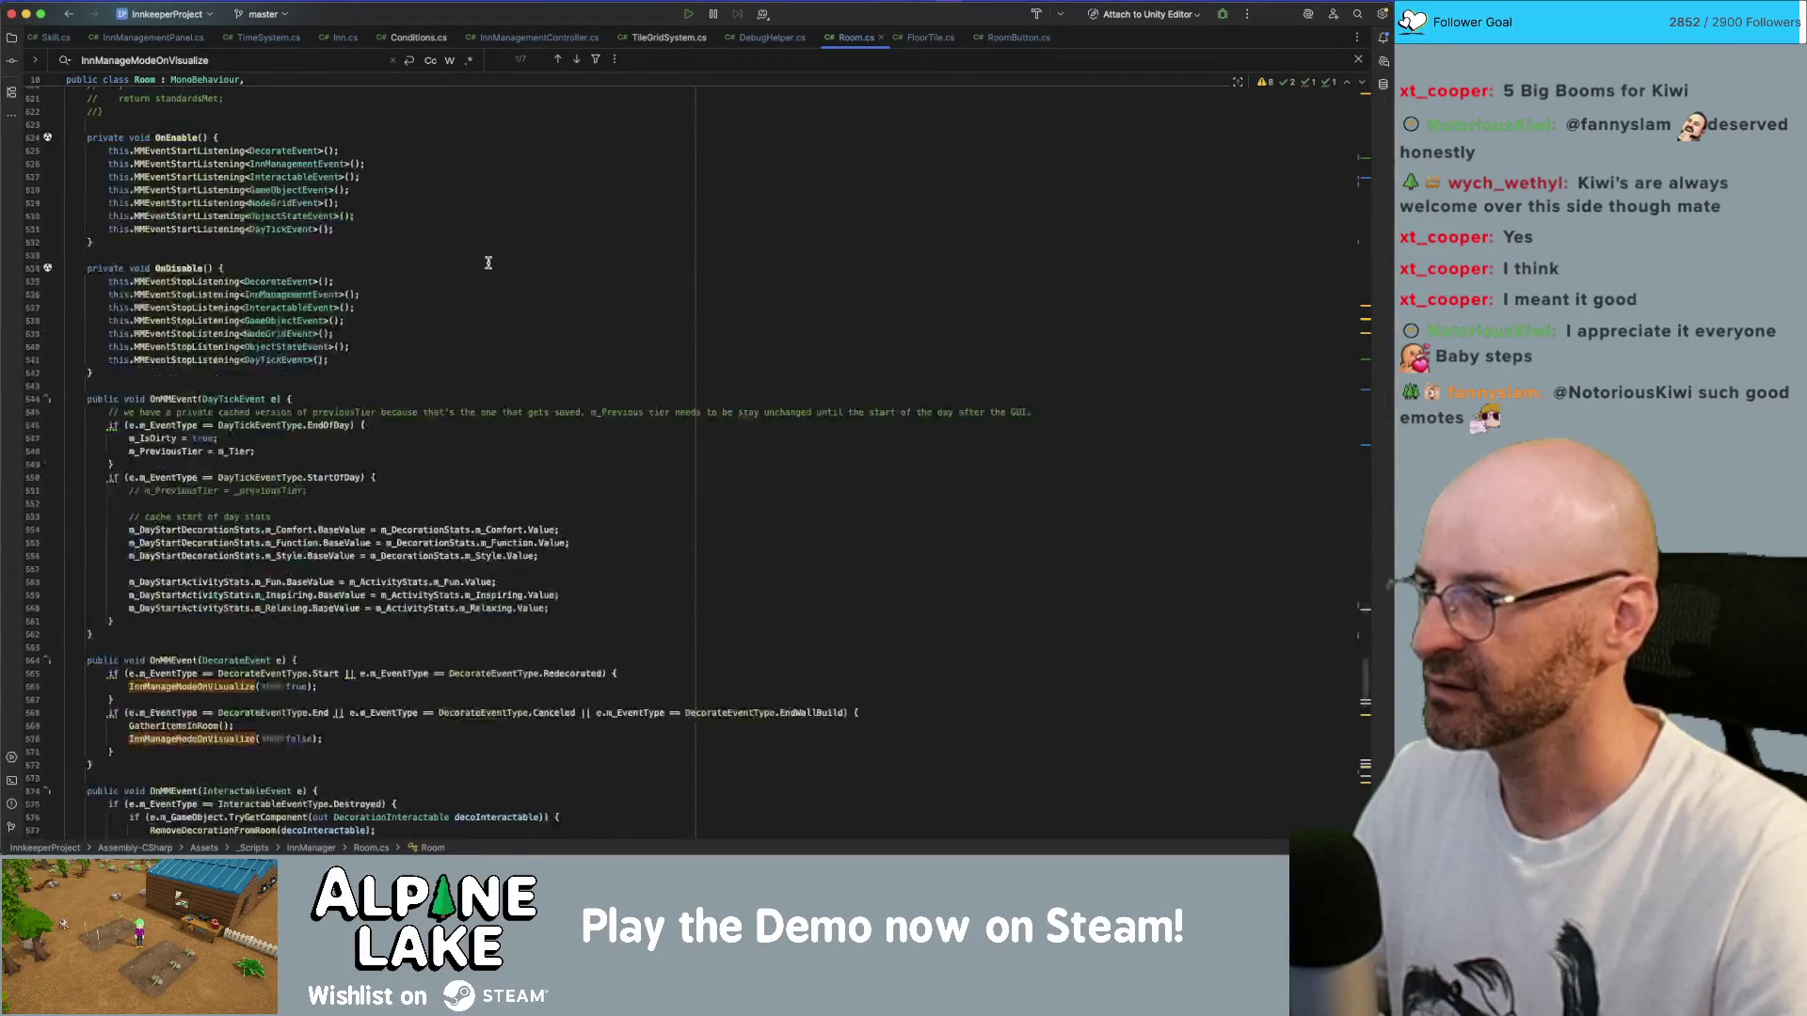
{"action": "scroll", "coordinate": [451, 230], "scroll_direction": "up", "scroll_amount": 15}
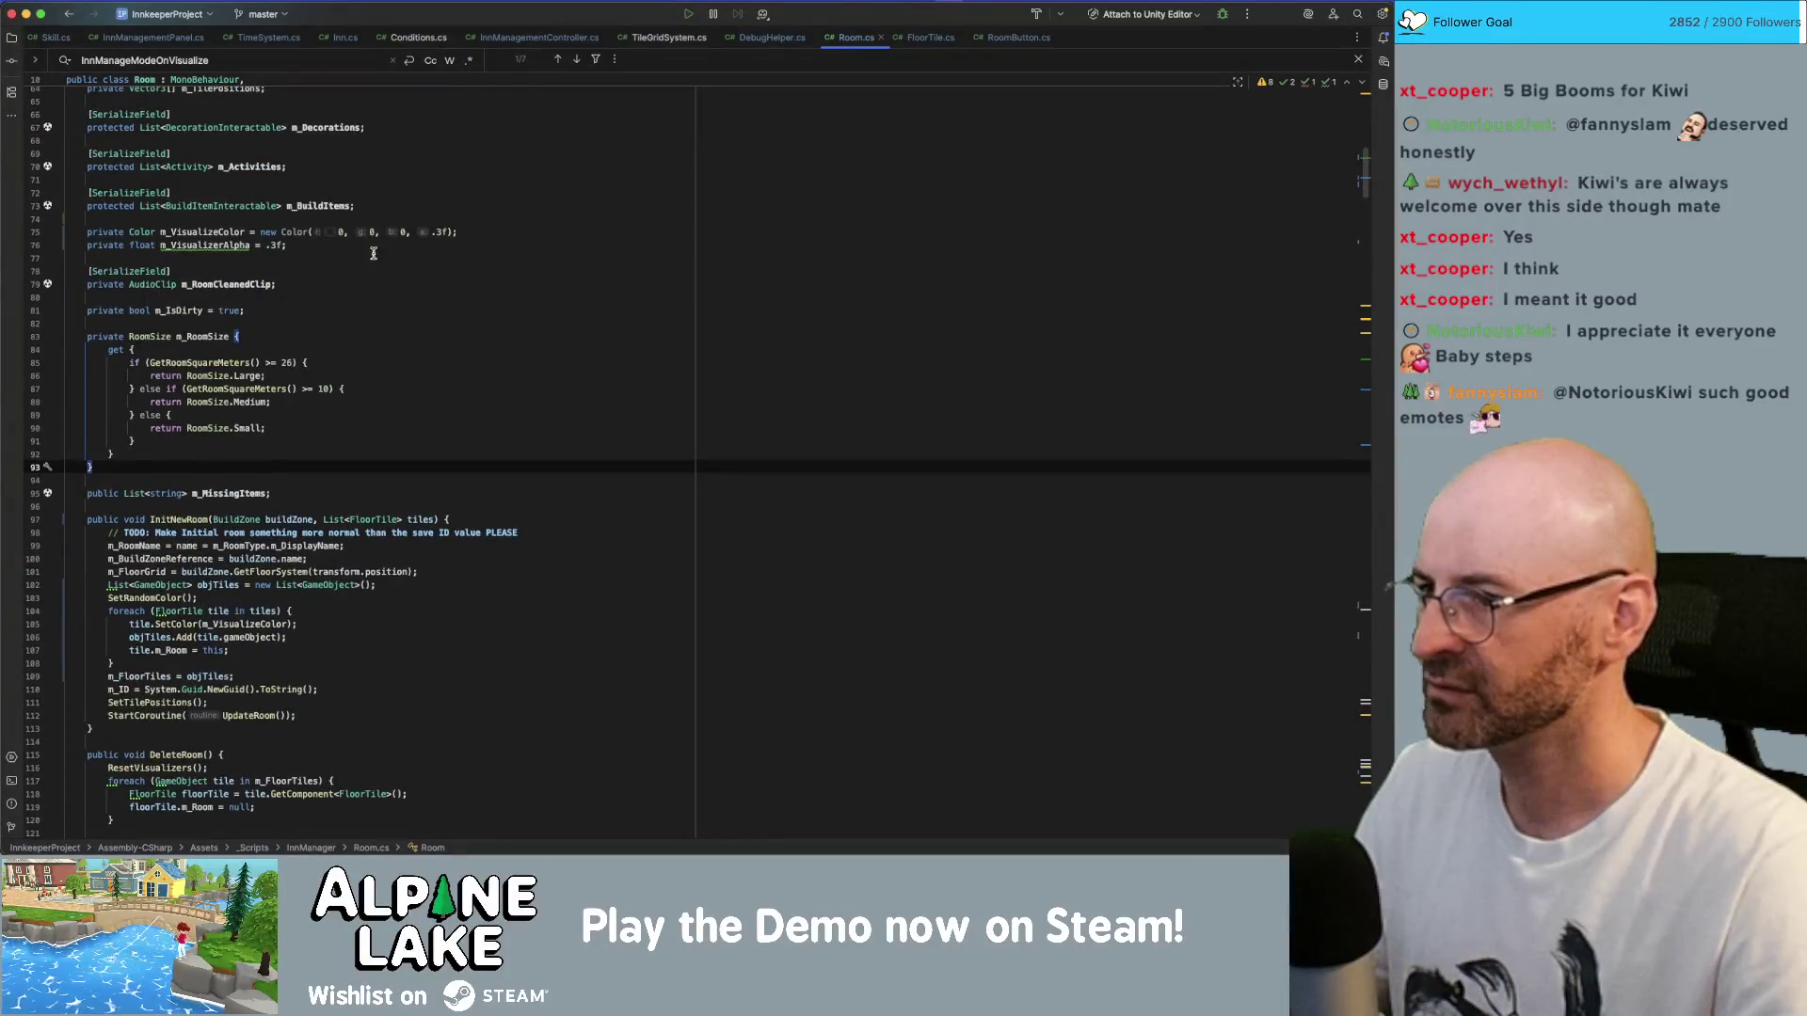
- Change m_VisualizerAlpha from .3f to .2f and switch over to Unity
{"action": "left_click", "coordinate": [272, 244]}
{"action": "key", "text": "Delete"}
{"action": "type", "text": "2"}
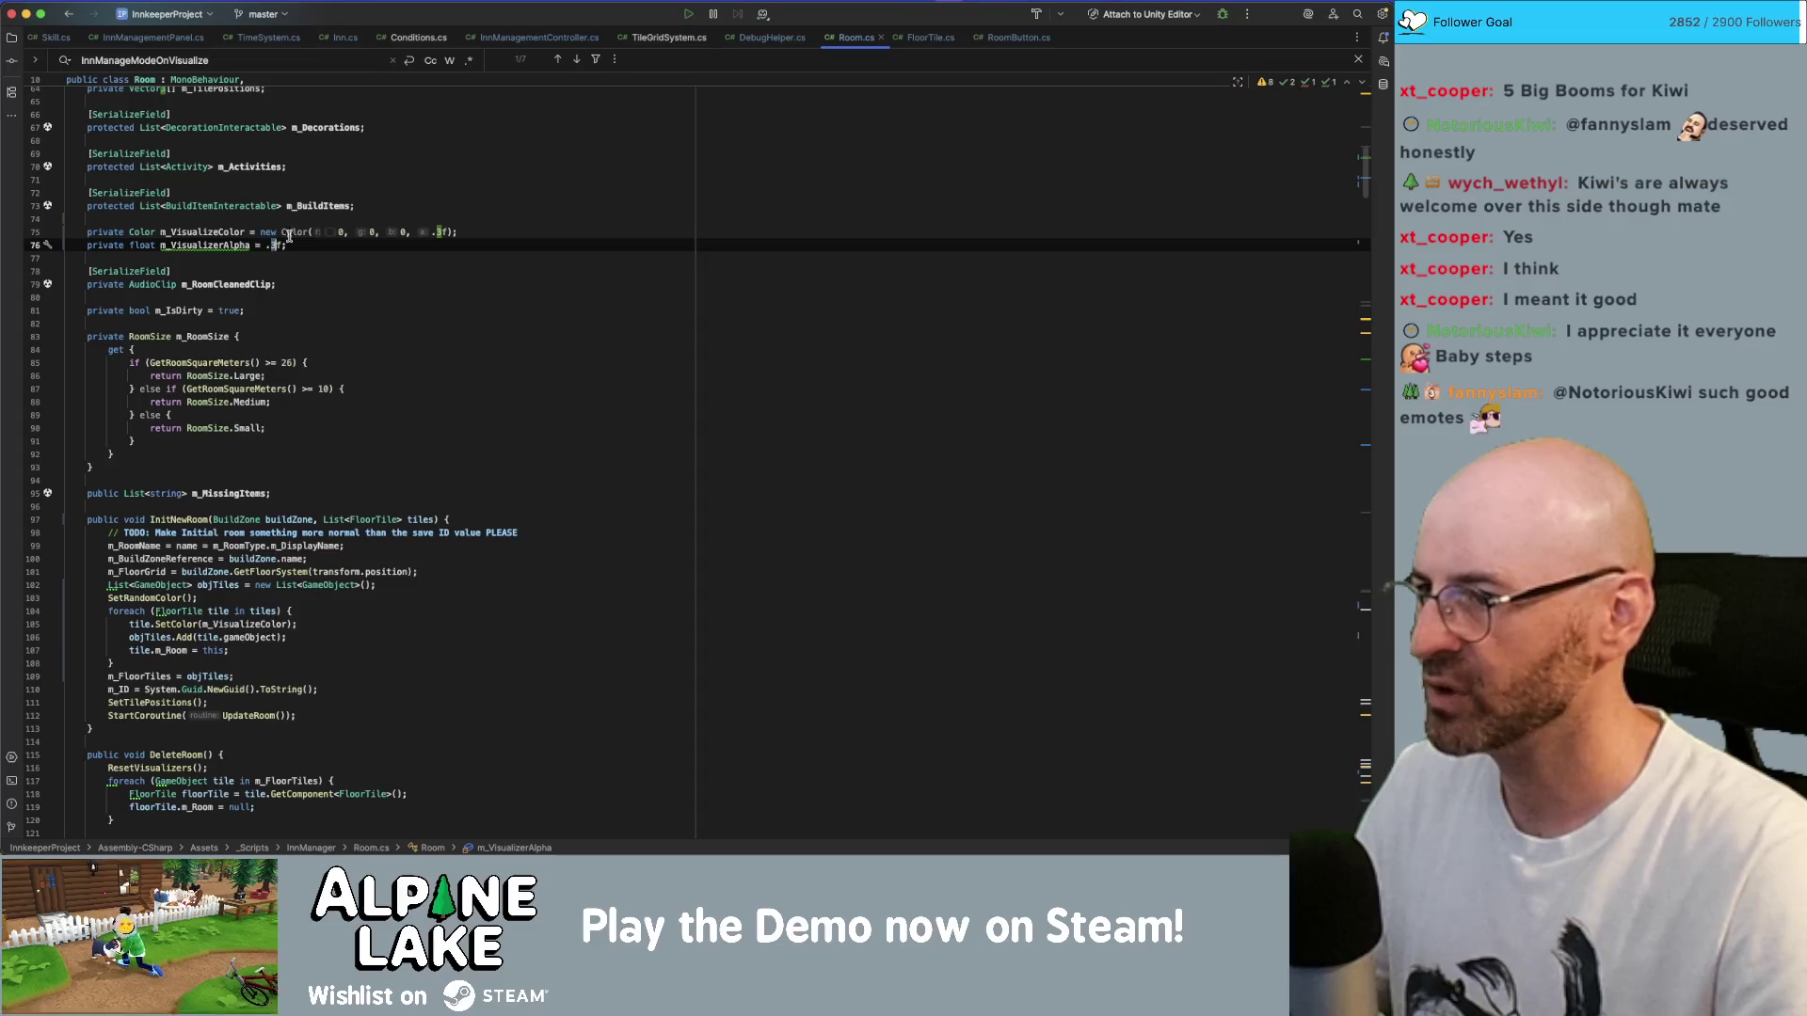
{"action": "left_click", "coordinate": [458, 193]}
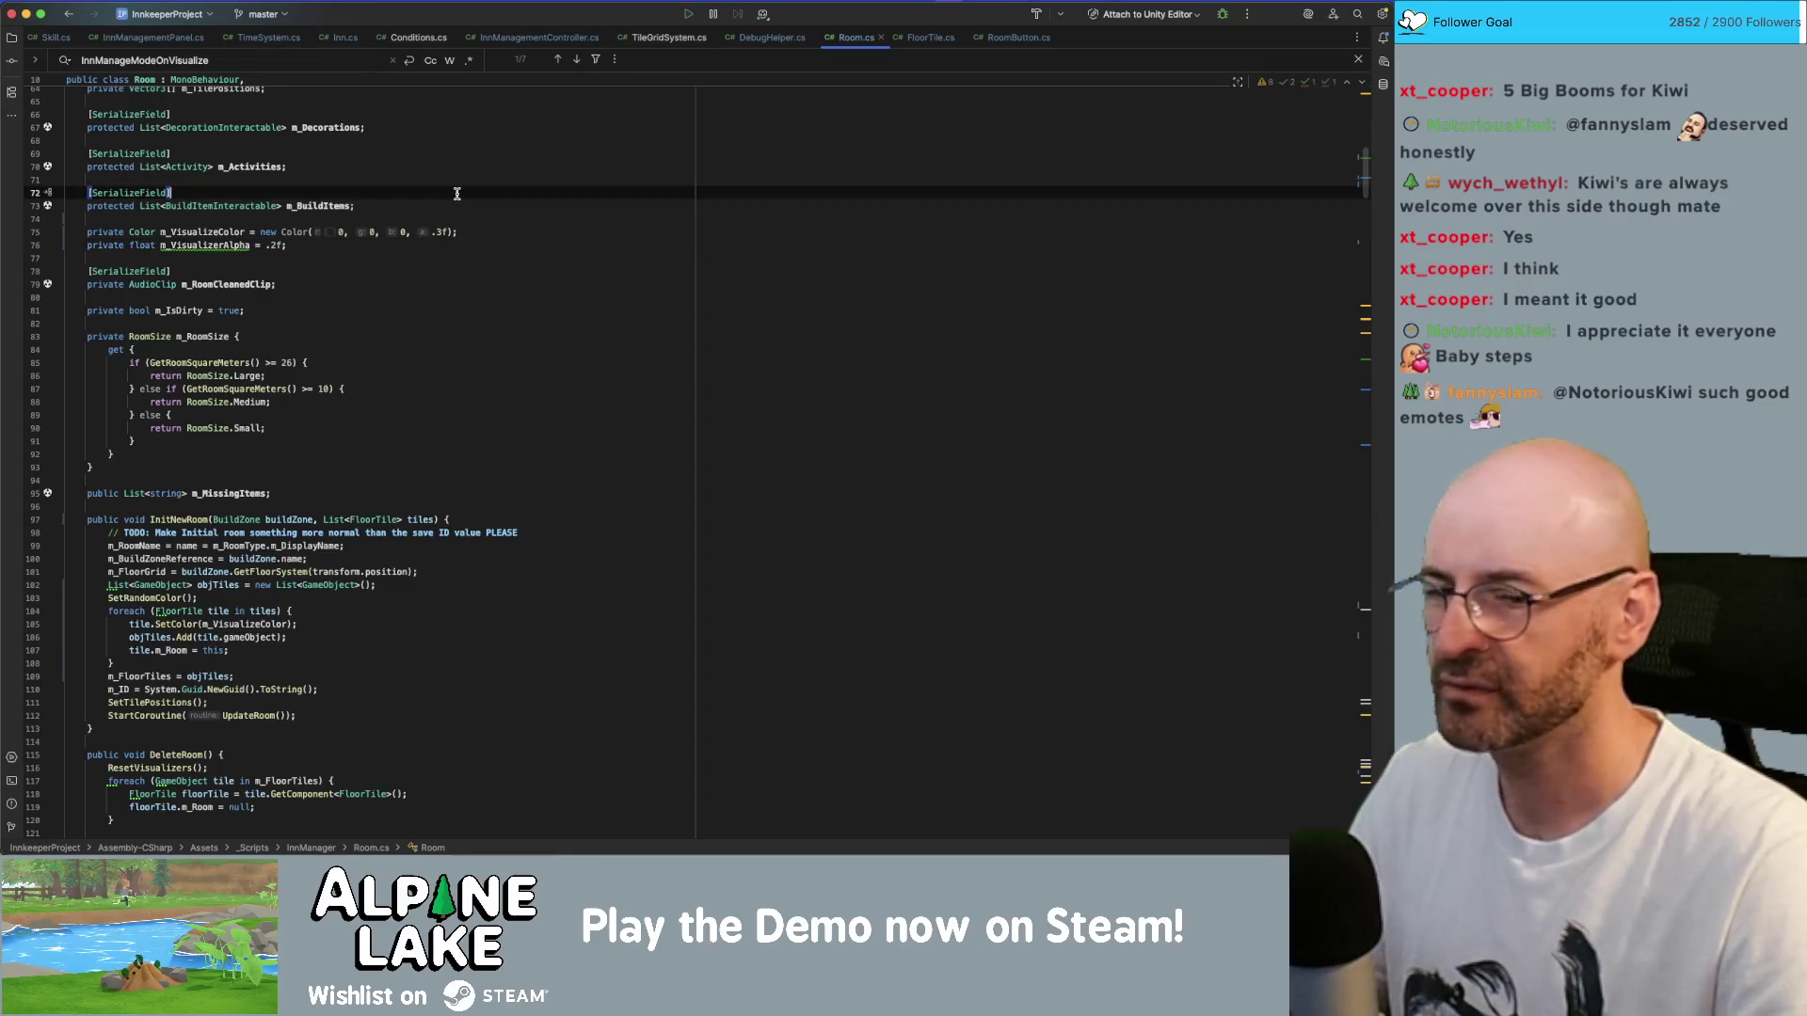
{"action": "left_click", "coordinate": [595, 236]}
{"action": "key", "text": "super+Tab"}
{"action": "key", "text": "super+Tab"}
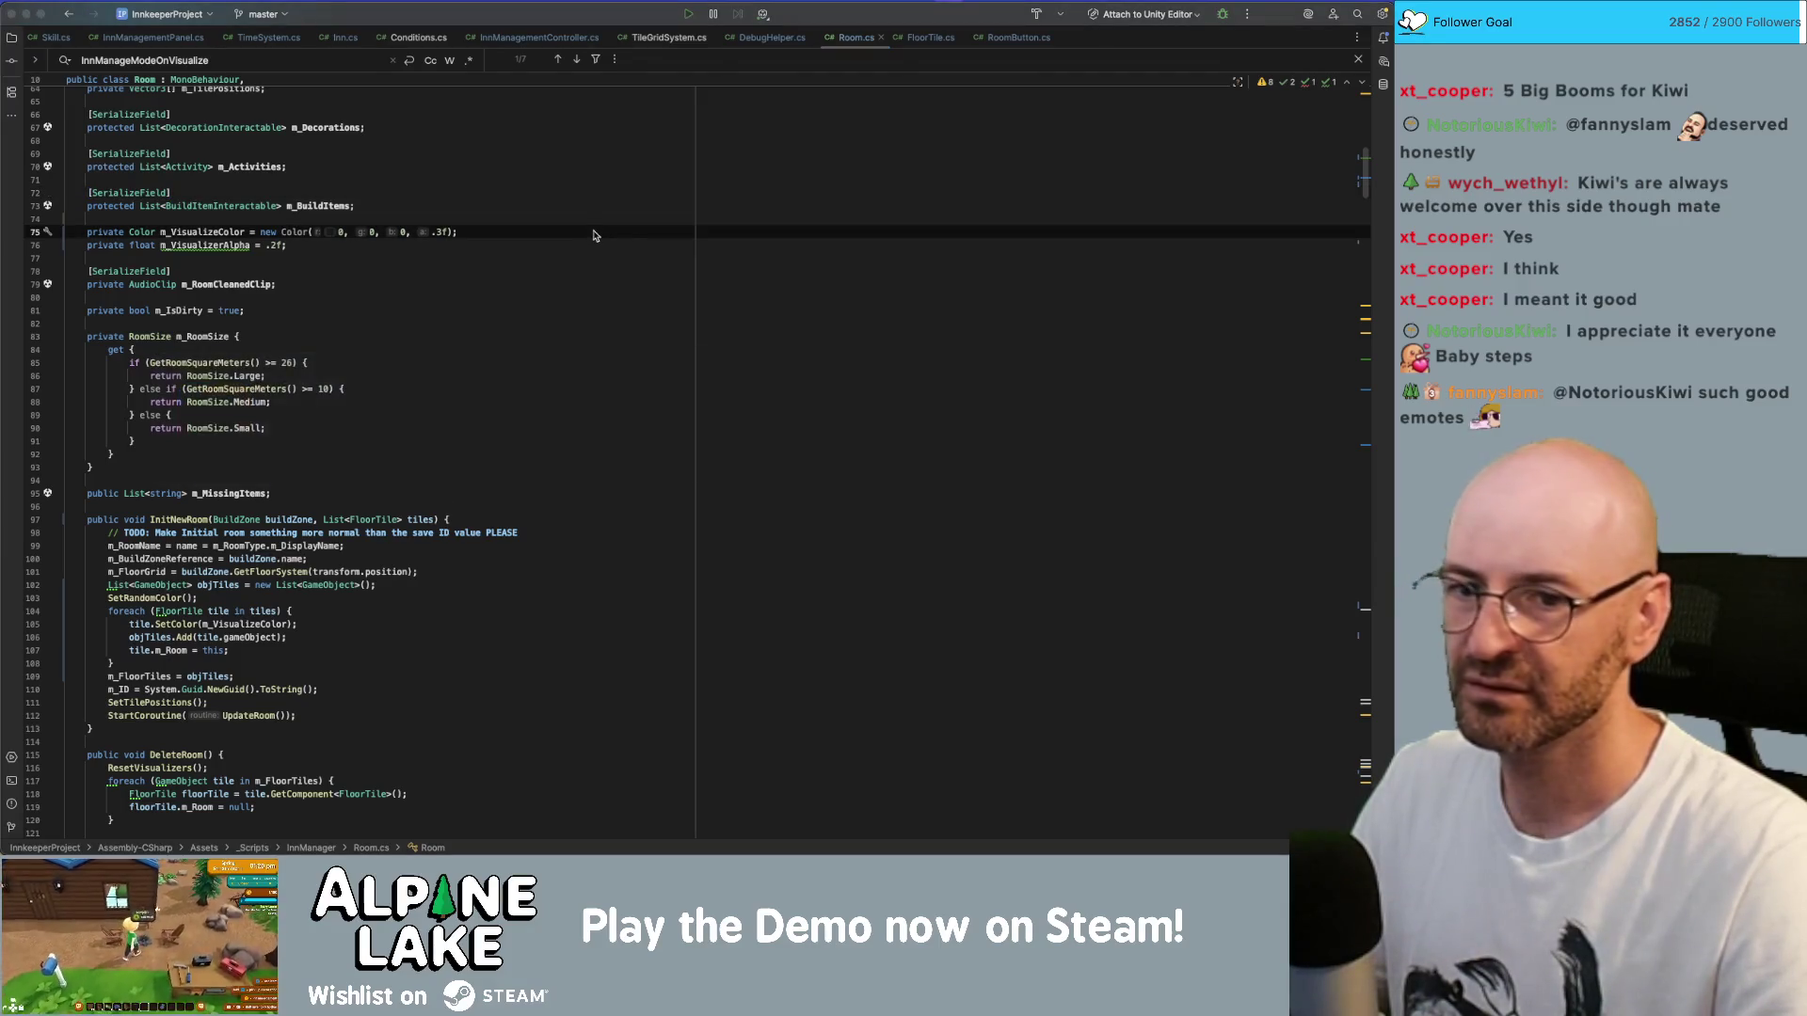
{"action": "key", "text": "super+Tab"}
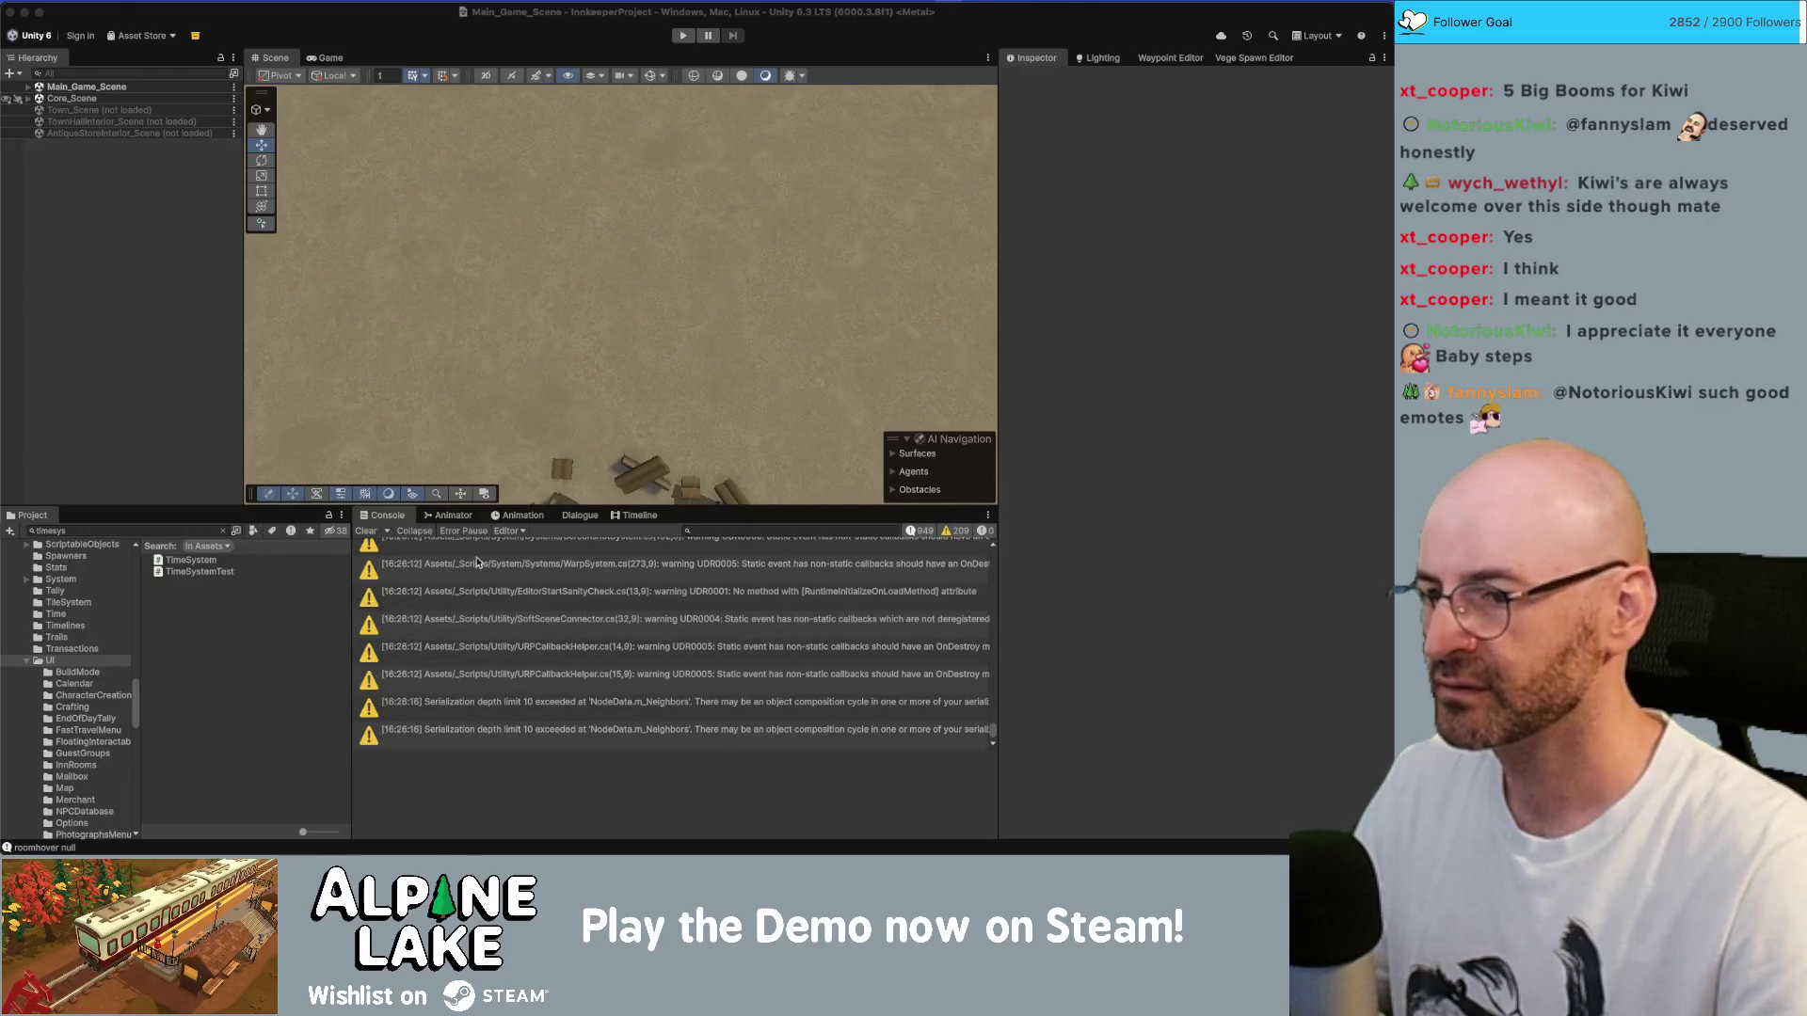
- Let Unity finish recompiling, then return to Rider
{"action": "key", "text": "super+Tab"}
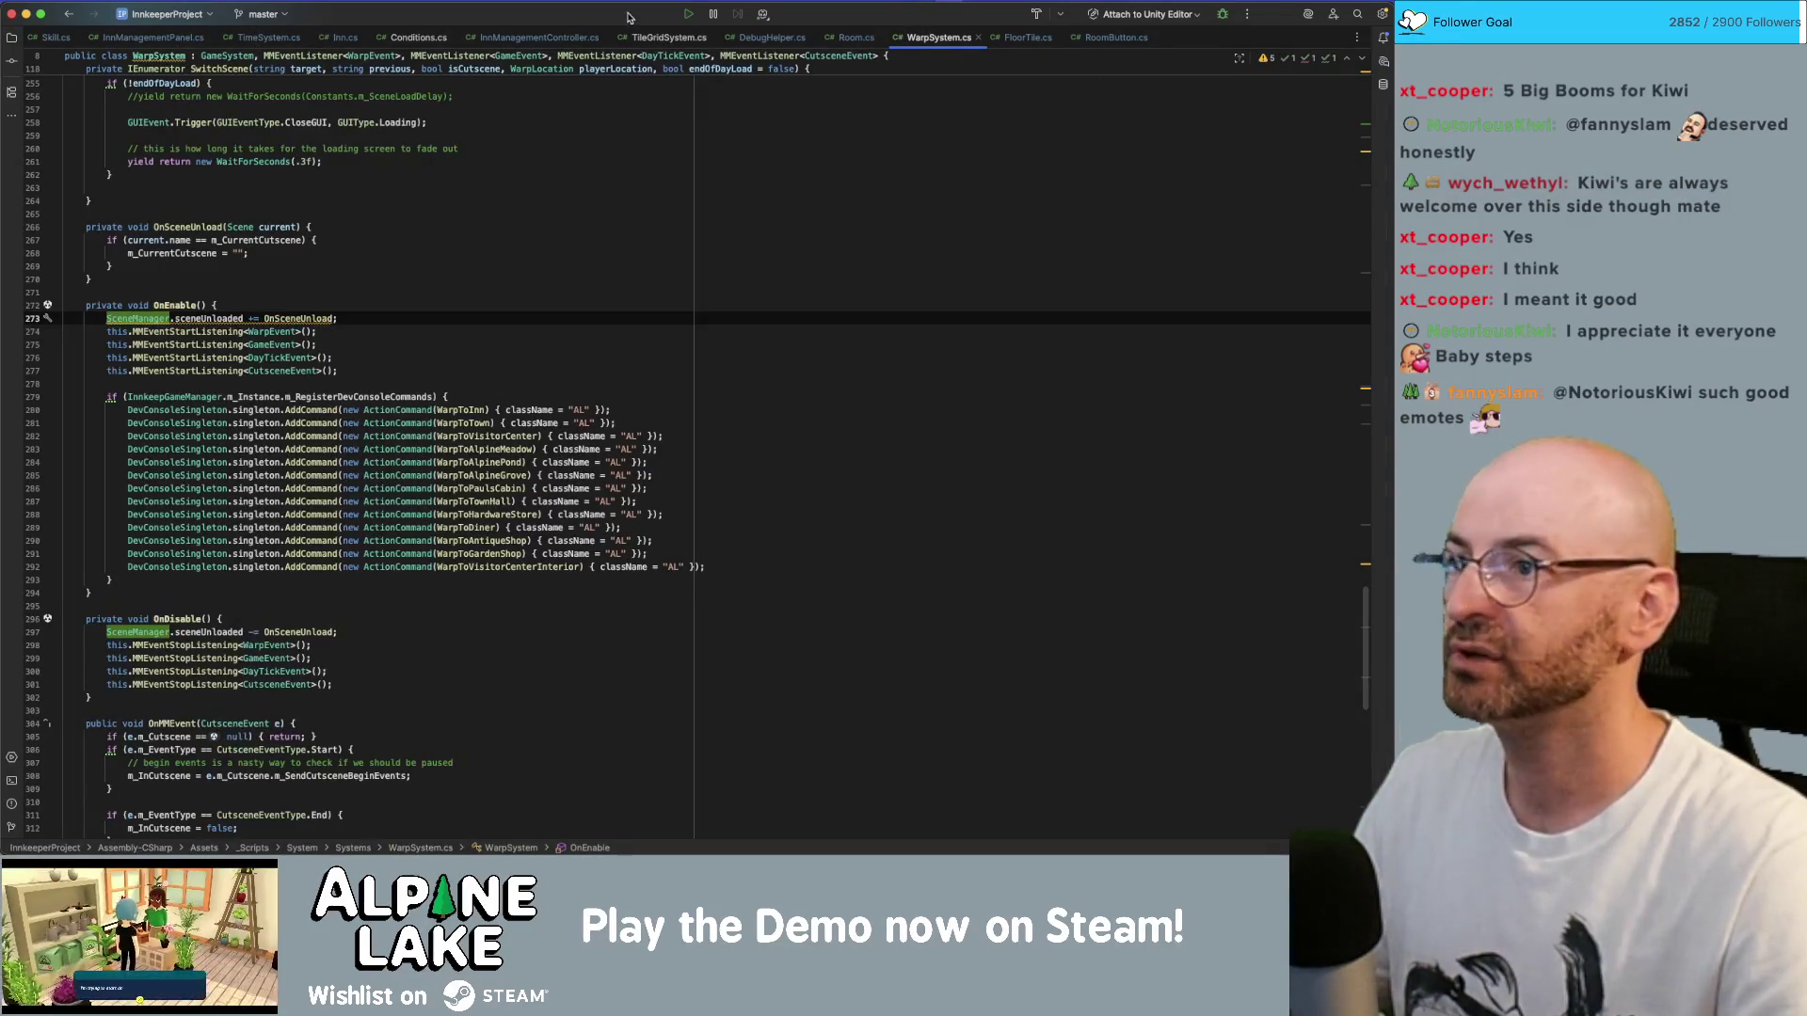
- Comment out the roomhover debug prints on lines 160 and 163 of InnManagementController.cs, then go to Unity
{"action": "left_click", "coordinate": [582, 41]}
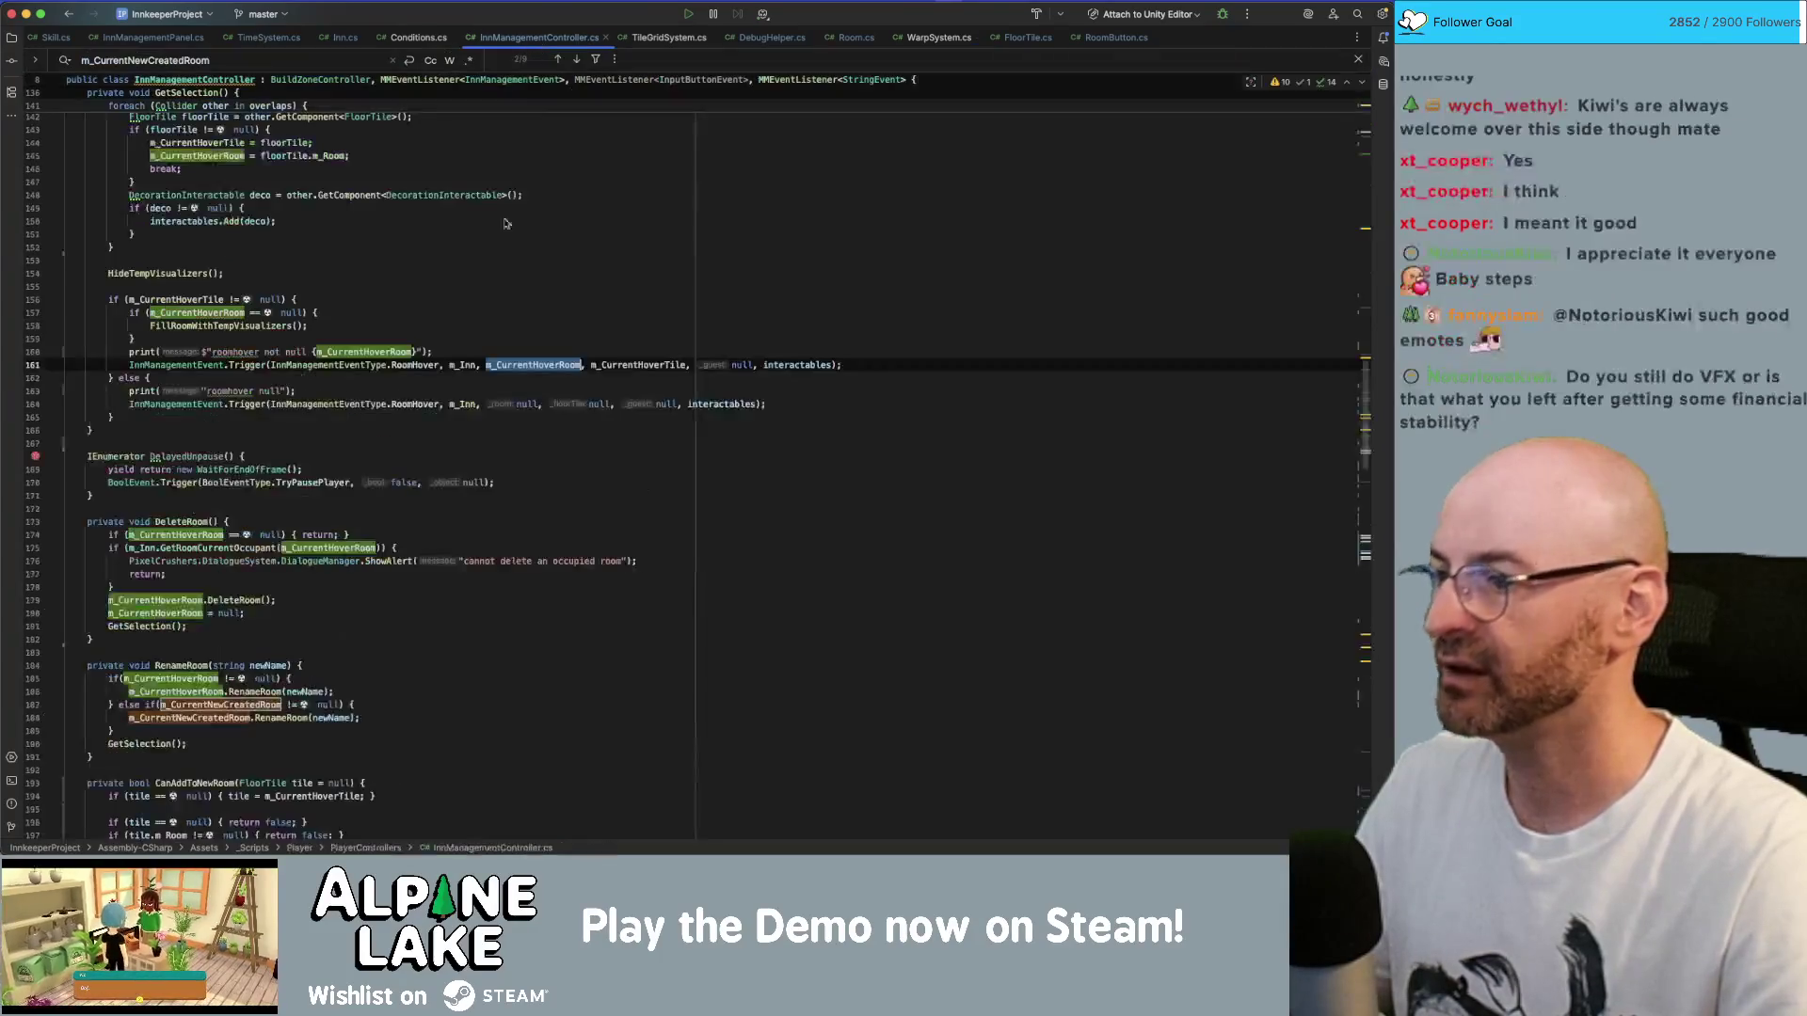
{"action": "scroll", "coordinate": [453, 380], "scroll_direction": "down", "scroll_amount": 3}
{"action": "key", "text": "super+slash"}
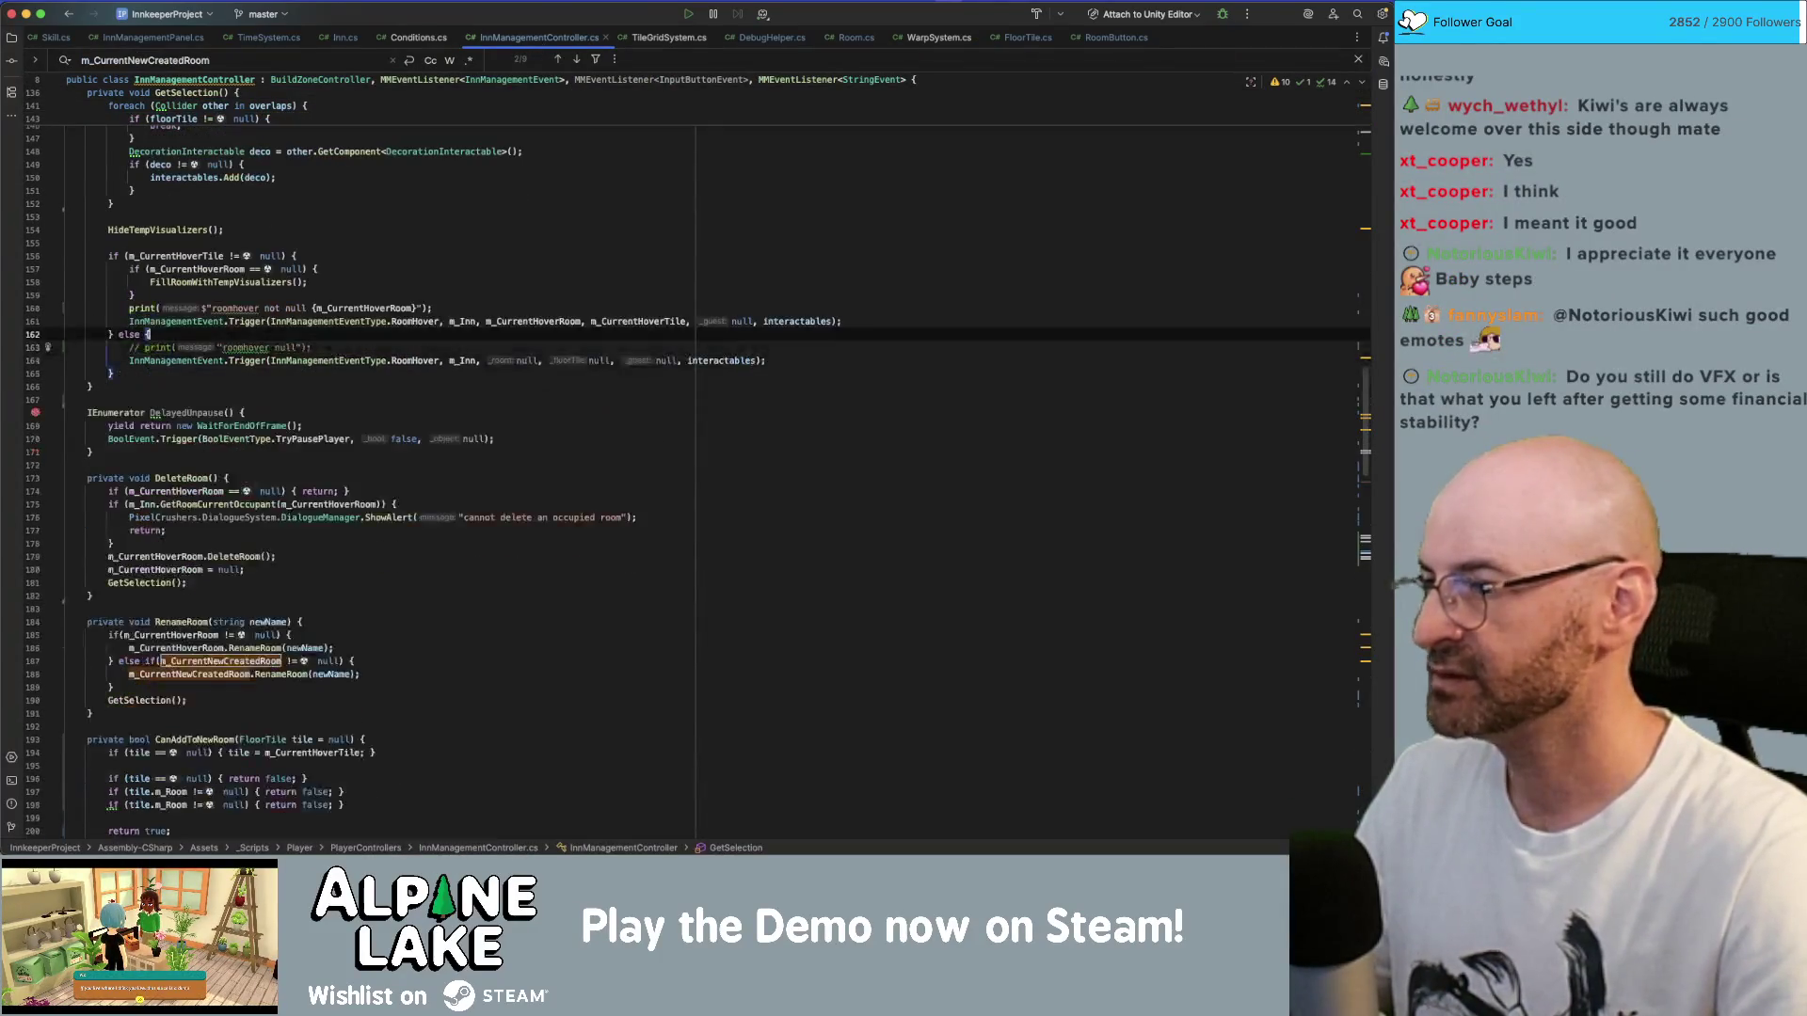
{"action": "key", "text": "Up"}
{"action": "key", "text": "Up"}
{"action": "key", "text": "Up"}
{"action": "key", "text": "super+slash"}
{"action": "key", "text": "super+Tab"}
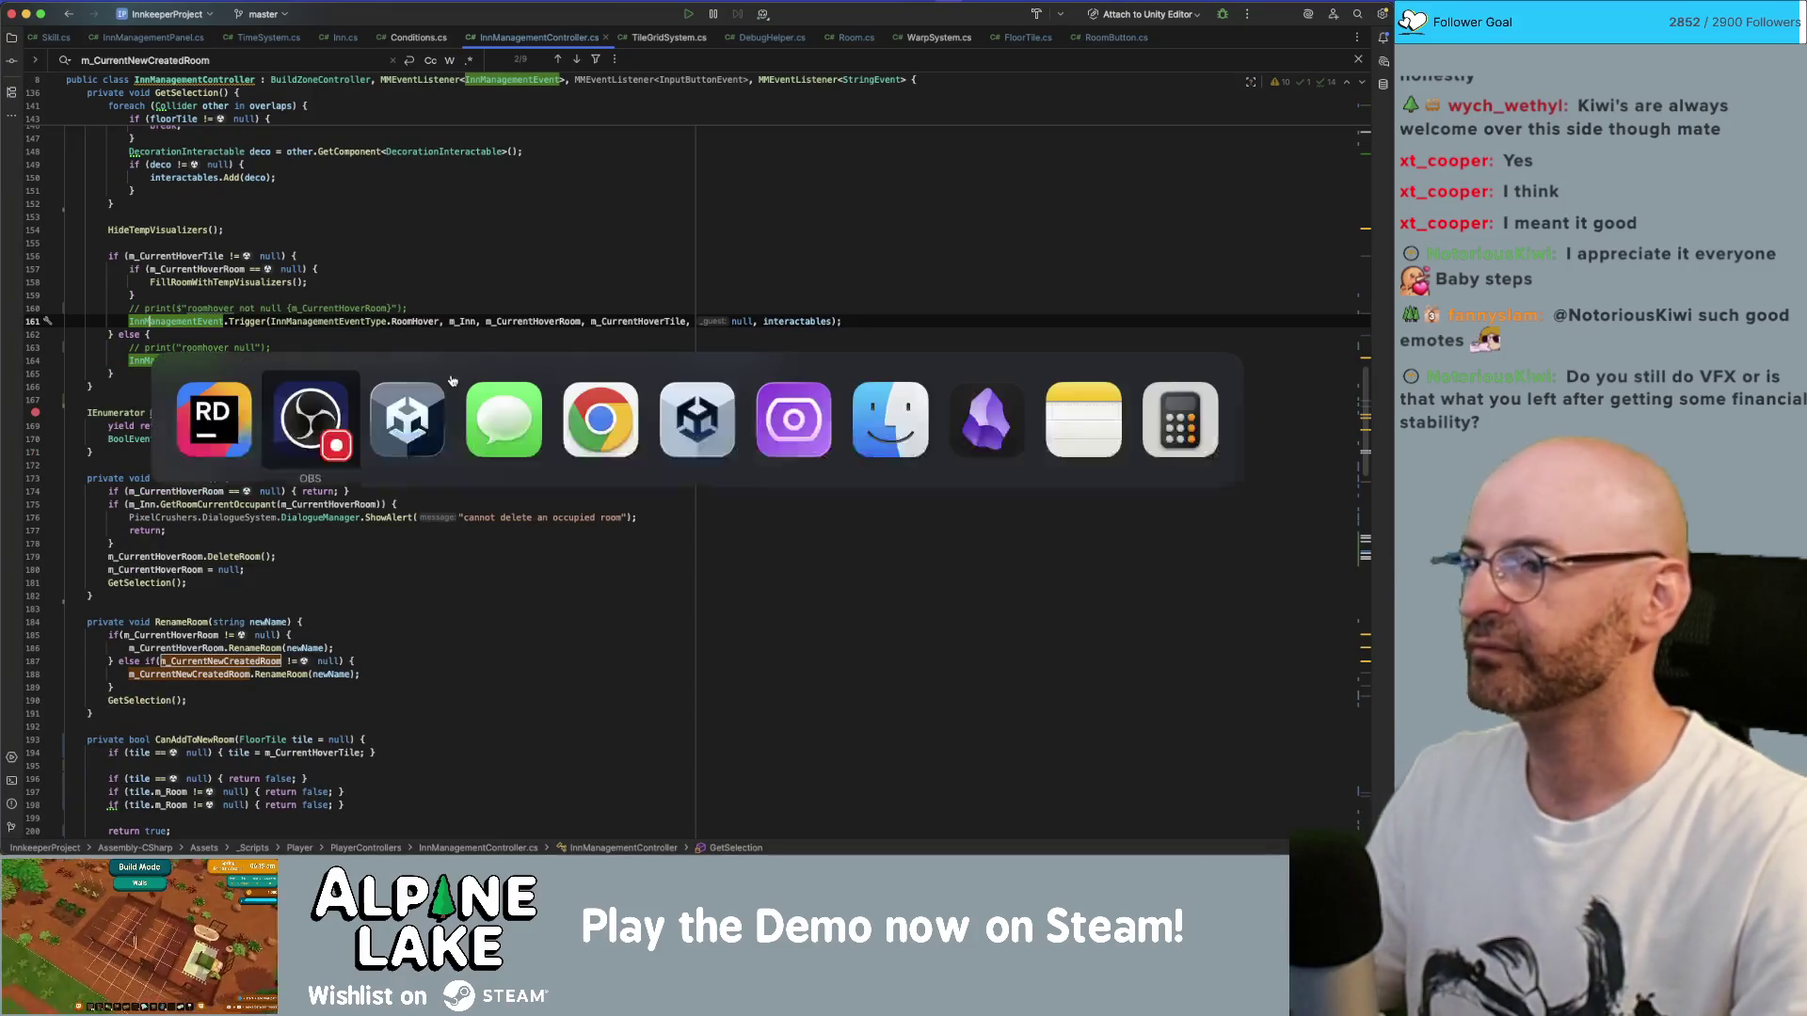
{"action": "key", "text": "super+Tab"}
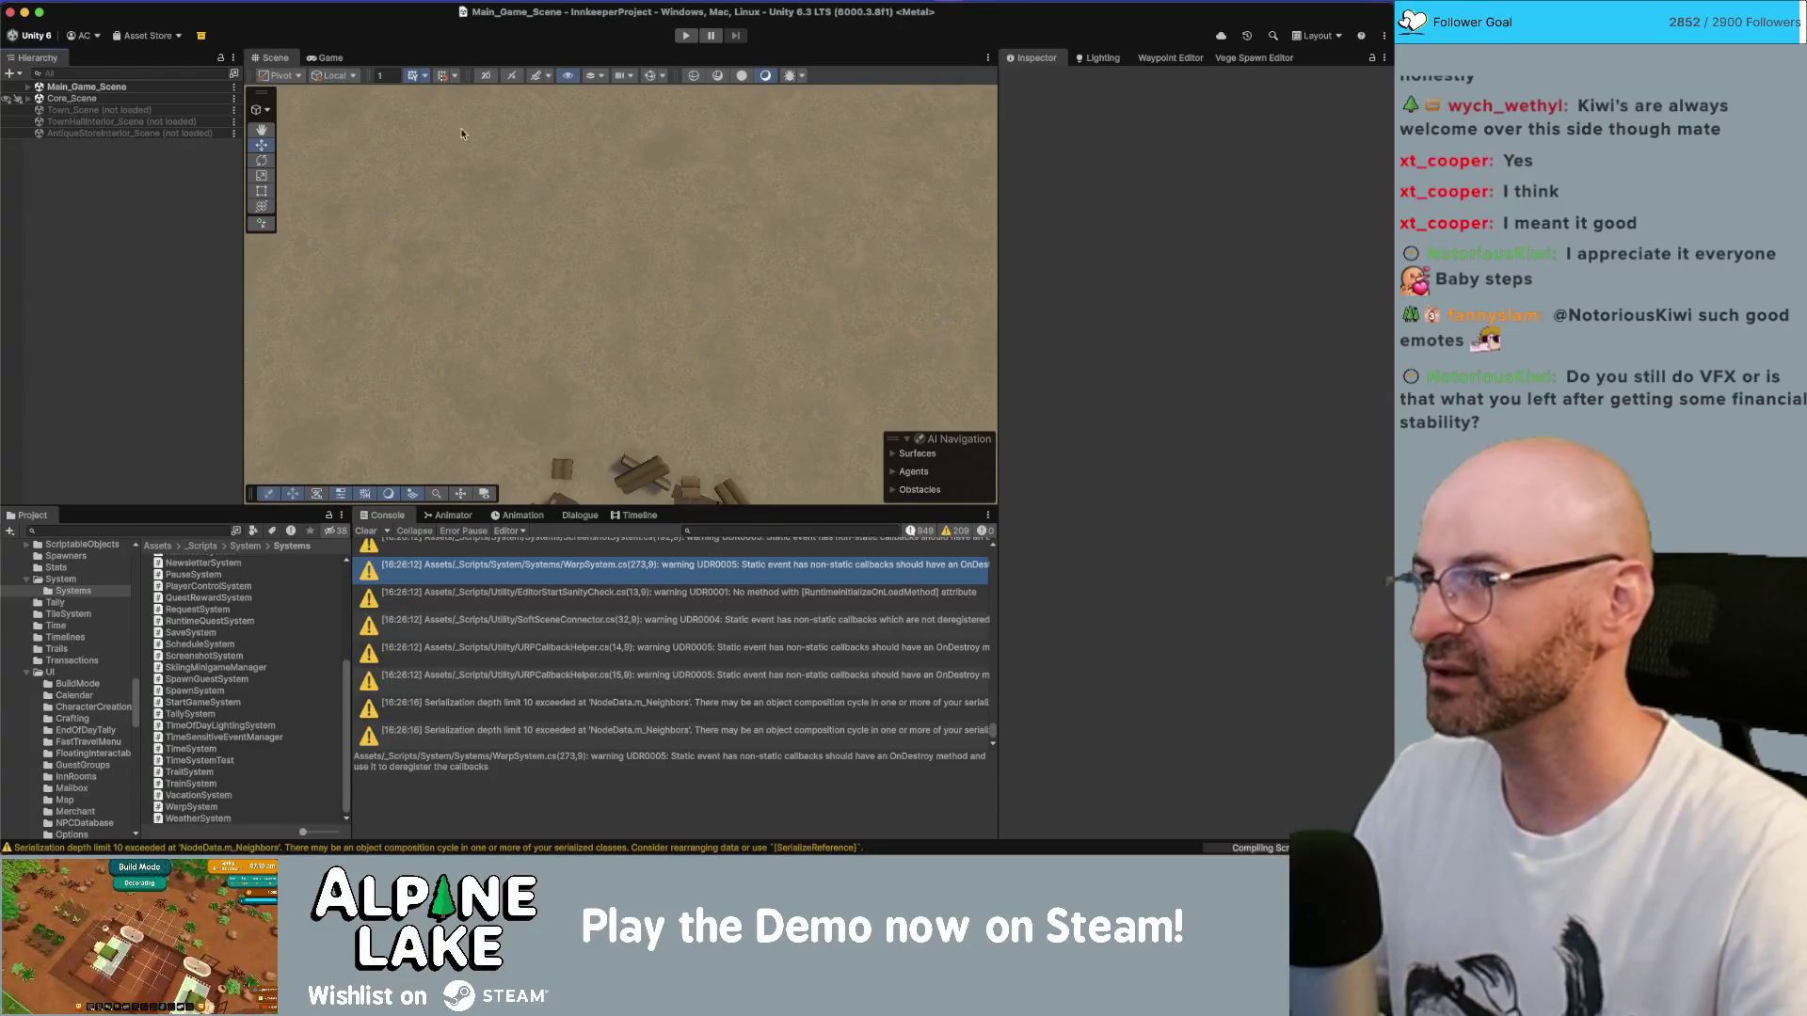
- Enter Play mode and let the game load to 06:10, Spring Thu 4th Year 1
{"action": "left_click", "coordinate": [684, 36]}
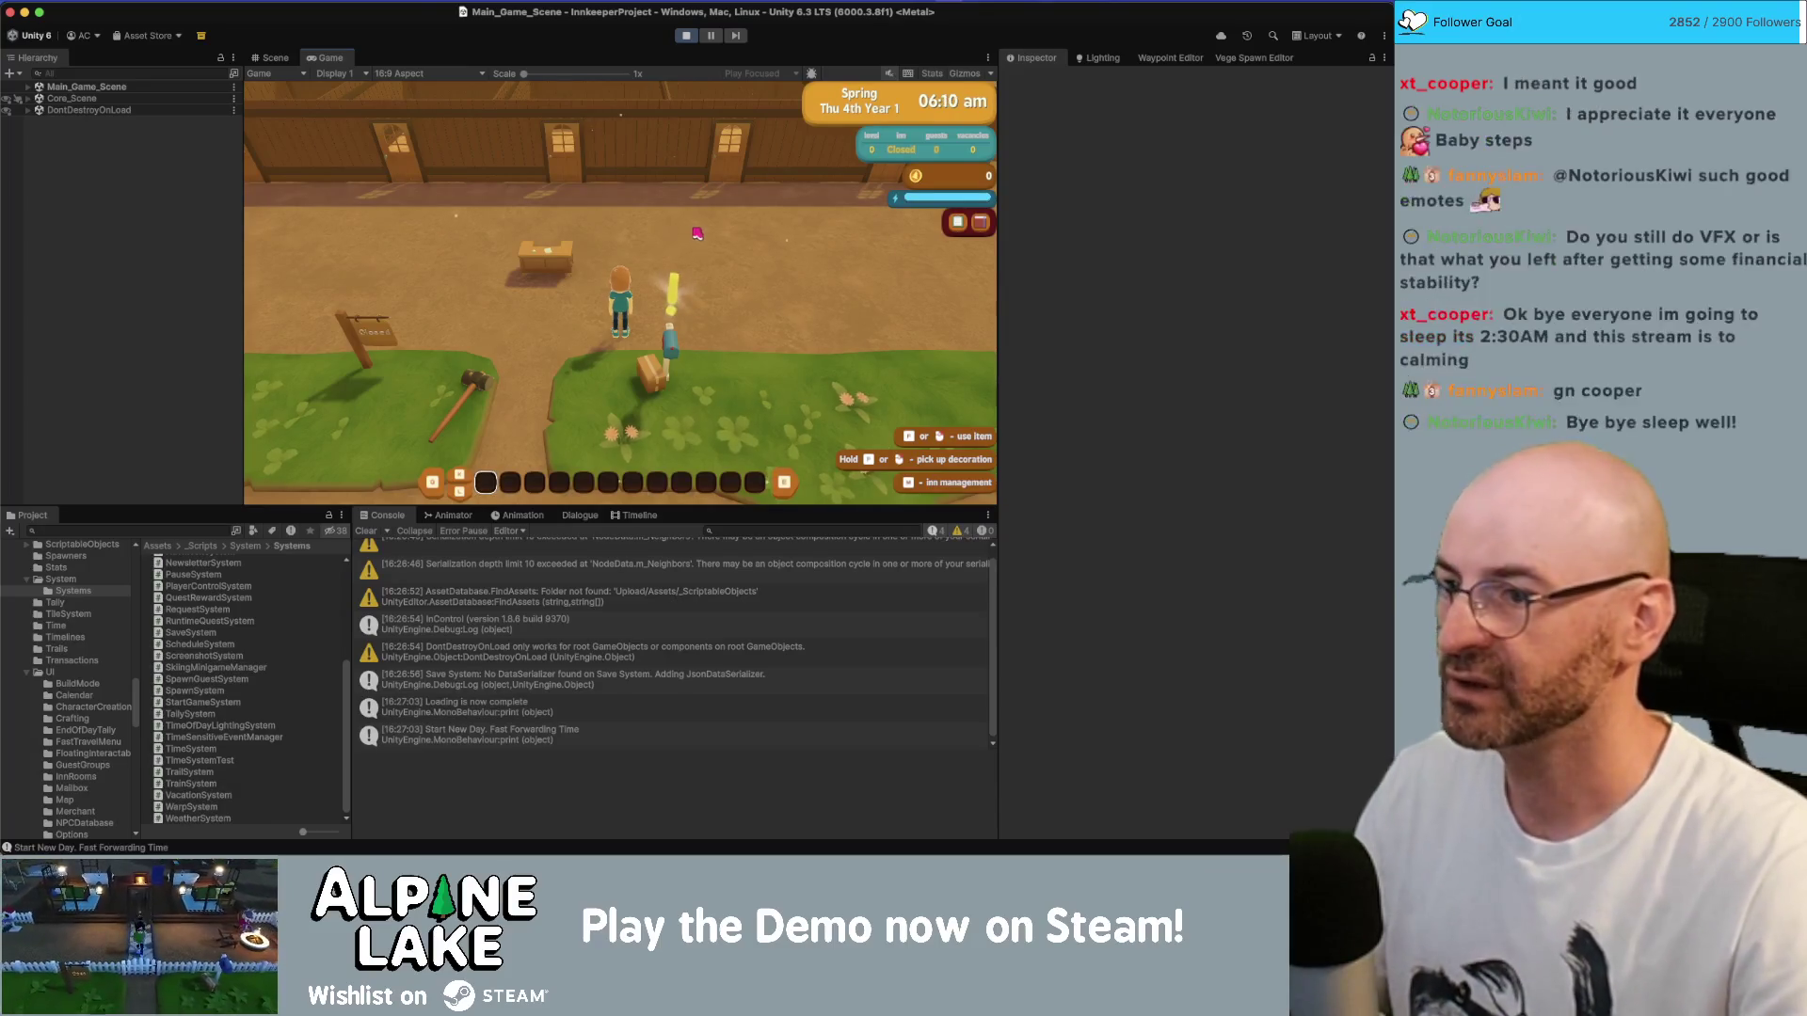
- Walk the character toward the inn, briefly toggling Inn Management mode on and off
{"action": "key", "text": "w"}
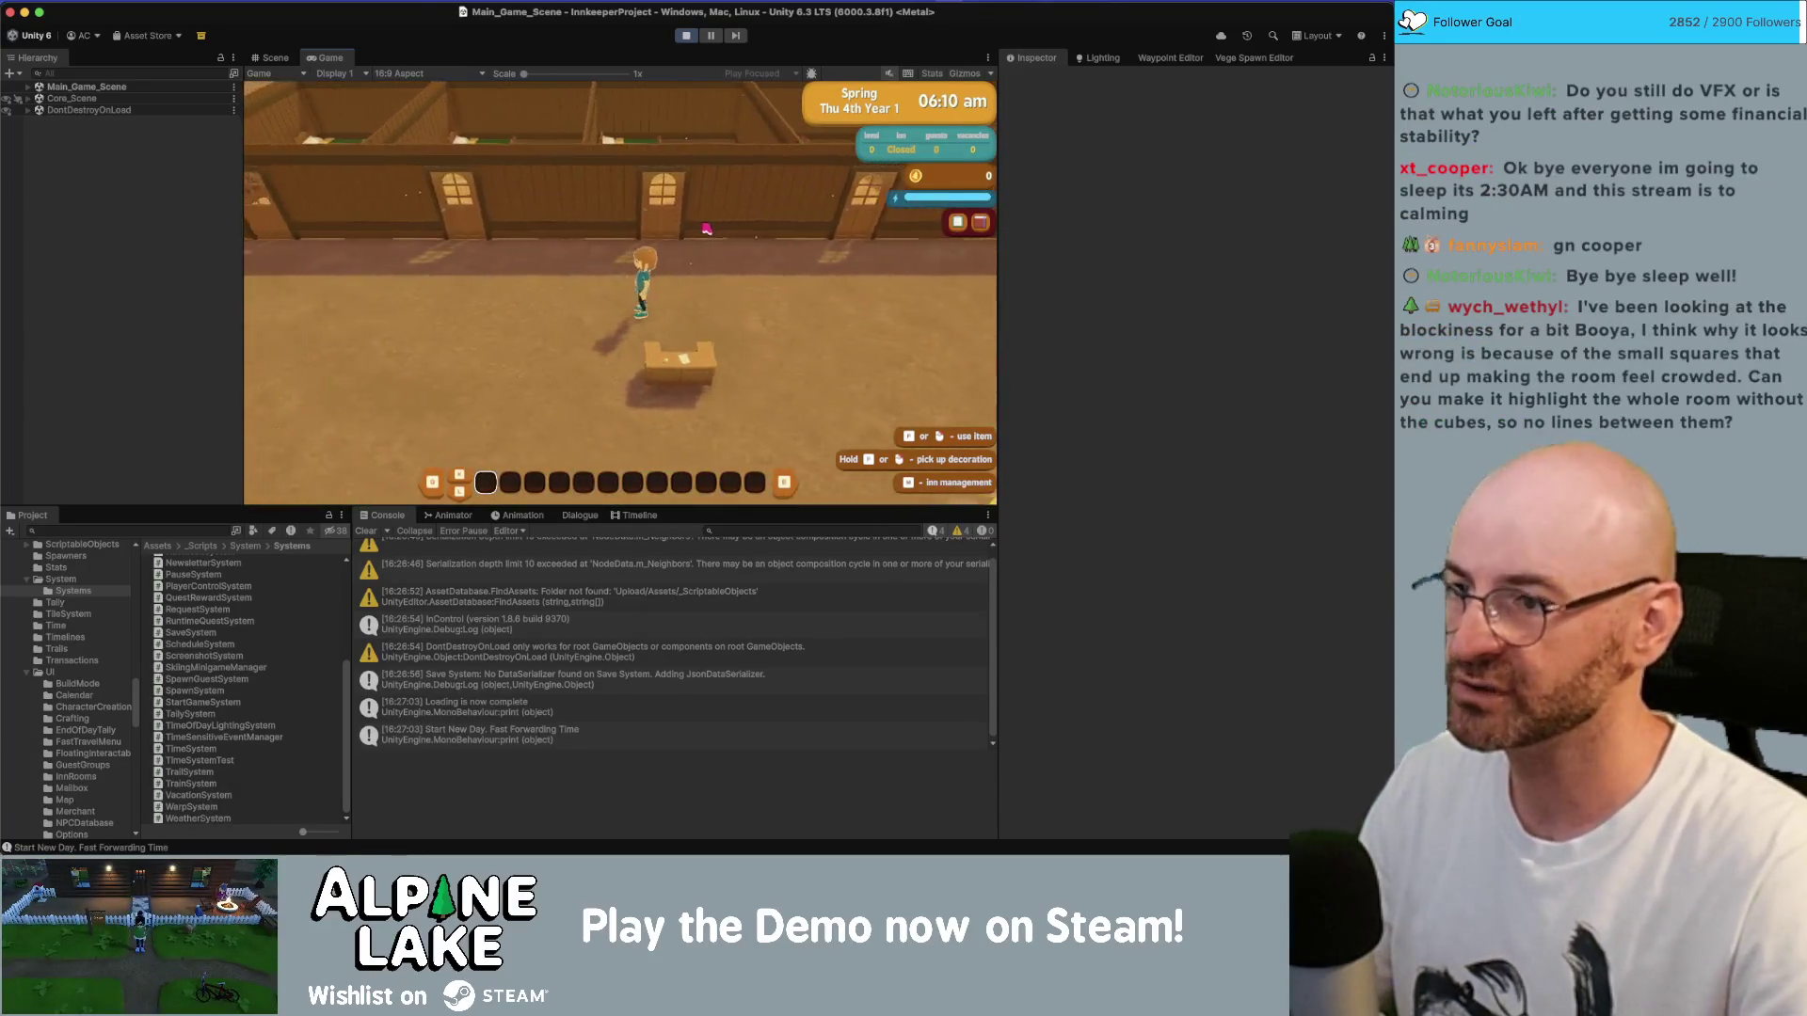
{"action": "key", "text": "Tab"}
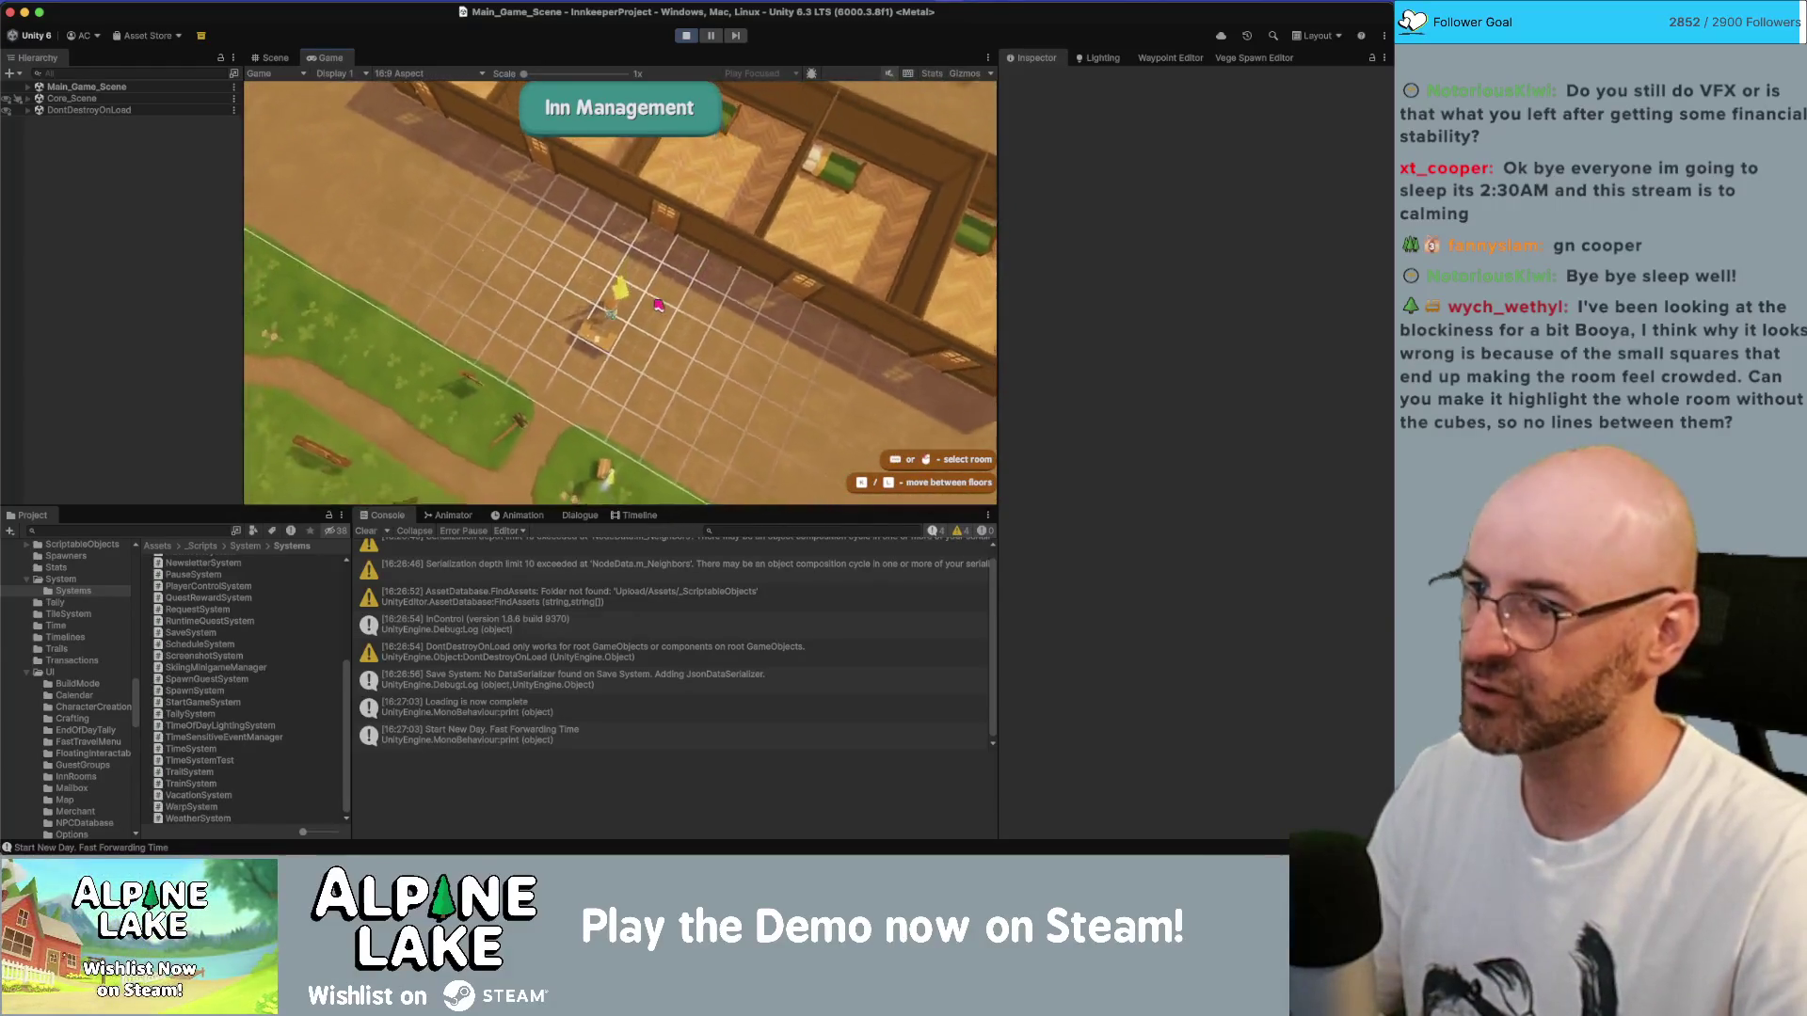
{"action": "key", "text": "Tab"}
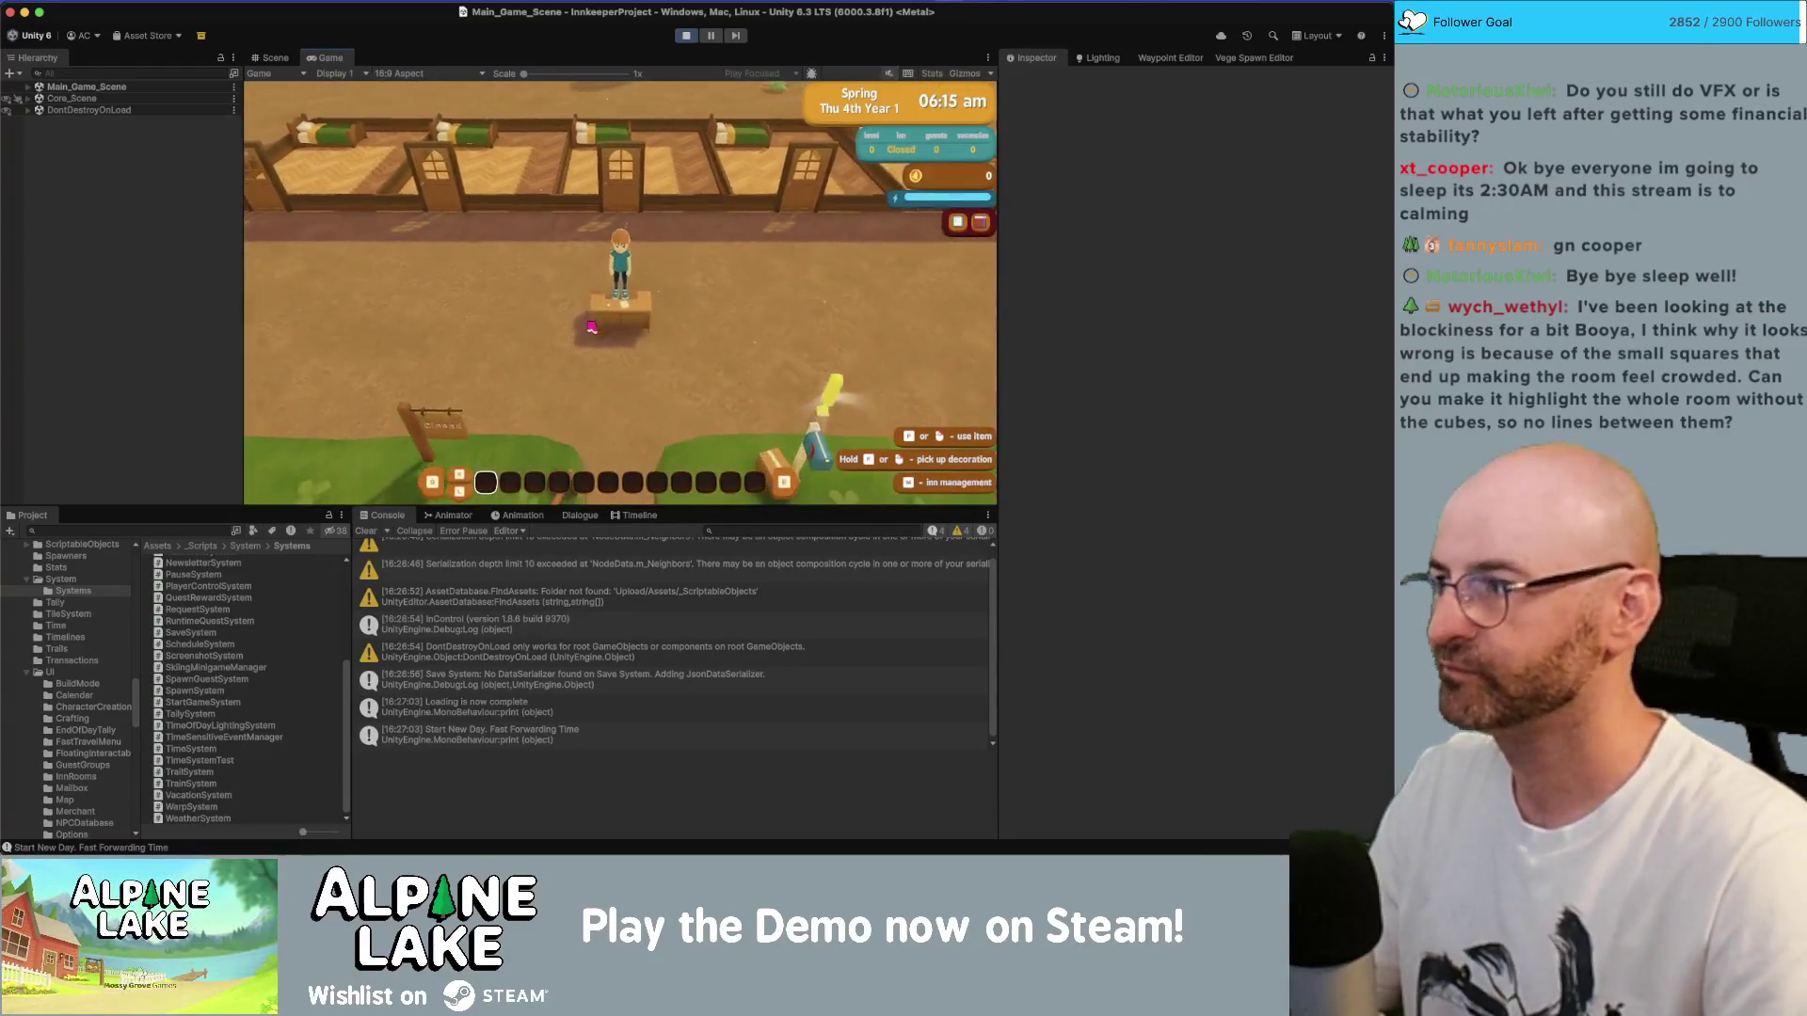
{"action": "key", "text": "d"}
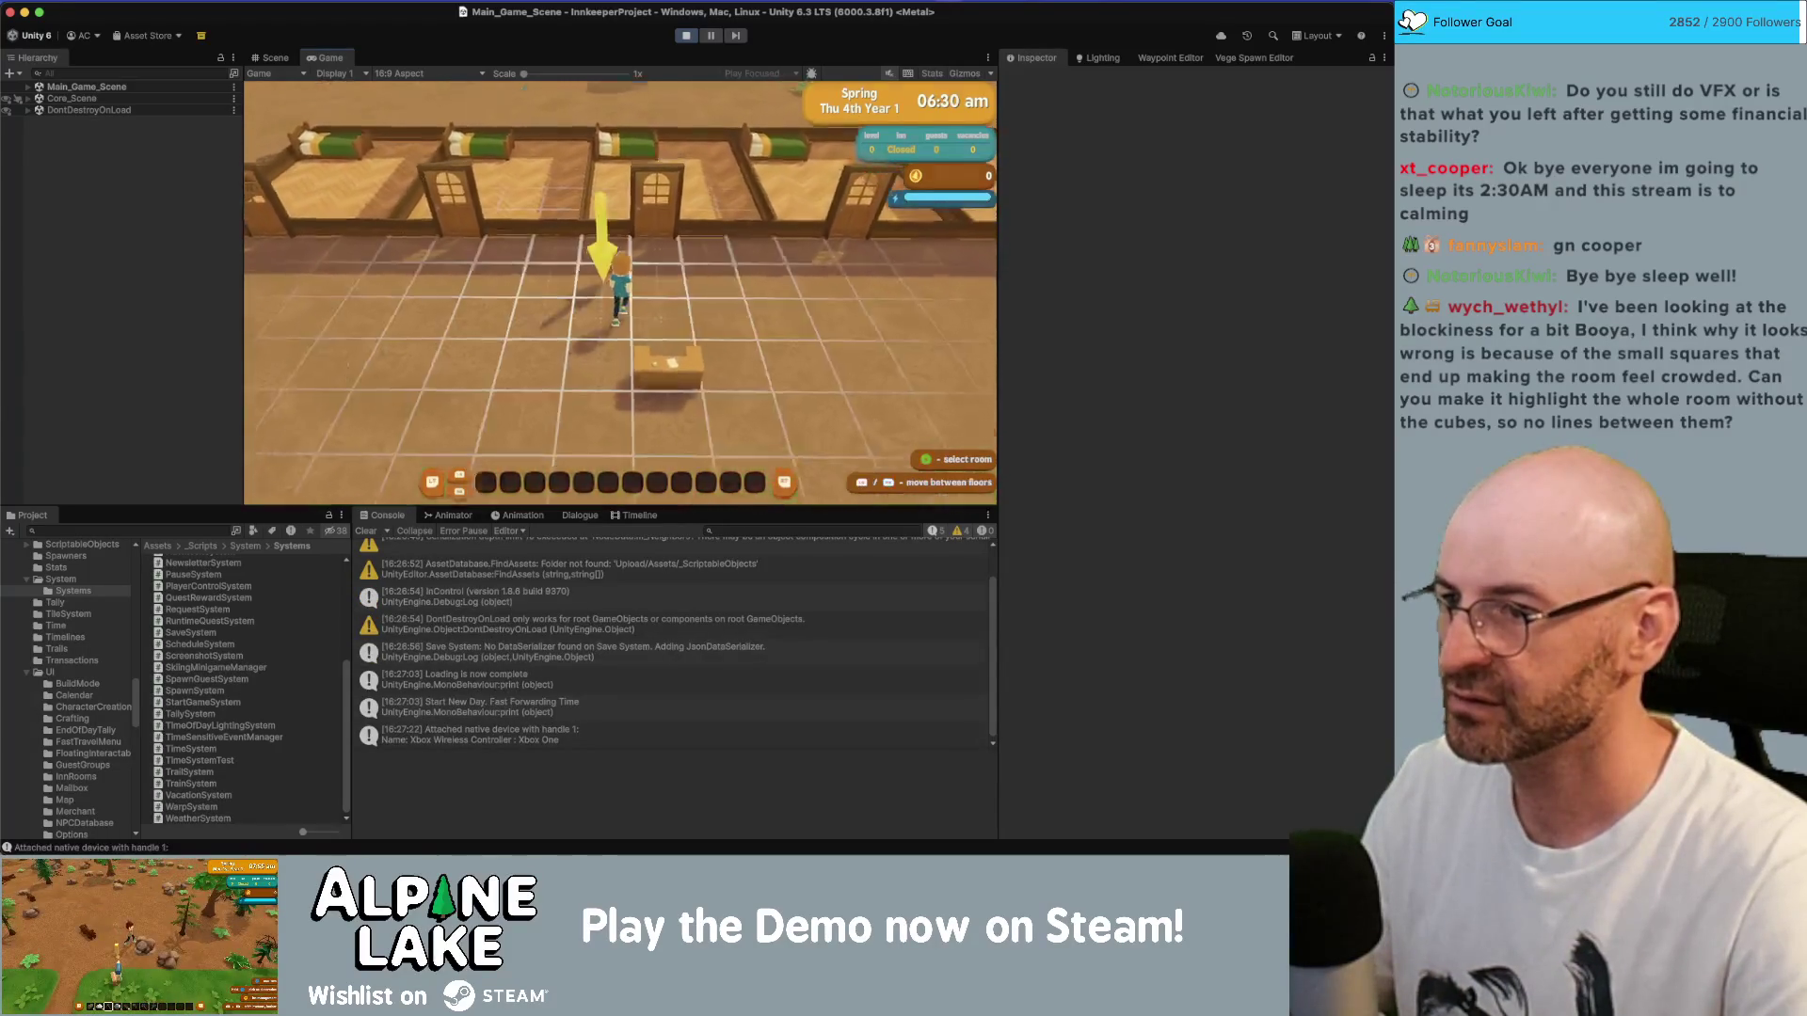
- In Inn Management, make the selected room a Guestroom and close its info panel
{"action": "key", "text": "Tab"}
{"action": "key", "text": "w"}
{"action": "key", "text": "Return"}
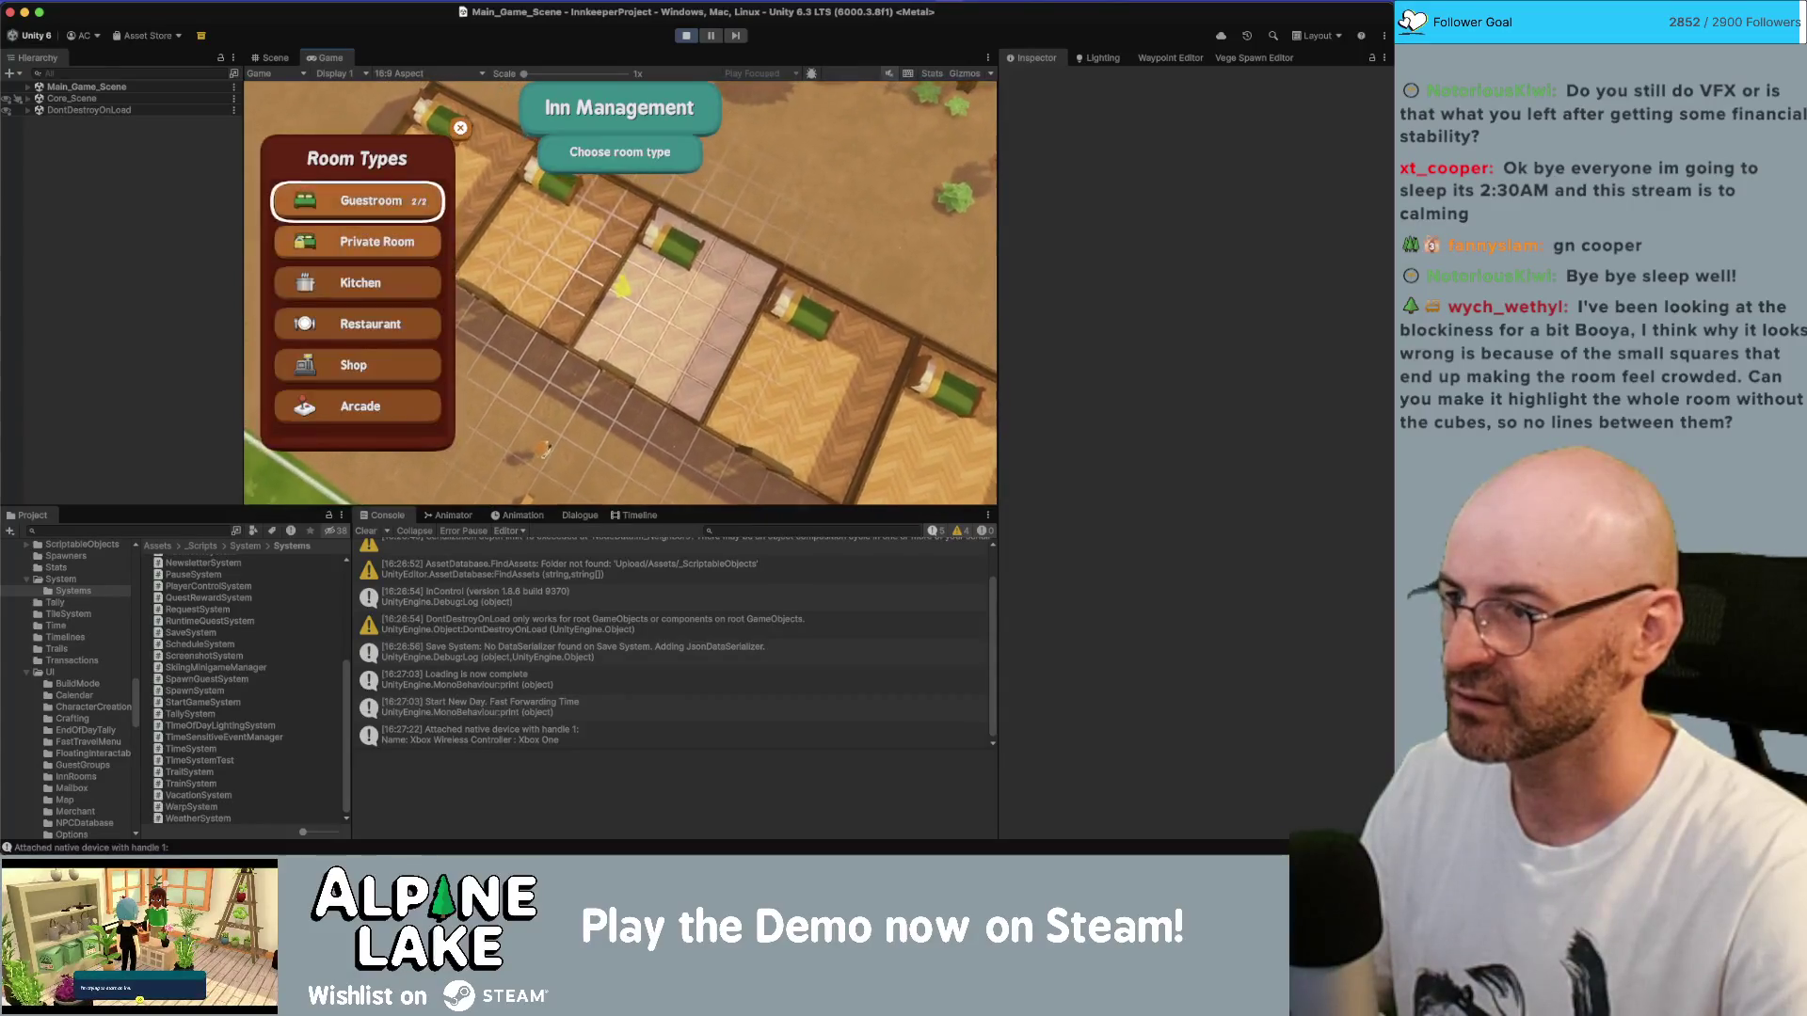
{"action": "key", "text": "Return"}
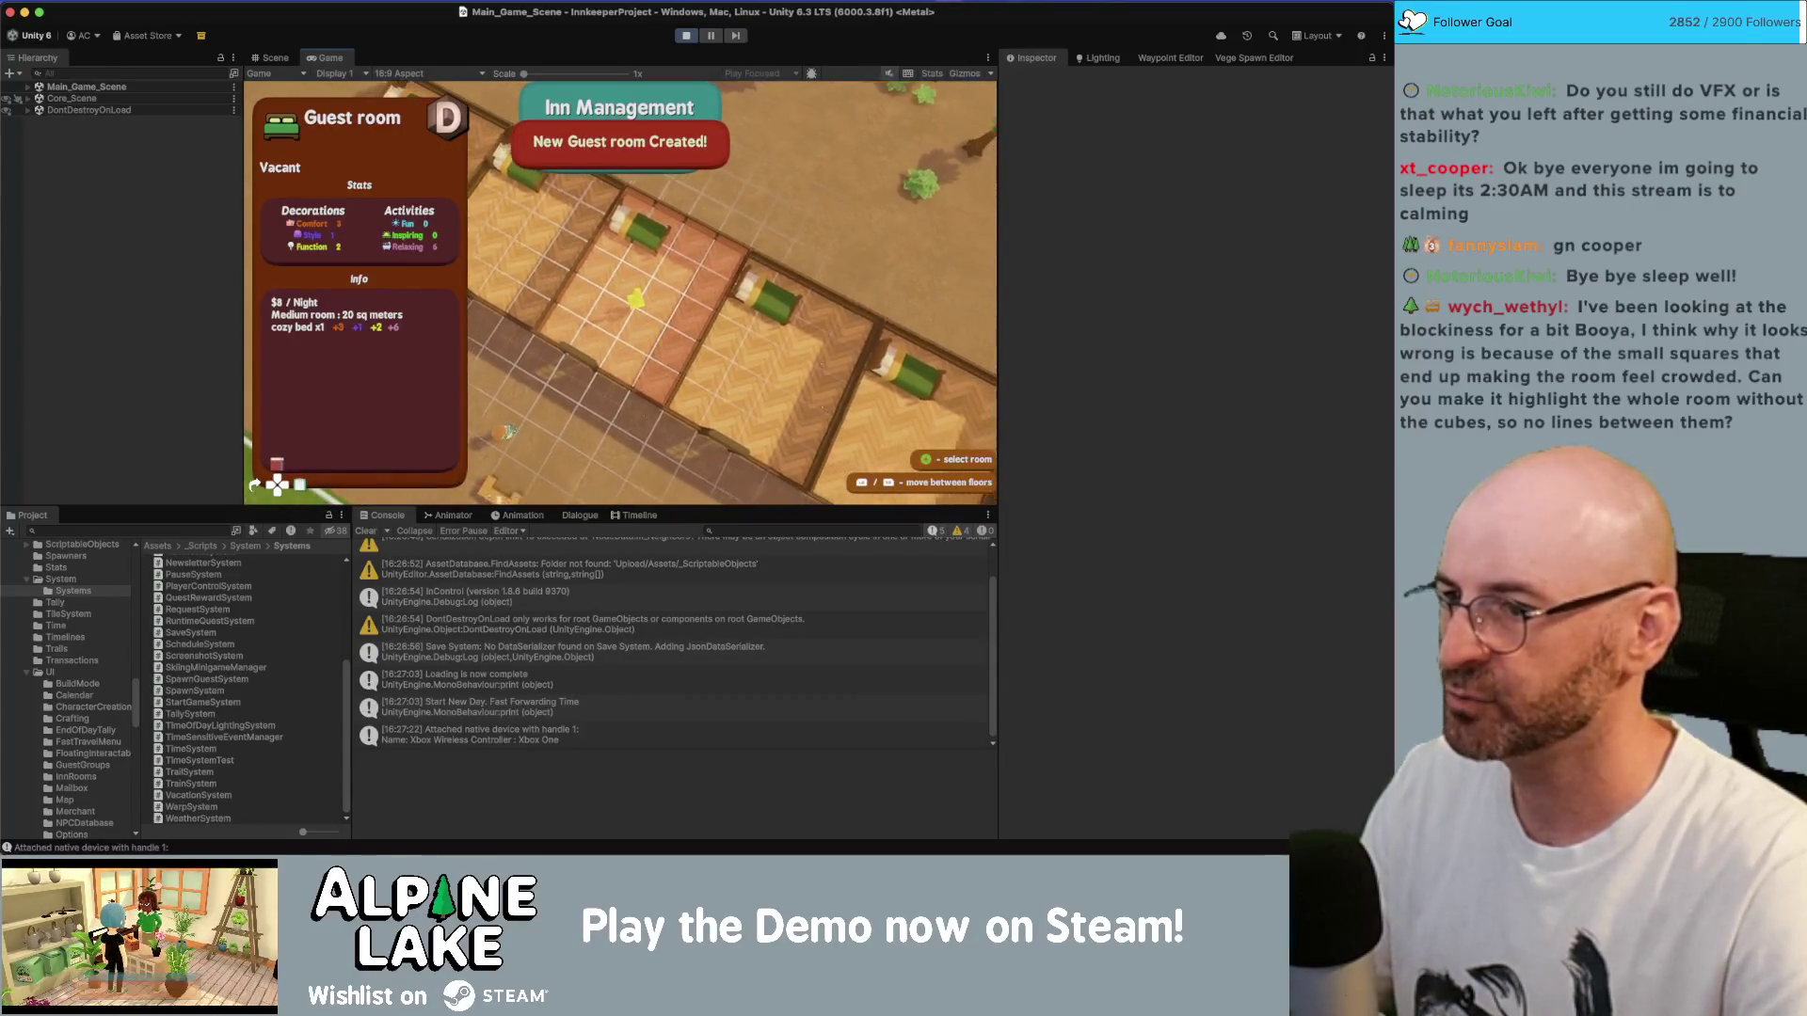
{"action": "key", "text": "Escape"}
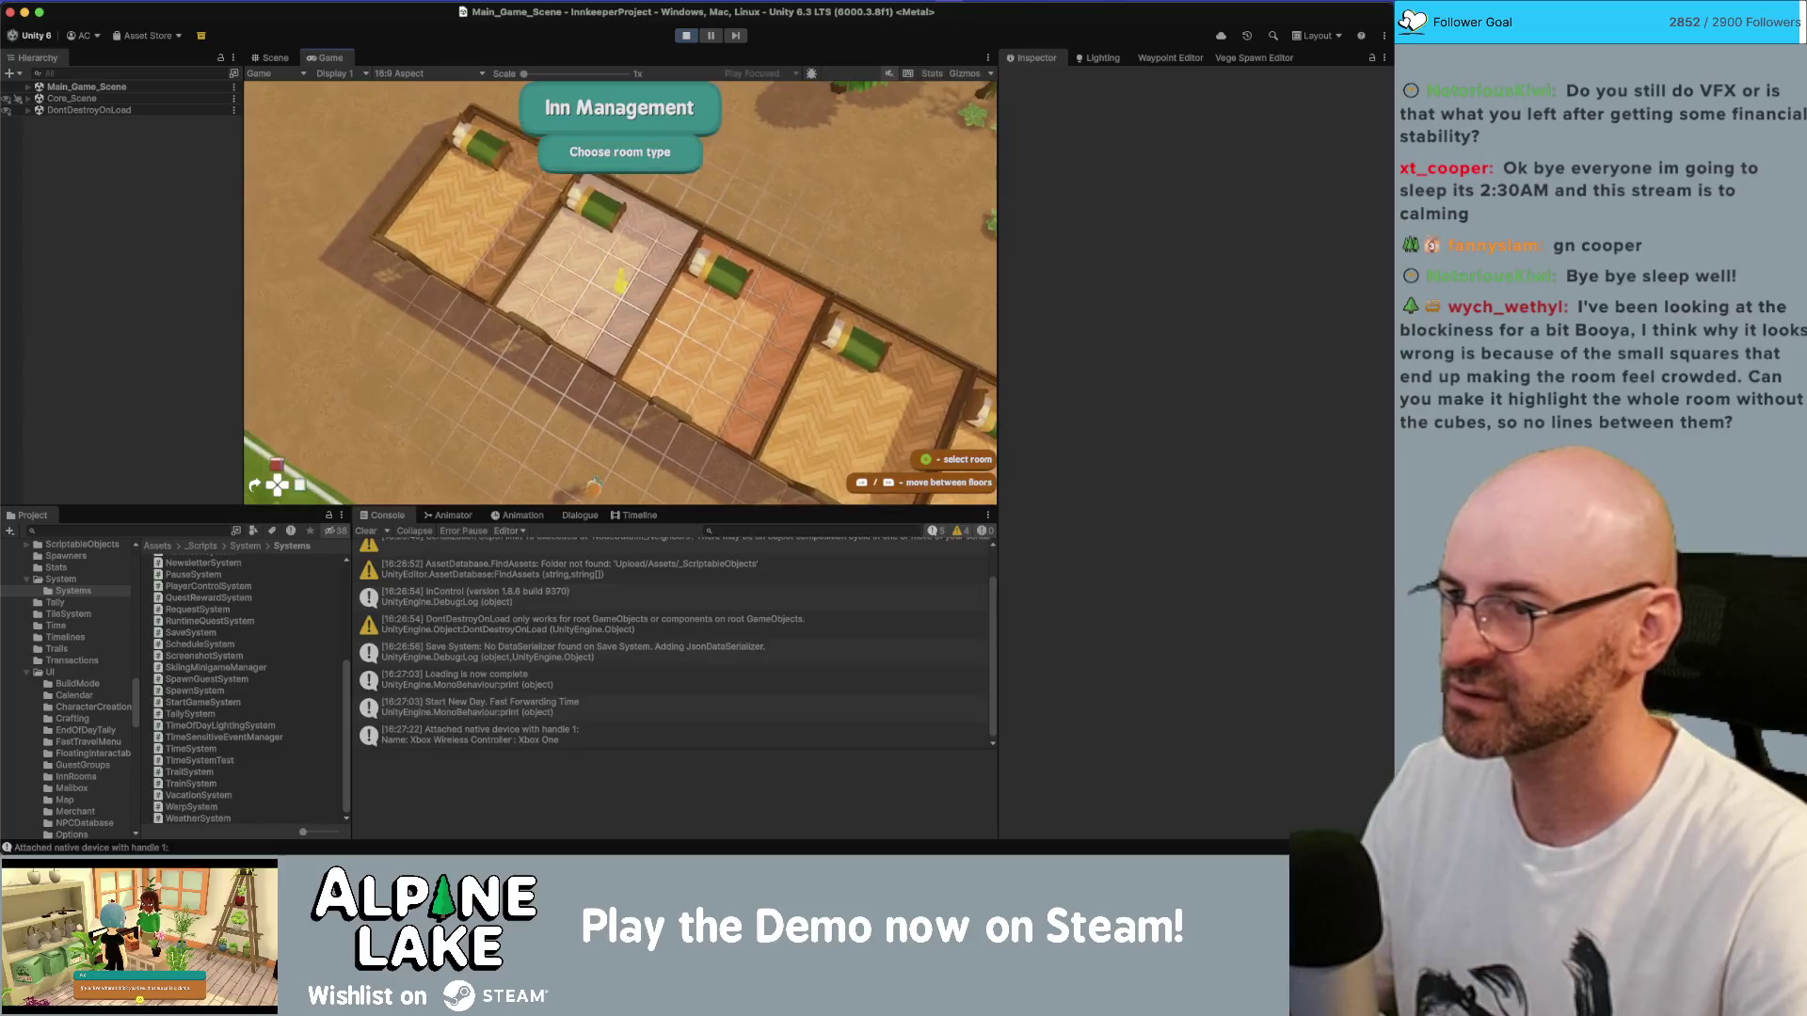
{"action": "key", "text": "d"}
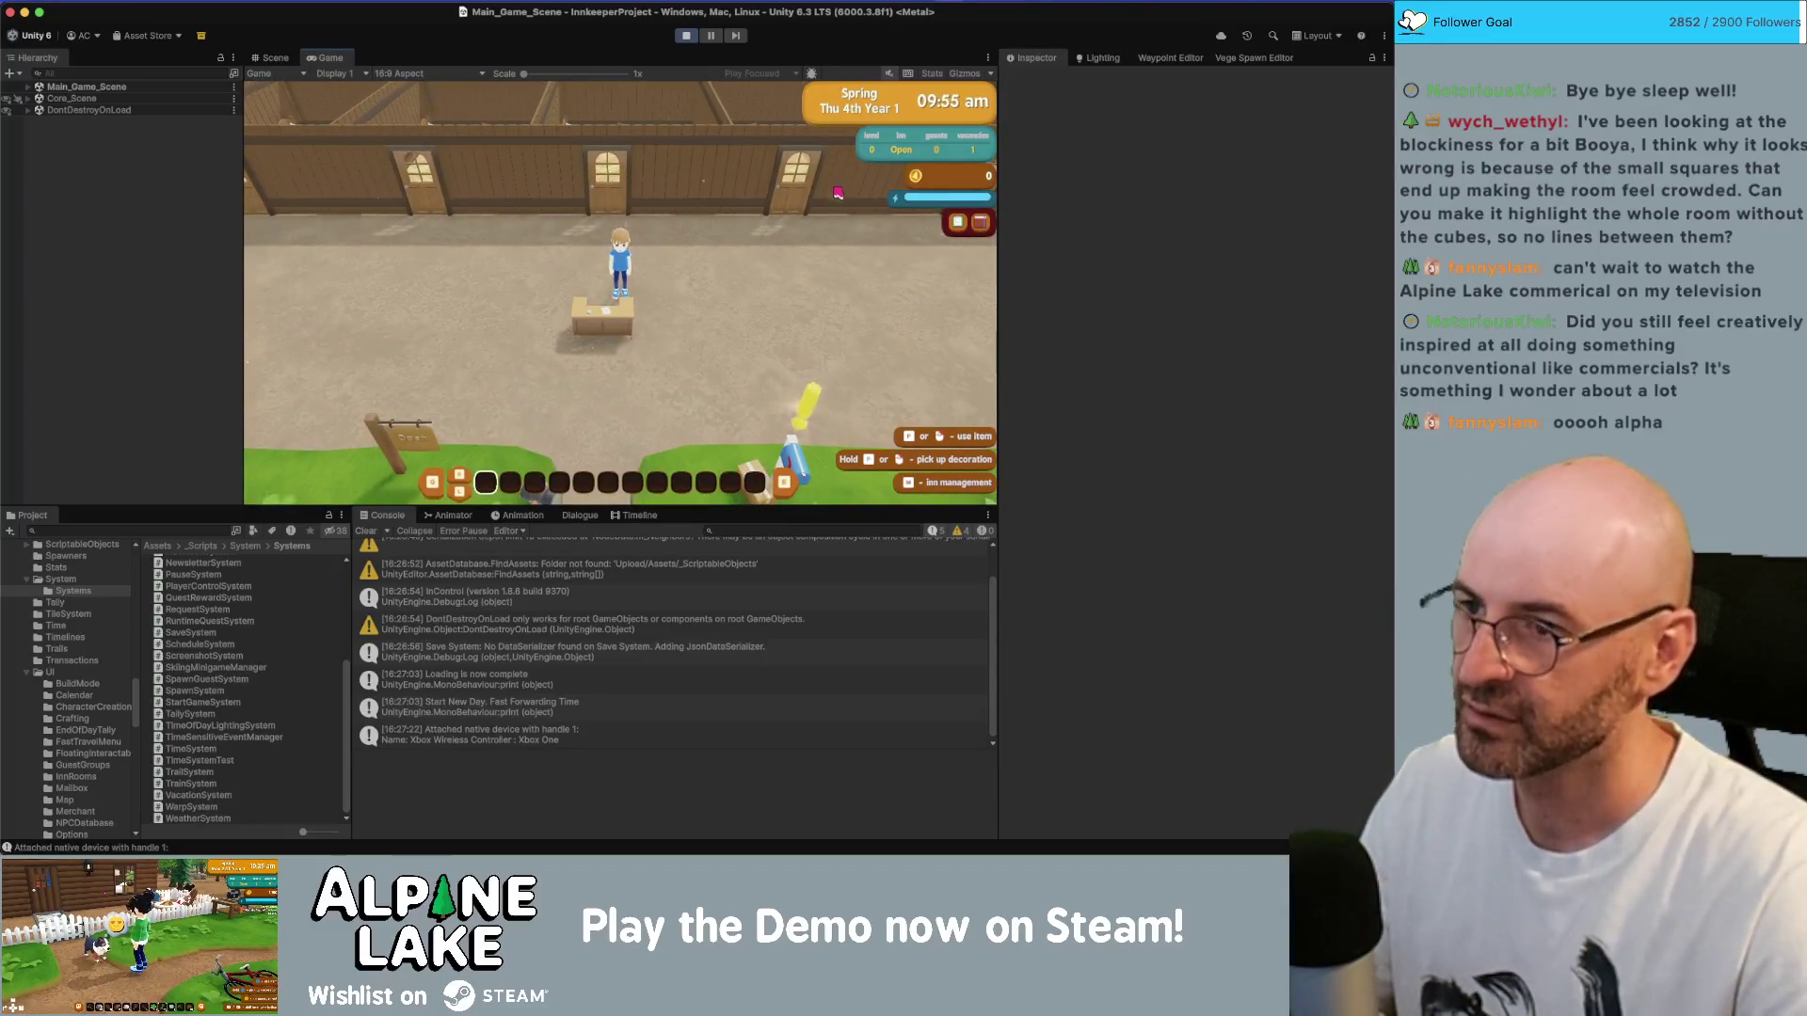
- Skip to the next day, advancing through the calendar, Inn Summary and Totals pages
{"action": "key", "text": "j"}
{"action": "key", "text": "j"}
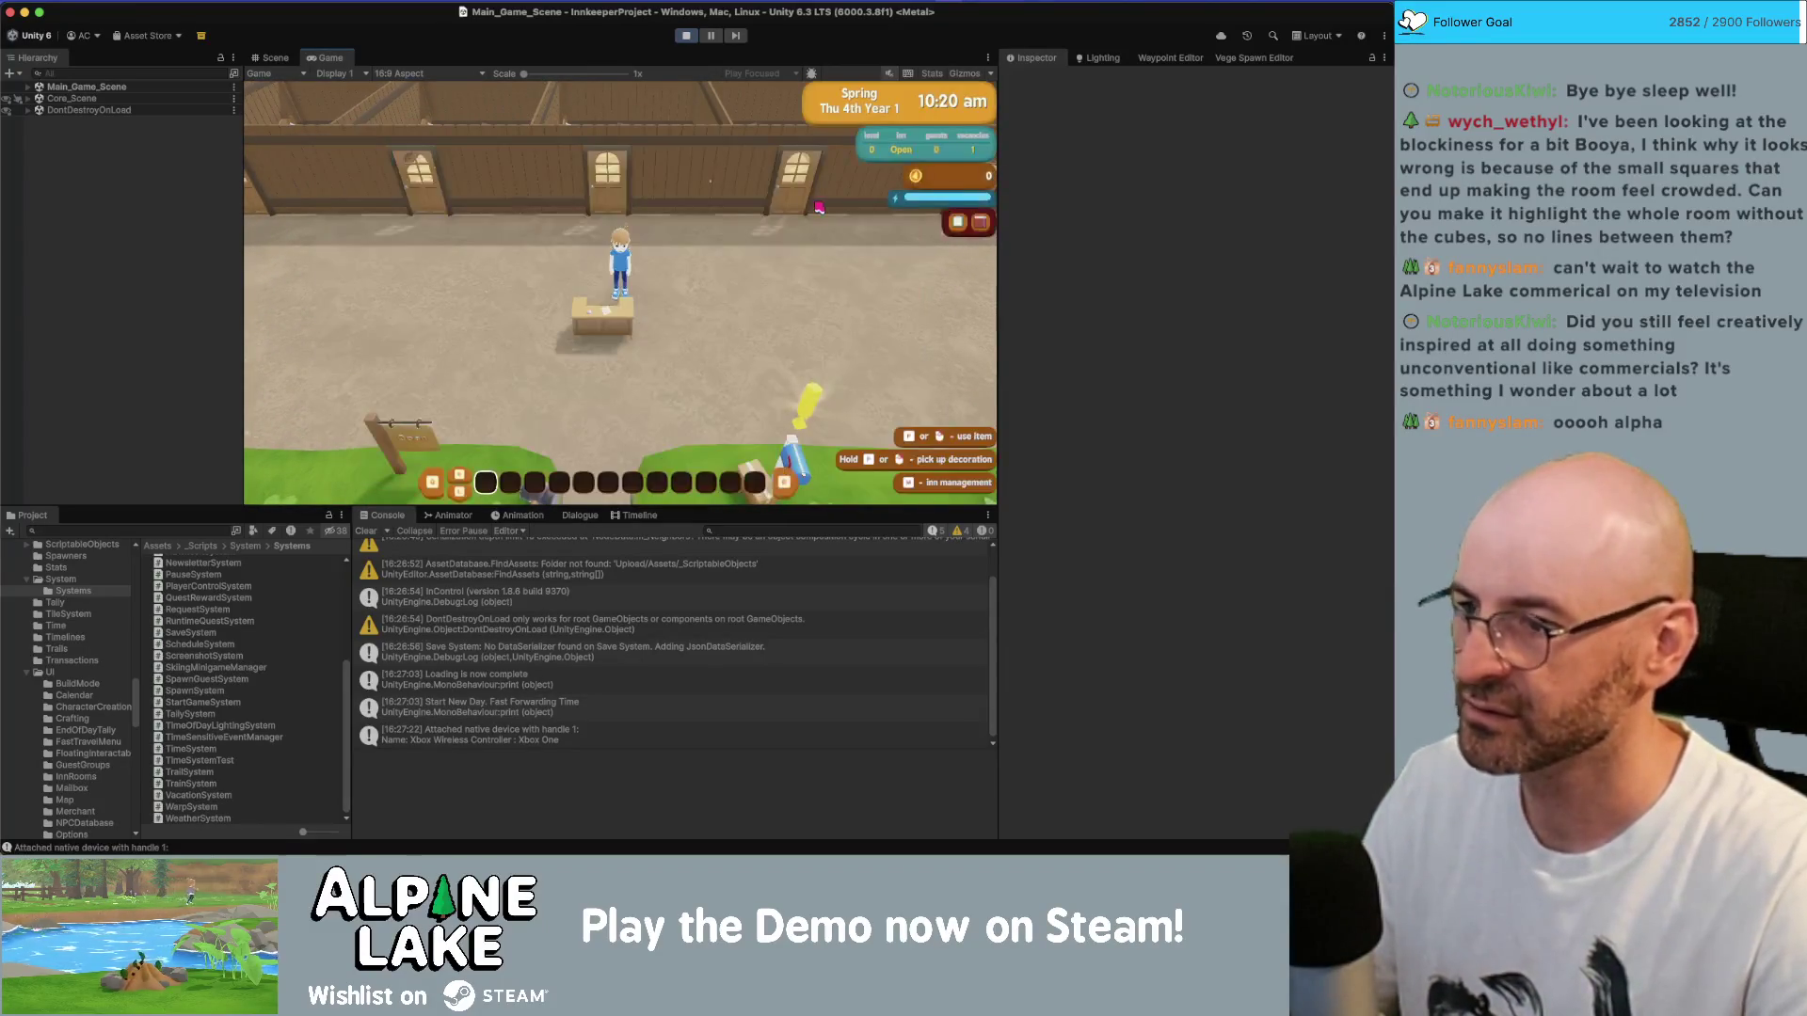
{"action": "key", "text": "n"}
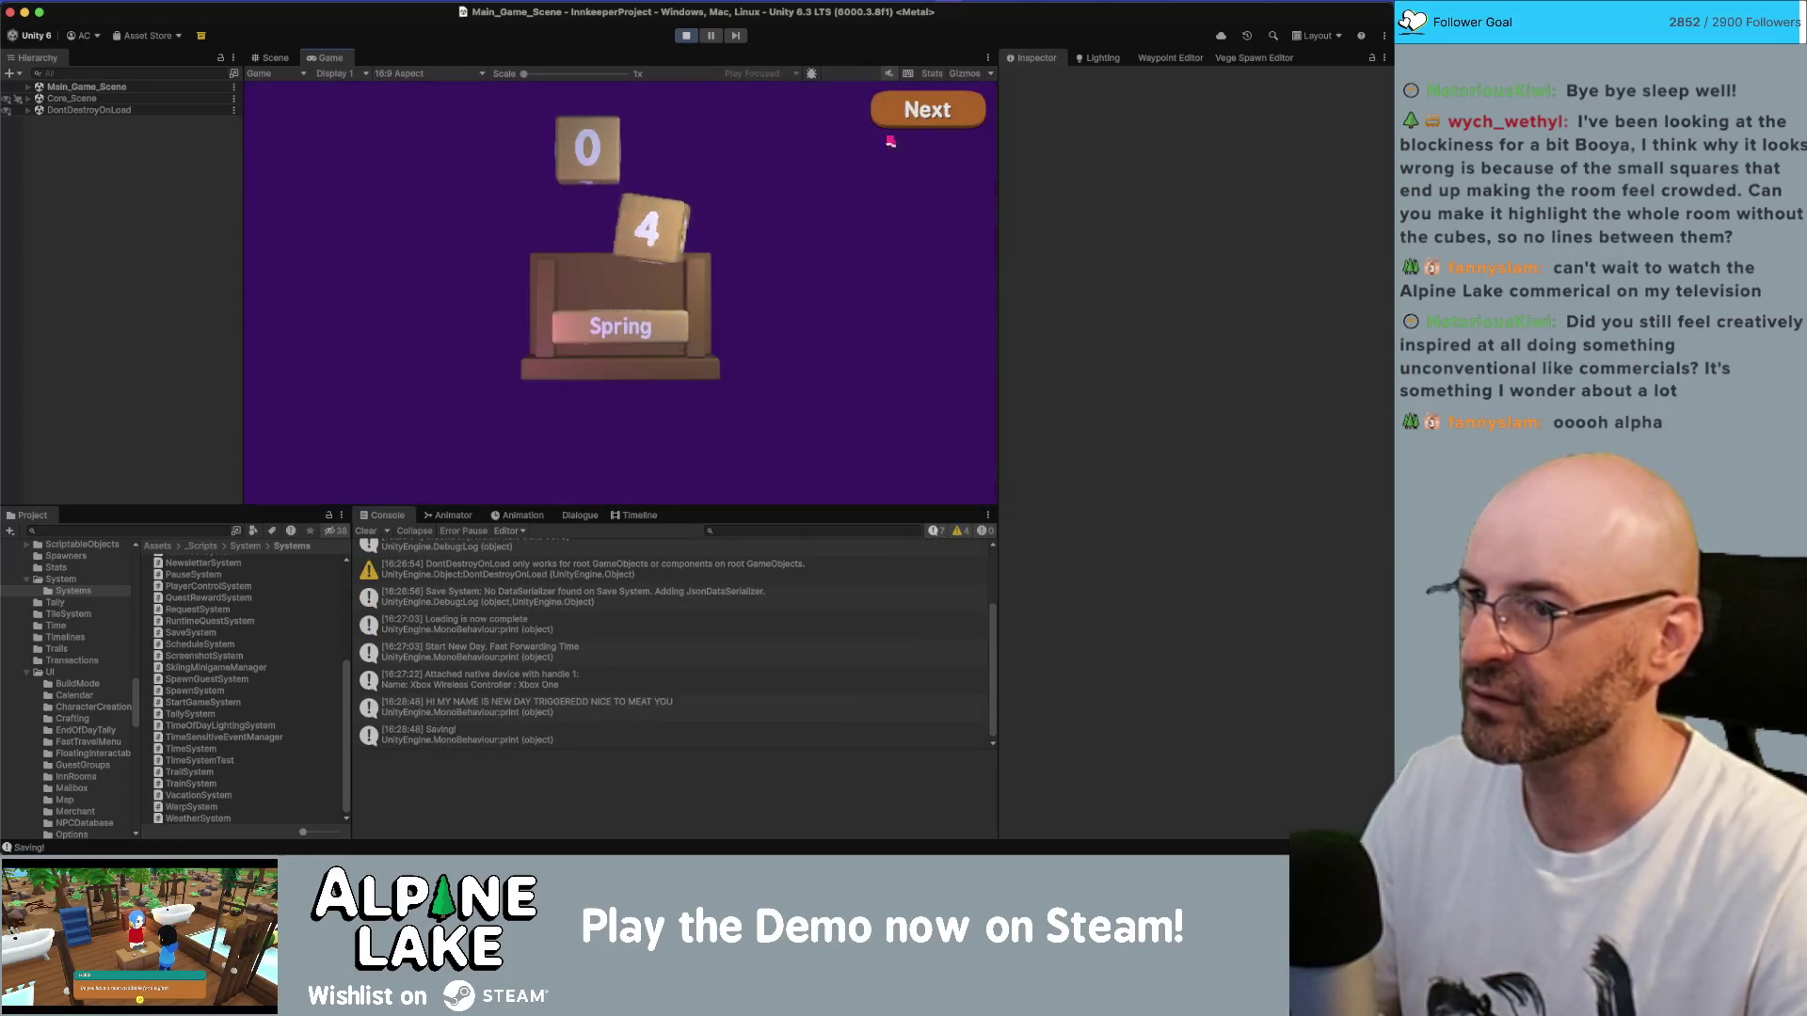
{"action": "left_click", "coordinate": [924, 105]}
{"action": "left_click", "coordinate": [924, 105]}
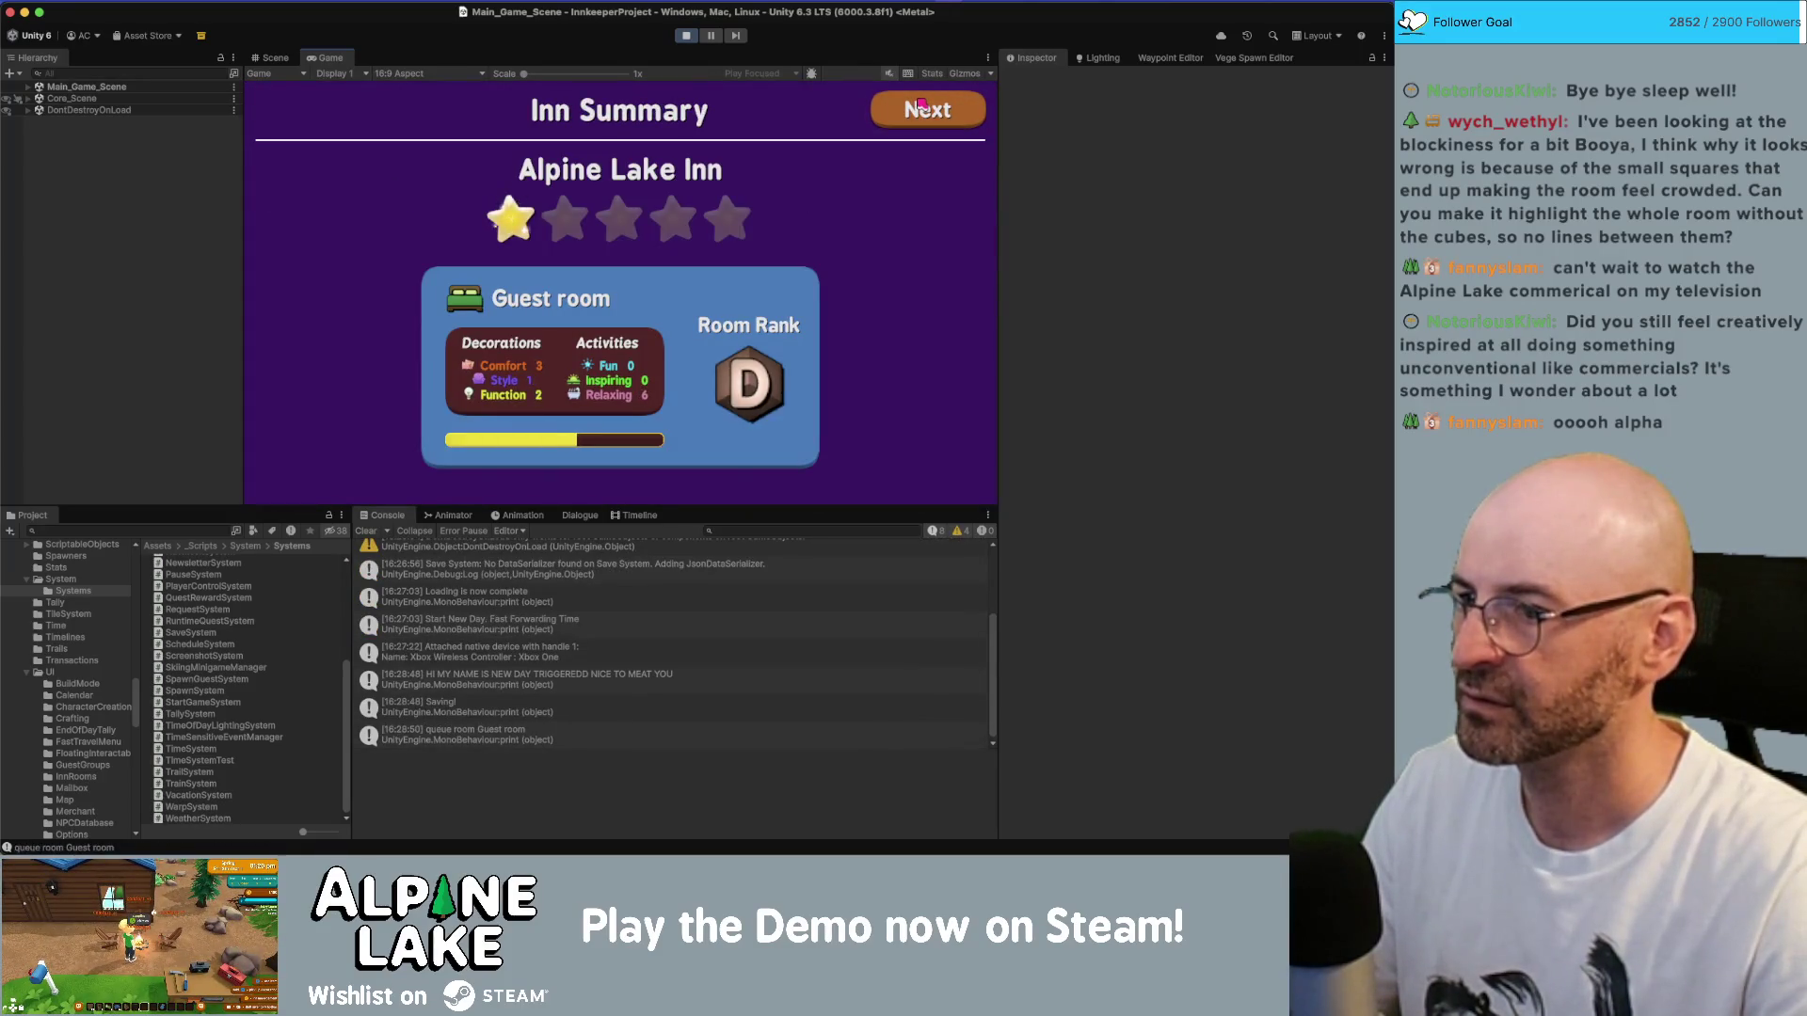
{"action": "left_click", "coordinate": [924, 106]}
{"action": "left_click", "coordinate": [924, 107]}
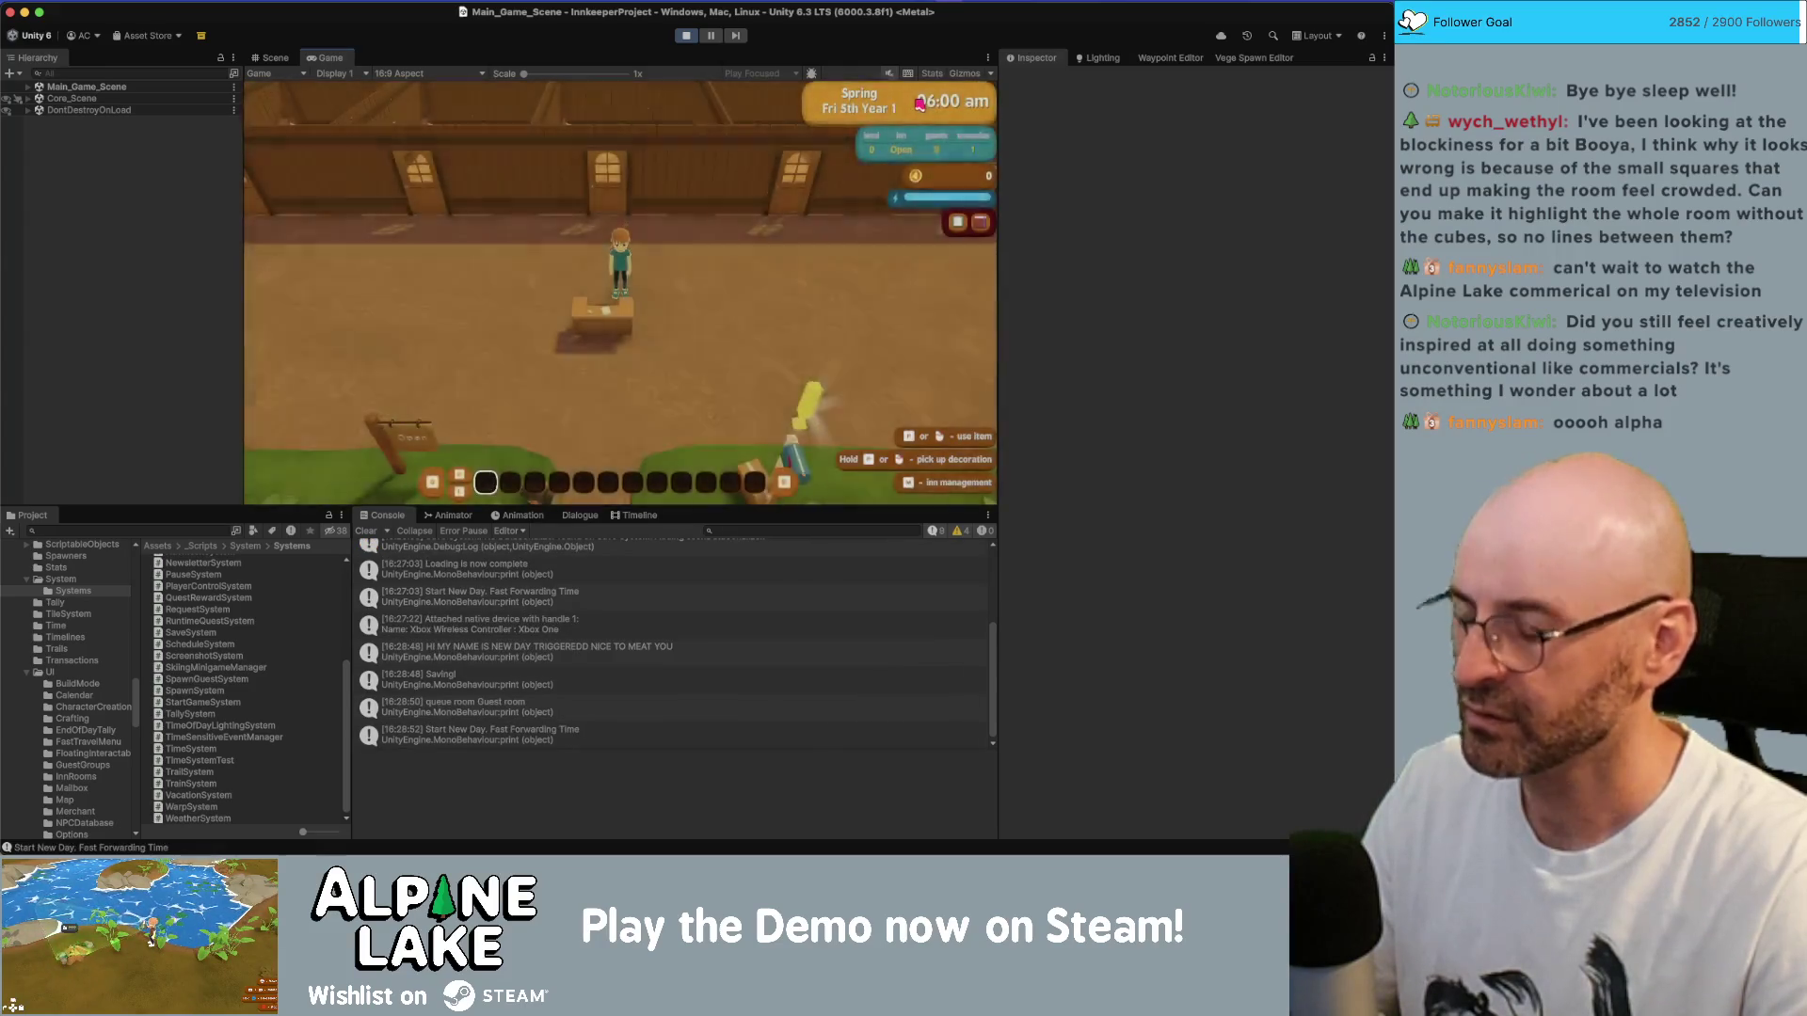
- Check the quest log, clear the Console, and switch back into Inn Management
{"action": "key", "text": "q"}
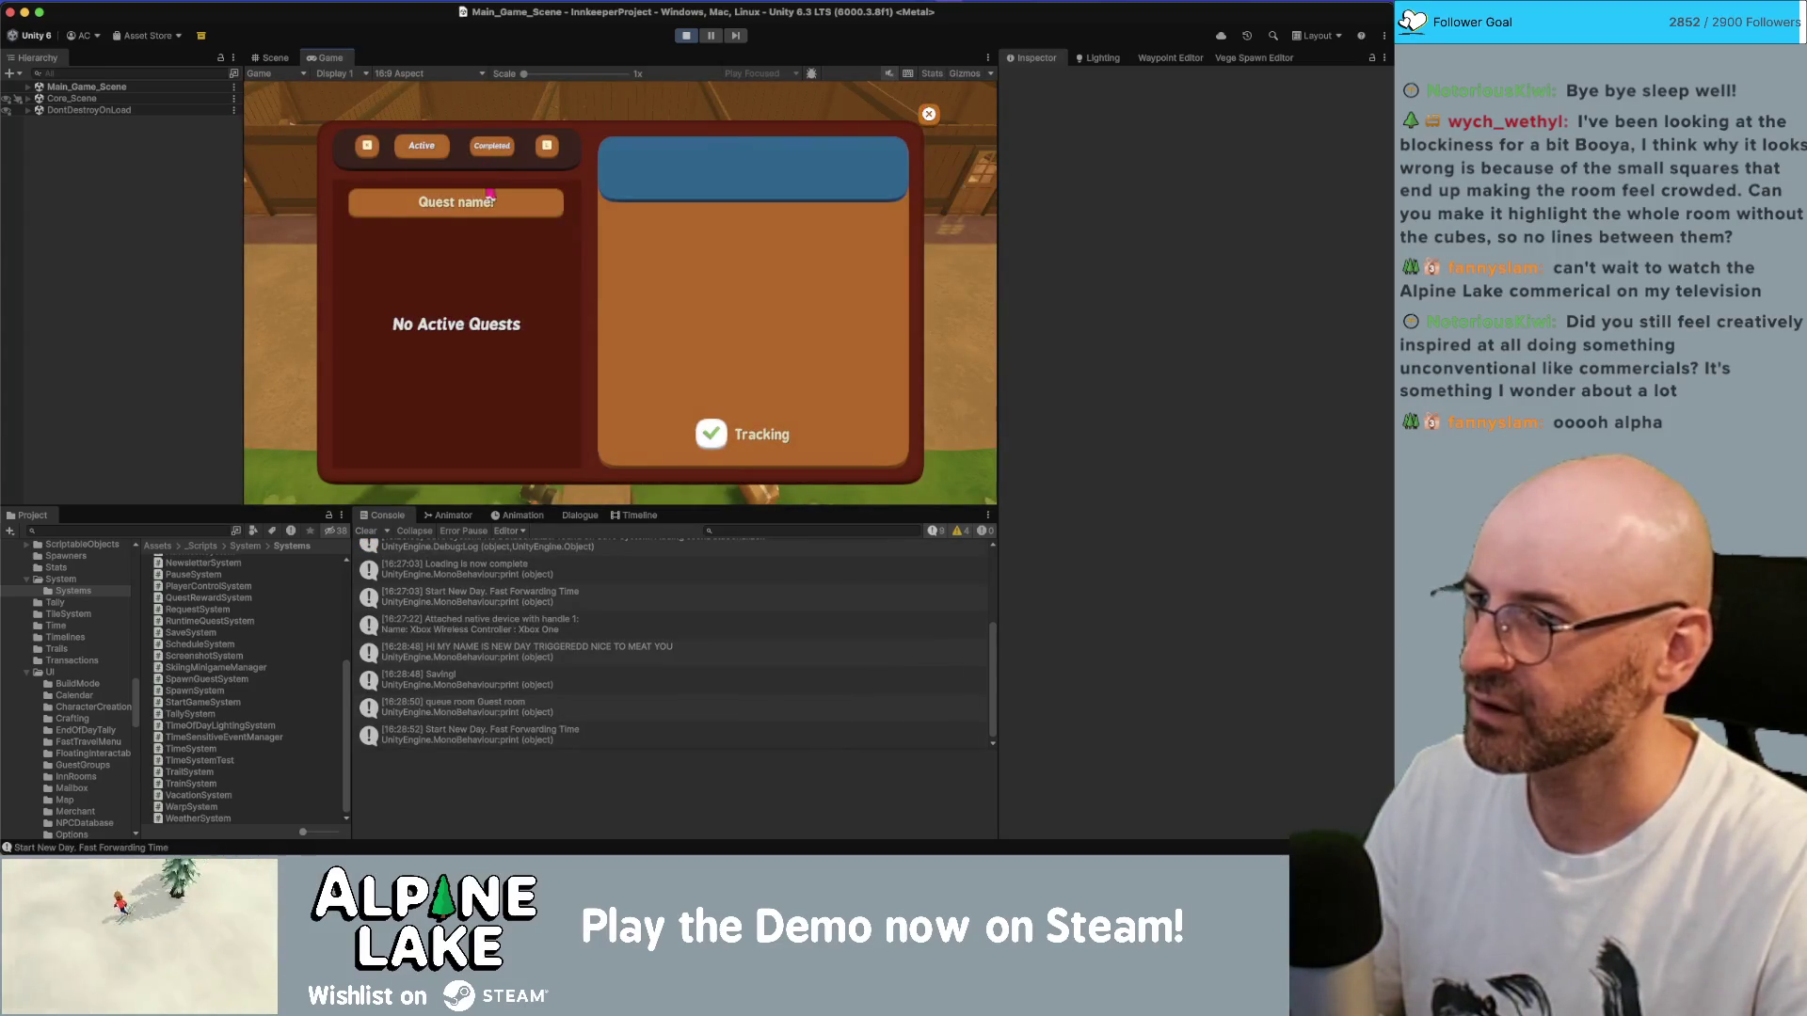
{"action": "left_click", "coordinate": [490, 203]}
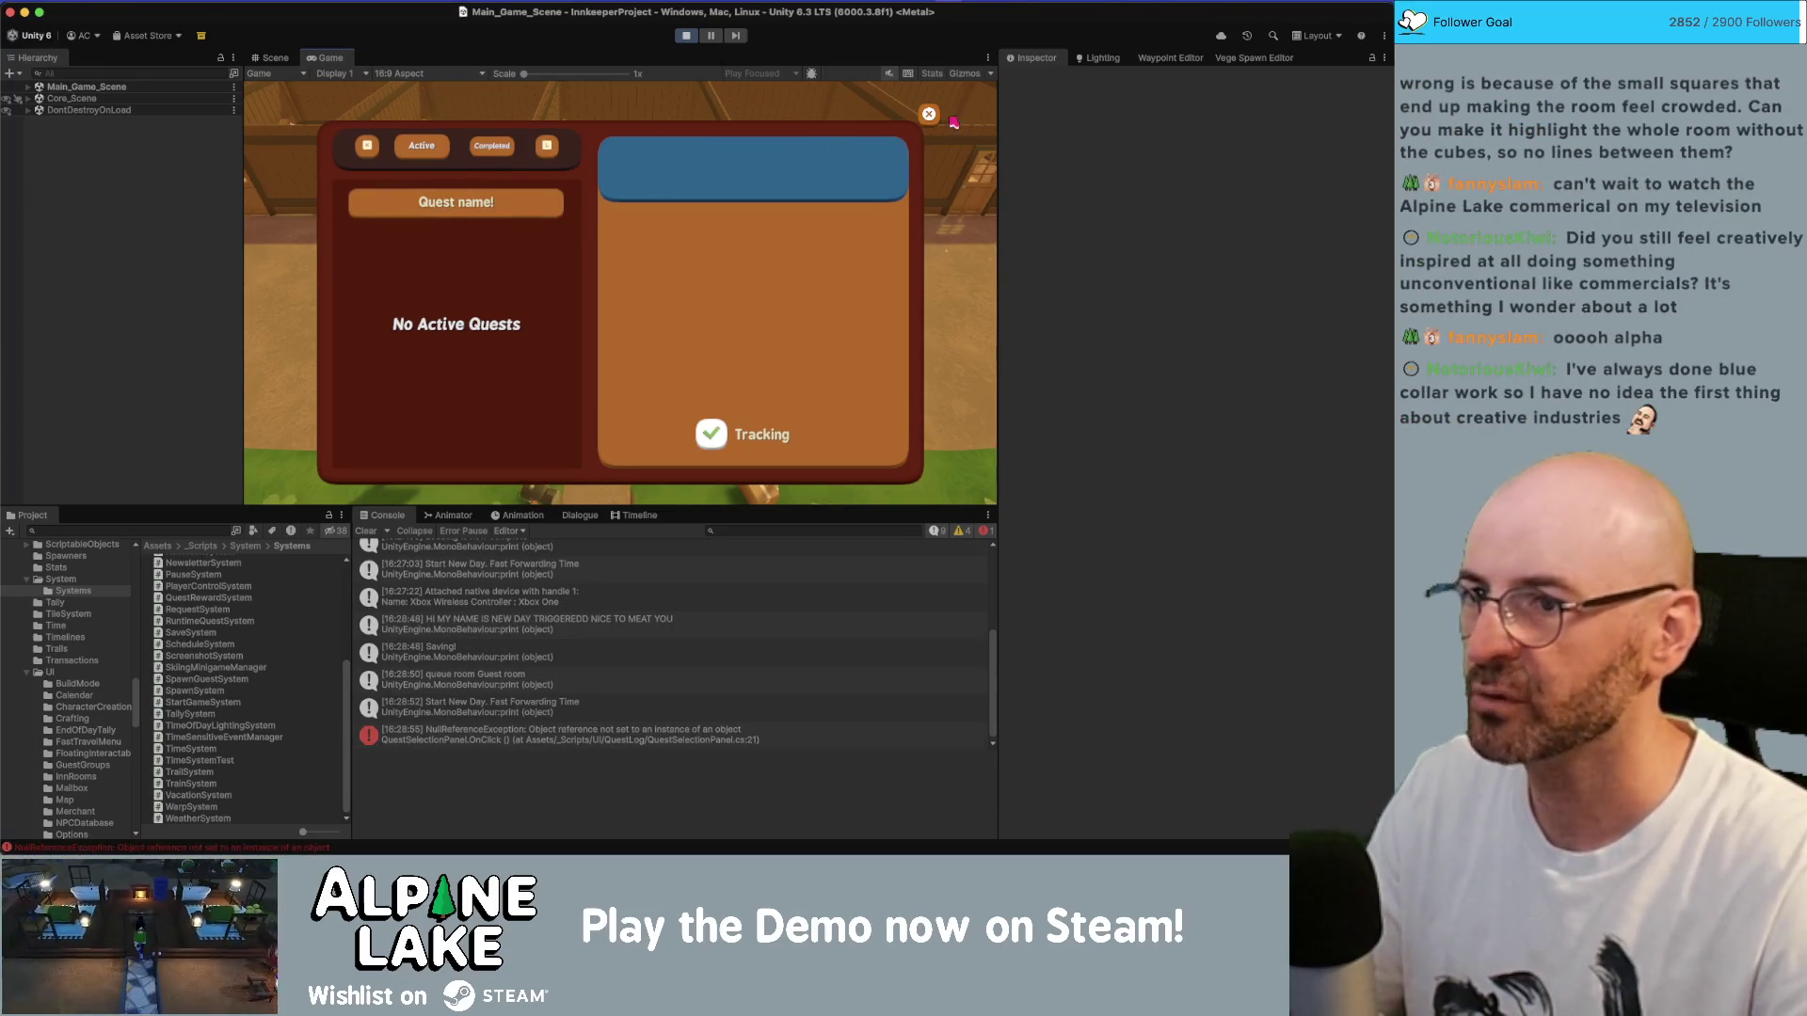
{"action": "left_click", "coordinate": [929, 114]}
{"action": "left_click", "coordinate": [373, 532]}
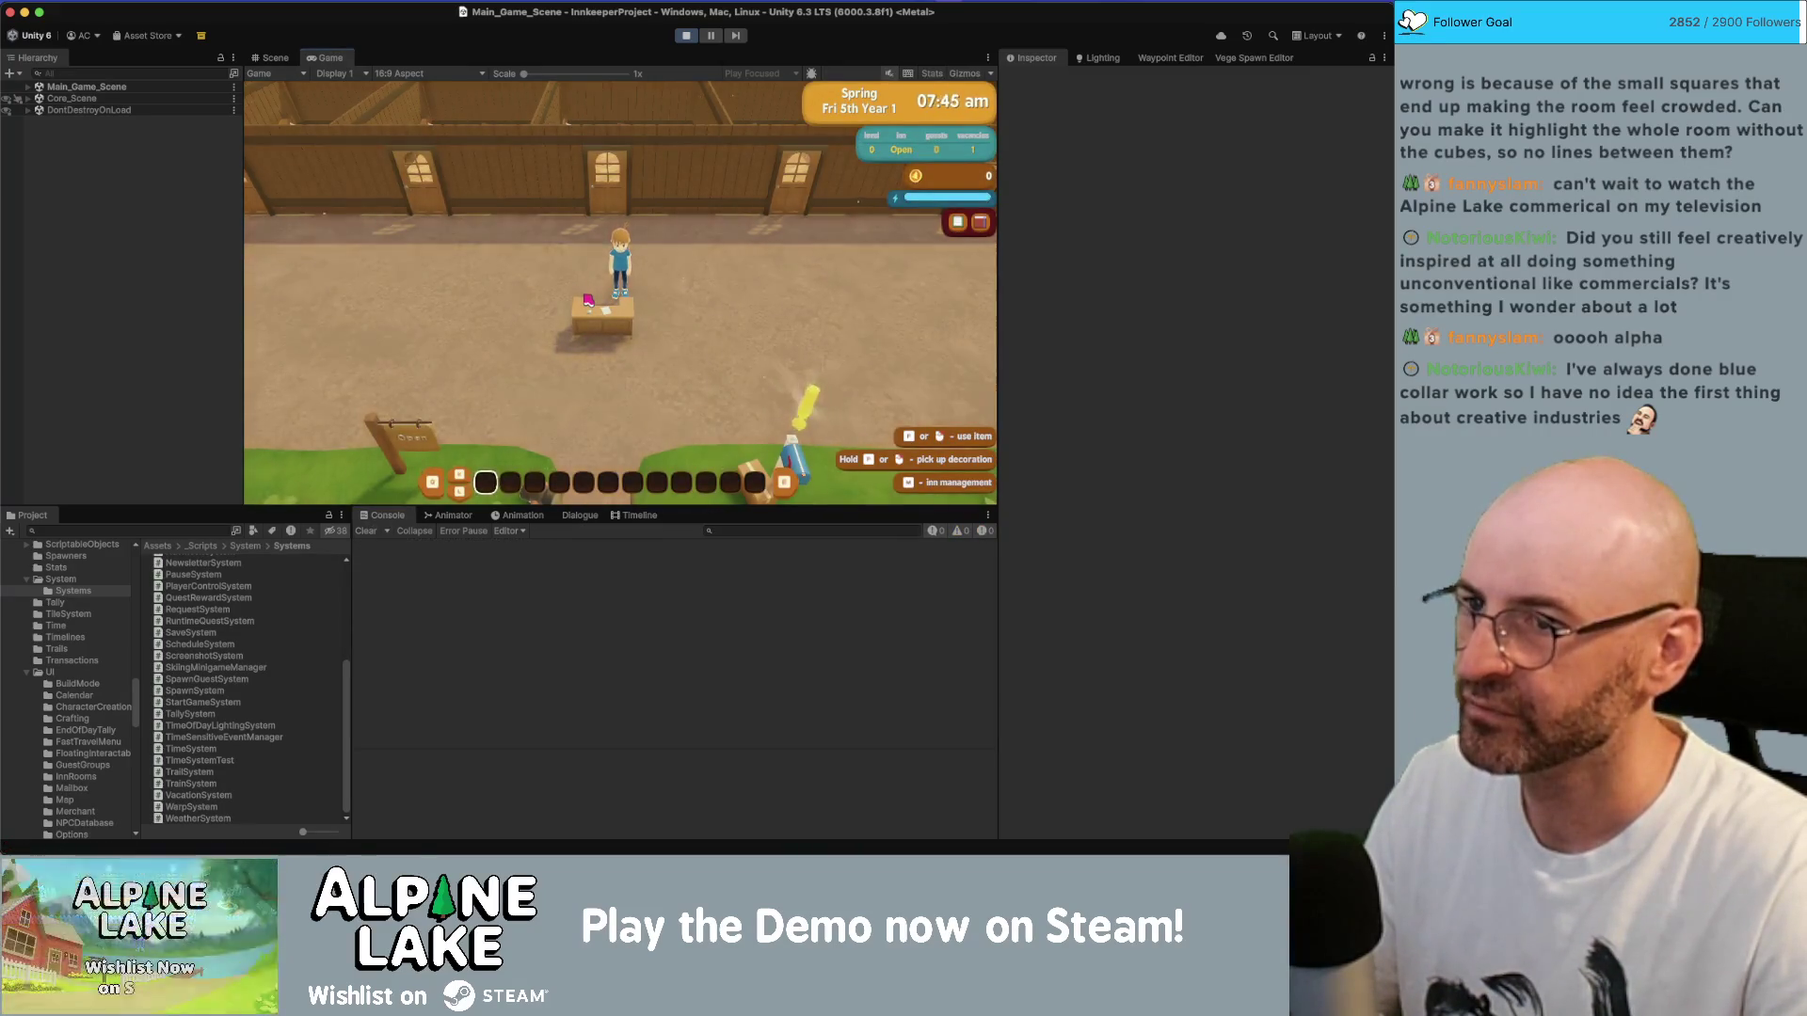
{"action": "key", "text": "m"}
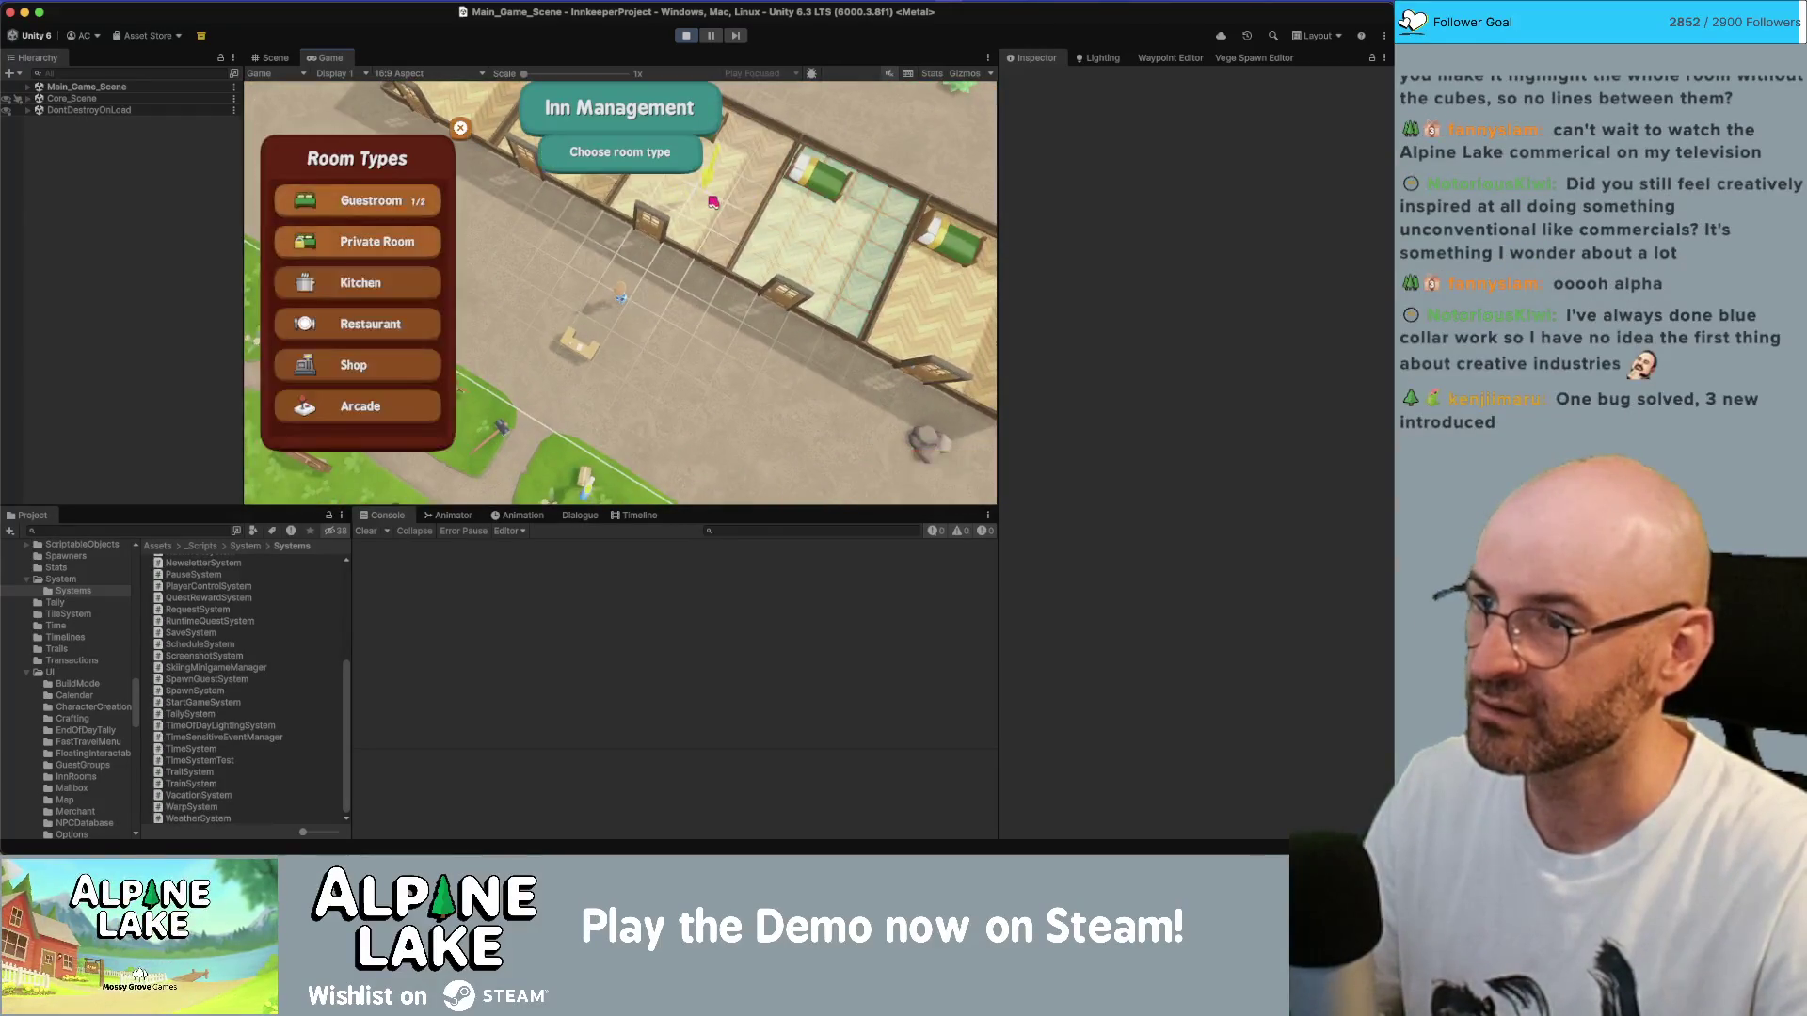
- Make another room a Guestroom, then run to the desk and check the quest panel
{"action": "left_click", "coordinate": [390, 209]}
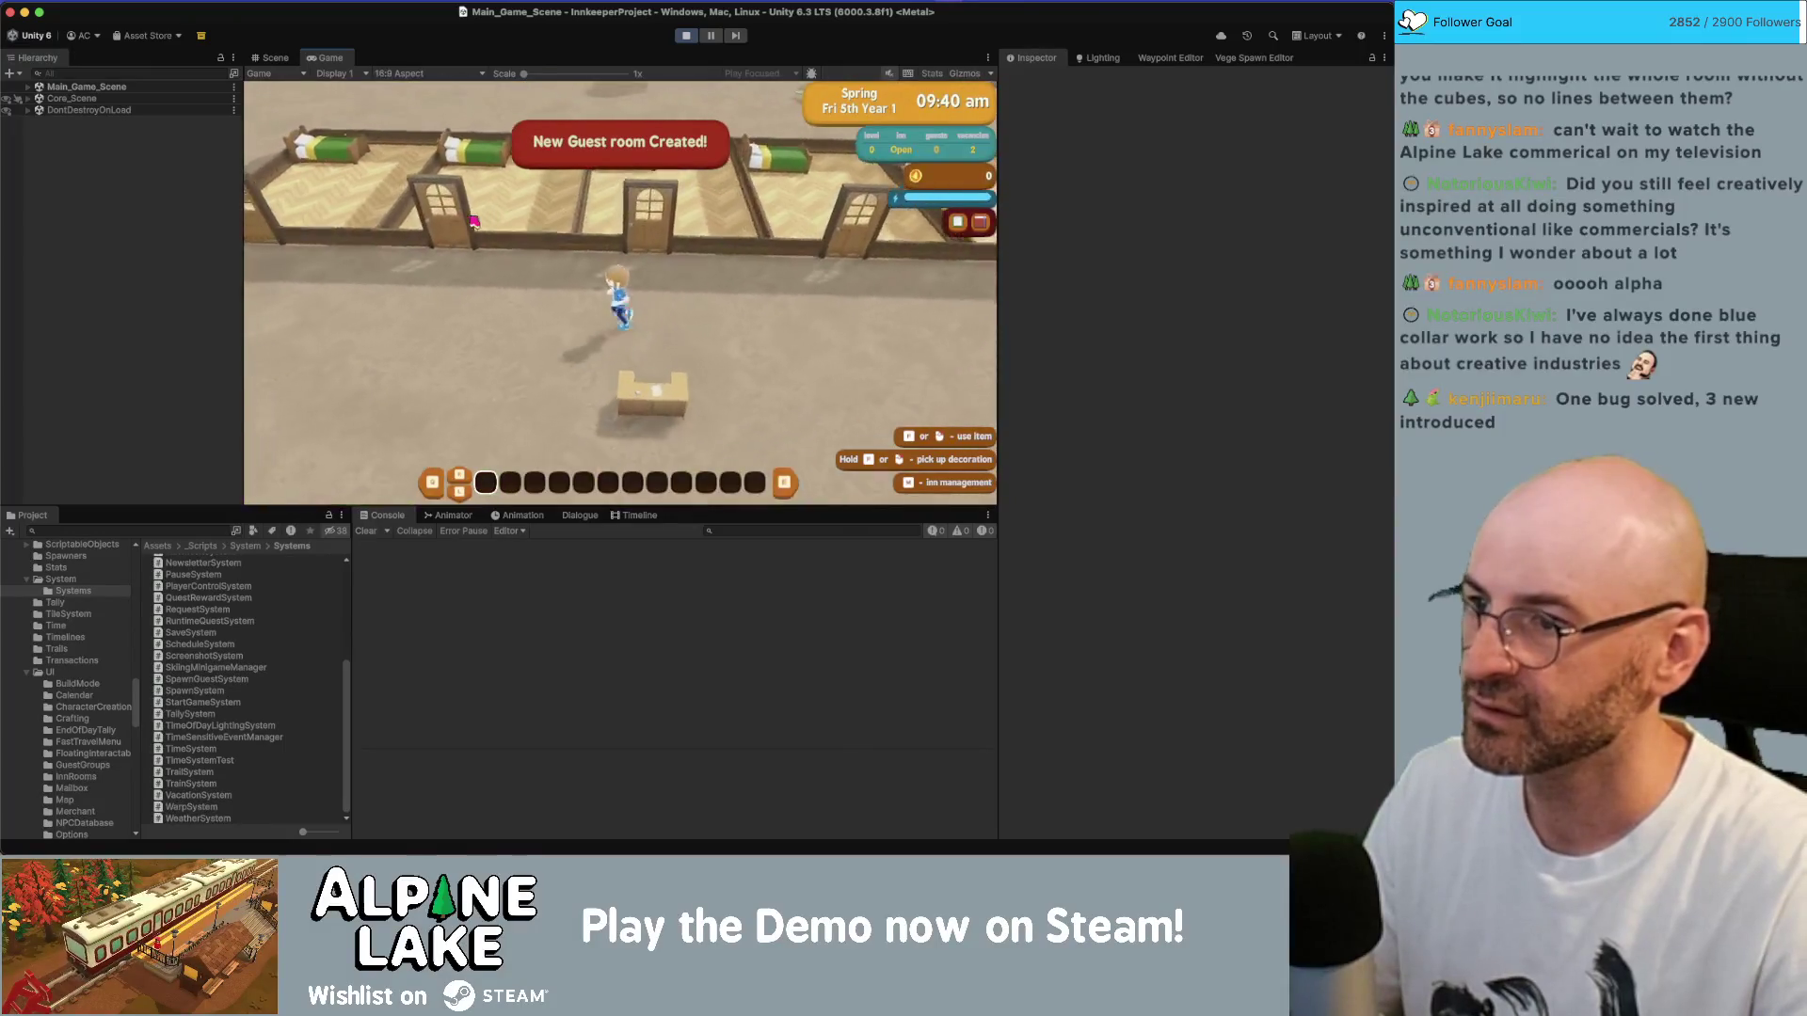
{"action": "key", "text": "d"}
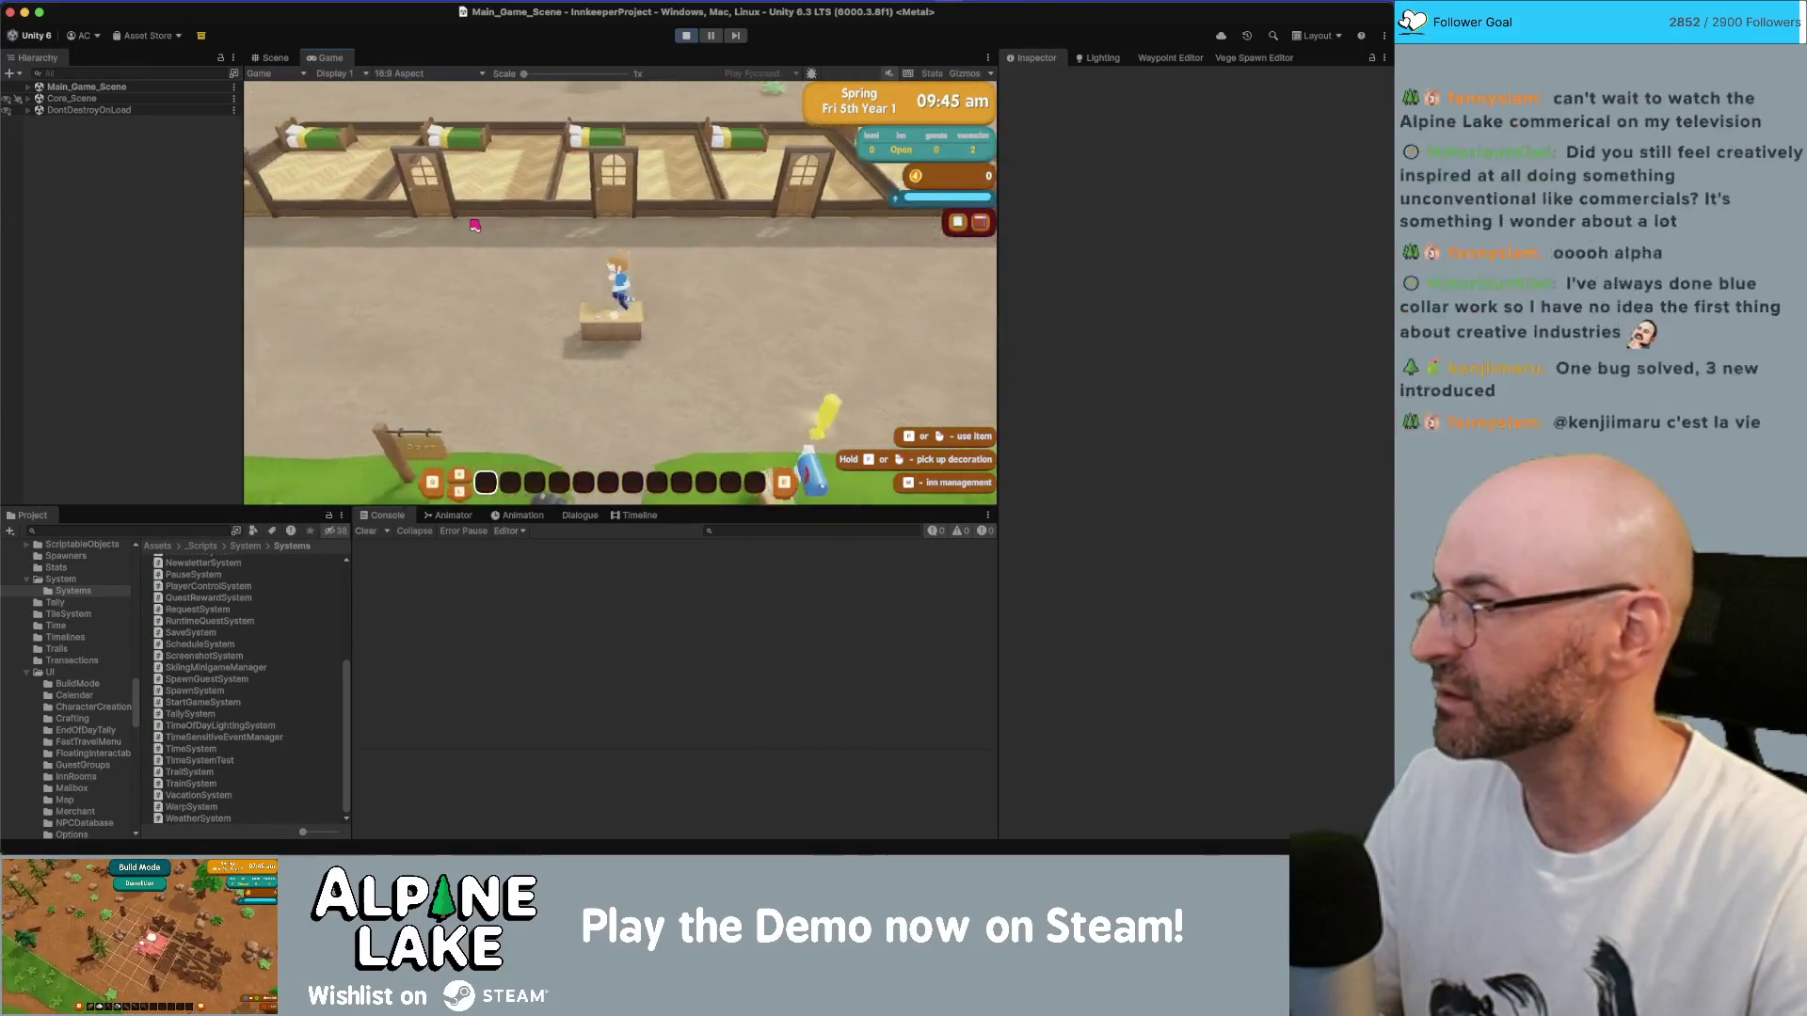
{"action": "key", "text": "q"}
{"action": "key", "text": "Escape"}
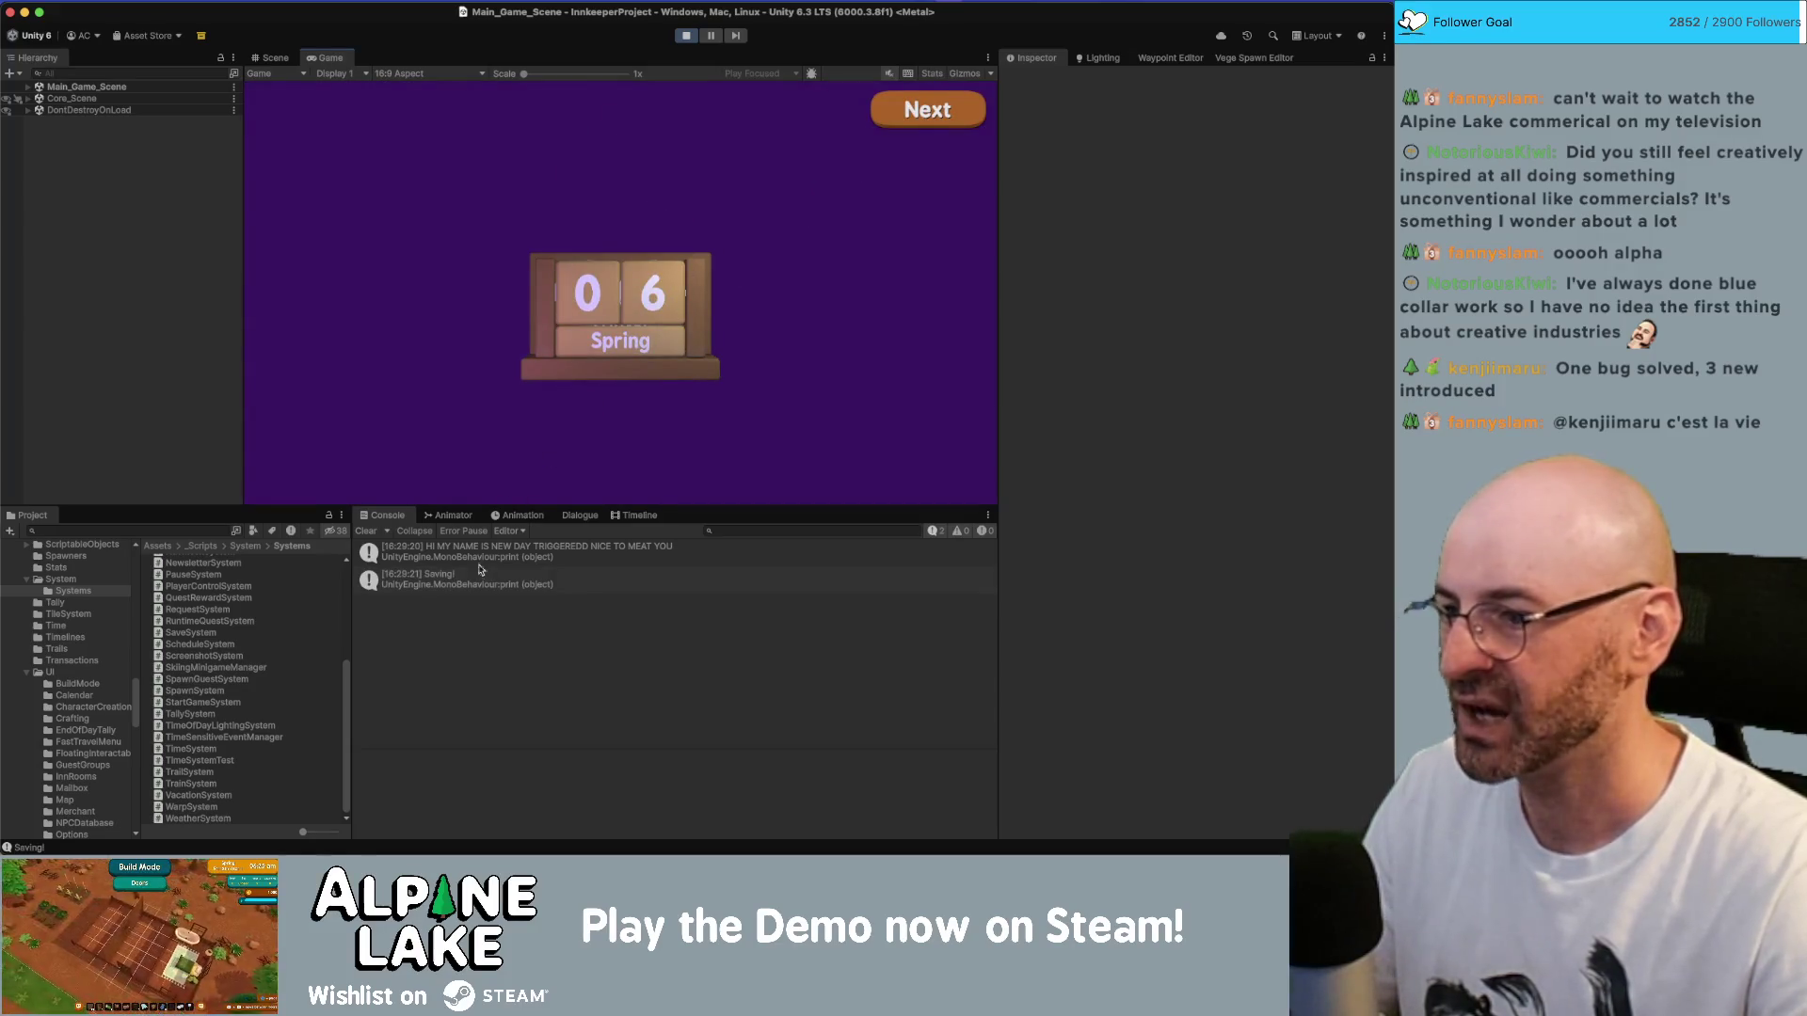
- Advance through the Spring 06 calendar, Inn Summary and Totals pages to start the day
{"action": "left_click", "coordinate": [911, 123]}
{"action": "left_click", "coordinate": [911, 120]}
{"action": "left_click", "coordinate": [911, 121]}
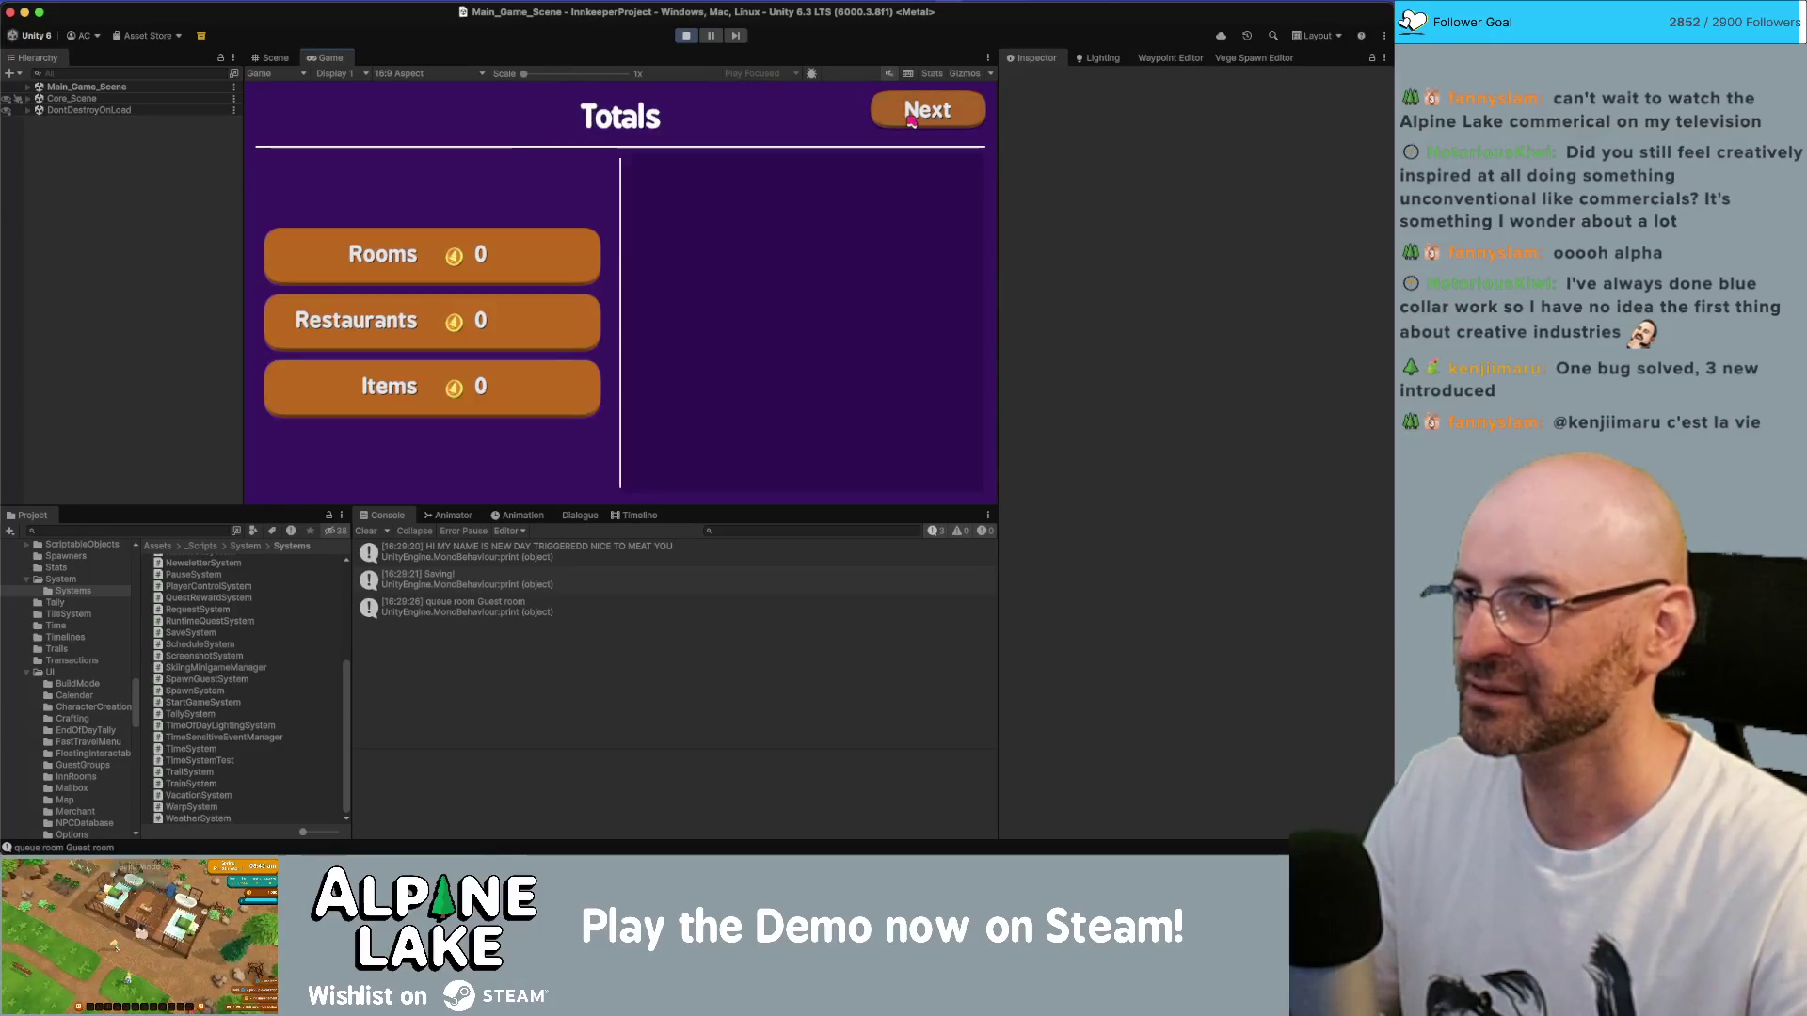
{"action": "left_click", "coordinate": [911, 120]}
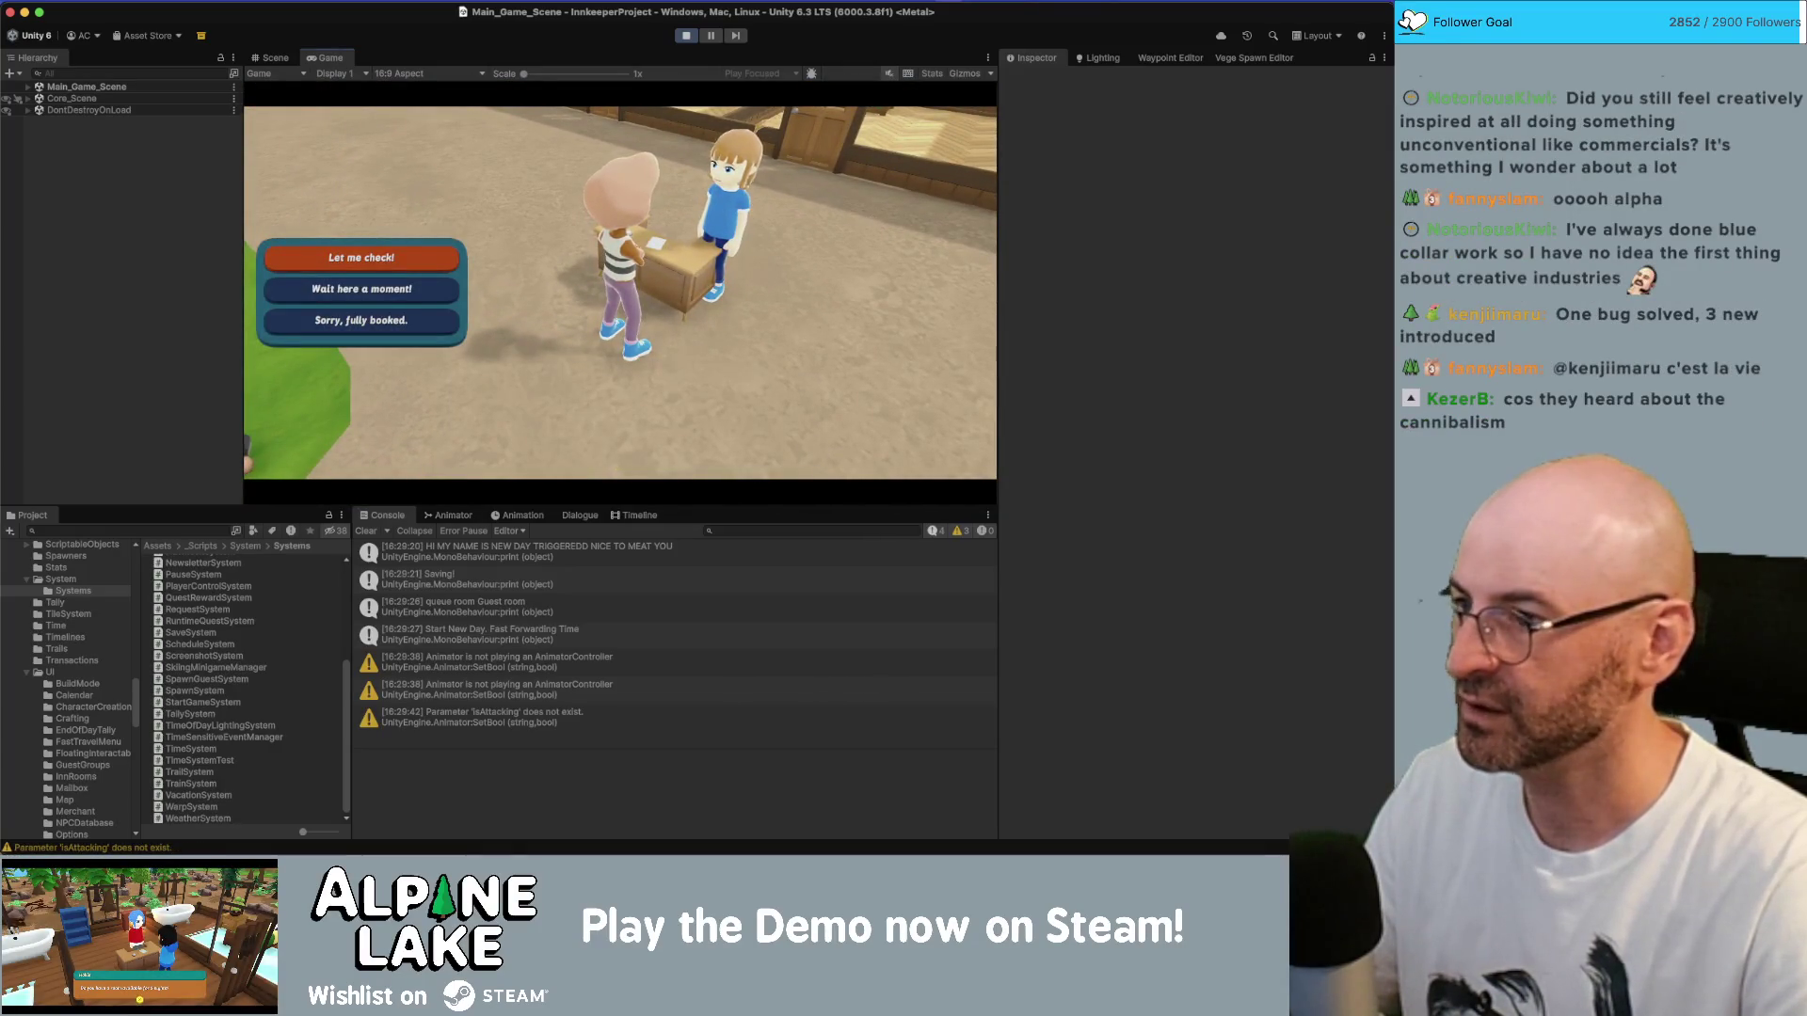
- Agree to find a room and assign the guest to the guest room
{"action": "key", "text": "Return"}
{"action": "key", "text": "Return"}
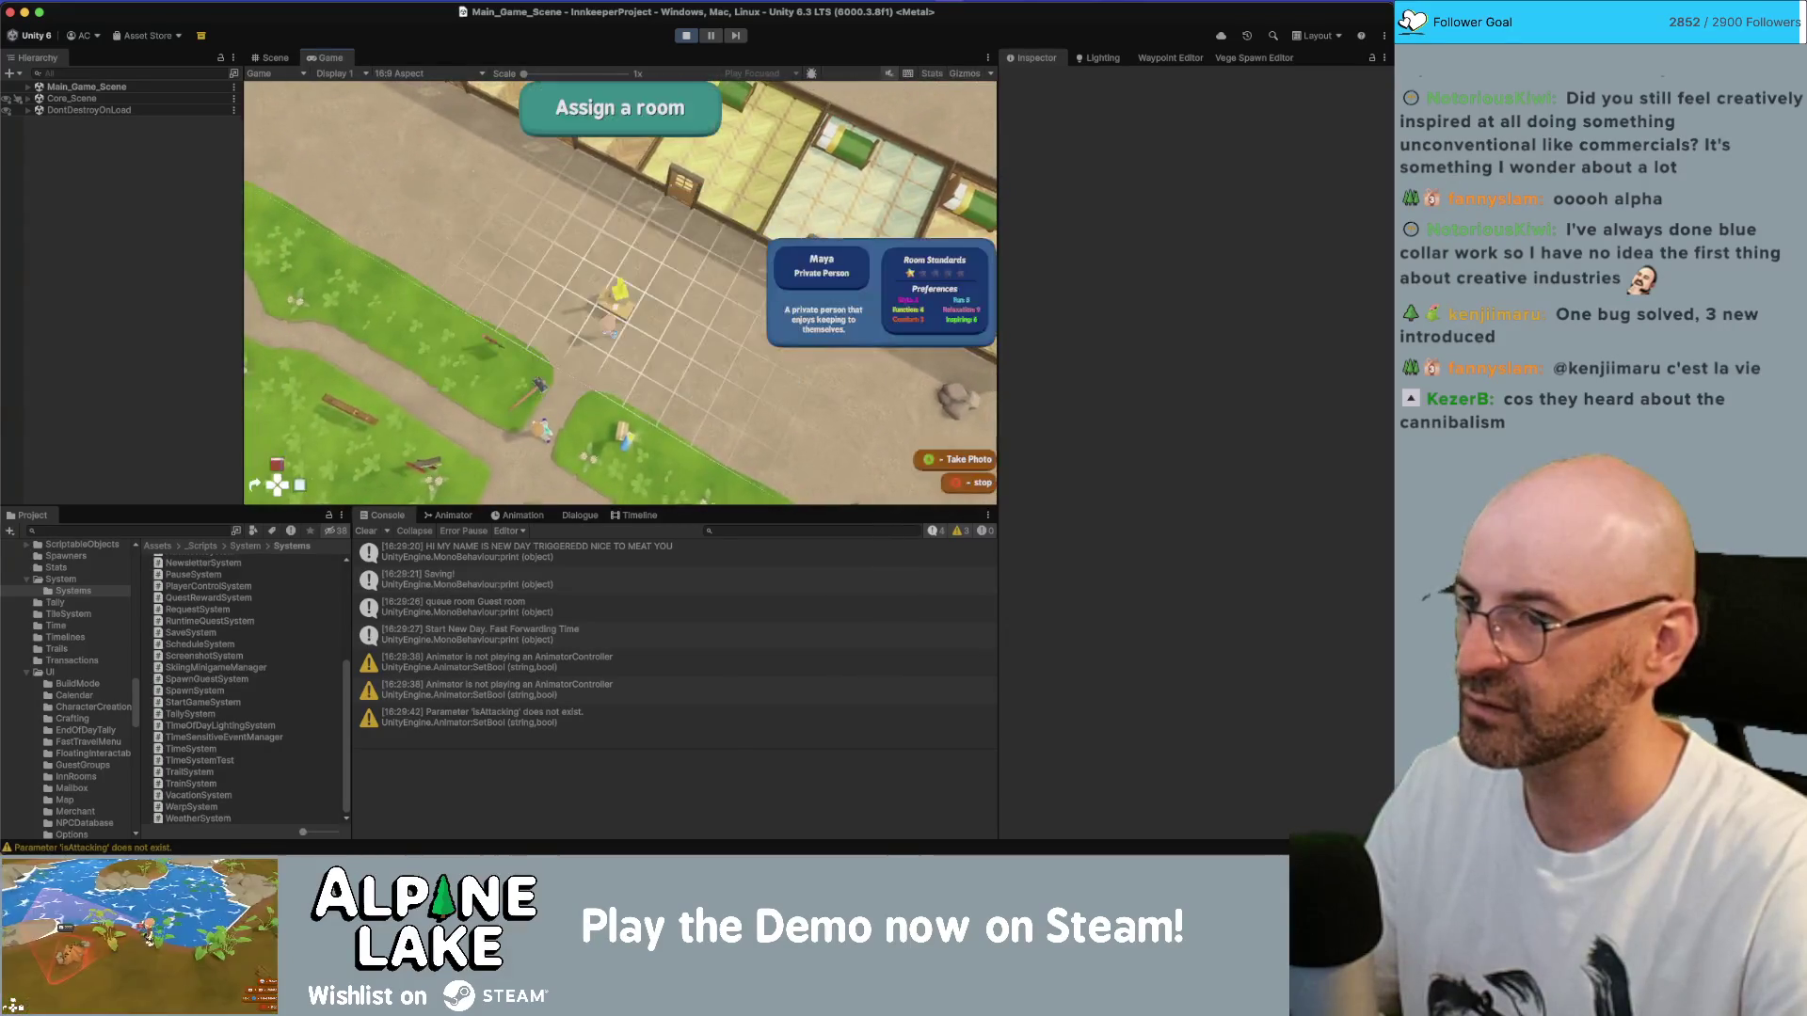
{"action": "key", "text": "Up"}
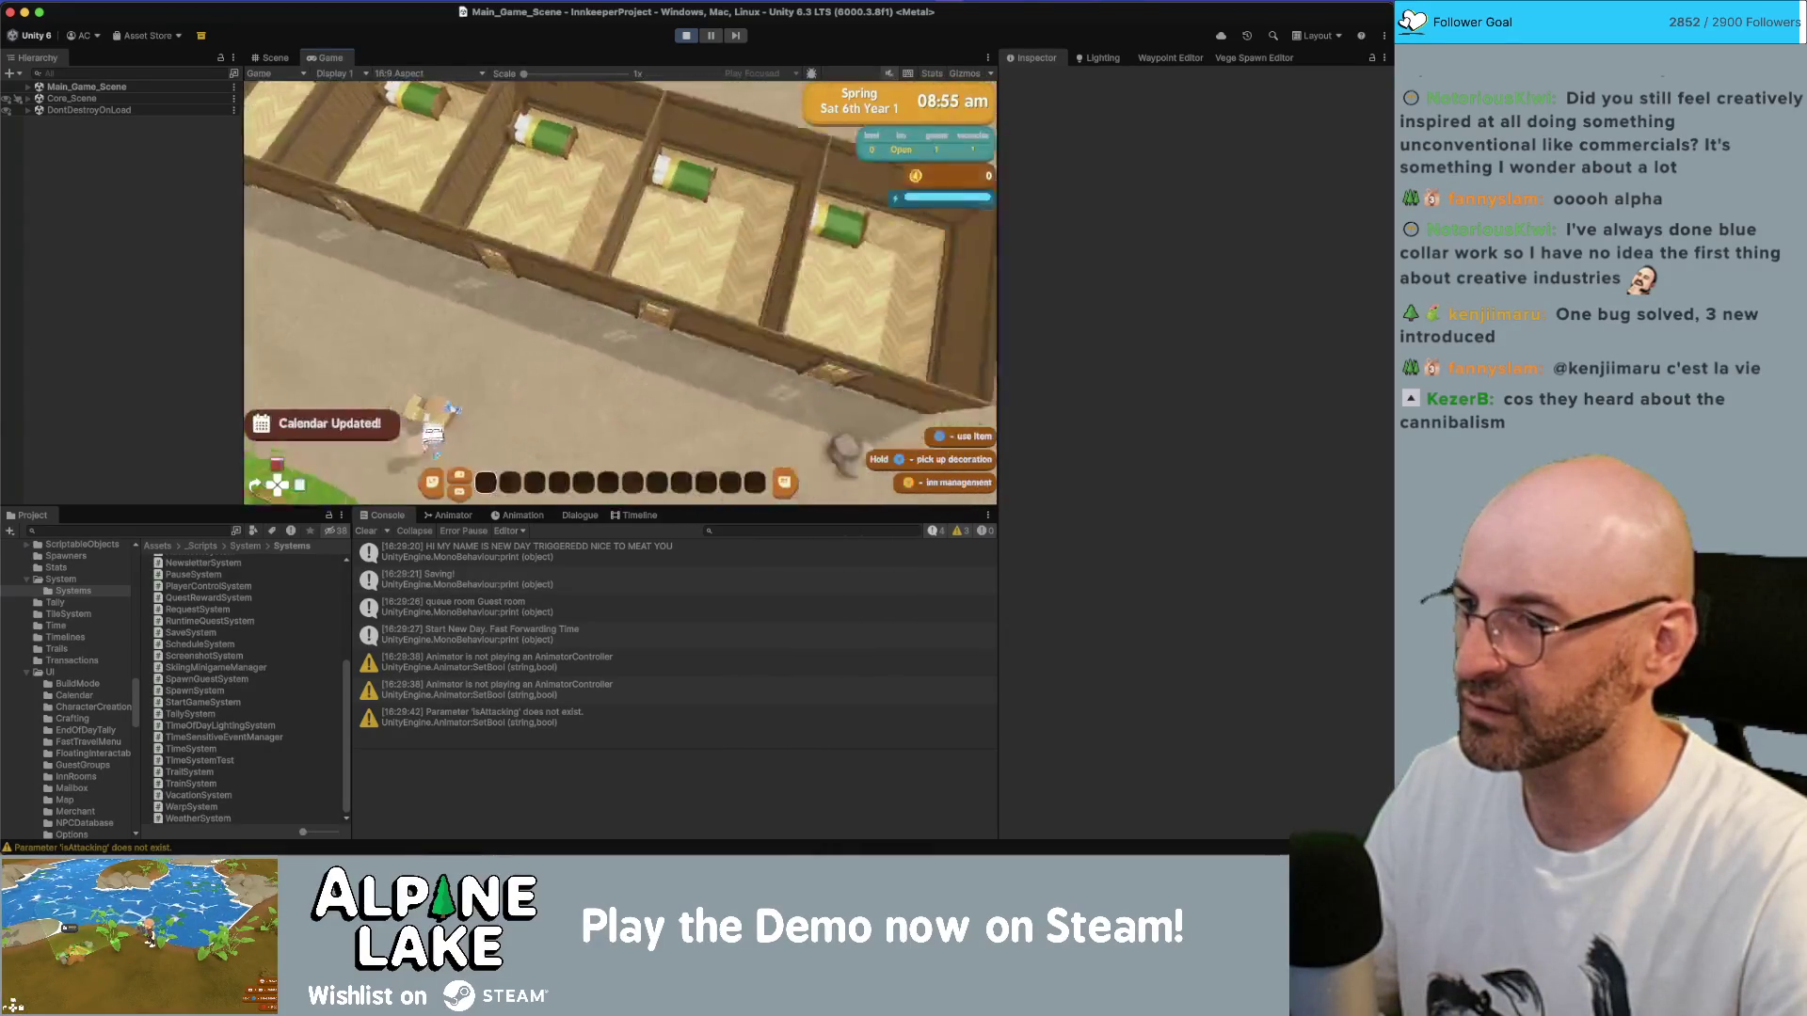
{"action": "key", "text": "Return"}
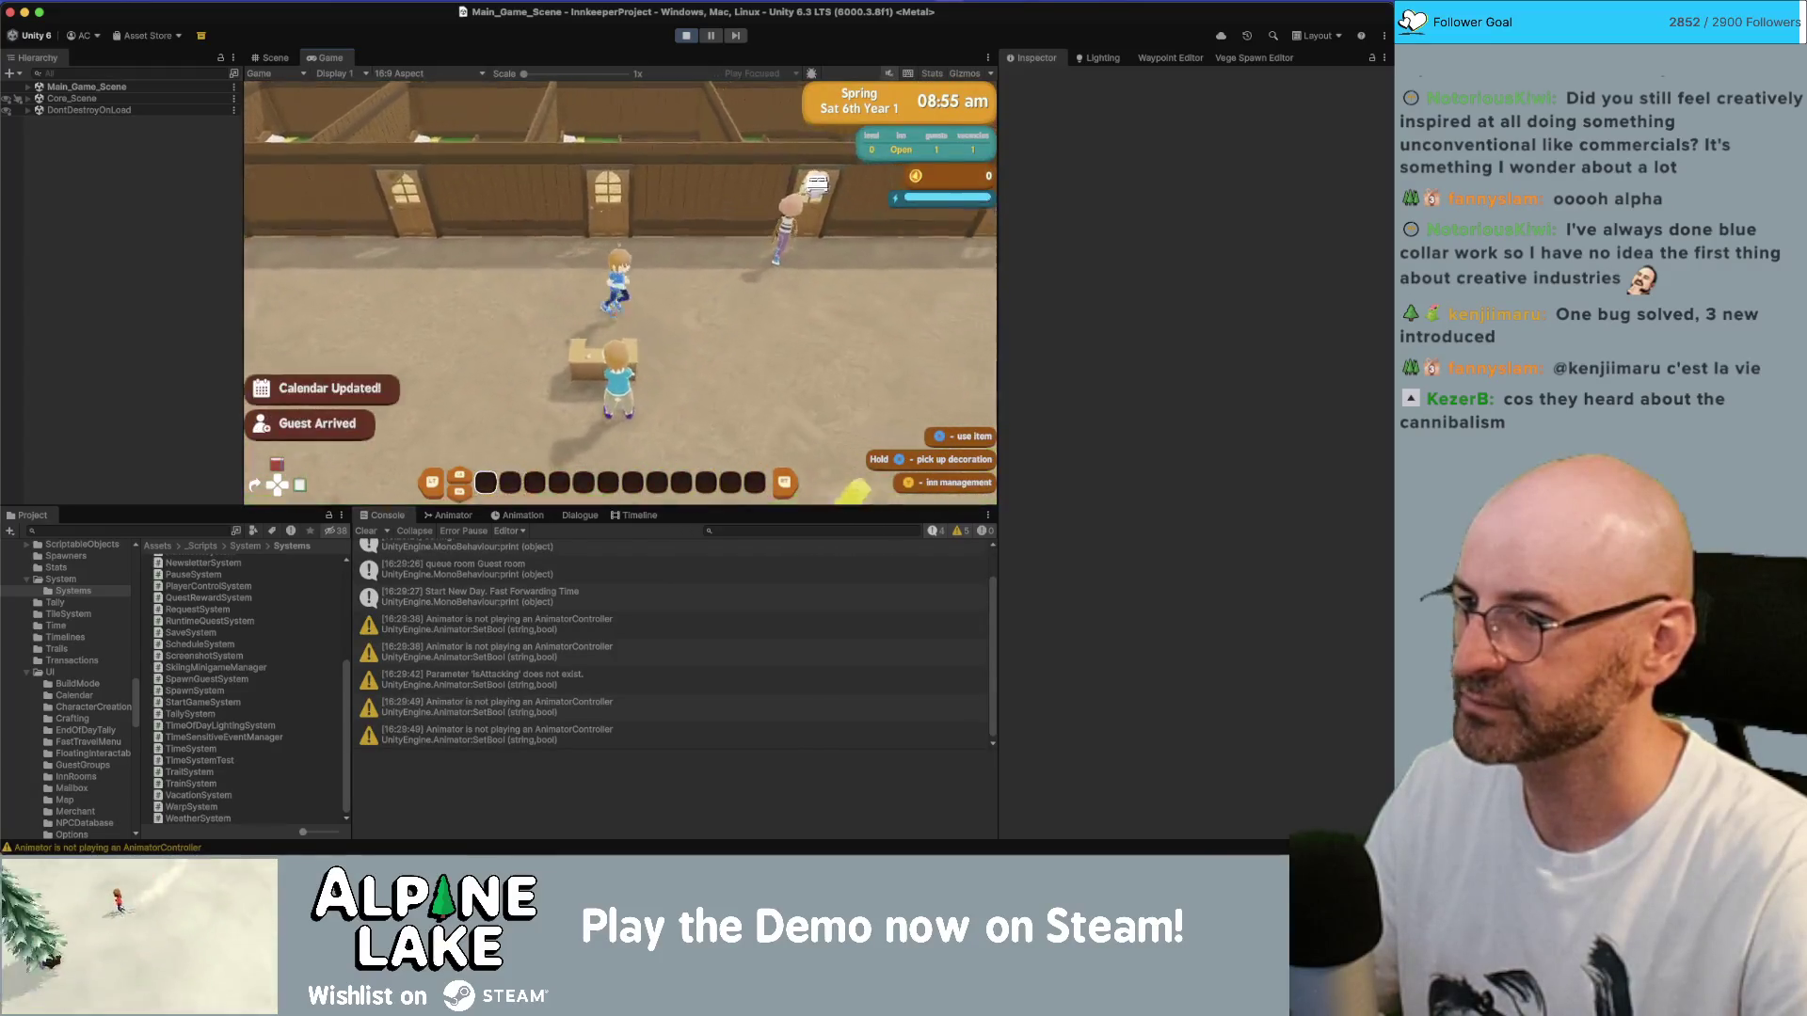
- Talk to Beau at the welcome desk, answer his room request, then walk away right
{"action": "key", "text": "e"}
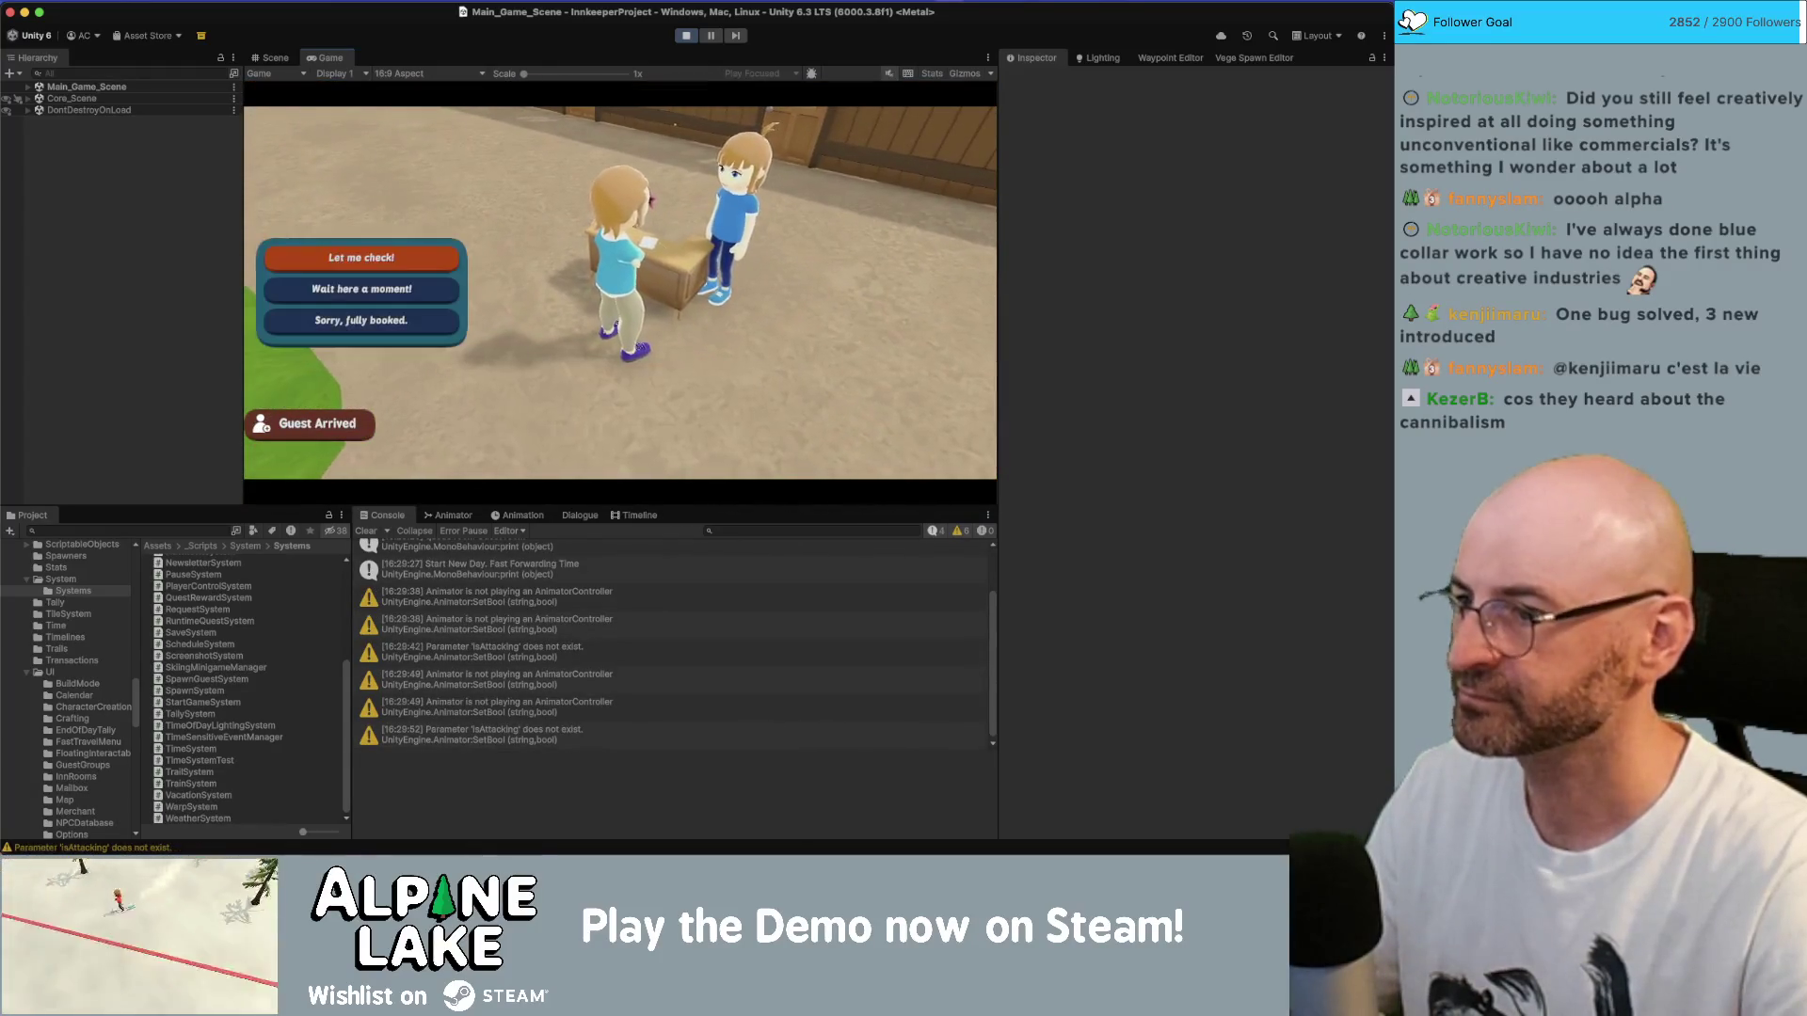
{"action": "key", "text": "Return"}
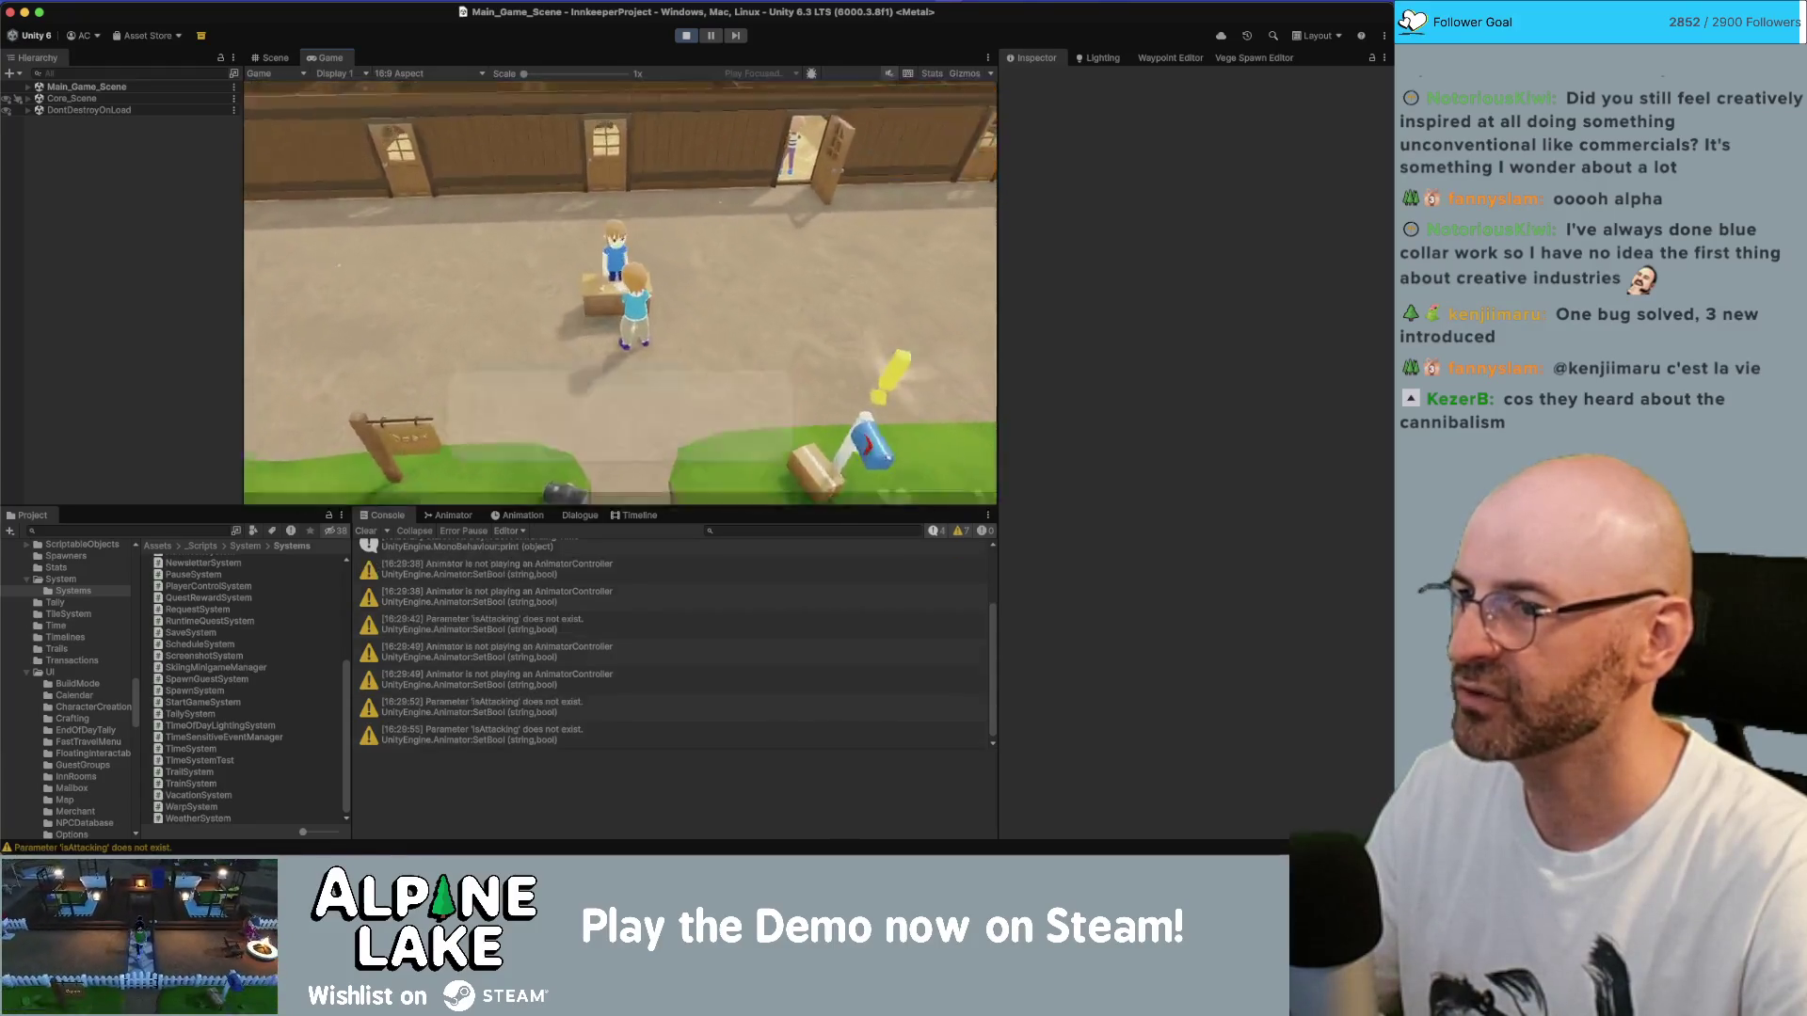
{"action": "key", "text": "e"}
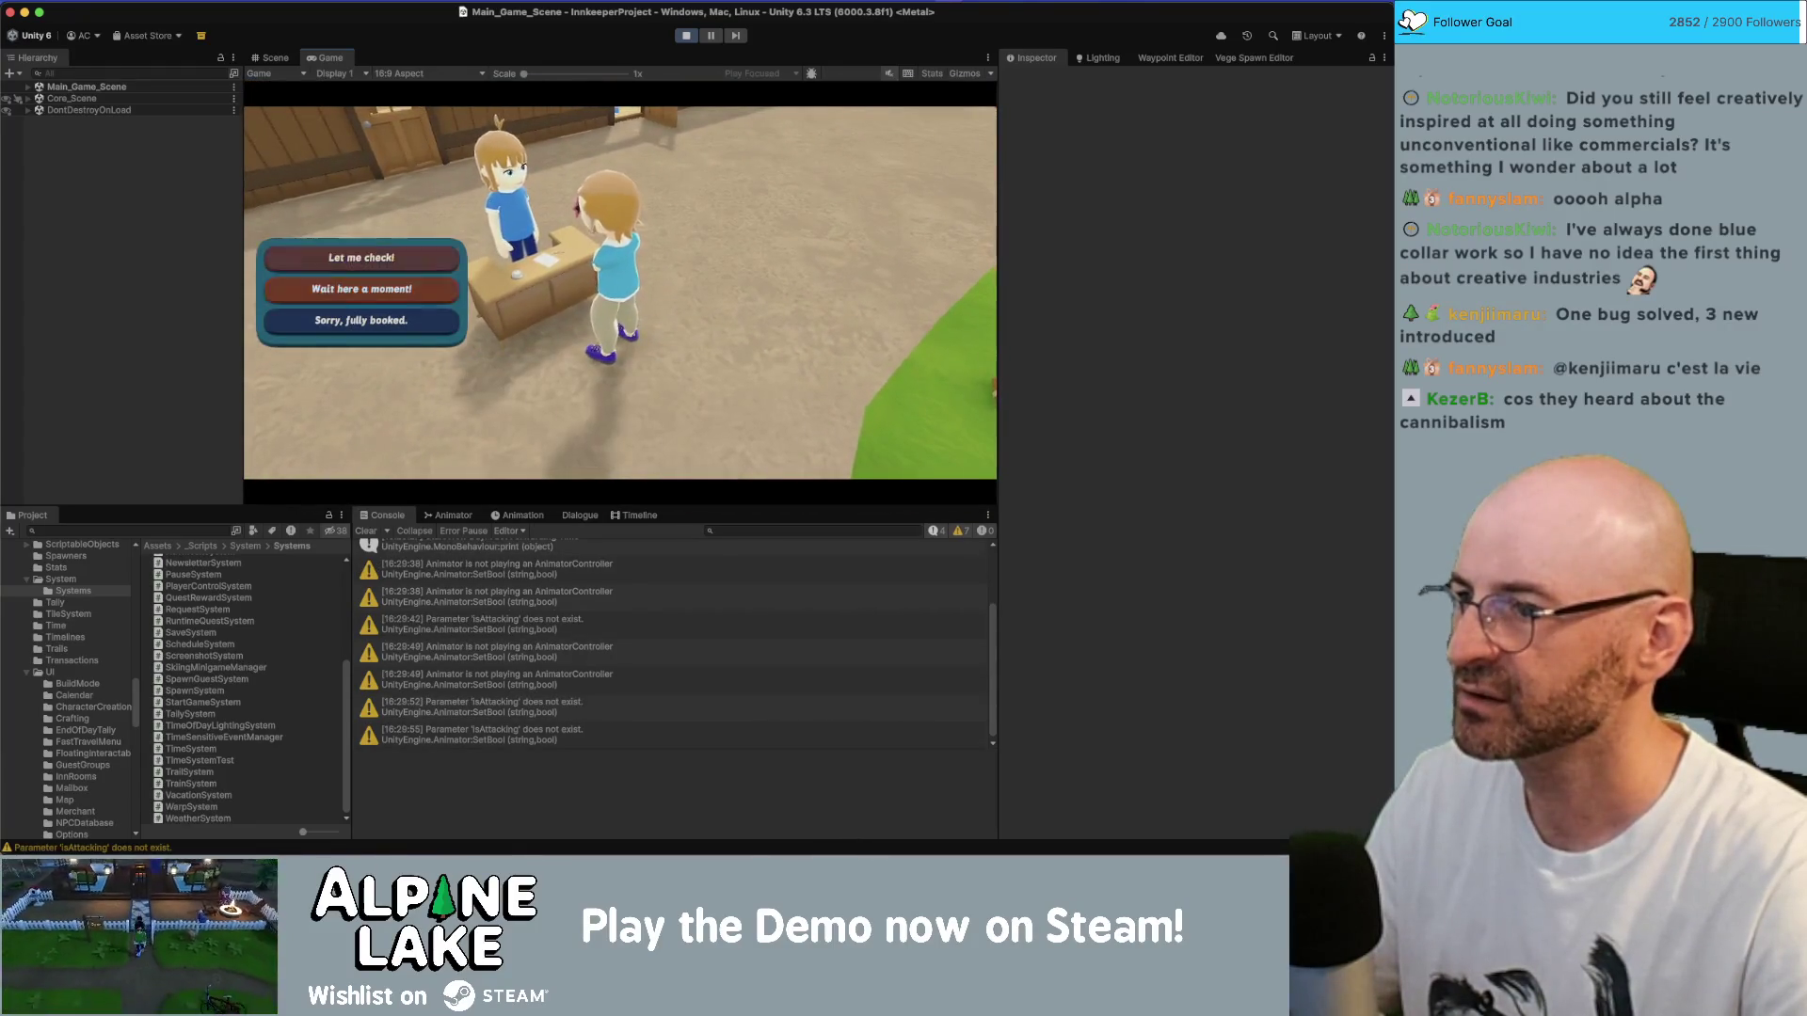
{"action": "key", "text": "Return"}
{"action": "key", "text": "Escape"}
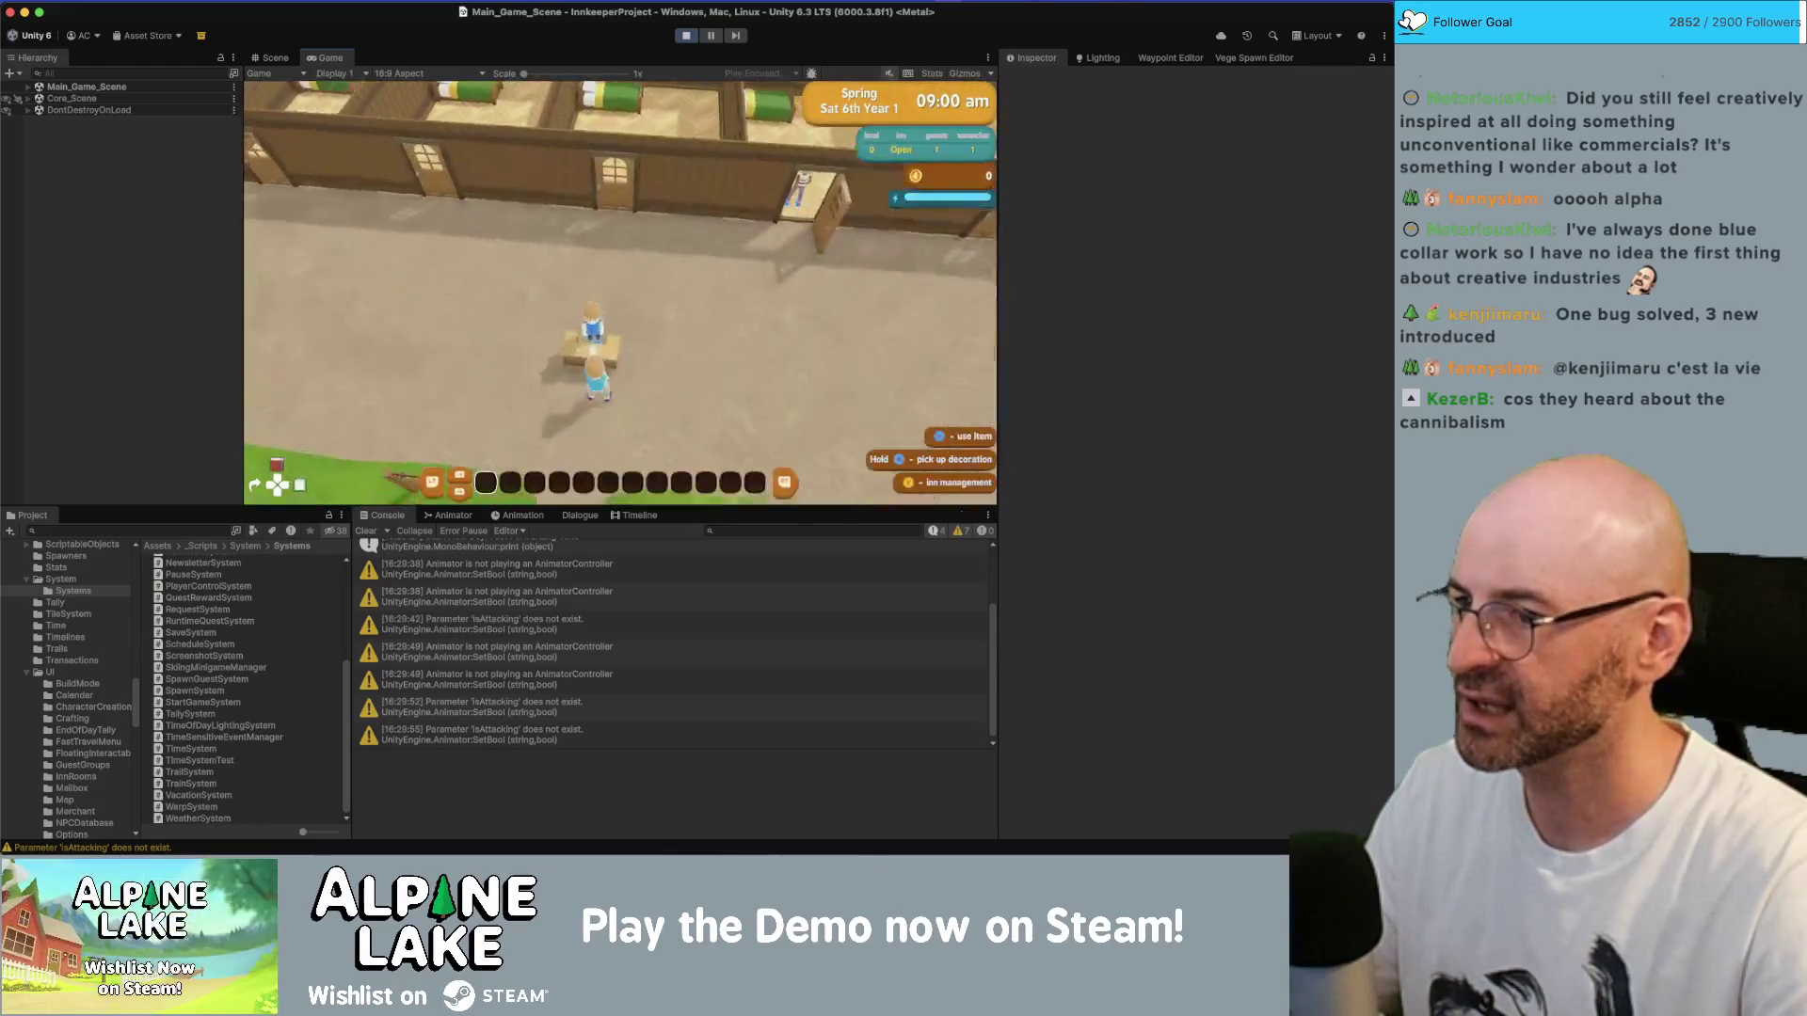
{"action": "key", "text": "e"}
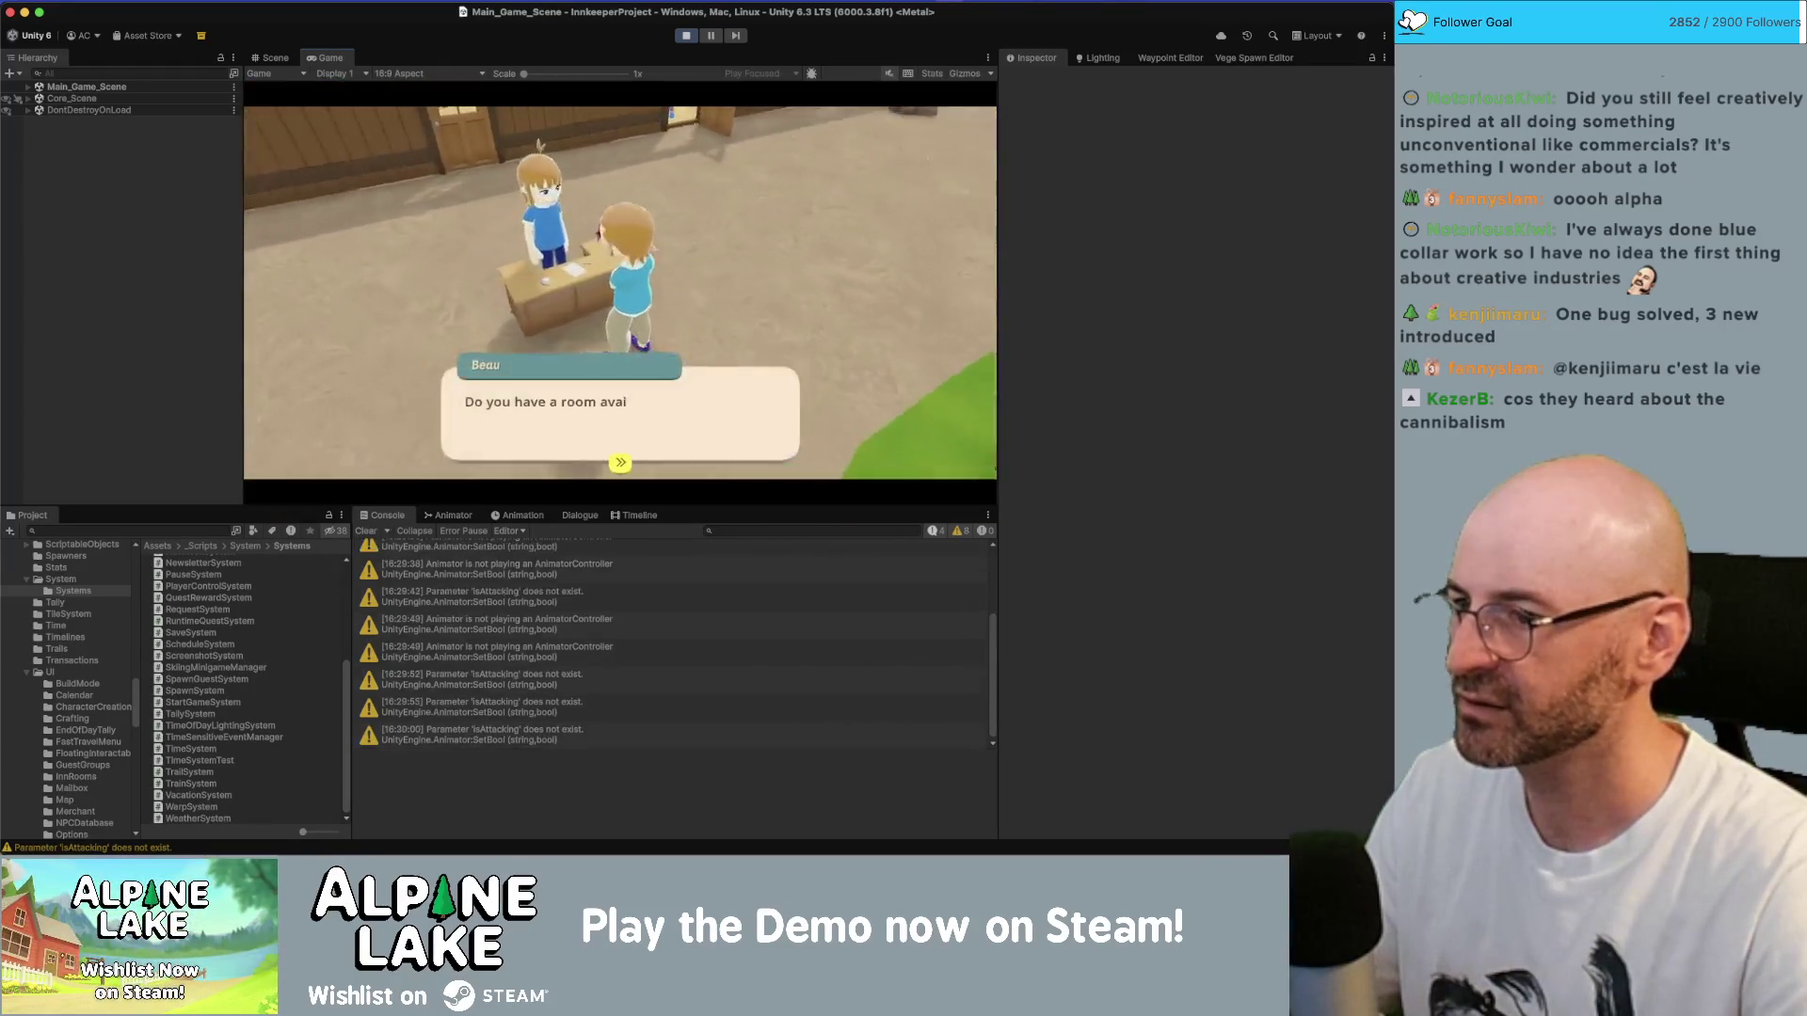
{"action": "key", "text": "Return"}
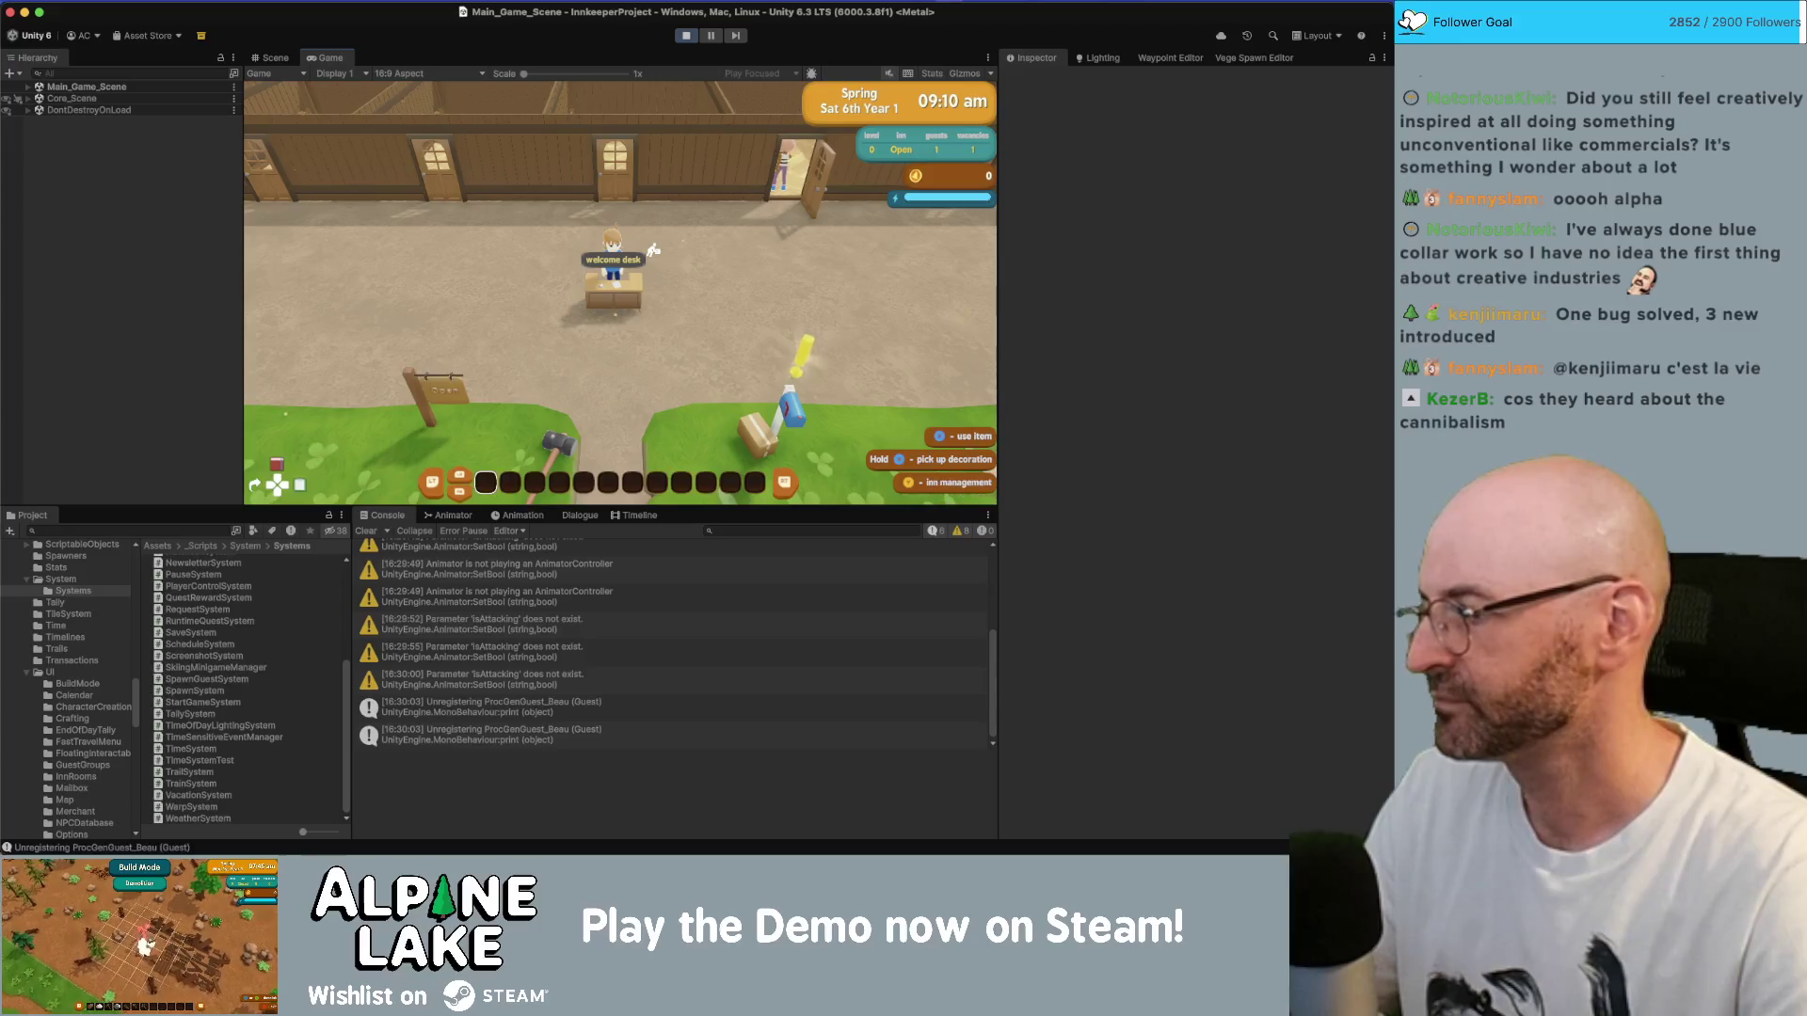
{"action": "key", "text": "d"}
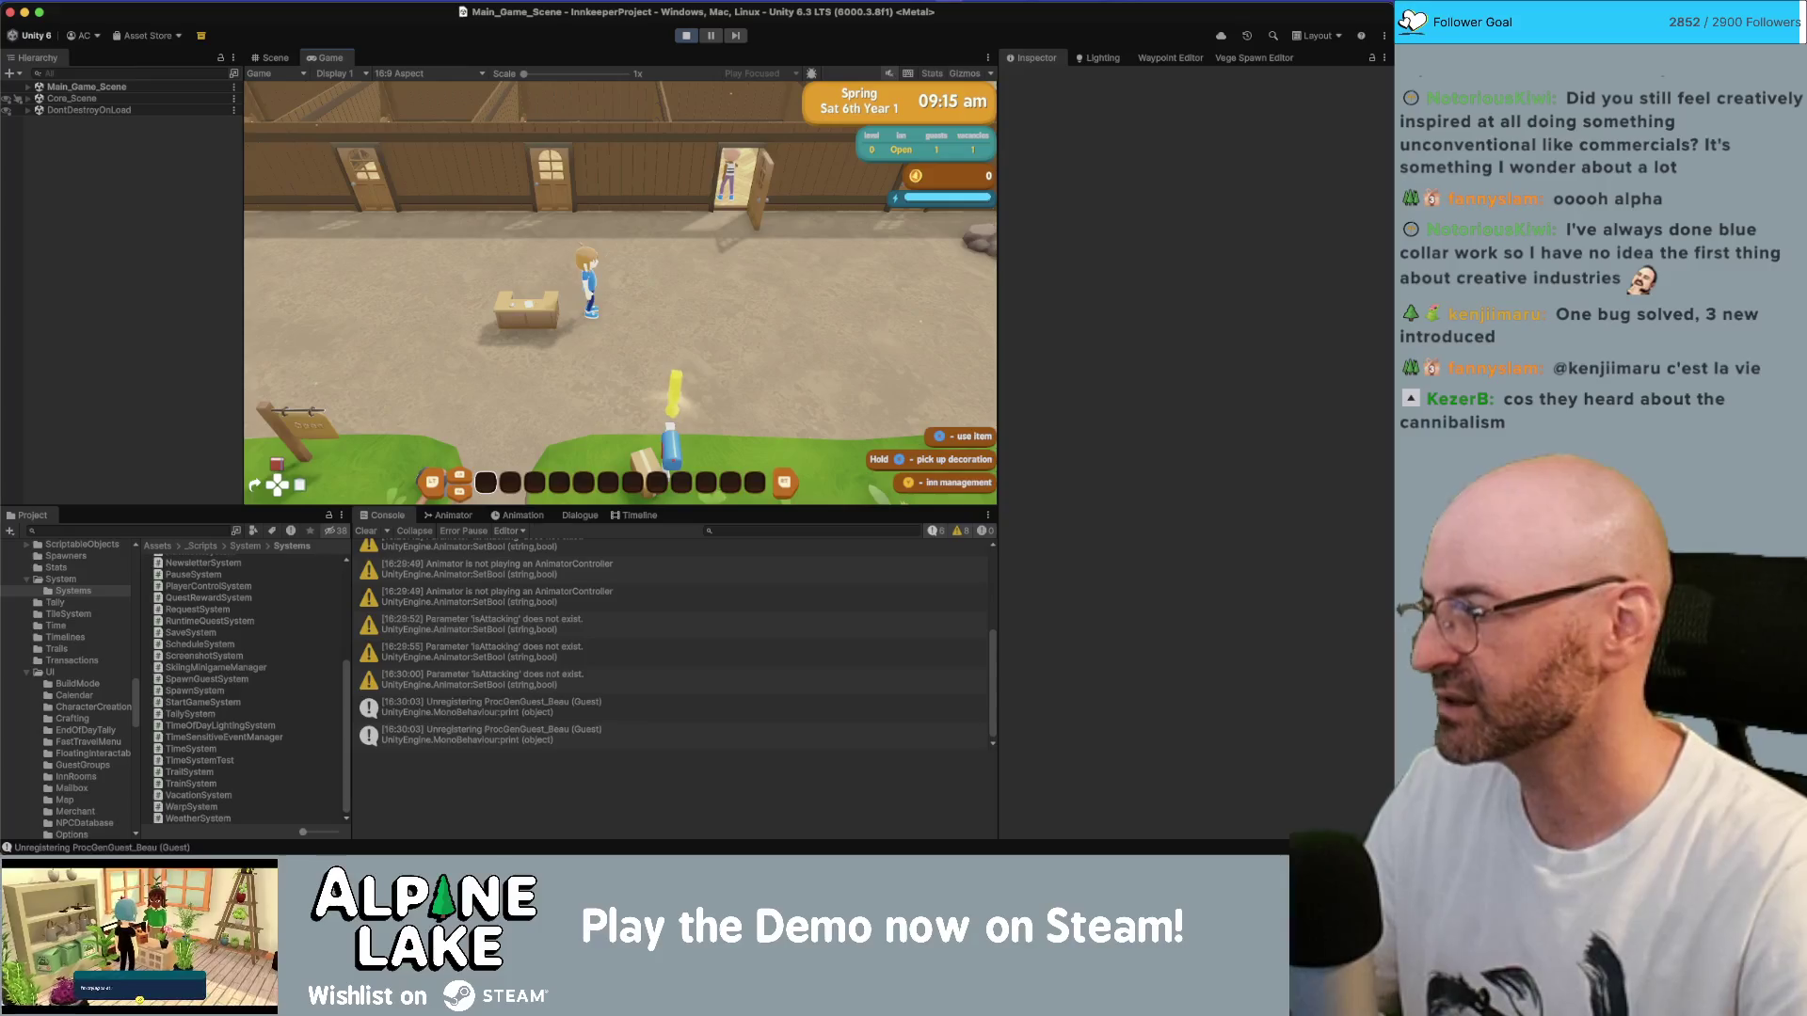
{"action": "key", "text": "d"}
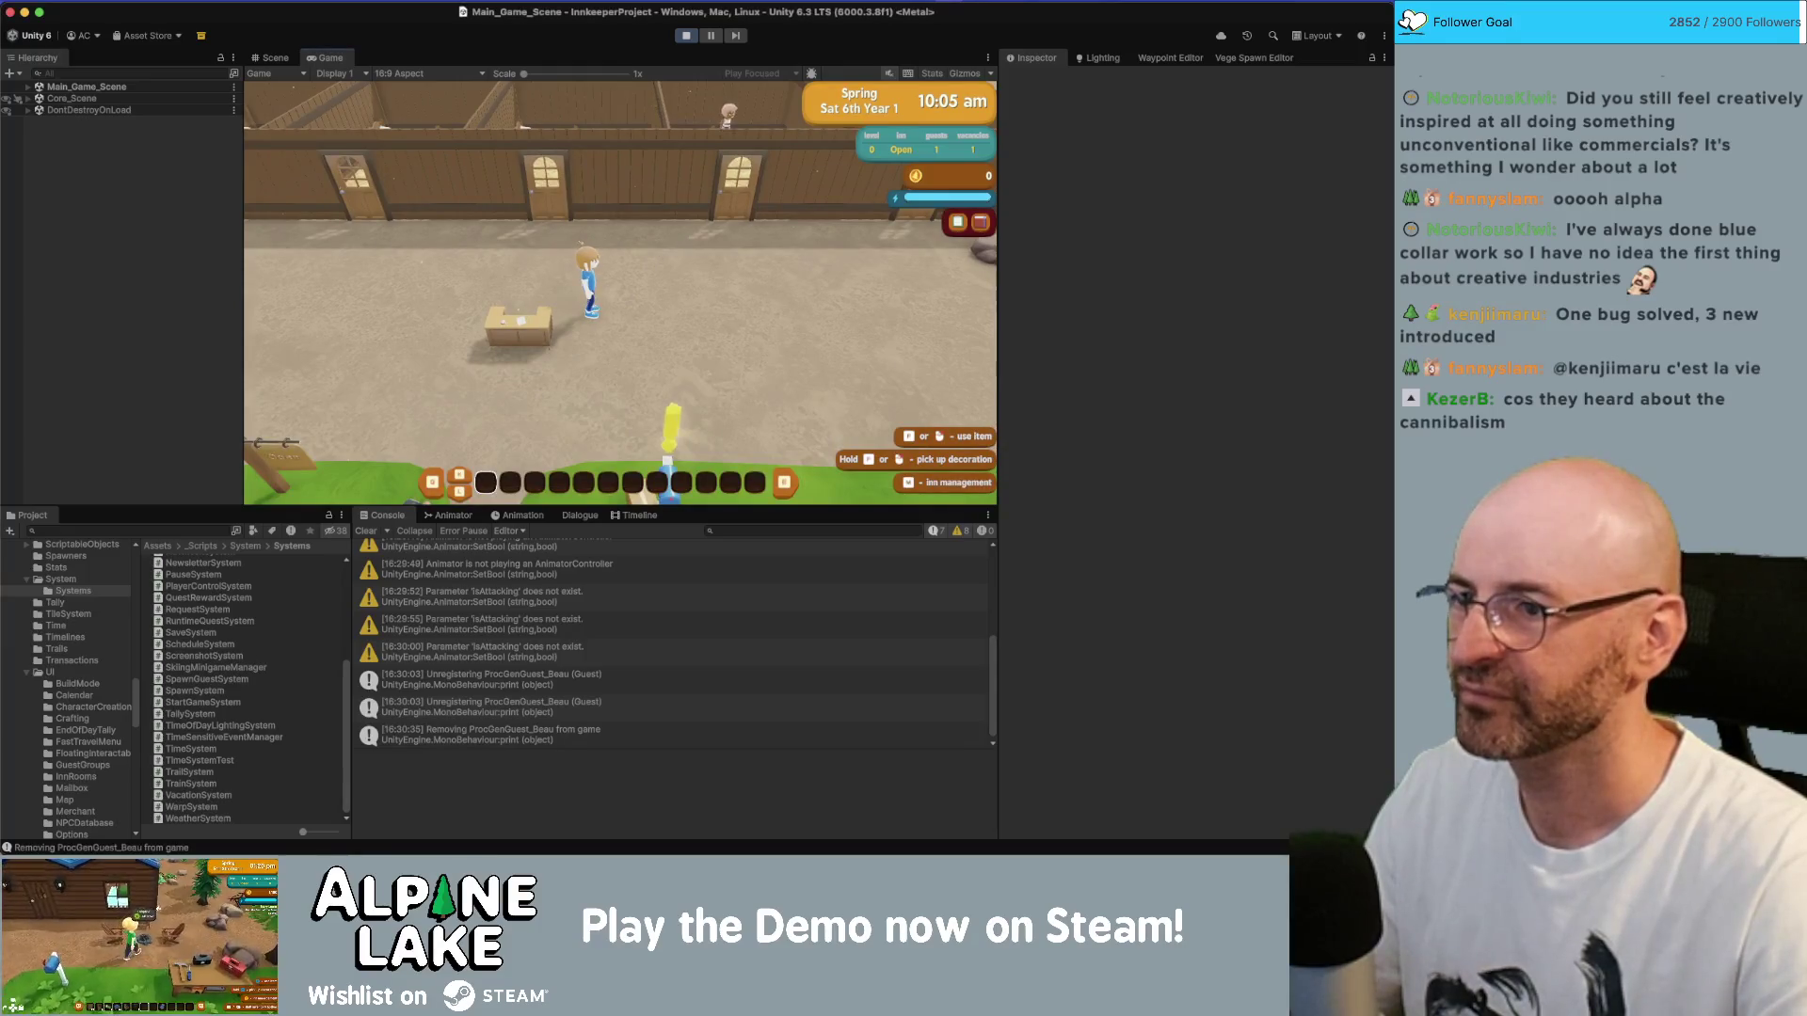
- Check the backpack inventory and walk around the inn yard past the rocks and signpost
{"action": "key", "text": "Tab"}
{"action": "key", "text": "Tab"}
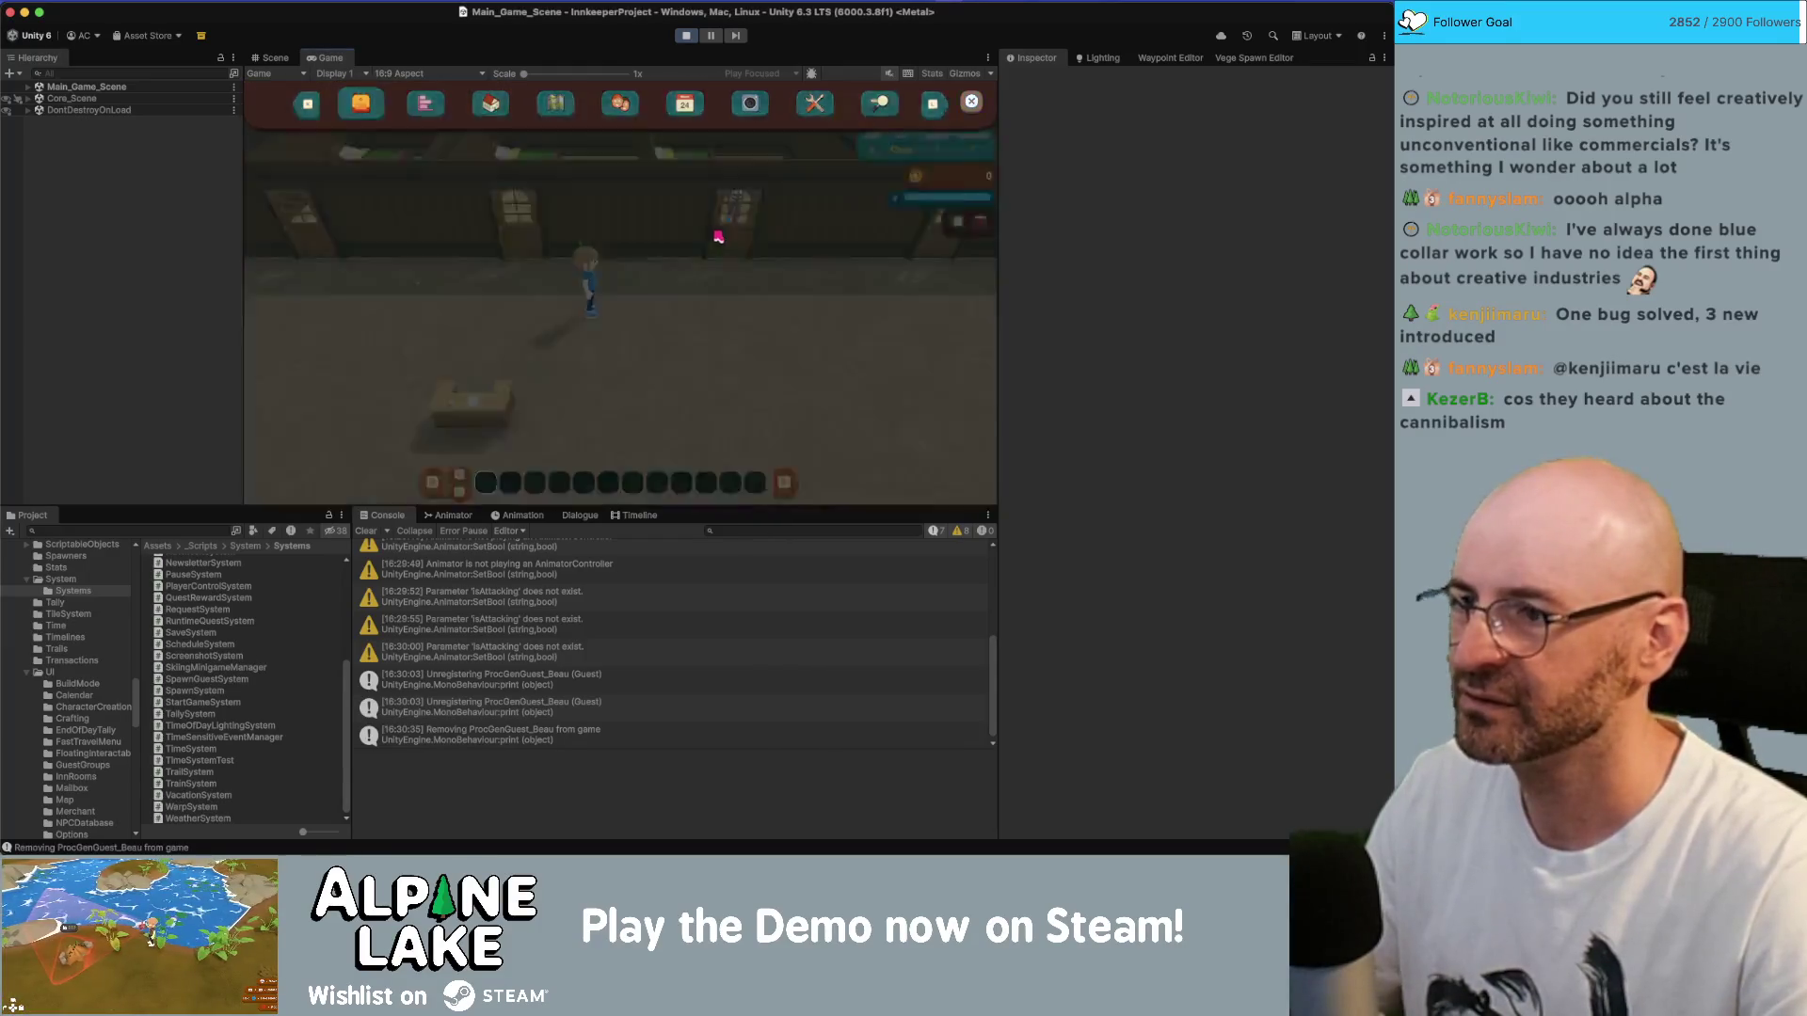
{"action": "key", "text": "s"}
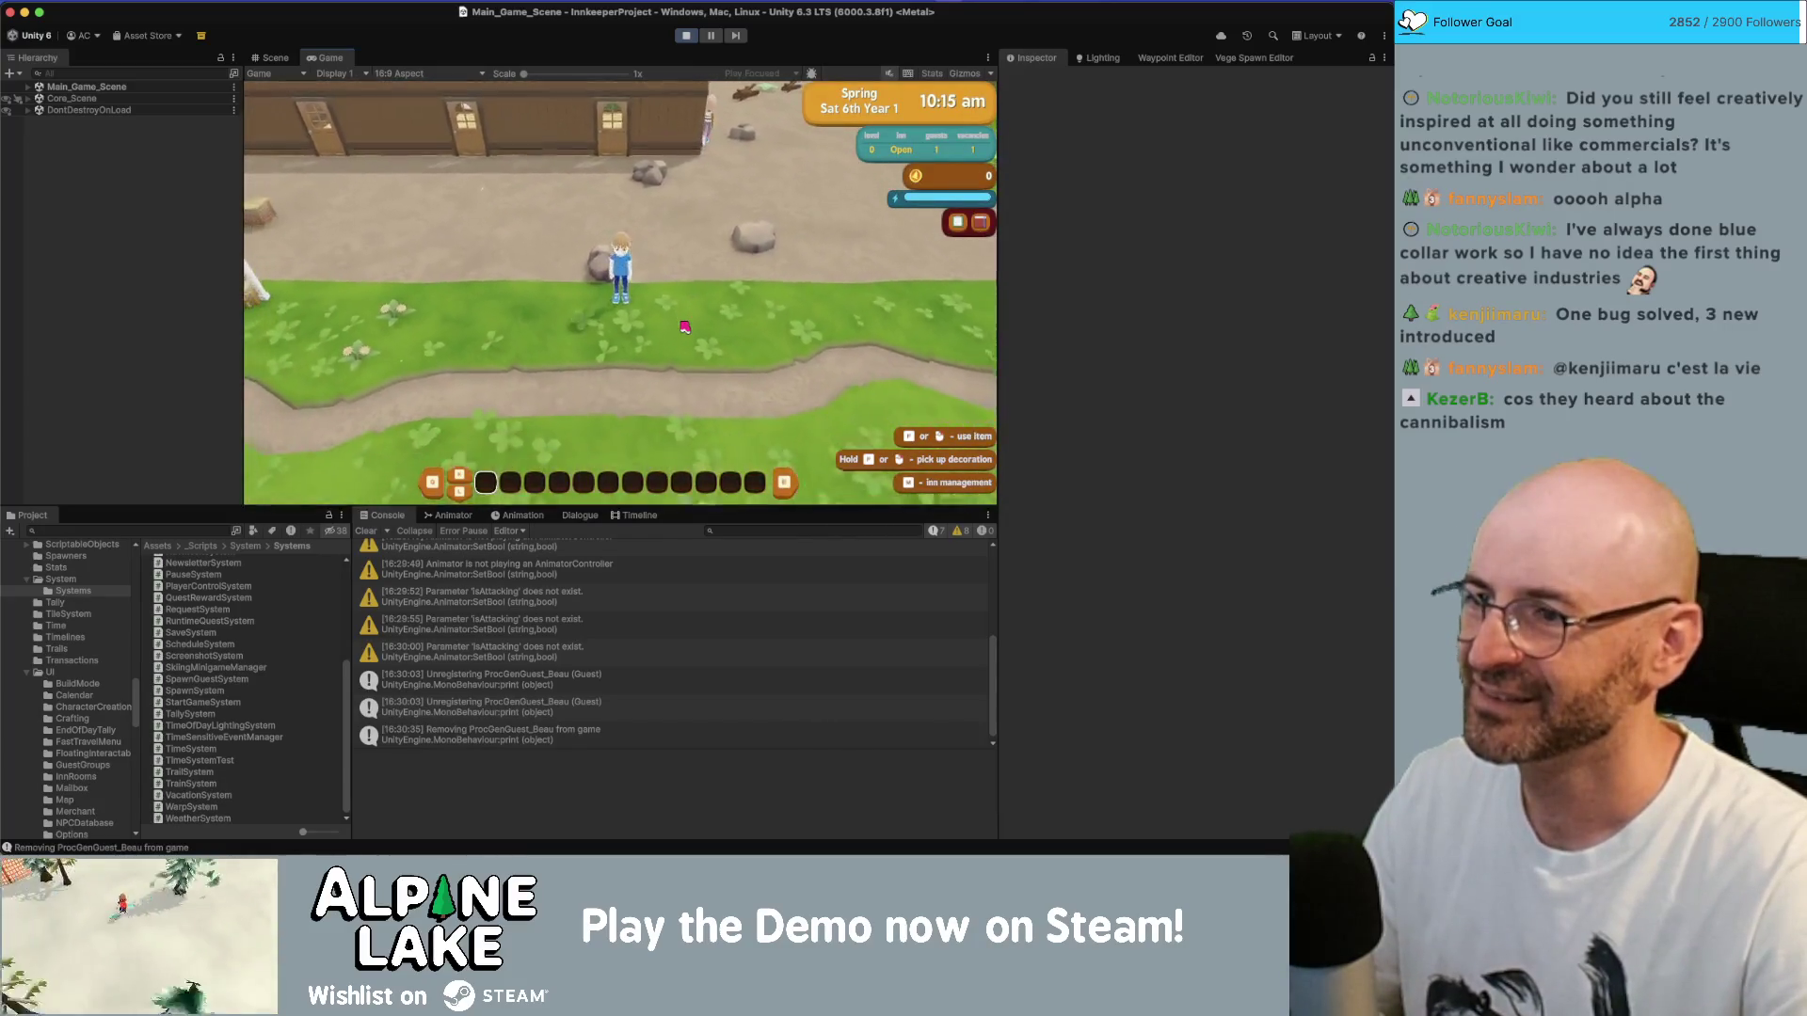
{"action": "key", "text": "w"}
{"action": "key", "text": "d"}
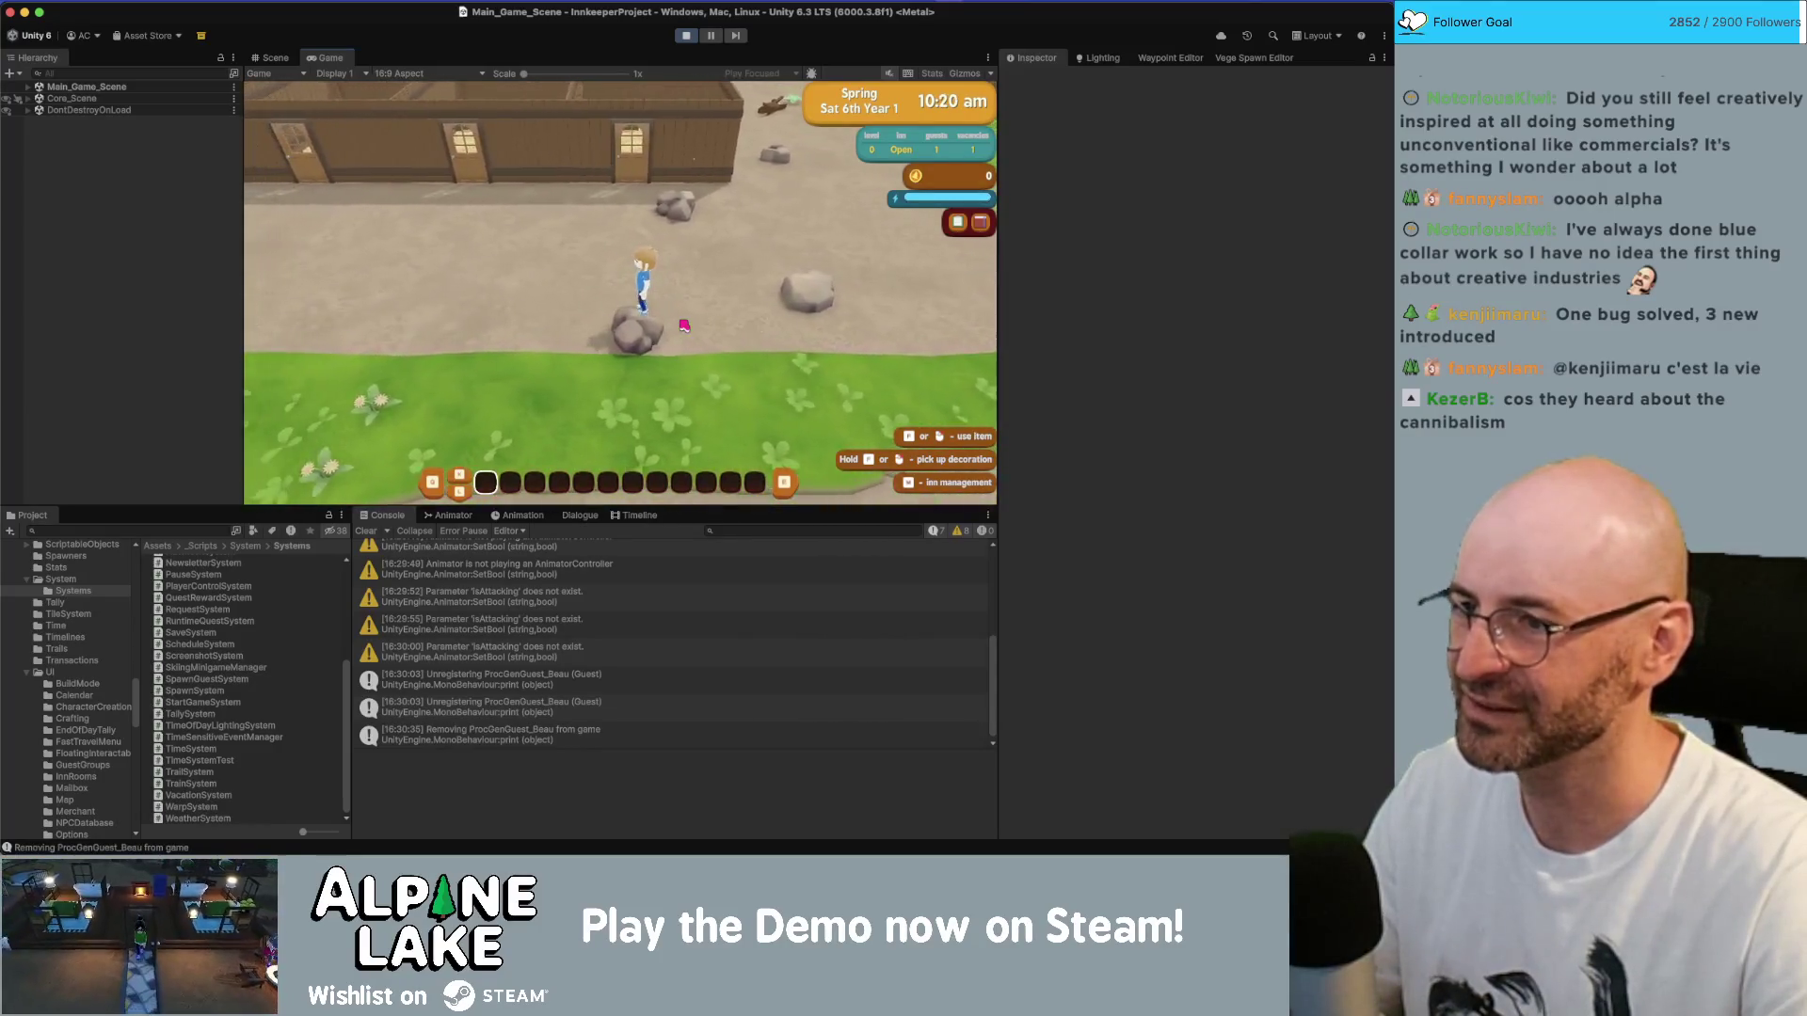
{"action": "key", "text": "a"}
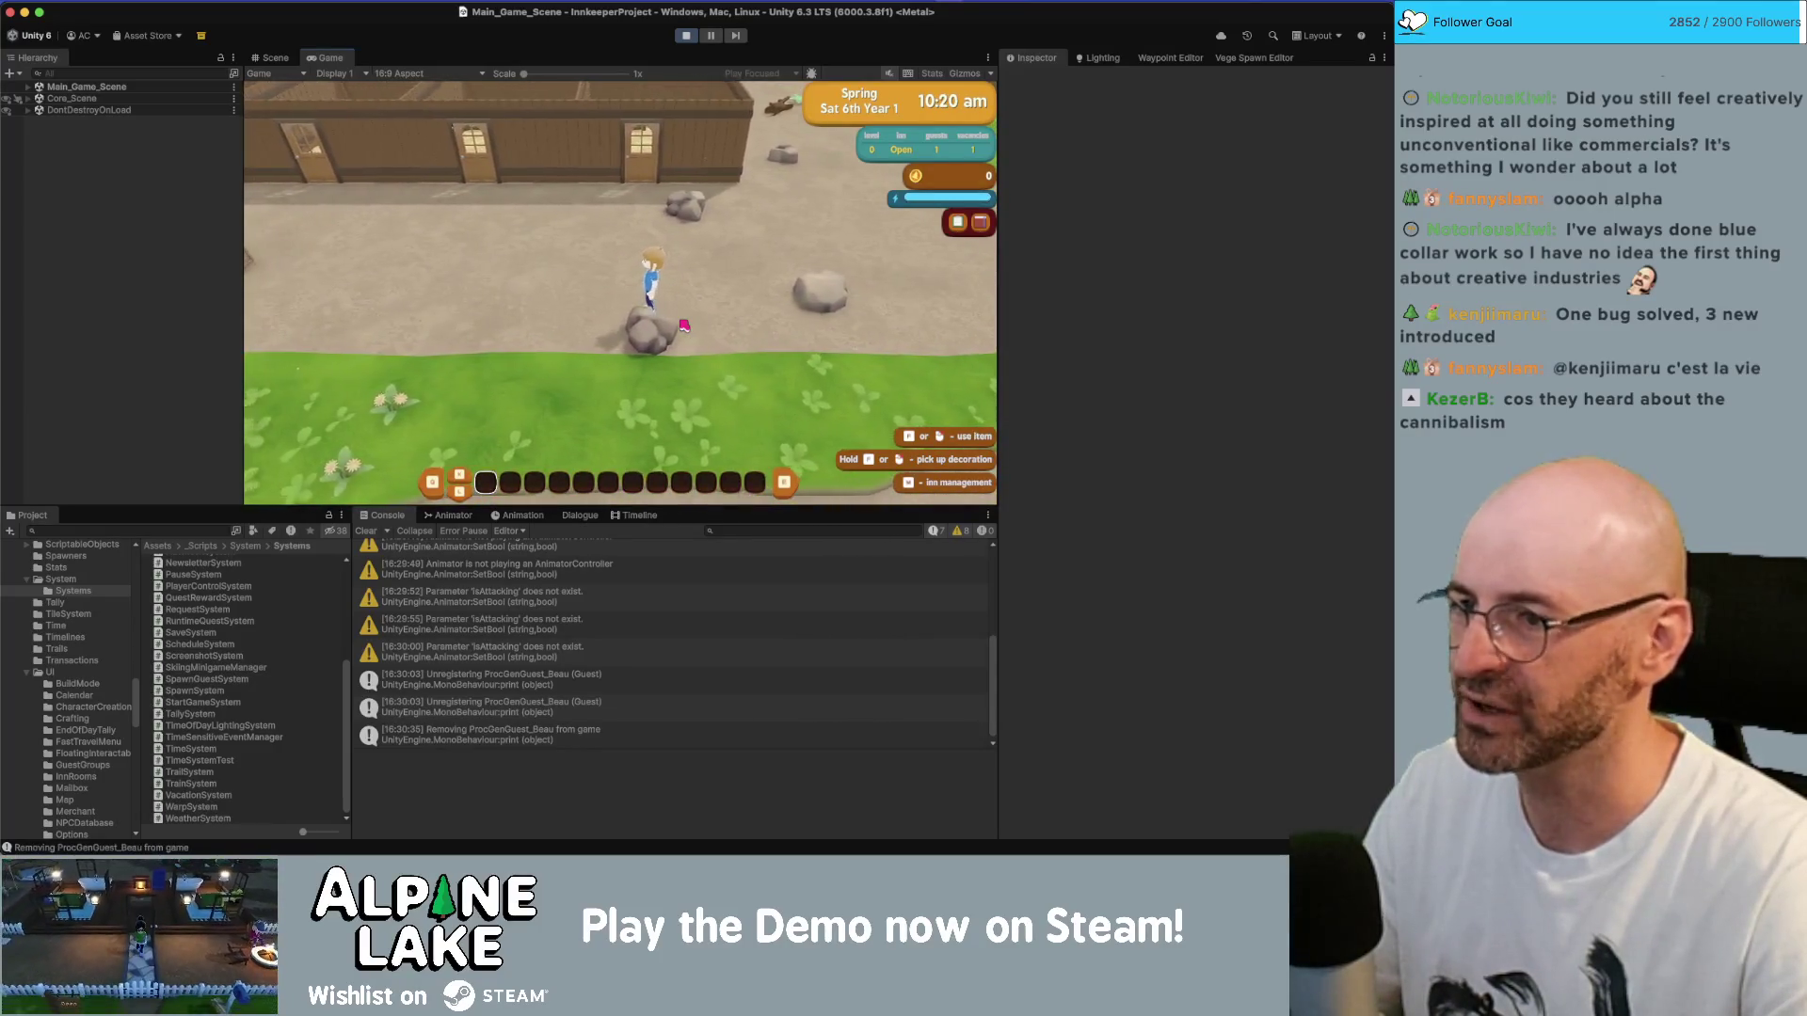
{"action": "key", "text": "w"}
{"action": "key", "text": "w"}
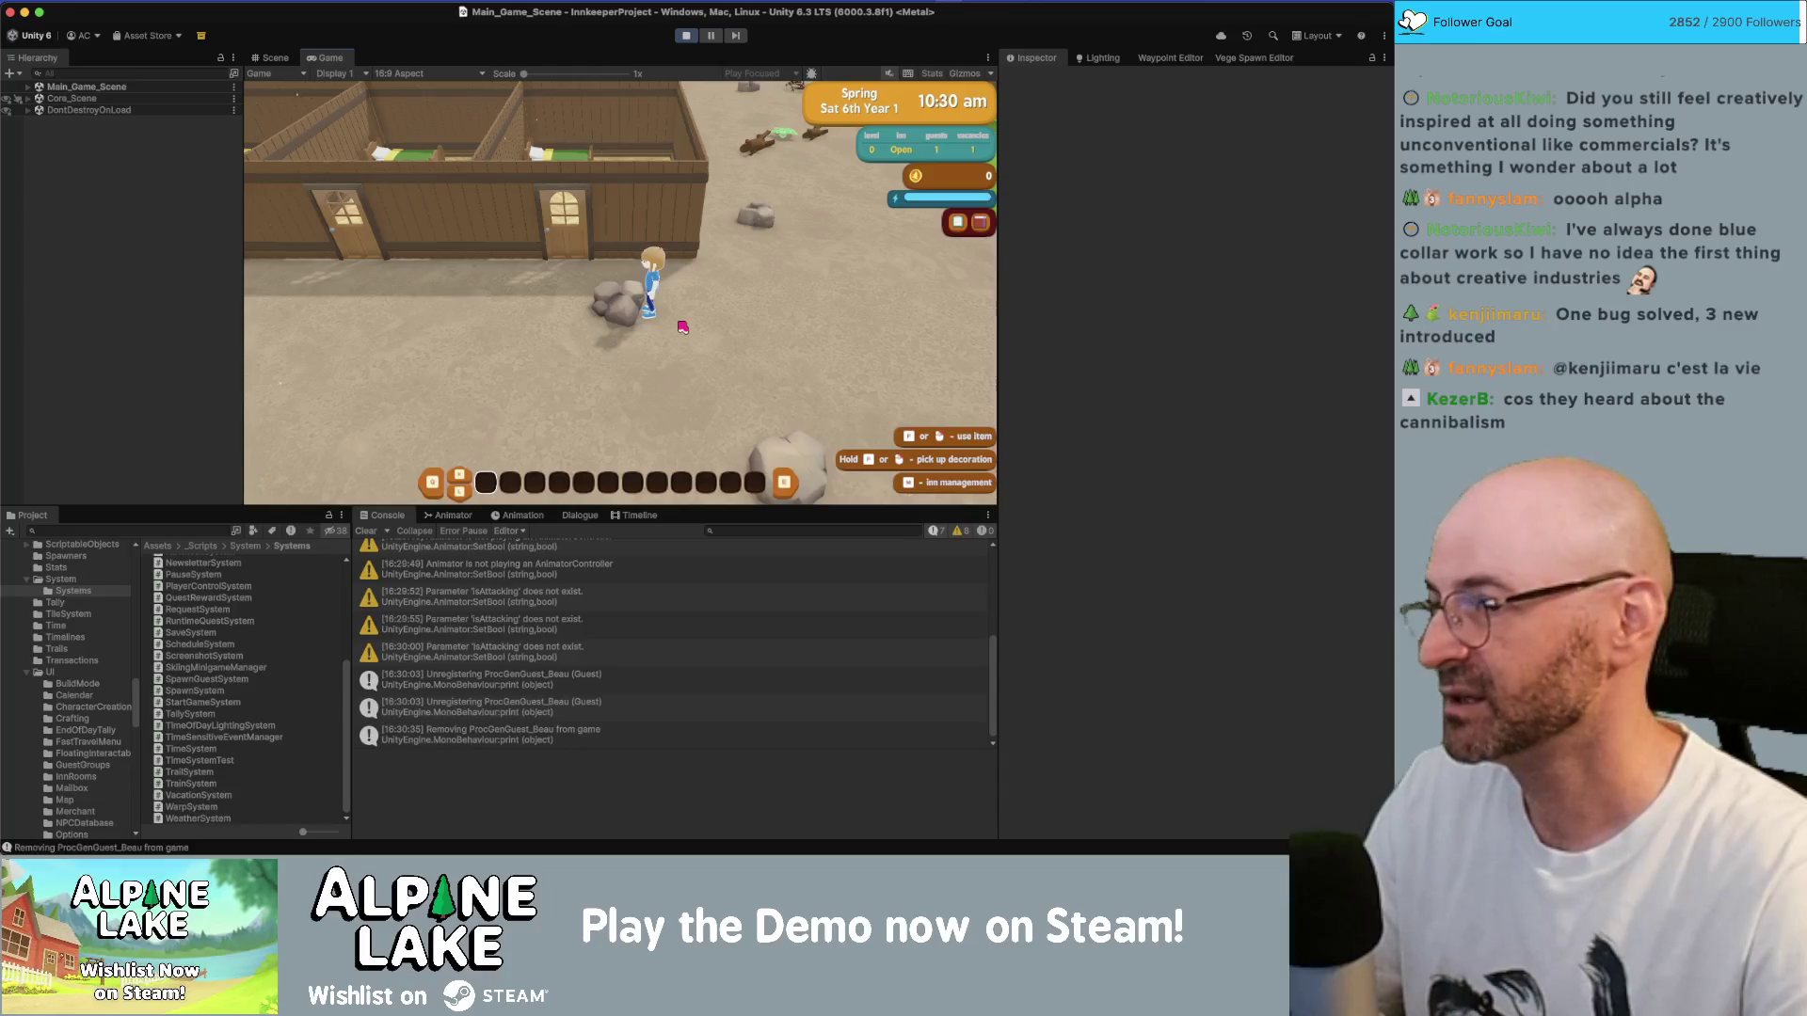
{"action": "key", "text": "a"}
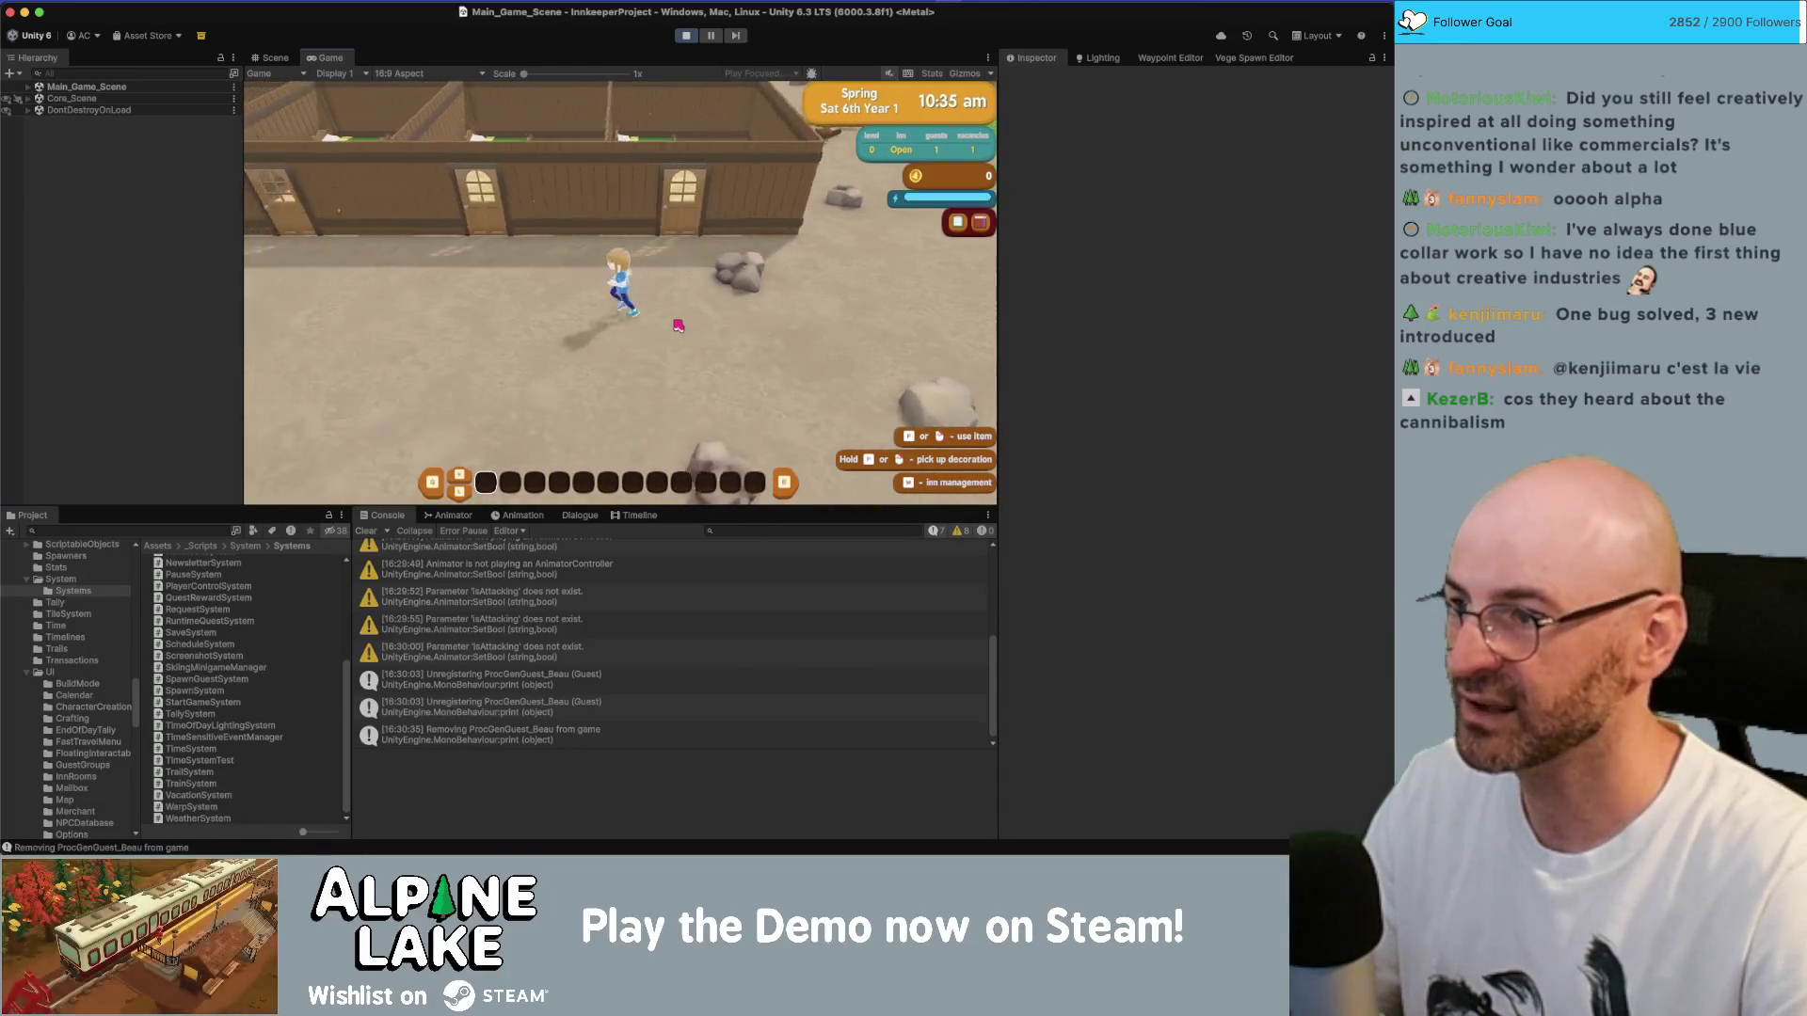
{"action": "key", "text": "d"}
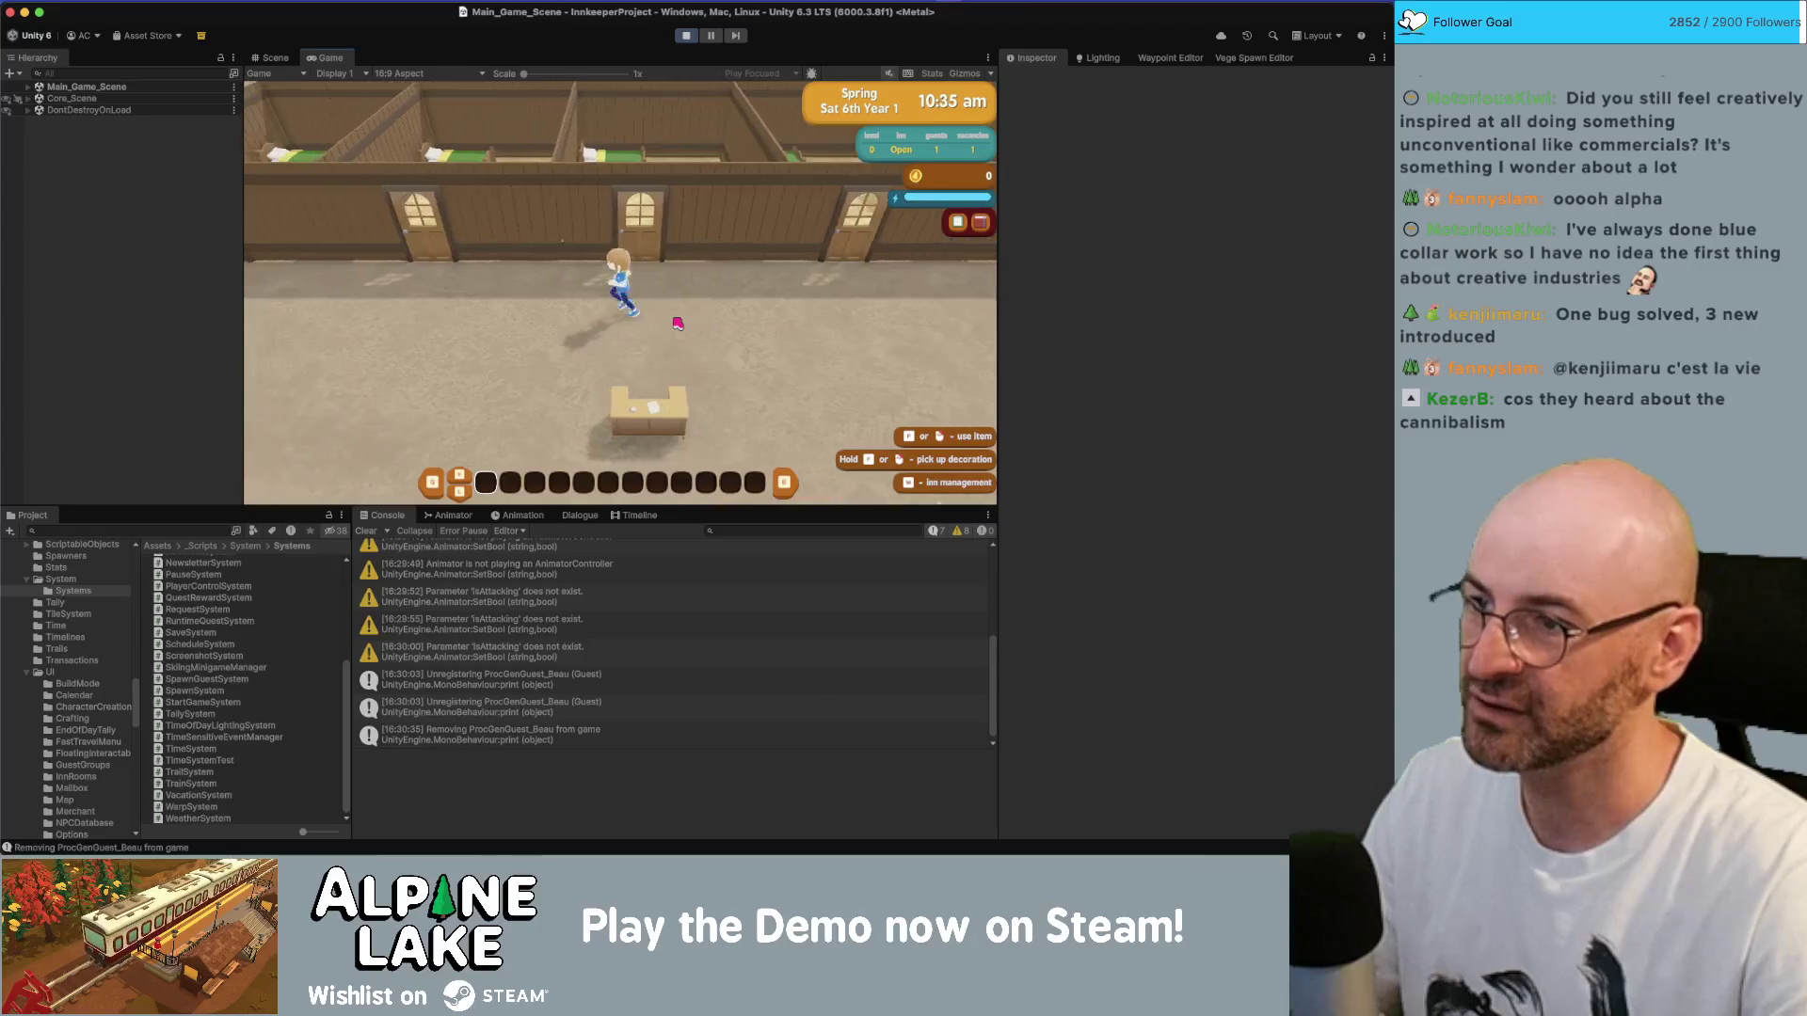
{"action": "key", "text": "a"}
{"action": "key", "text": "s"}
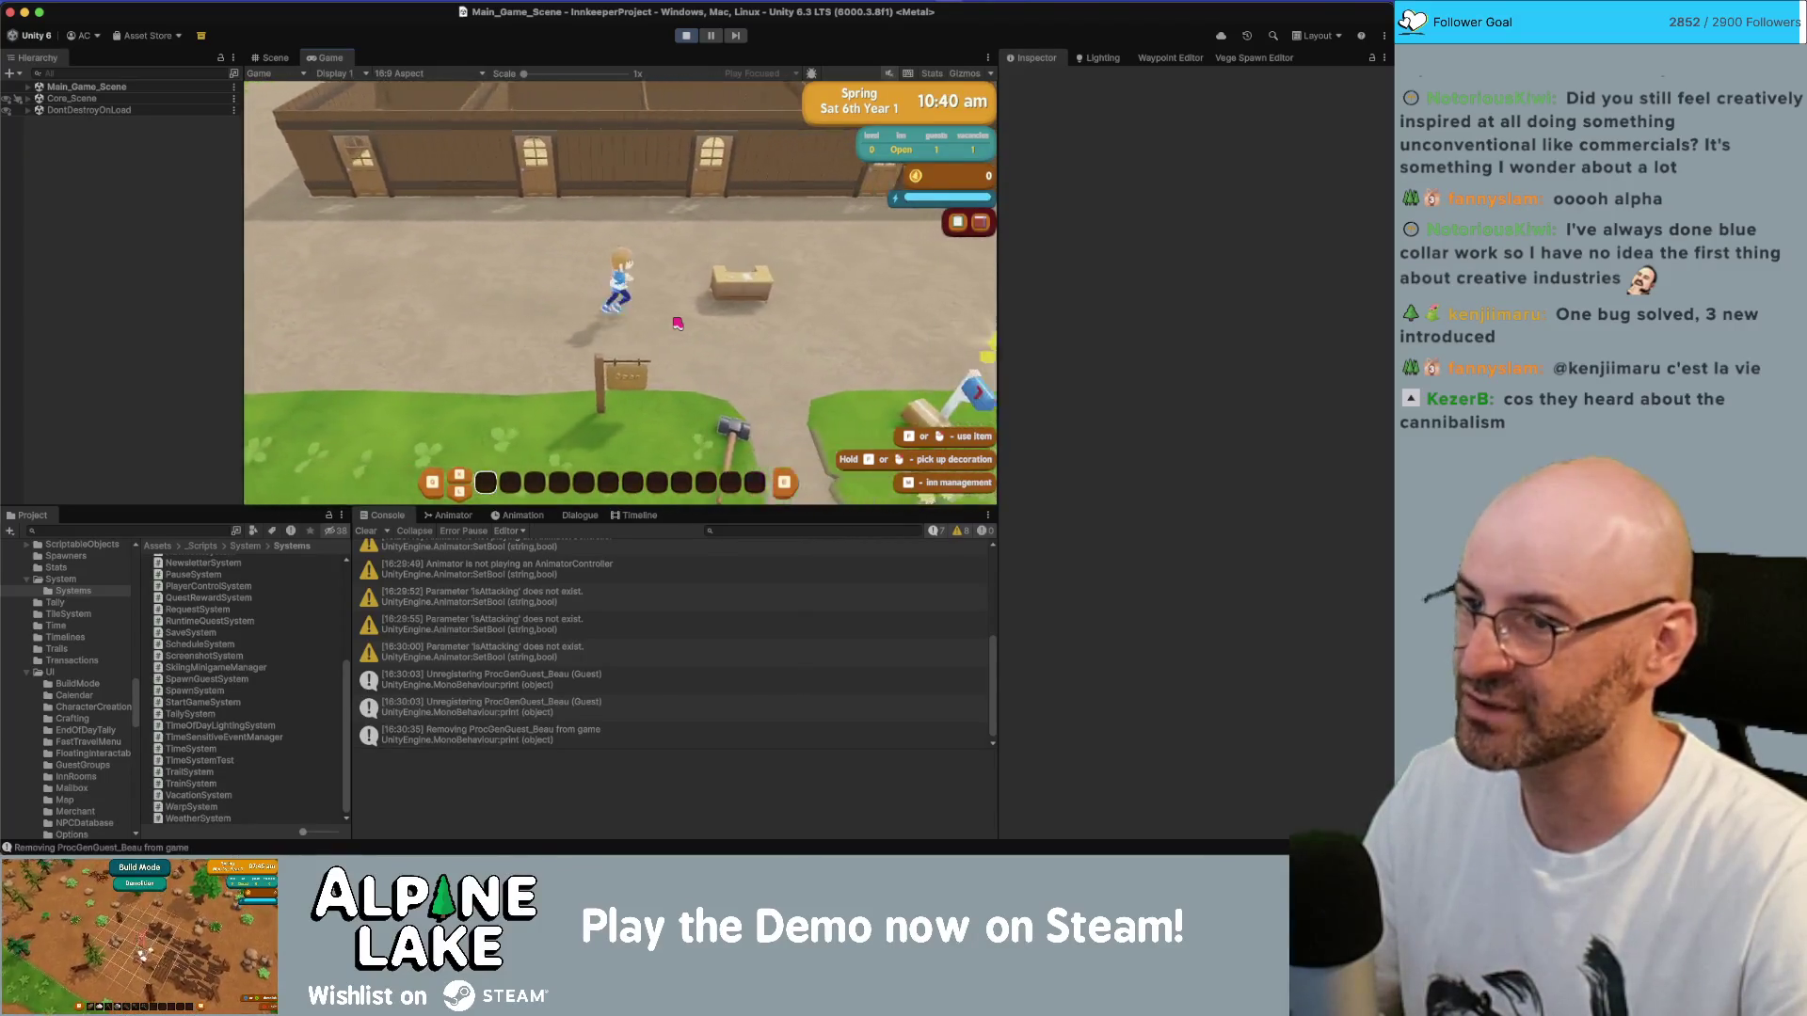
{"action": "key", "text": "d"}
{"action": "key", "text": "s"}
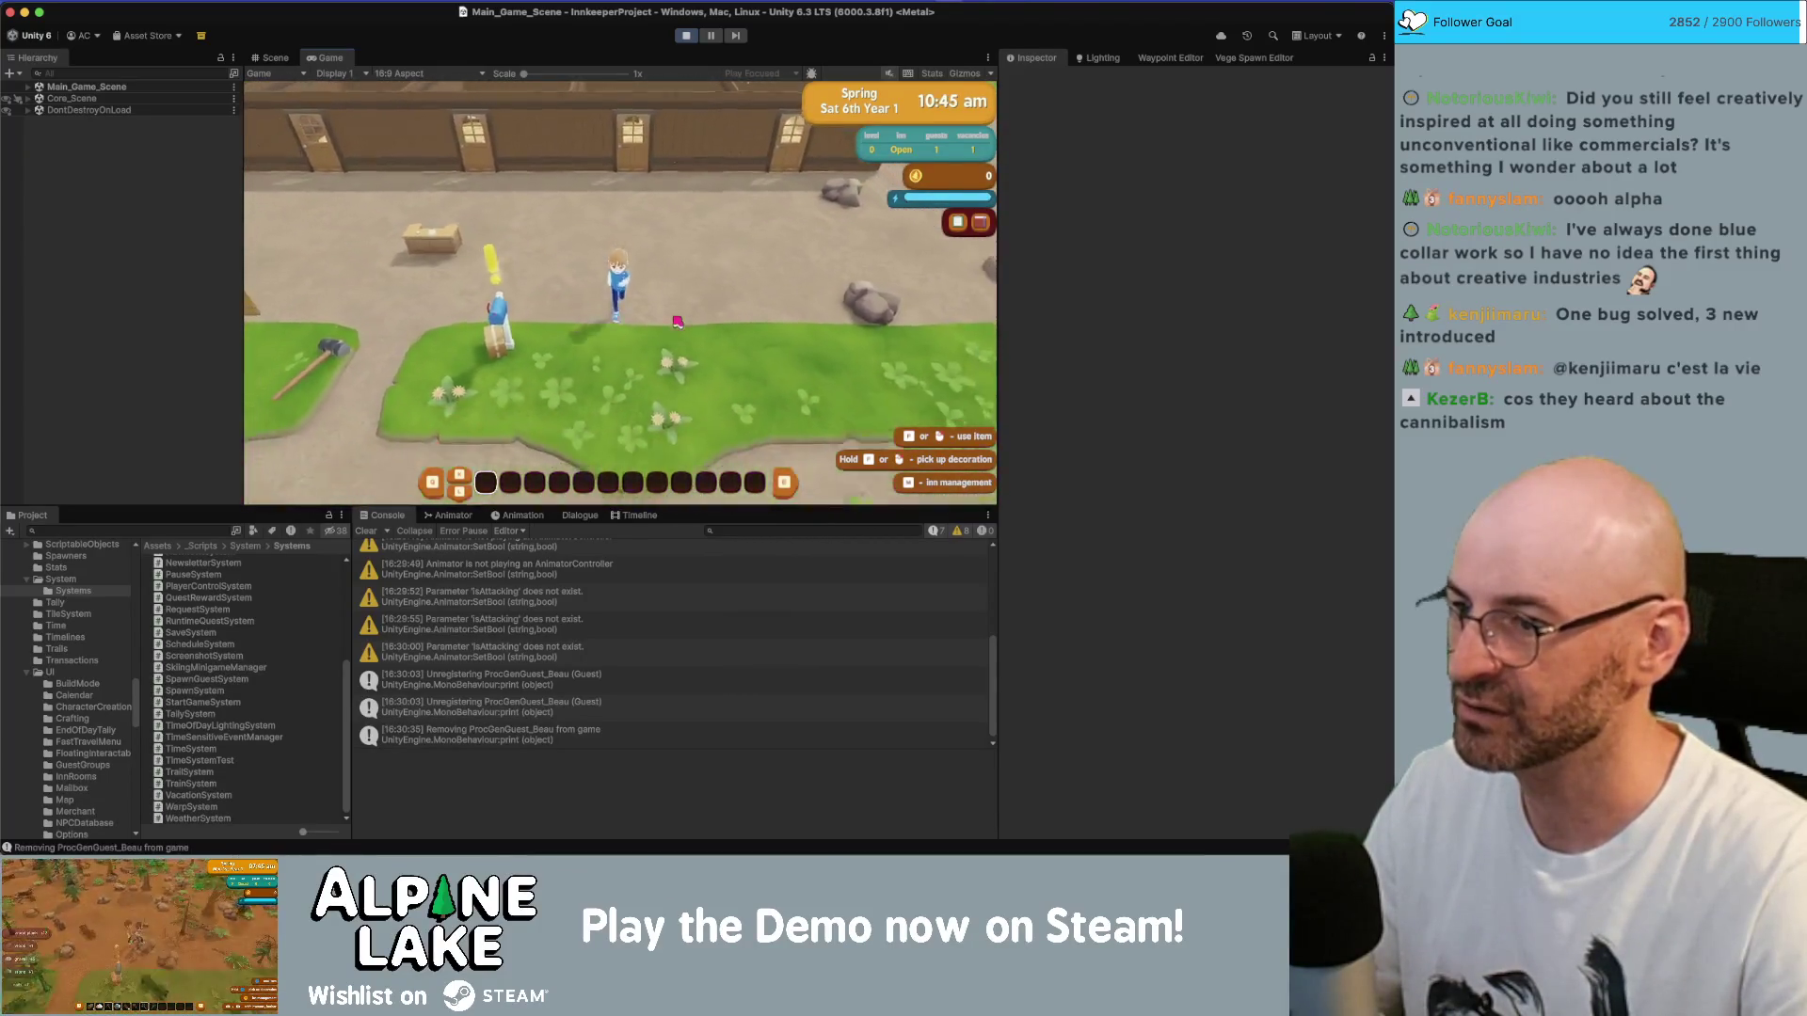
- Open and close the mailbox letters, then check the backpack inventory again
{"action": "key", "text": "a"}
{"action": "key", "text": "e"}
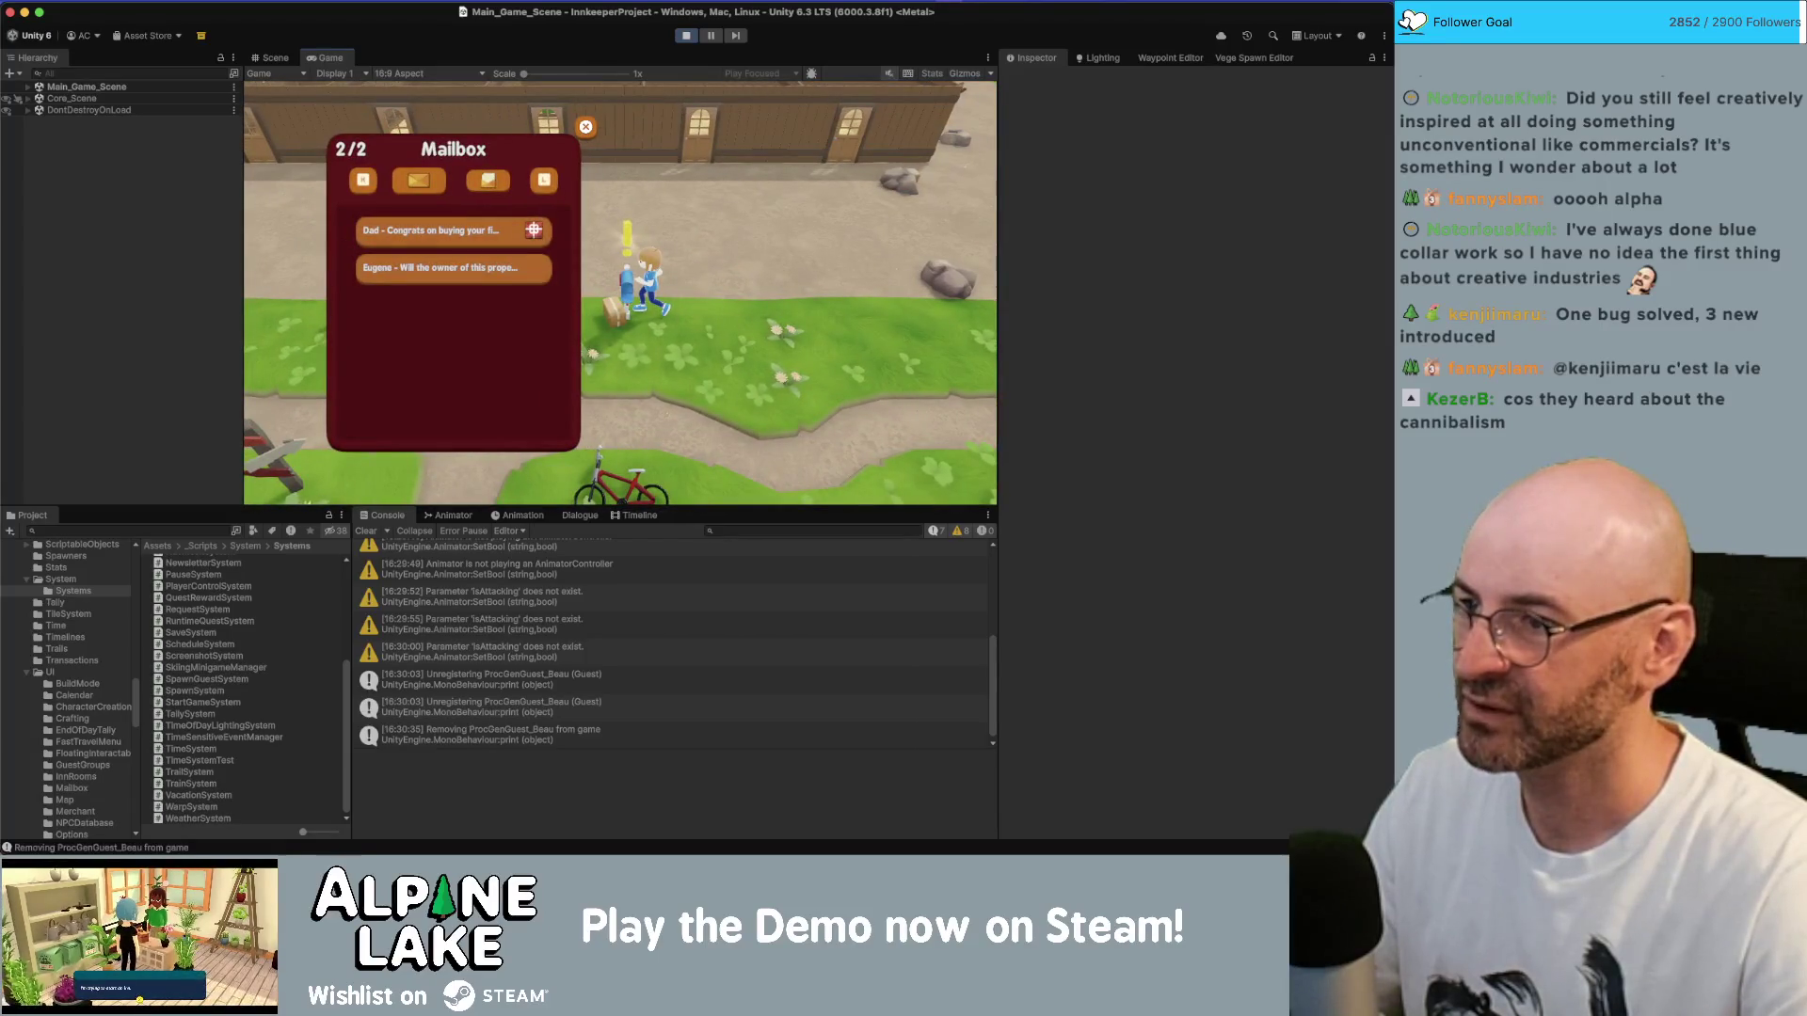
{"action": "key", "text": "Escape"}
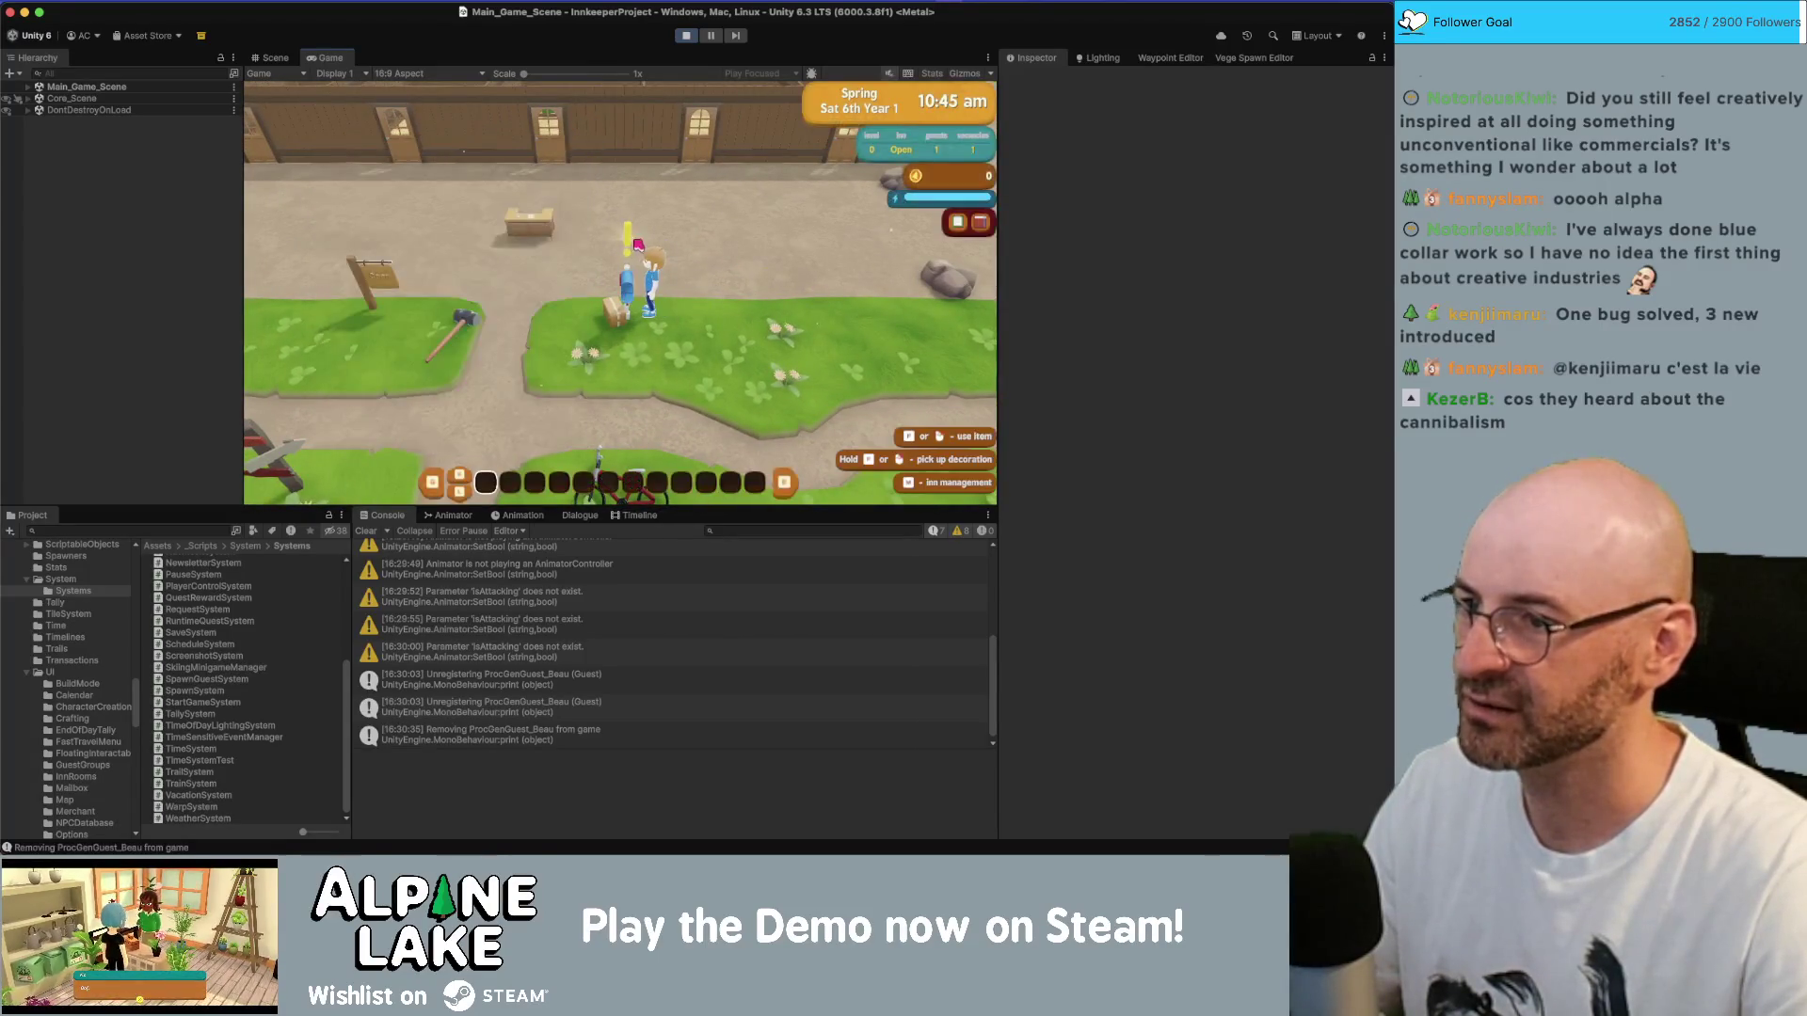
{"action": "key", "text": "e"}
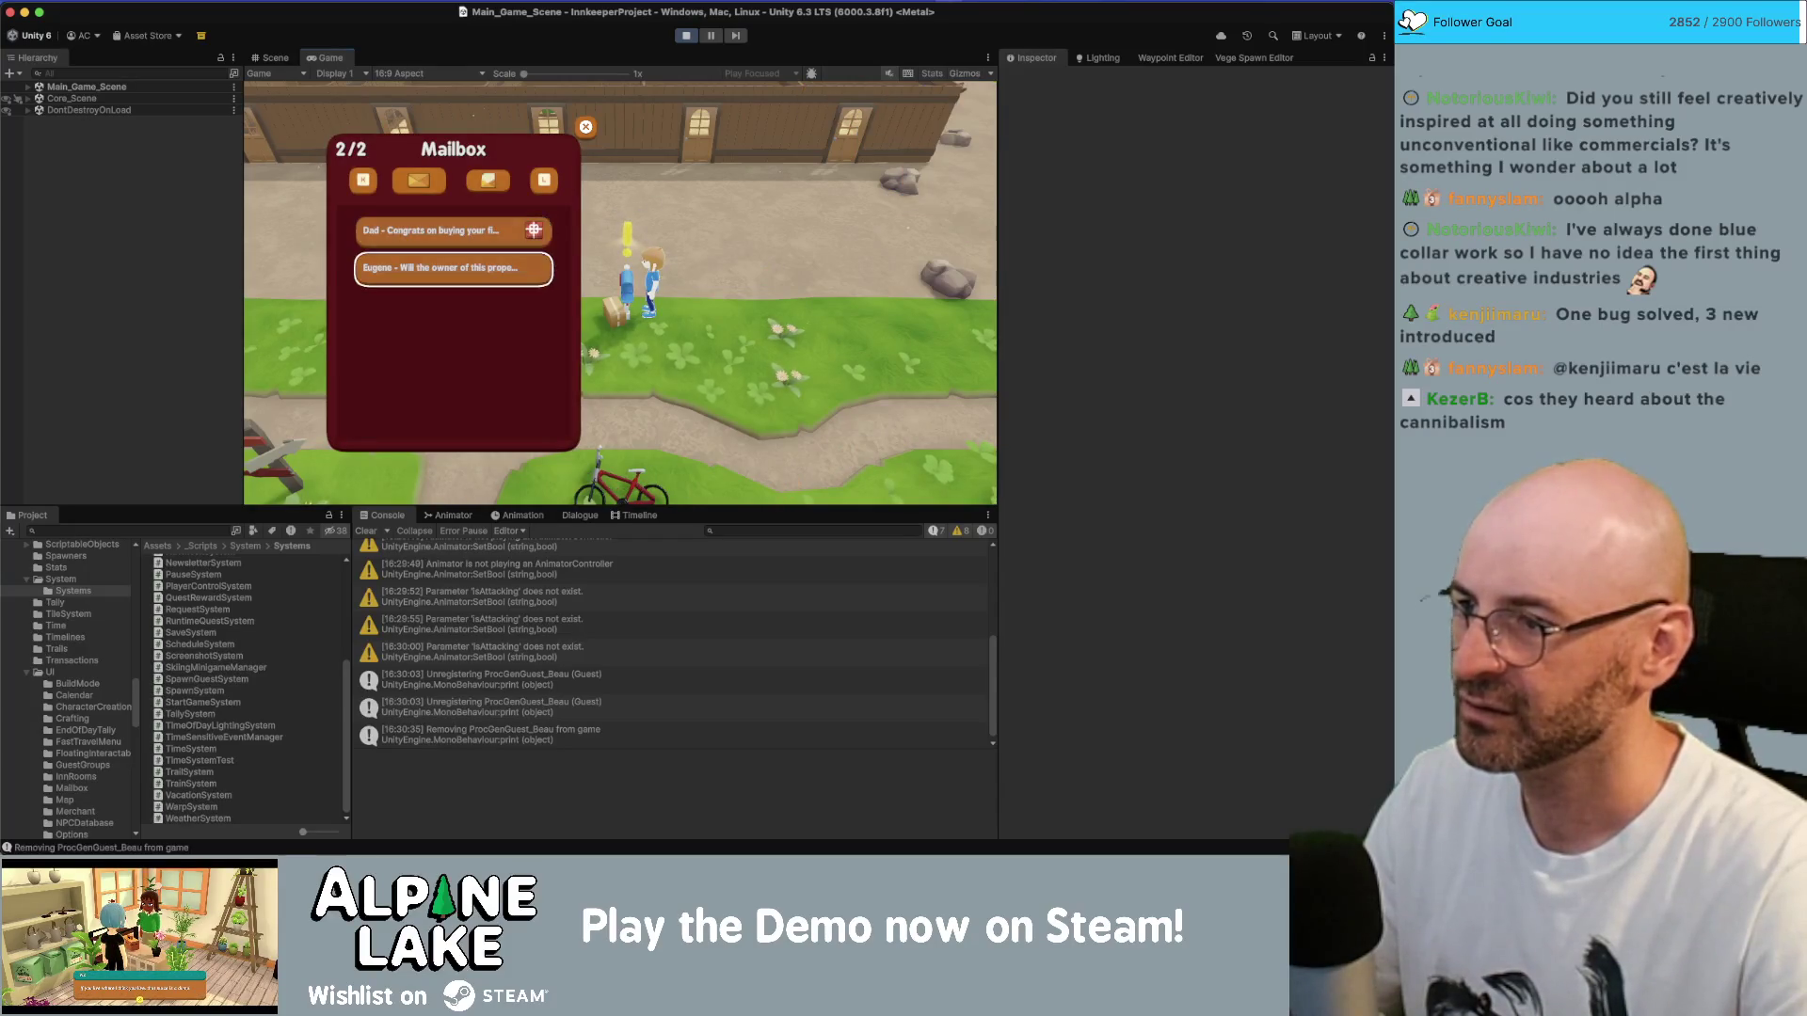
{"action": "key", "text": "Escape"}
{"action": "key", "text": "d"}
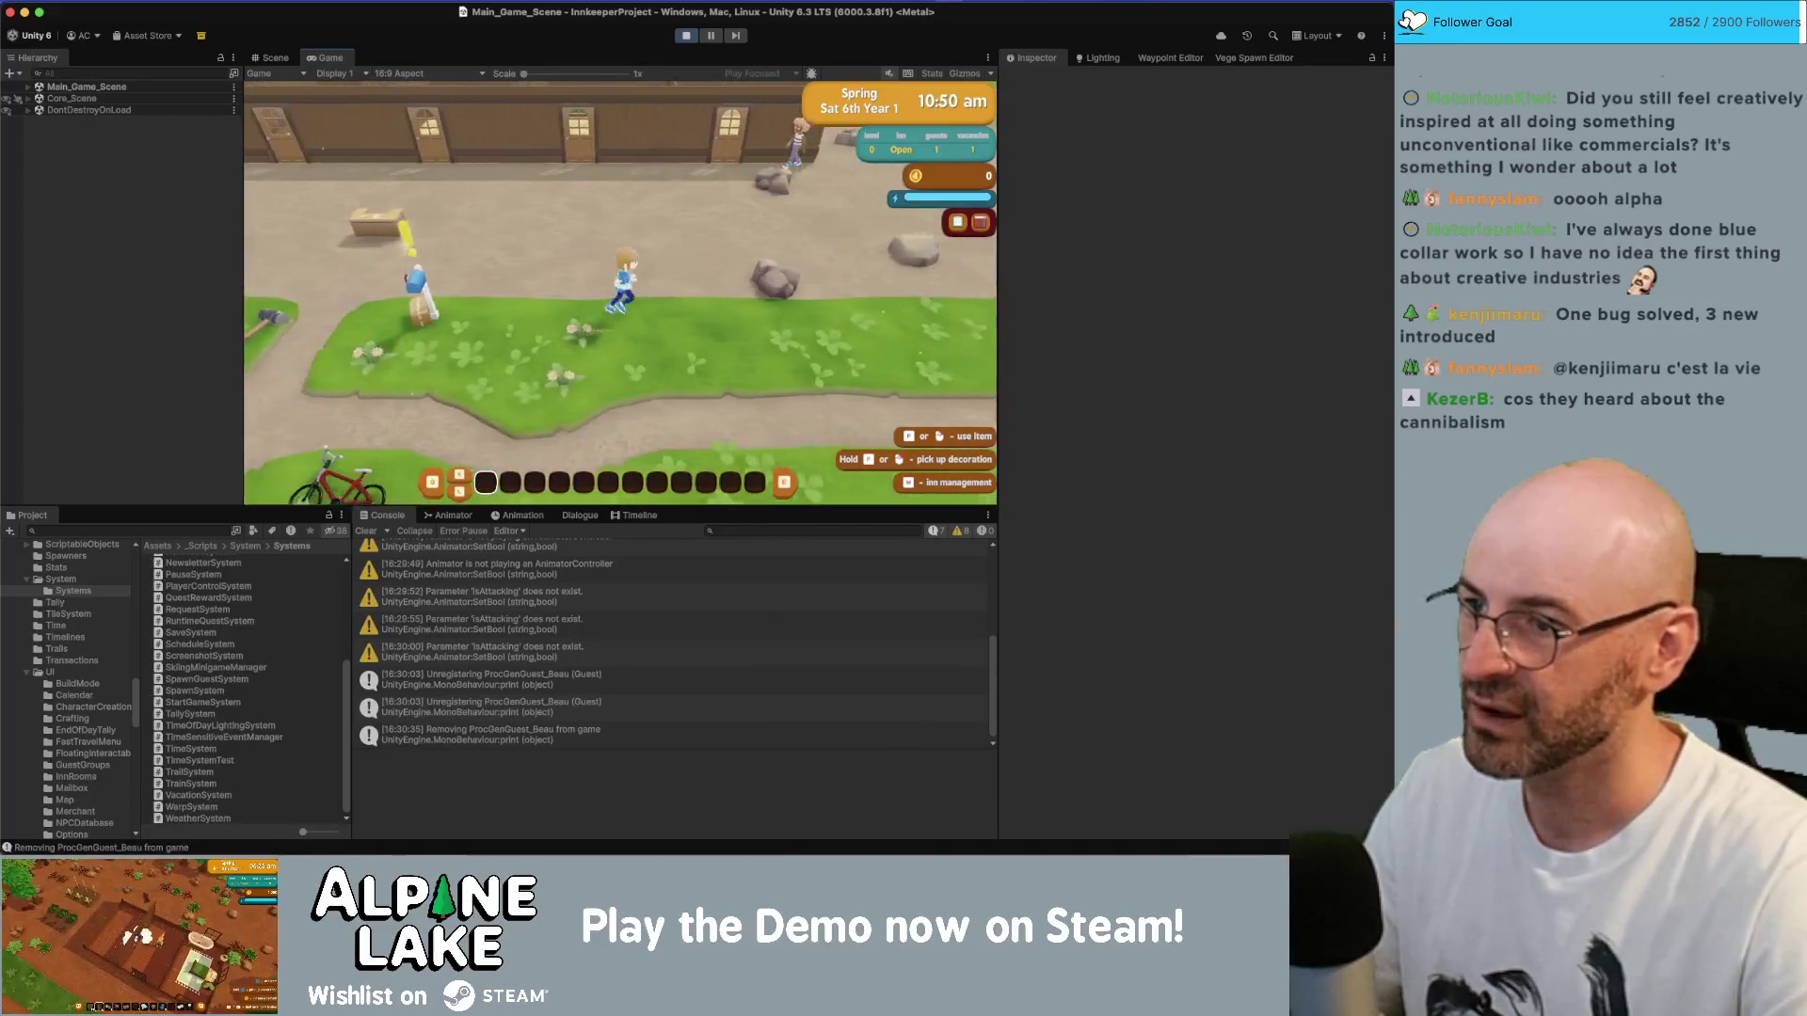
{"action": "key", "text": "Tab"}
{"action": "key", "text": "Tab"}
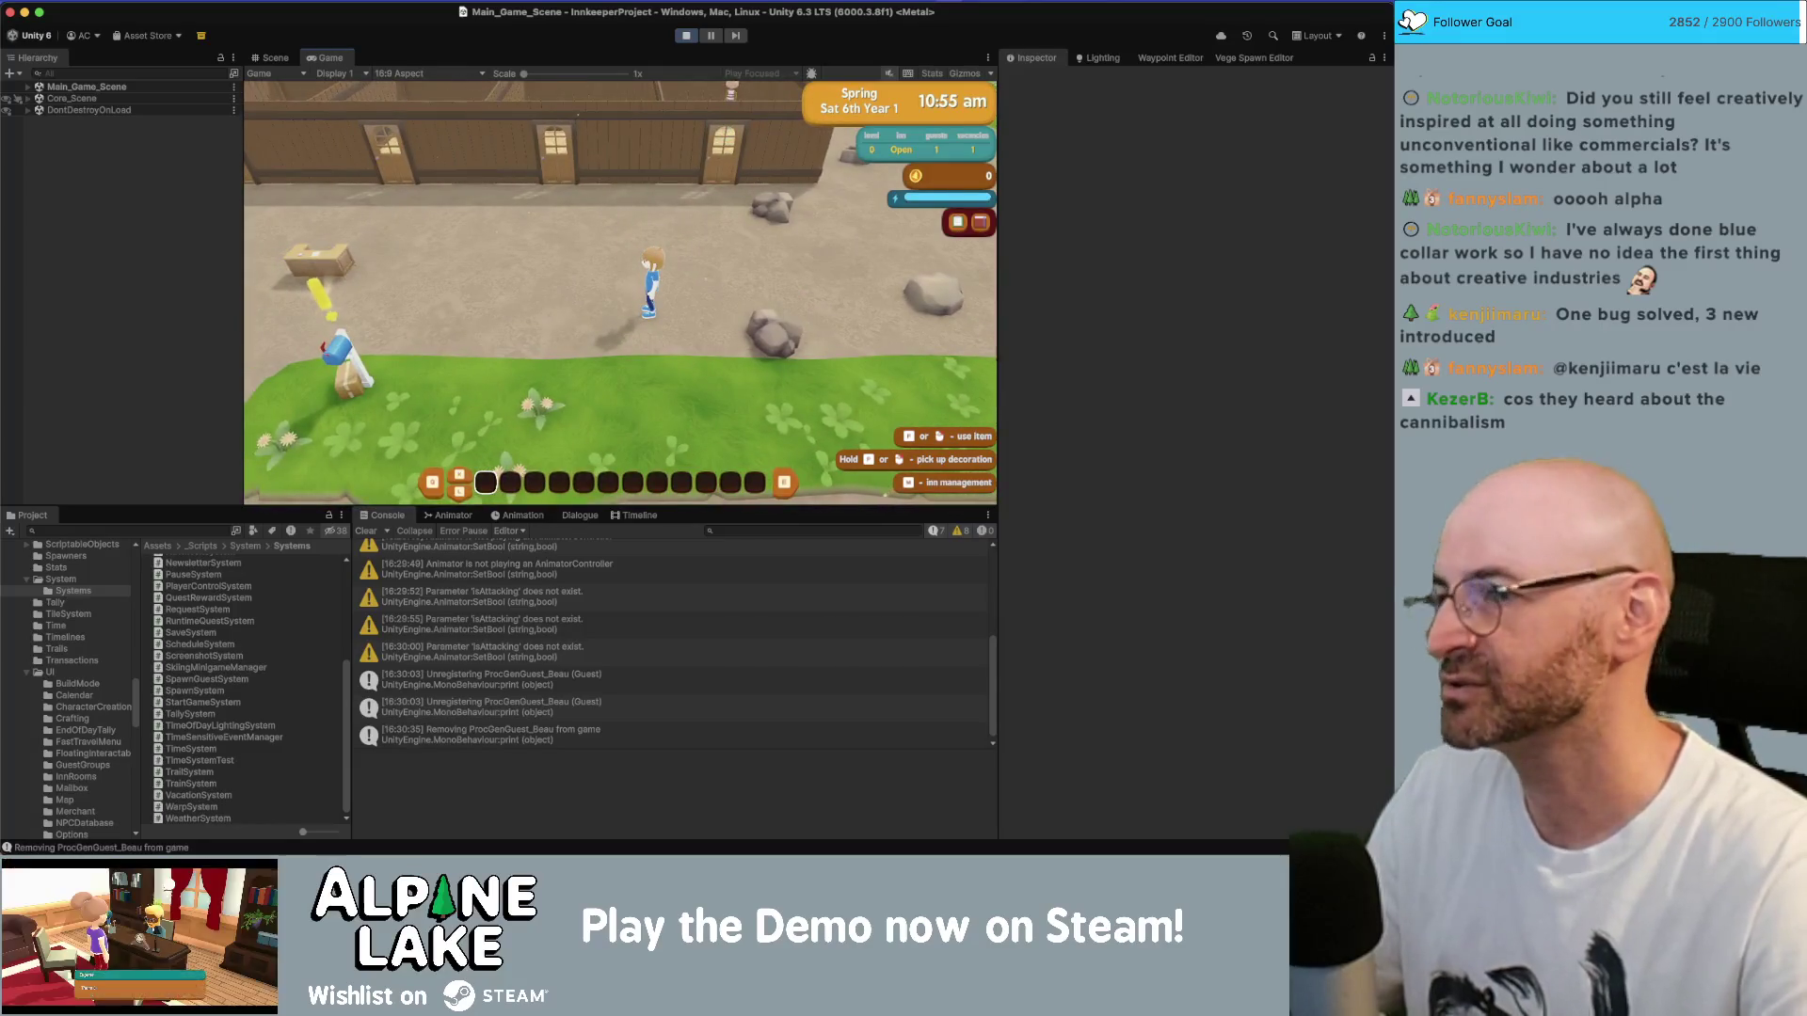
{"action": "key", "text": "Tab"}
{"action": "key", "text": "Tab"}
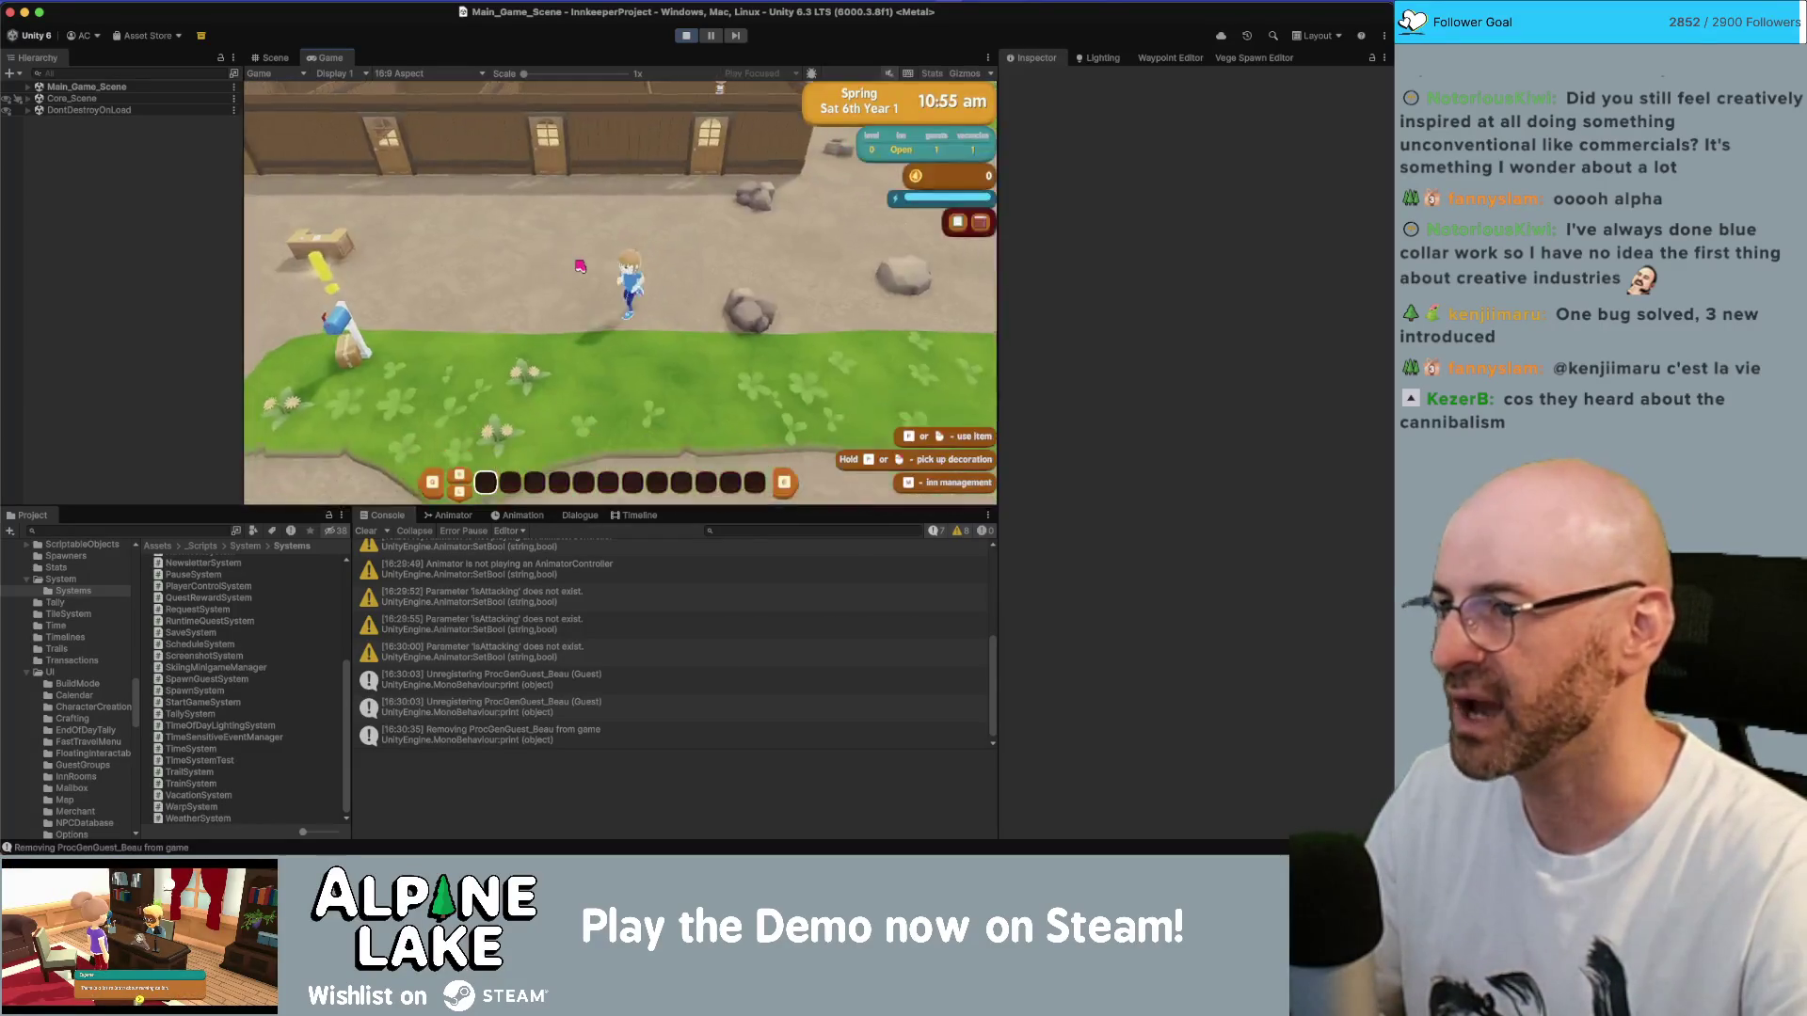
- Read and collect Dad's letter and the Town Council letter, then dismiss the tasks popup
{"action": "key", "text": "e"}
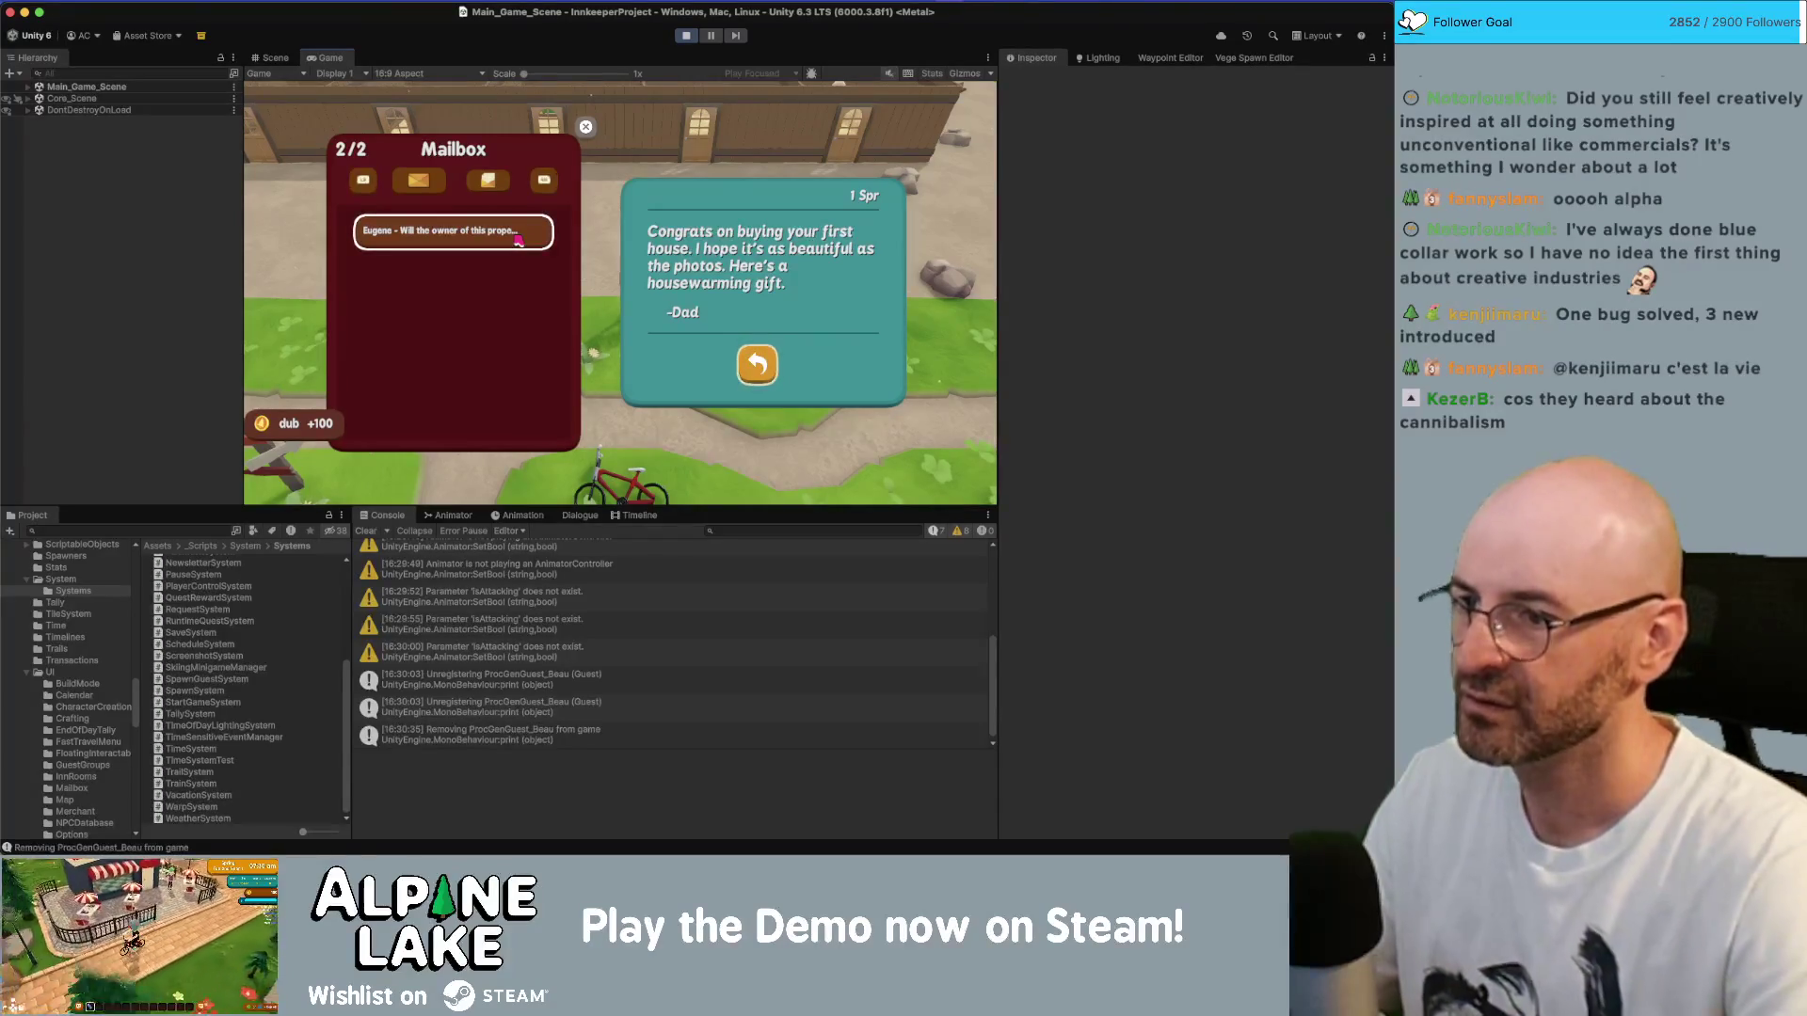
{"action": "key", "text": "Escape"}
{"action": "key", "text": "Escape"}
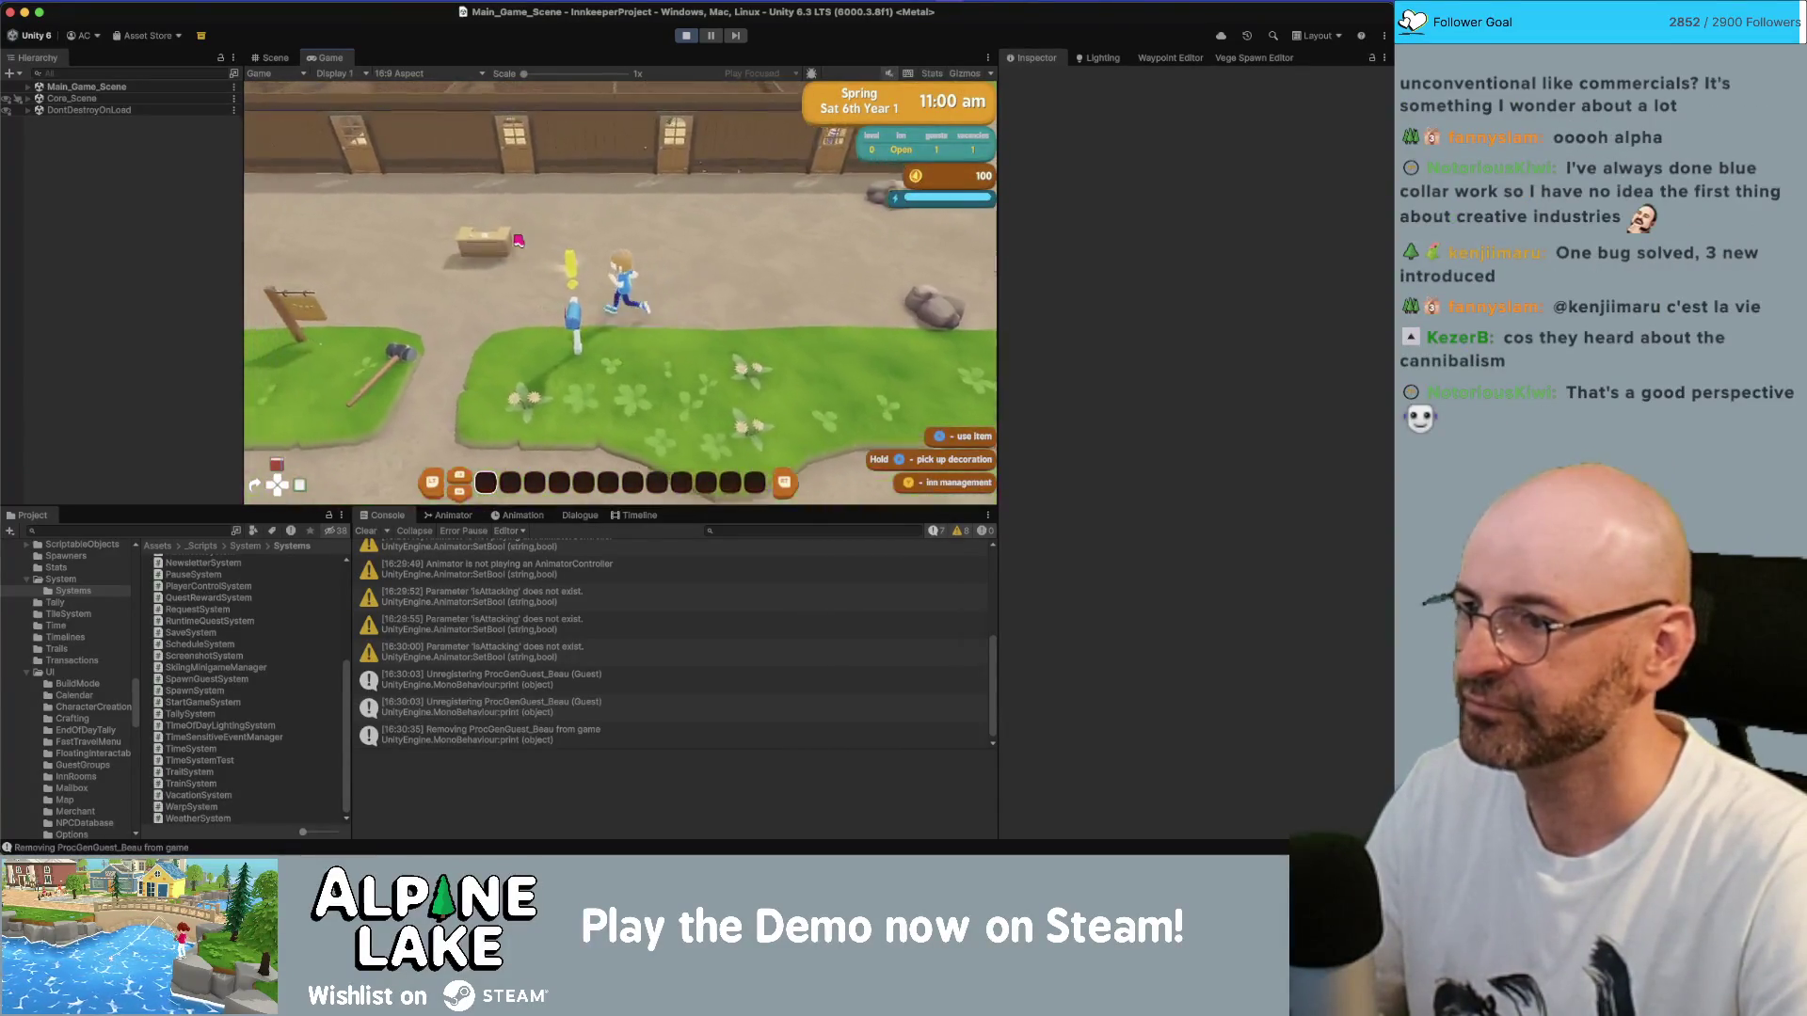
{"action": "key", "text": "e"}
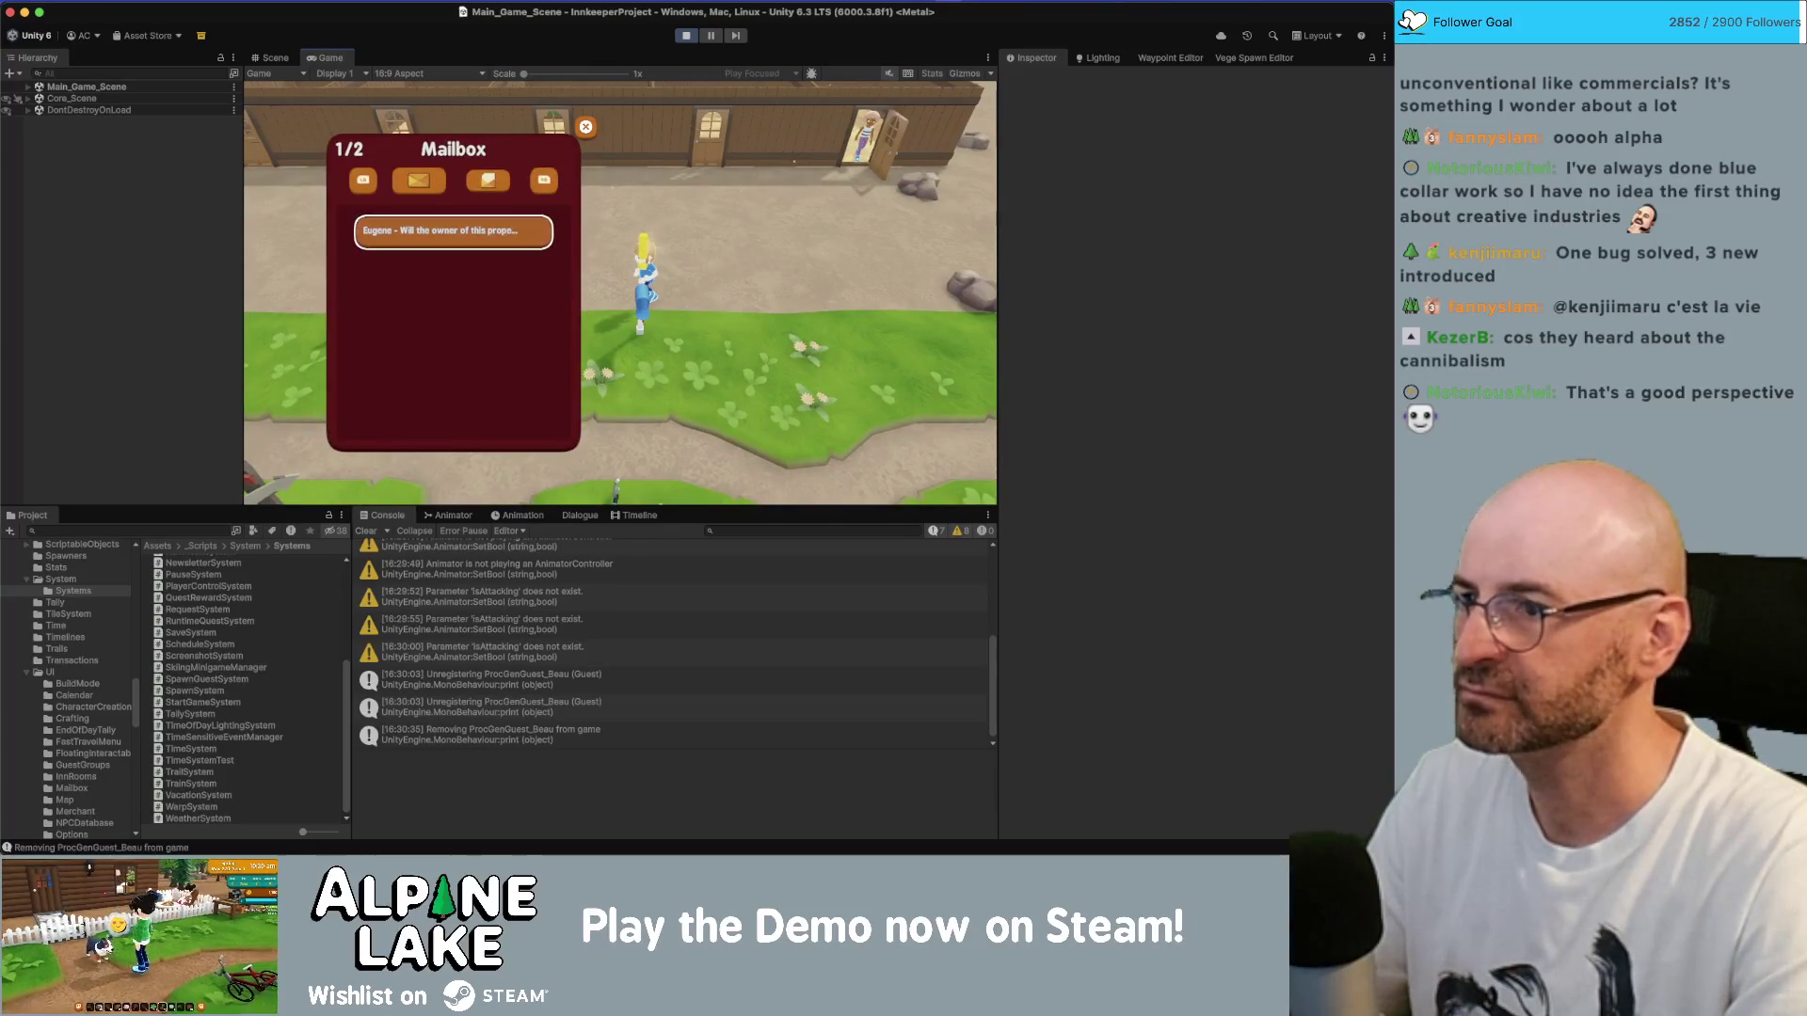
{"action": "key", "text": "Escape"}
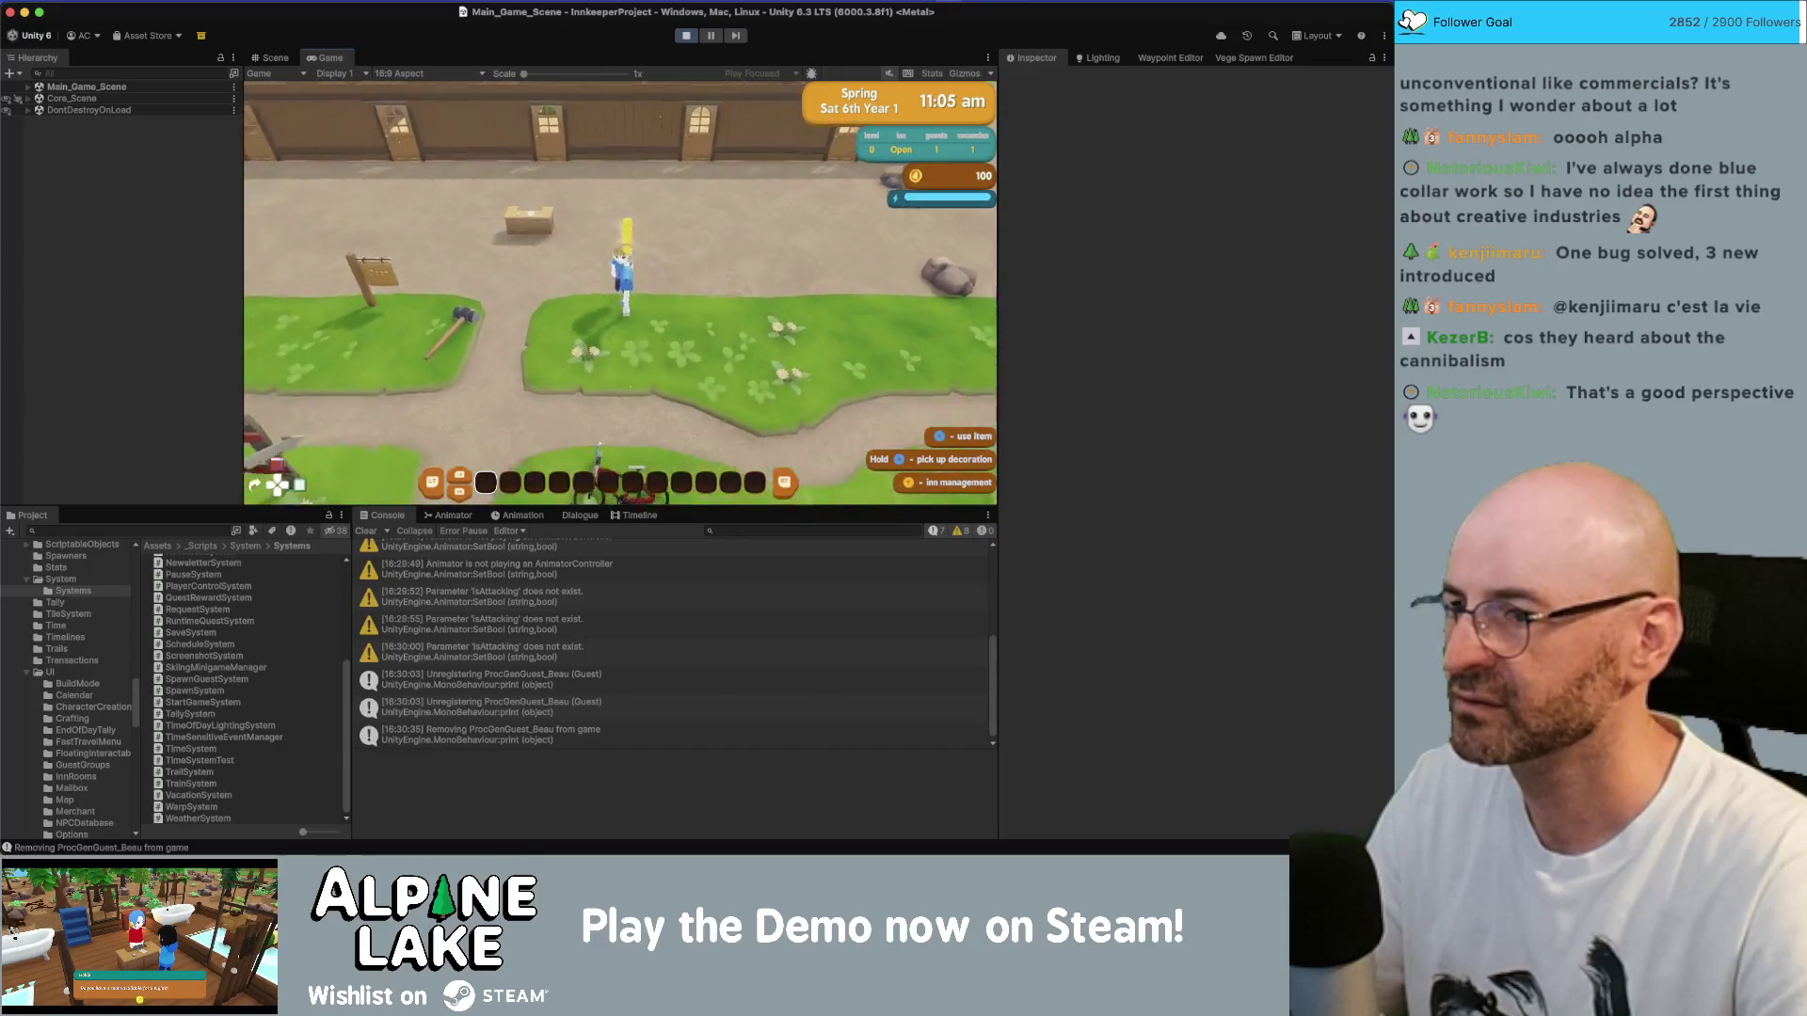
{"action": "key", "text": "e"}
{"action": "key", "text": "e"}
{"action": "key", "text": "Escape"}
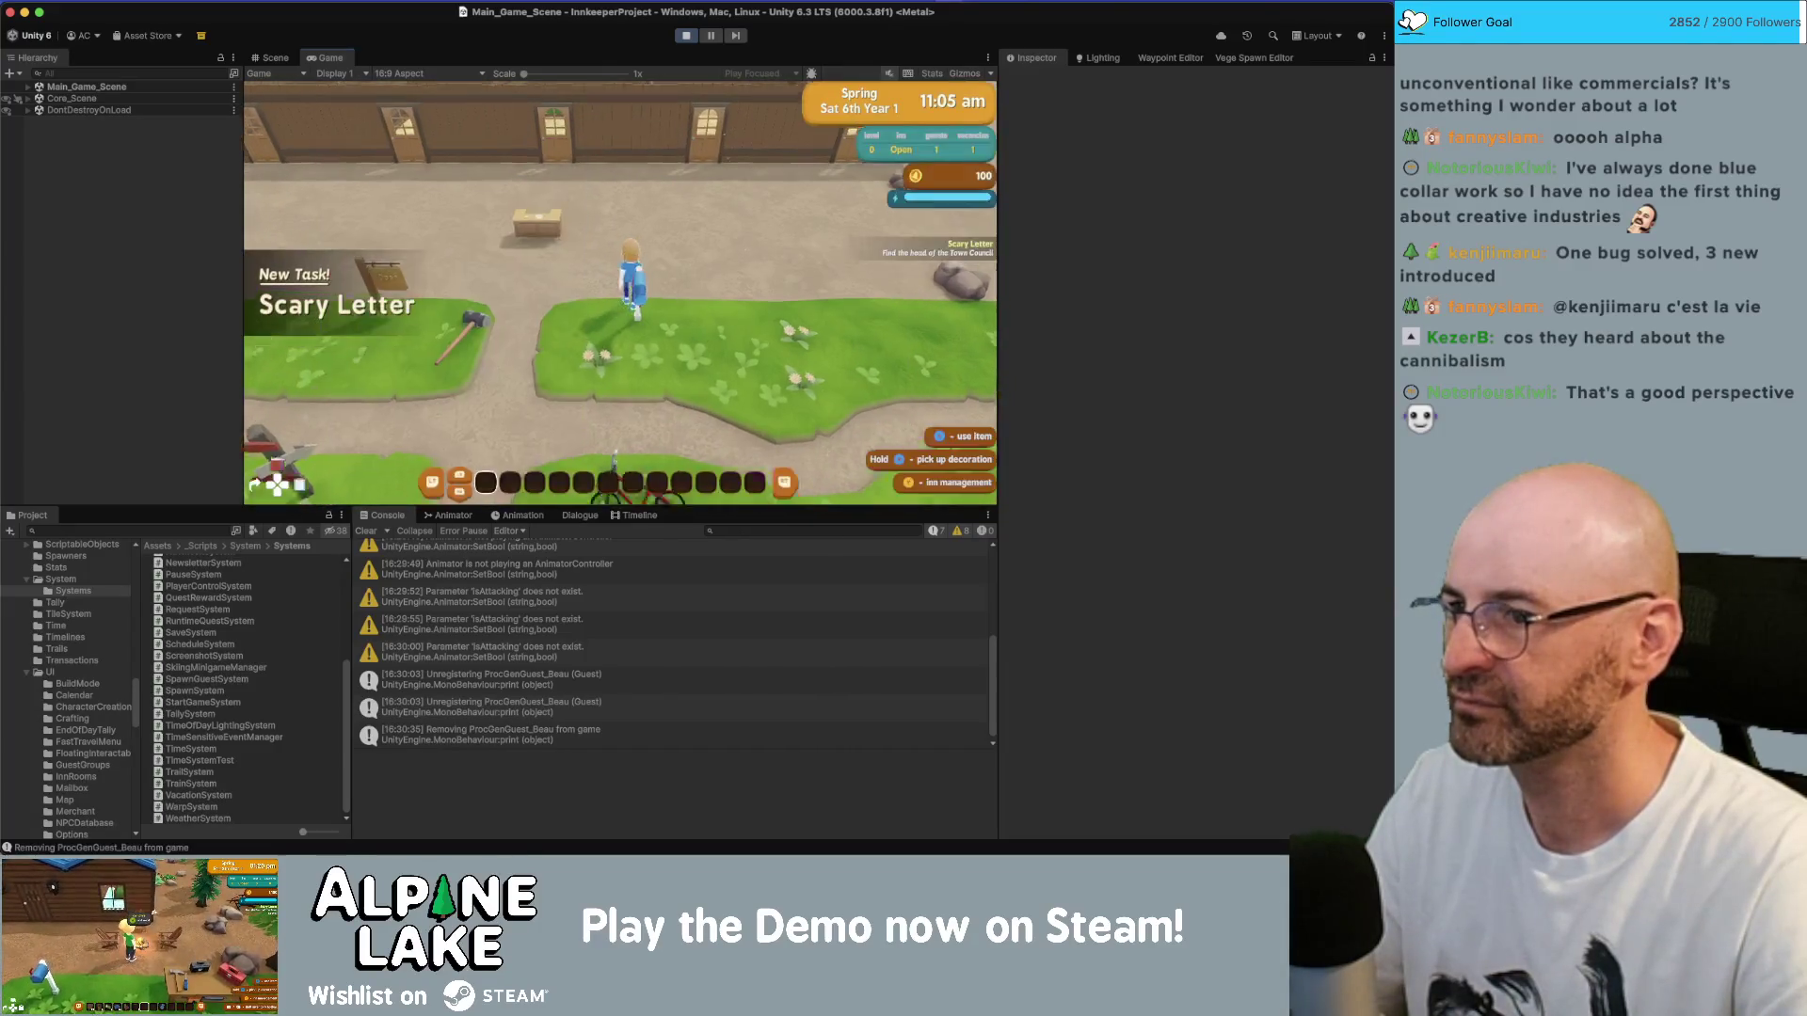
{"action": "key", "text": "e"}
- Walk to the inn, view the guest rooms in Inn Management, then close it
{"action": "key", "text": "a"}
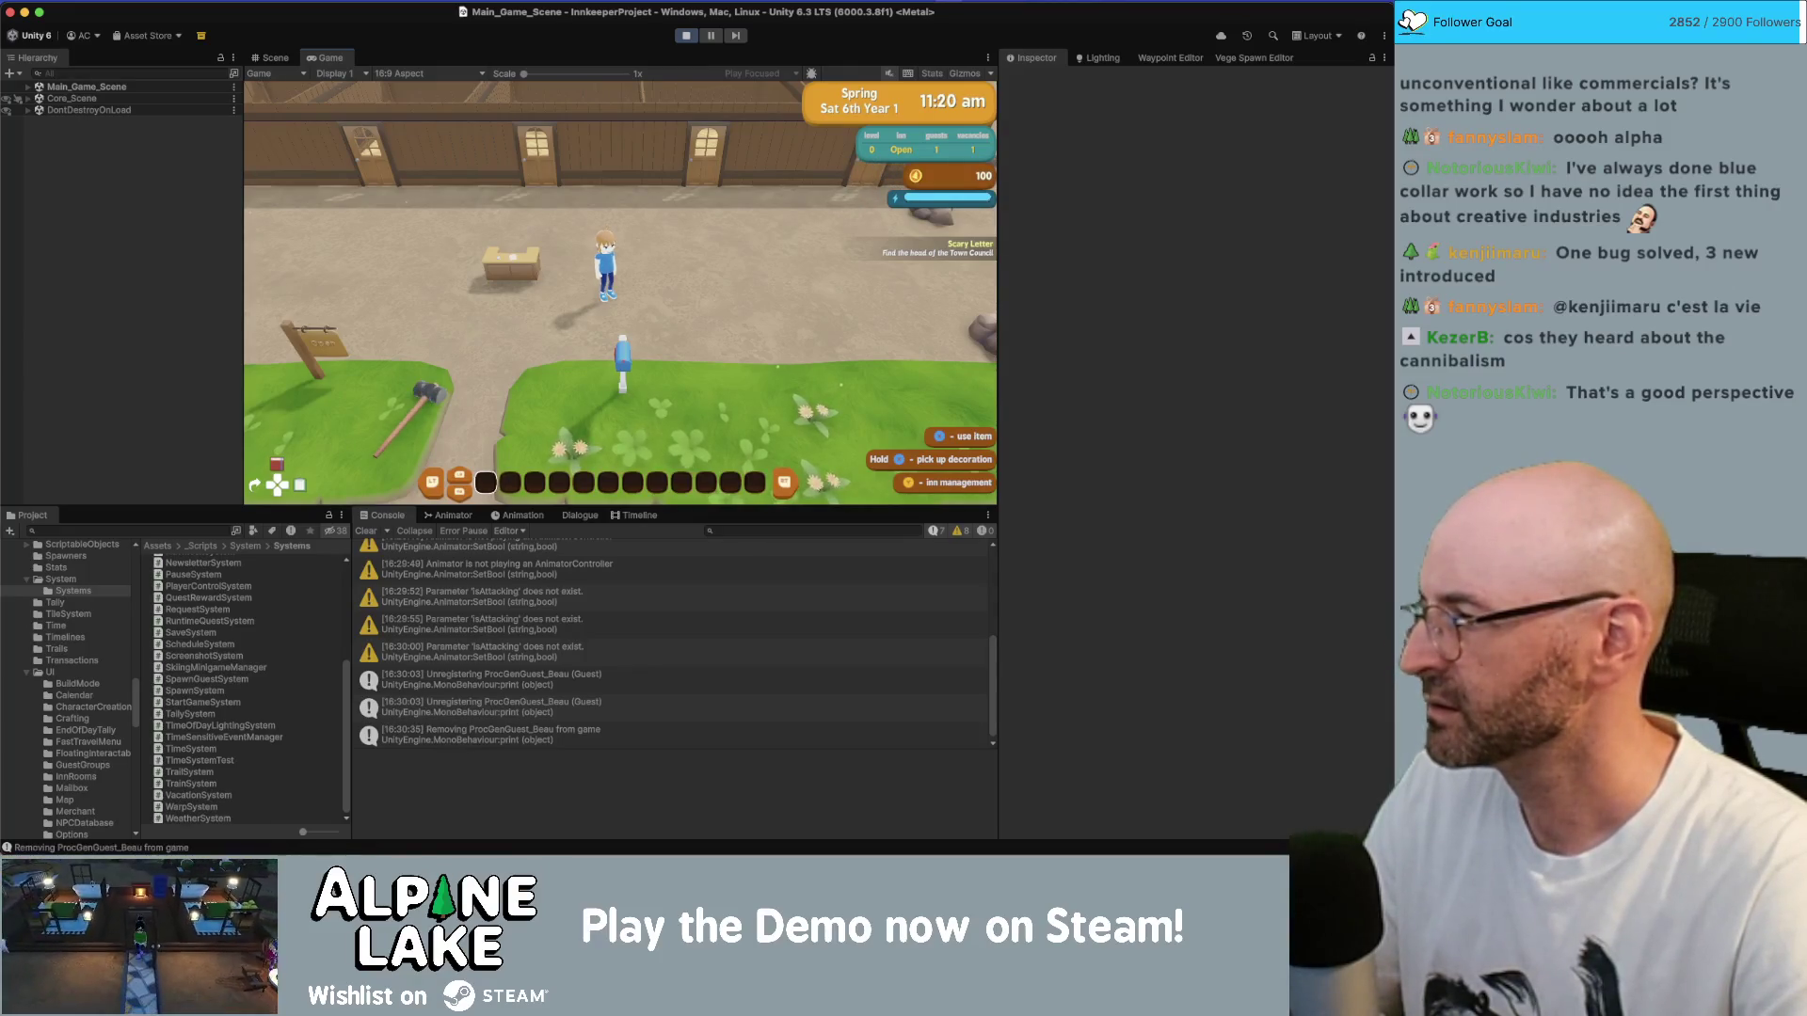
{"action": "key", "text": "a"}
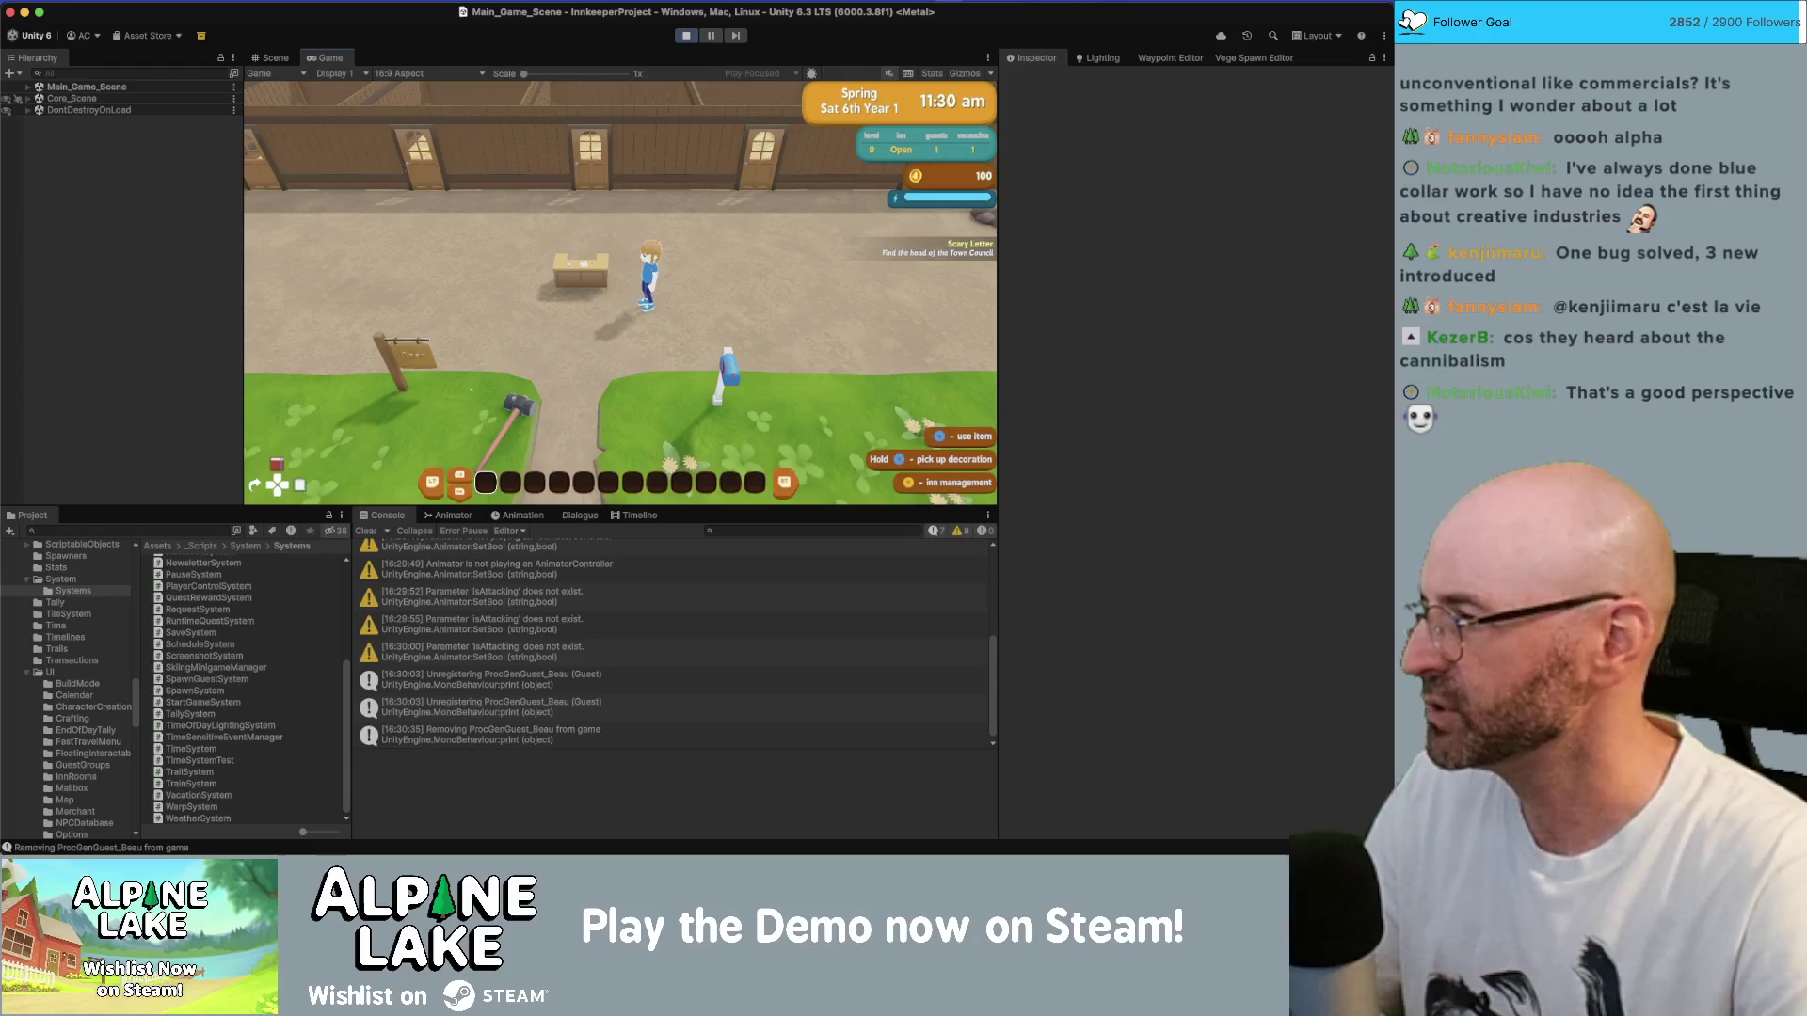
{"action": "key", "text": "w"}
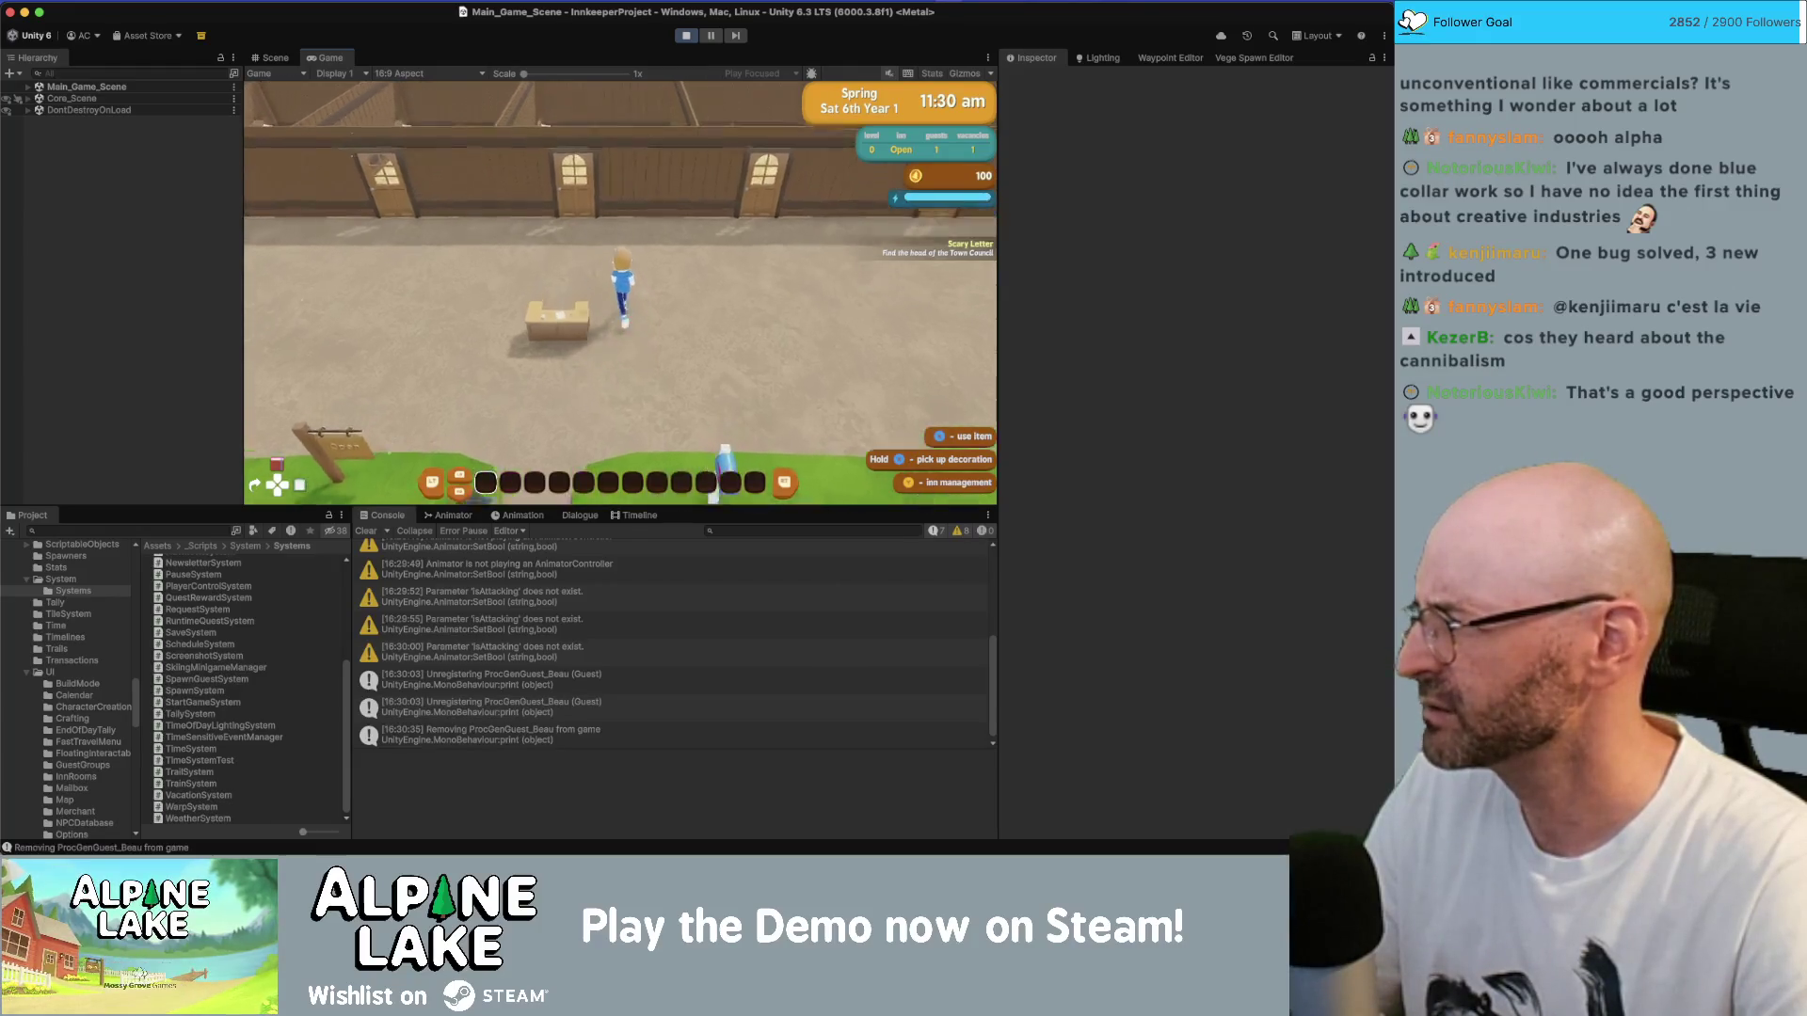
{"action": "key", "text": "s"}
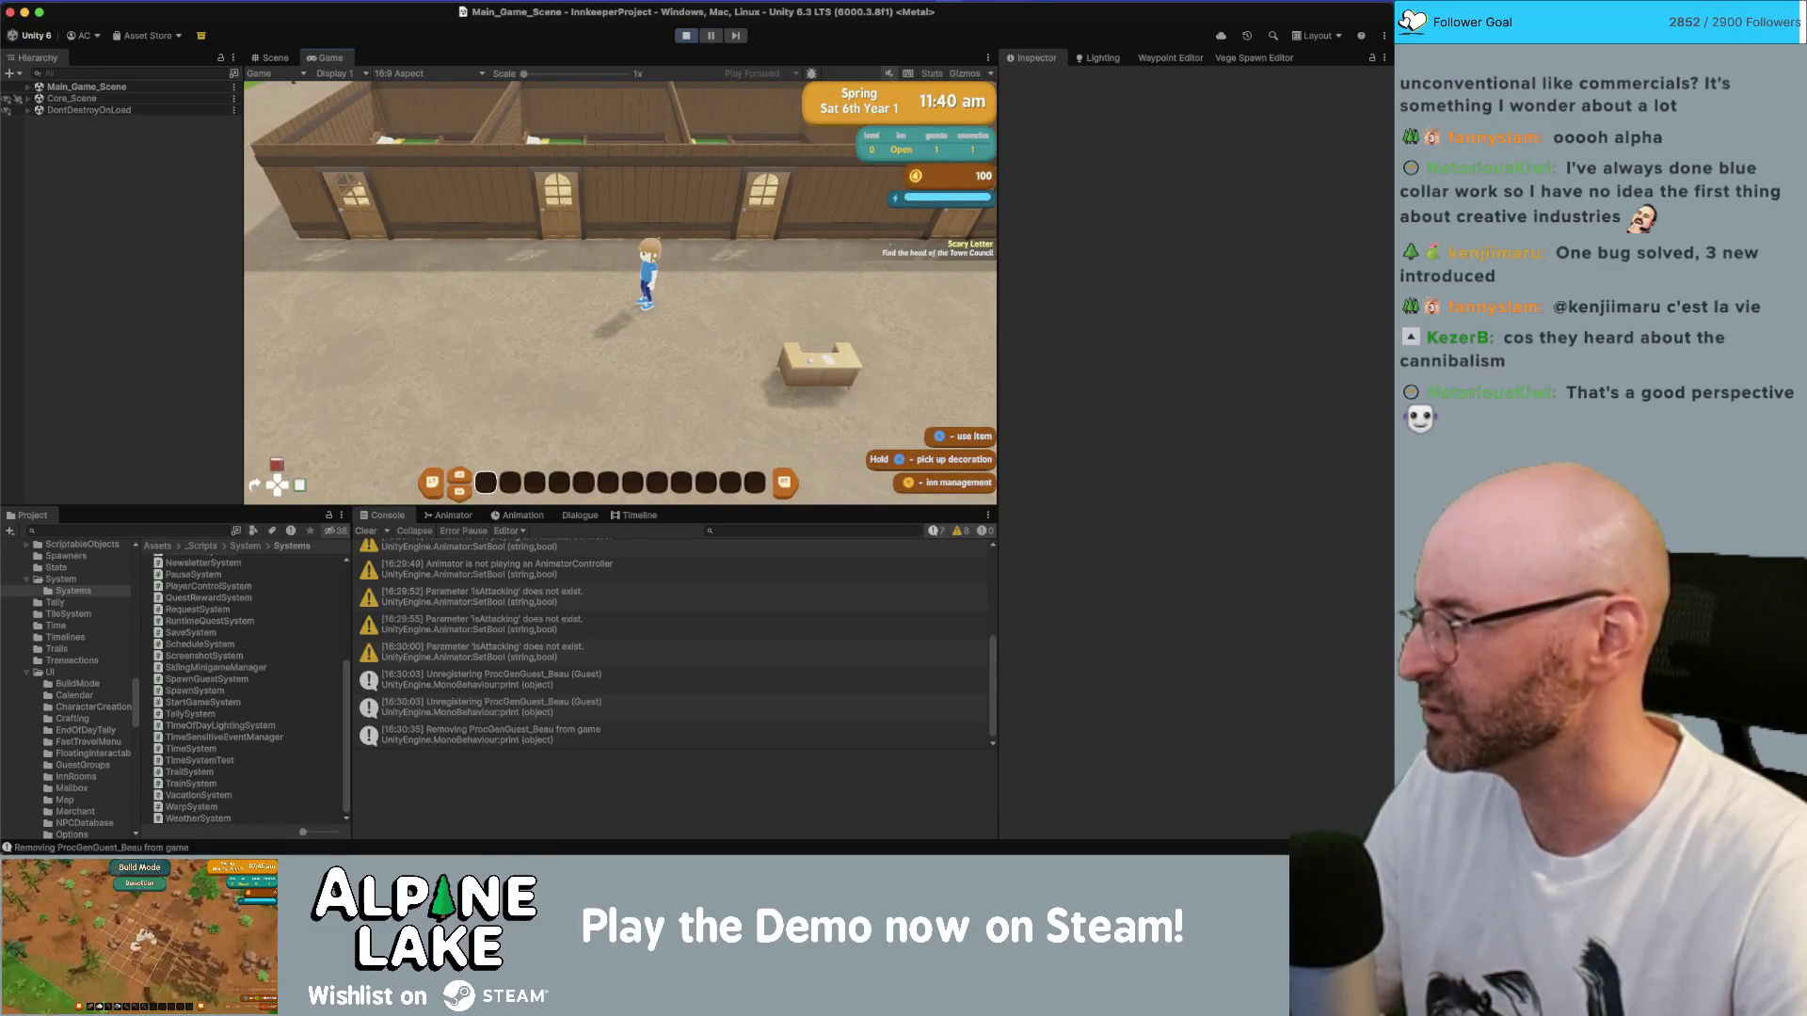
{"action": "key", "text": "i"}
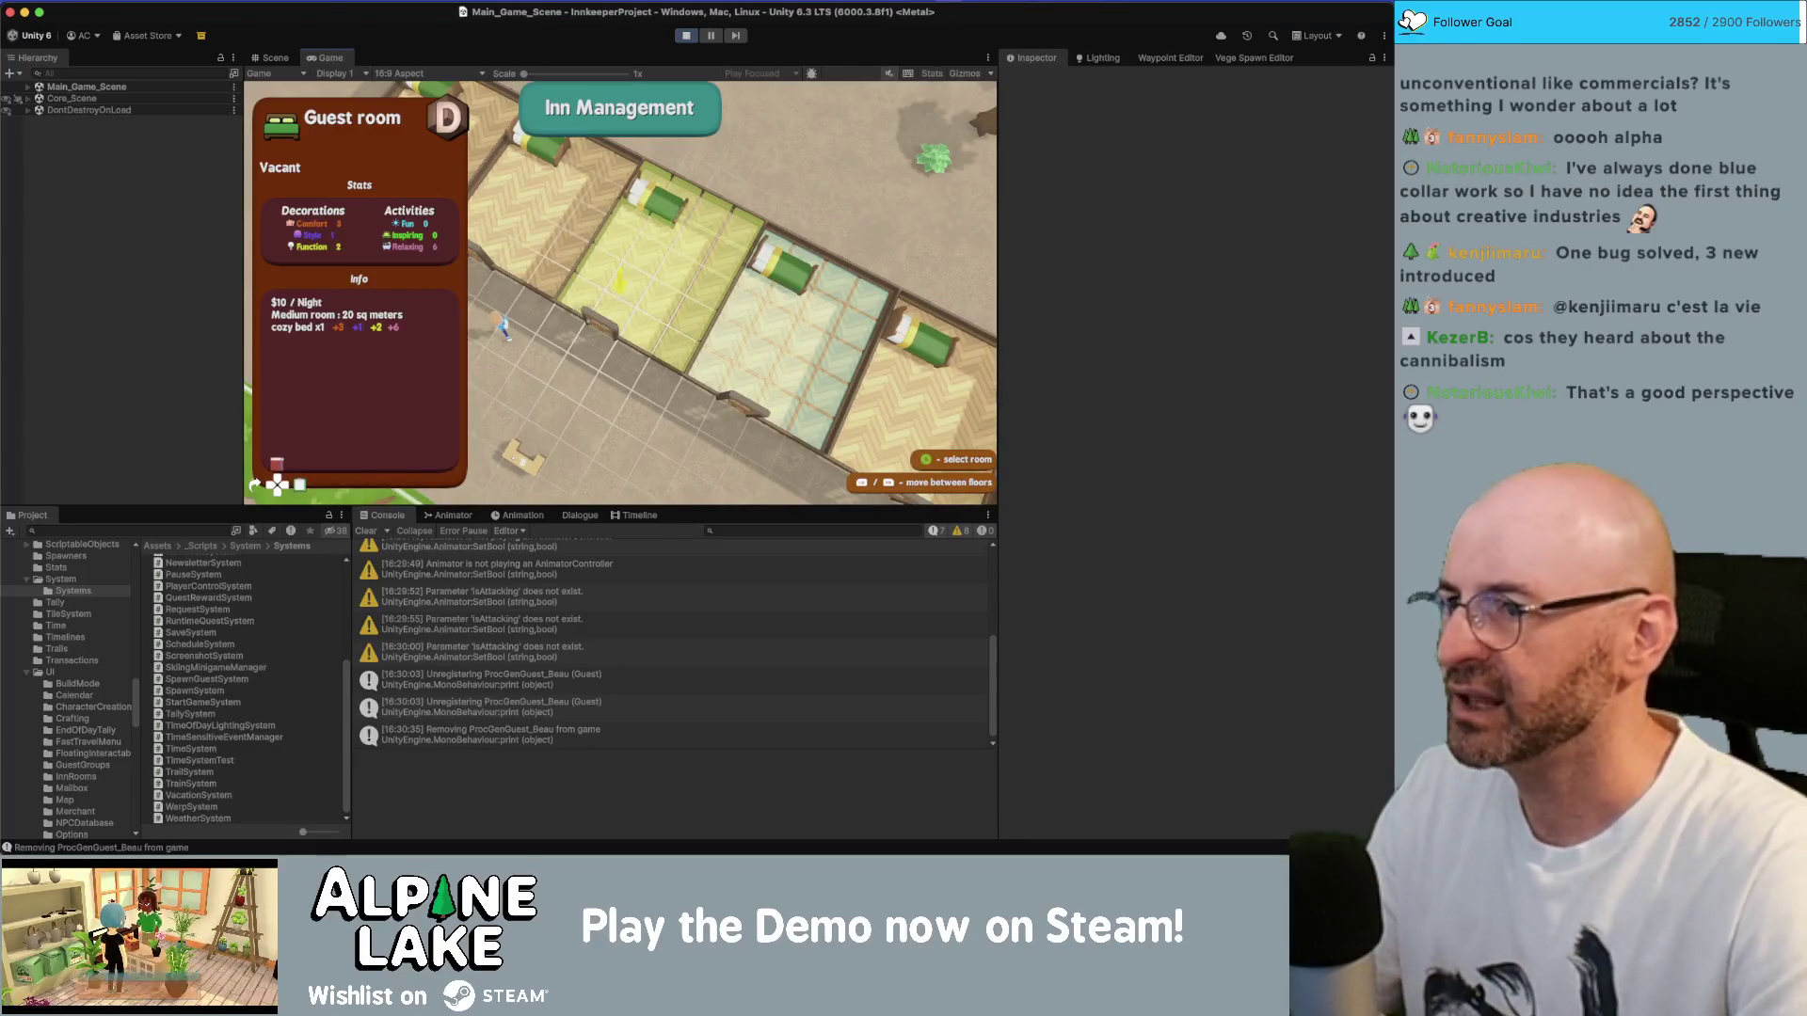
{"action": "key", "text": "i"}
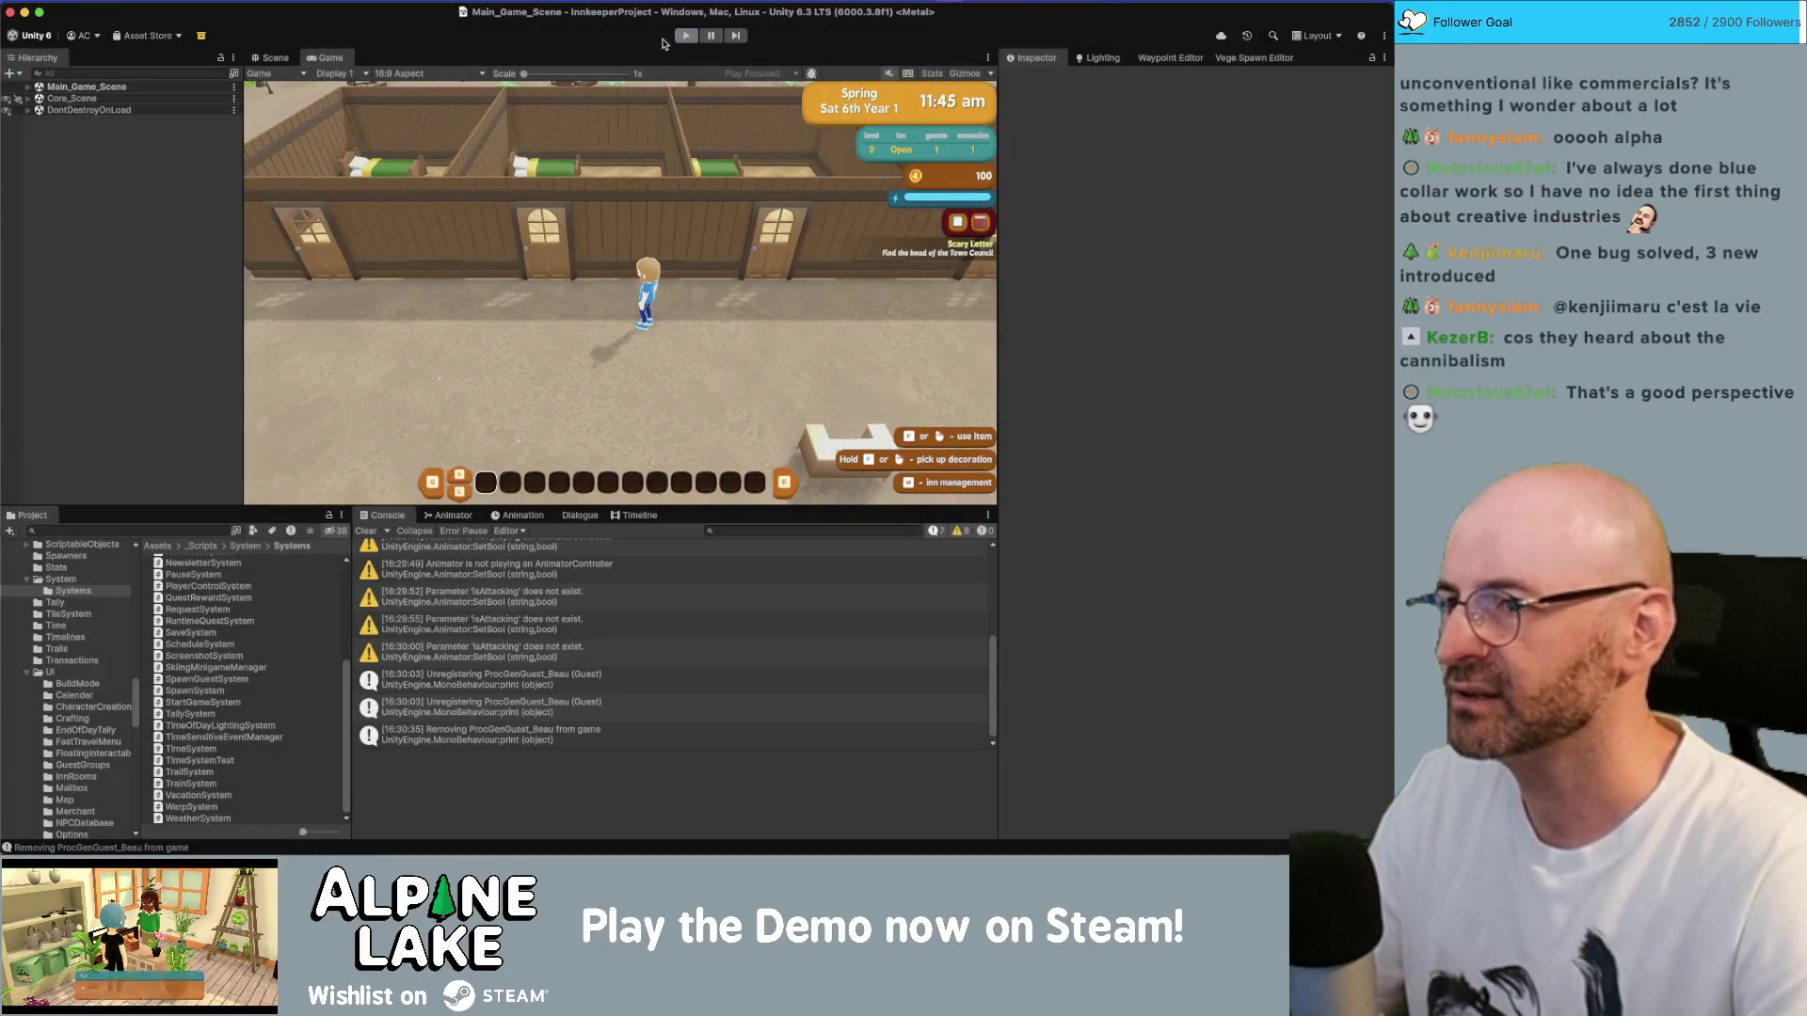
{"action": "key", "text": "cmd+Tab"}
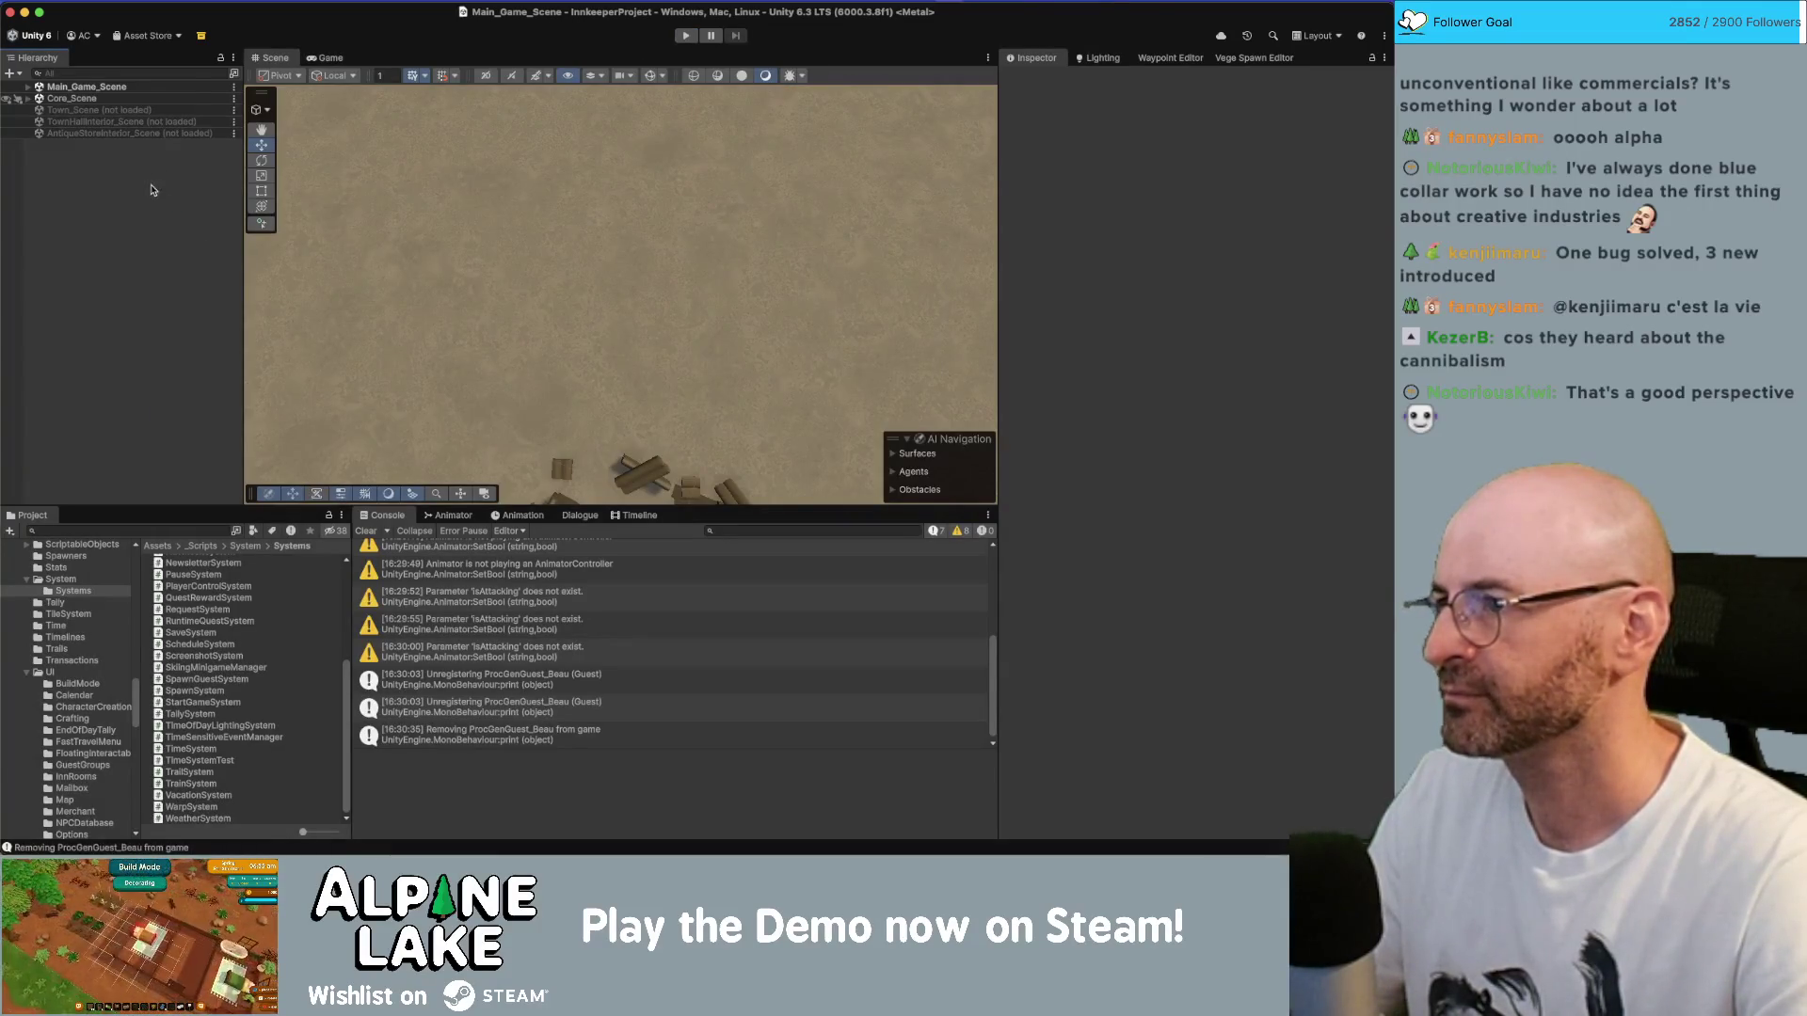
- Search the Project assets for 'foundation' and open the Build Foundation prefab
{"action": "left_click", "coordinate": [27, 88]}
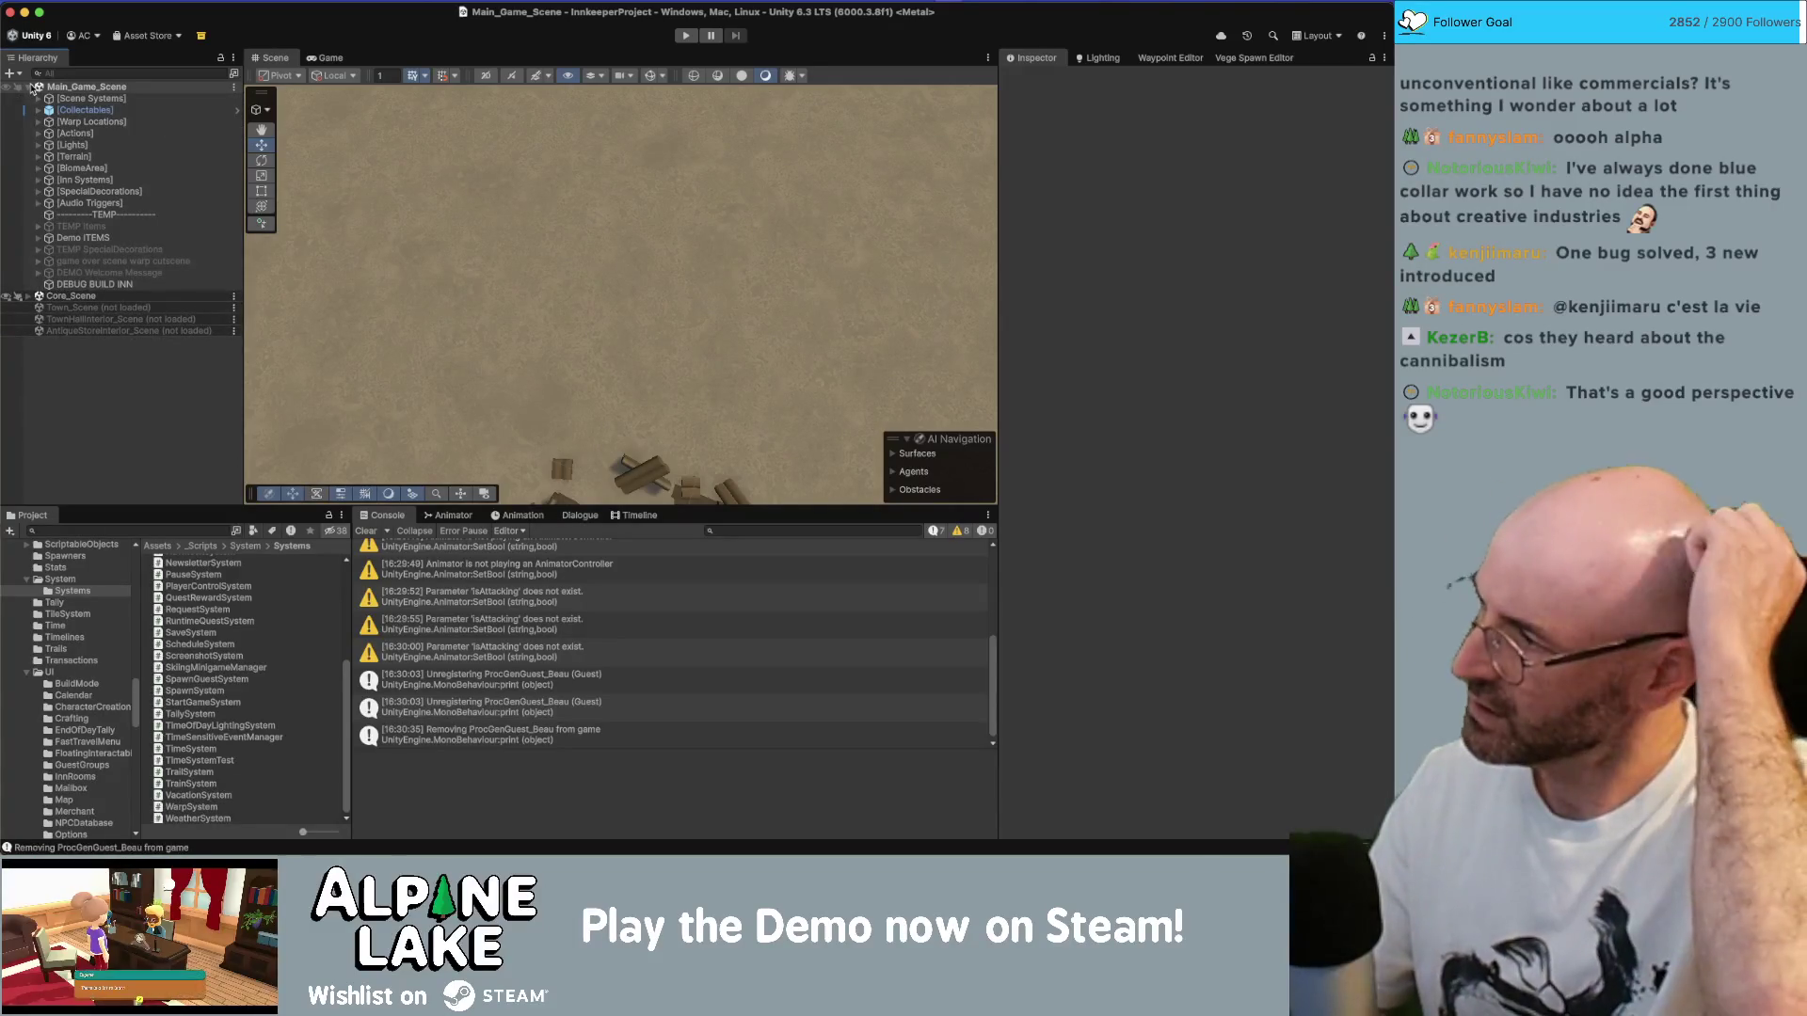
{"action": "left_click", "coordinate": [29, 87]}
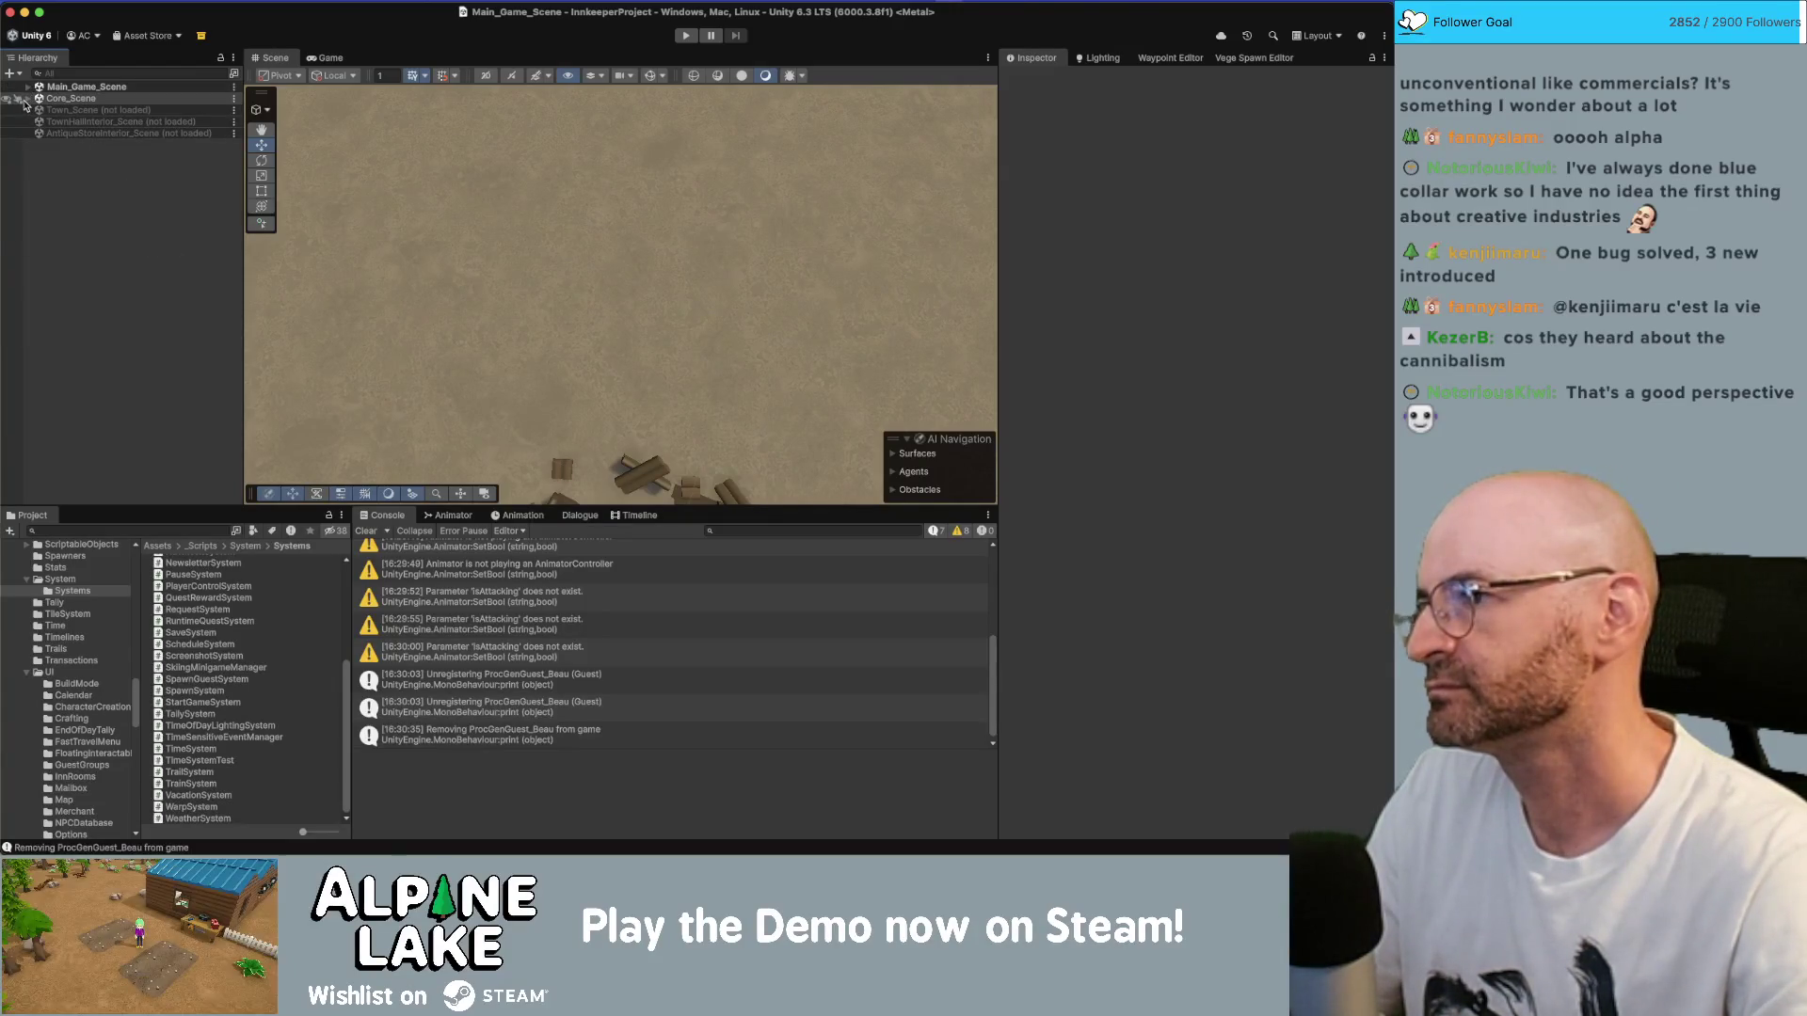
{"action": "left_click", "coordinate": [145, 532]}
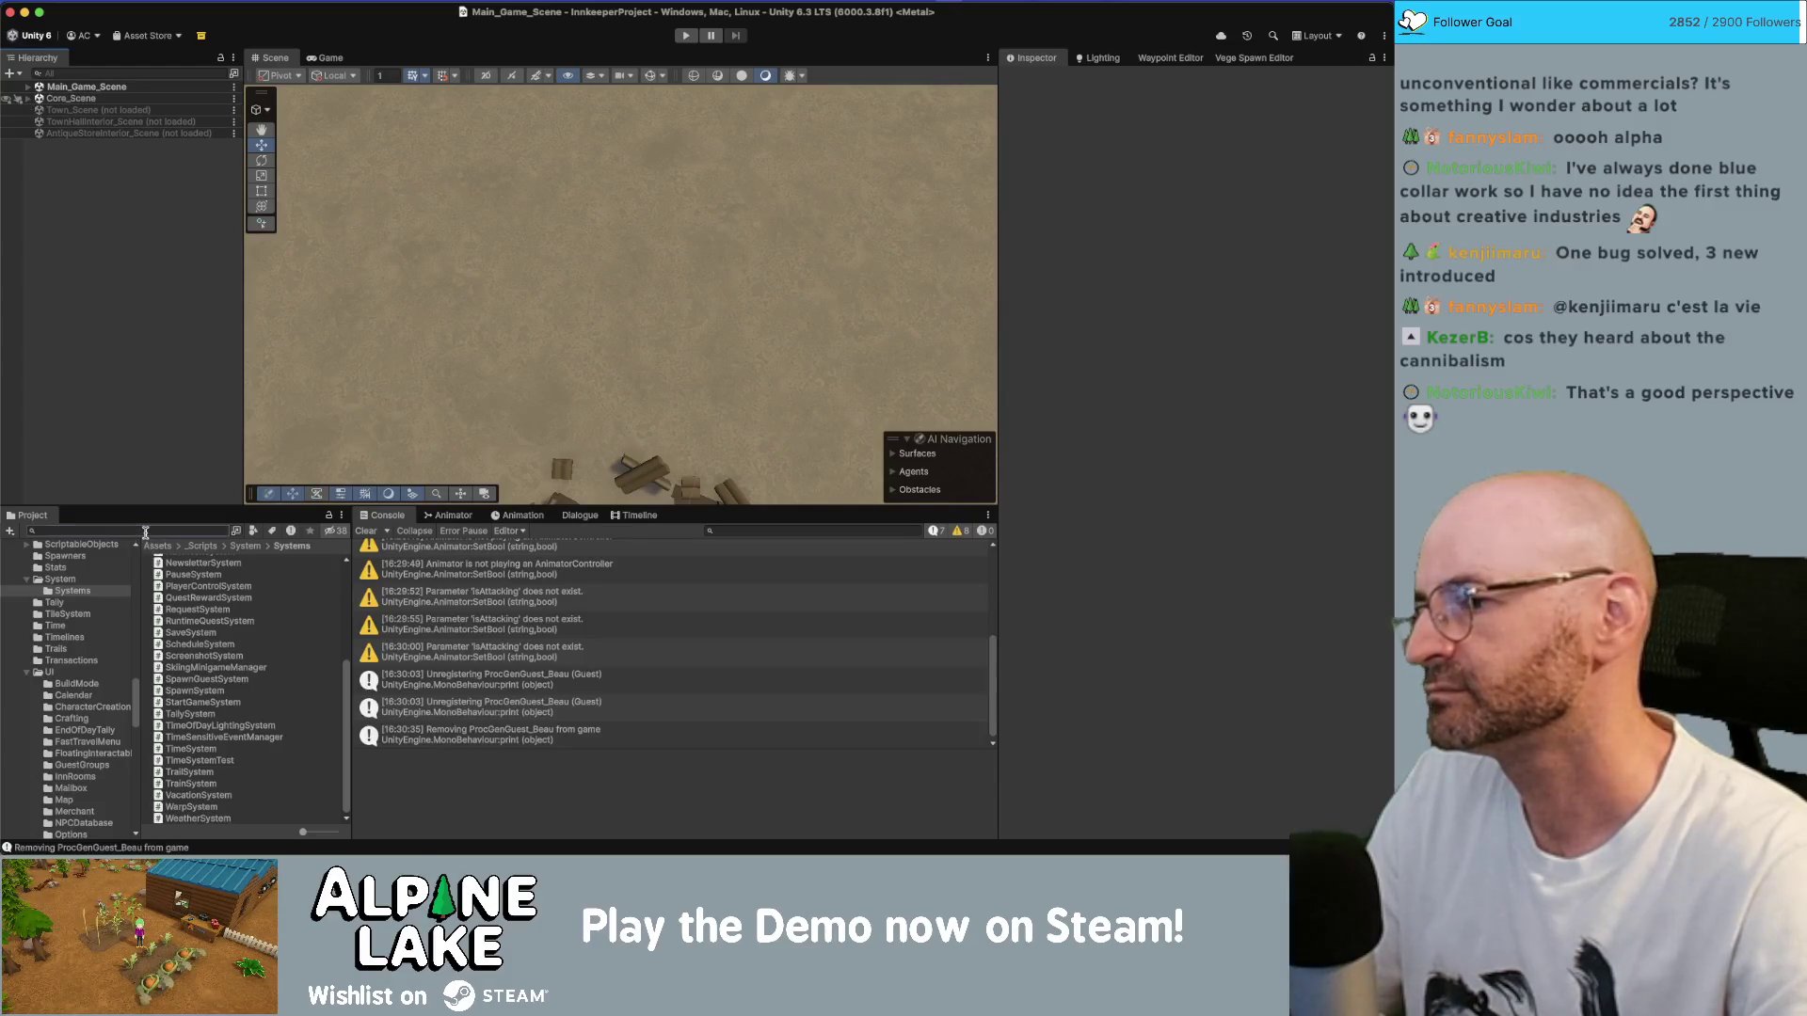
{"action": "type", "text": "foundation"}
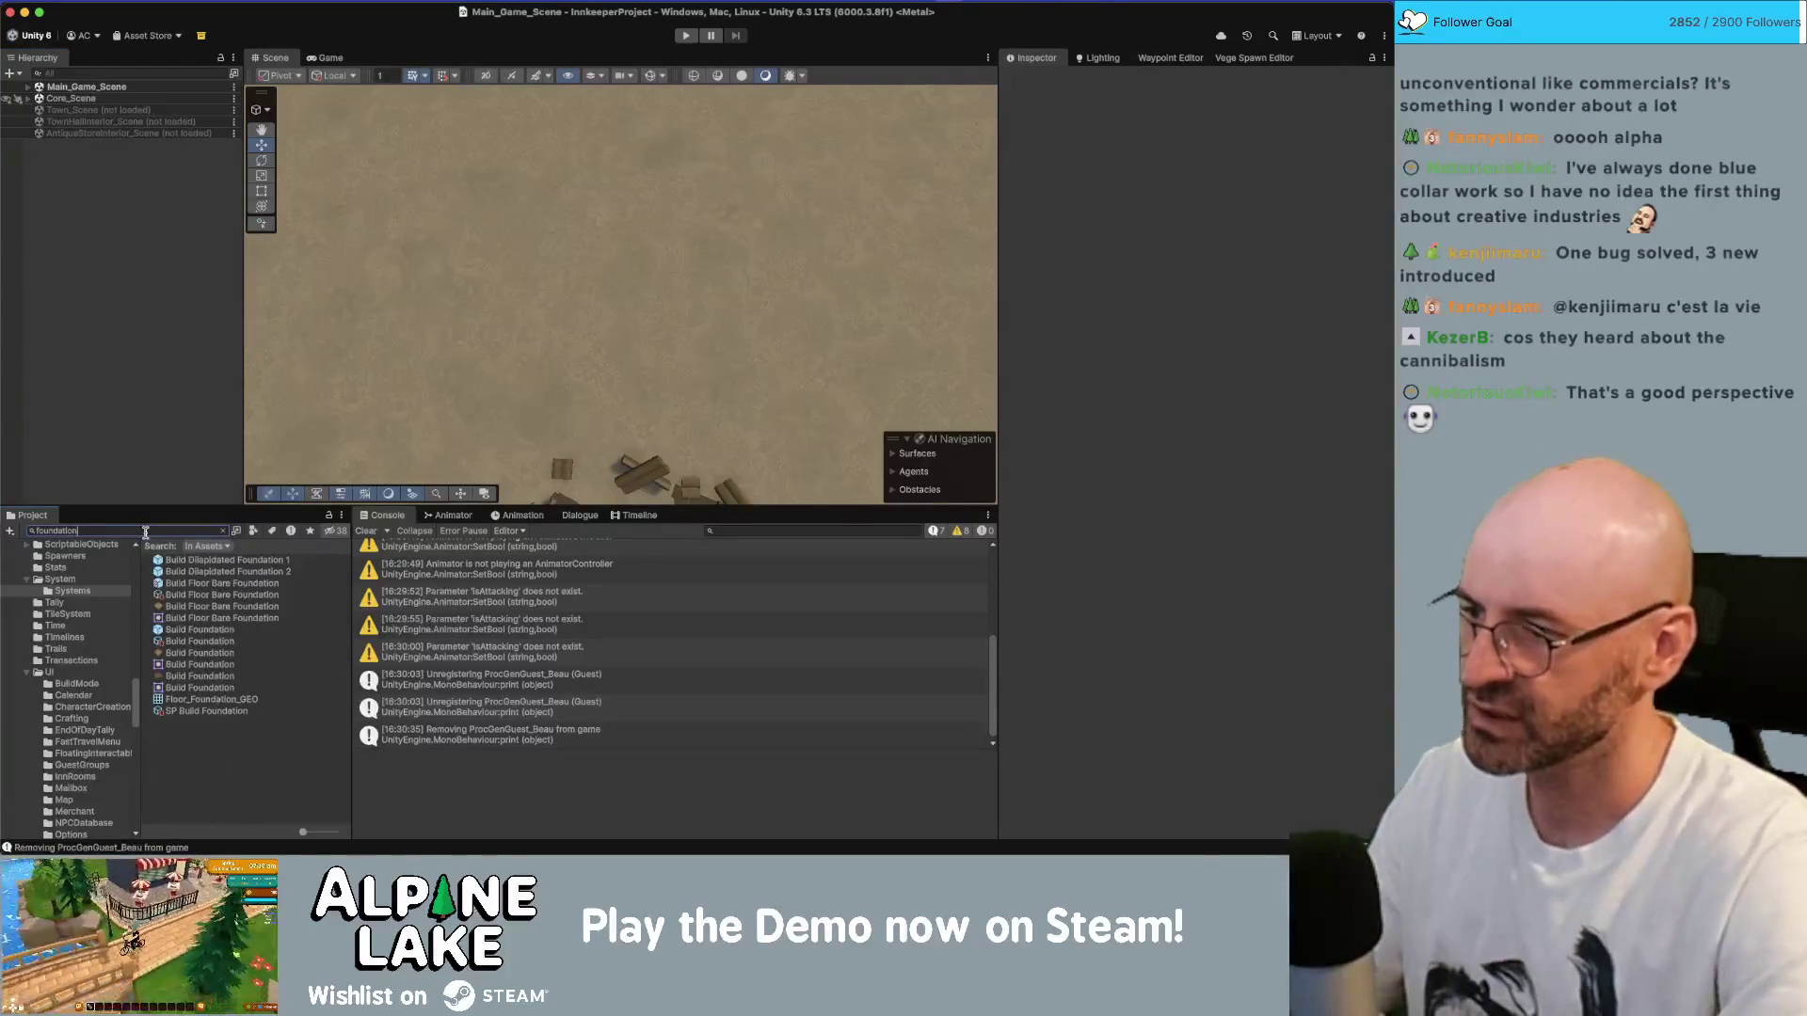
{"action": "double_click", "coordinate": [236, 633]}
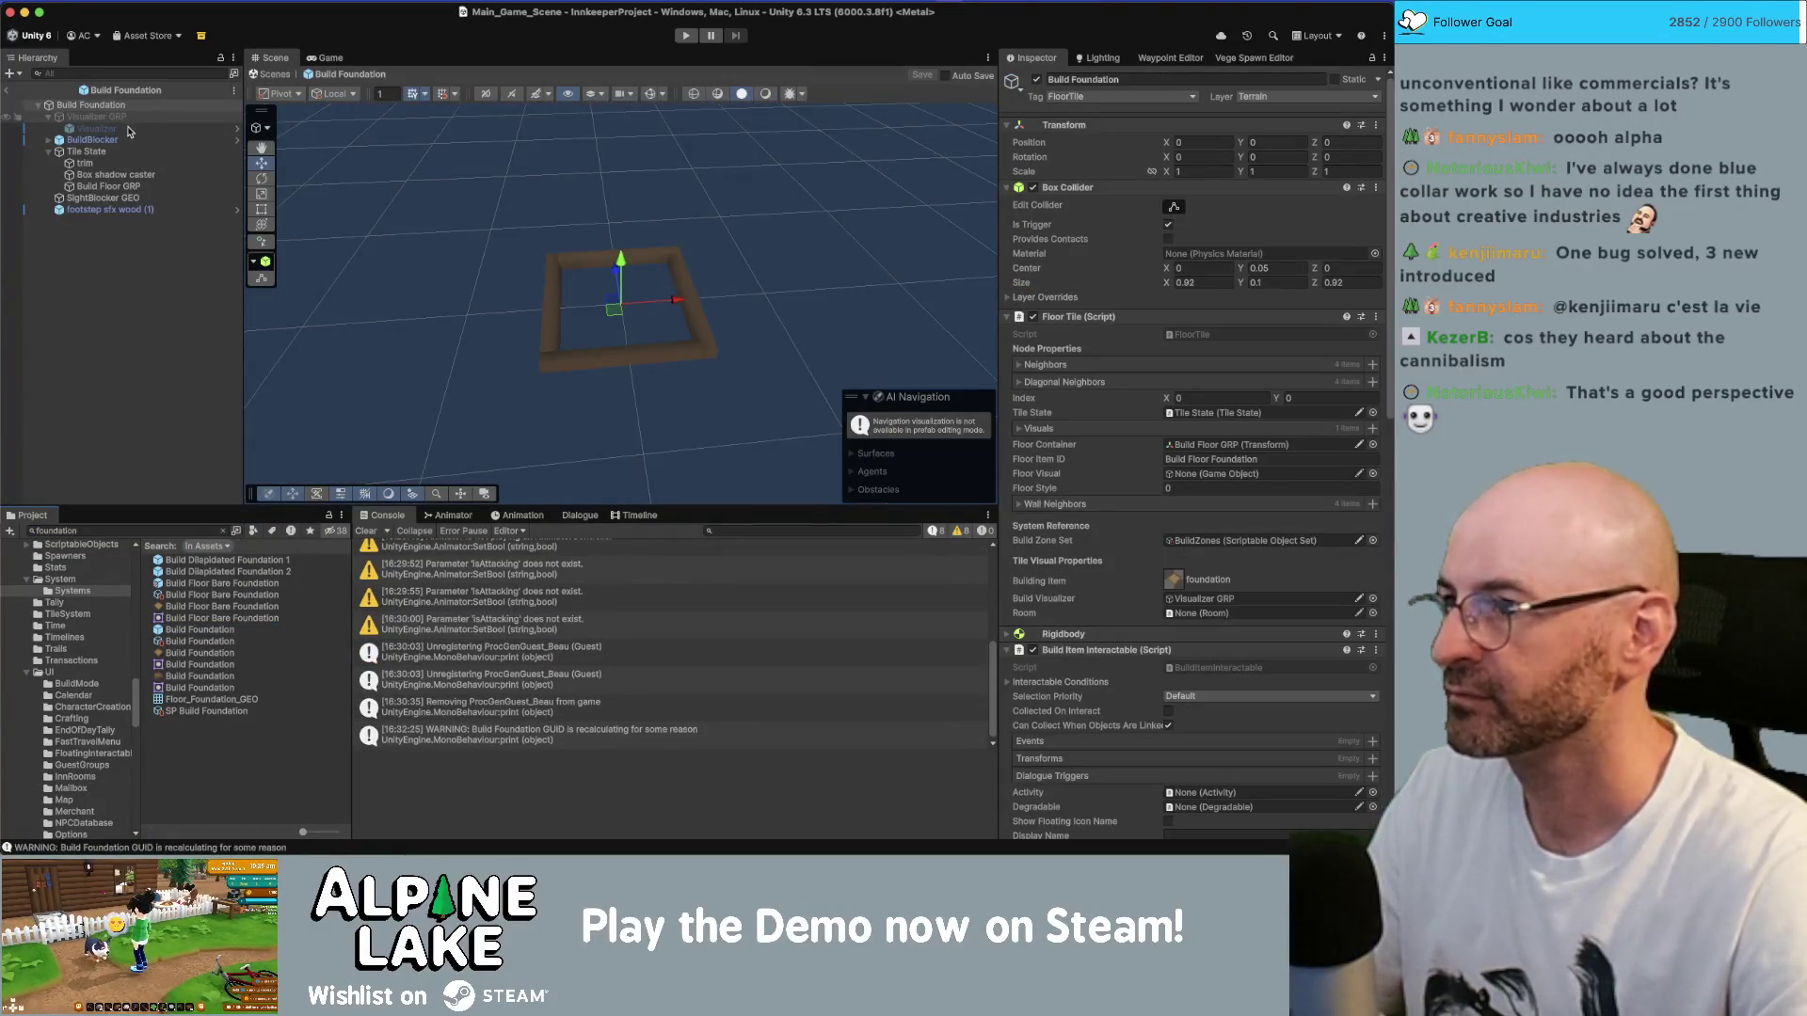
- Open the nested Visualizer prefab under Visualizer GRP and view its black box edge-on
{"action": "left_click", "coordinate": [124, 117]}
{"action": "left_click", "coordinate": [218, 129]}
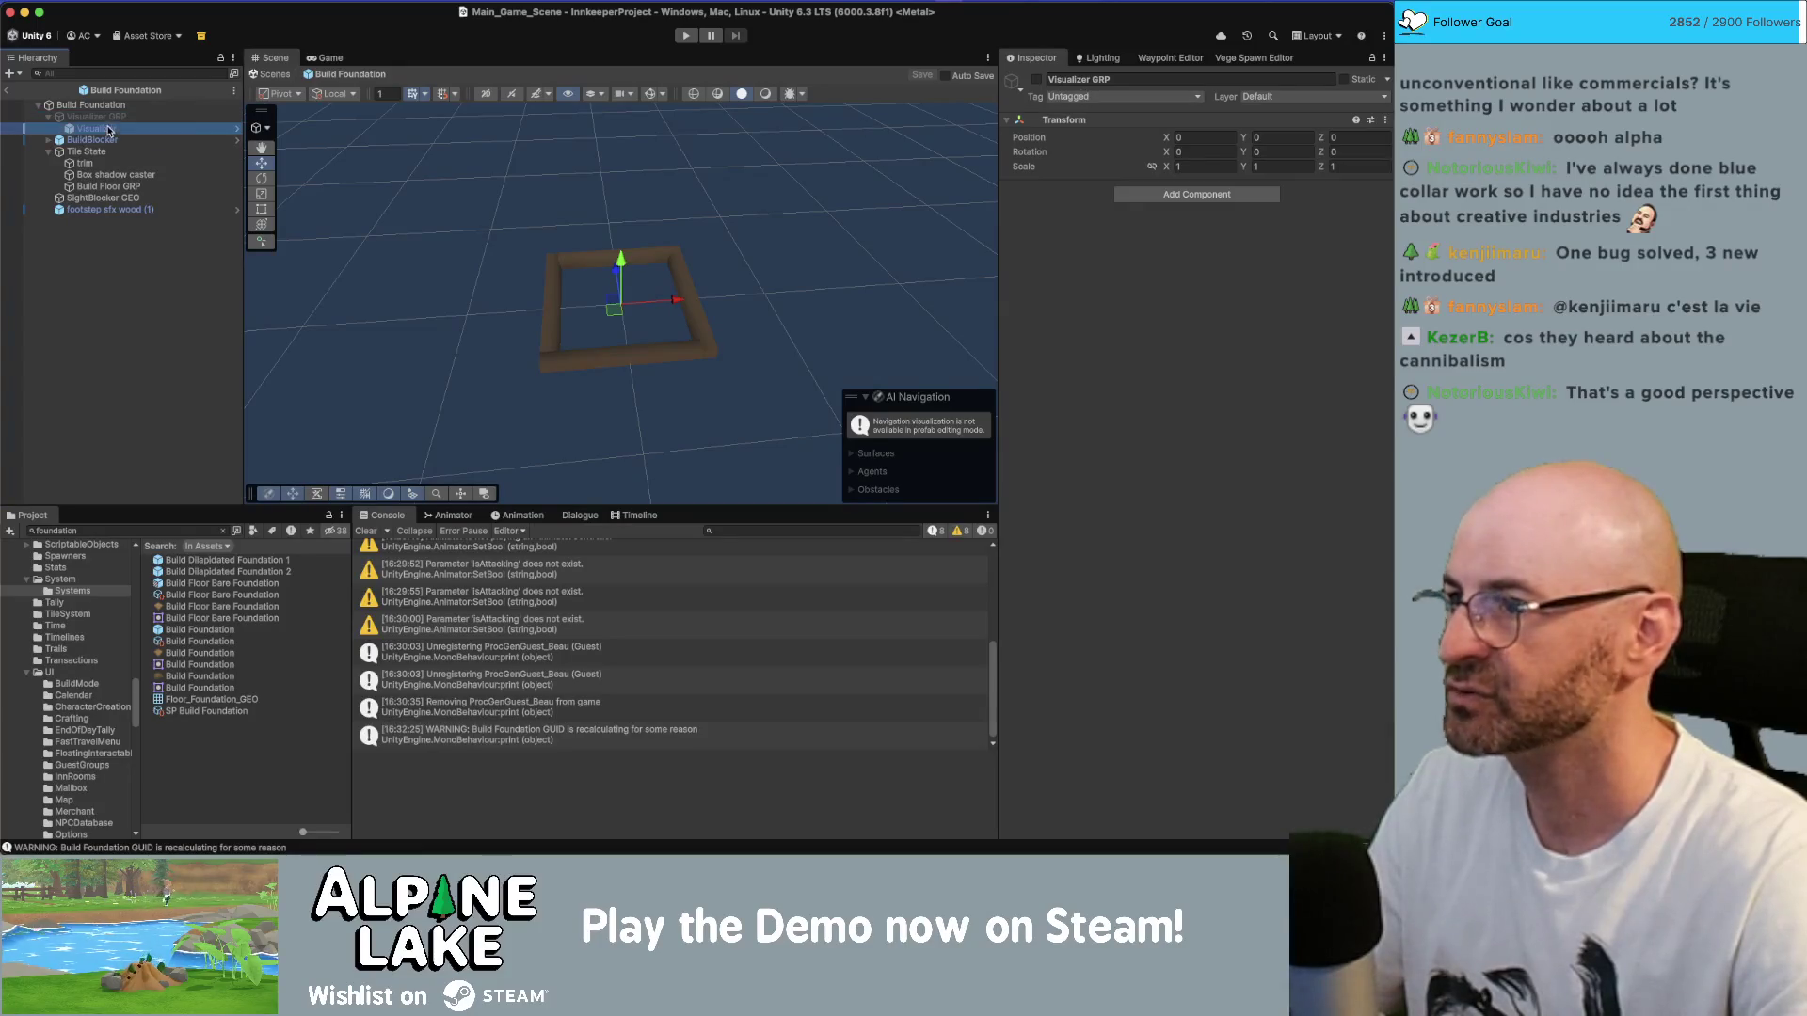
{"action": "left_click", "coordinate": [238, 129]}
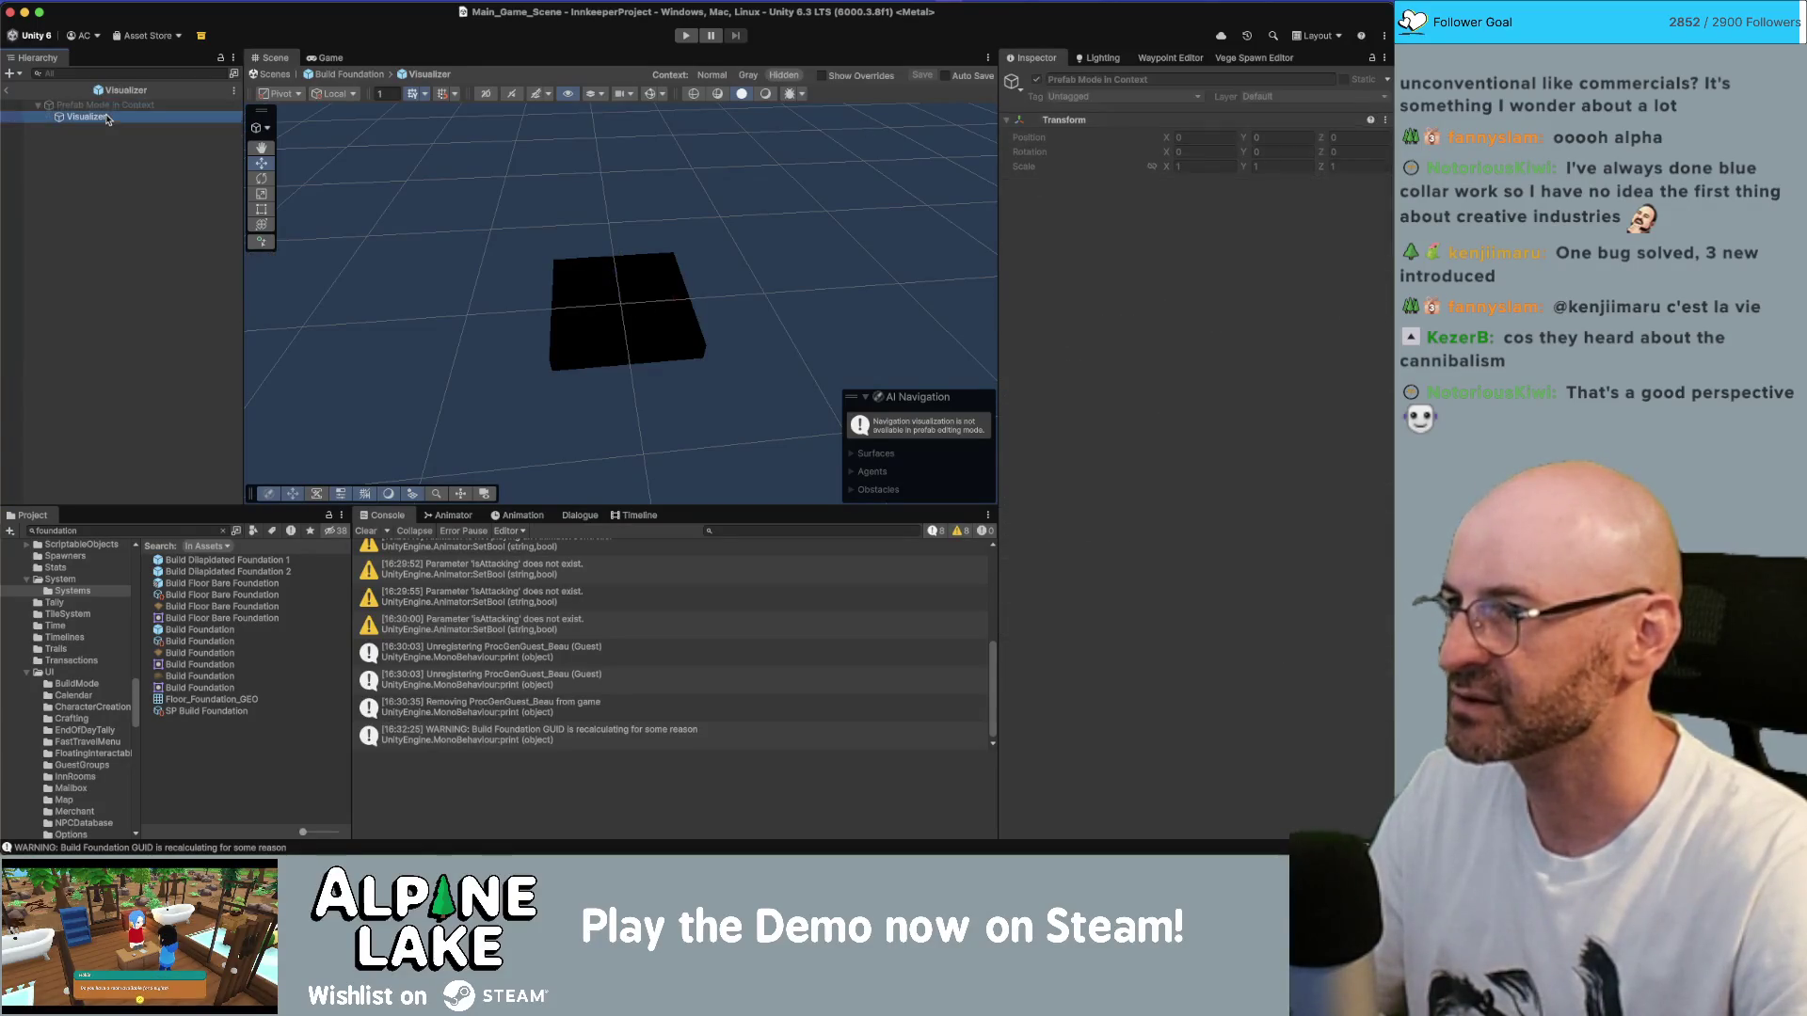
{"action": "mouse_move", "coordinate": [724, 272]}
{"action": "left_mouse_down"}
{"action": "mouse_move", "coordinate": [738, 69]}
{"action": "mouse_move", "coordinate": [739, 178]}
{"action": "left_mouse_up"}
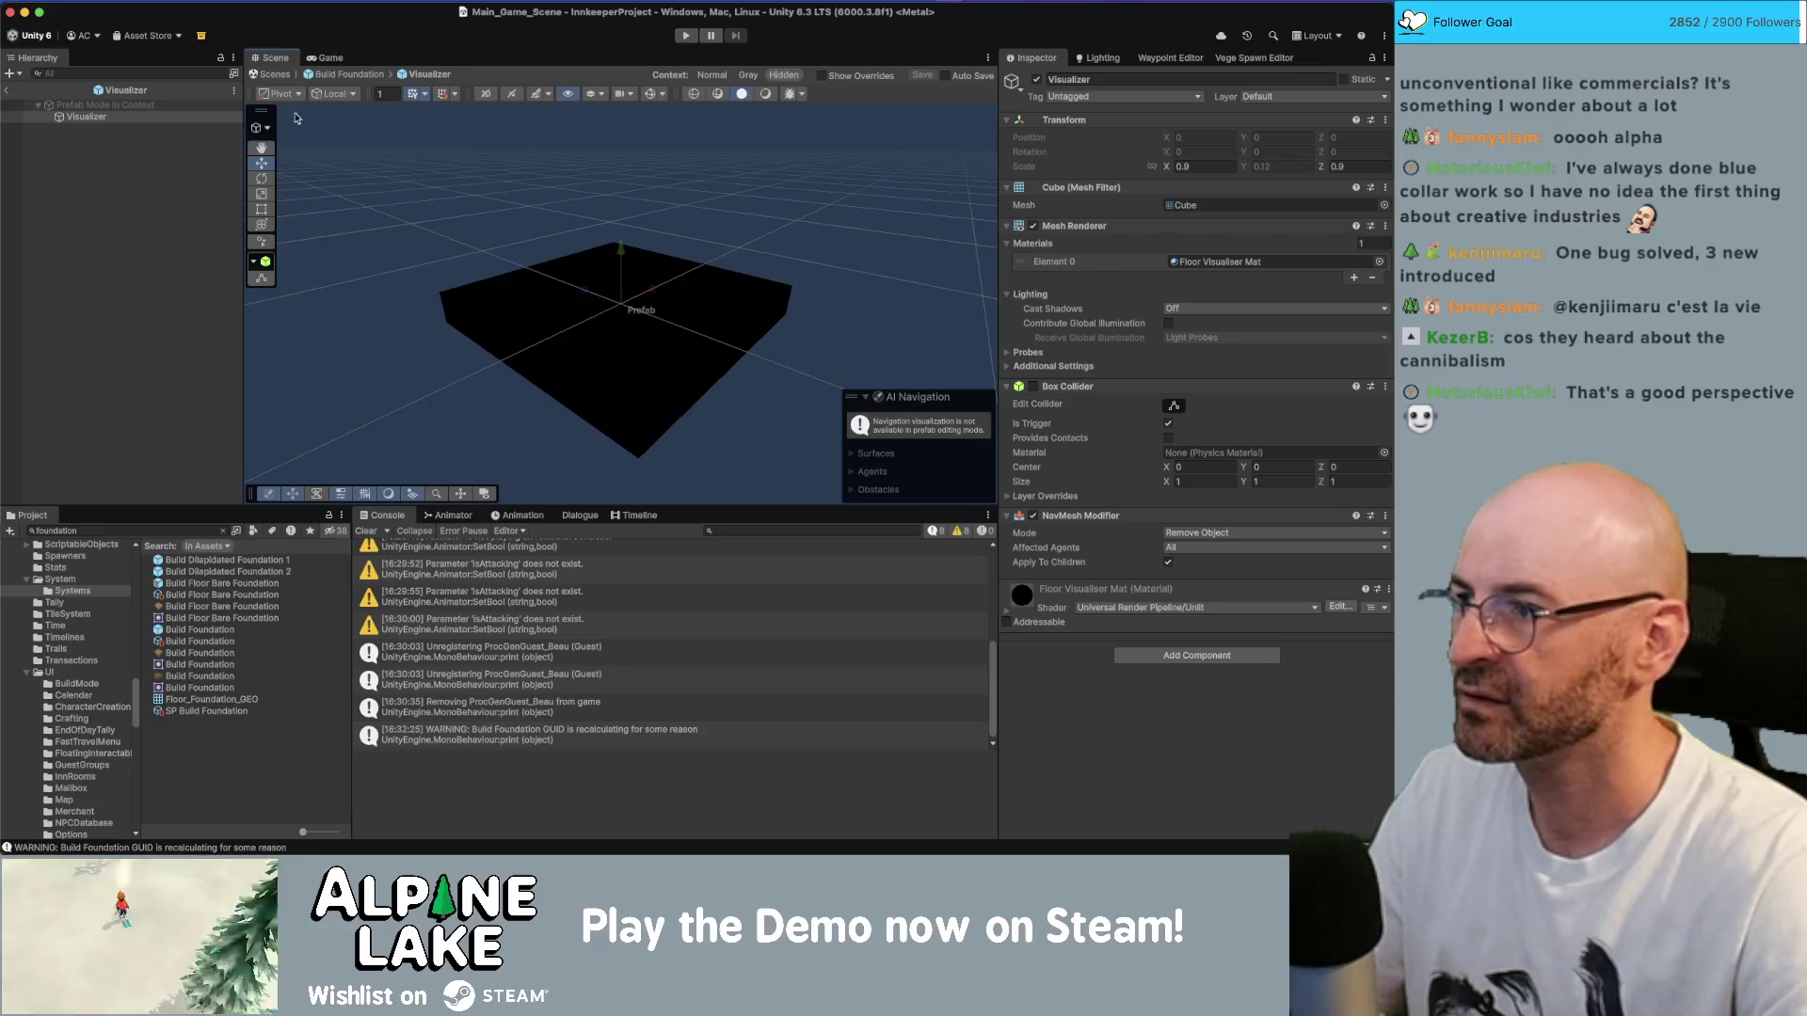
{"action": "left_click", "coordinate": [105, 165]}
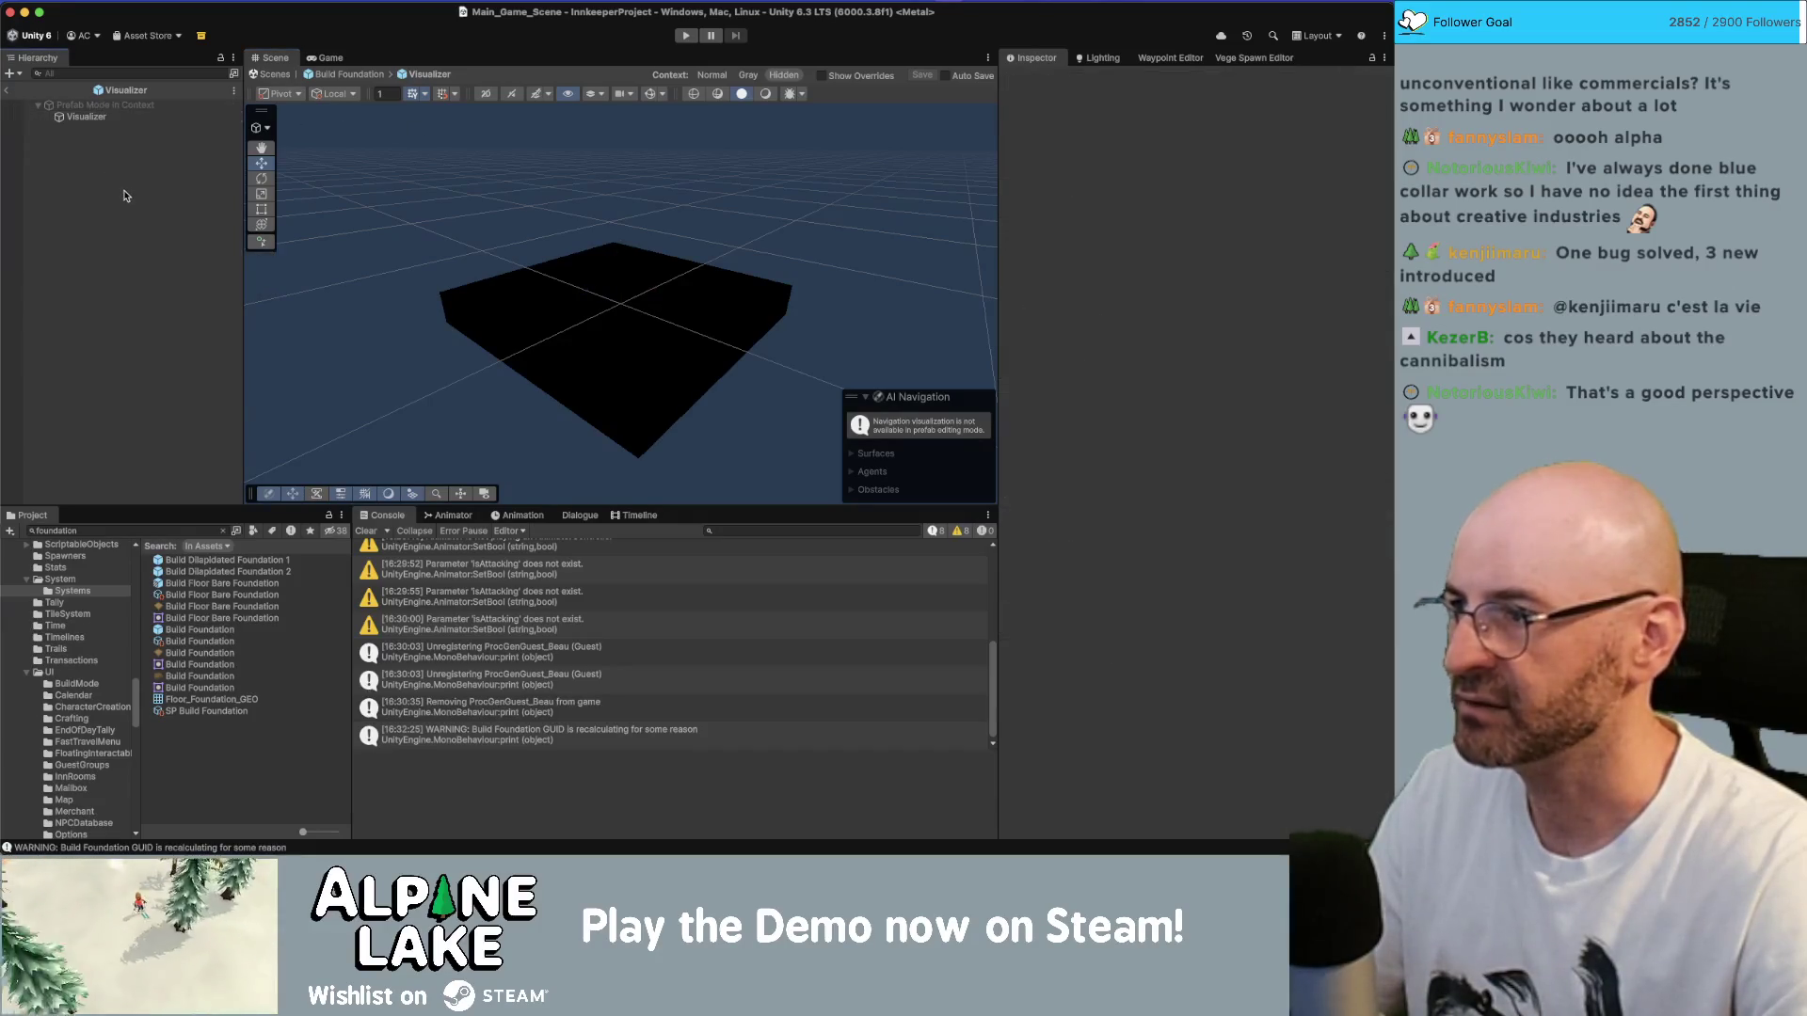
- Create a Plane under Visualizer and scale it to 0.1
{"action": "right_click", "coordinate": [93, 169]}
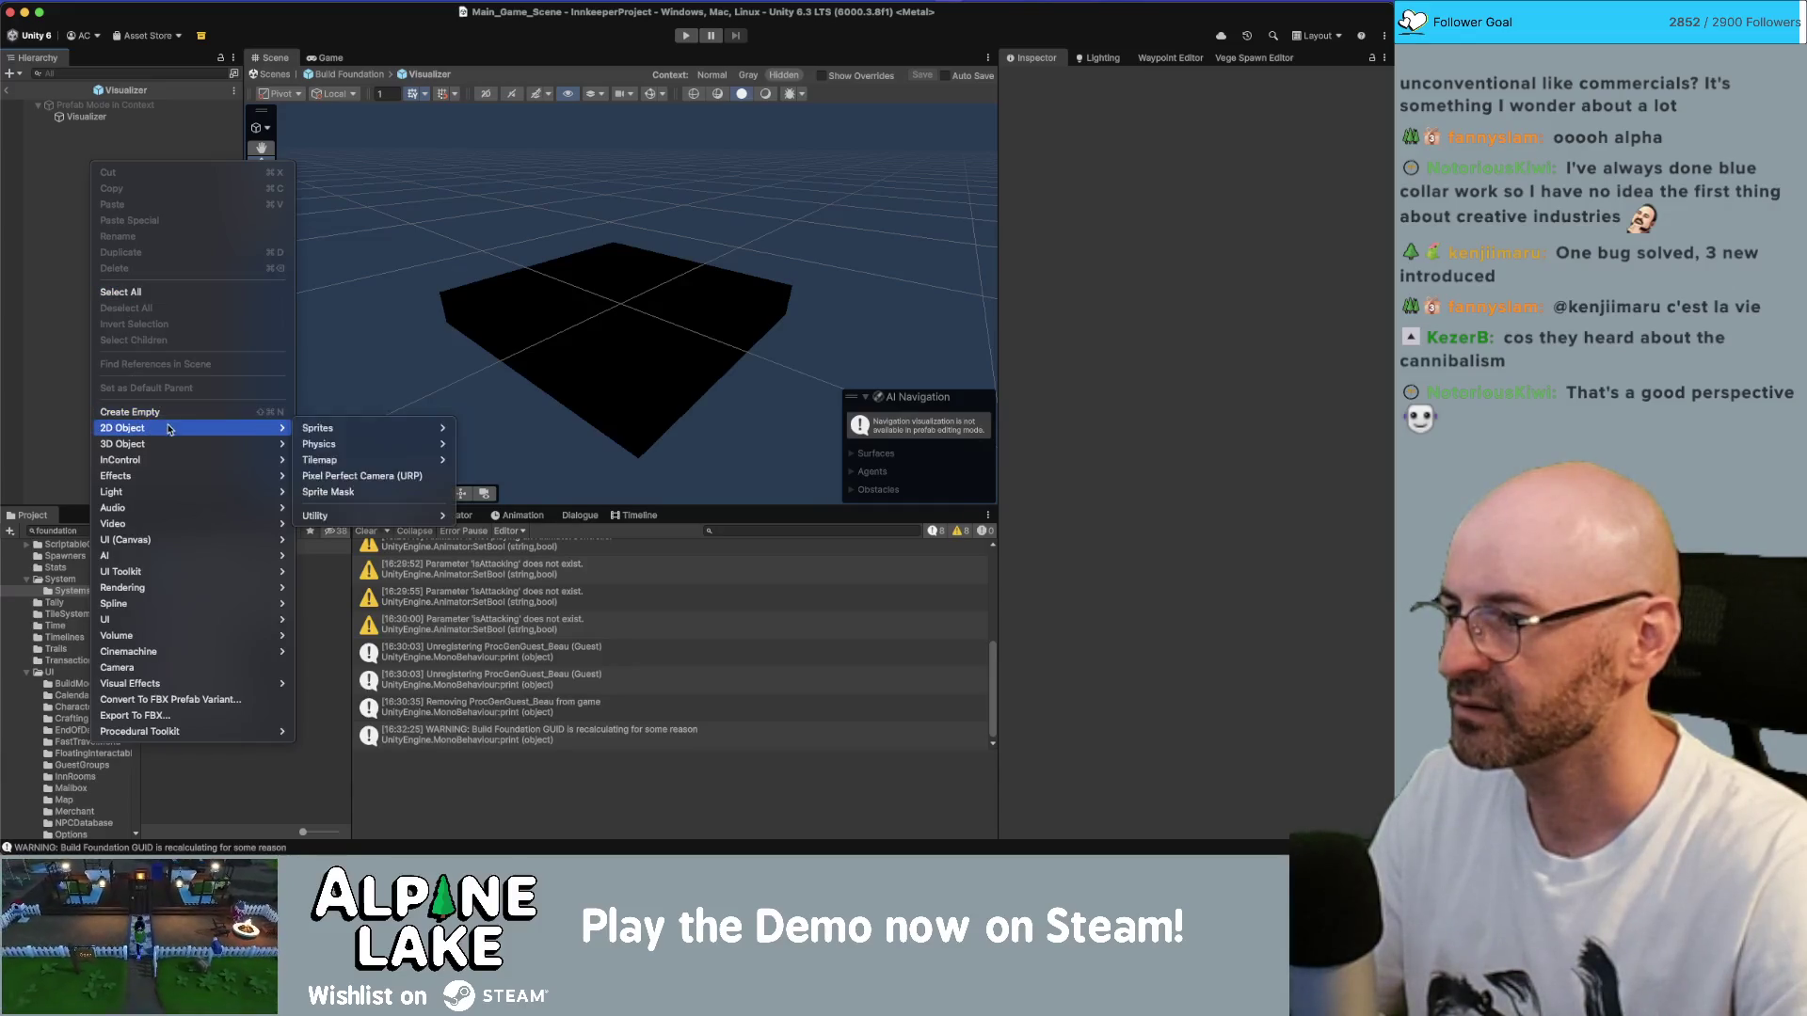
{"action": "mouse_move", "coordinate": [166, 450]}
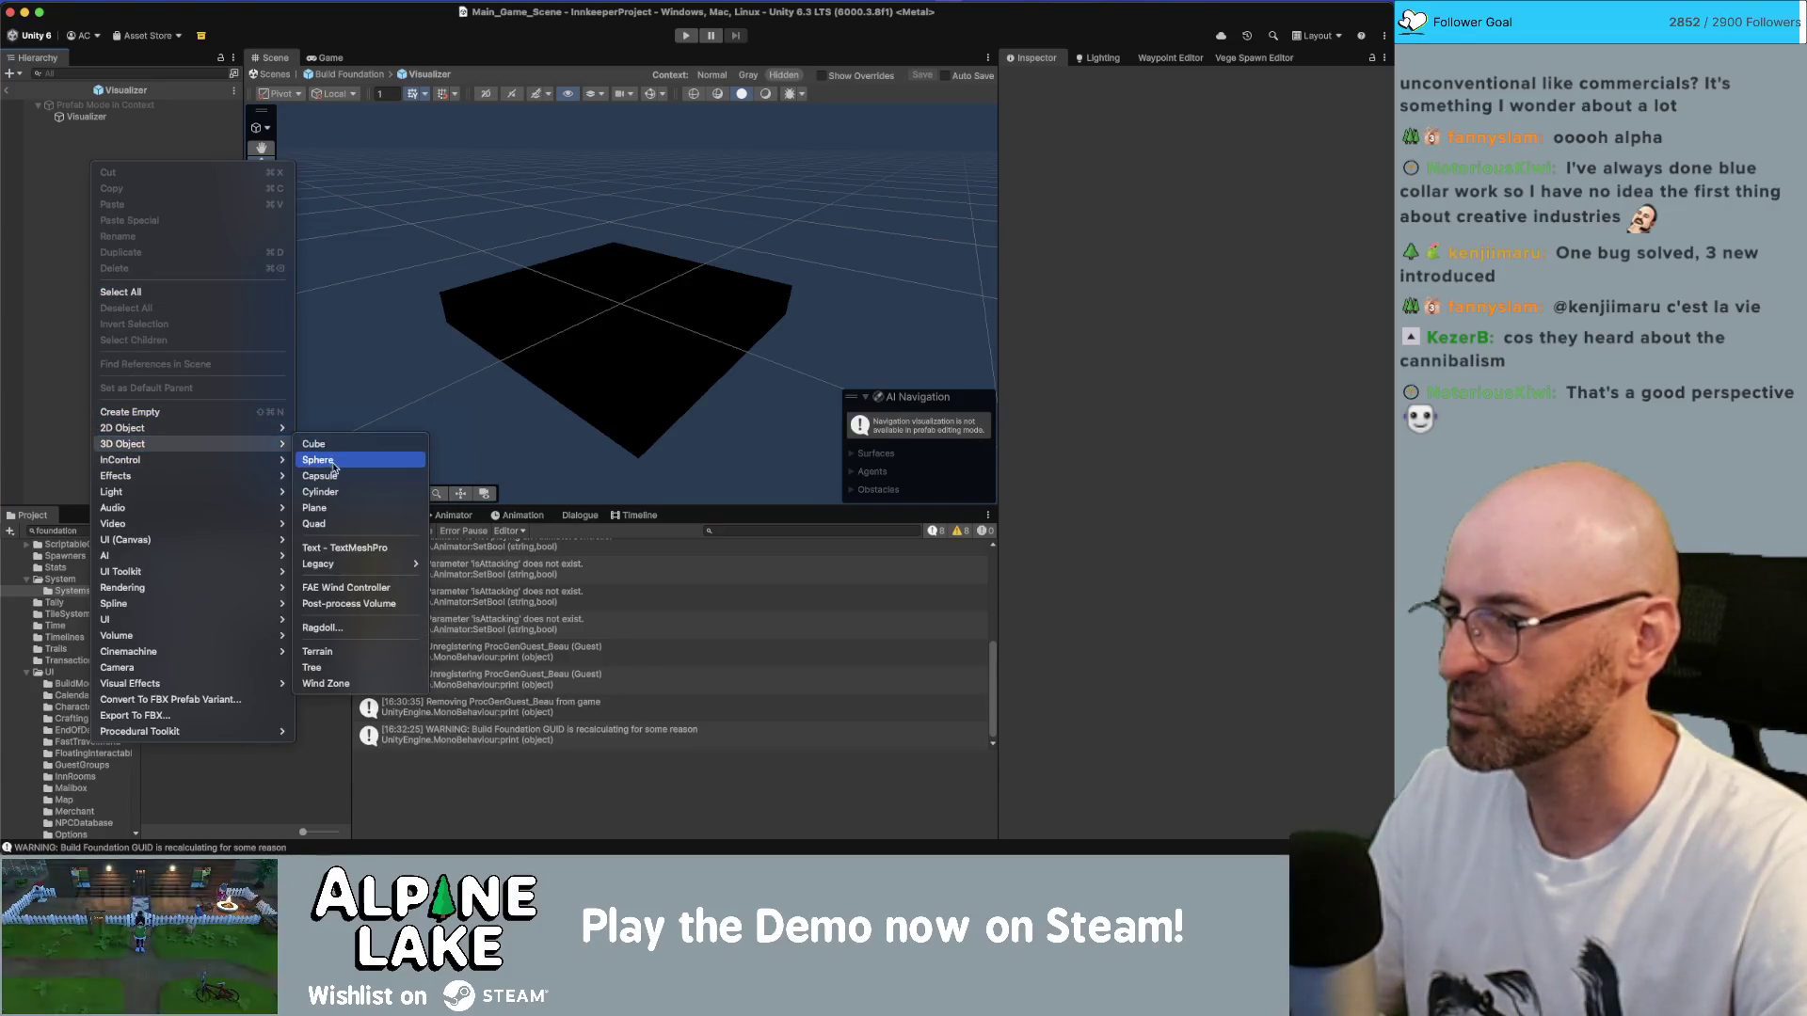
{"action": "left_click", "coordinate": [332, 509]}
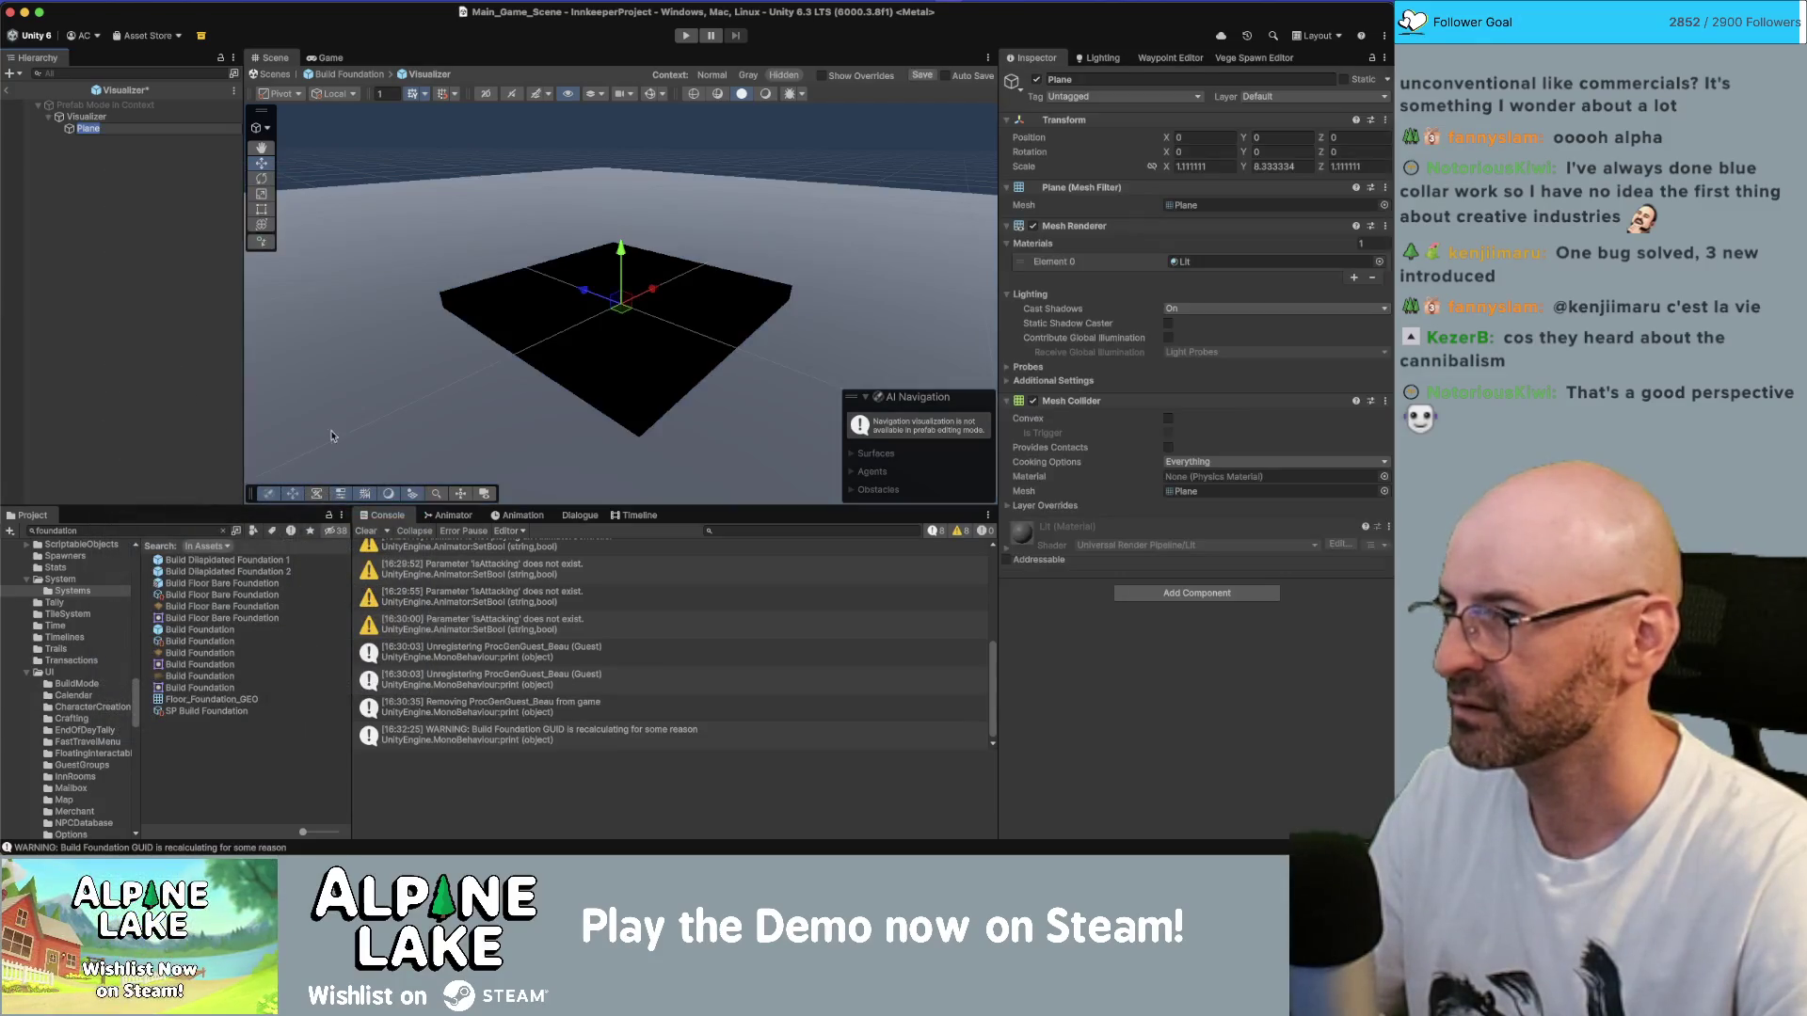
{"action": "type", "text": "0.1"}
{"action": "left_click", "coordinate": [1253, 166]}
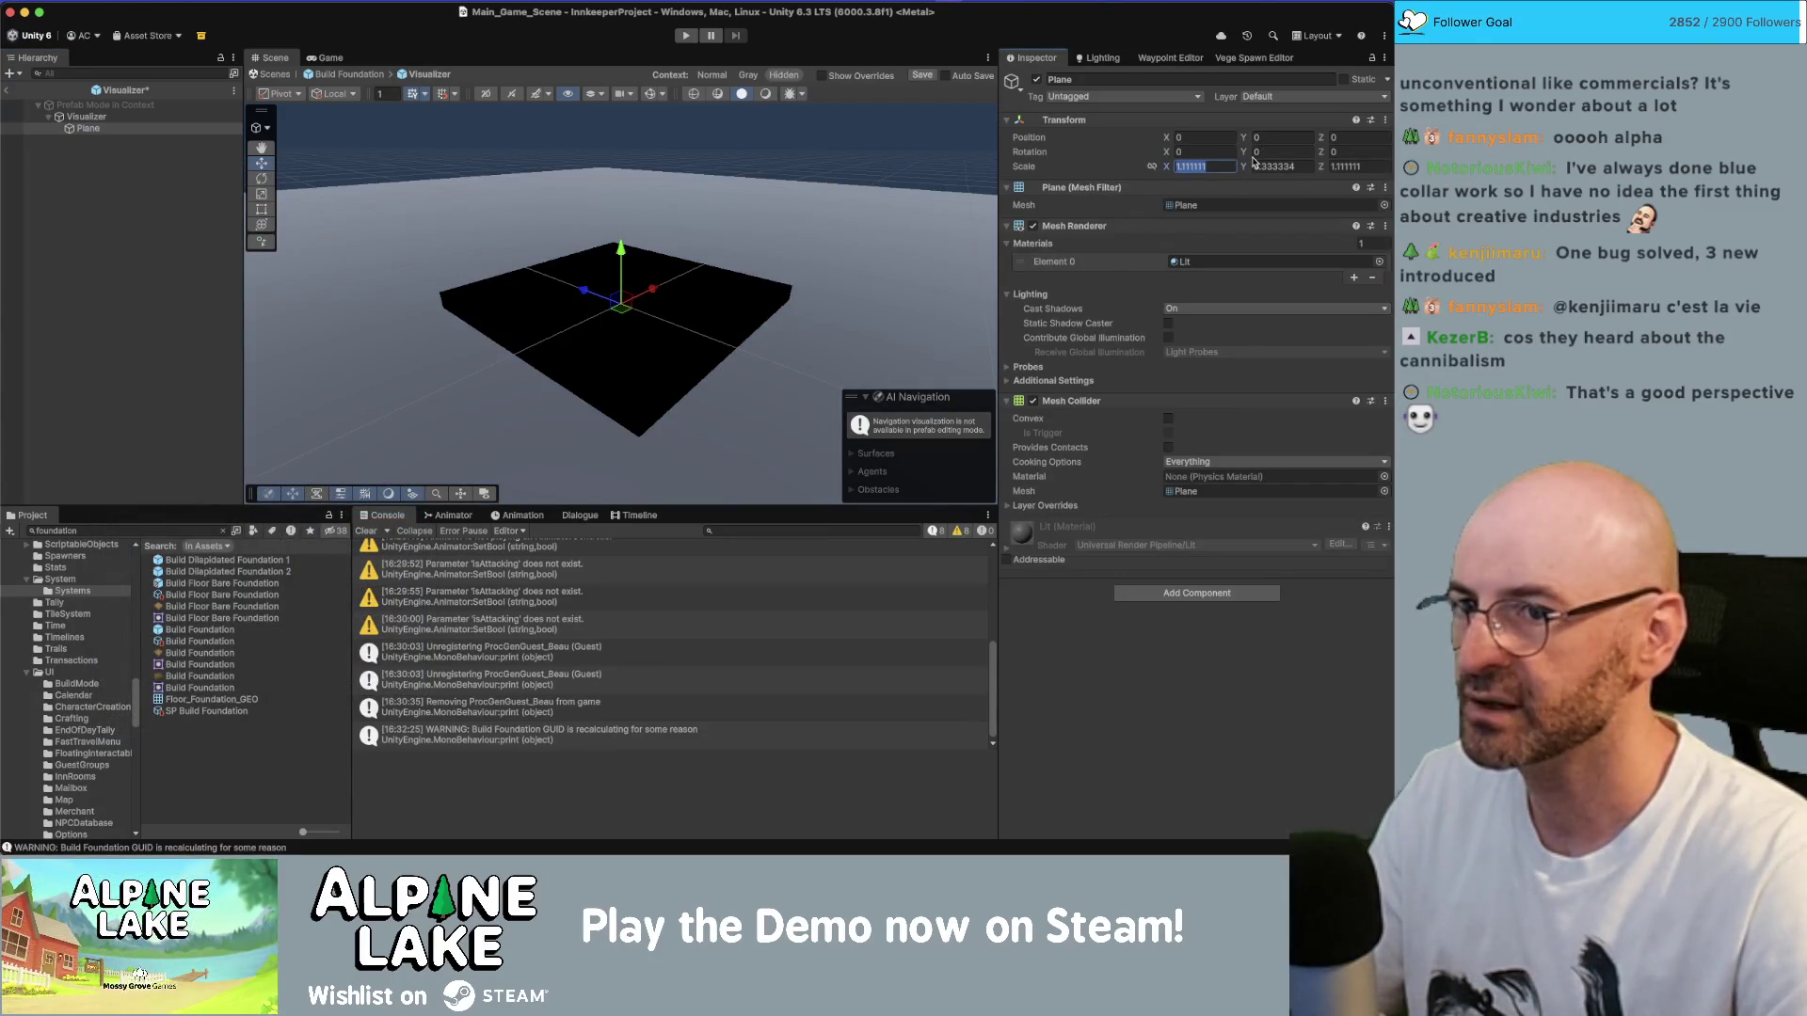
{"action": "type", "text": ".1"}
{"action": "key", "text": "Tab"}
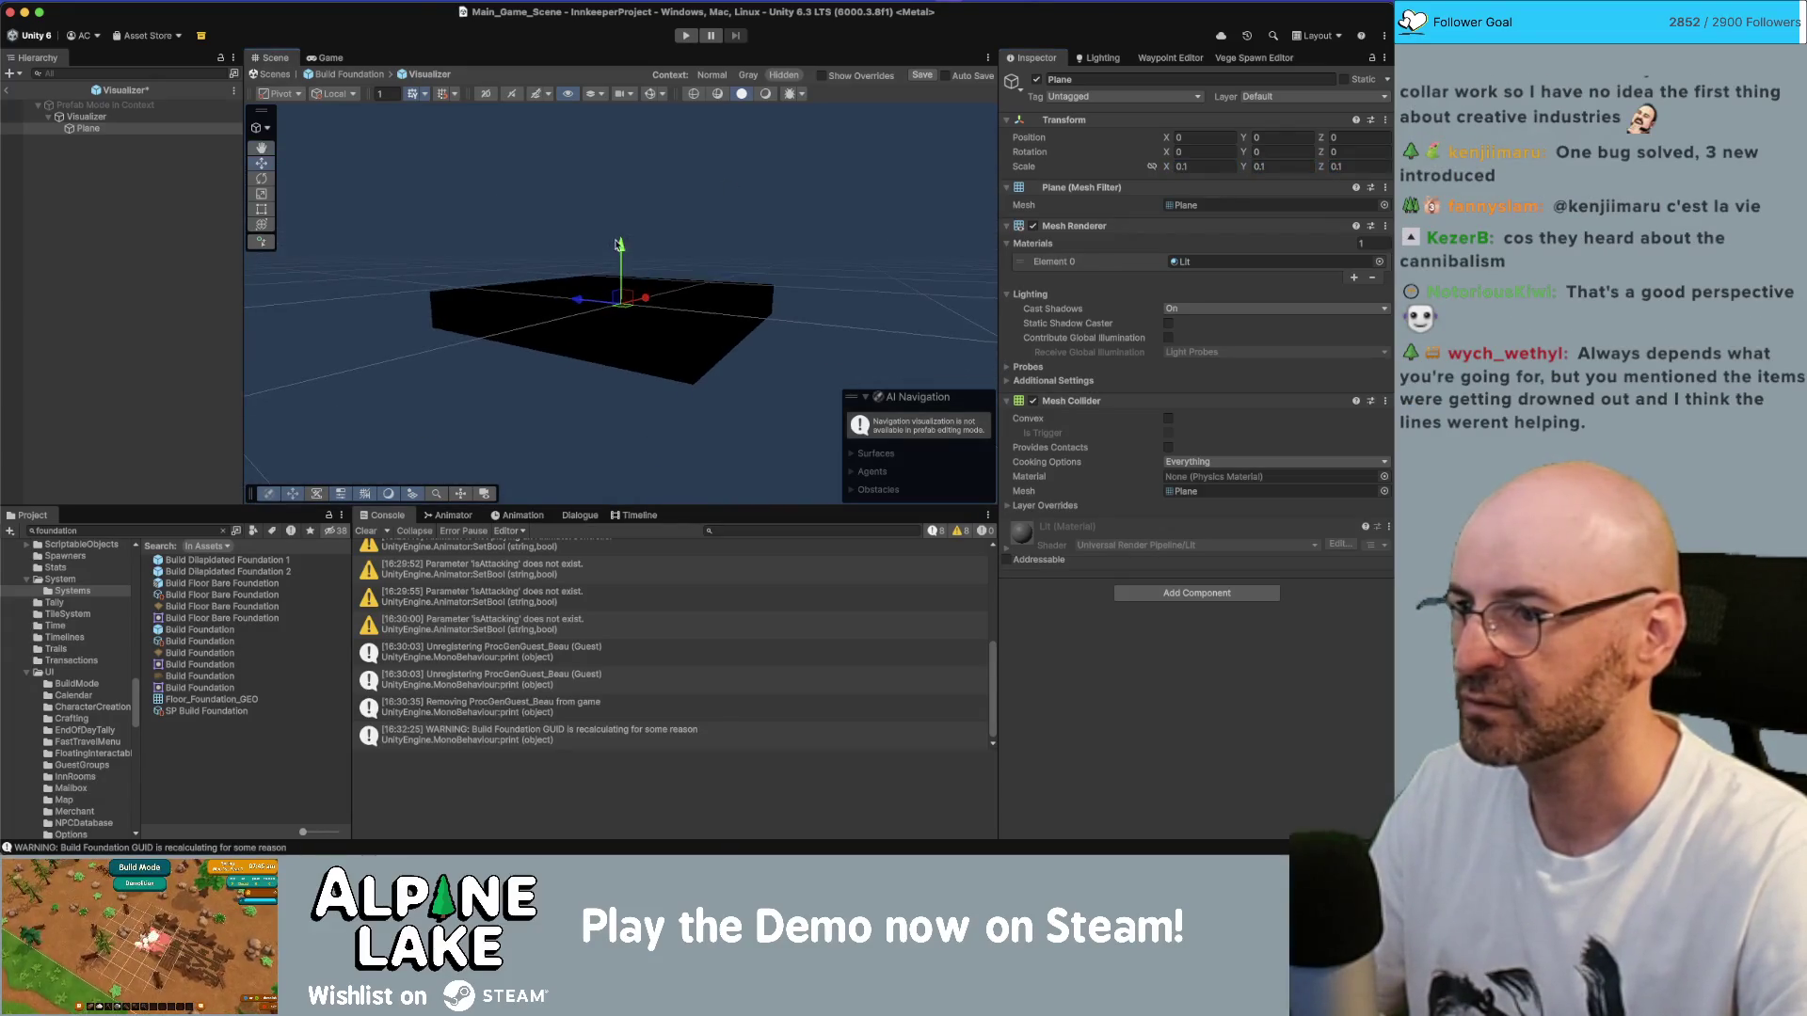
- Raise the plane to Position Y 0.5 above the black box
{"action": "left_click_drag", "start_coordinate": [621, 250], "coordinate": [621, 232]}
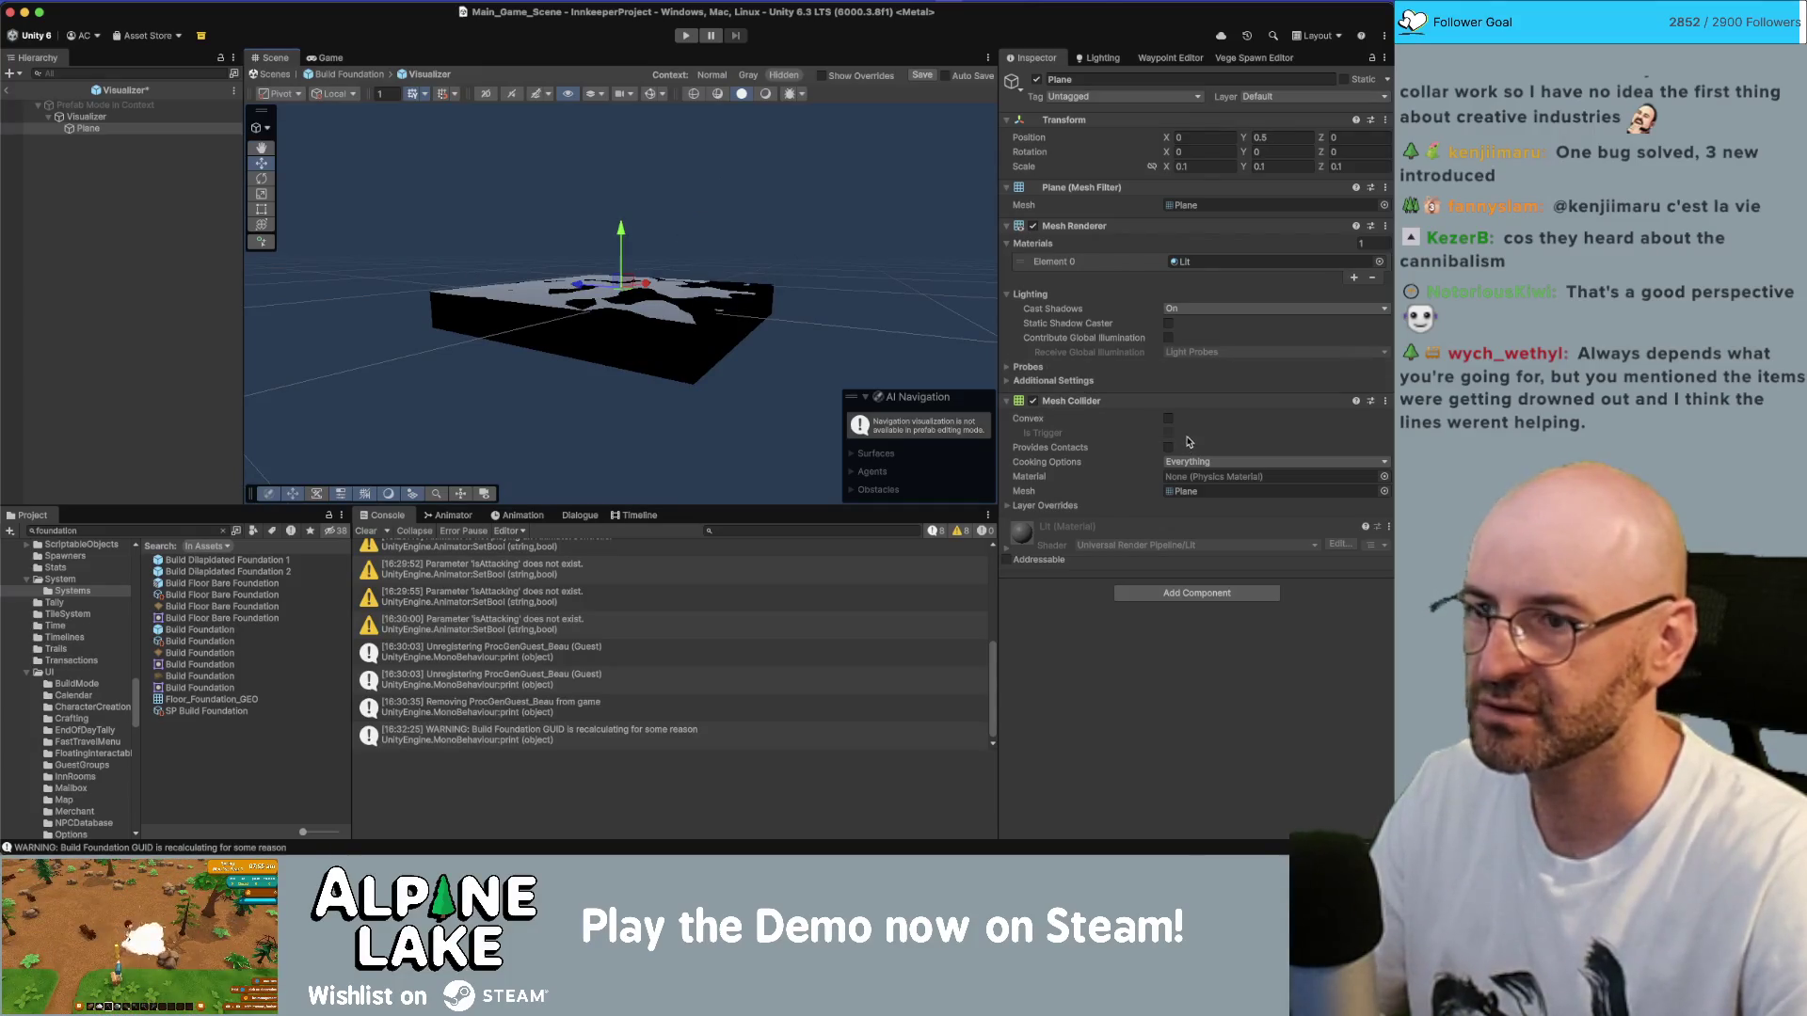
{"action": "mouse_move", "coordinate": [743, 263]}
{"action": "left_mouse_down"}
{"action": "mouse_move", "coordinate": [748, 339]}
{"action": "mouse_move", "coordinate": [748, 320]}
{"action": "mouse_move", "coordinate": [515, 297]}
{"action": "left_mouse_up"}
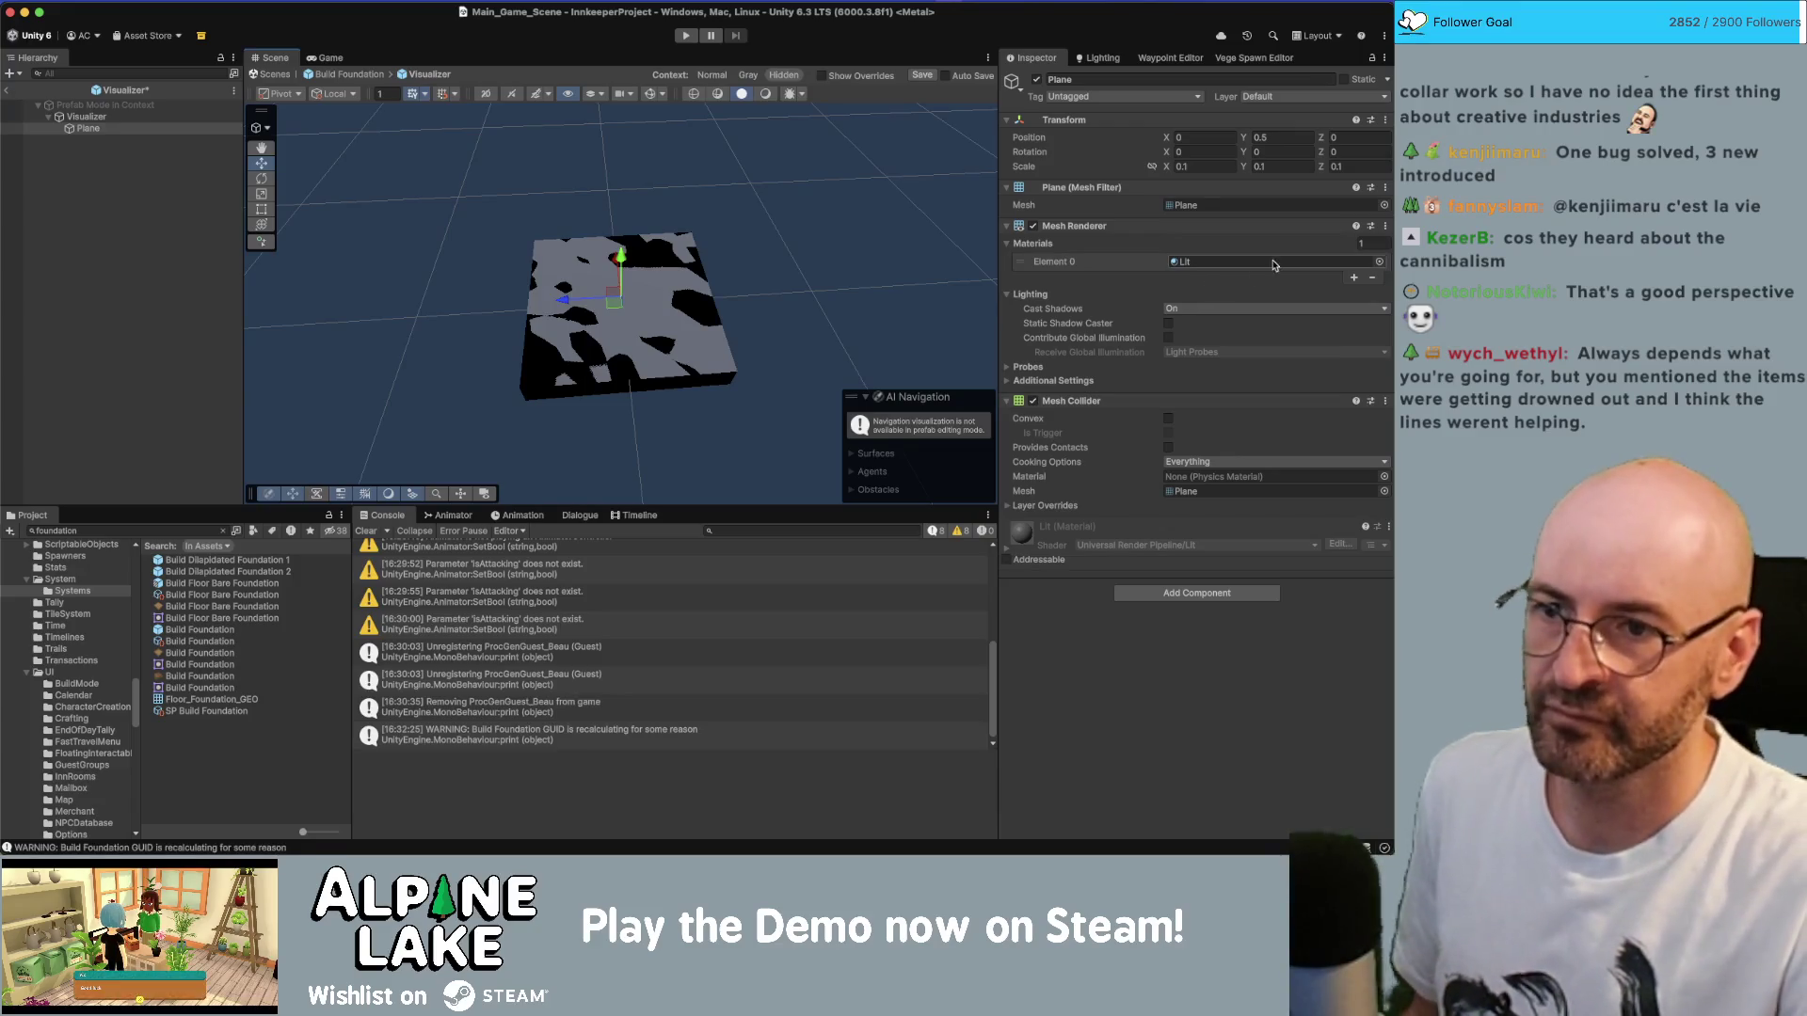
{"action": "left_click", "coordinate": [219, 116]}
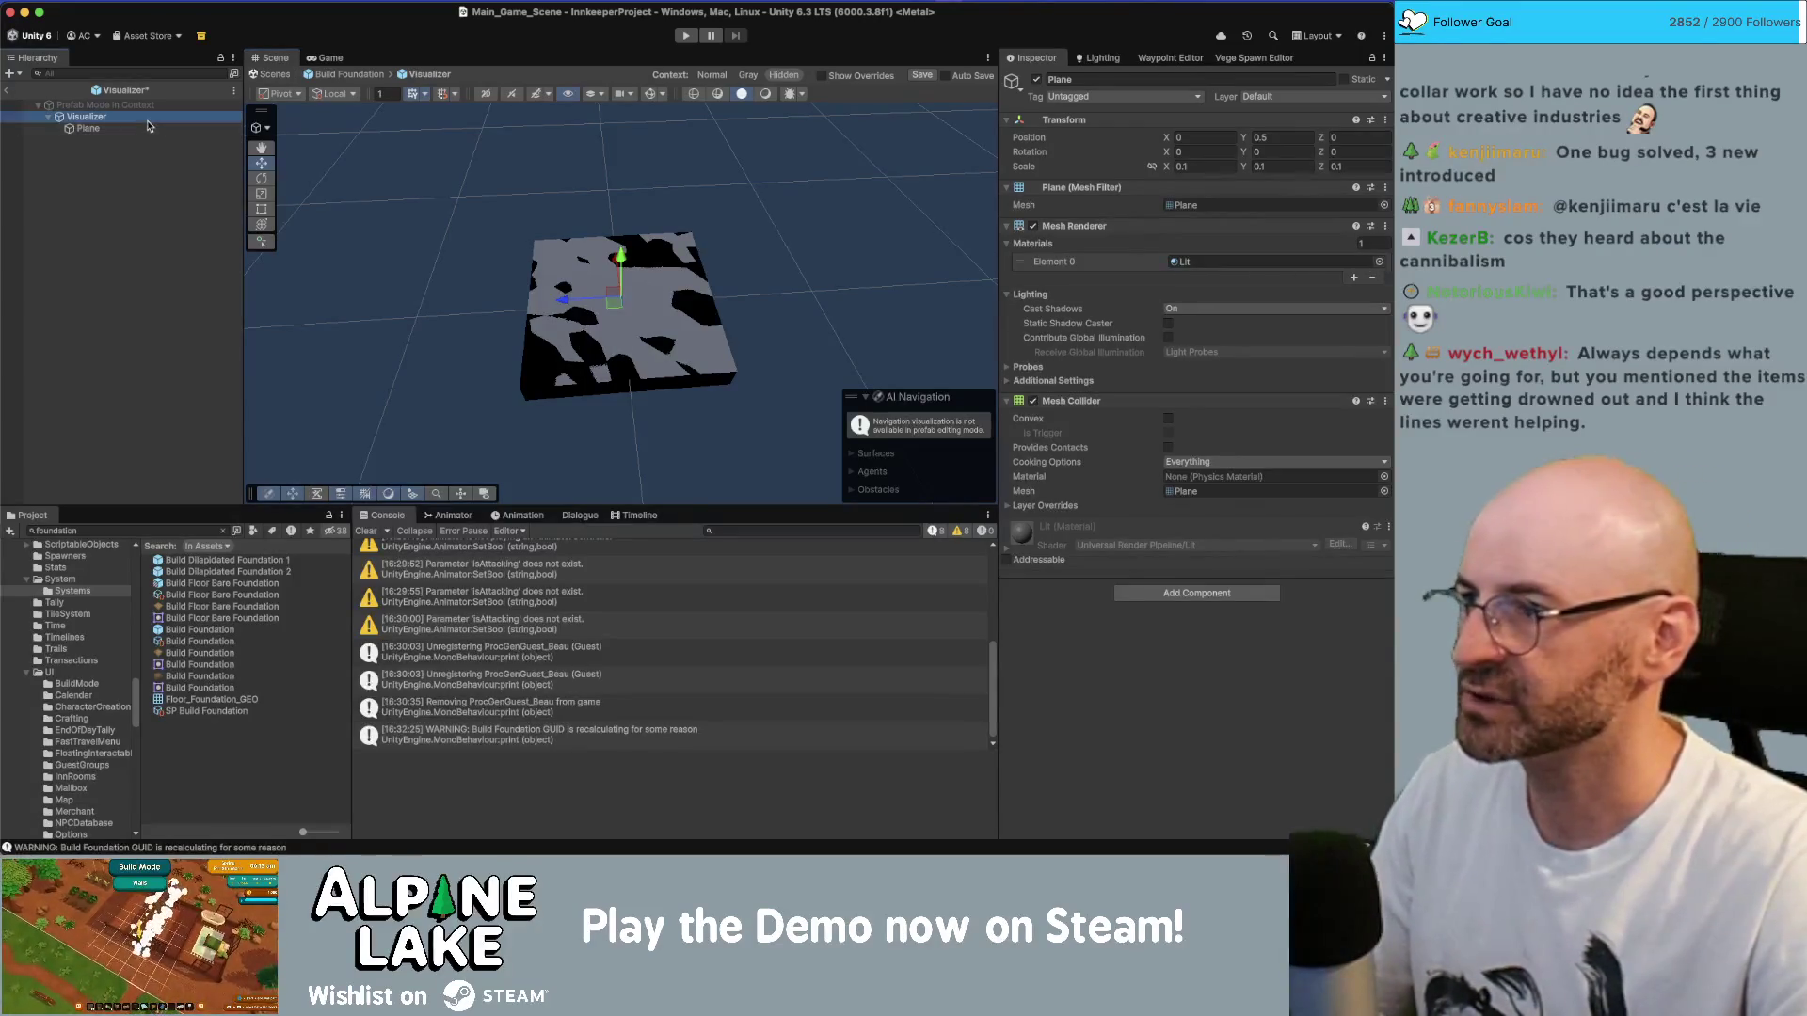